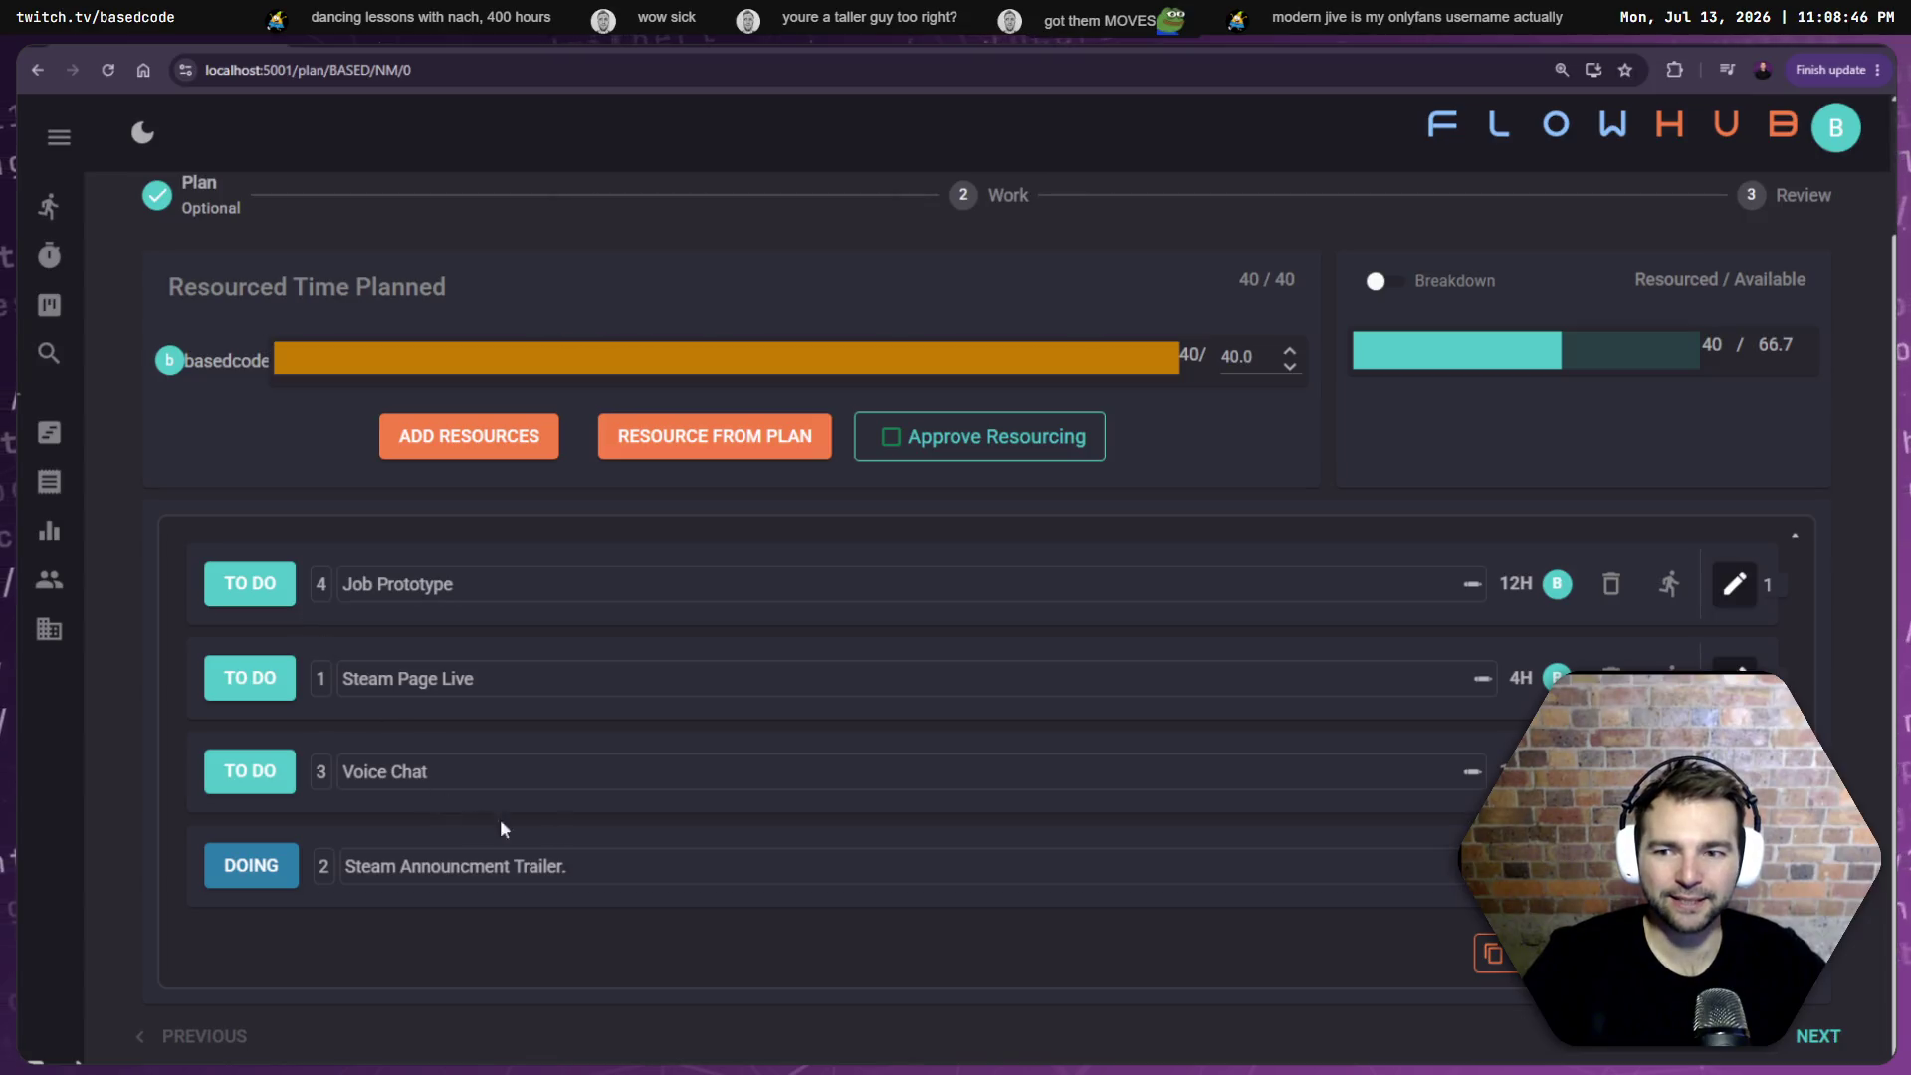
Approve resourcing for the NM sprint's 40 planned hours and advance the sprint to the Work stage
scroll(1041, 647, up, 2)
scroll(1041, 649, down, 2)
scroll(1055, 653, up, 2)
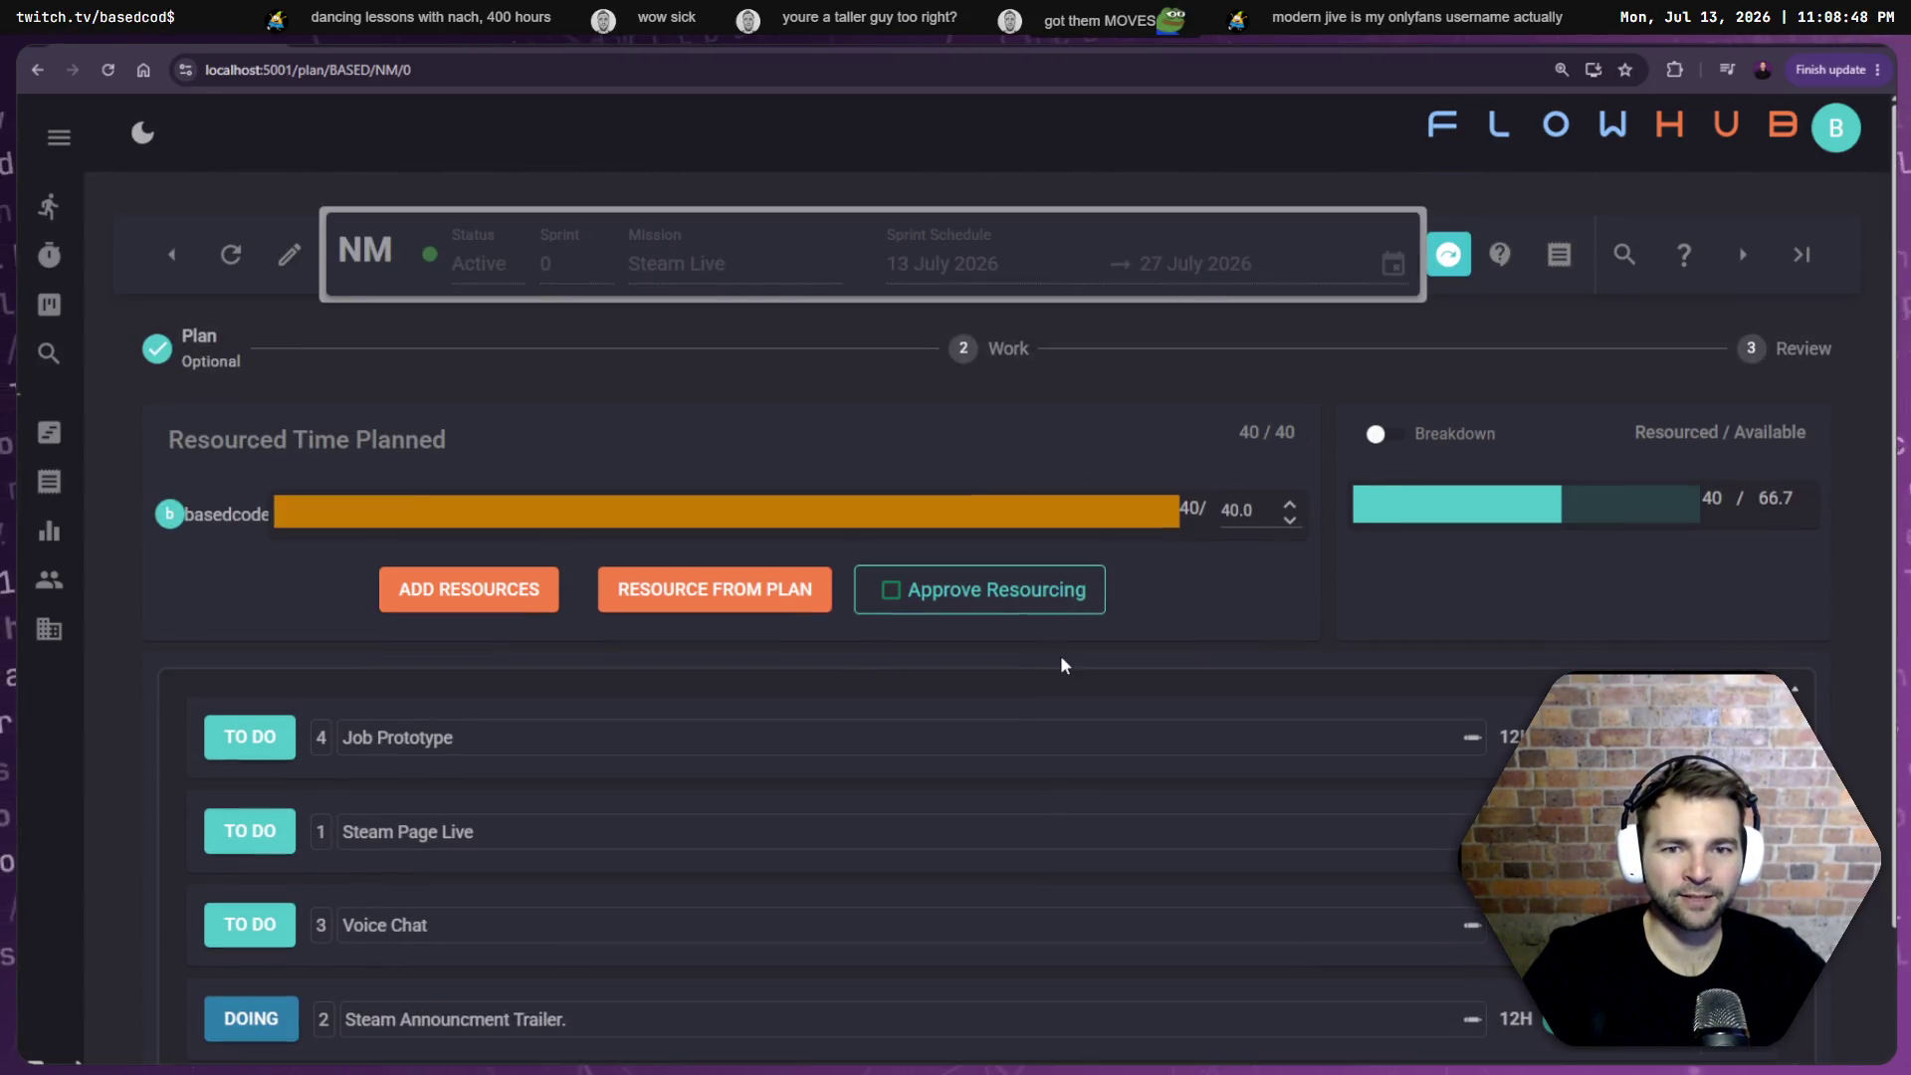
click(1013, 593)
scroll(1033, 596, down, 2)
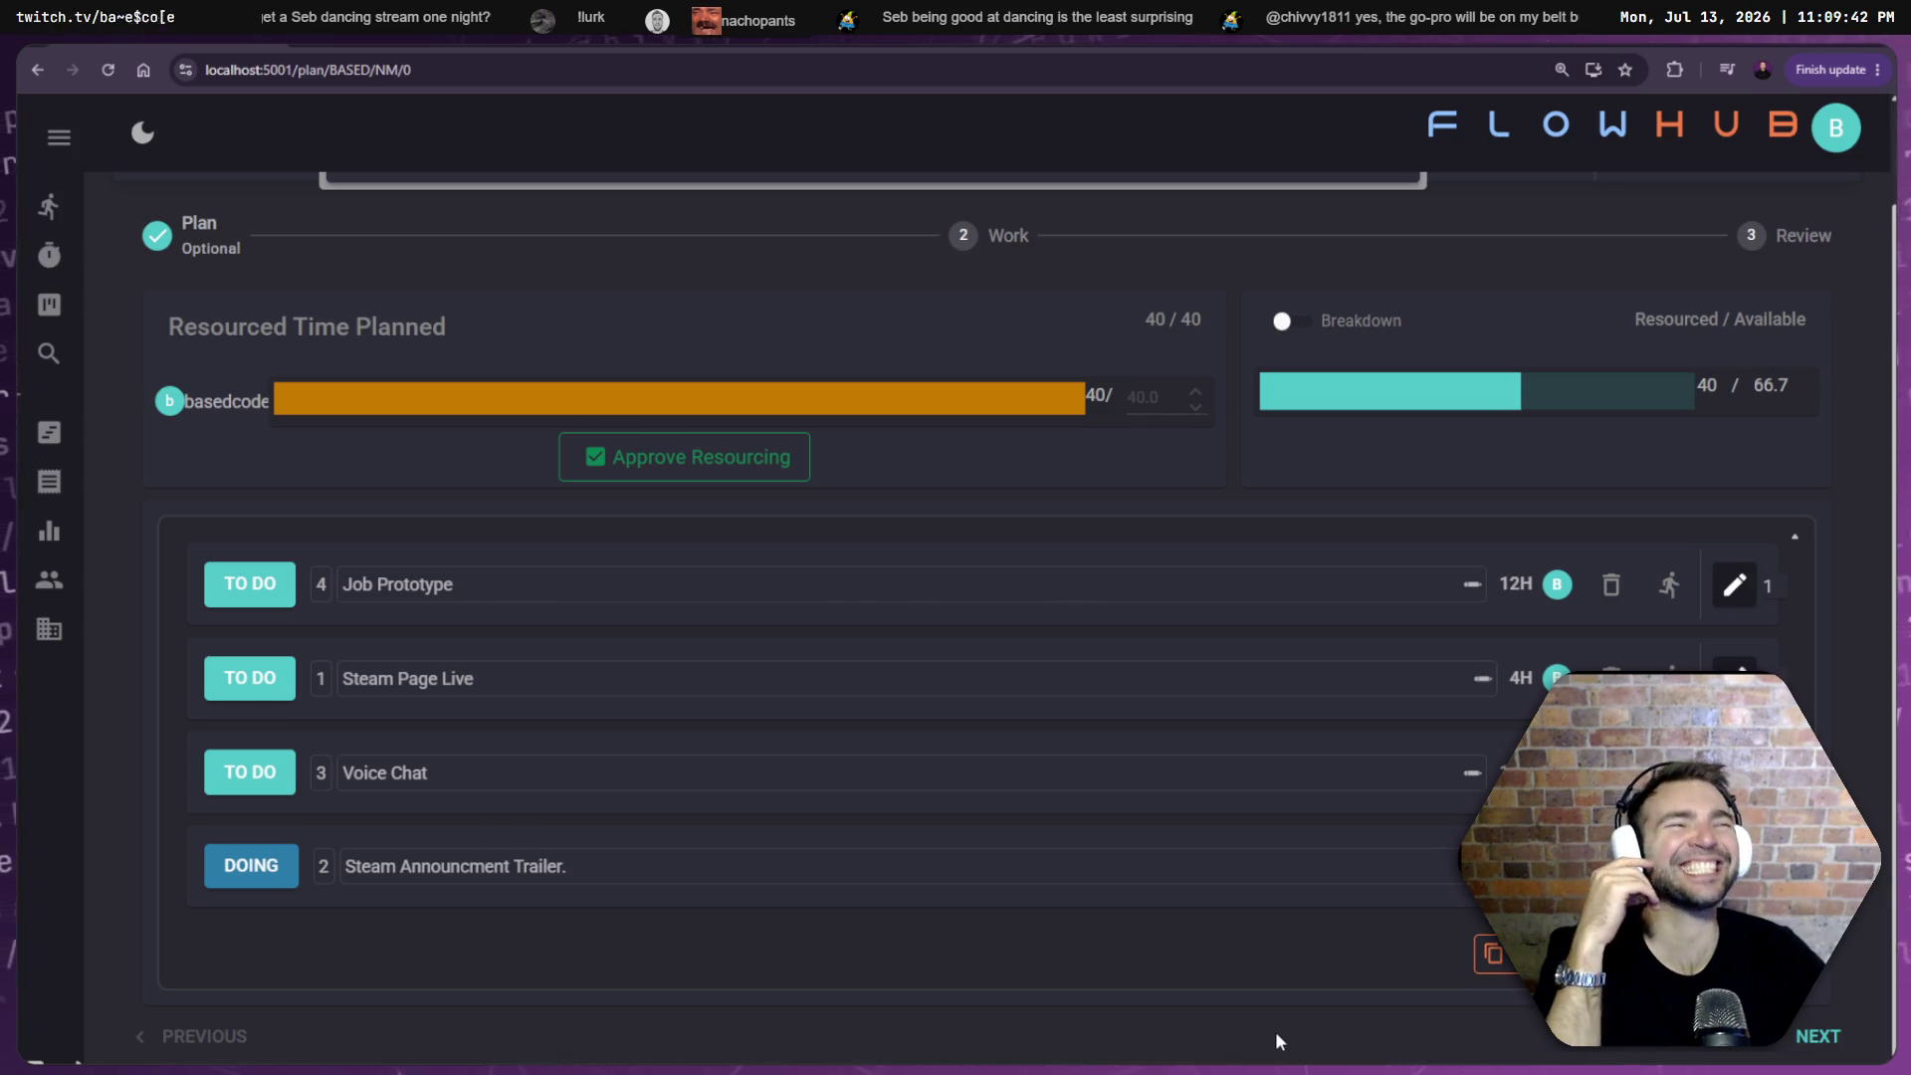
click(1819, 1038)
Review the Deadline progress figures on the NM Work State dashboard
scroll(1085, 826, down, 3)
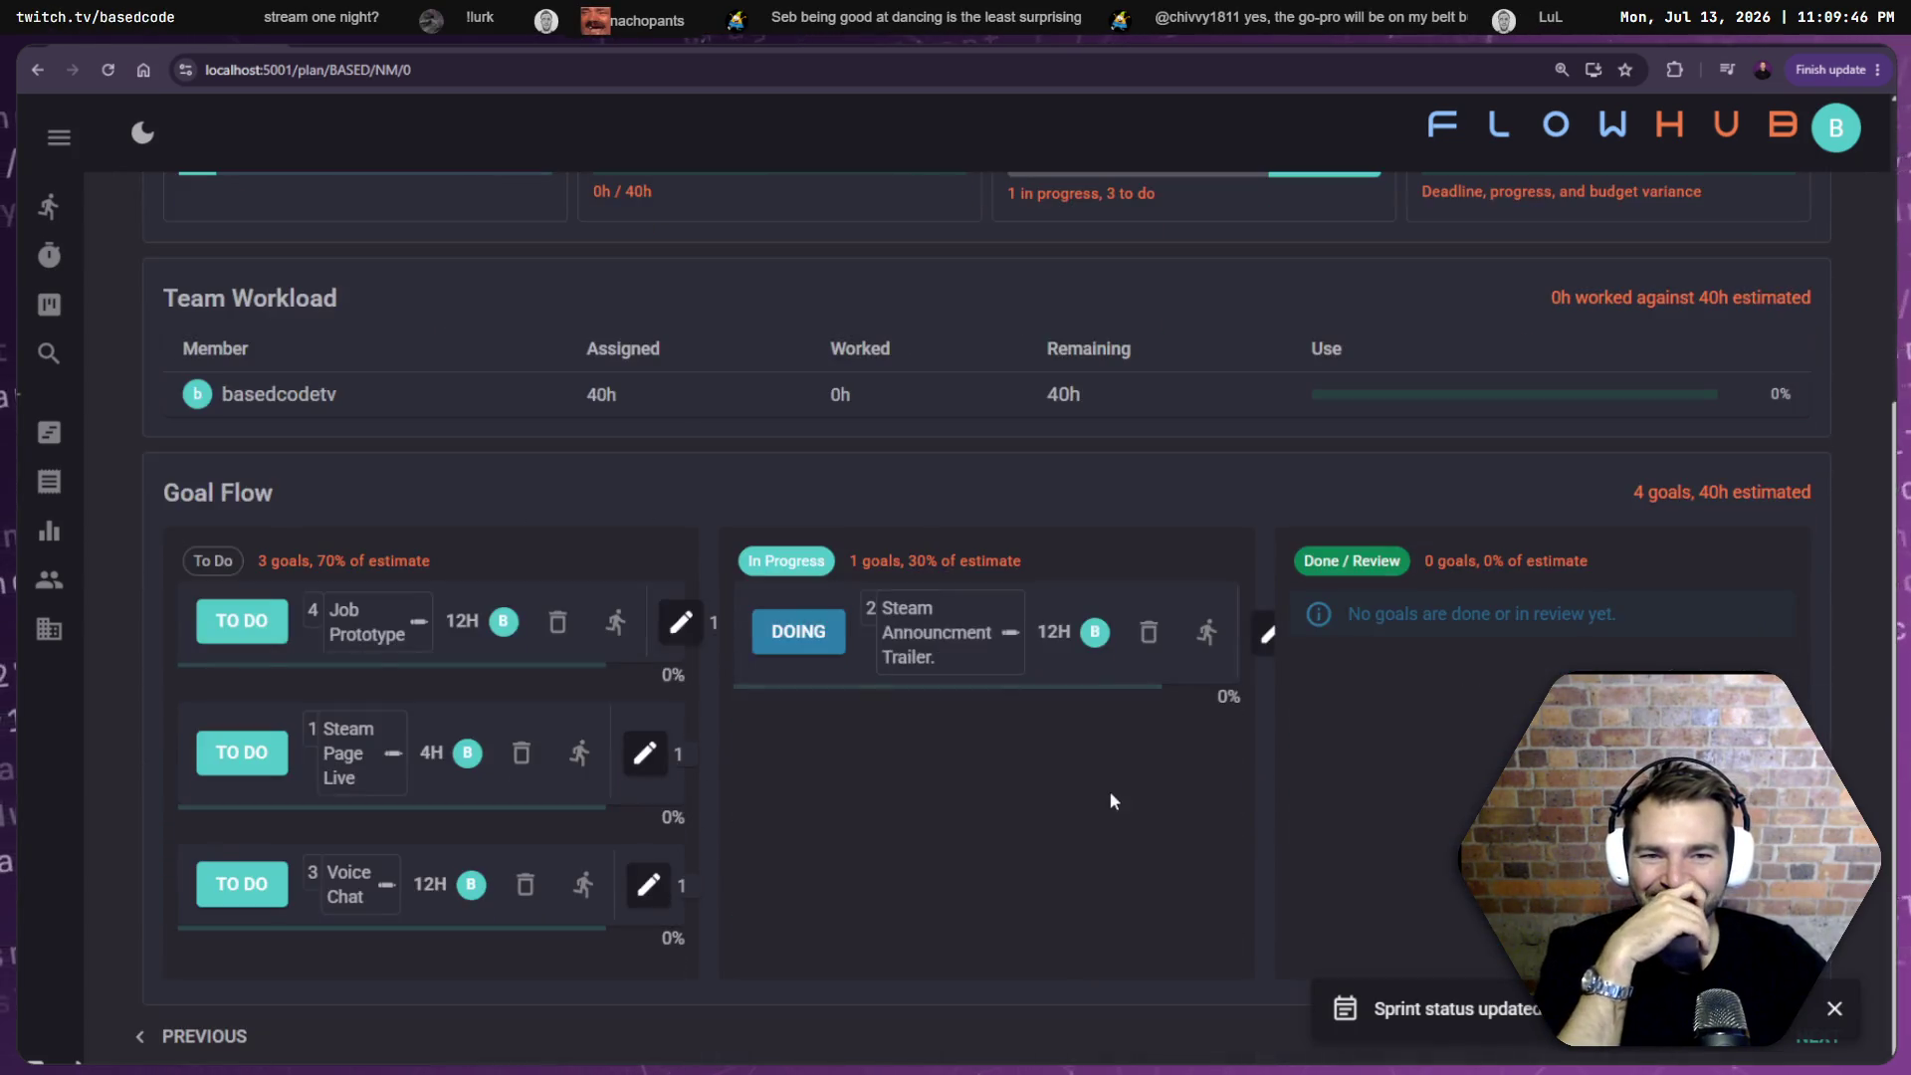
scroll(1109, 790, up, 5)
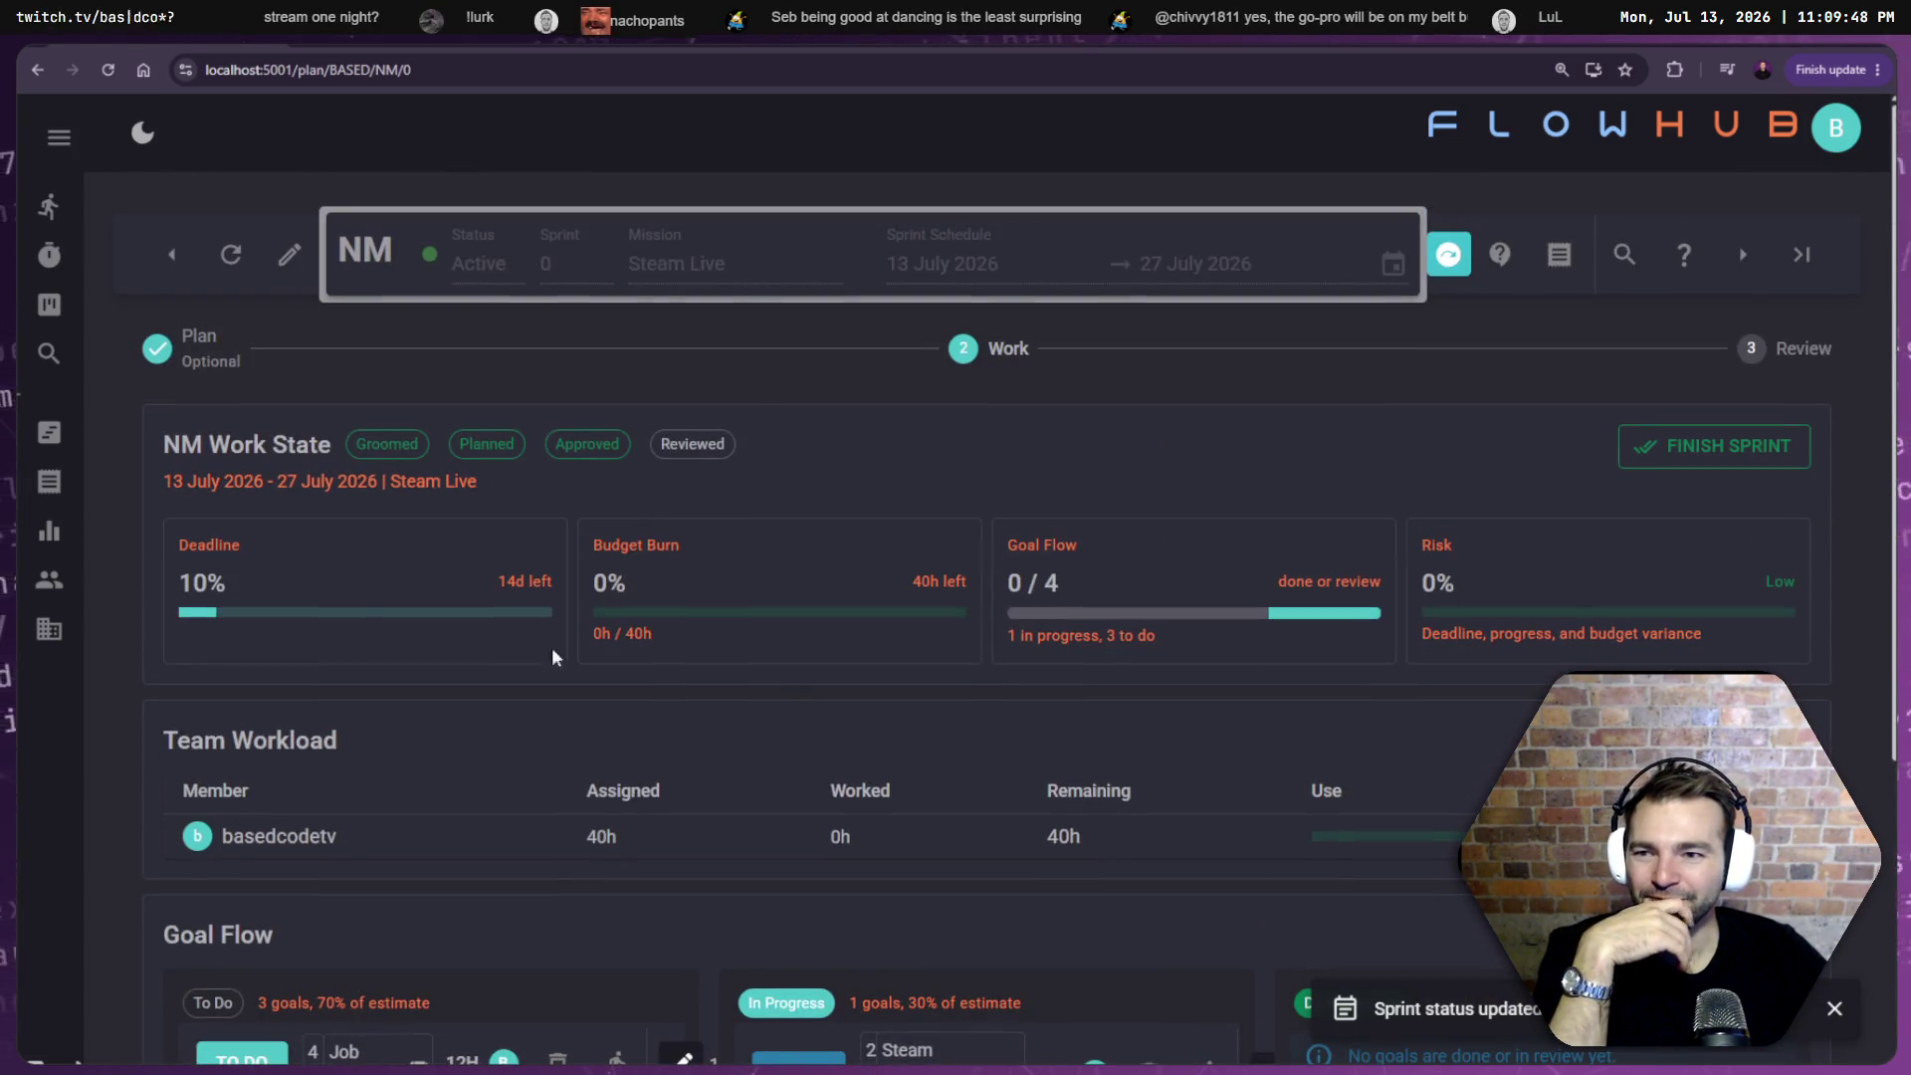
mouse_move(210, 582)
mouse_down()
mouse_move(637, 554)
mouse_move(558, 575)
mouse_up()
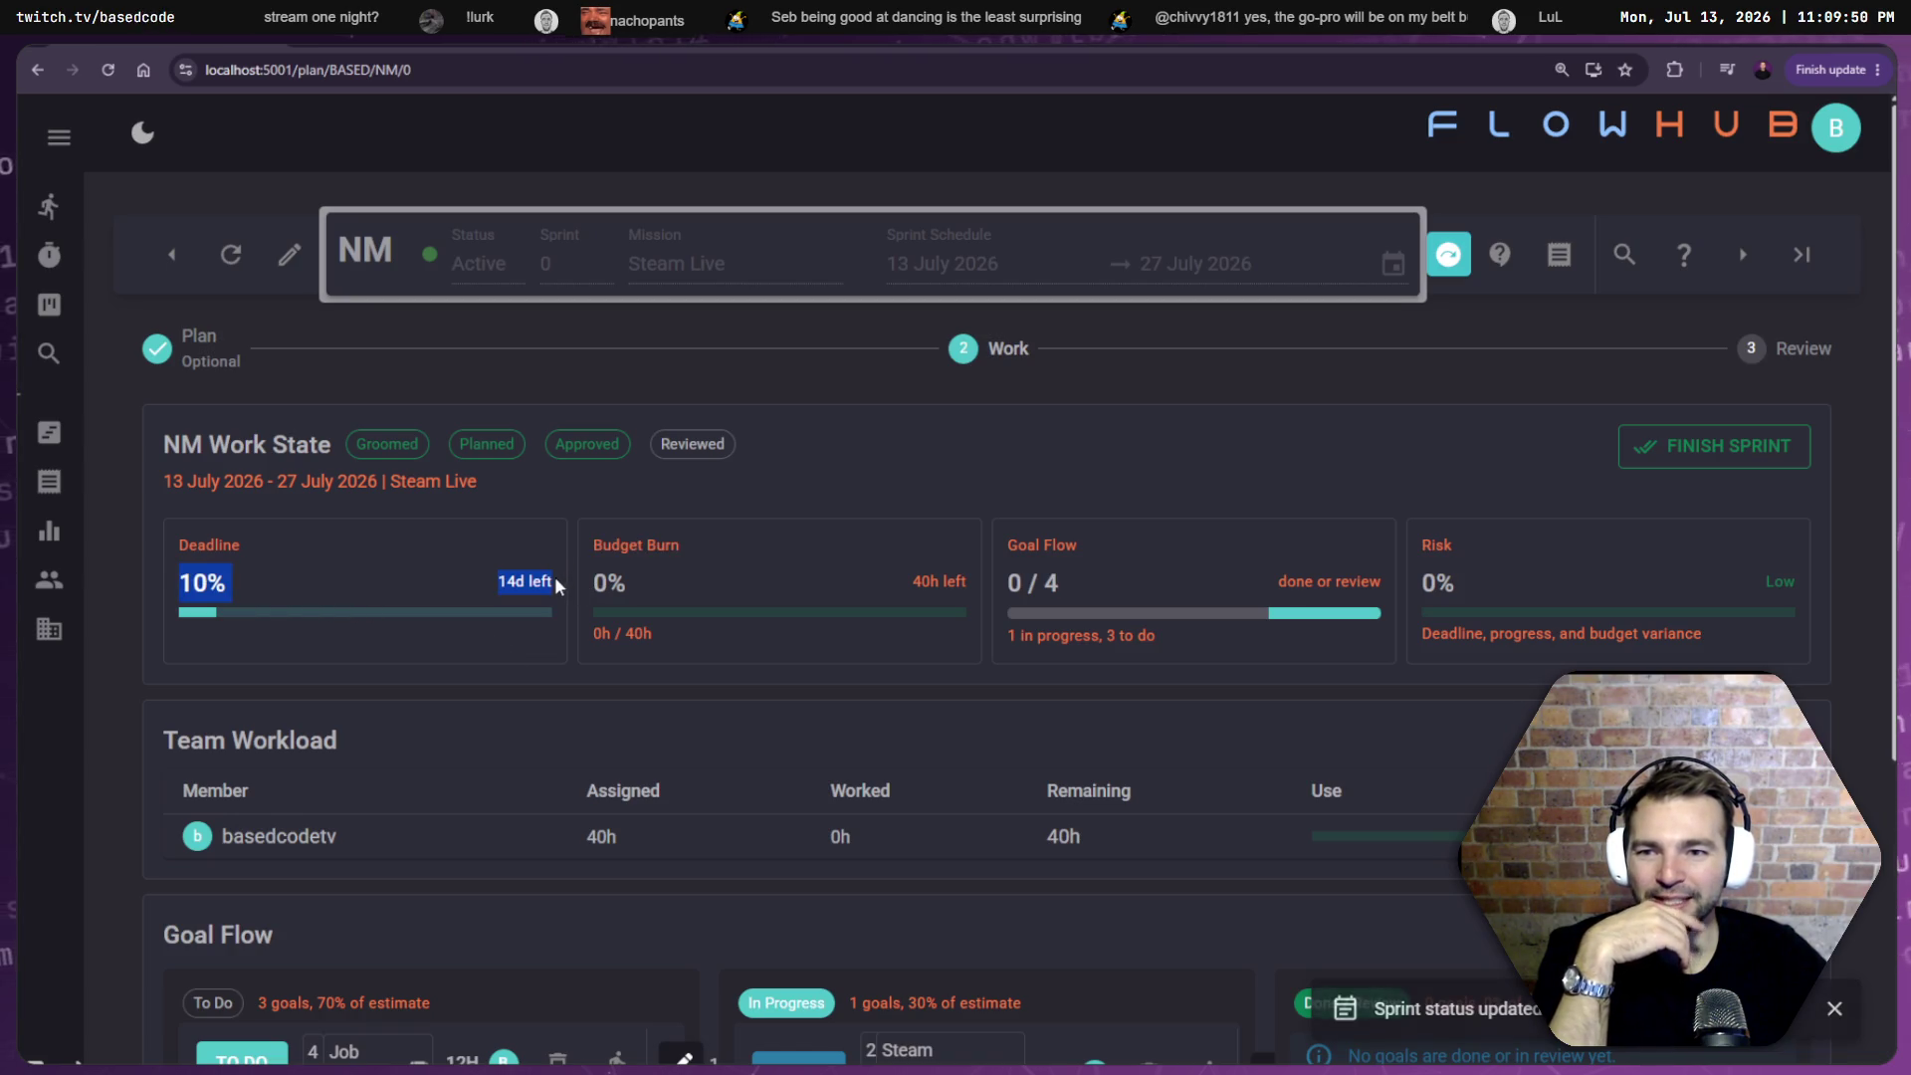
click(520, 648)
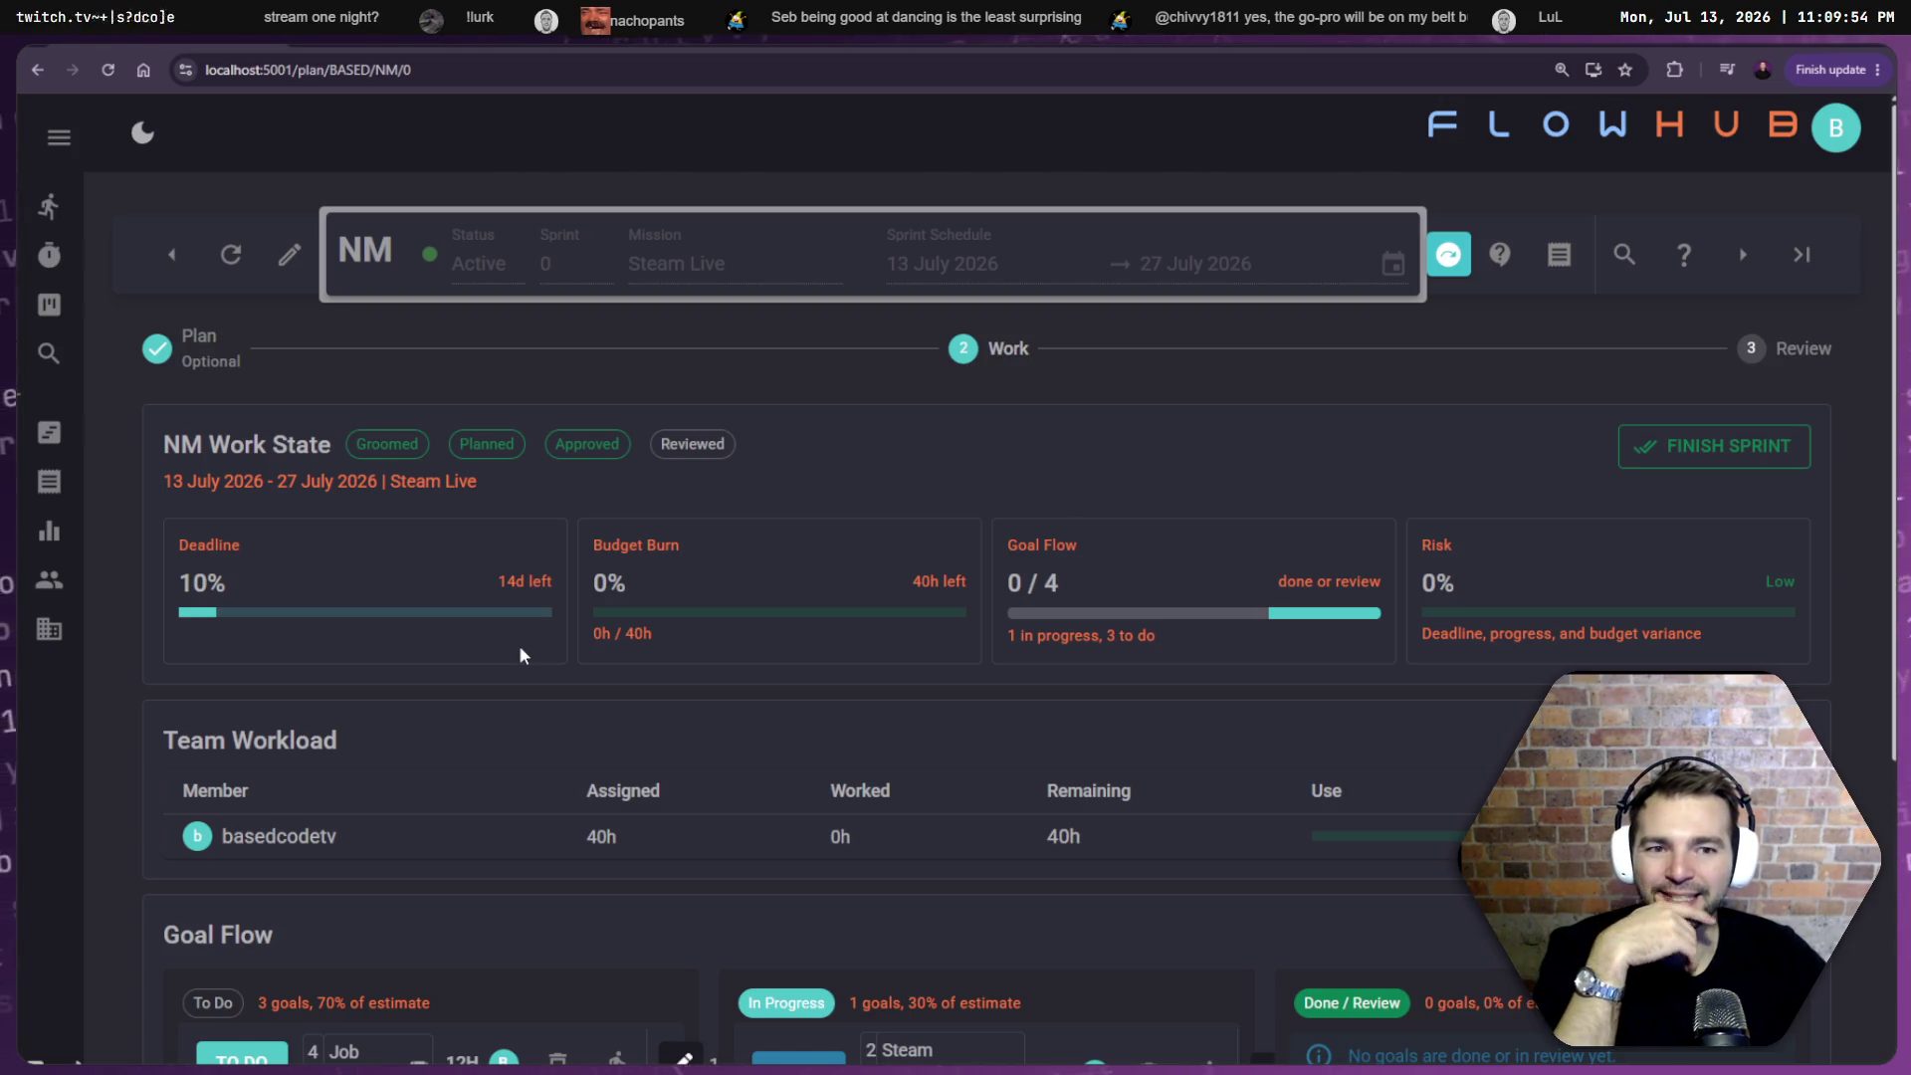
Check Worked hours, scroll through Team Workload and Goal Flow, then switch to Steamworks
scroll(518, 645, down, 2)
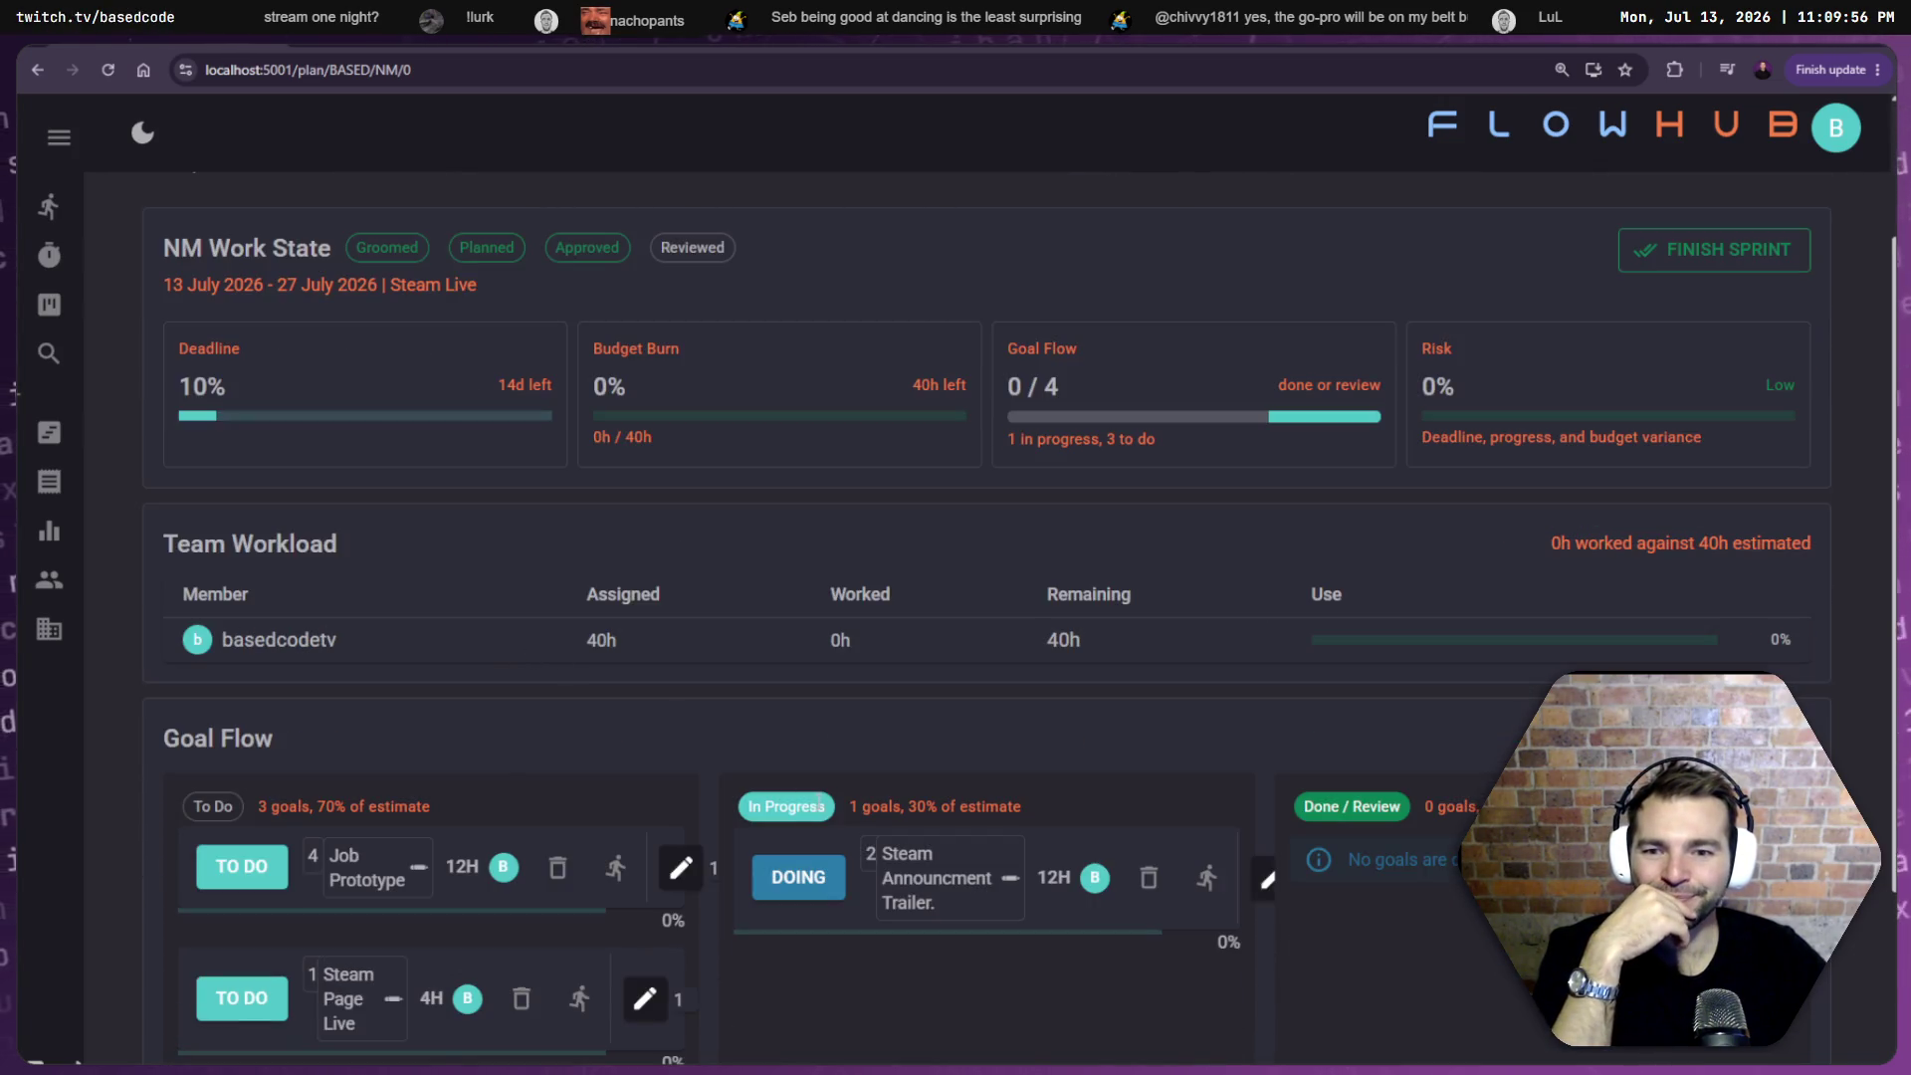
scroll(899, 902, down, 1)
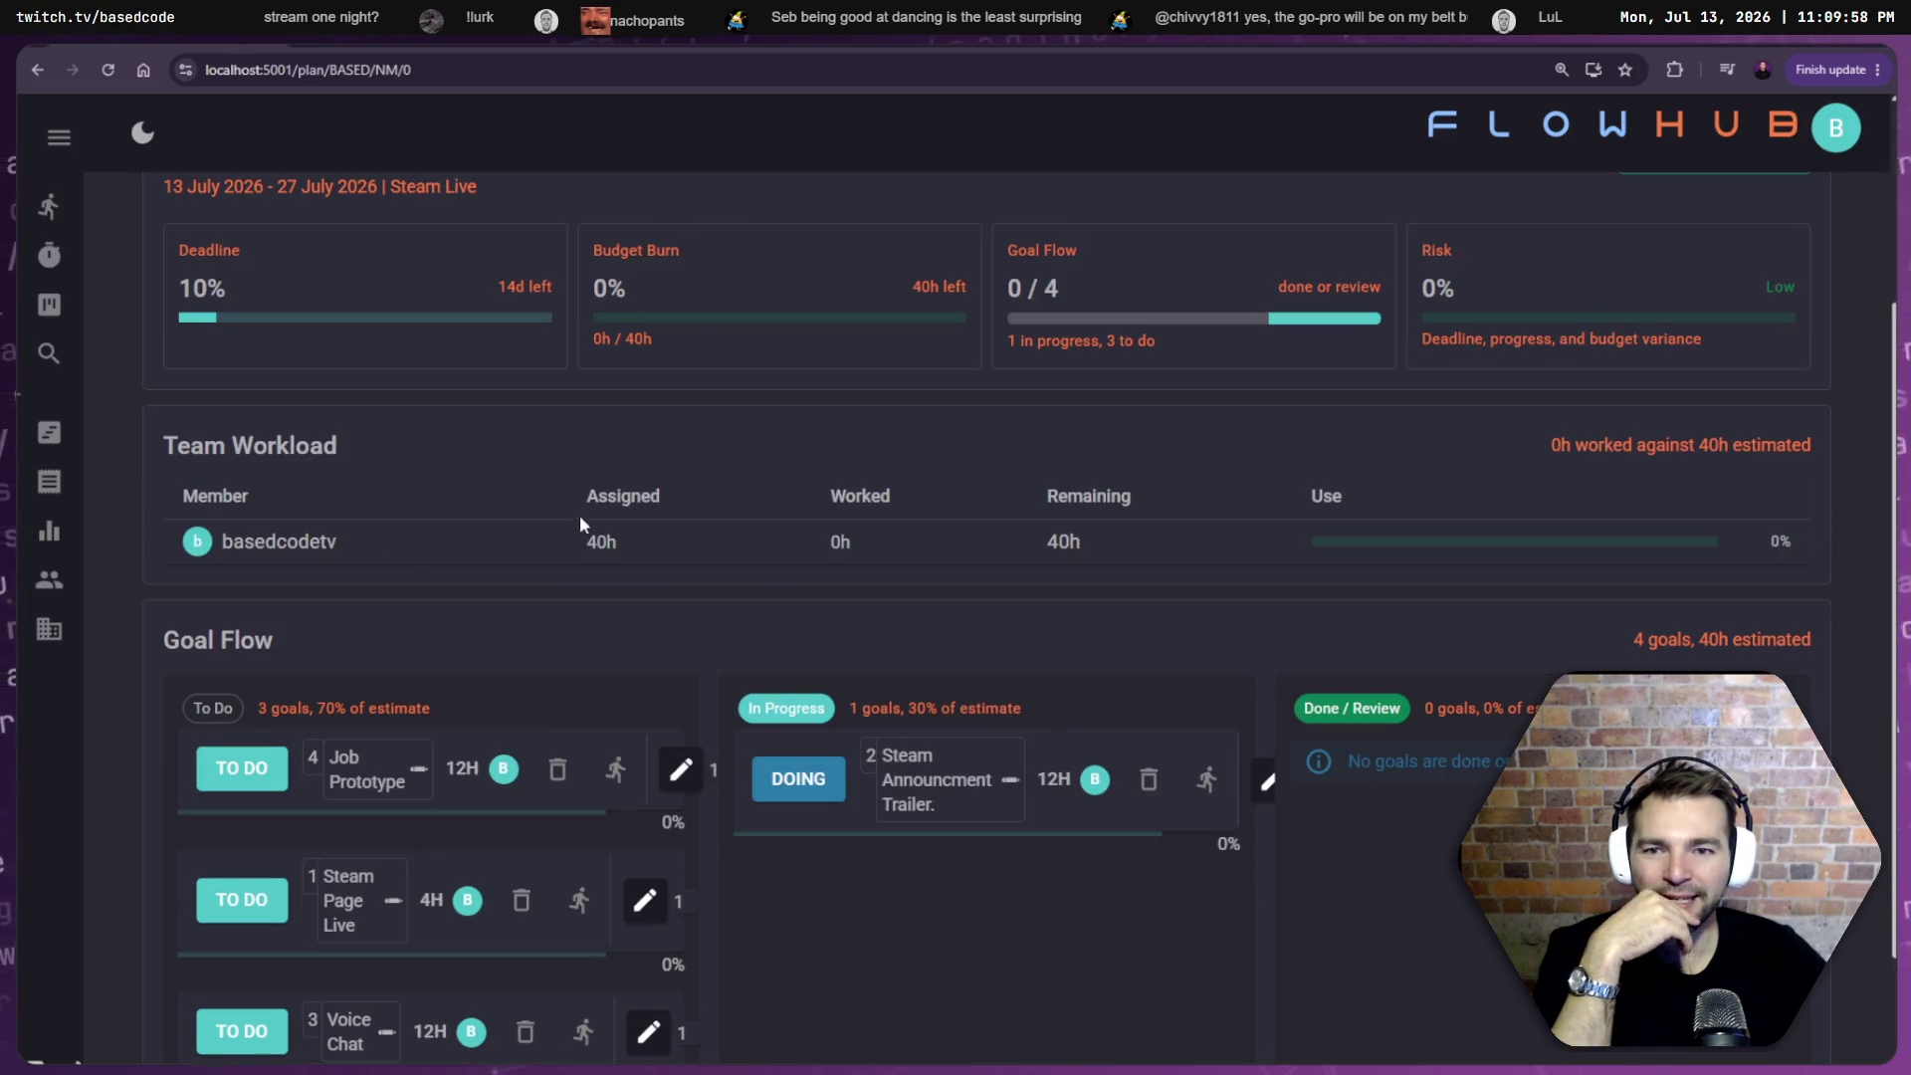
double_click(841, 542)
click(844, 571)
scroll(844, 575, down, 2)
scroll(905, 683, up, 5)
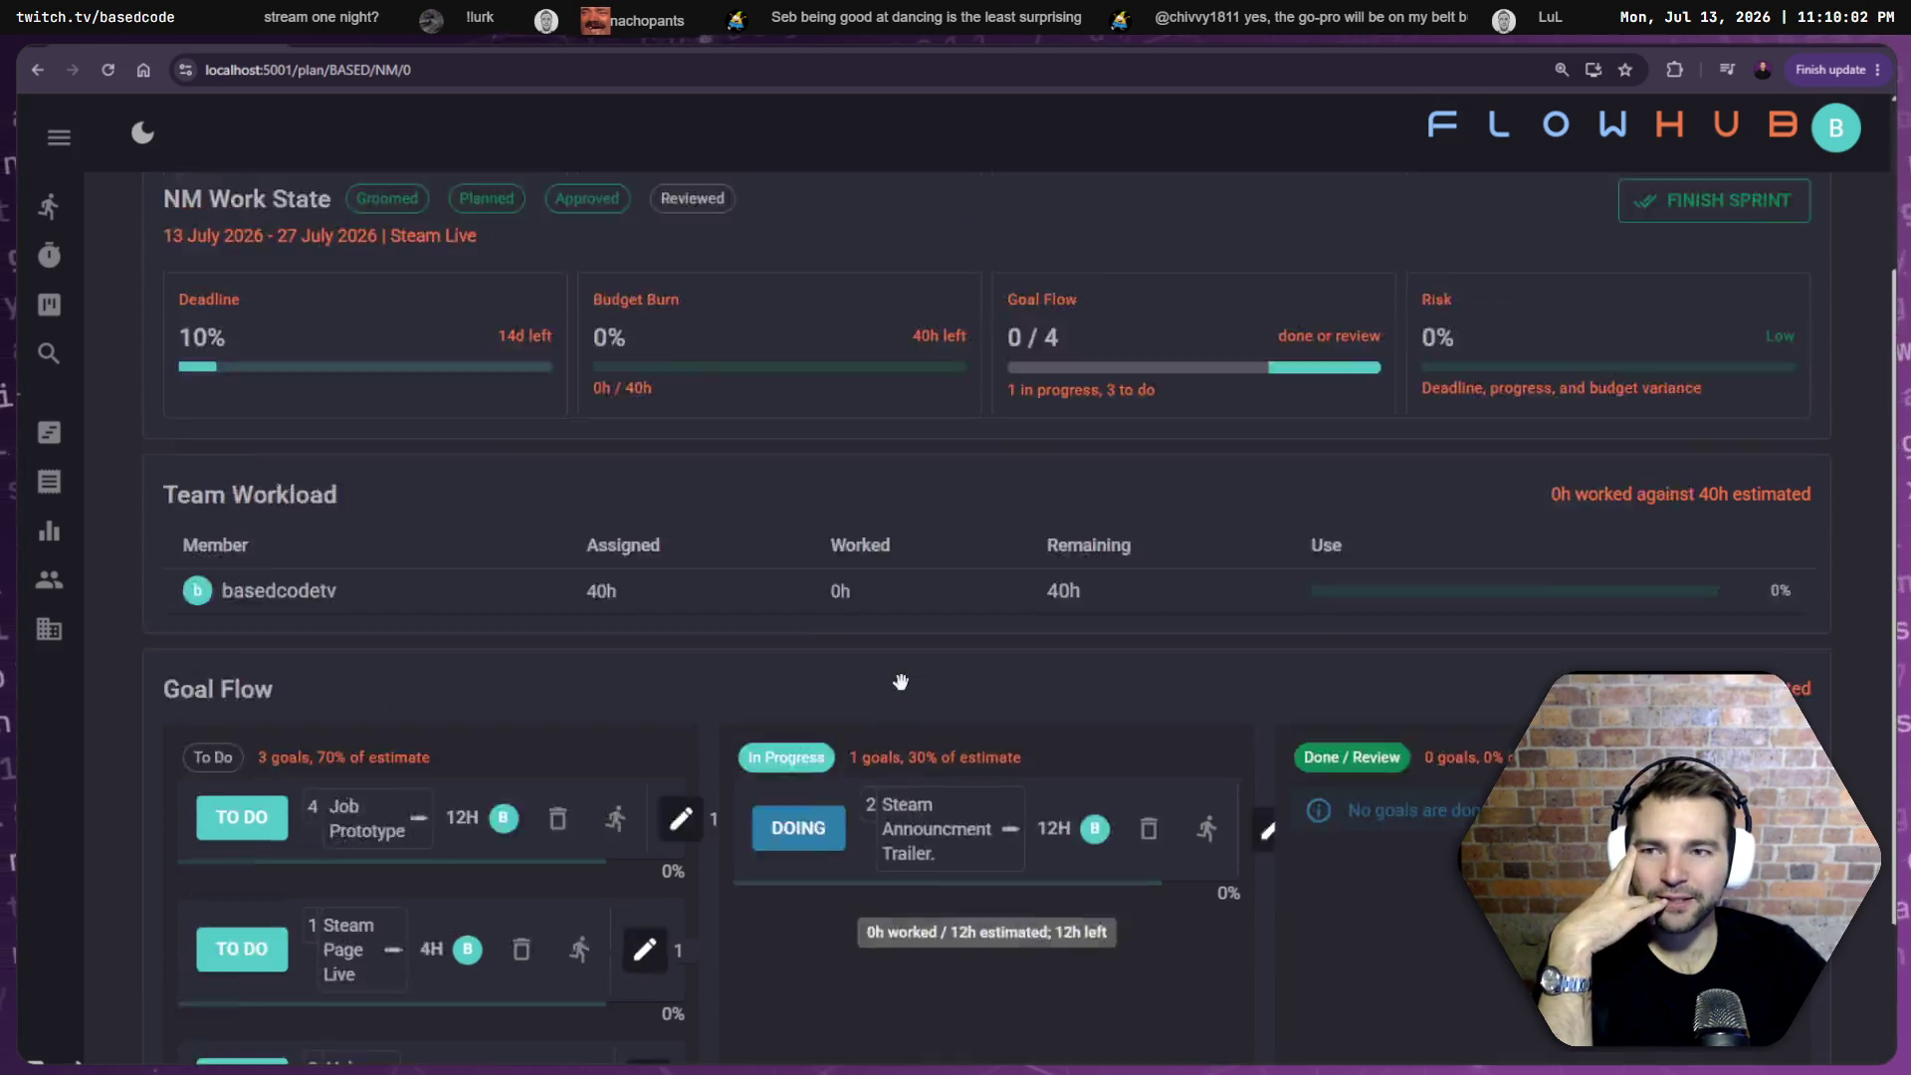
scroll(791, 573, down, 5)
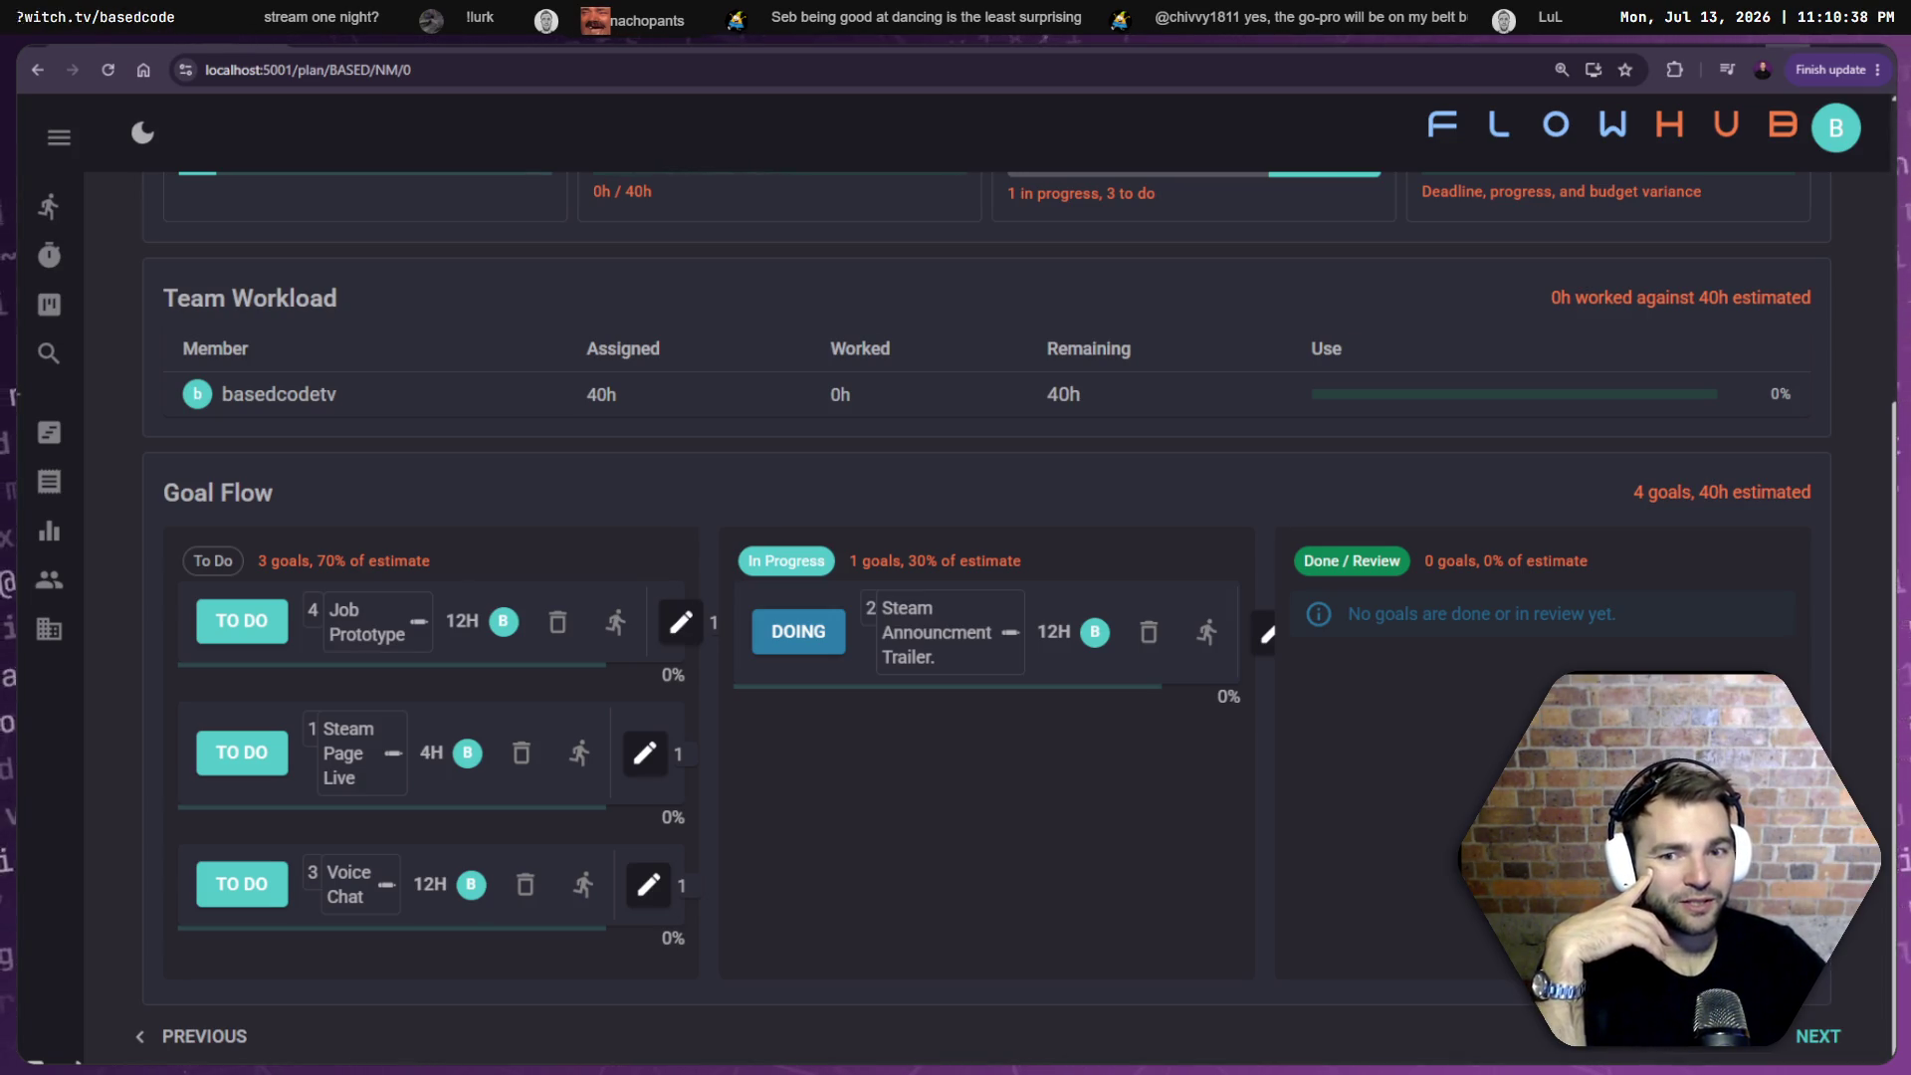
key(alt+Tab)
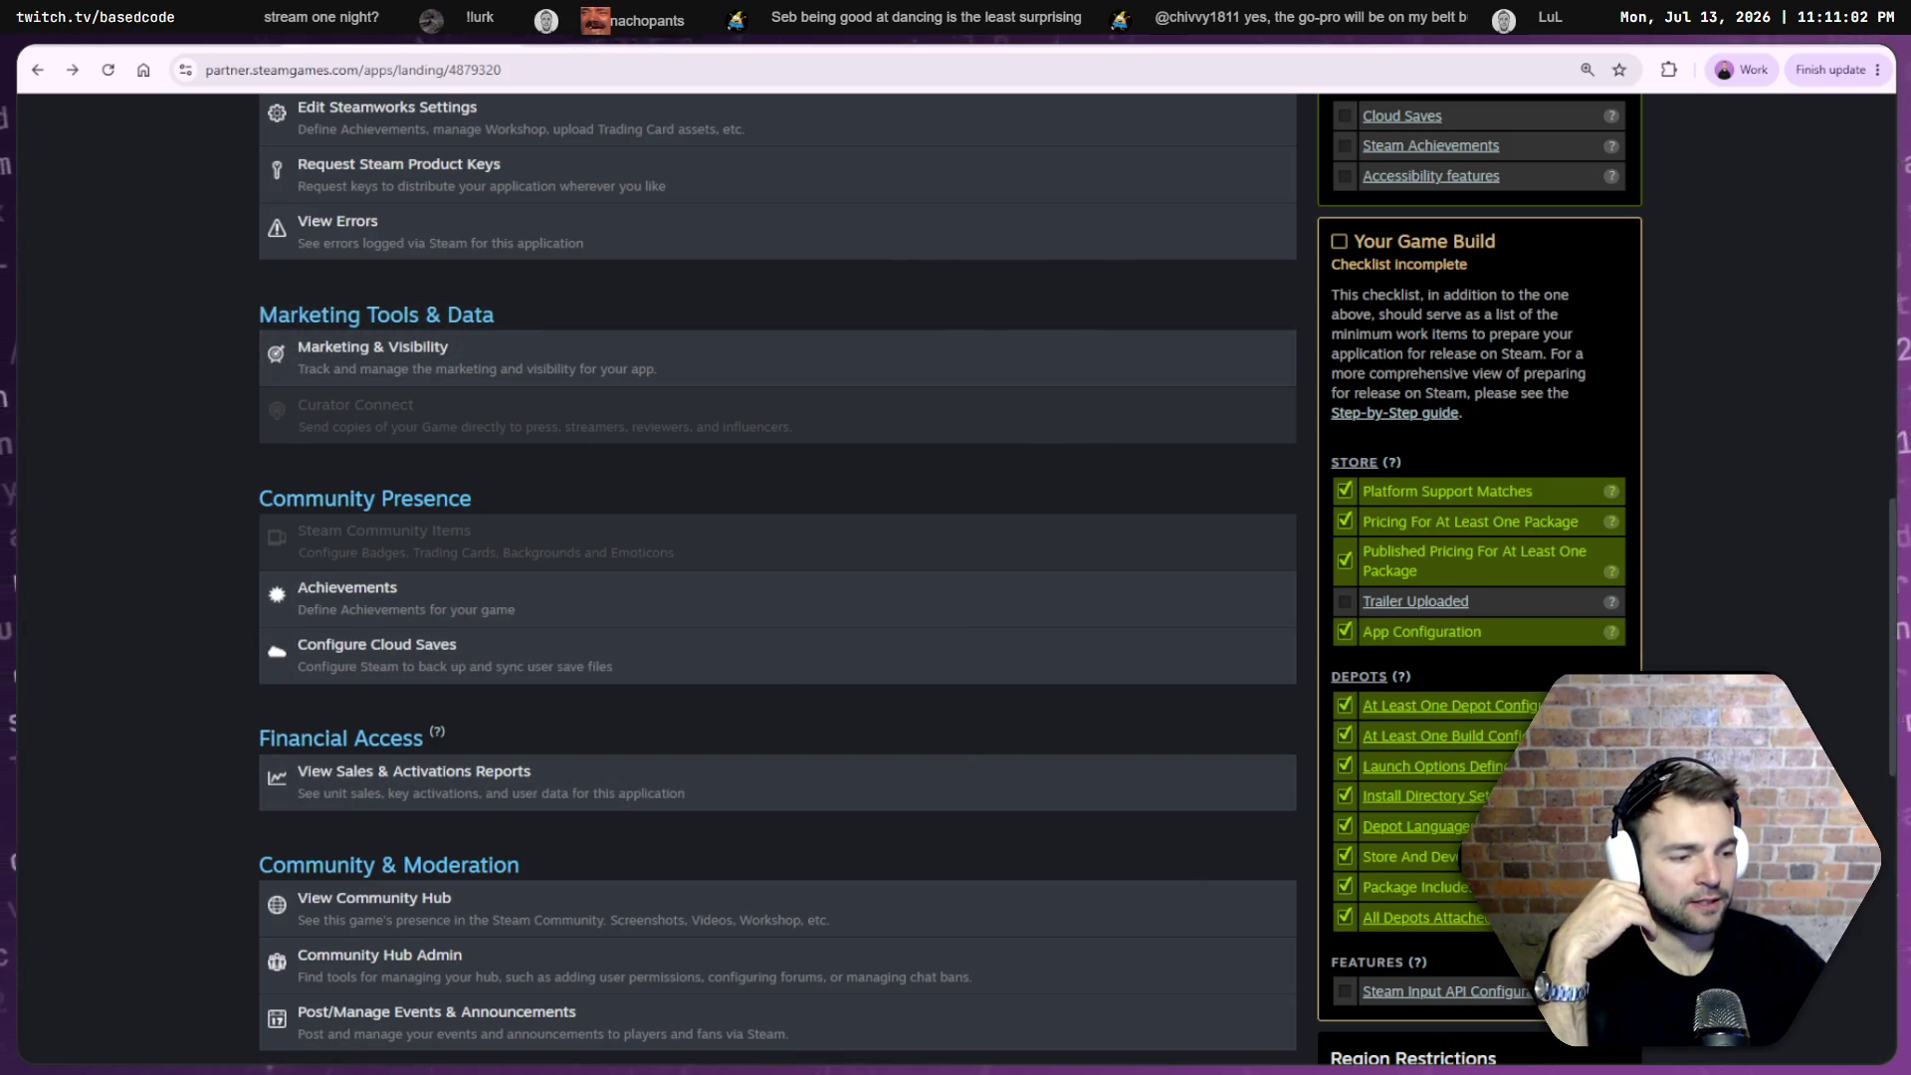
key(alt+Tab)
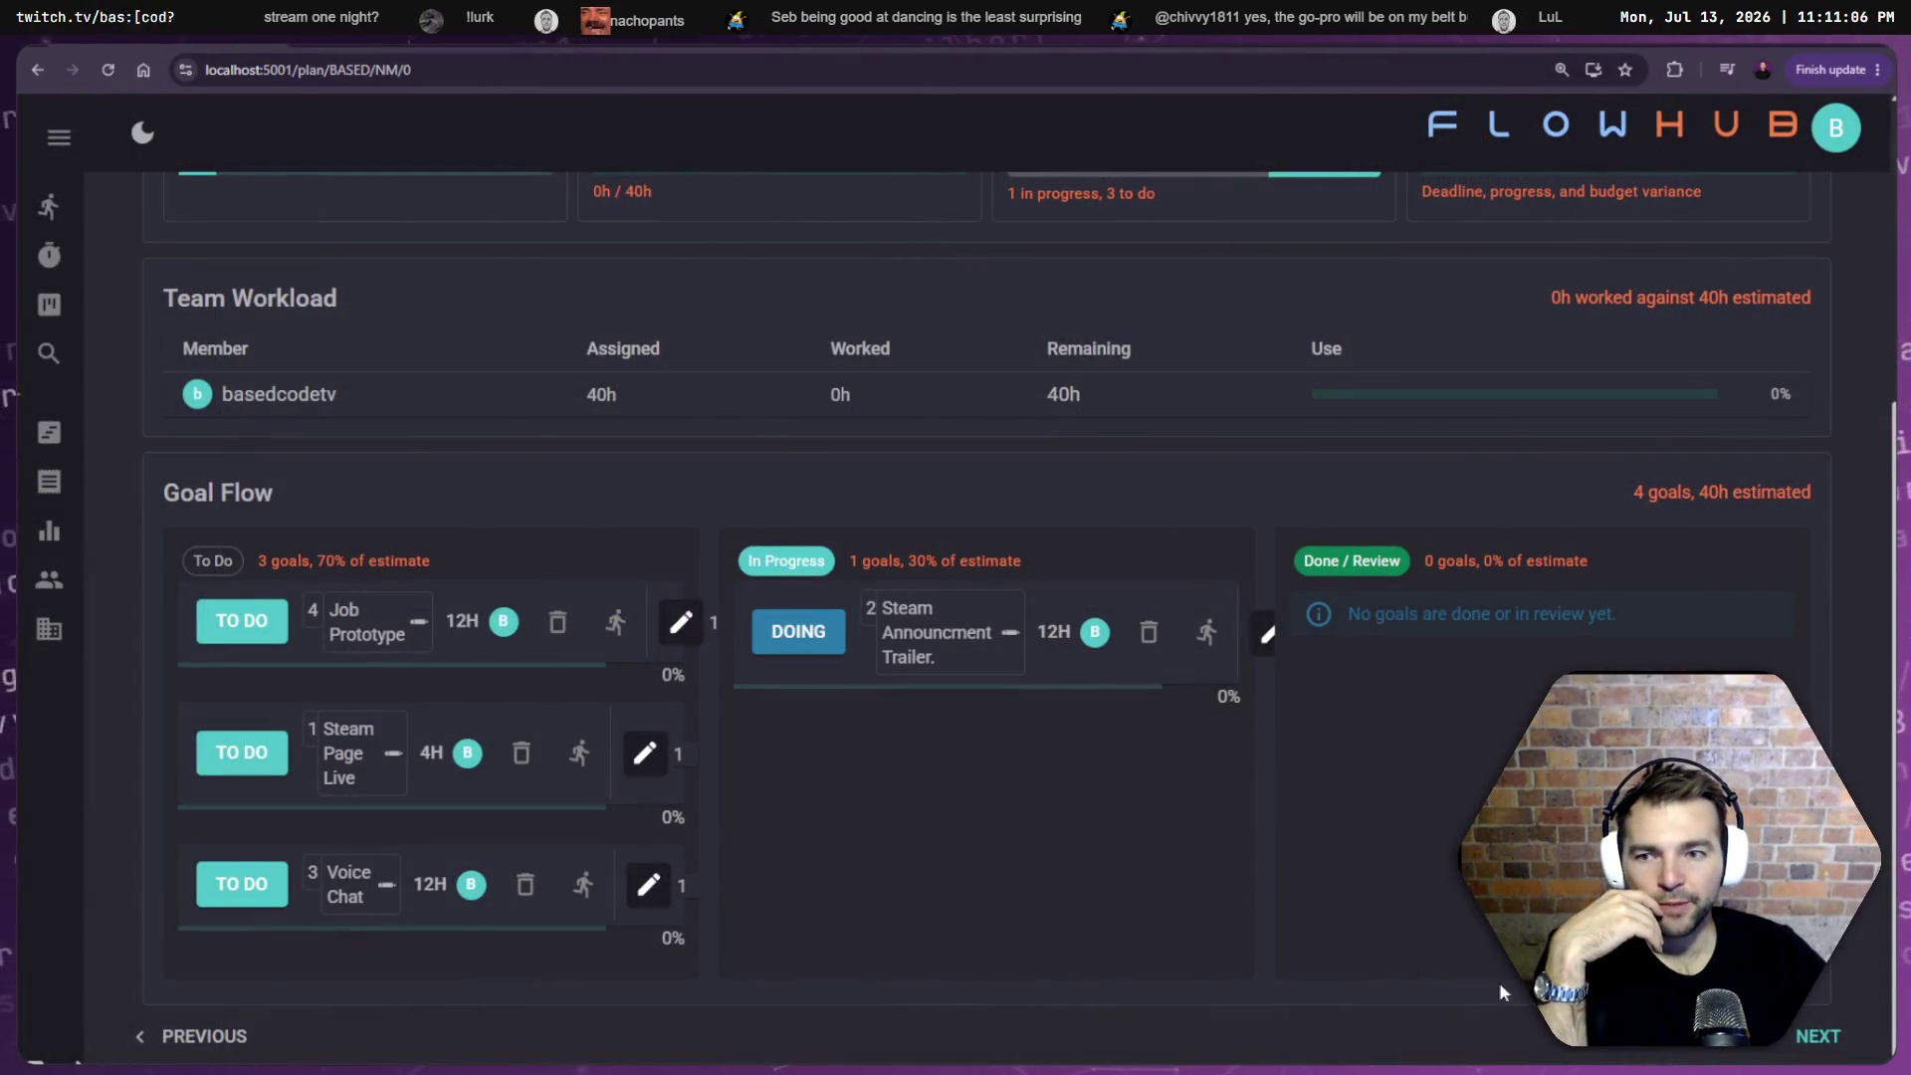
Return to the Plan step and reorder goals: Job Prototype first, then Voice Chat, then Steam Page Live
click(189, 1038)
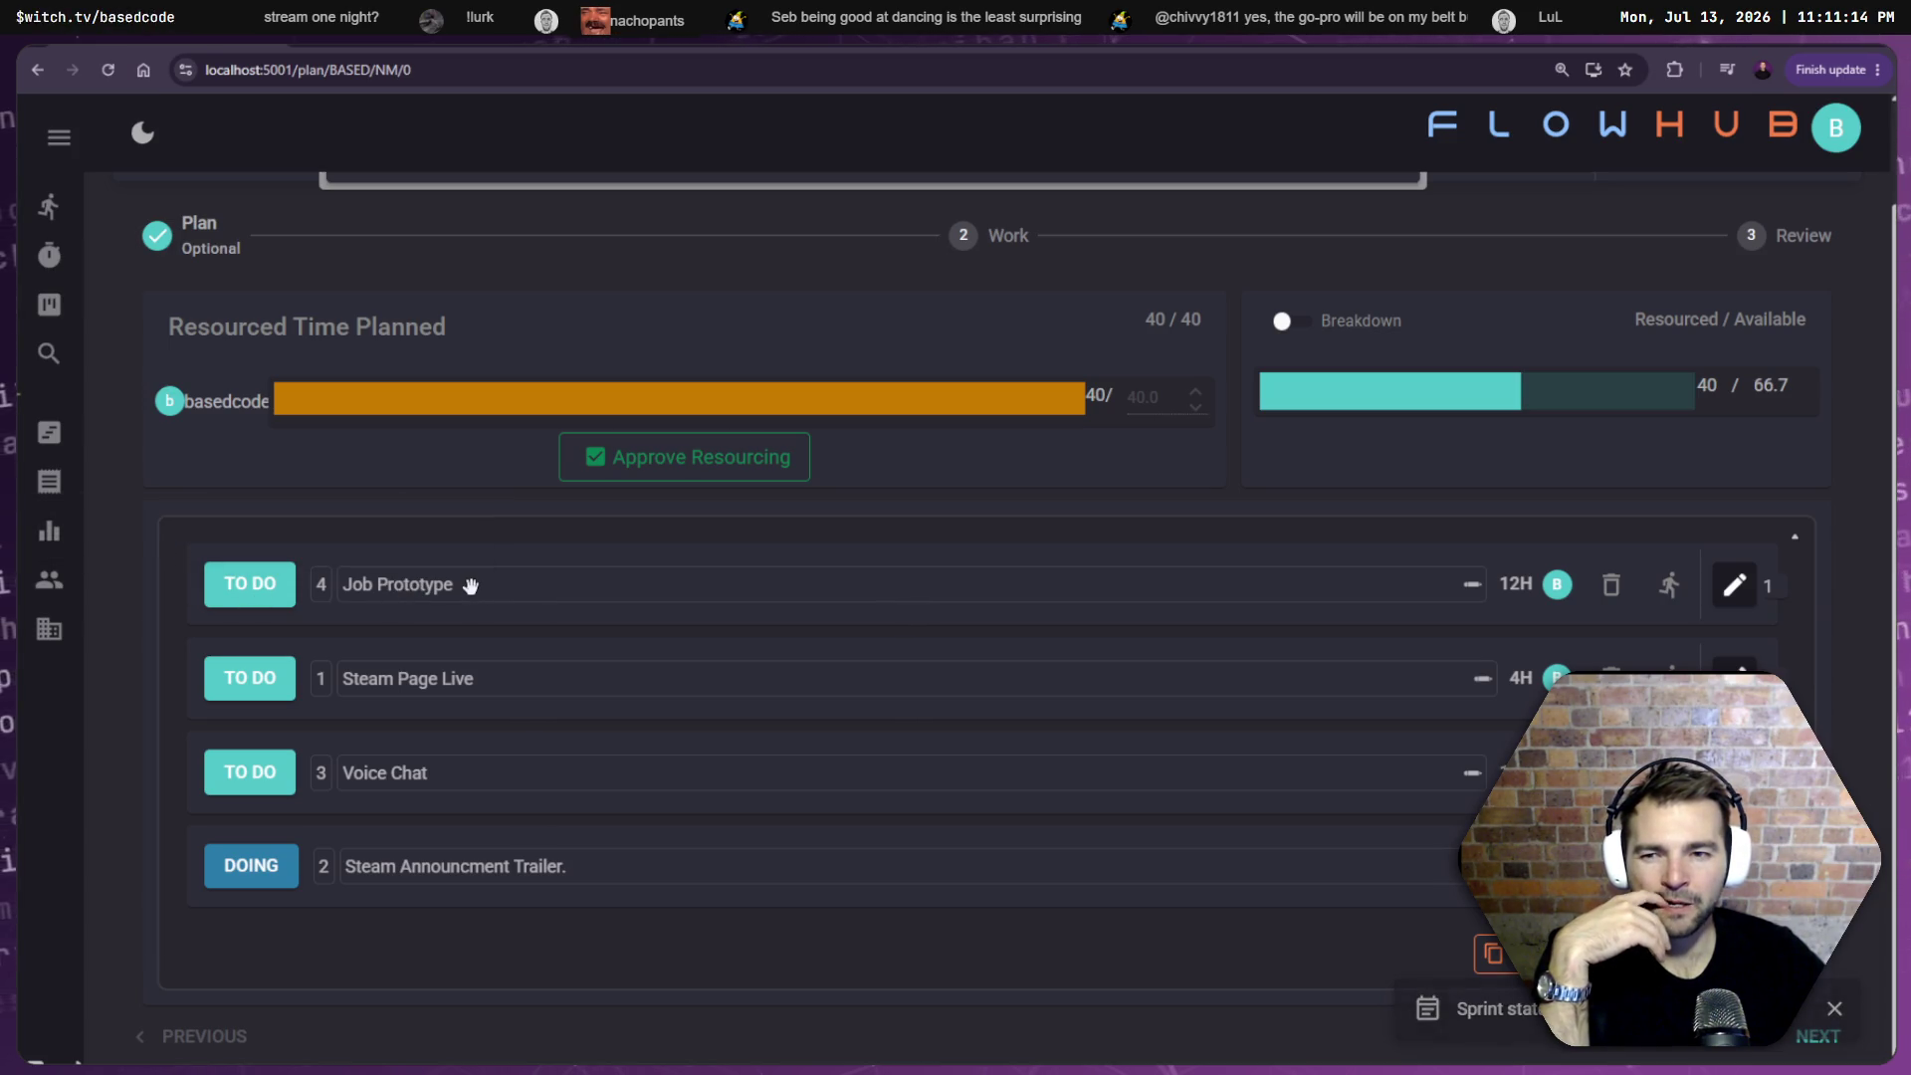
mouse_move(428, 672)
mouse_down()
mouse_move(438, 831)
mouse_move(418, 901)
mouse_up()
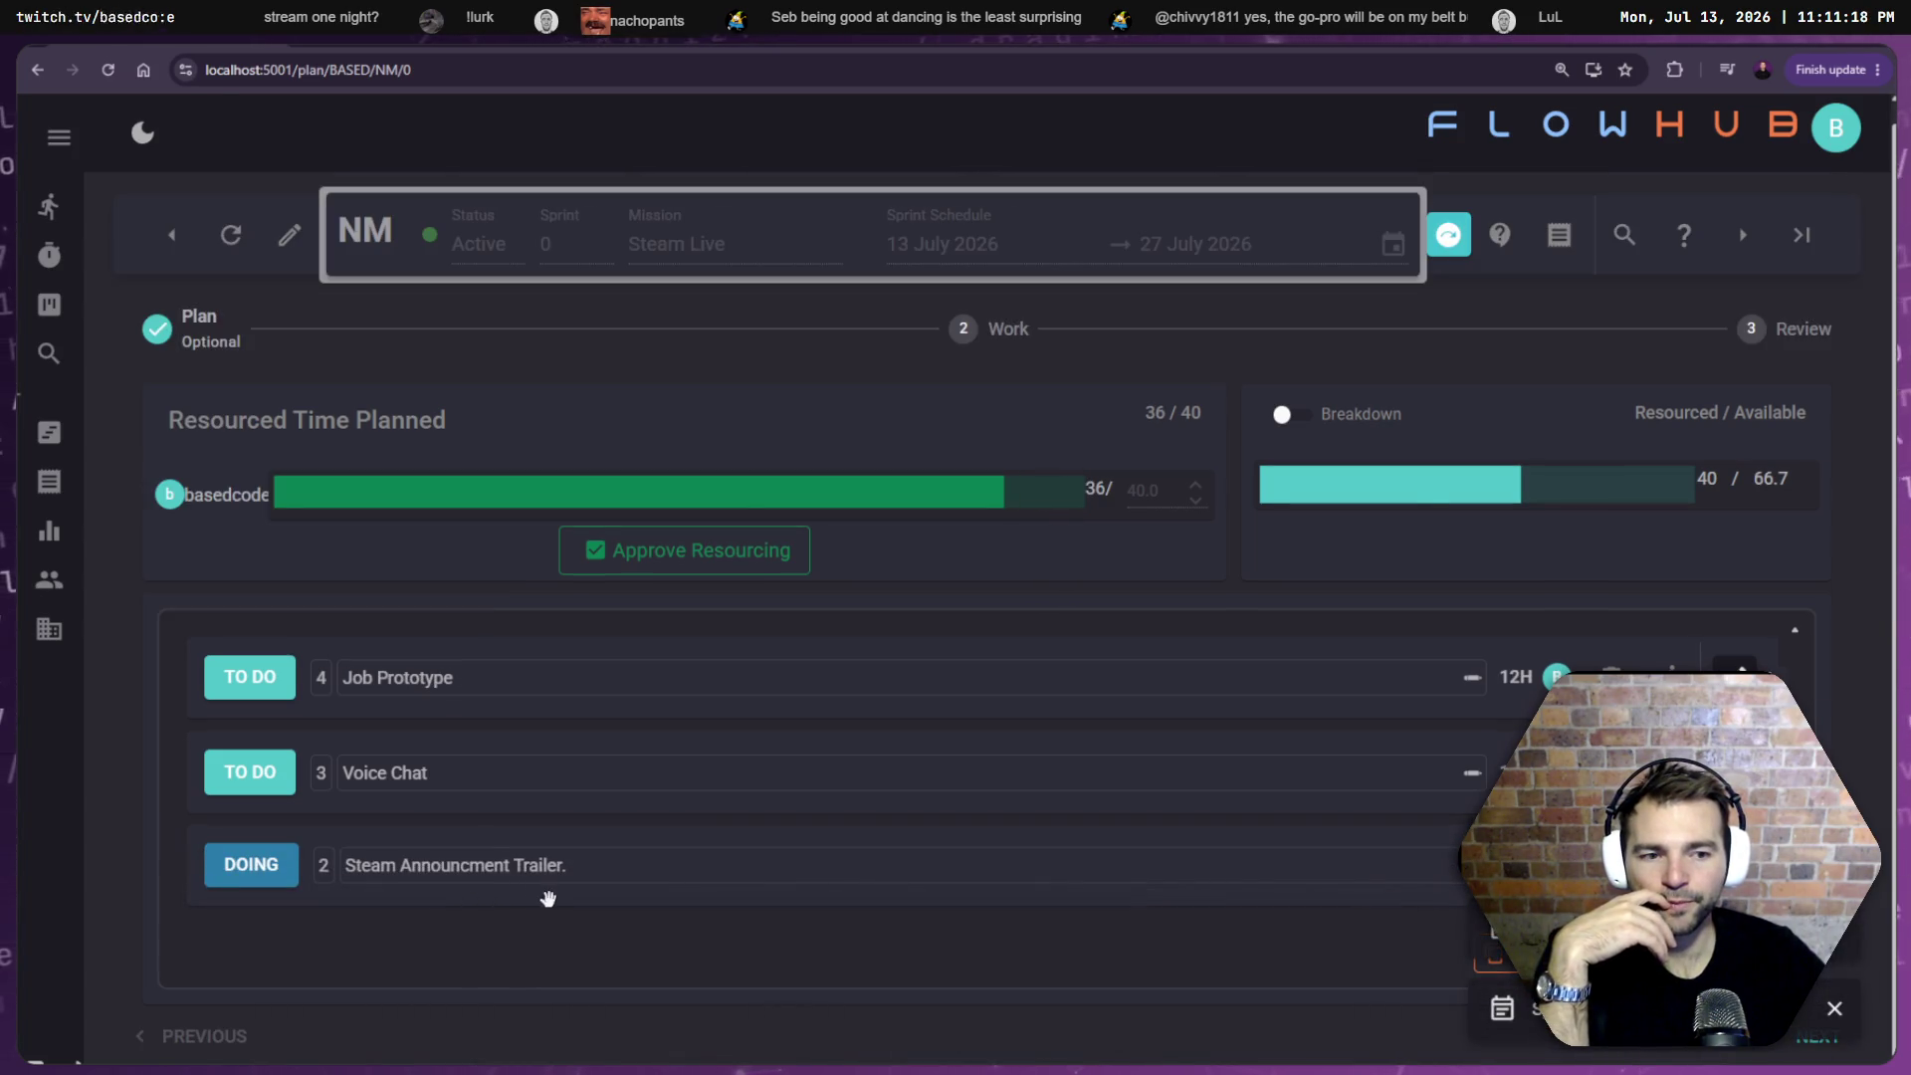
scroll(697, 956, down, 1)
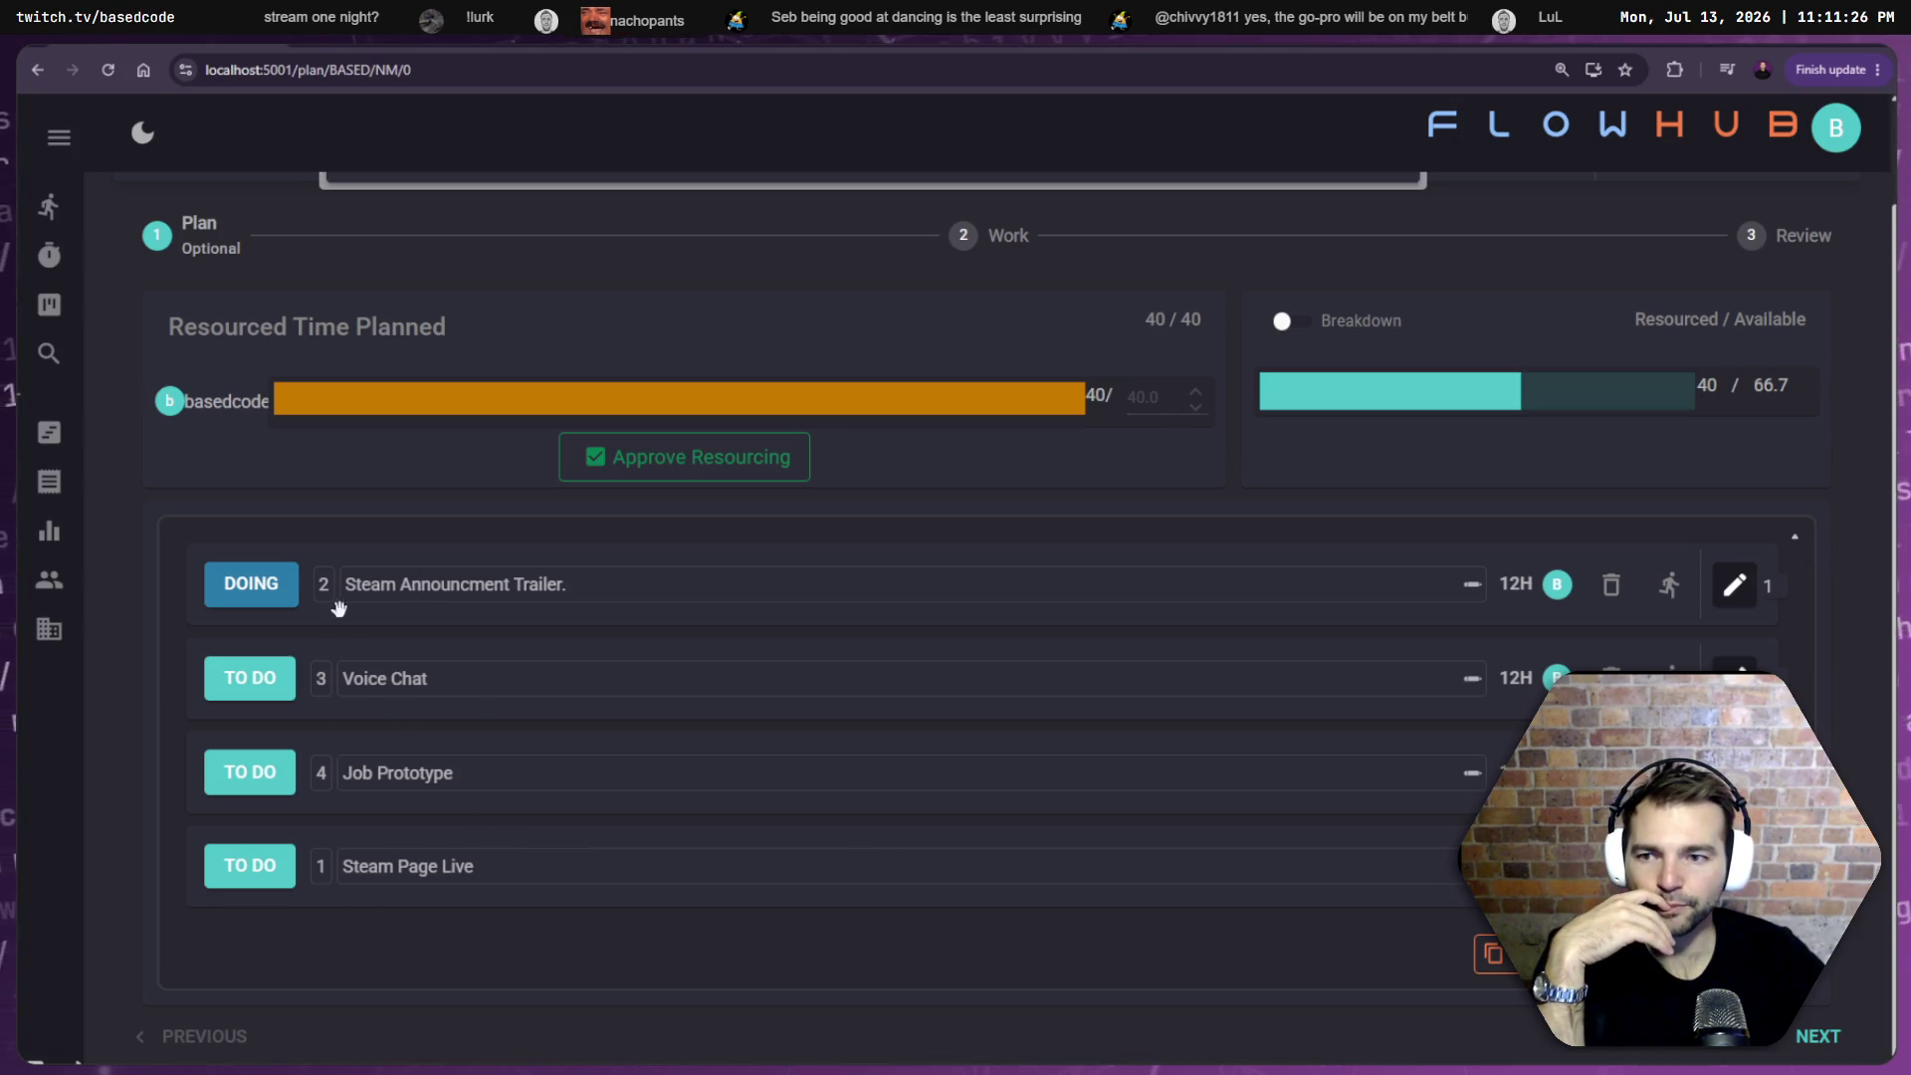
click(231, 589)
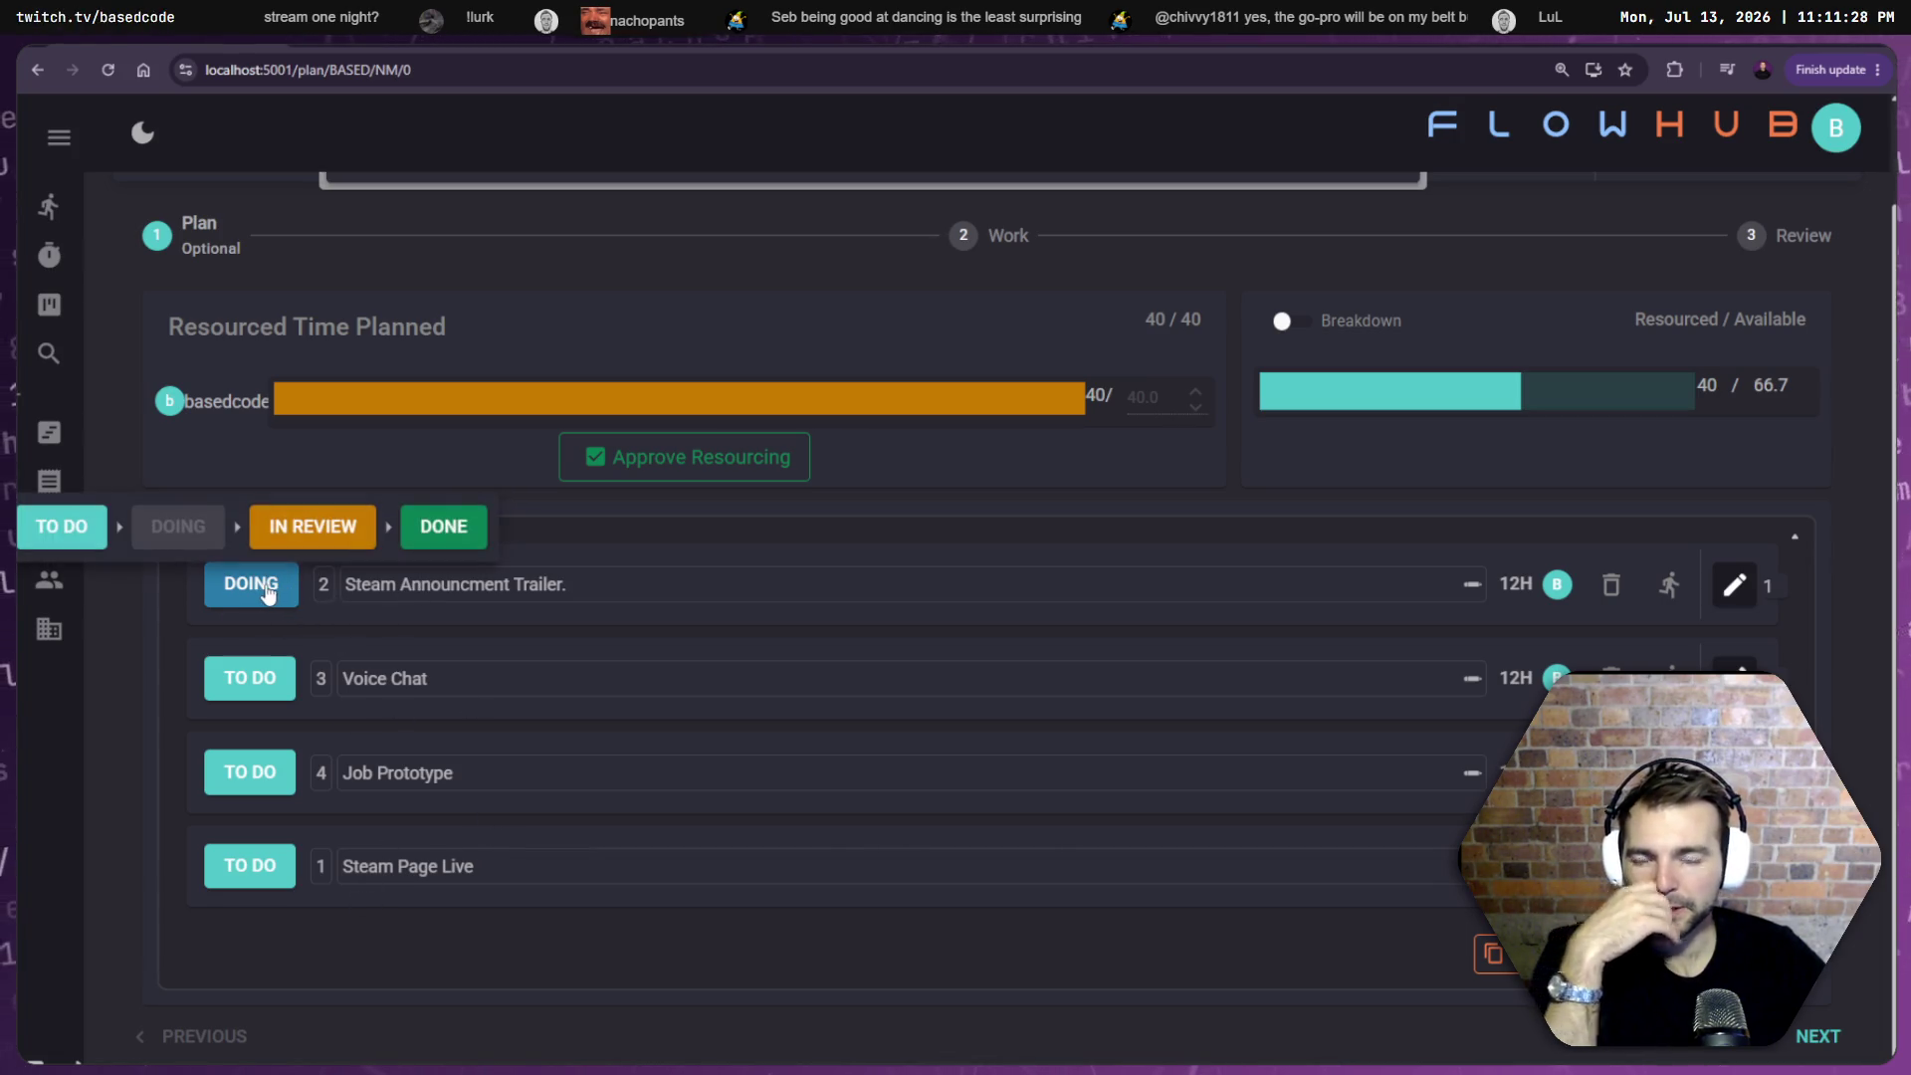
drag(375, 609, 397, 940)
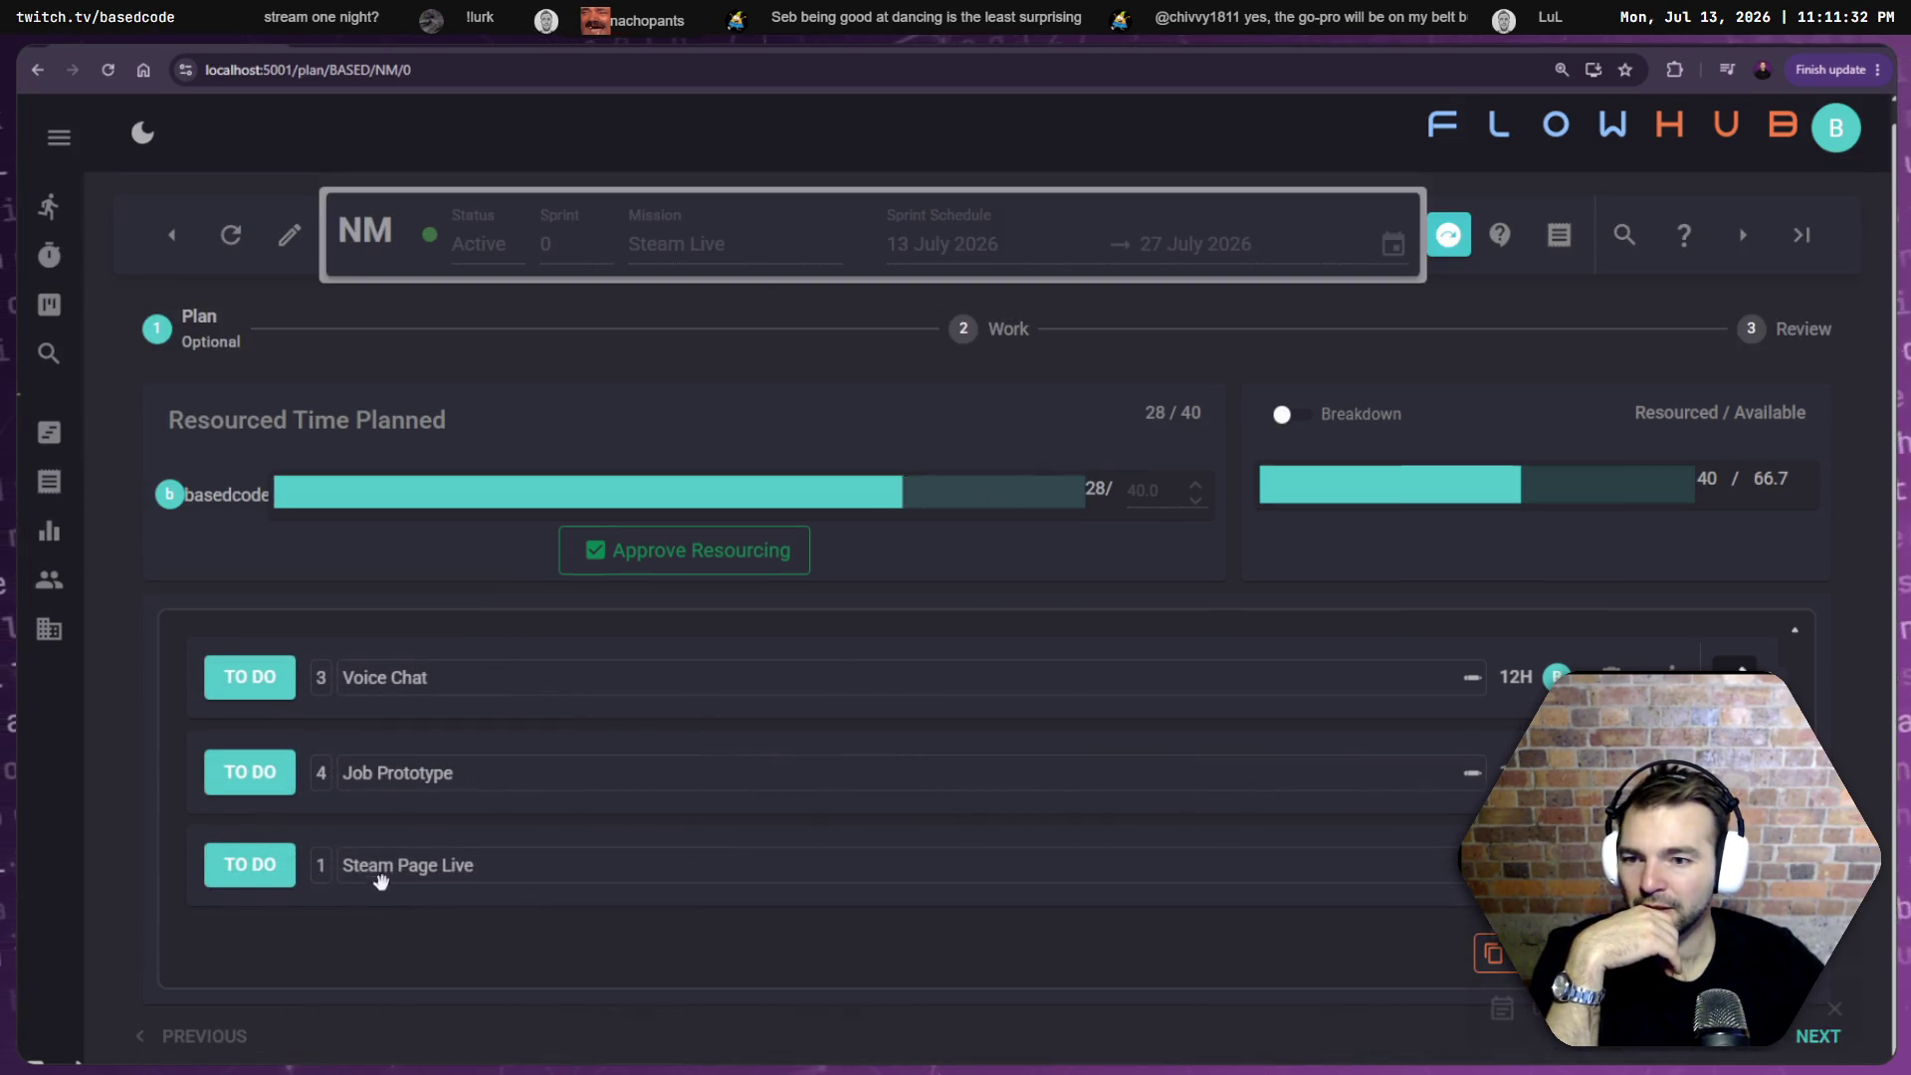
drag(390, 800, 414, 625)
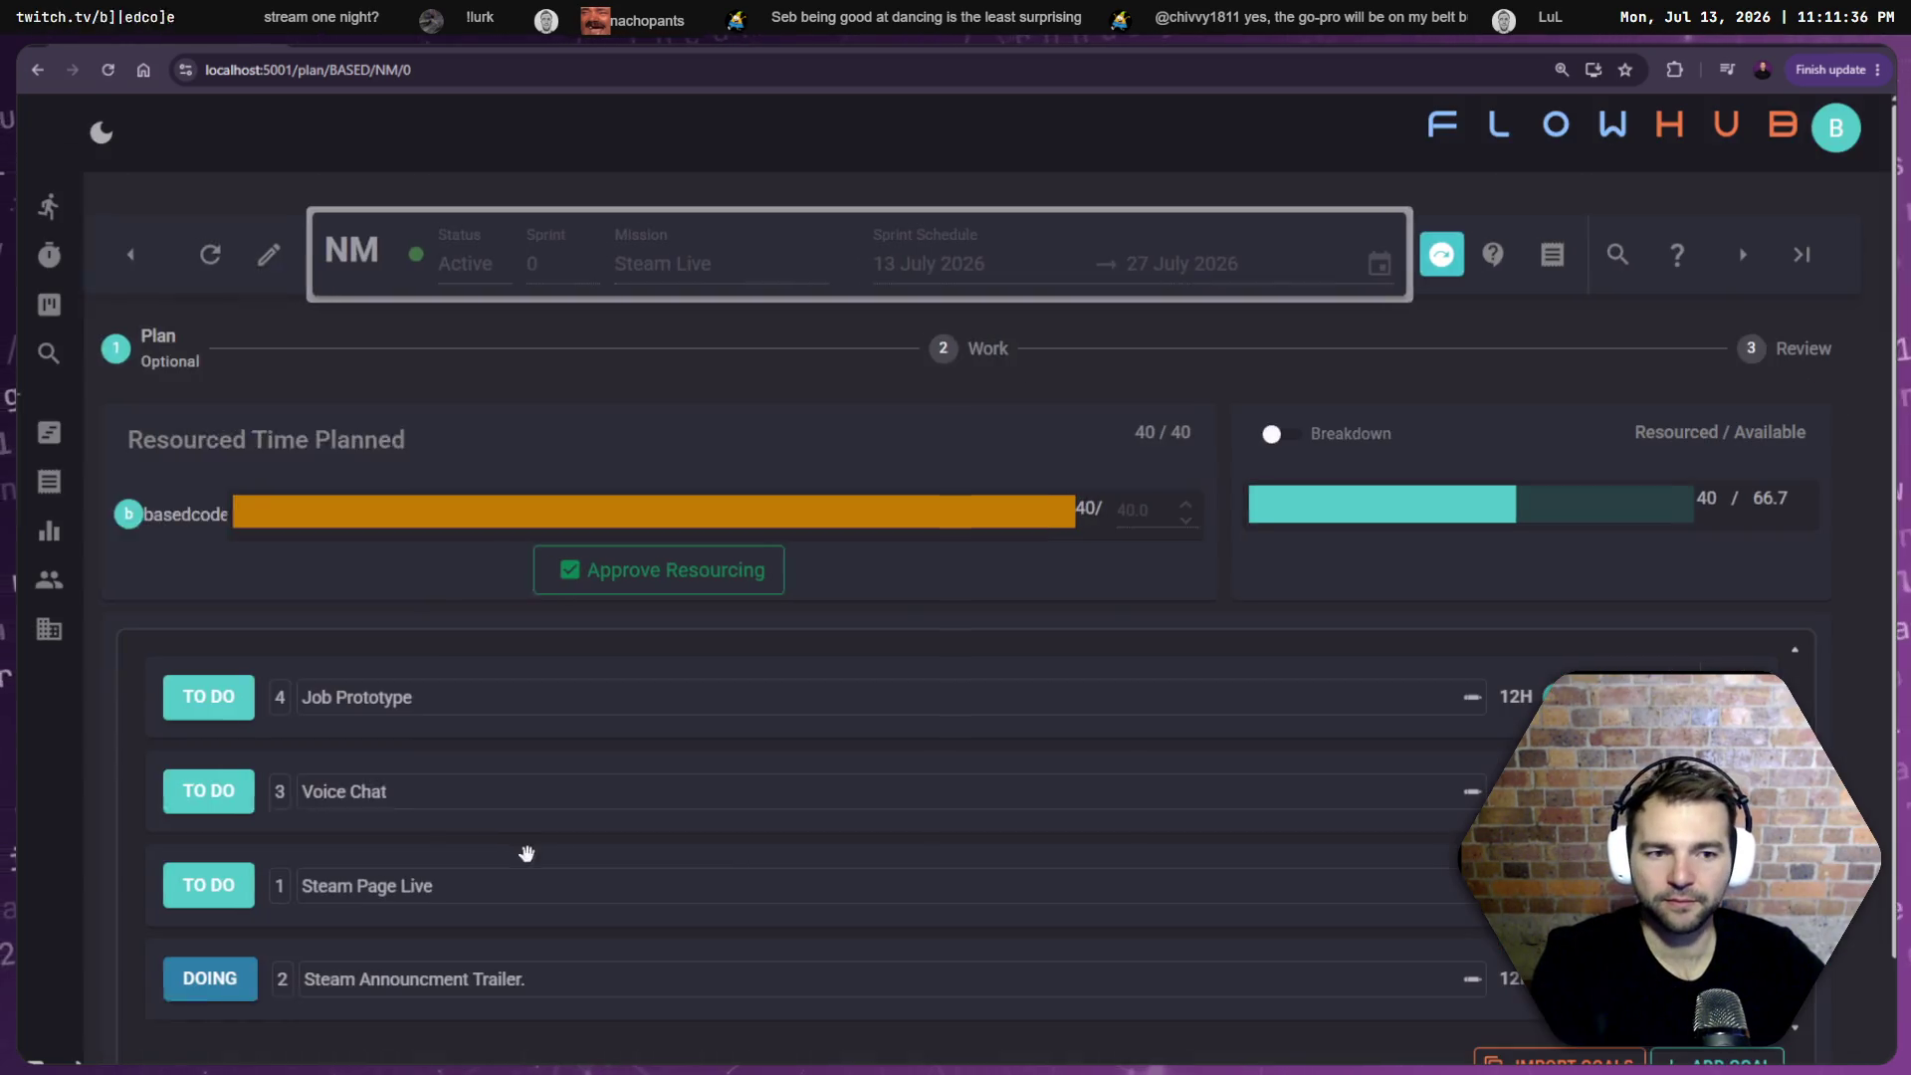
scroll(622, 852, down, 1)
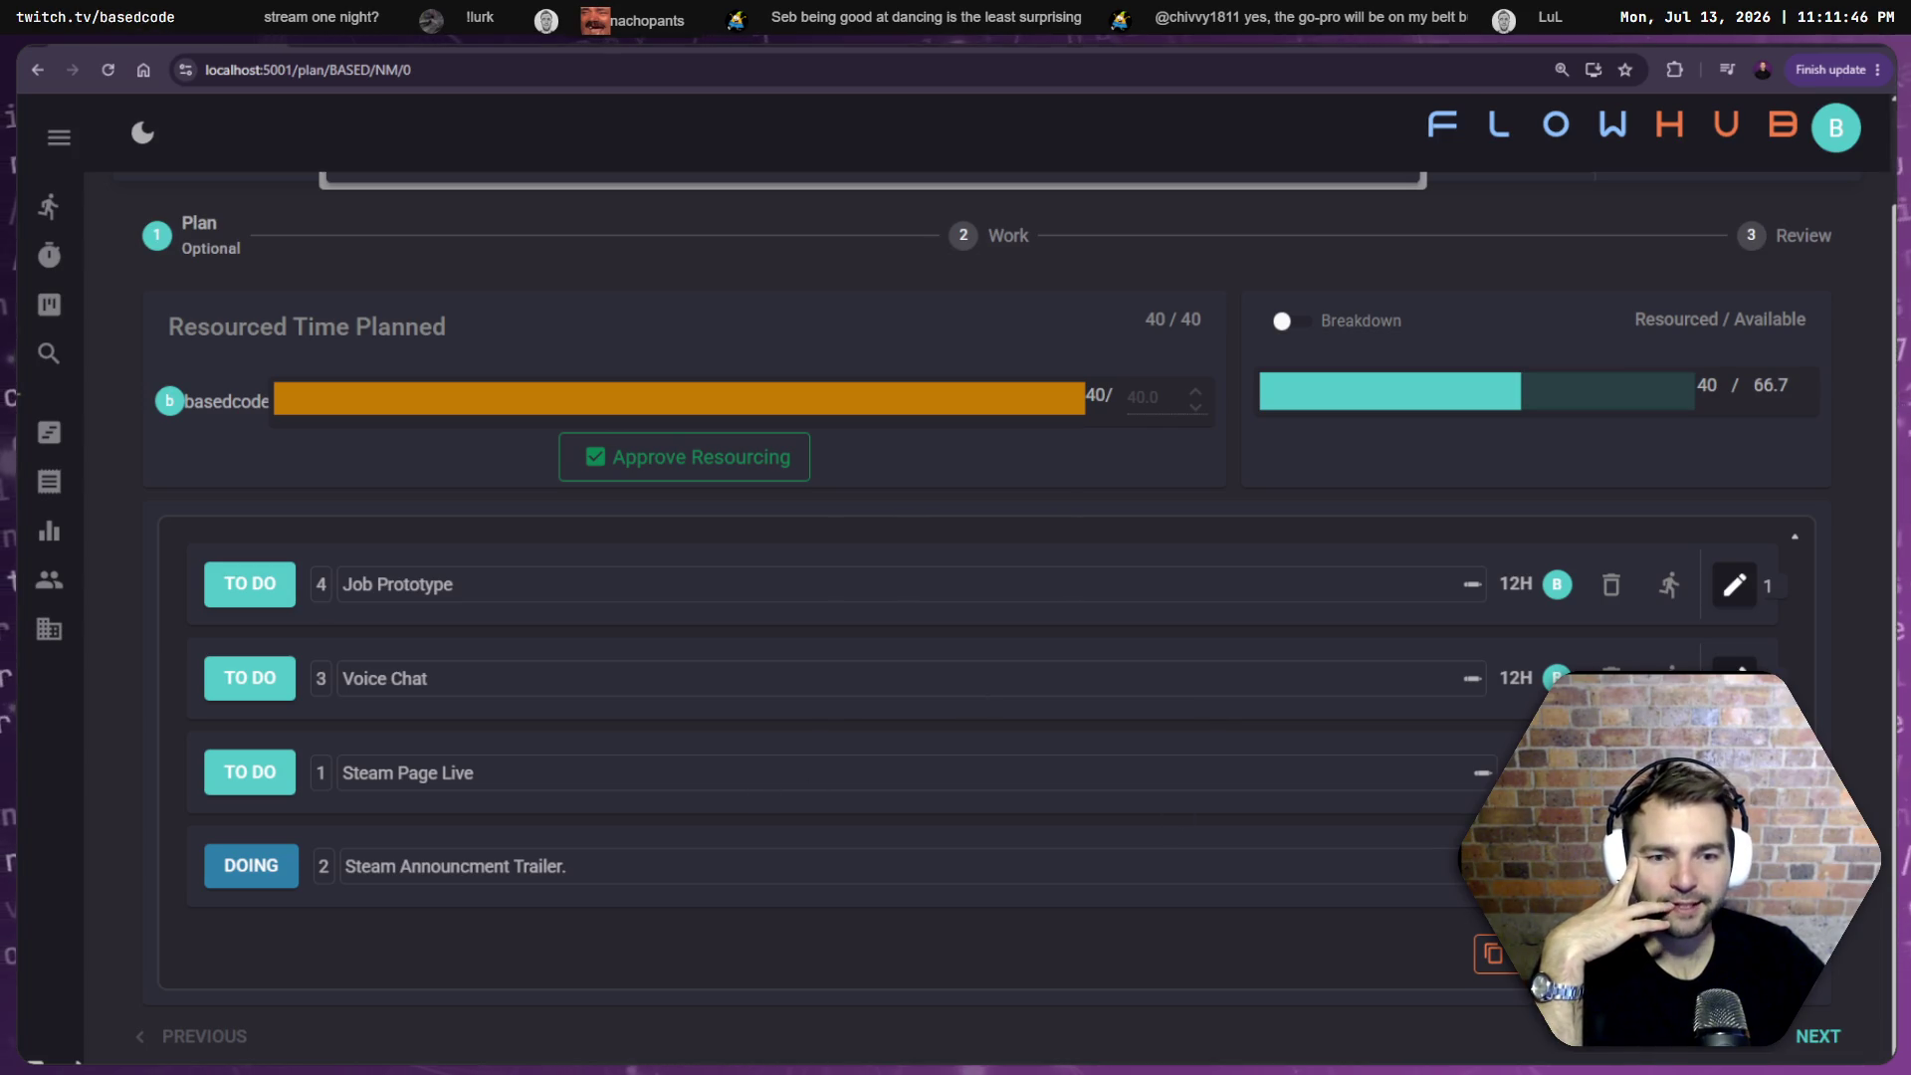
Add a Community Playtest goal assigned to the team member with a 2-hour estimate
click(1732, 953)
text(Com)
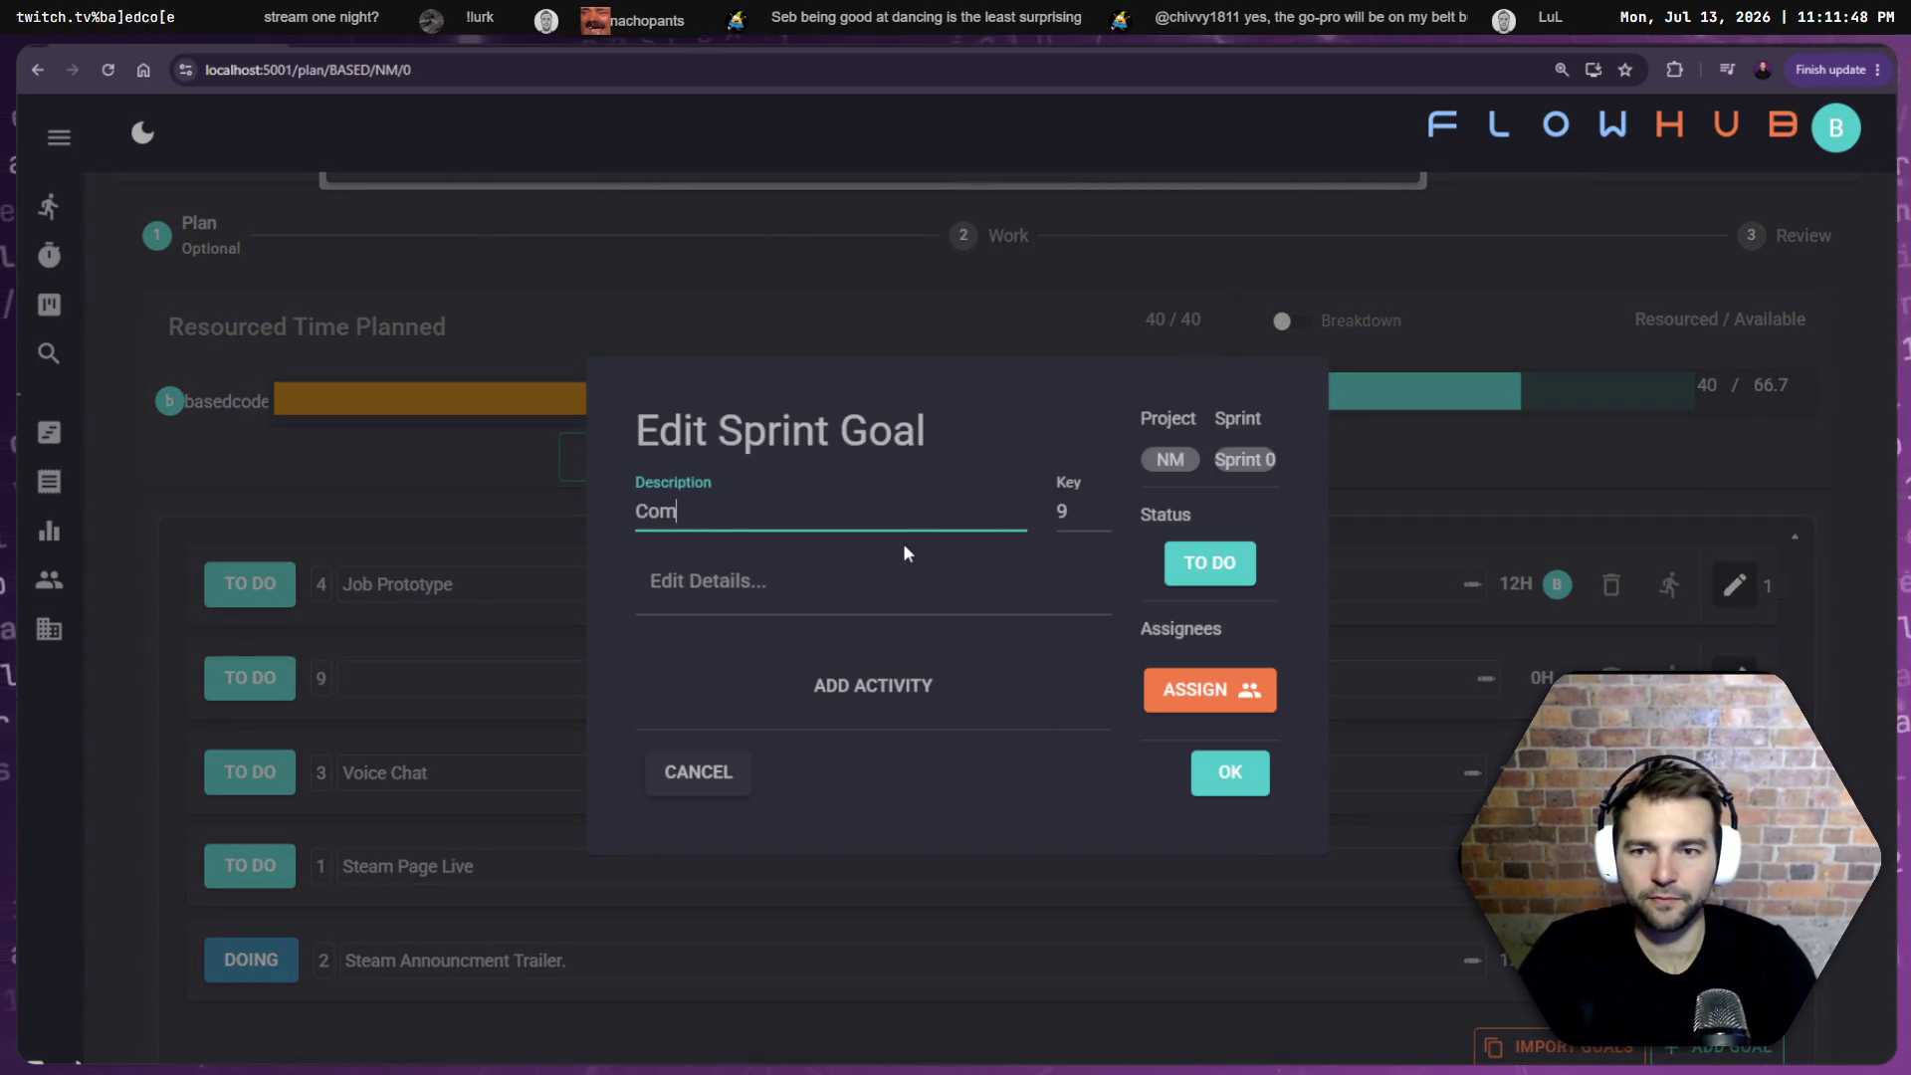
text(munity p)
key(BackSpace)
key(BackSpace)
text(Playtests)
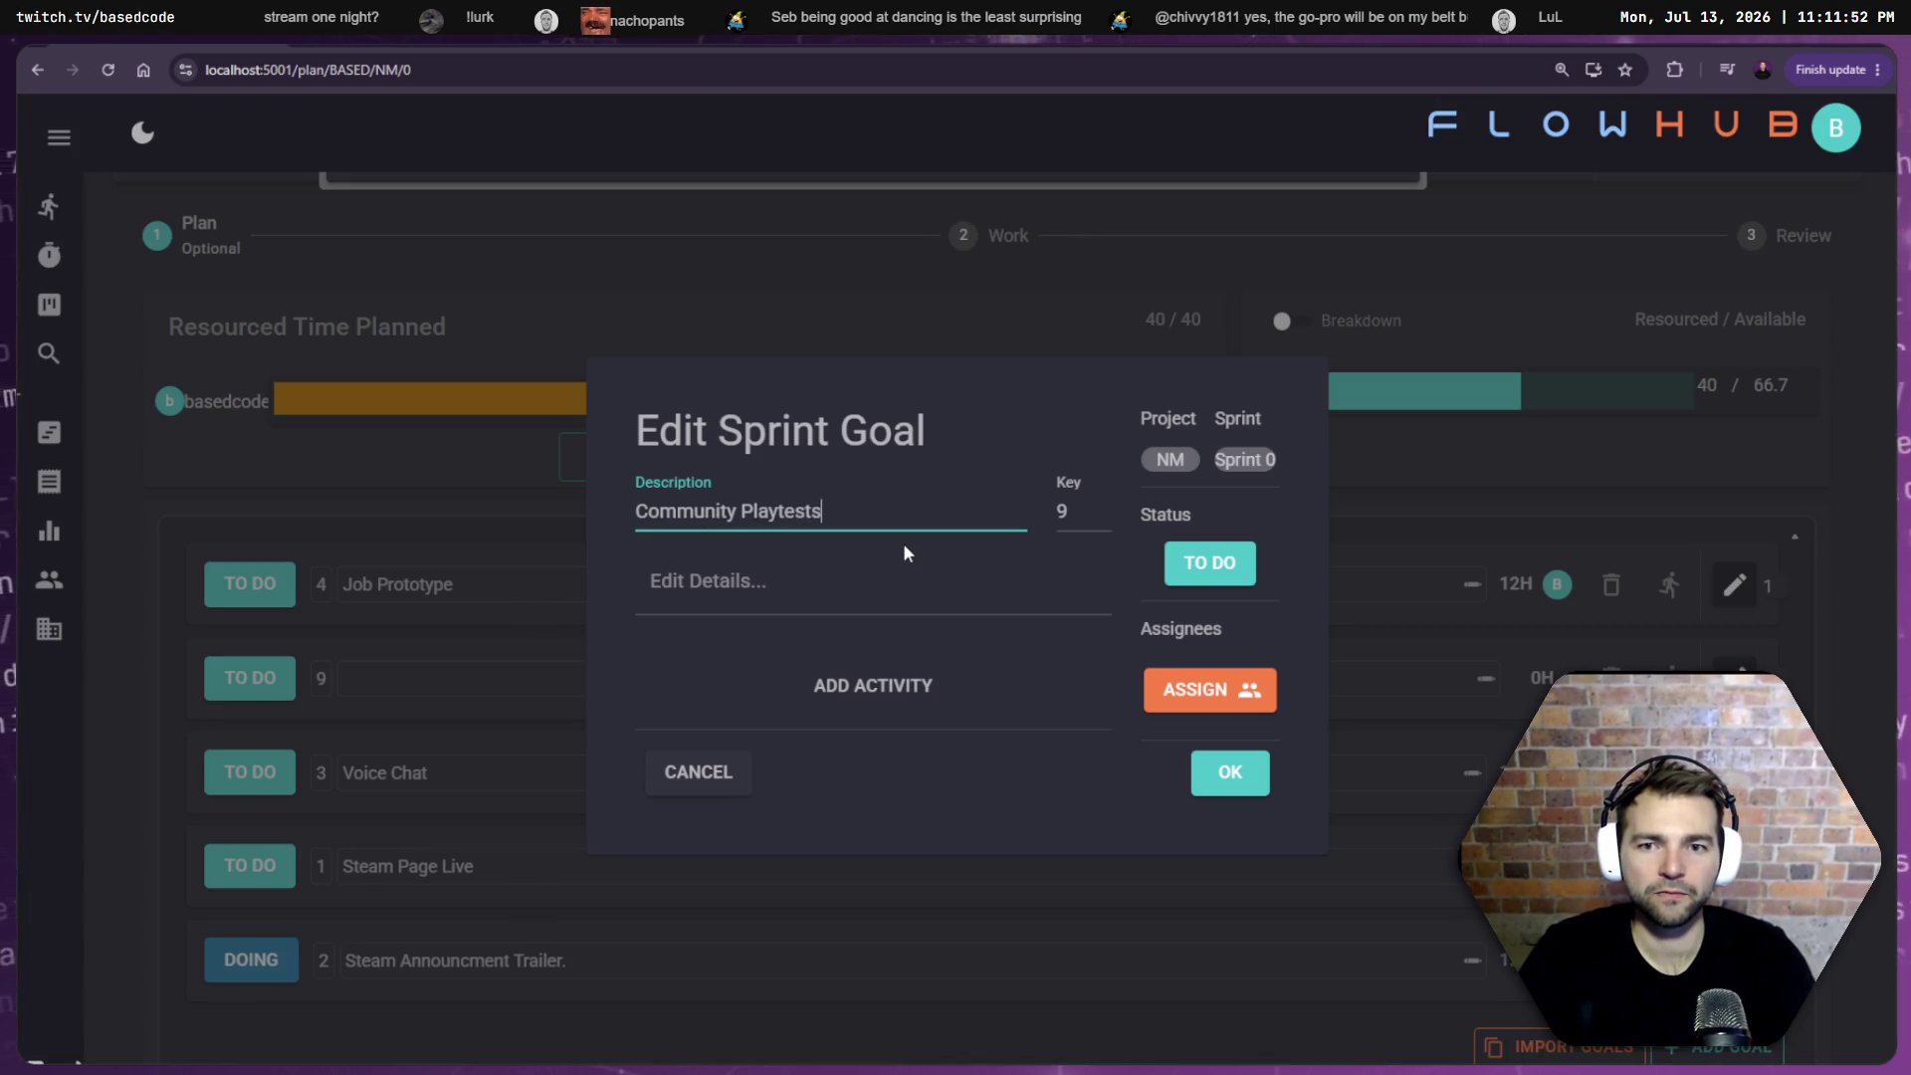
key(BackSpace)
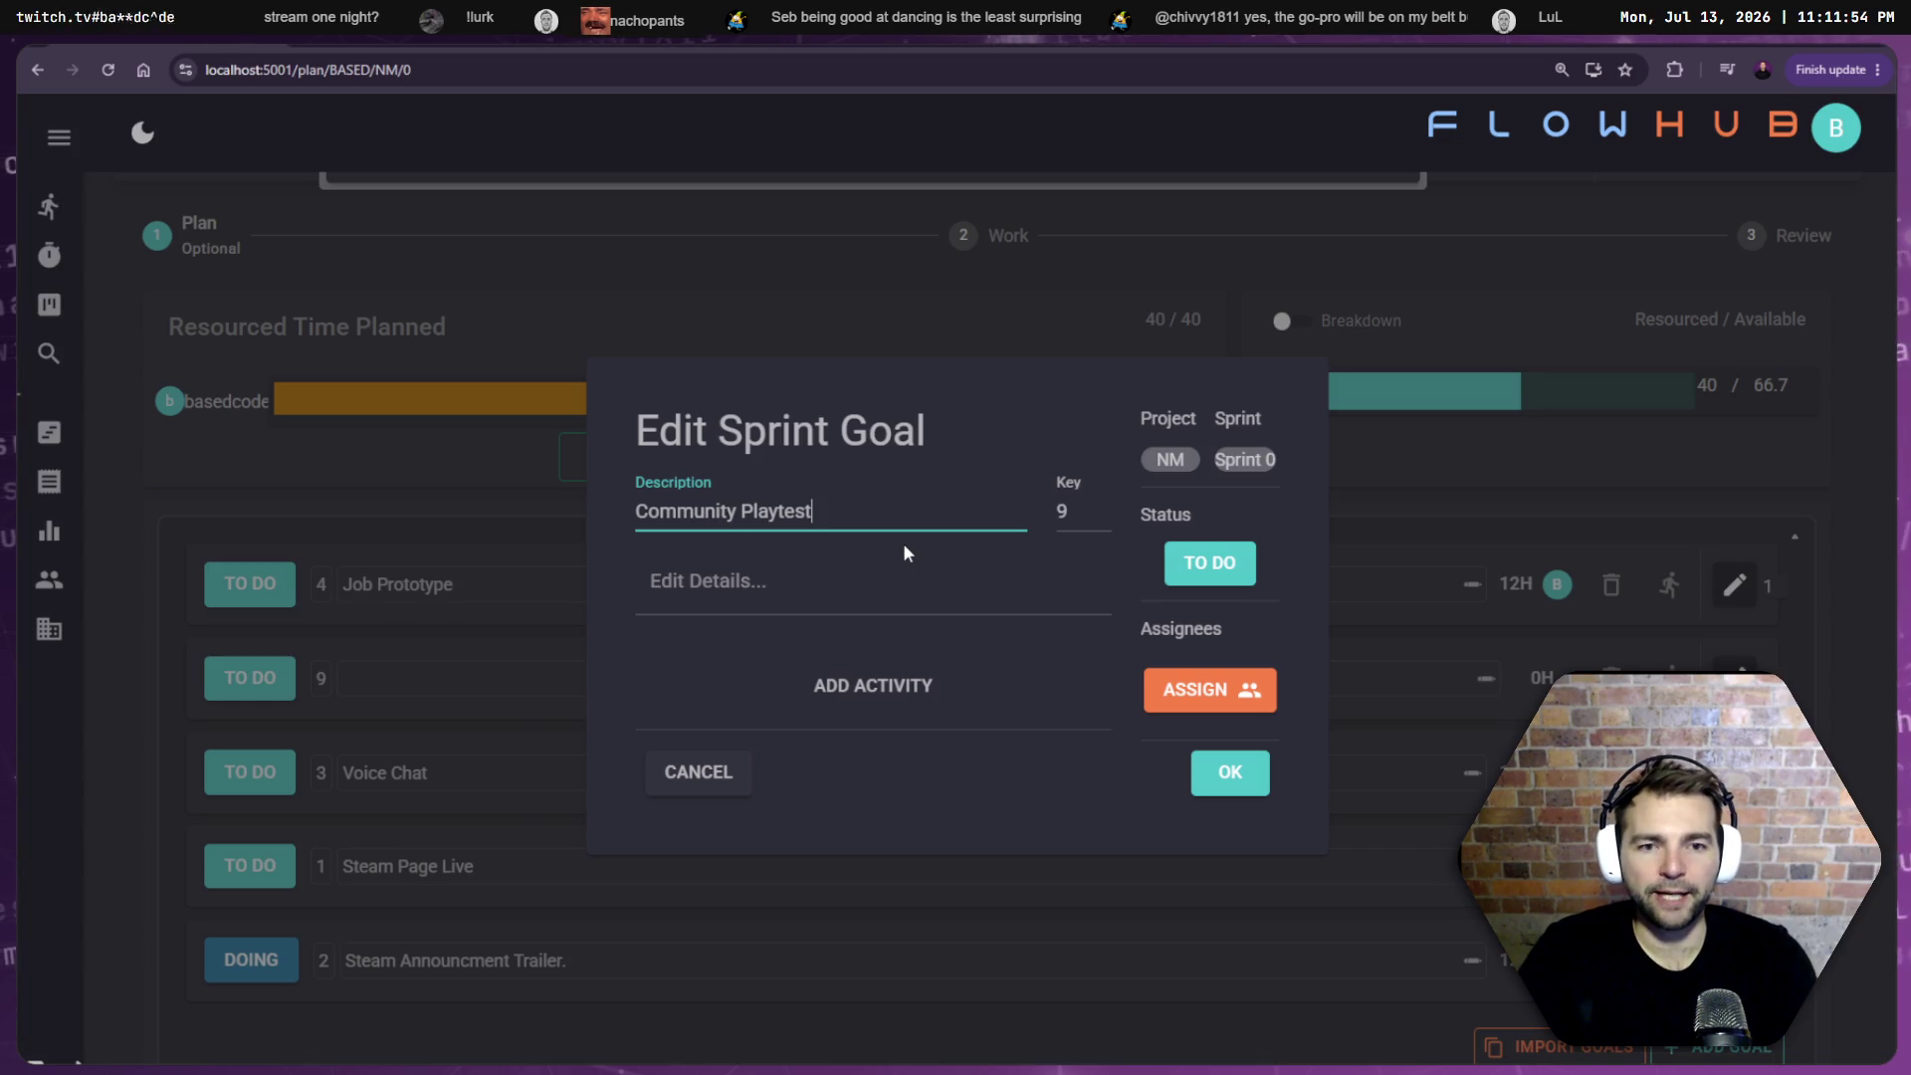
click(1244, 691)
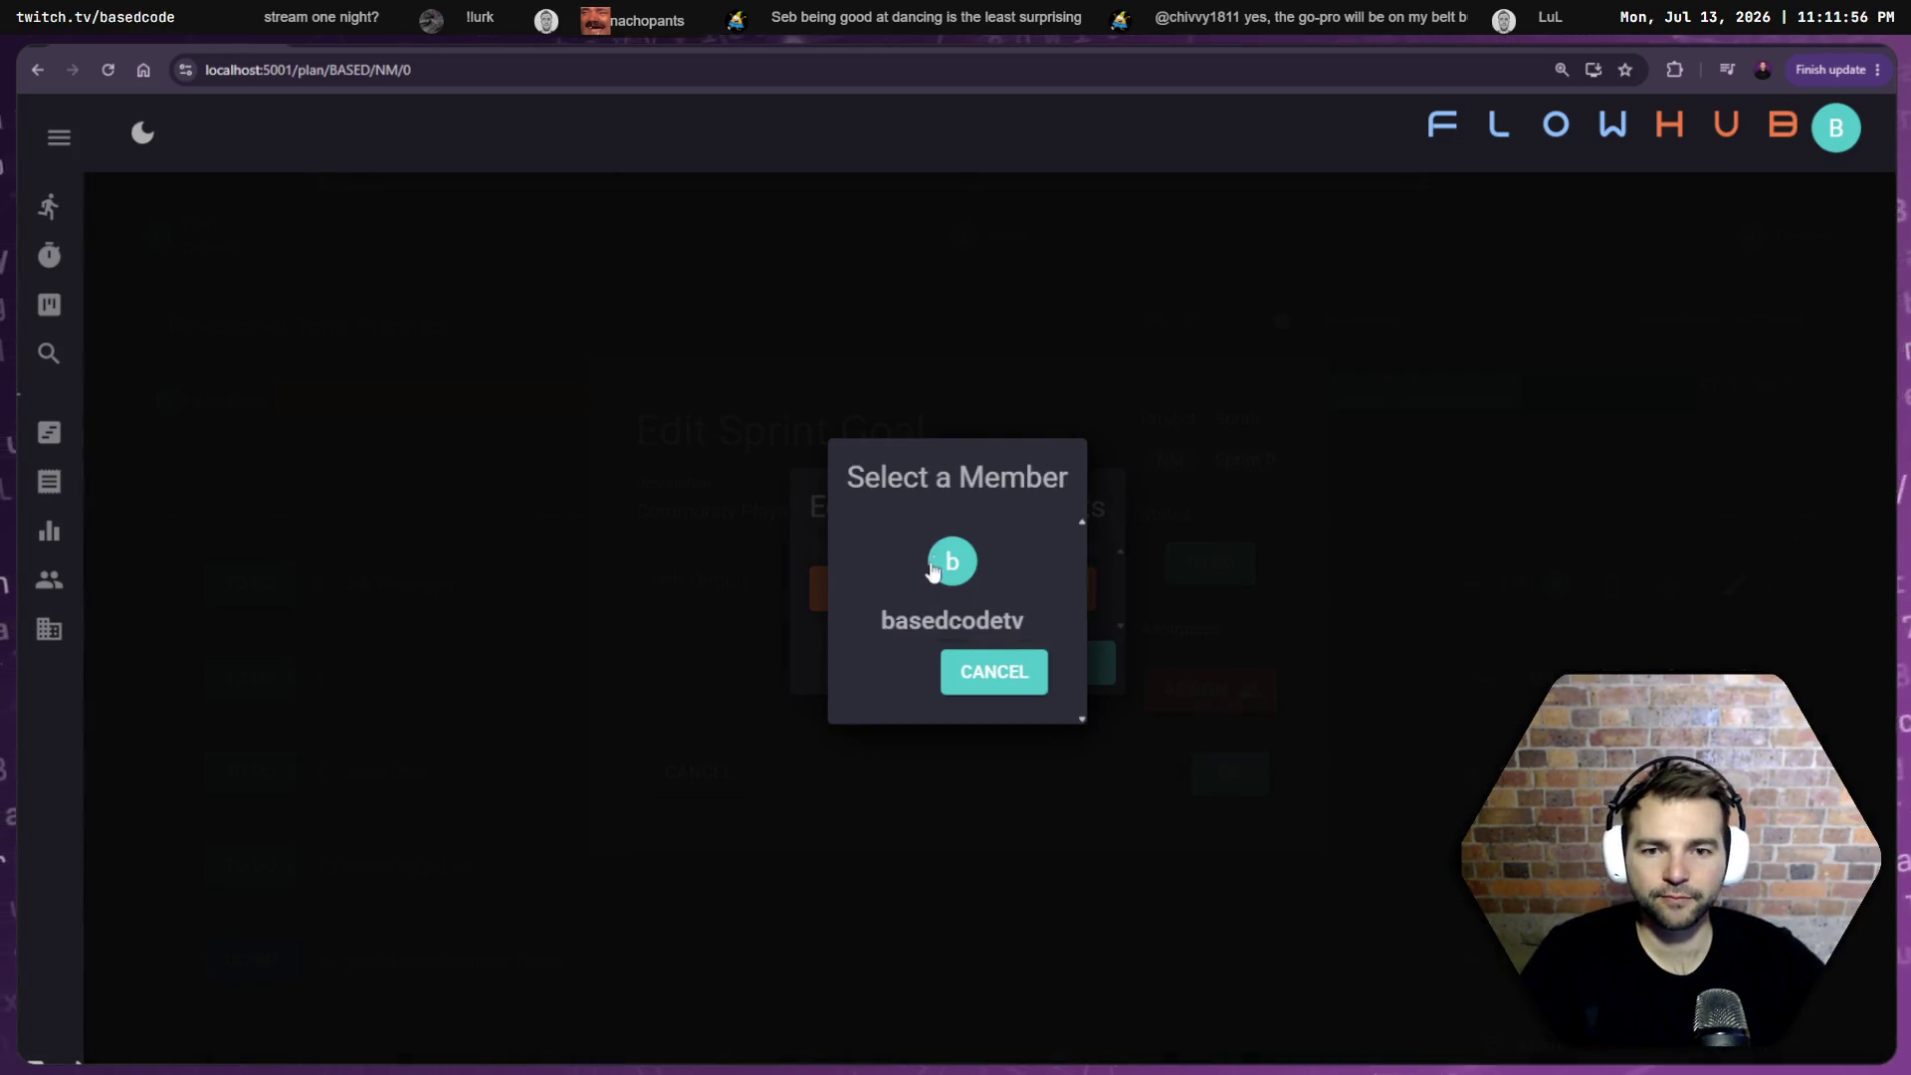
click(933, 570)
click(1017, 569)
text(2)
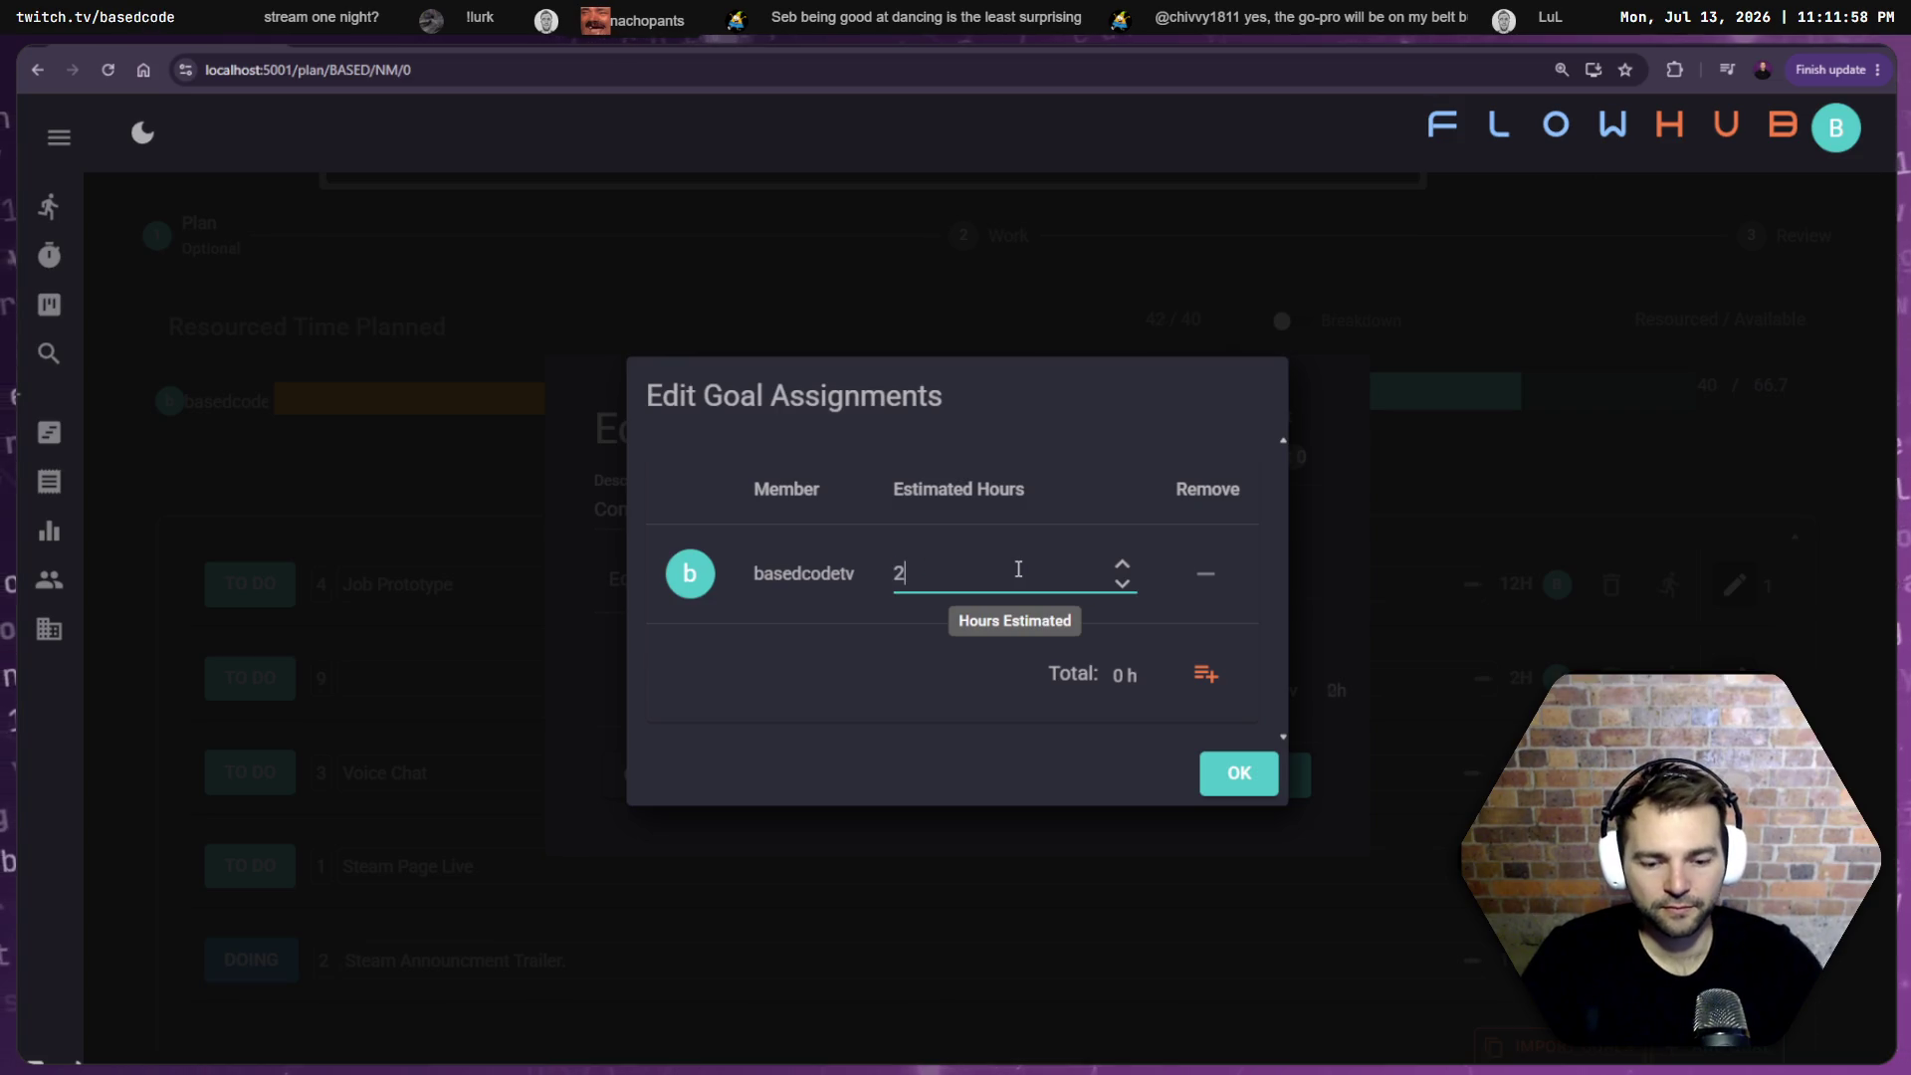
click(1240, 773)
click(1275, 777)
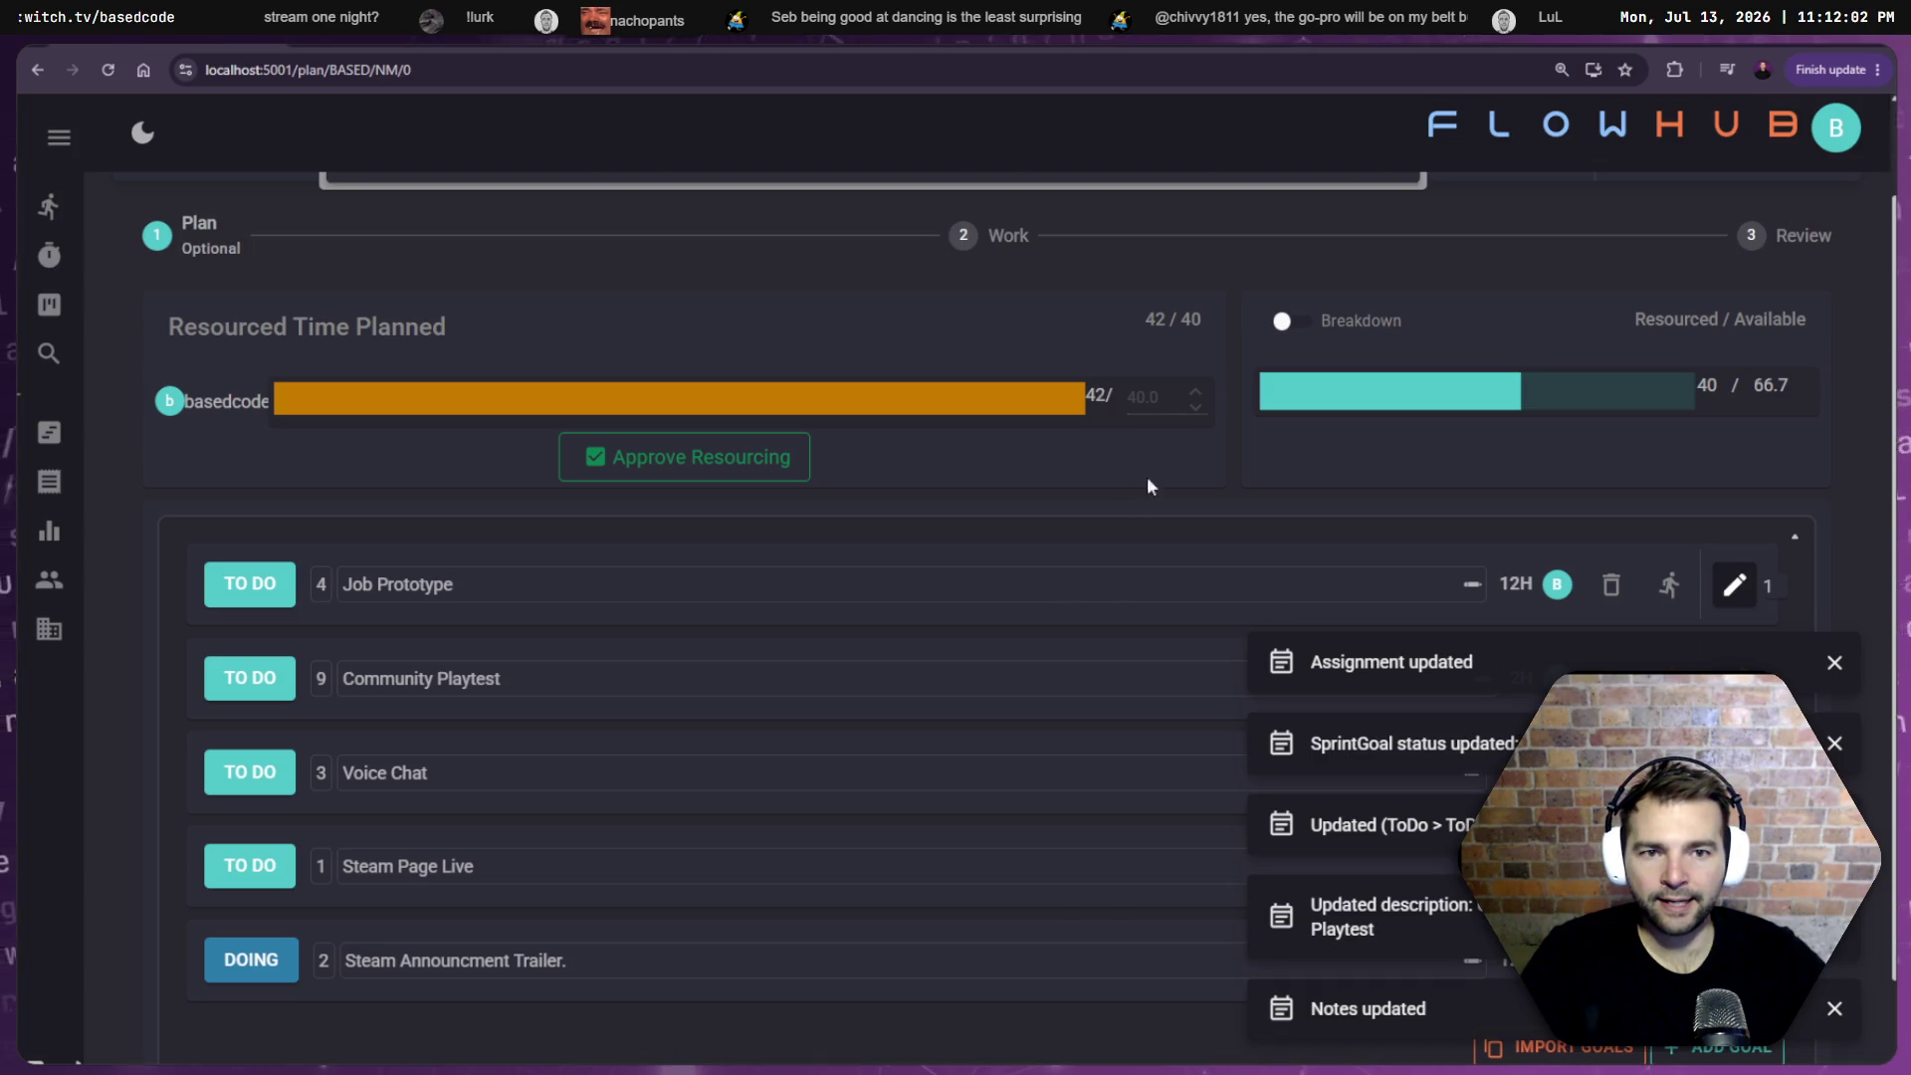
scroll(1105, 399, down, 1)
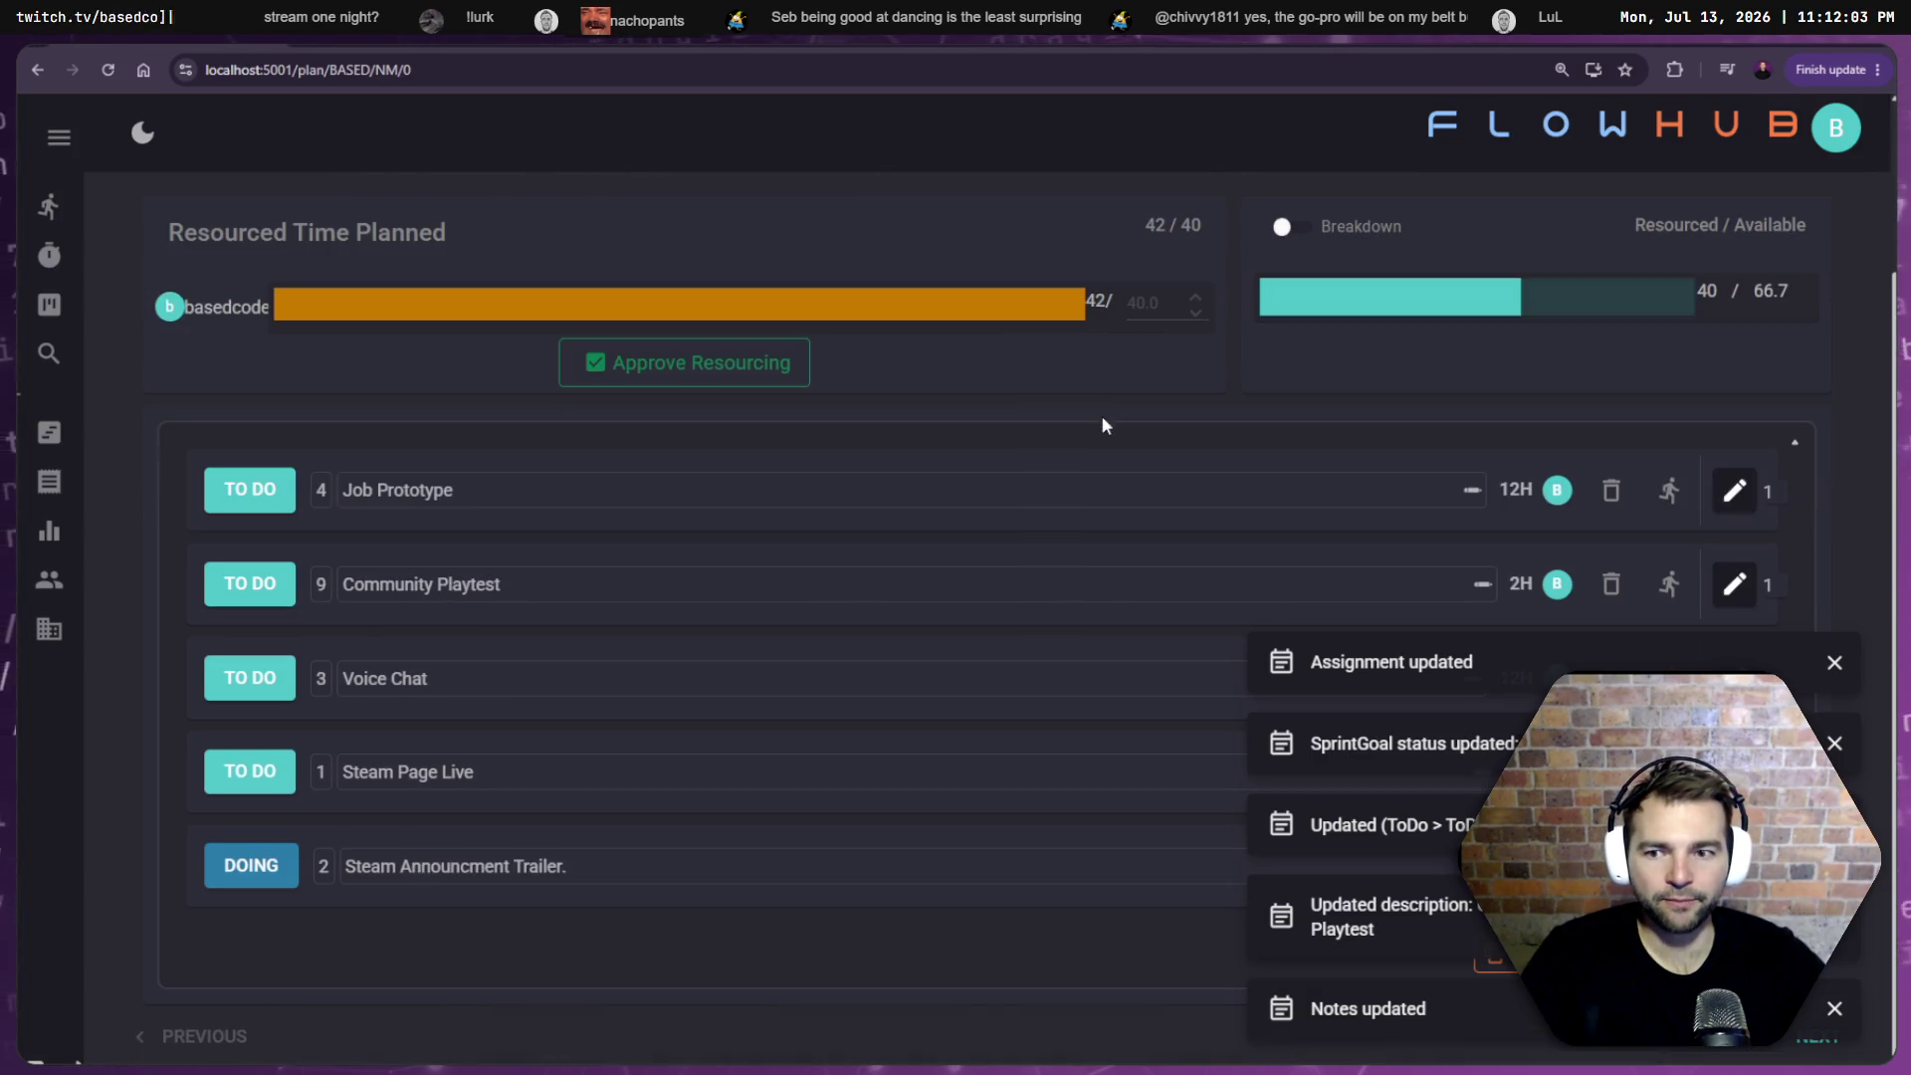
click(1835, 664)
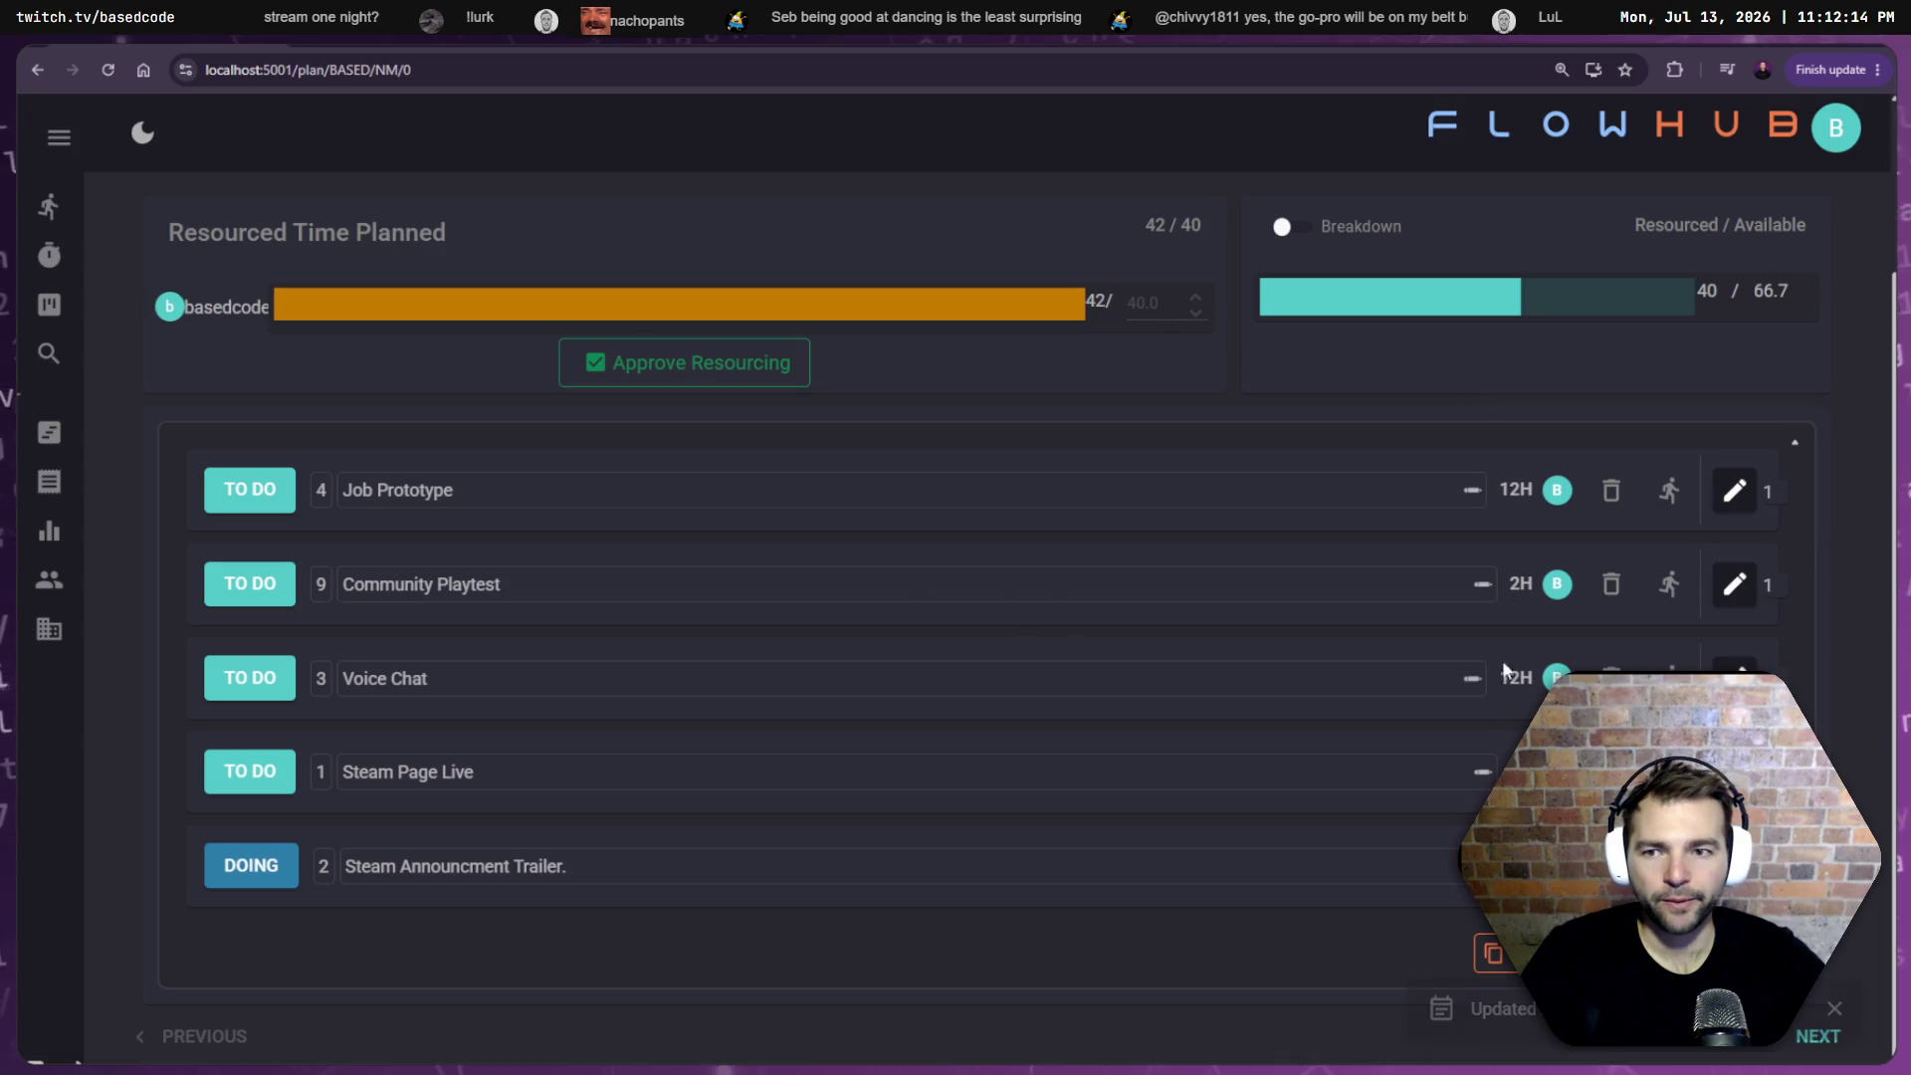
Cut Job Prototype's estimated hours from 12 to 10
click(1517, 489)
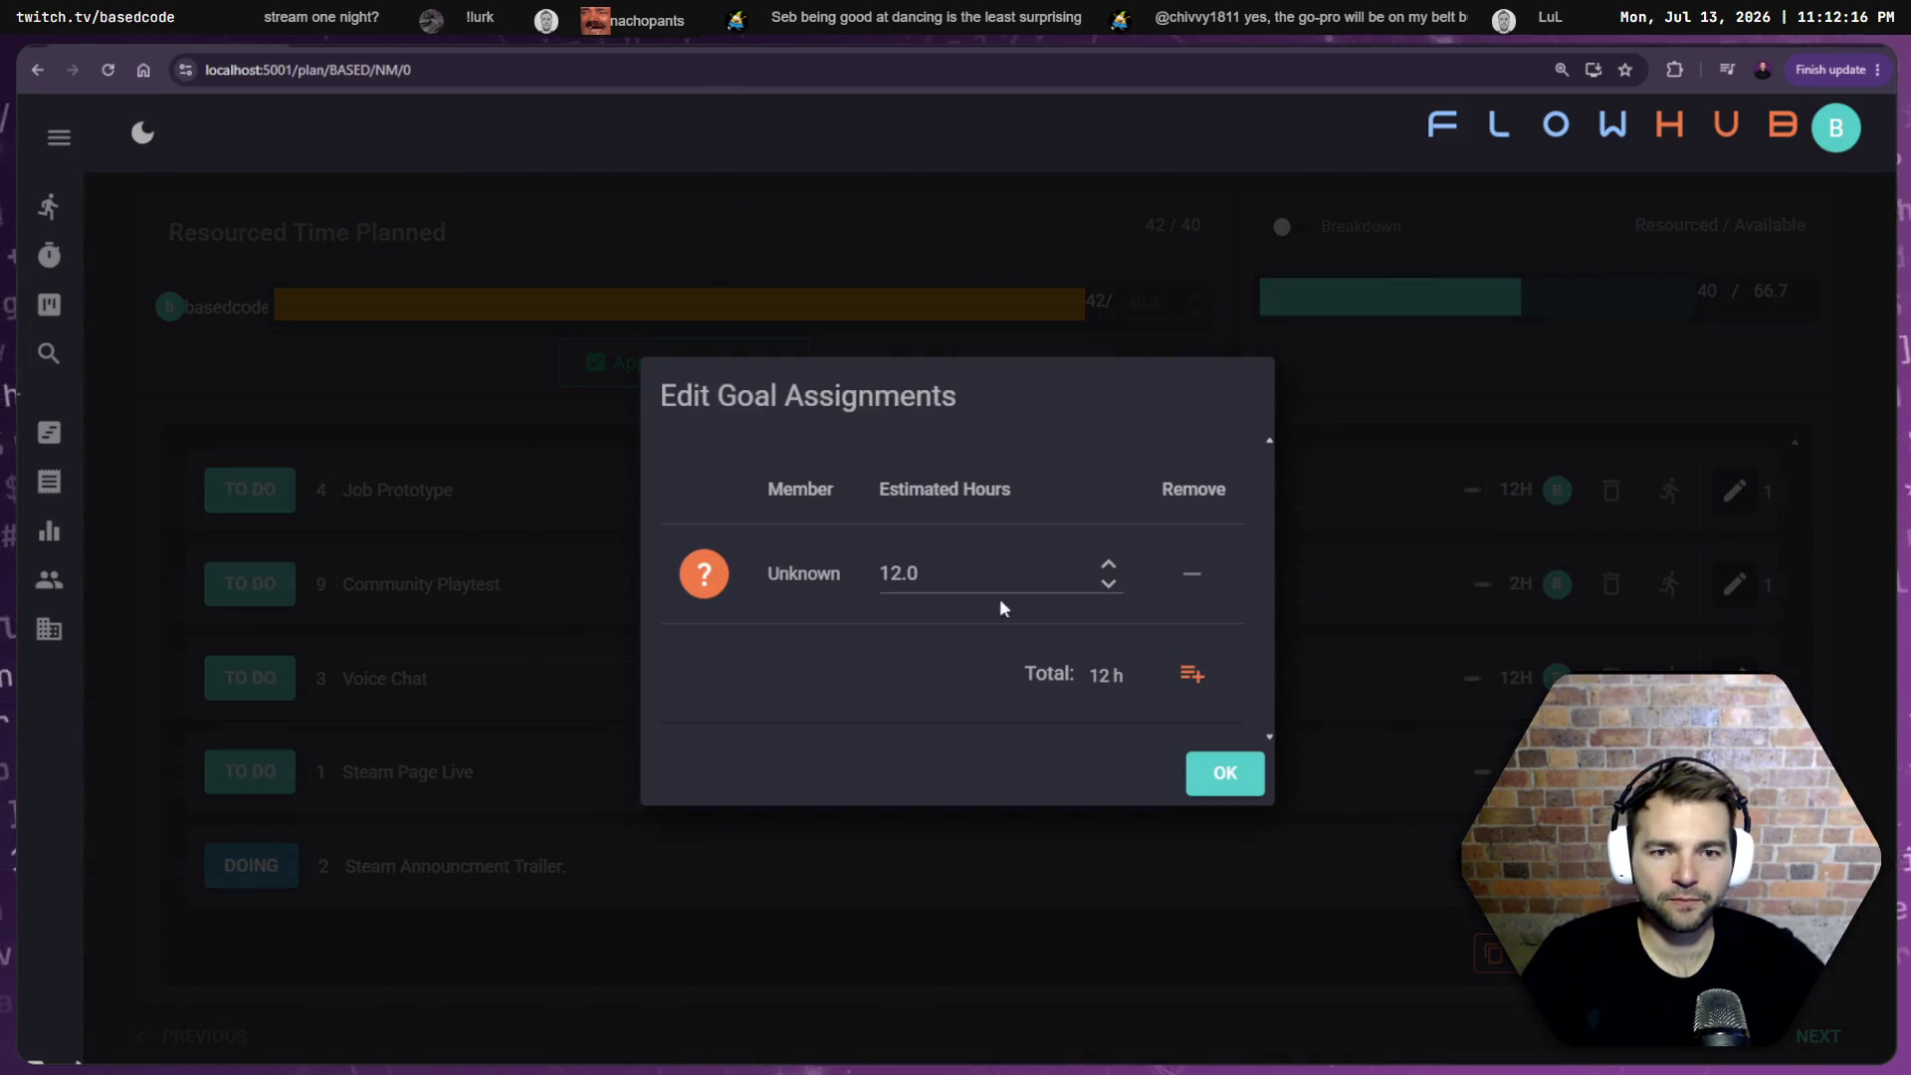
click(947, 571)
double_click(951, 570)
text(10)
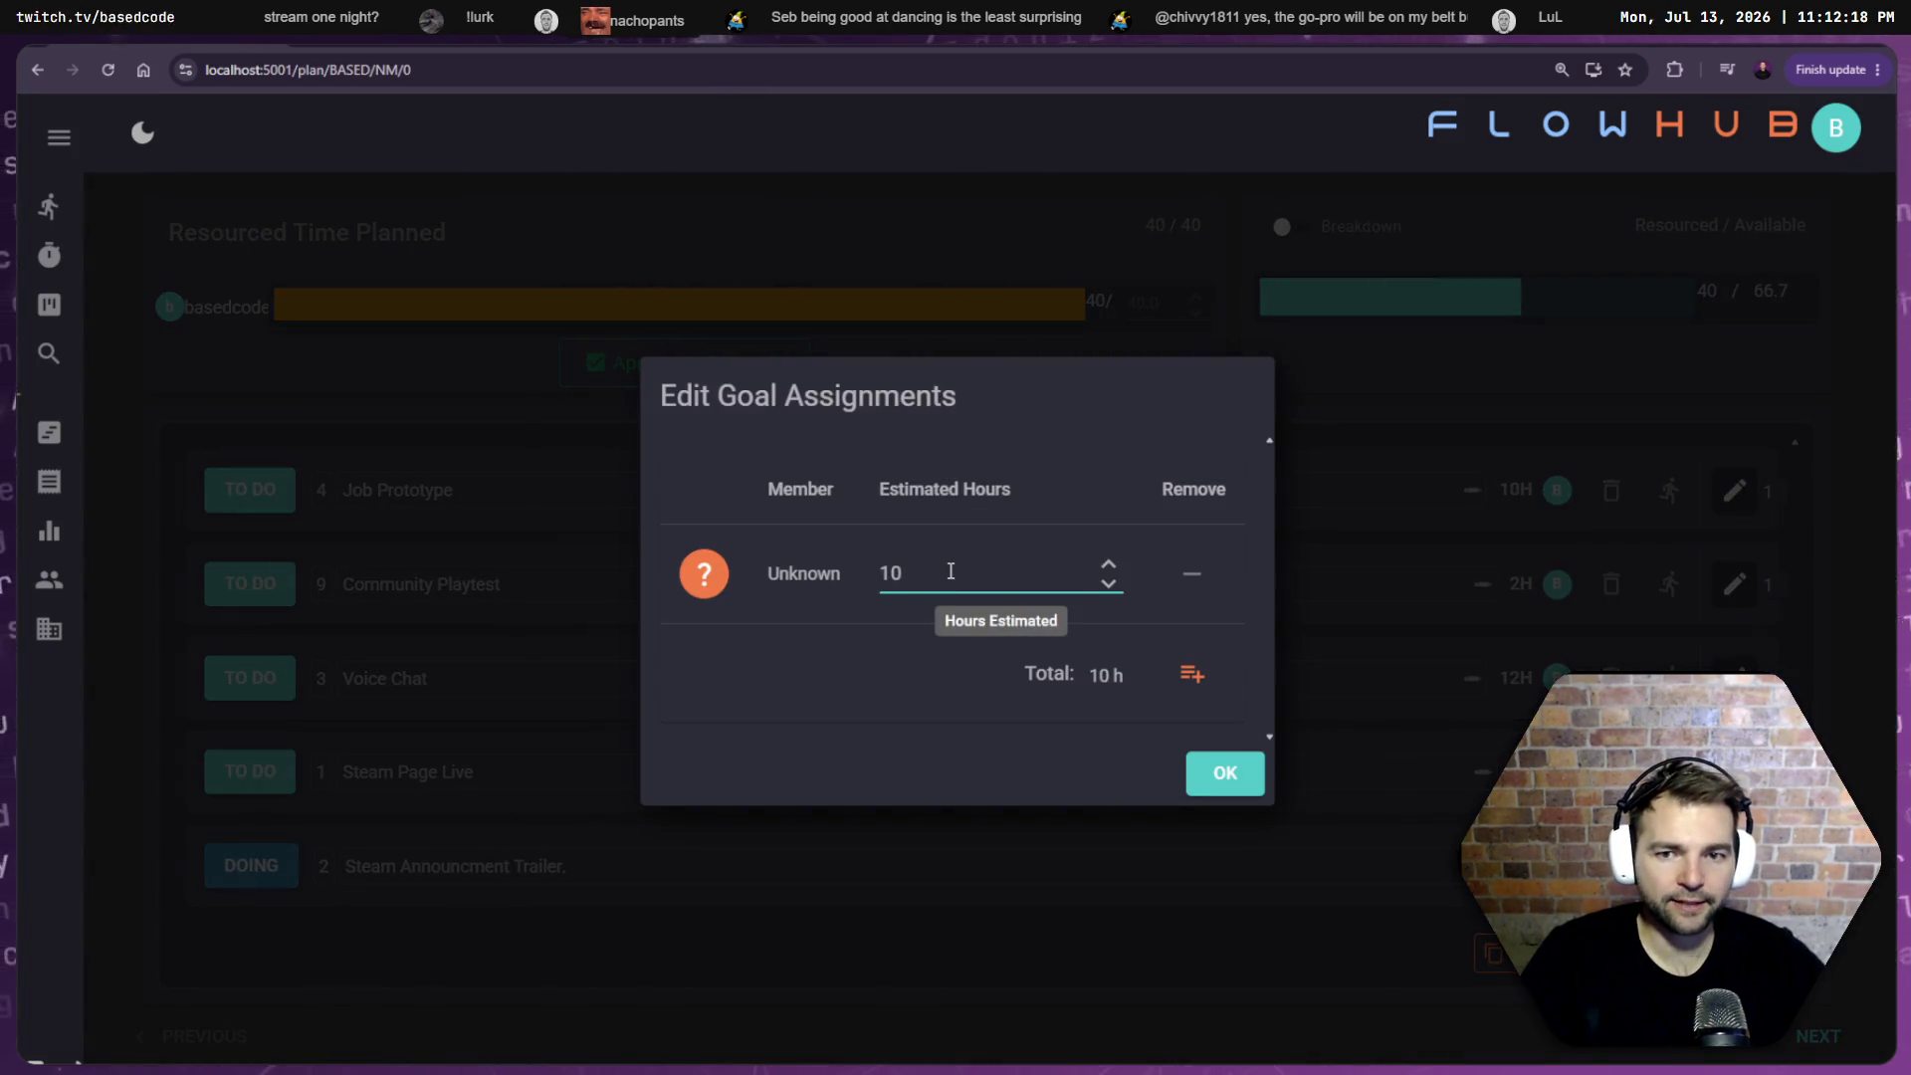
click(1242, 782)
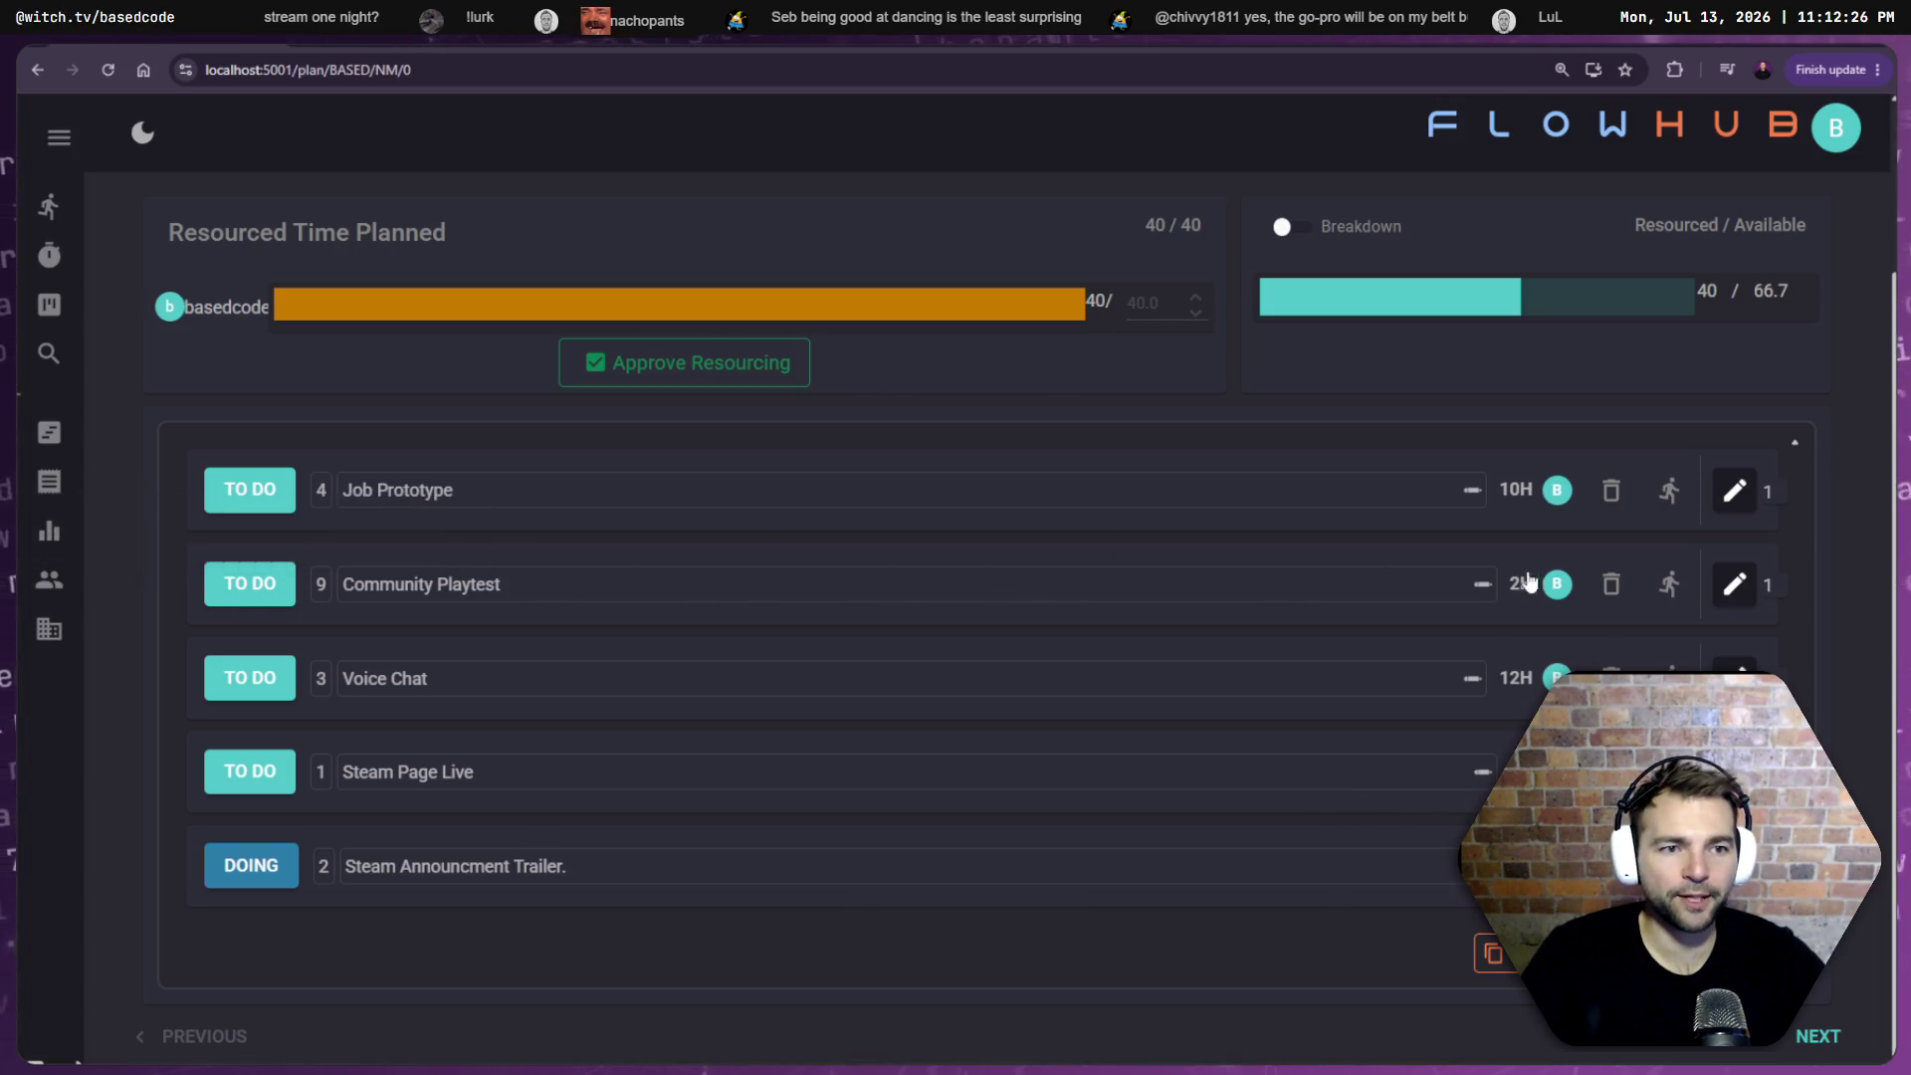
Move Community Playtest lower, restore its 'Community Playtest' title, and drag Steam Page Live to the bottom
mouse_move(406, 559)
mouse_down()
mouse_move(439, 746)
mouse_move(431, 875)
mouse_move(444, 824)
mouse_move(443, 846)
mouse_up()
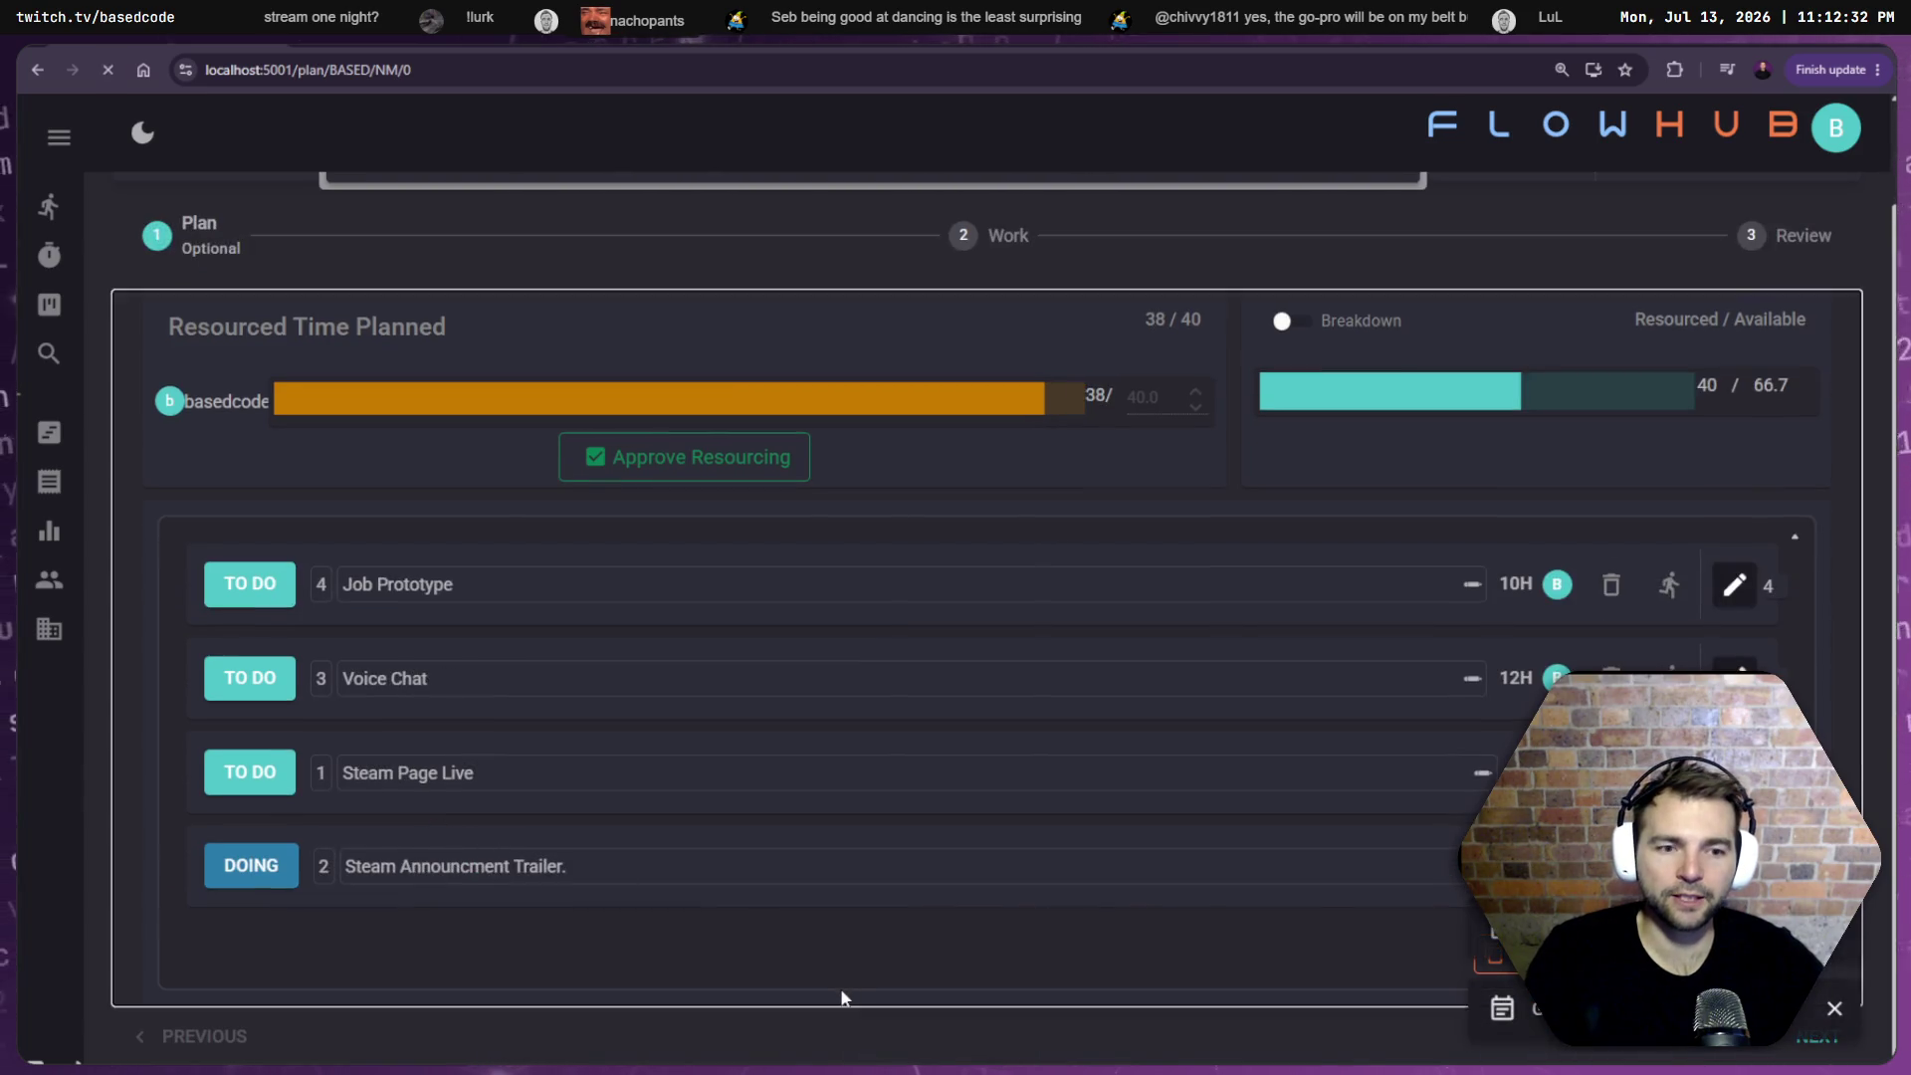
scroll(869, 937, down, 2)
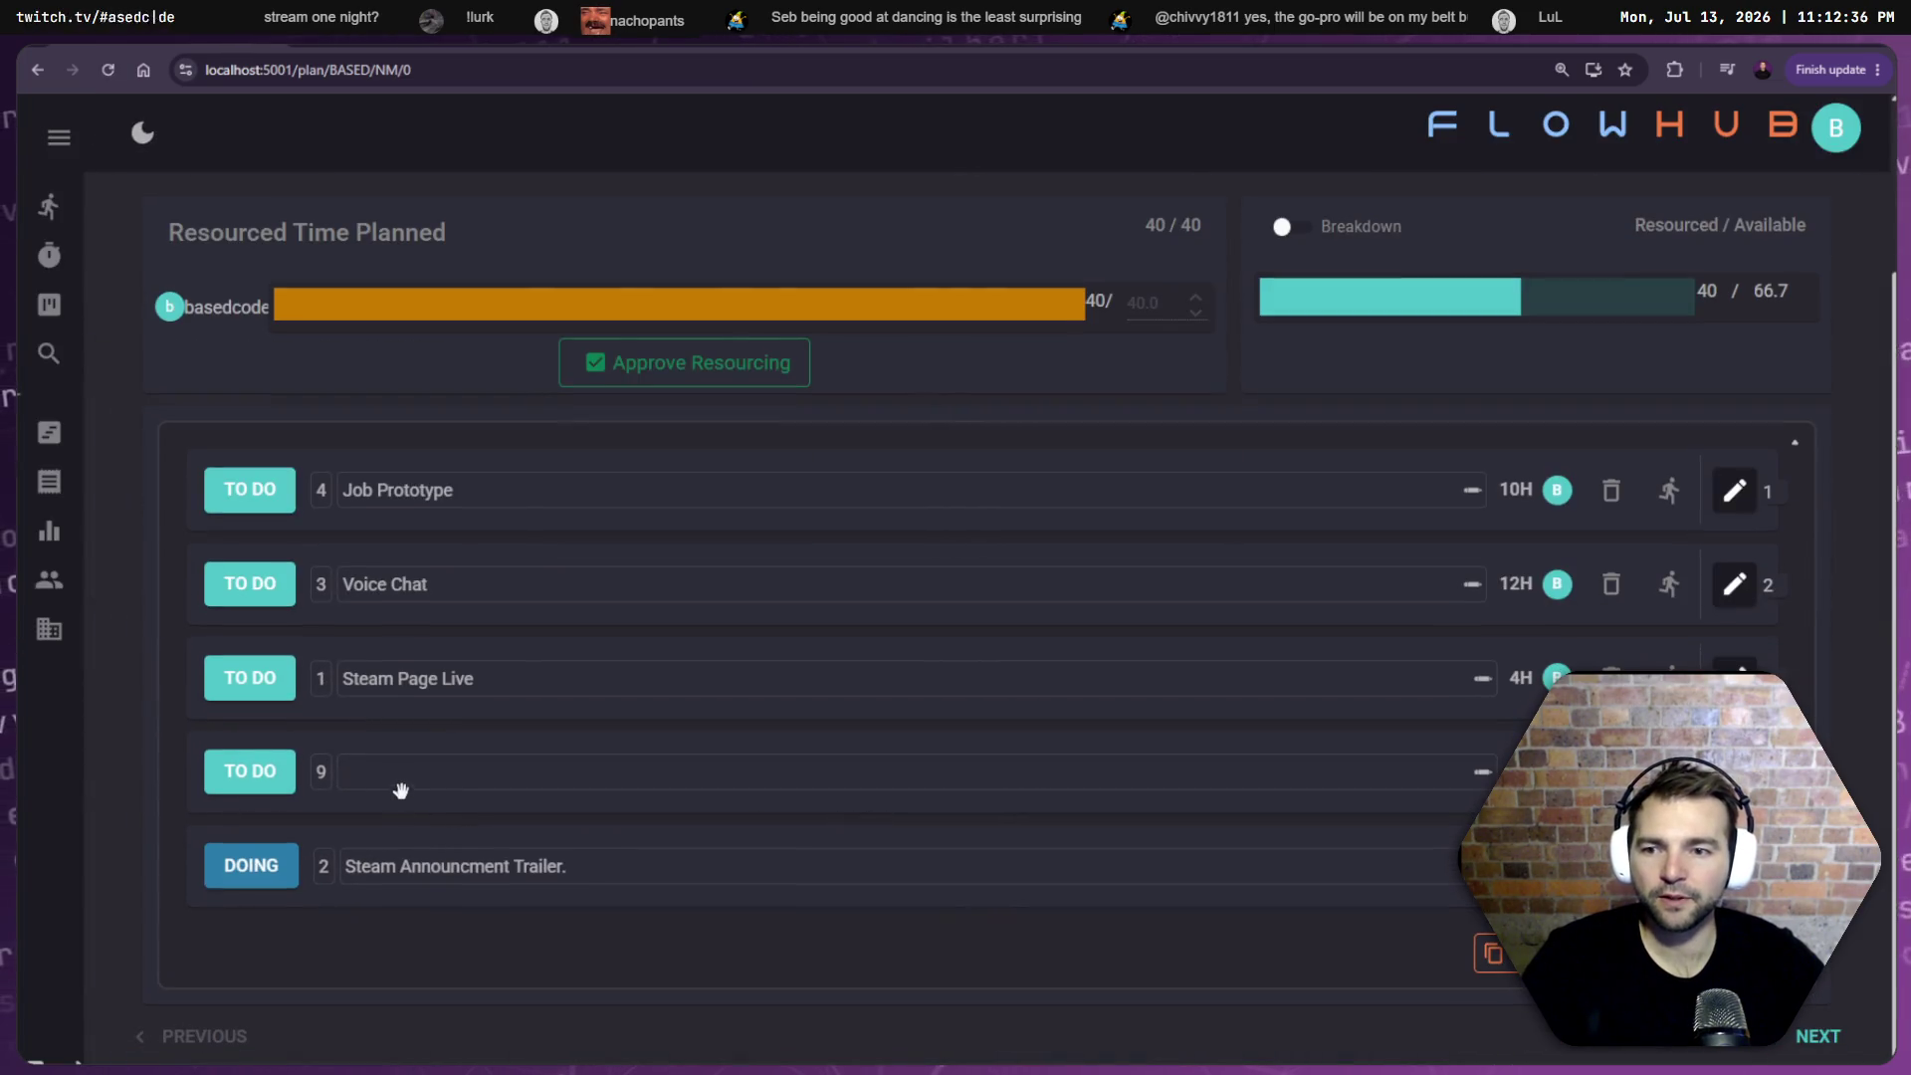
click(577, 786)
text(Cp.)
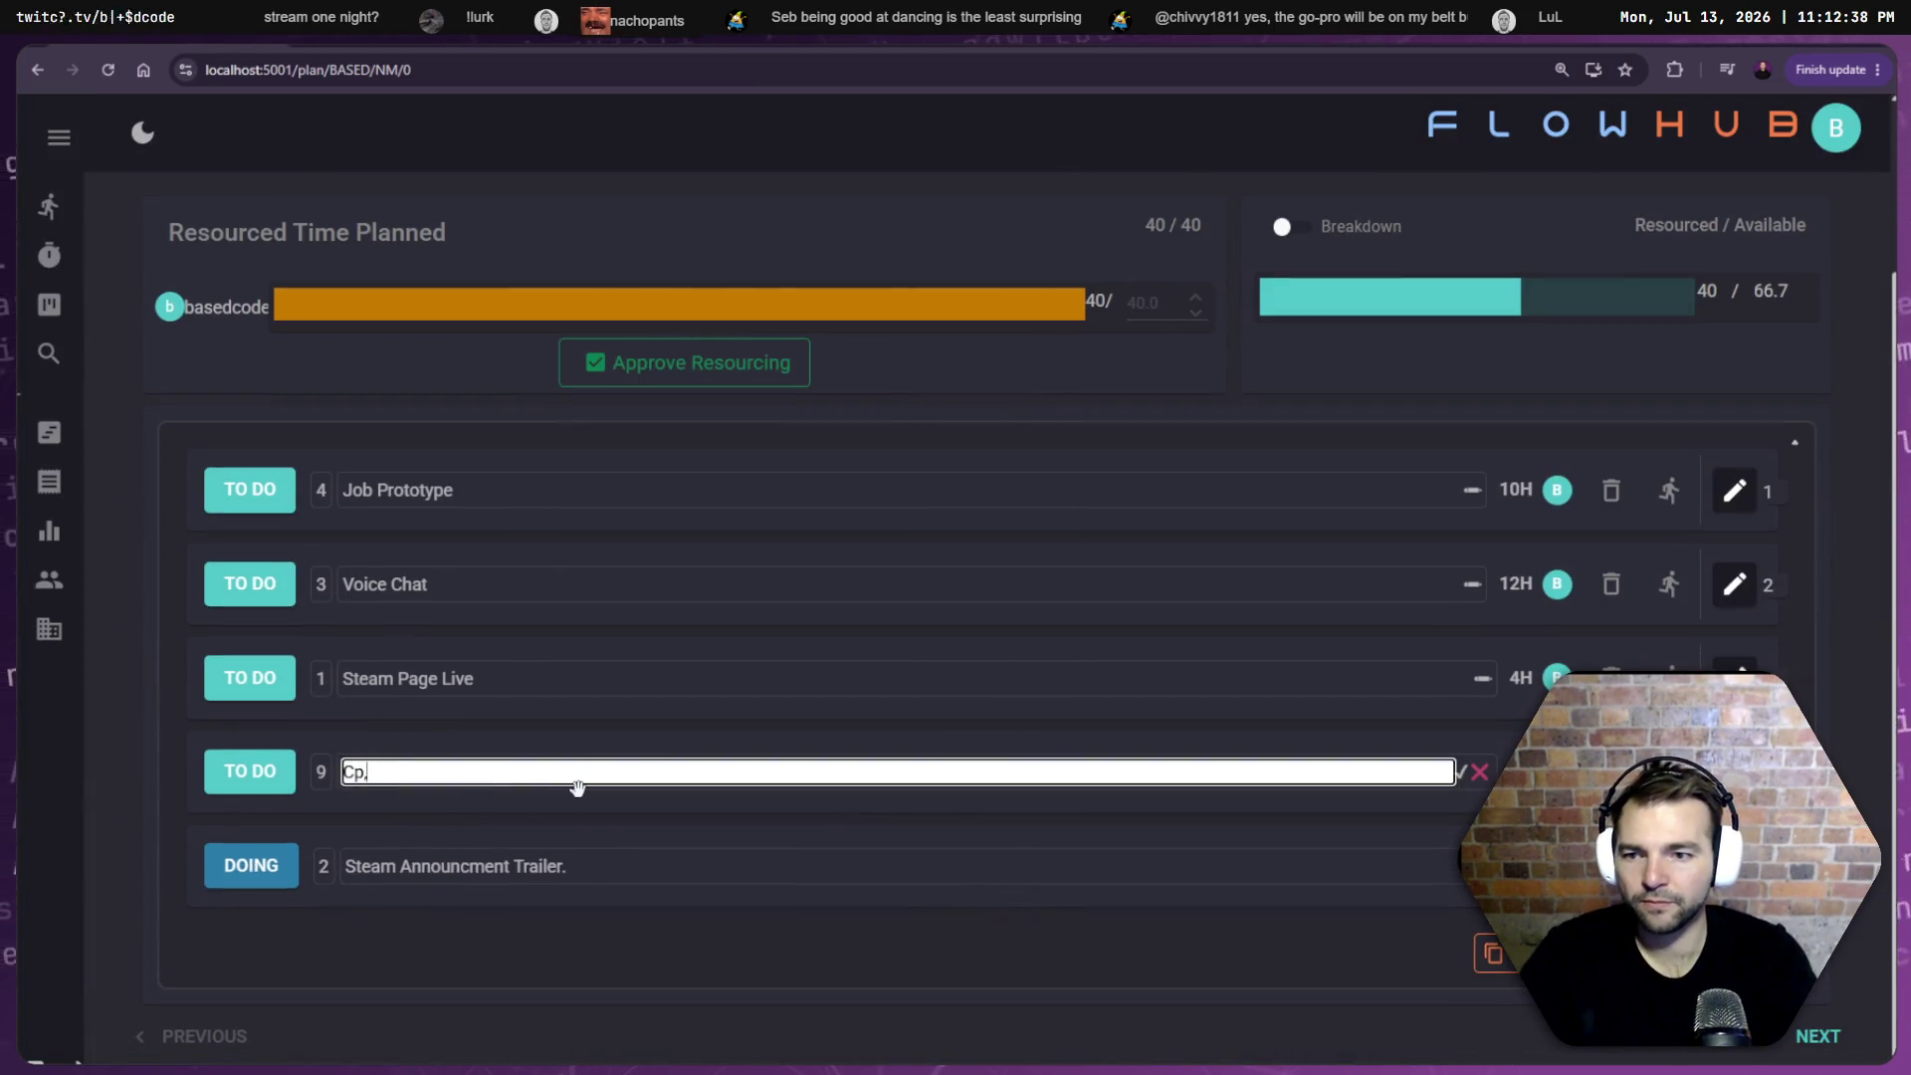
key(BackSpace)
key(BackSpace)
key(BackSpace)
text(Comm)
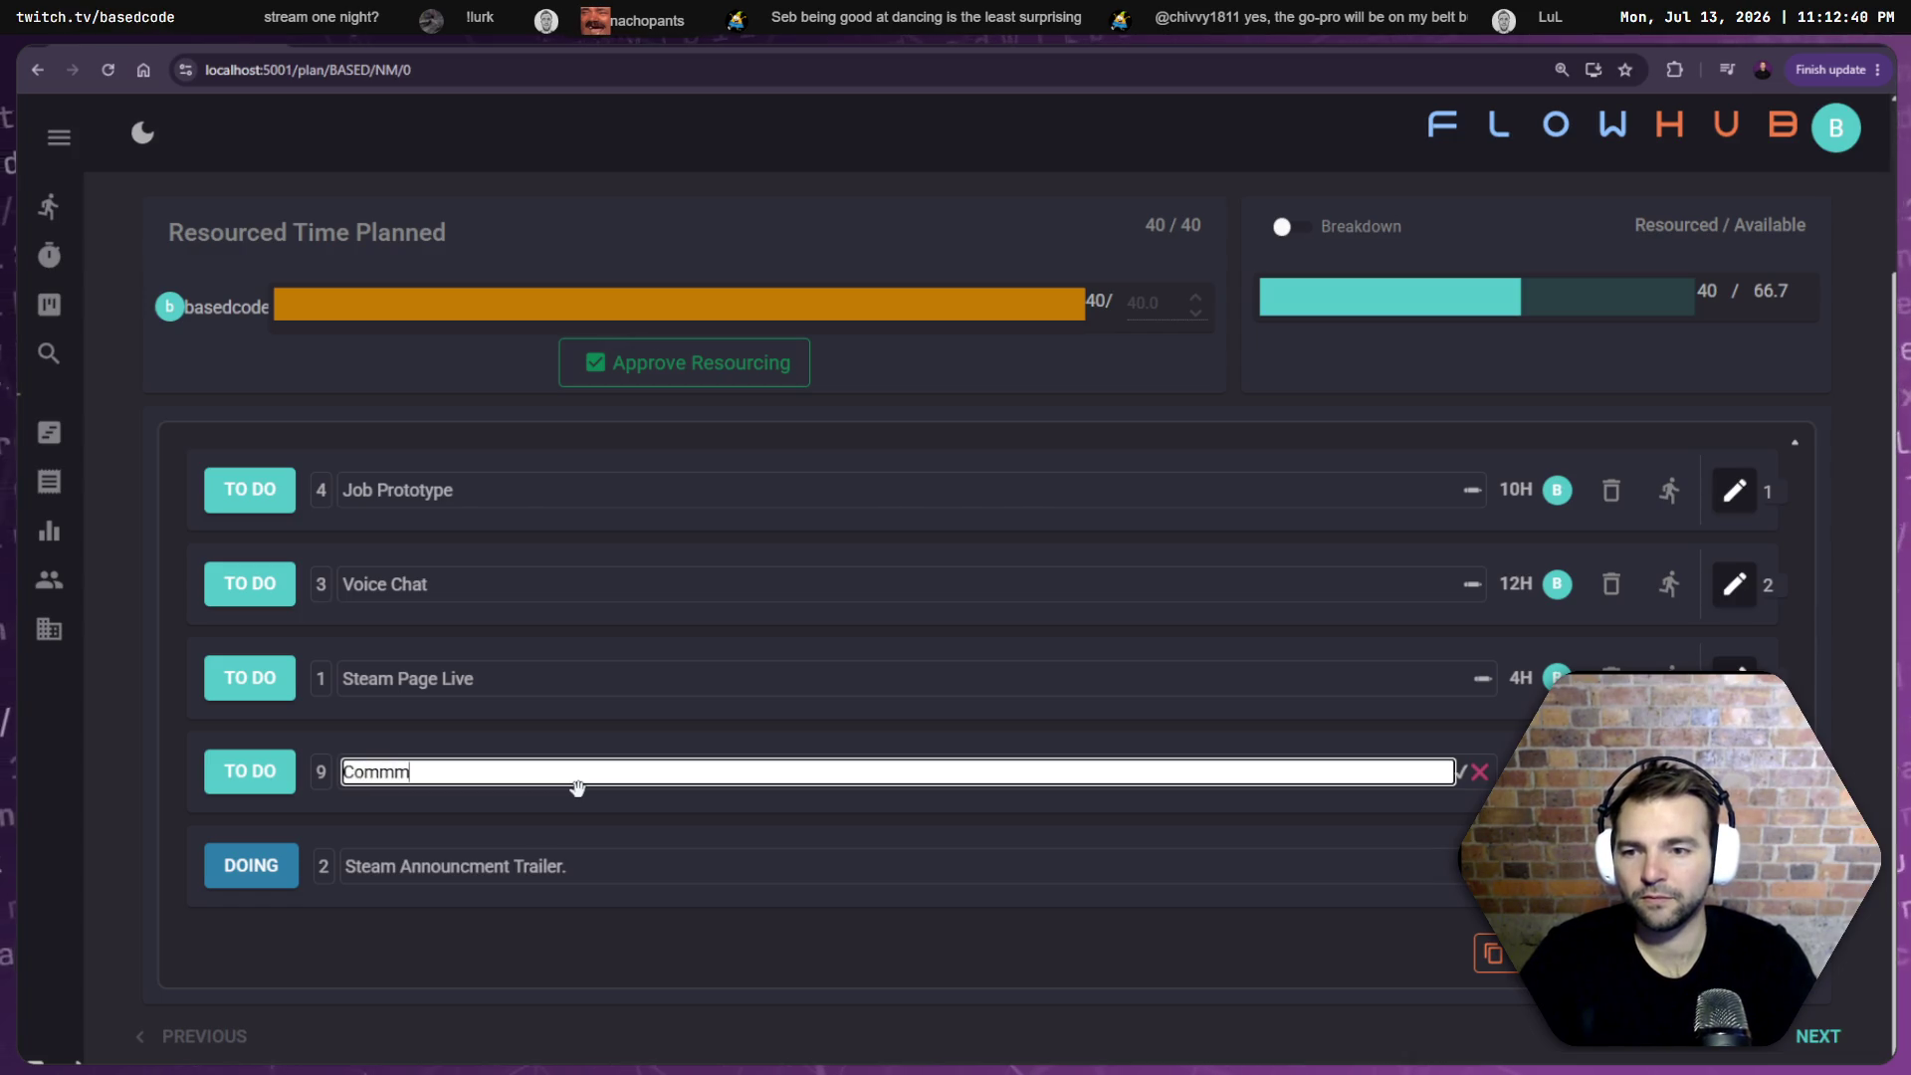
text(unity Playtest)
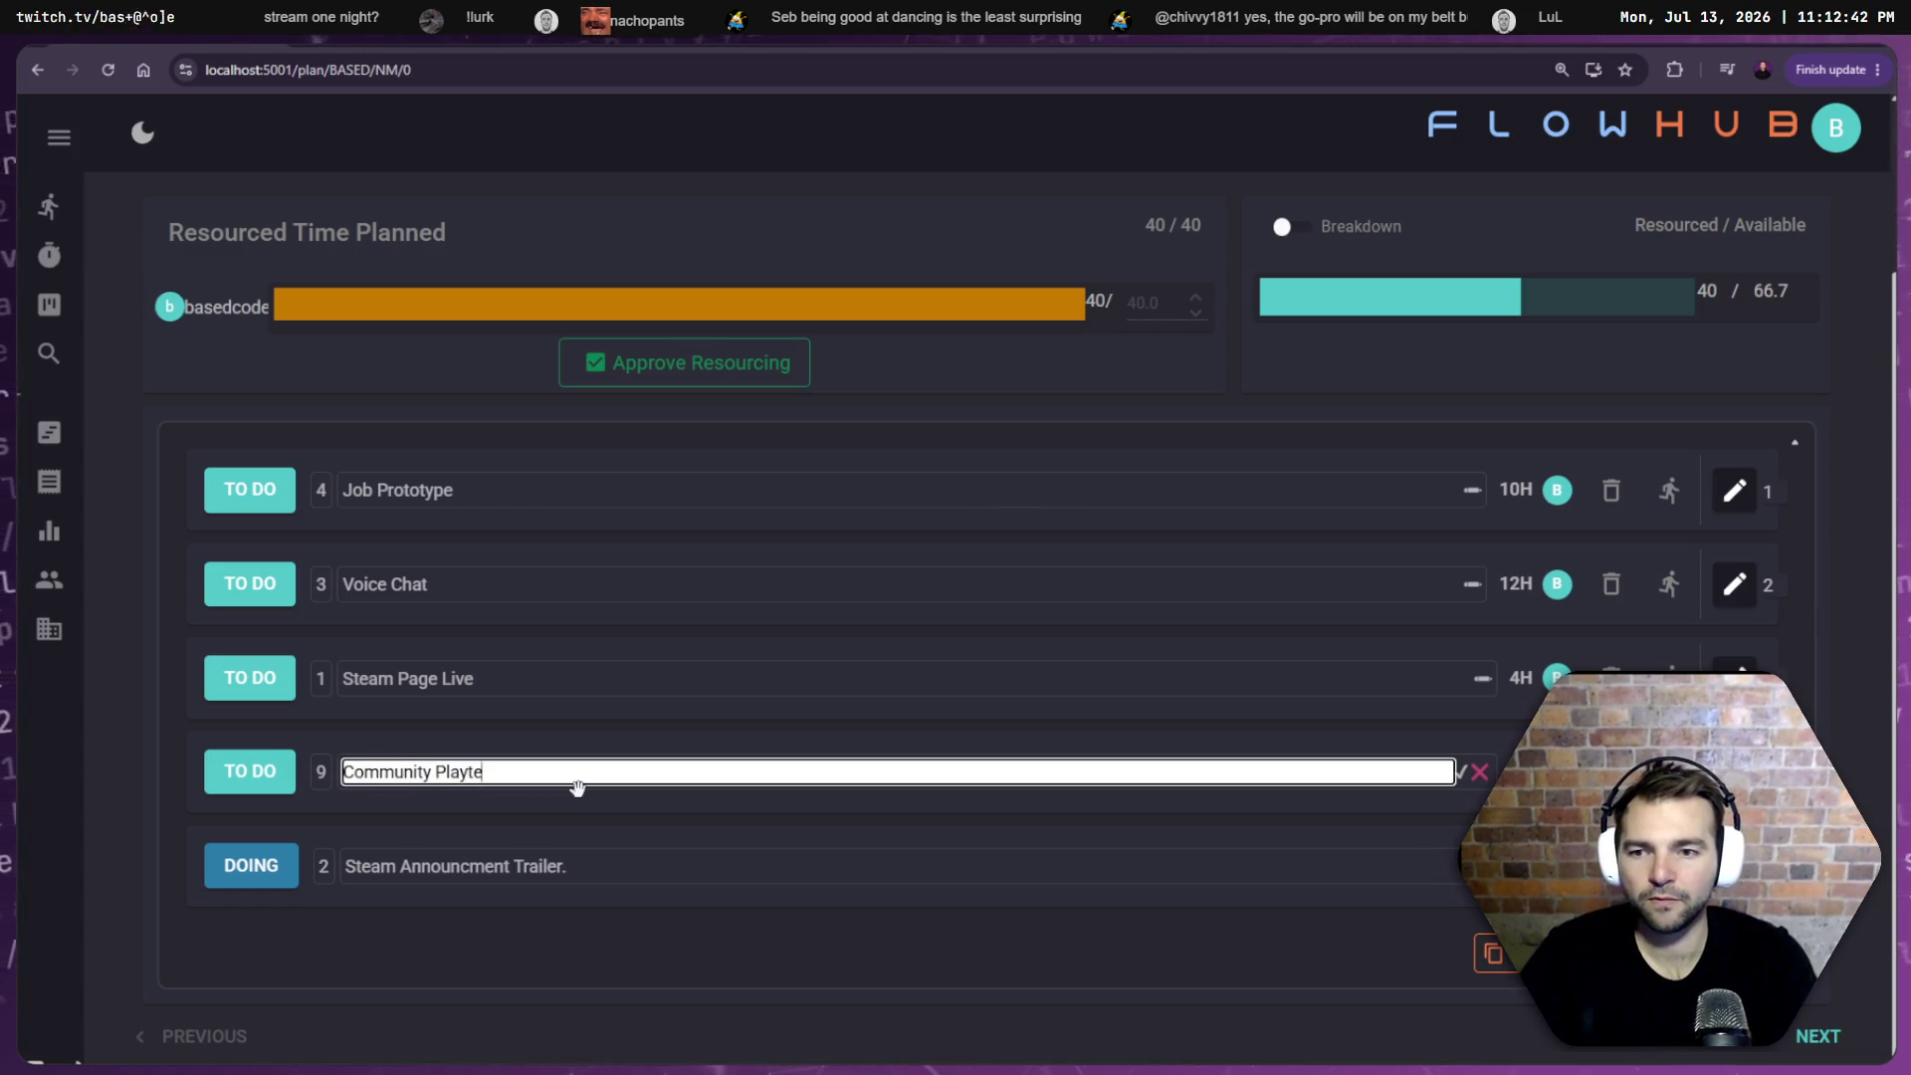
key(Return)
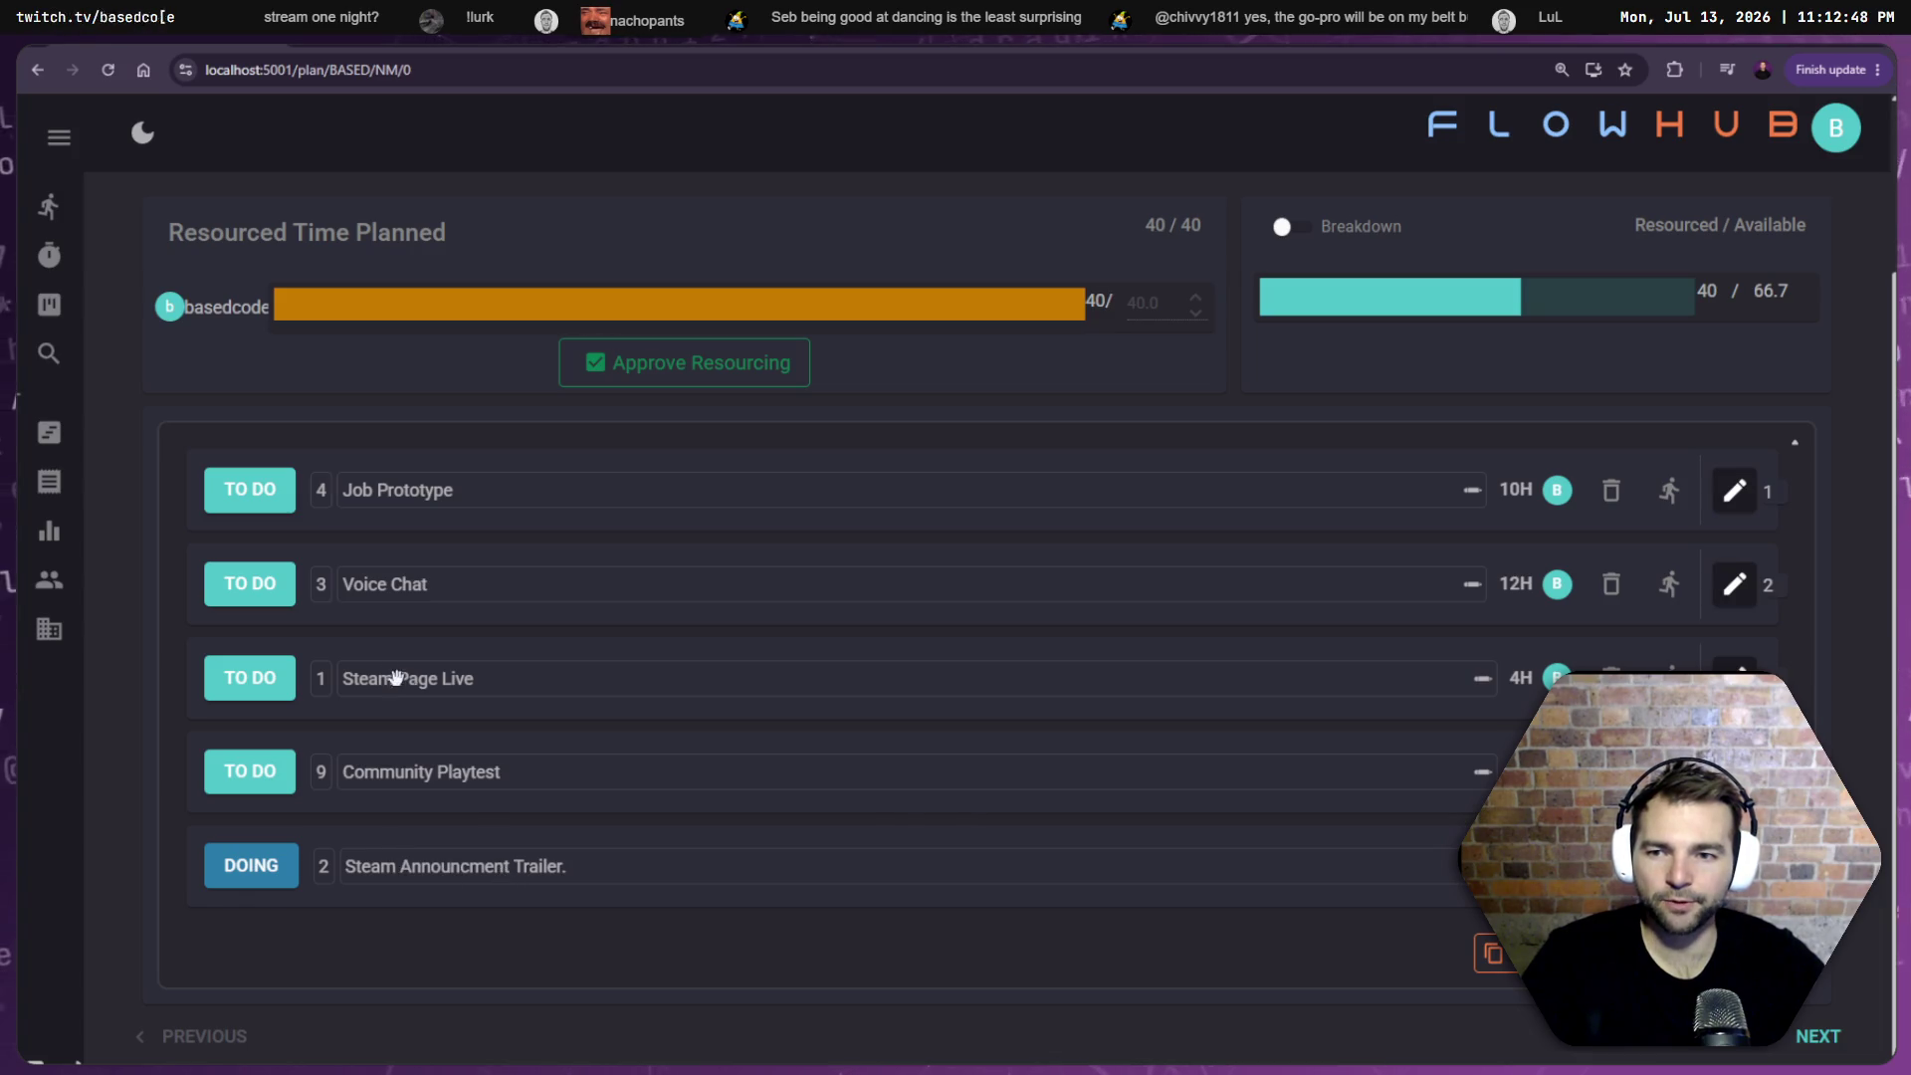
mouse_move(398, 672)
mouse_down()
mouse_move(379, 953)
mouse_move(384, 923)
mouse_move(478, 921)
mouse_up()
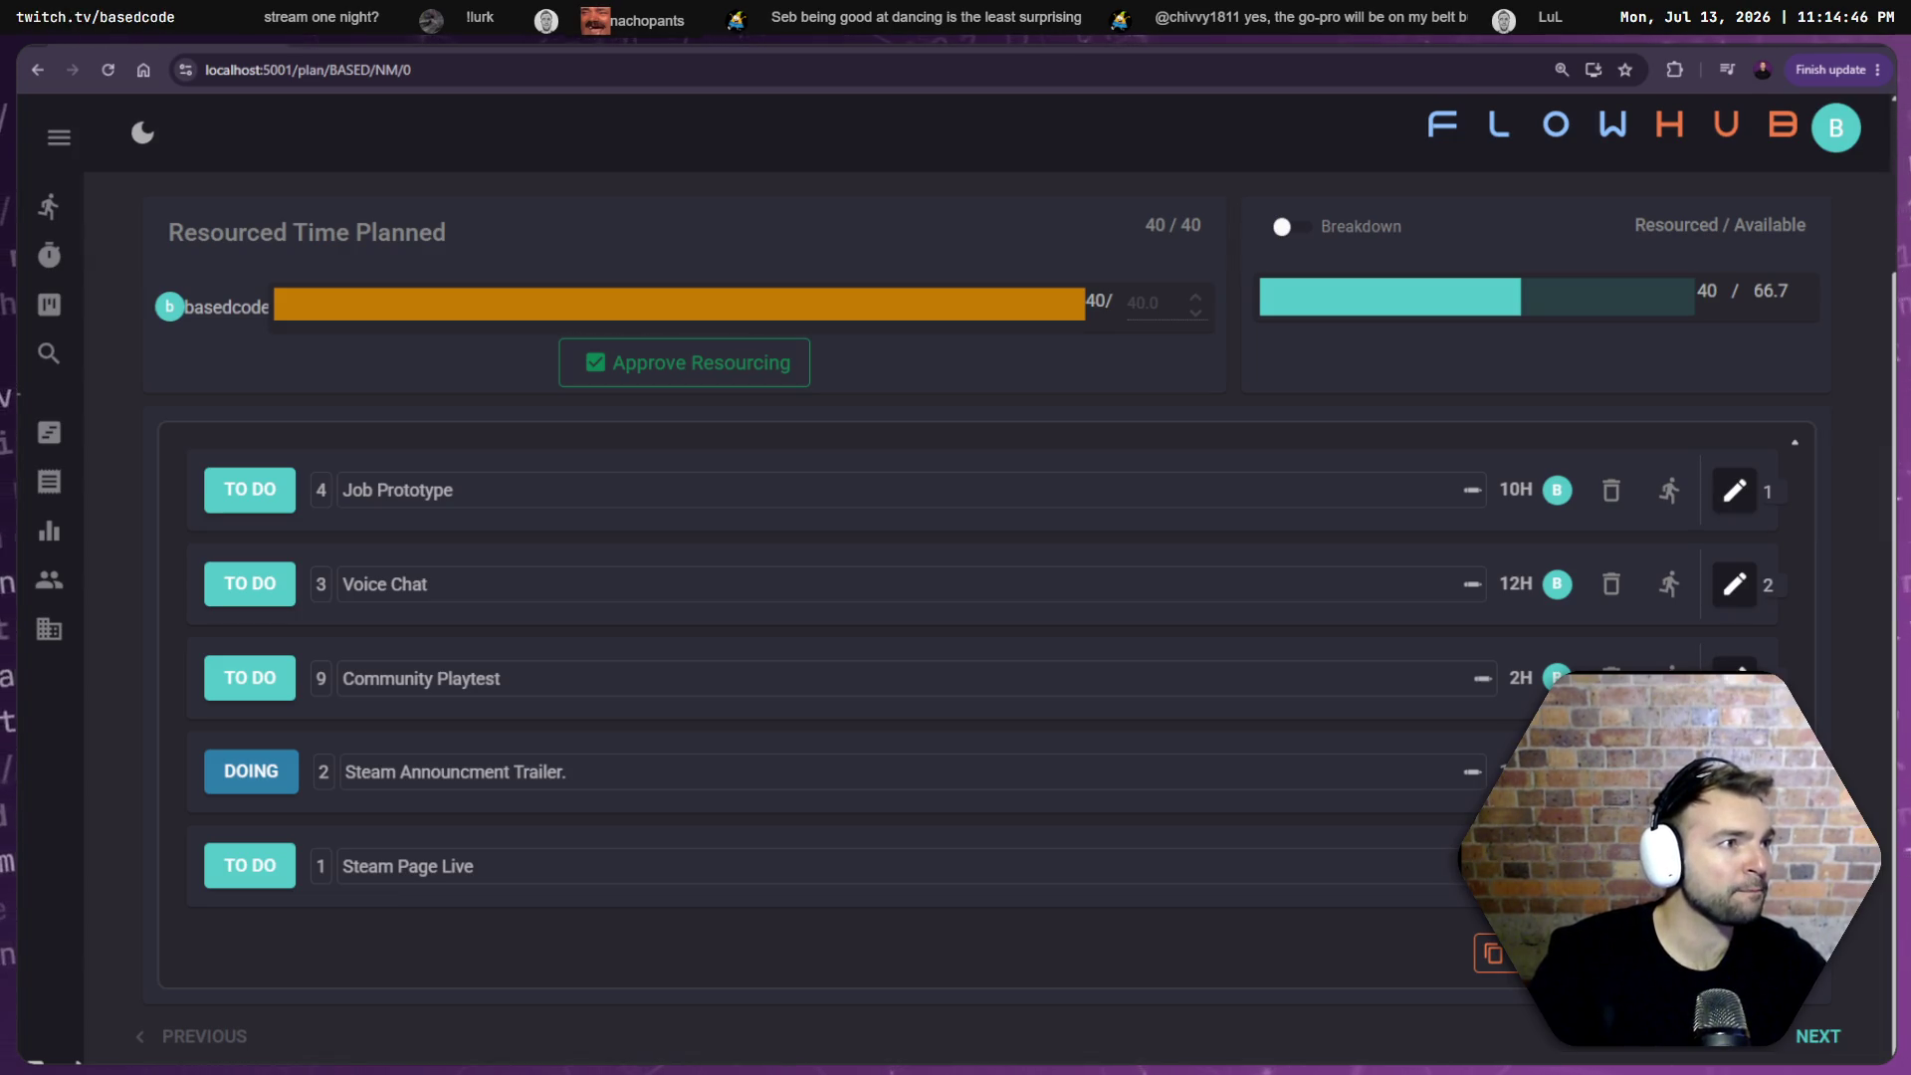
Open a new browser window and launch ChatGPT
key(ctrl+n)
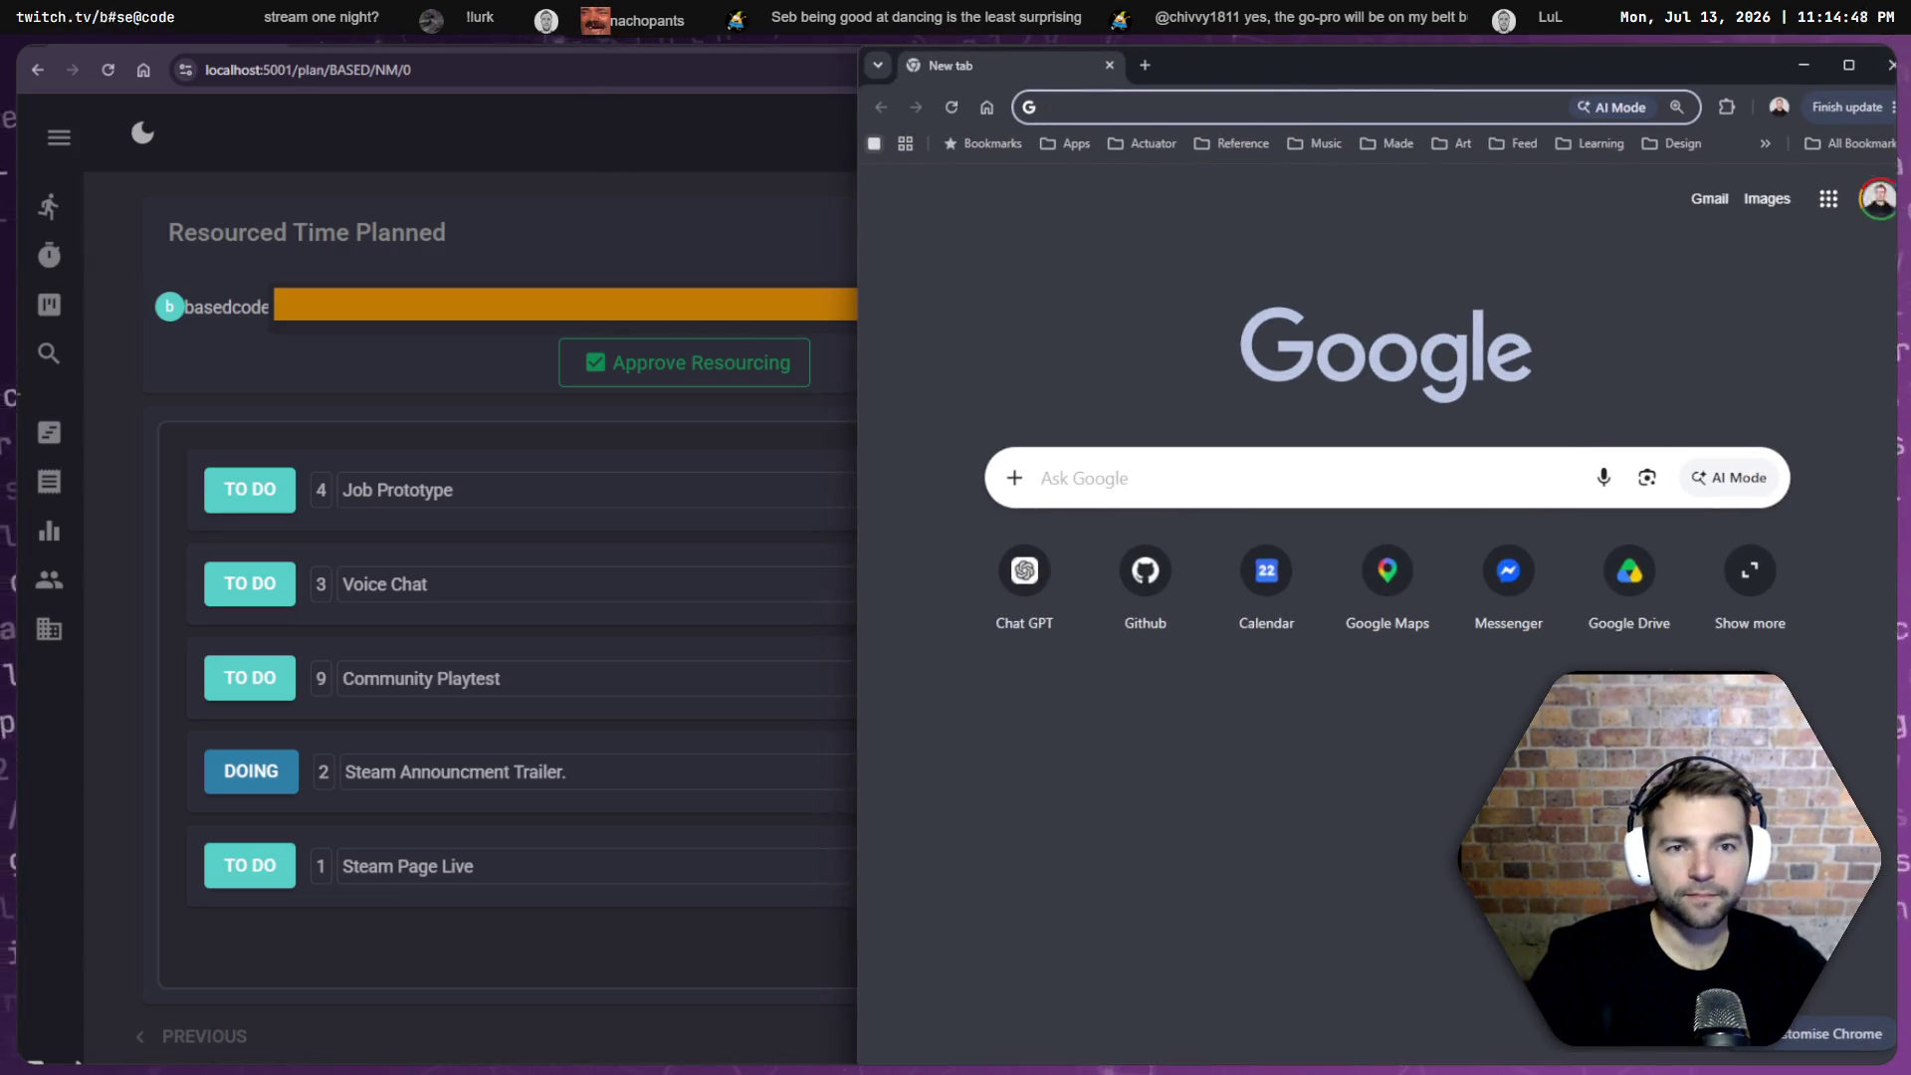
click(1024, 570)
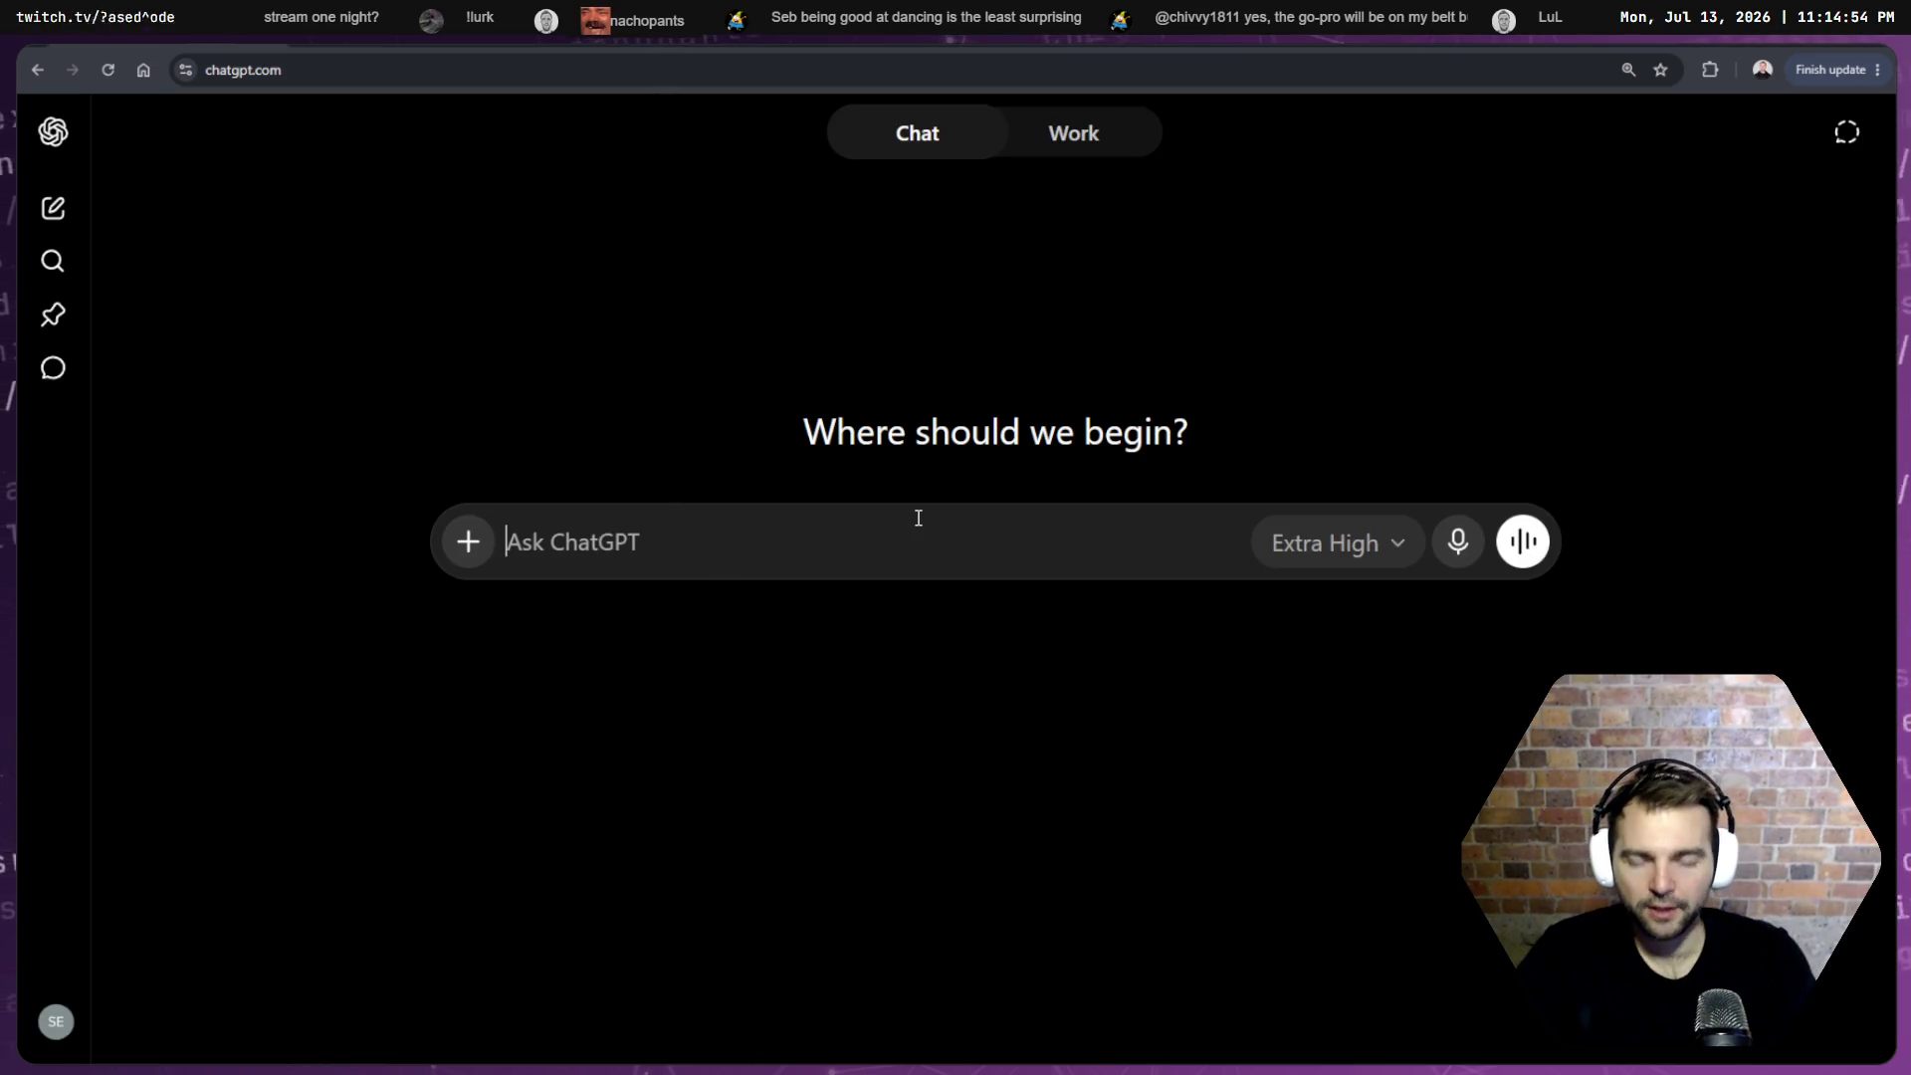
Ask ChatGPT the minimum a game needs to participate in Steam's Social Deduction games fest
text(Soon thereis a steam )
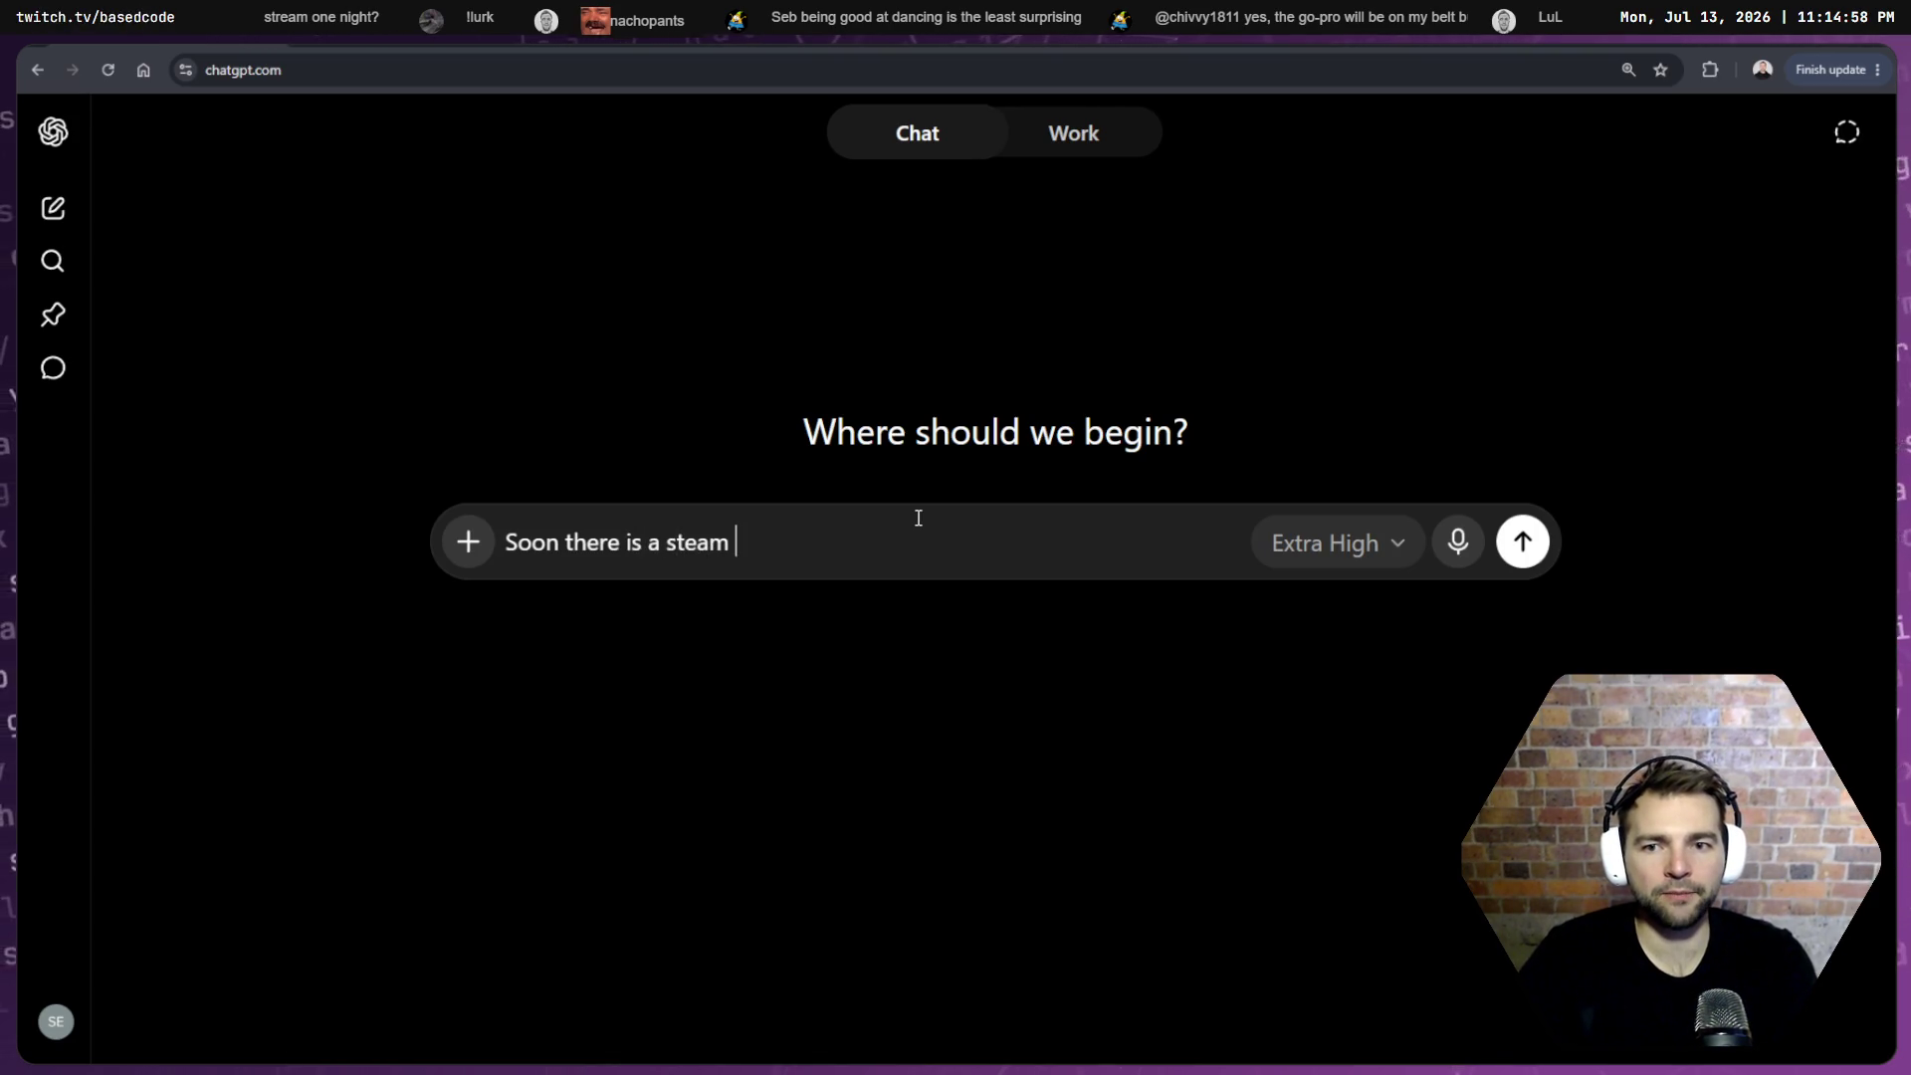
text(fest for )
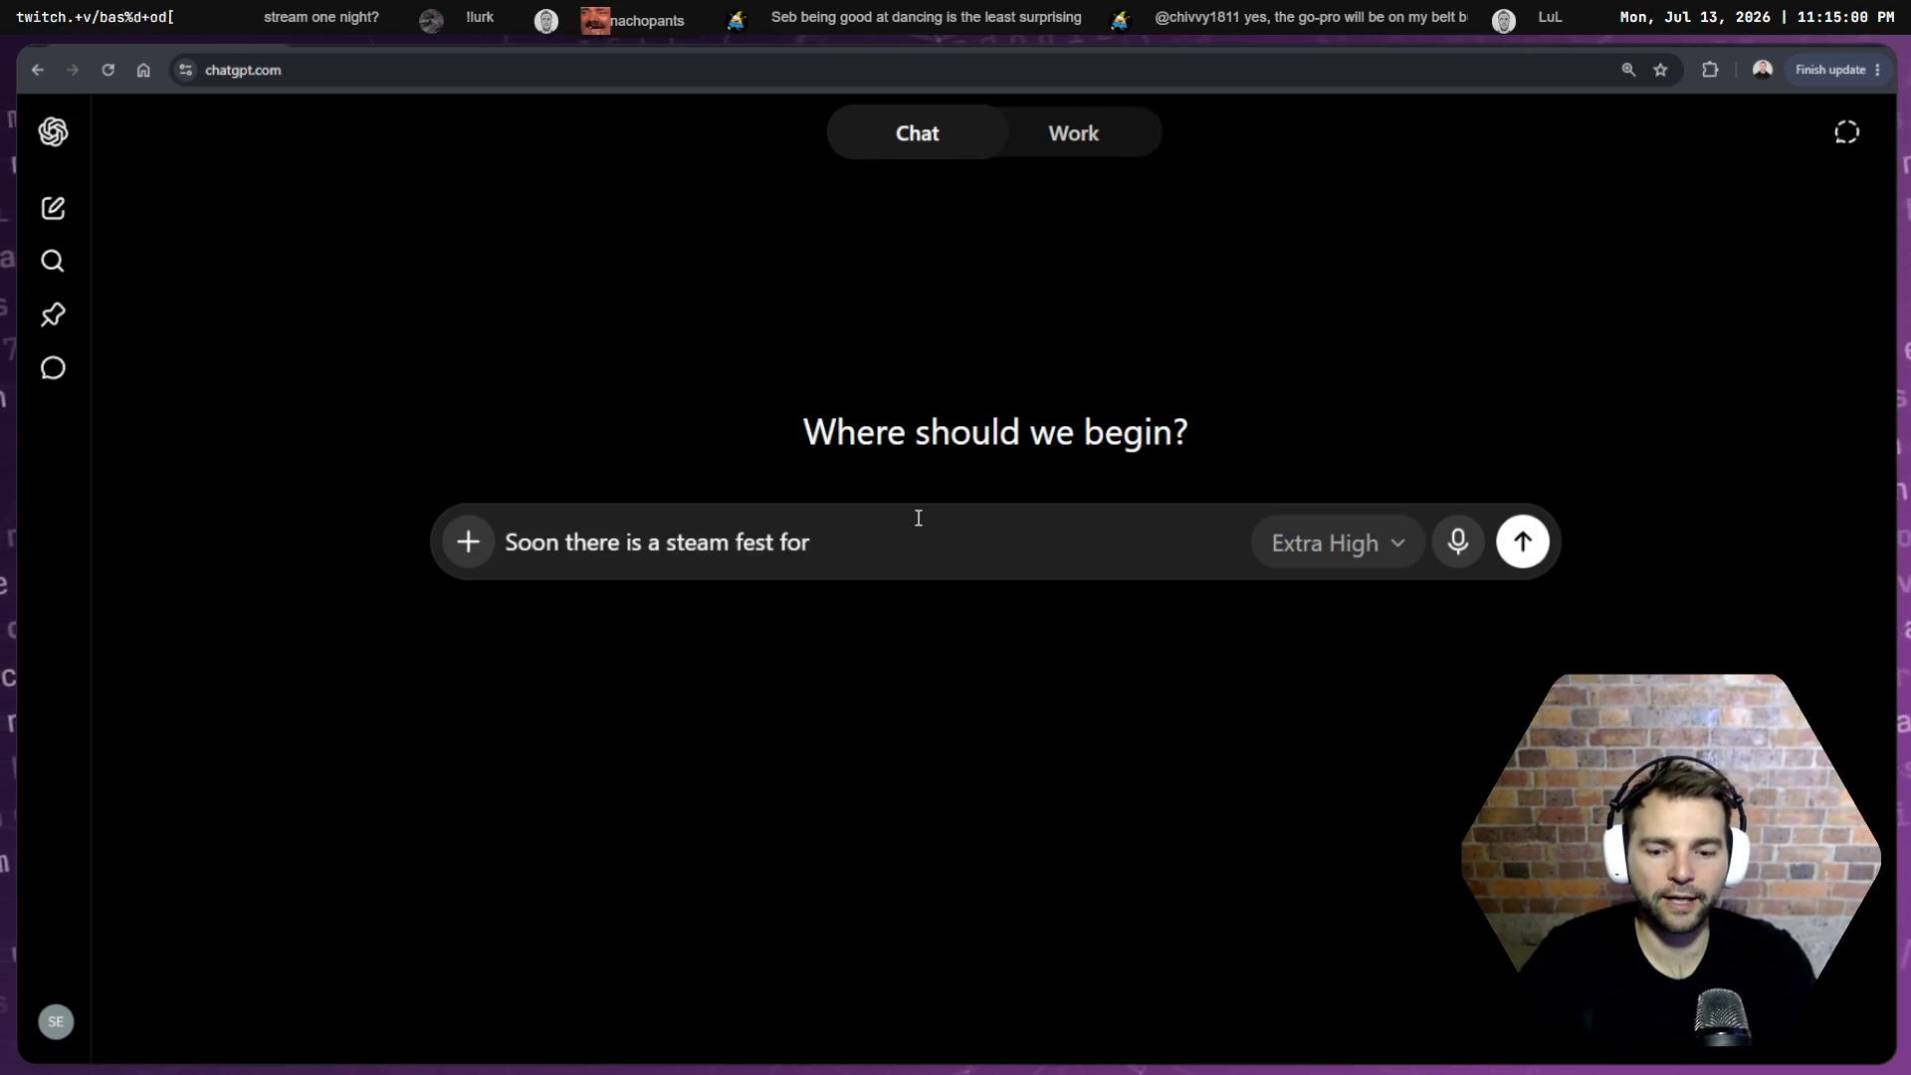
text(So)
text(cial Dedu)
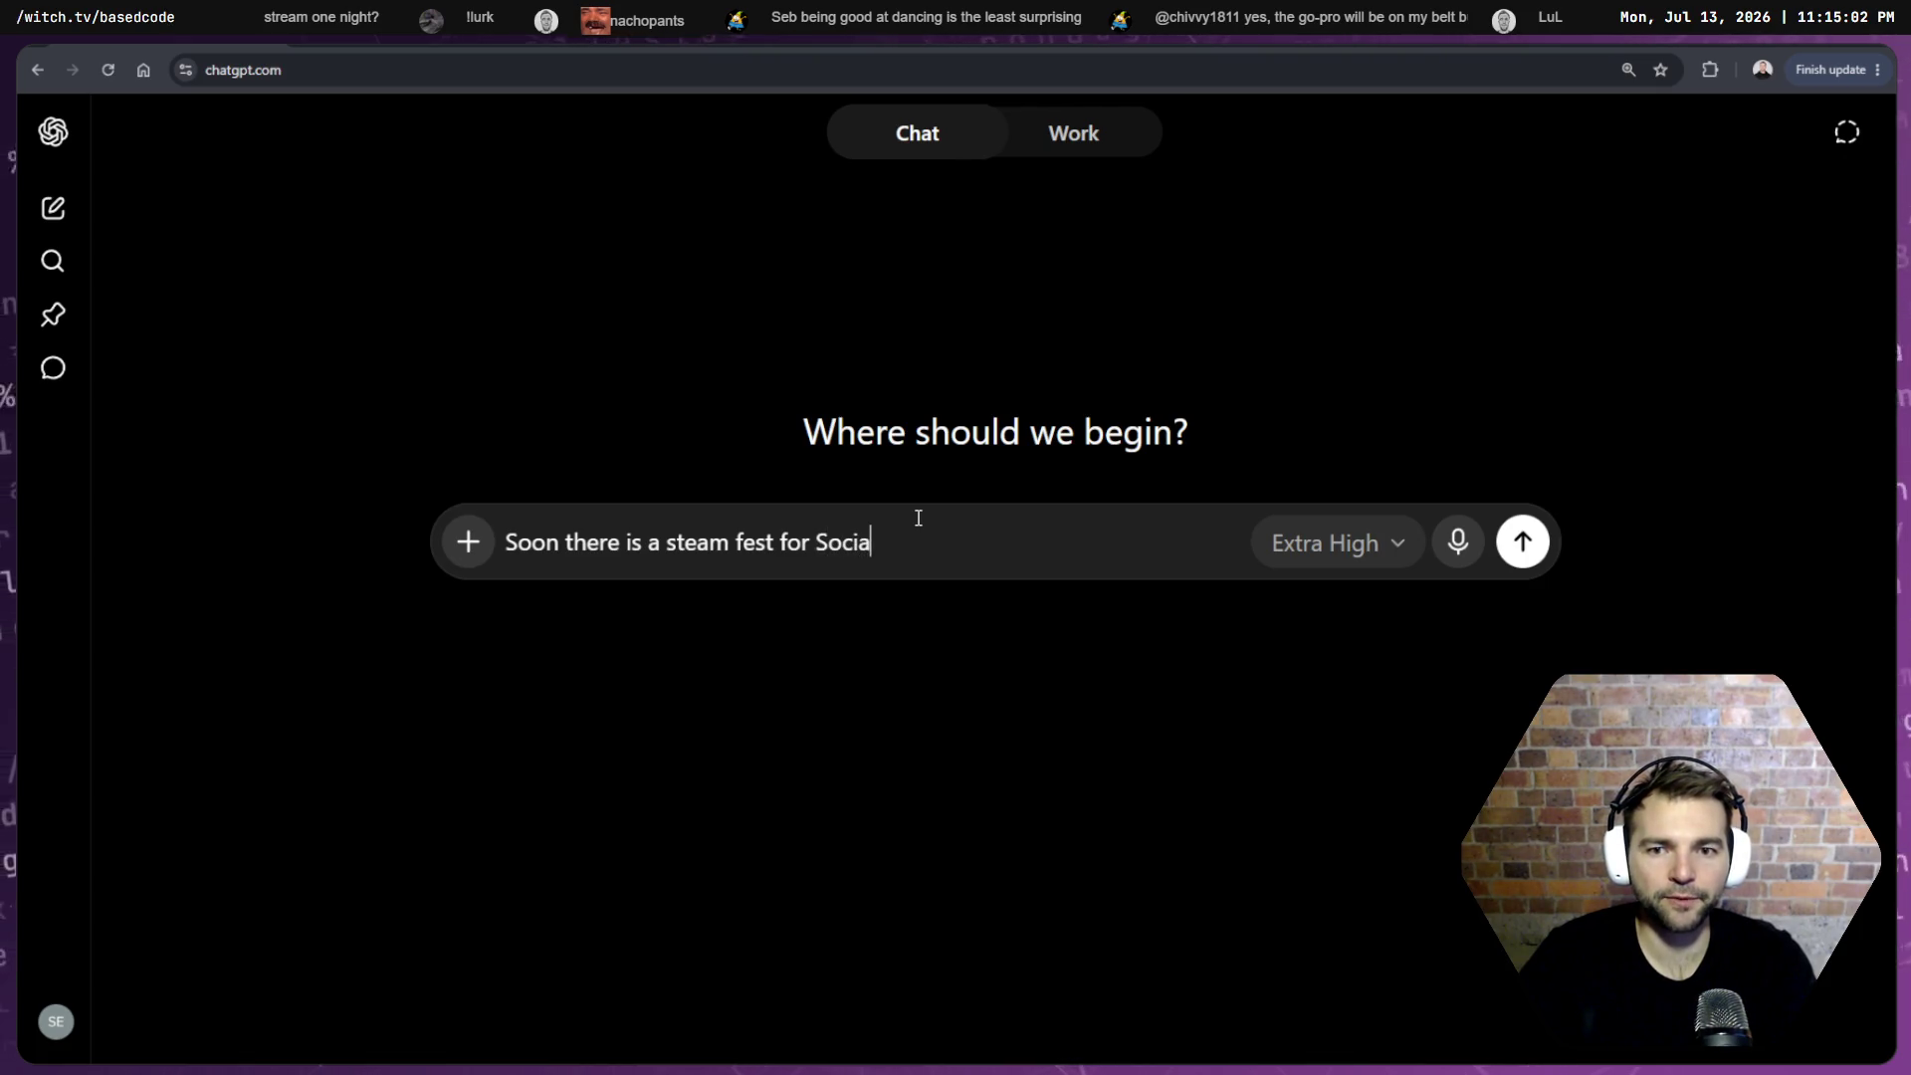
text(ction games. What's t)
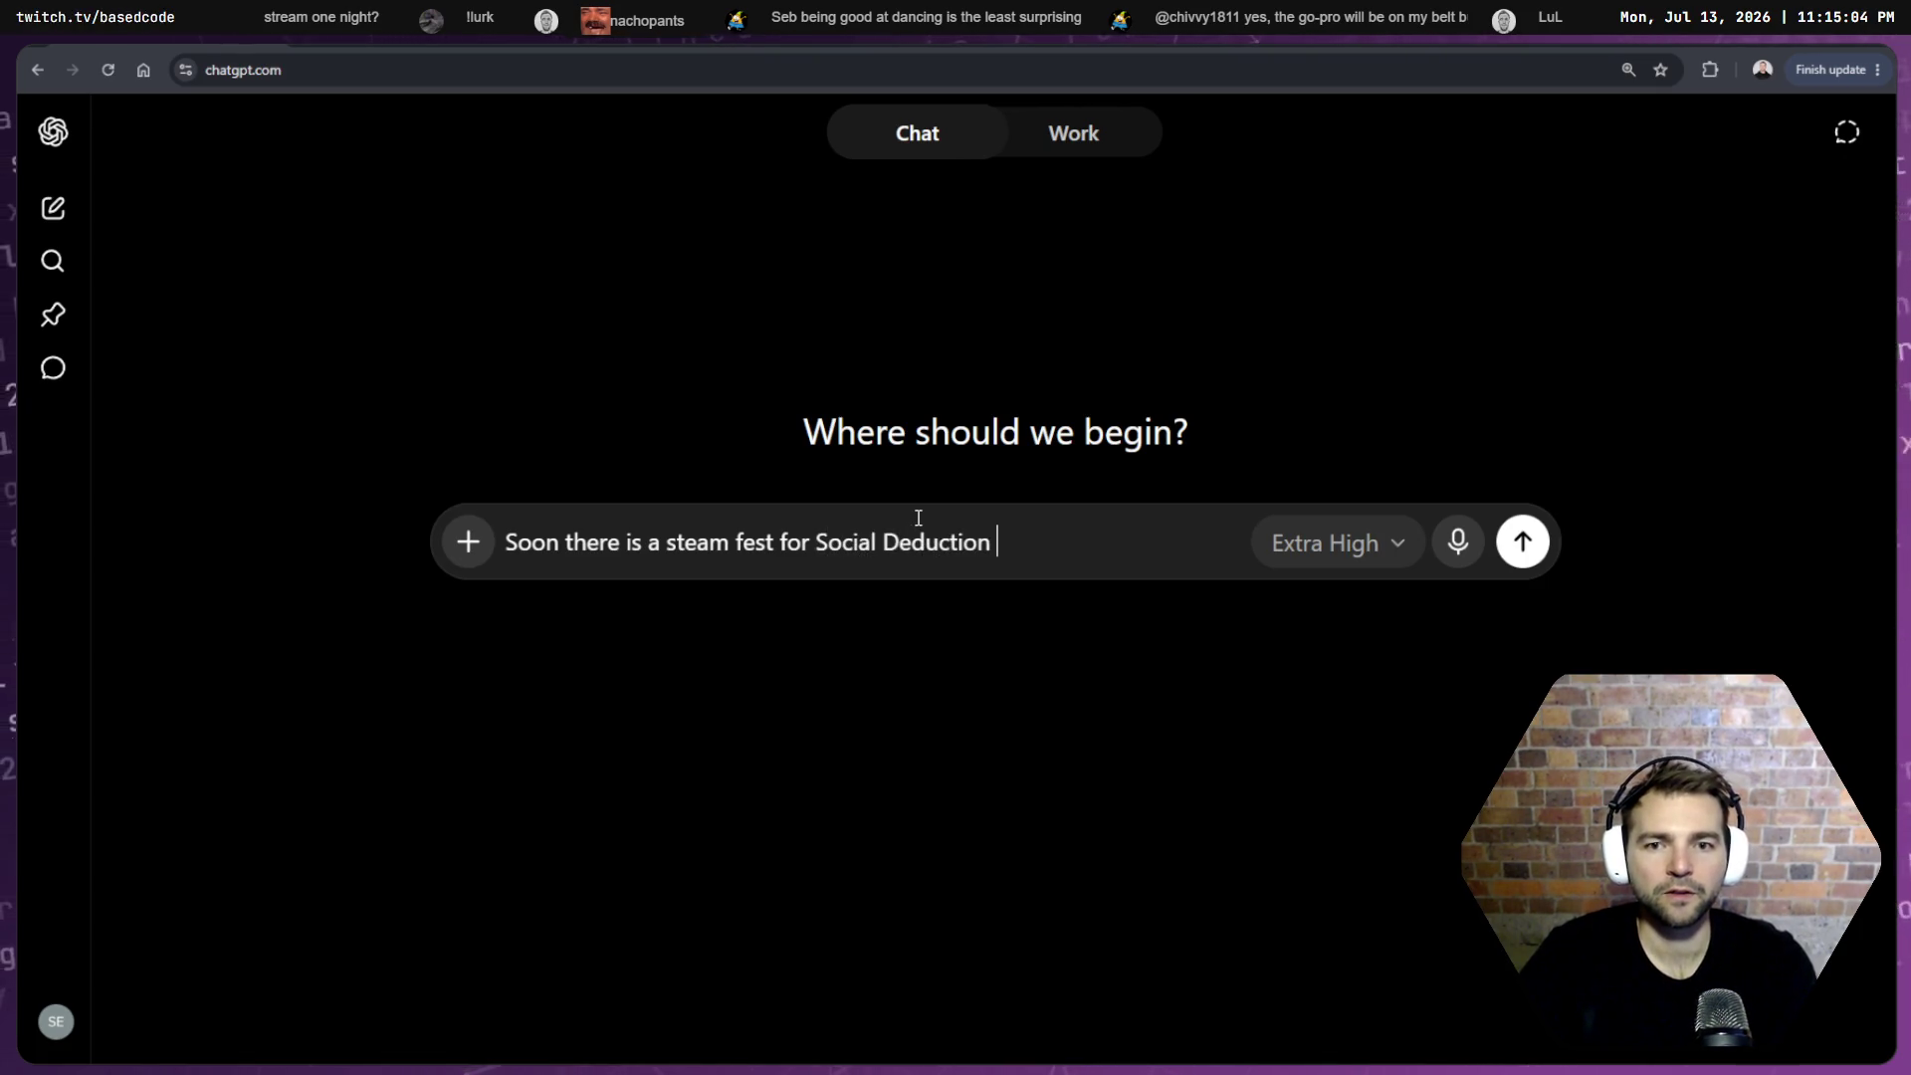
text(he mim)
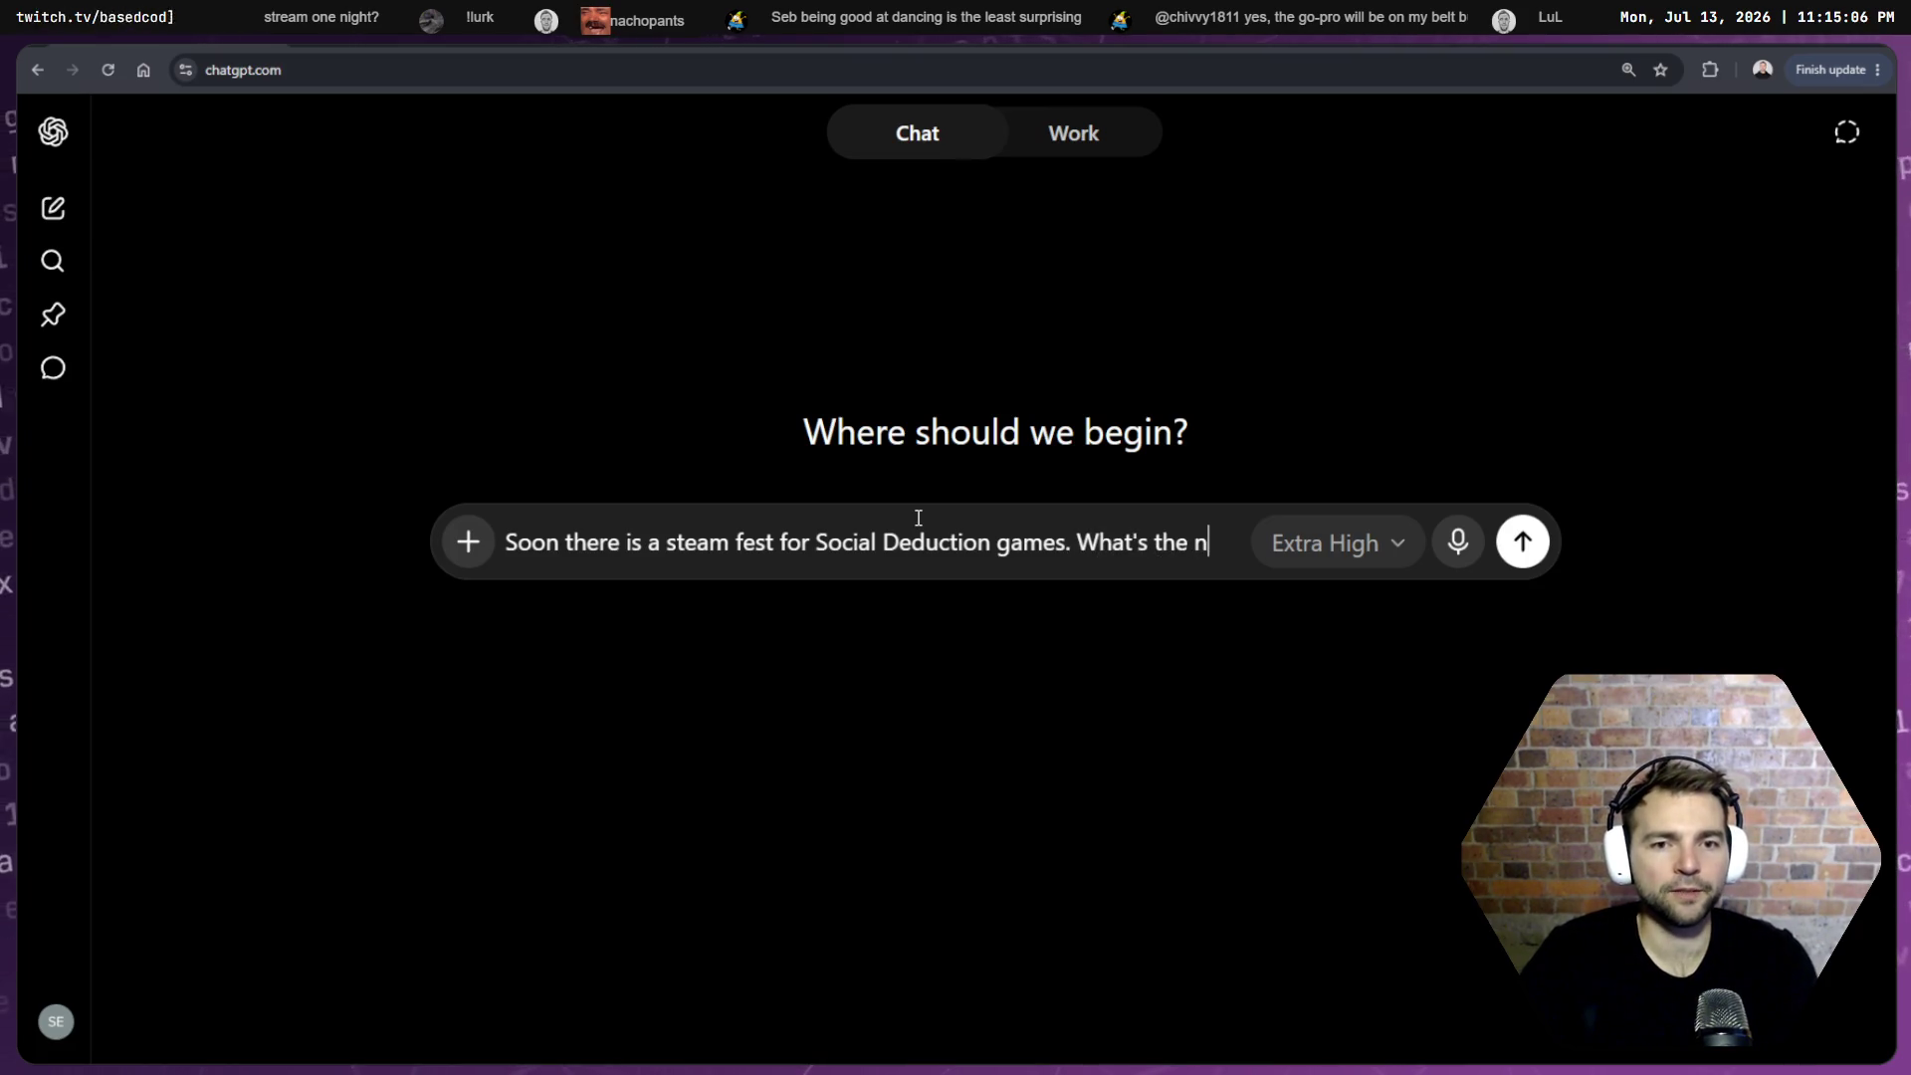
text(um)
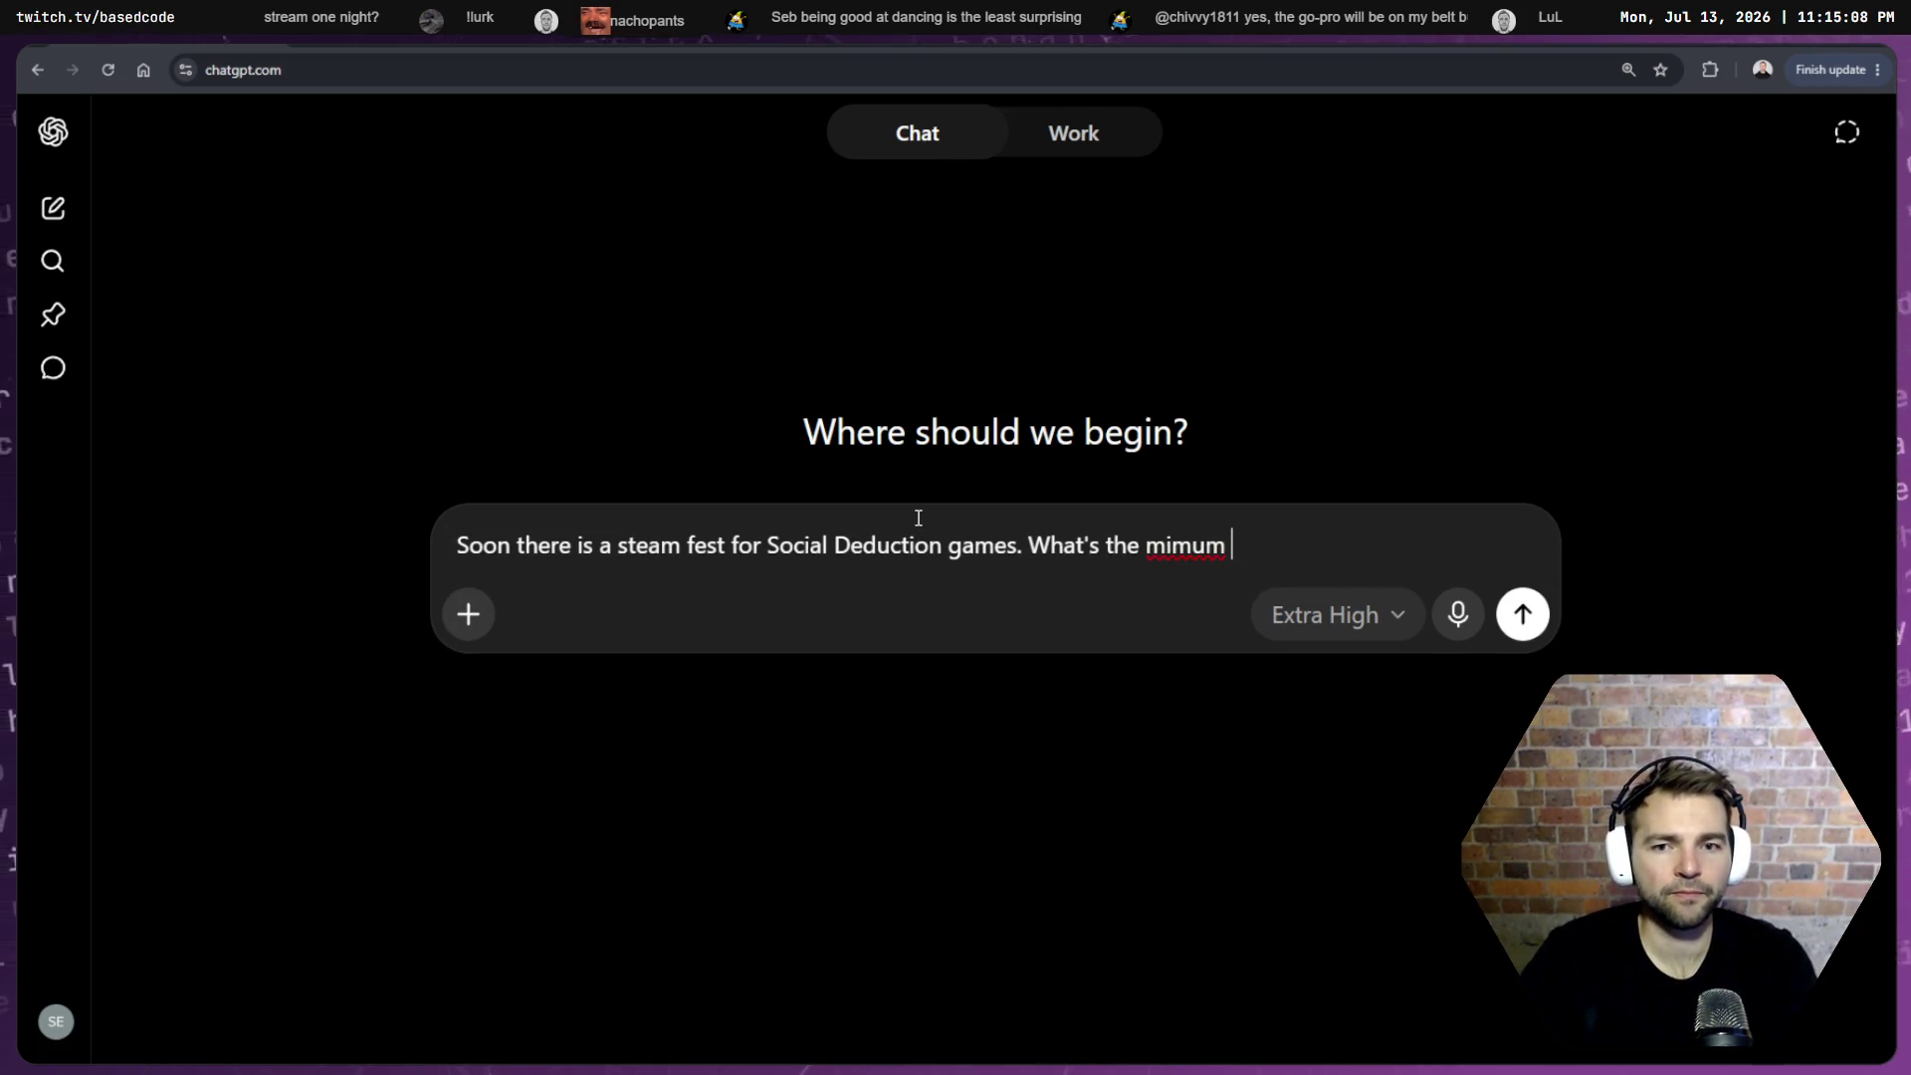
key(ctrl+BackSpace)
text(minimum that a game ne)
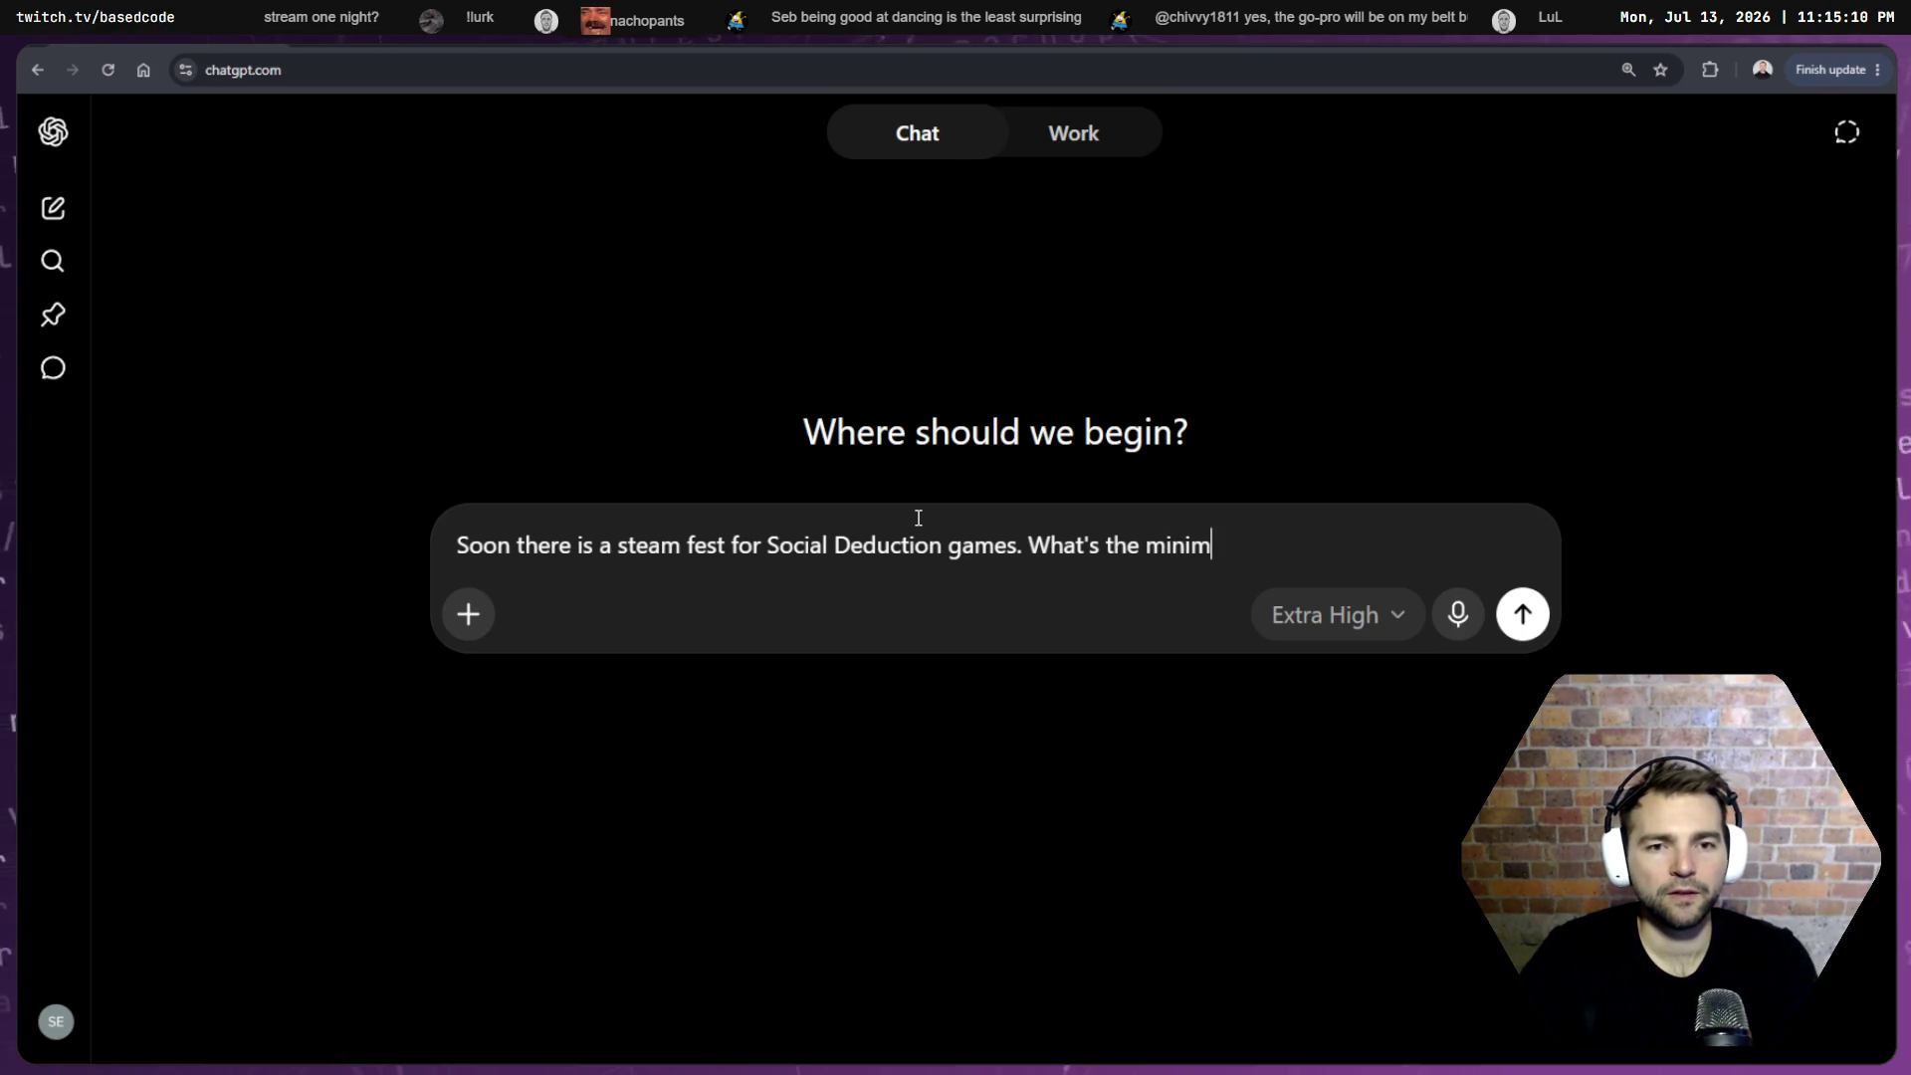
text(eds to pa)
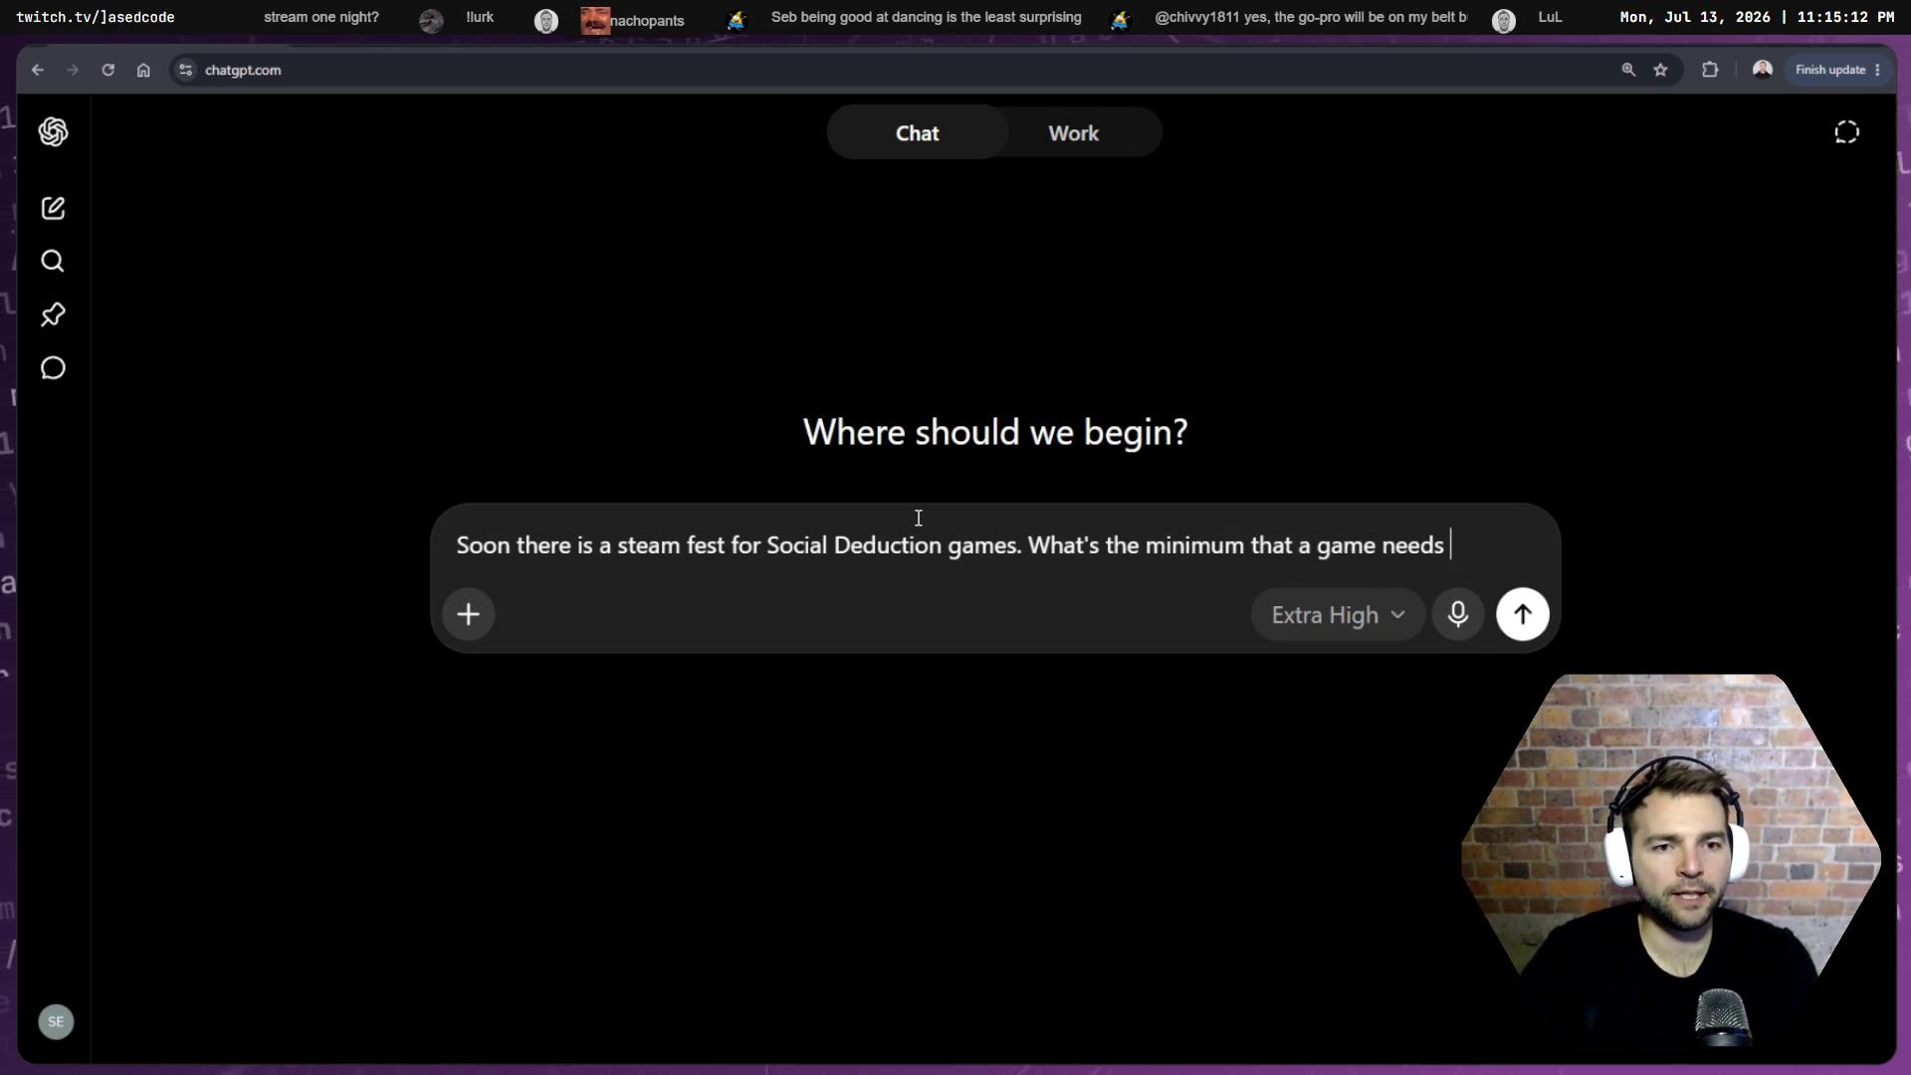
text(ticipate?)
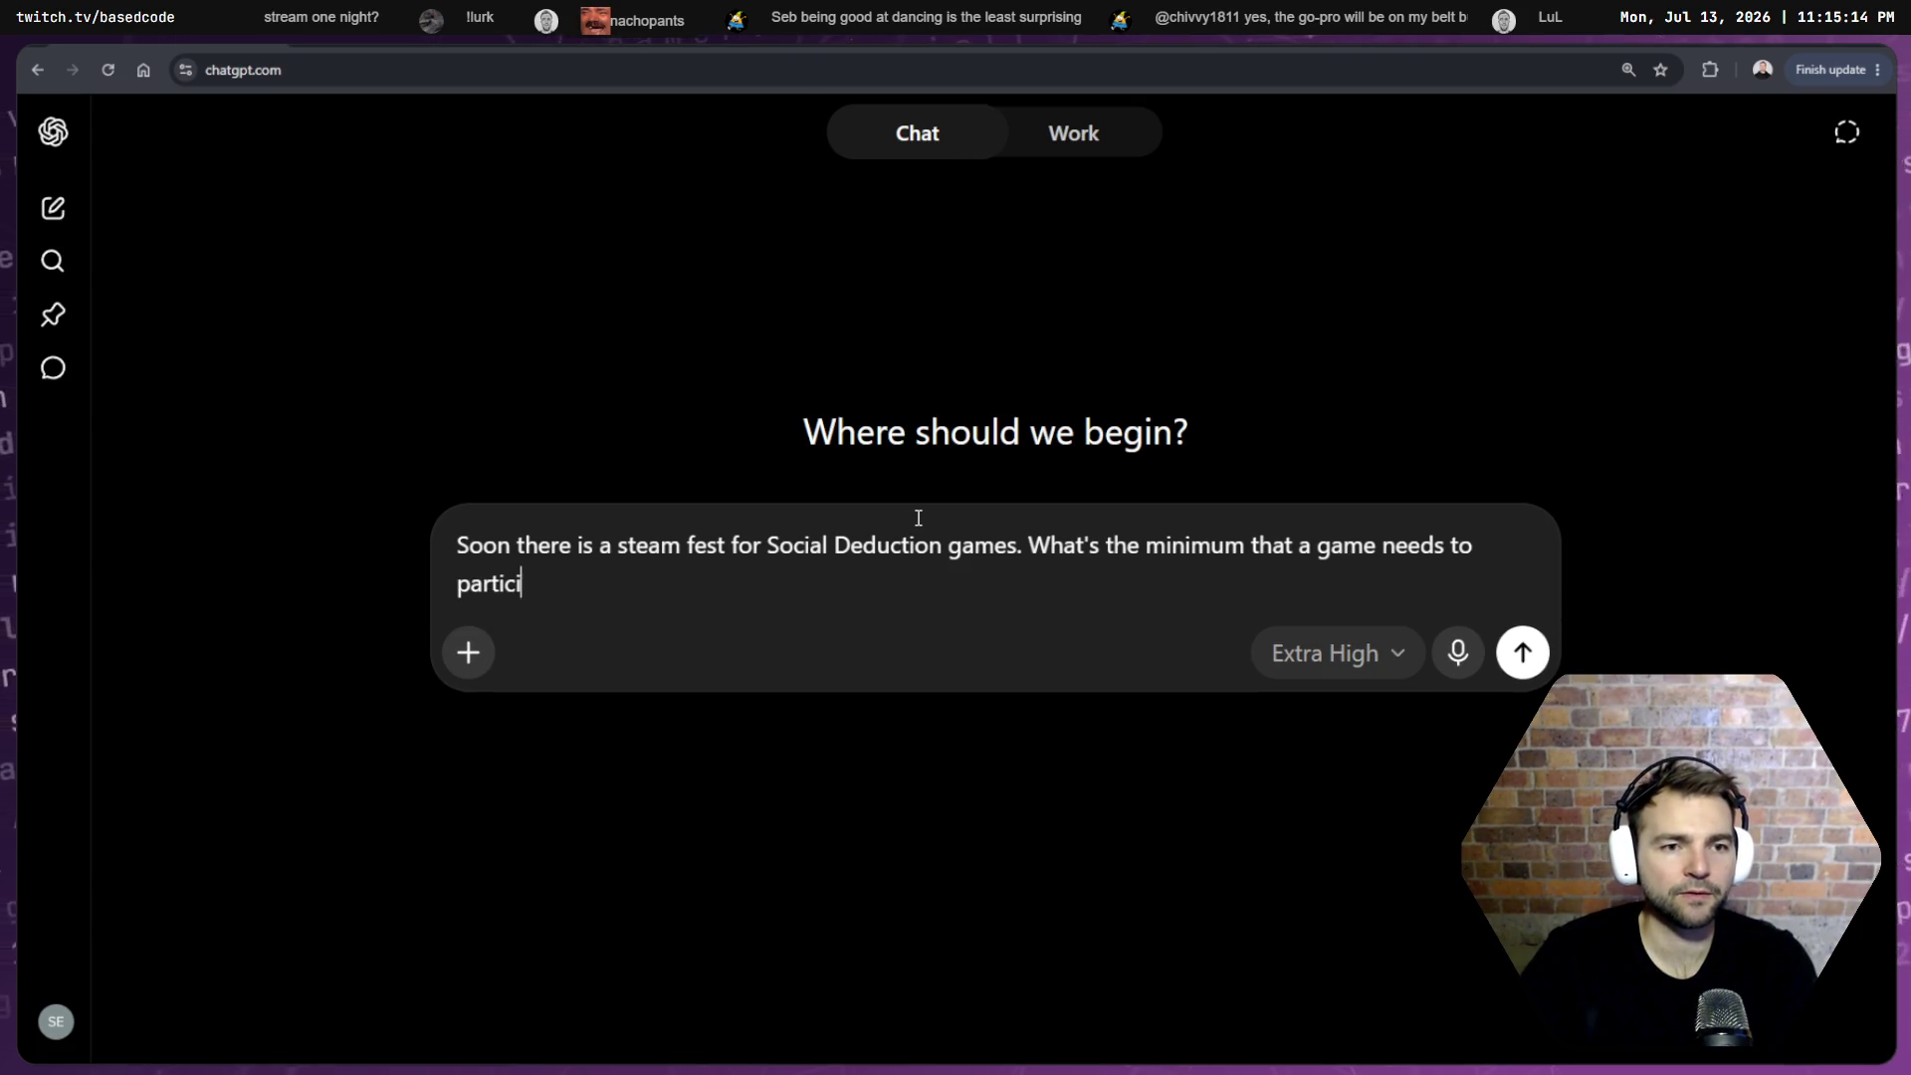
key(BackSpace)
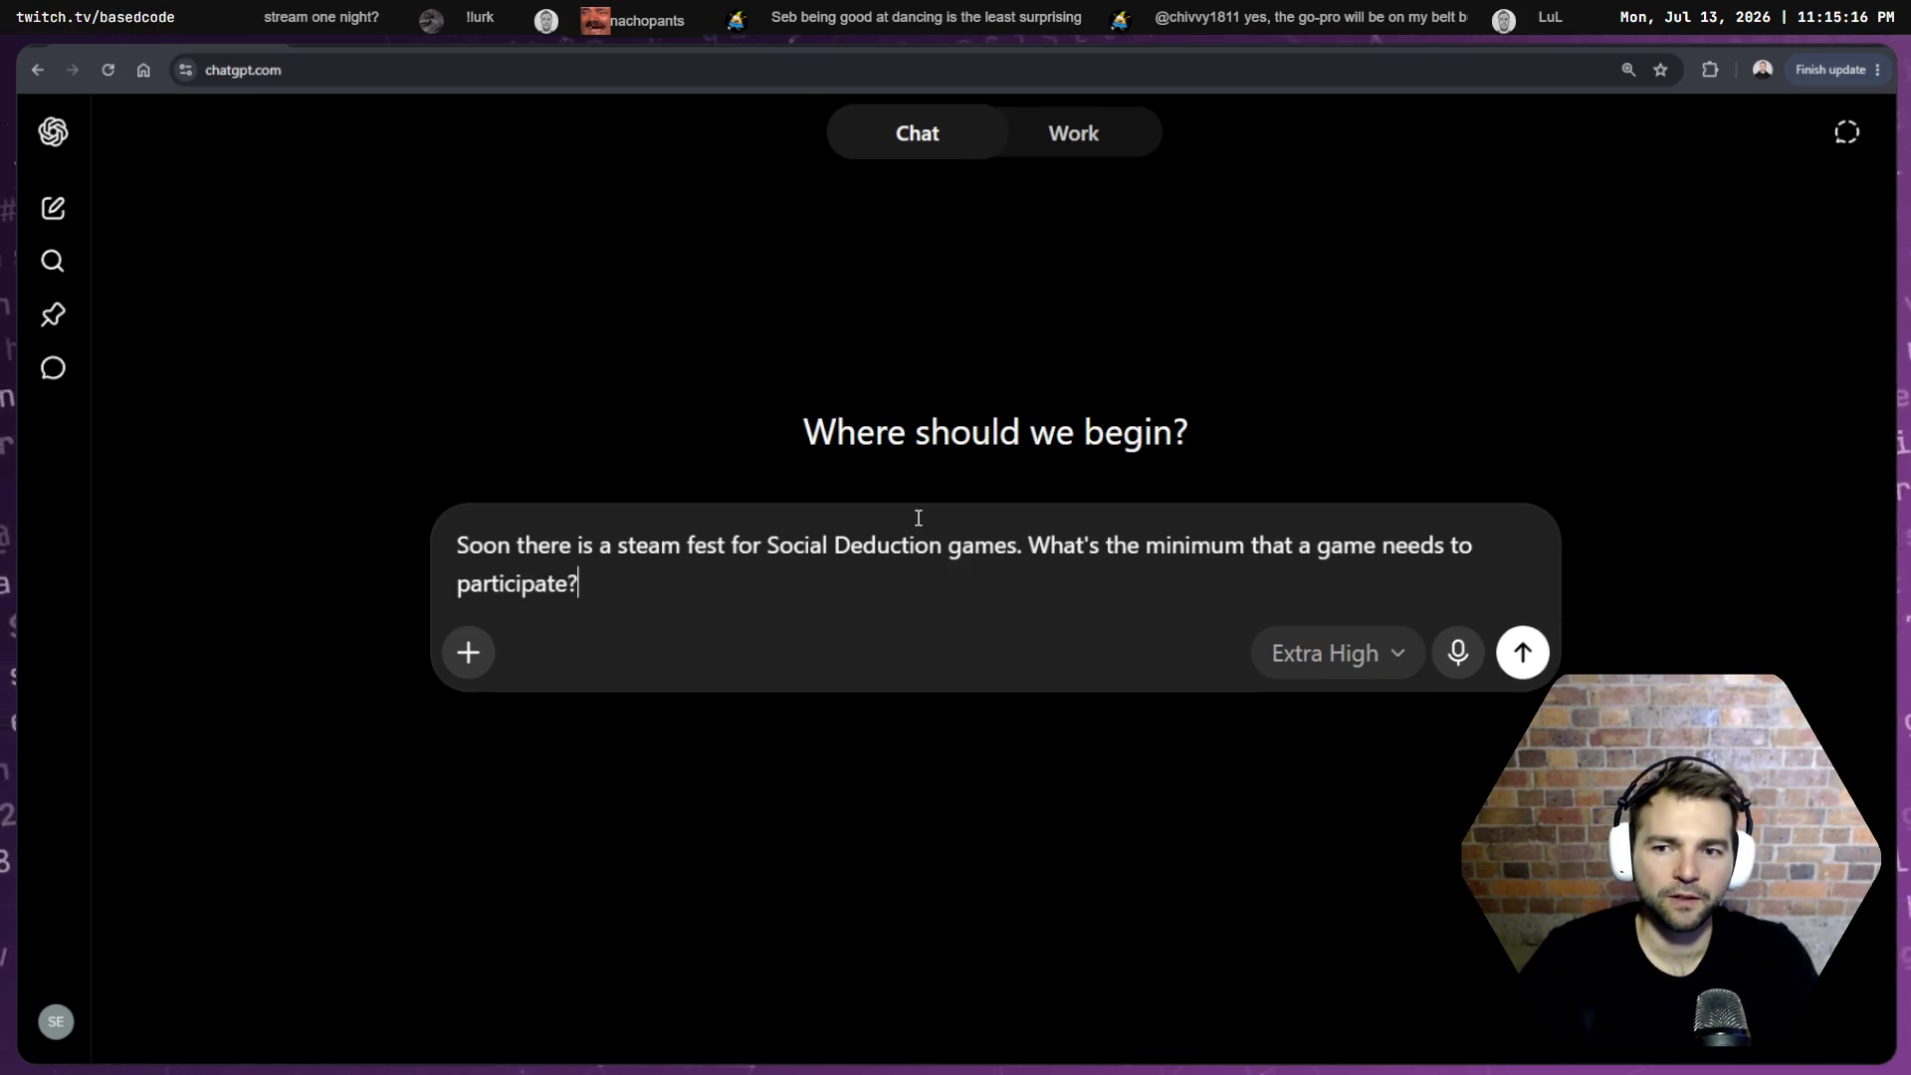
key(Return)
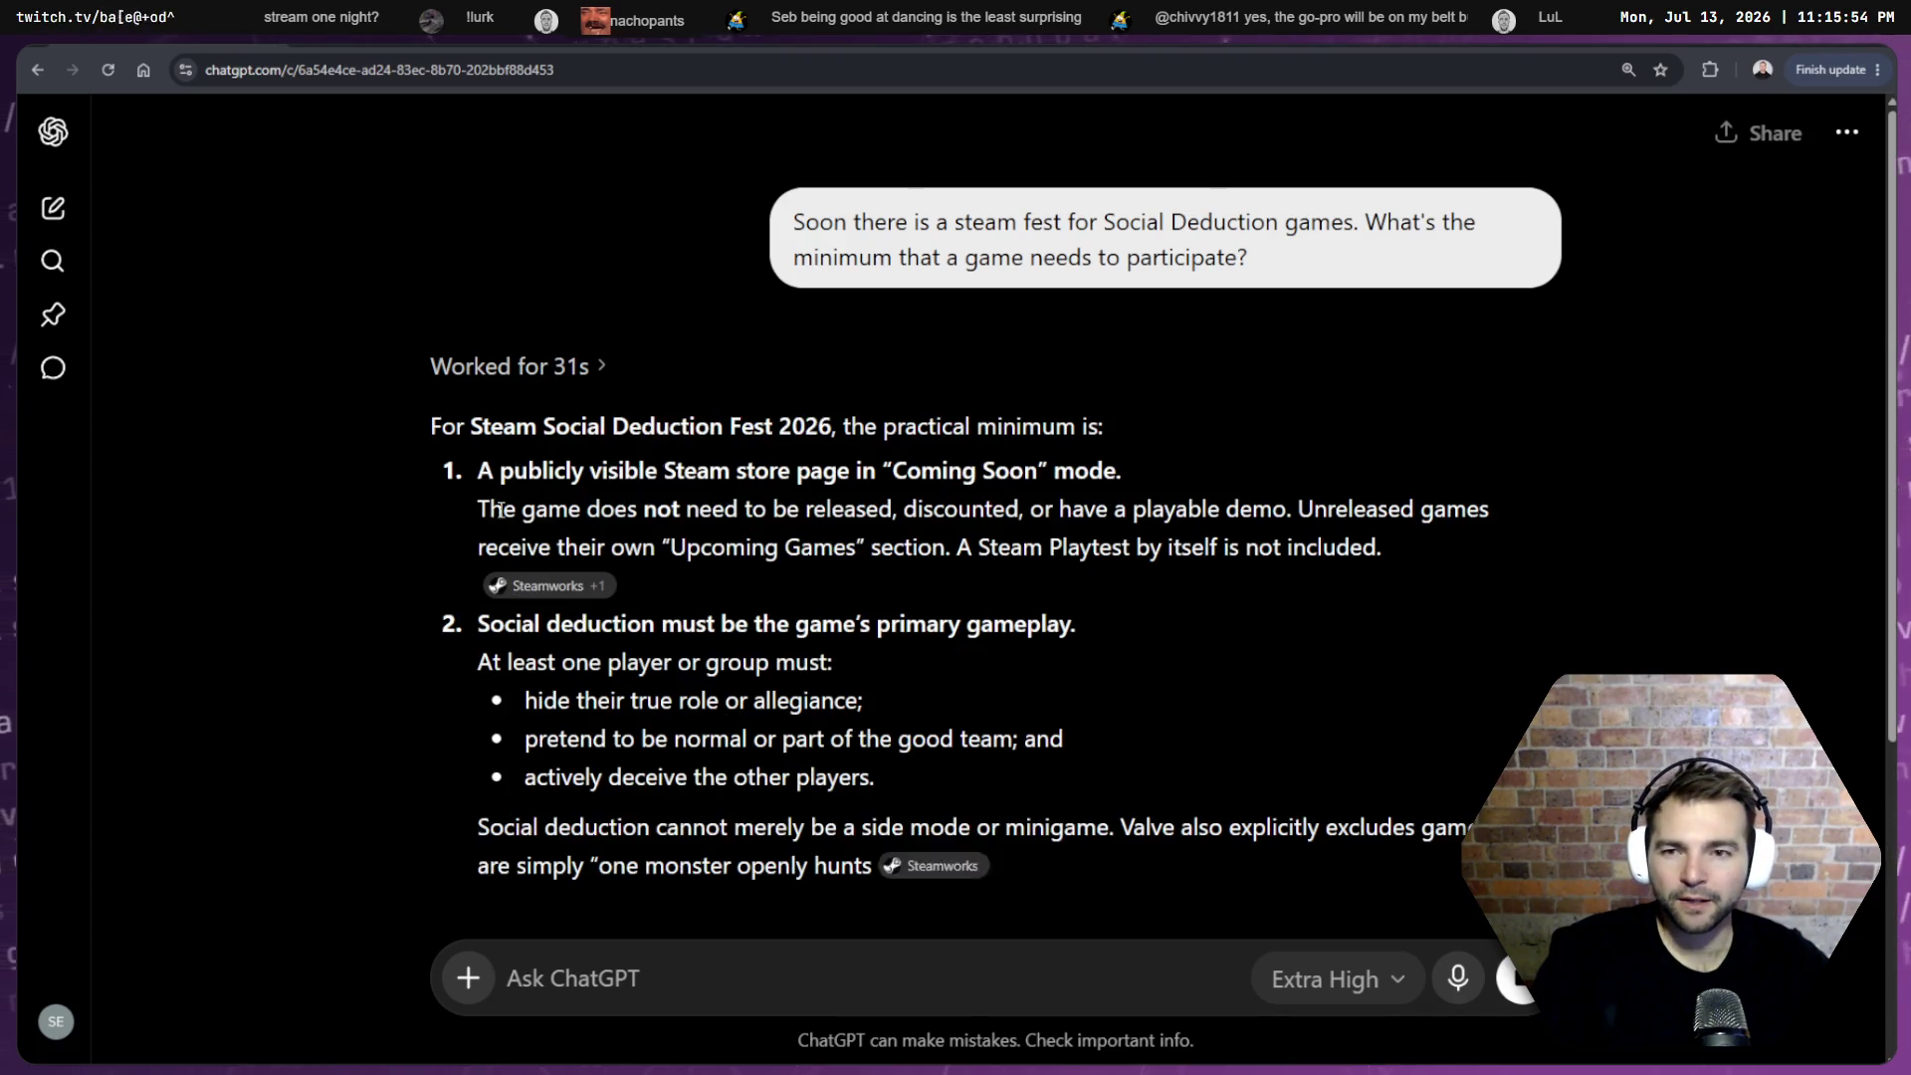
Highlight the Coming Soon, no-demo and public store page requirements, then switch to Steamworks
drag(480, 475, 1123, 474)
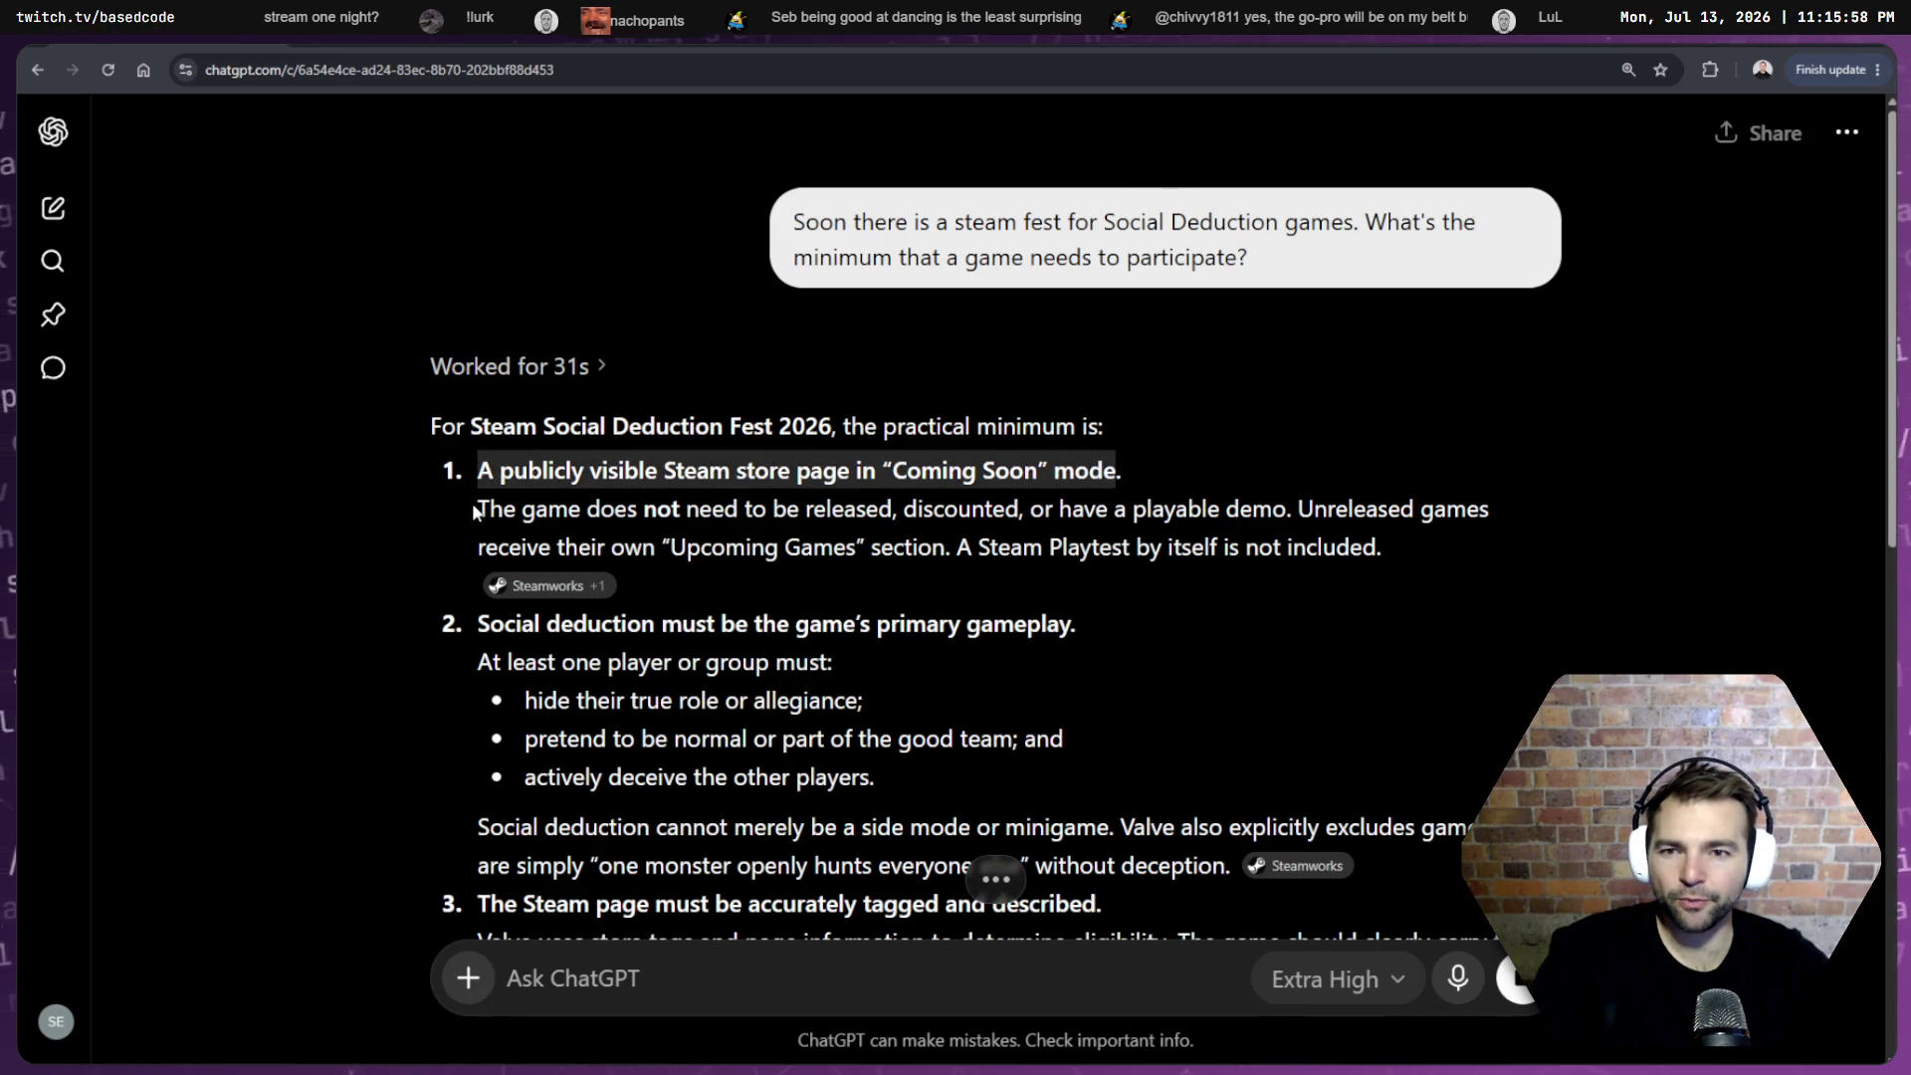
mouse_move(902, 509)
mouse_down()
mouse_move(1287, 511)
mouse_move(459, 509)
mouse_move(469, 478)
mouse_up()
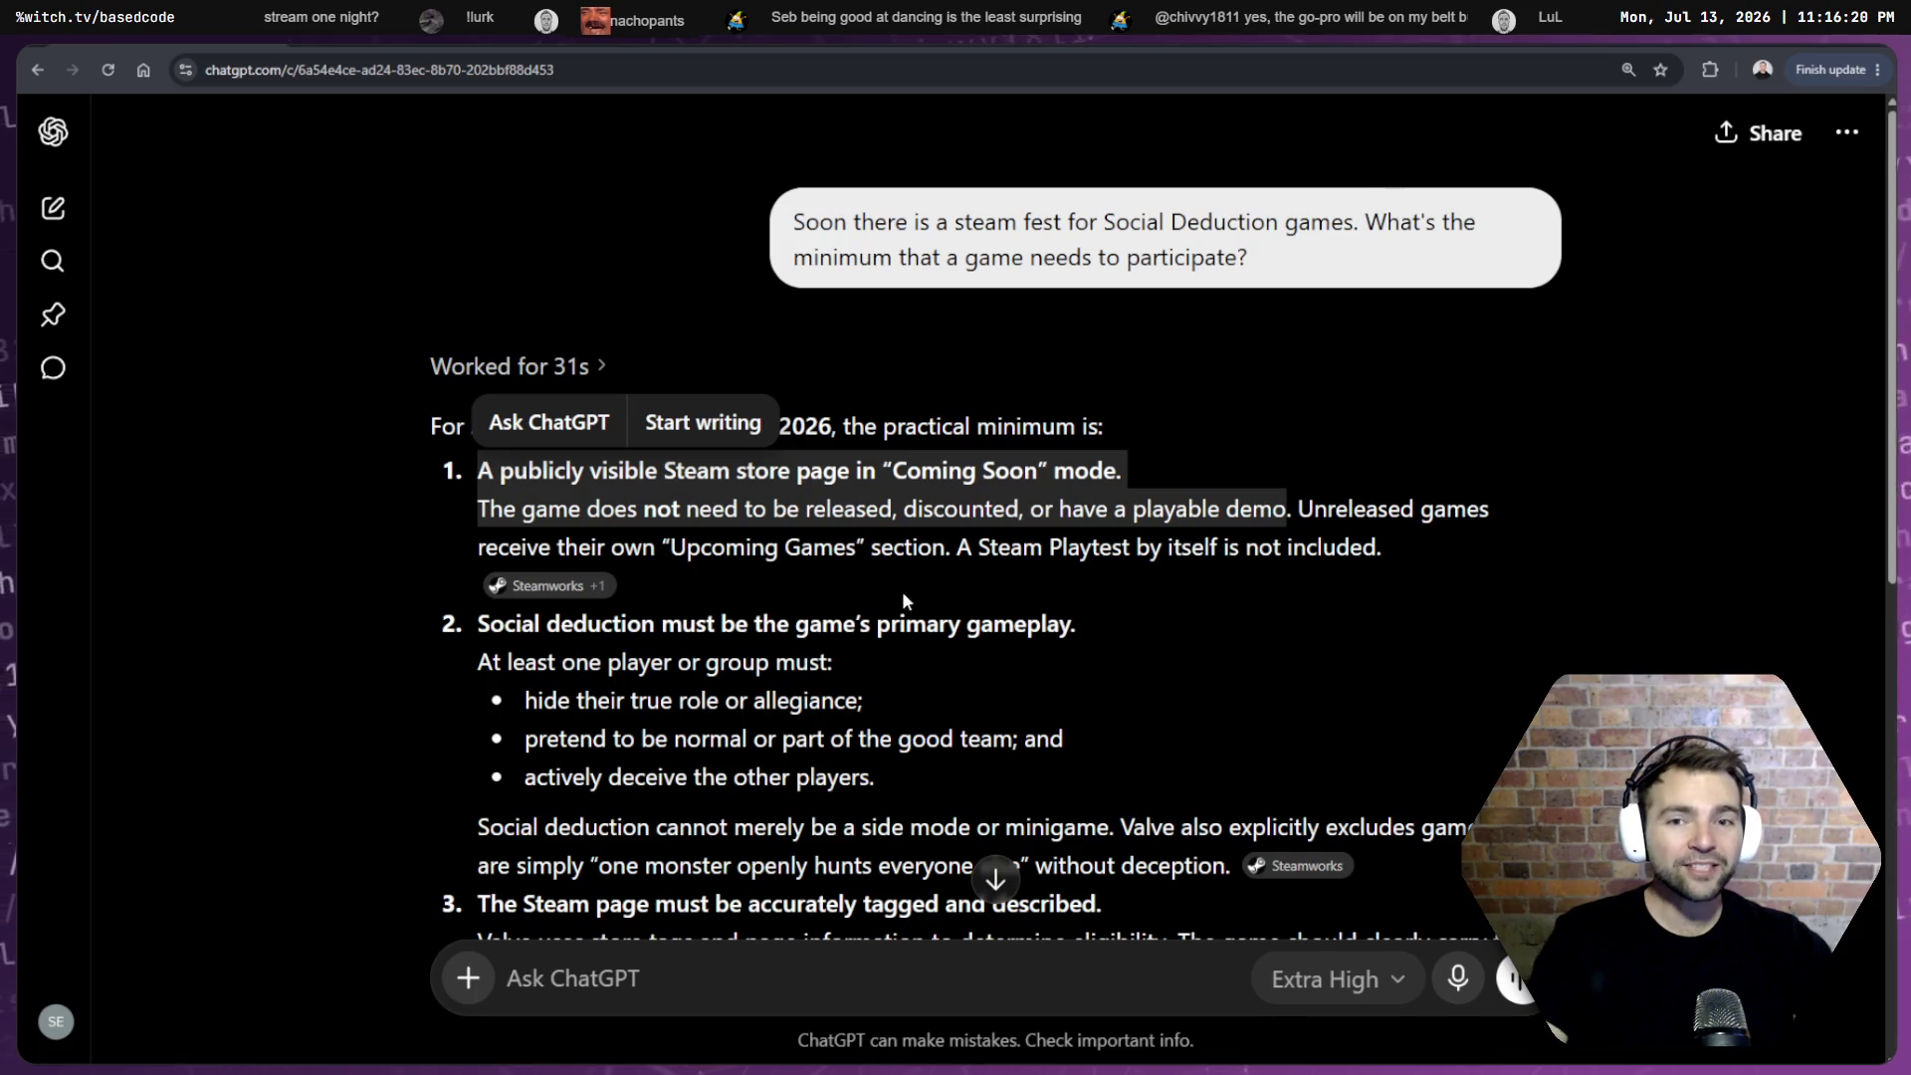
click(906, 564)
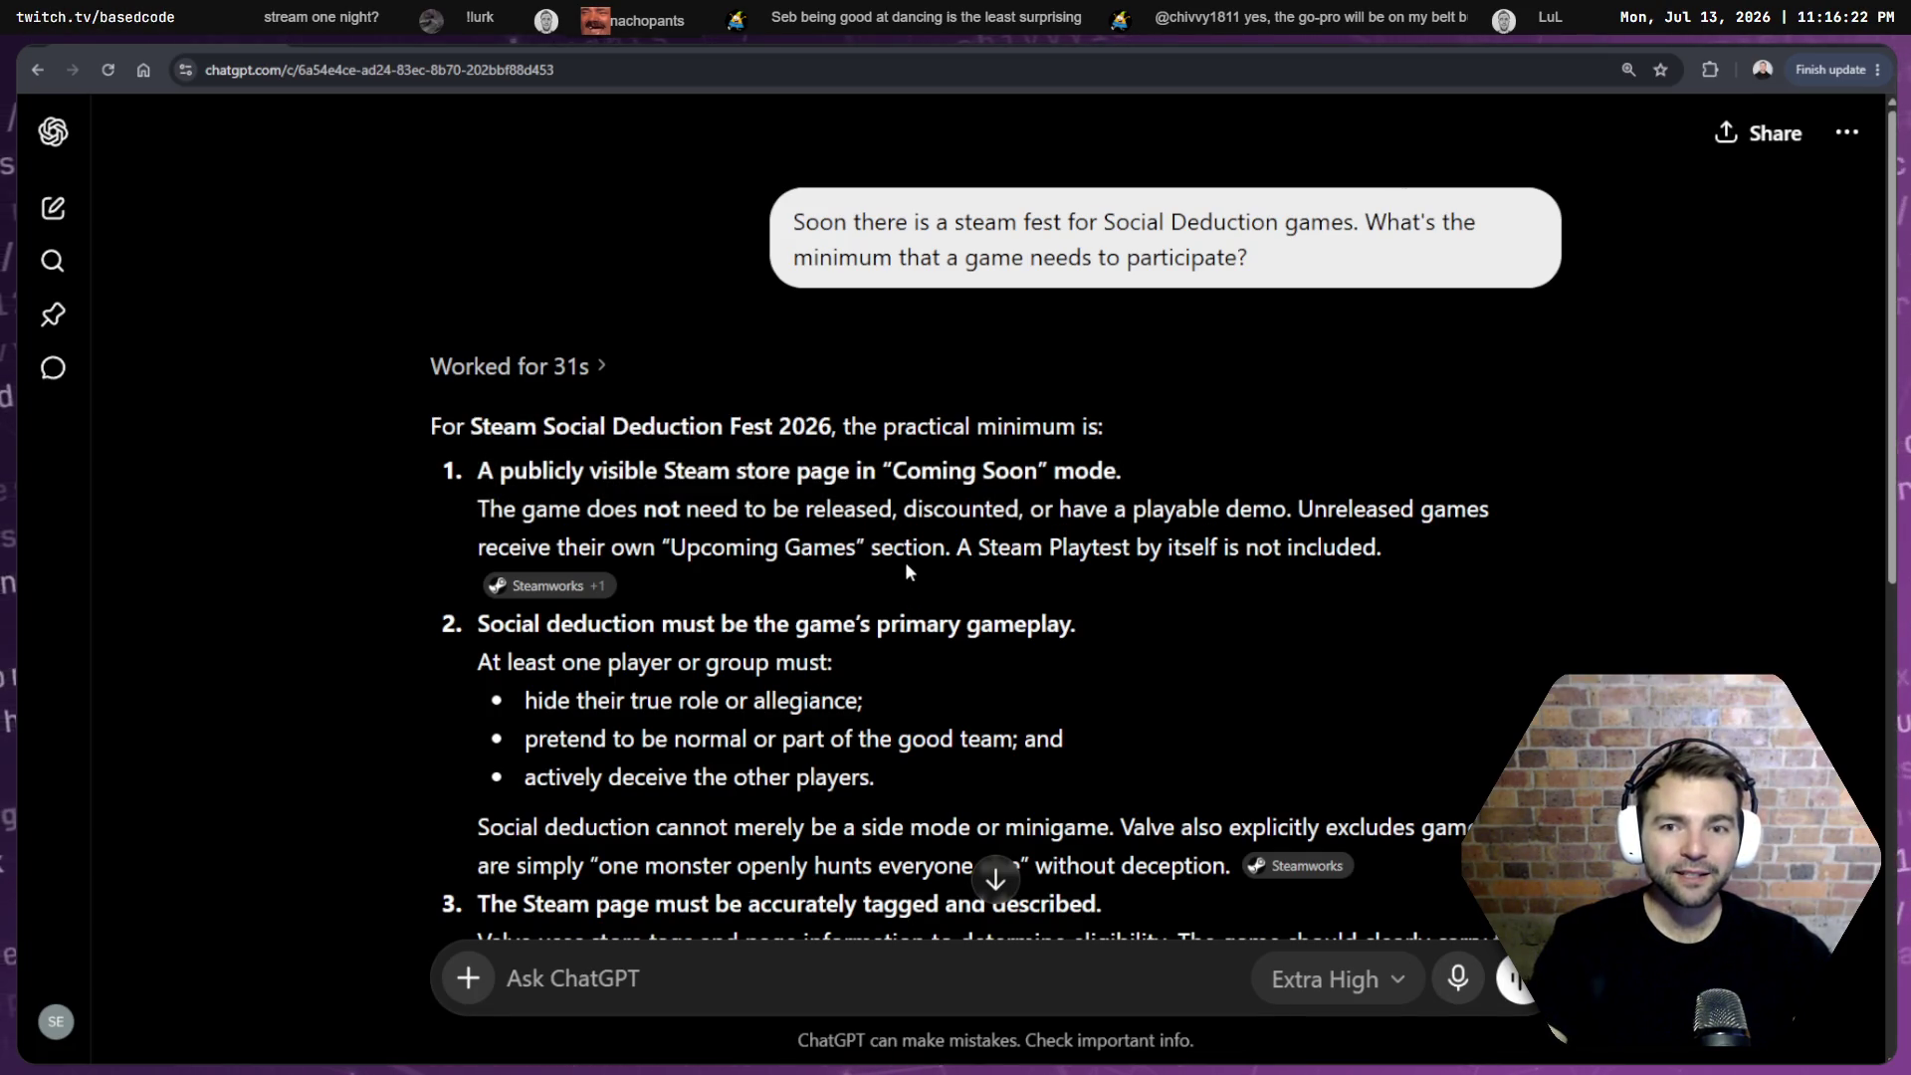
scroll(906, 563, down, 2)
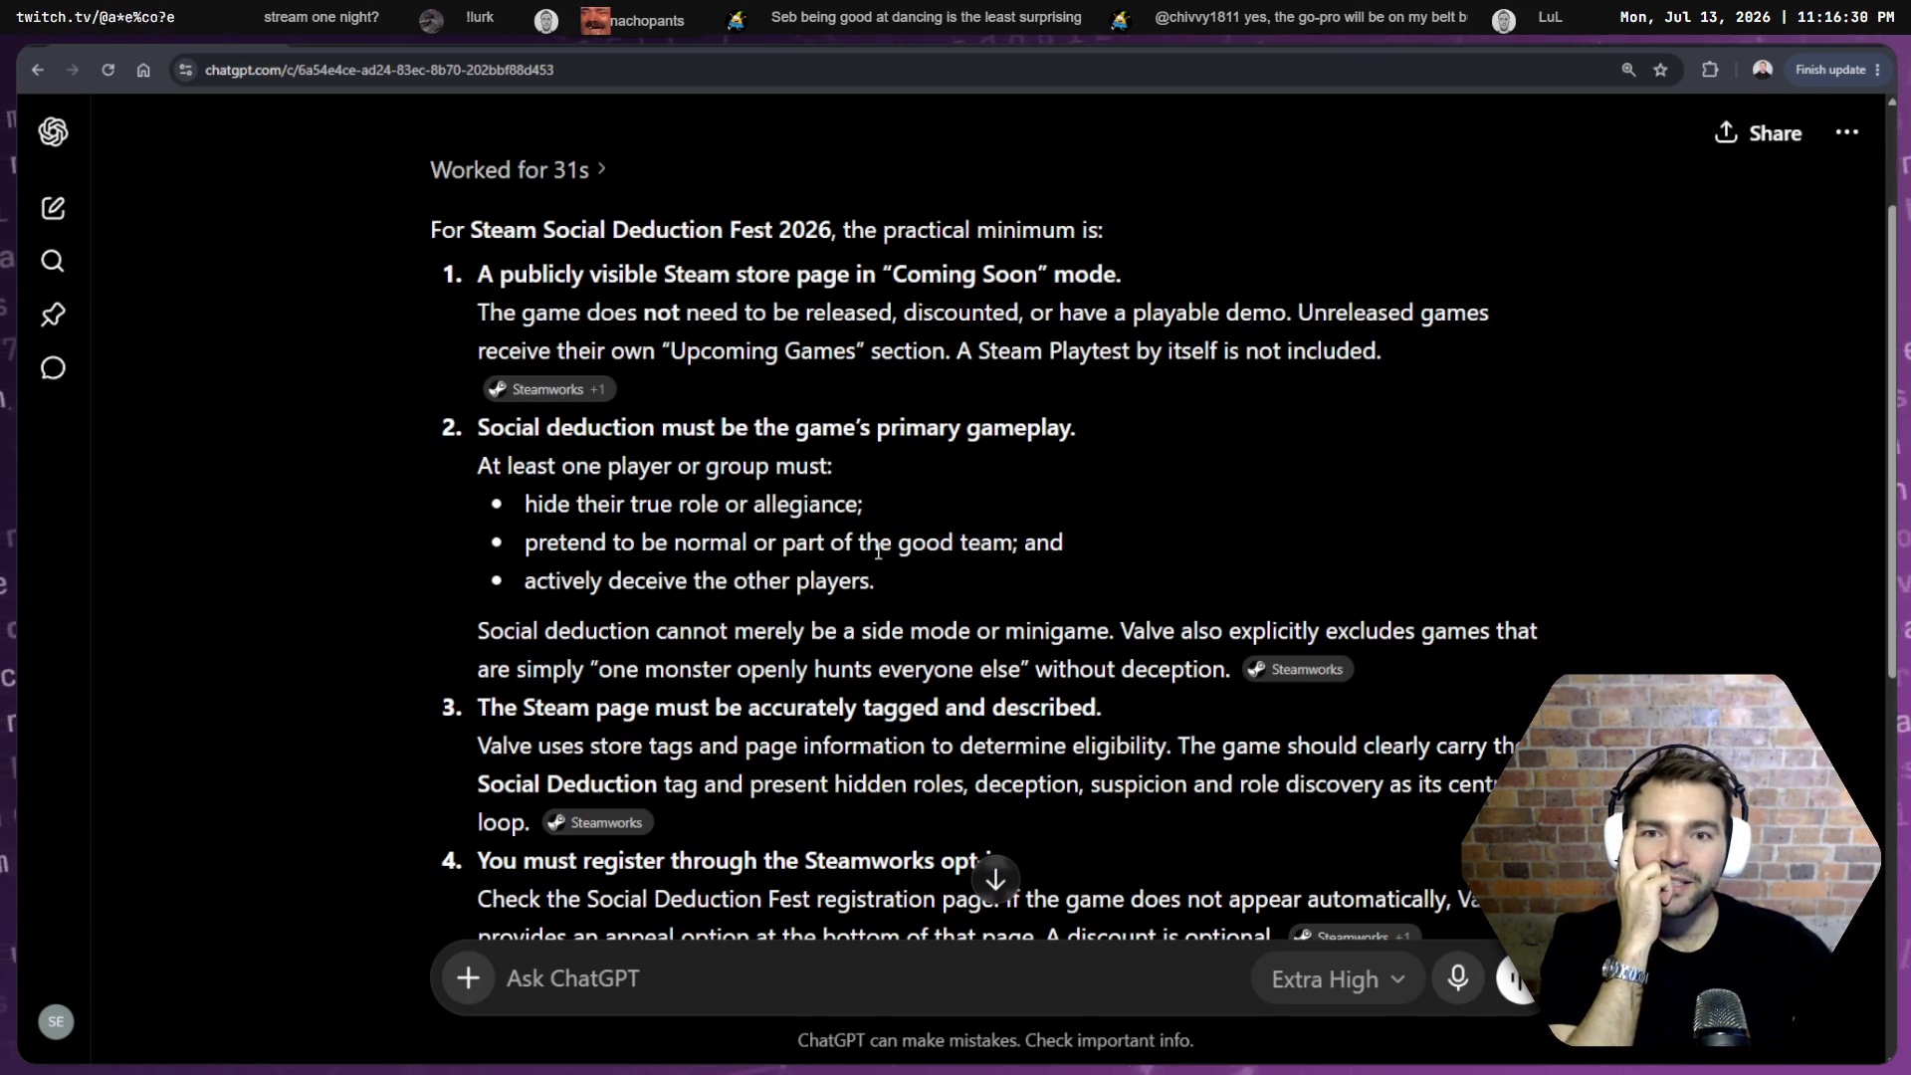
scroll(573, 491, down, 1)
scroll(532, 483, up, 2)
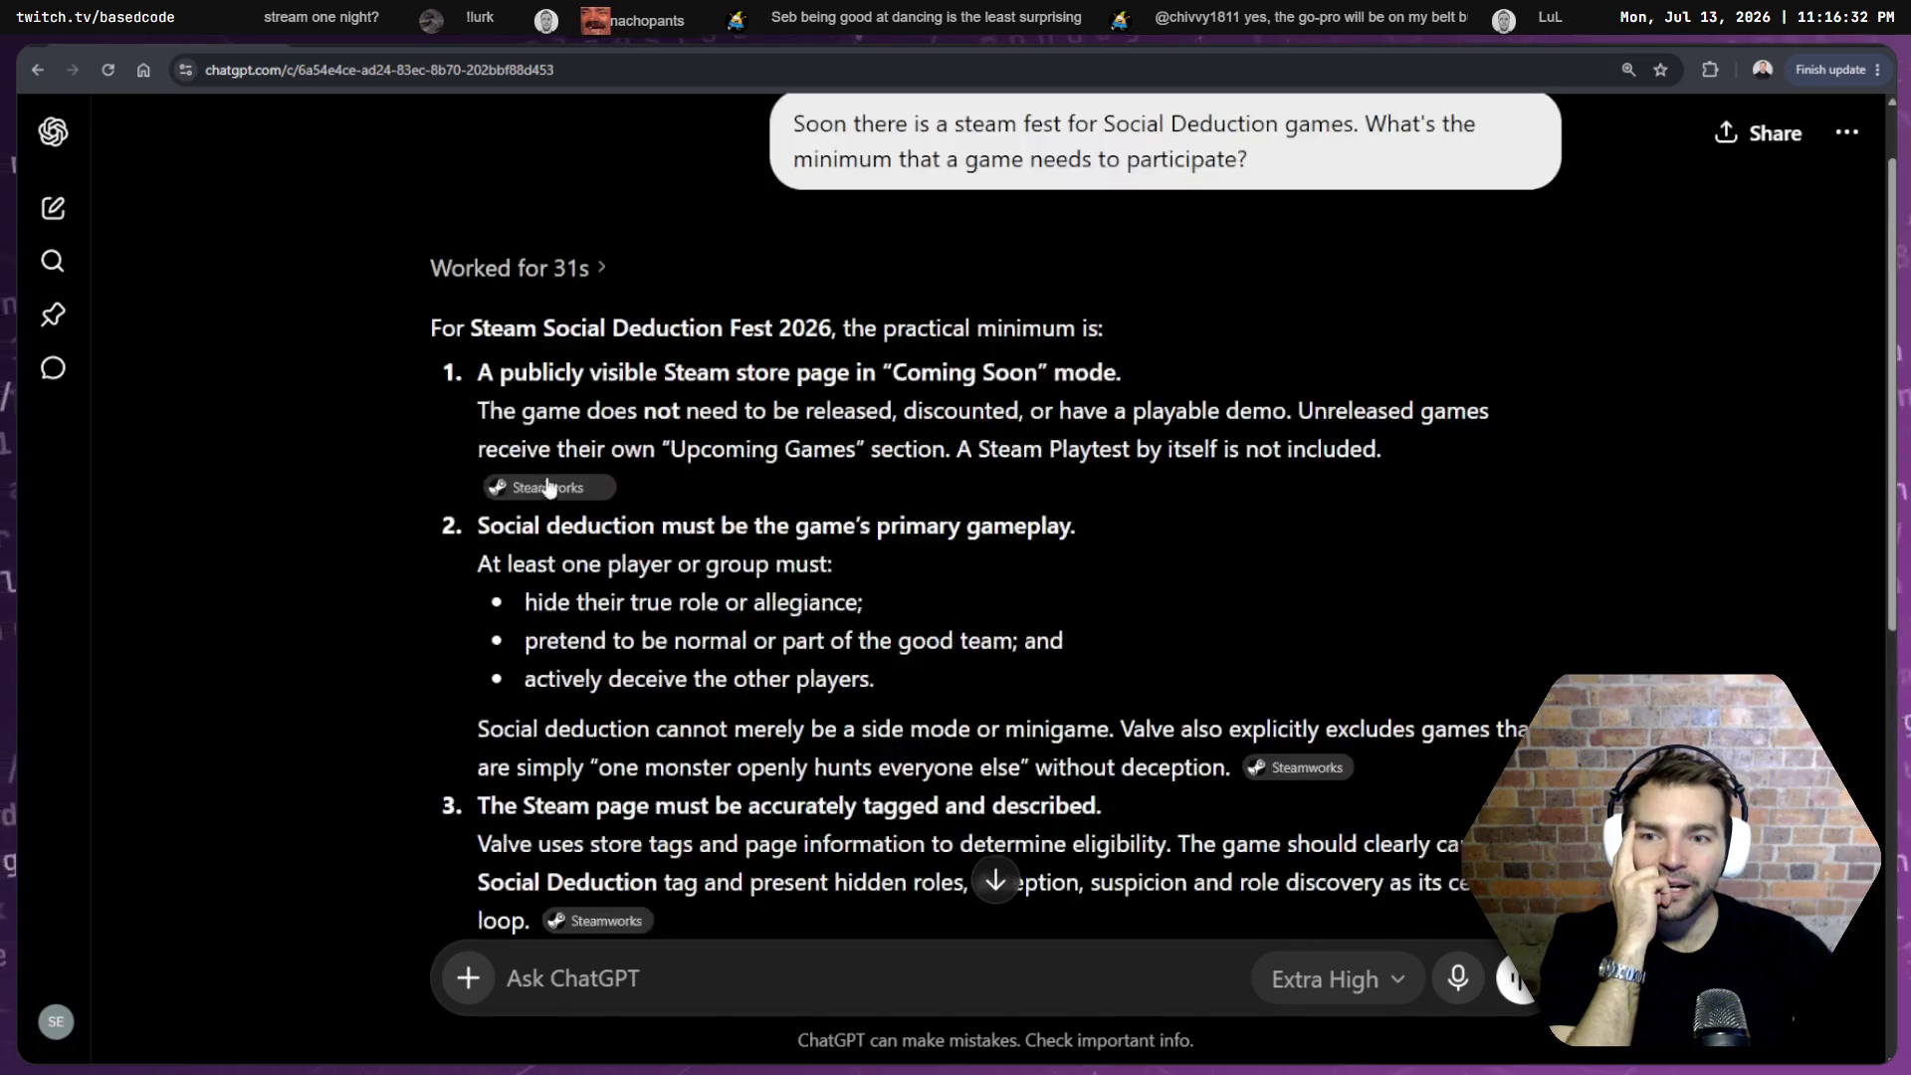
drag(480, 372, 851, 372)
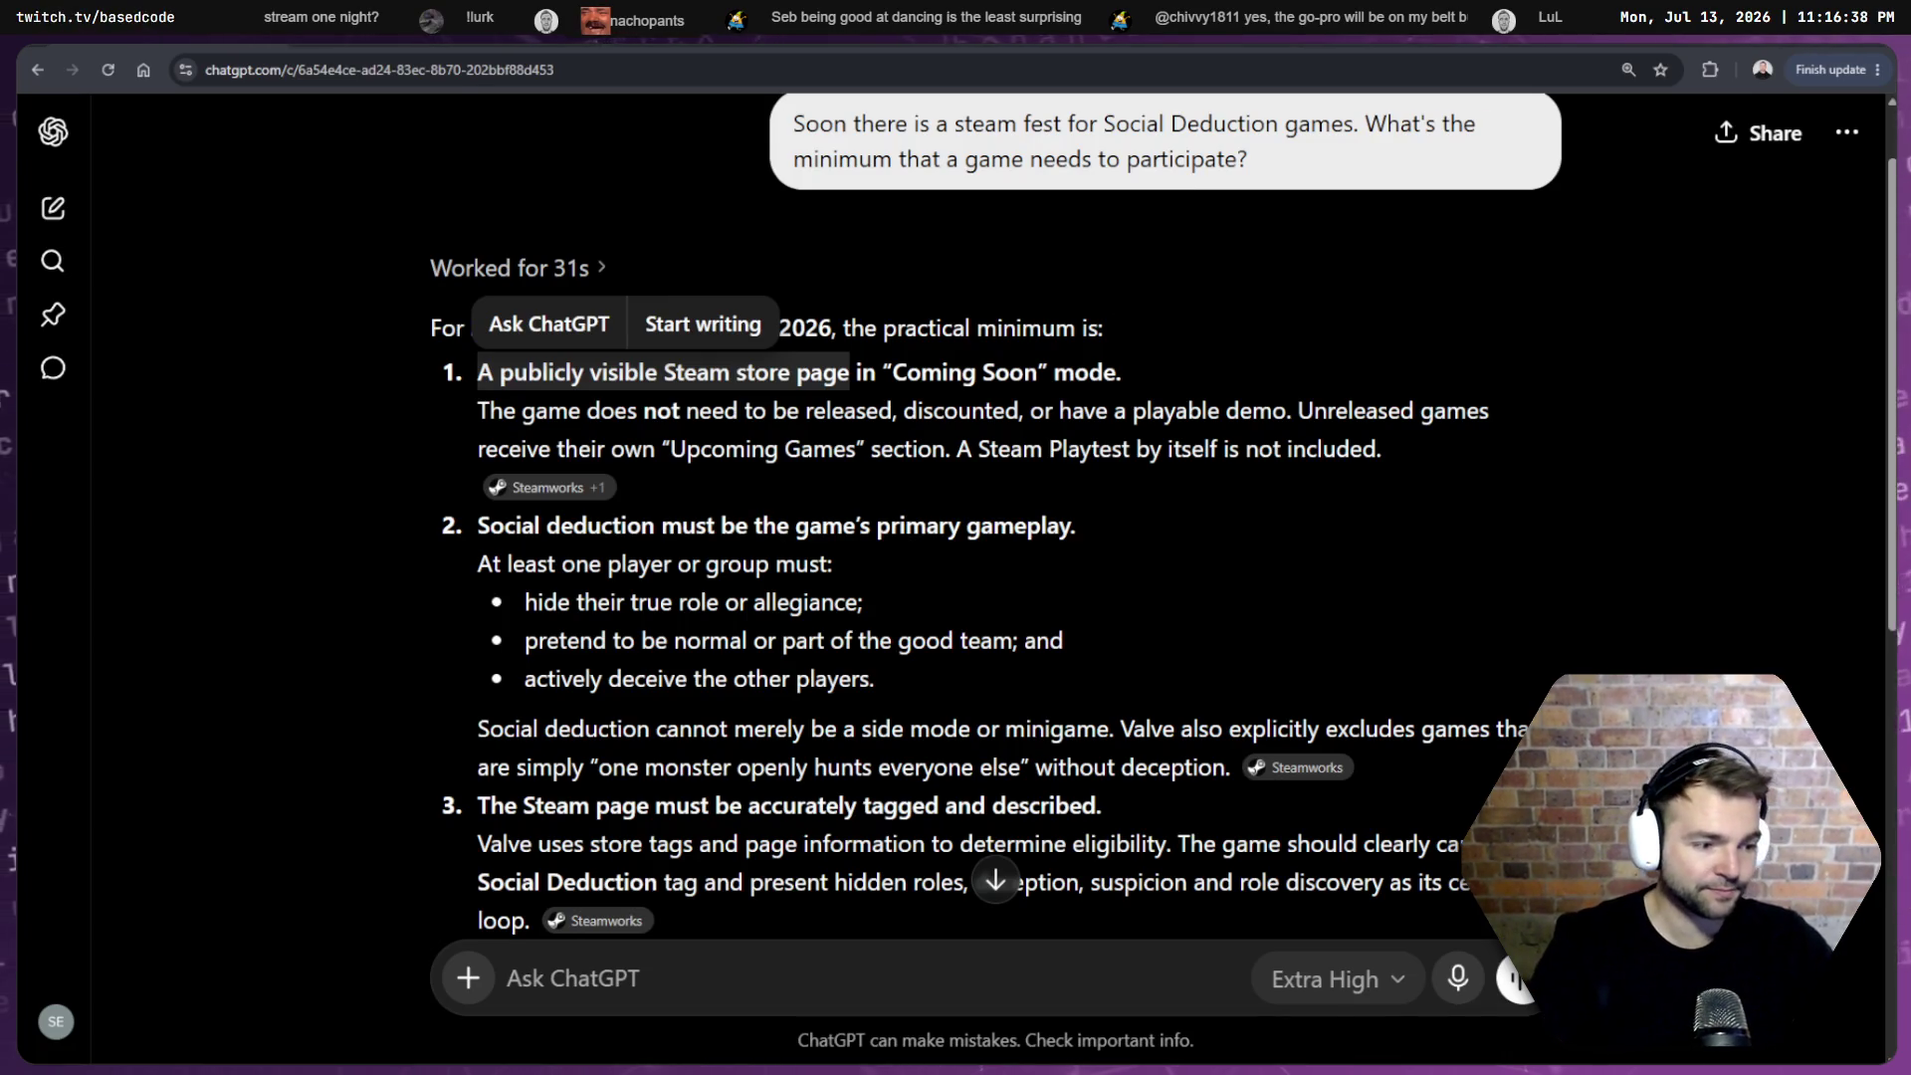
key(alt+Tab)
scroll(1019, 713, up, 15)
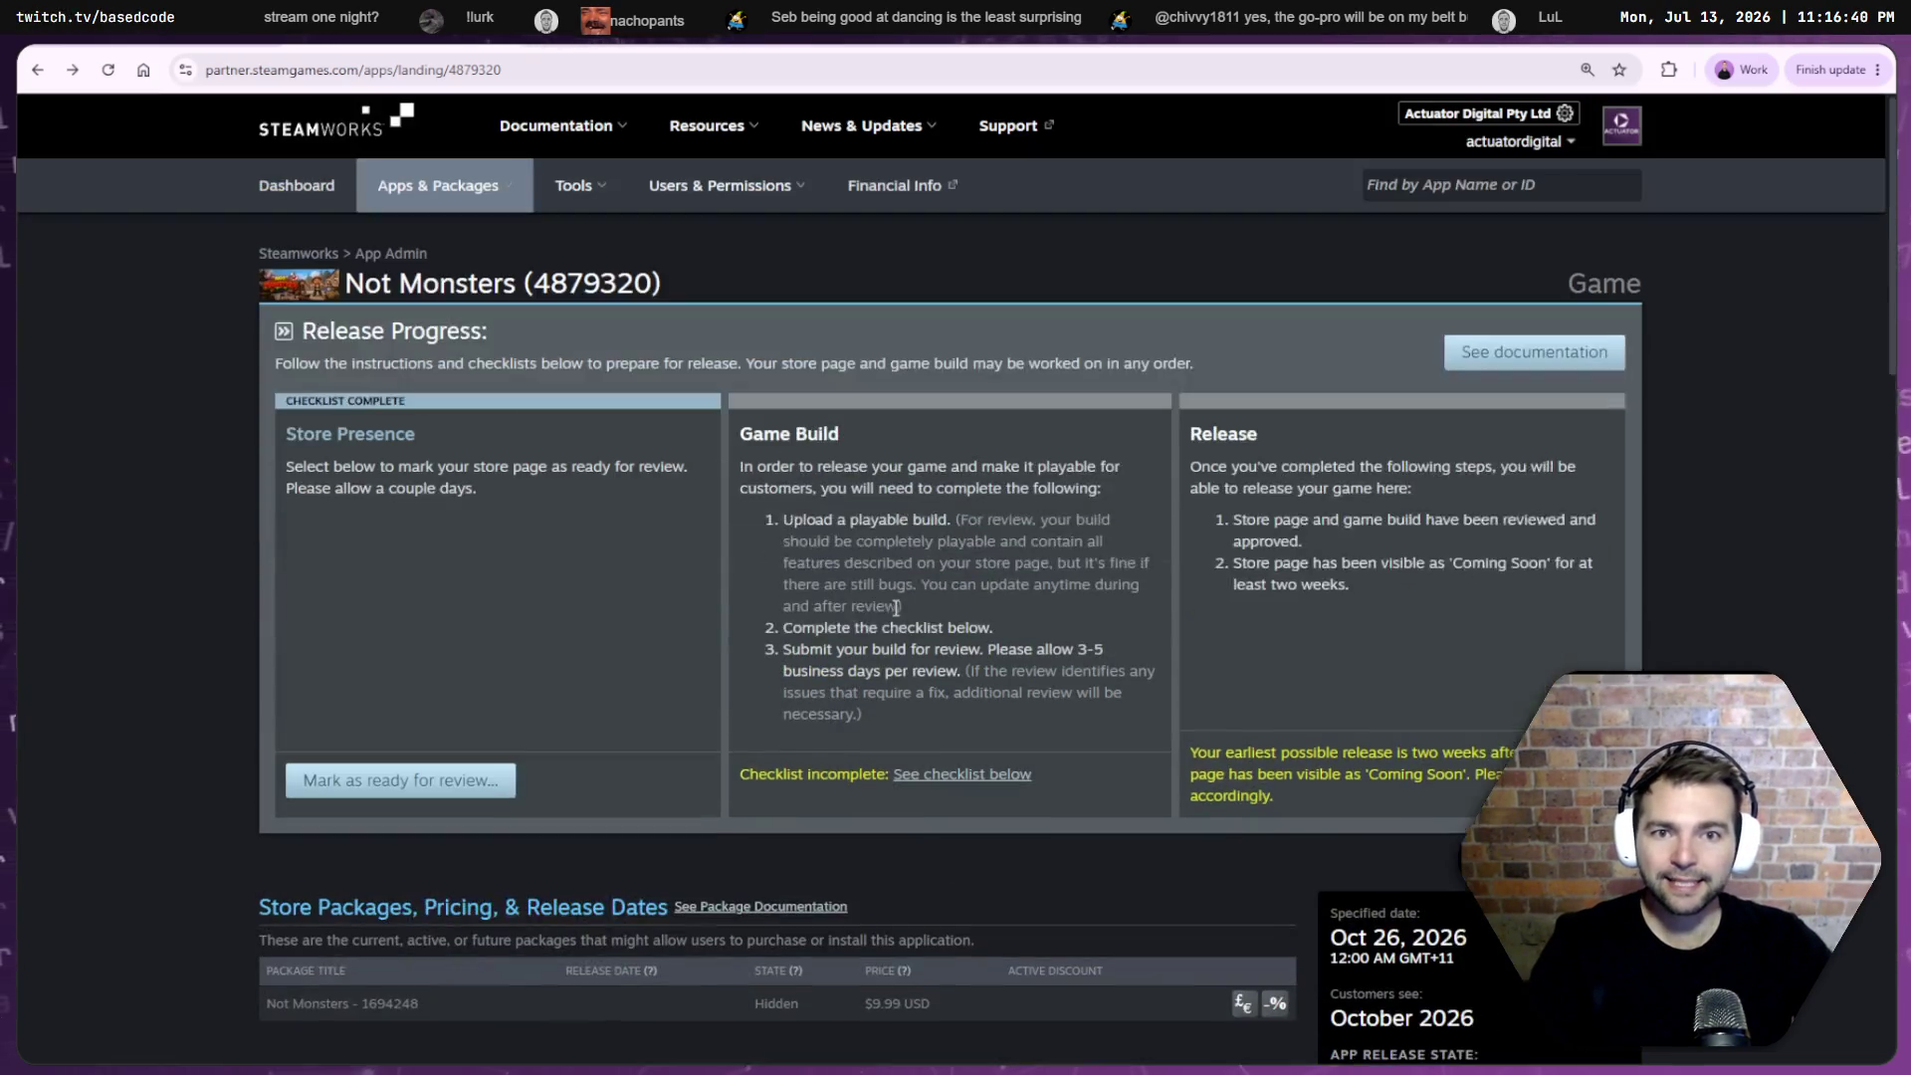
Mark the Not Monsters store presence as ready for review, bringing up the notes dialog
click(376, 782)
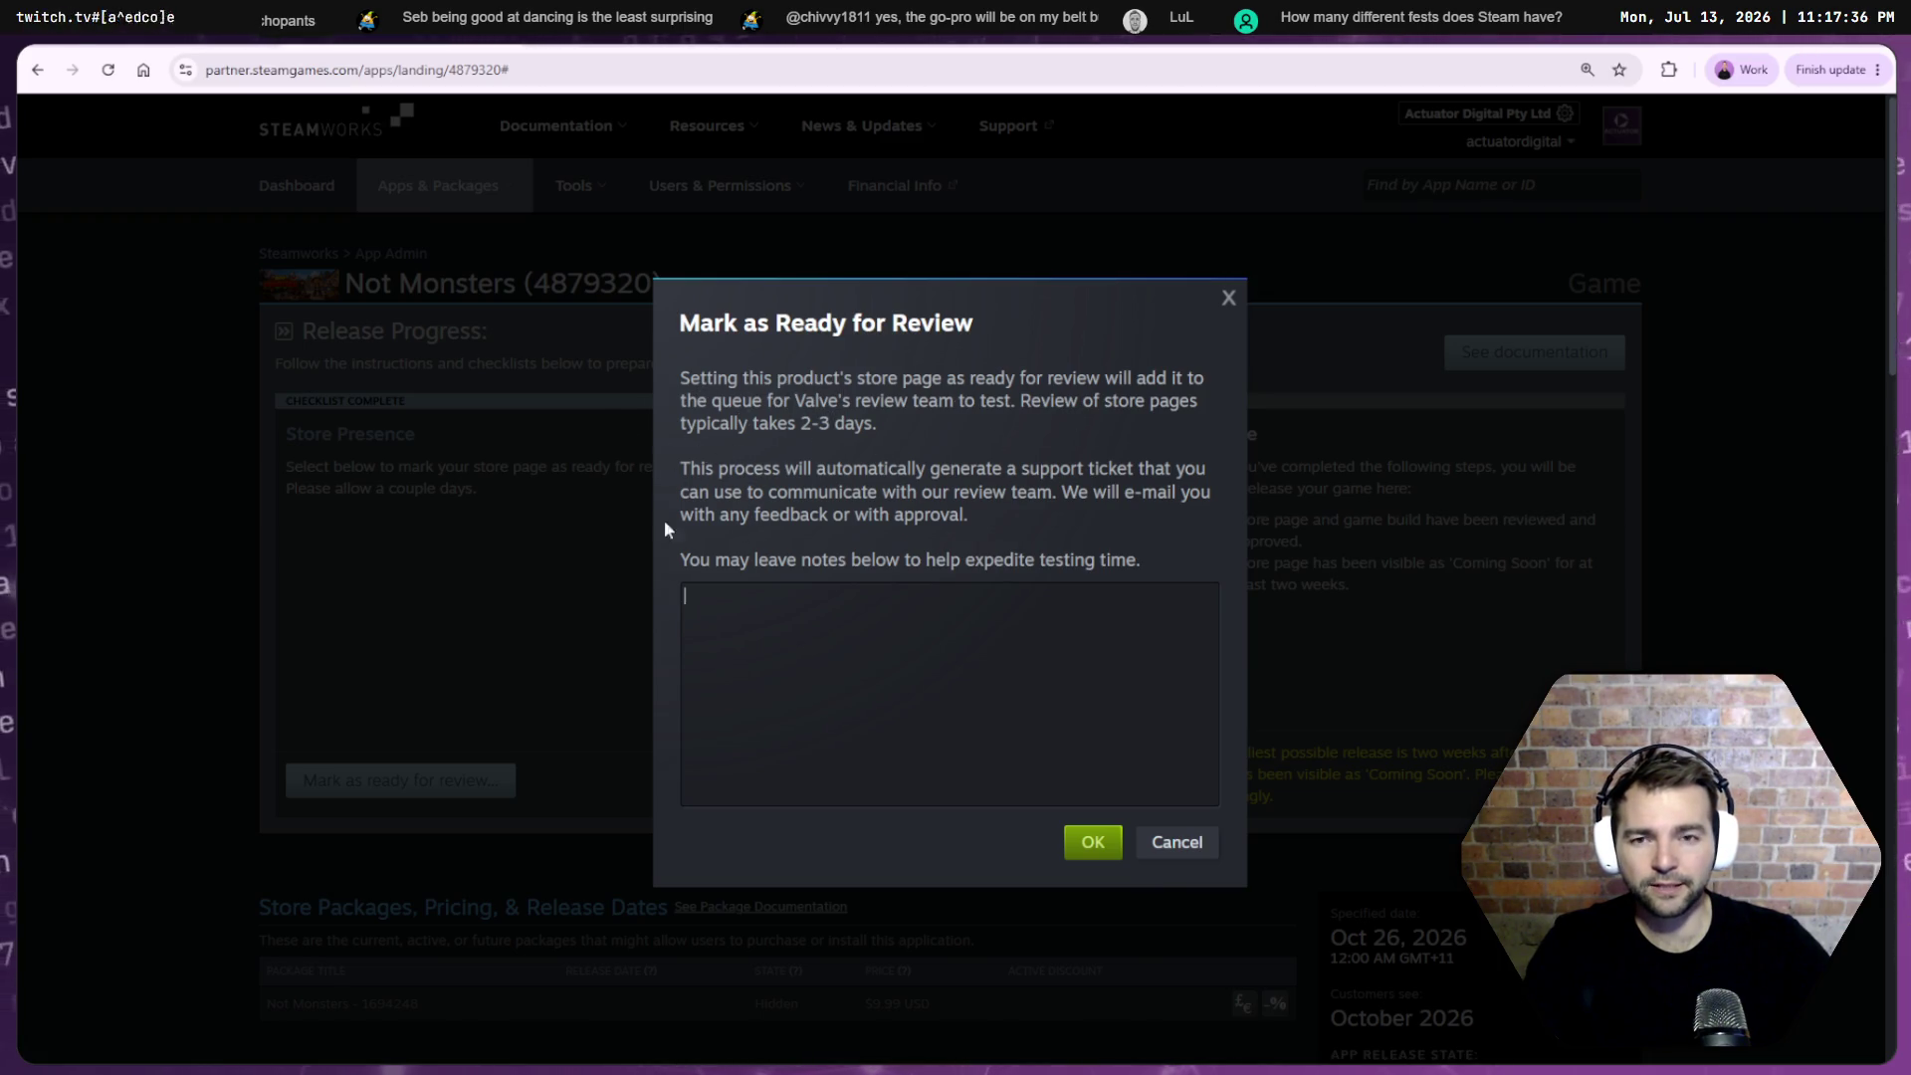
drag(677, 463, 1042, 469)
Submit the store page for review with a note about the upcoming social deduction fest and a swift-review request
click(1051, 522)
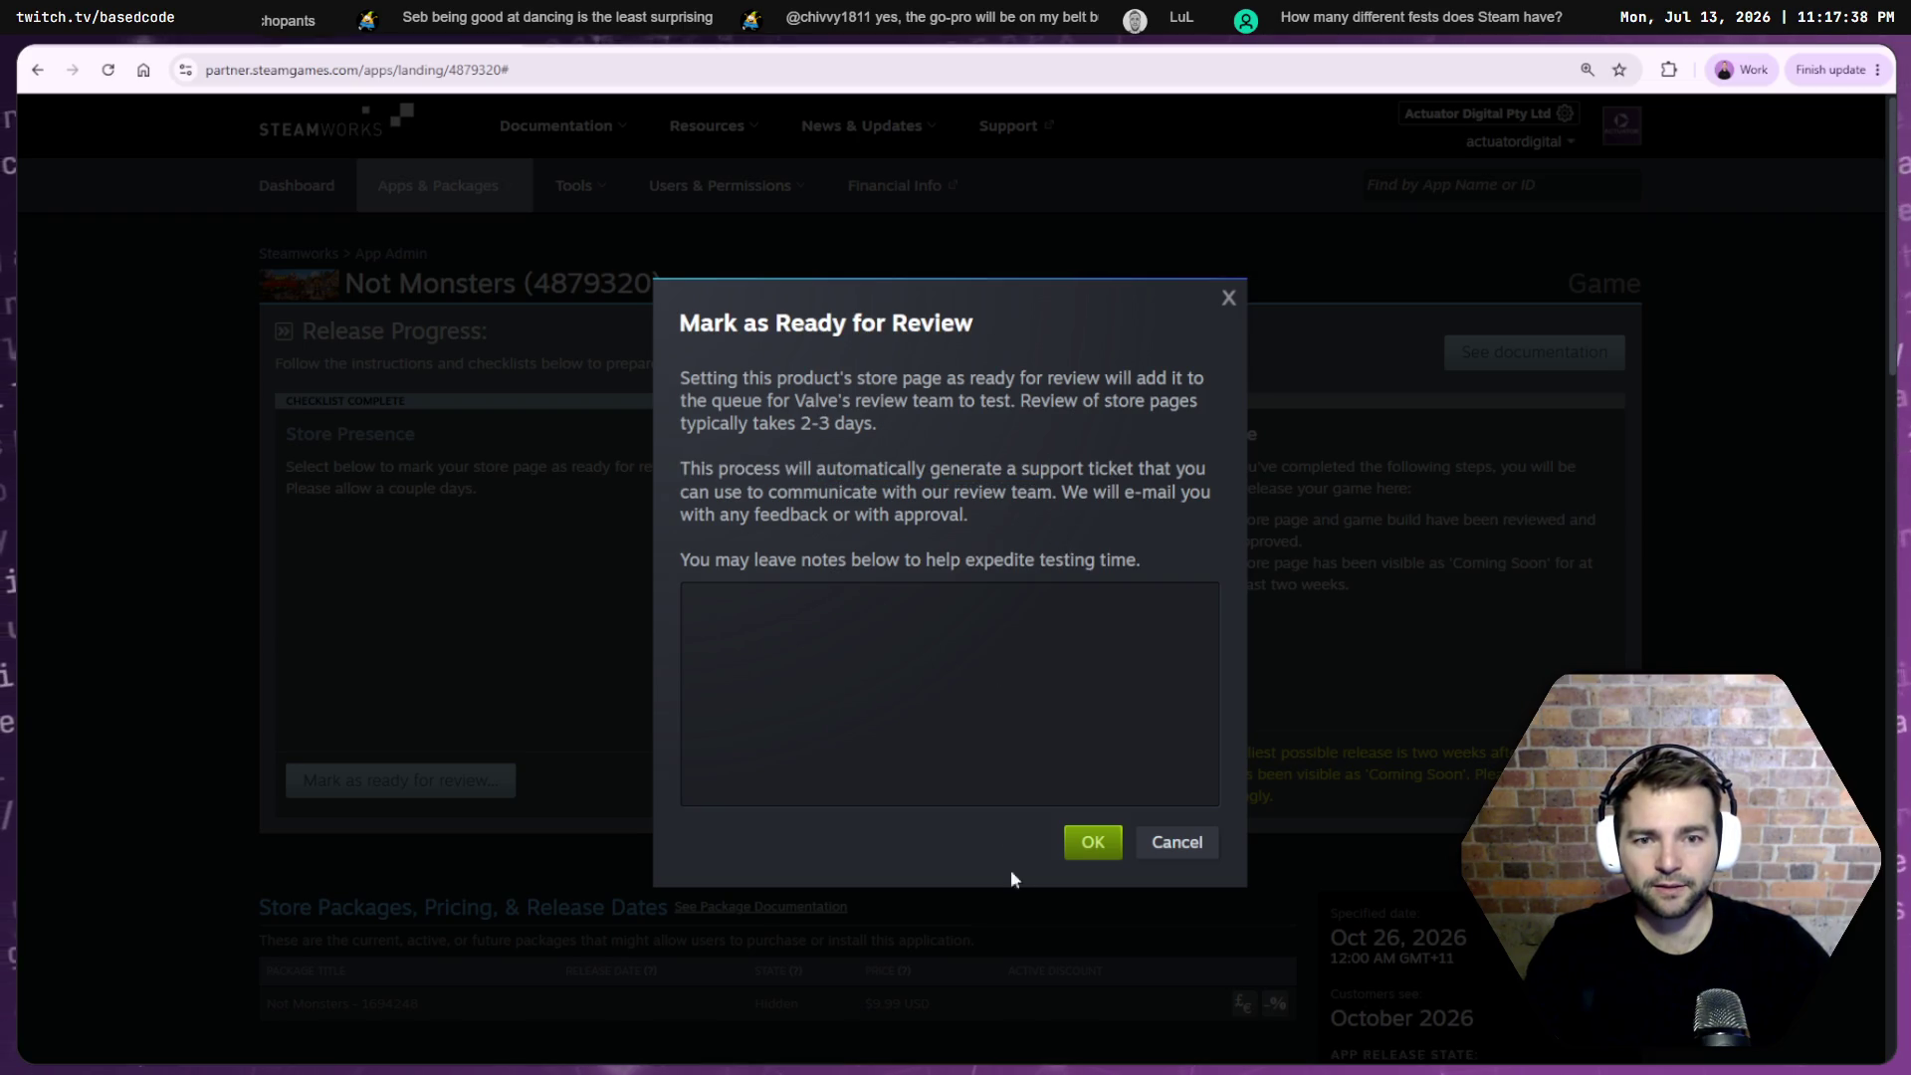
mouse_move(1228, 558)
mouse_down()
mouse_move(571, 547)
mouse_move(673, 564)
mouse_up()
click(947, 704)
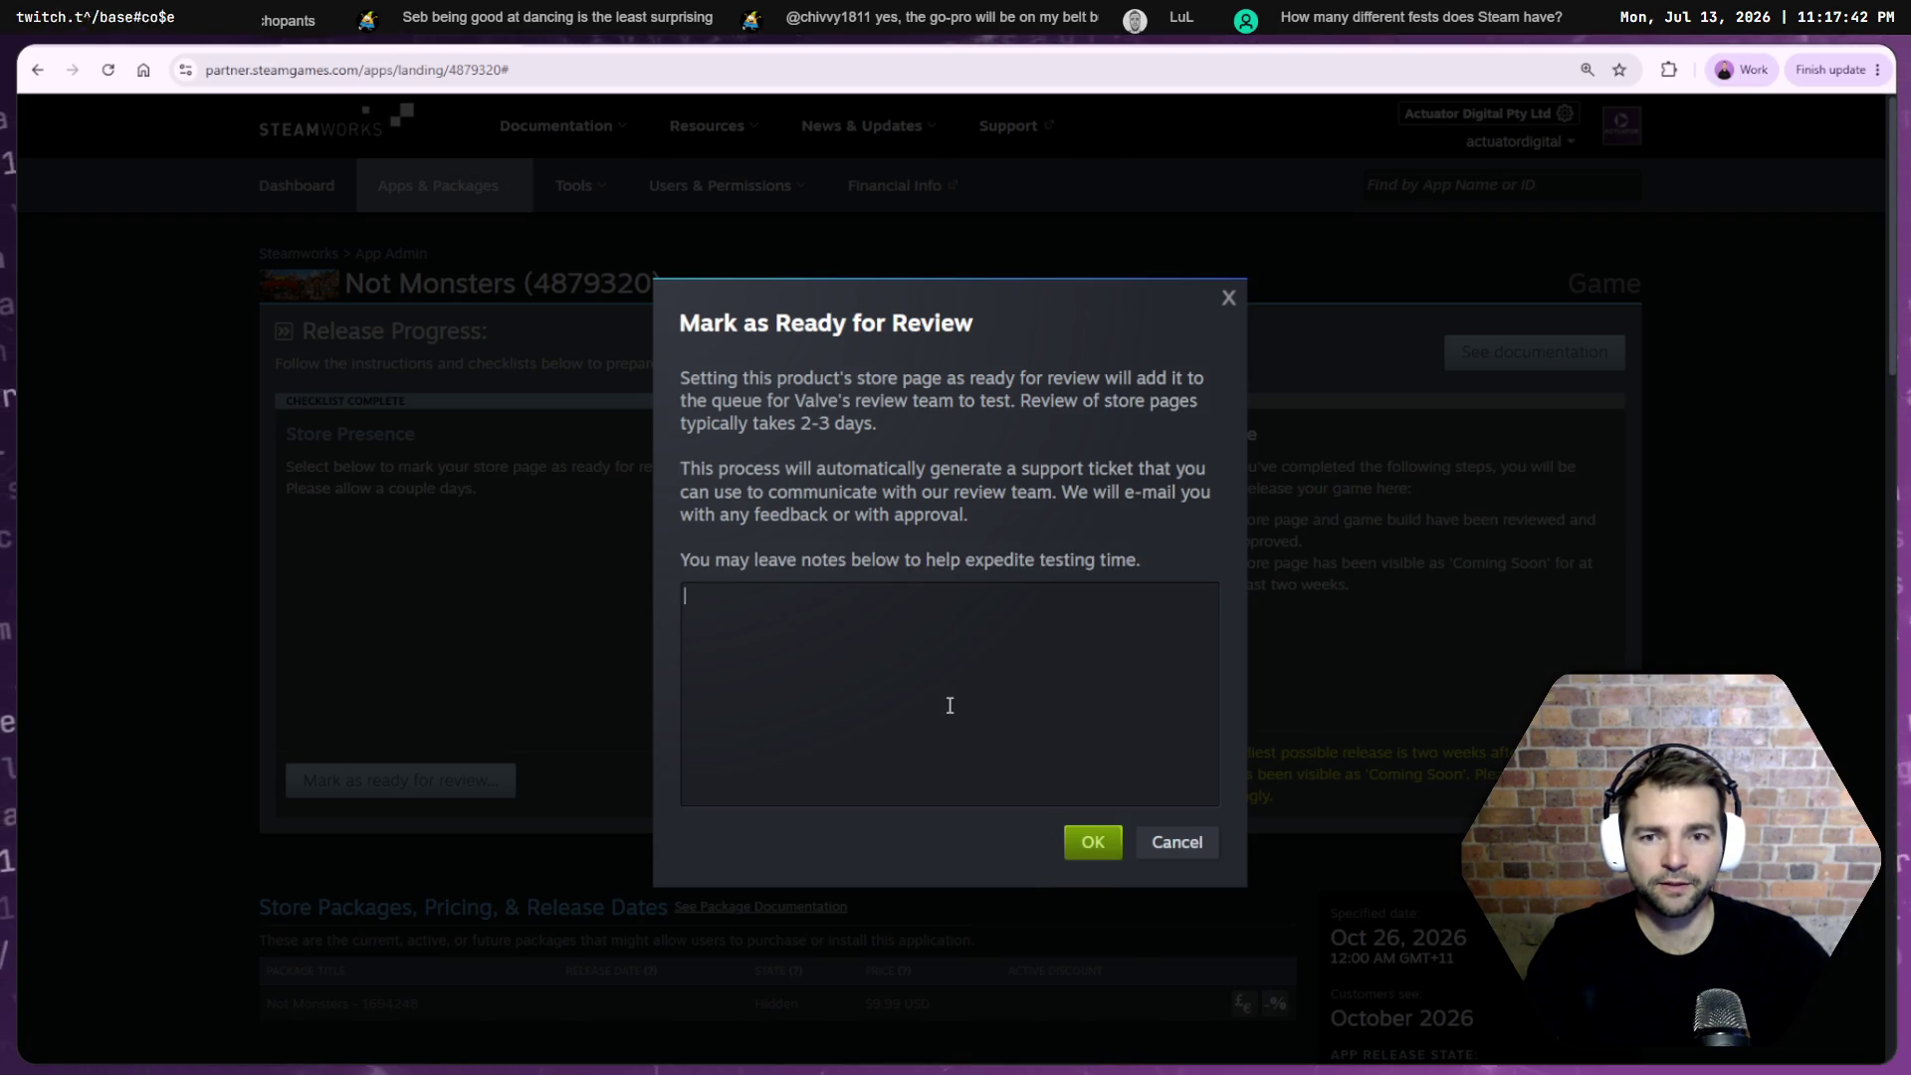
text(Woul)
text(ve to get thi)
text(e live be)
text(fore t)
text(, and appear in teh c)
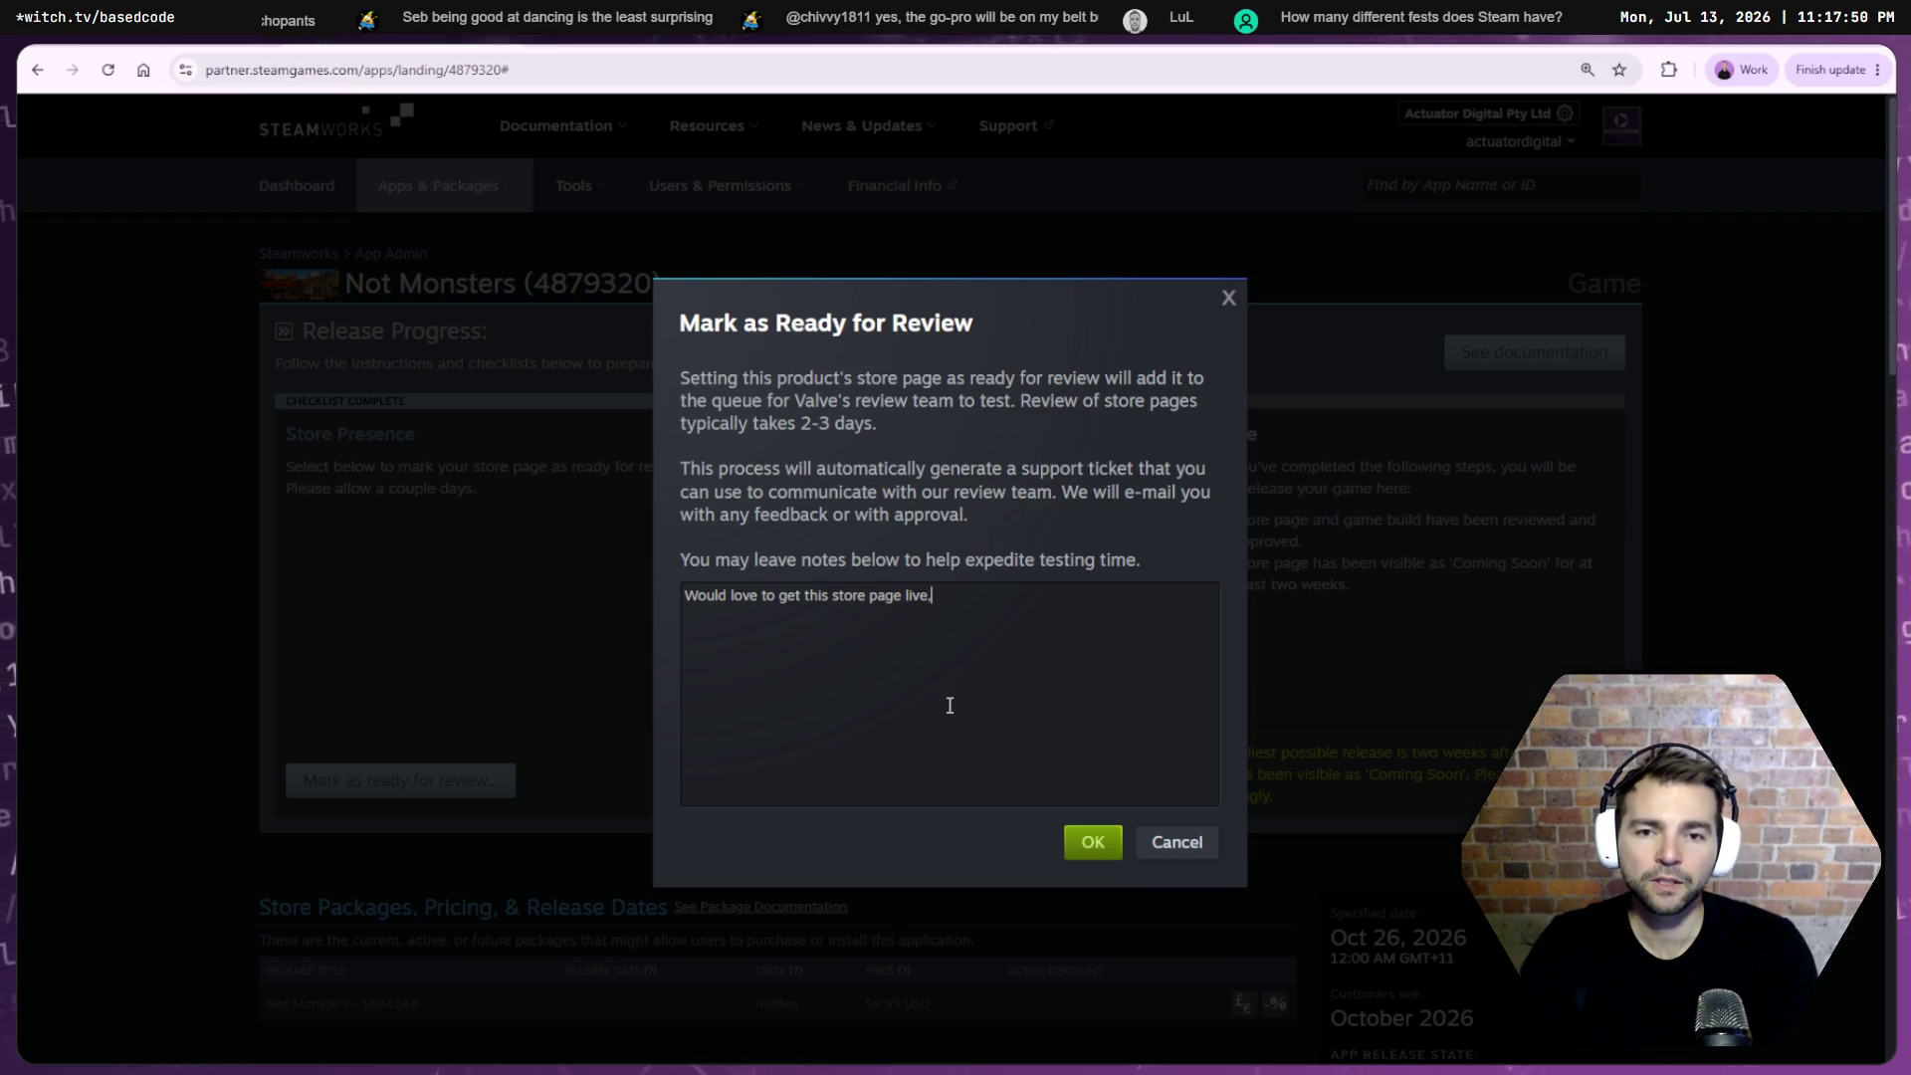
key(BackSpace)
key(BackSpace)
key(BackSpace)
text(the "Coming So)
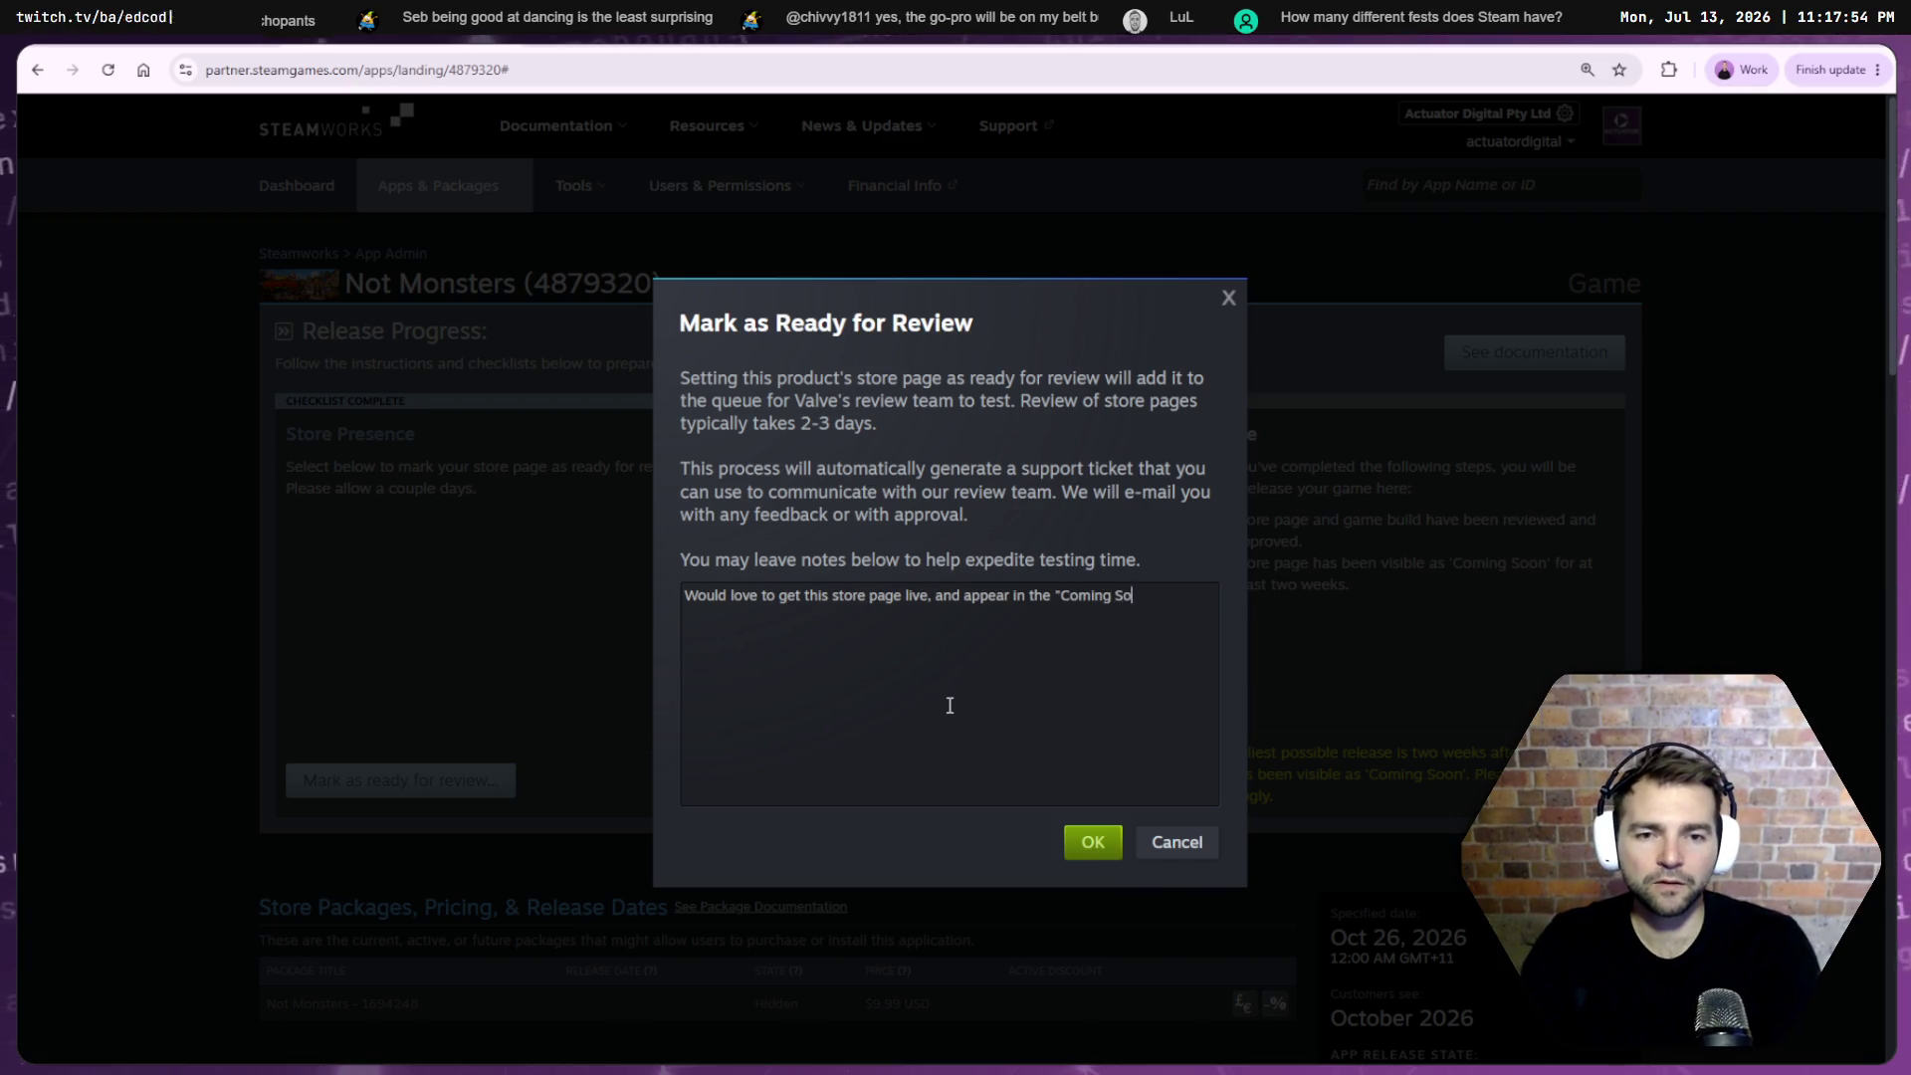
text(upcoming)
key(ctrl+BackSpace)
text(coming social deduction )
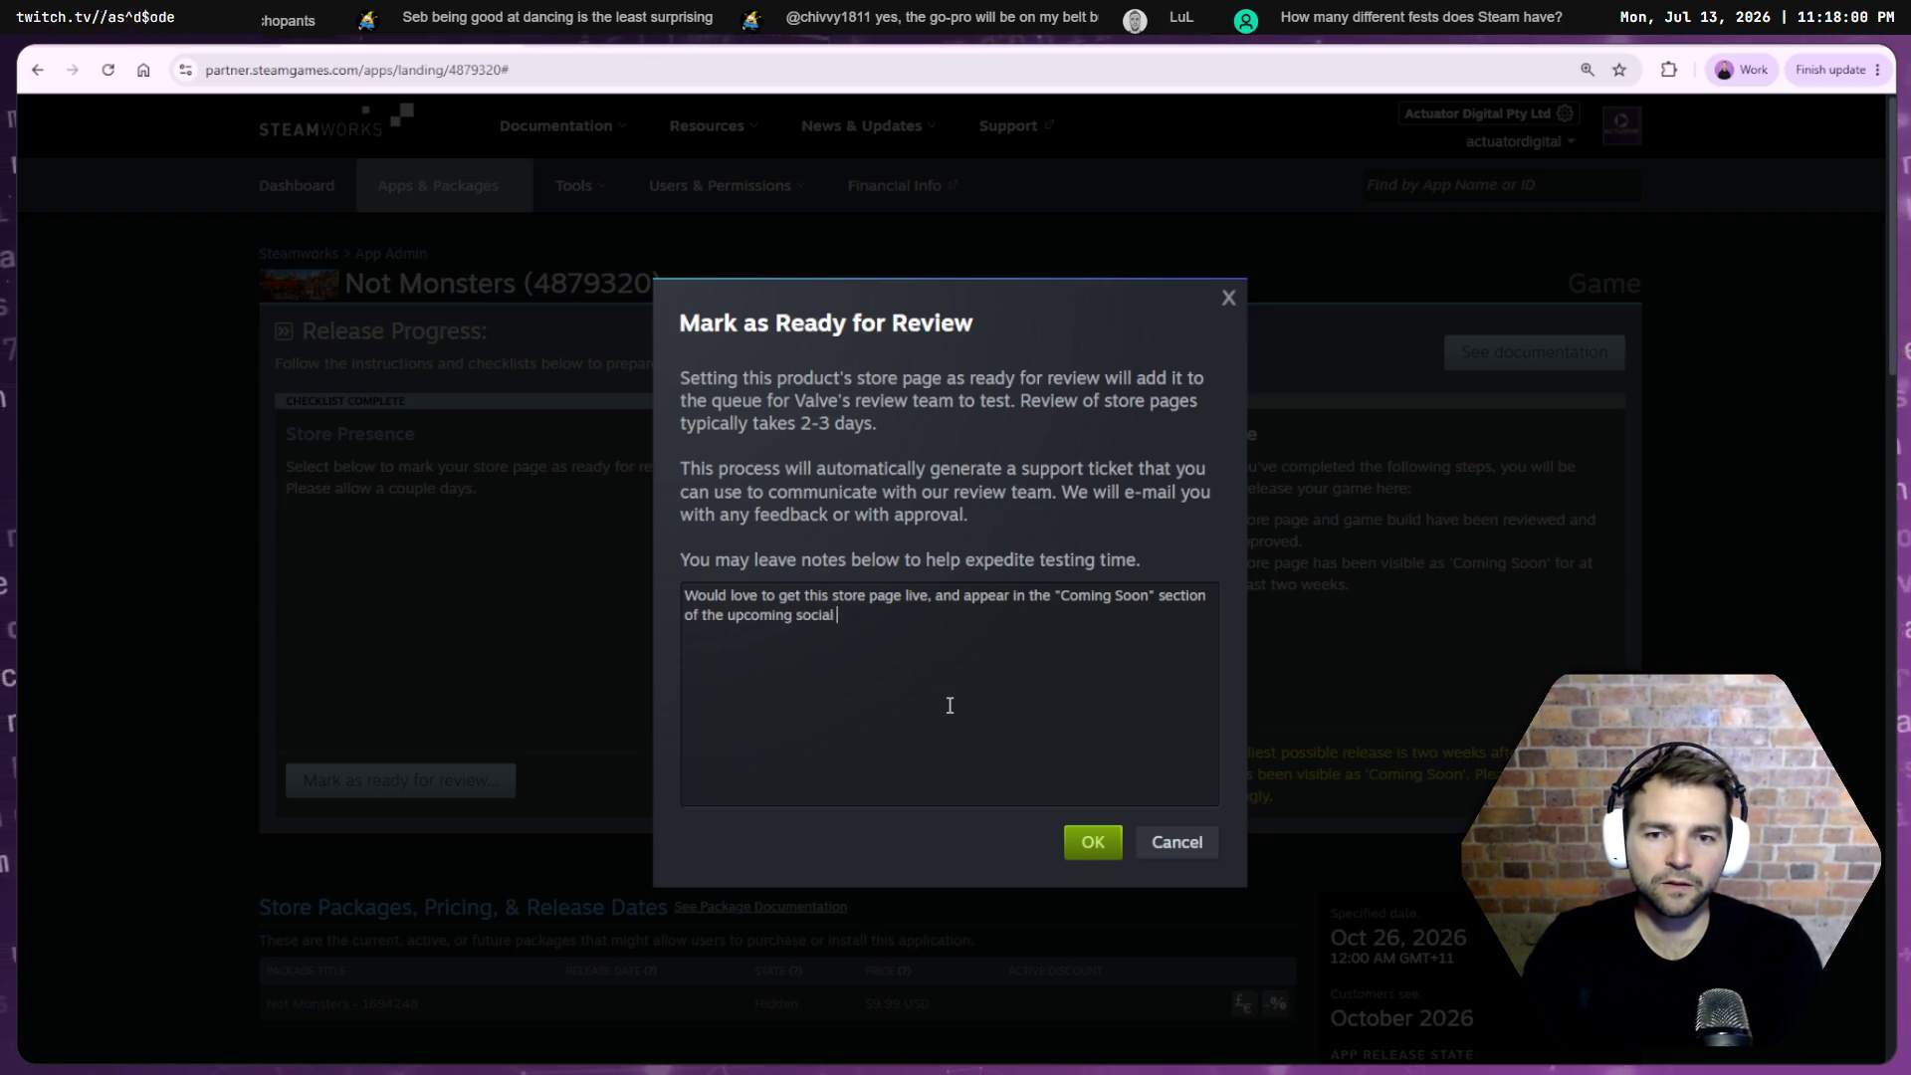
text(fest. A)
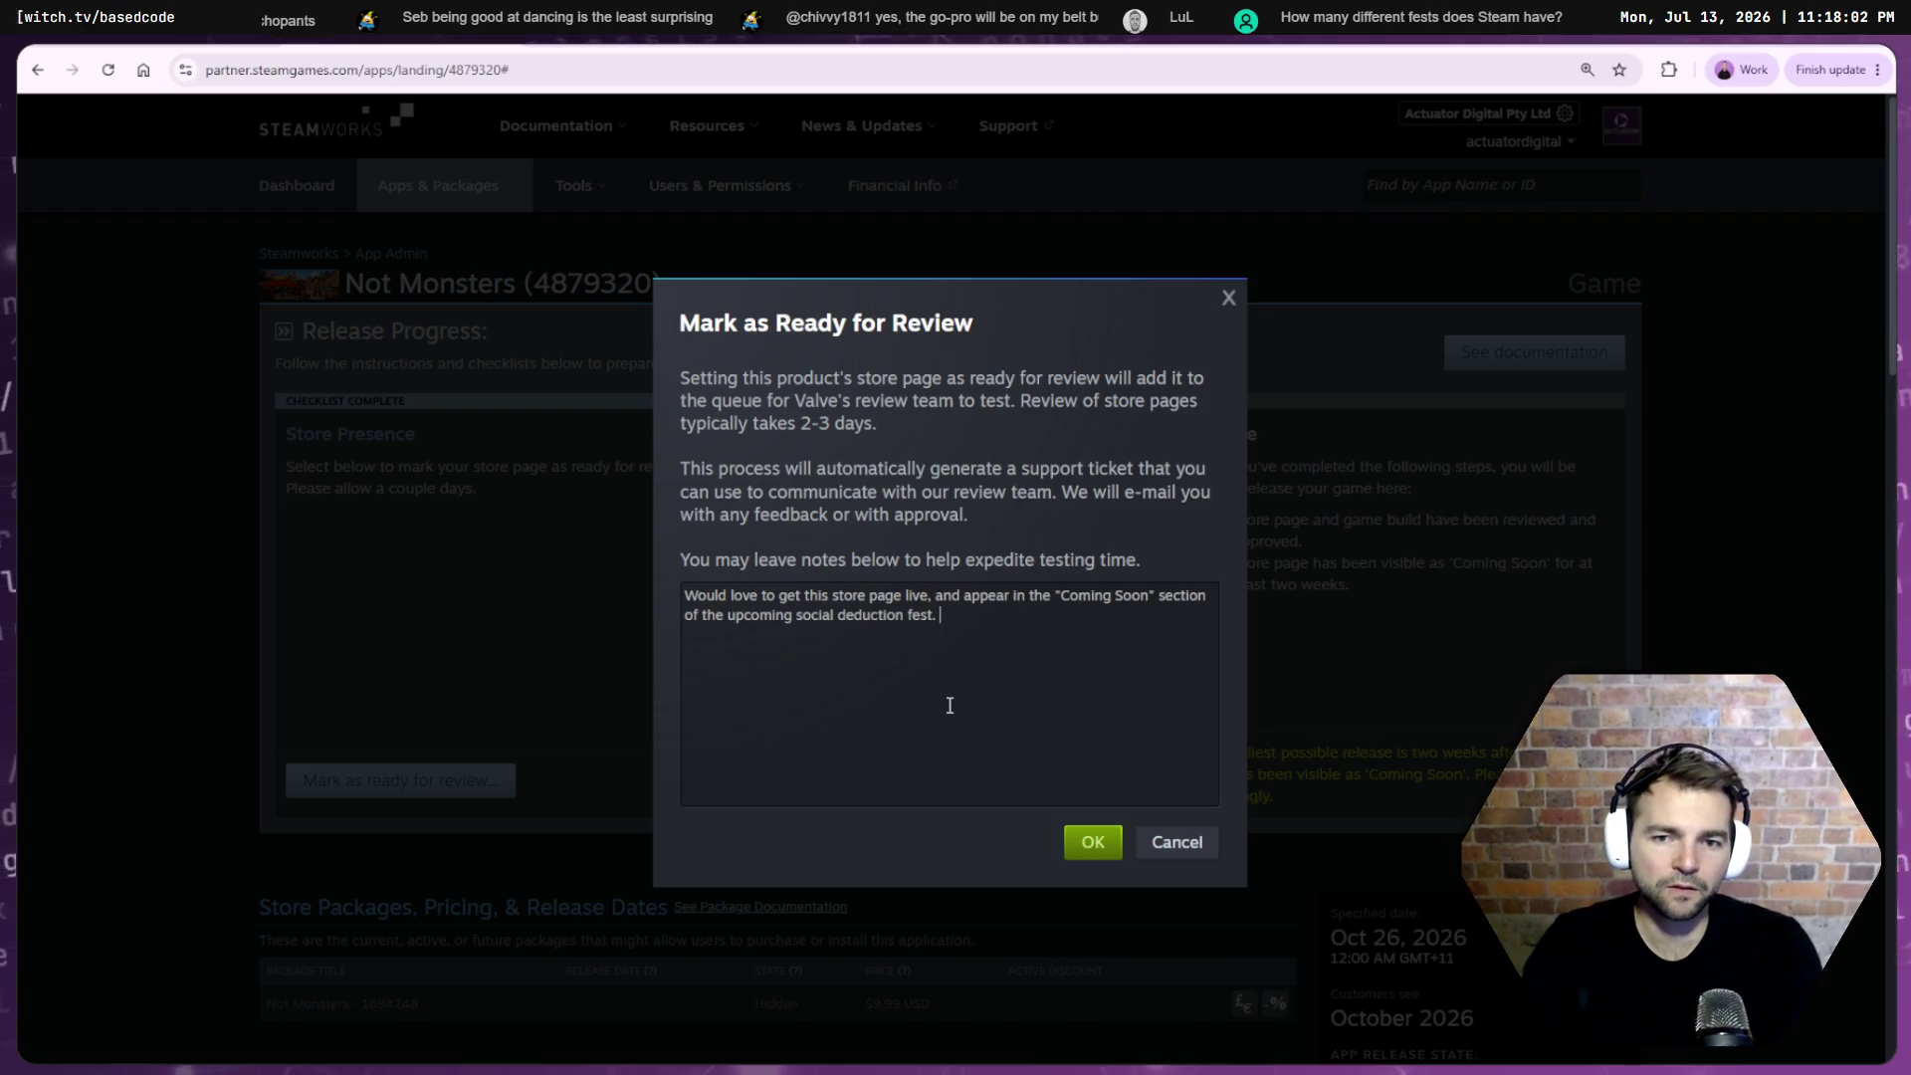
text( swift review )
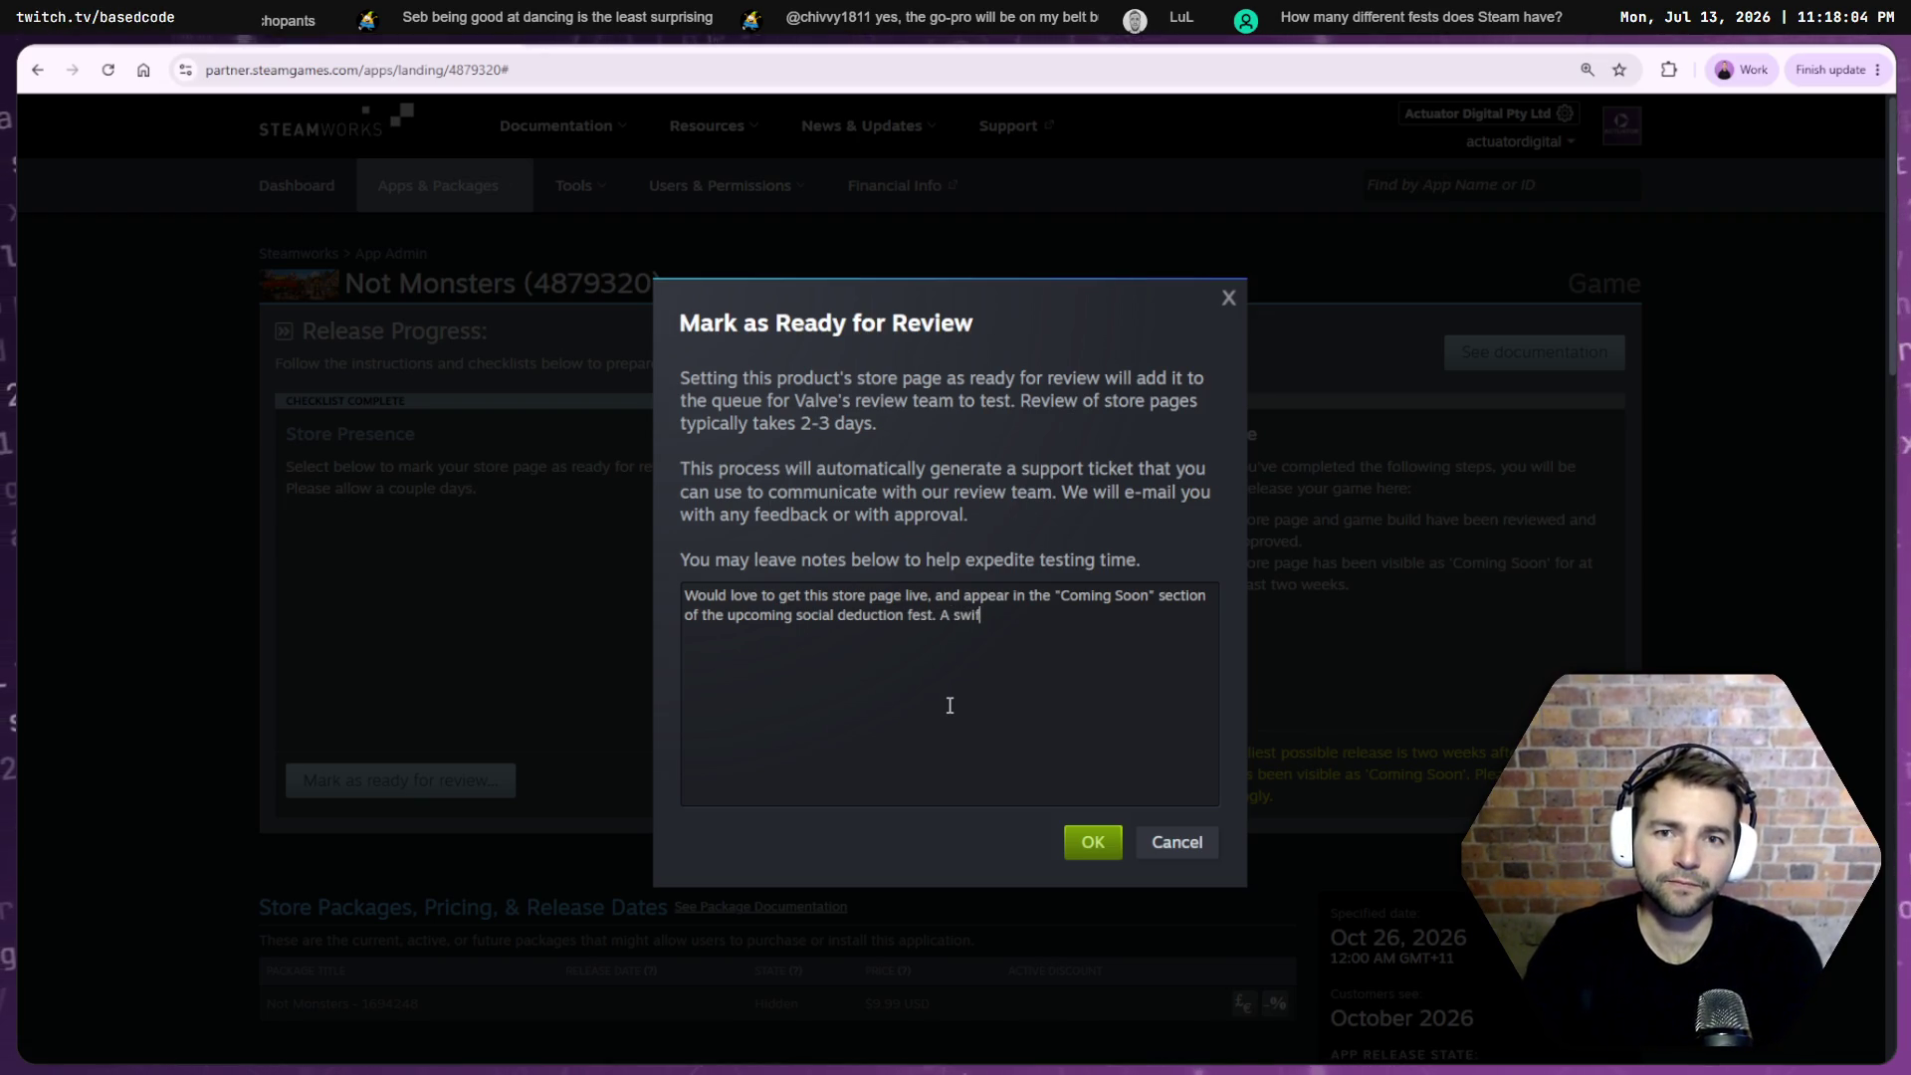
text(would be much app)
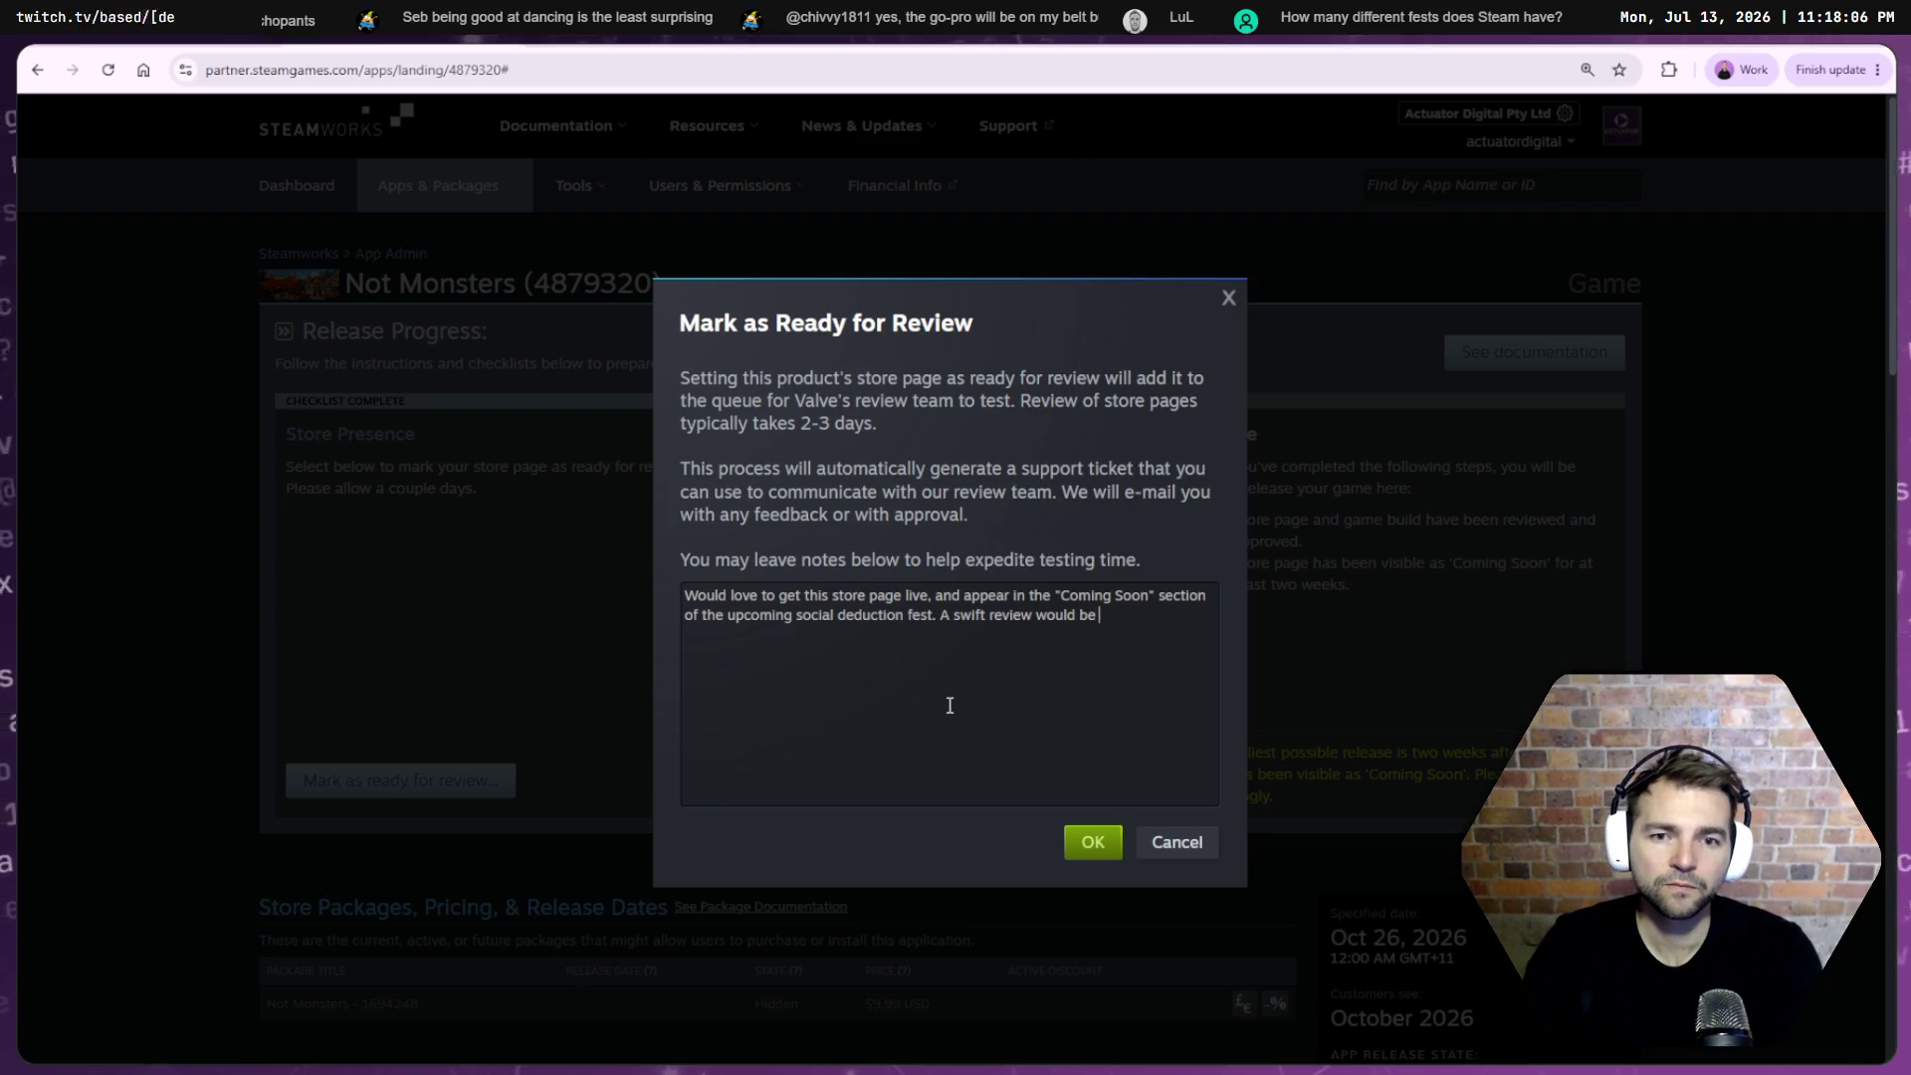
text(reciated.)
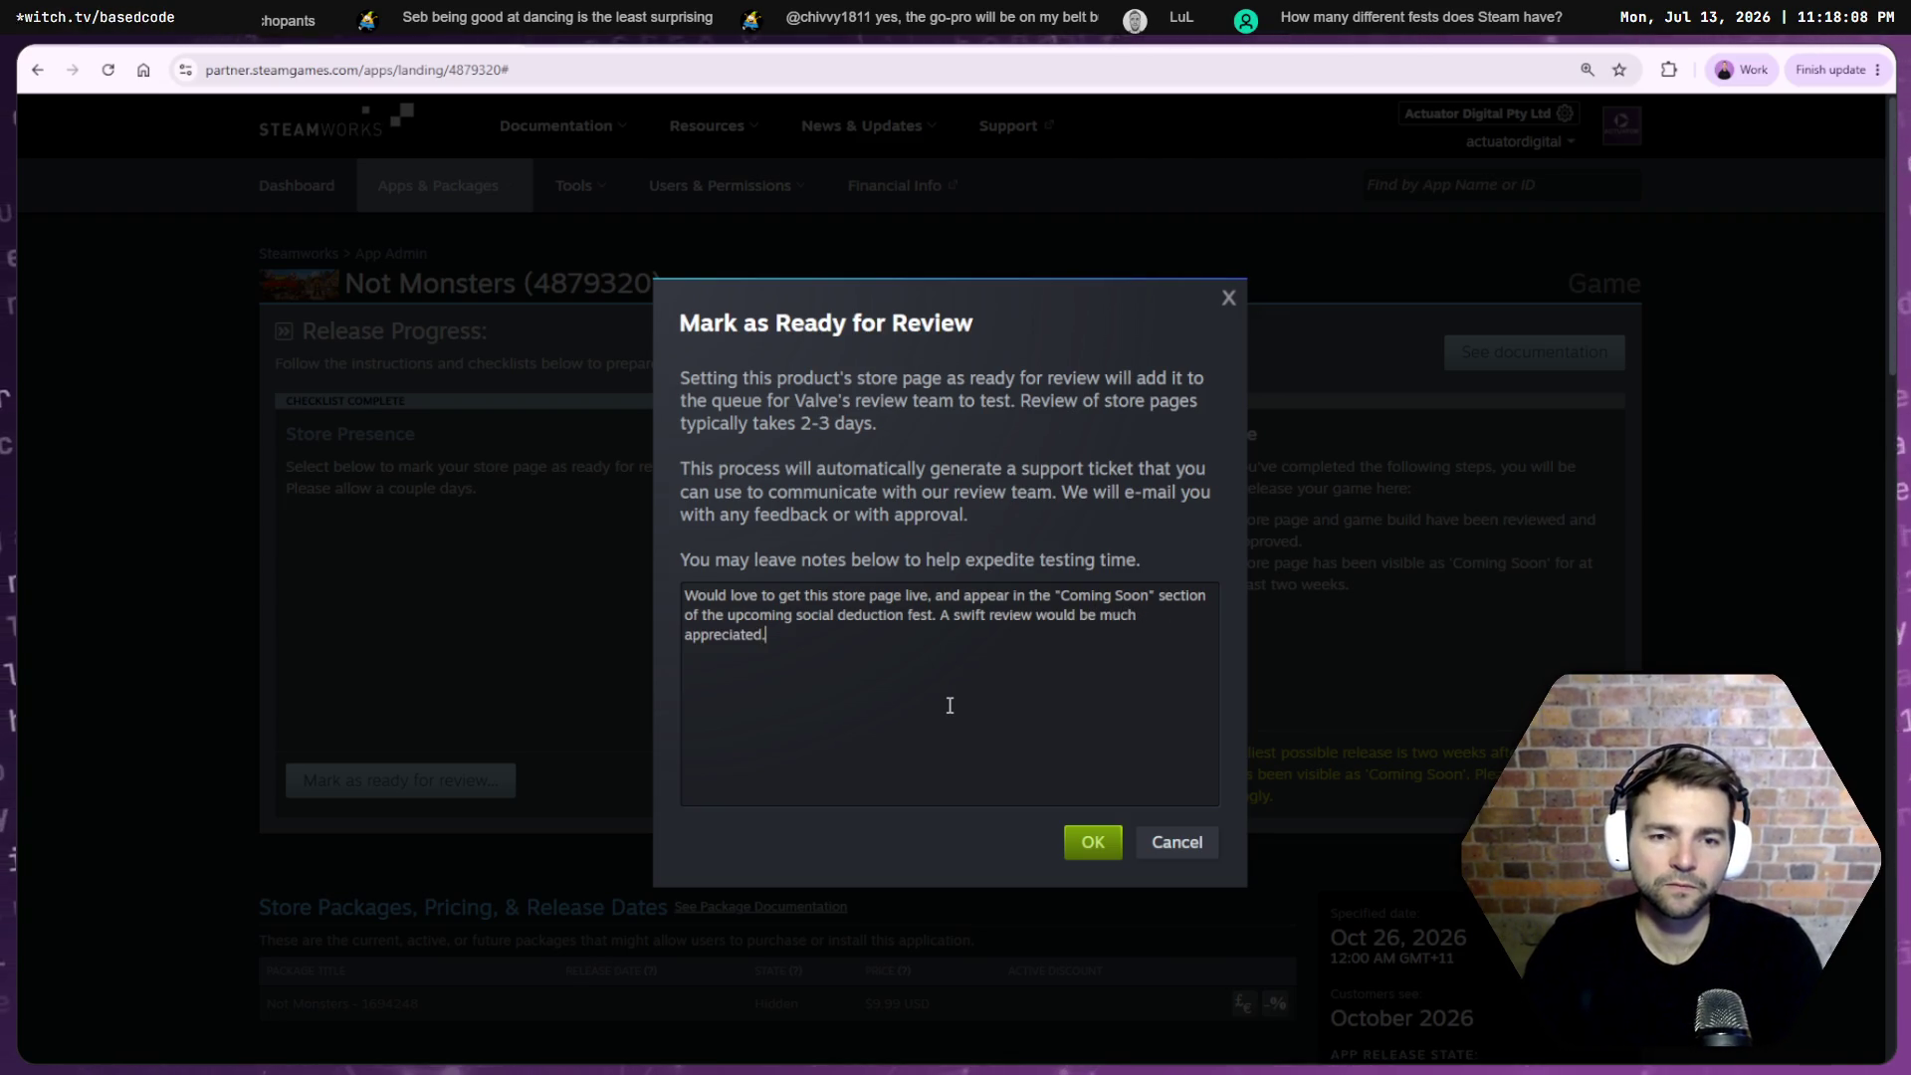
click(1070, 841)
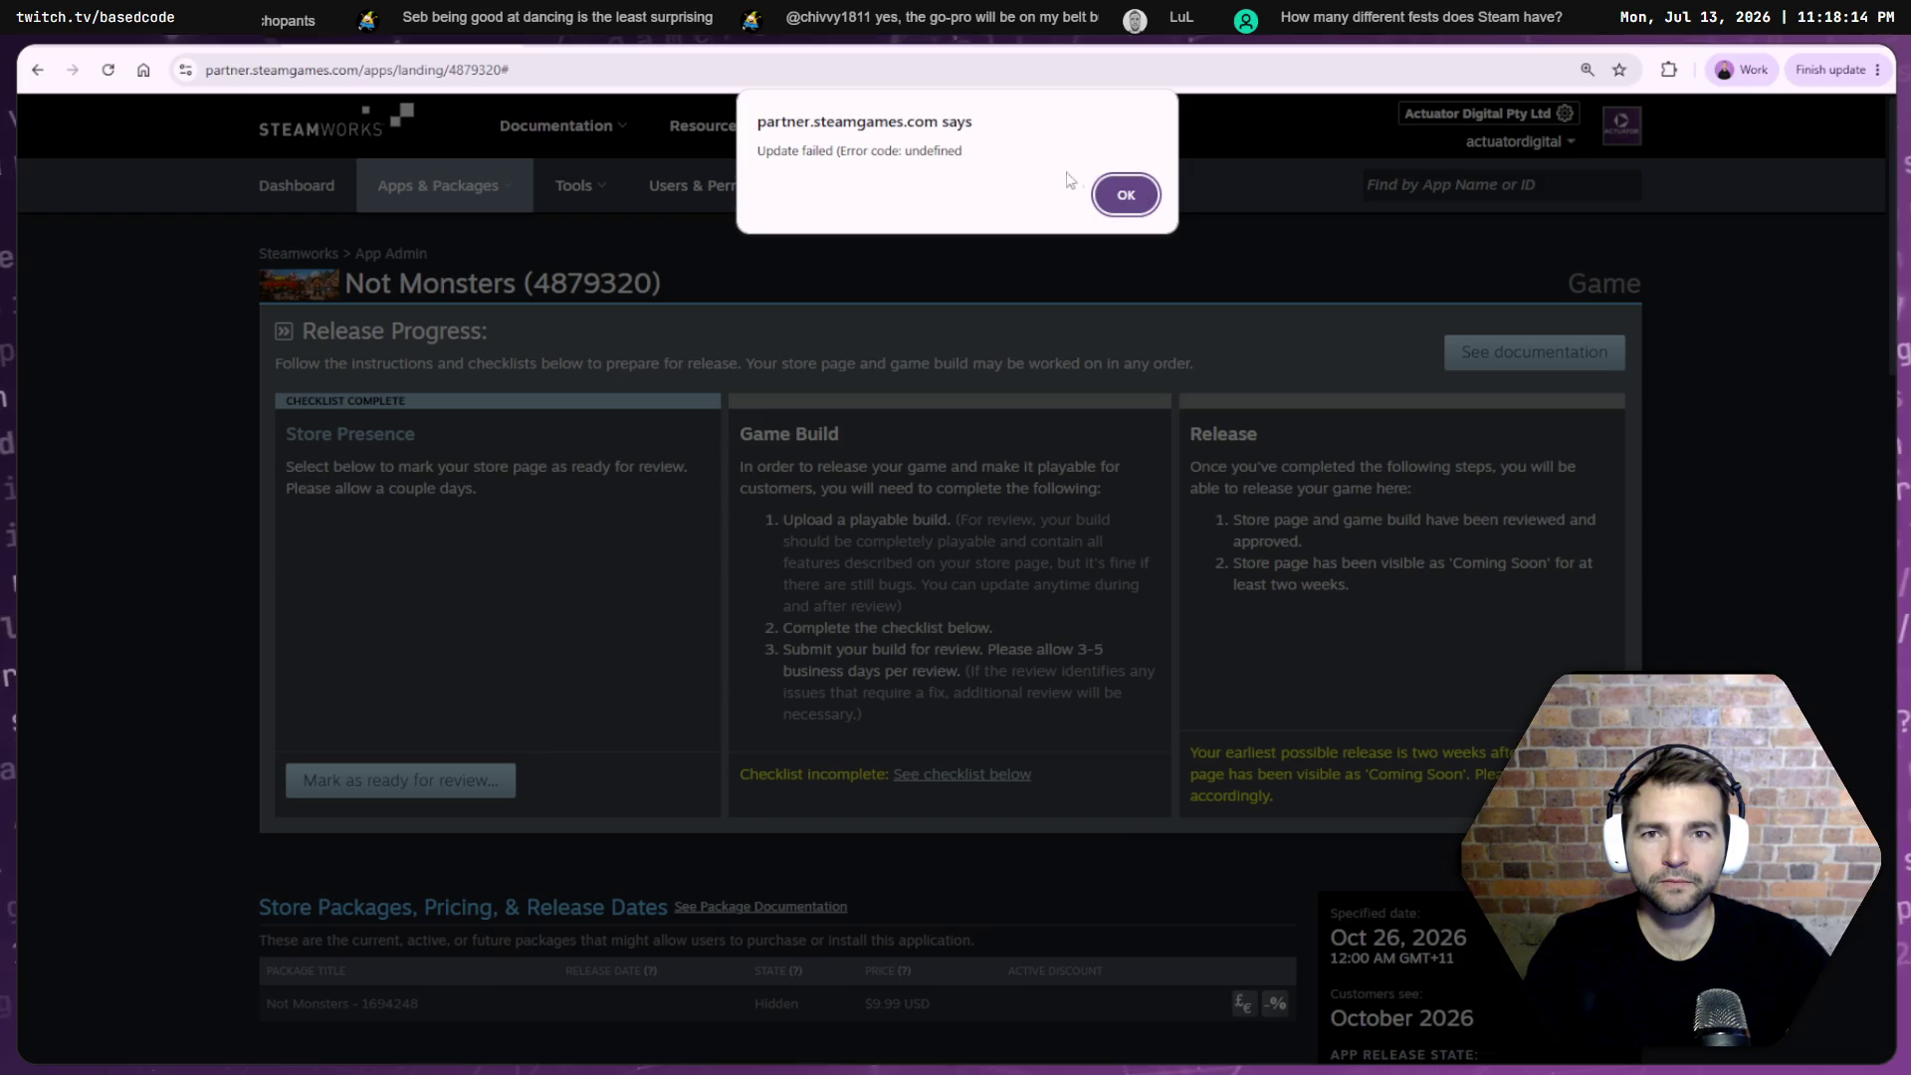
Dismiss the update-failed alert and inspect the page's console and elements in developer tools
drag(971, 152, 741, 174)
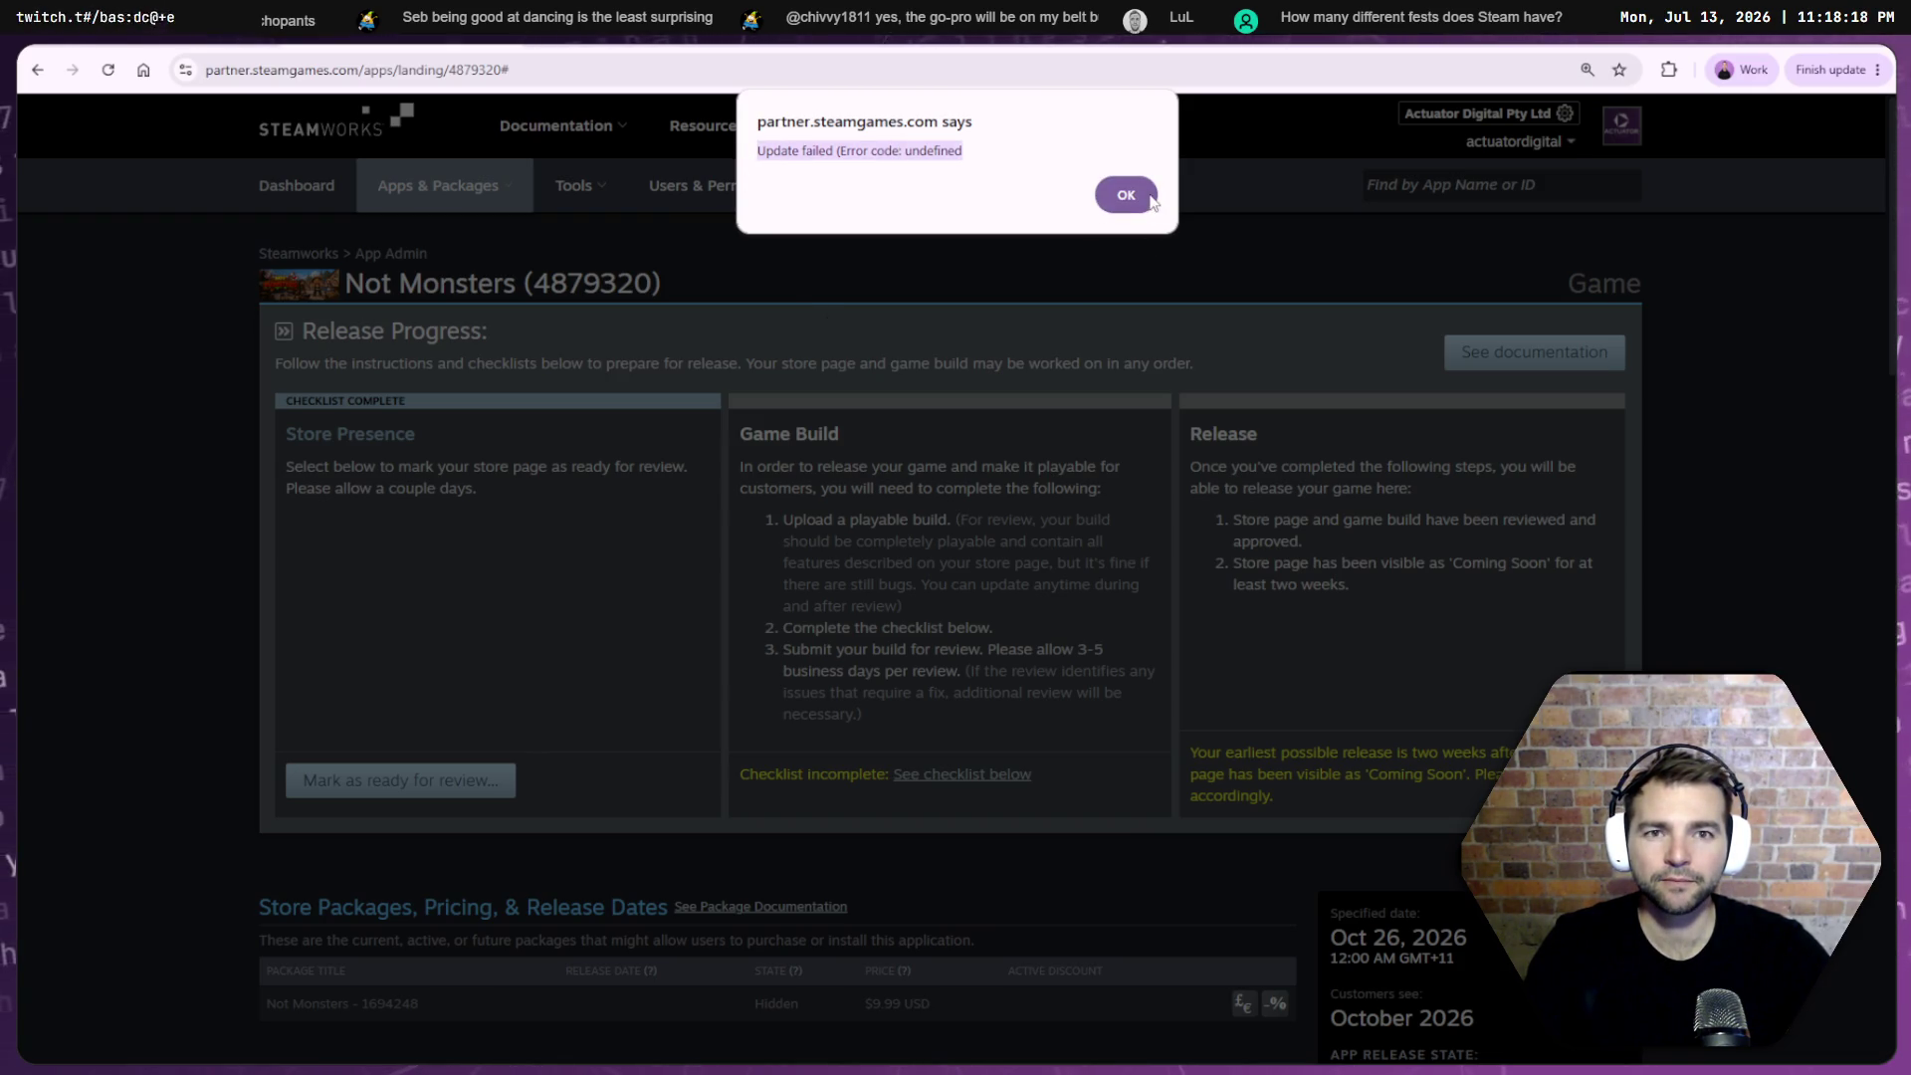
key(ctrl+shift+i)
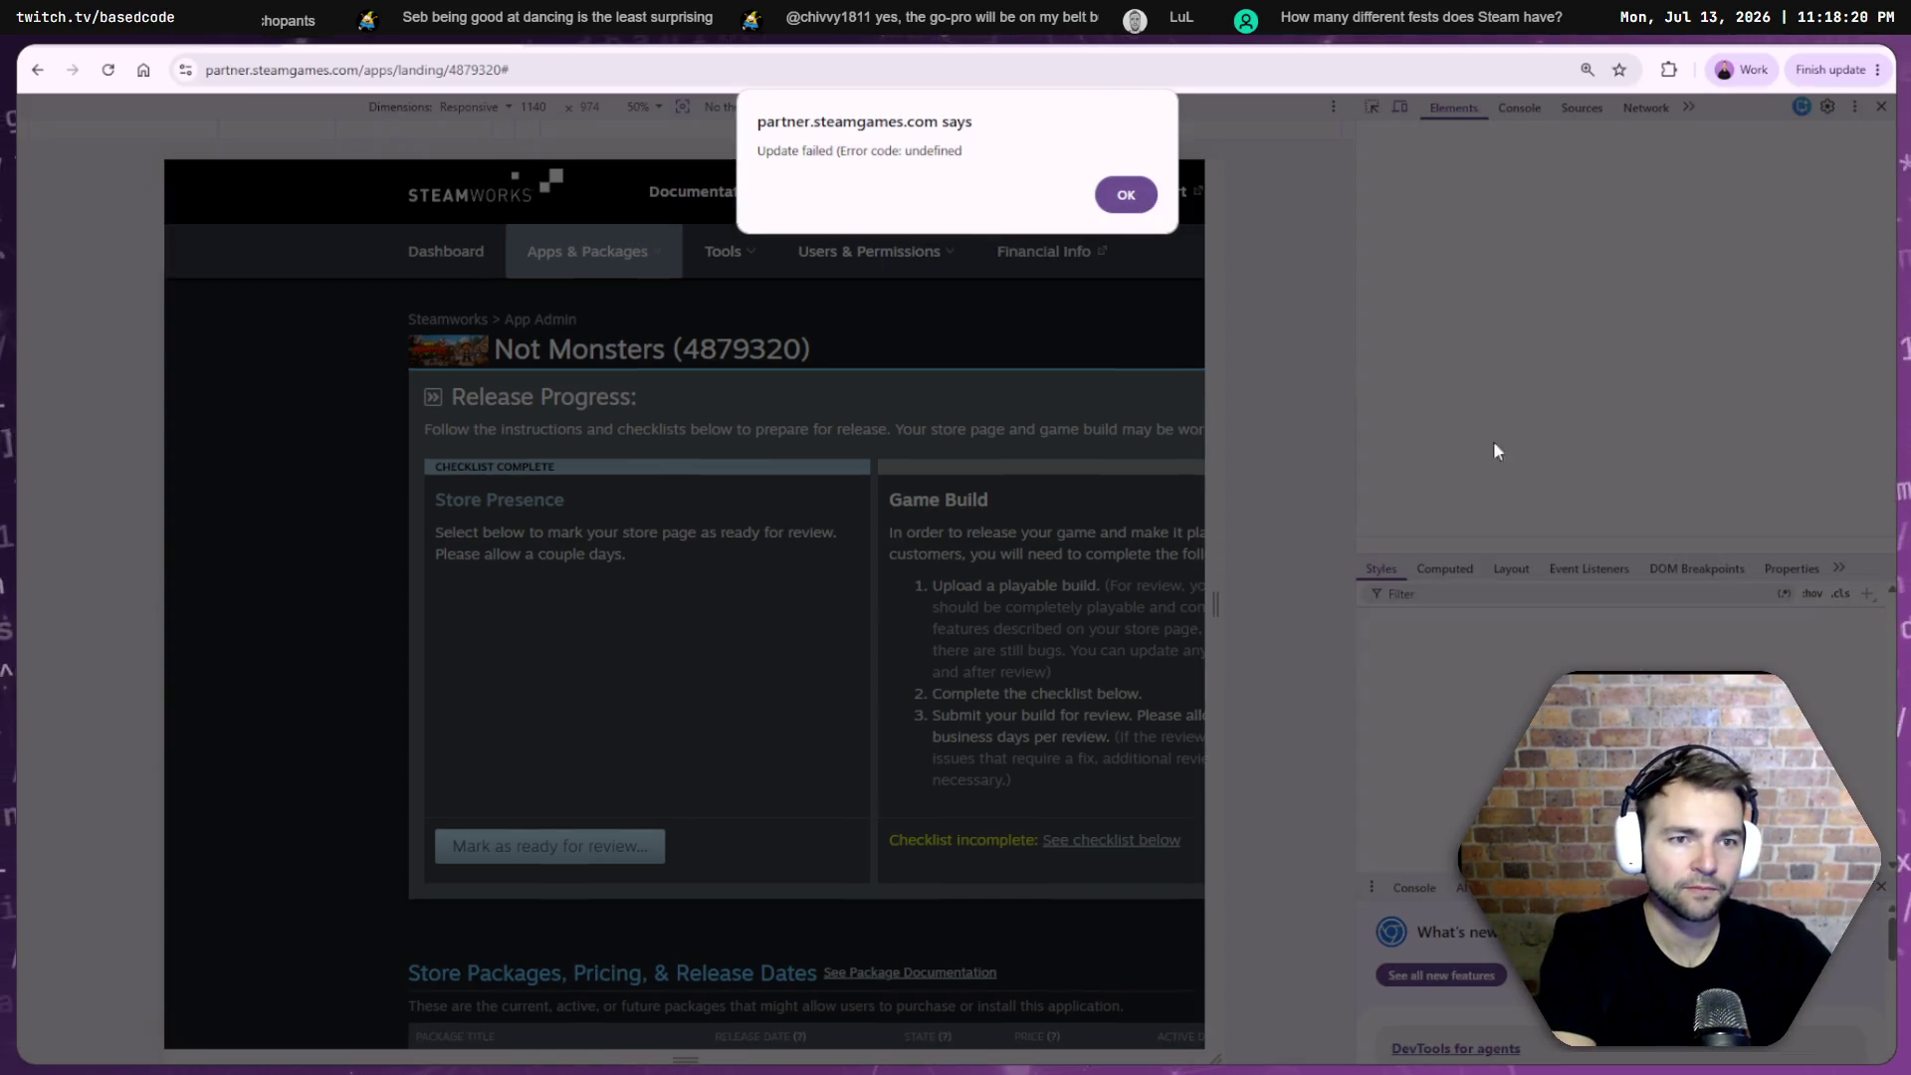
click(1127, 194)
key(ctrl+shift+j)
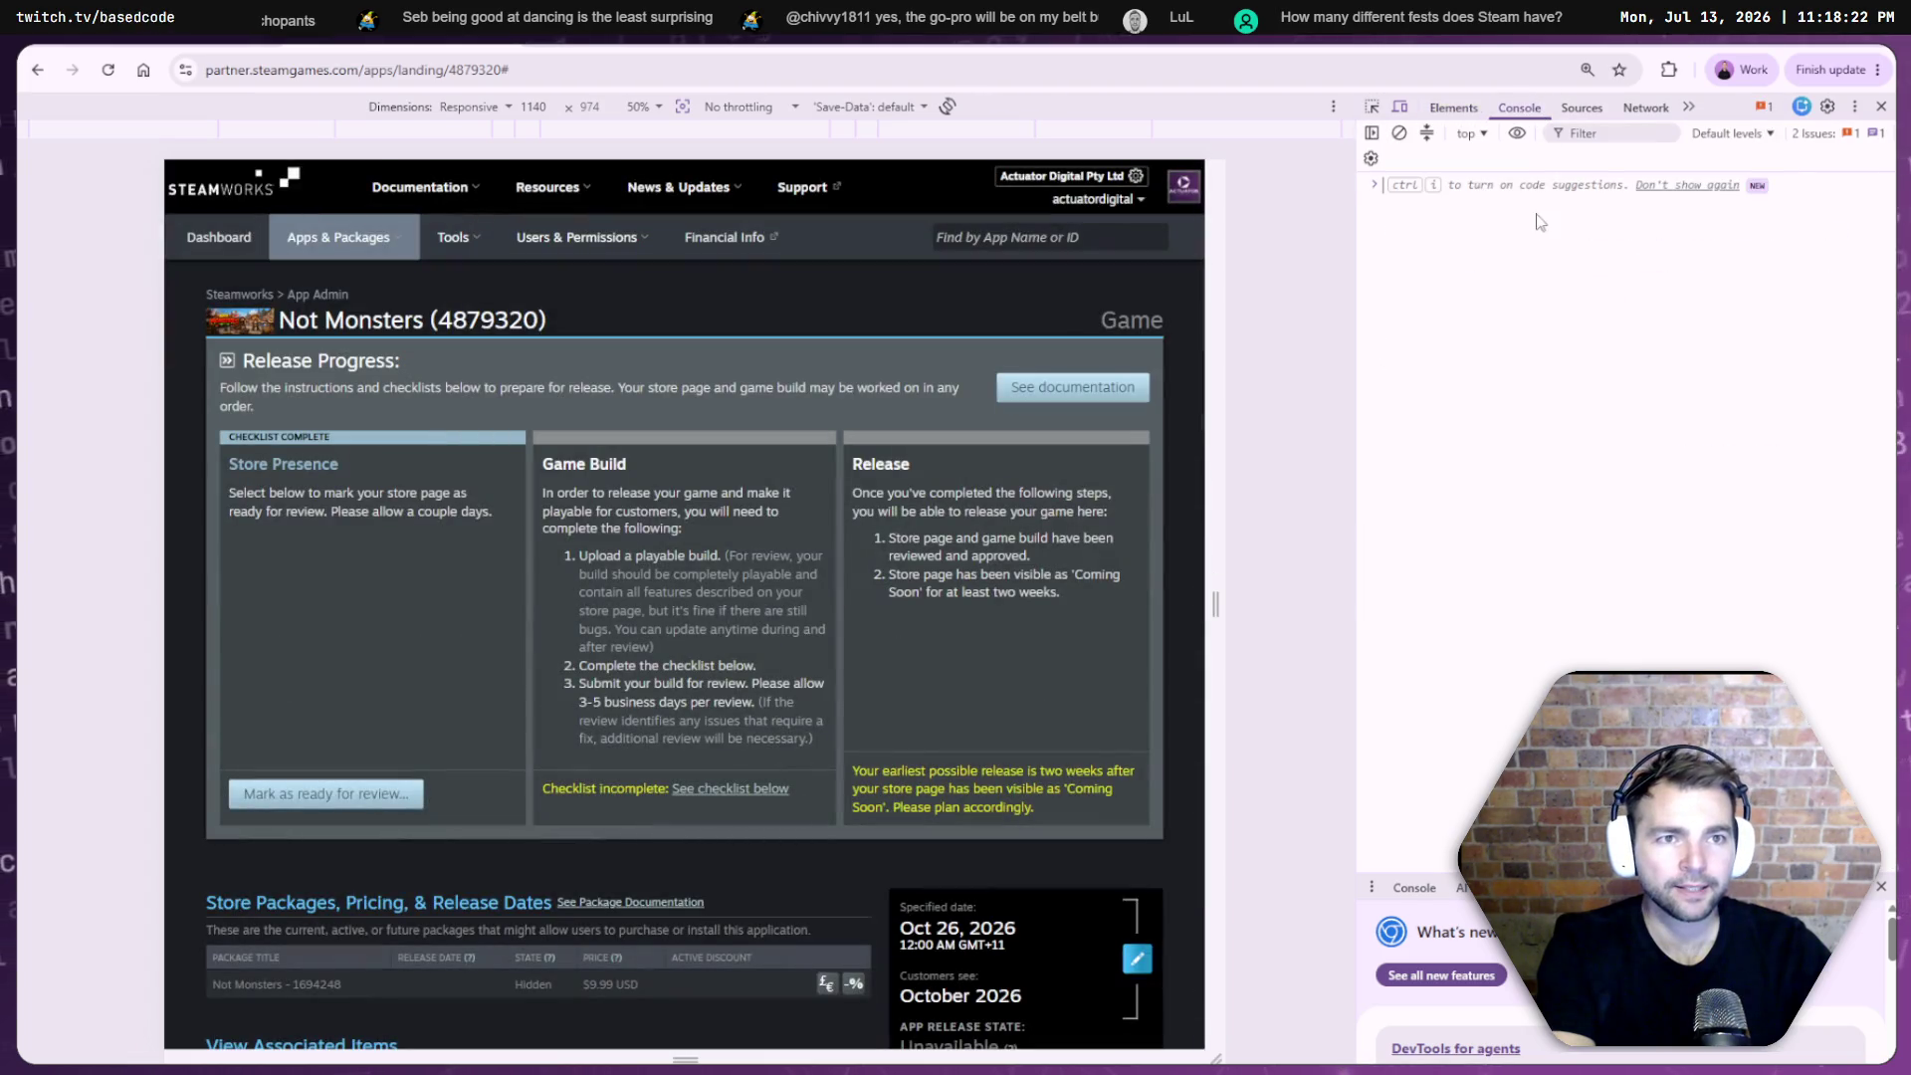
click(1453, 108)
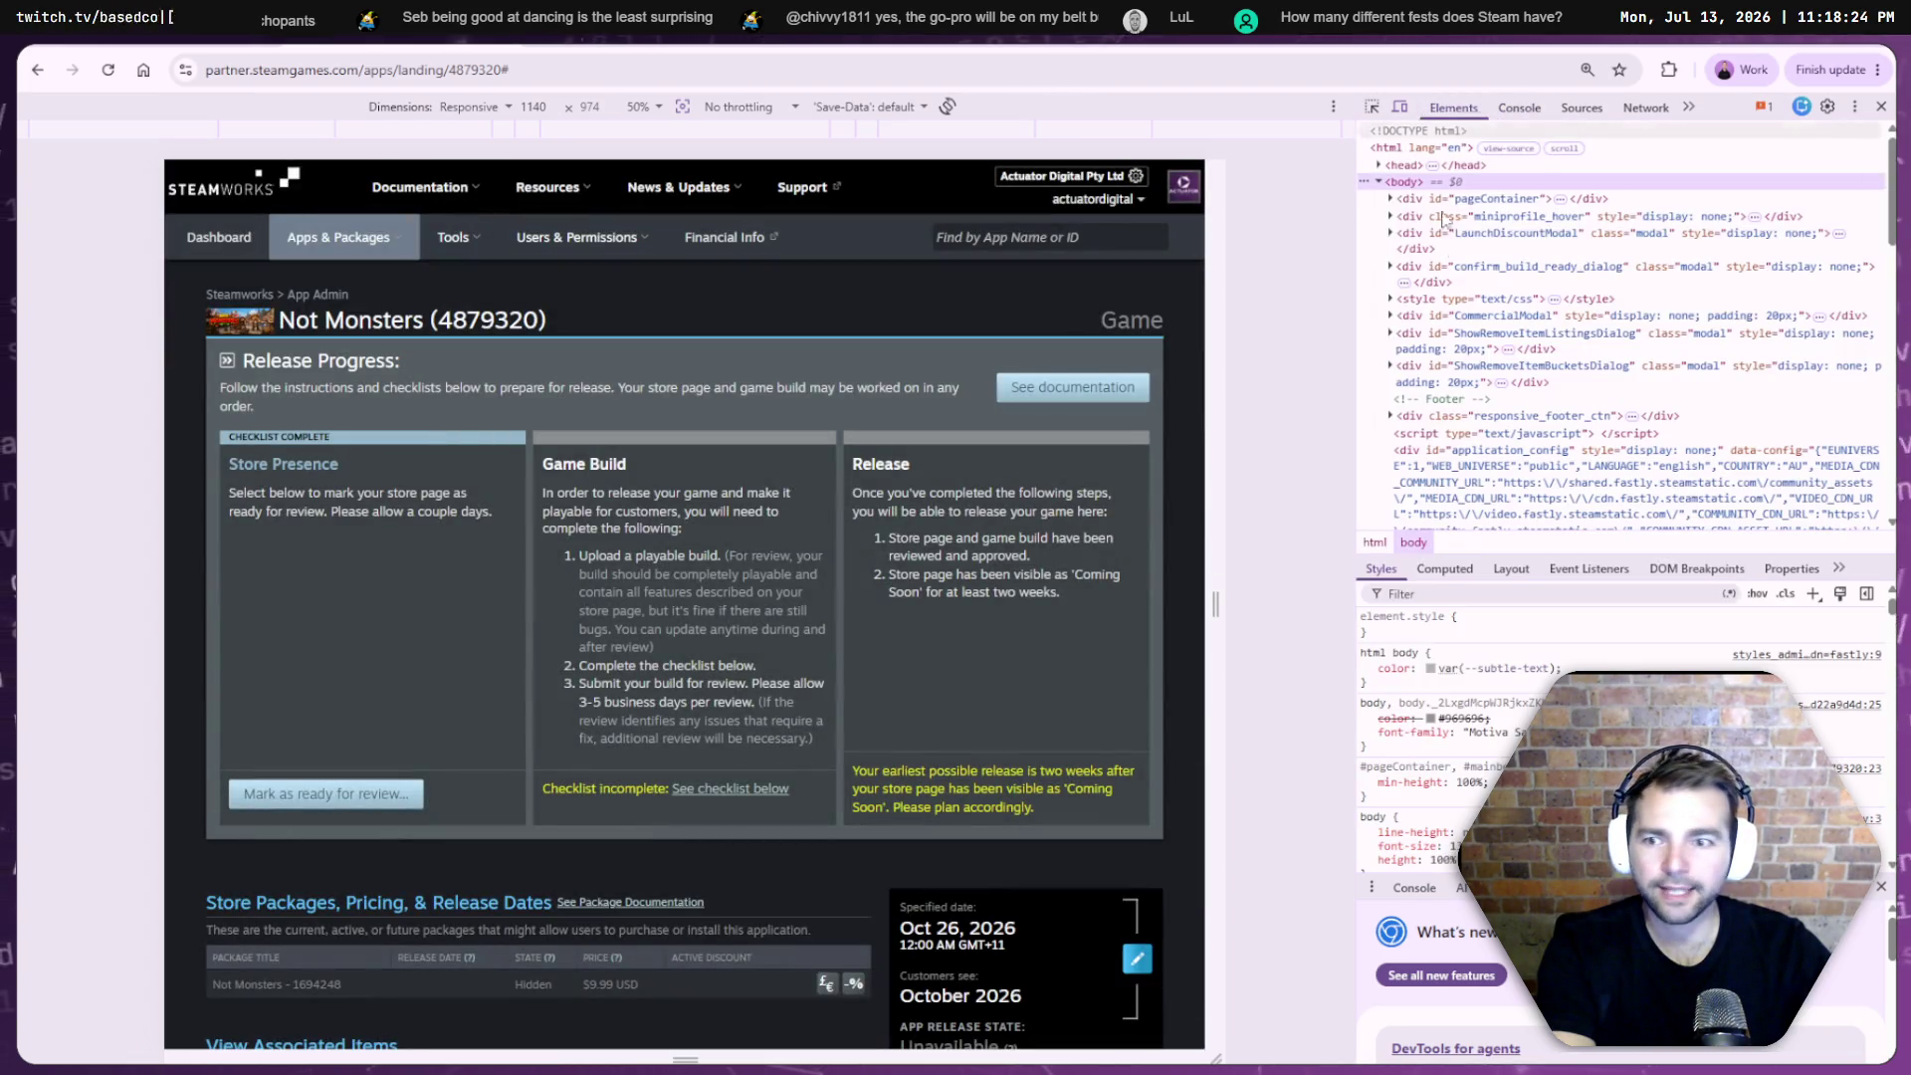
click(1882, 106)
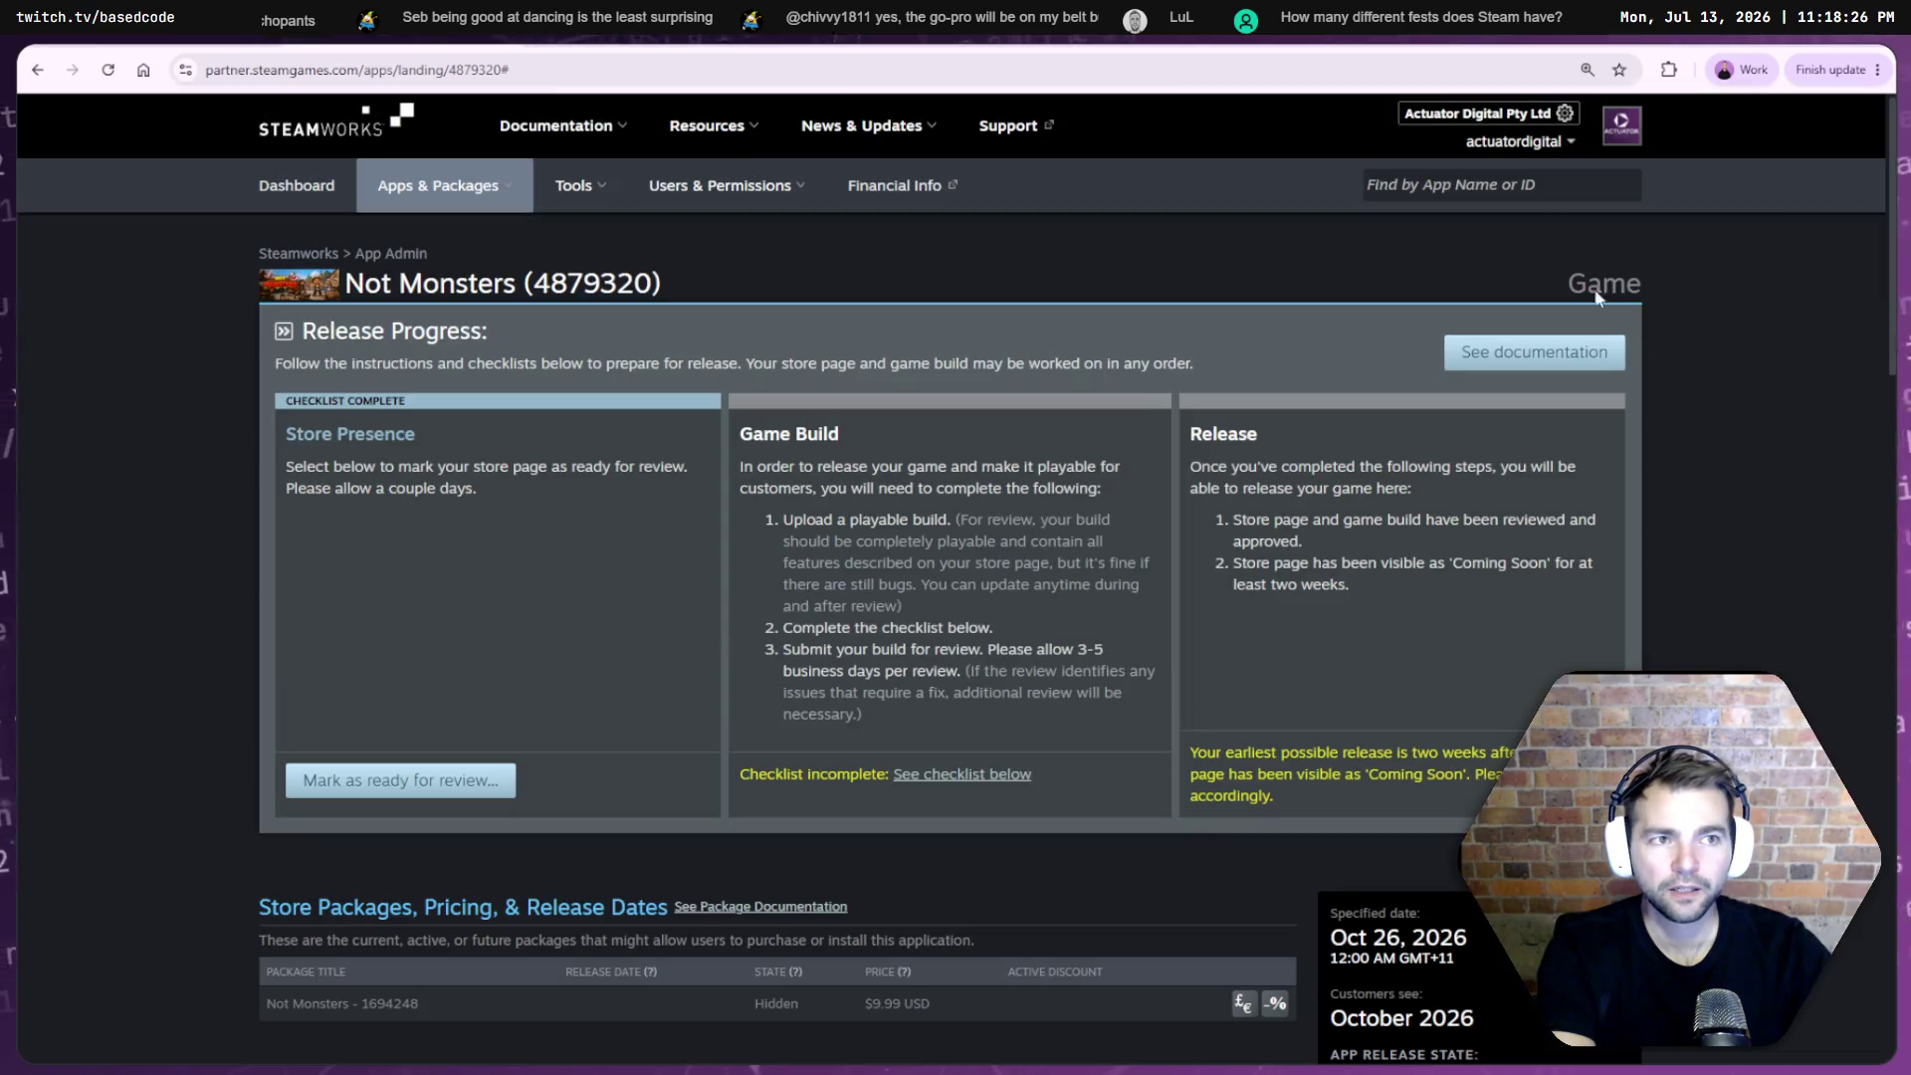
Reopen the Mark as Ready for Review form and focus its empty notes field
scroll(810, 545, down, 5)
scroll(620, 653, up, 5)
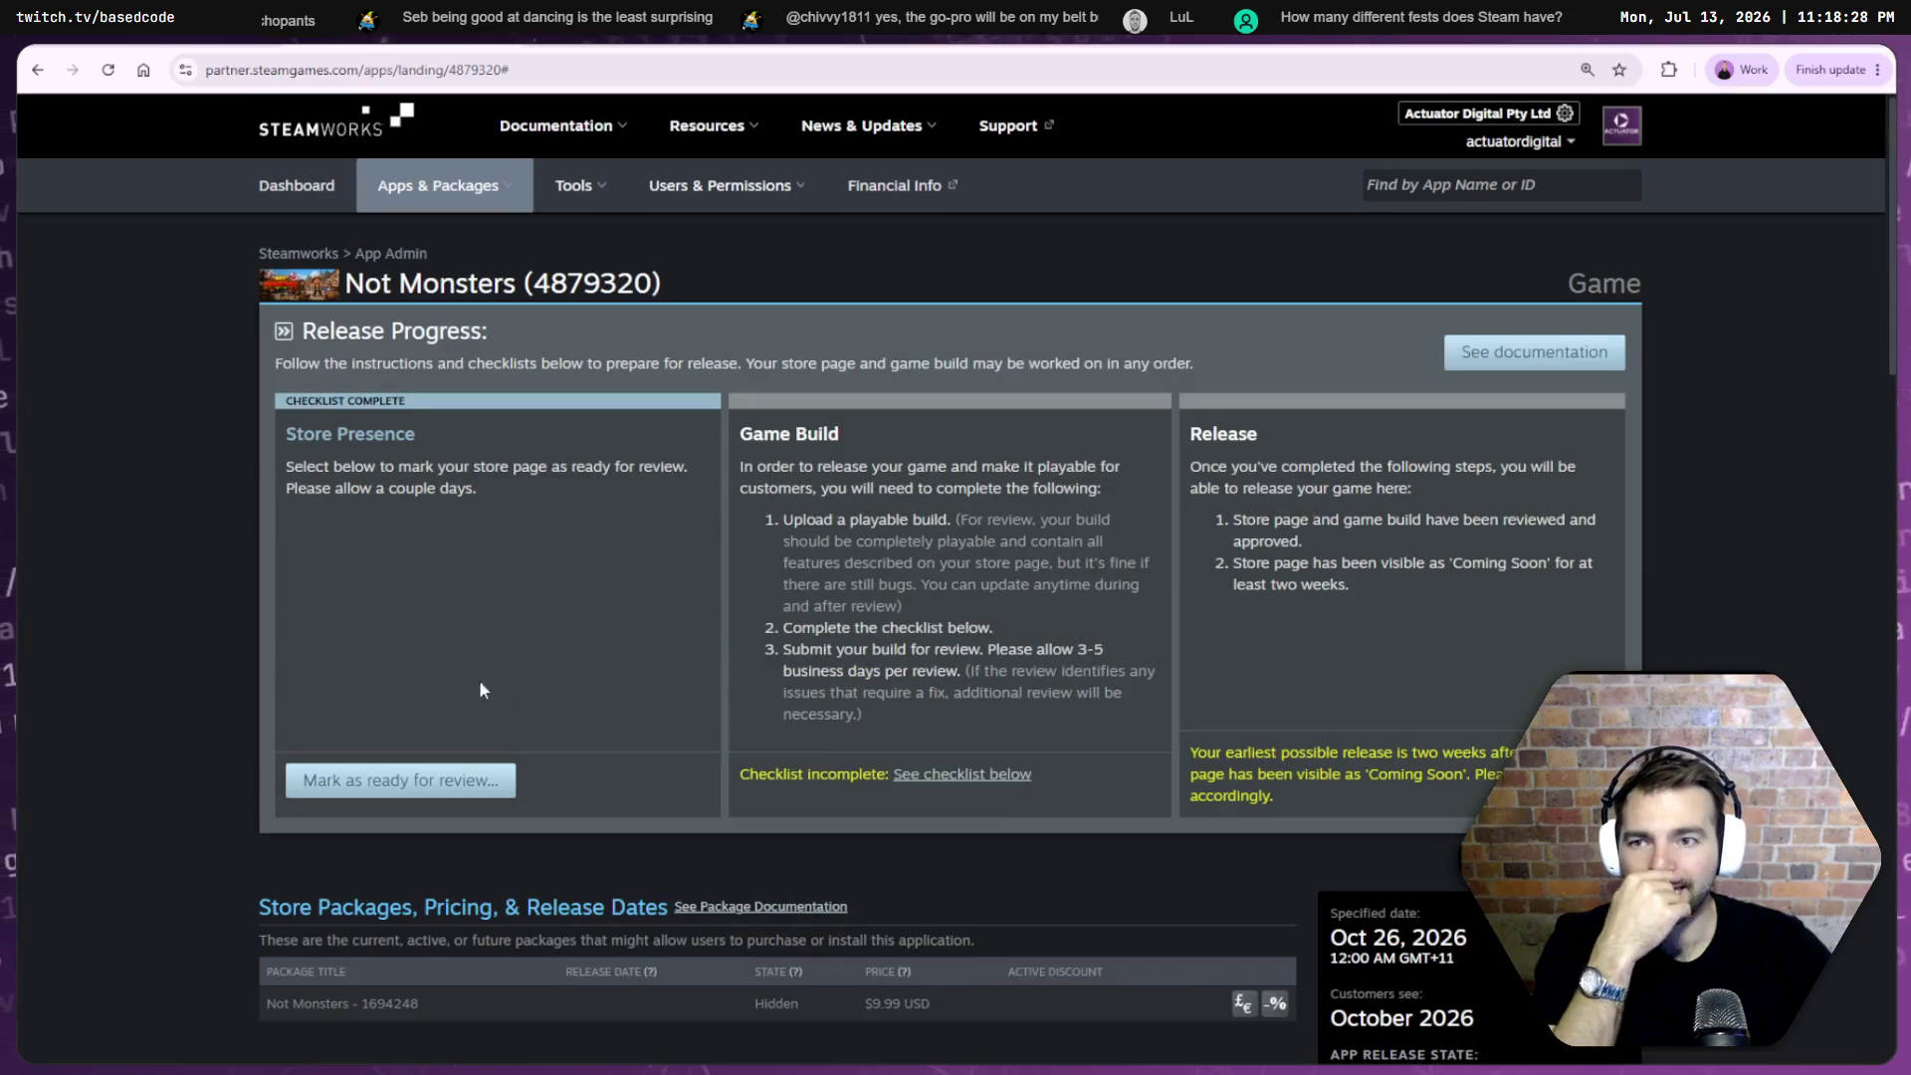
click(468, 781)
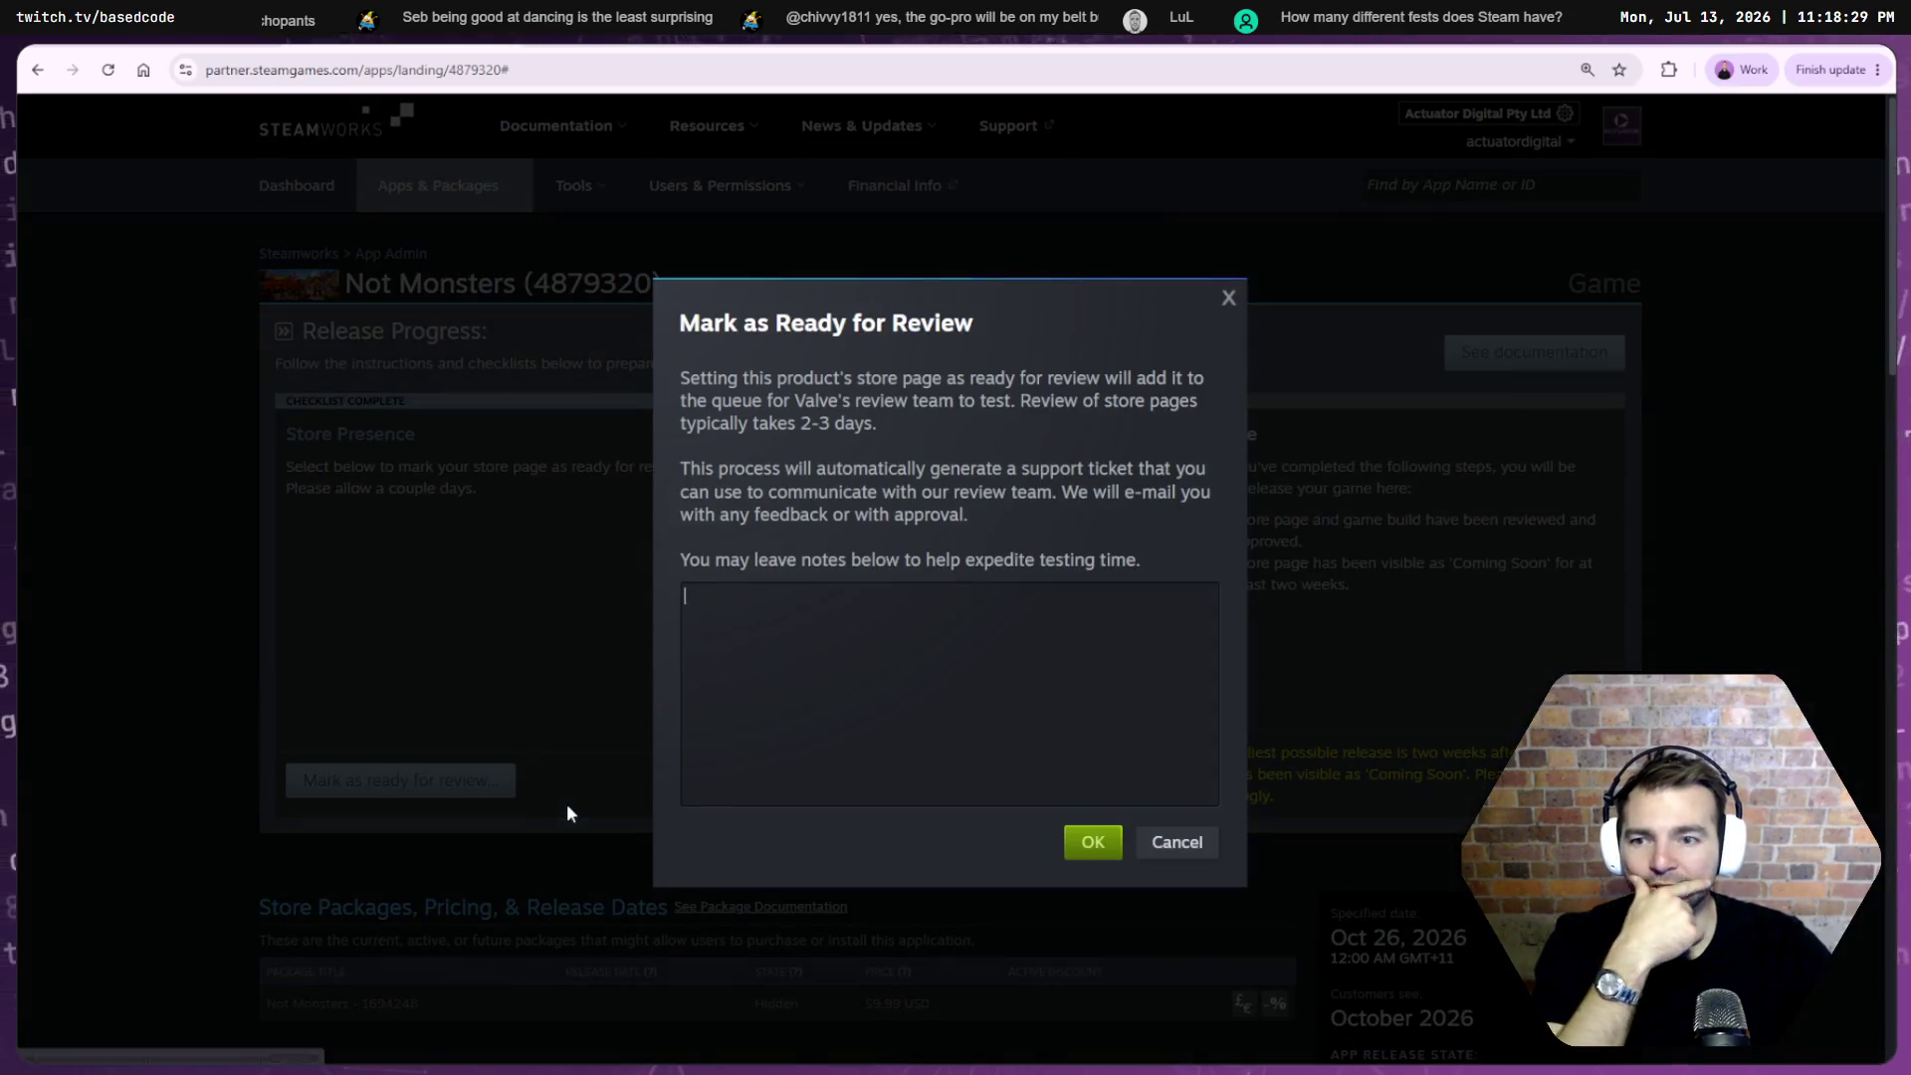
click(949, 648)
Start the review note 'I would love to participate in…', retyping to fix typos
text(I would love to)
key(ctrl+BackSpace)
key(ctrl+BackSpace)
key(ctrl+BackSpace)
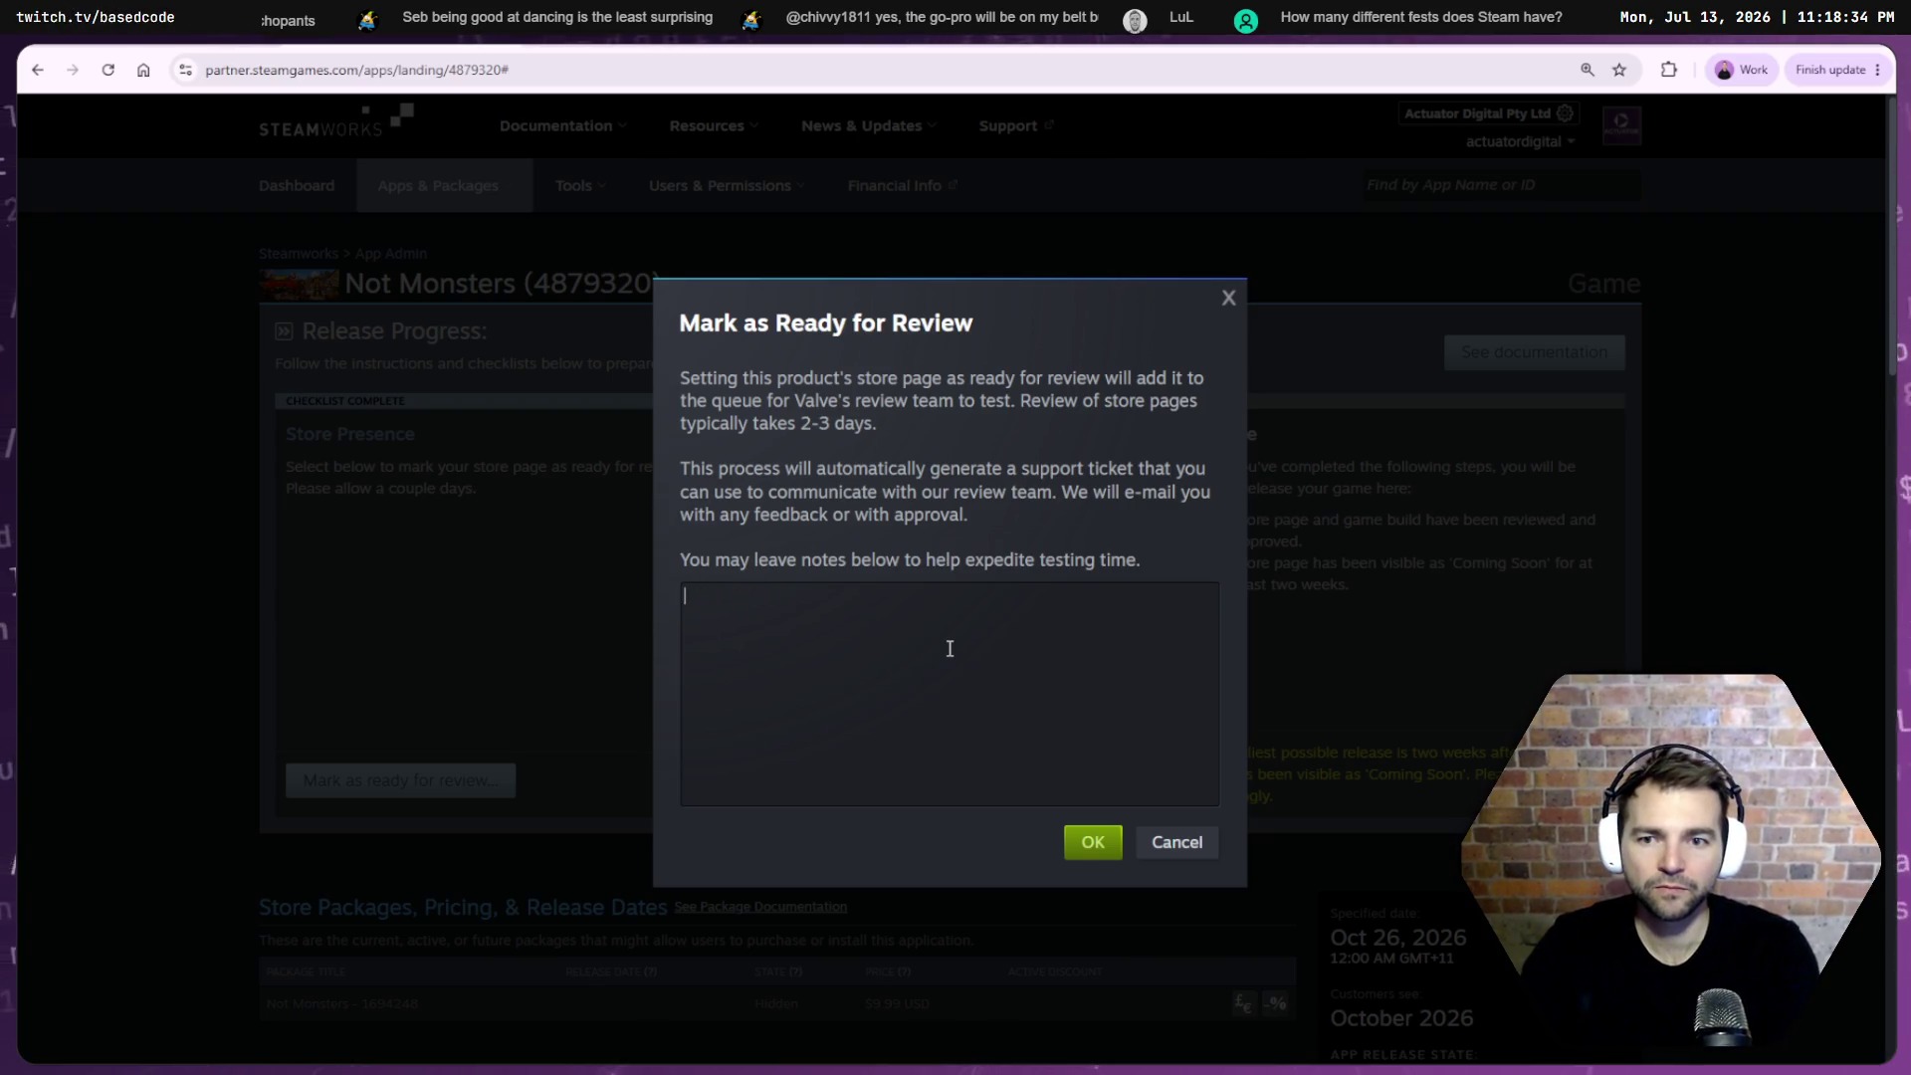
text(would love to get this )
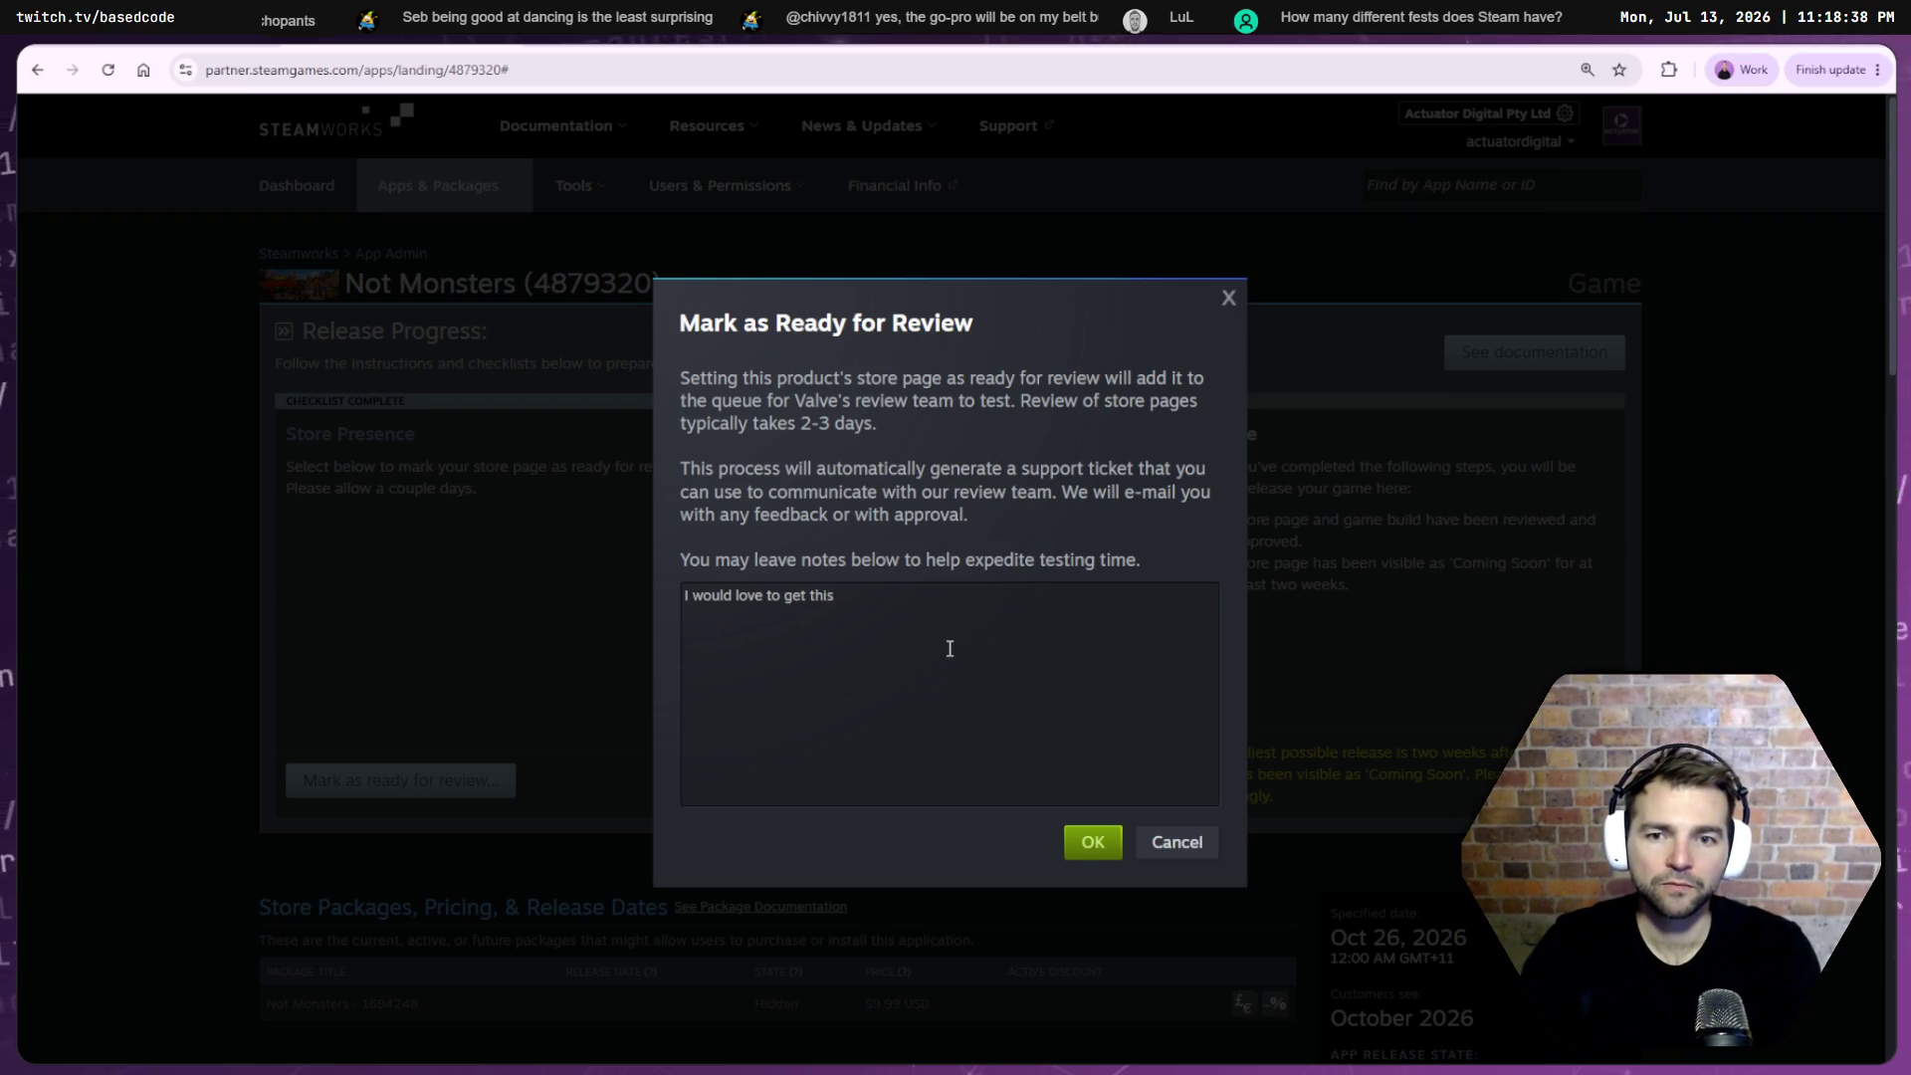
text(steam pabe)
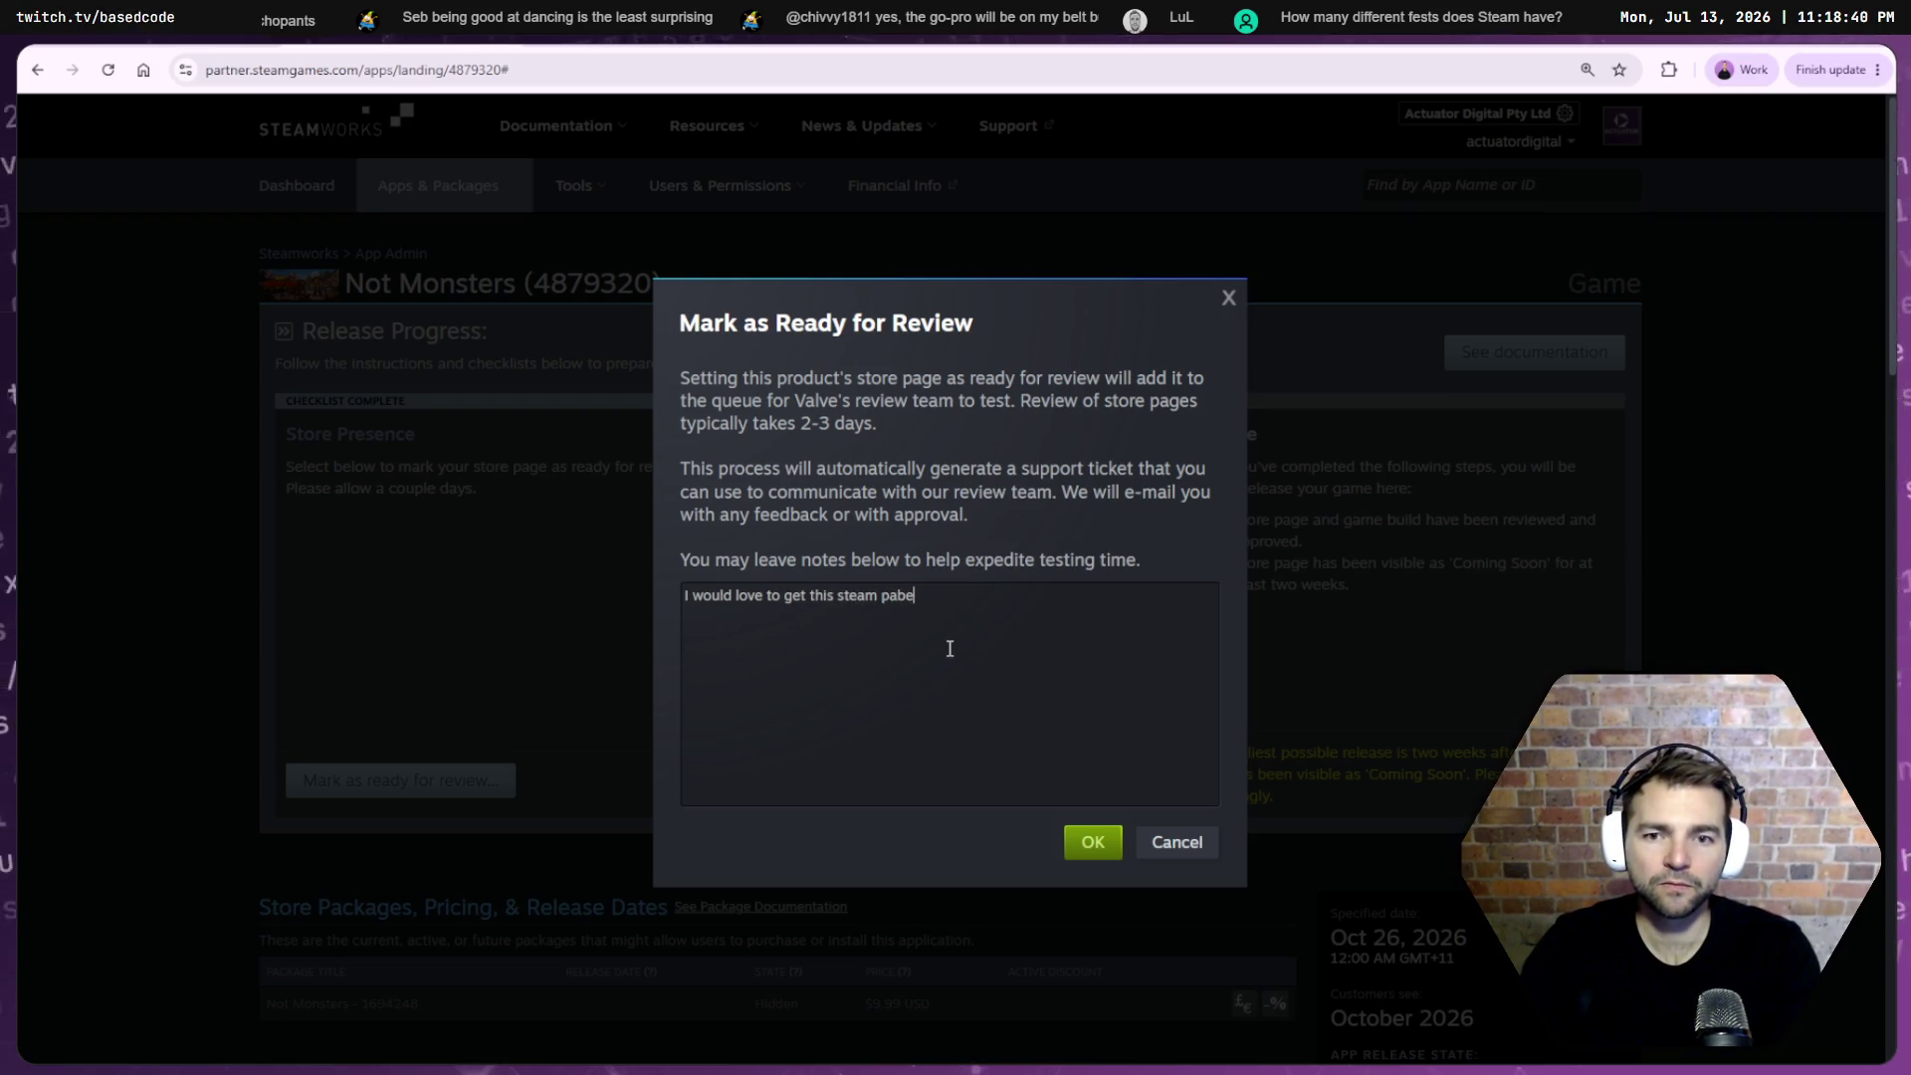
key(ctrl+BackSpace)
key(ctrl+BackSpace)
key(ctrl+BackSpace)
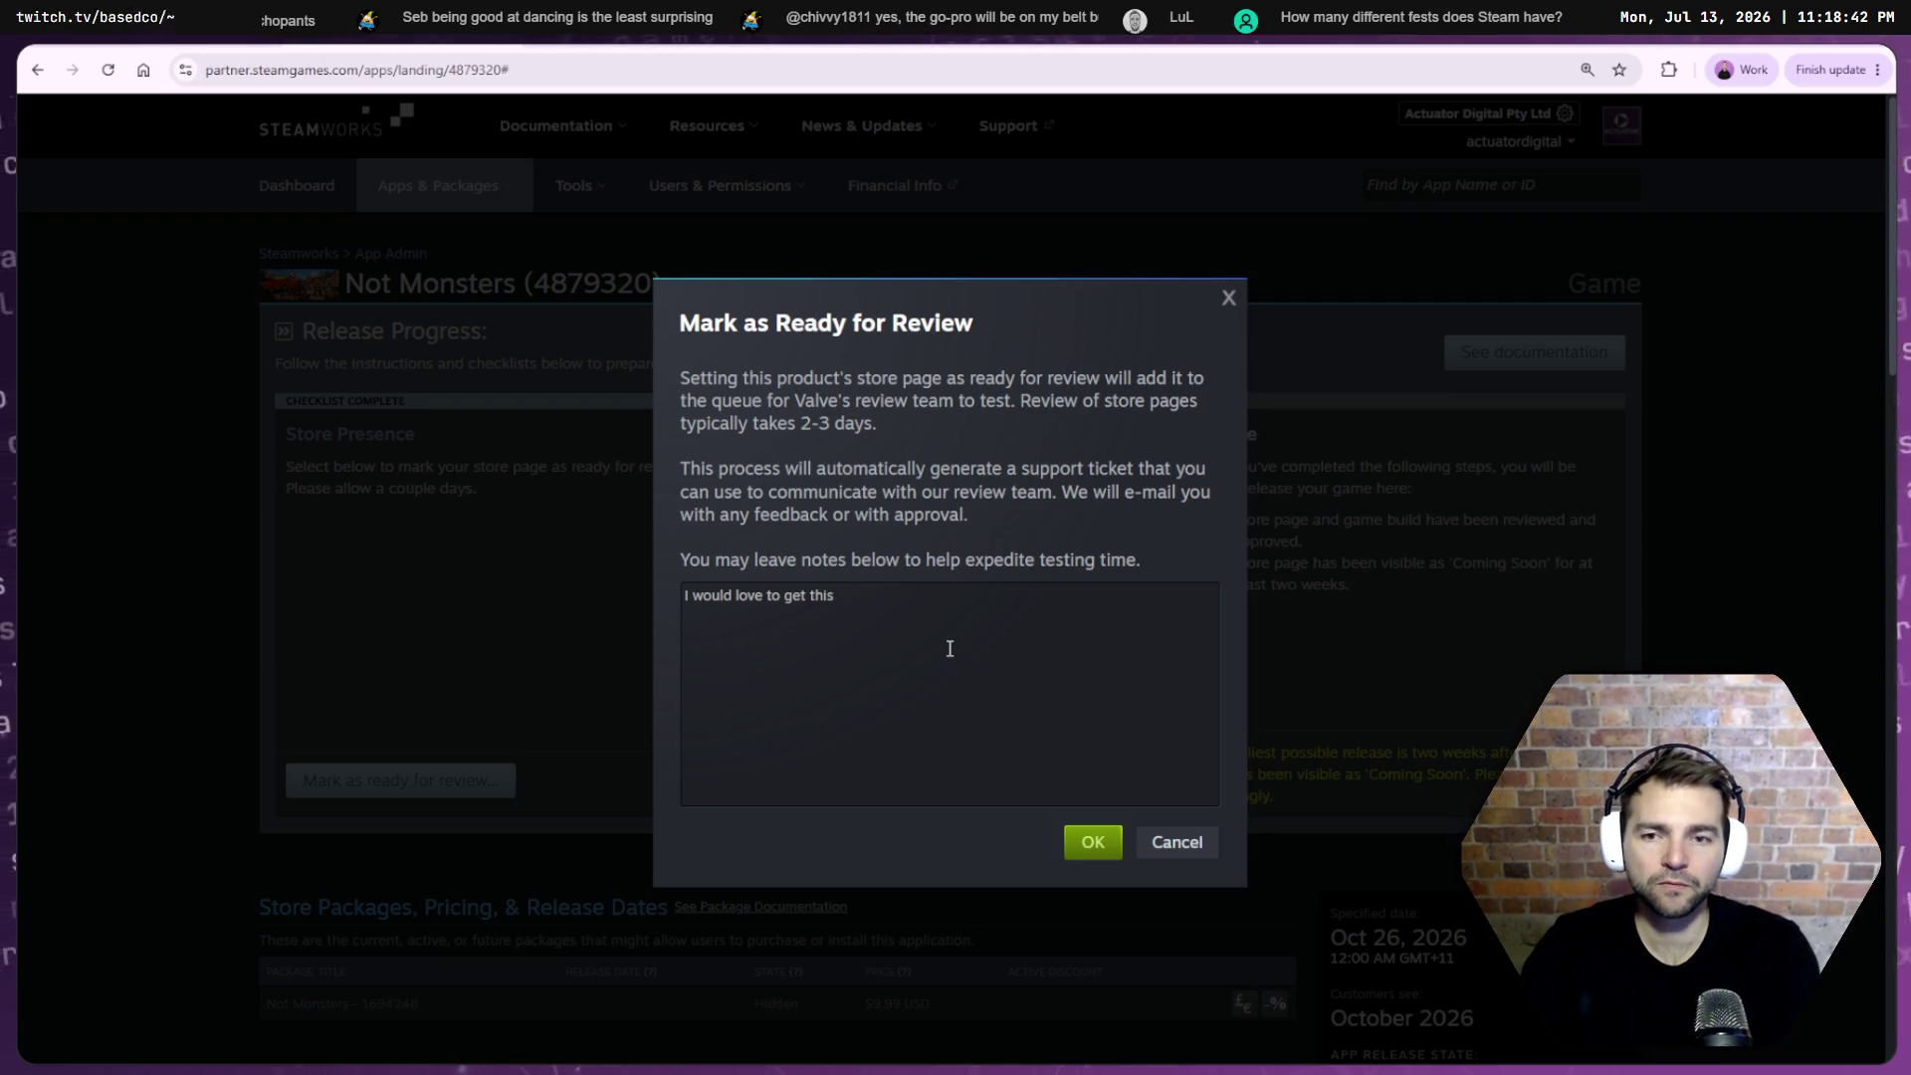
key(BackSpace)
key(BackSpace)
text(particiapt)
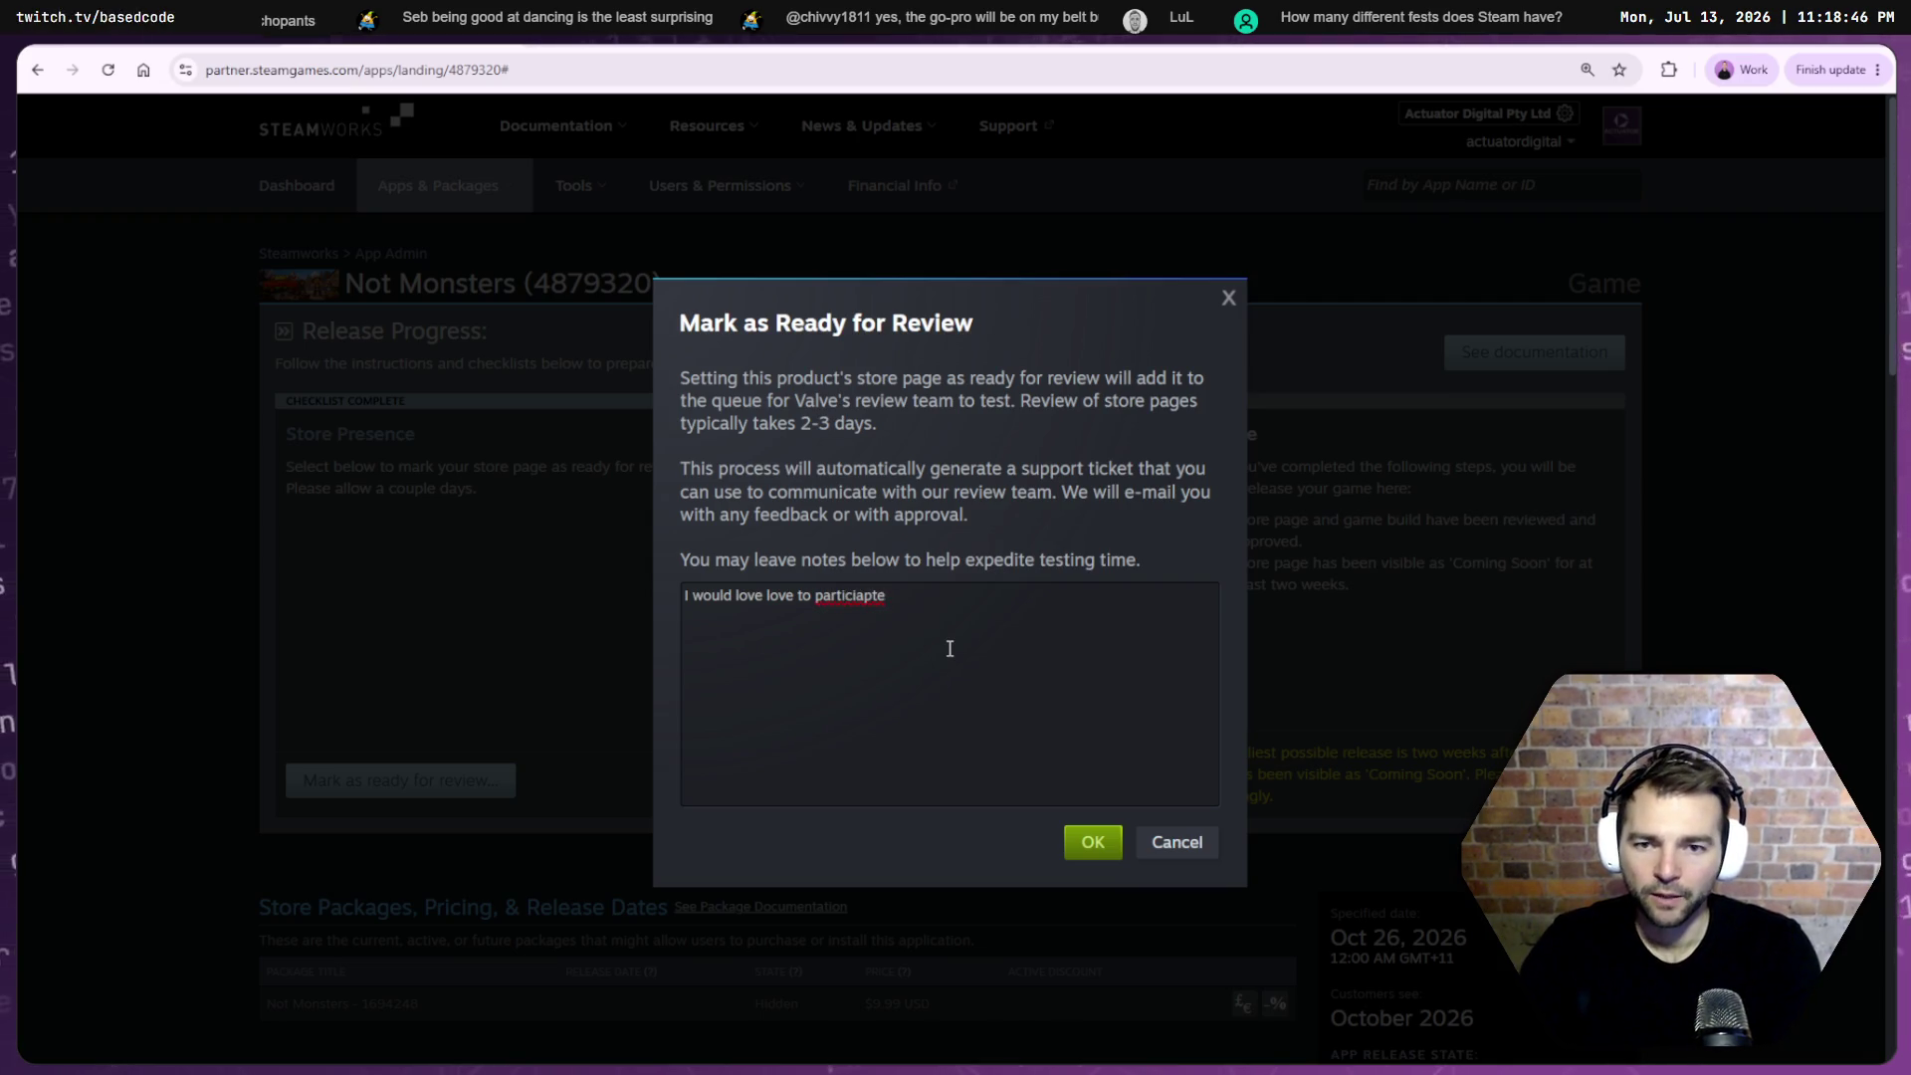
text(pate in)
Correct the note's next words and start a new-tab search for 'social deduction fest'
key(BackSpace)
key(BackSpace)
key(BackSpace)
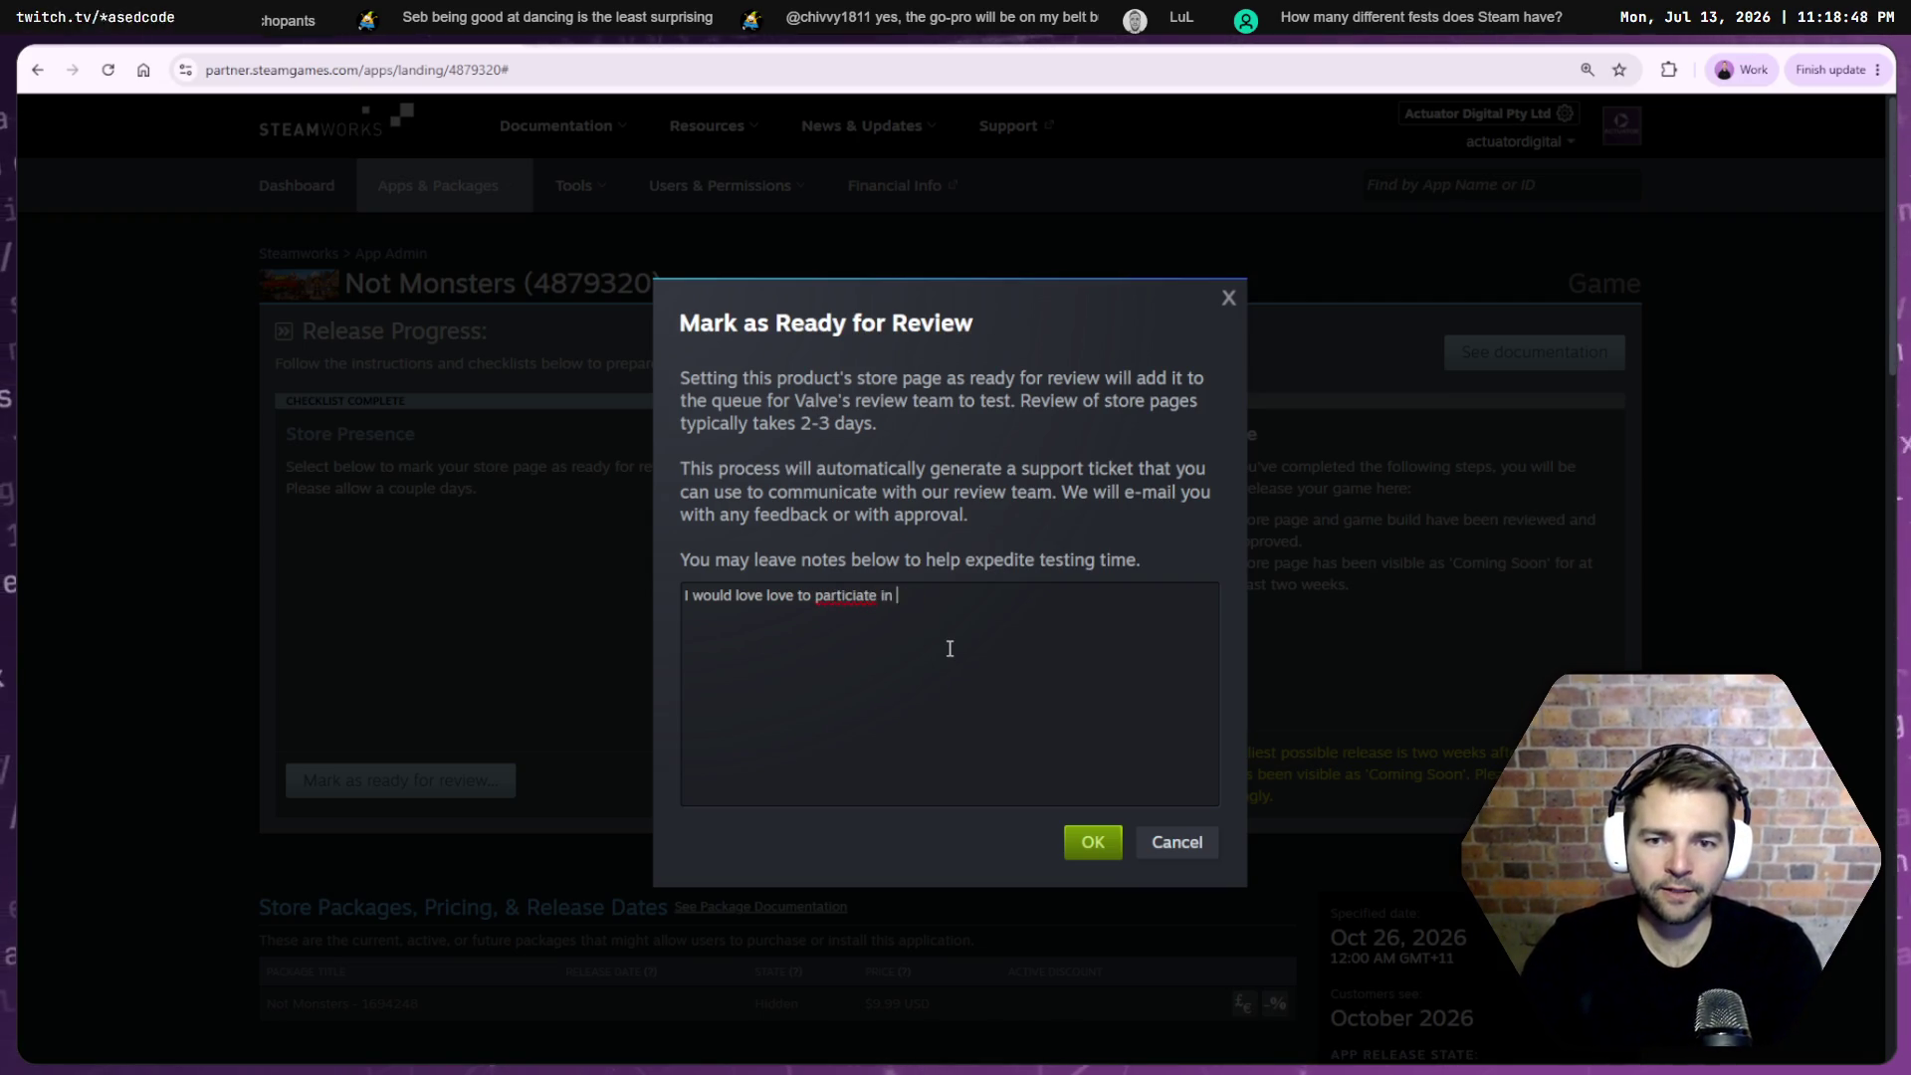
text(teh )
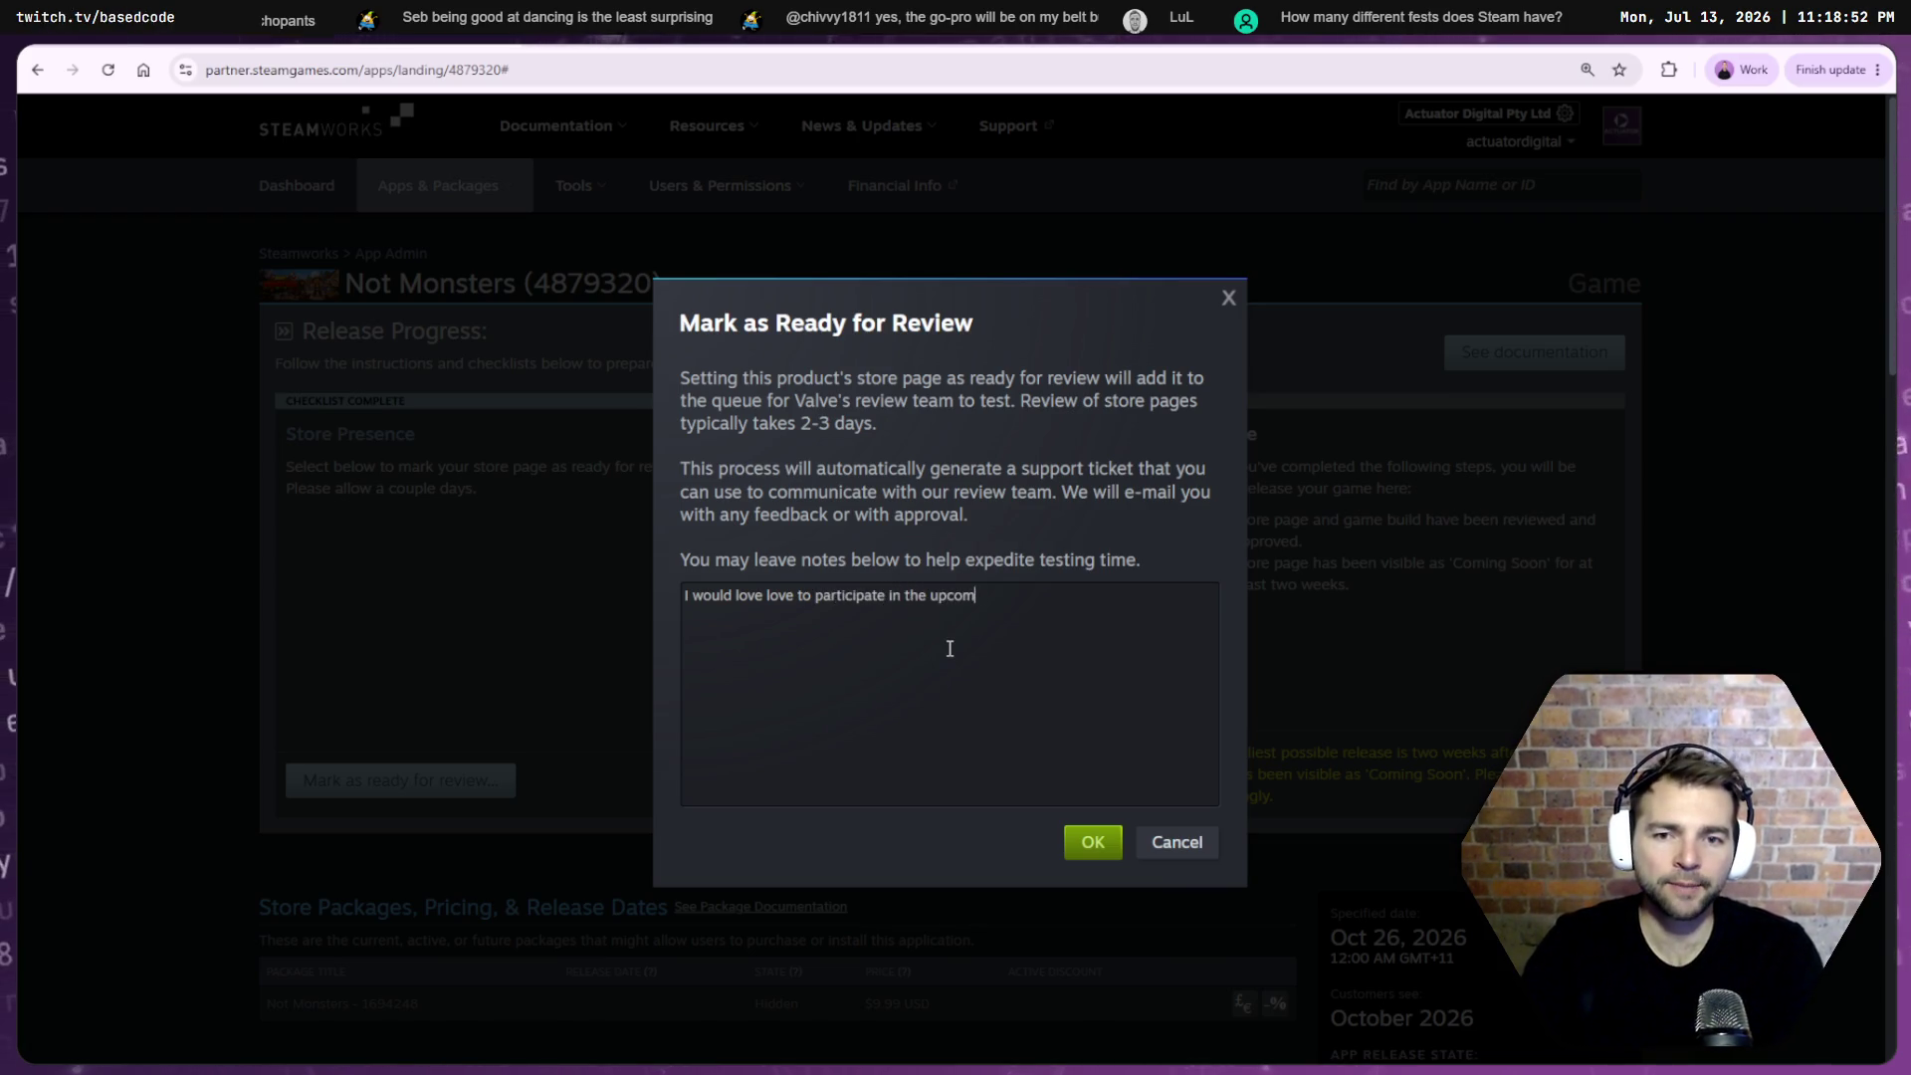
text(oming Social Deduction)
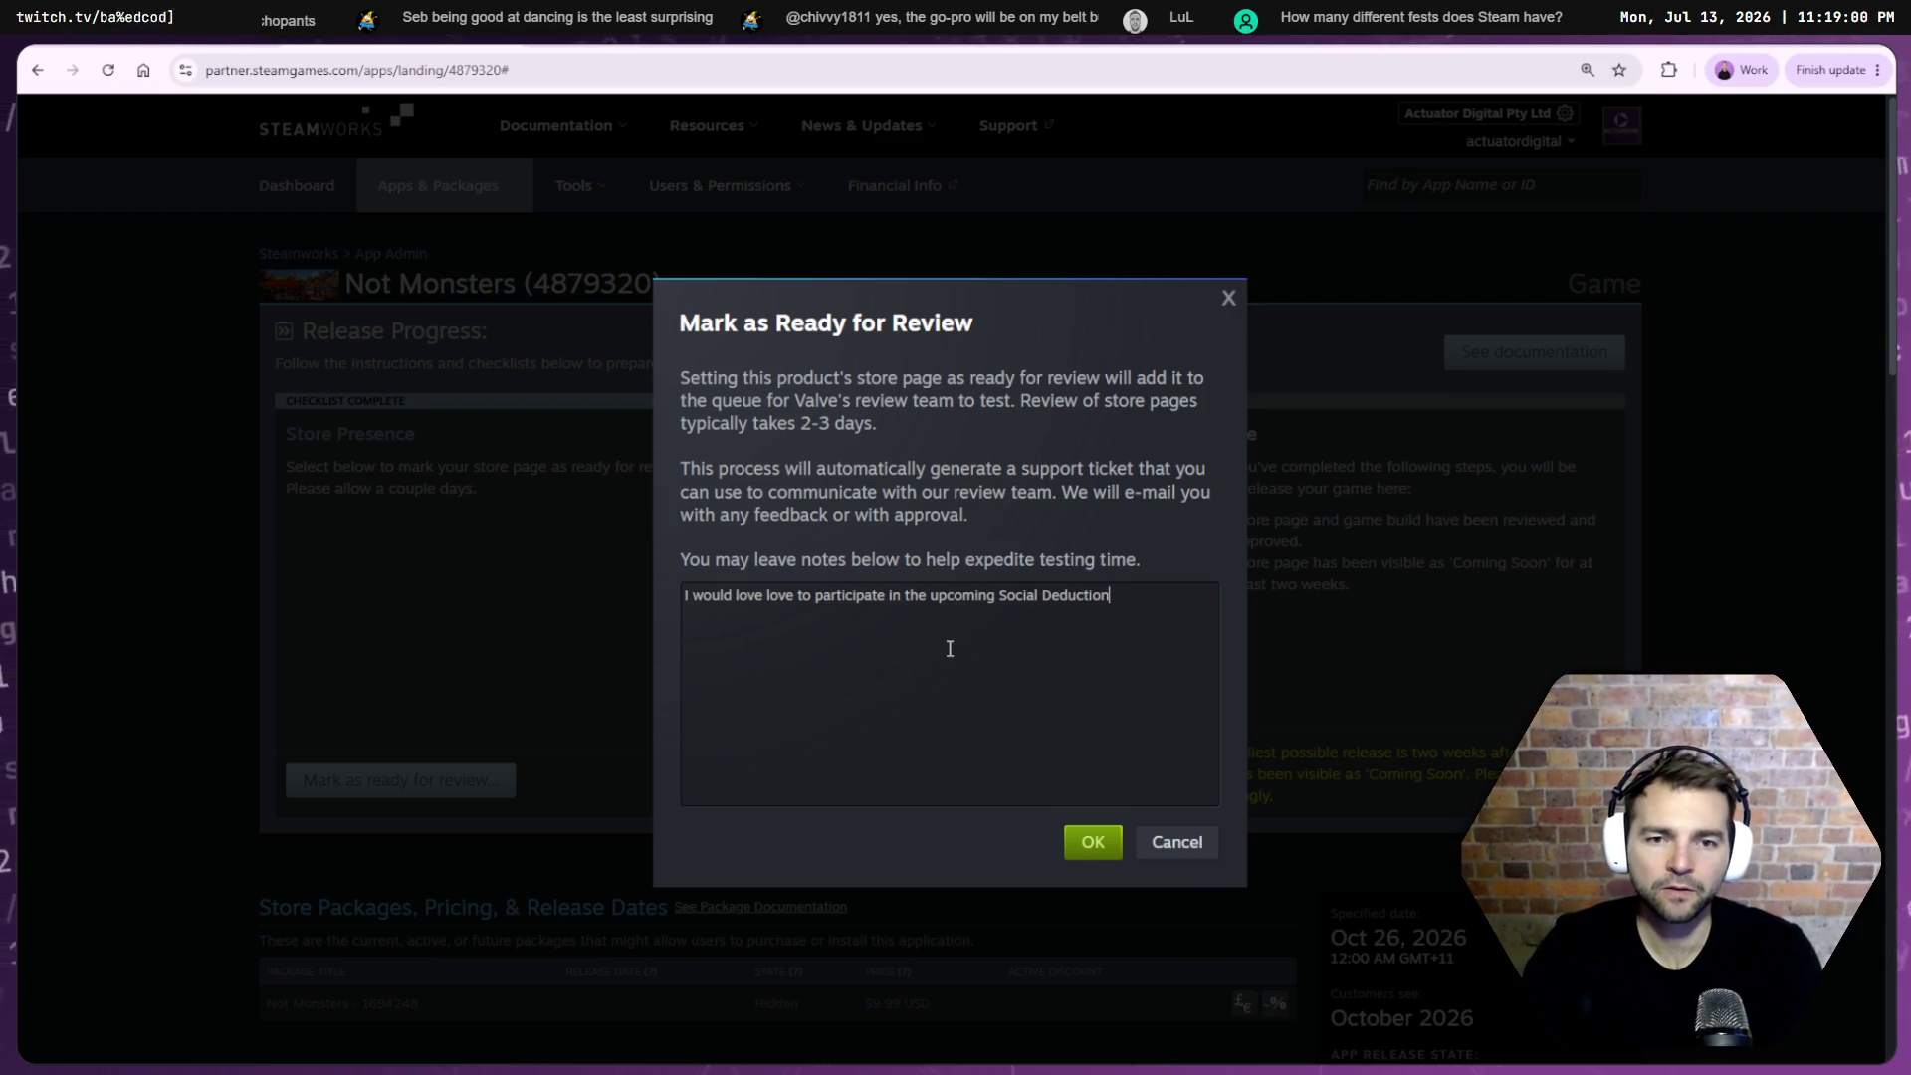
key(ctrl+t)
text(social deduction fest g)
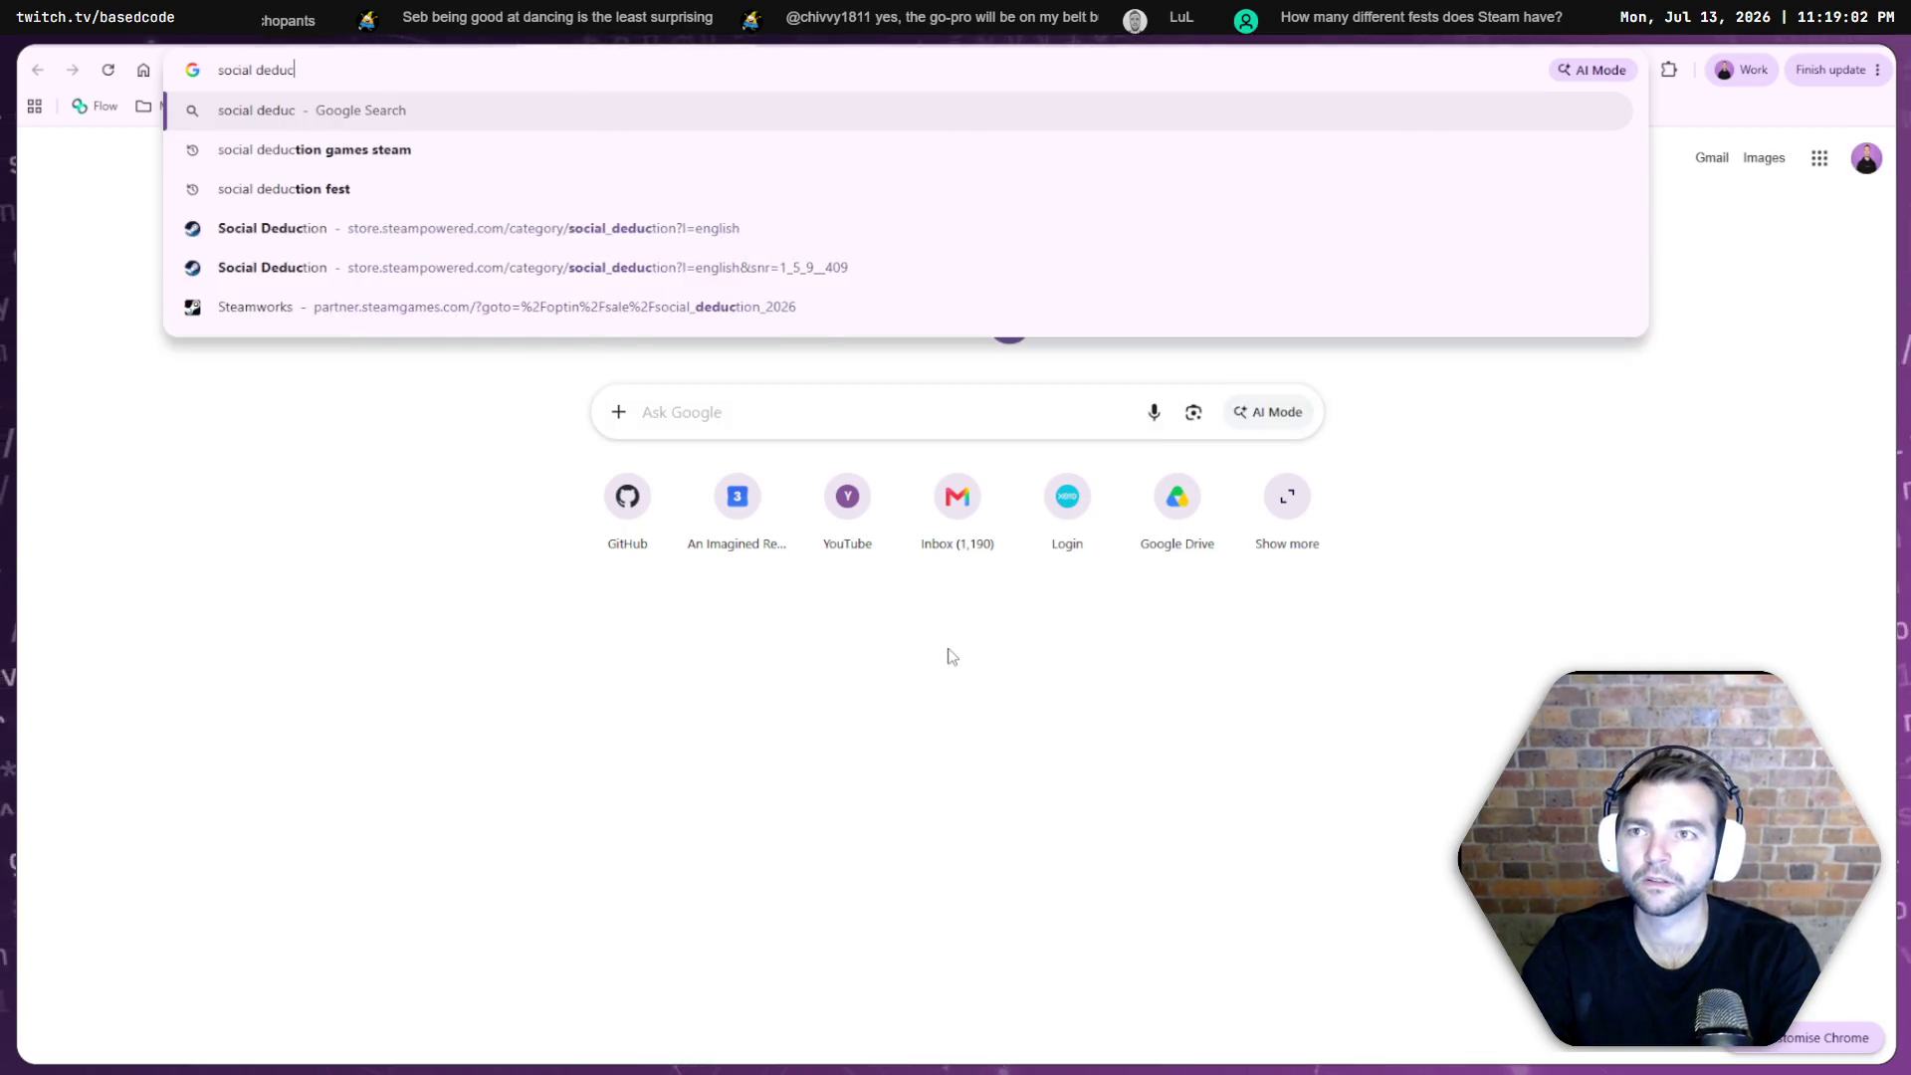
Search Google for 'social deduction fest steam', noting it runs July 13–16, then return to Steamworks
key(BackSpace)
text(steam)
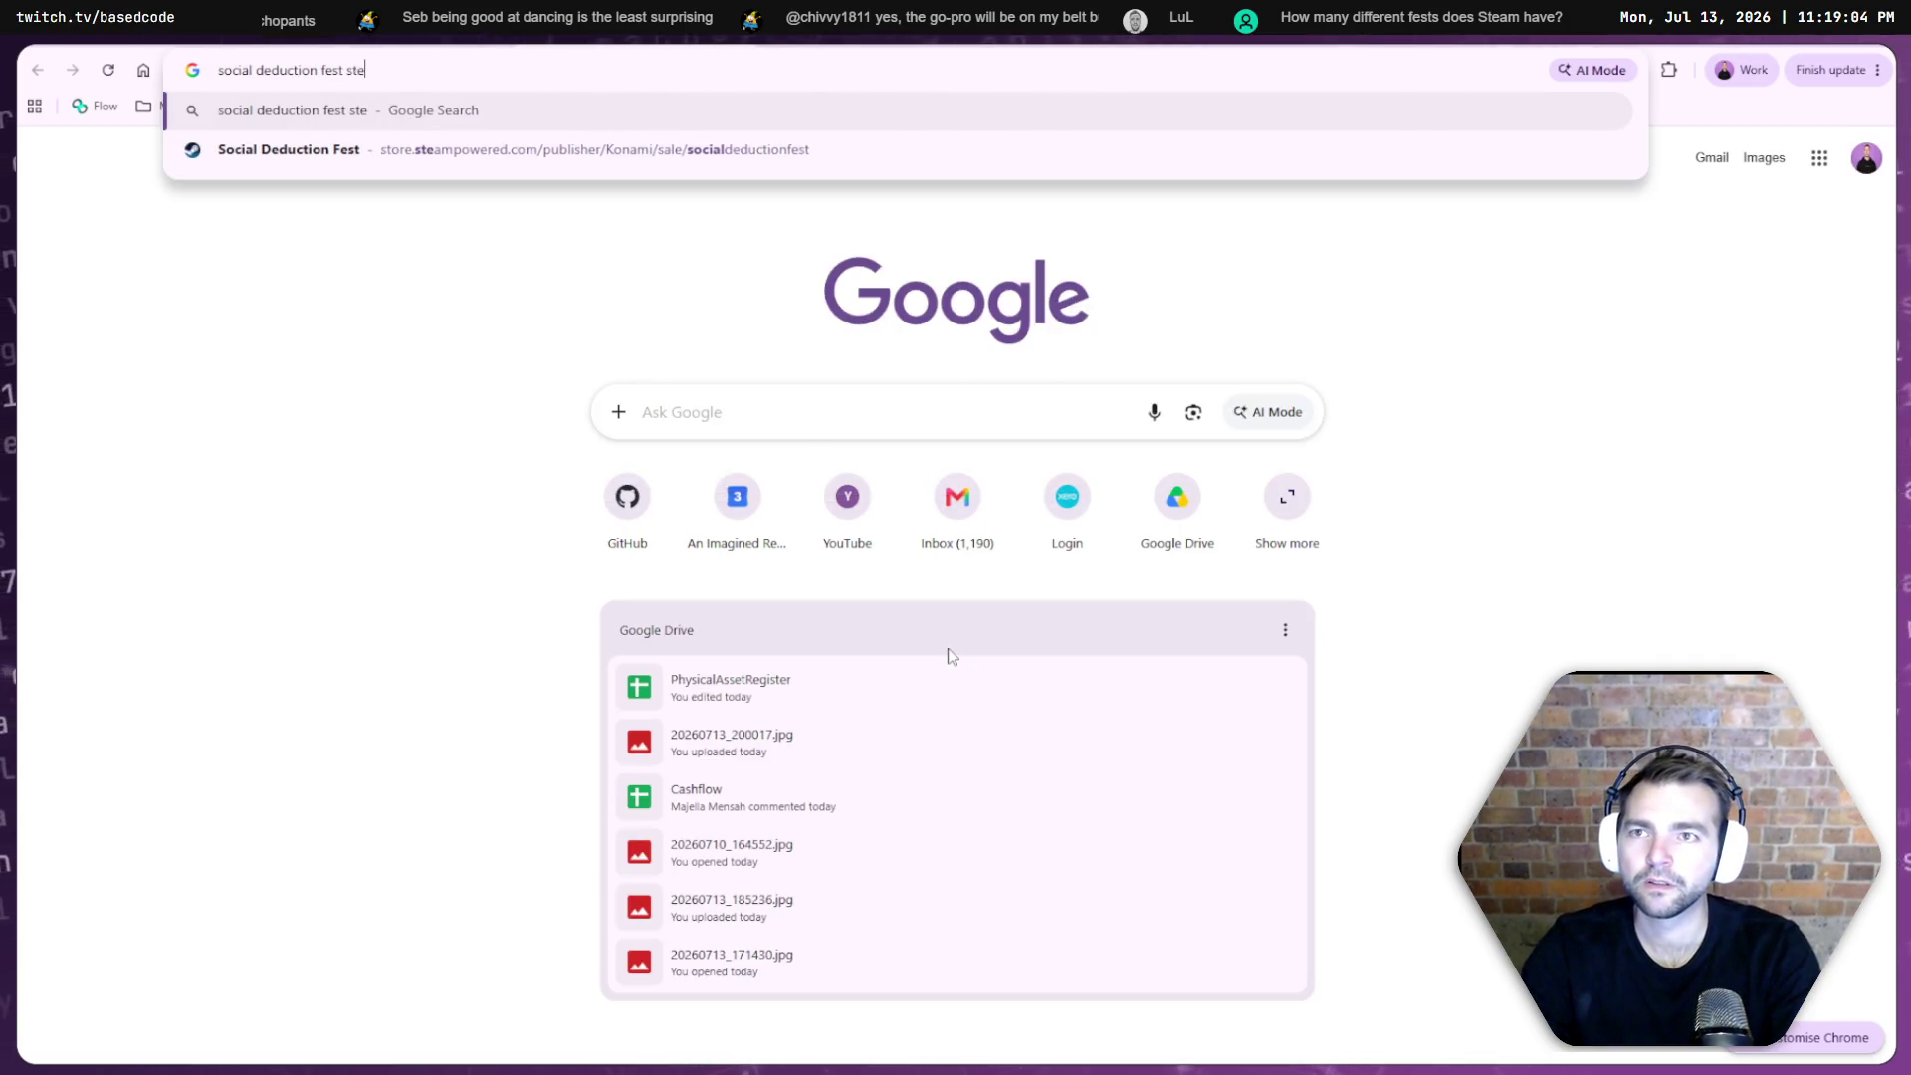
key(Return)
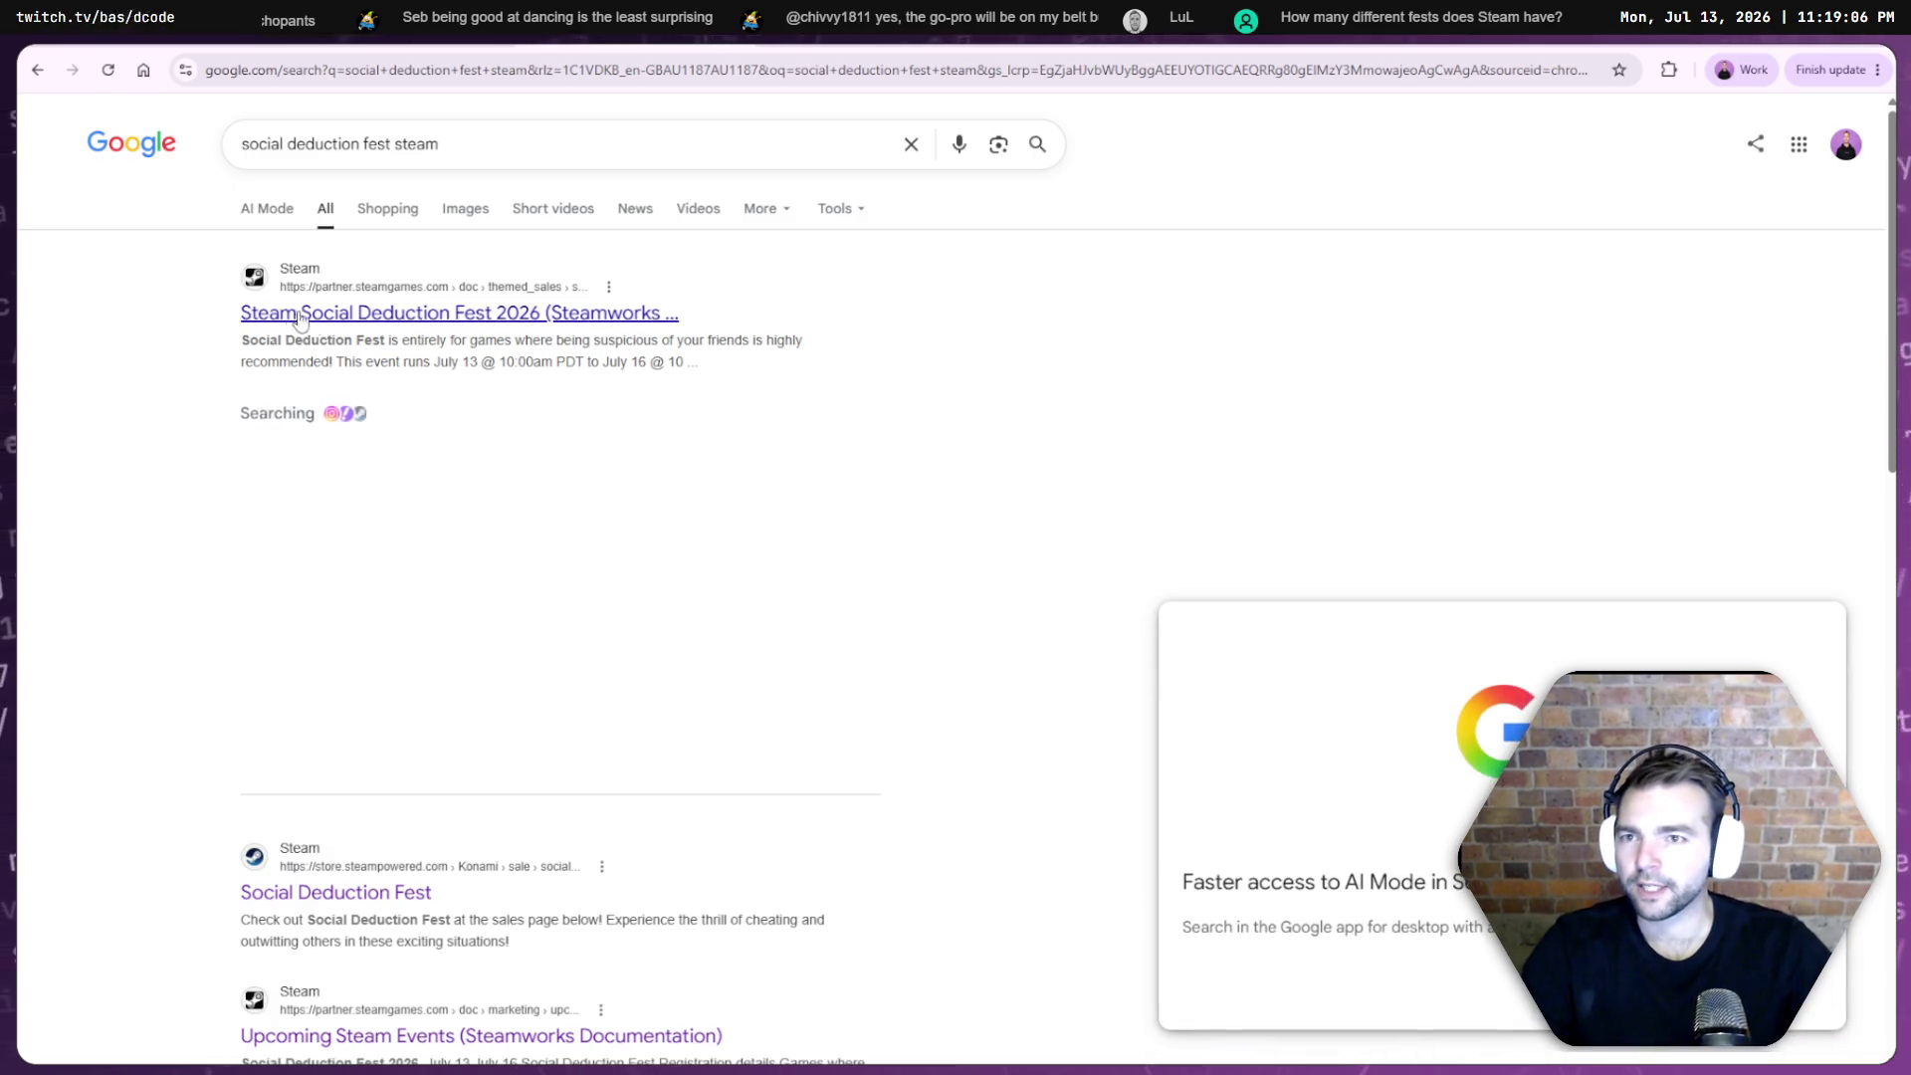
drag(405, 313, 681, 315)
click(482, 340)
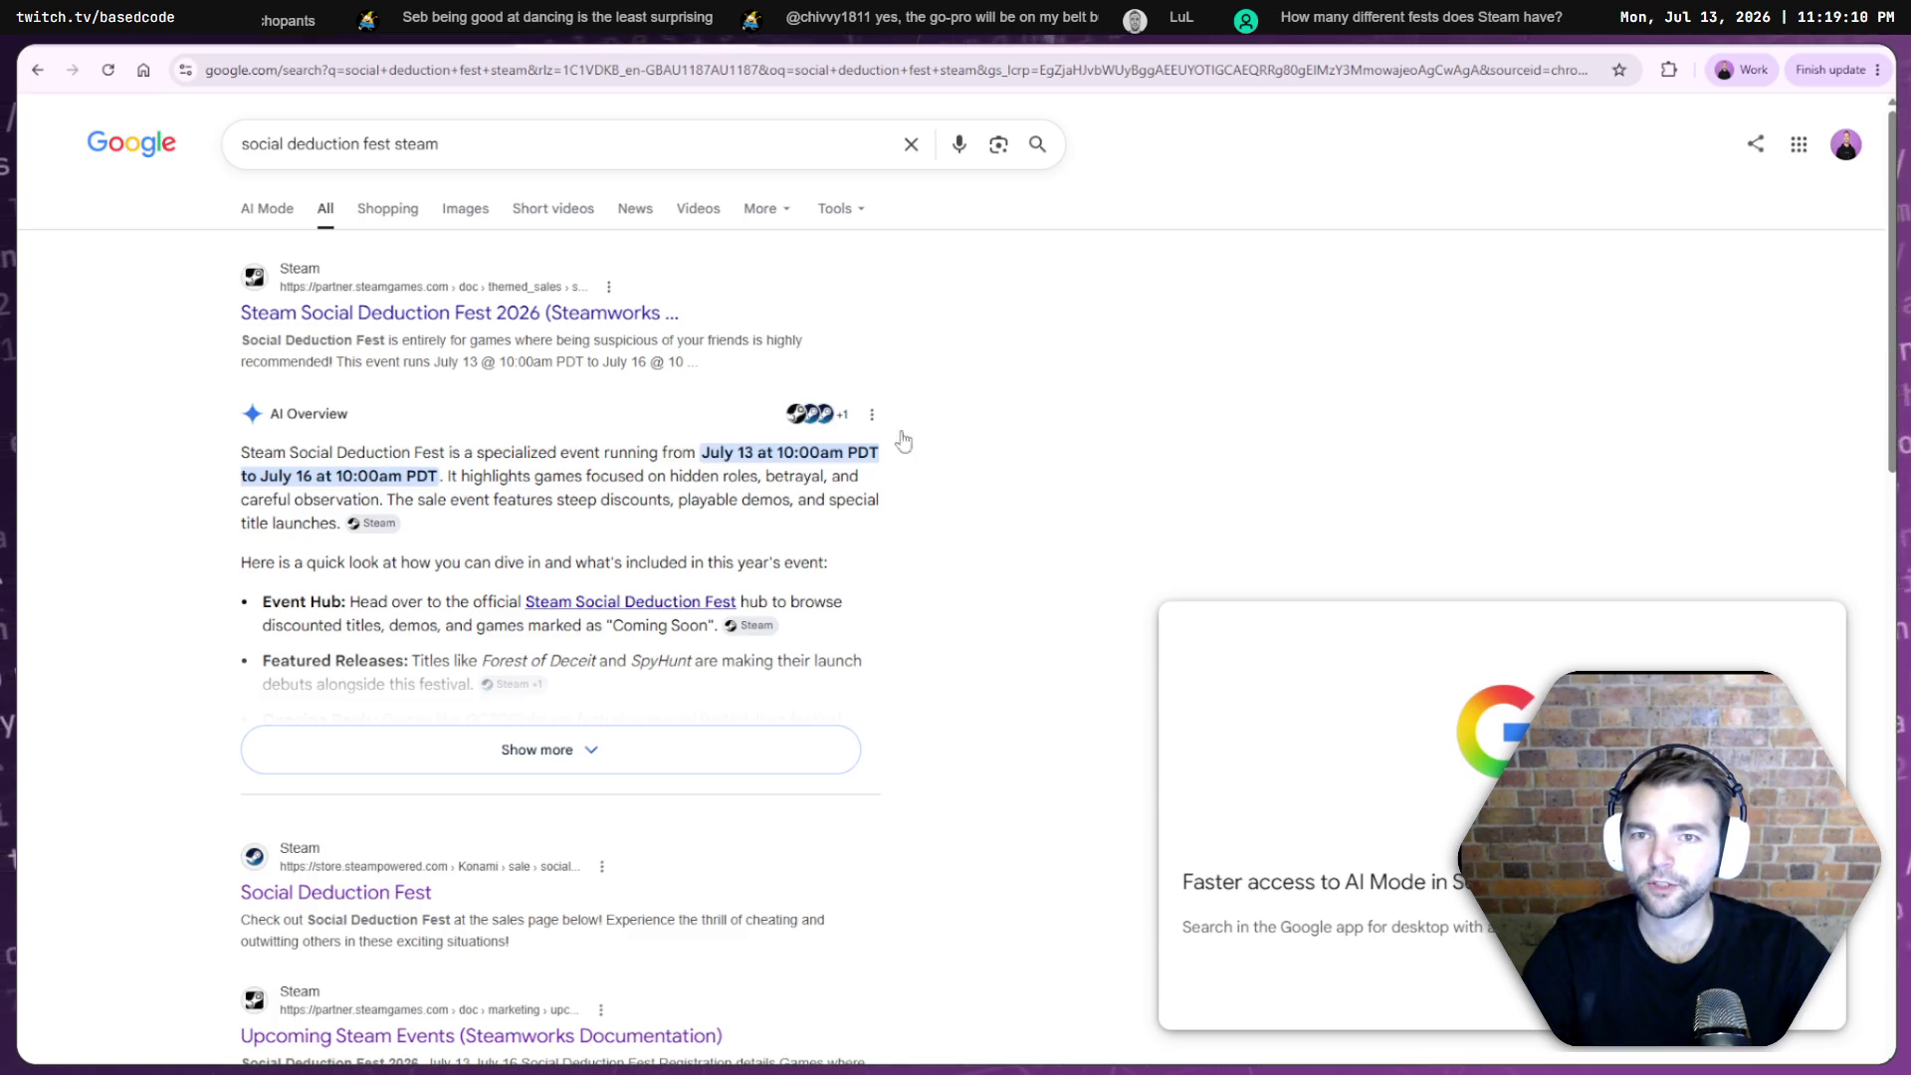
key(ctrl+Tab)
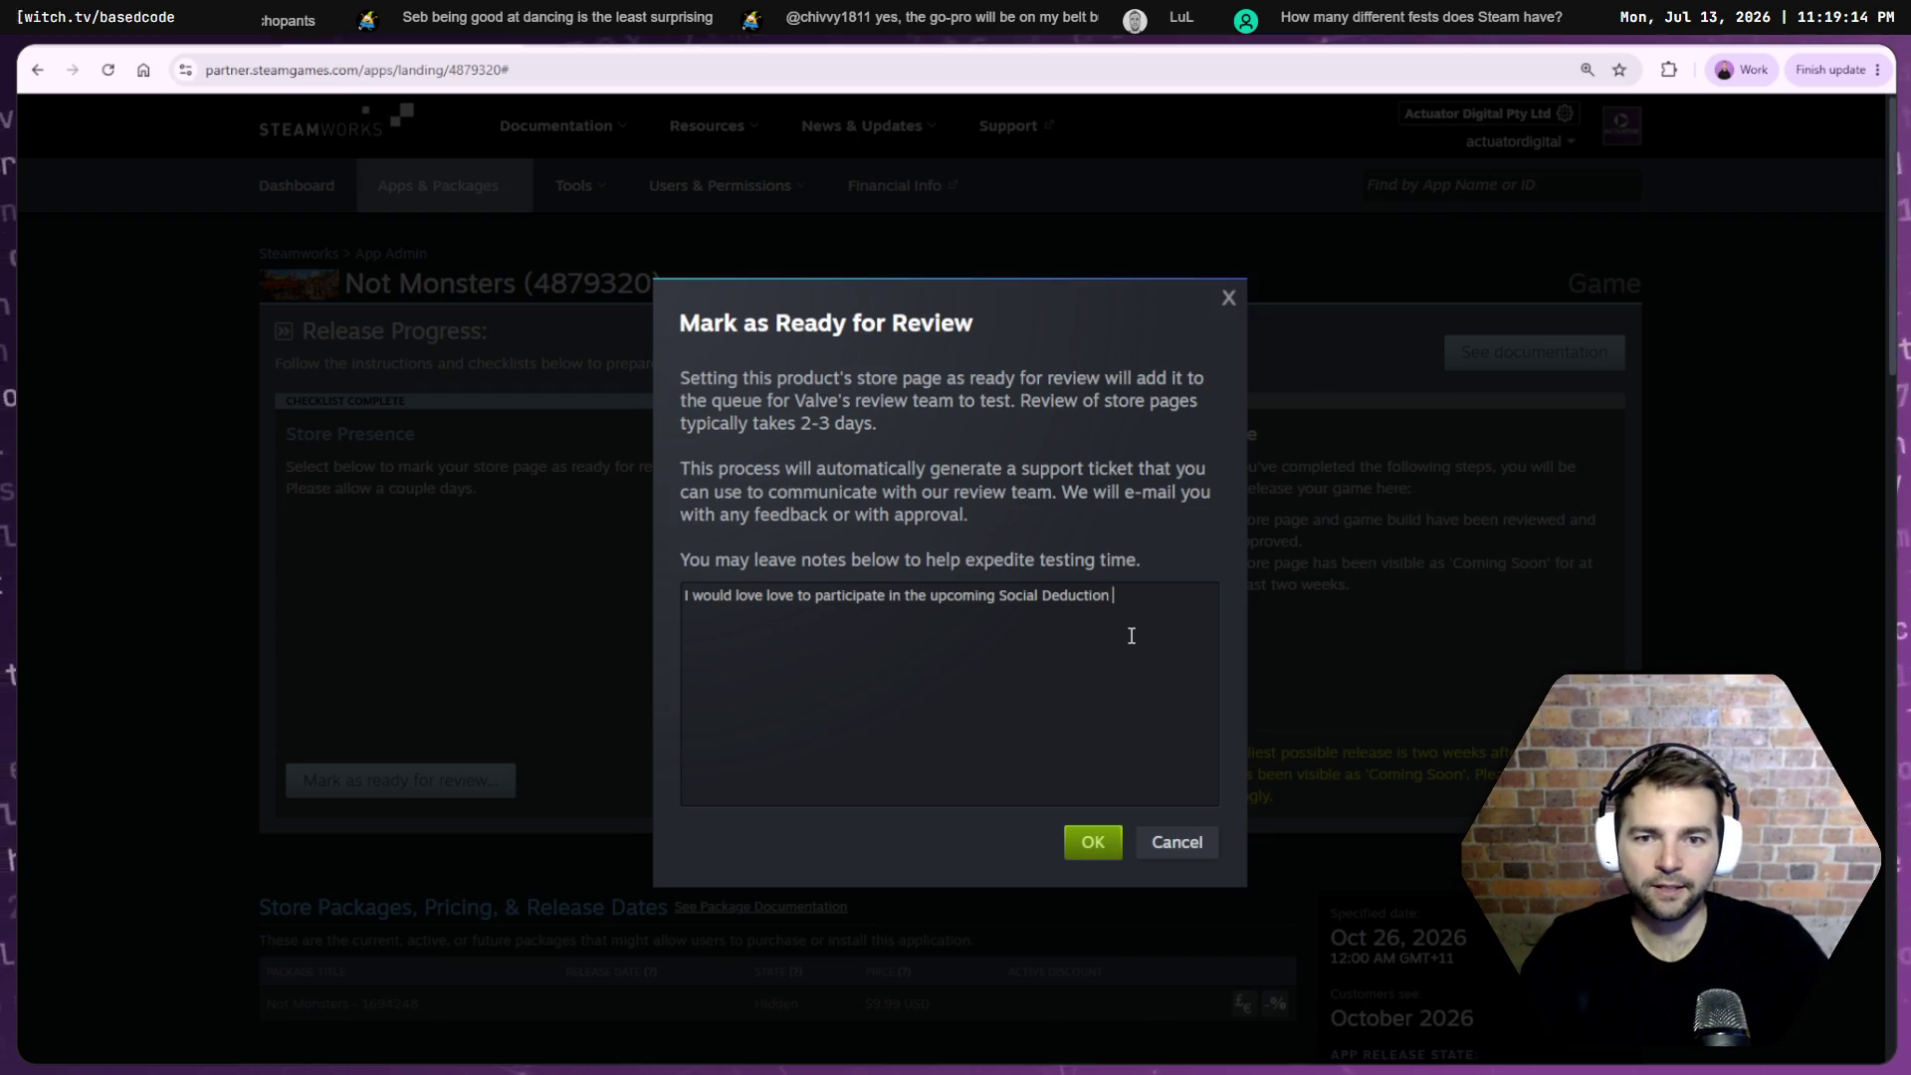
Finish the note about joining the Steam Social Deduction Fest and requesting a speedy Store Presence review, then submit
key(ctrl+shift+Right)
text(Steam)
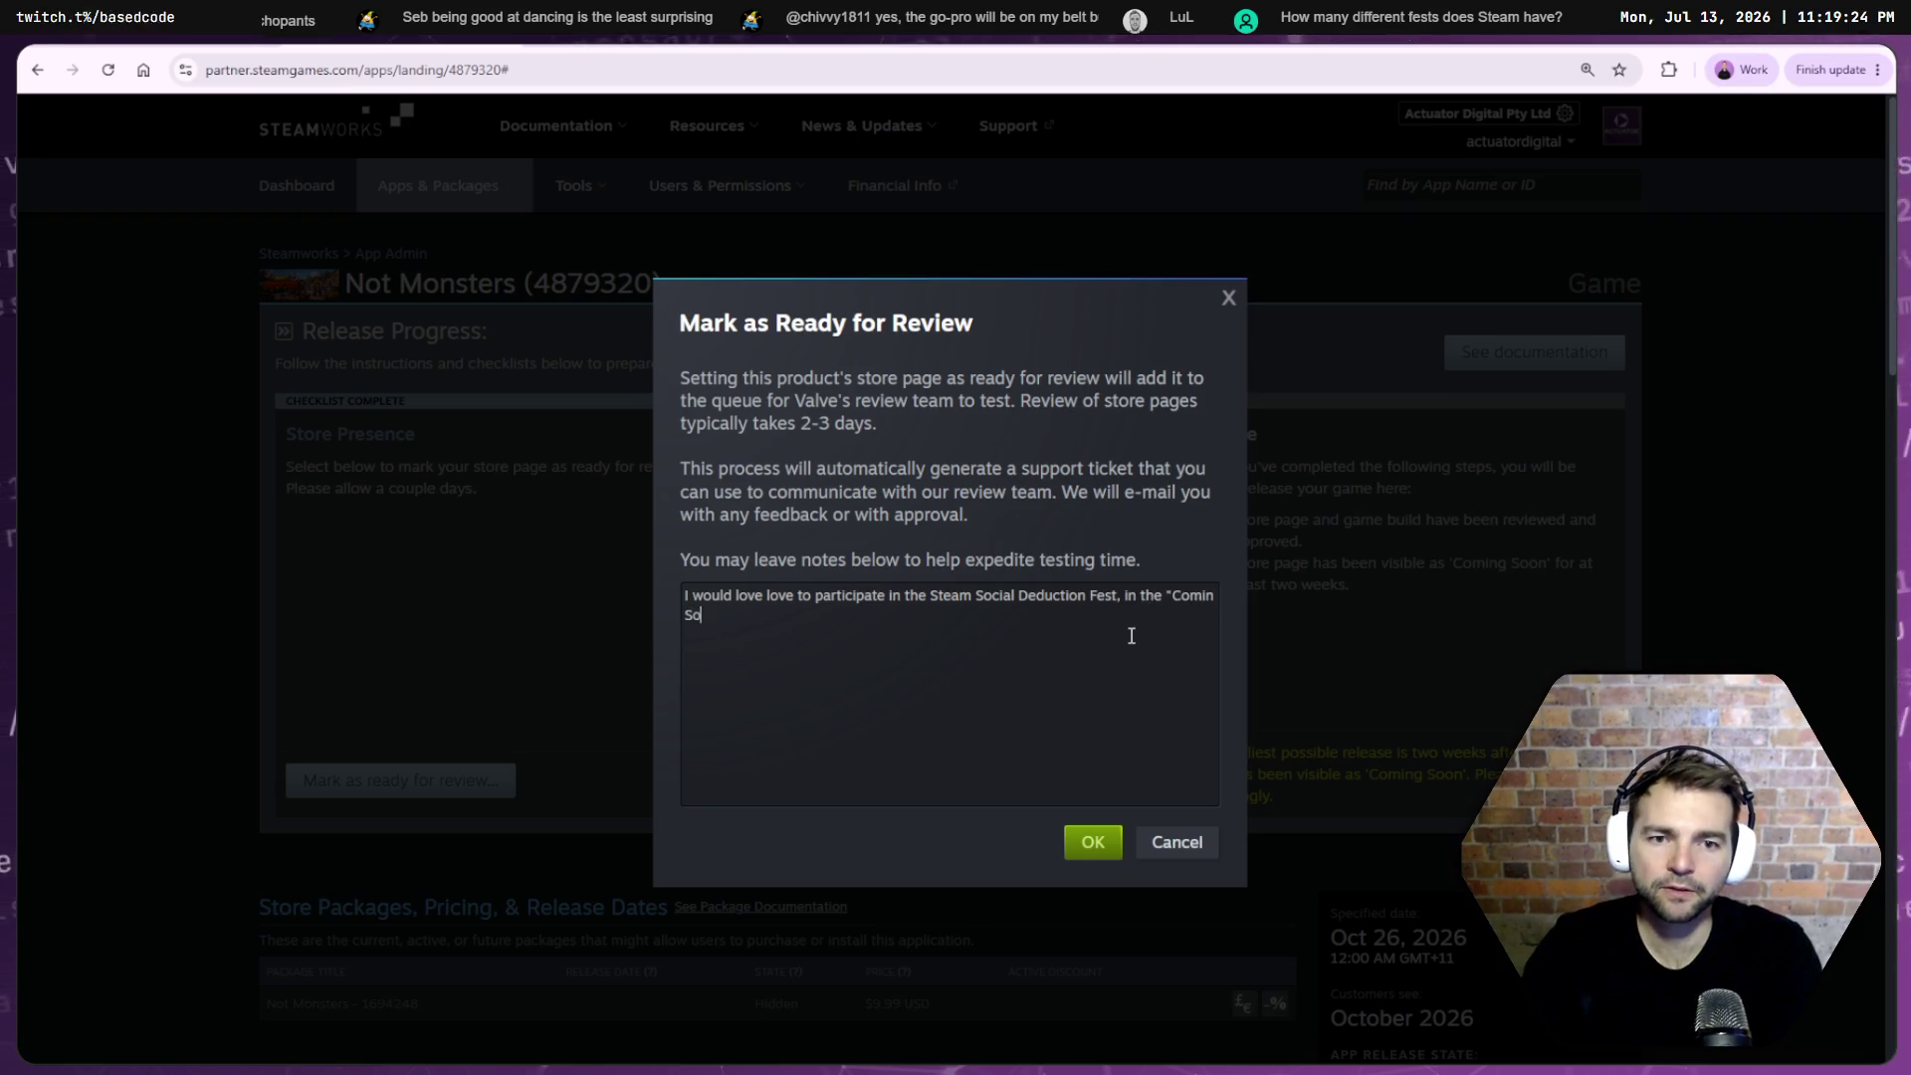
text(A speedy)
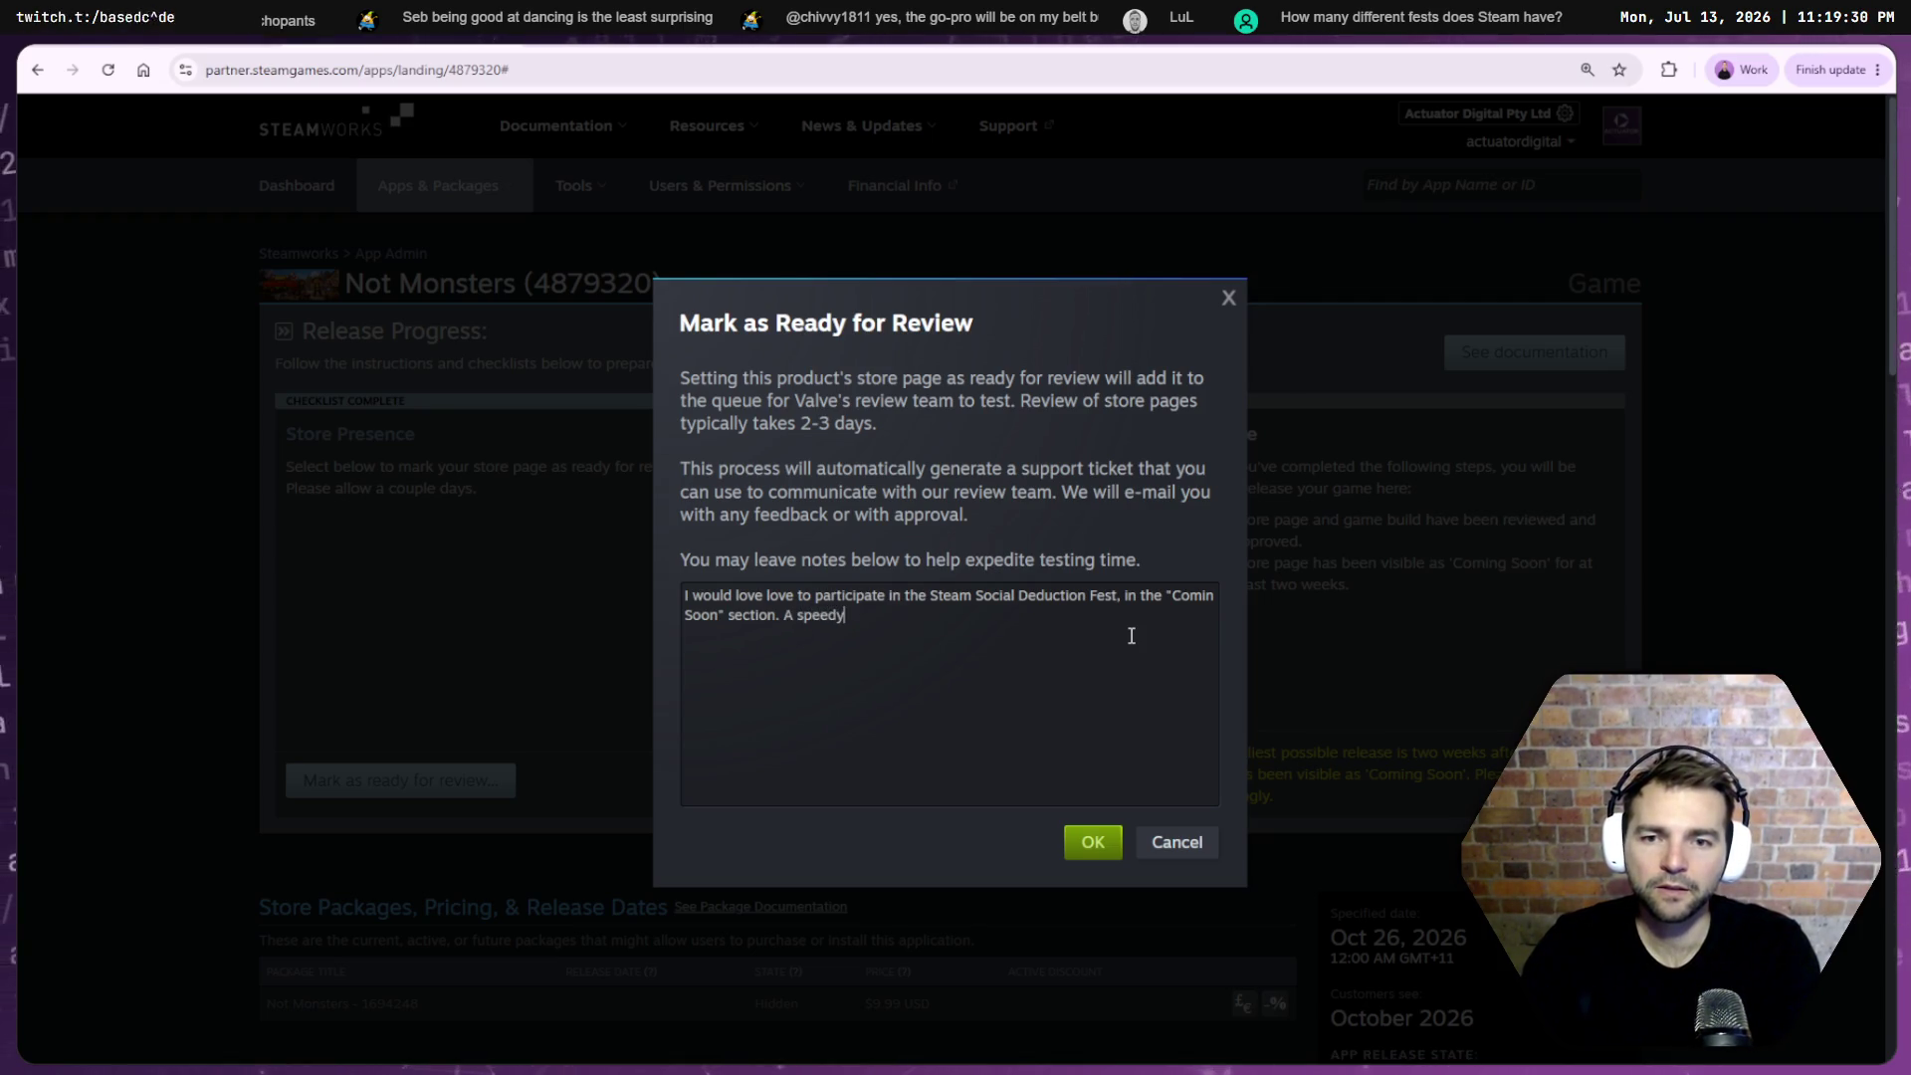
key(BackSpace)
key(BackSpace)
key(BackSpace)
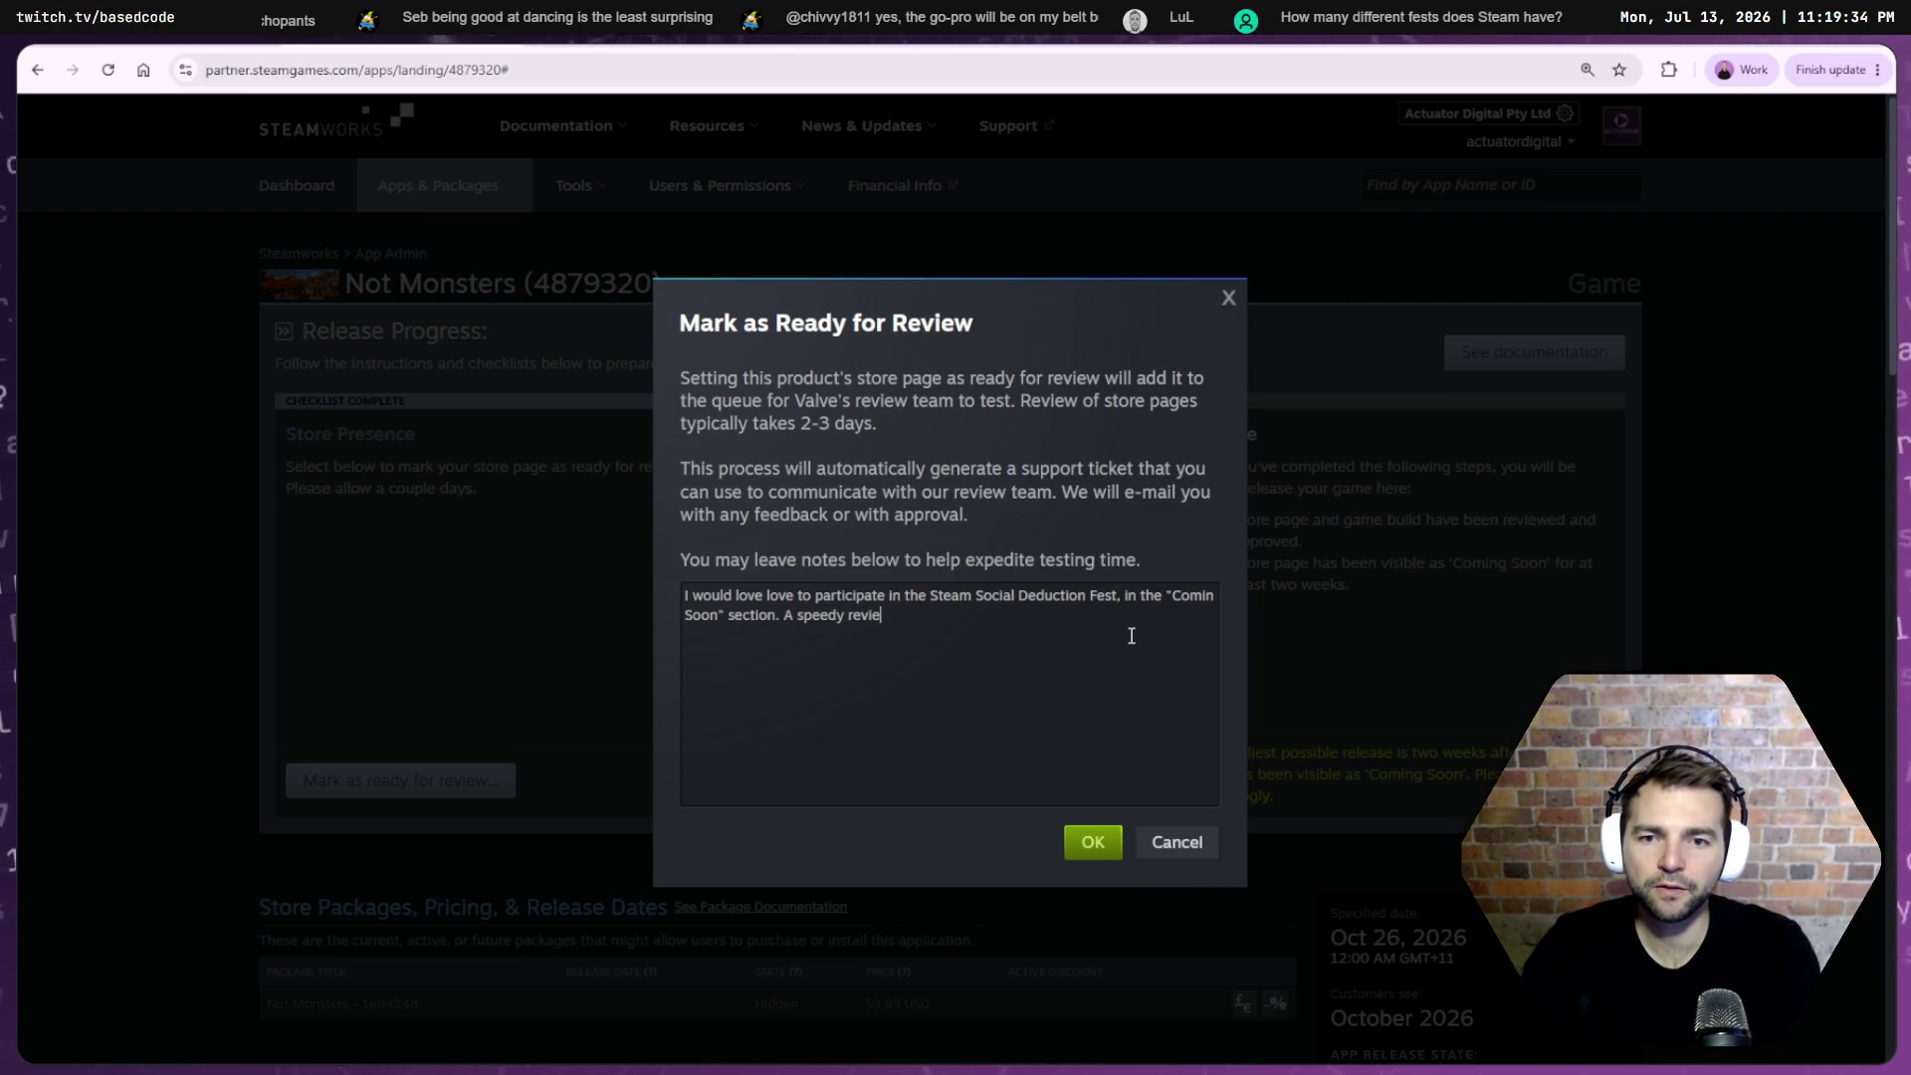
key(ctrl+BackSpace)
text(of the Store Presence would be much apprecia)
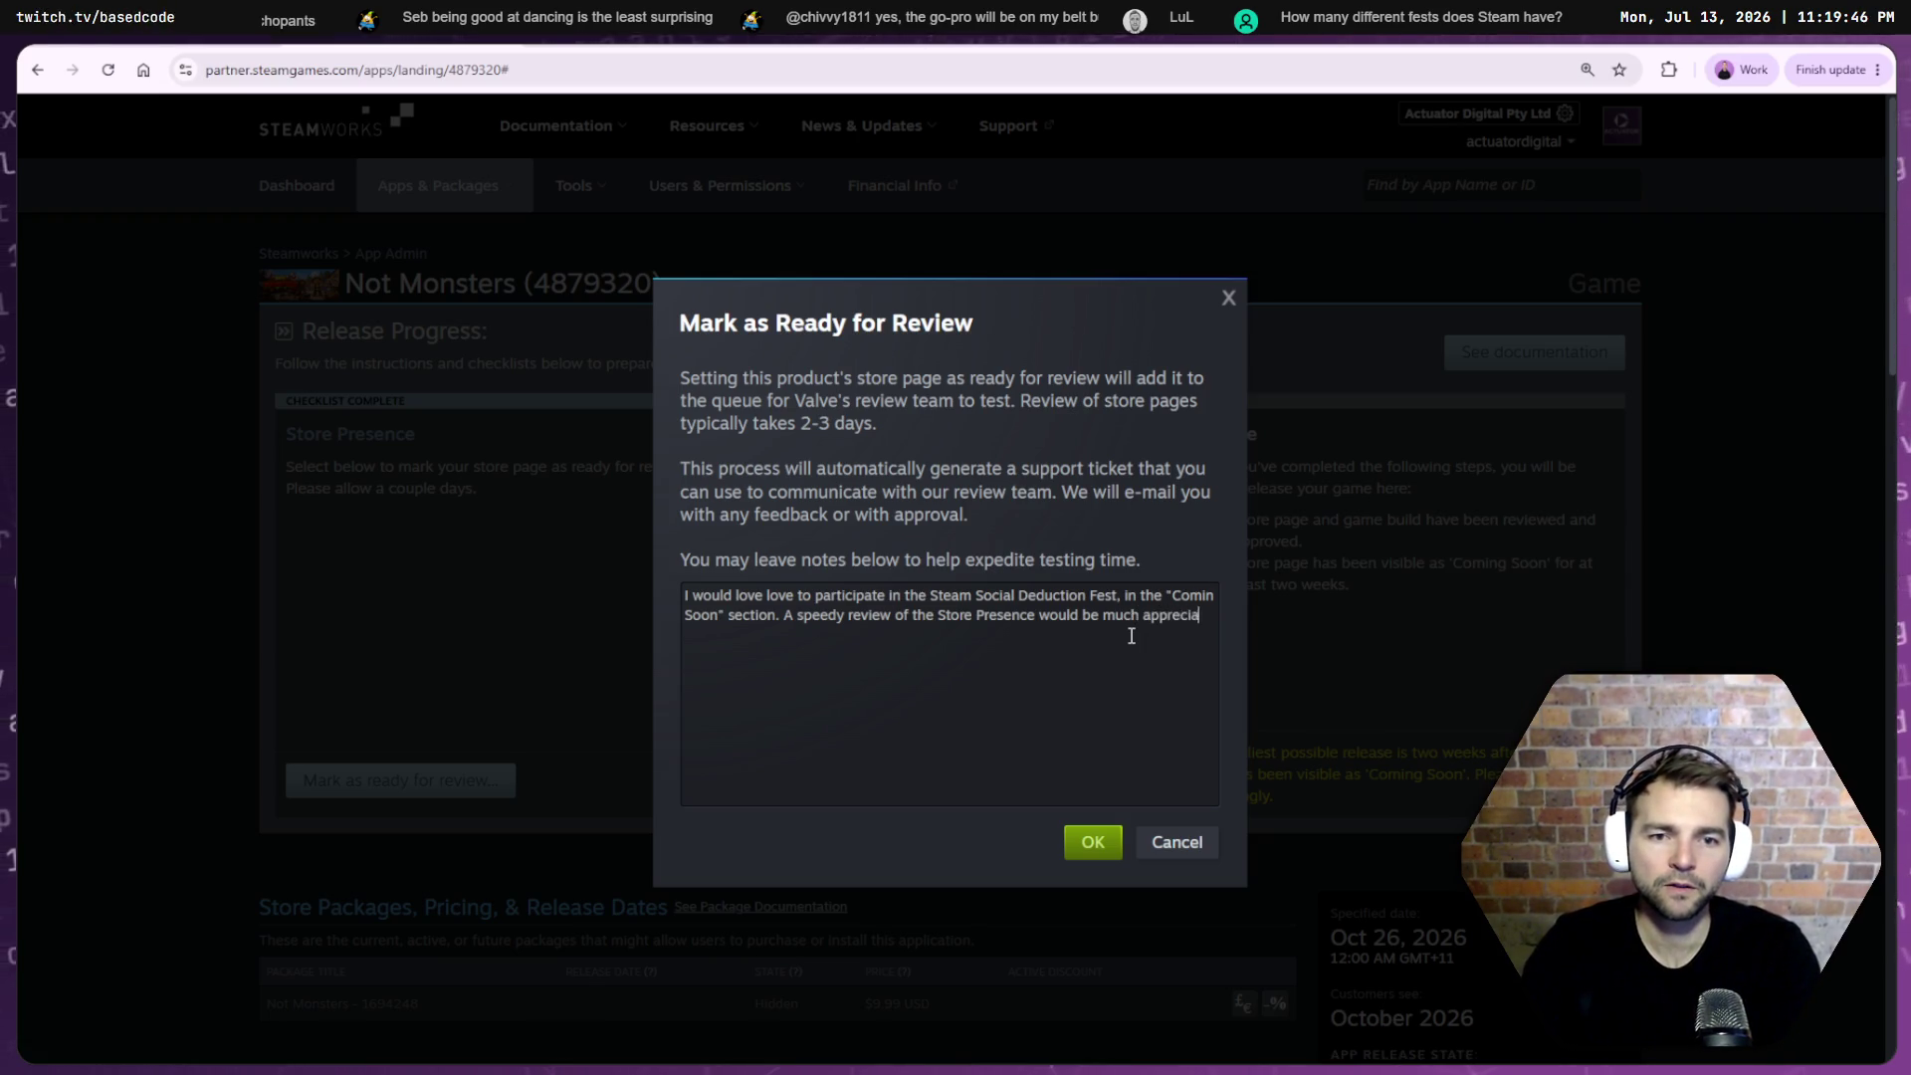
text(ted.)
key(ctrl+a)
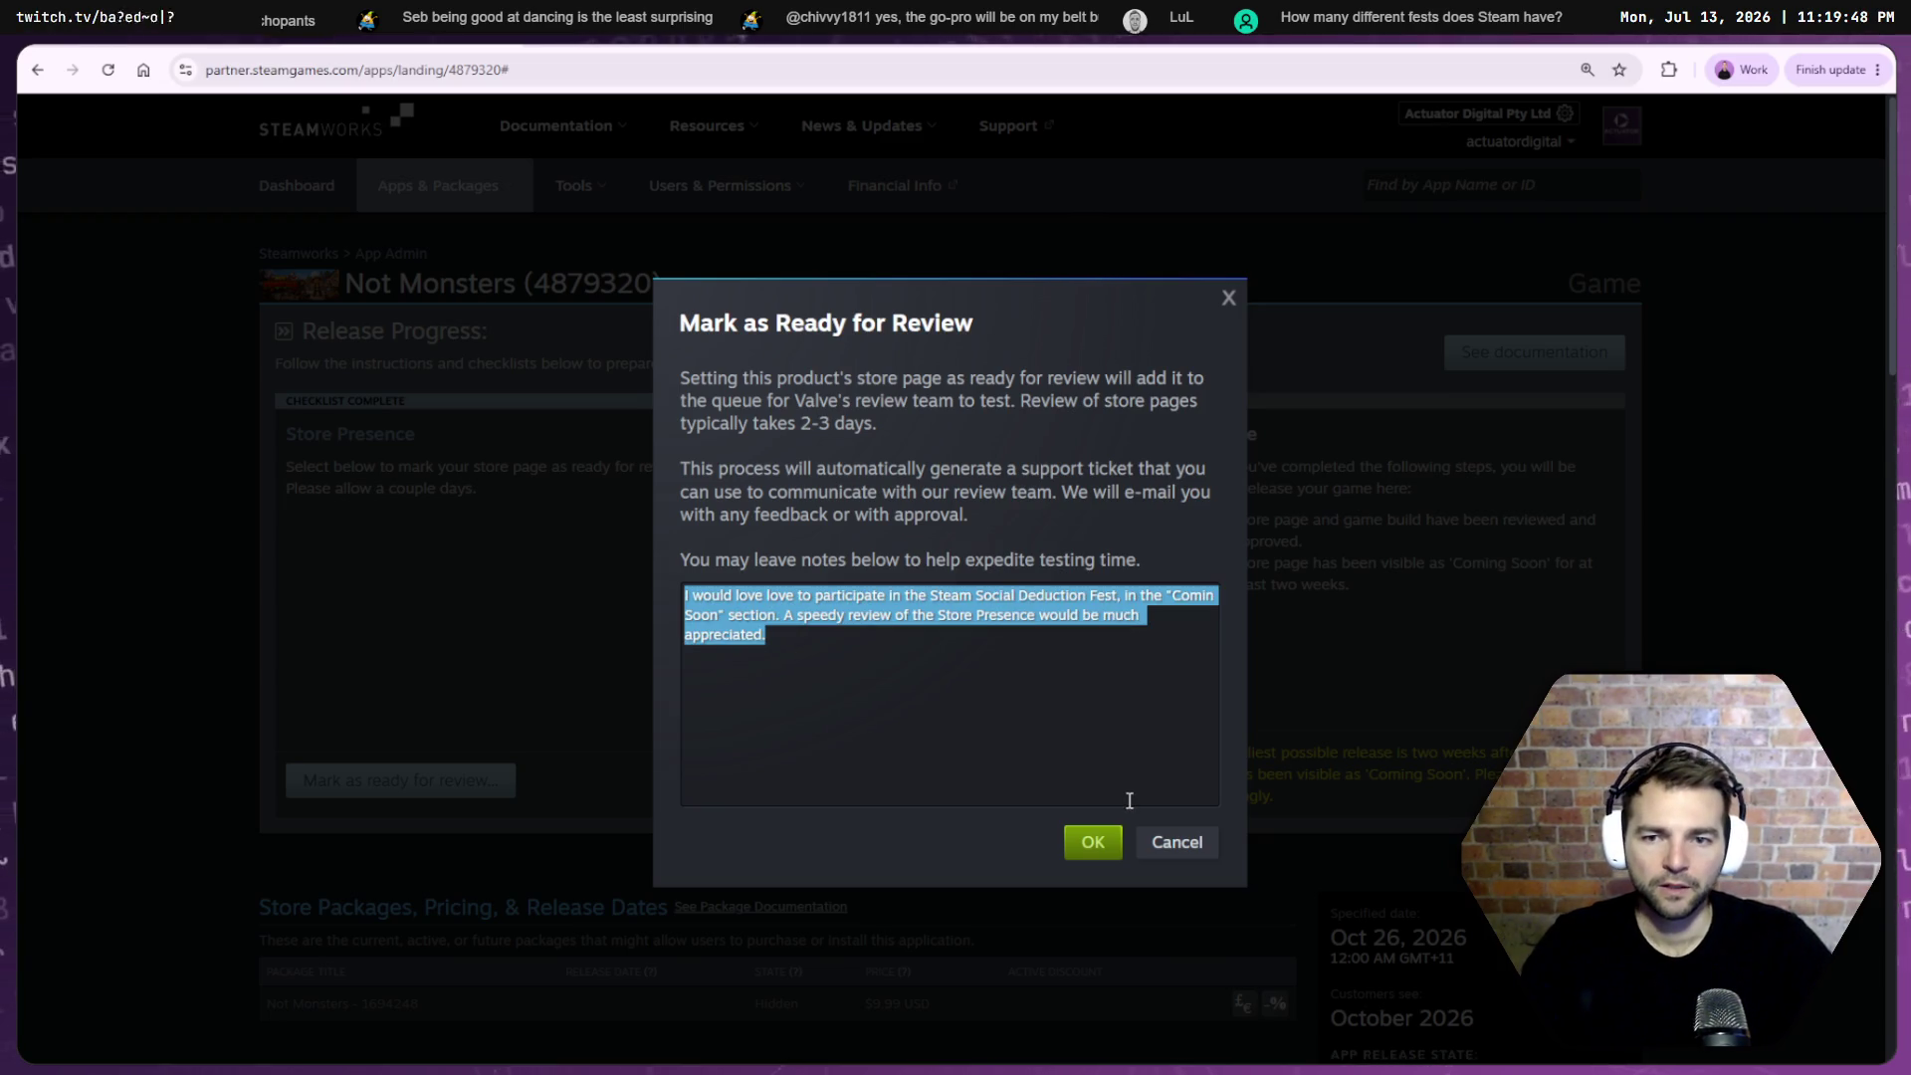
click(1094, 836)
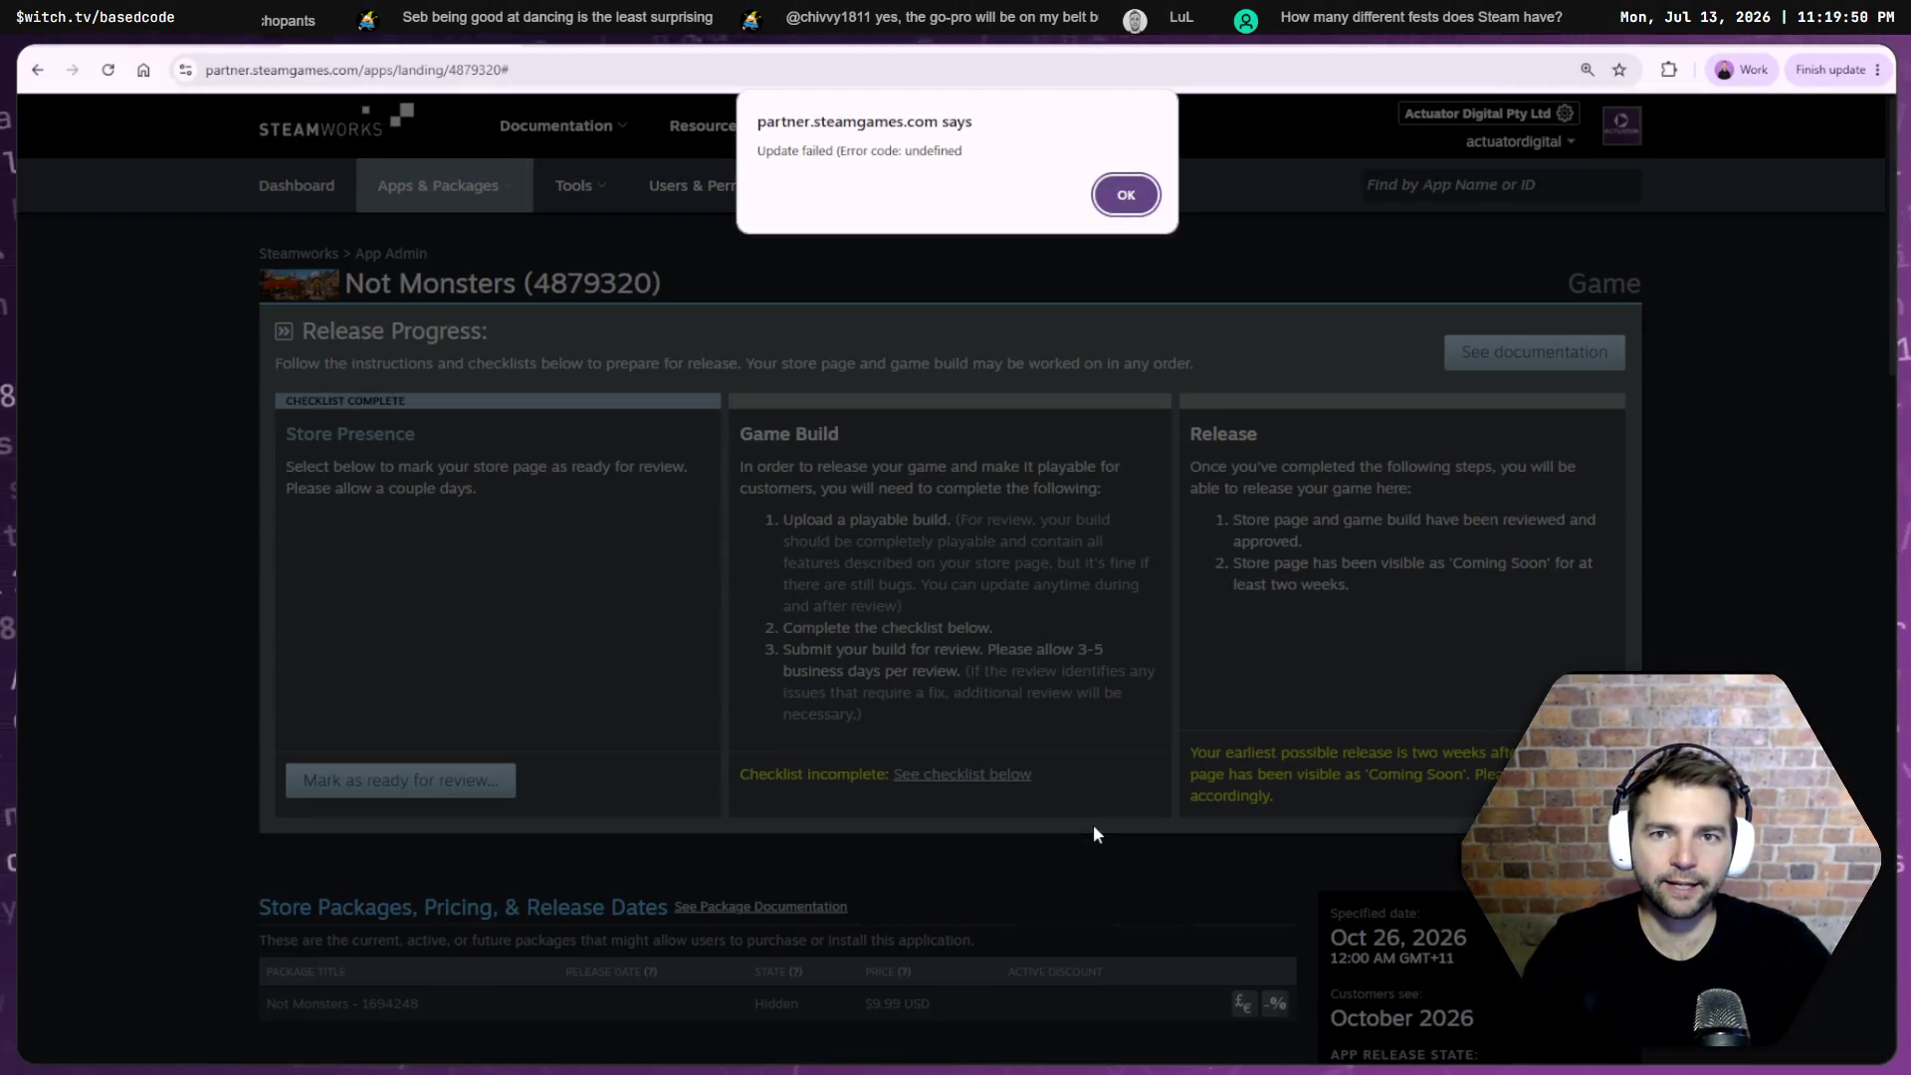
Dismiss the 'Update failed' alert, reopen the review form, paste the saved note and resubmit
click(1135, 199)
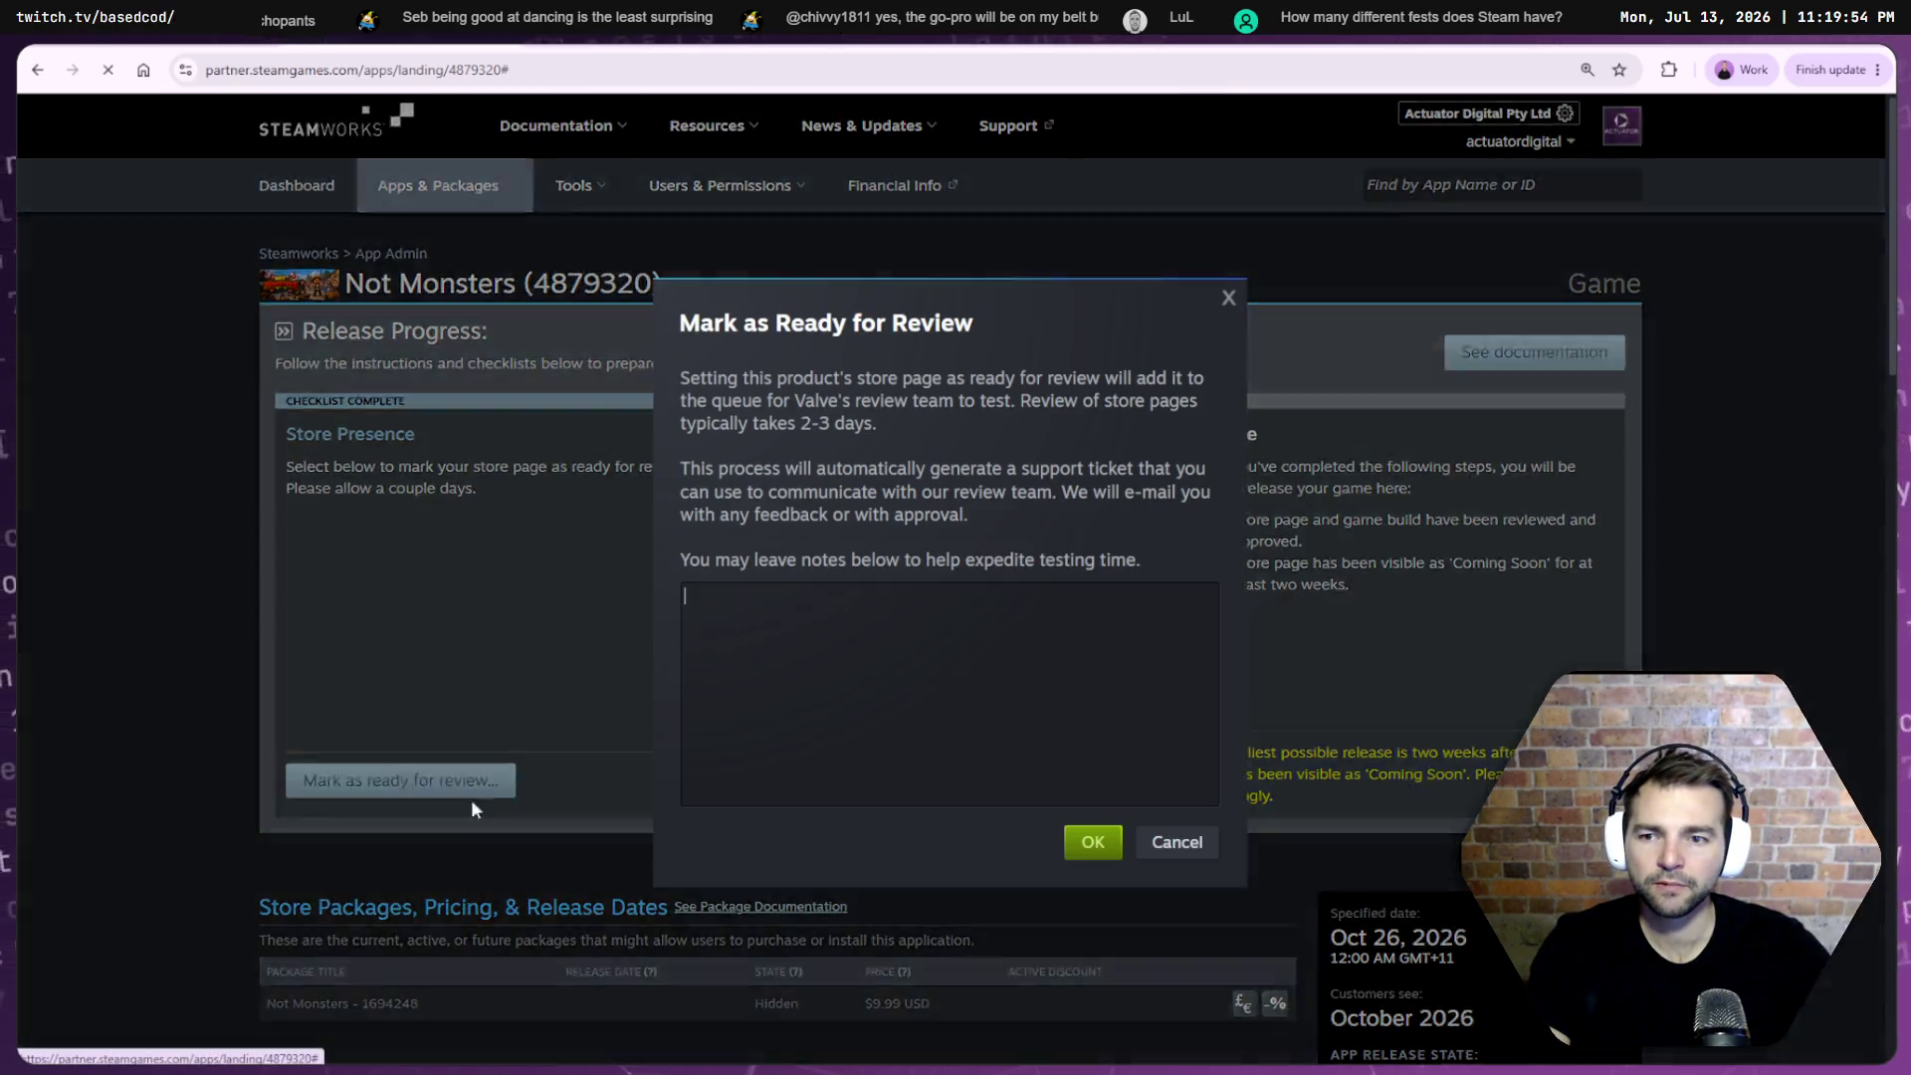
click(468, 786)
text(I would love love to participate in the Steam Social Deduction Fest, in the "Comin Soon" section. A speedy review of the Store Presence would be much appreciated.)
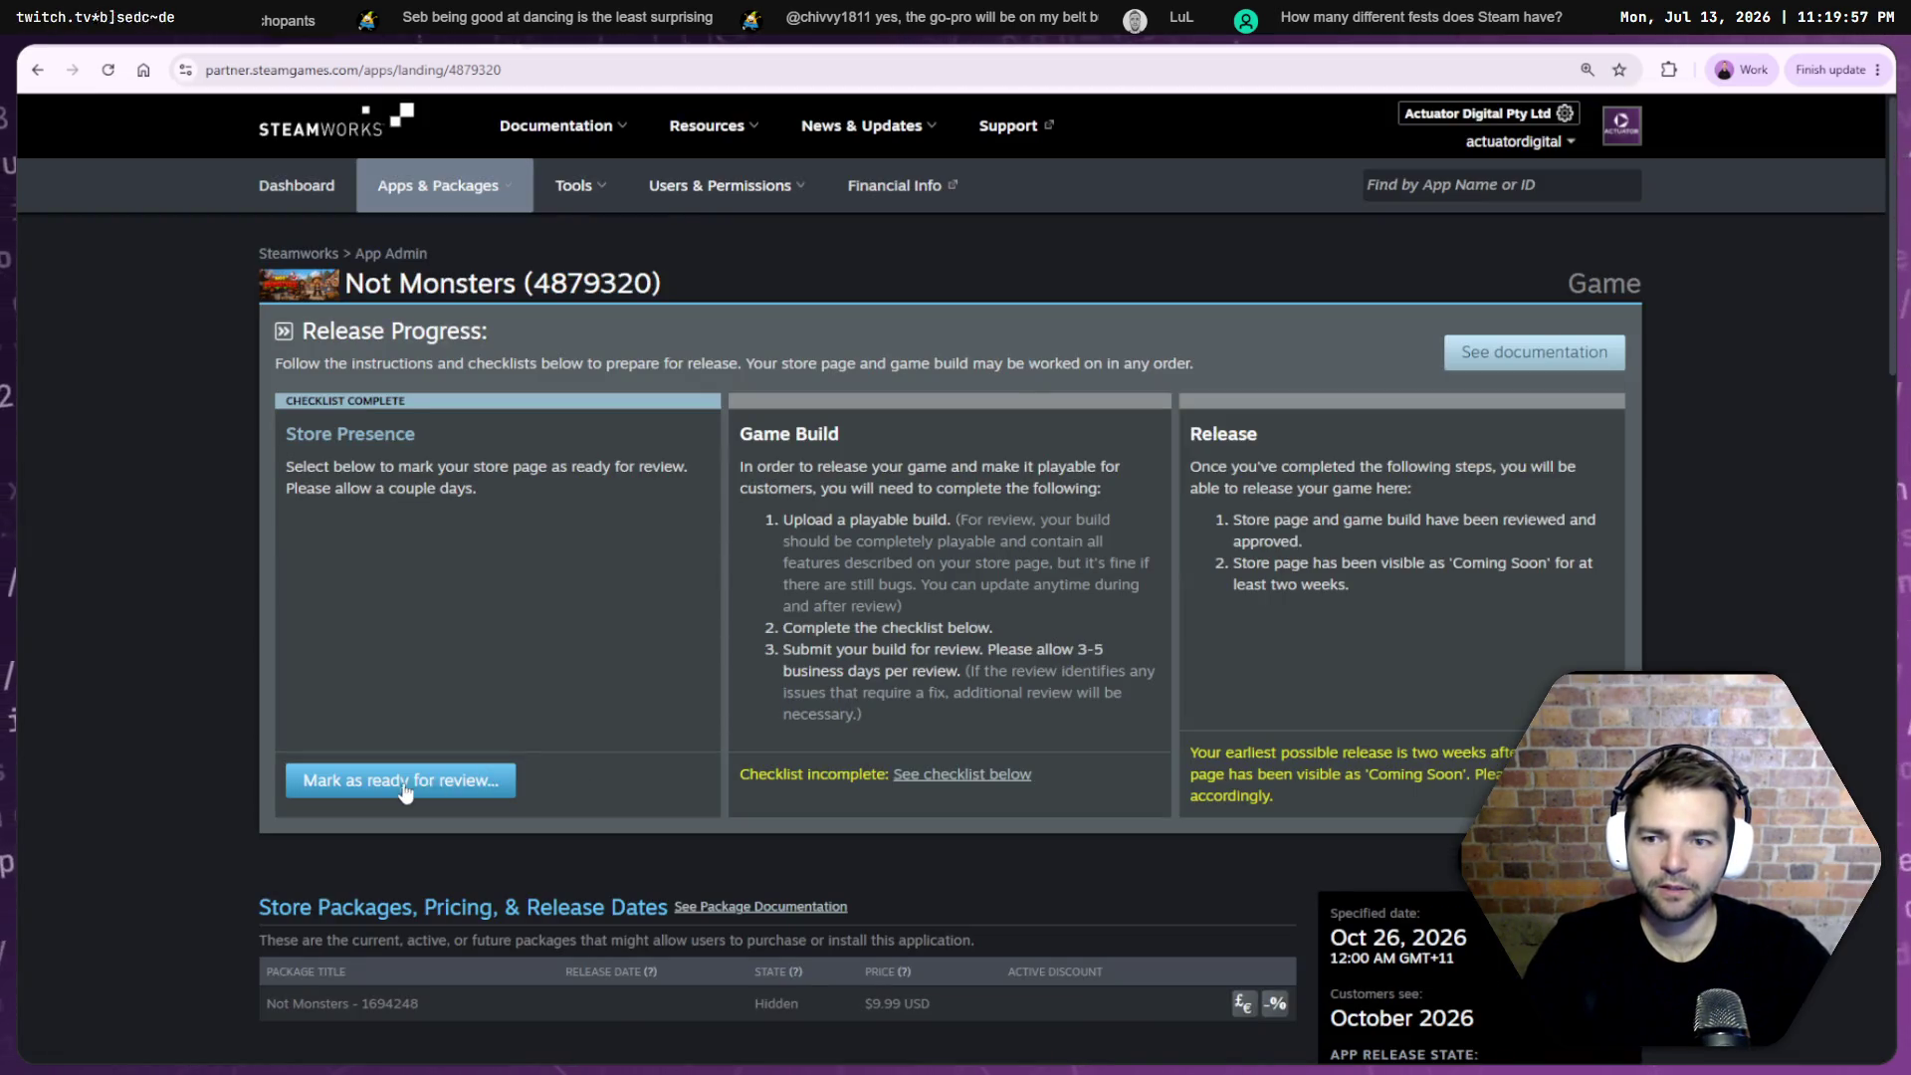
click(398, 779)
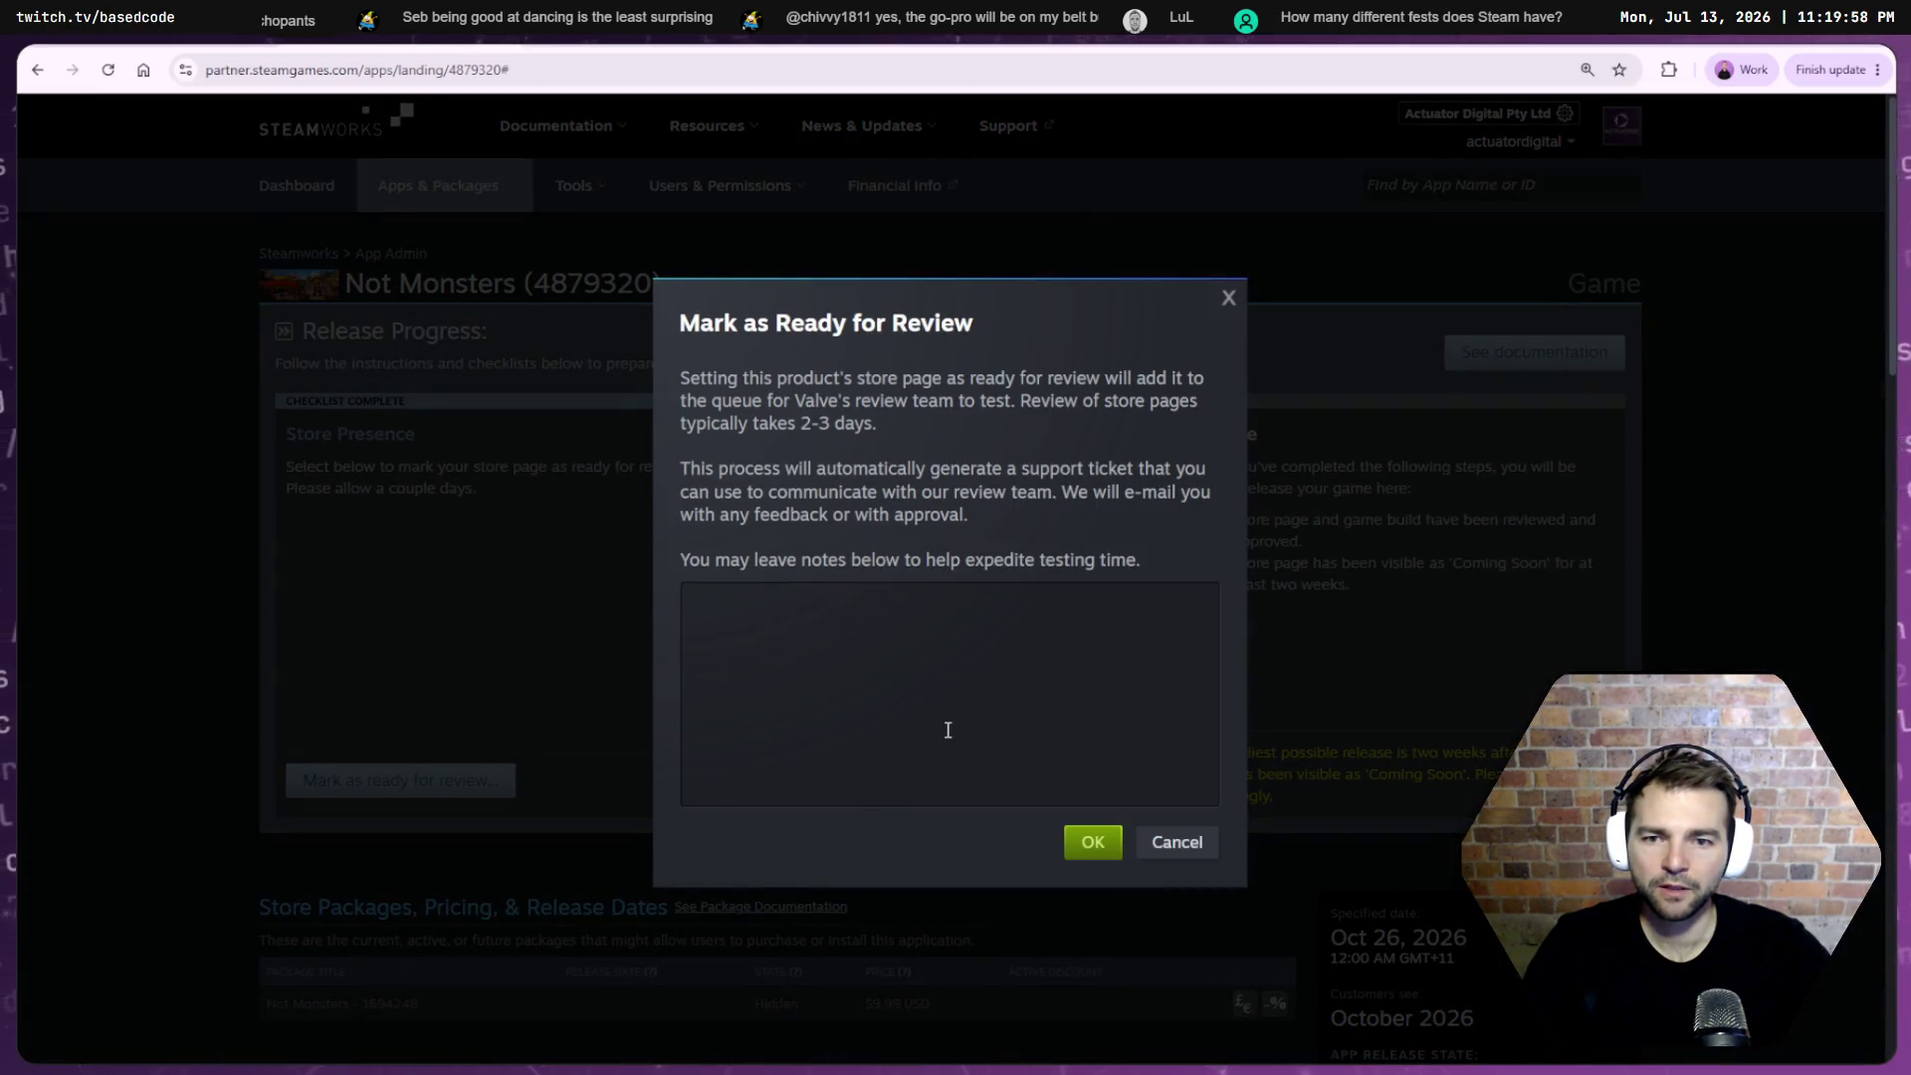
click(1182, 848)
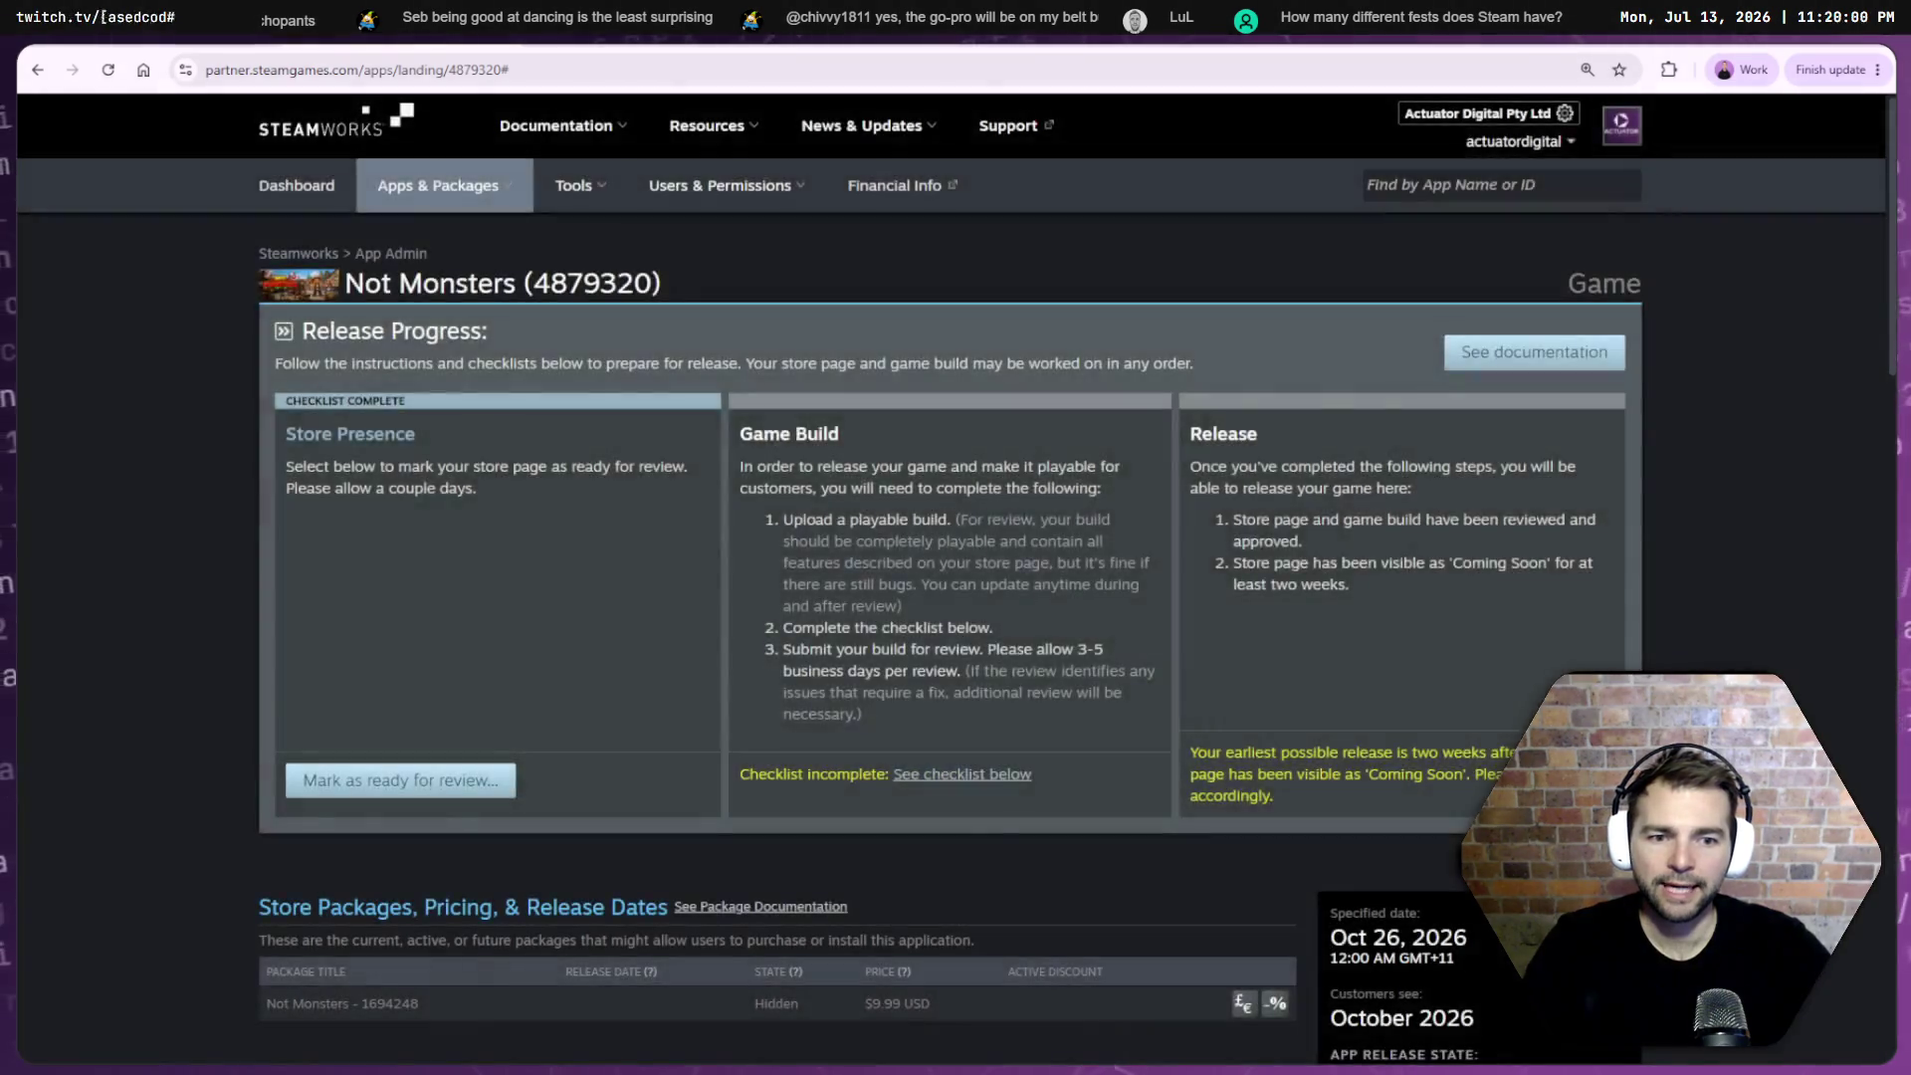
scroll(1182, 848, down, 15)
scroll(956, 577, up, 15)
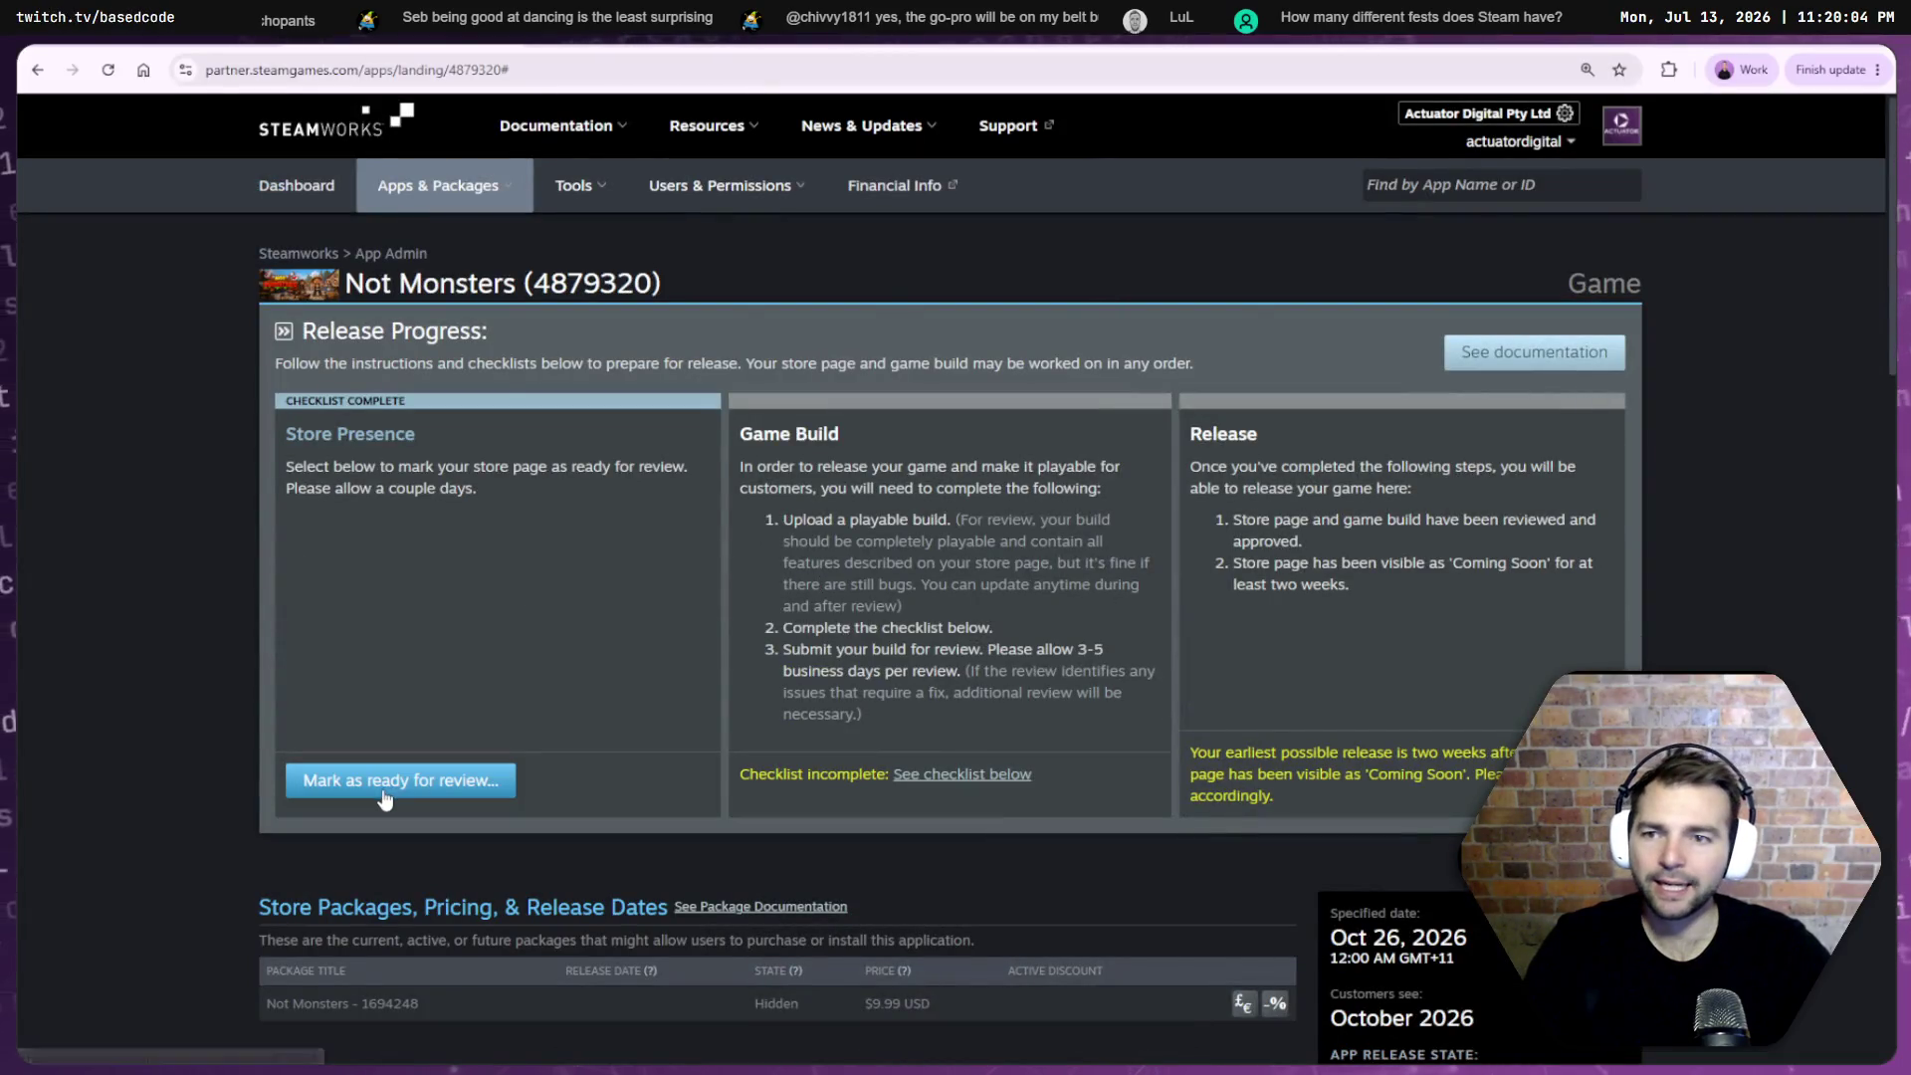
click(418, 781)
text(I would love love to participate in the Steam Social Deduction Fest, in the "Comin Soon" section. A speedy review of the Store Presence would be much appreciated.)
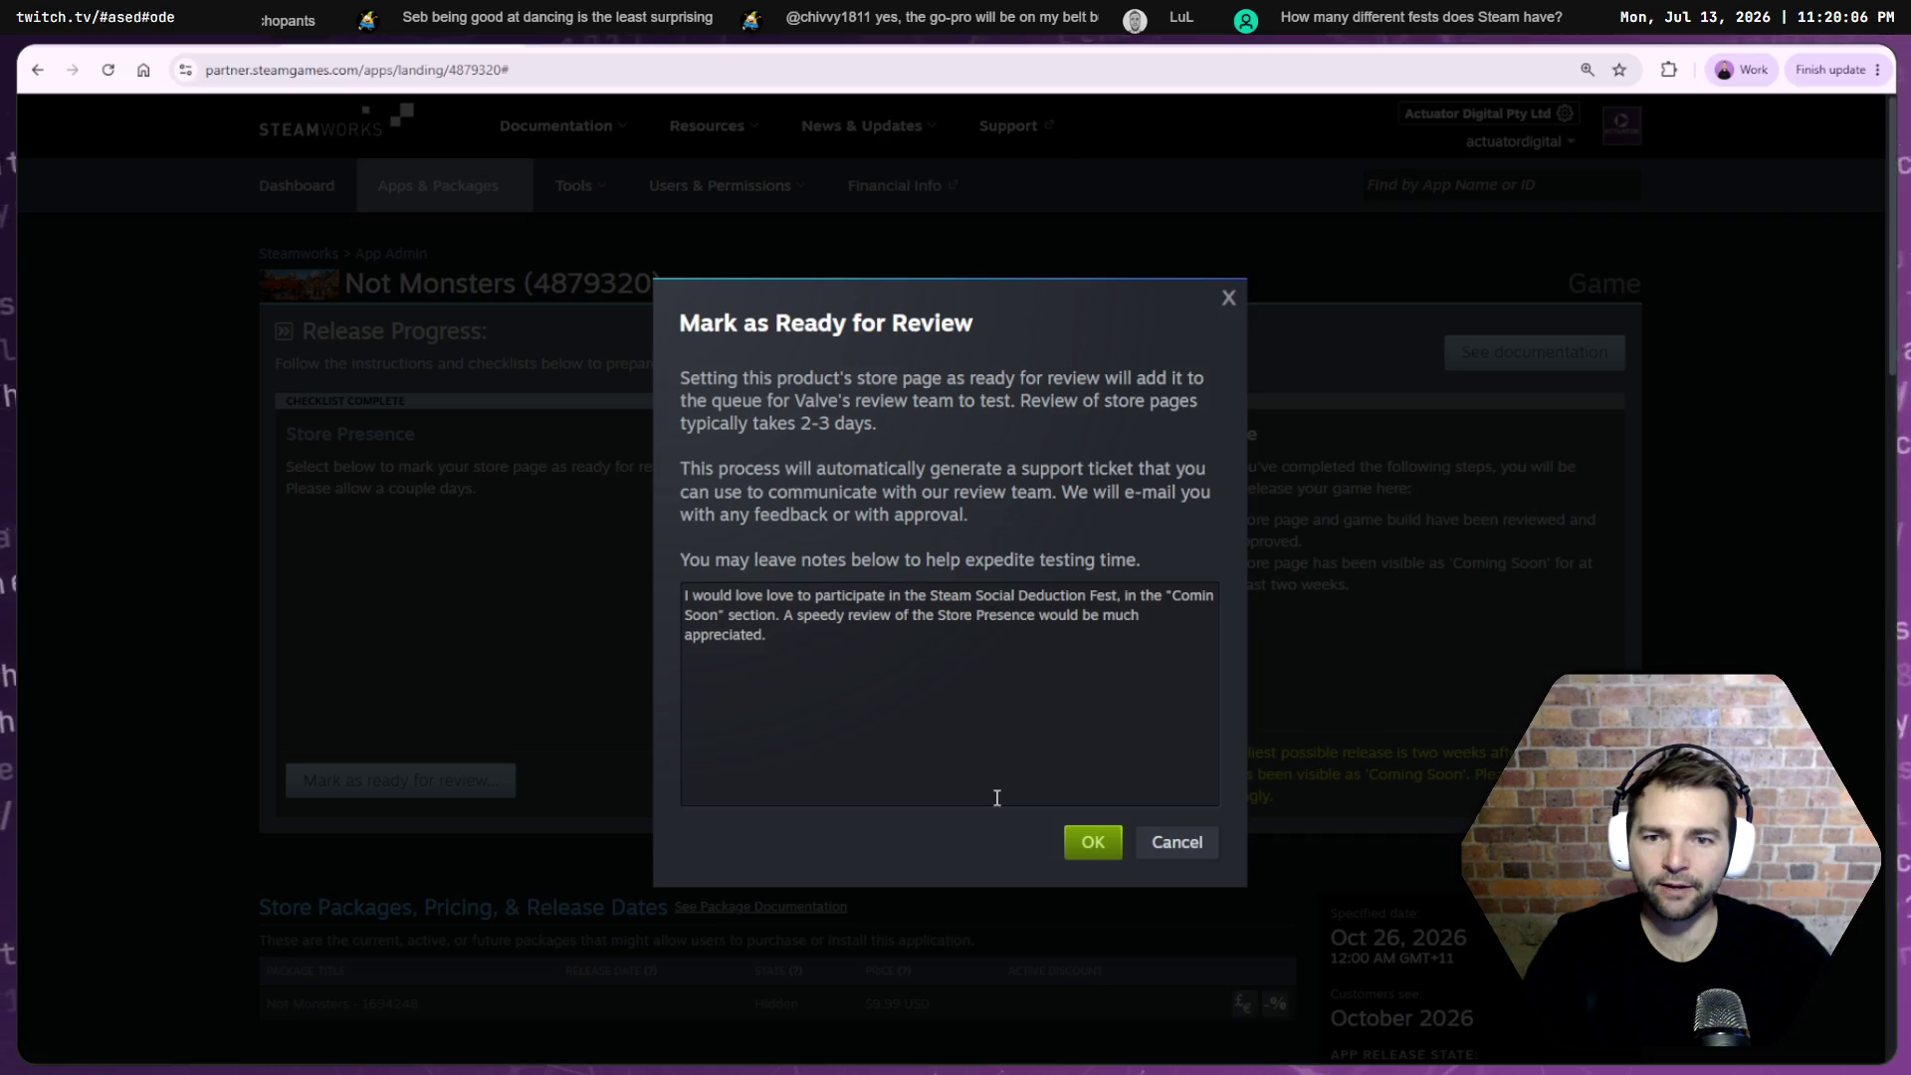
click(1078, 844)
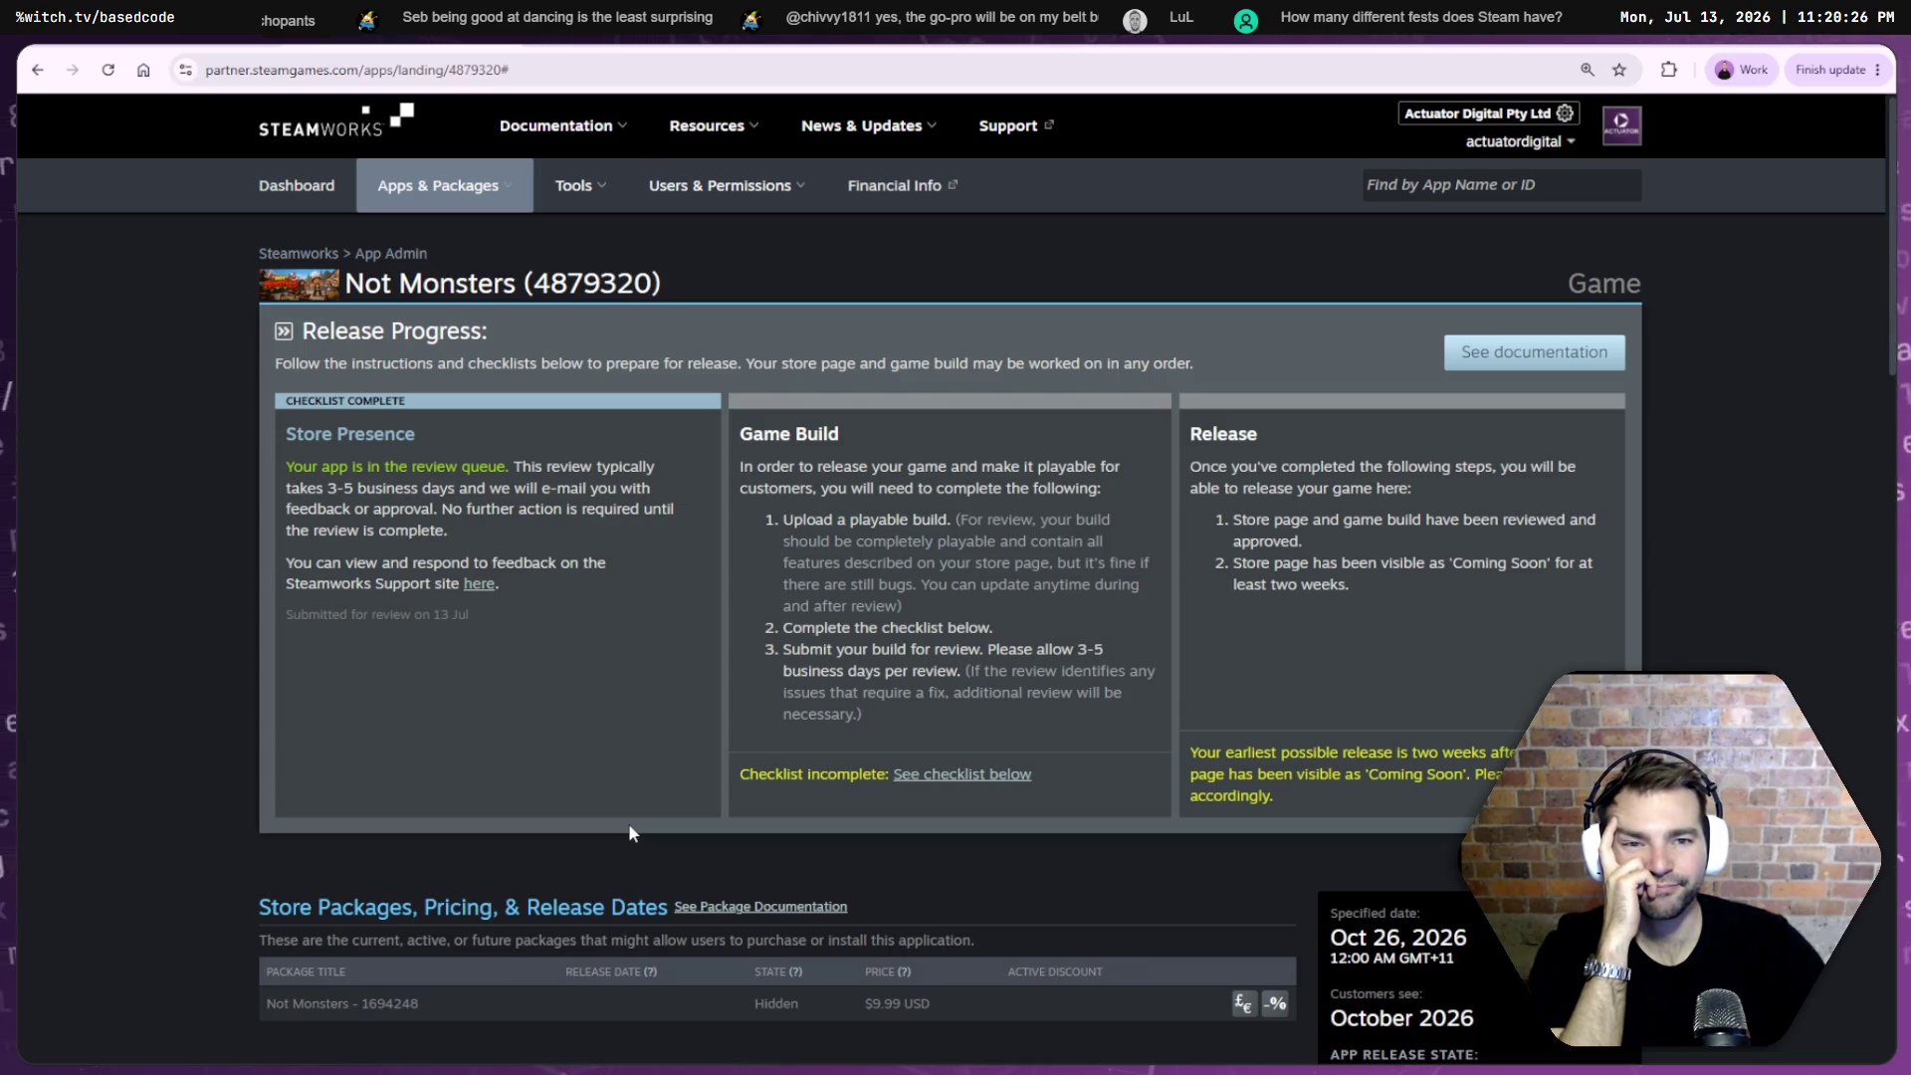
Jump to the build checklist on the Not Monsters landing page, then scroll back up
click(978, 778)
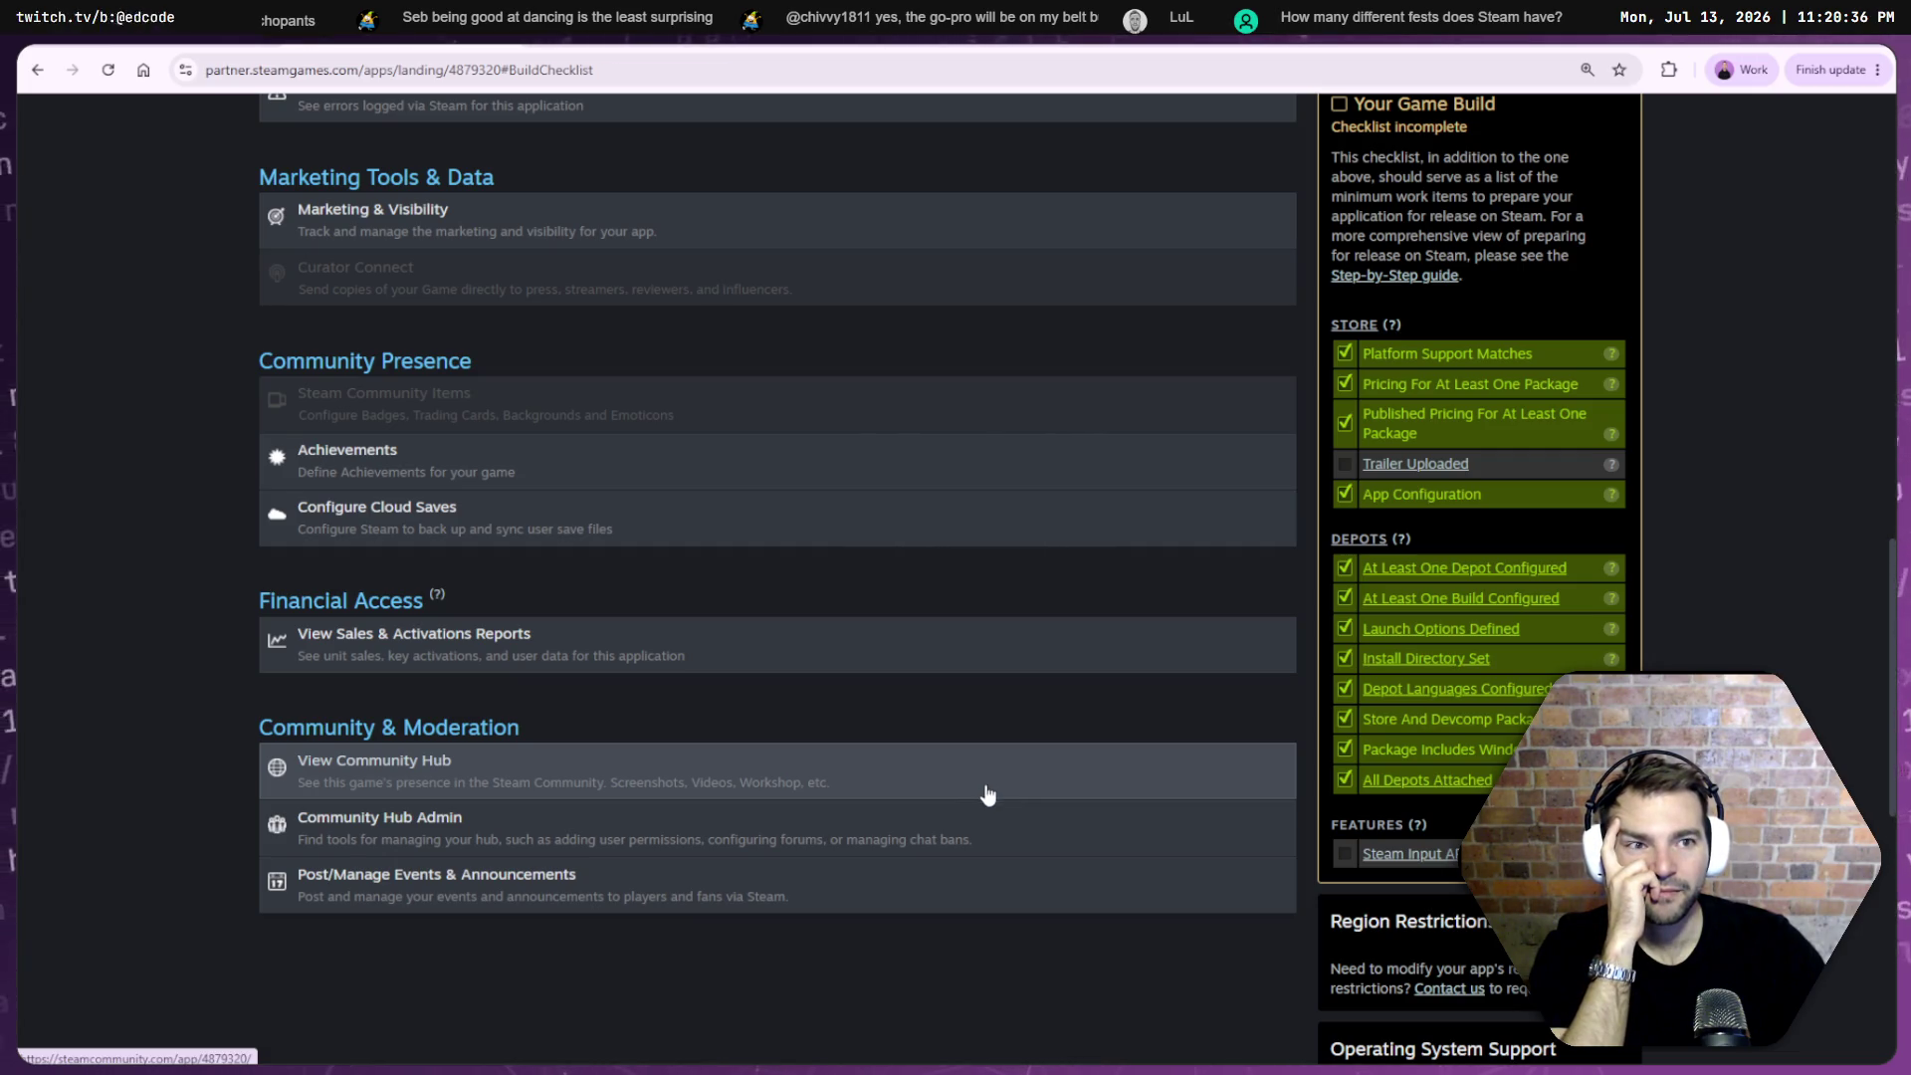
scroll(1003, 801, up, 10)
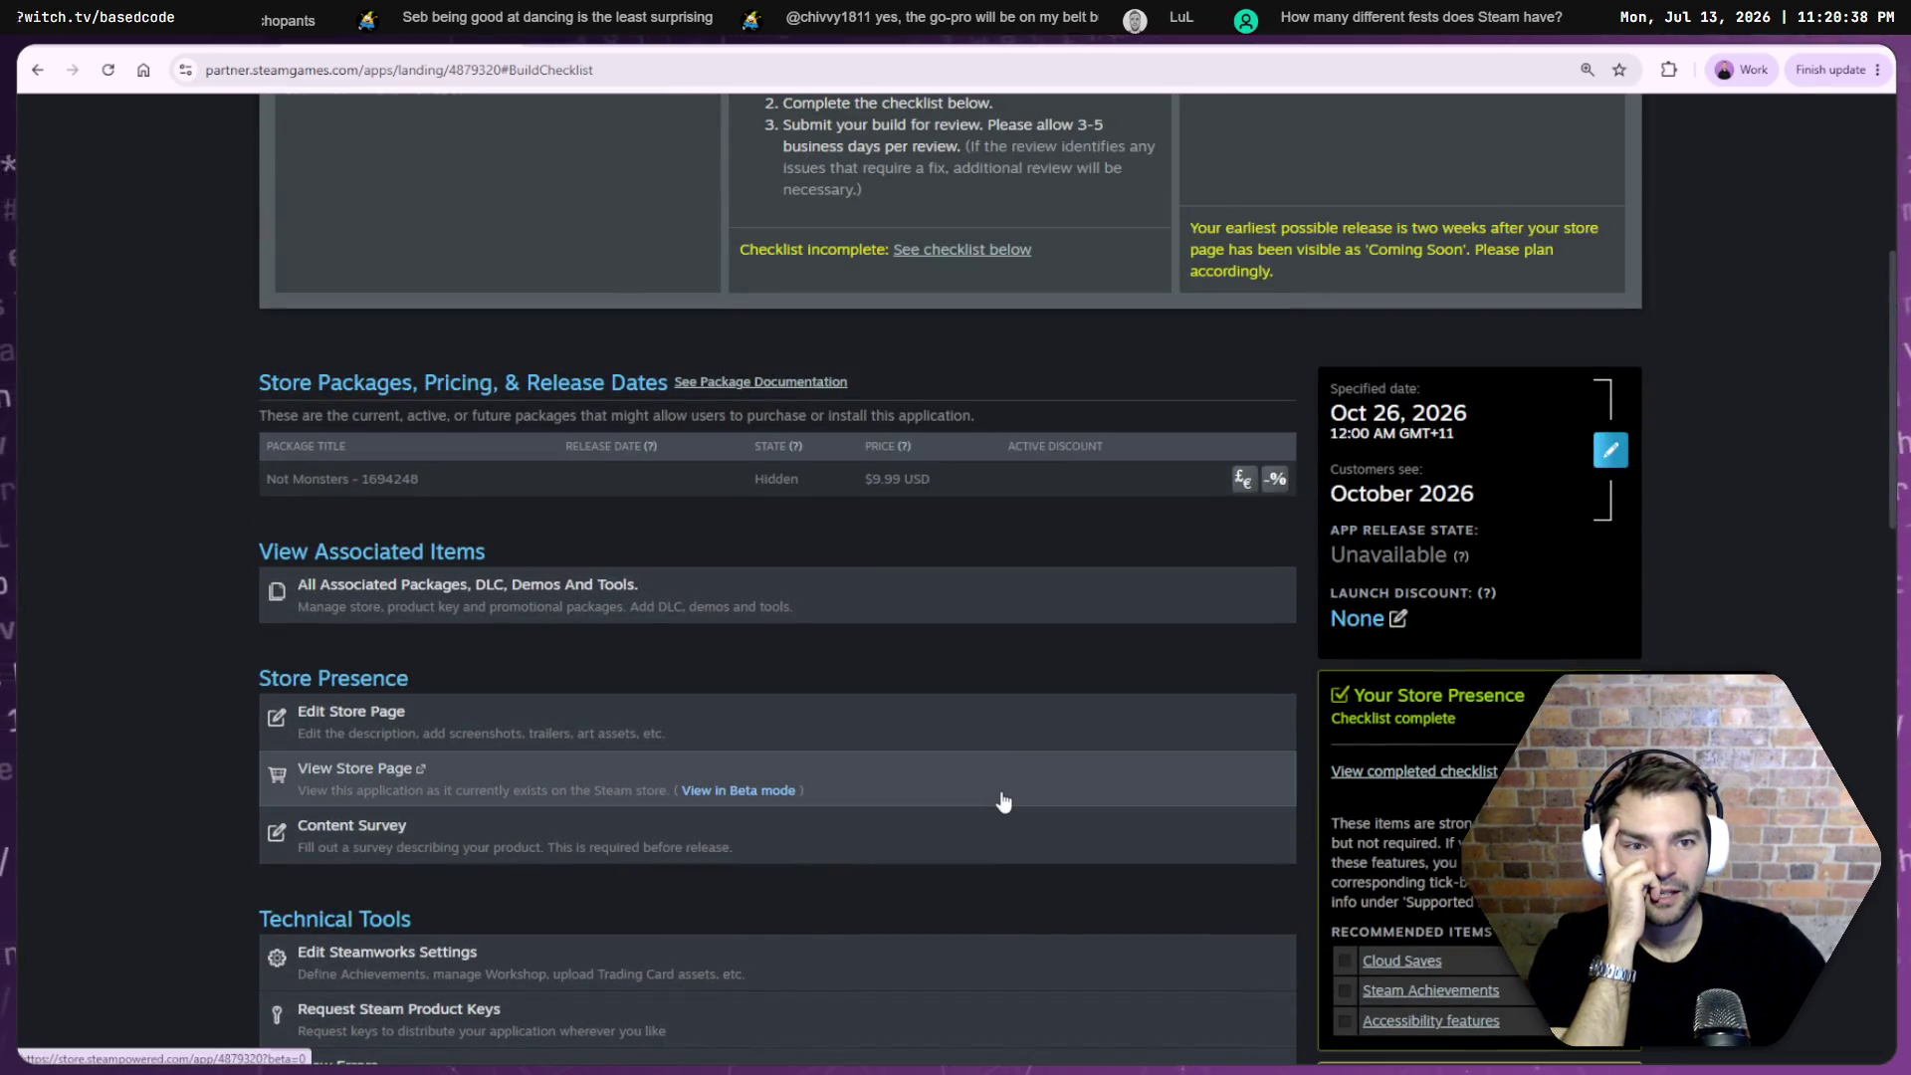
scroll(1003, 801, up, 5)
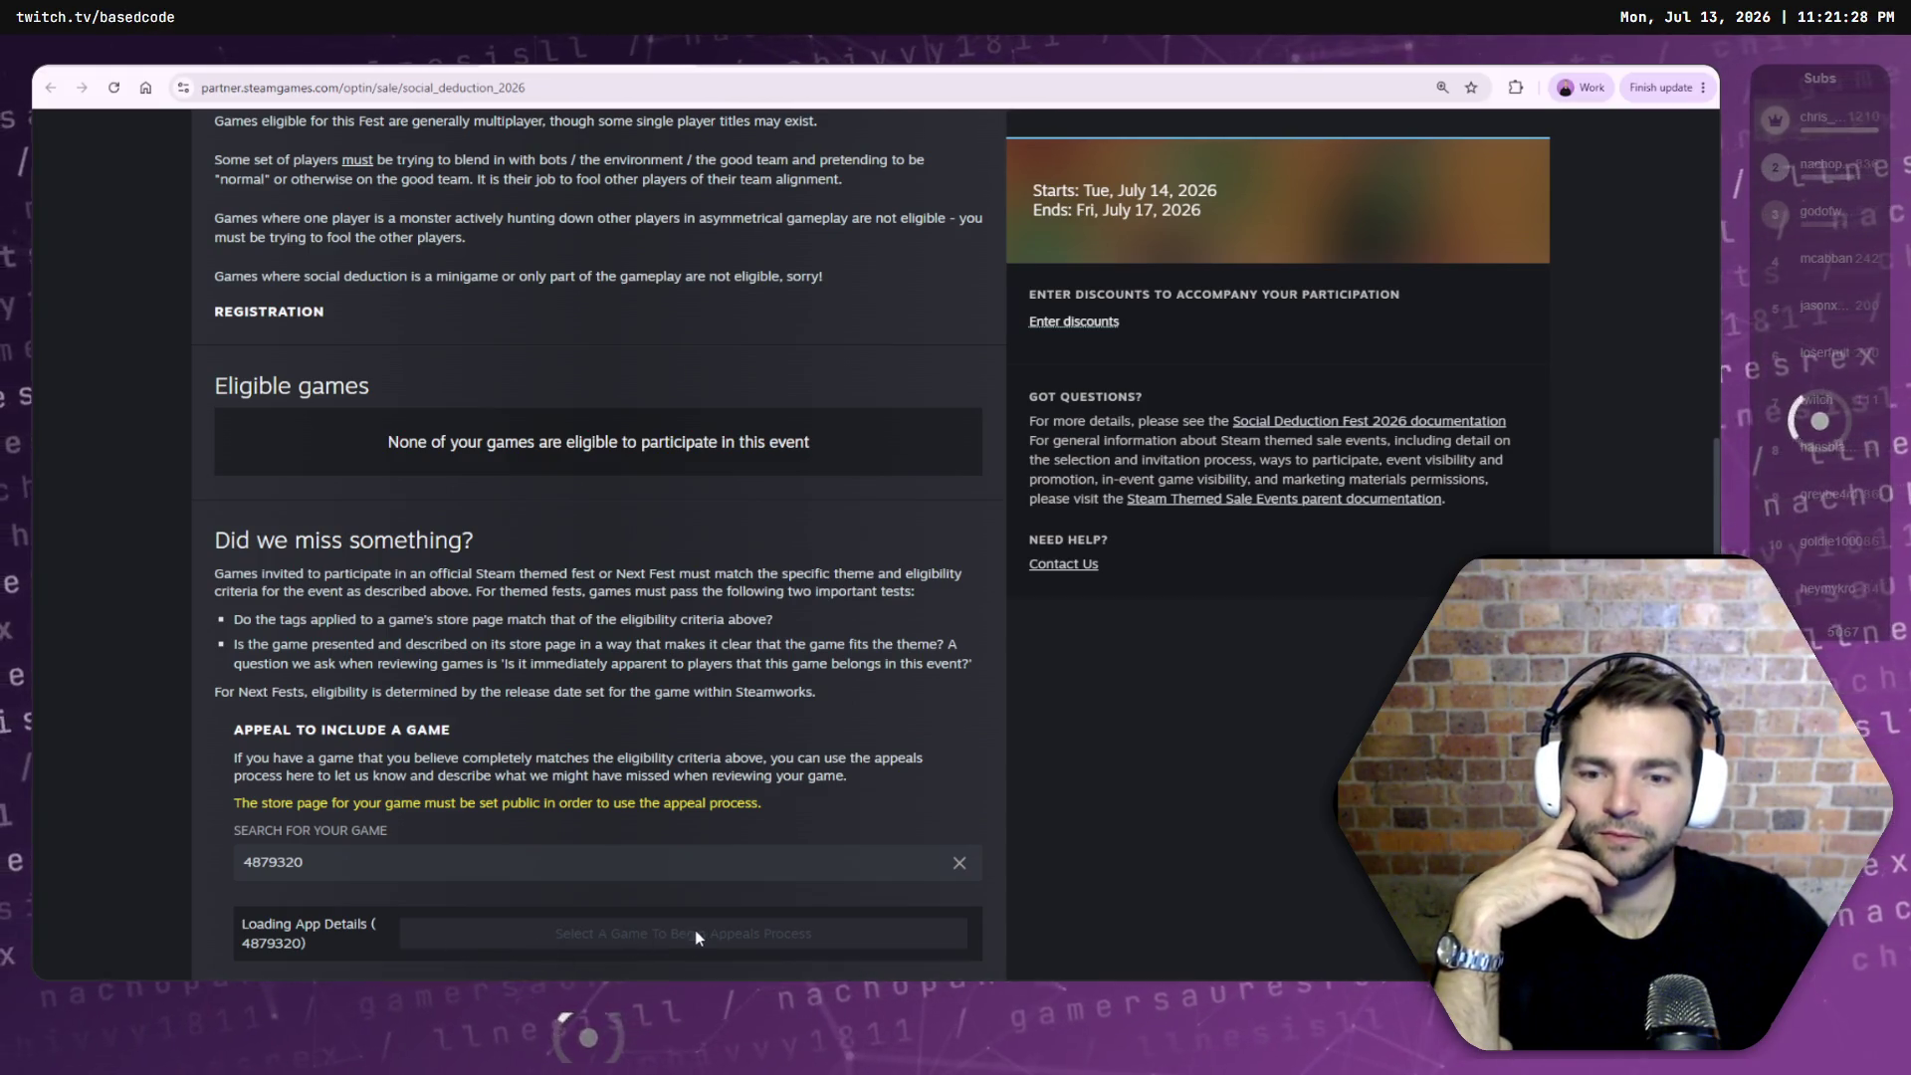
Reload the fest opt-in page and pick app 4879320 in the appeal search
key(F5)
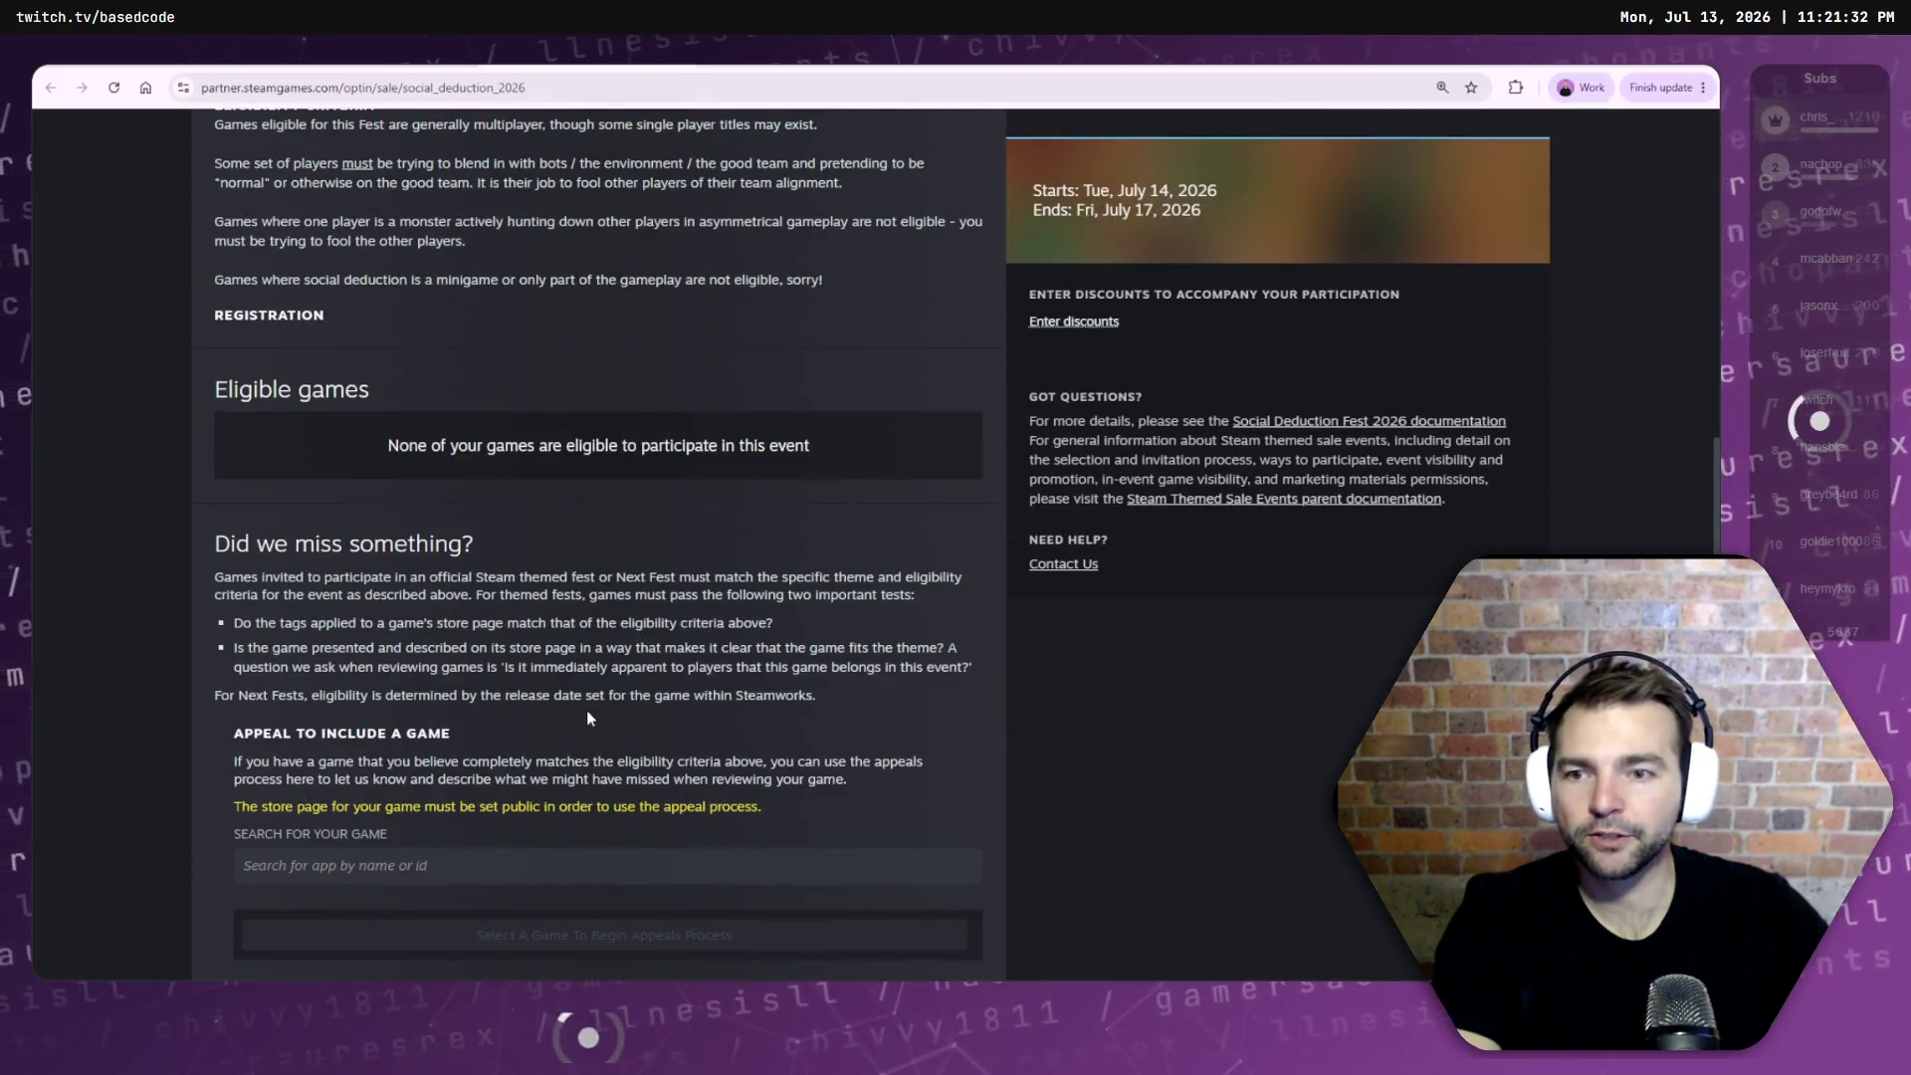
click(508, 862)
text(4879320)
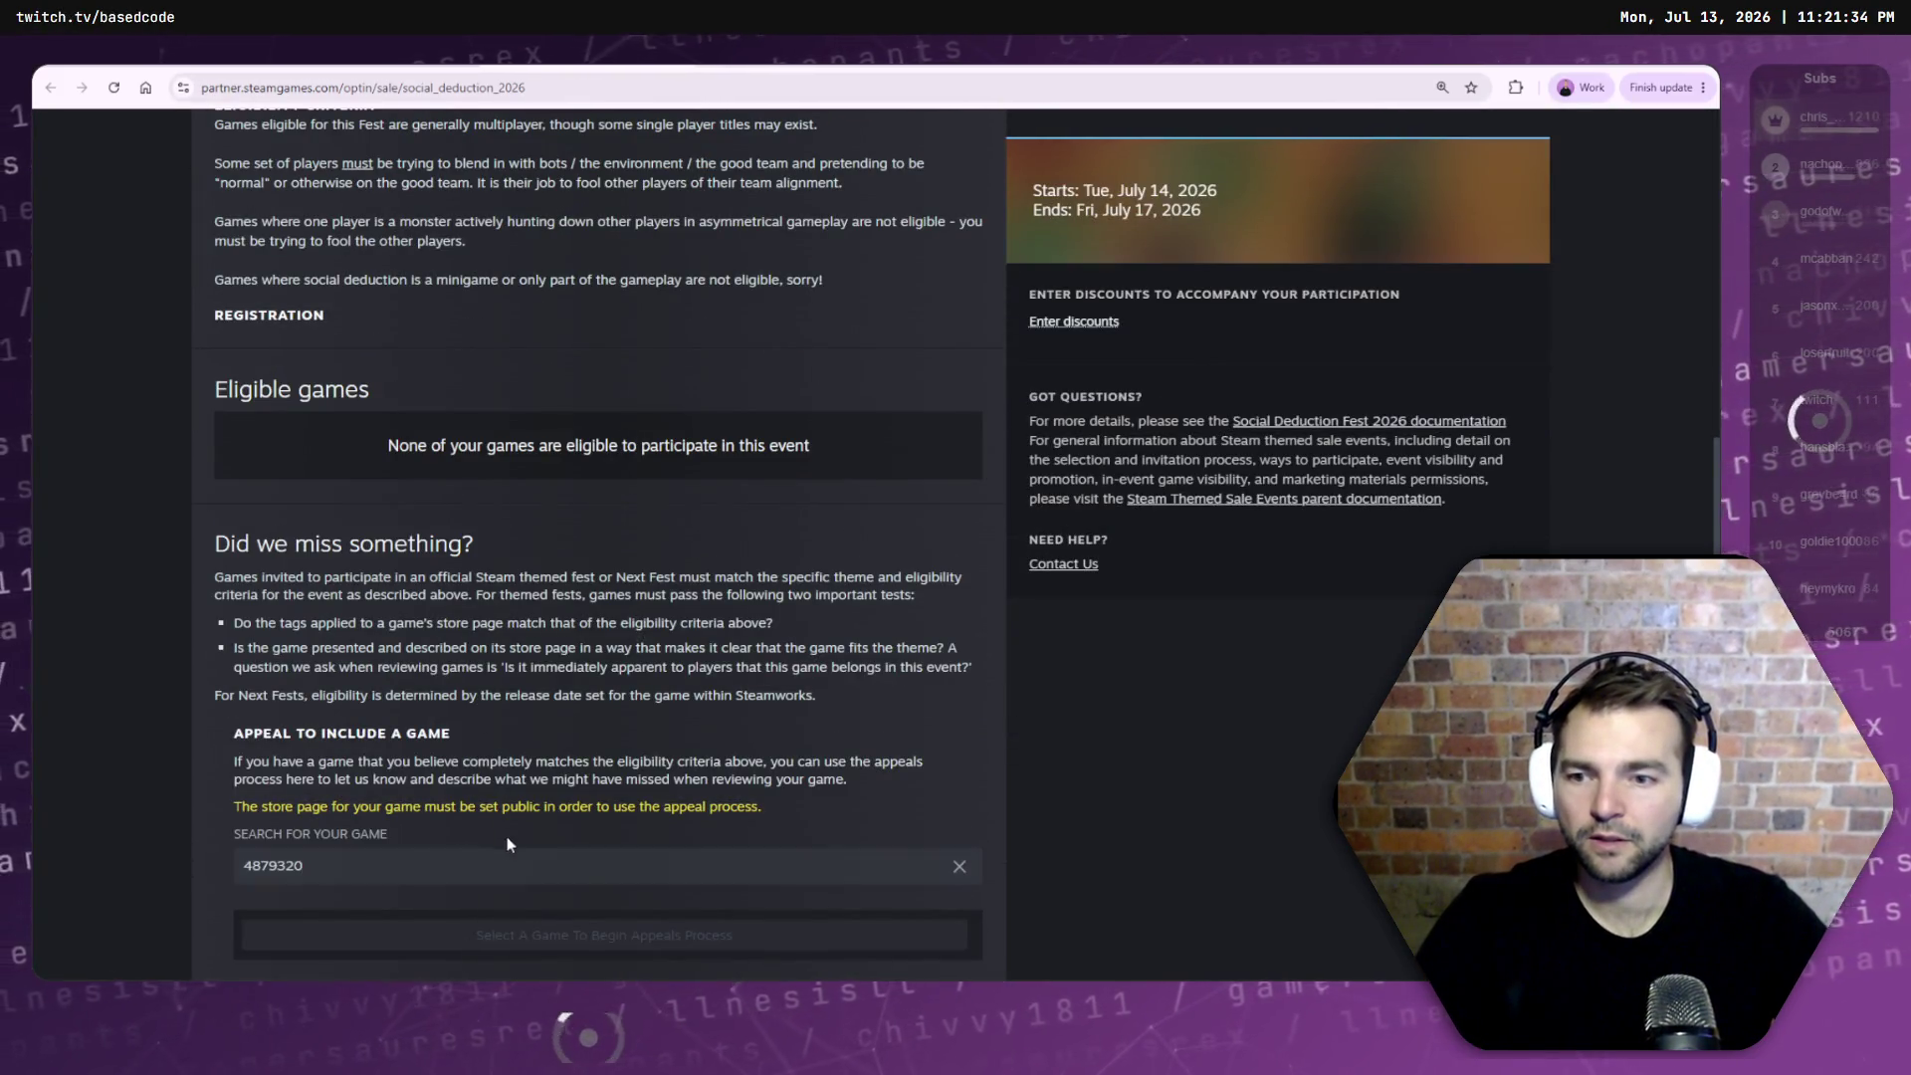
scroll(480, 836, down, 1)
click(405, 886)
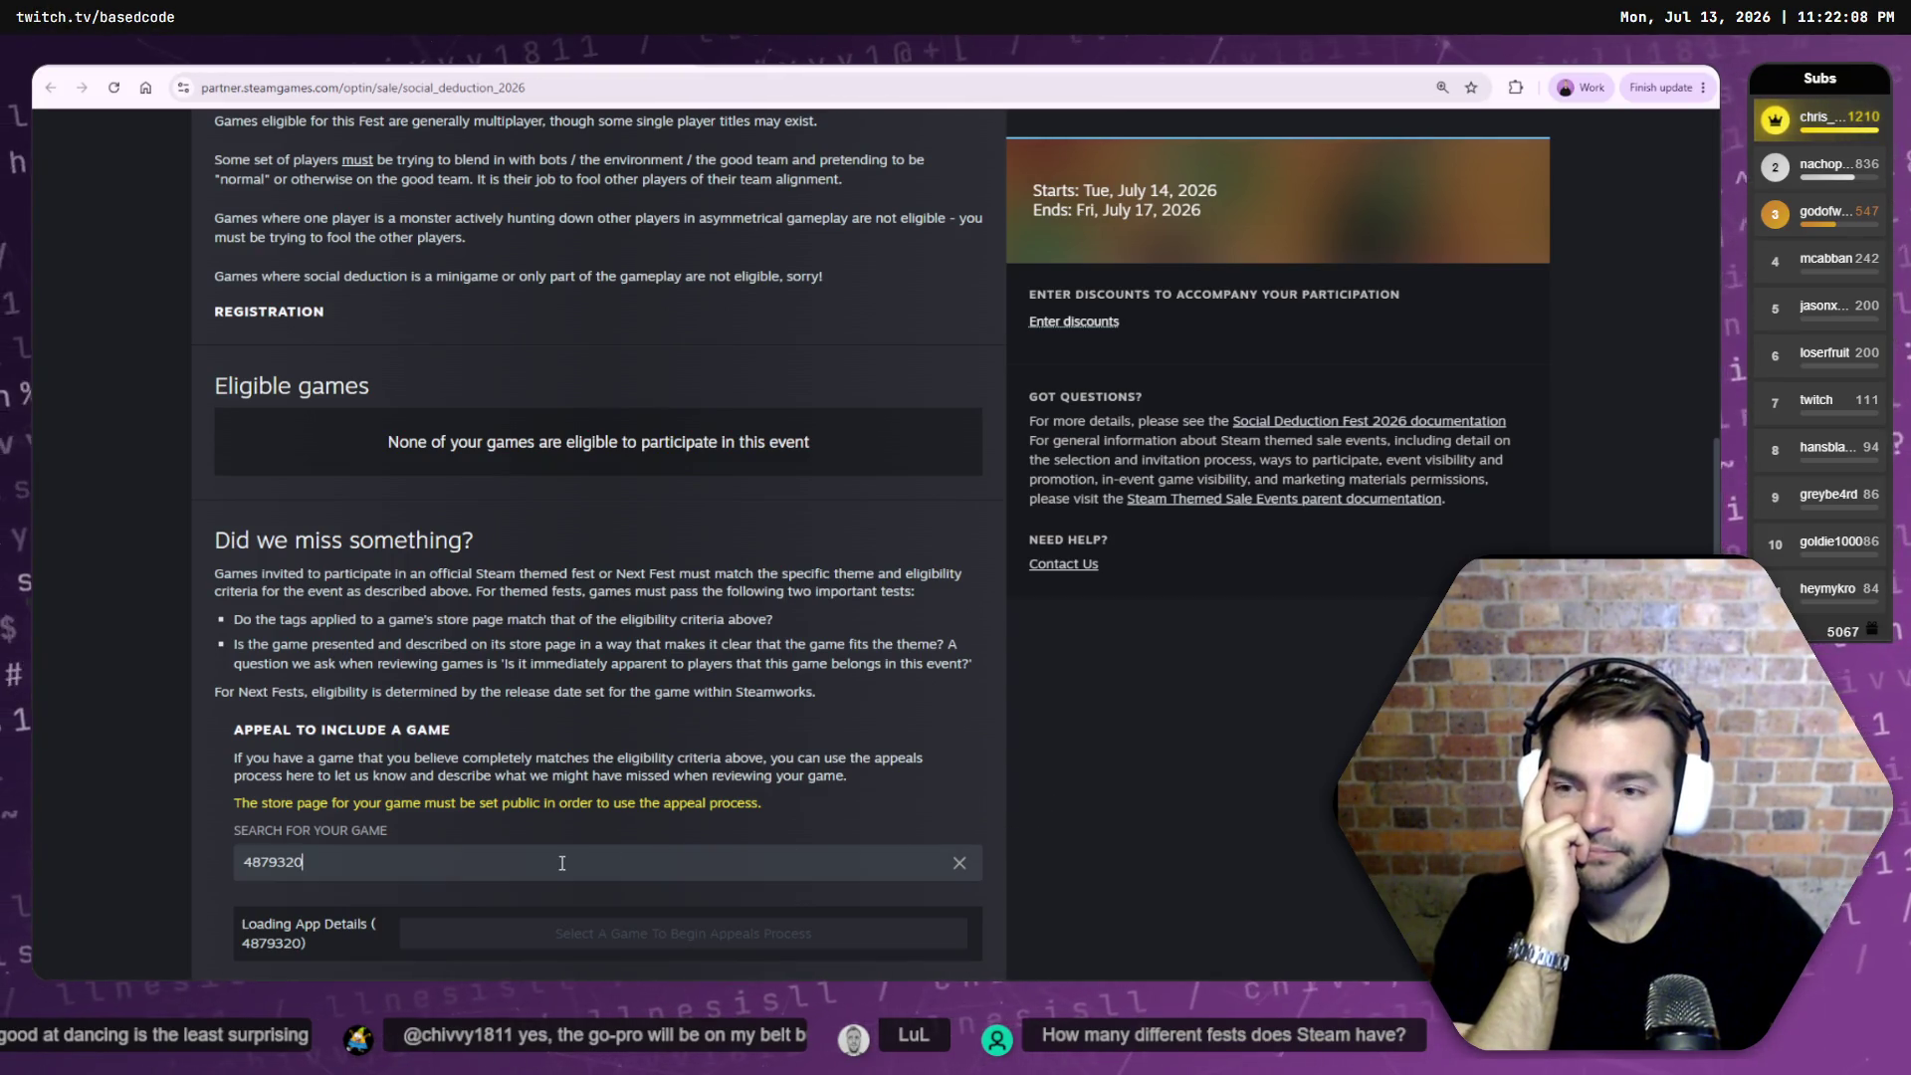
Read the store-page-must-be-public notice, clear the app search, and go back to the dashboard
drag(786, 792, 221, 806)
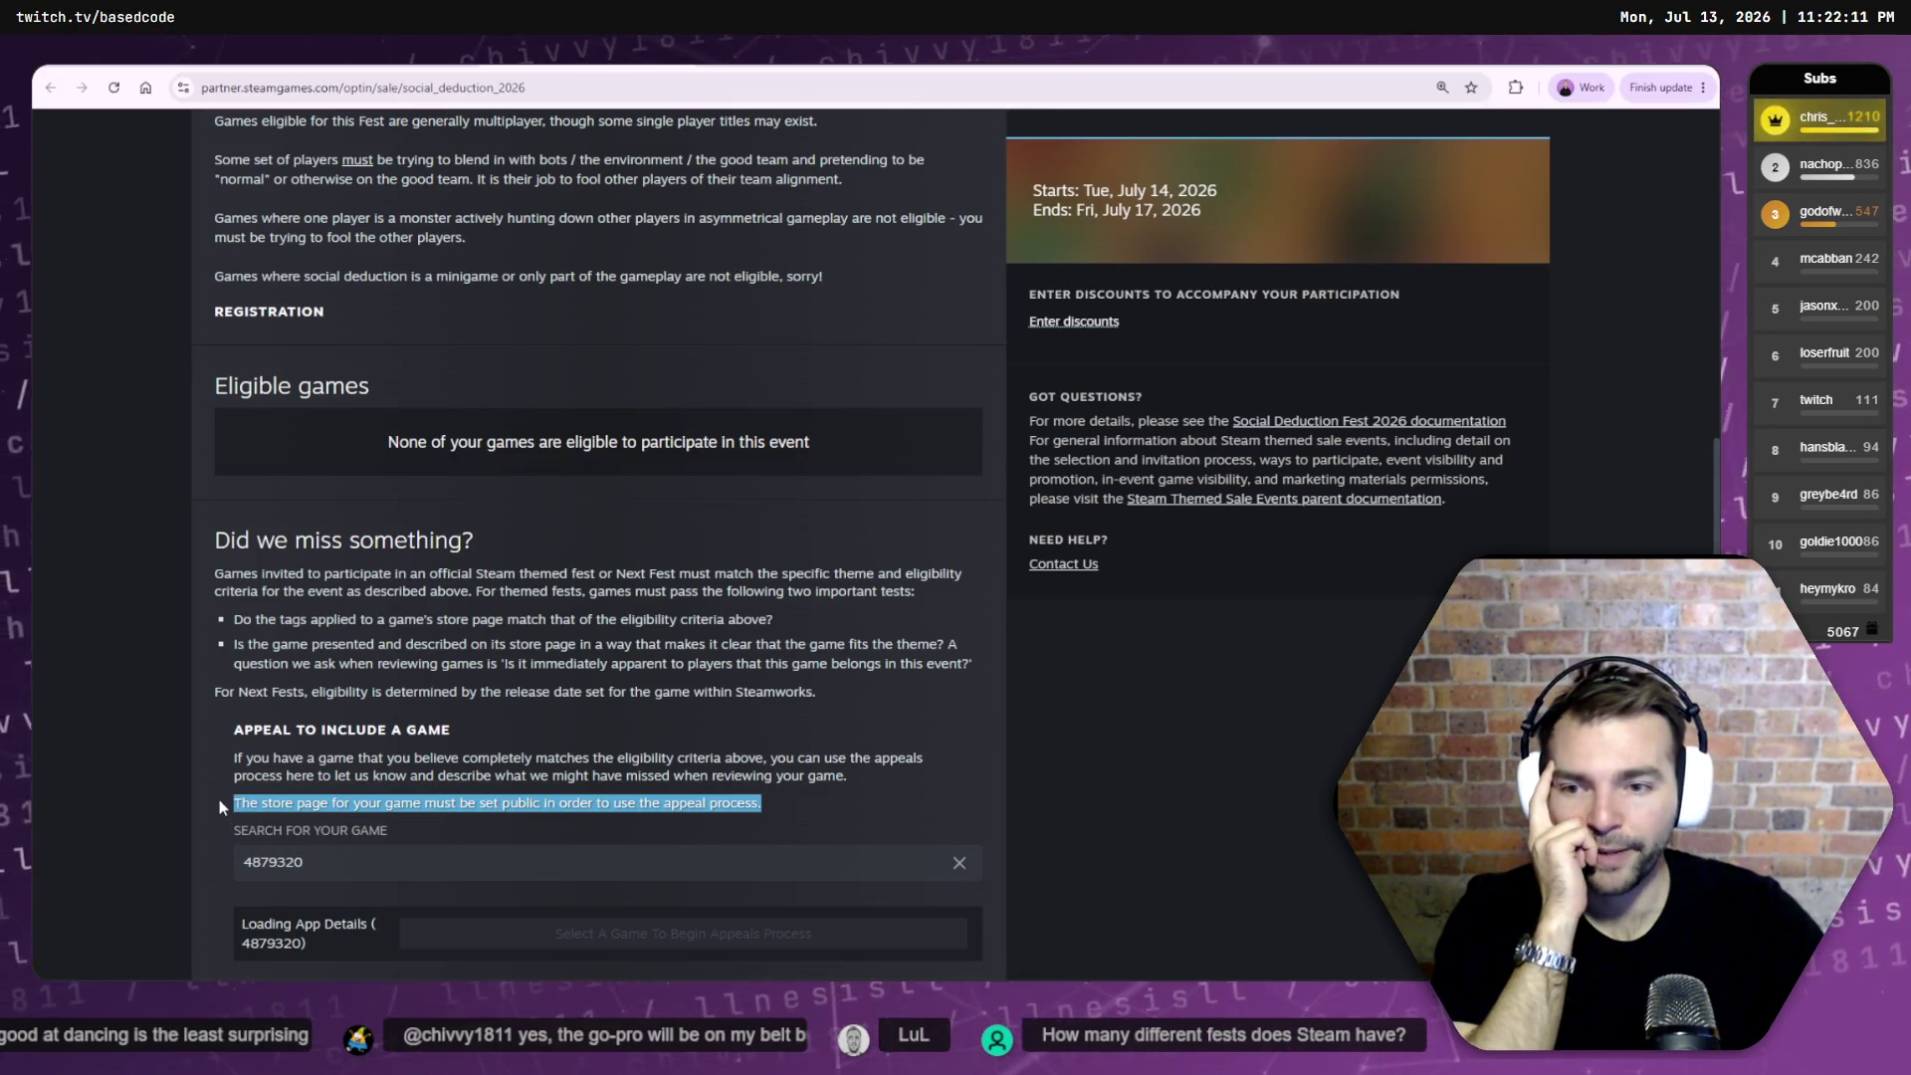
click(854, 790)
click(958, 863)
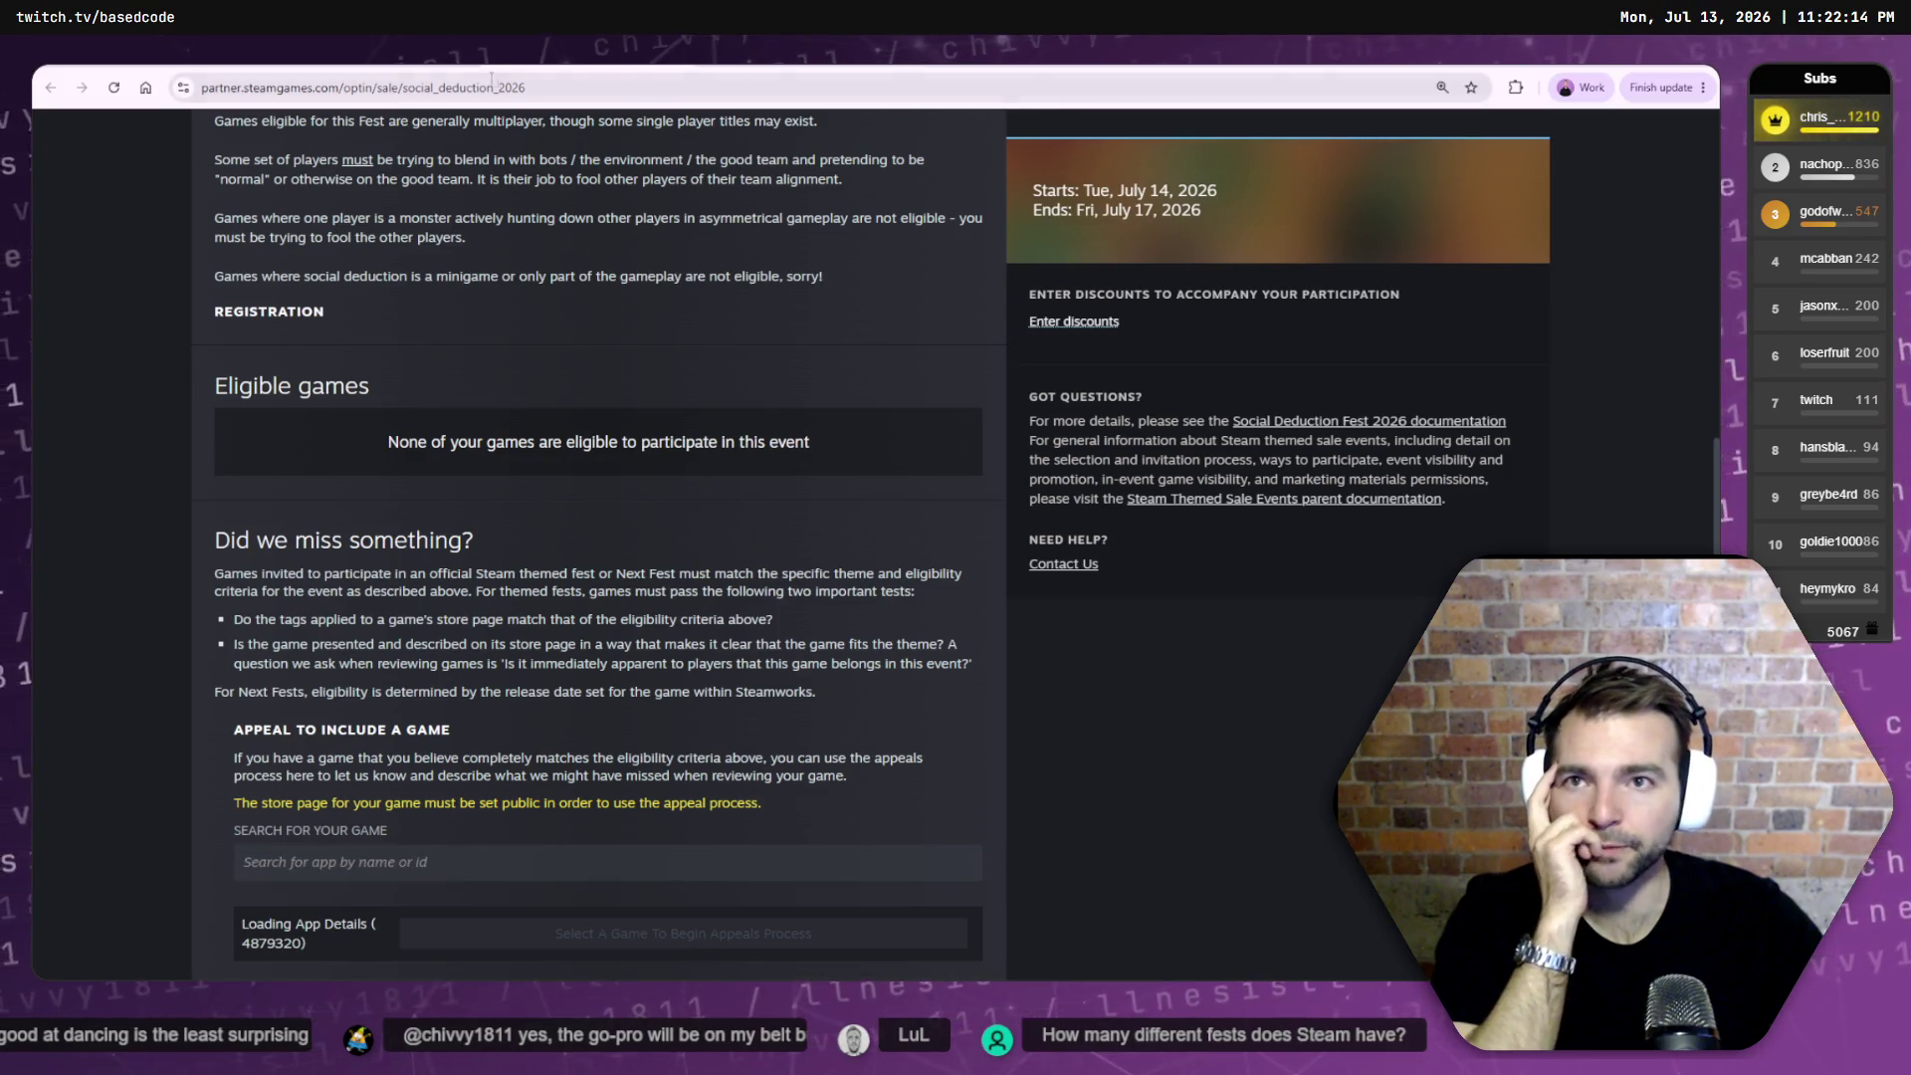
key(alt+Left)
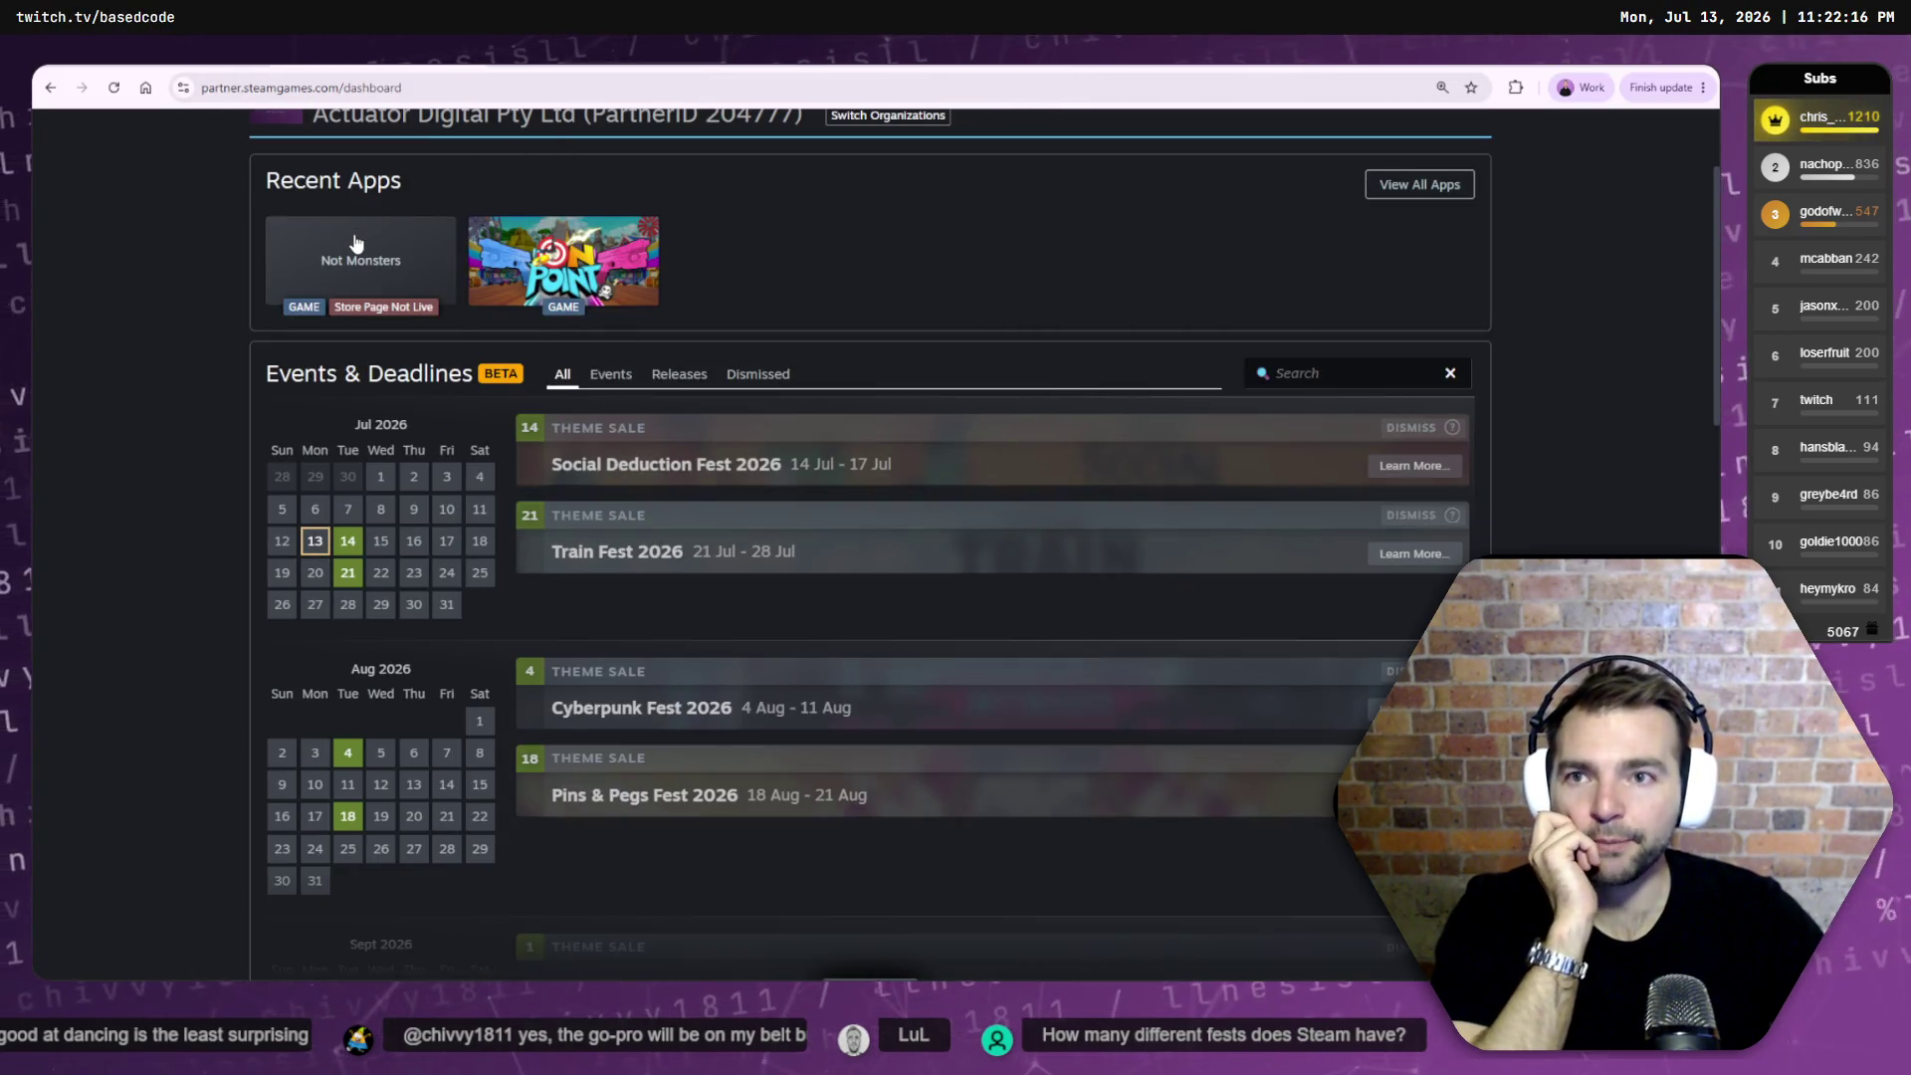
Go back to the Not Monsters app admin page, check its Store Presence review status, then switch to FlowHub
key(alt+Left)
key(alt+Left)
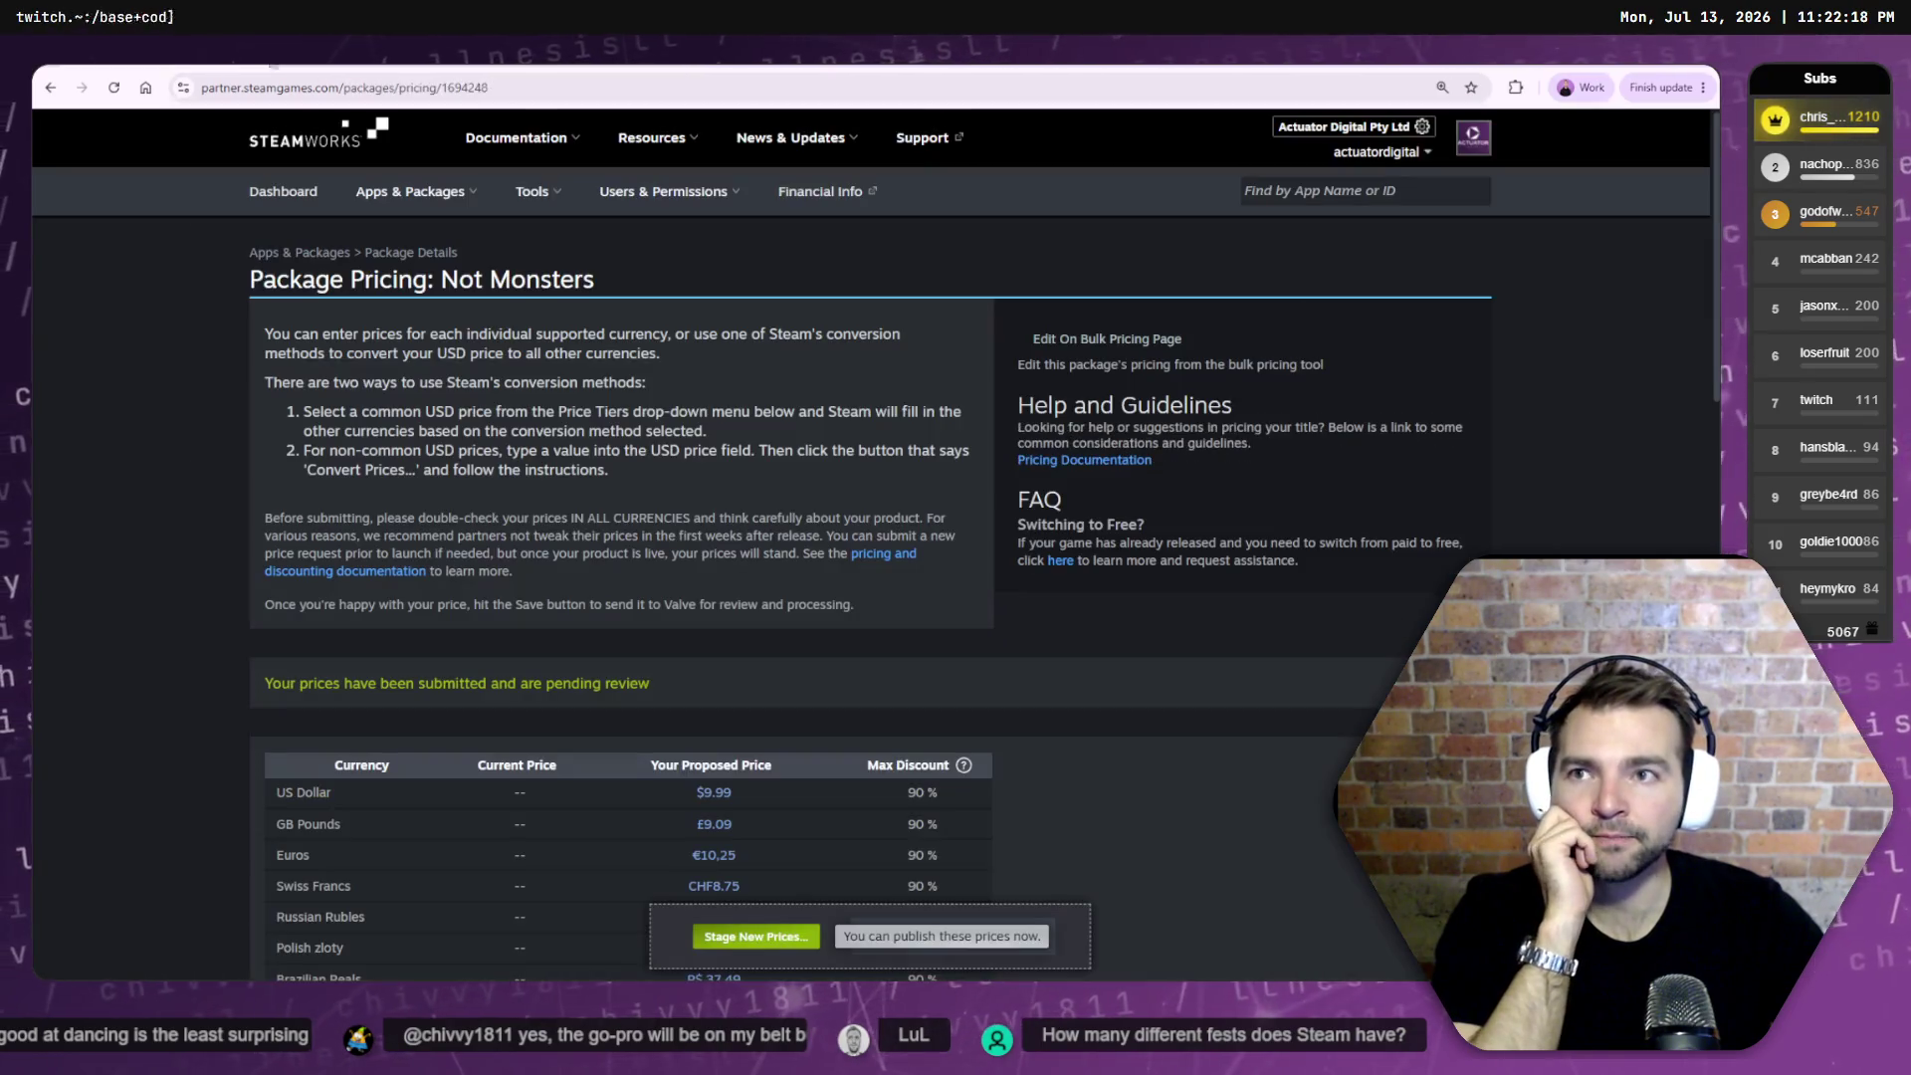
key(alt+Left)
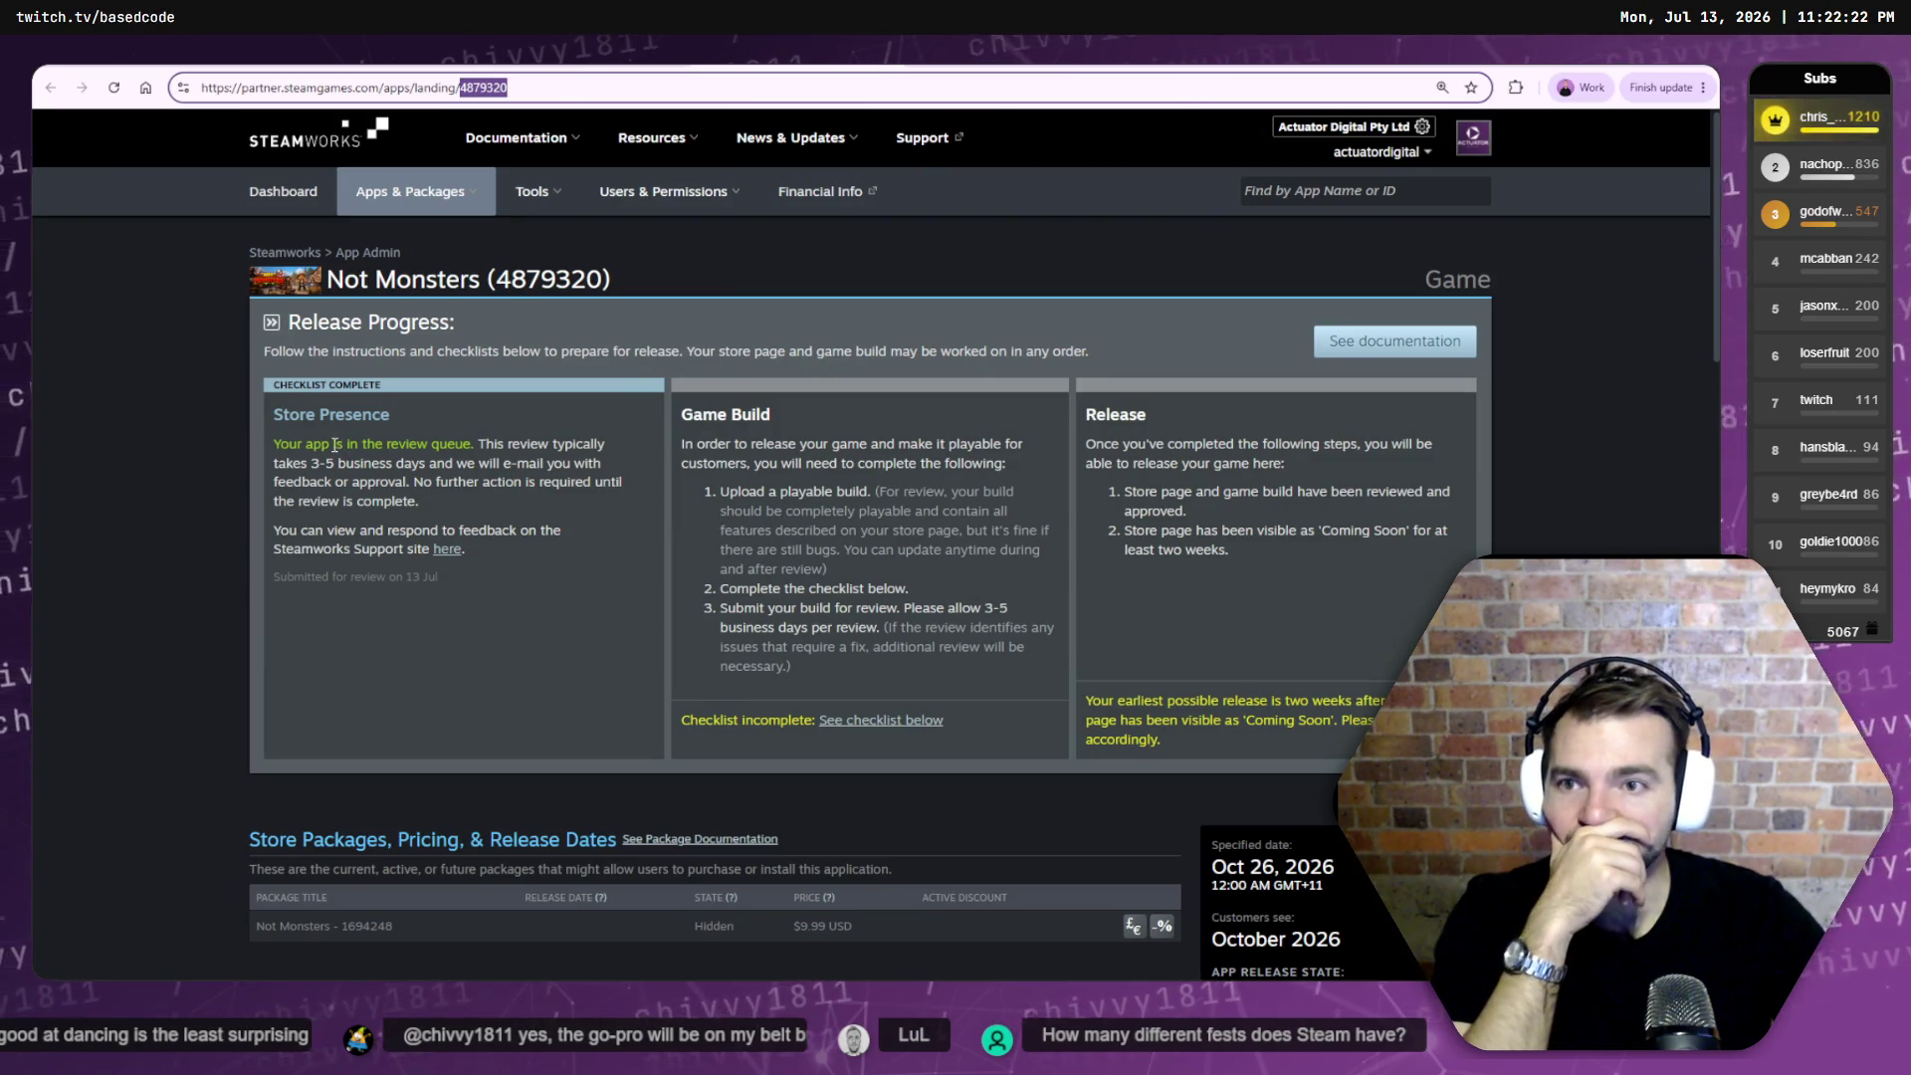
drag(305, 443, 481, 601)
click(518, 612)
scroll(517, 612, down, 4)
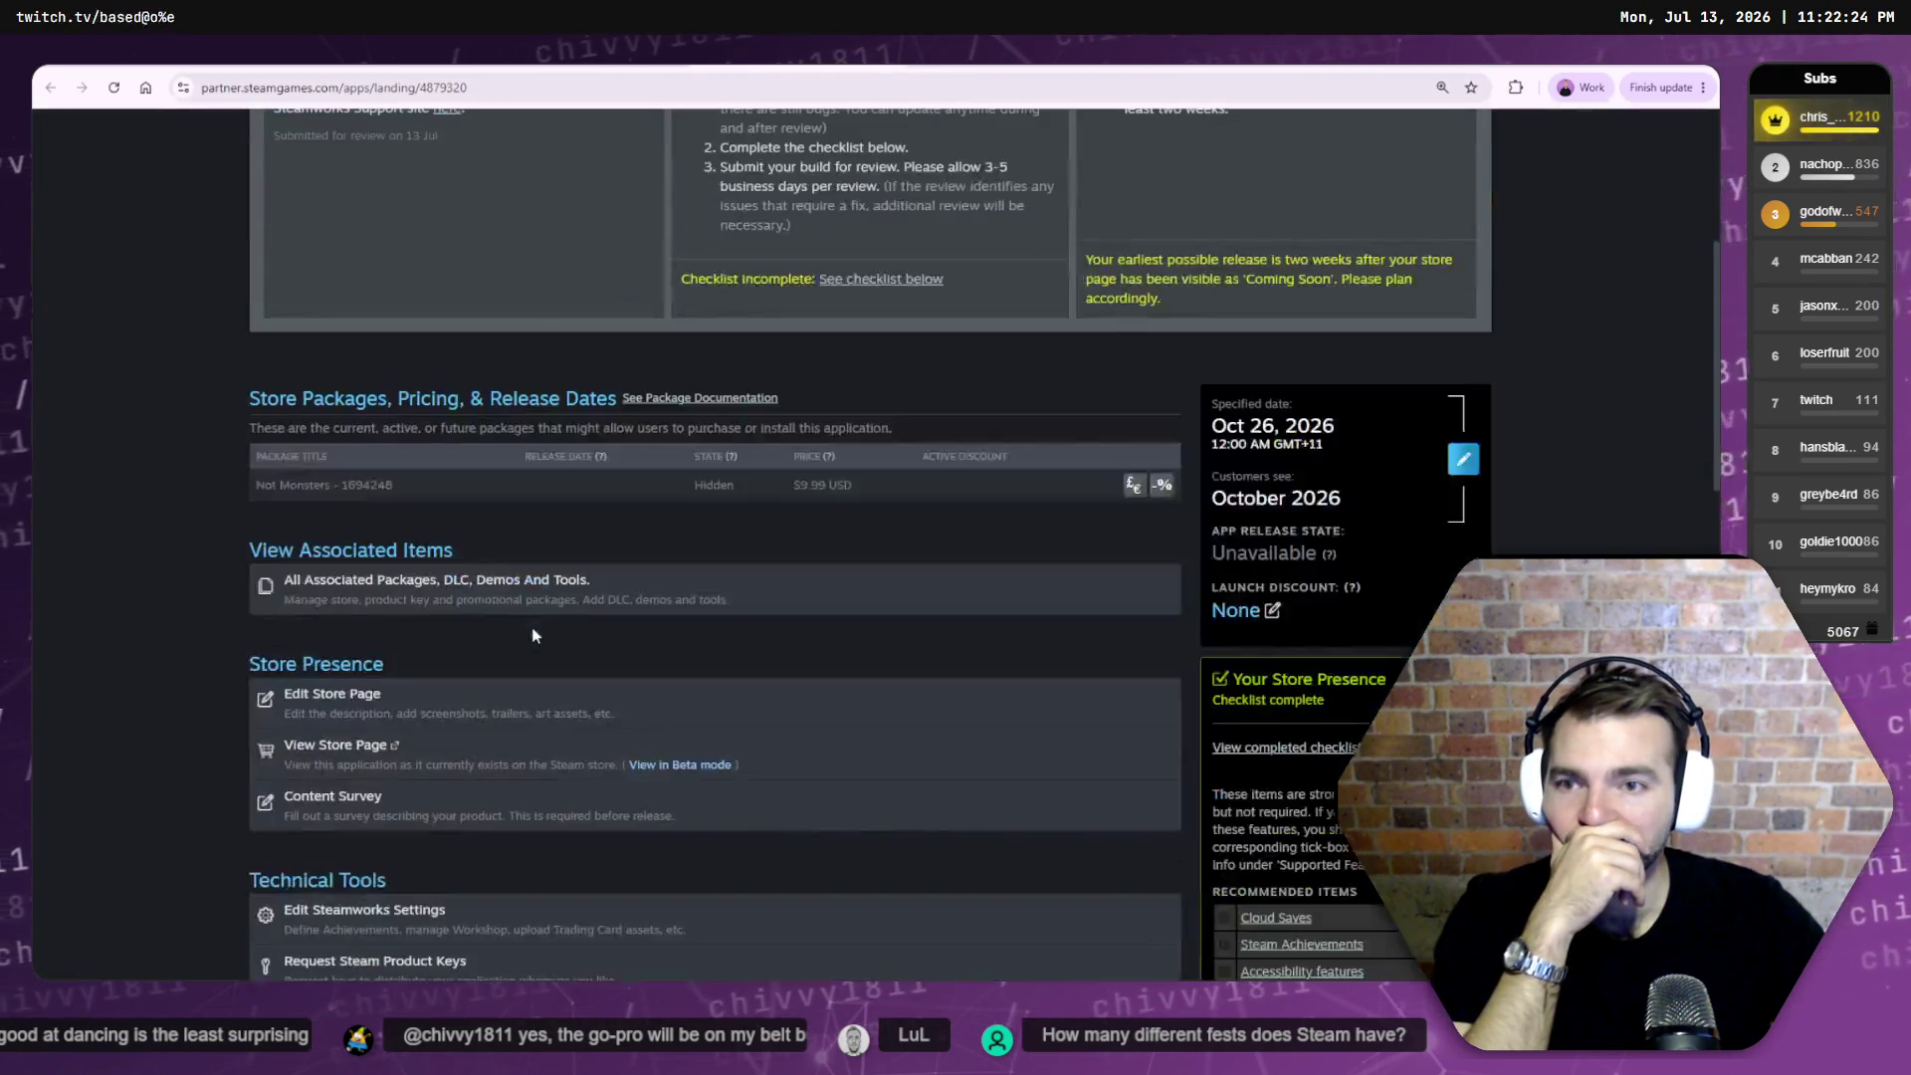
scroll(558, 639, up, 4)
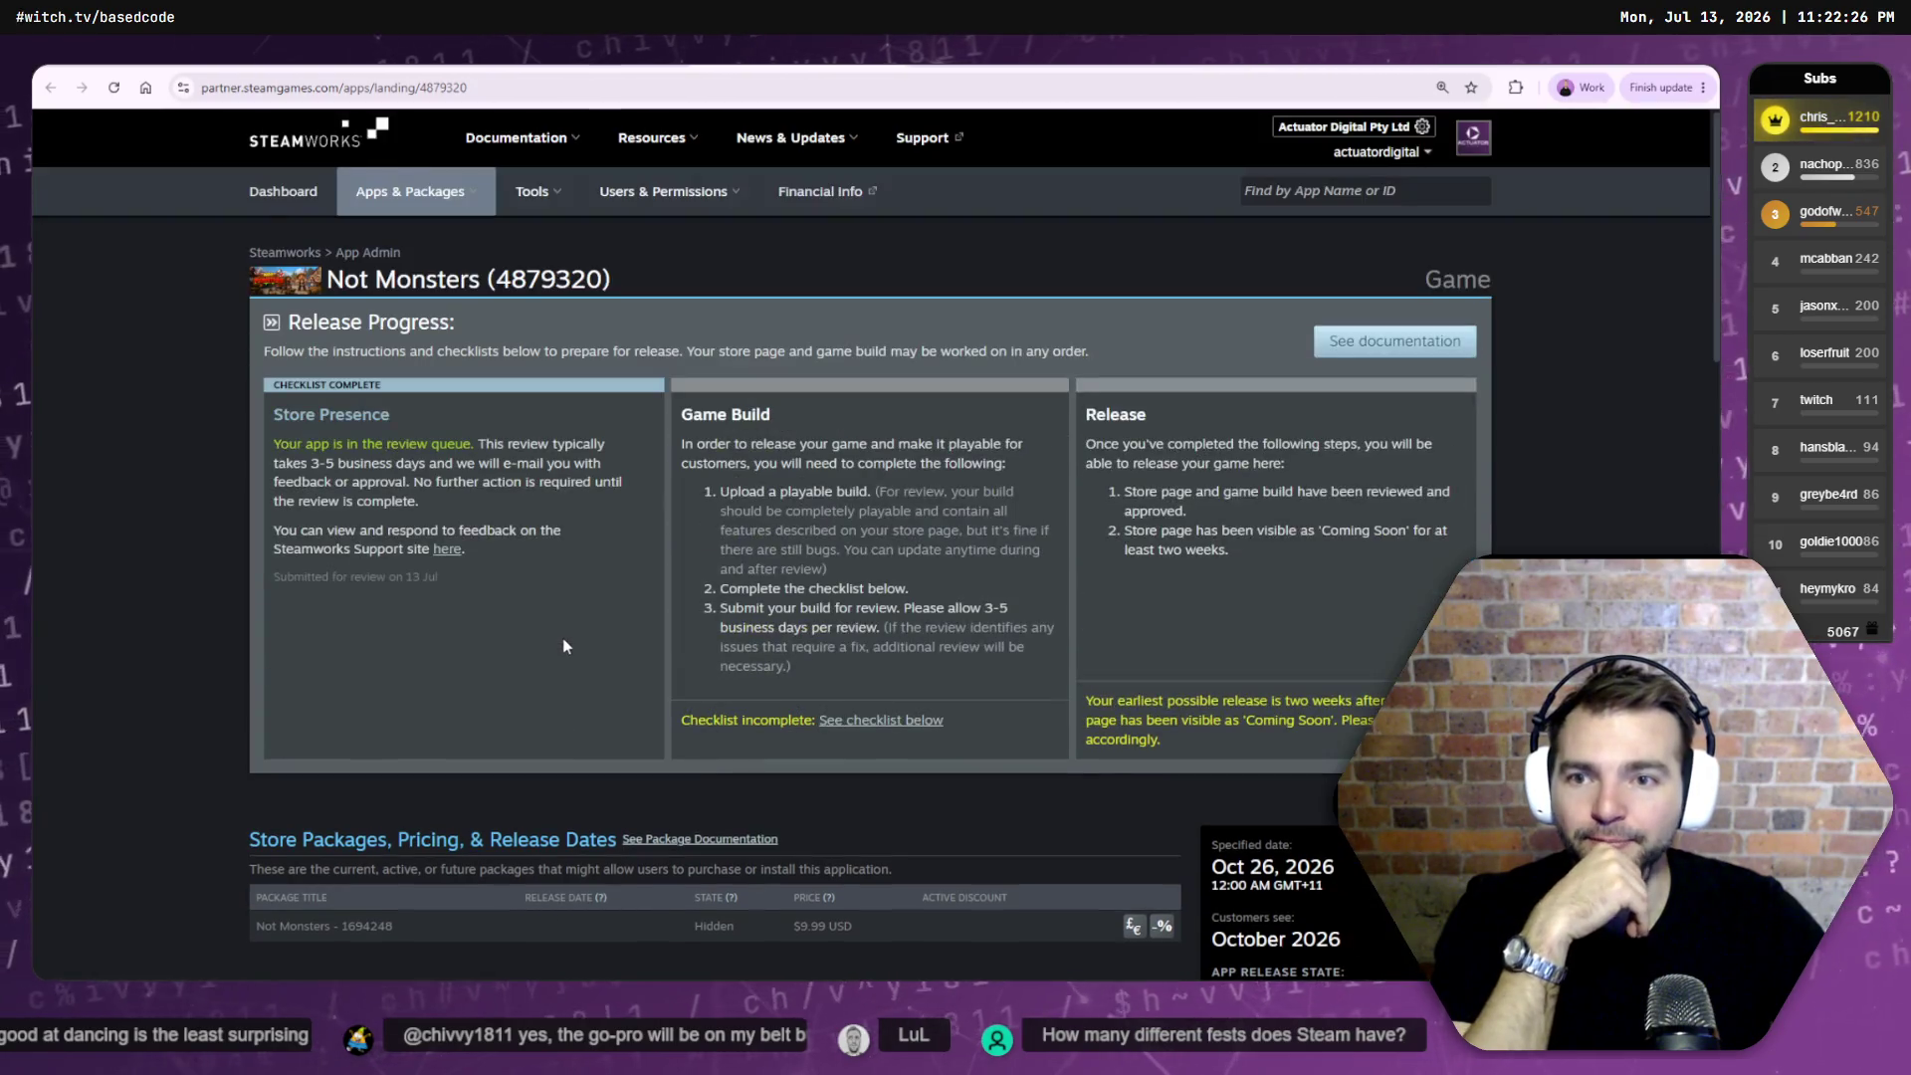
scroll(565, 647, down, 15)
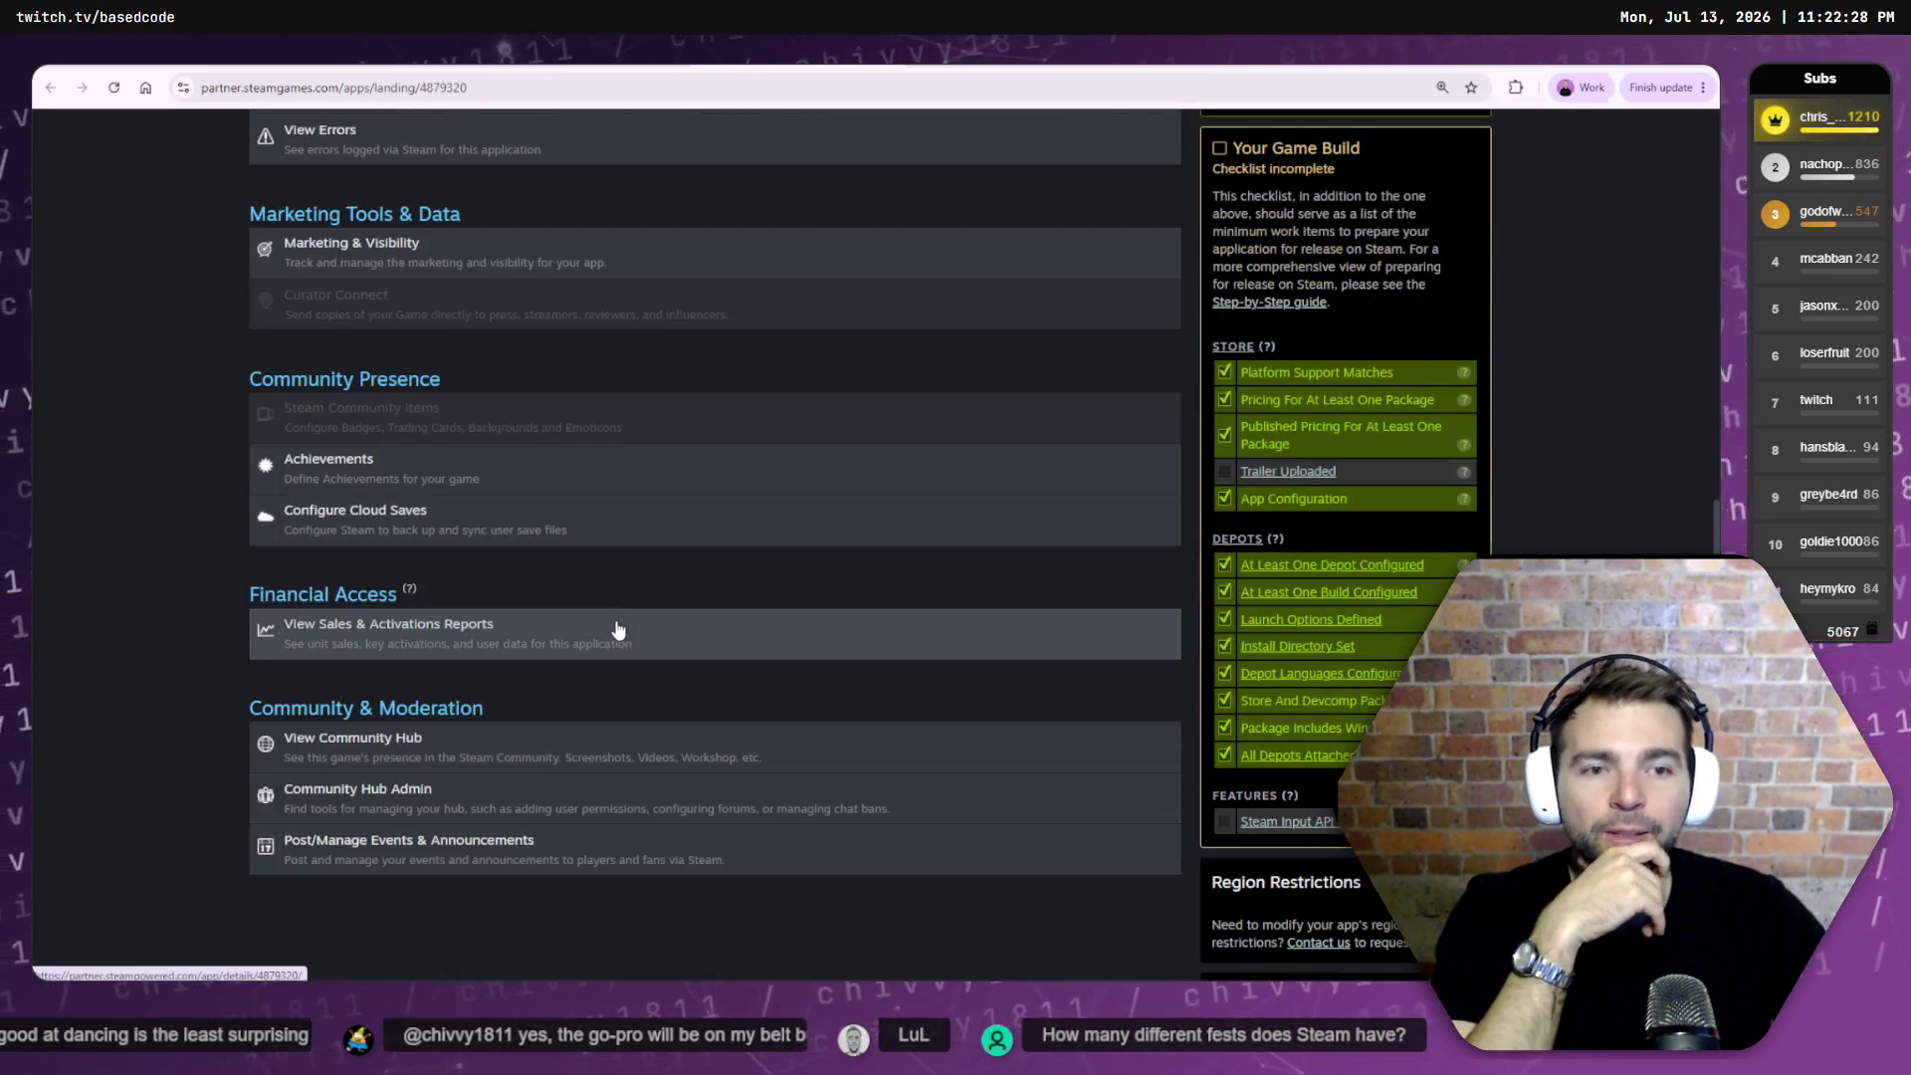
scroll(619, 631, up, 2)
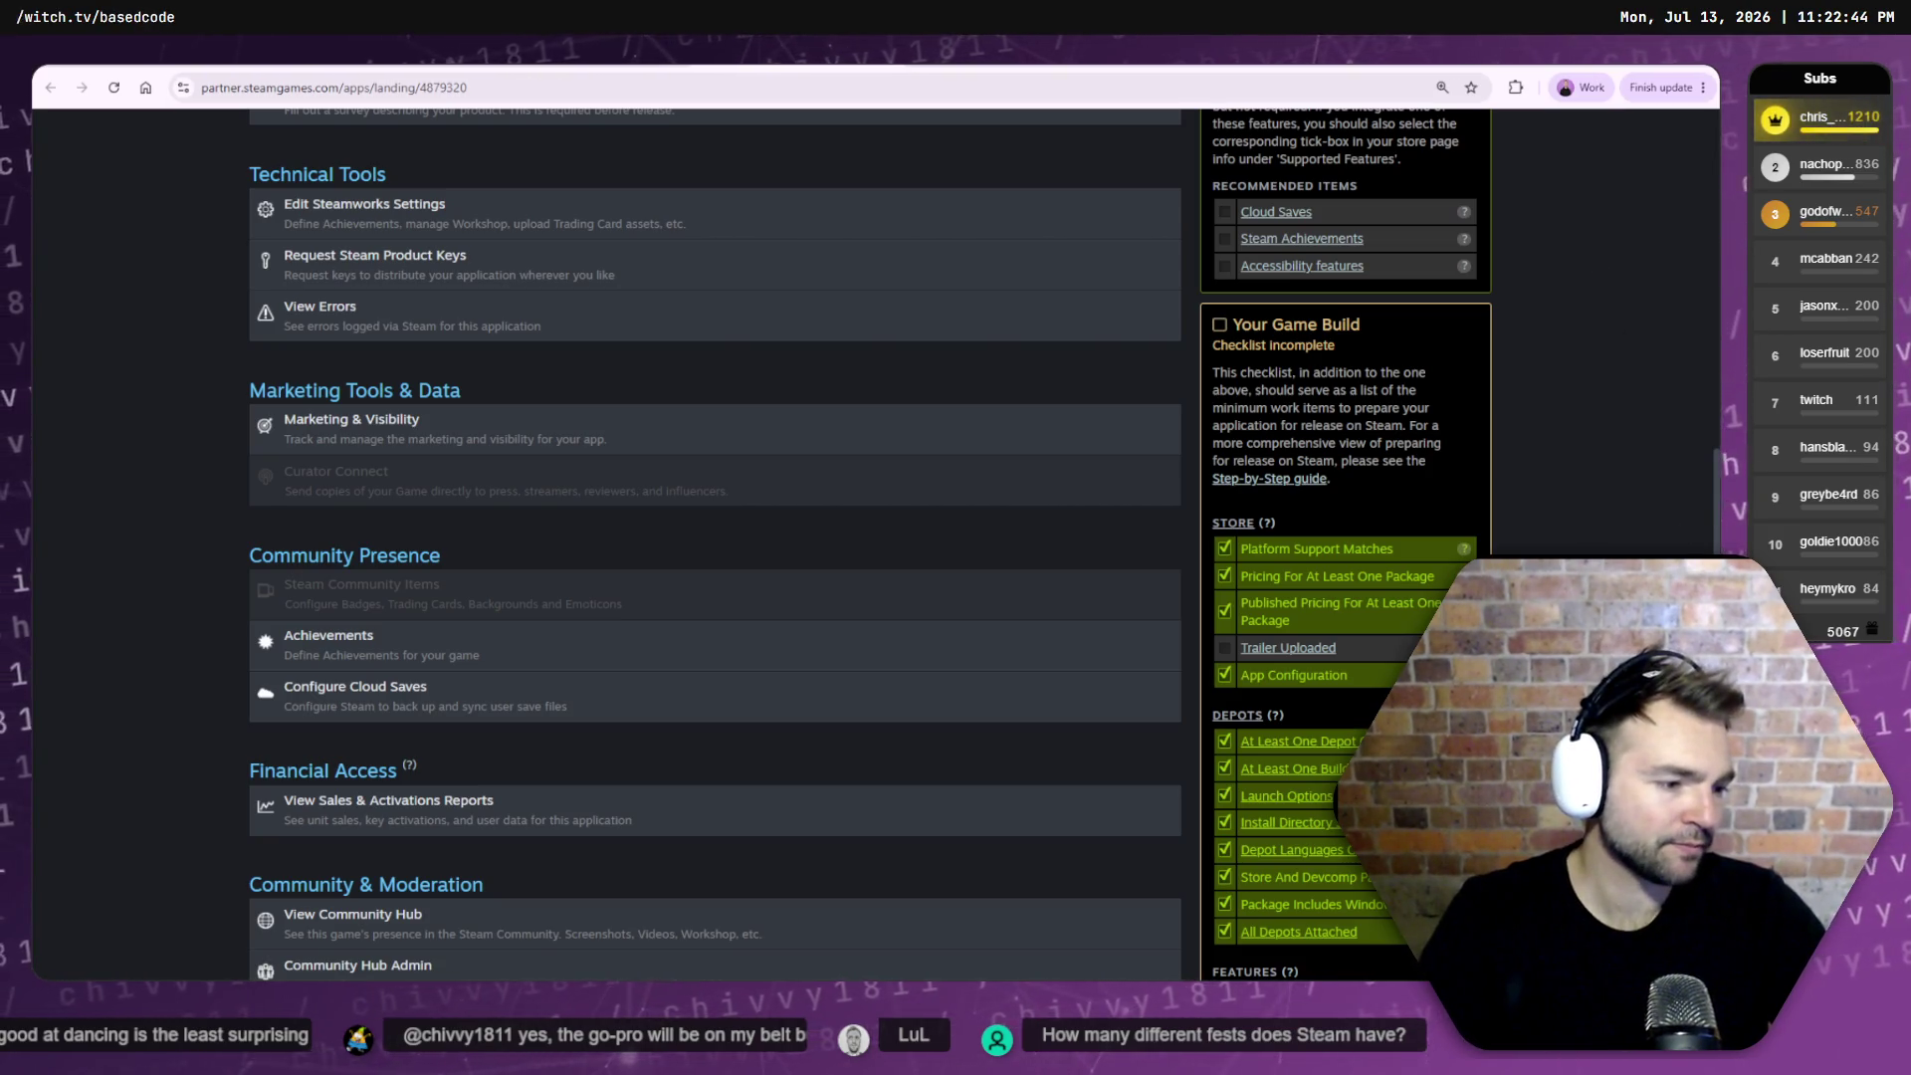
key(ctrl+Tab)
key(ctrl+Tab)
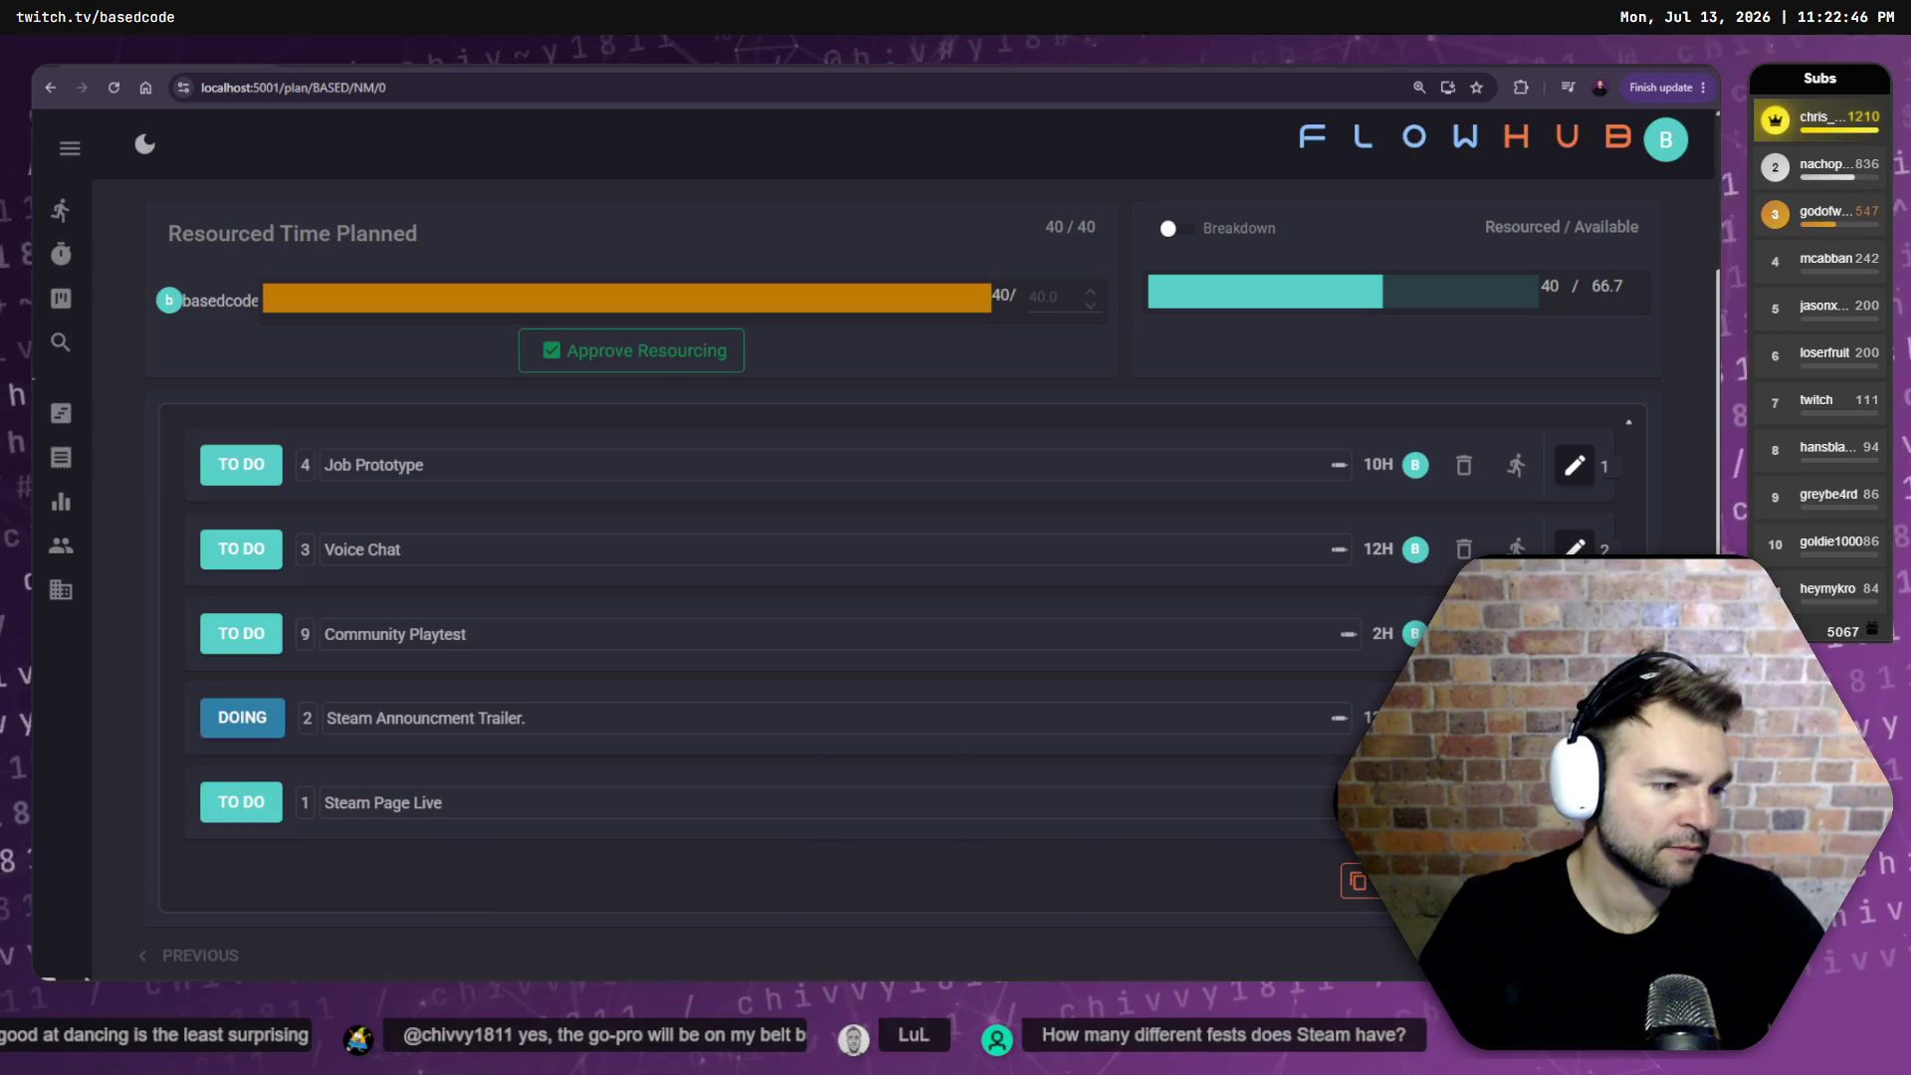
Check the FlowHub sprint plan, then open a blank new browser tab
key(ctrl+shift+Tab)
key(ctrl+Tab)
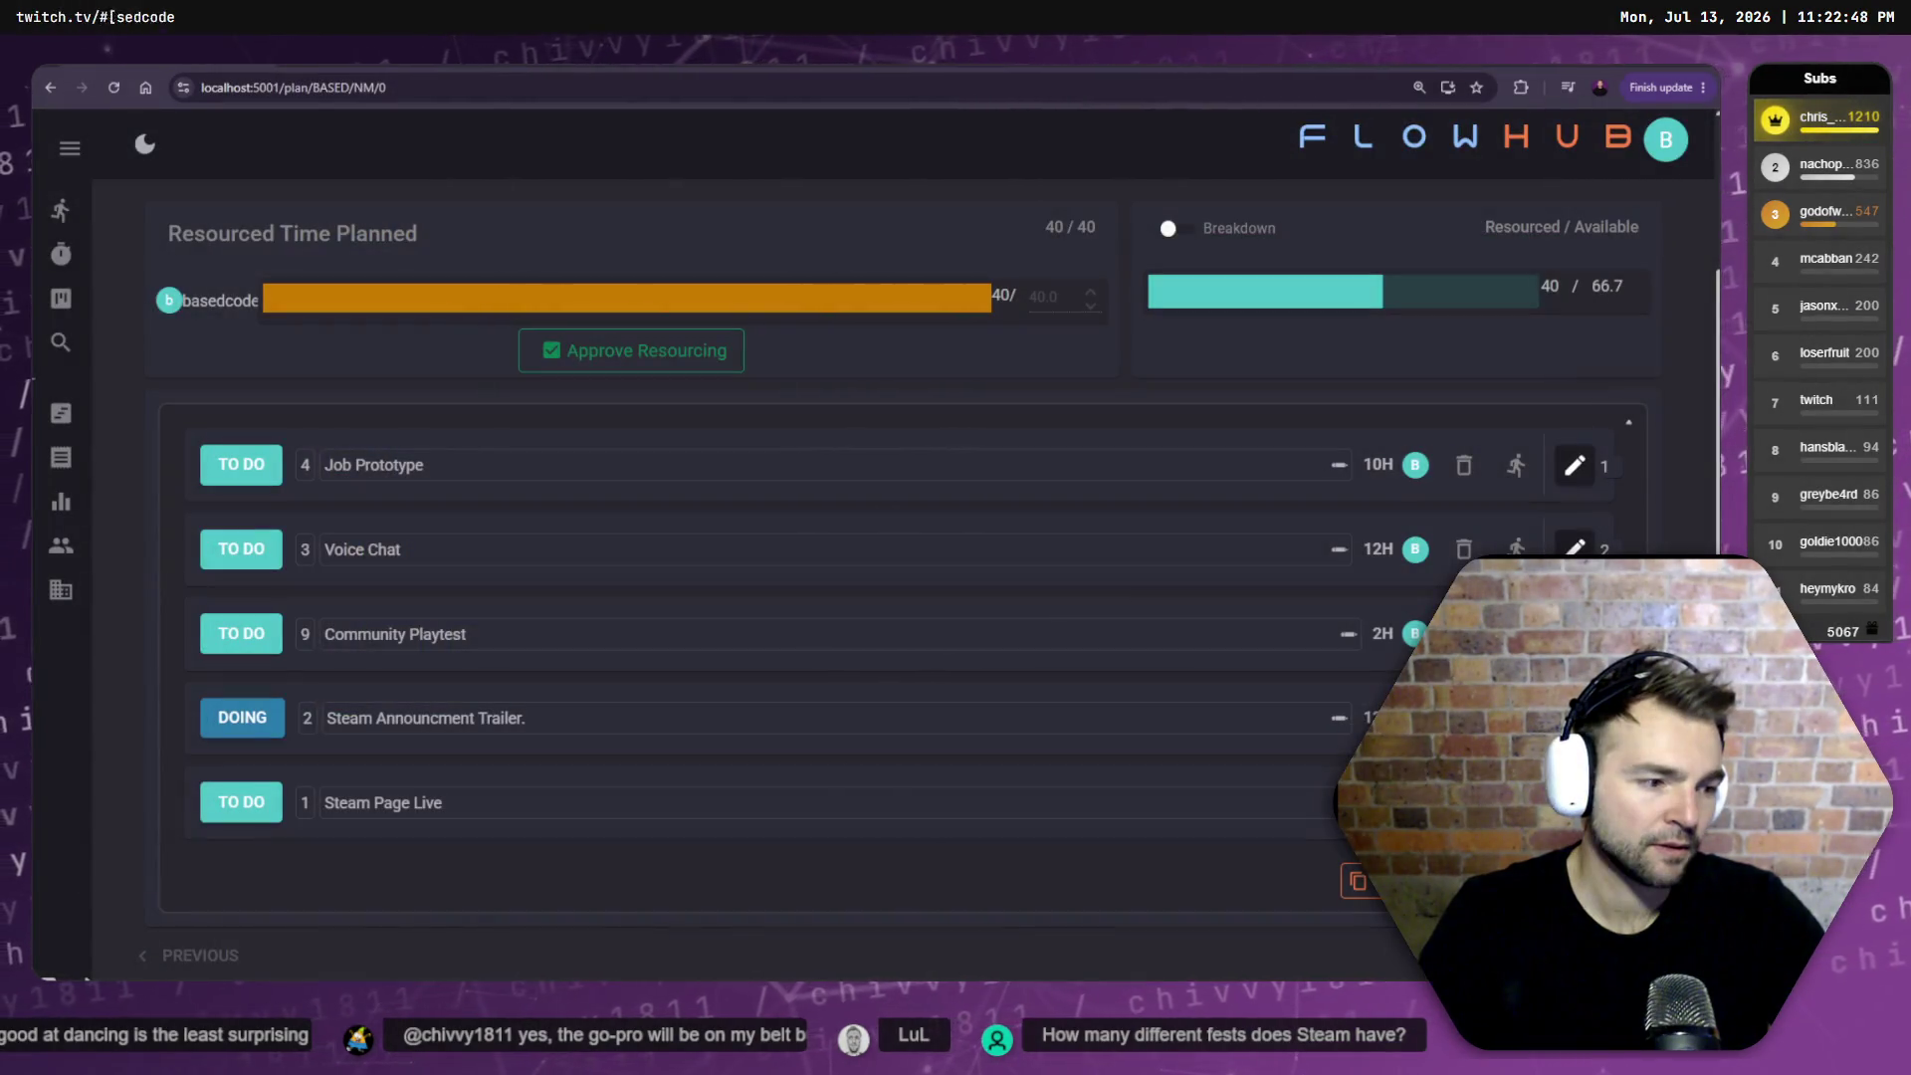
key(ctrl+t)
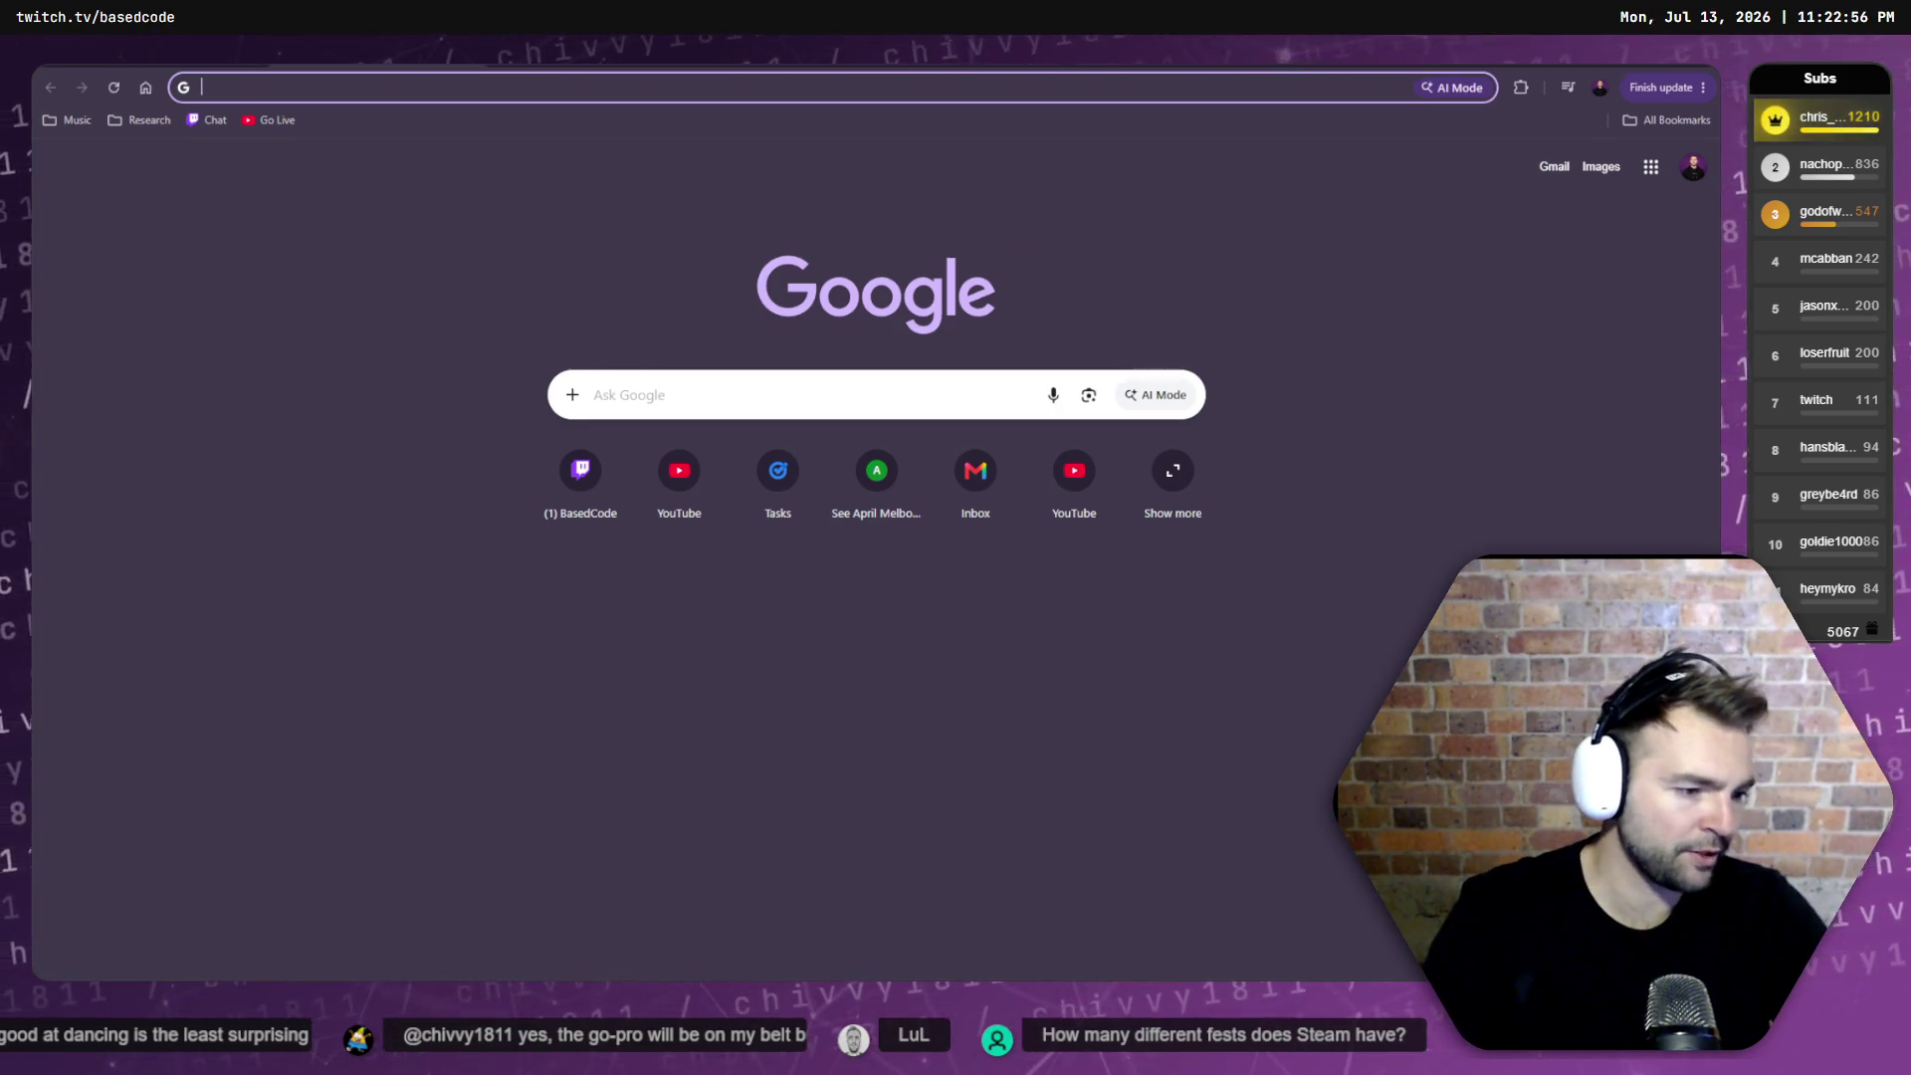
Pan and zoom the tldraw canvas across the Not Monsters storyboard's shot, character and location rows
key(alt+Tab)
scroll(525, 493, down, 10)
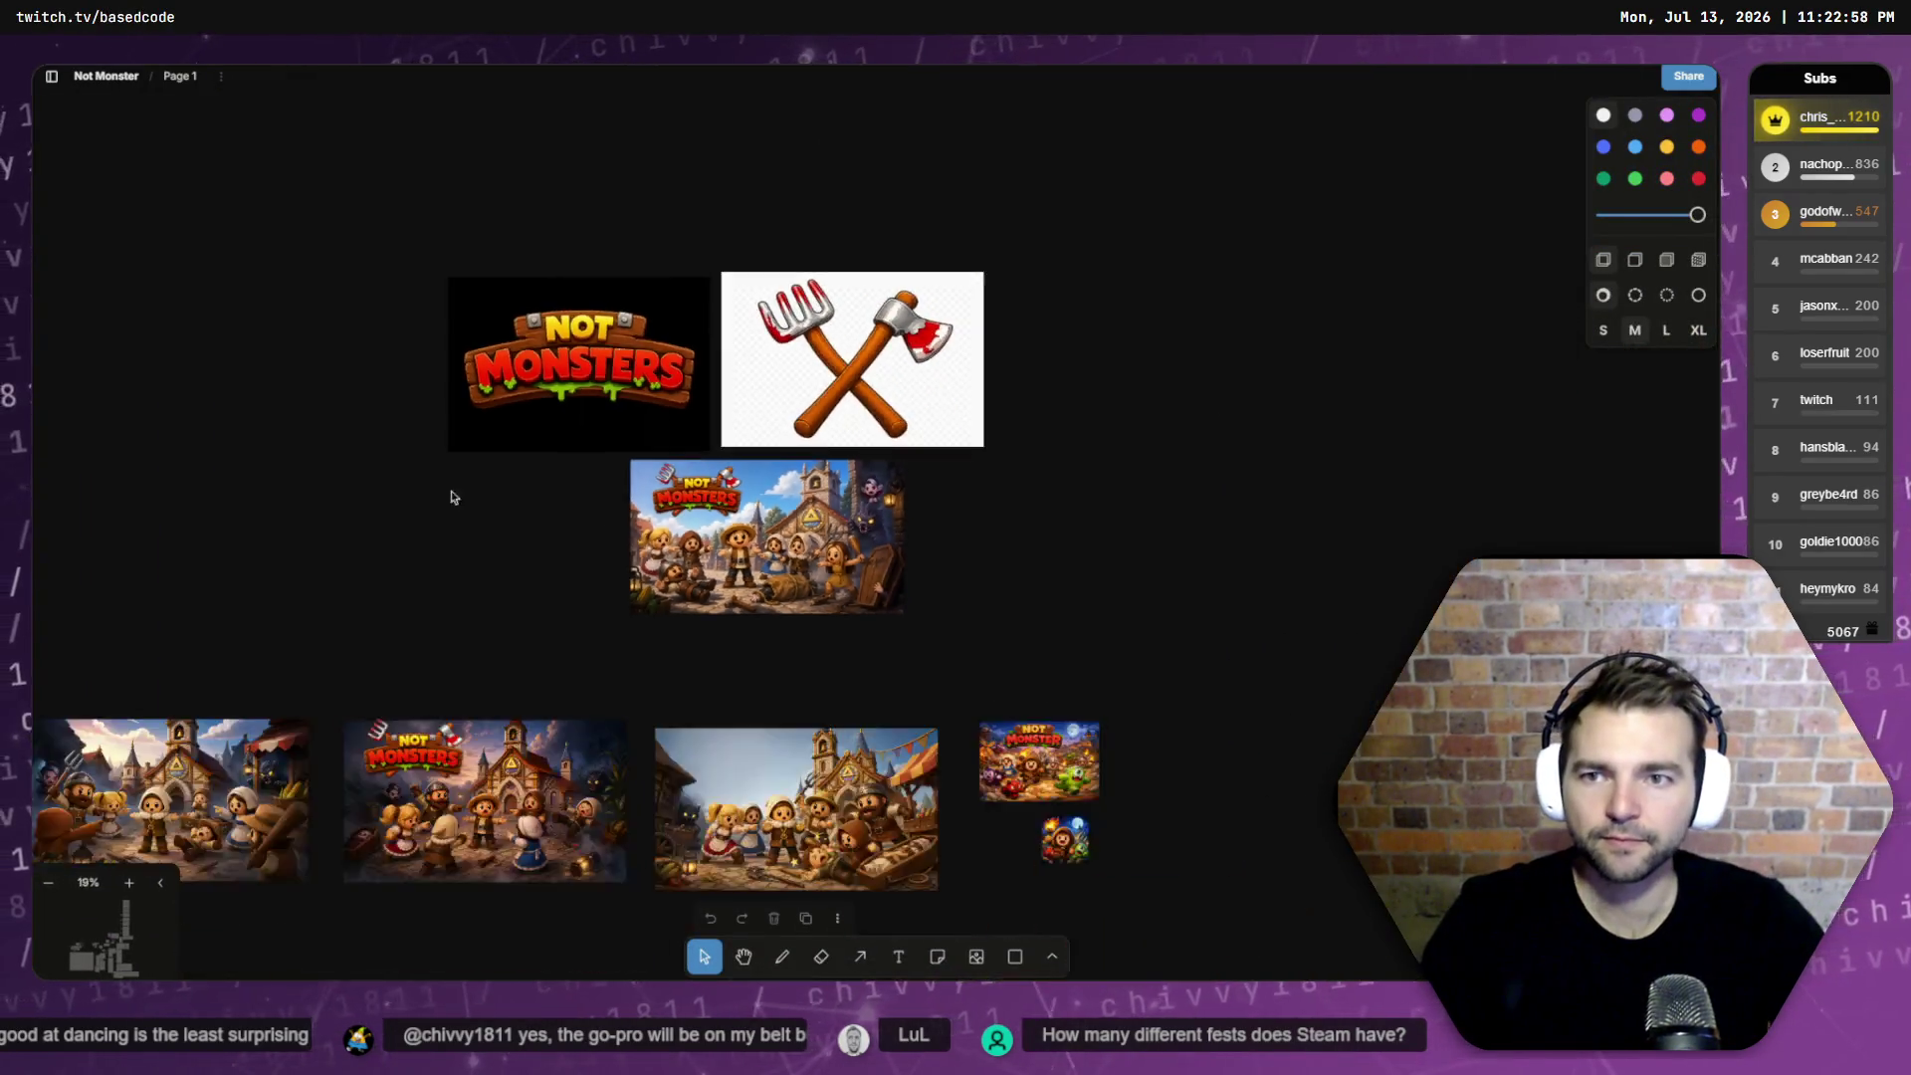
scroll(525, 492, down, 5)
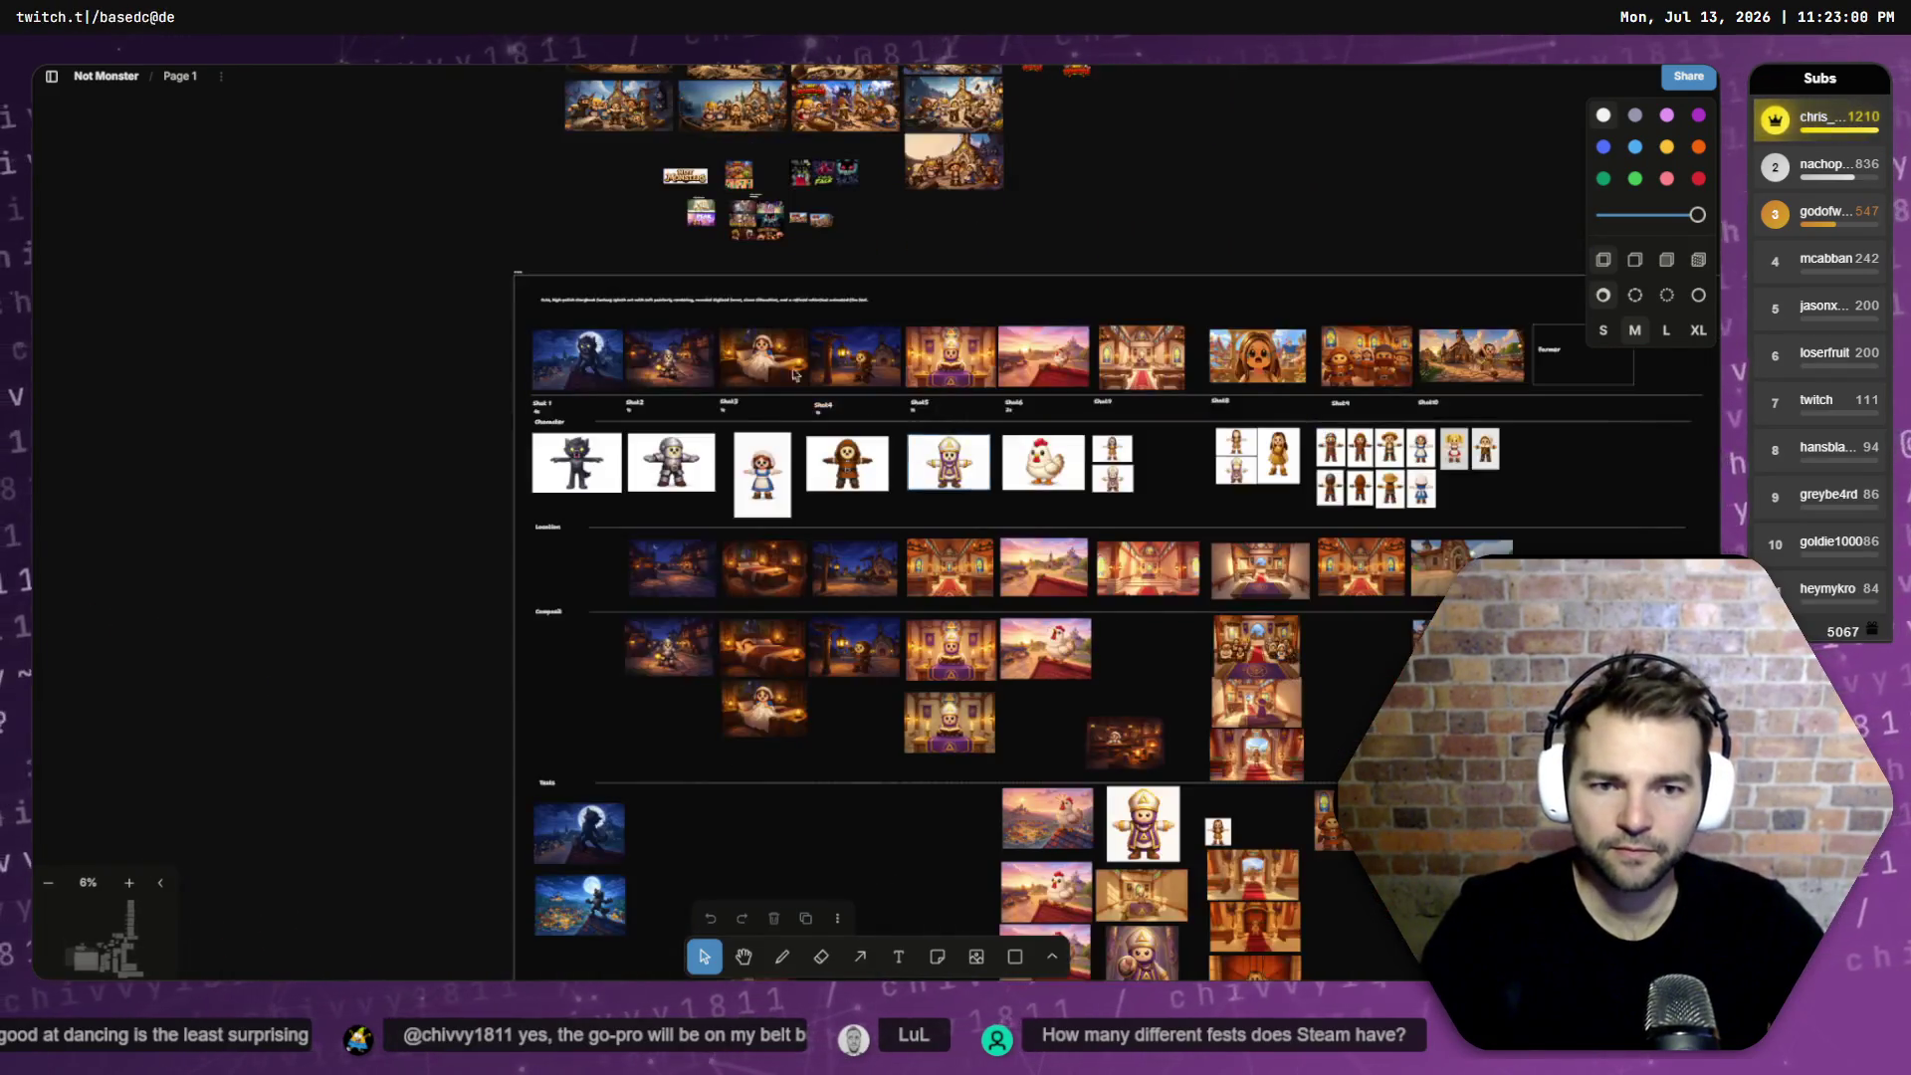
scroll(572, 325, up, 10)
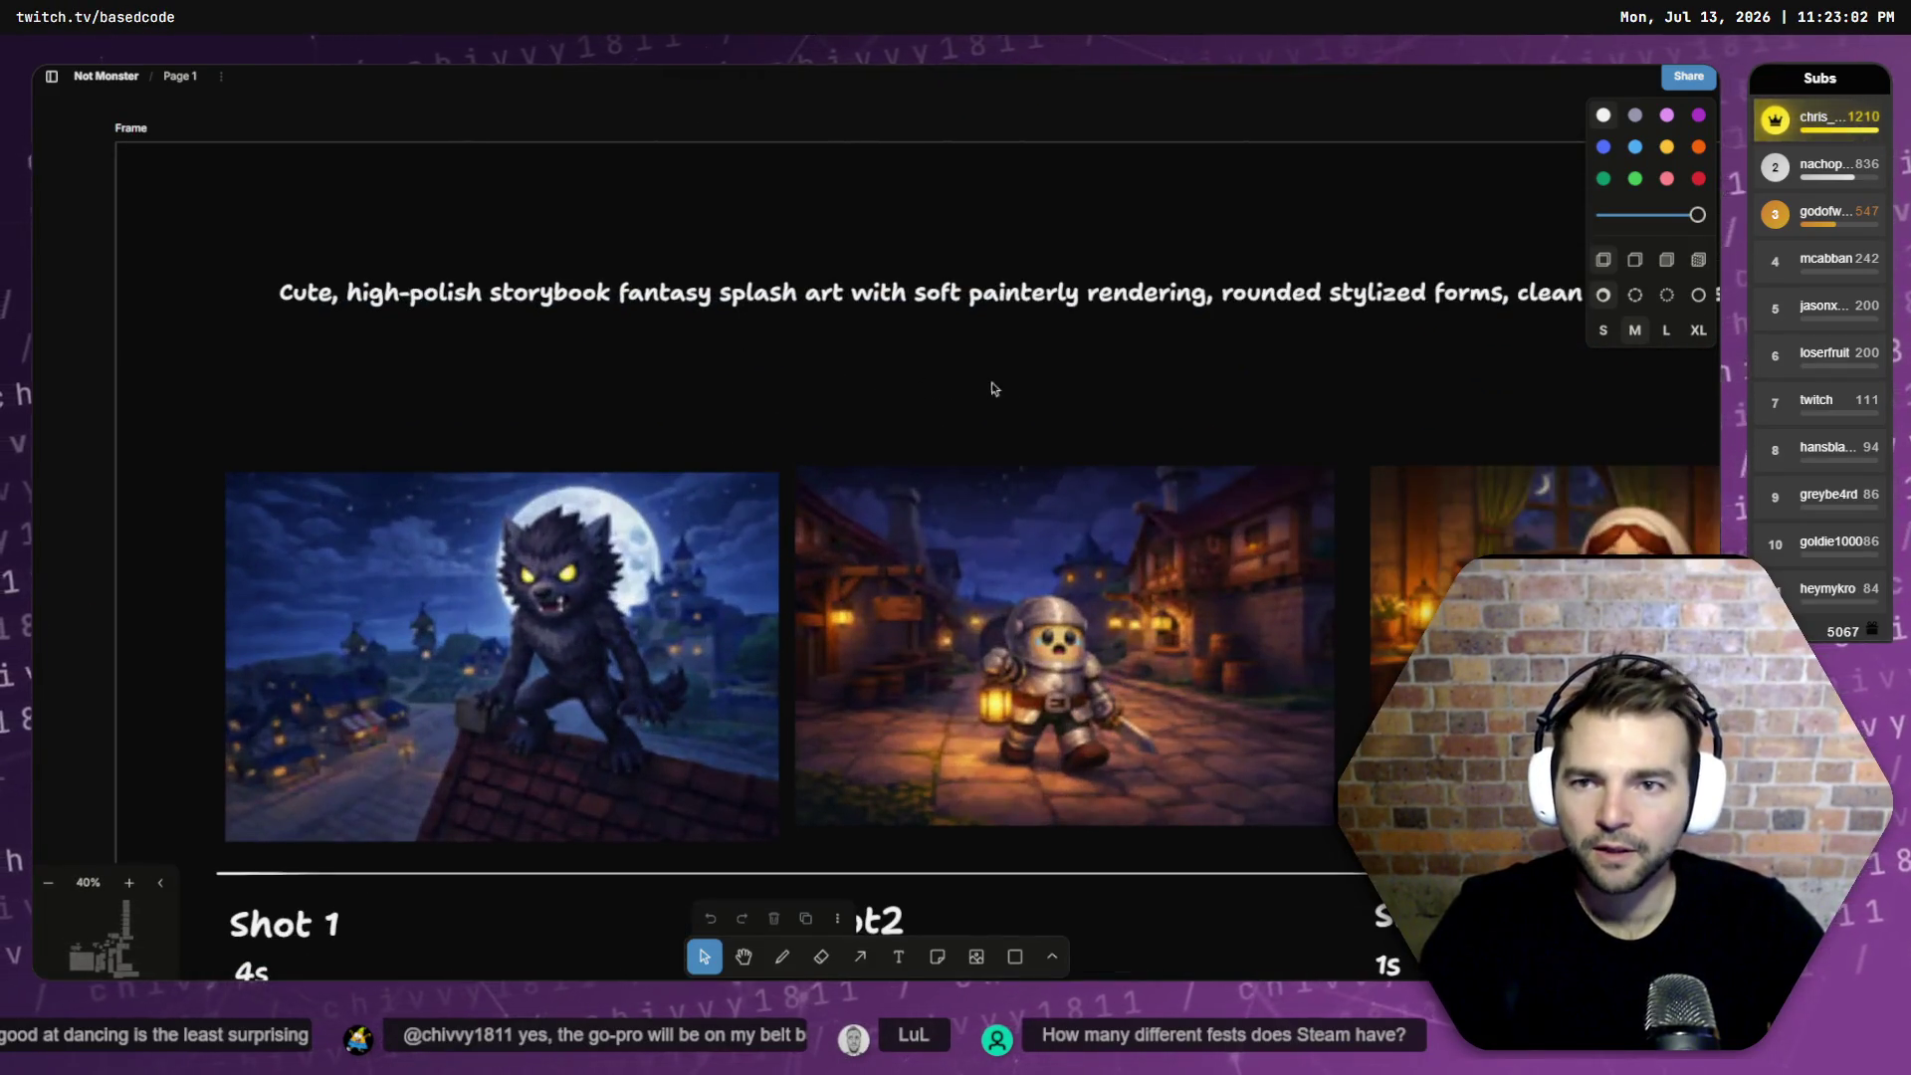
drag(1284, 393, 704, 435)
scroll(887, 439, down, 4)
drag(887, 439, 640, 426)
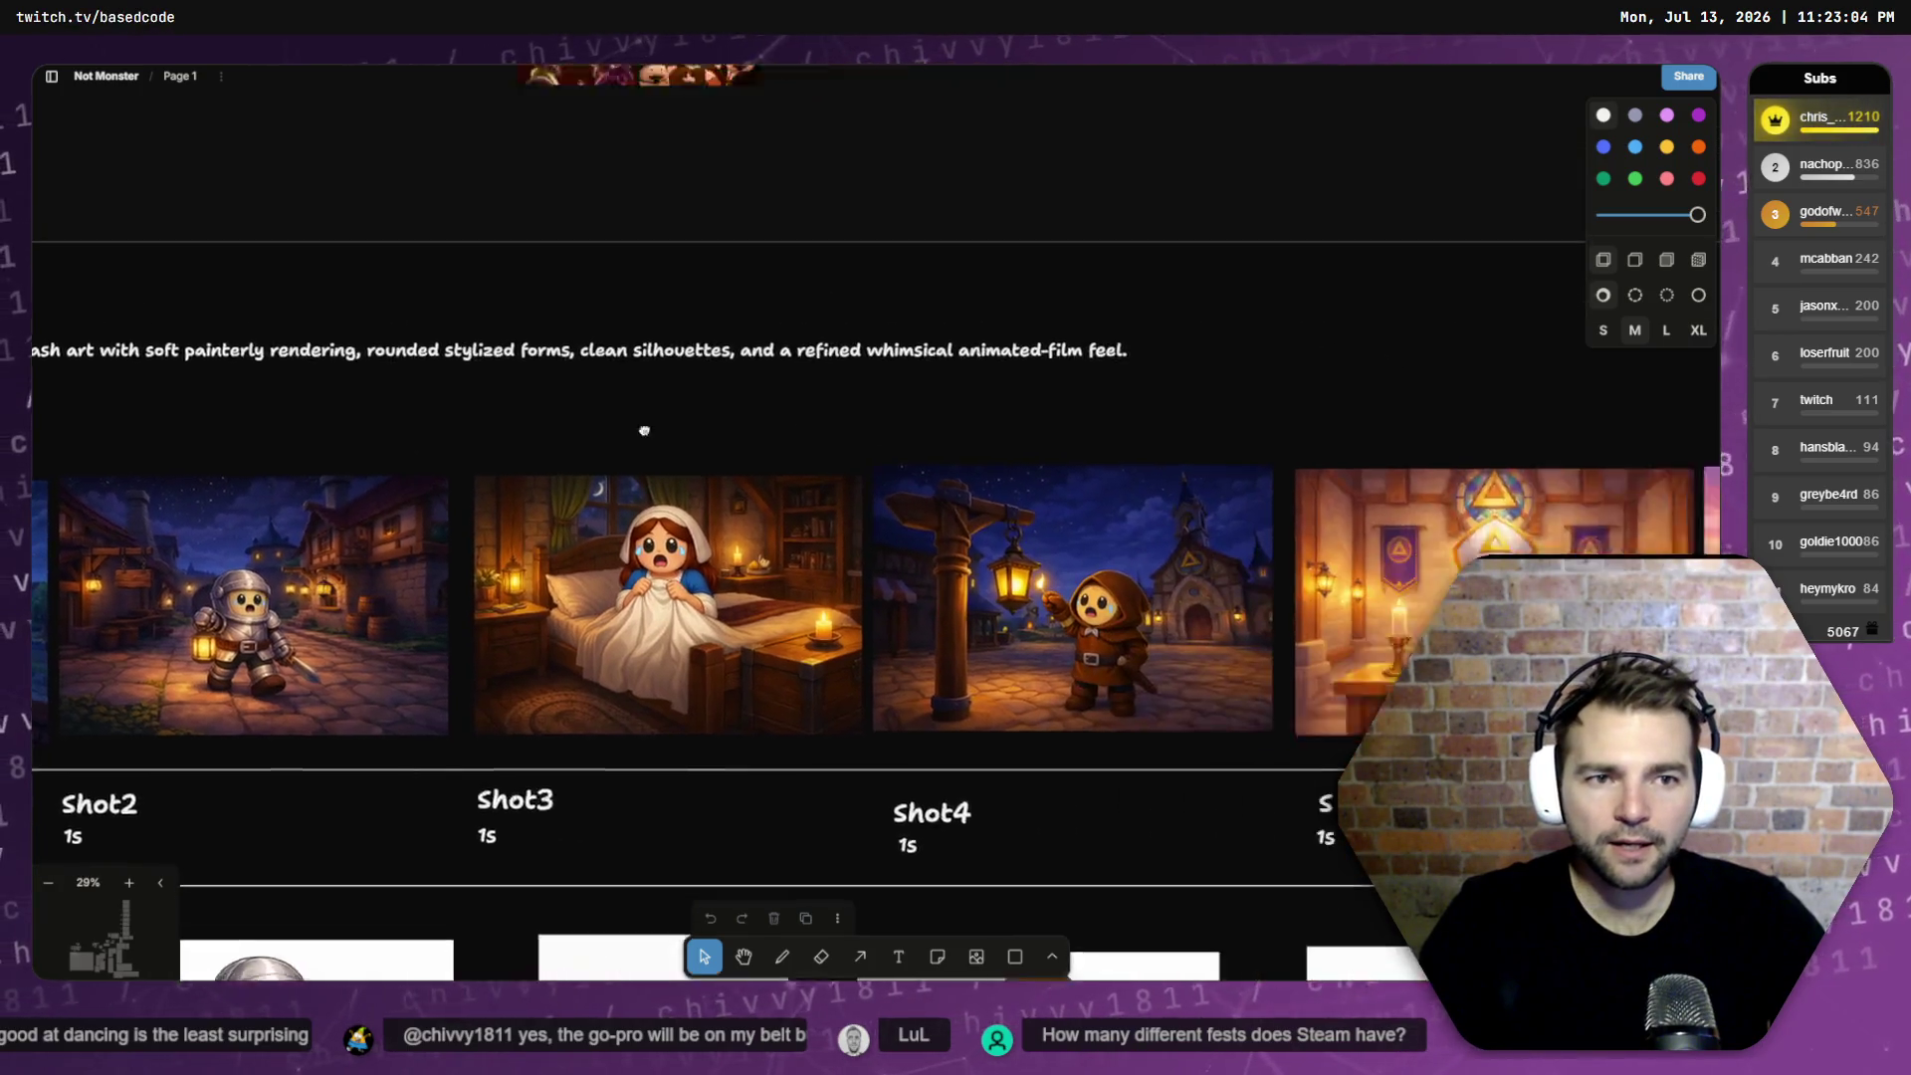
scroll(1335, 613, down, 3)
scroll(1335, 613, down, 3)
mouse_move(1693, 468)
mouse_down()
mouse_move(1053, 426)
mouse_move(907, 394)
mouse_up()
scroll(315, 585, down, 3)
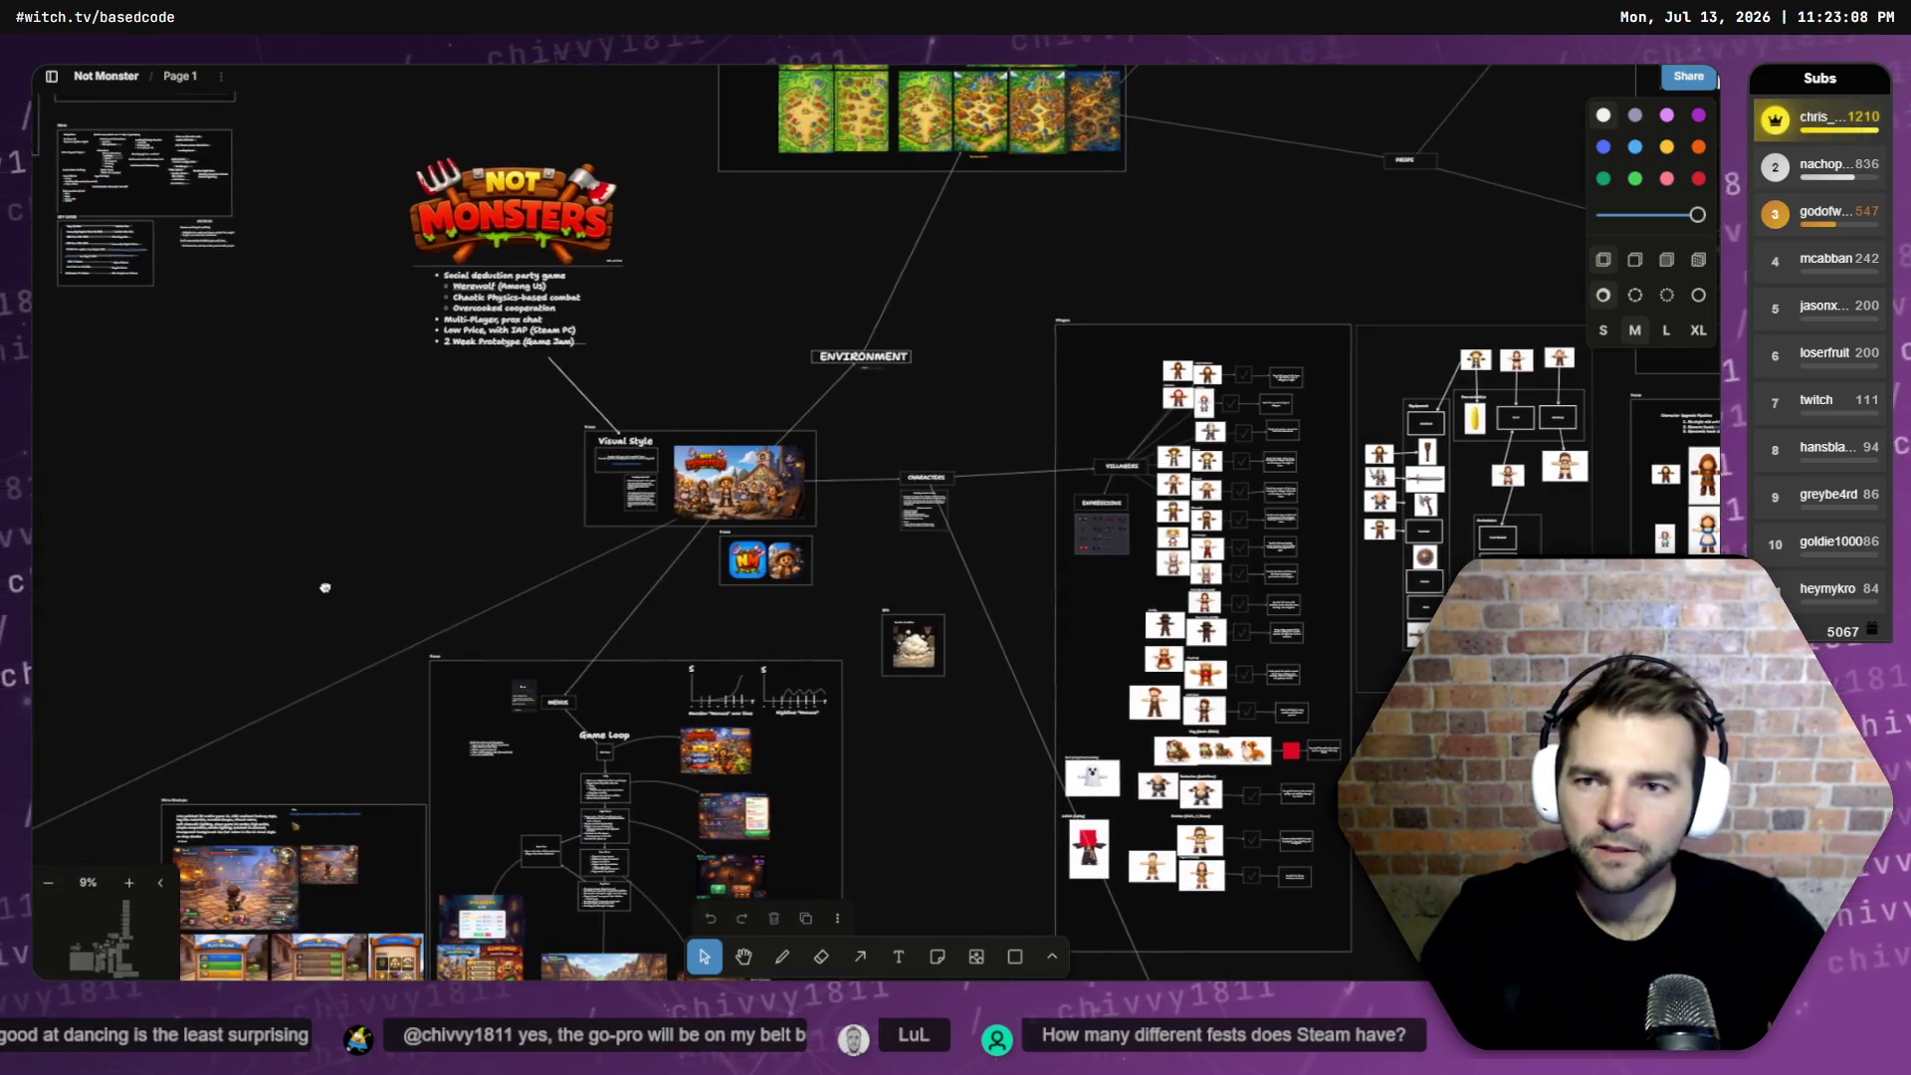
scroll(1429, 217, up, 3)
scroll(1294, 329, left, 10)
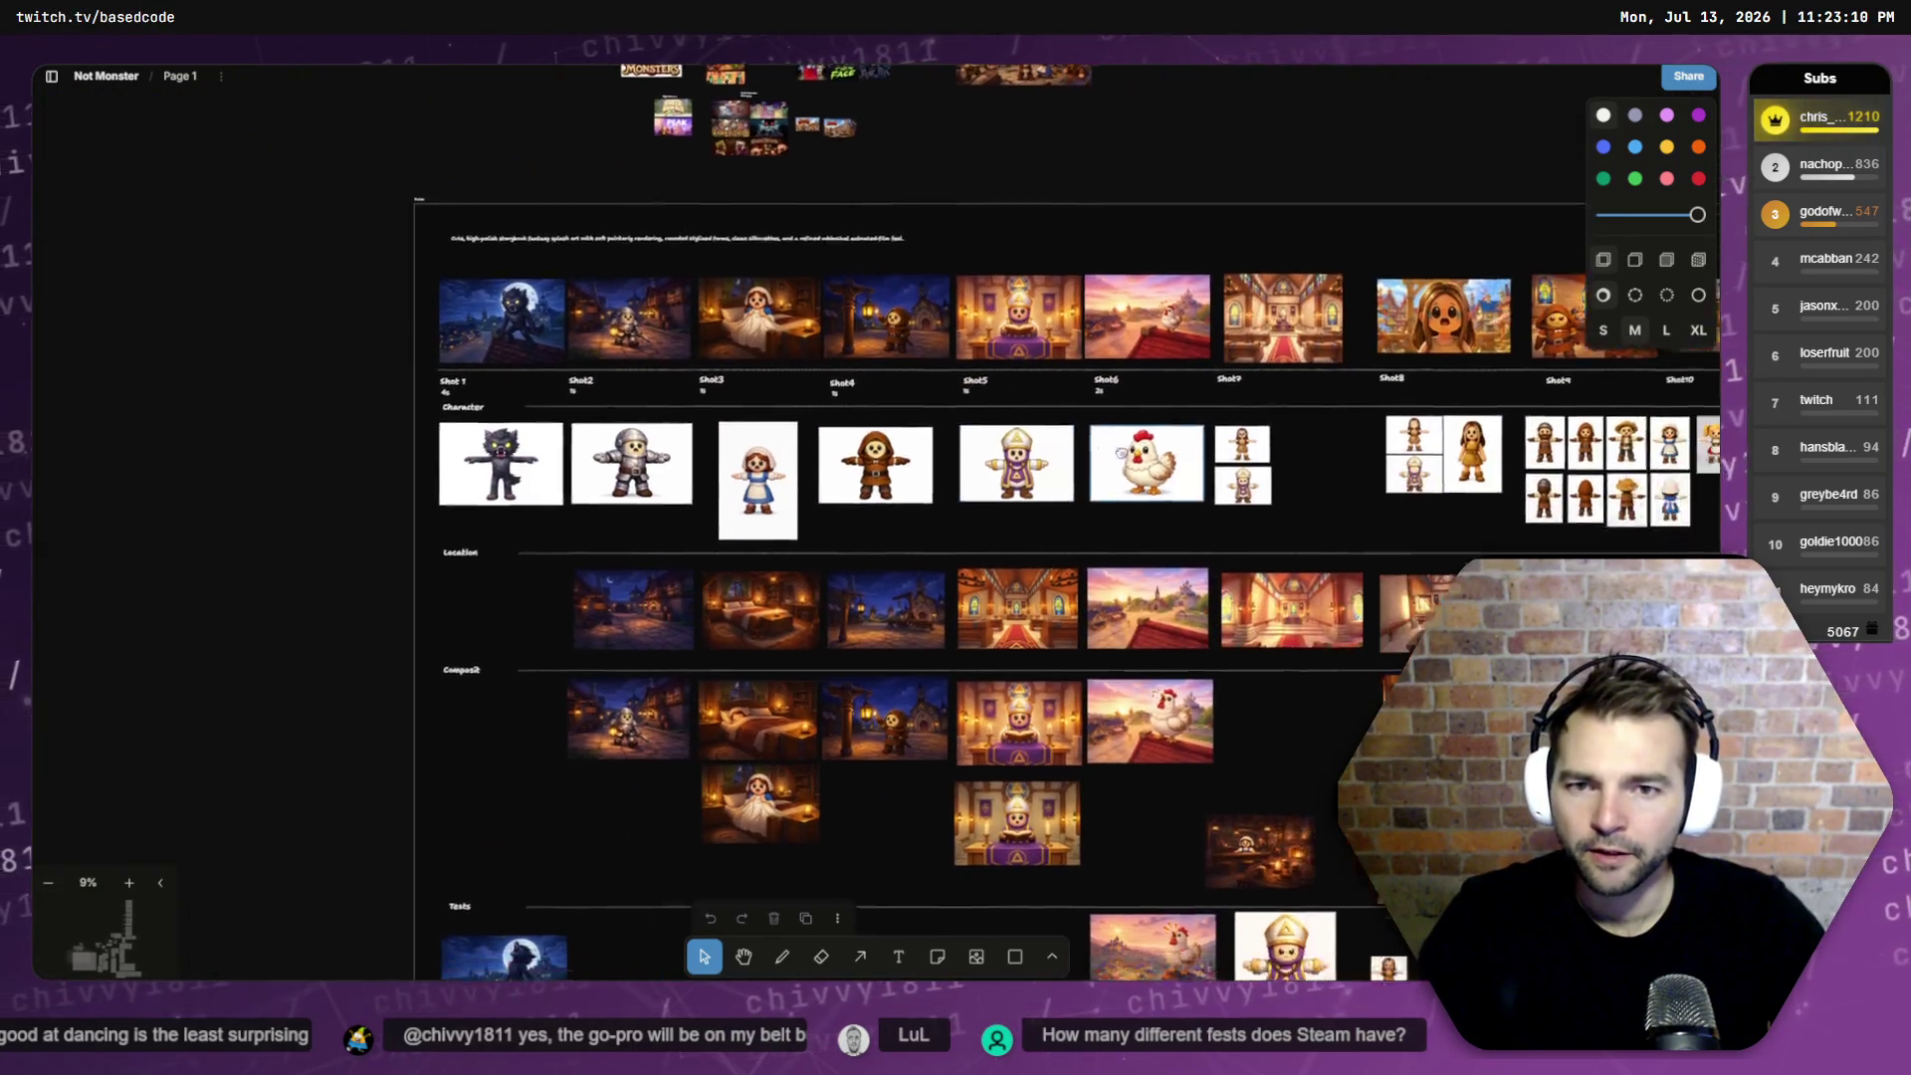
scroll(1160, 441, down, 5)
scroll(1294, 298, up, 8)
scroll(1294, 298, right, 5)
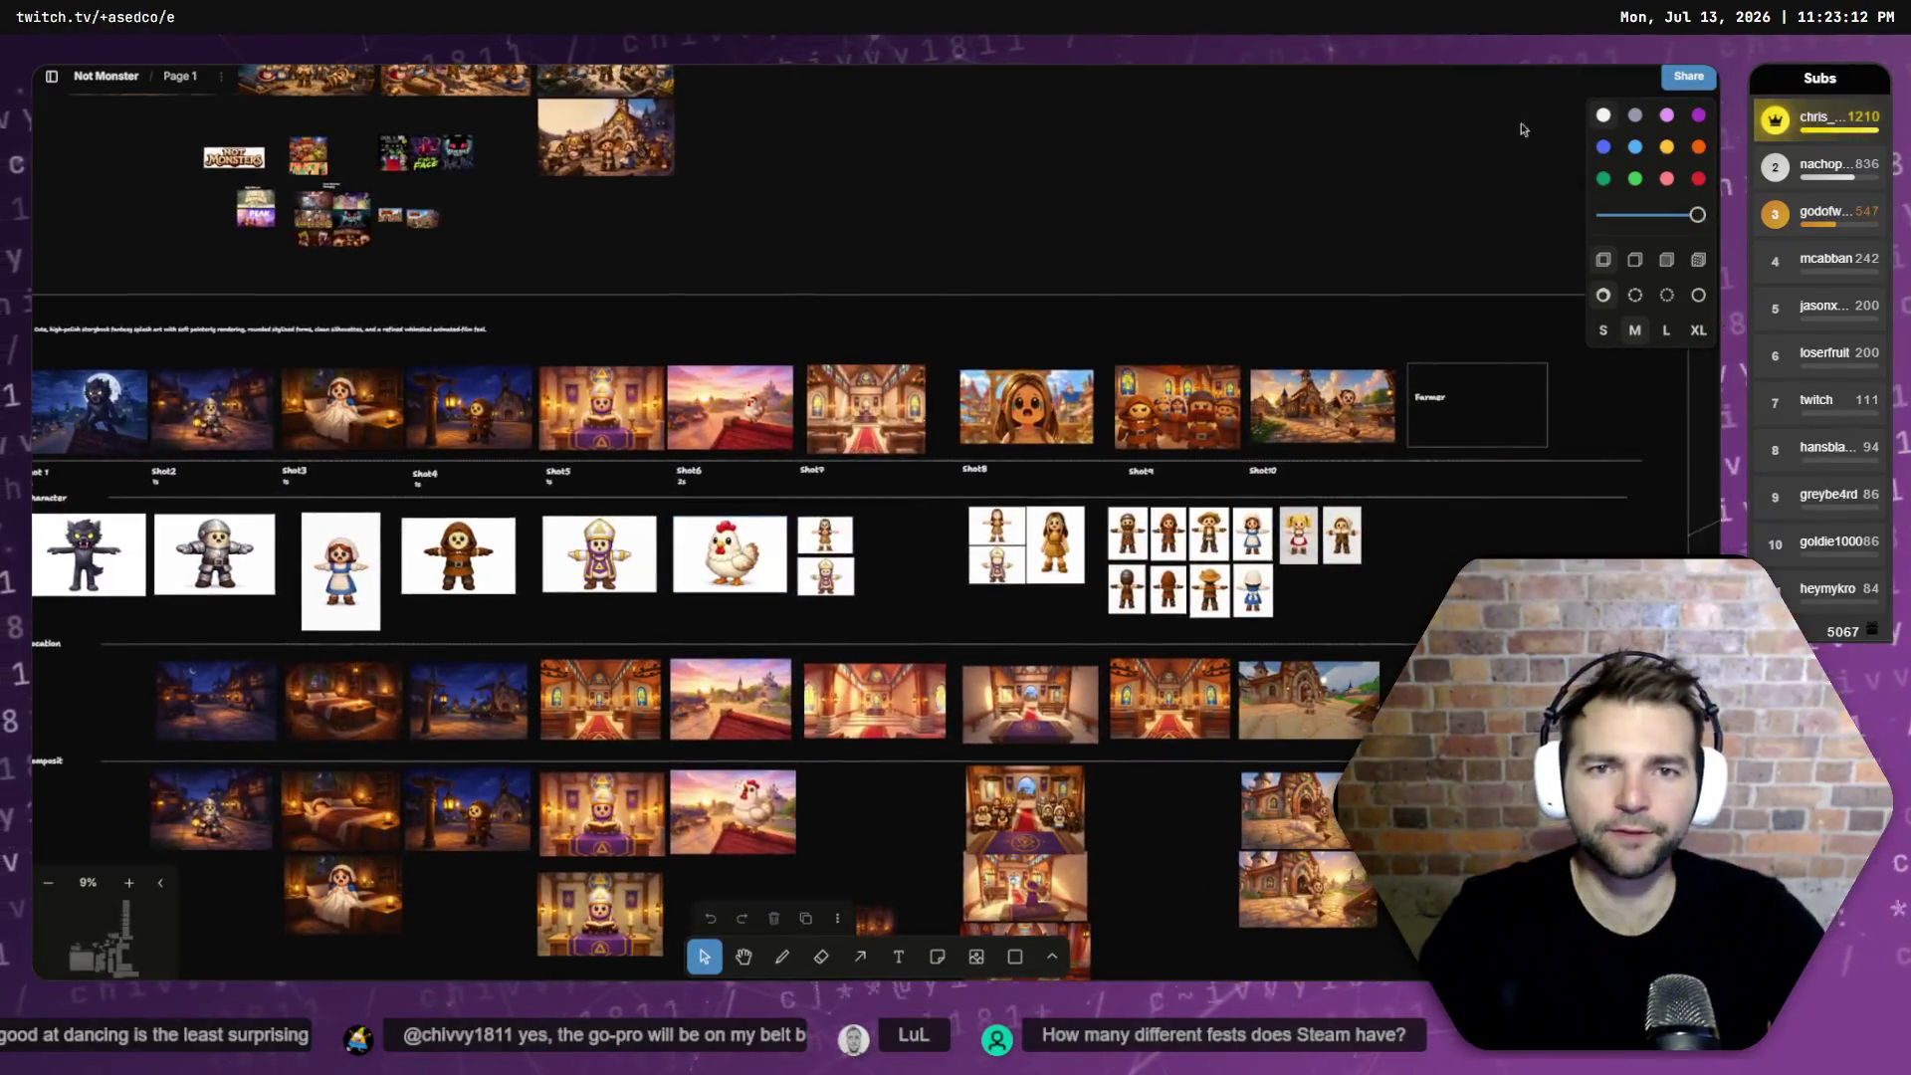
key(ctrl+t)
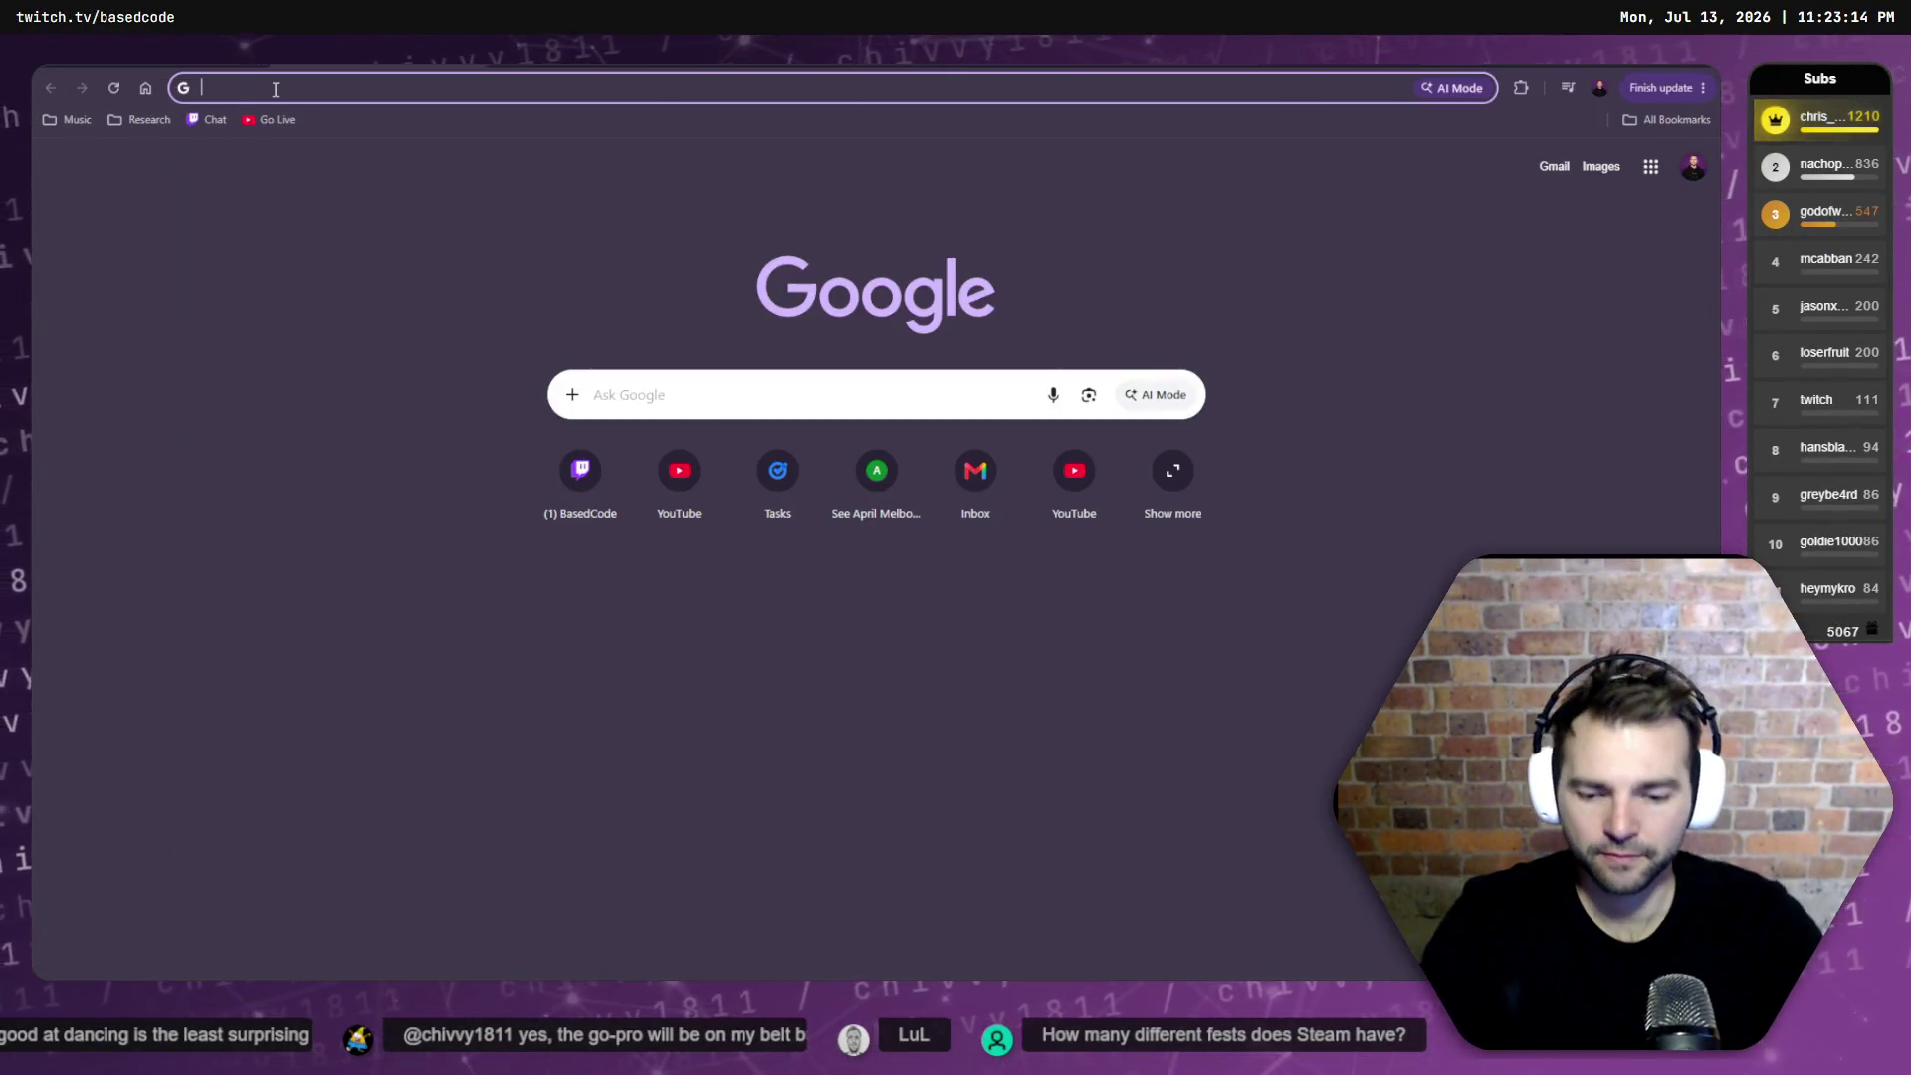
Load higgsfield.ai and sign in with the Google account
text(higgsfield.ai)
key(Return)
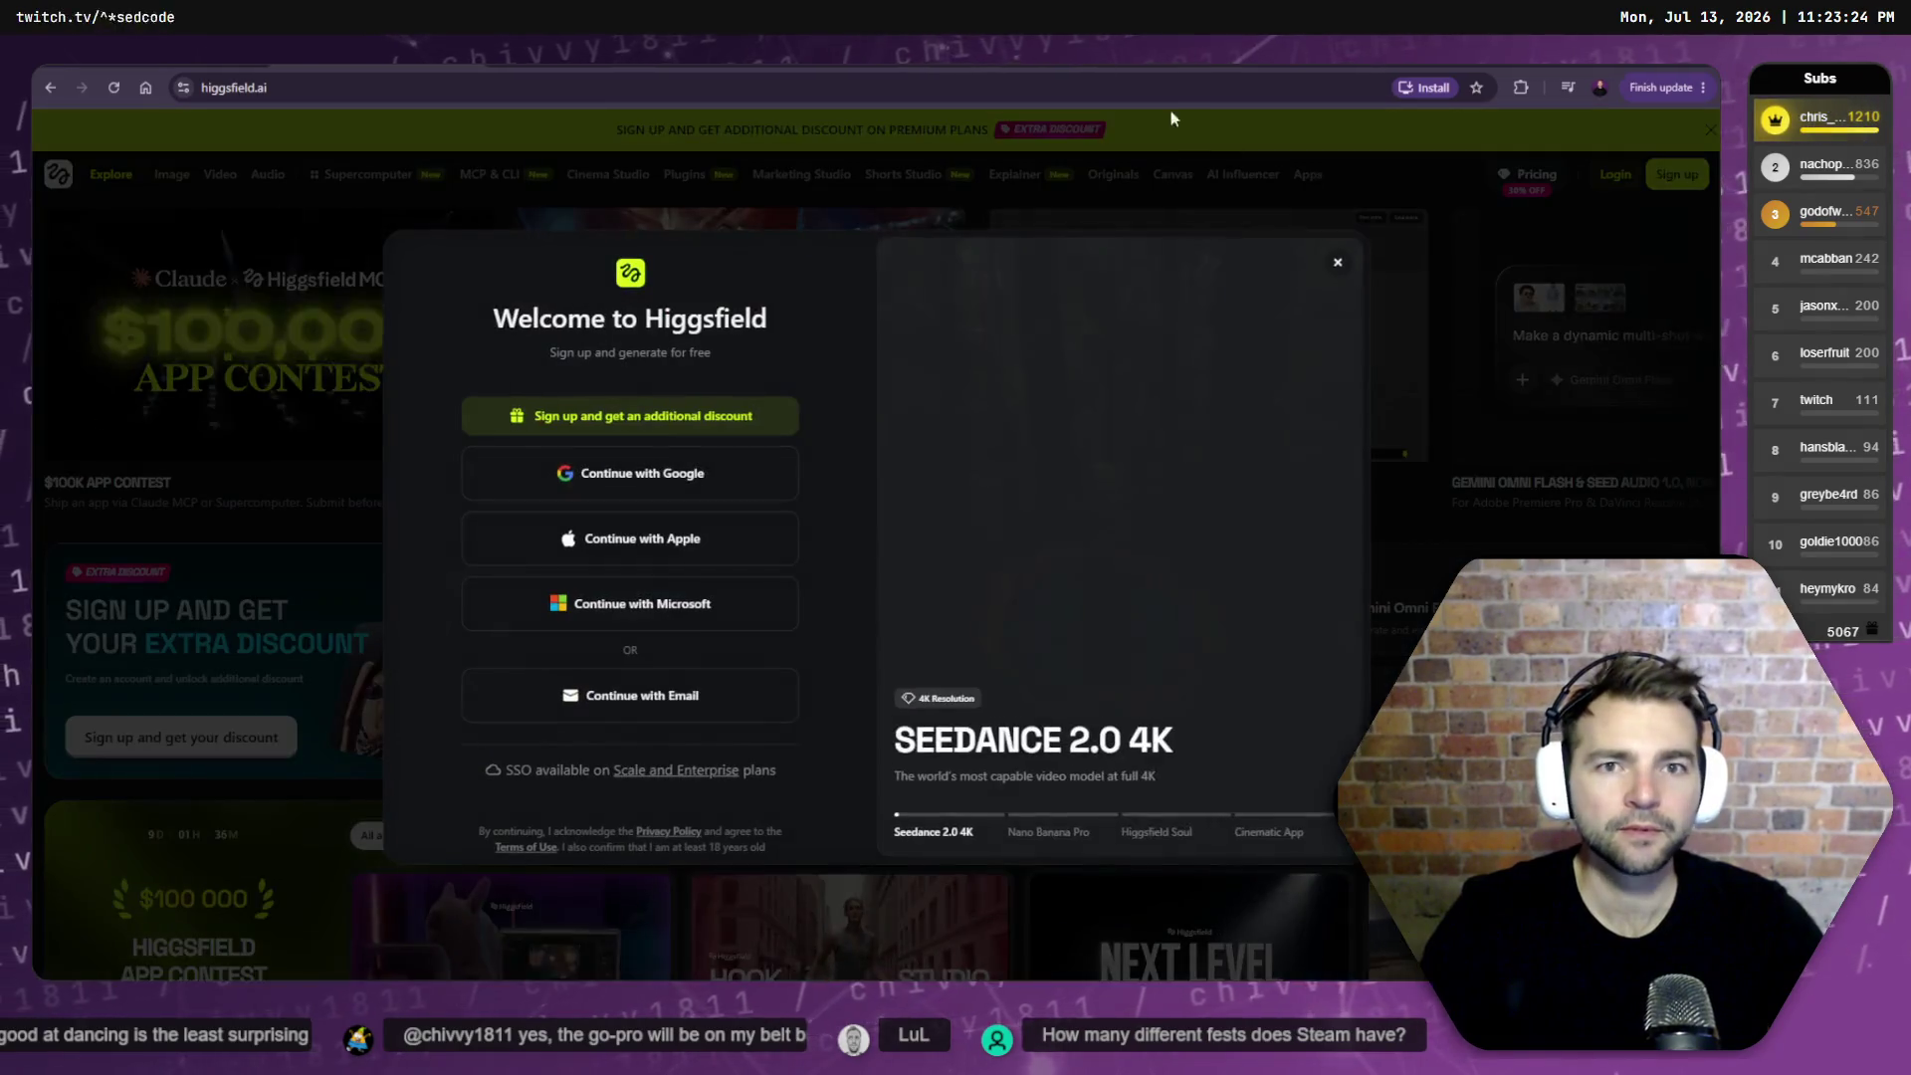
click(683, 471)
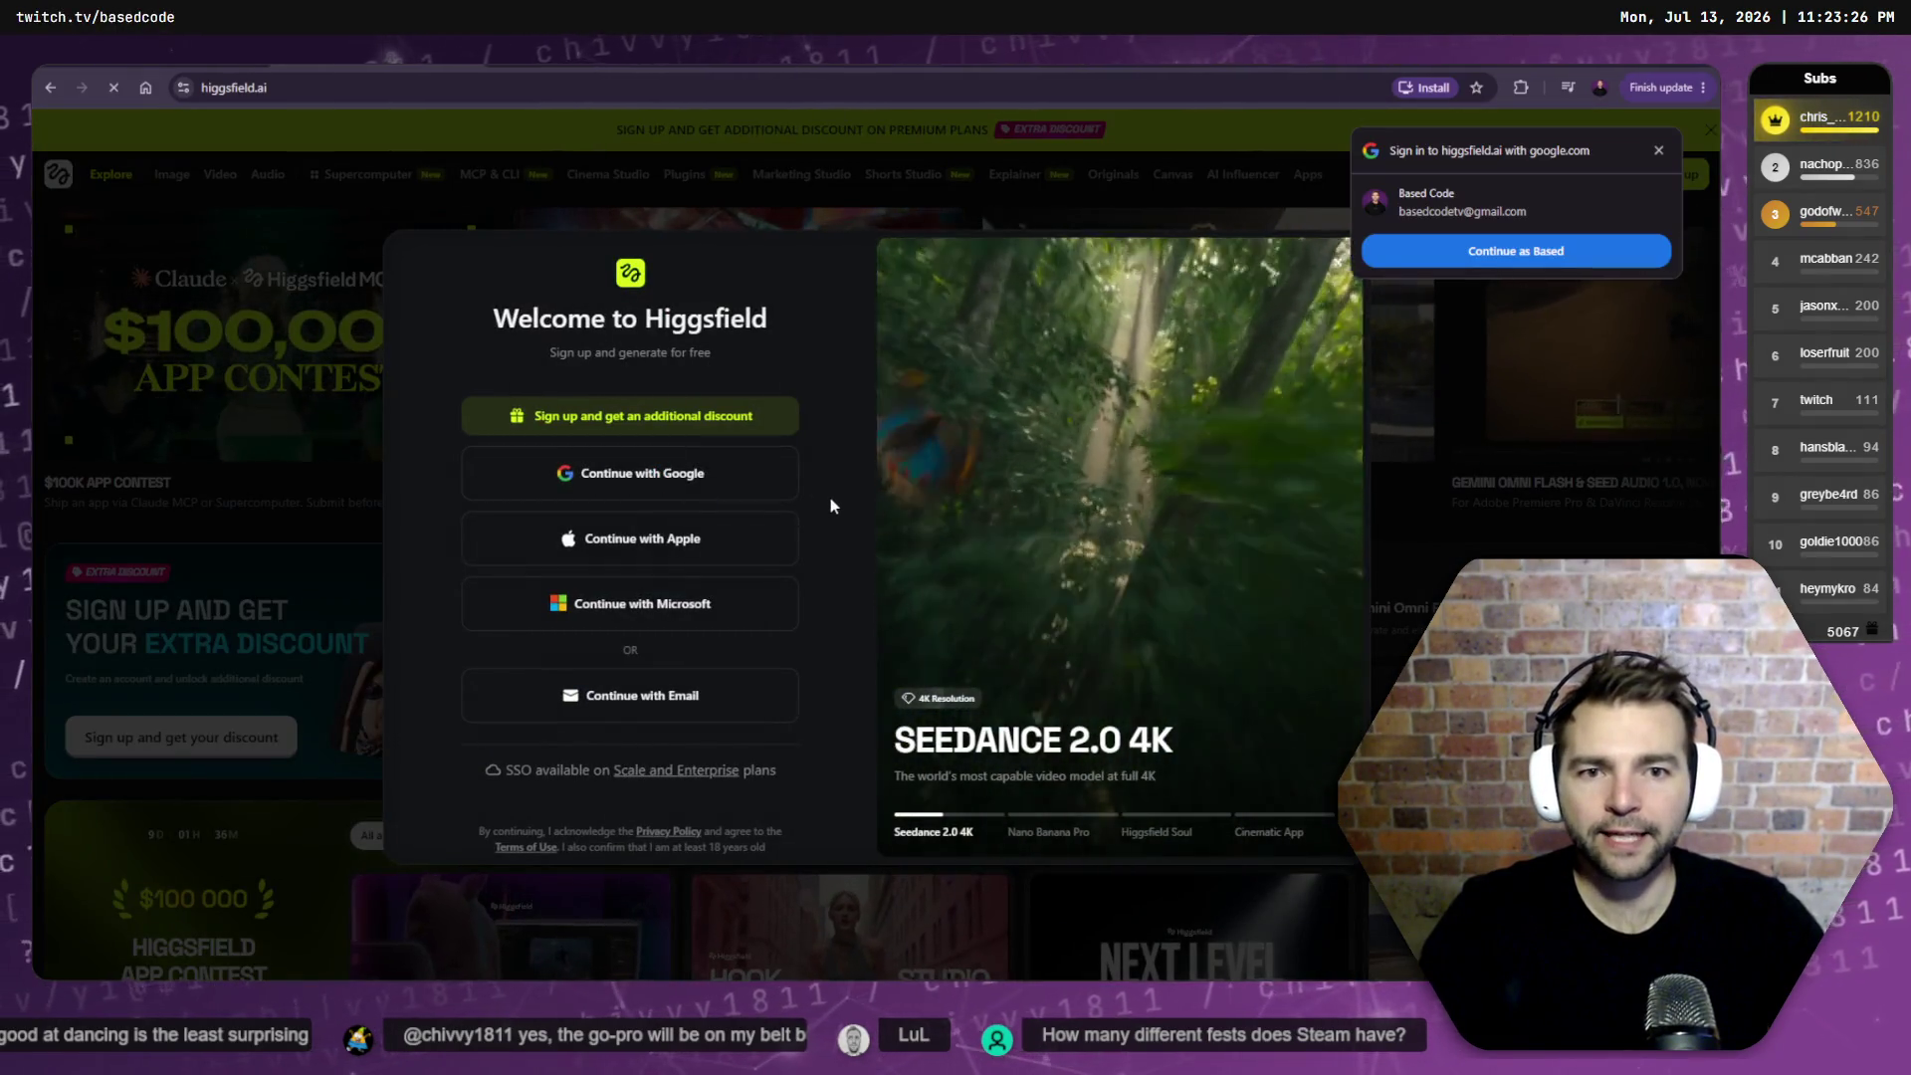
click(1515, 252)
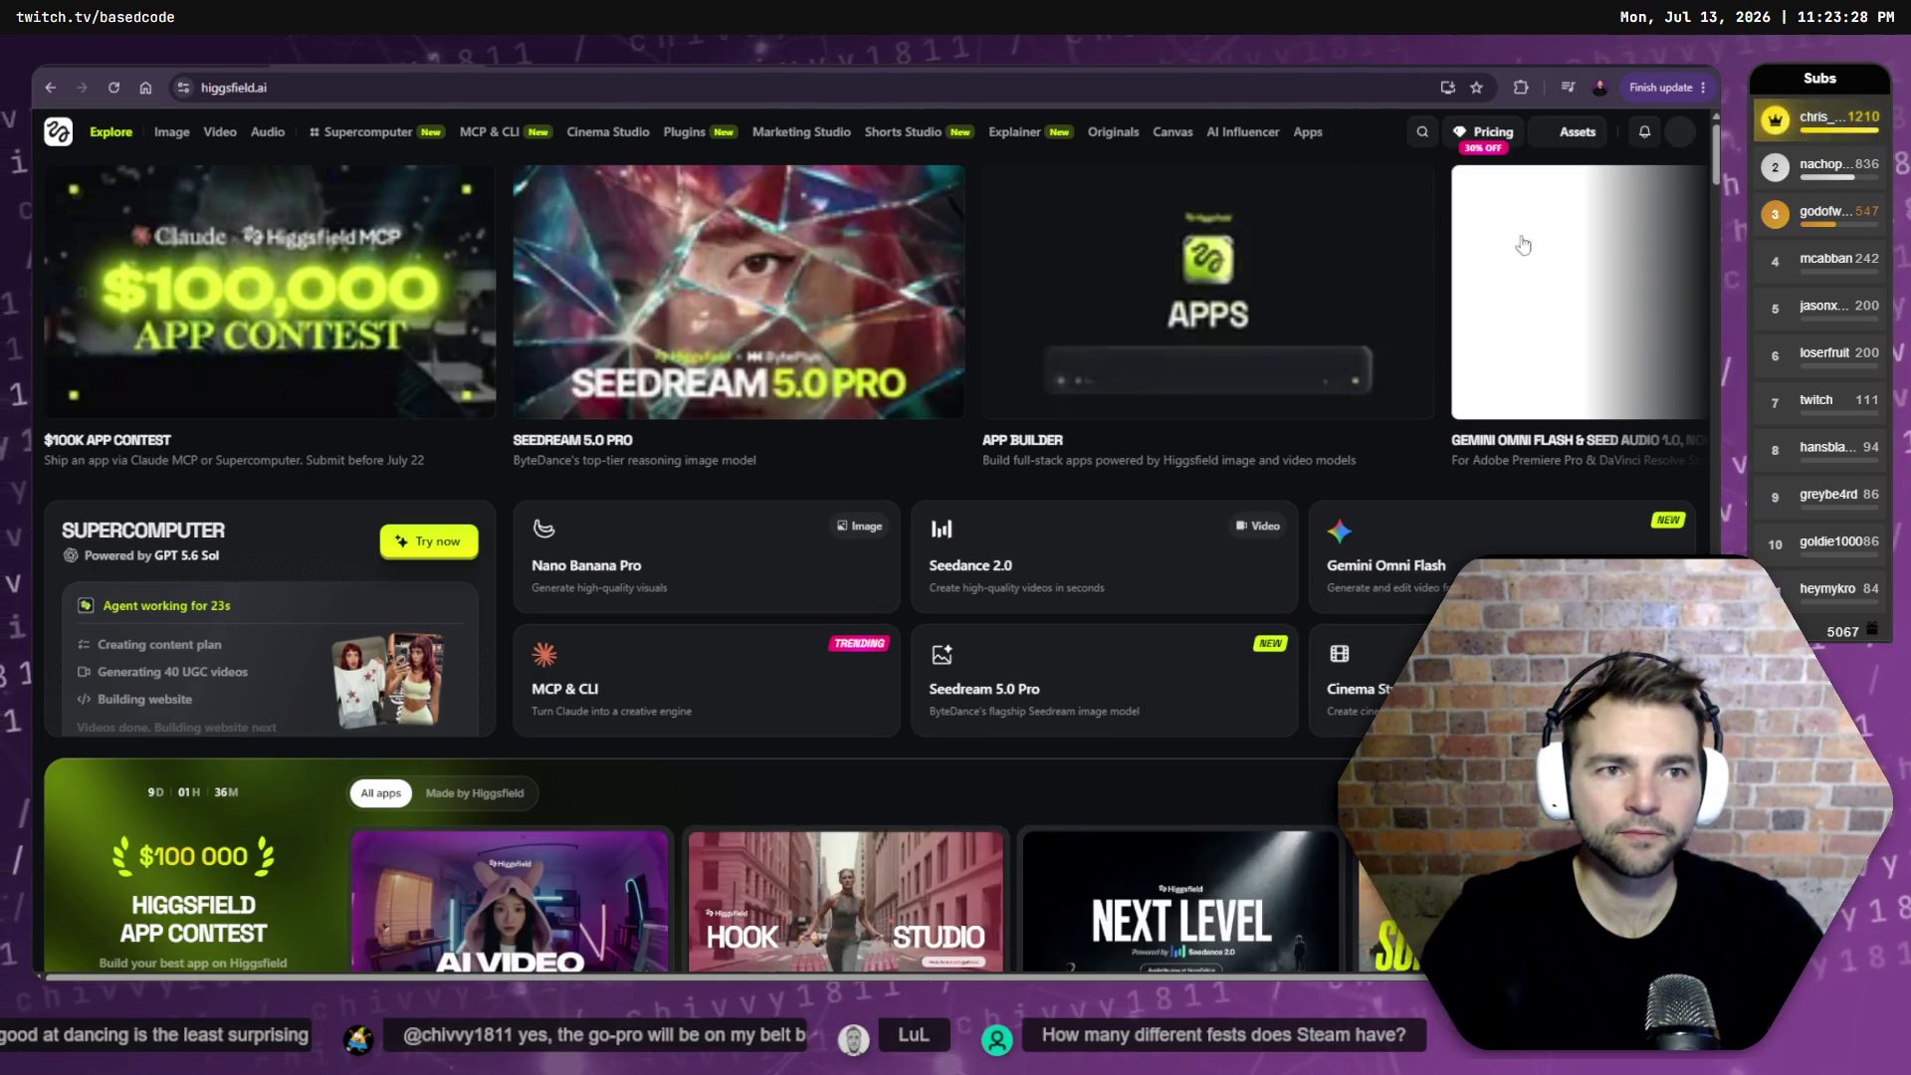
Visit the profile page and the account management page from the avatar menu
click(1681, 132)
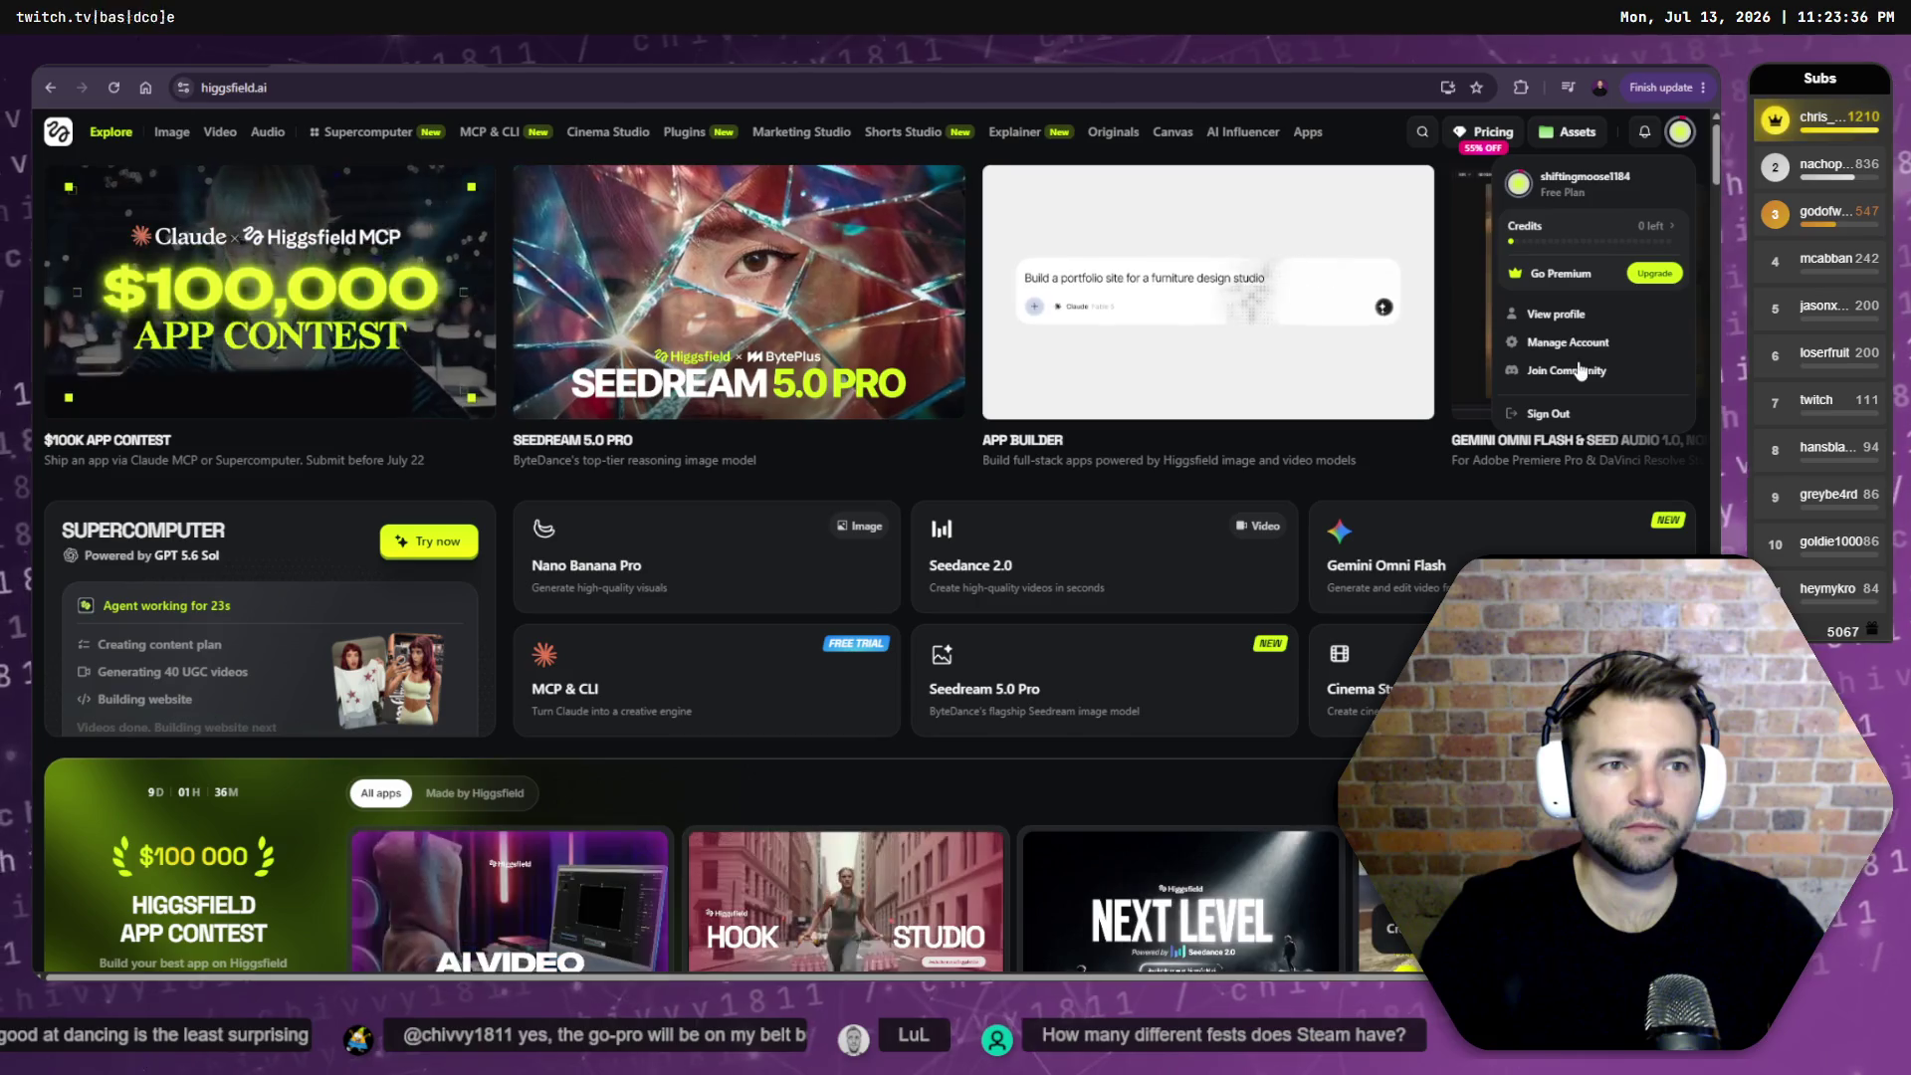
click(1569, 322)
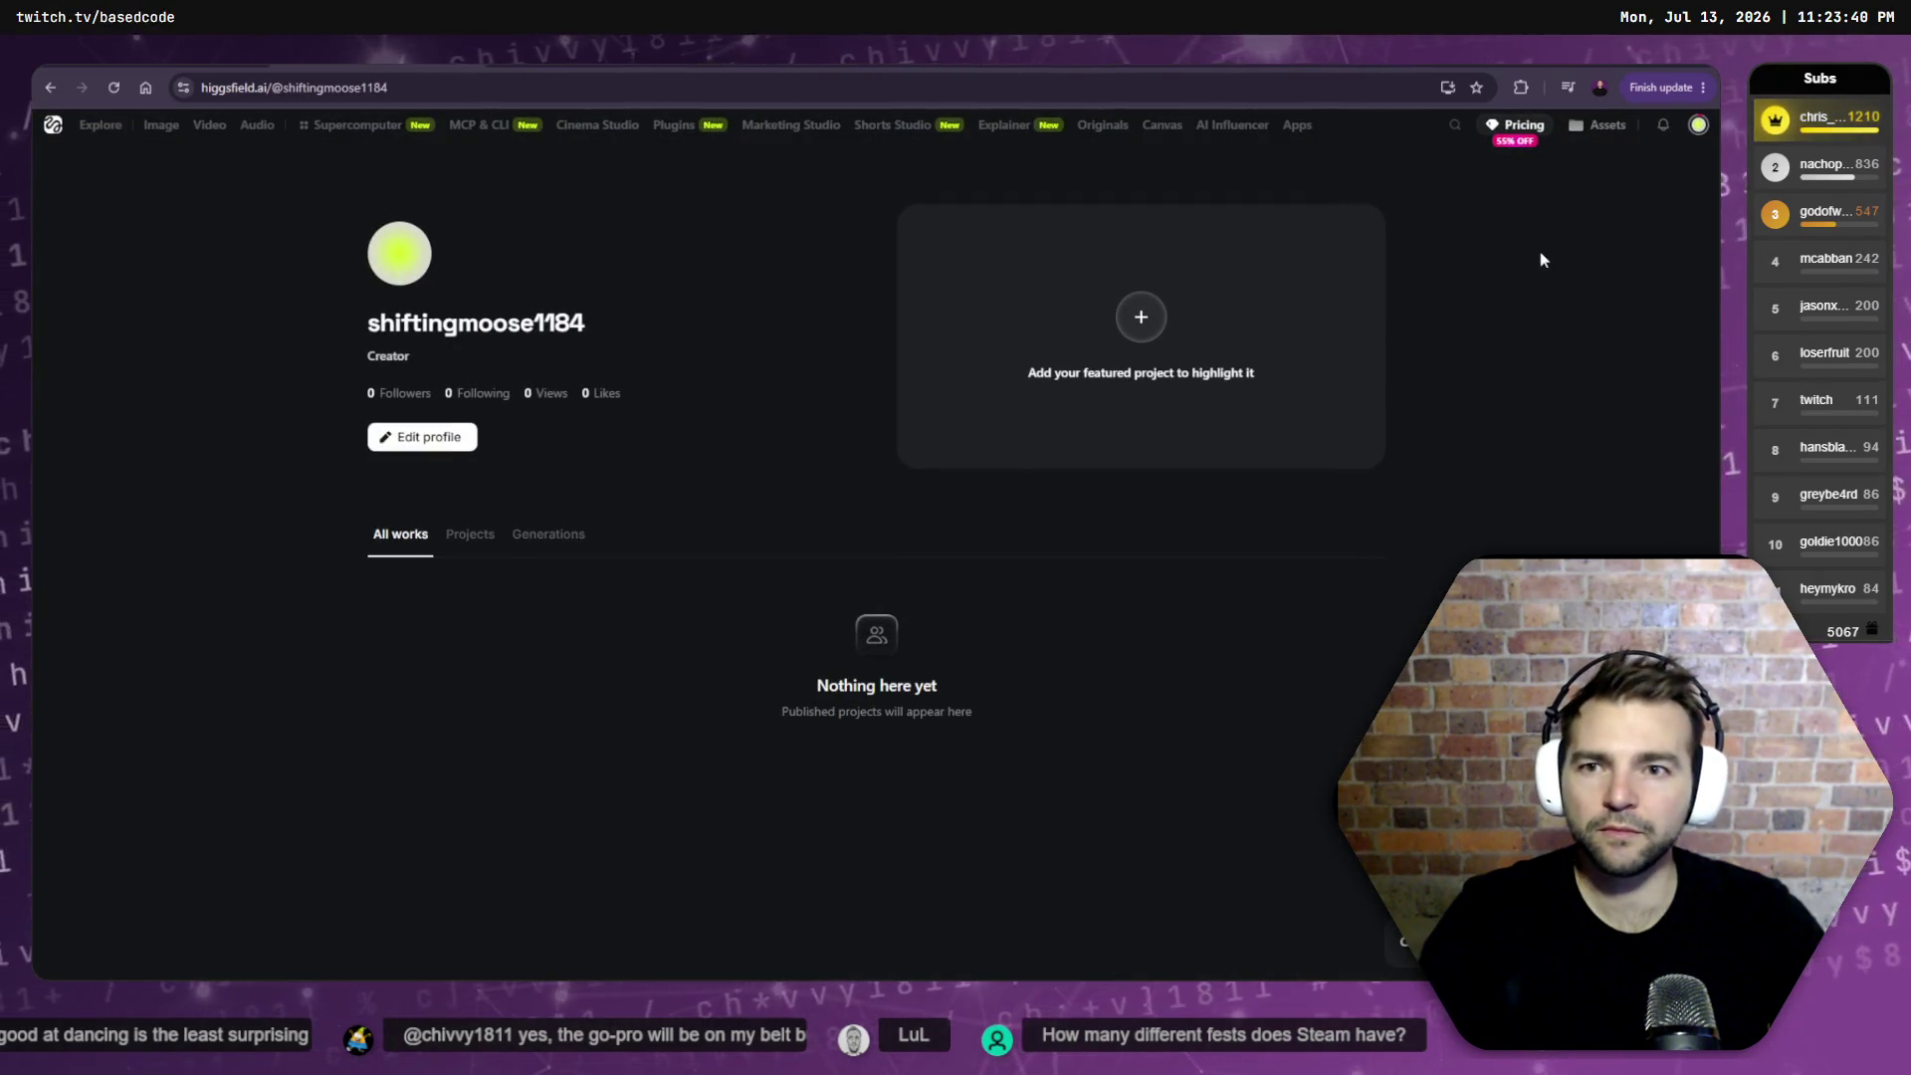
click(1697, 123)
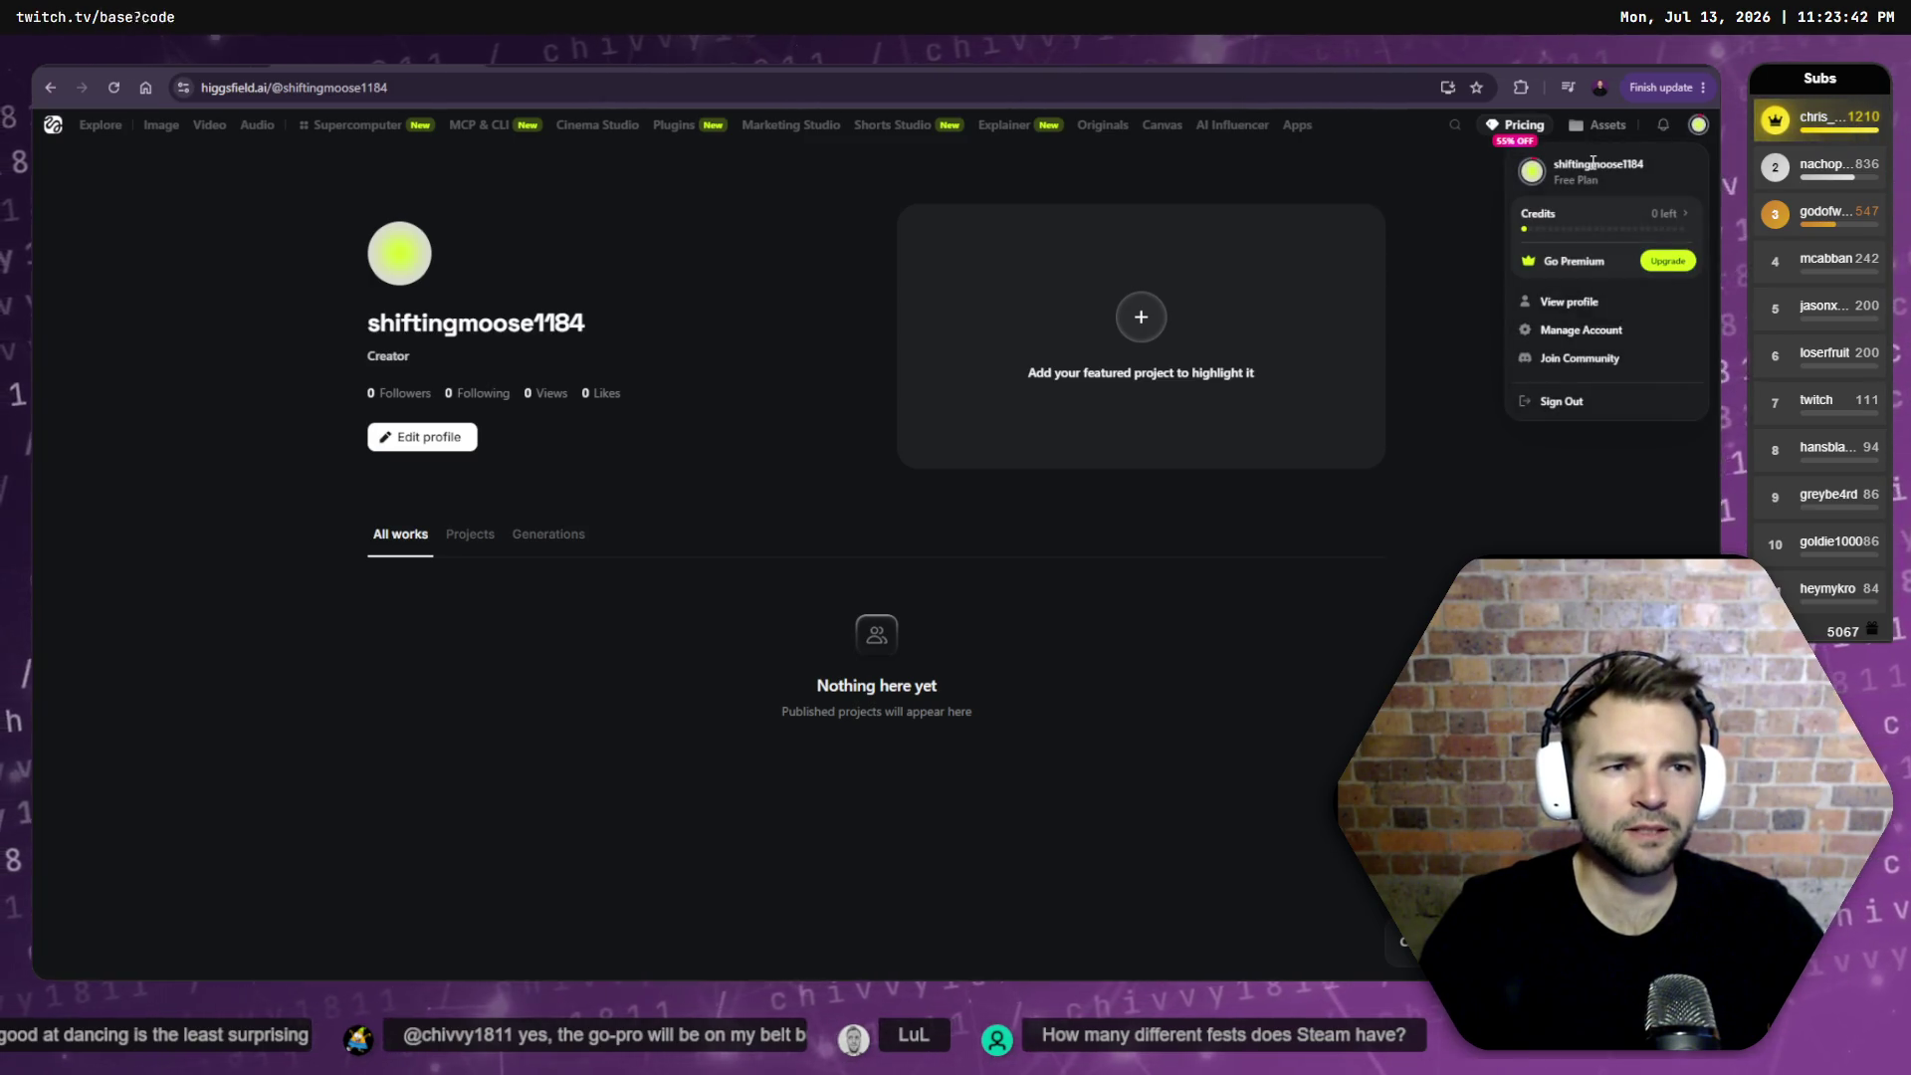
click(1582, 327)
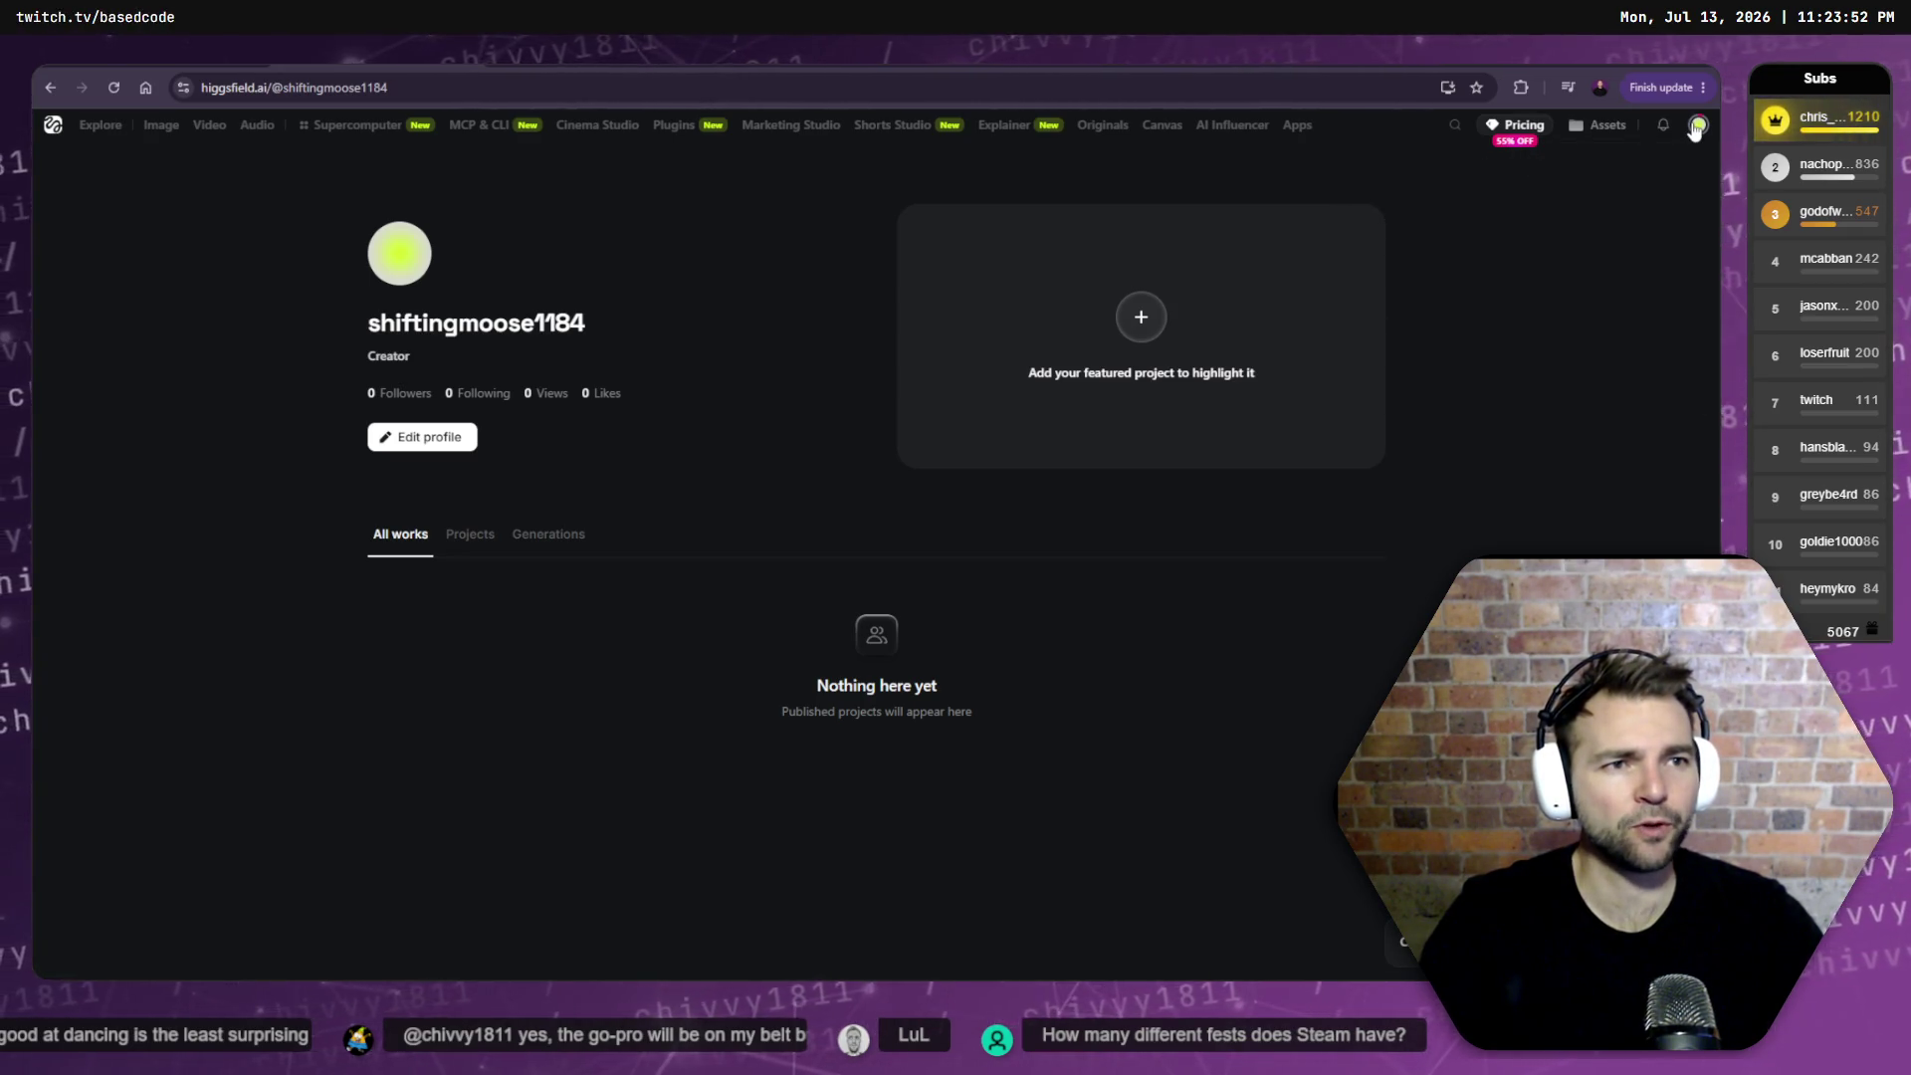
mouse_move(1695, 130)
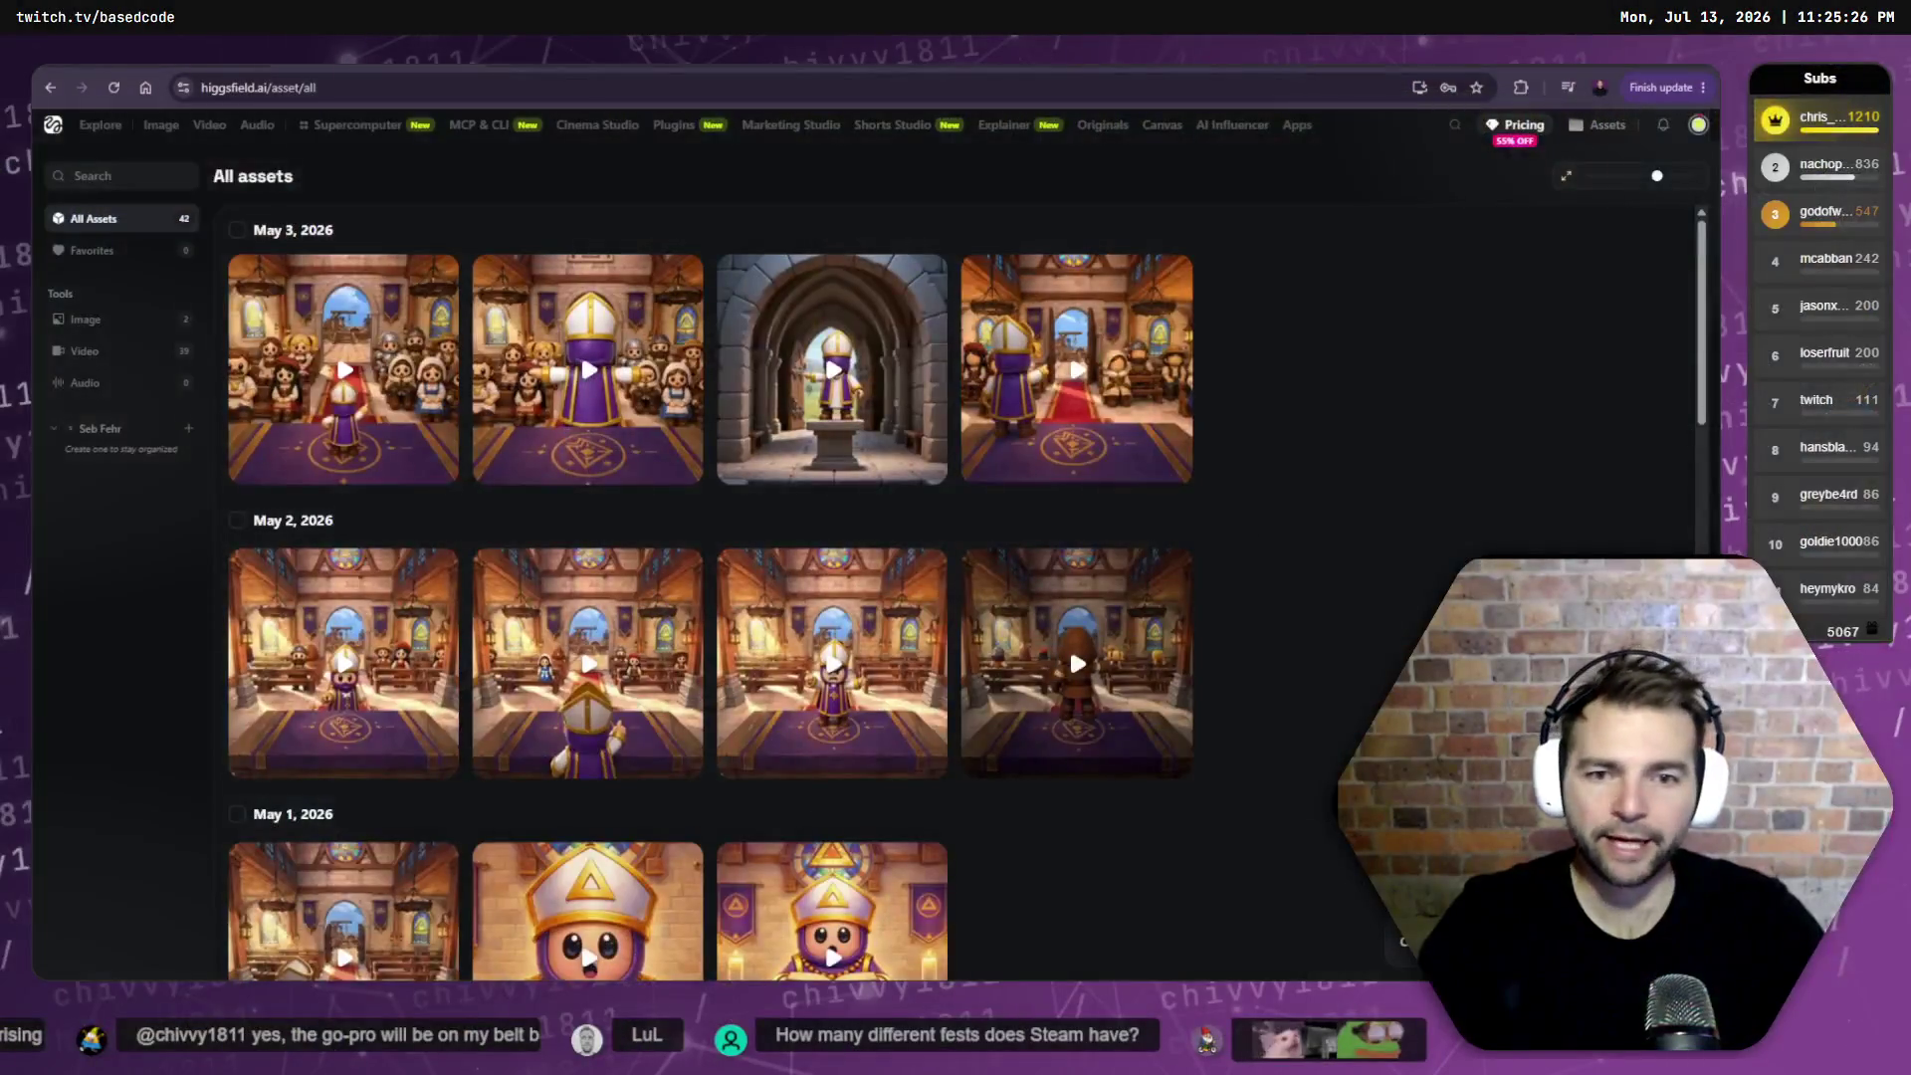
Browse the date-grouped church and character clips in All assets, then switch to Steamworks
scroll(1439, 401, down, 7)
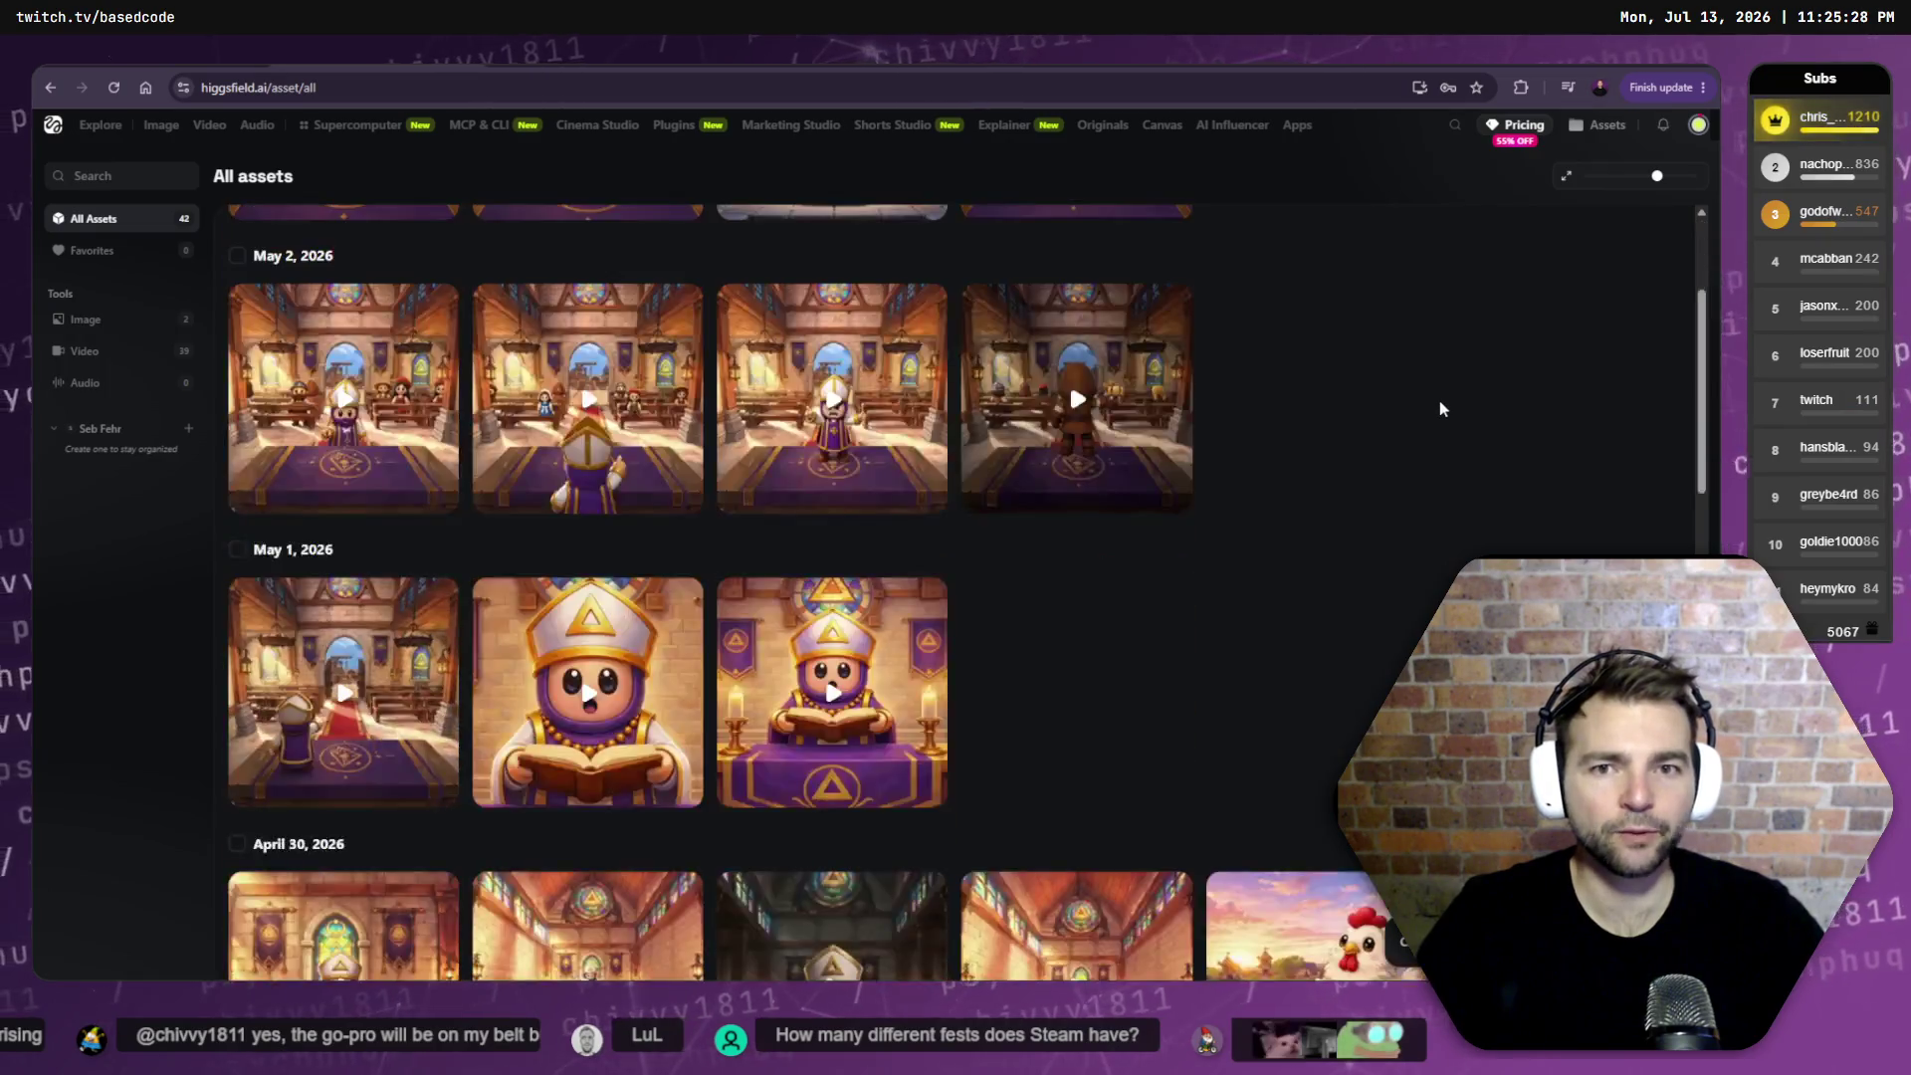
scroll(1439, 400, up, 7)
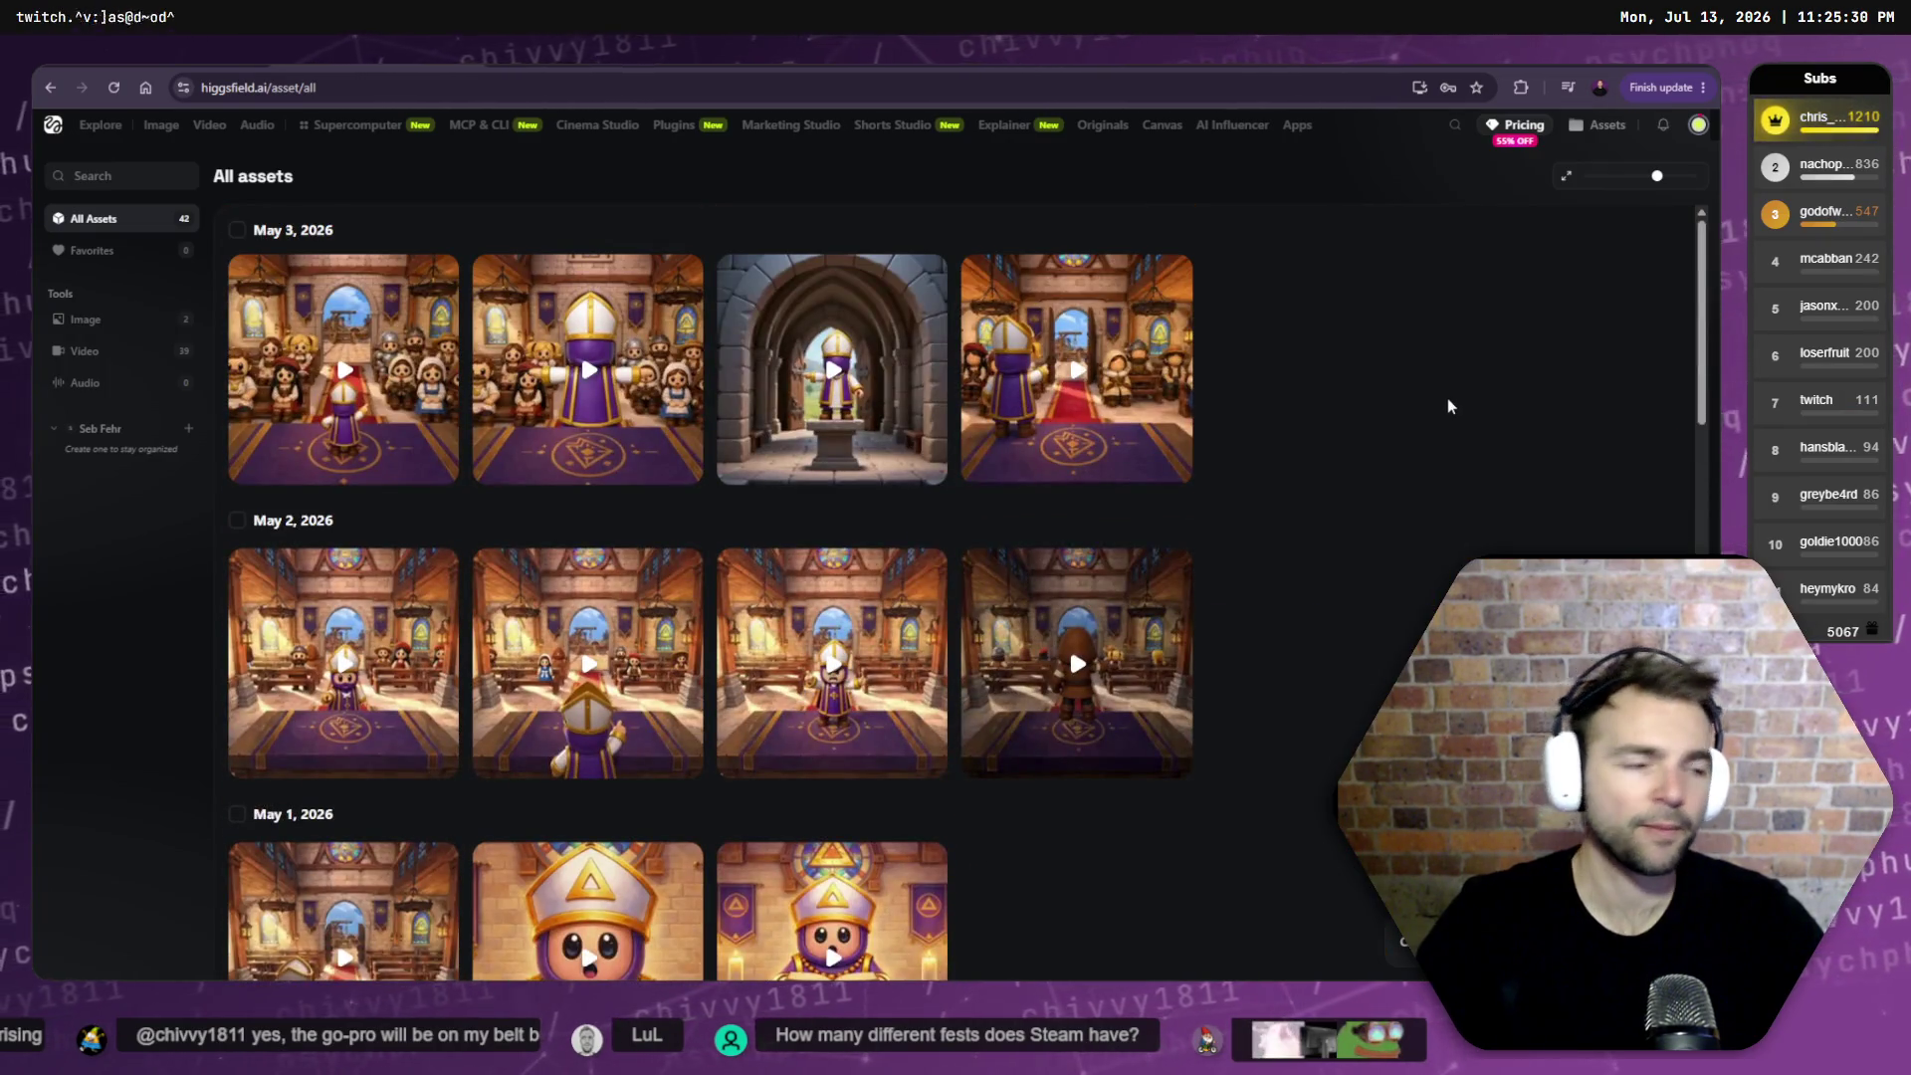
click(1698, 126)
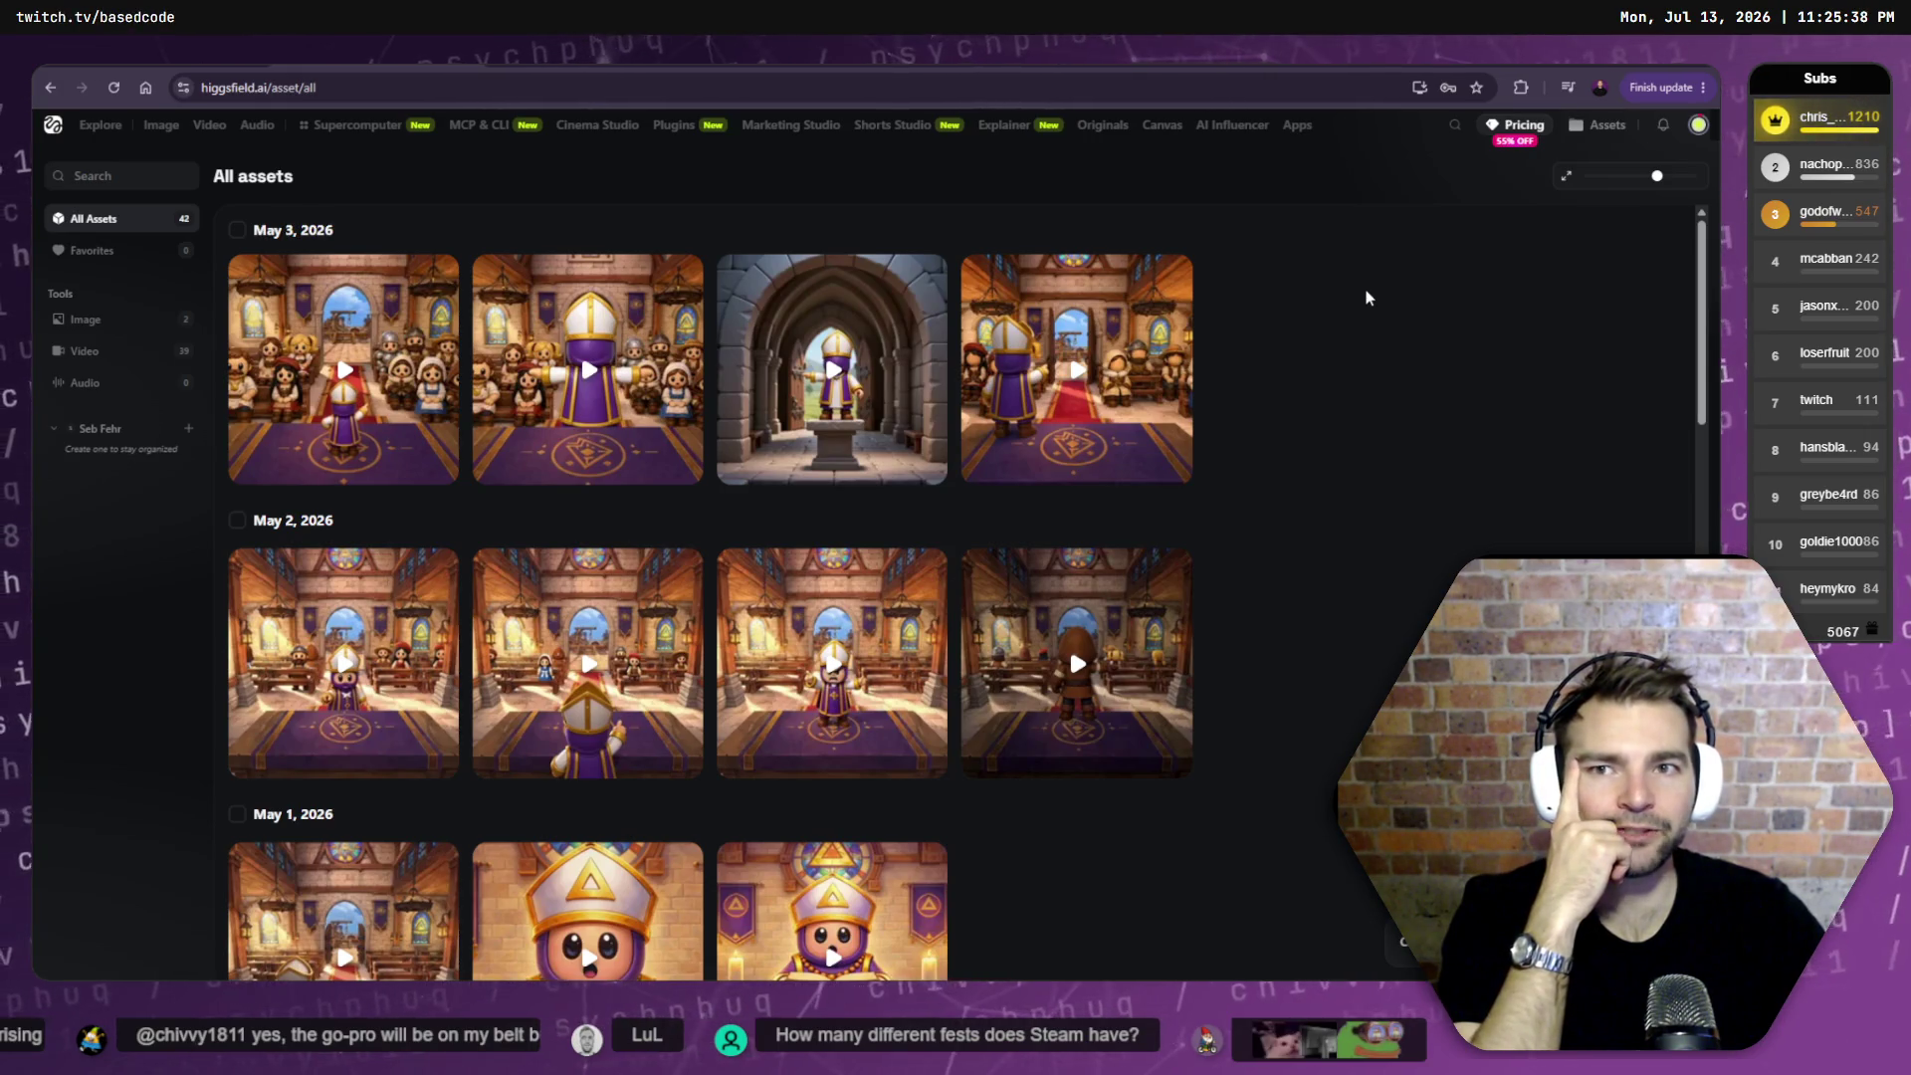
scroll(1364, 309, down, 6)
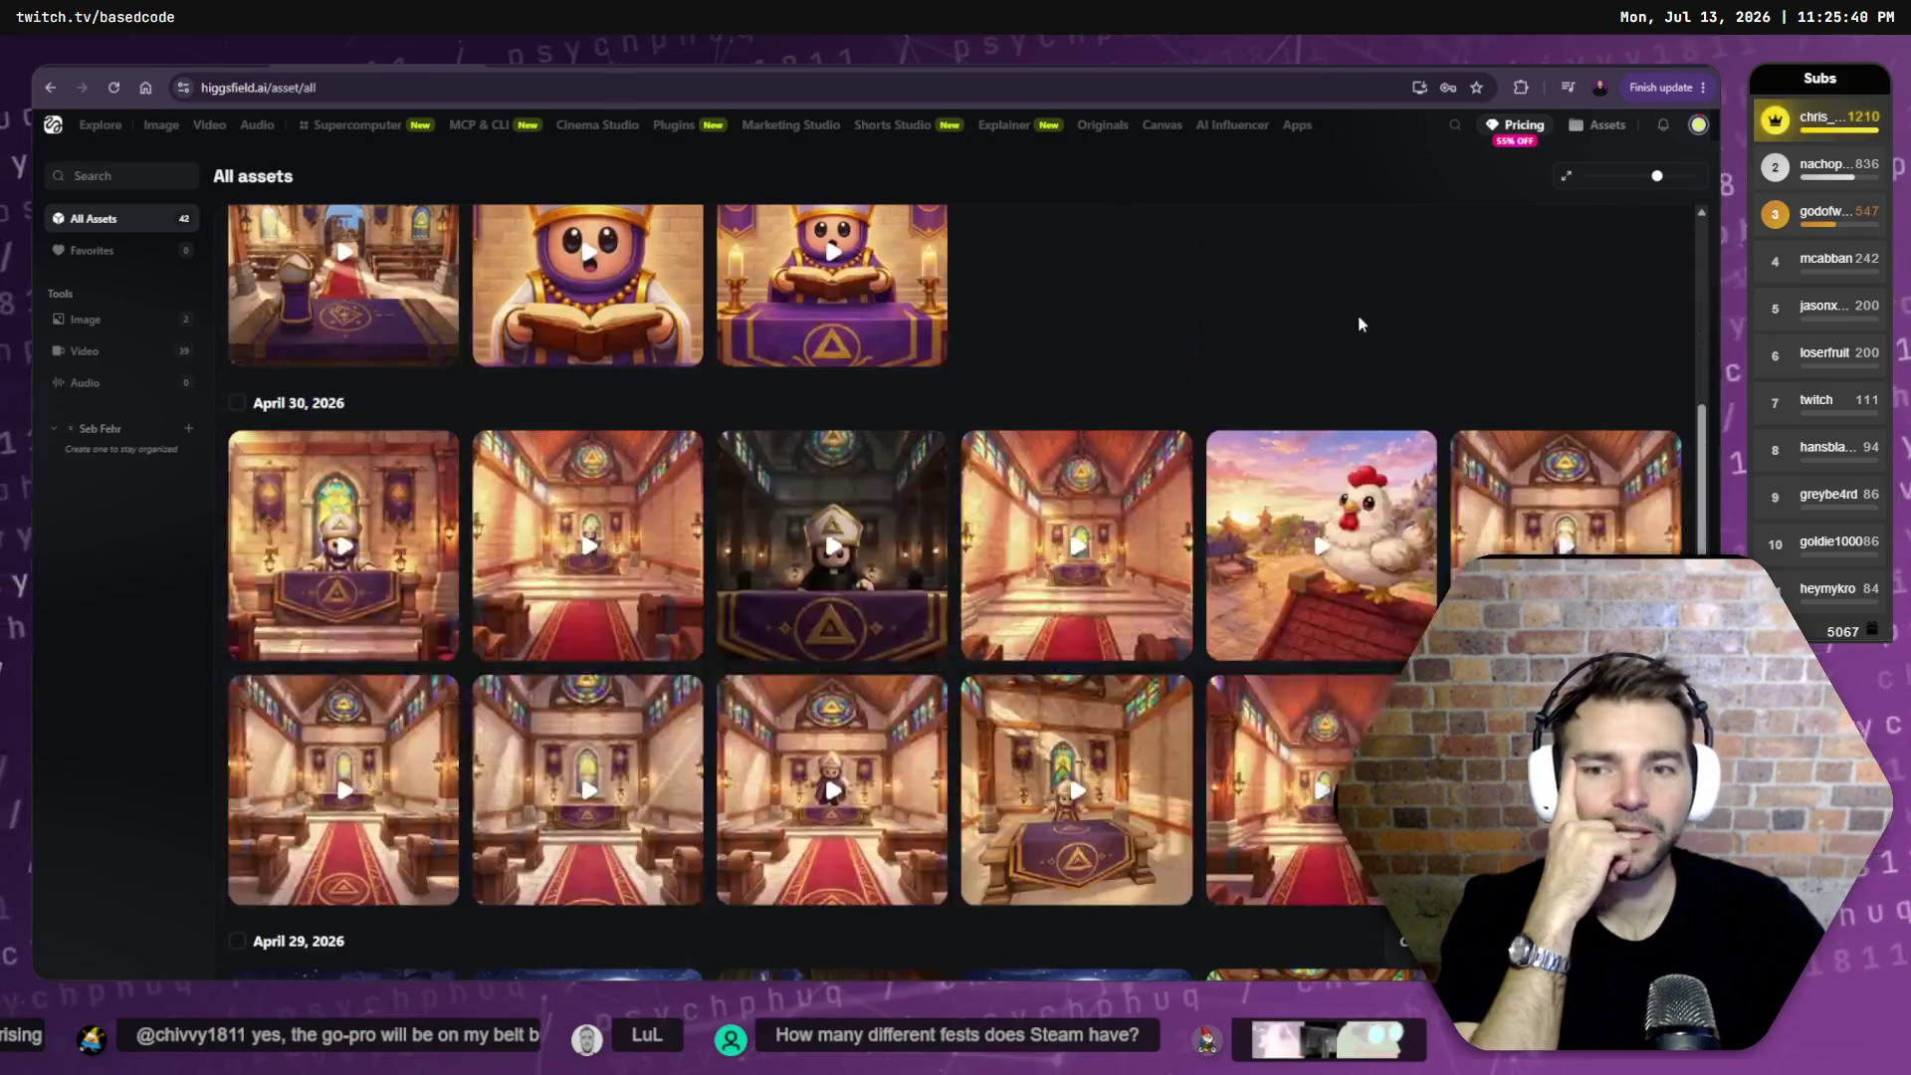
scroll(1360, 323, down, 6)
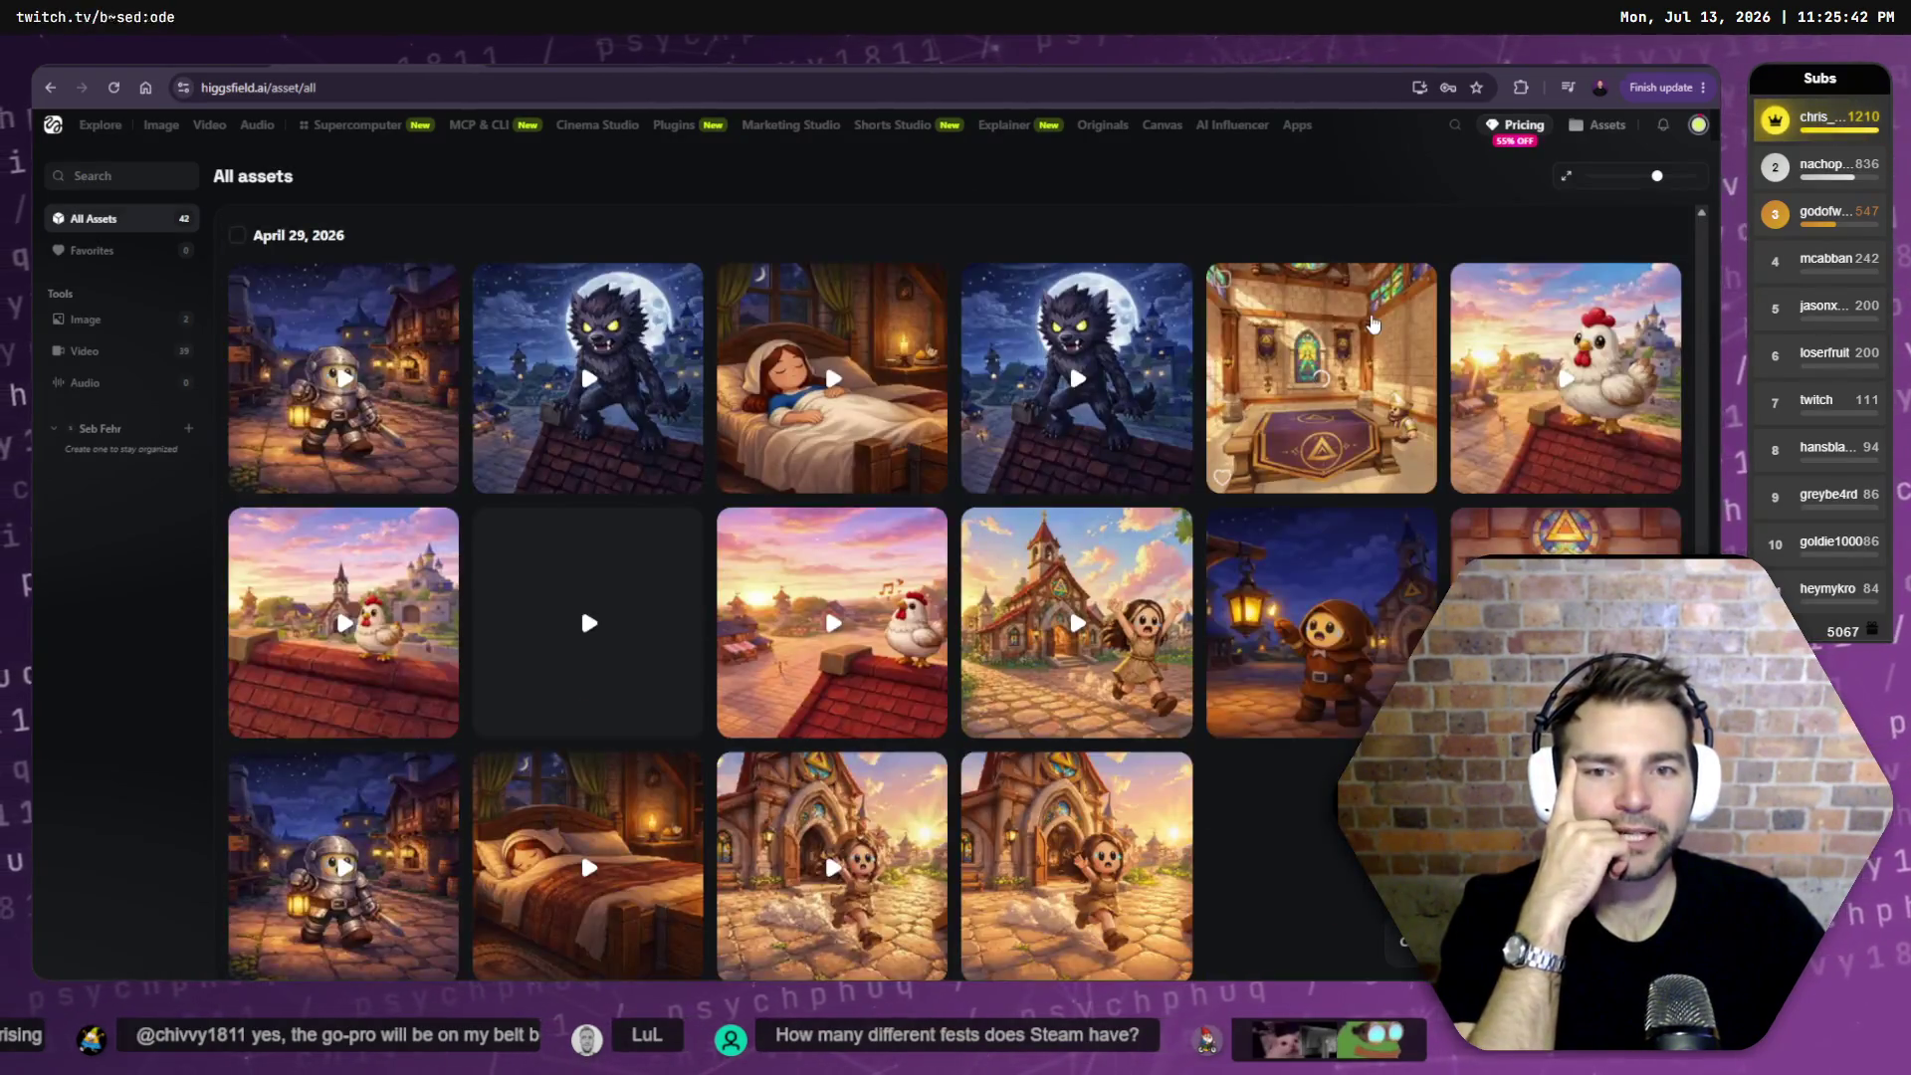
scroll(1374, 548, down, 5)
scroll(1374, 538, up, 15)
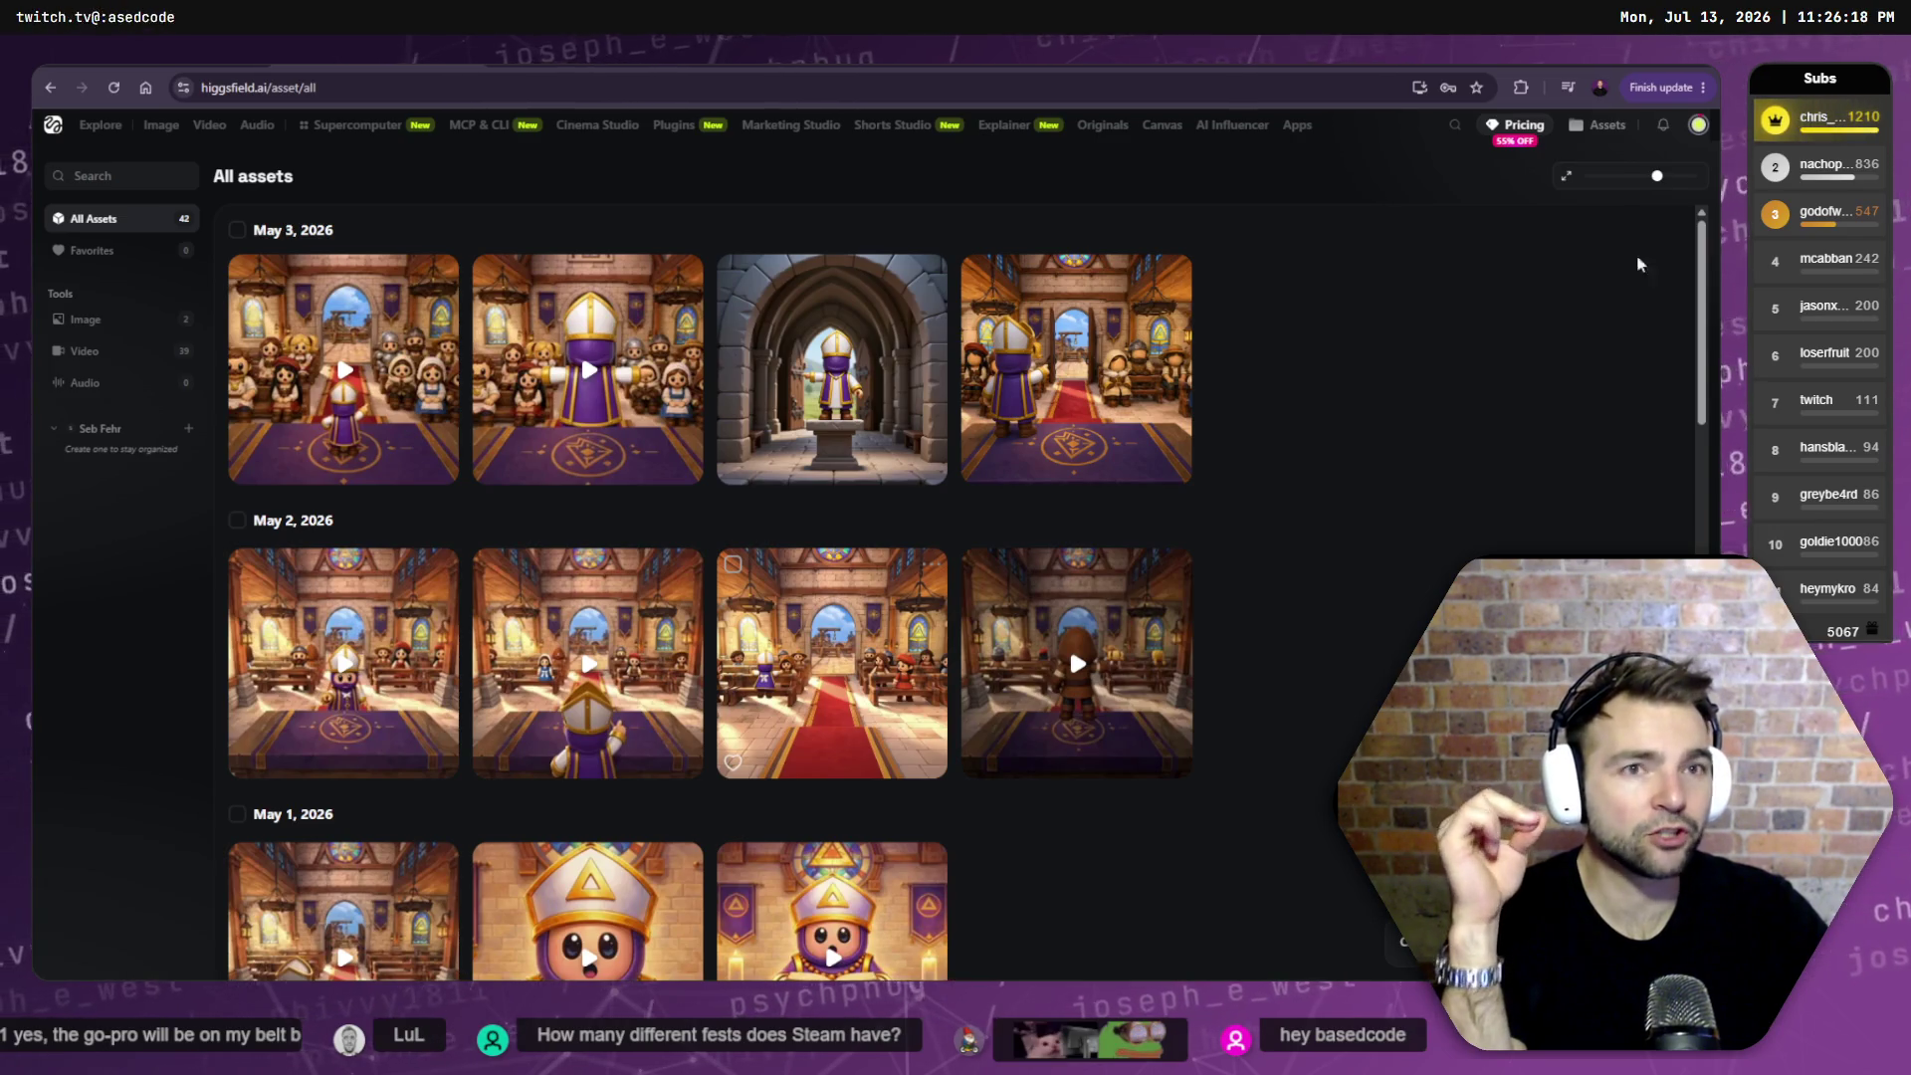
key(alt+Tab)
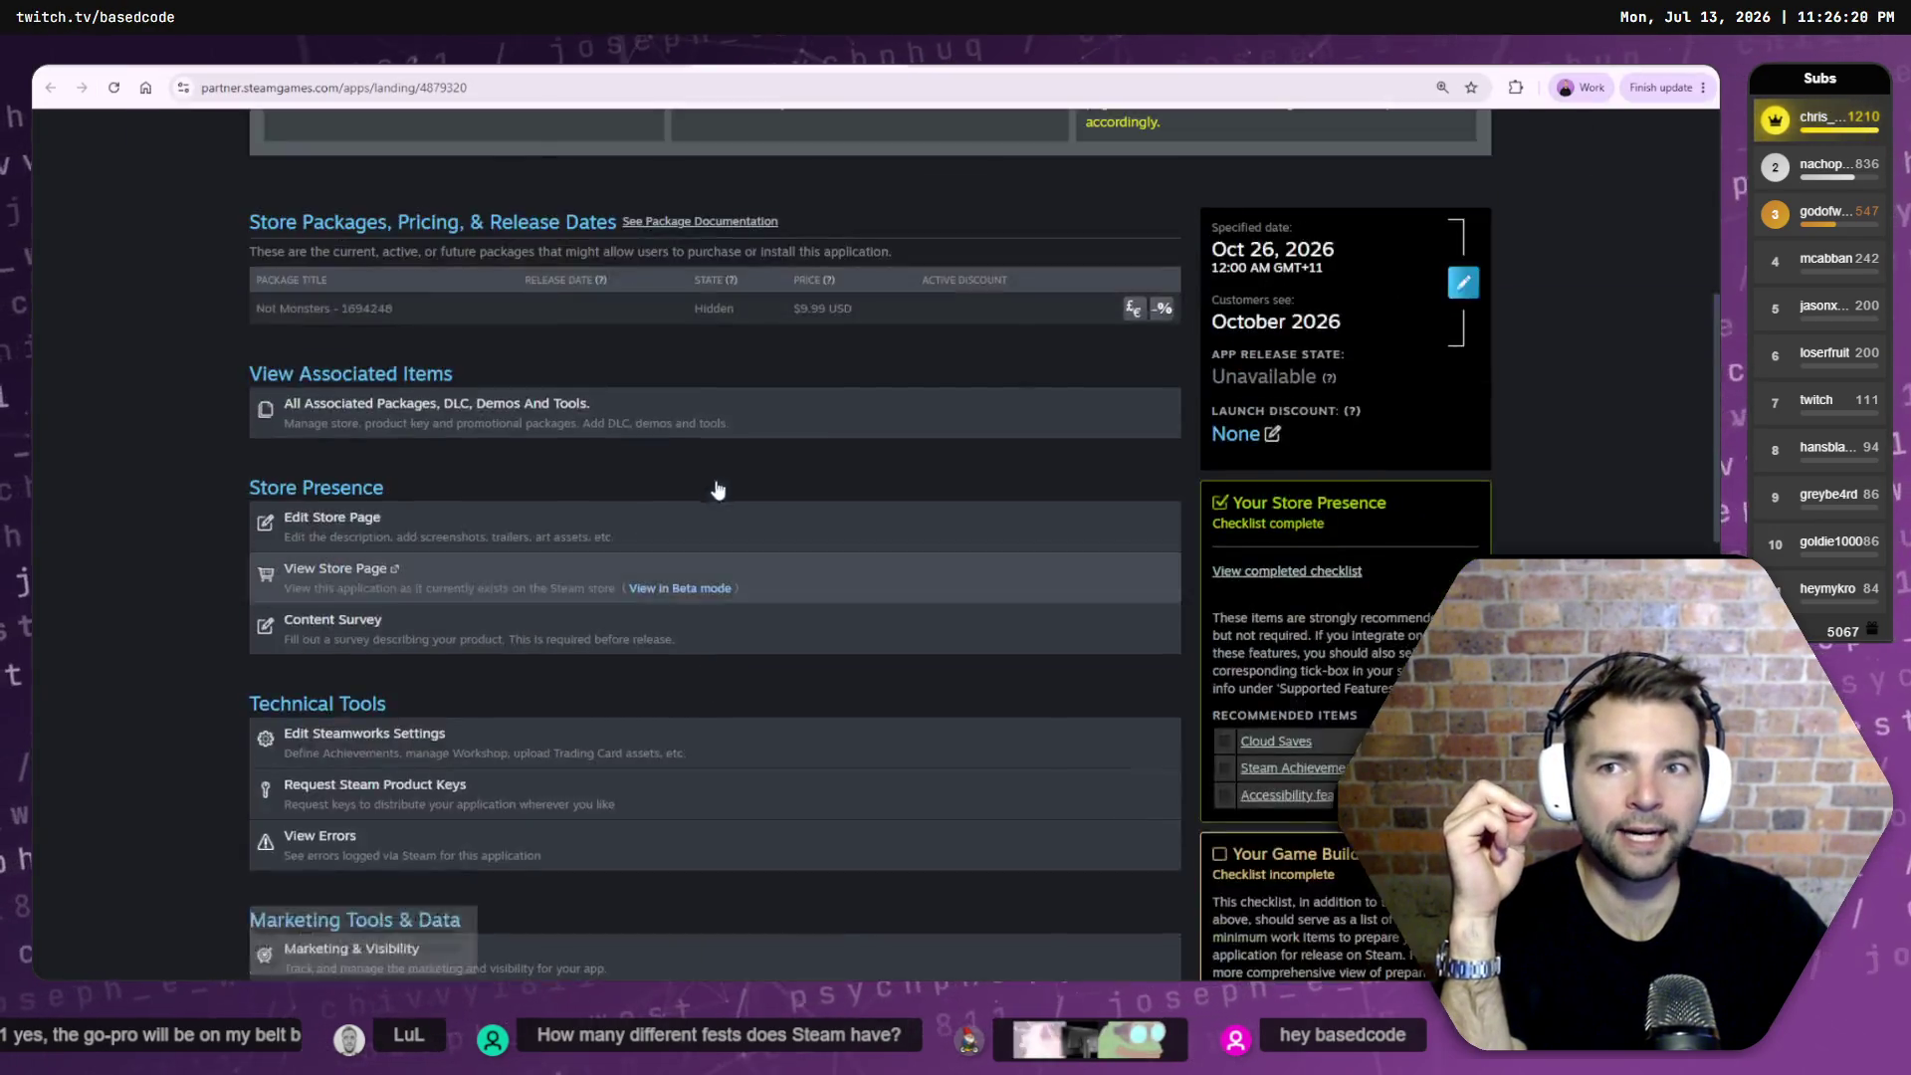
Review the Not Monsters landing page sections and its release checklist
scroll(716, 490, down, 5)
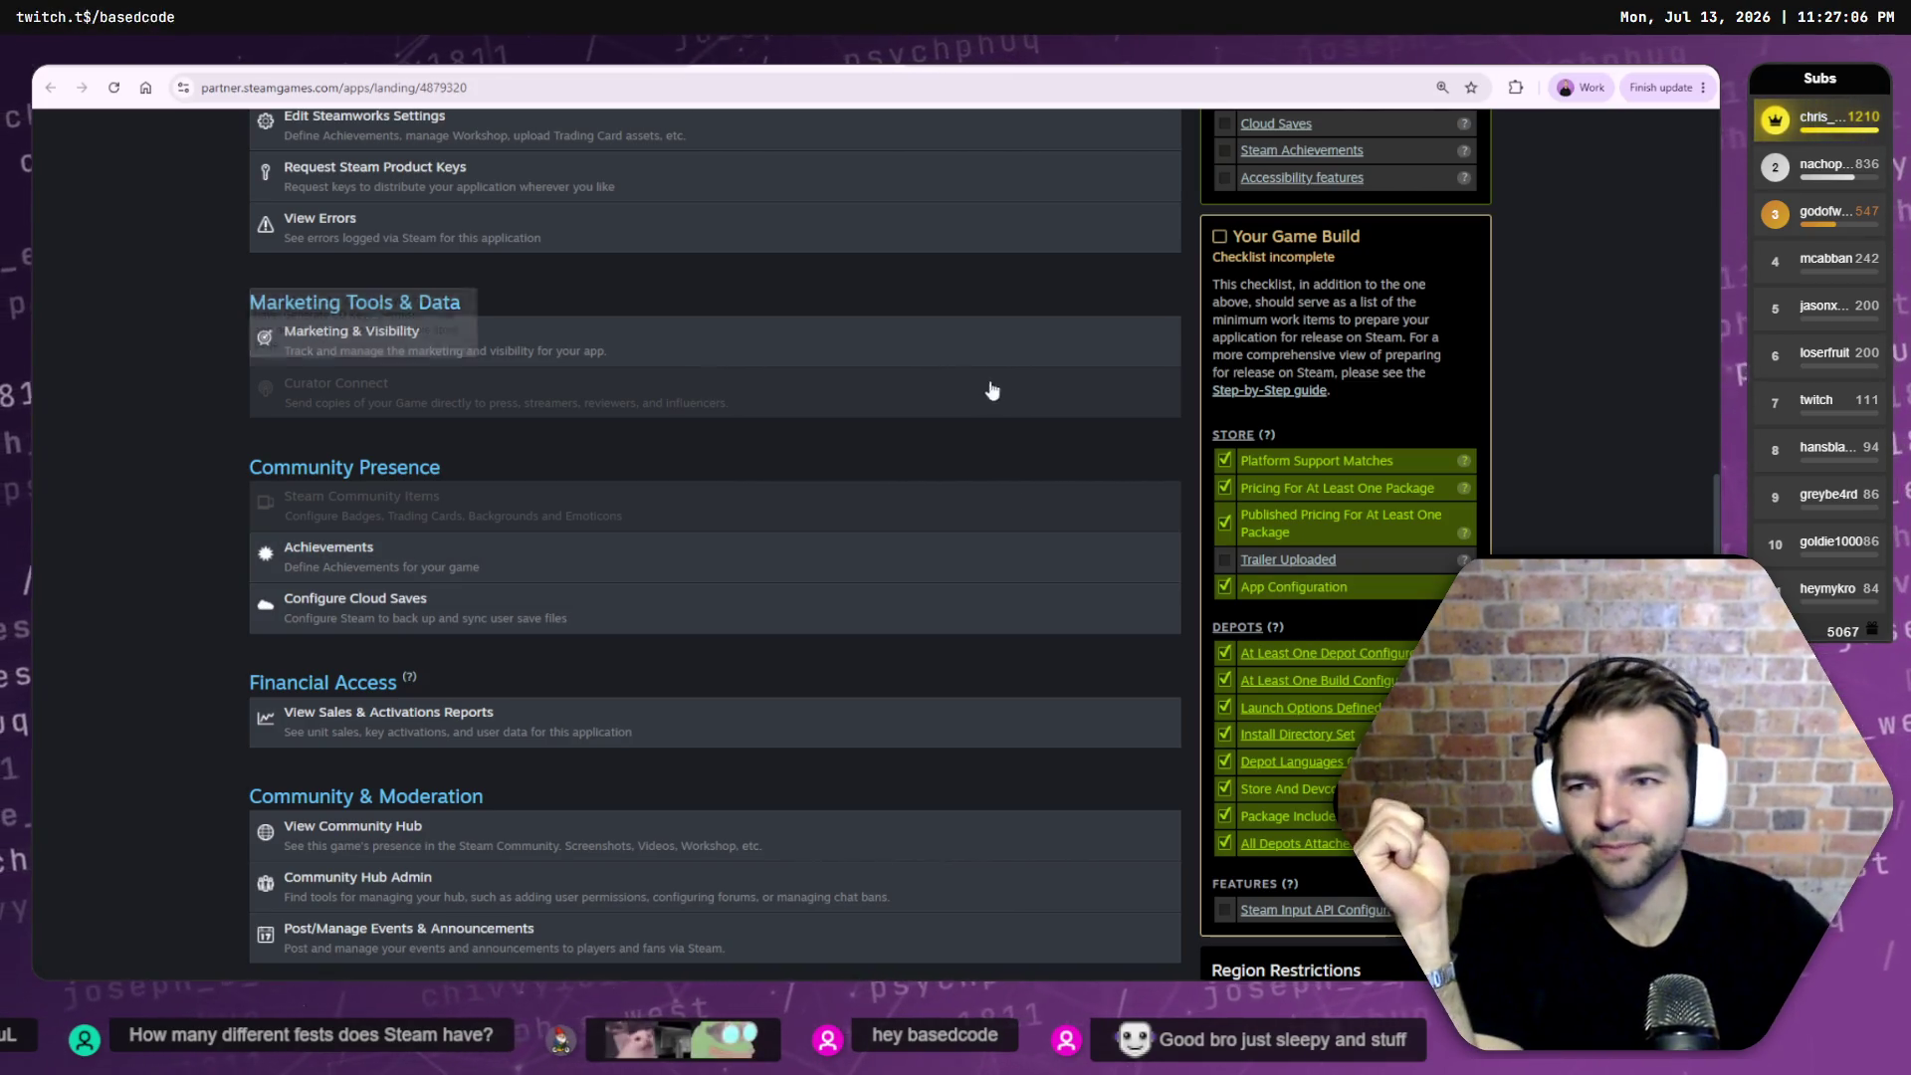
scroll(938, 439, up, 7)
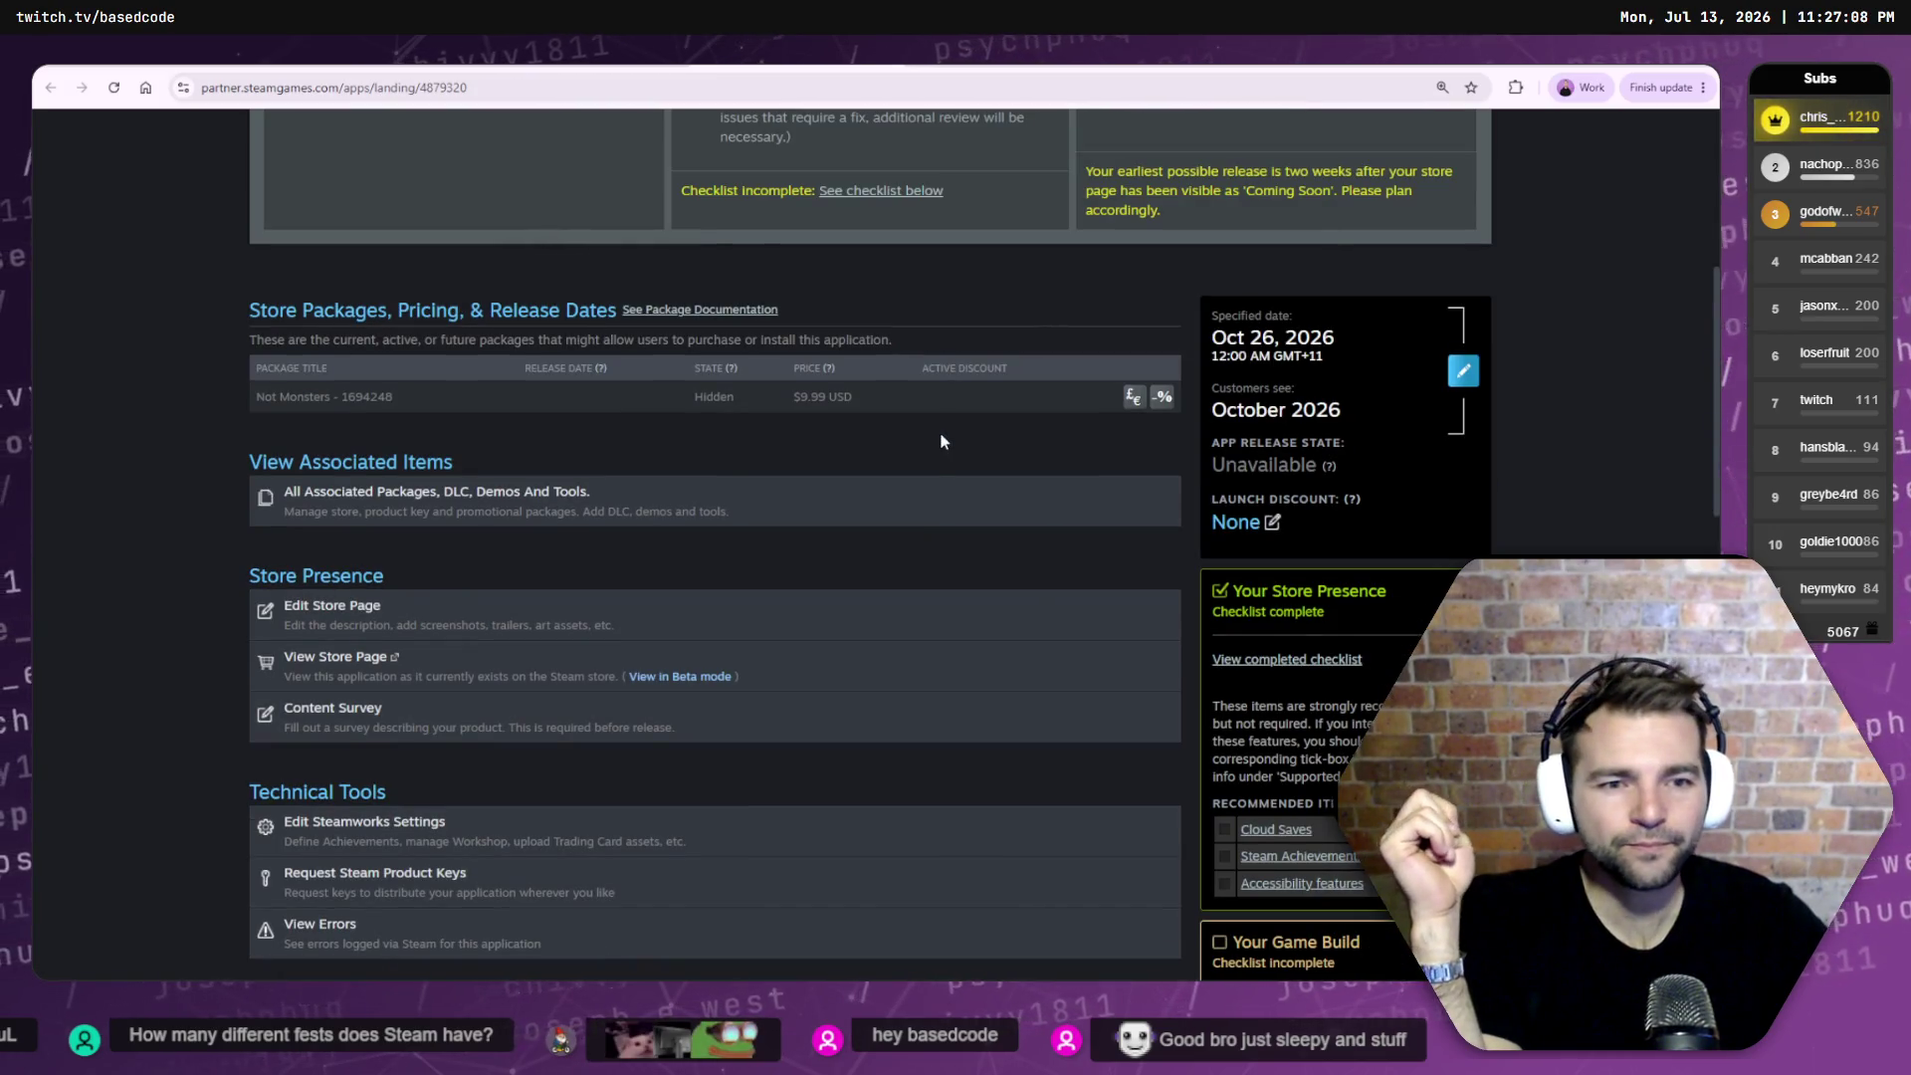
scroll(942, 441, down, 10)
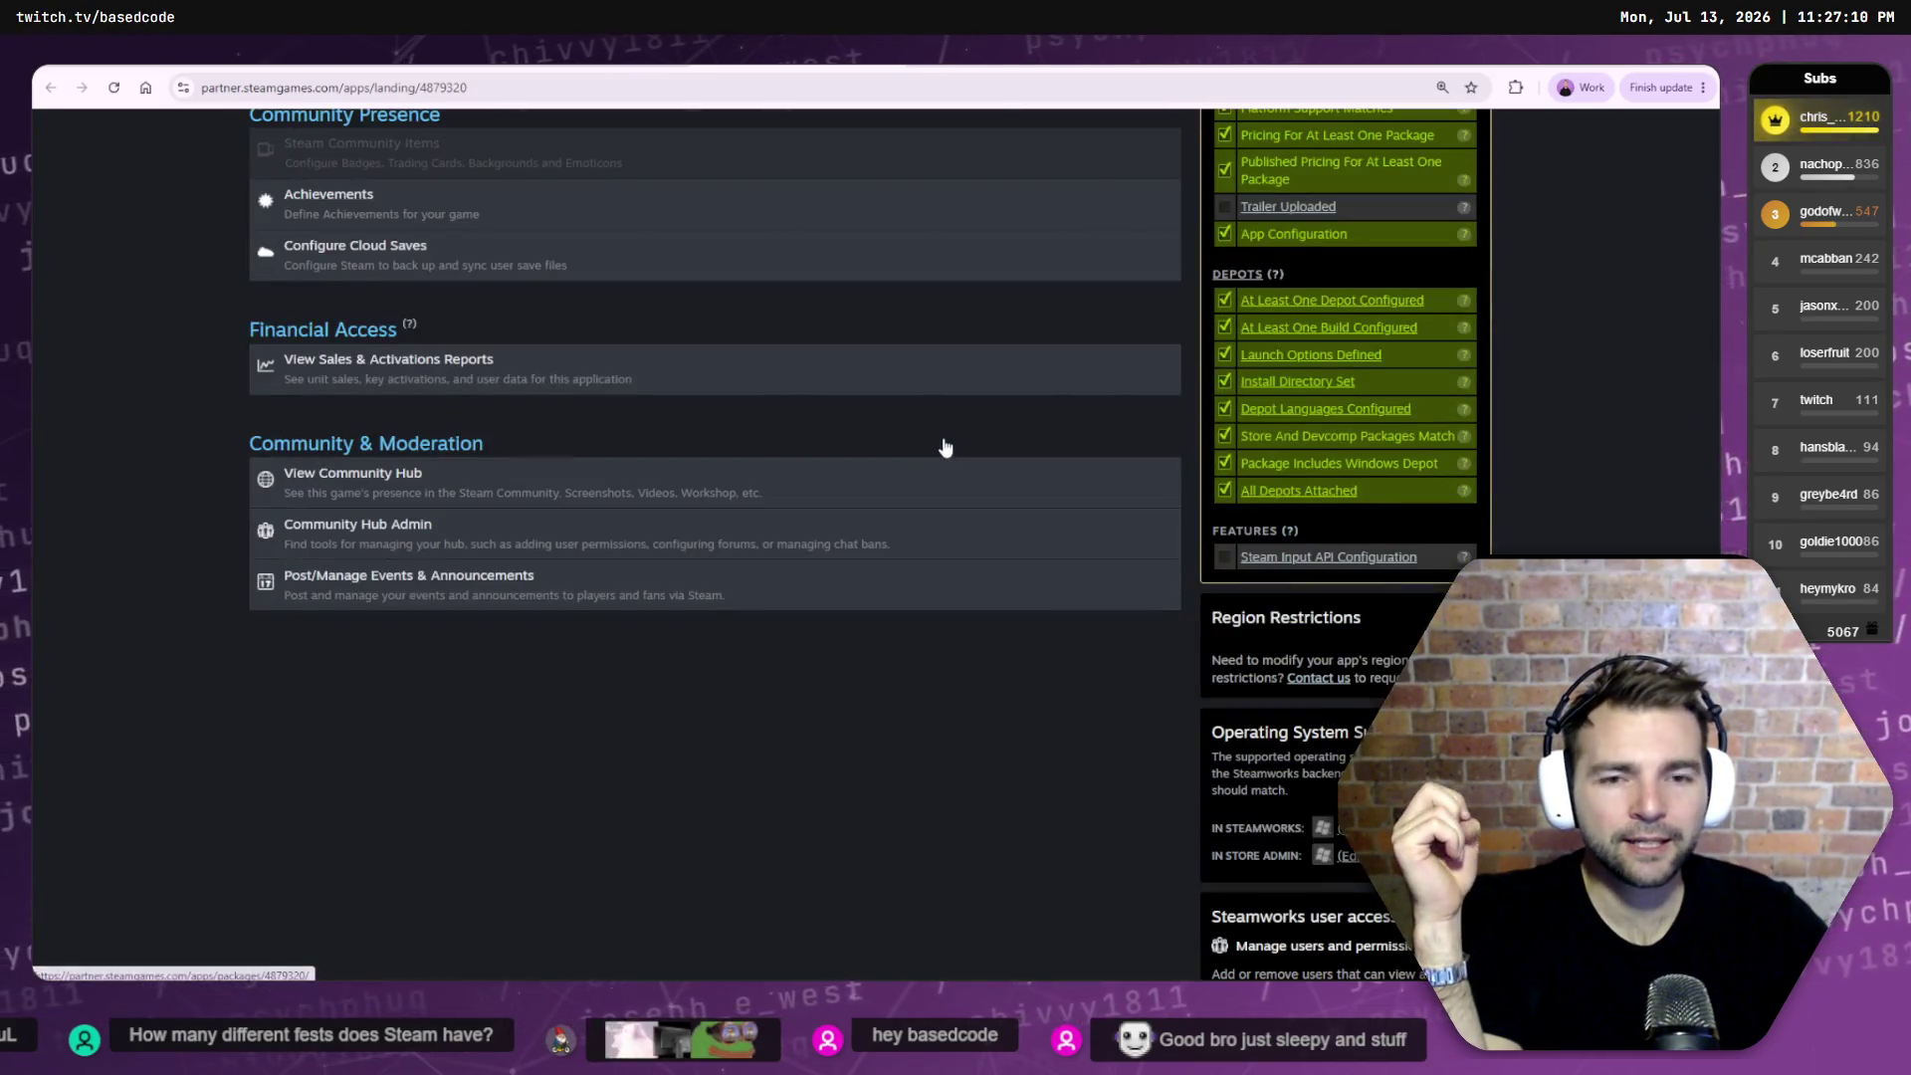
scroll(945, 447, up, 4)
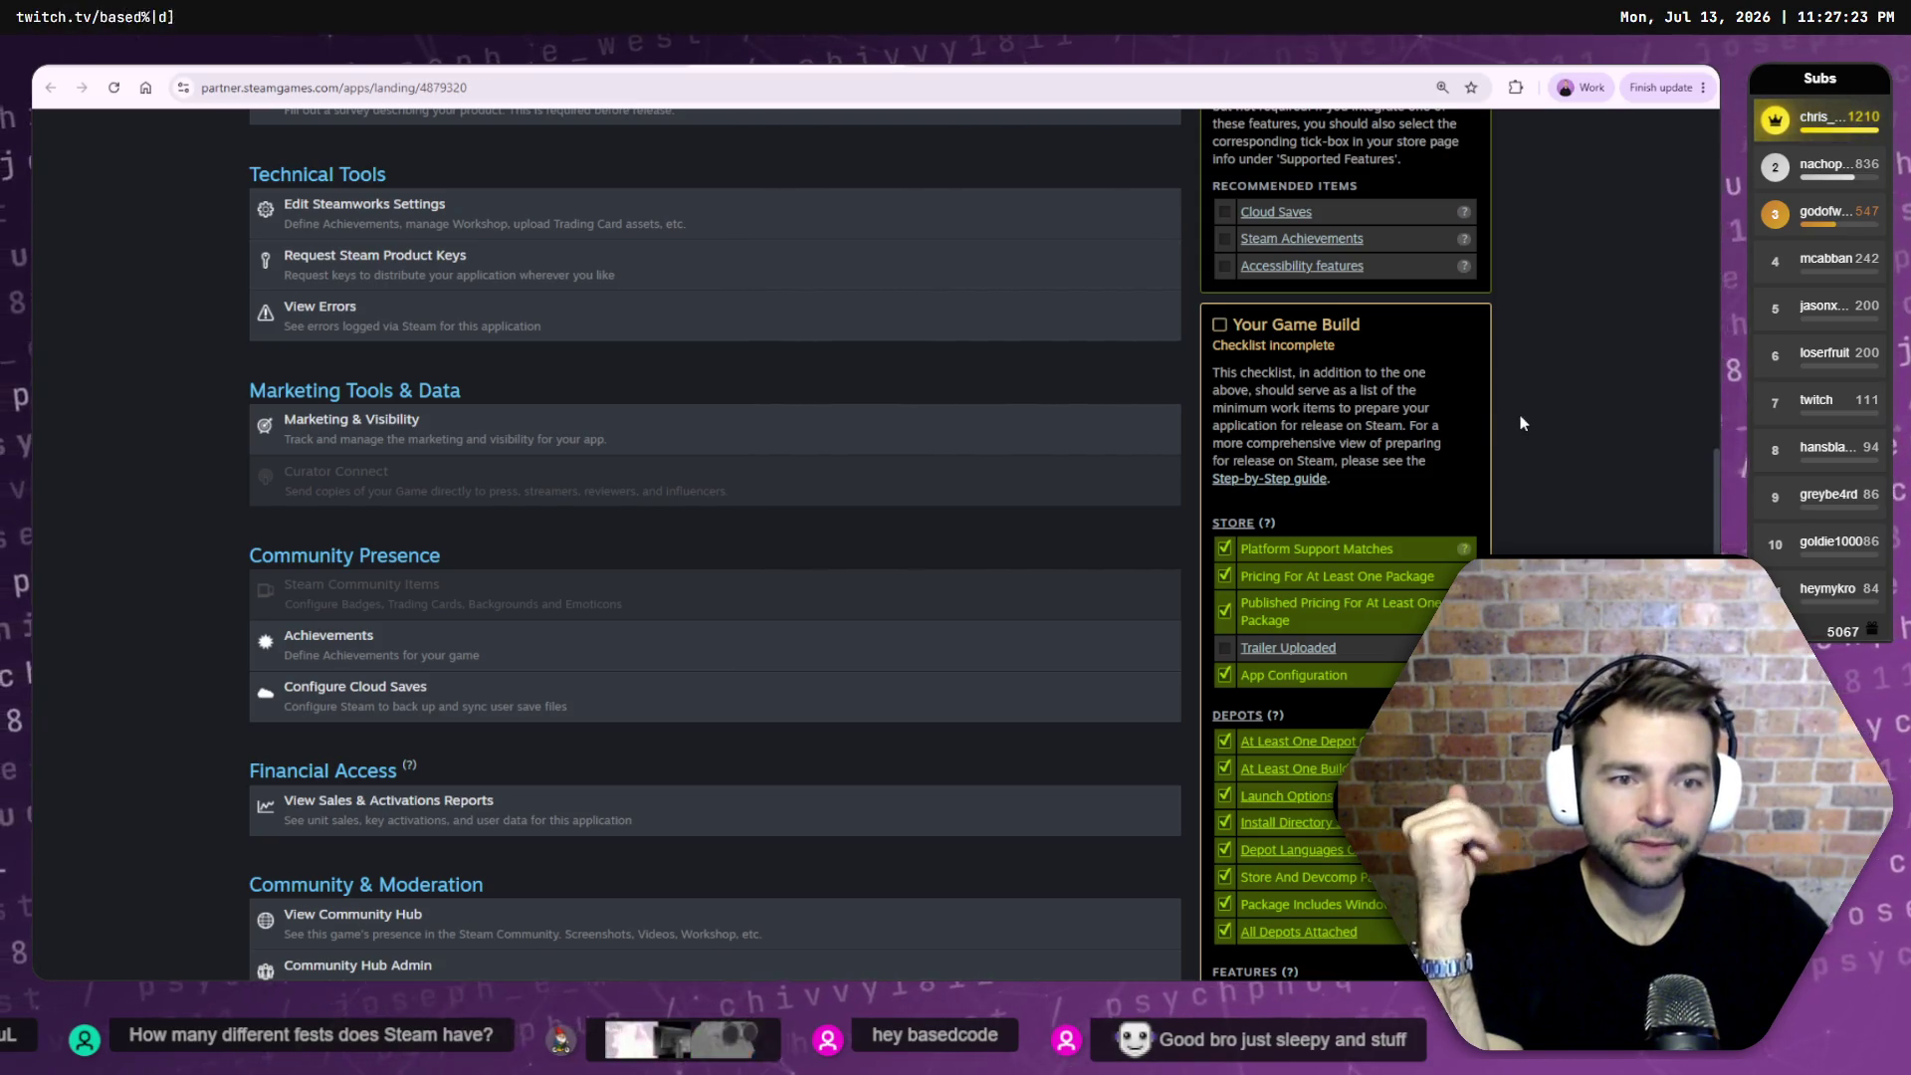
scroll(1520, 421, down, 1)
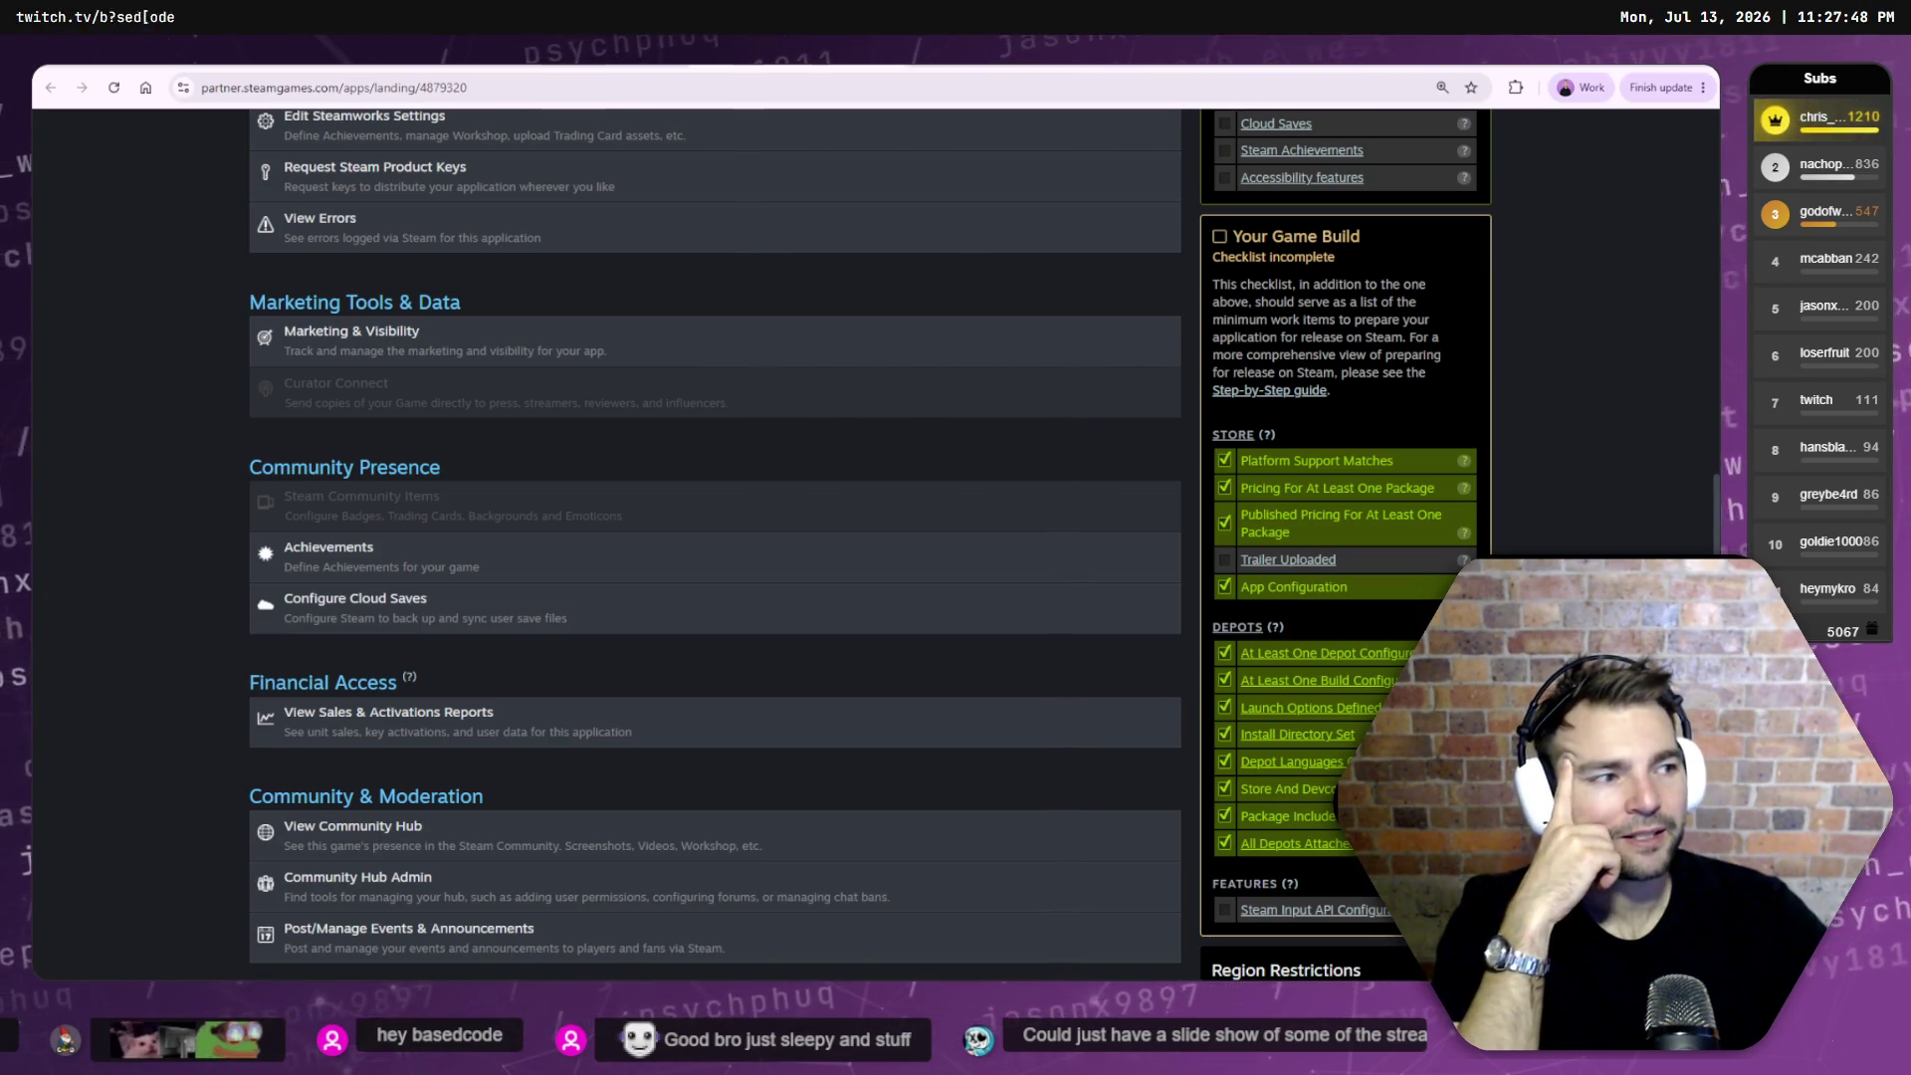
key(alt+Tab)
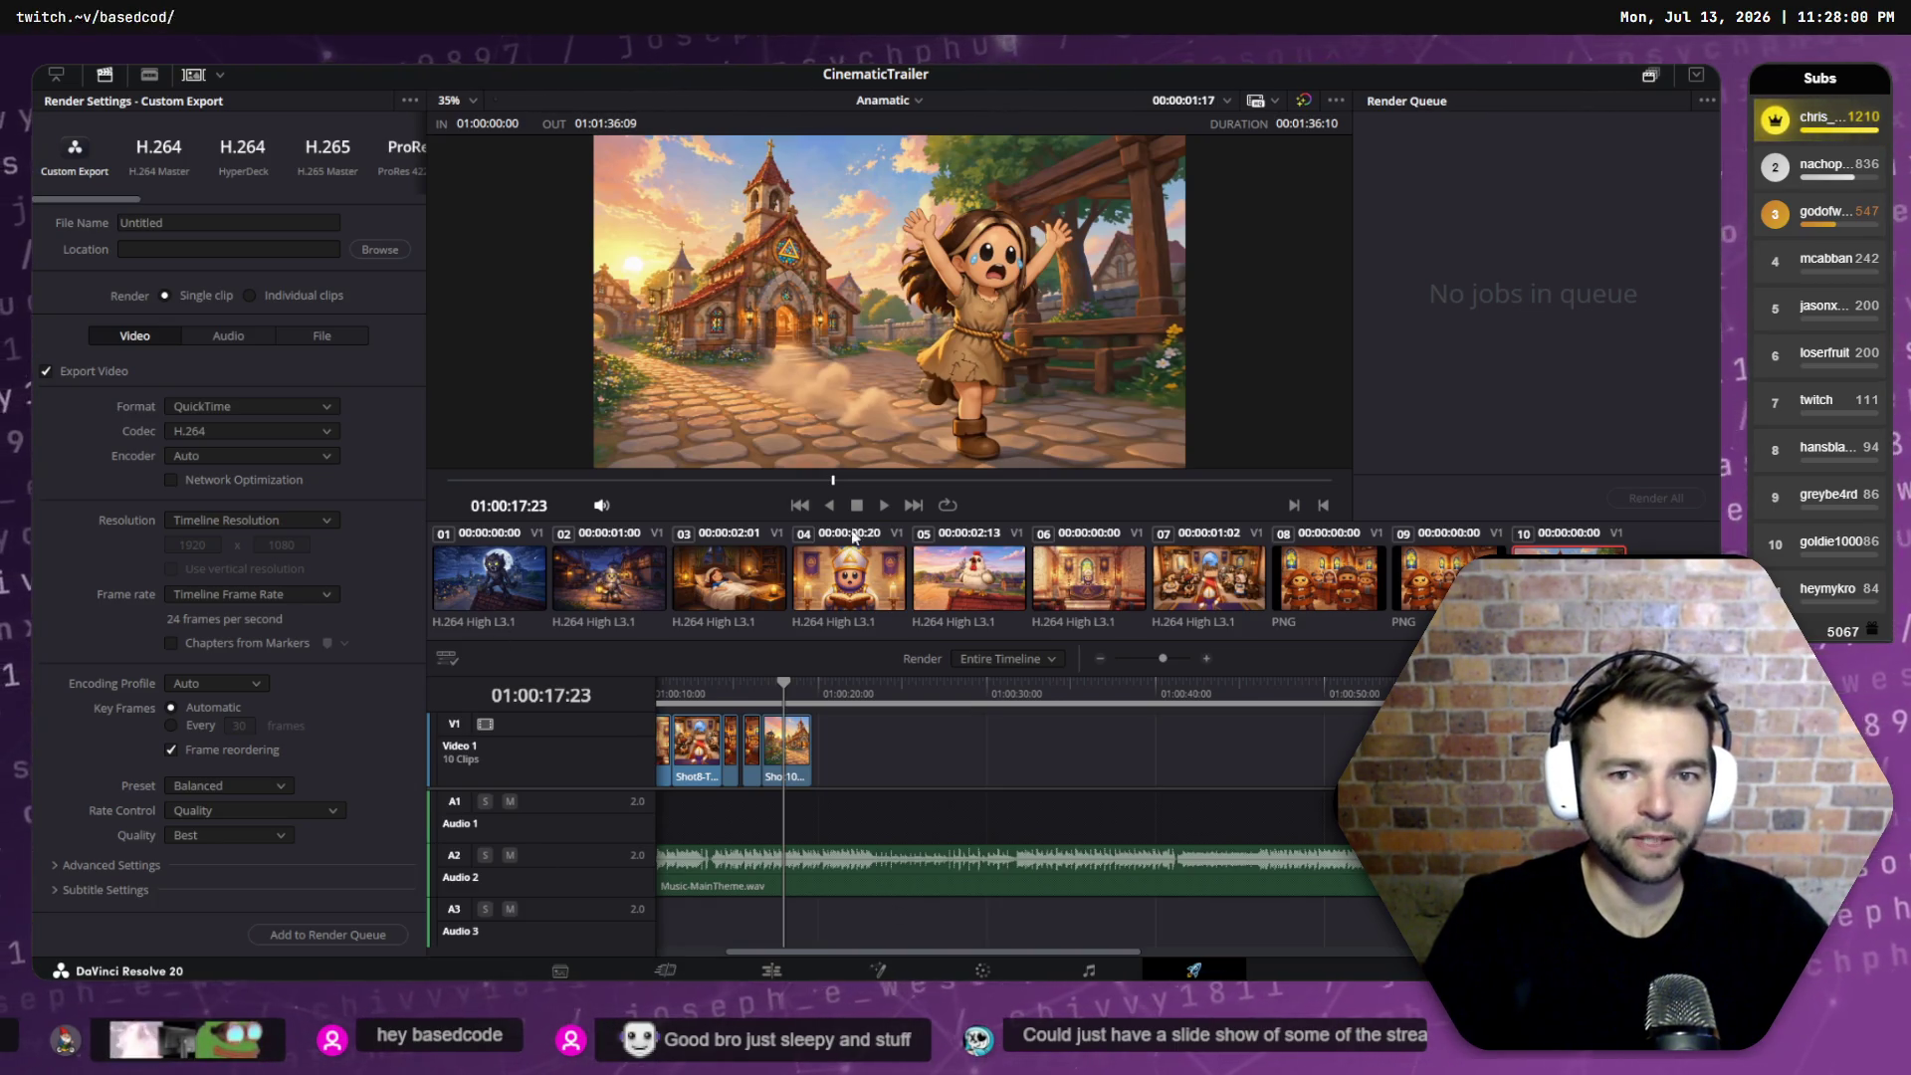
Return to the trailer start, deselect the three Audio 1 clips, and play the timeline
key(Home)
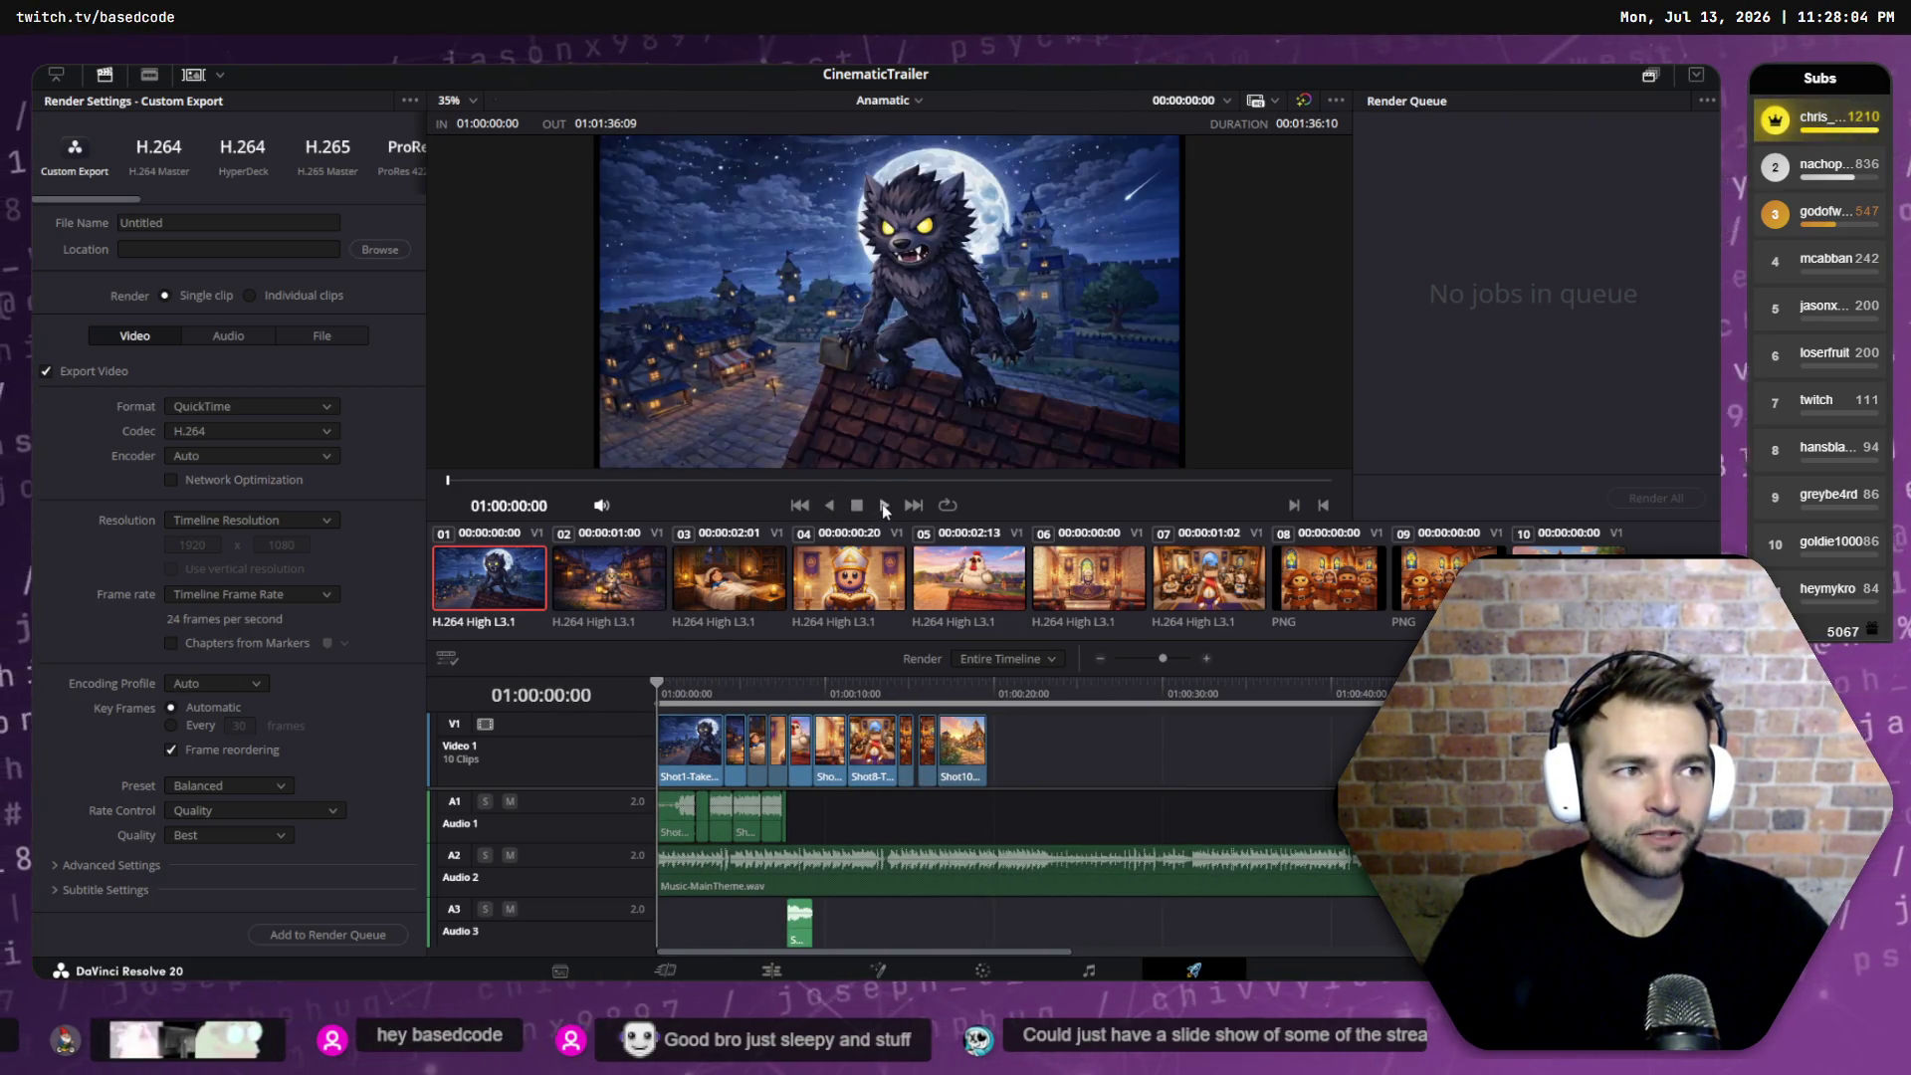
drag(830, 805, 713, 835)
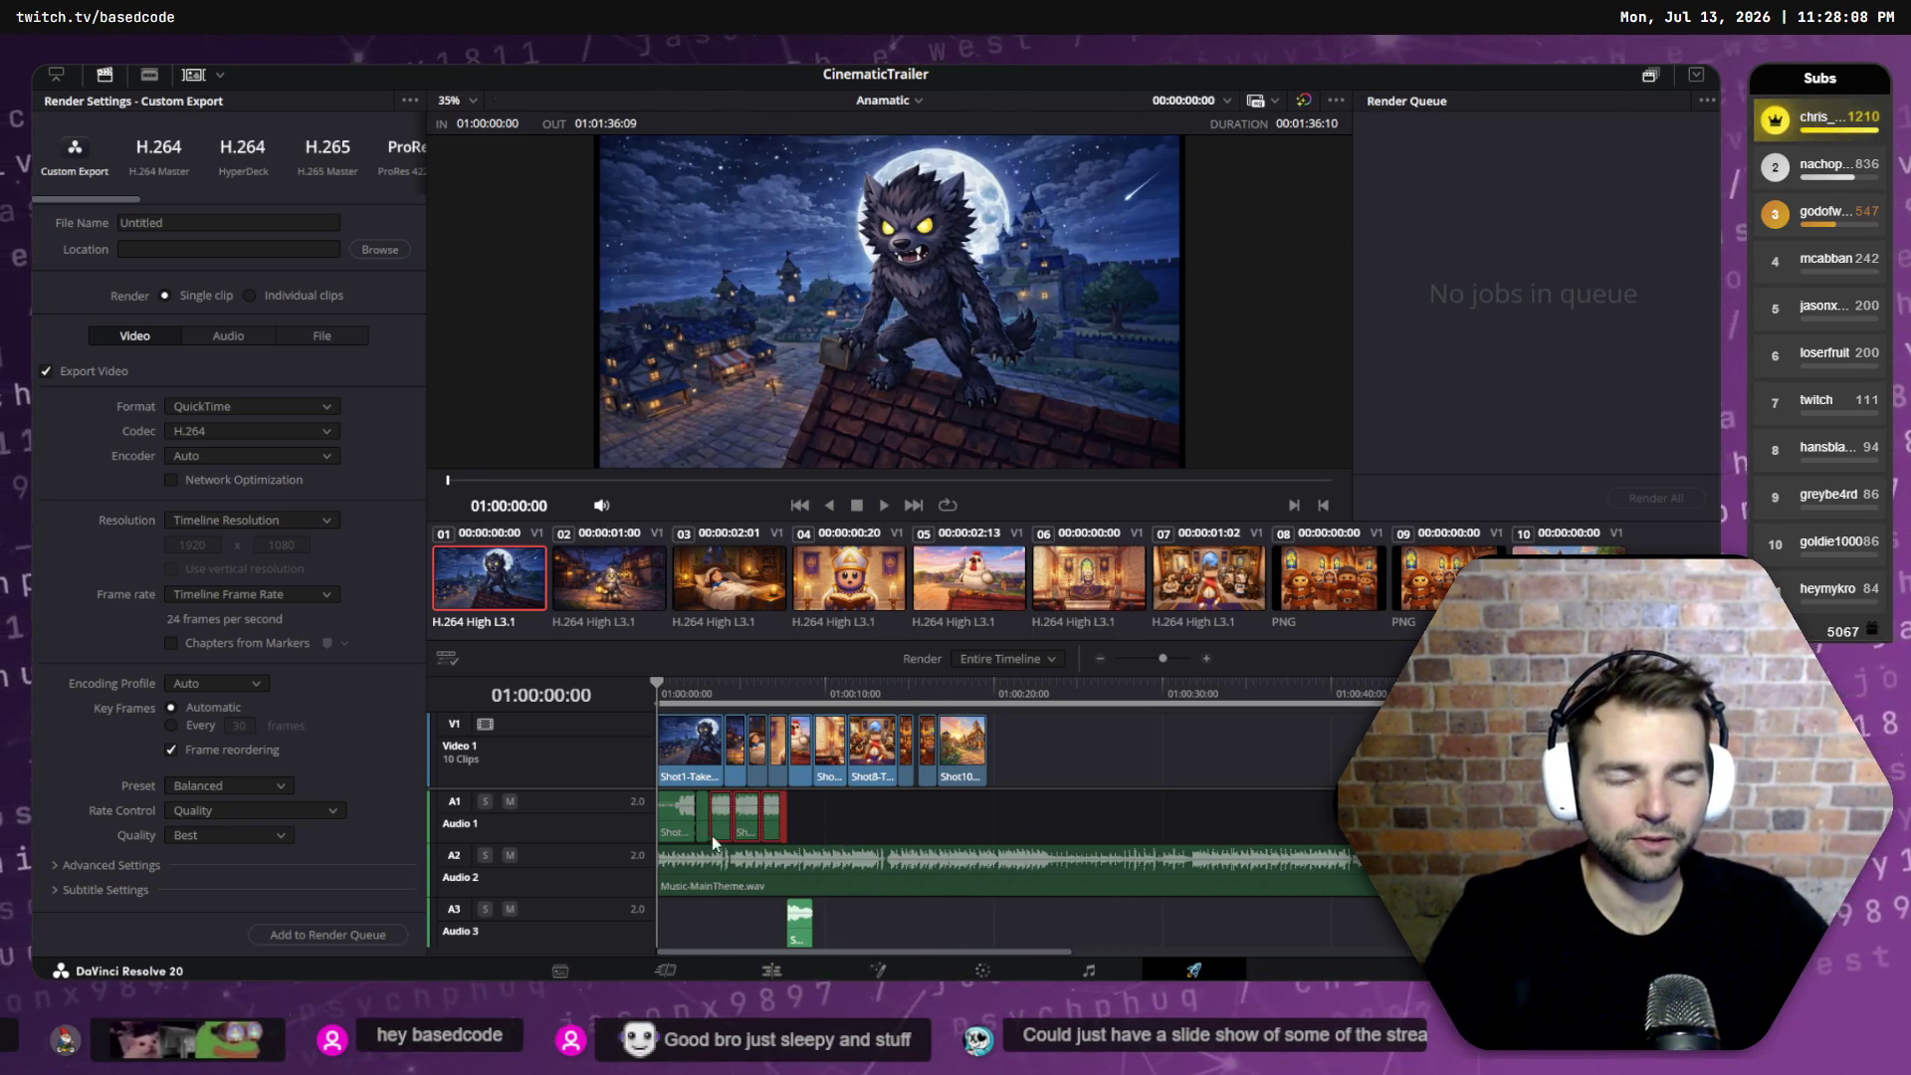
click(849, 819)
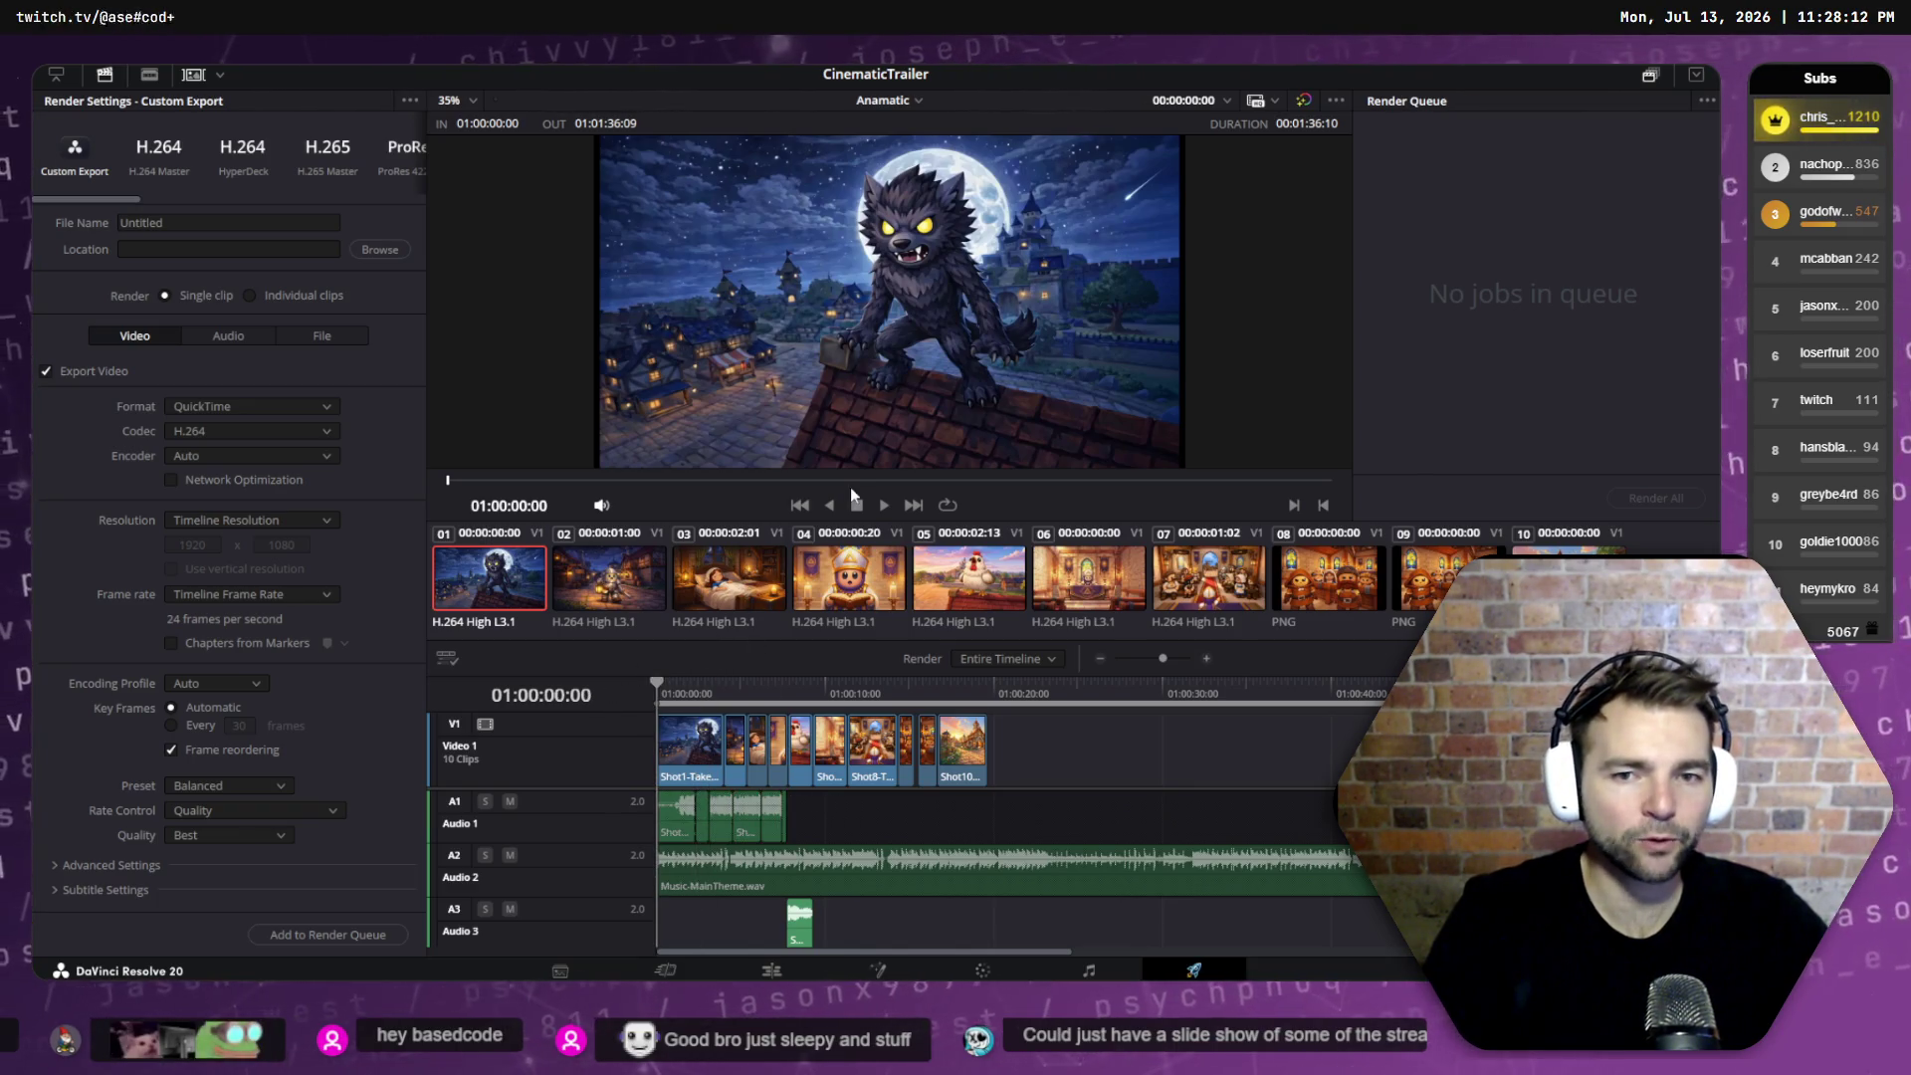
click(884, 504)
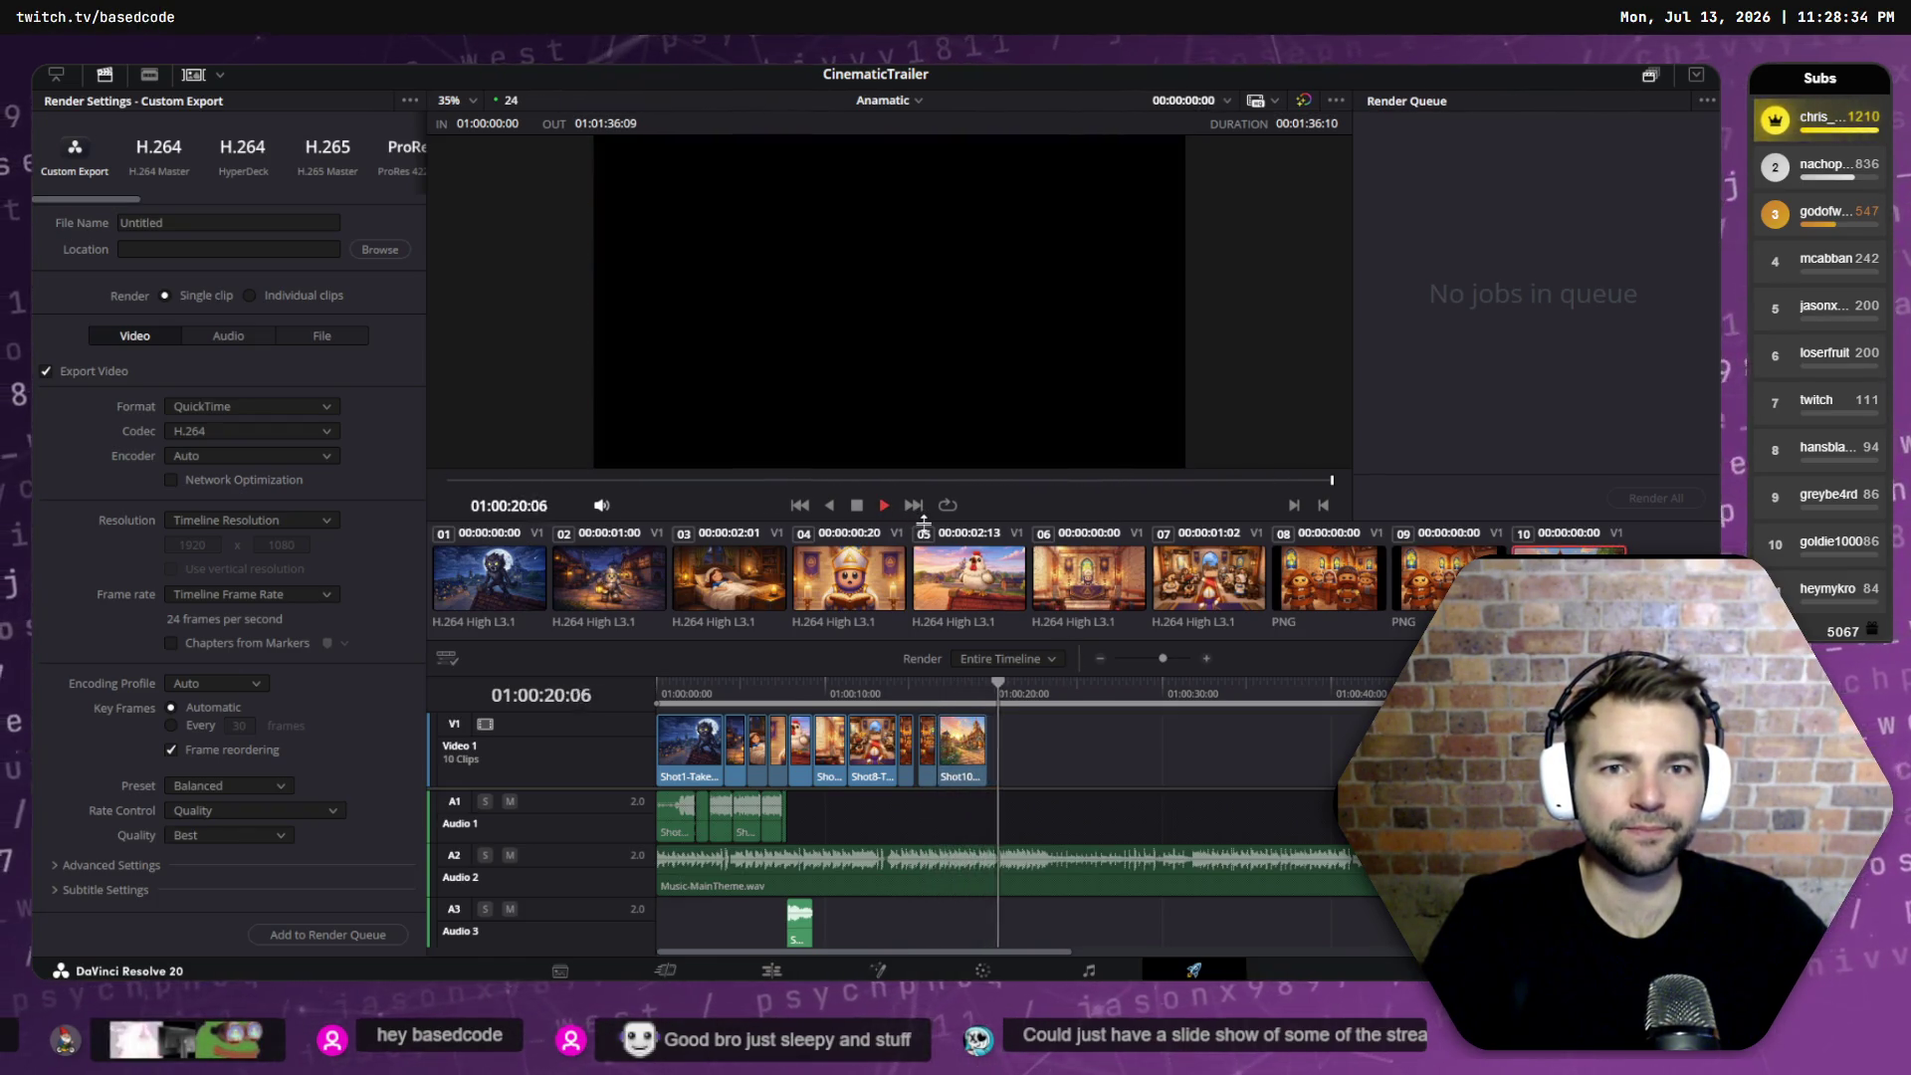
Scrub back to 01:00:16:16 and then to the earlier church crowd shot
click(964, 683)
drag(964, 683, 939, 683)
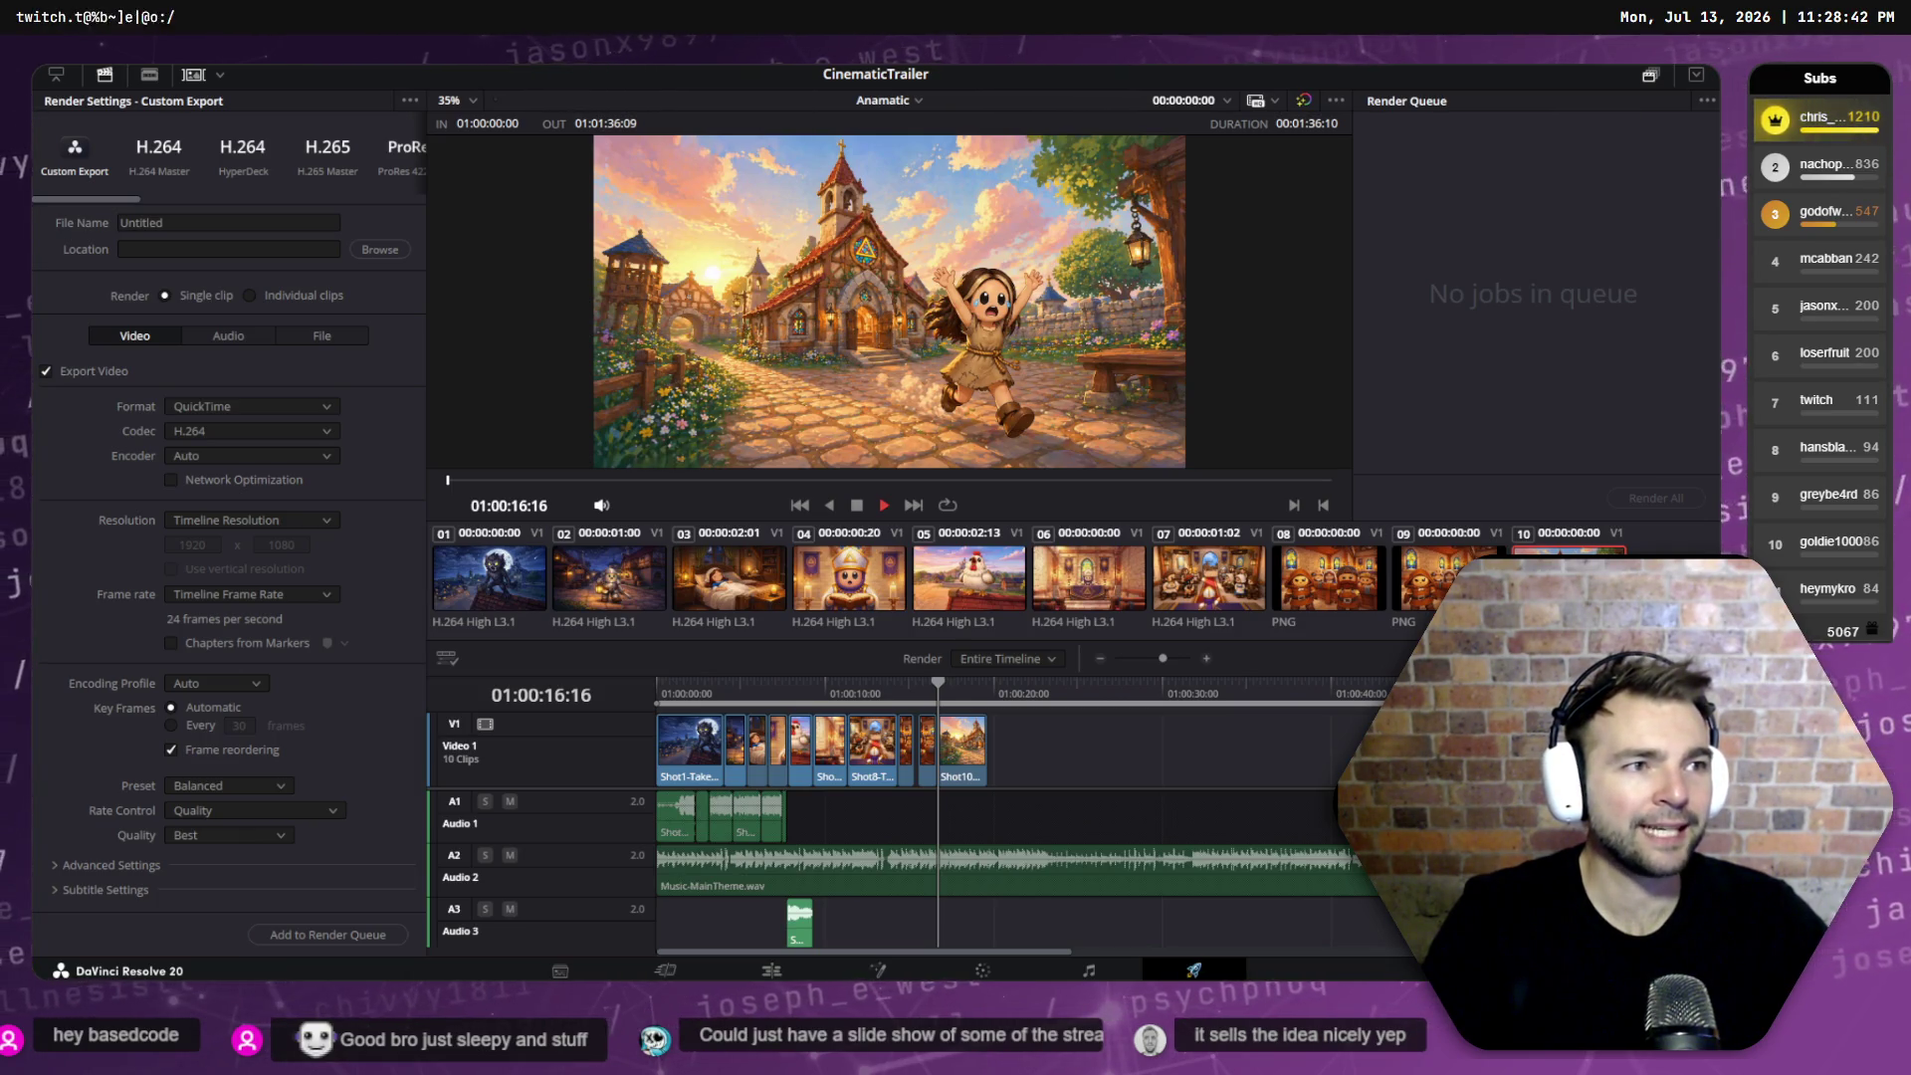
mouse_move(928, 695)
mouse_down()
mouse_move(683, 692)
mouse_move(891, 701)
mouse_up()
mouse_move(877, 705)
mouse_down()
mouse_move(811, 699)
mouse_move(903, 700)
mouse_move(666, 707)
mouse_move(966, 718)
mouse_move(728, 716)
mouse_move(829, 721)
mouse_move(783, 719)
mouse_up()
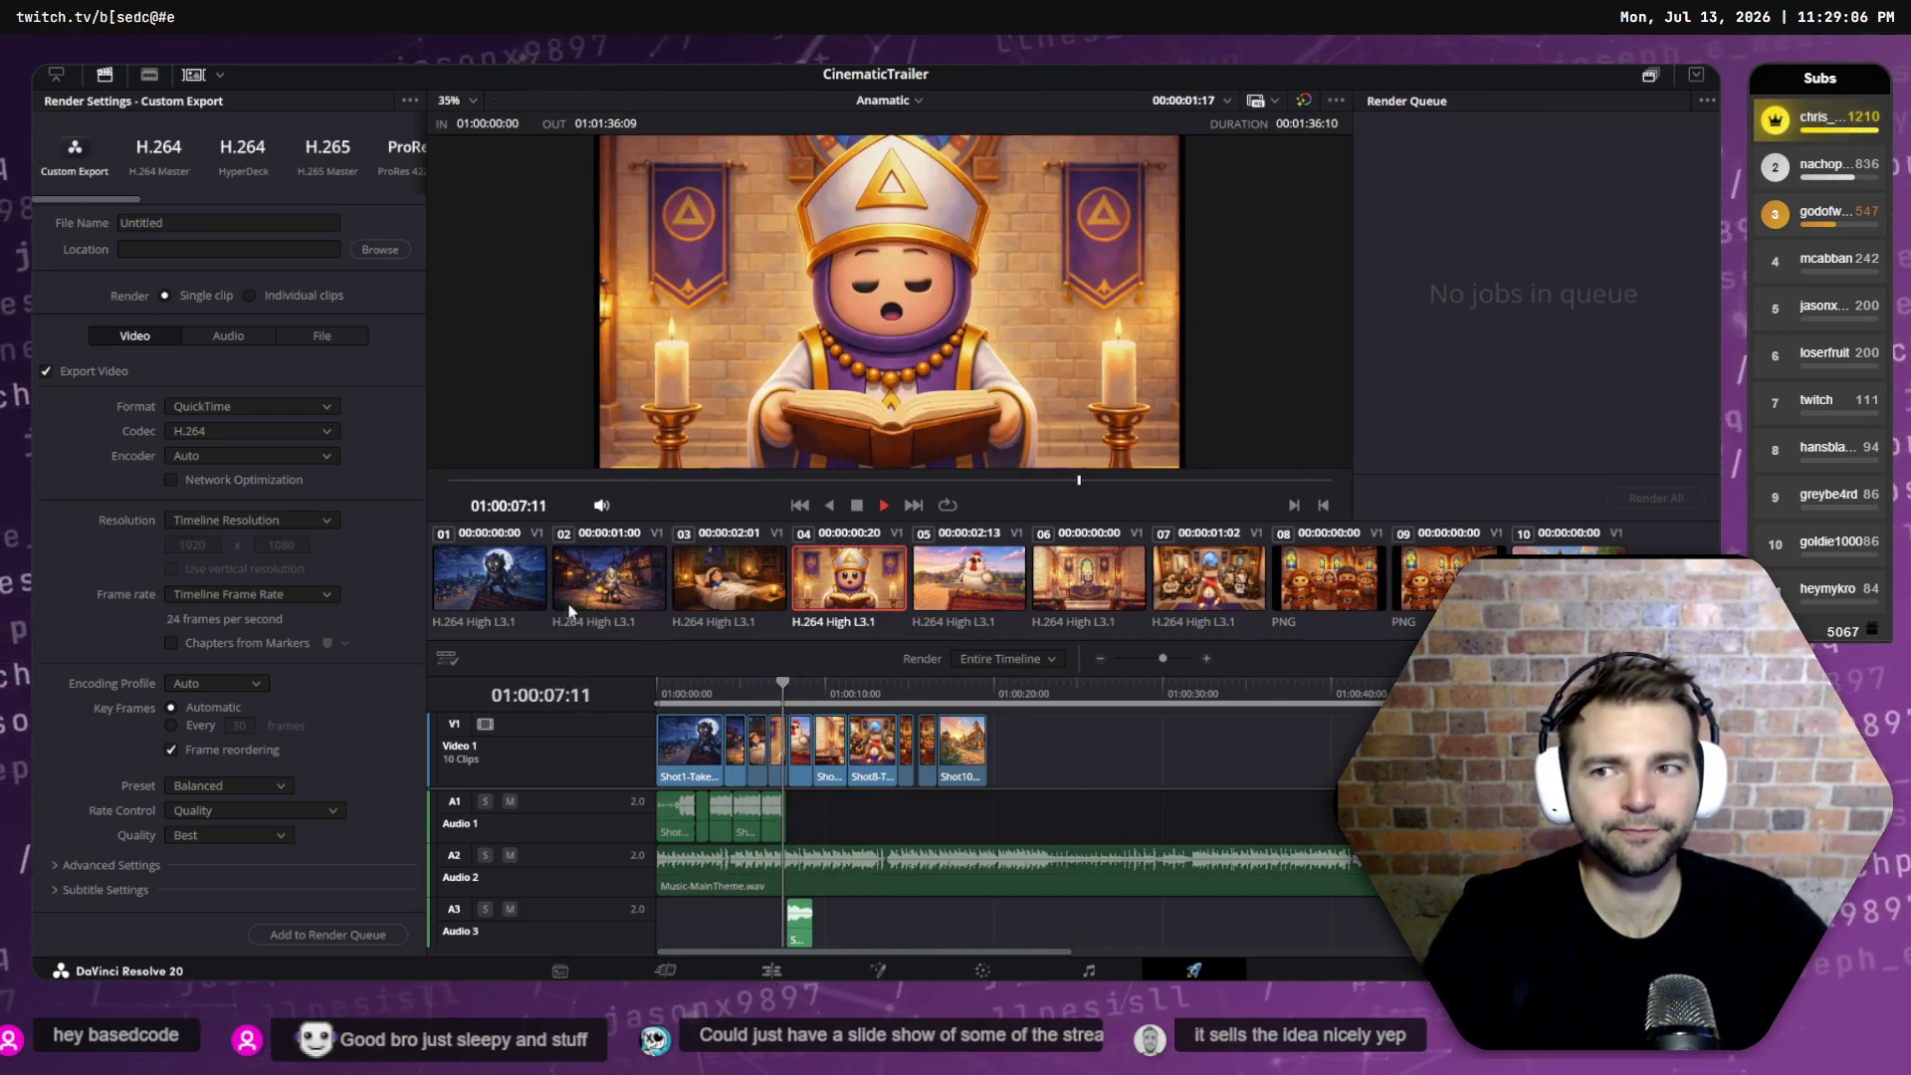
Check render options on trailer clips, toggle the render settings panel, then go to the Media page
right_click(633, 582)
click(1019, 766)
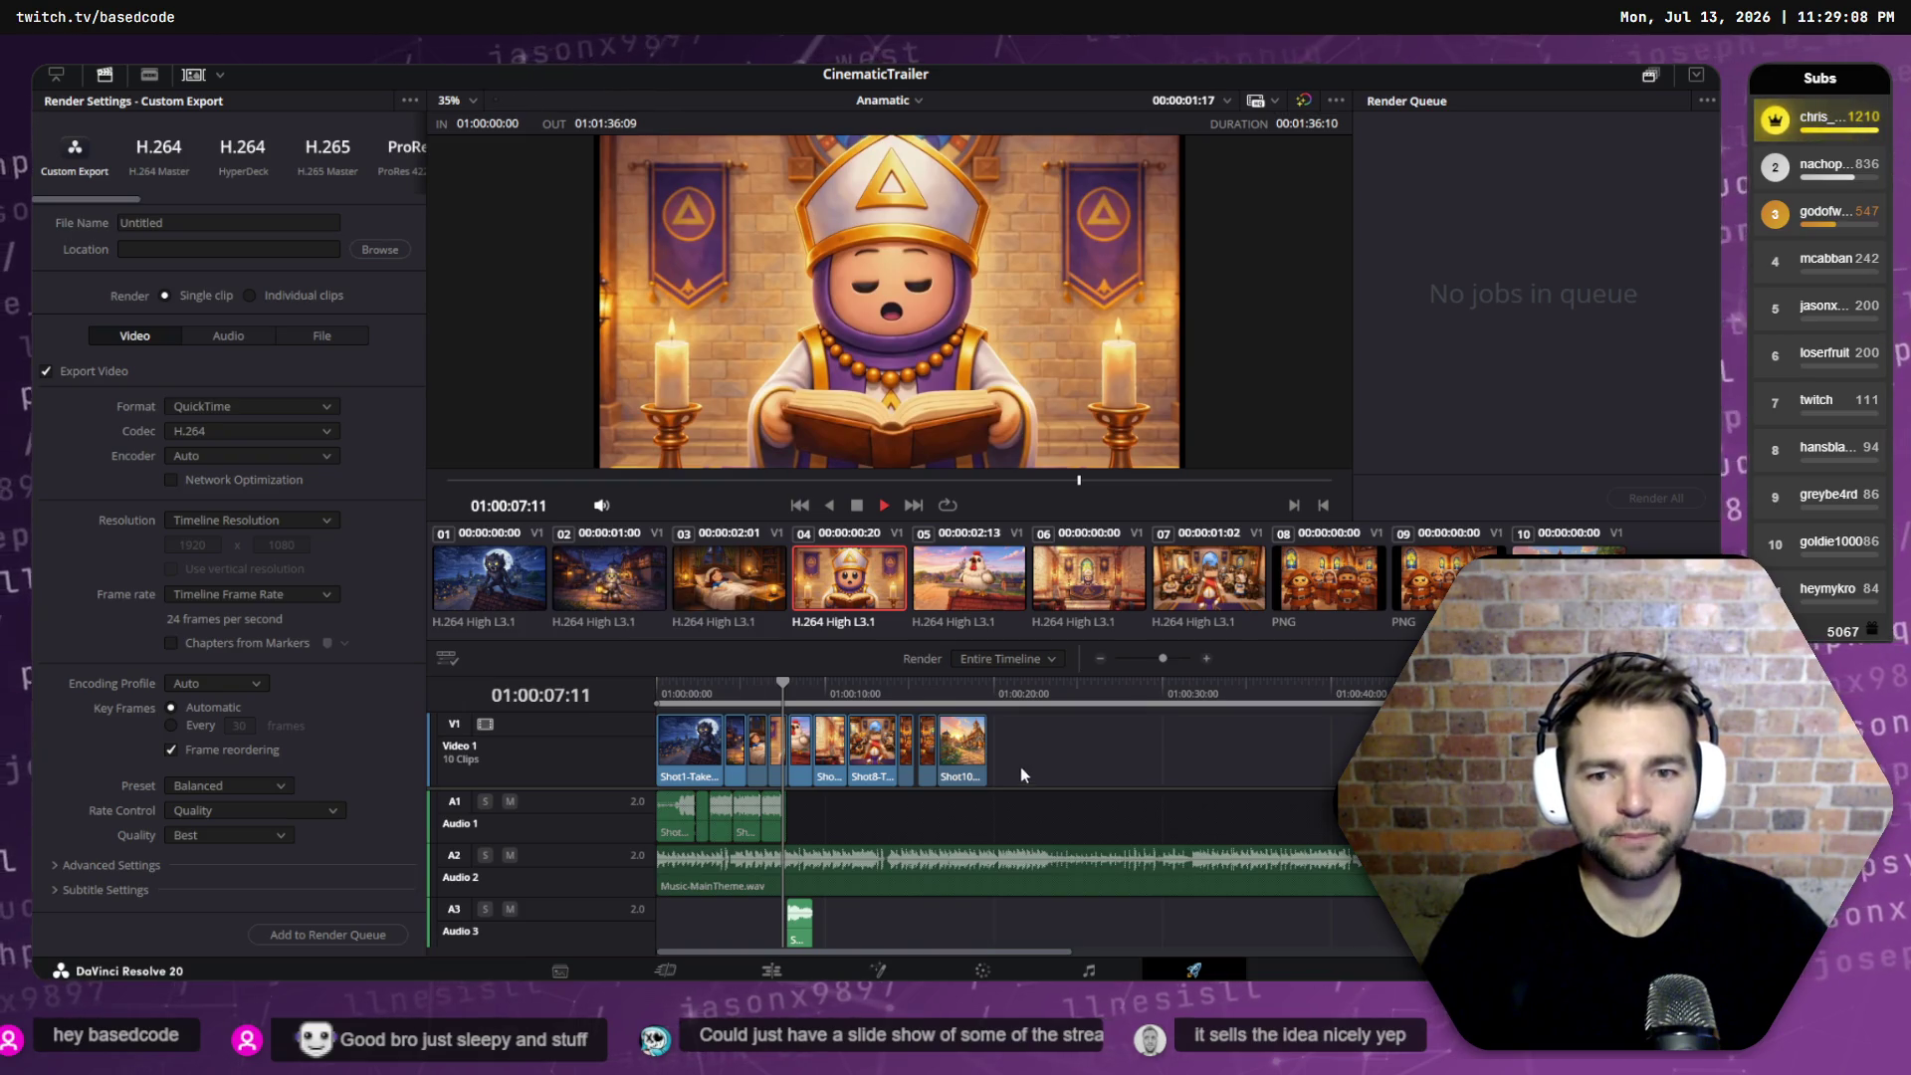
click(56, 74)
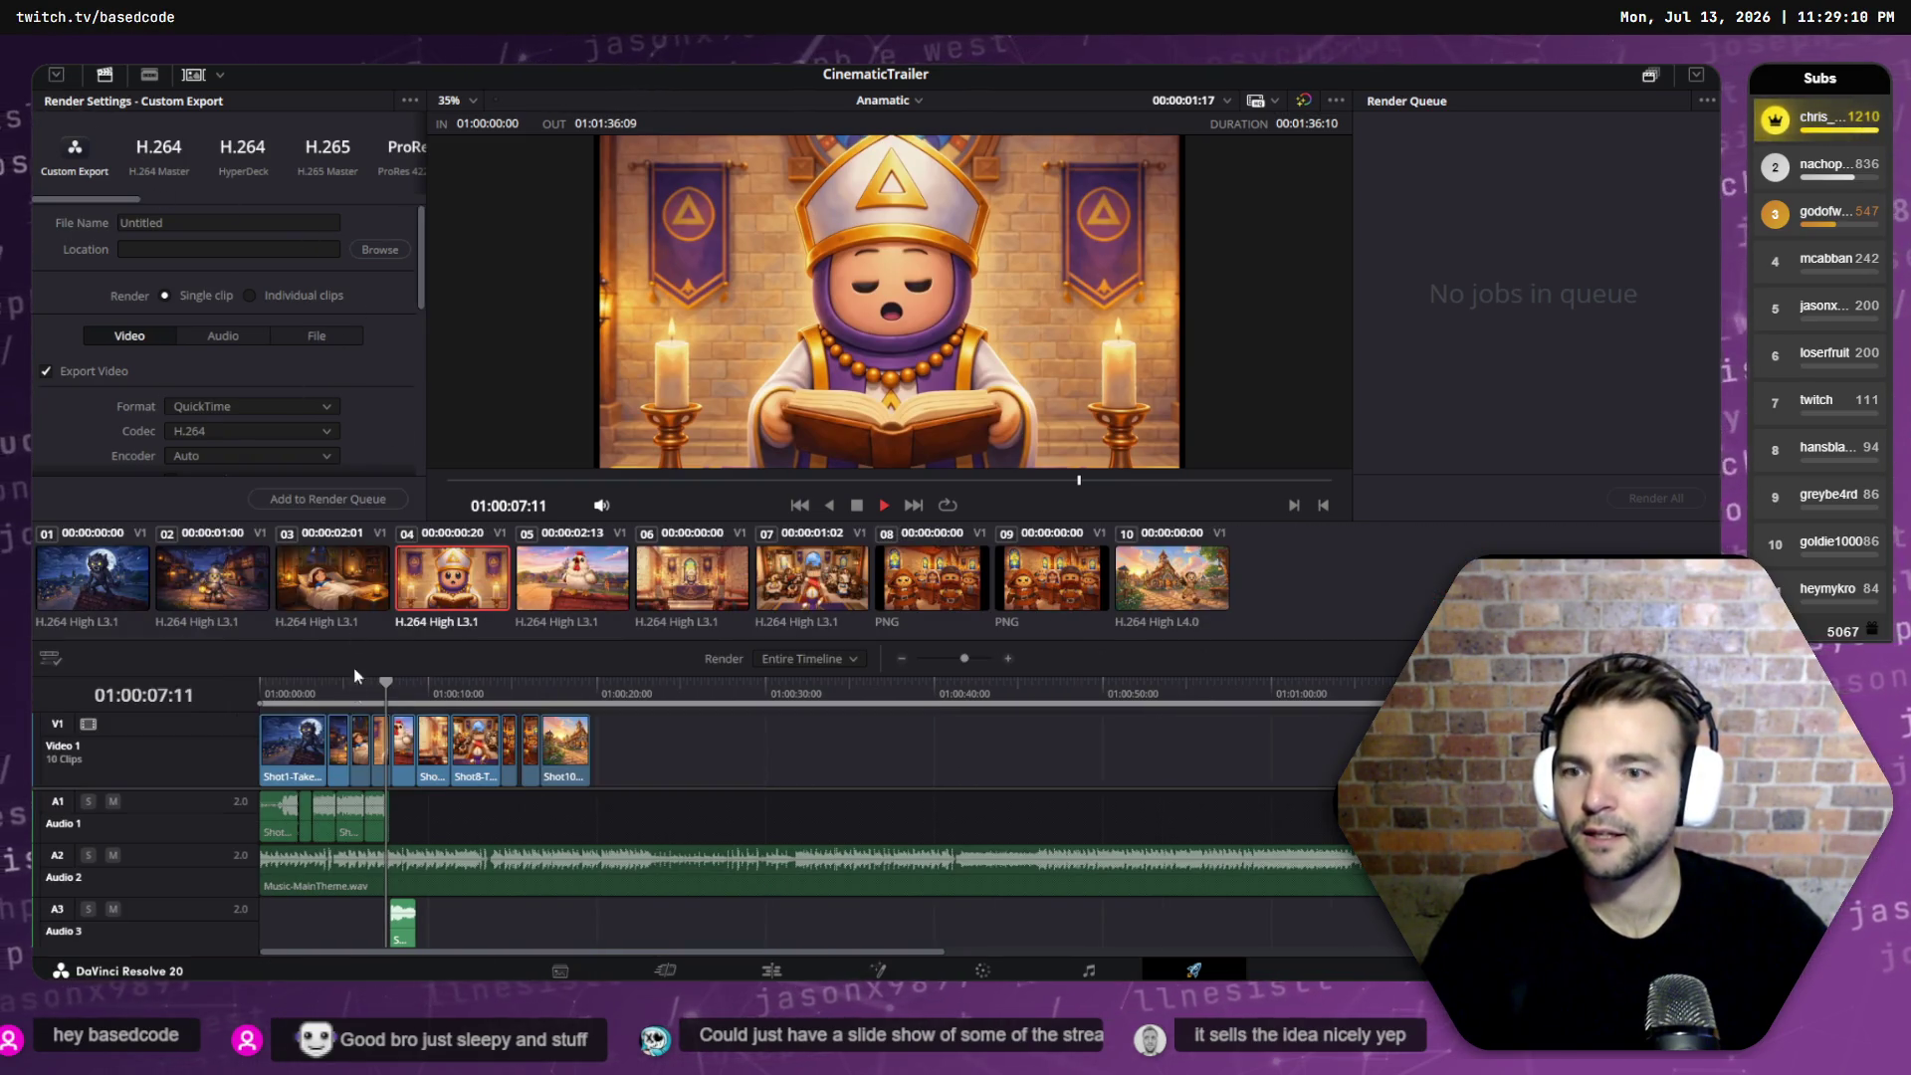
right_click(117, 577)
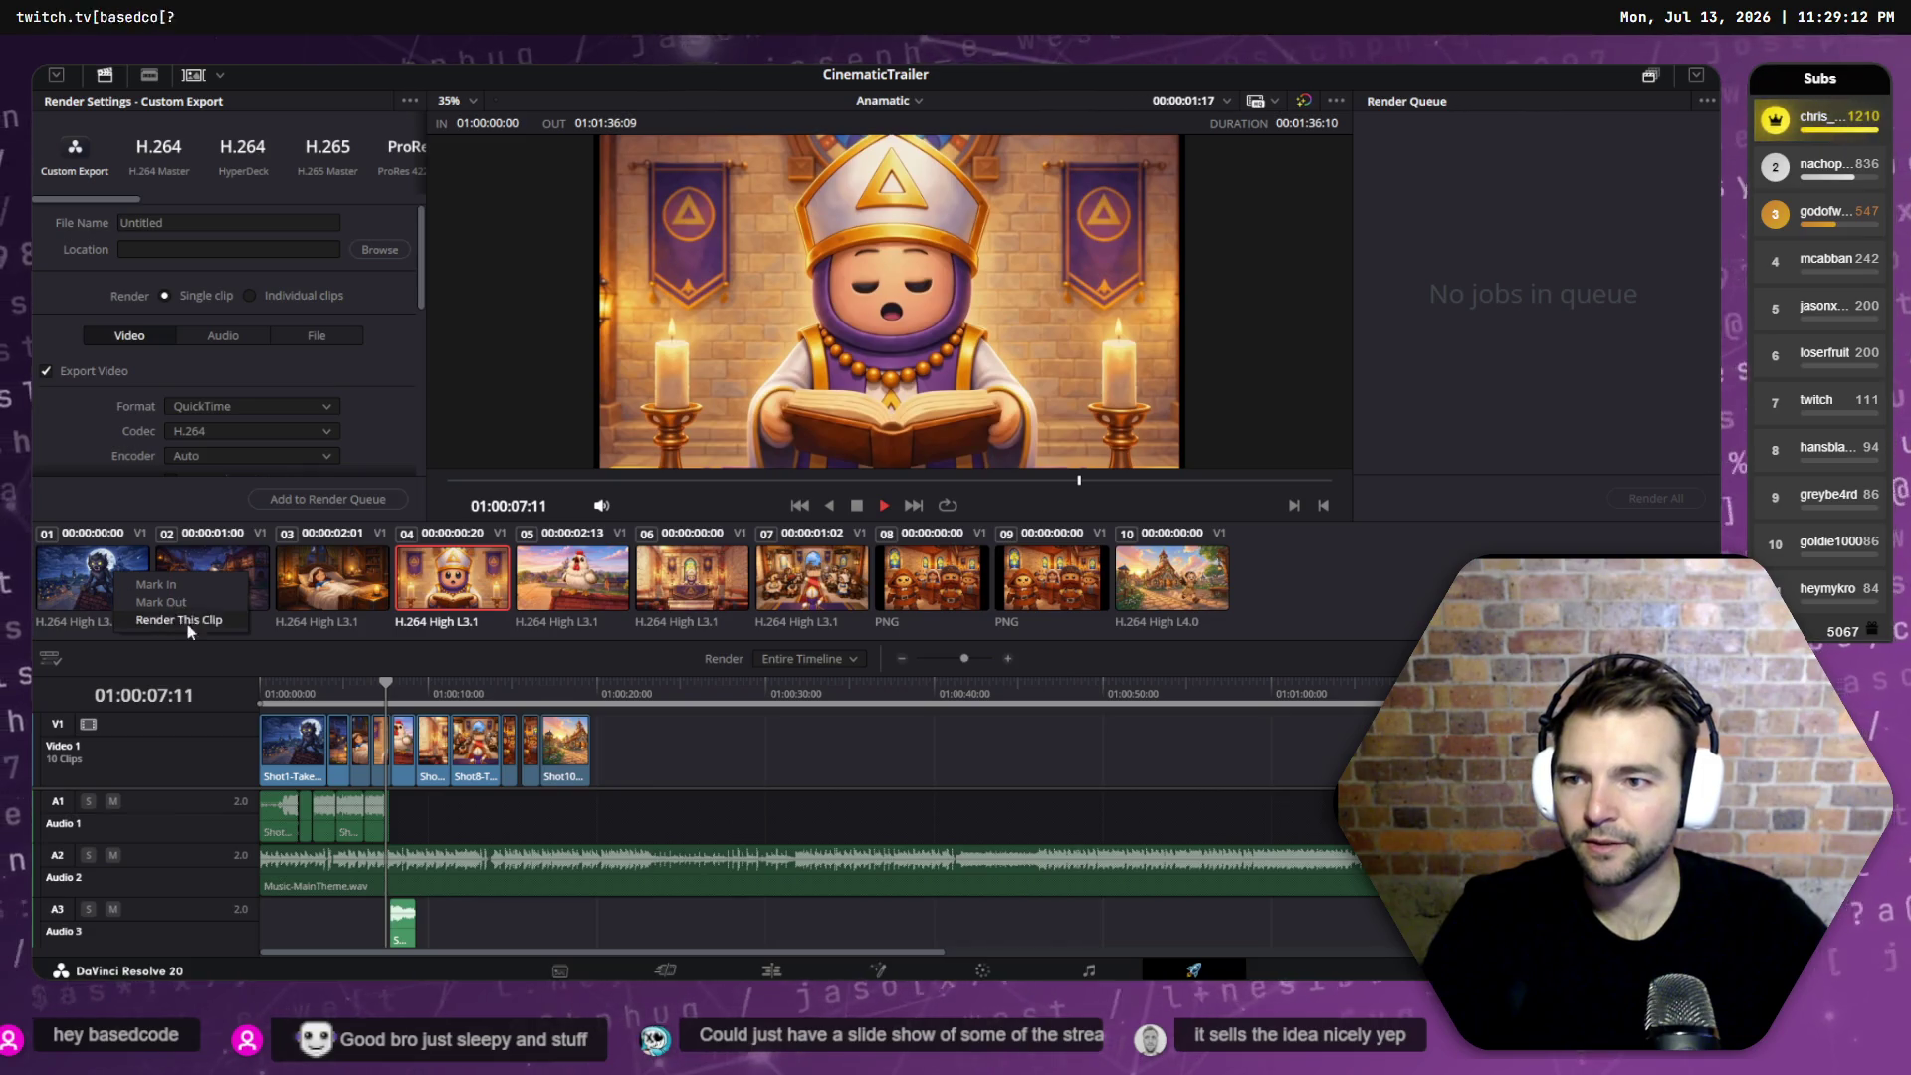
click(57, 75)
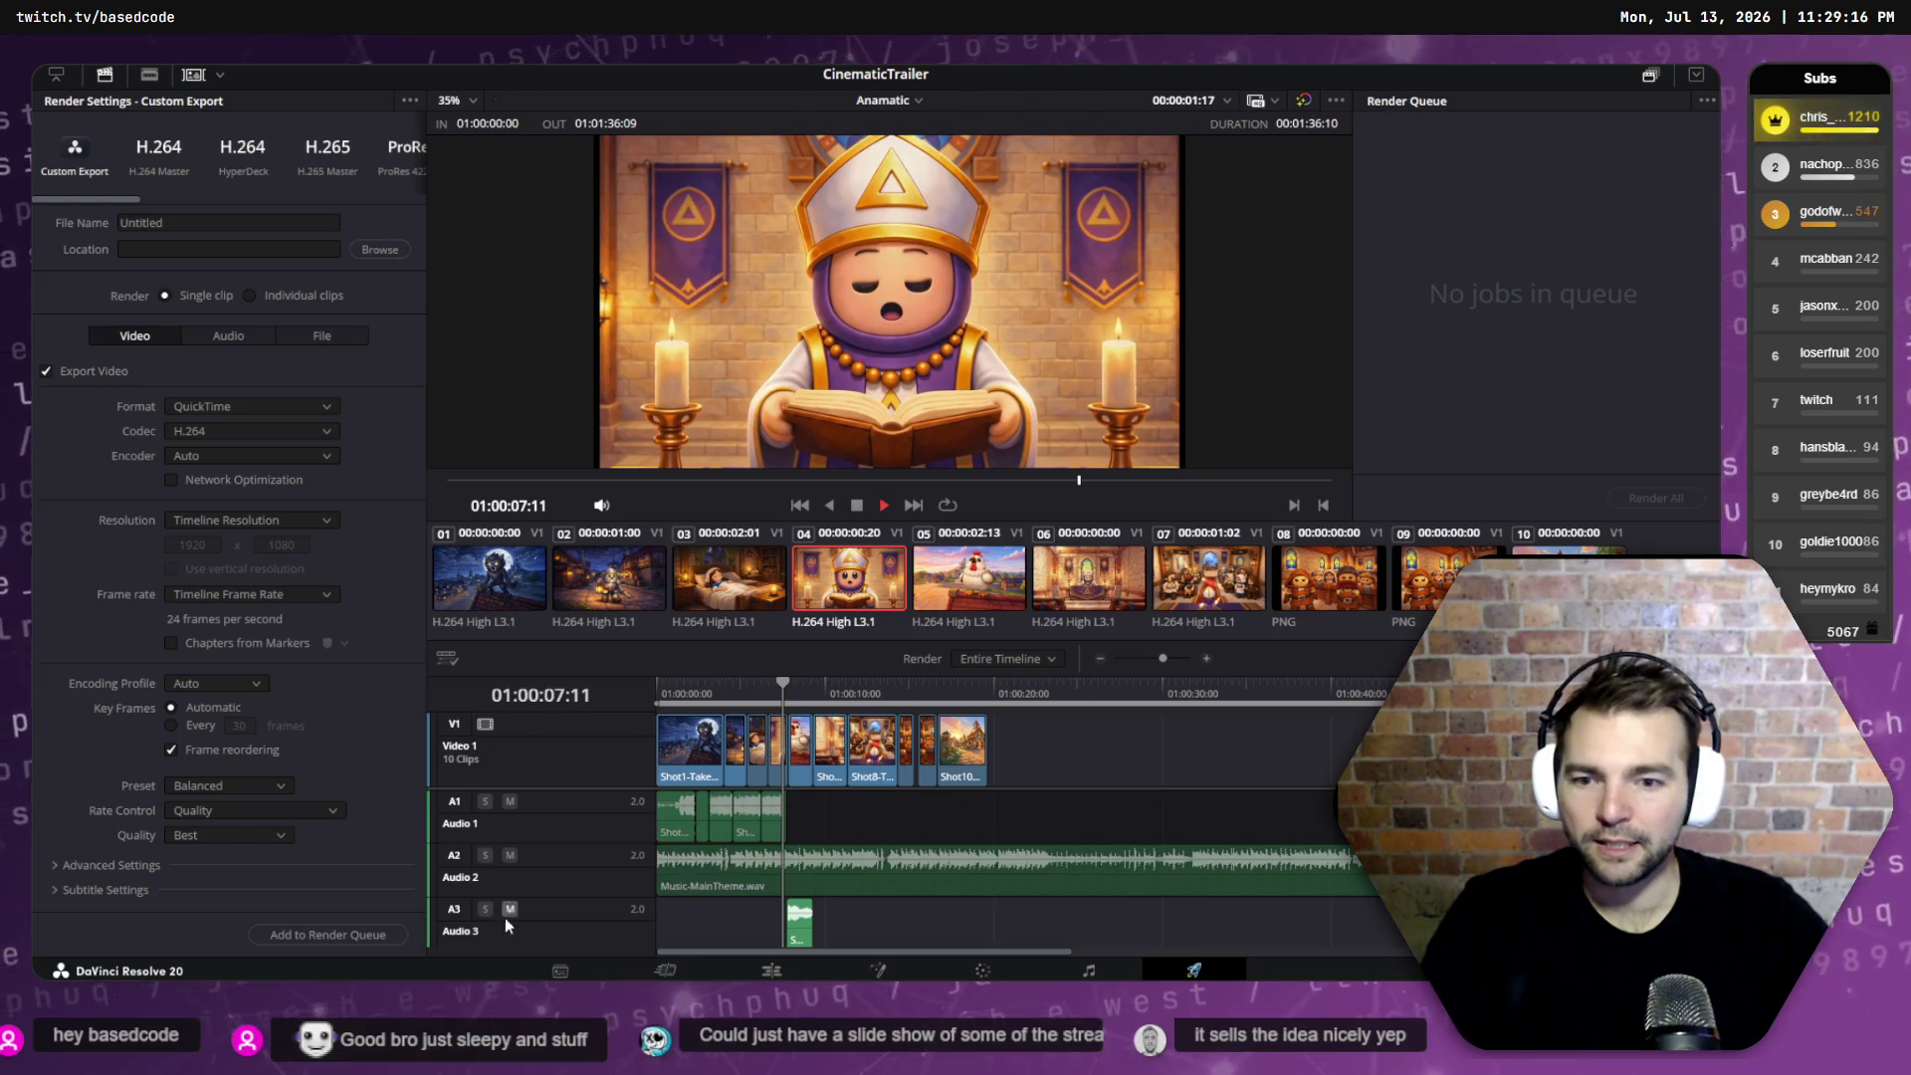
click(560, 971)
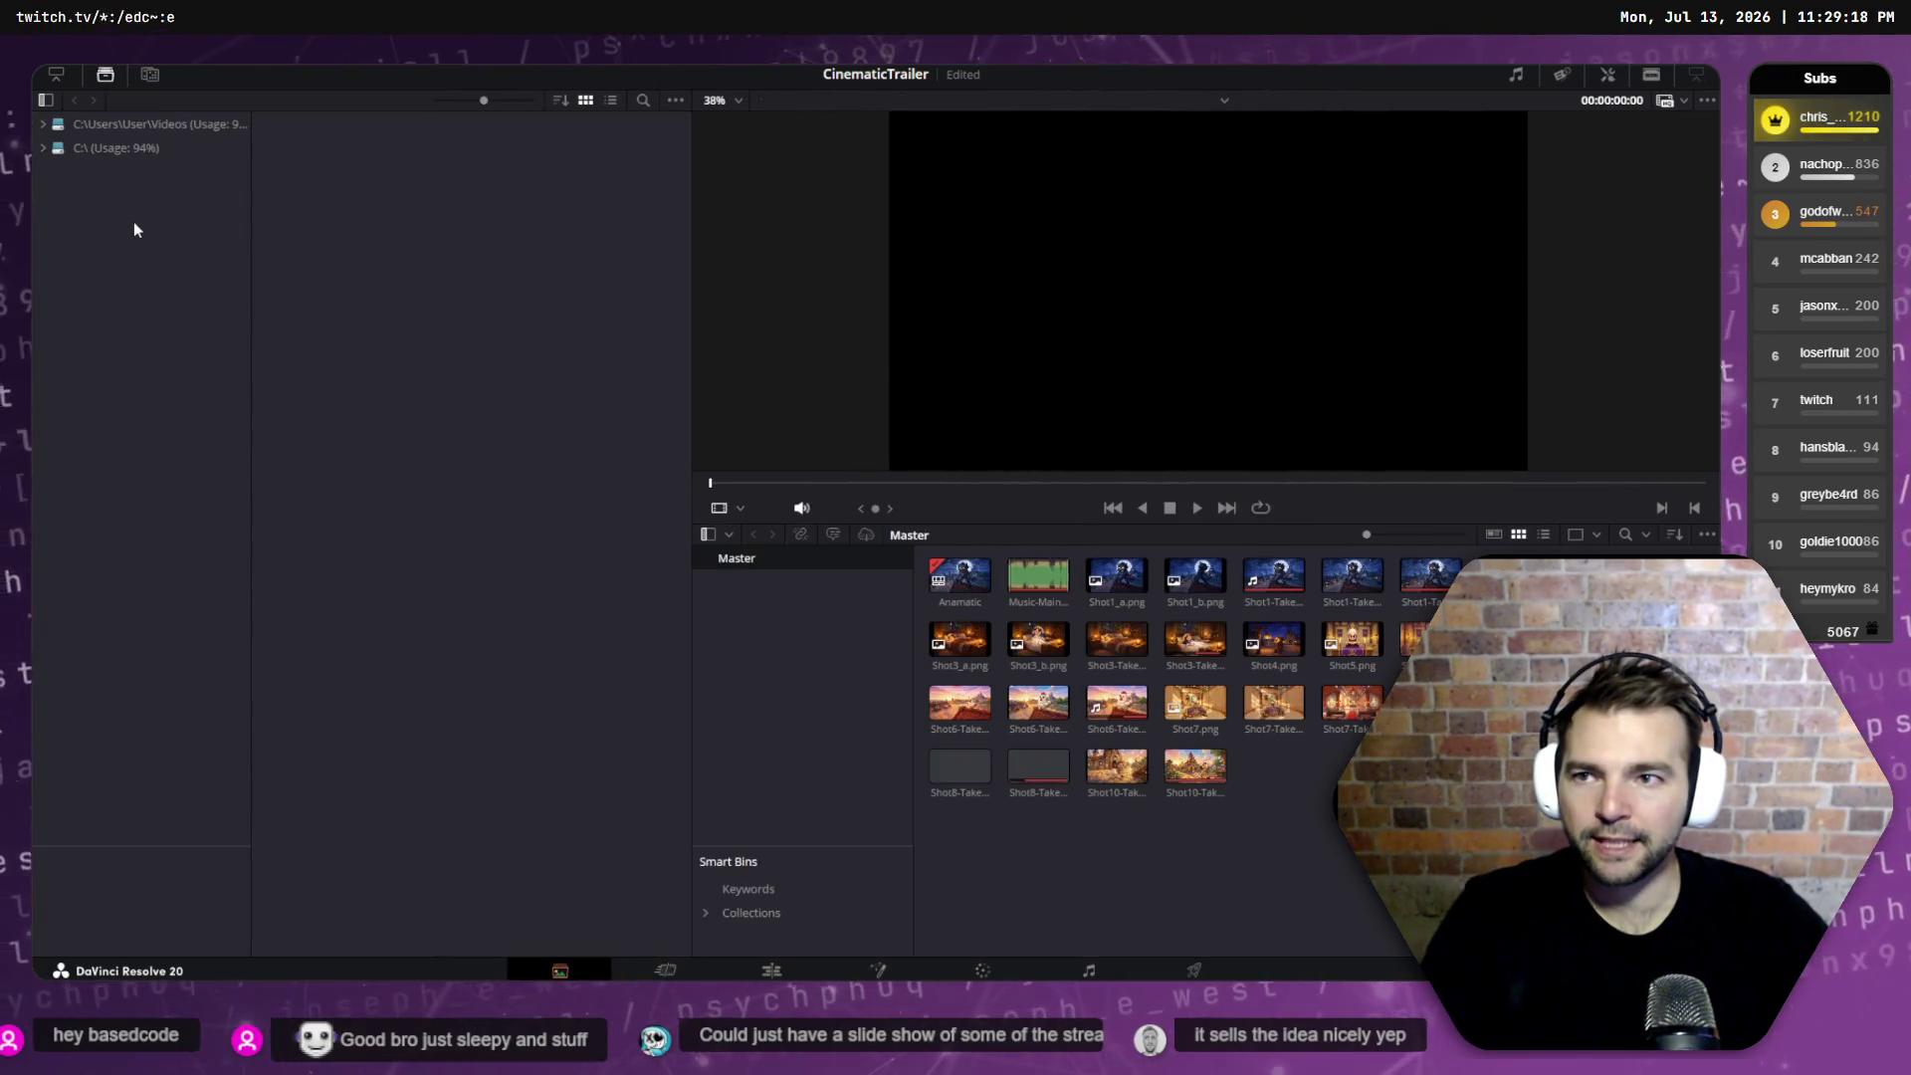
Right-click the Music-Main and Anamatic items, loading the Anamatic timeline into the viewer
right_click(1077, 589)
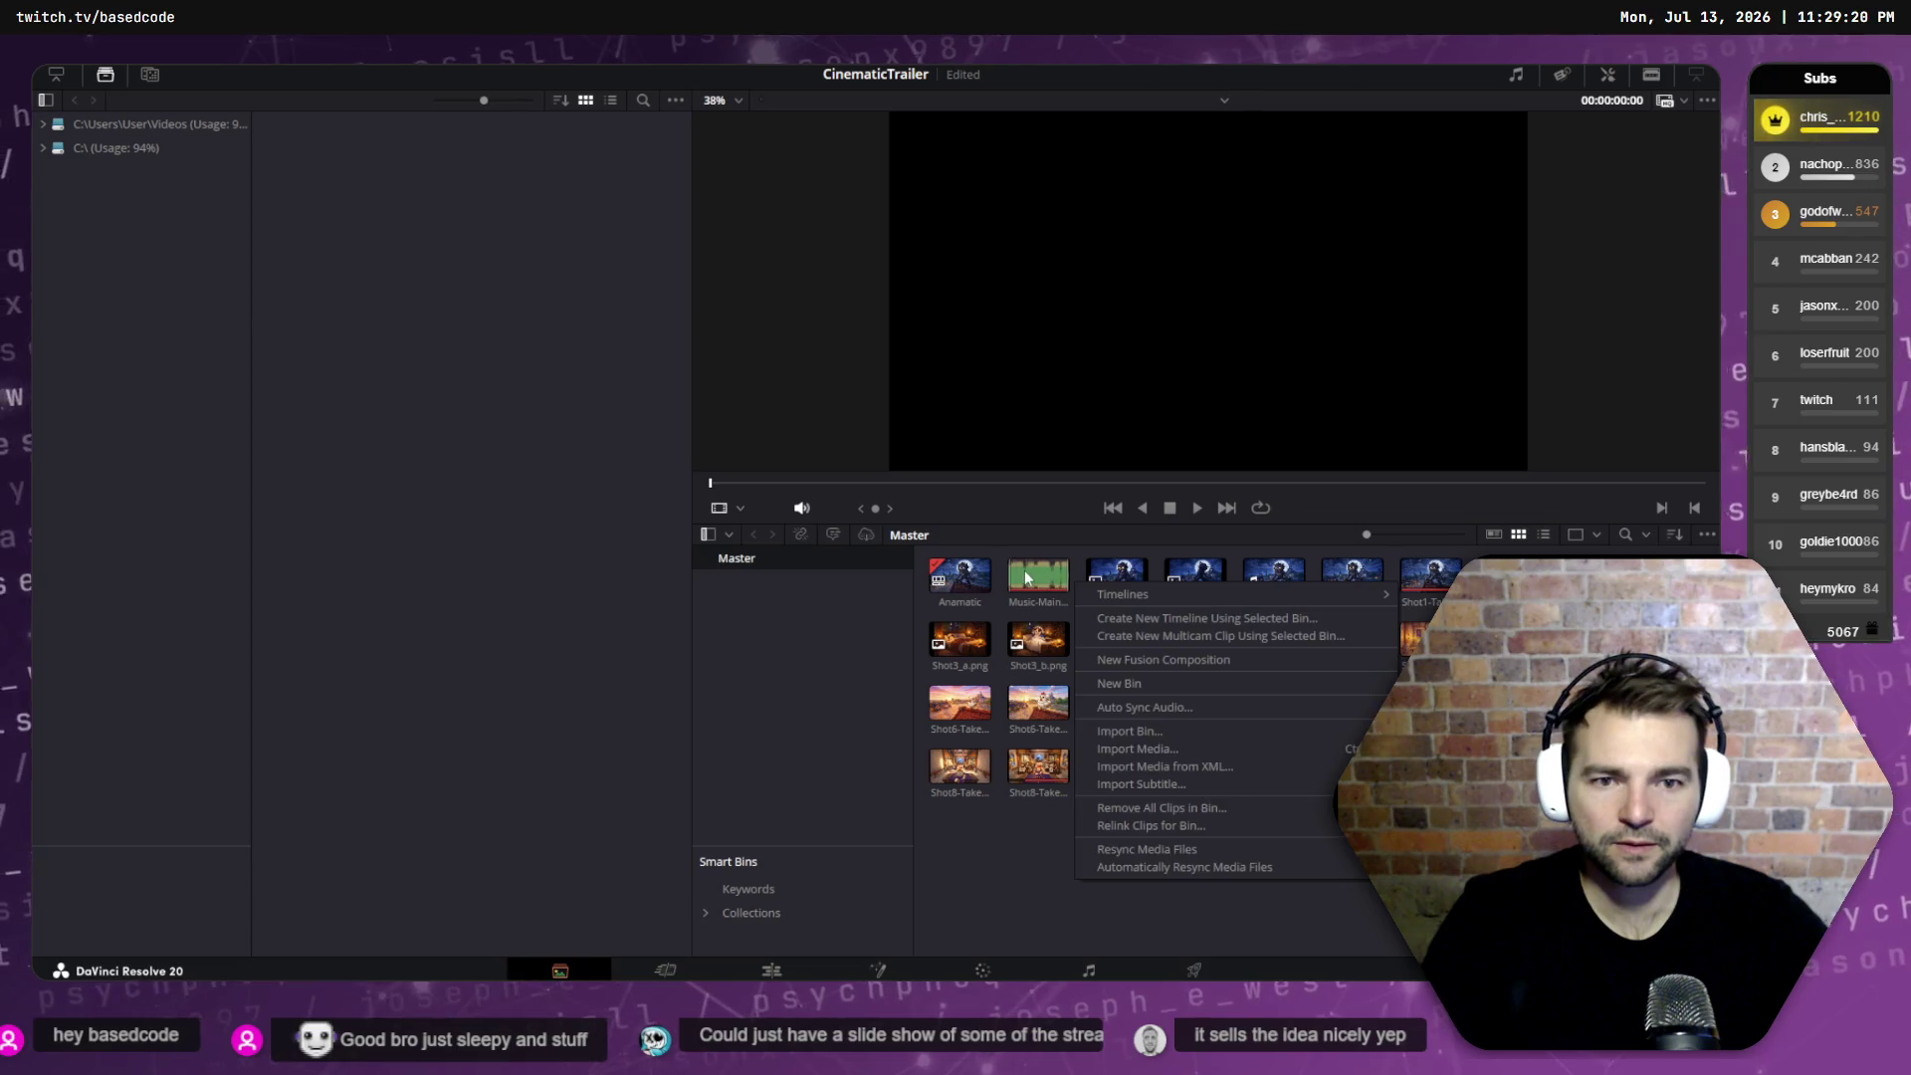
right_click(1027, 585)
right_click(971, 588)
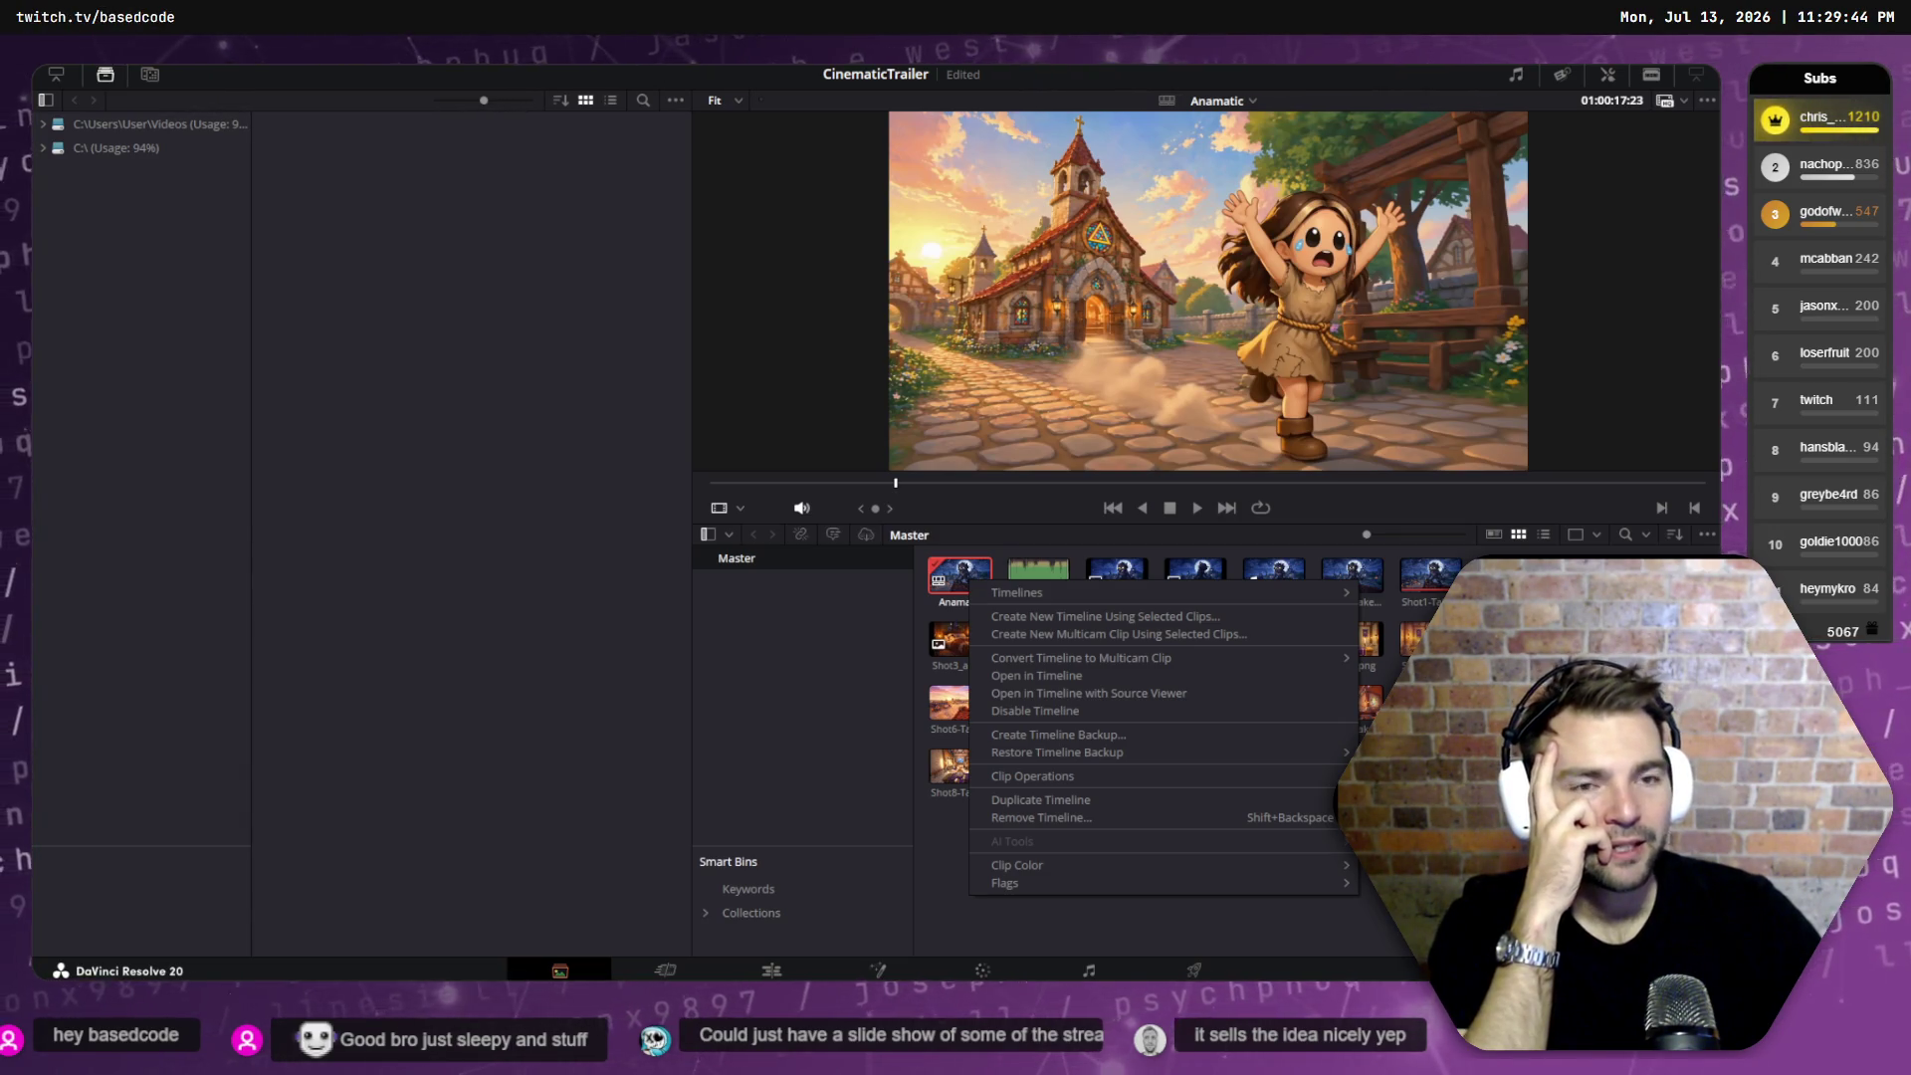
Scrub the Anamatic timeline past the dwarves scene, back to the lantern knight at 01:00:04:19
click(1067, 482)
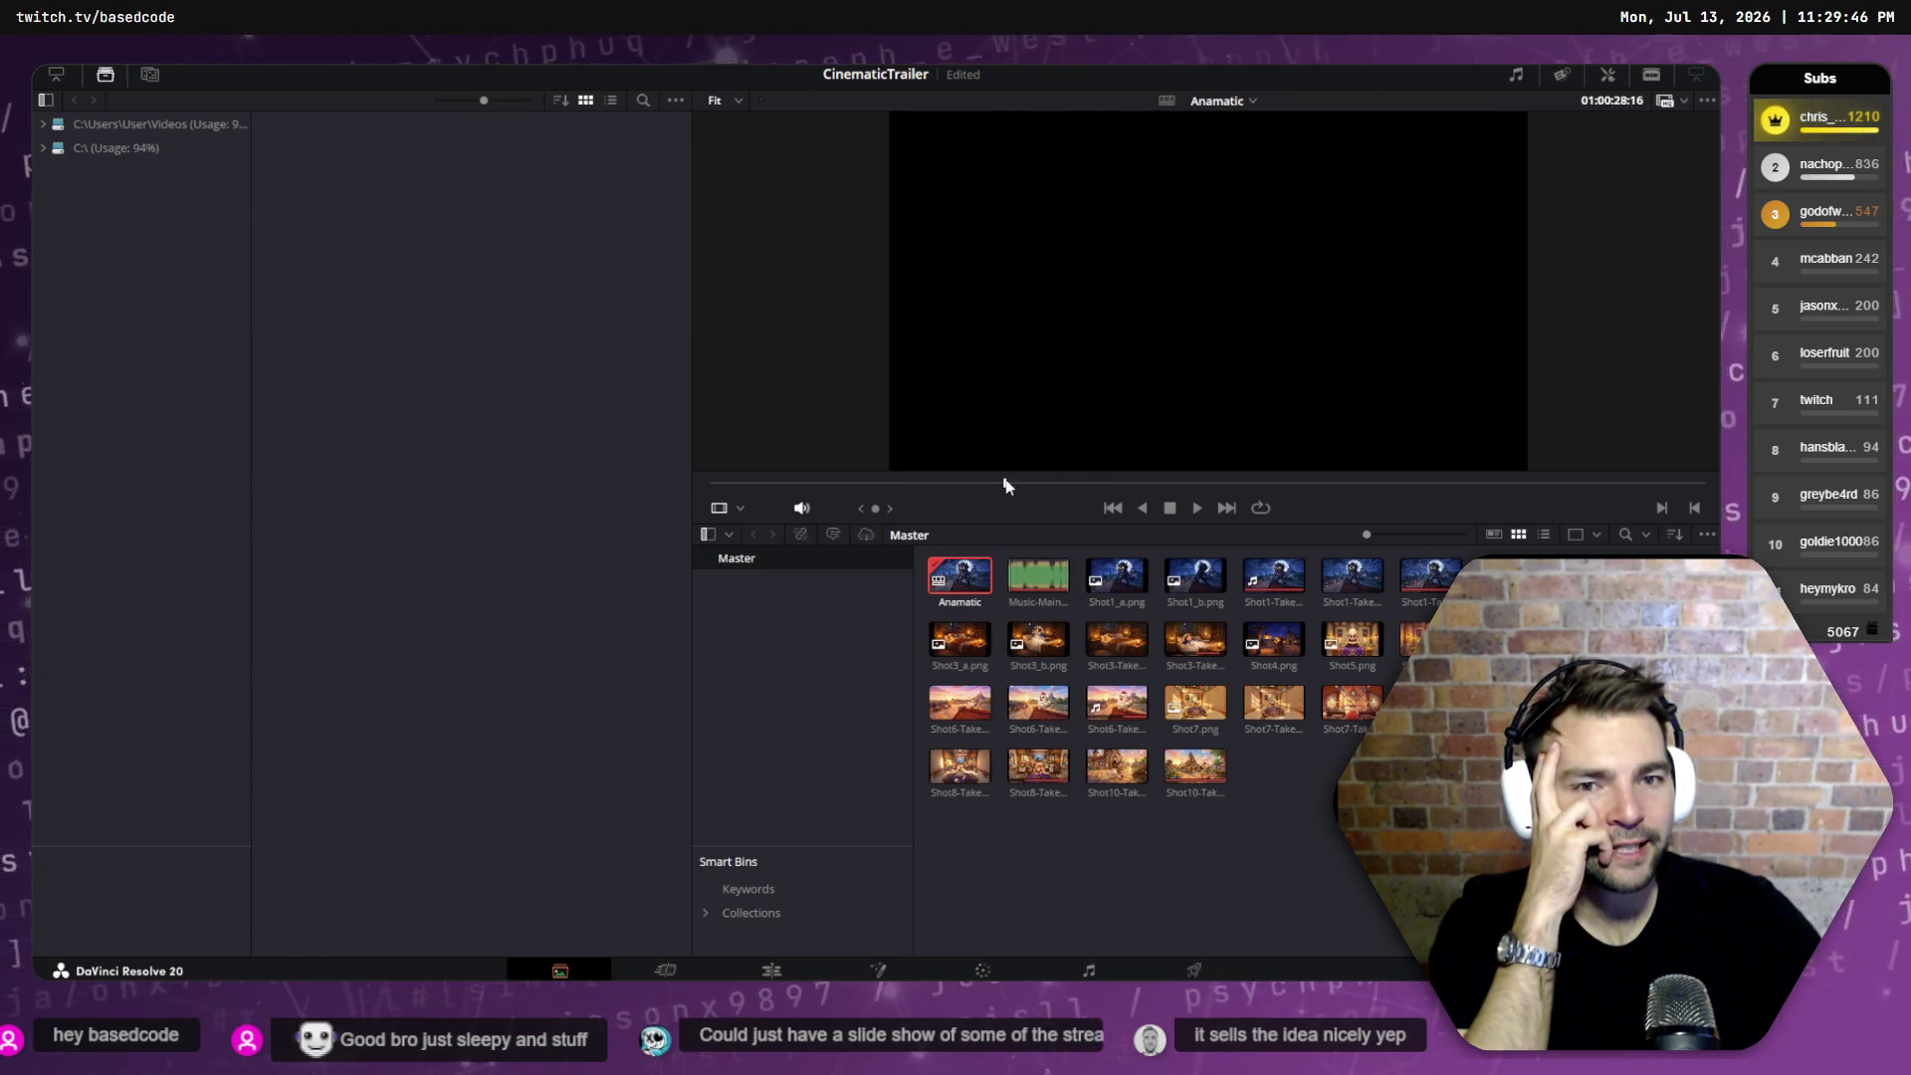
mouse_move(814, 485)
mouse_down()
mouse_move(798, 488)
mouse_move(918, 493)
mouse_move(729, 486)
mouse_move(764, 484)
mouse_up()
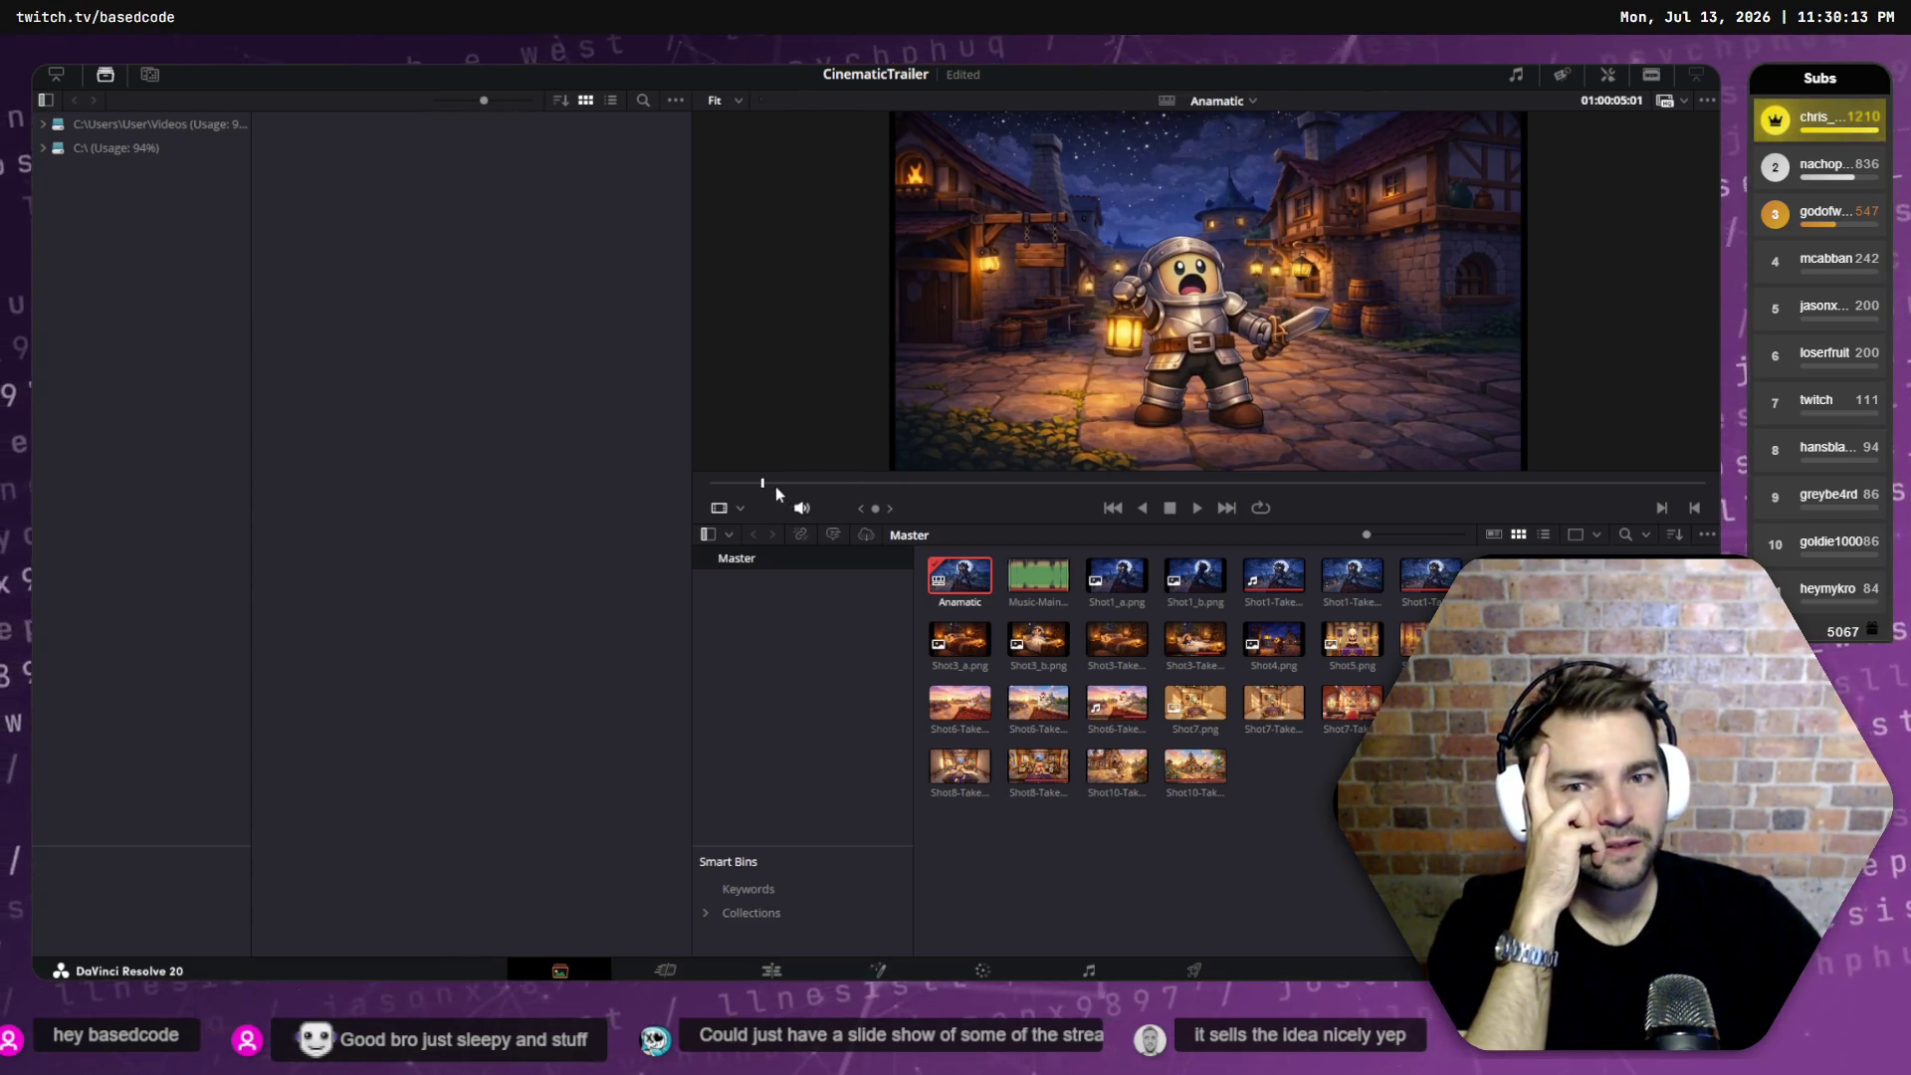
drag(775, 486, 762, 485)
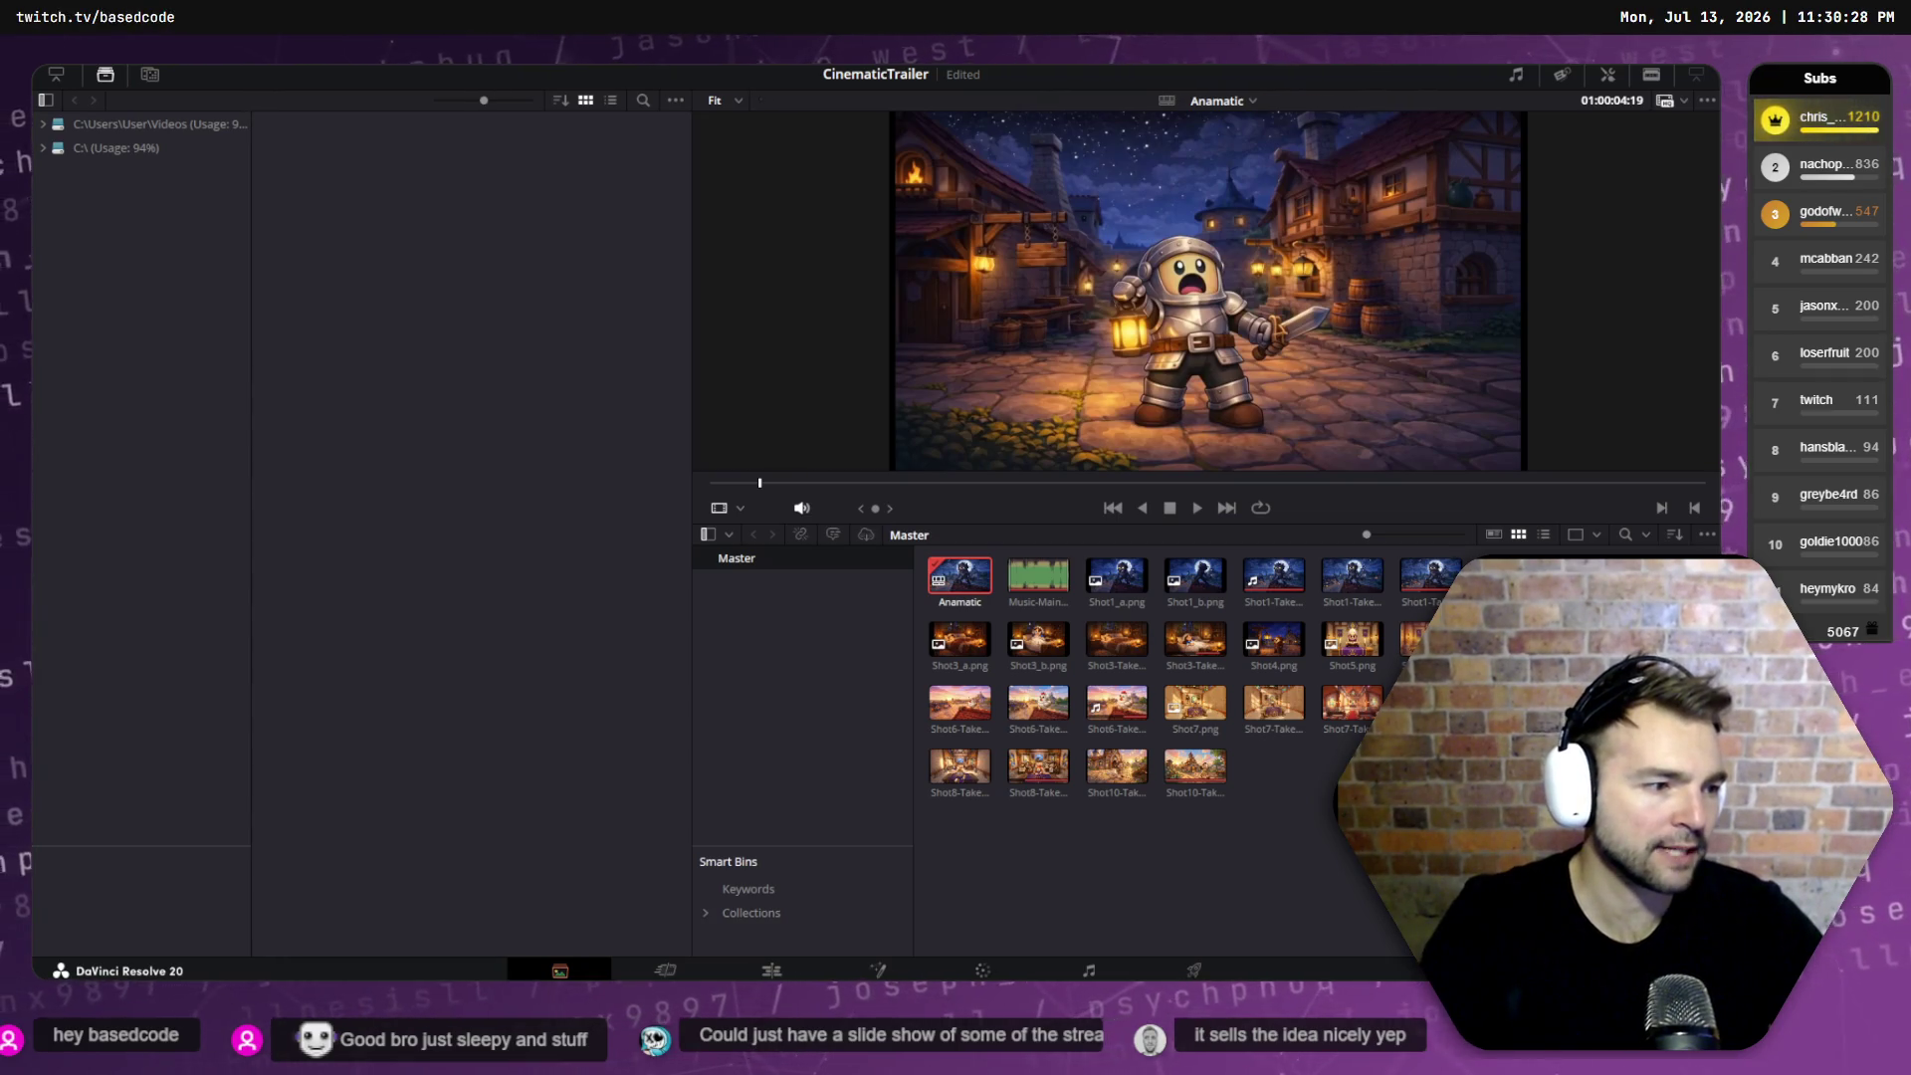
Browse to Based.NotMonsters\Art\Marketing\Screenshots in File Explorer
key(super+e)
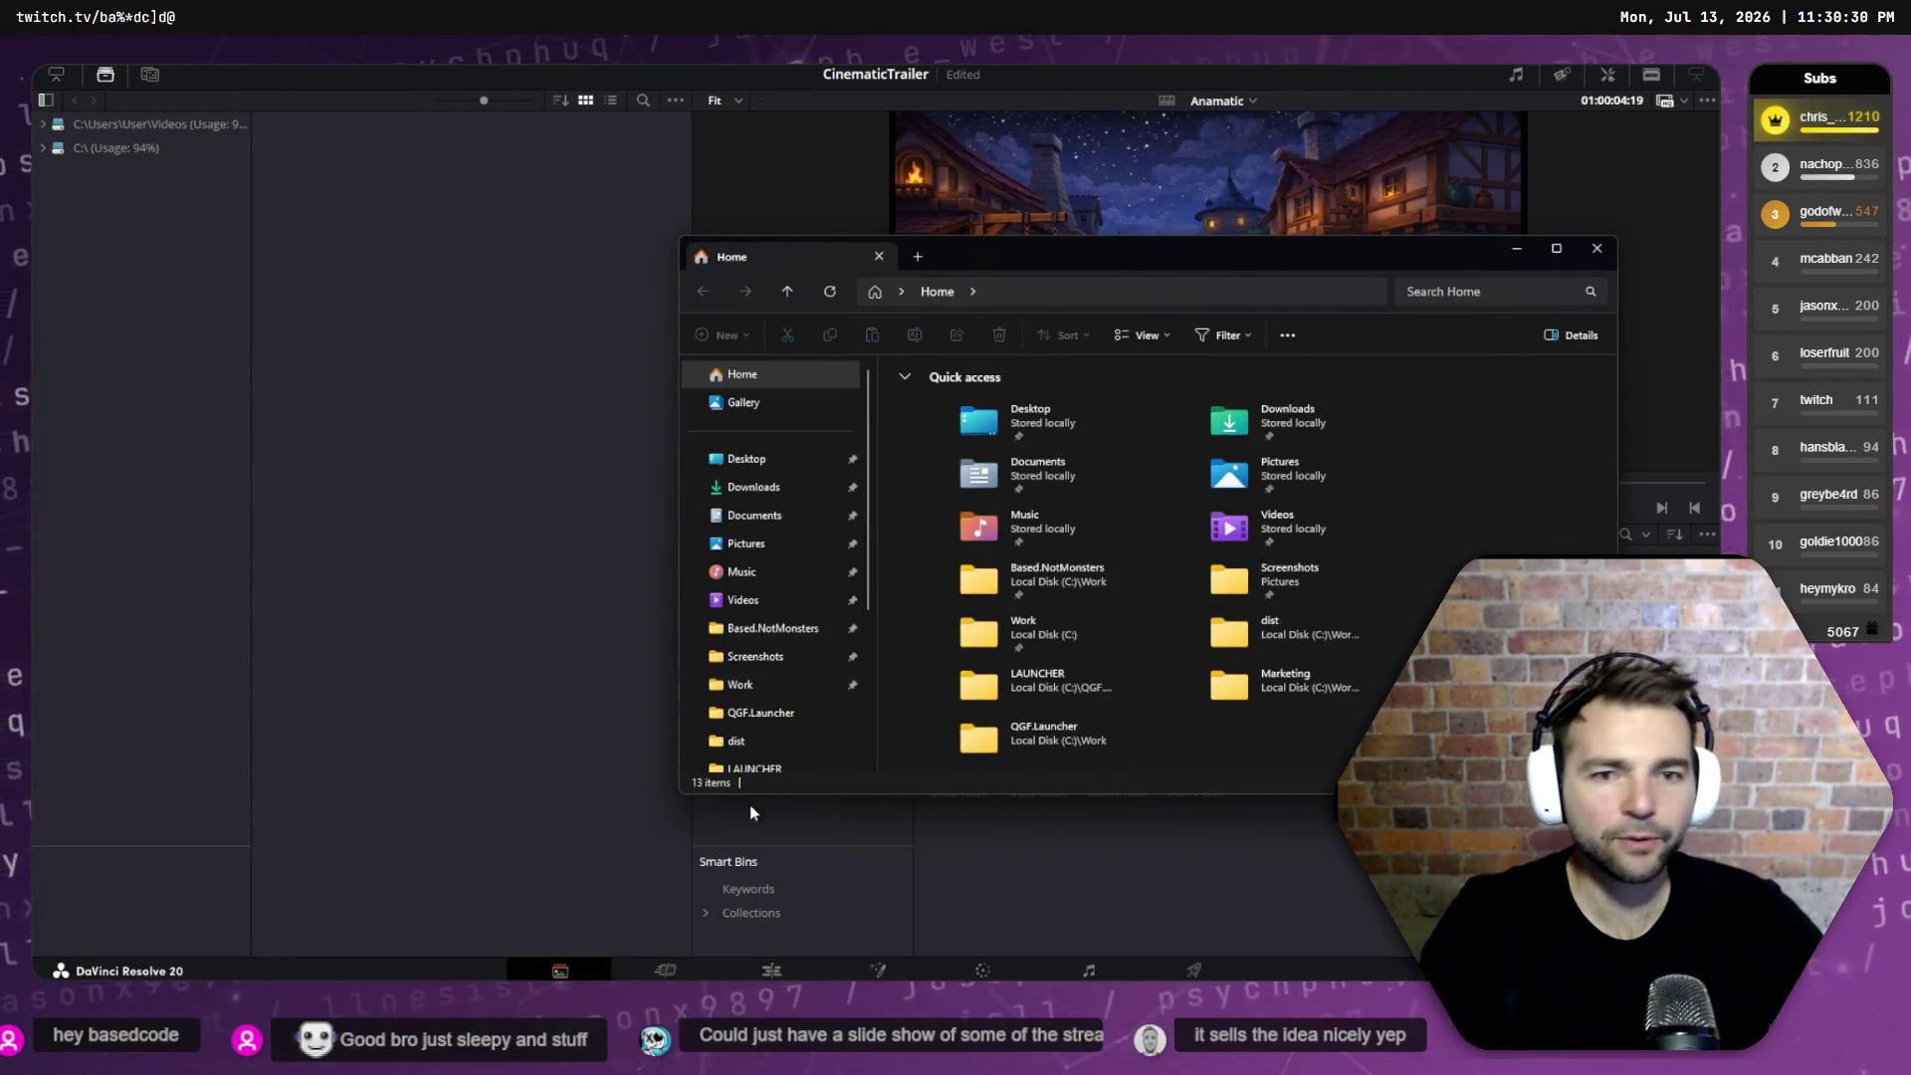
double_click(1037, 578)
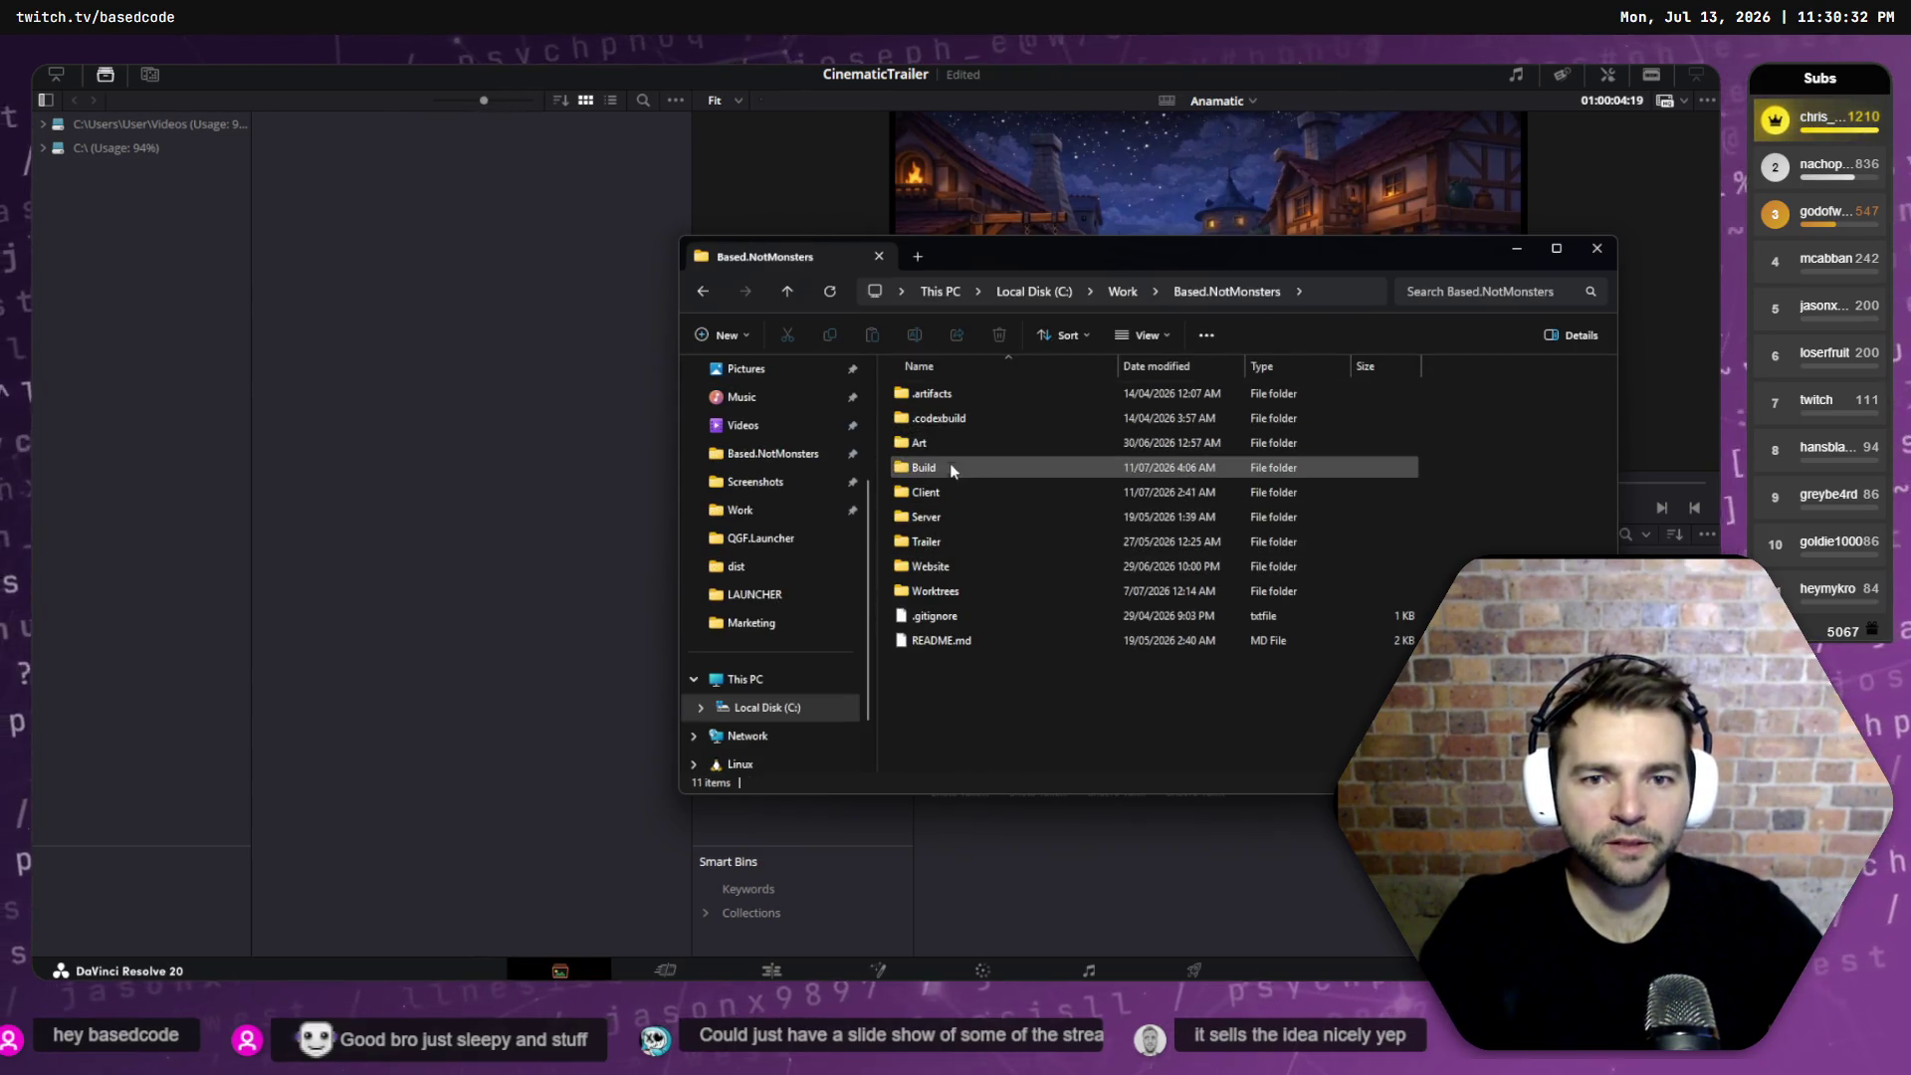
double_click(950, 463)
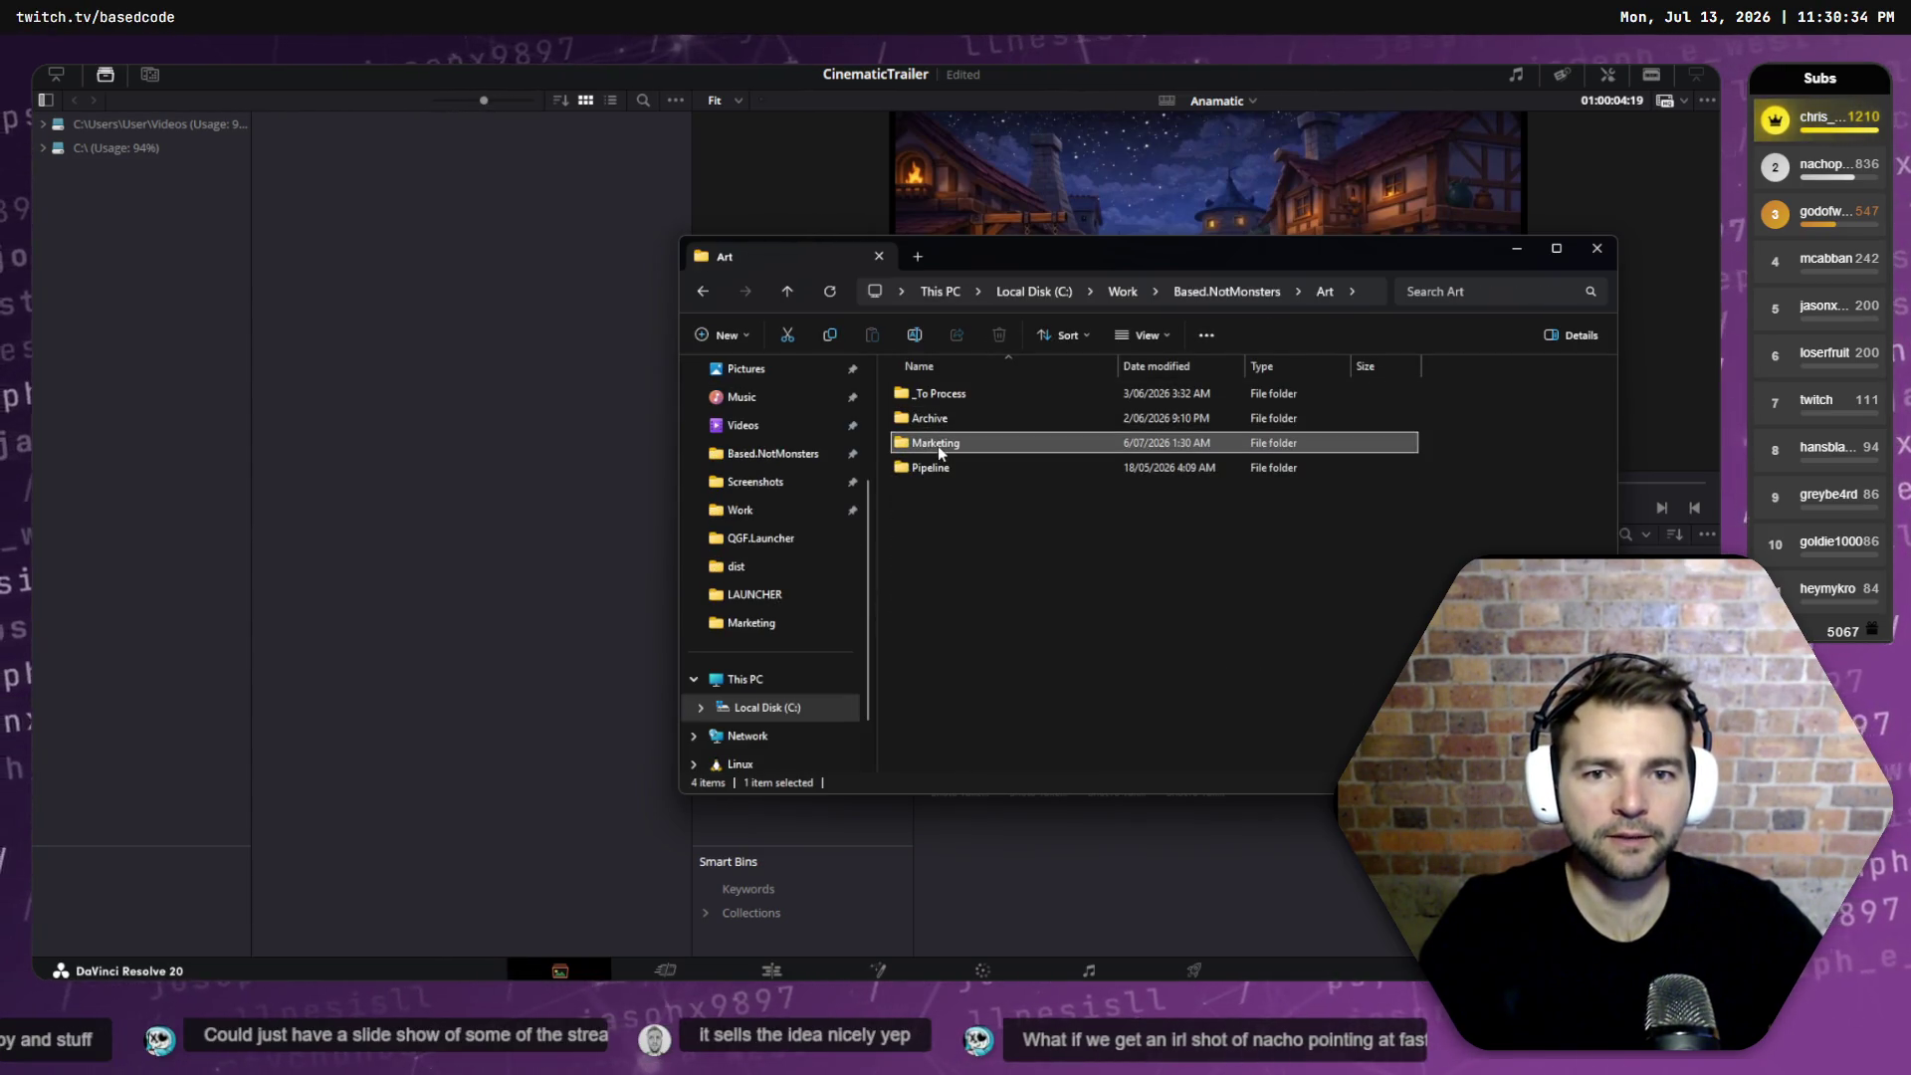
double_click(937, 443)
double_click(941, 468)
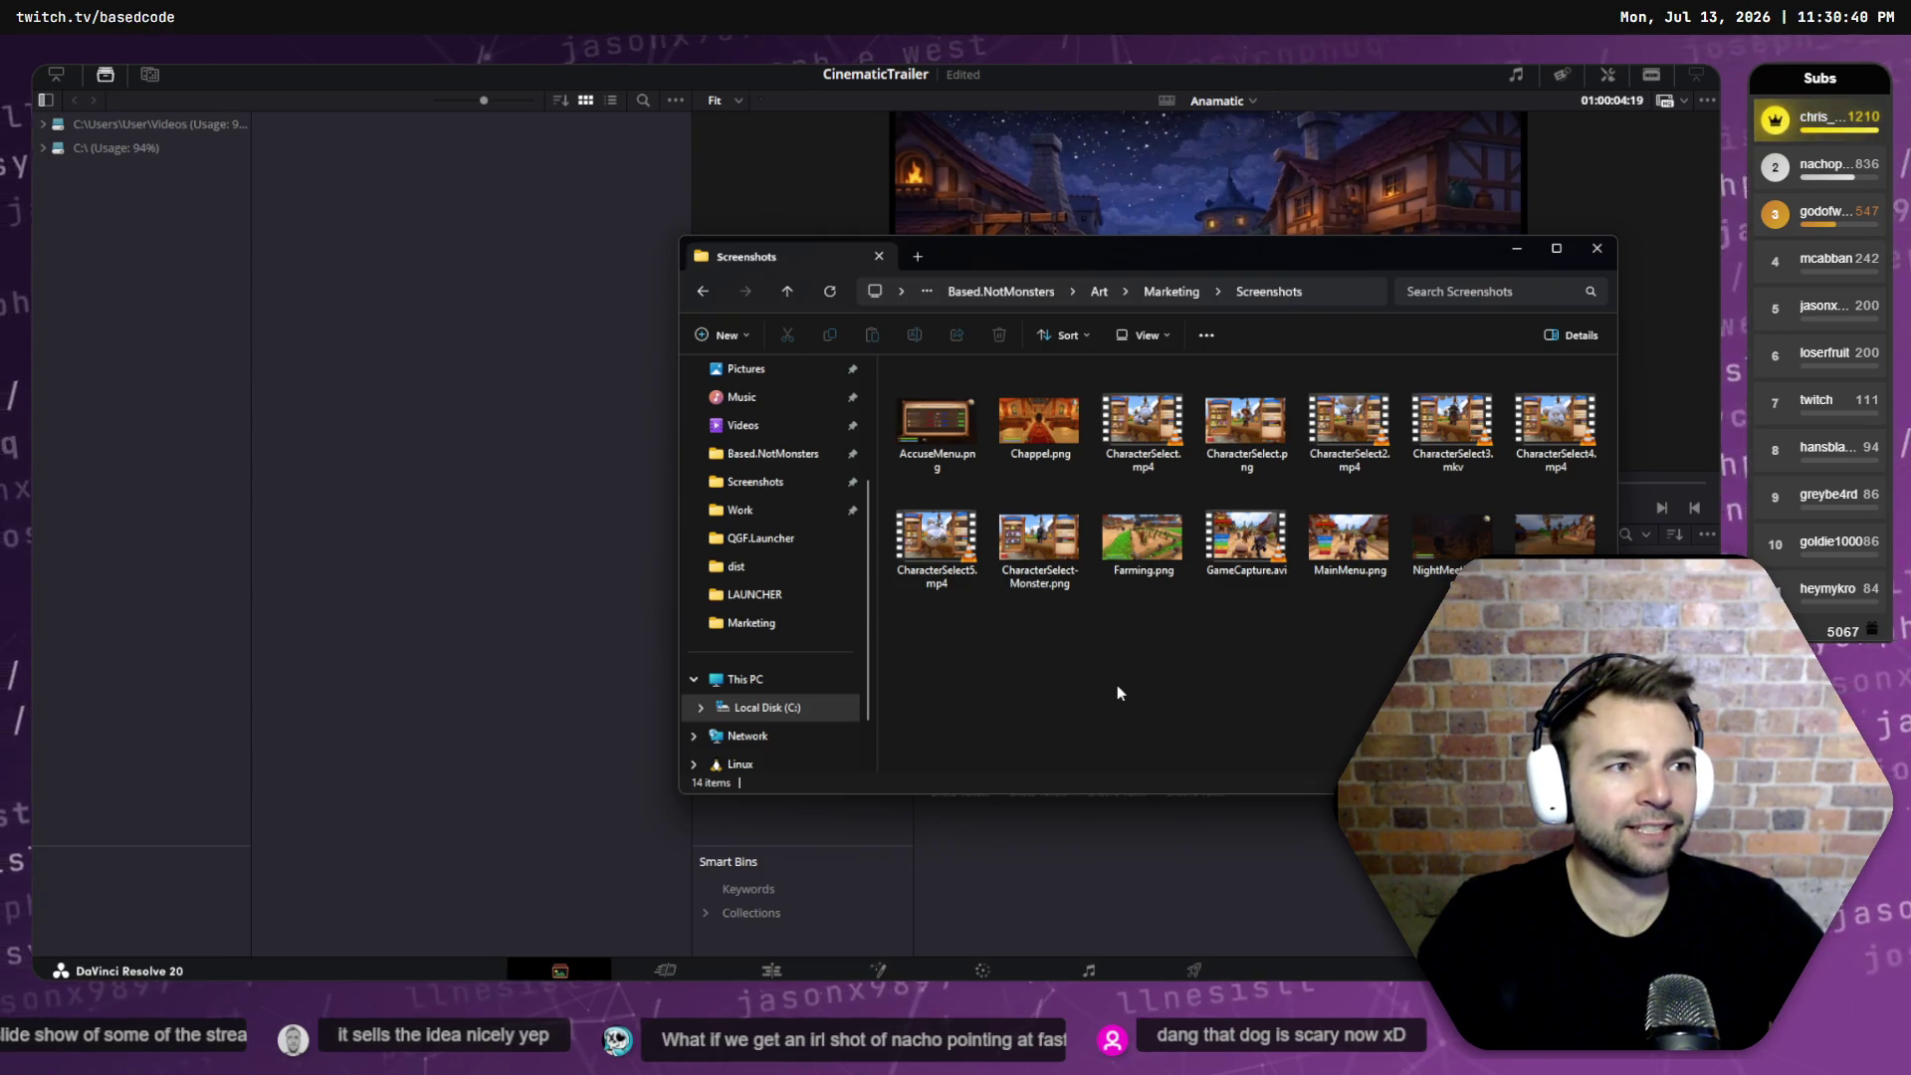
Pick out Farming.png among the screenshots and open it in the image viewer
click(1245, 538)
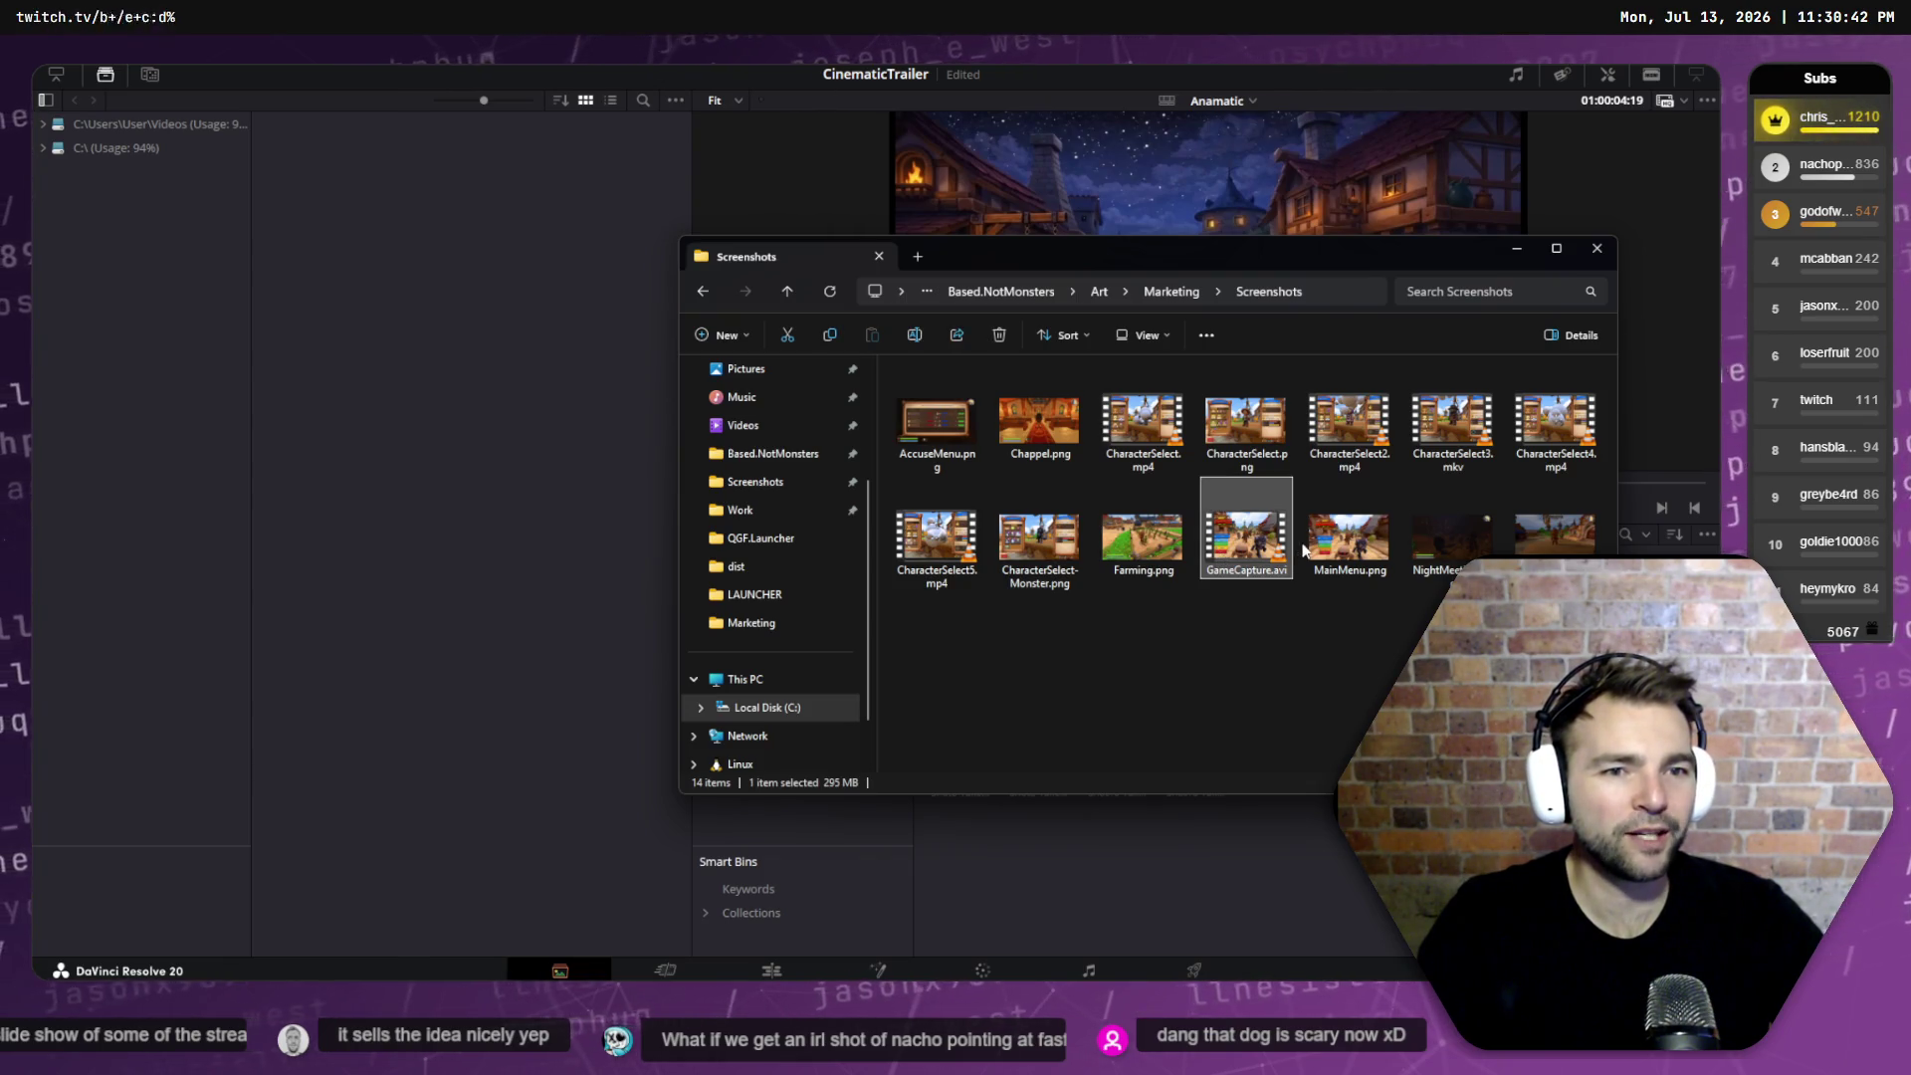
click(1327, 546)
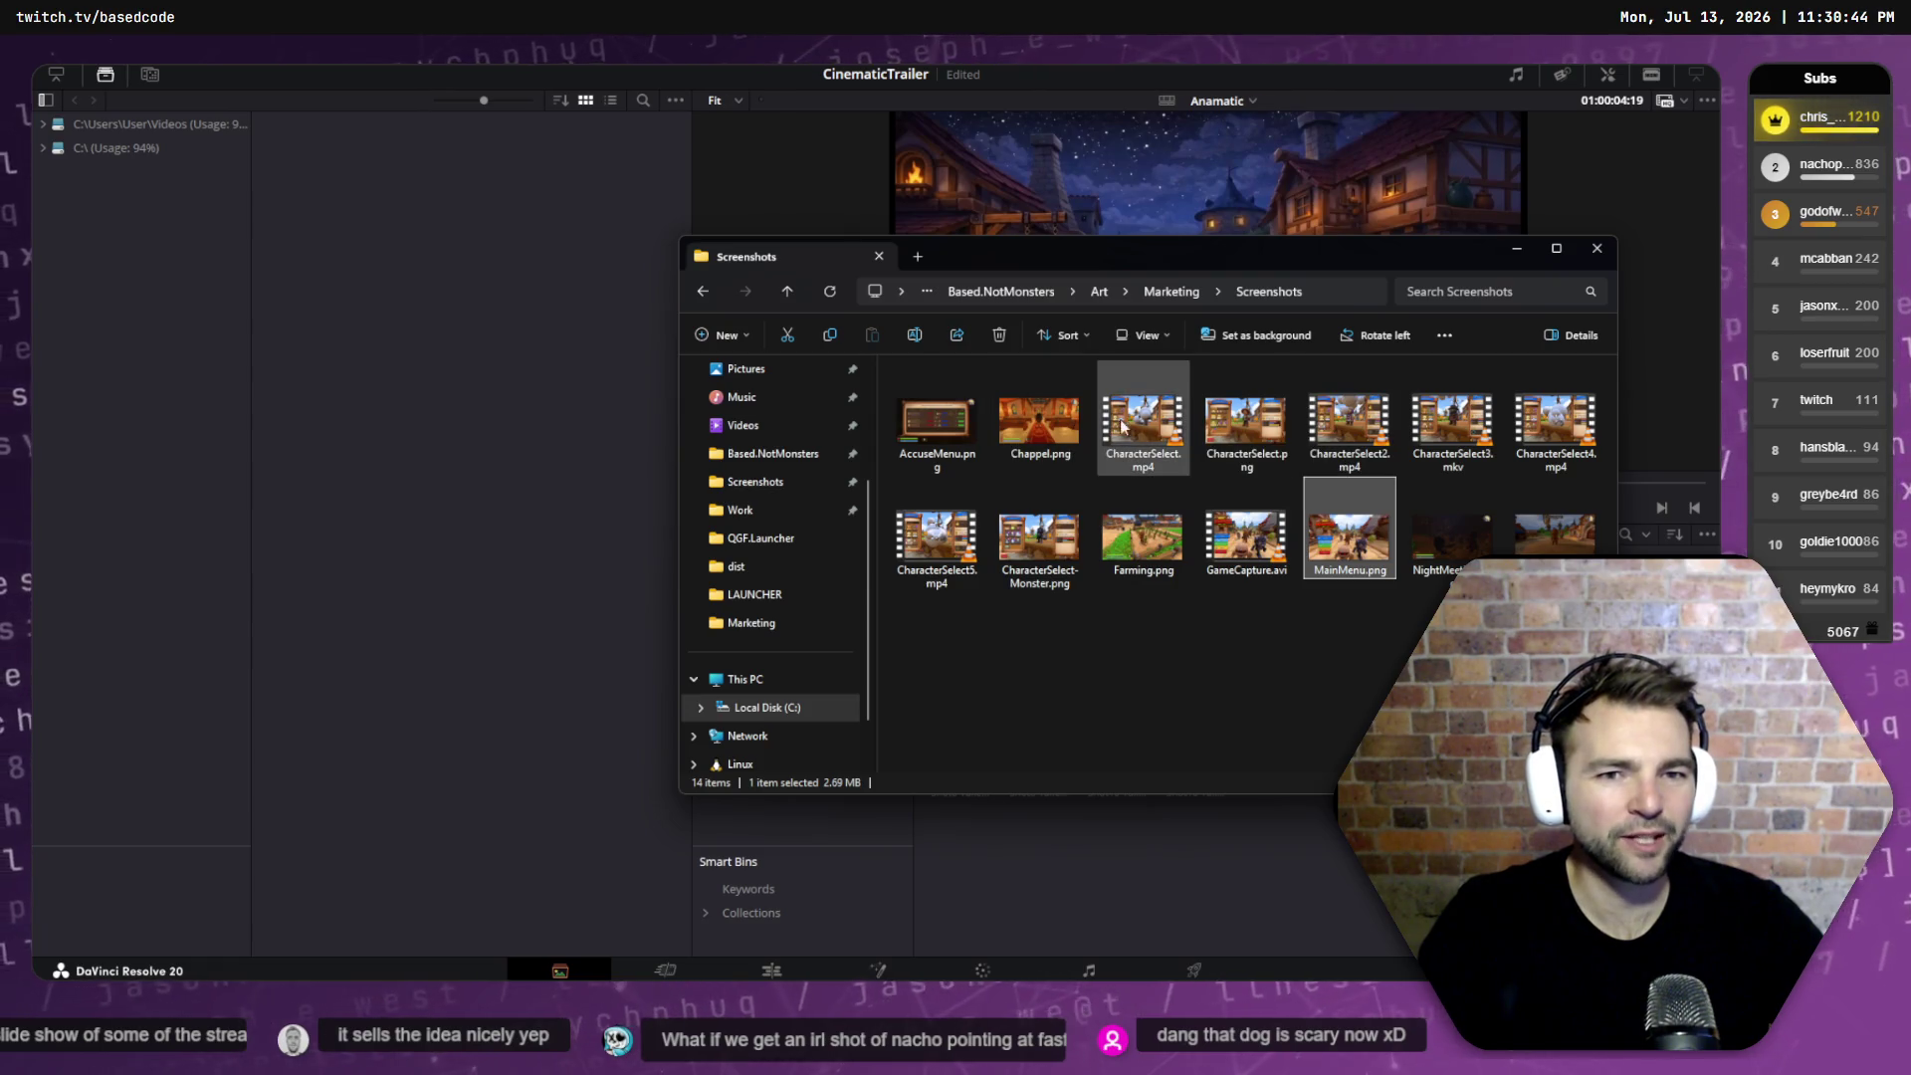
click(1039, 423)
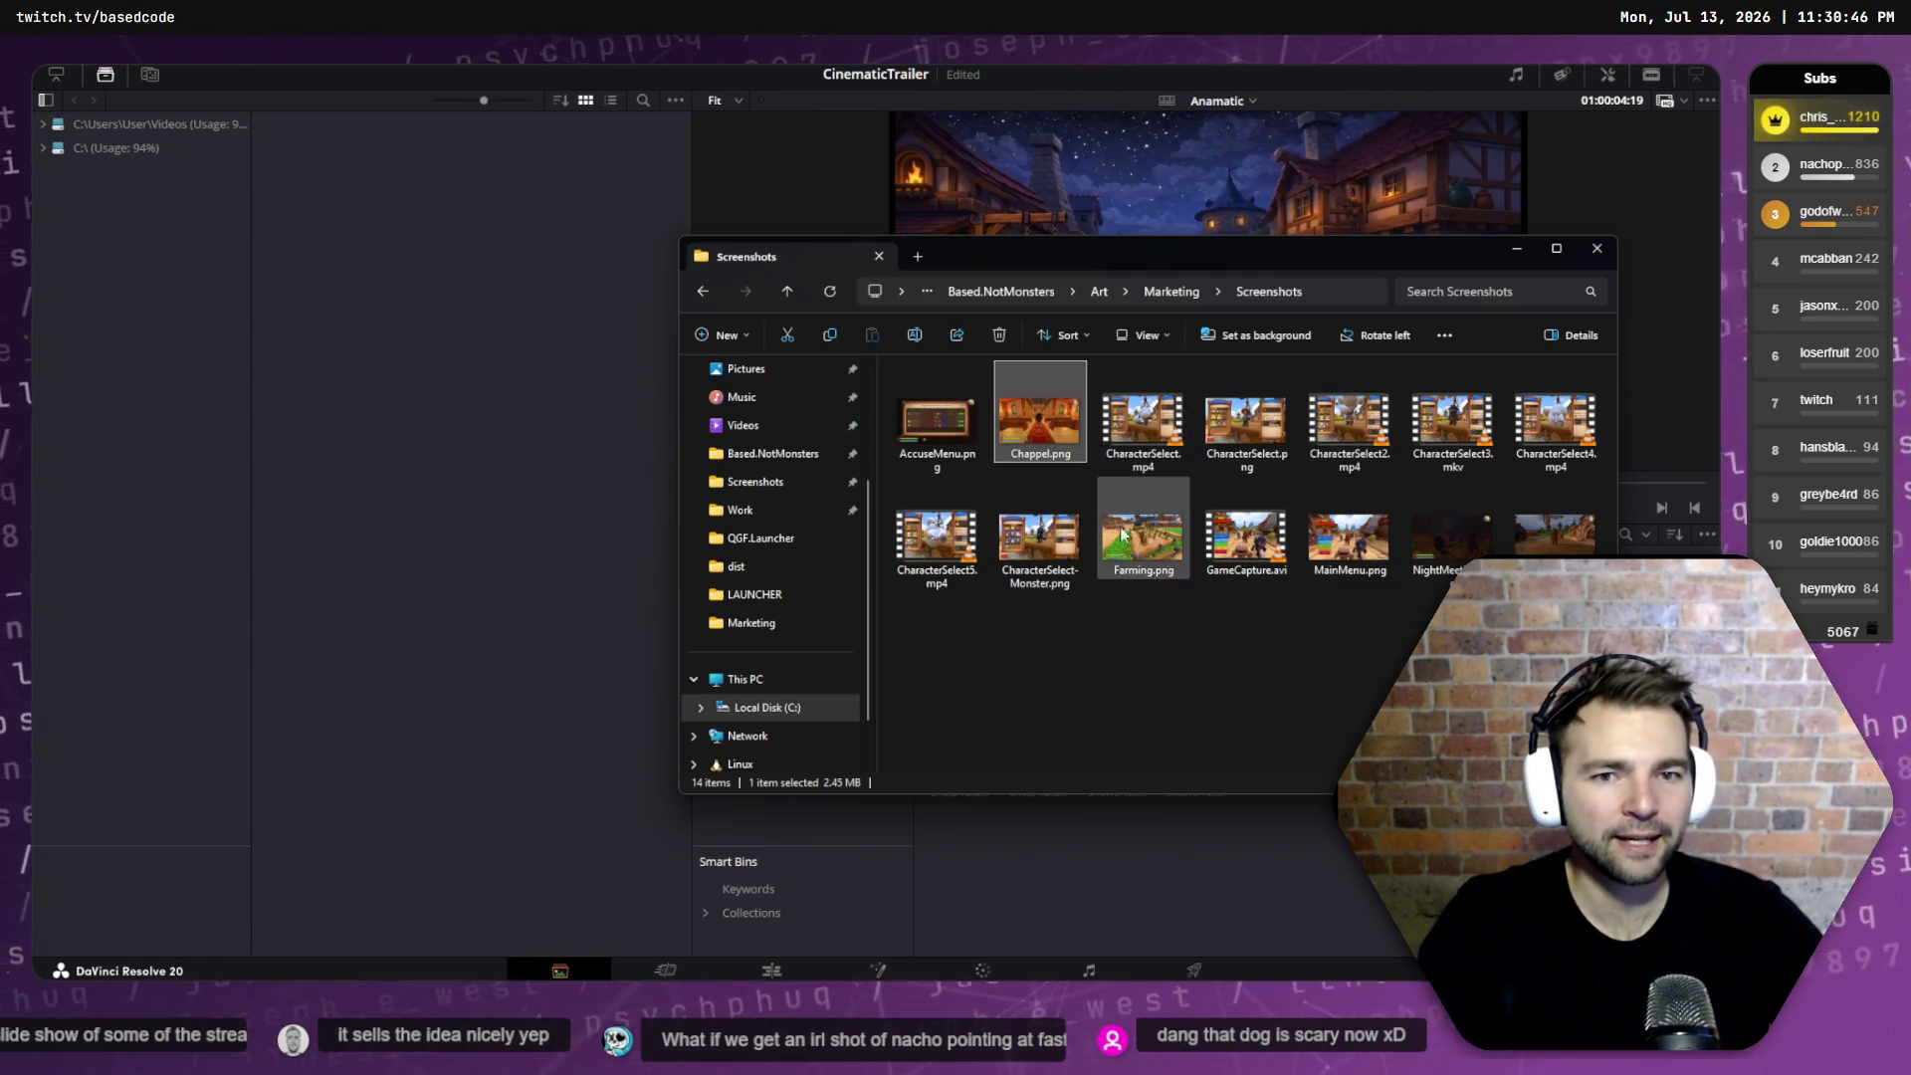
click(1155, 573)
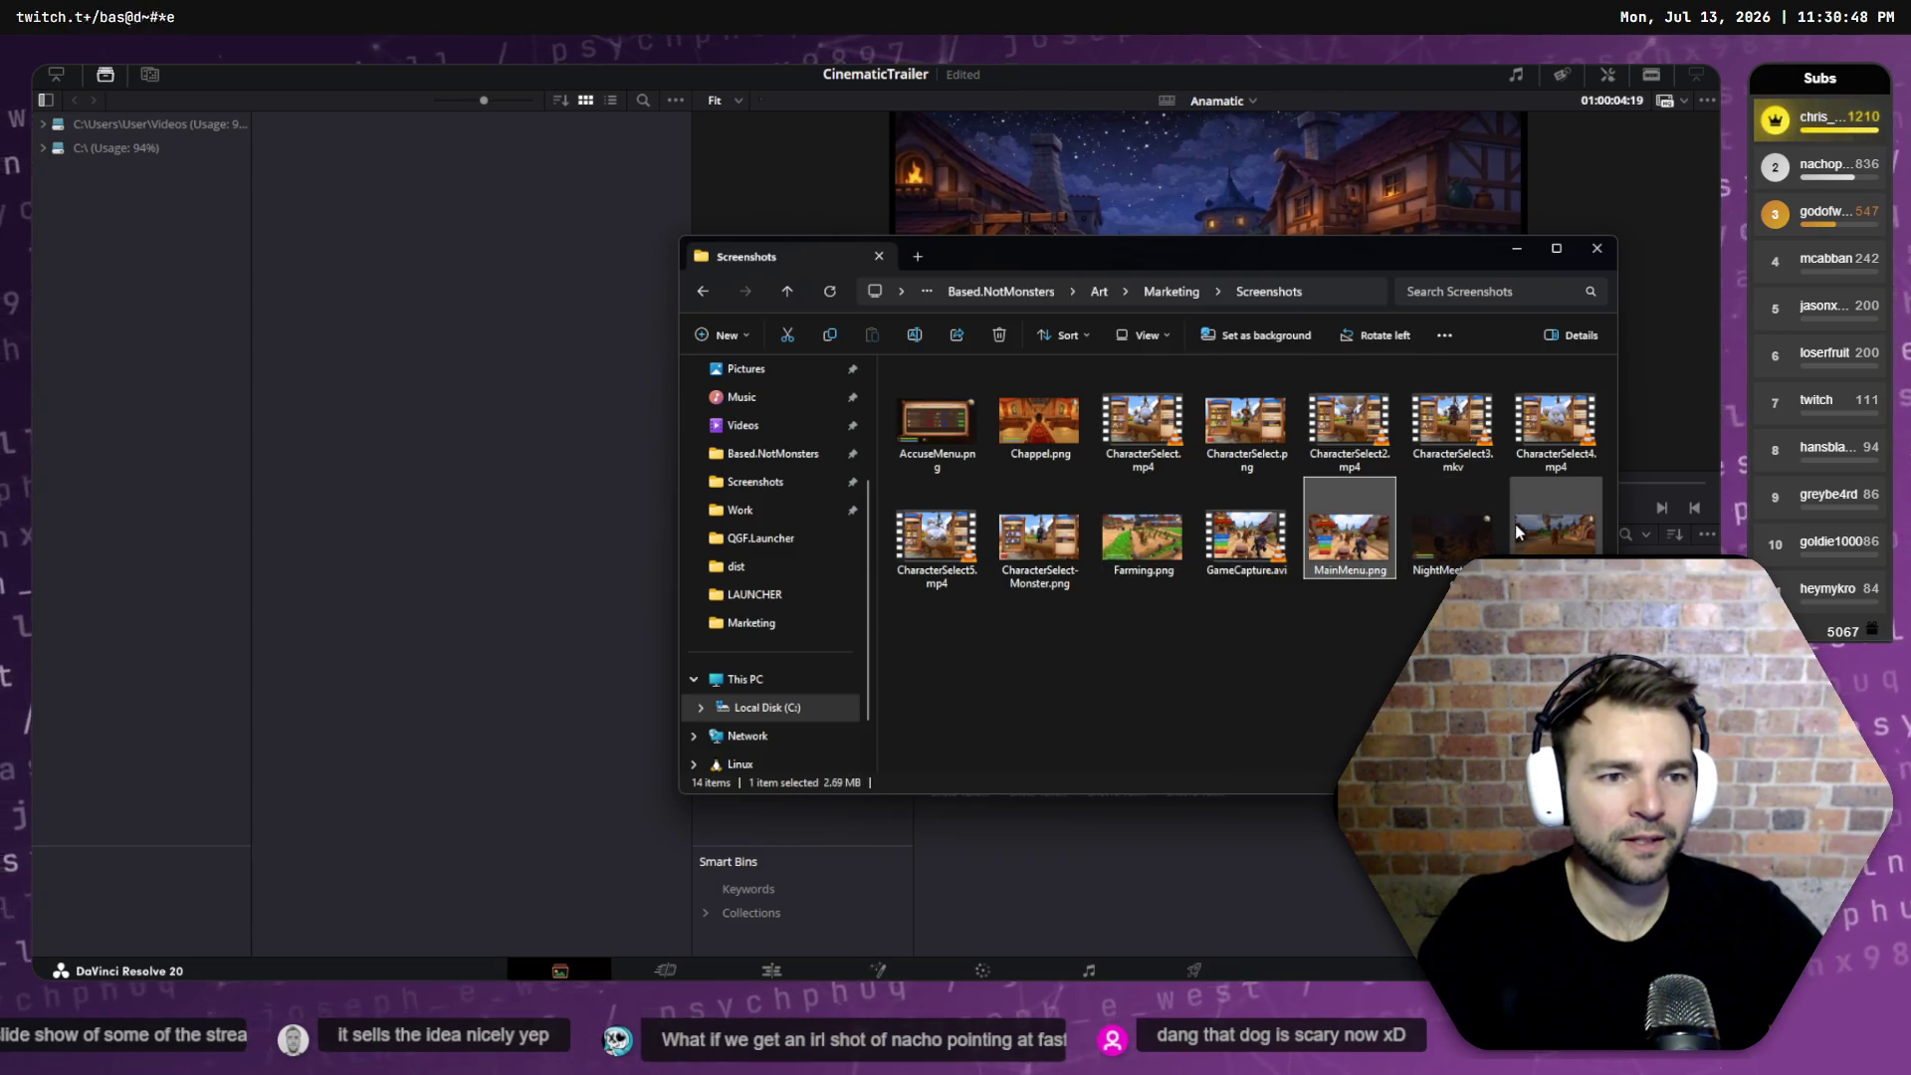
click(1137, 528)
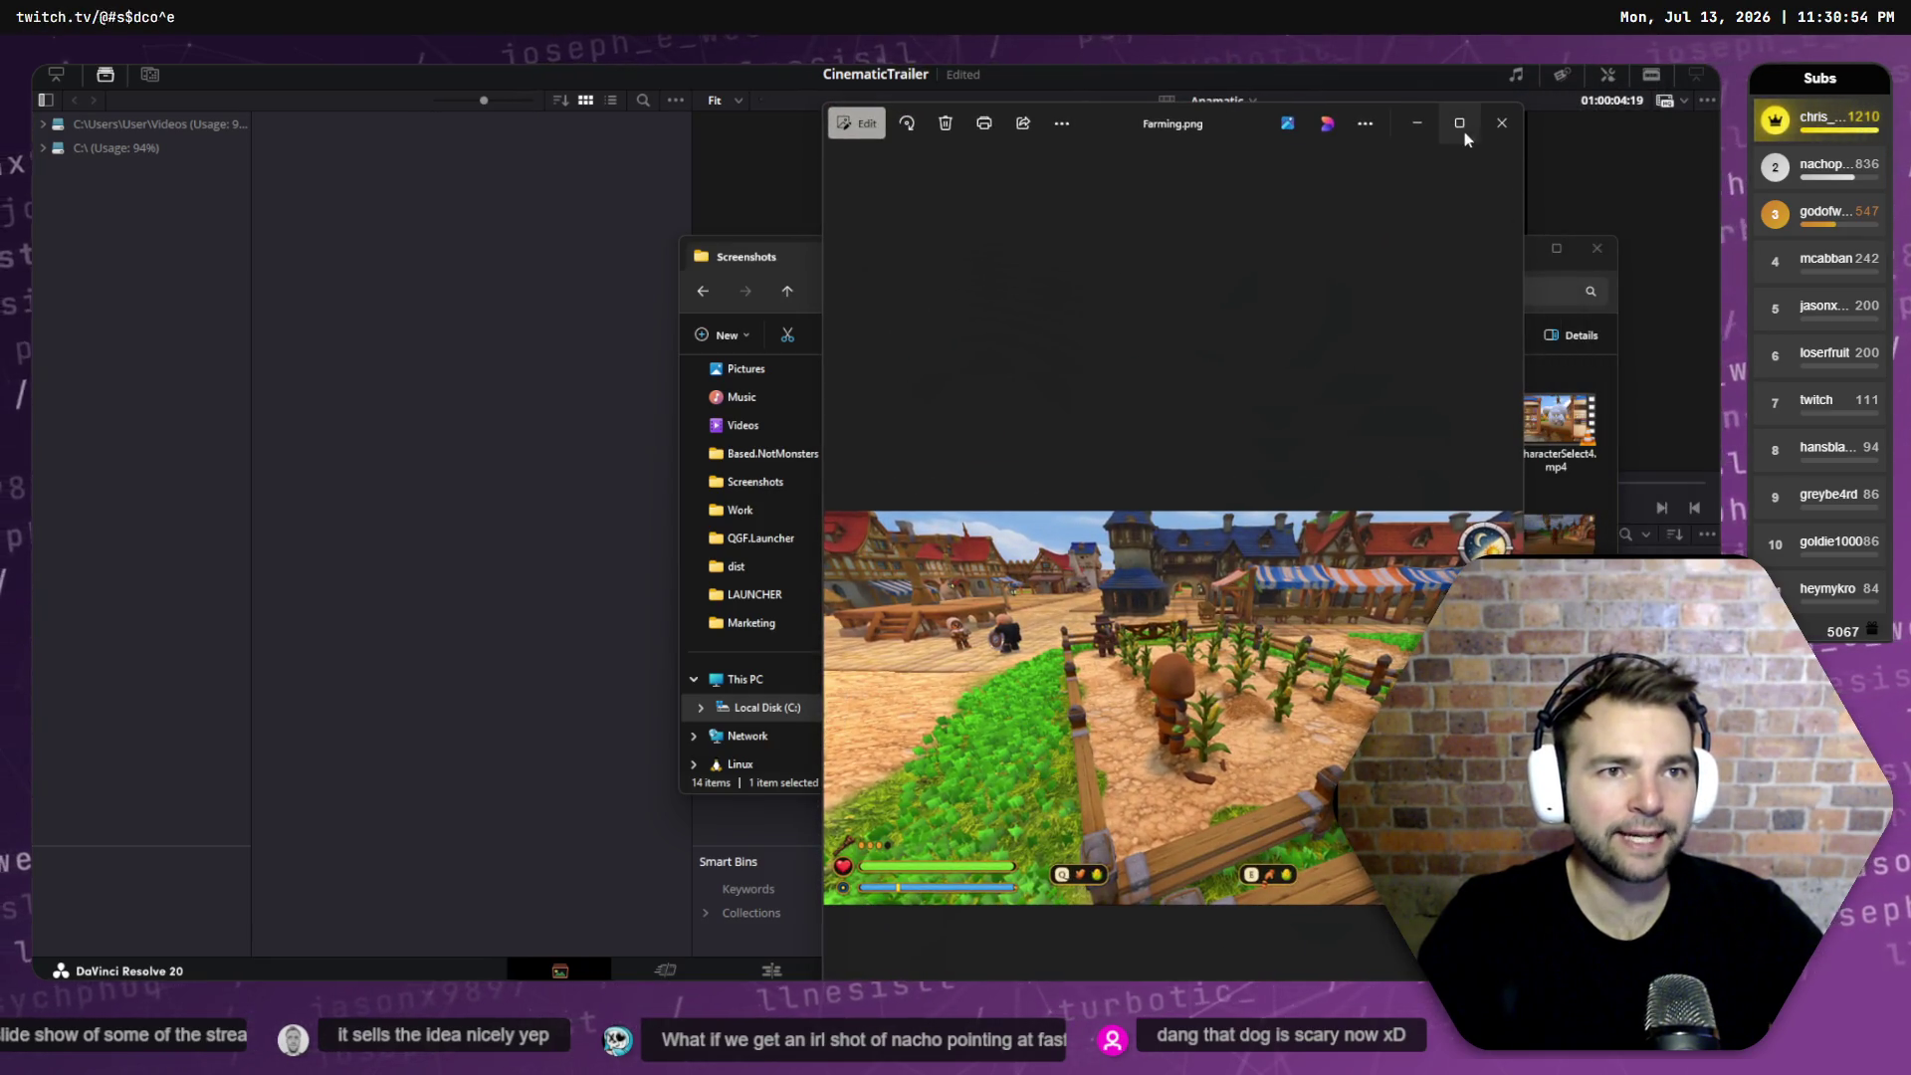
Maximize Farming.png in Photos, glance at its context menu, then close the viewer
click(1459, 123)
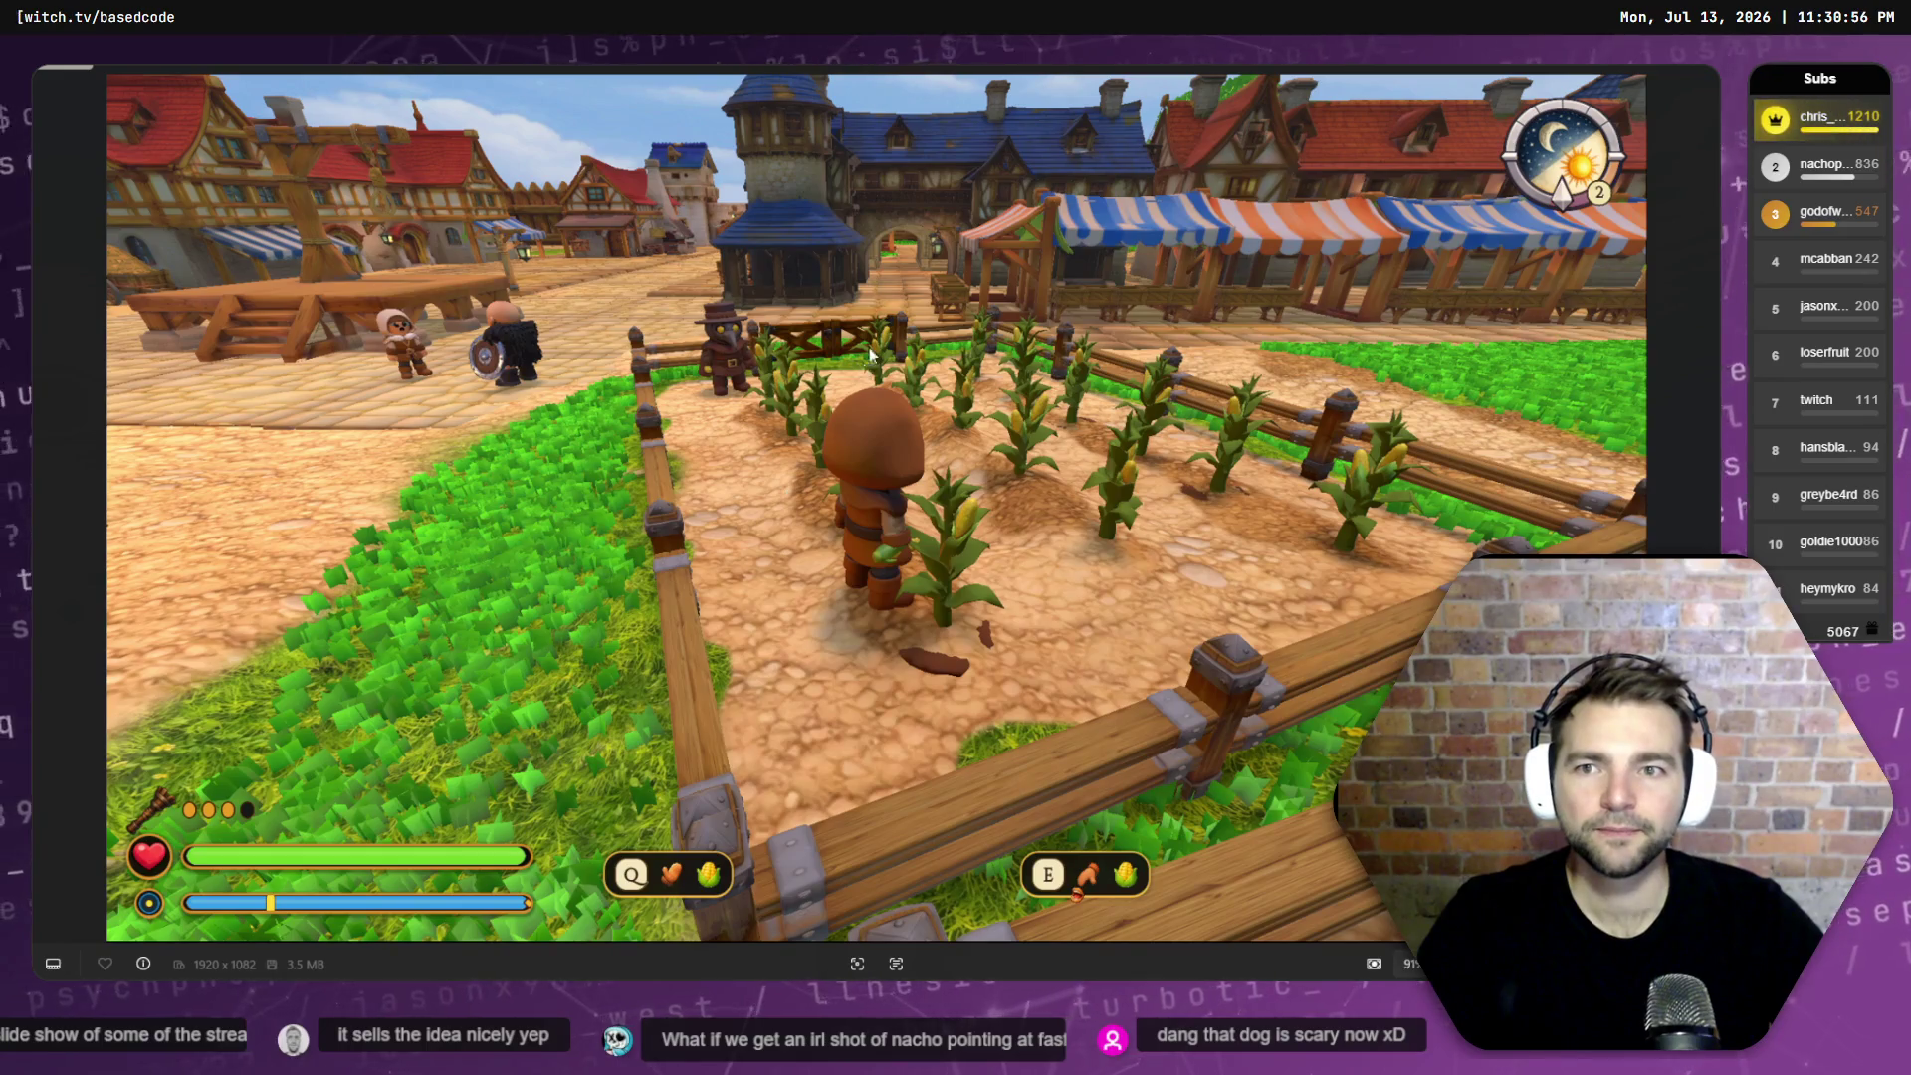
right_click(879, 317)
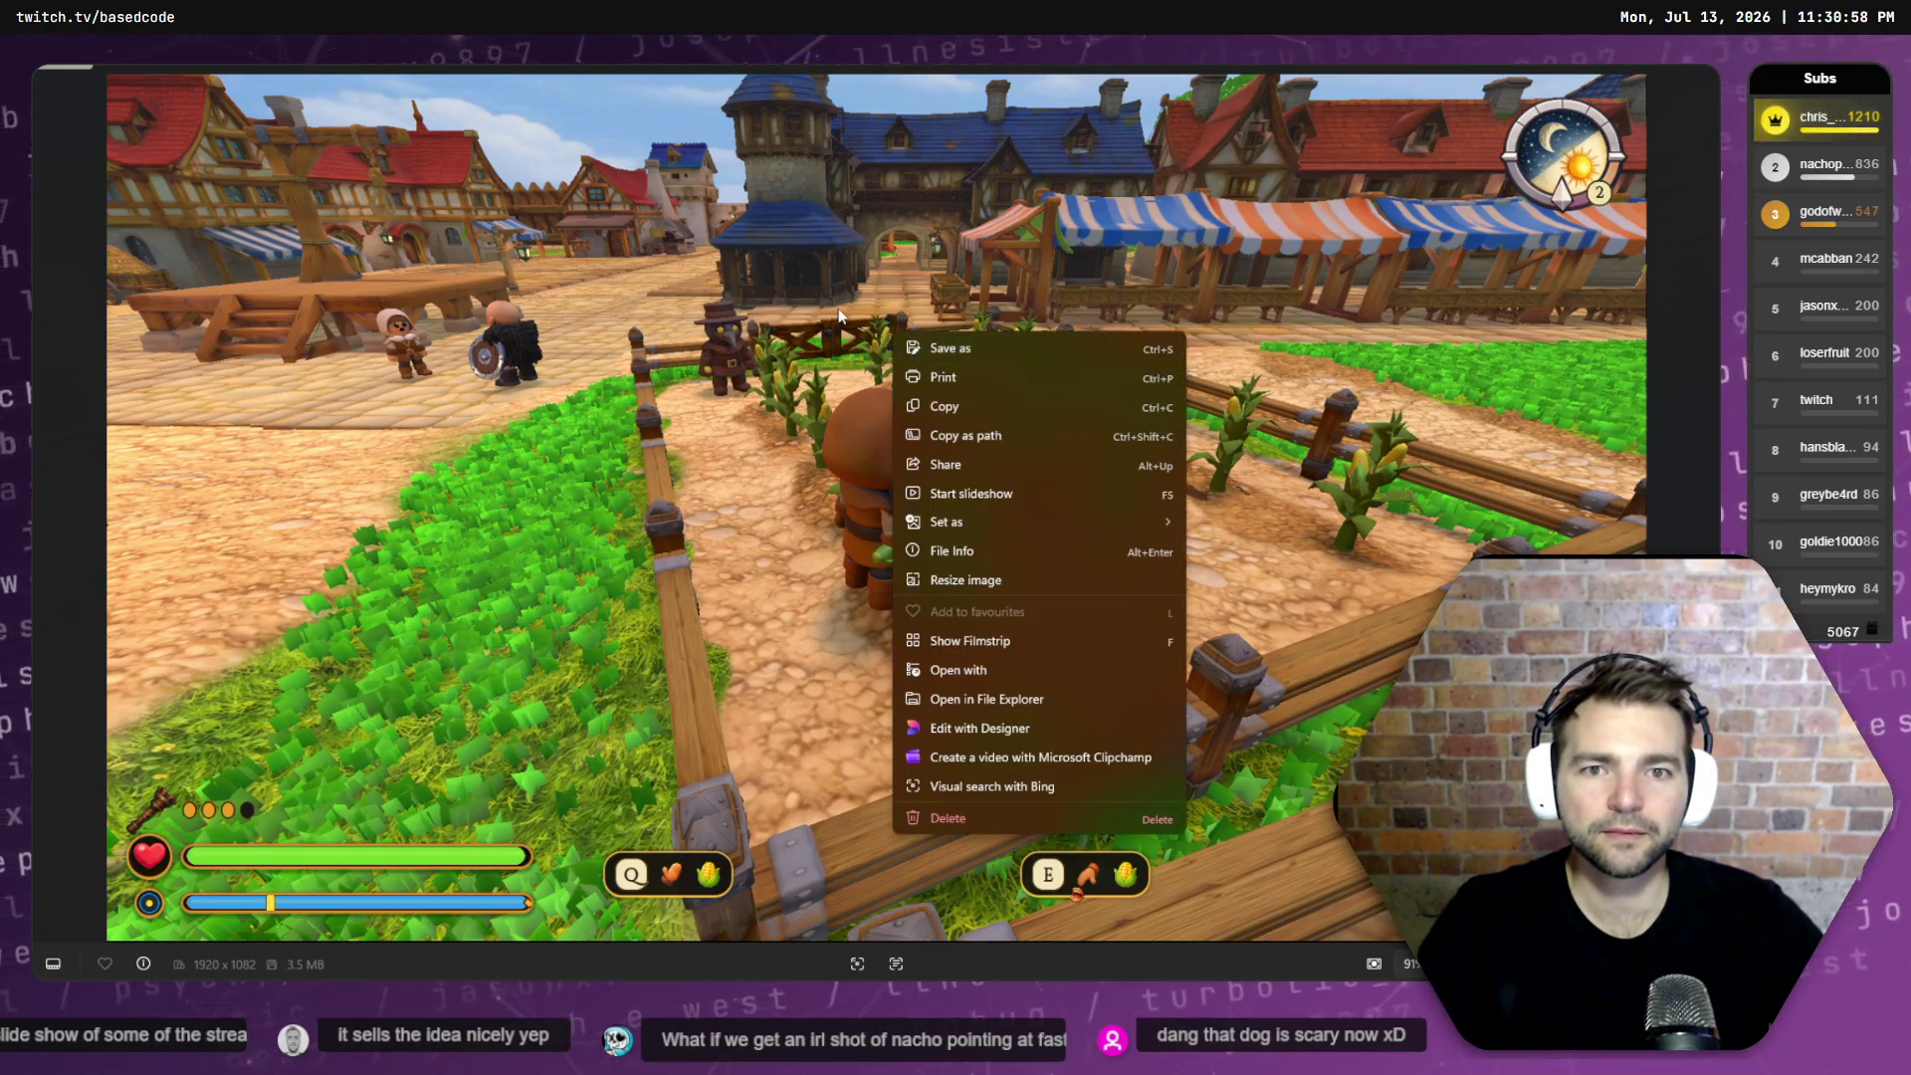
key(Escape)
right_click(1232, 196)
key(Escape)
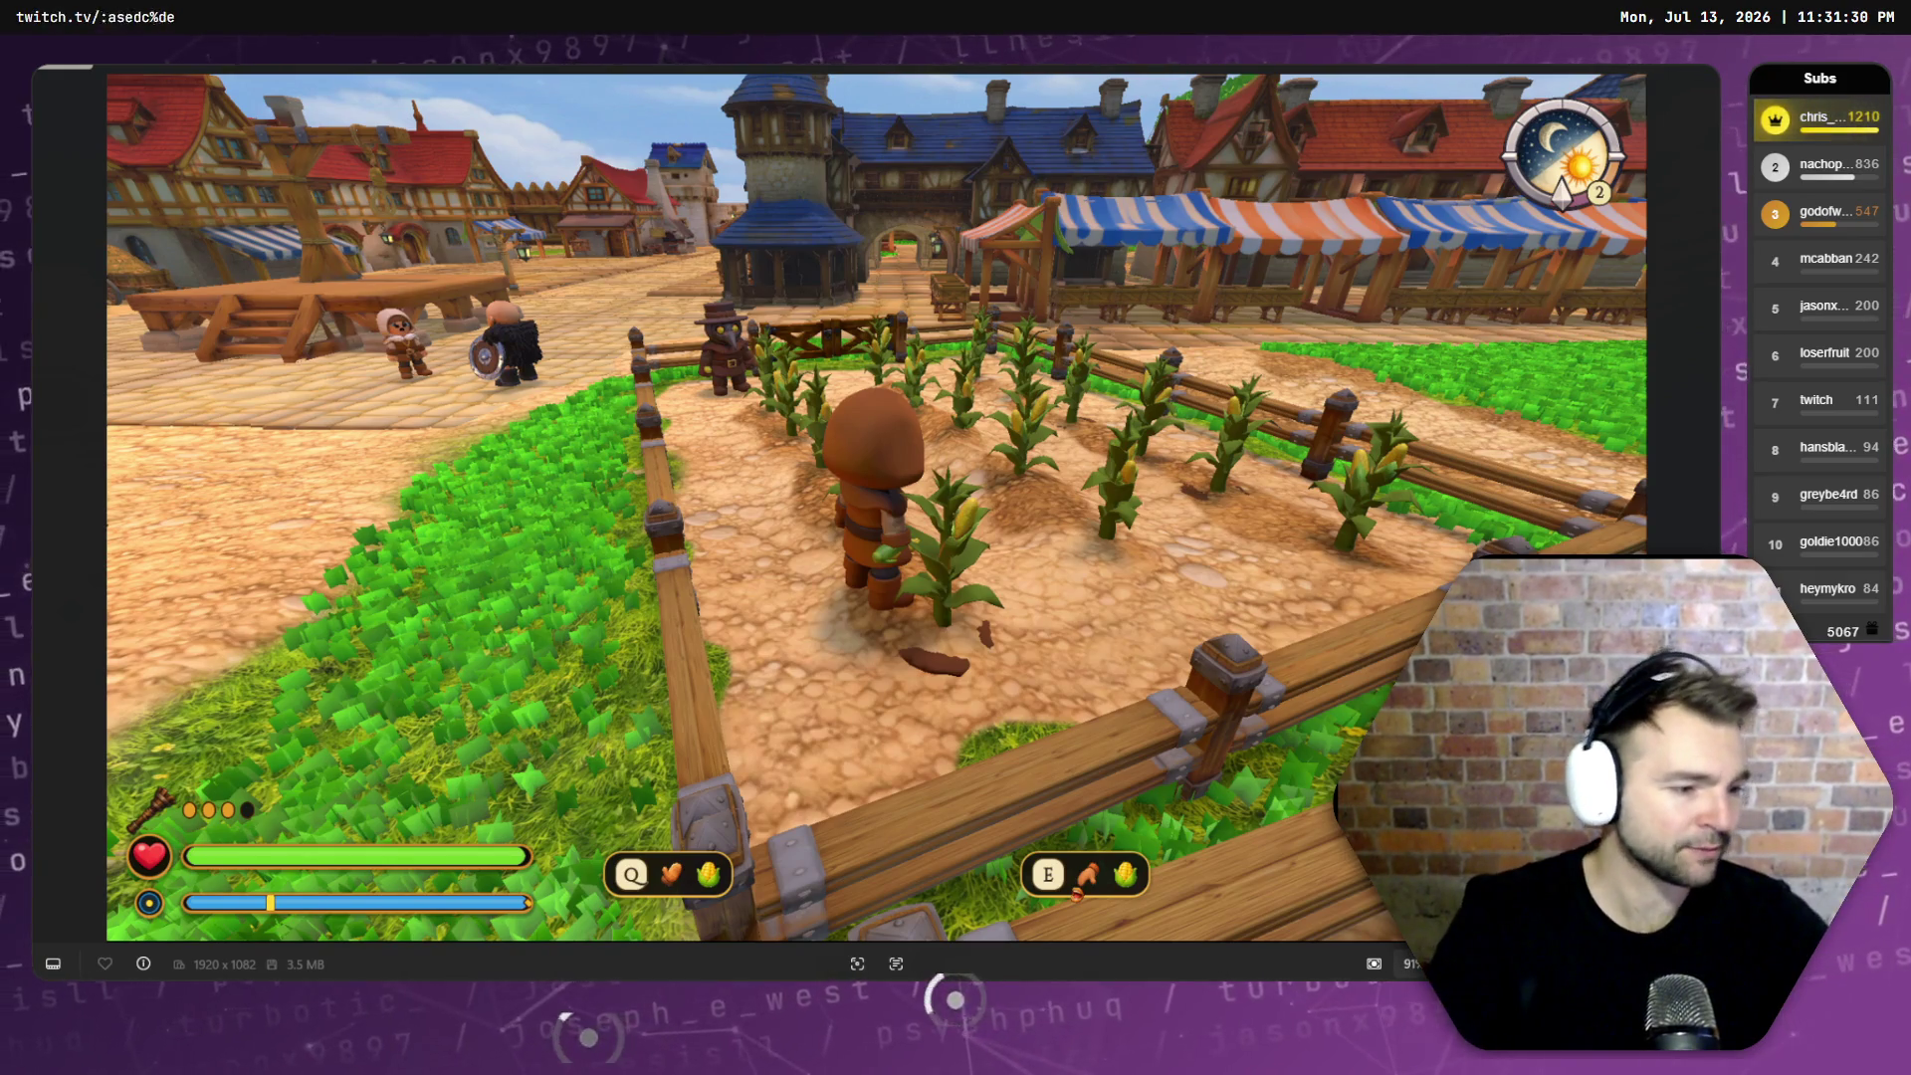
key(Escape)
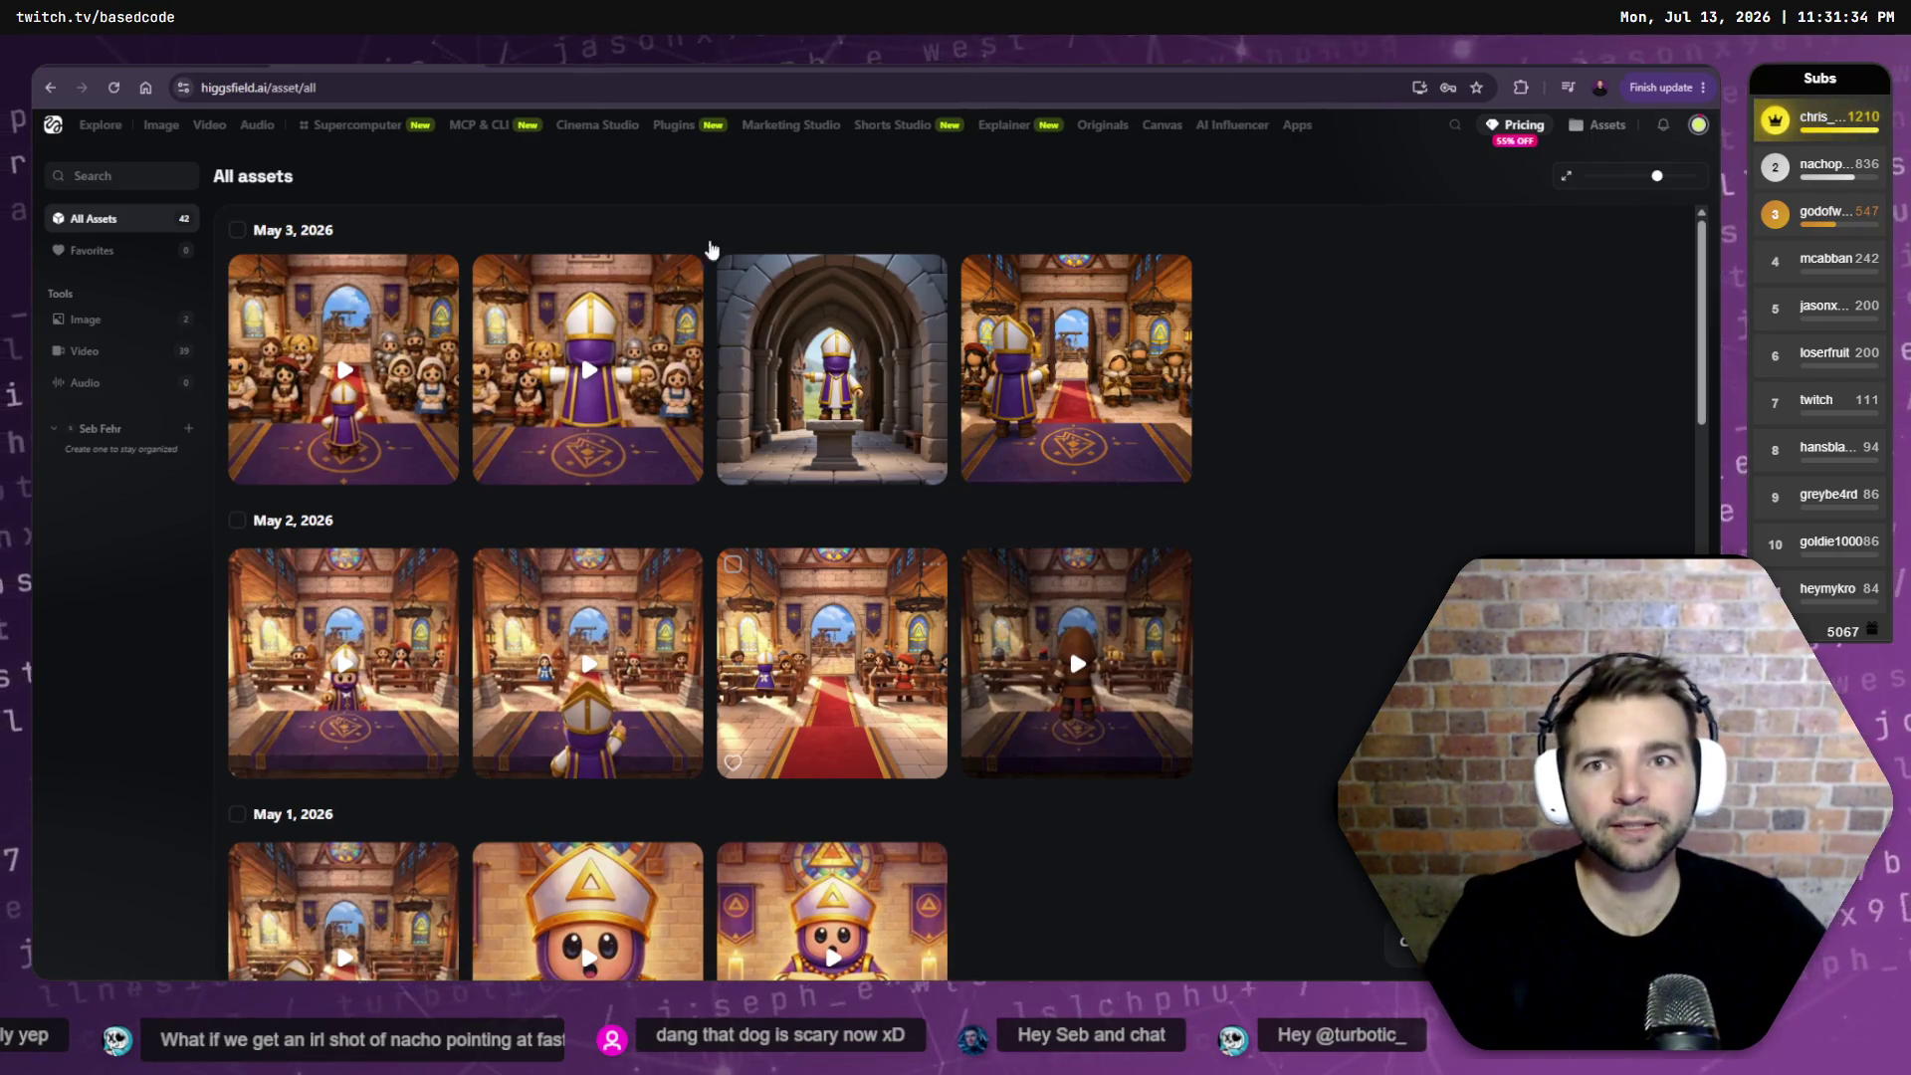
Open a fresh Google start page tab, browse the Apps bookmarks, and focus the search box
key(ctrl+t)
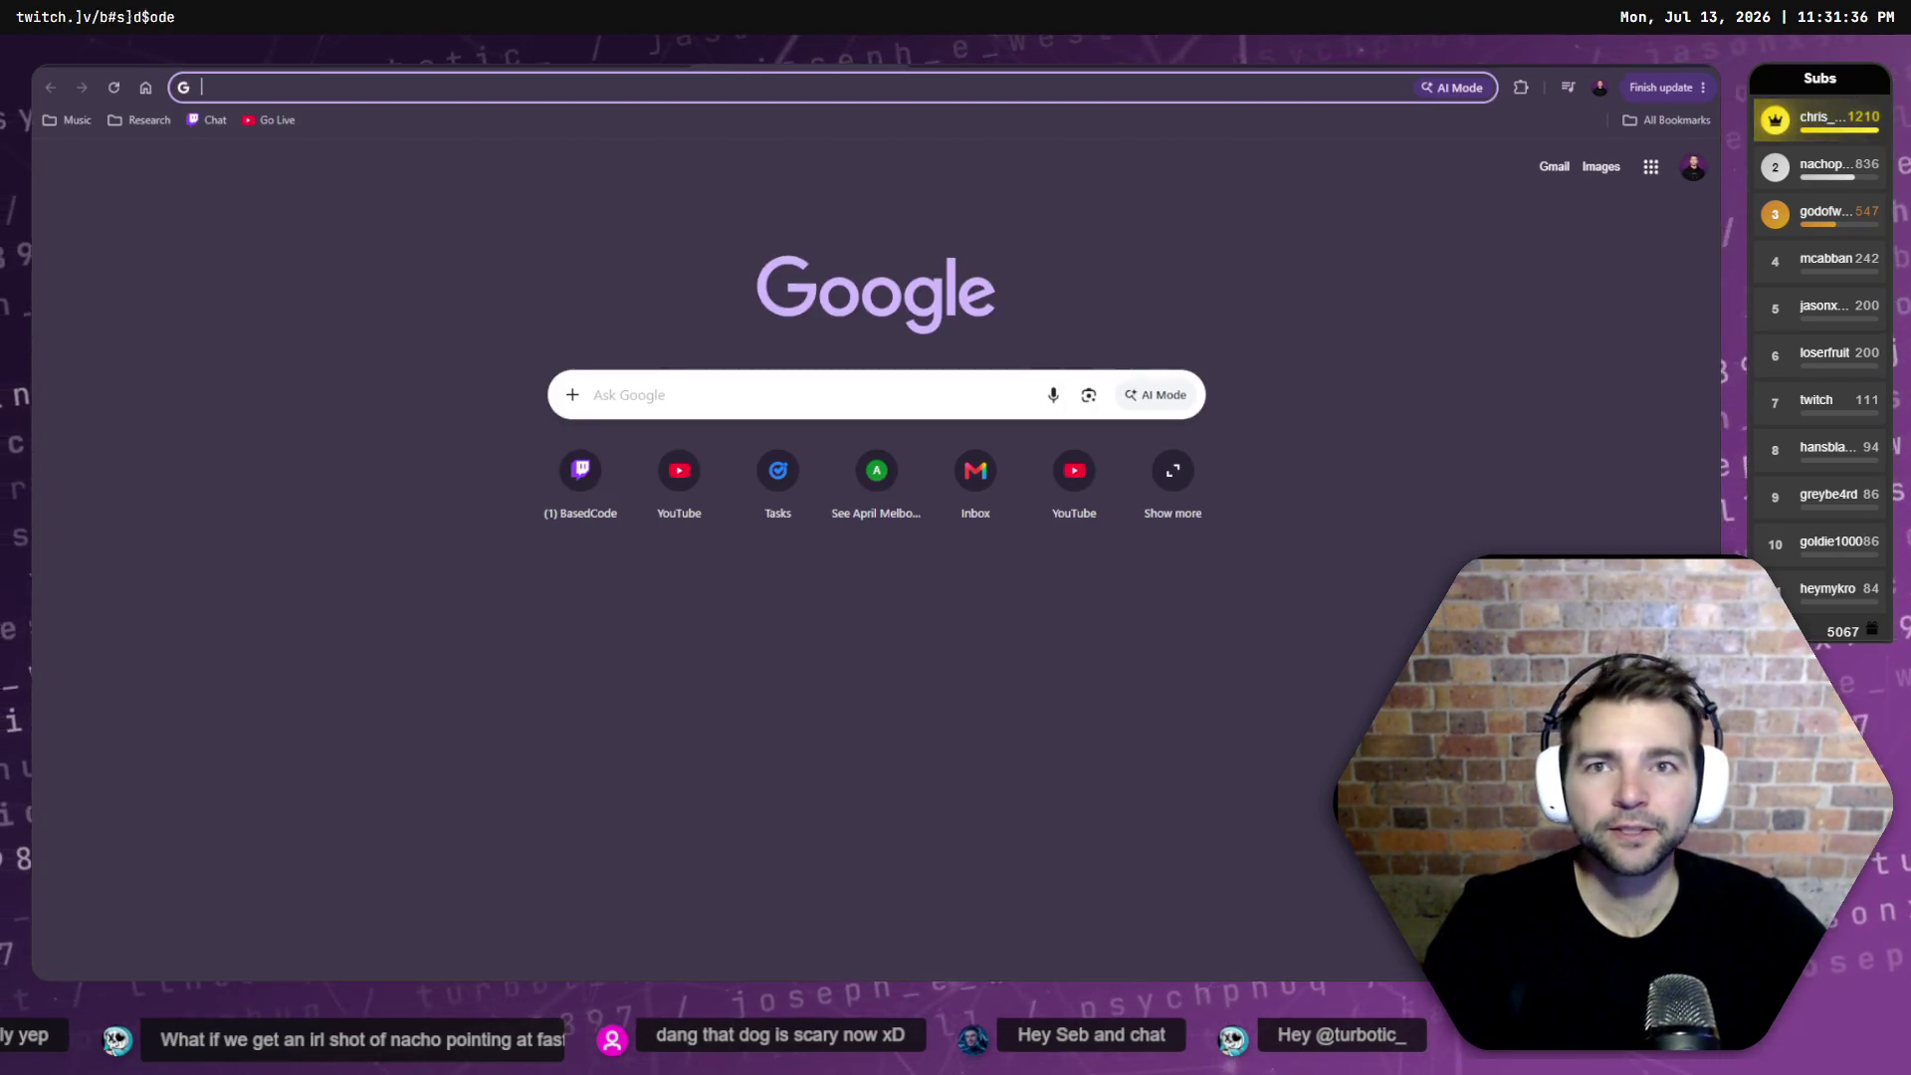
key(ctrl+w)
key(ctrl+Tab)
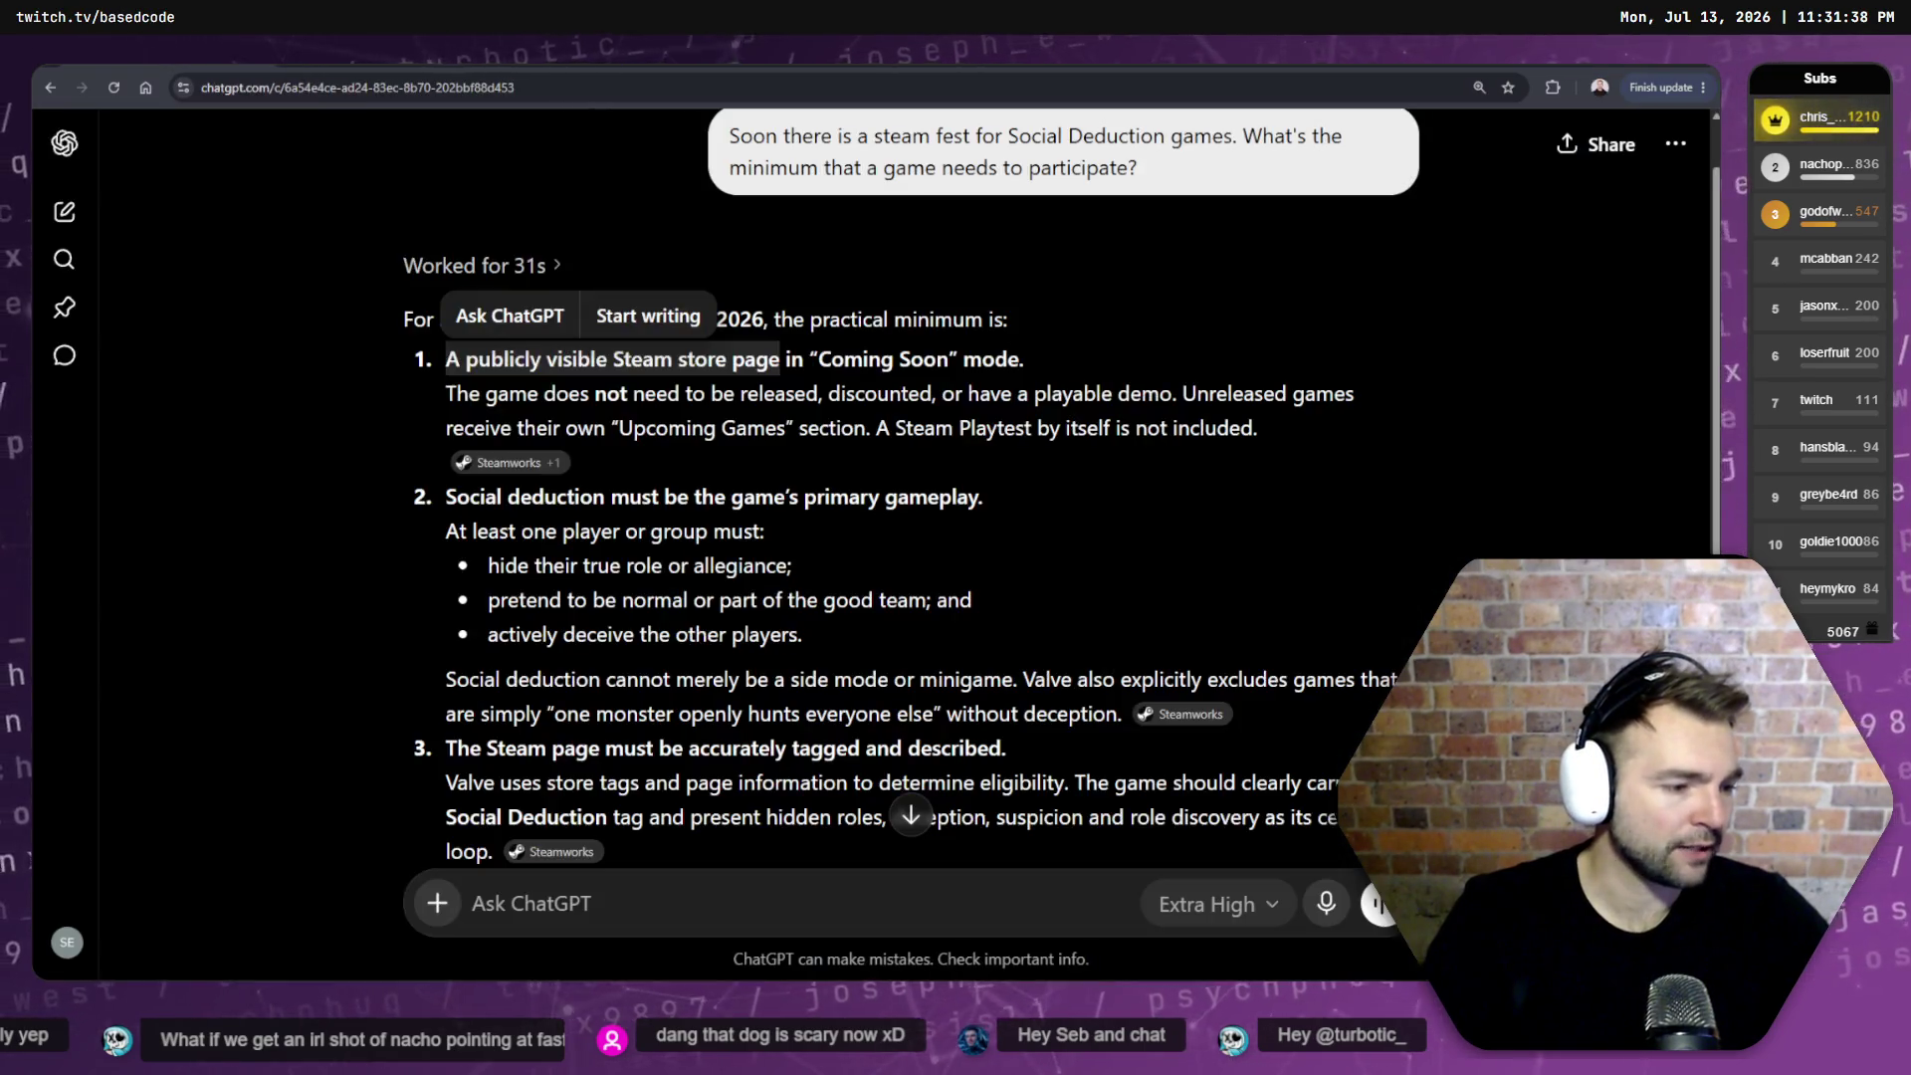
key(ctrl+t)
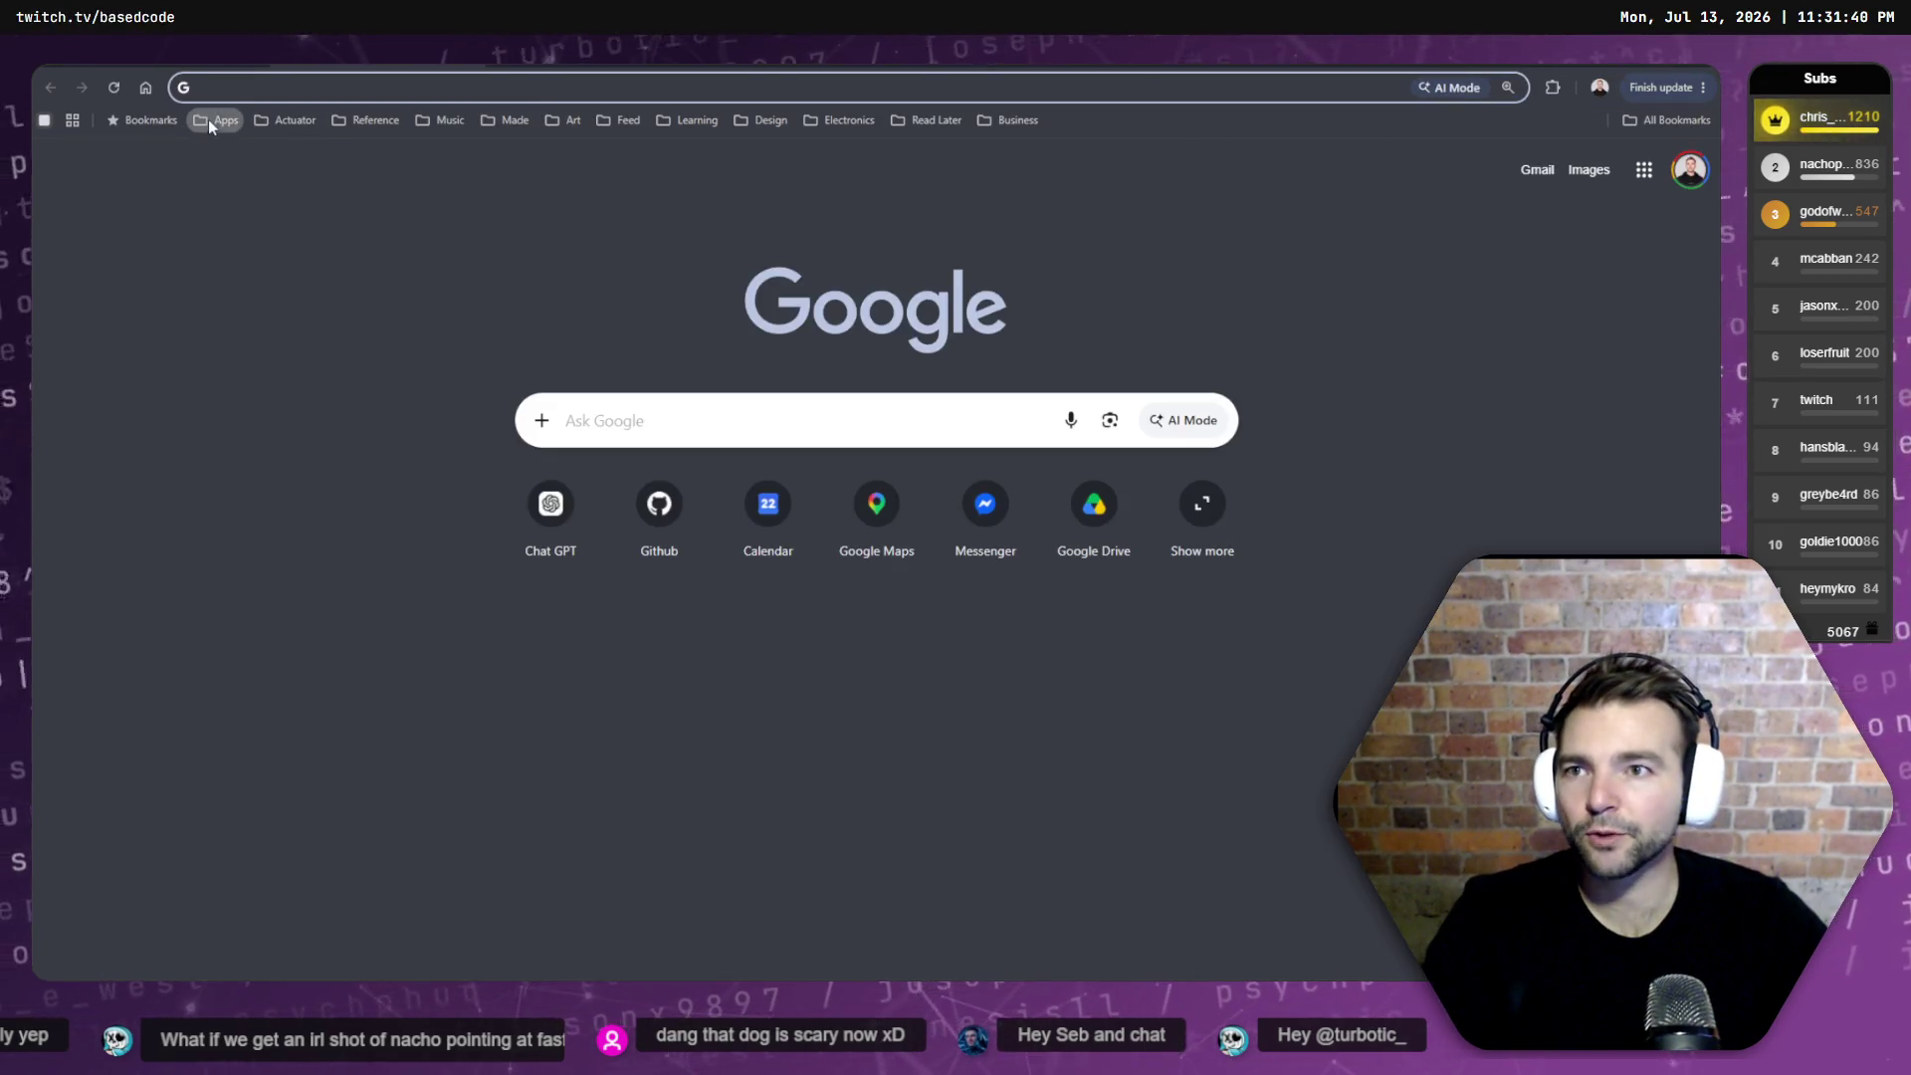
click(217, 120)
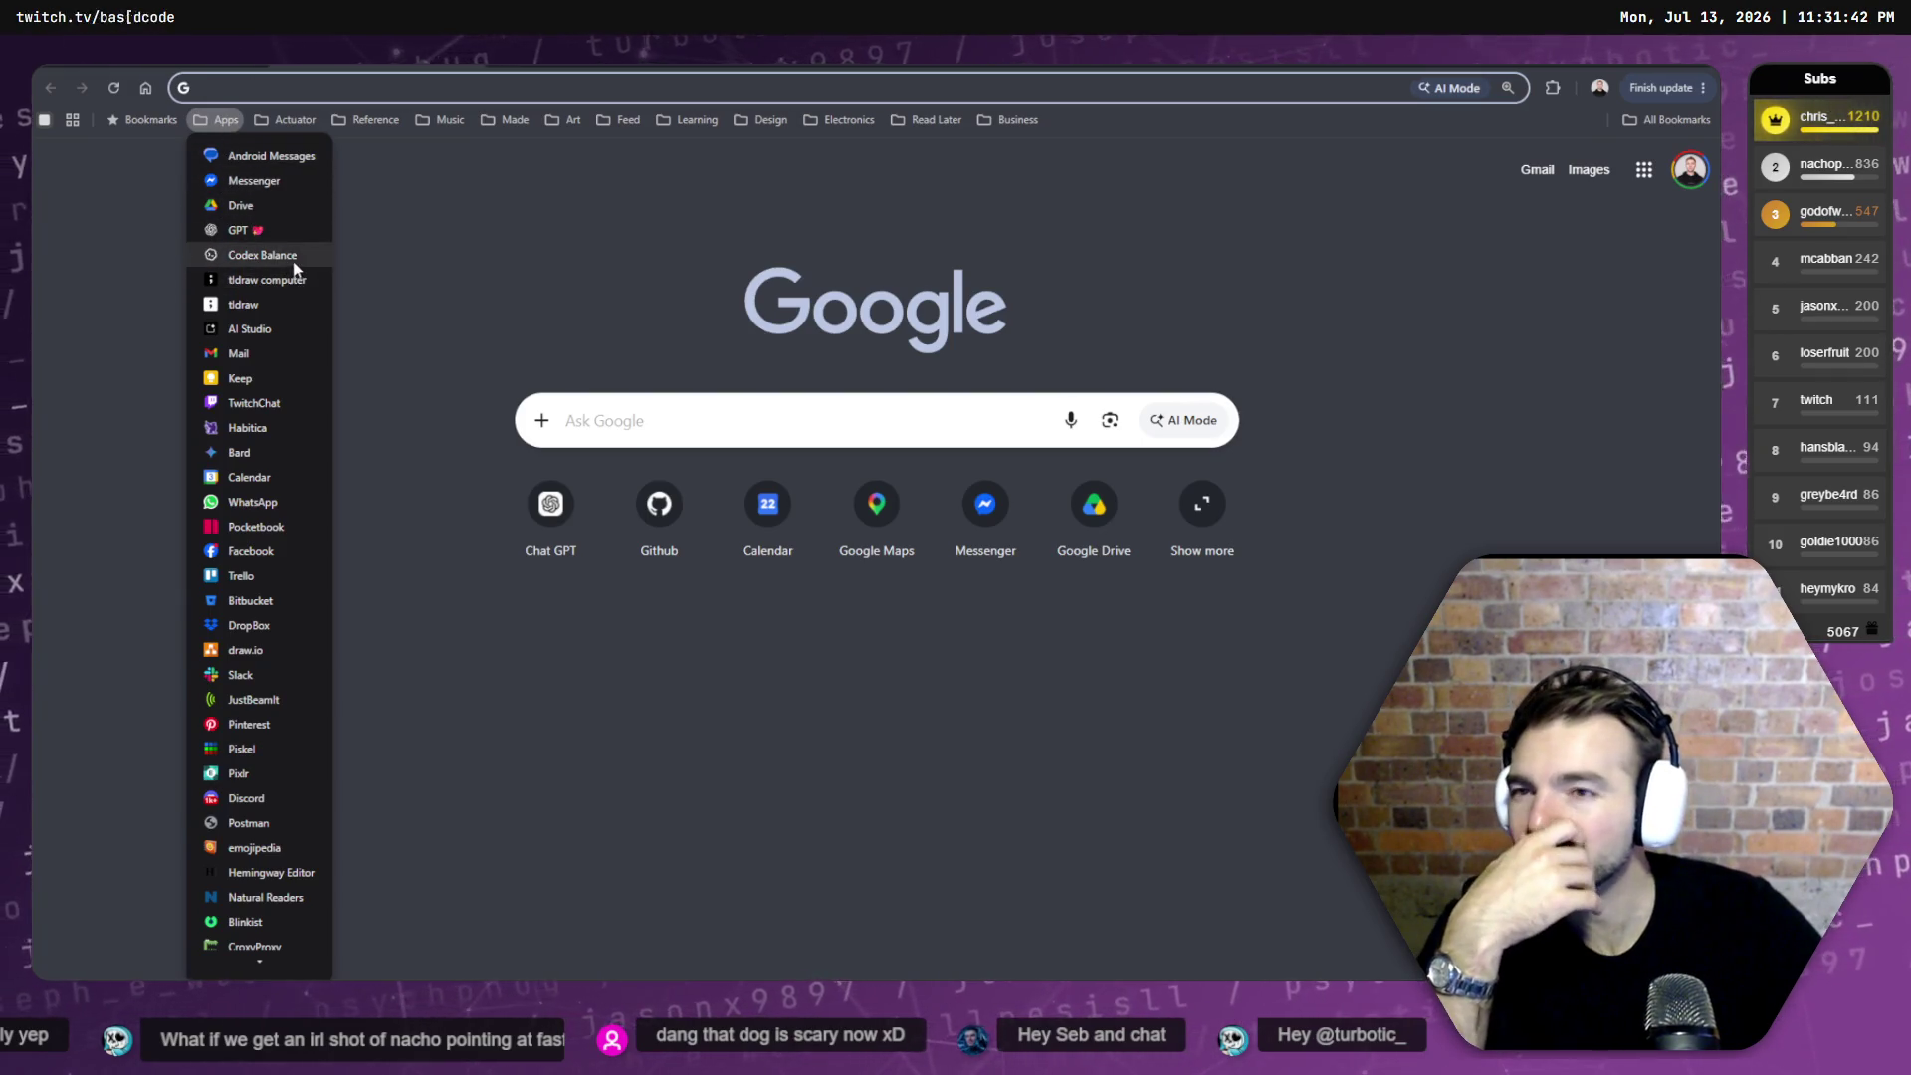
scroll(287, 332, down, 3)
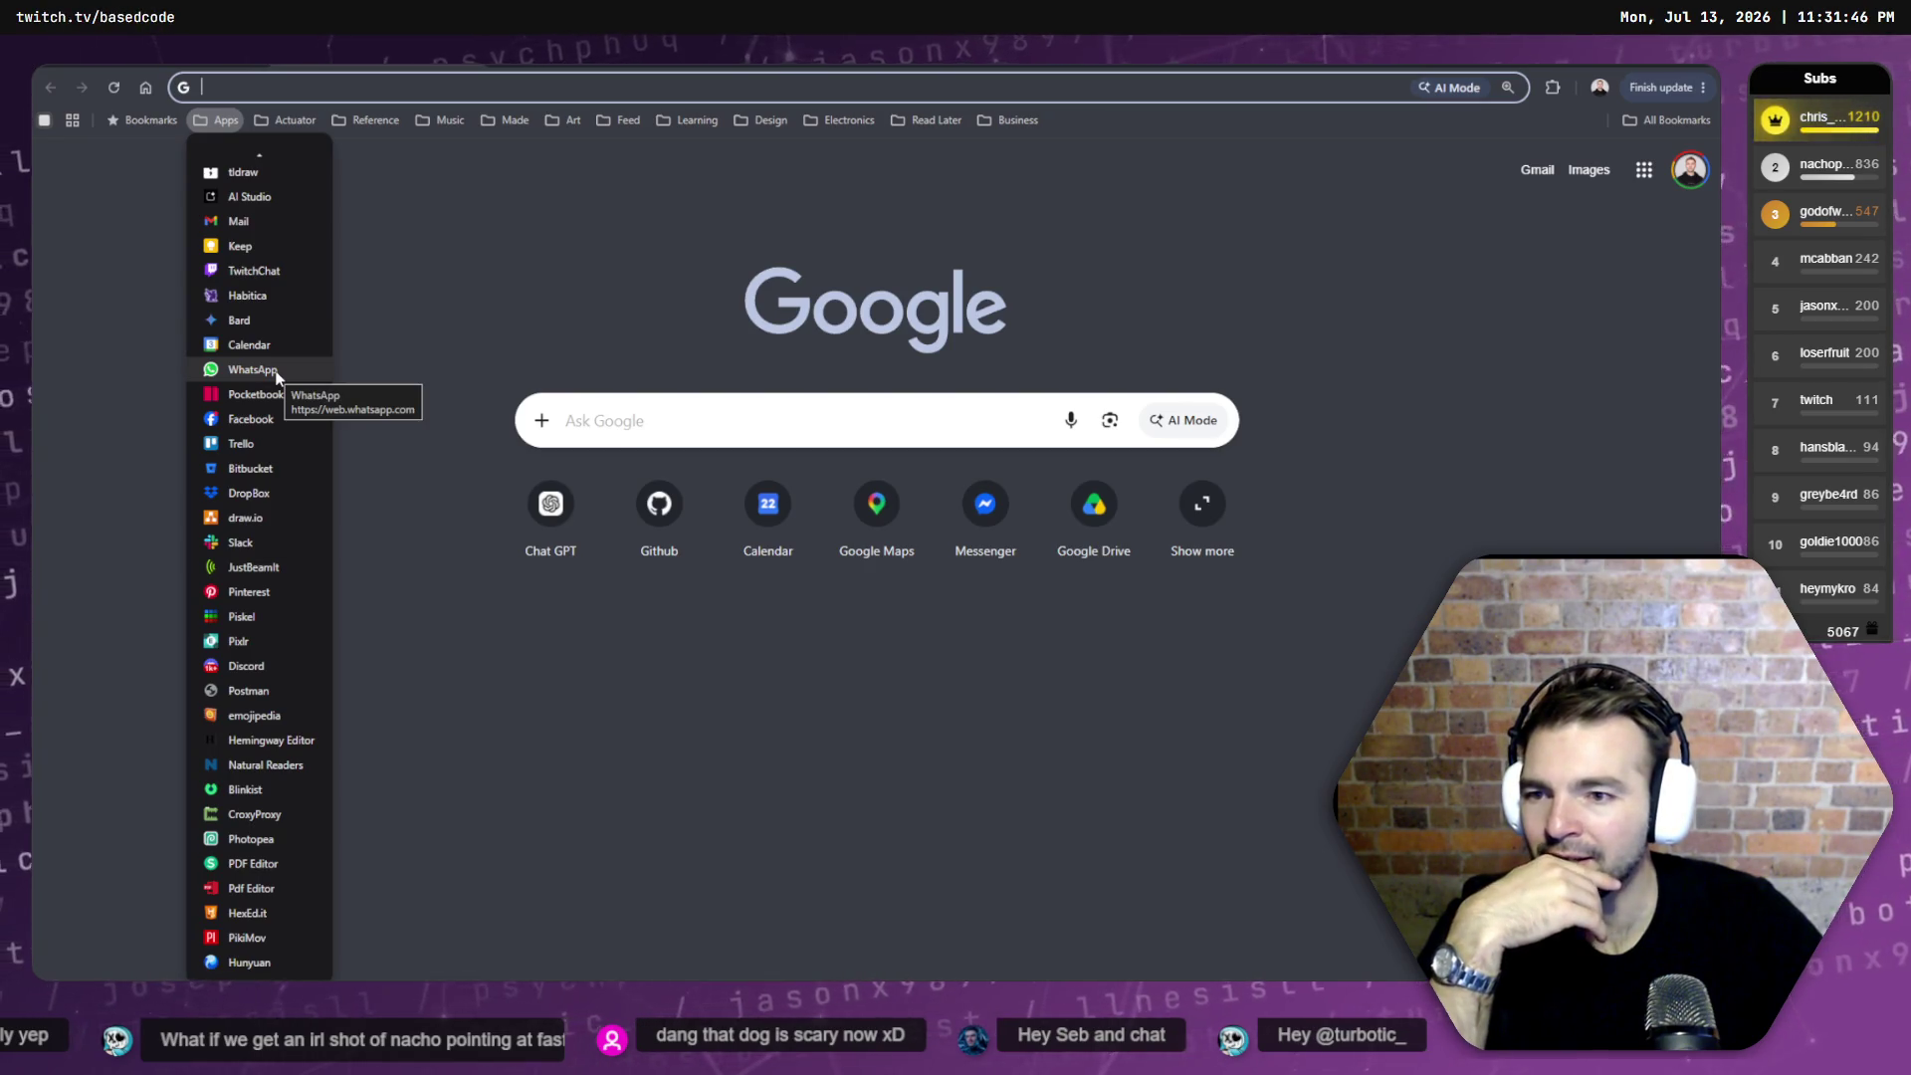
scroll(276, 375, up, 3)
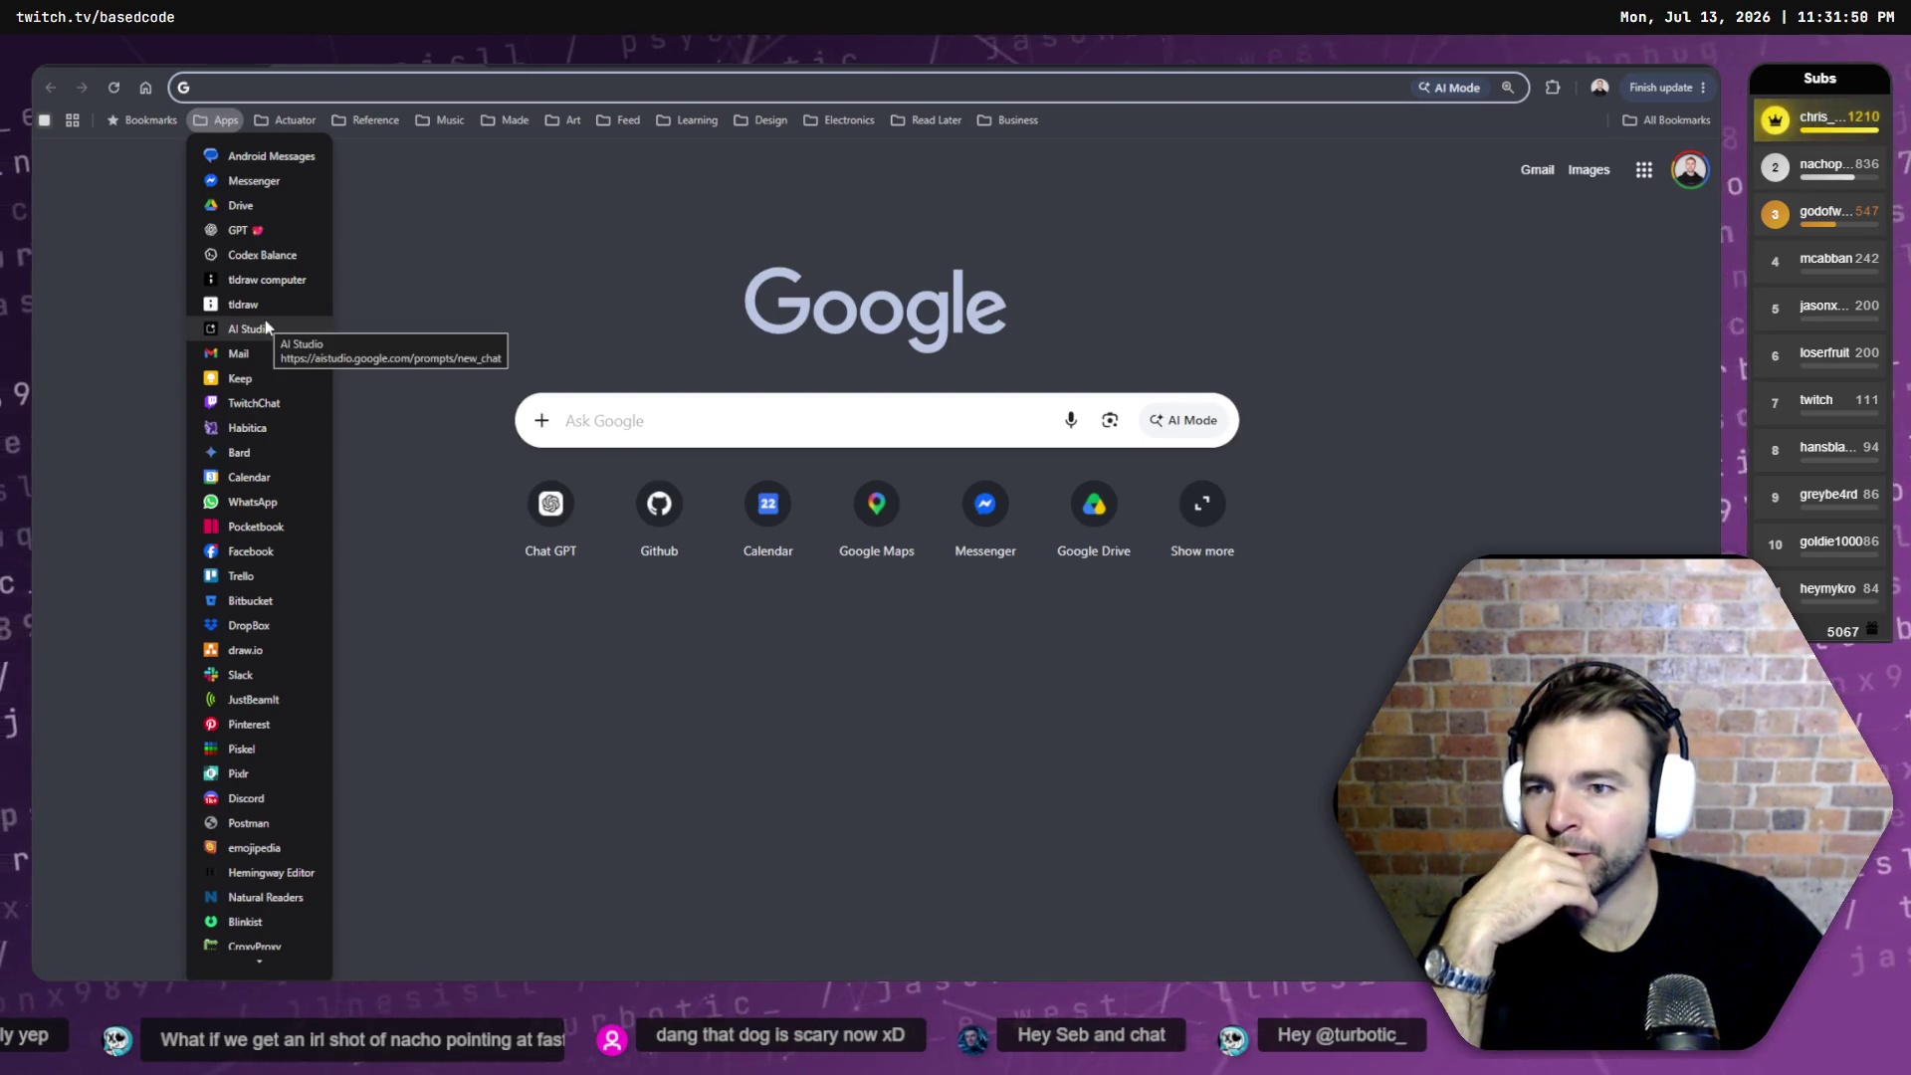
click(655, 423)
Search 'google video animation ai' and open the Google Flow result in a new tab
text(google video)
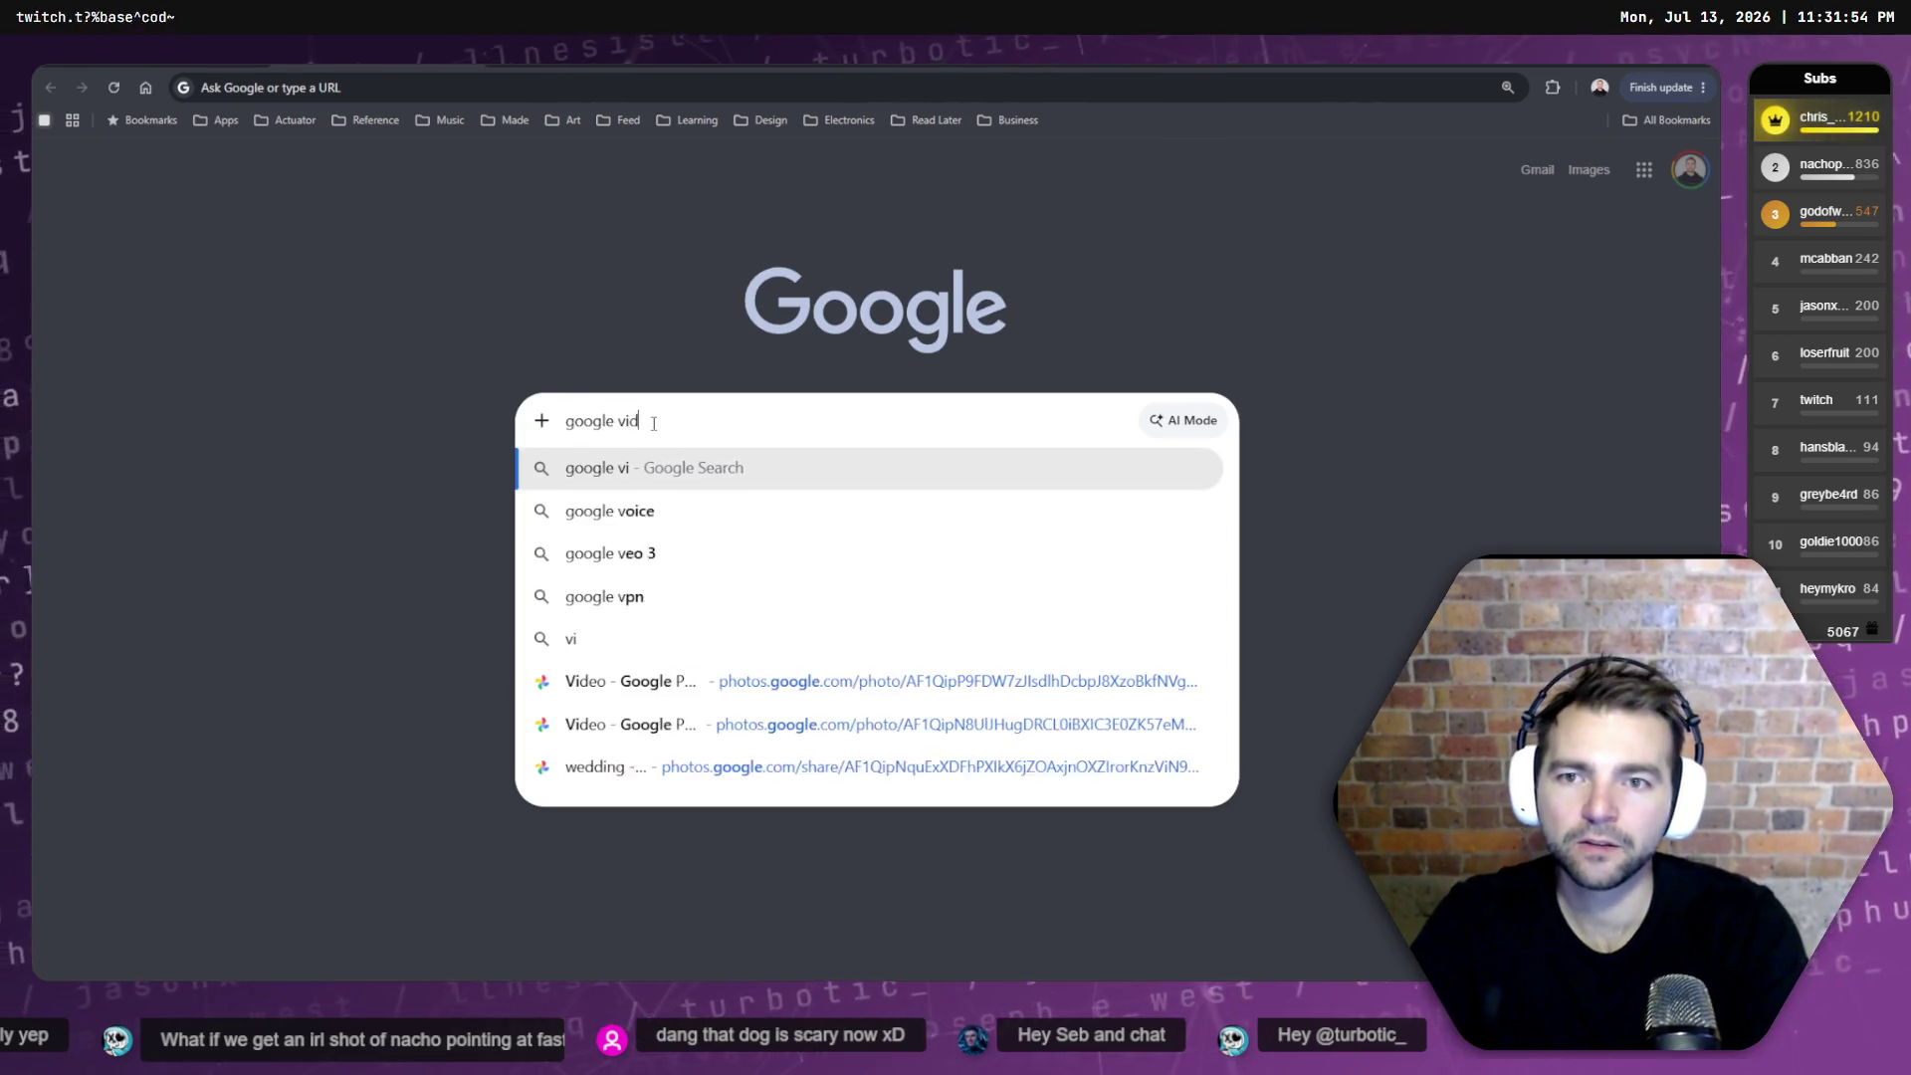
text( animator)
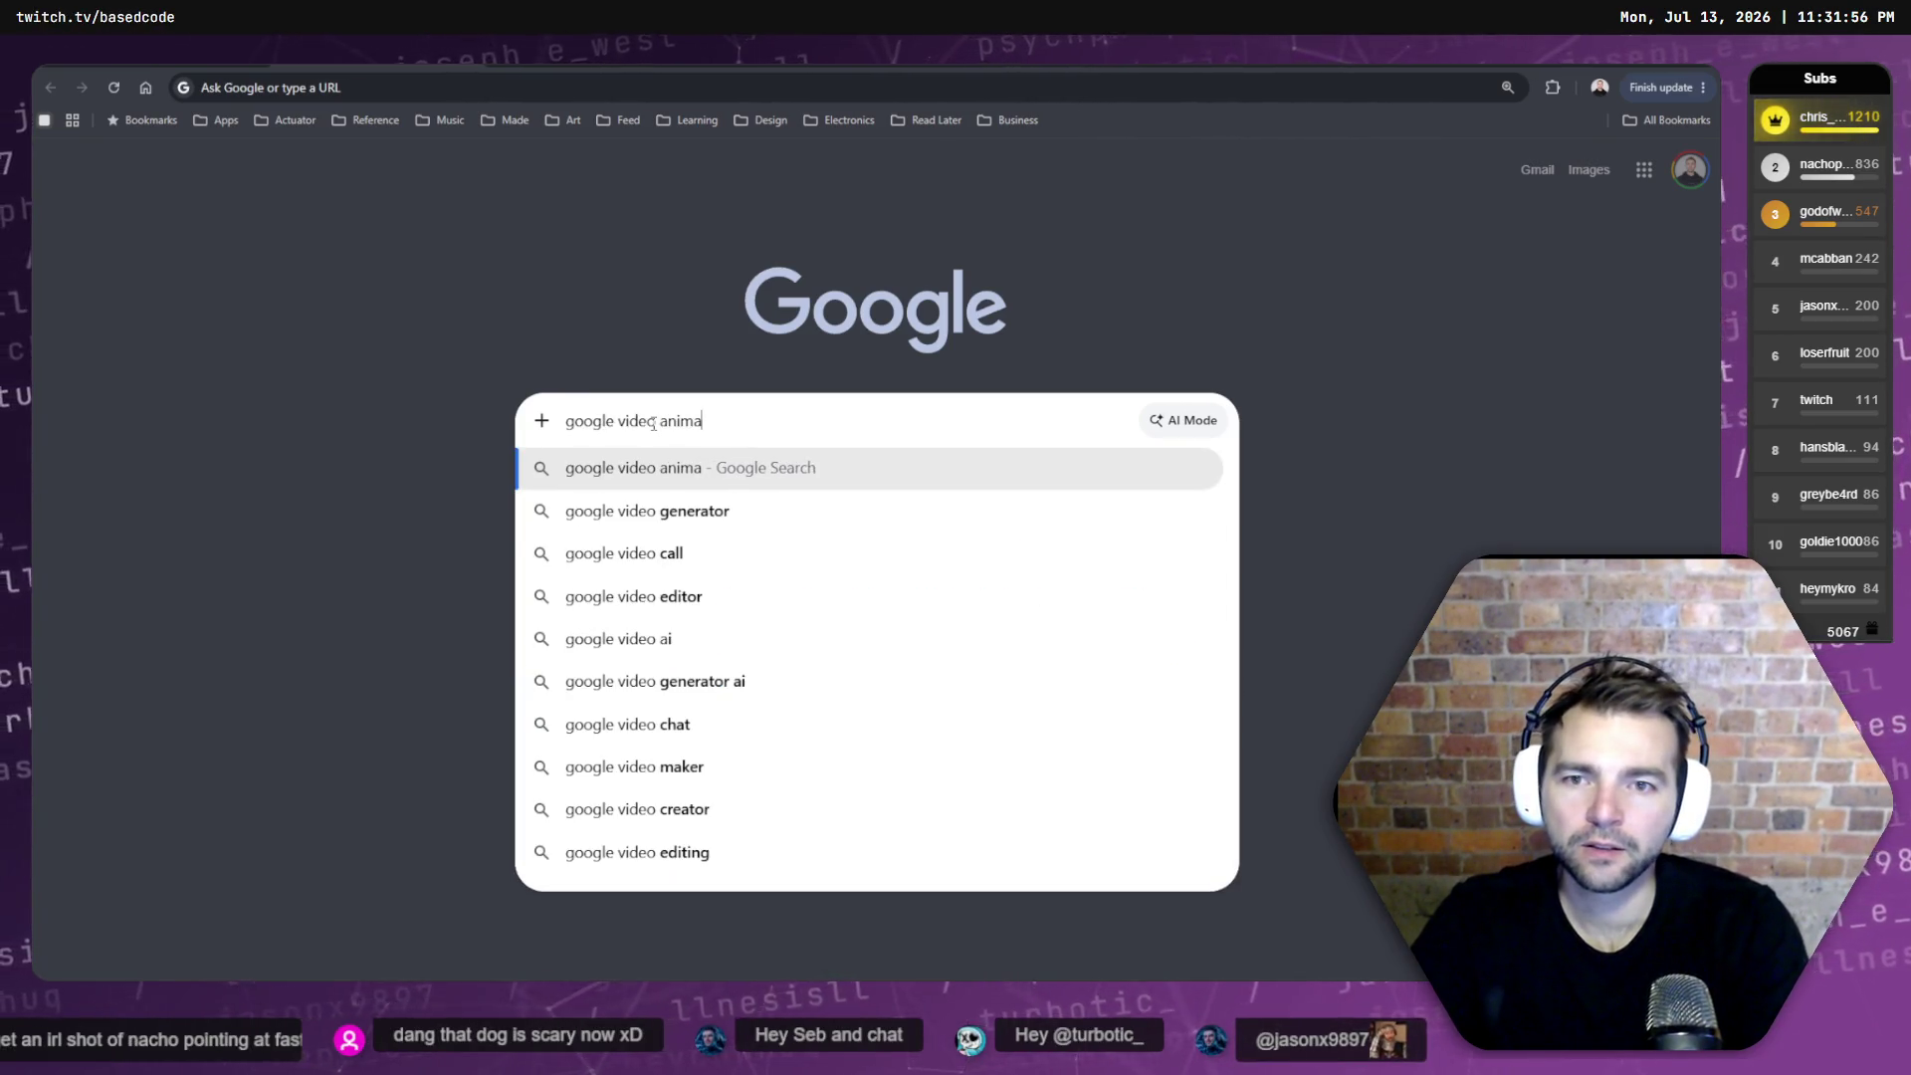
key(Down)
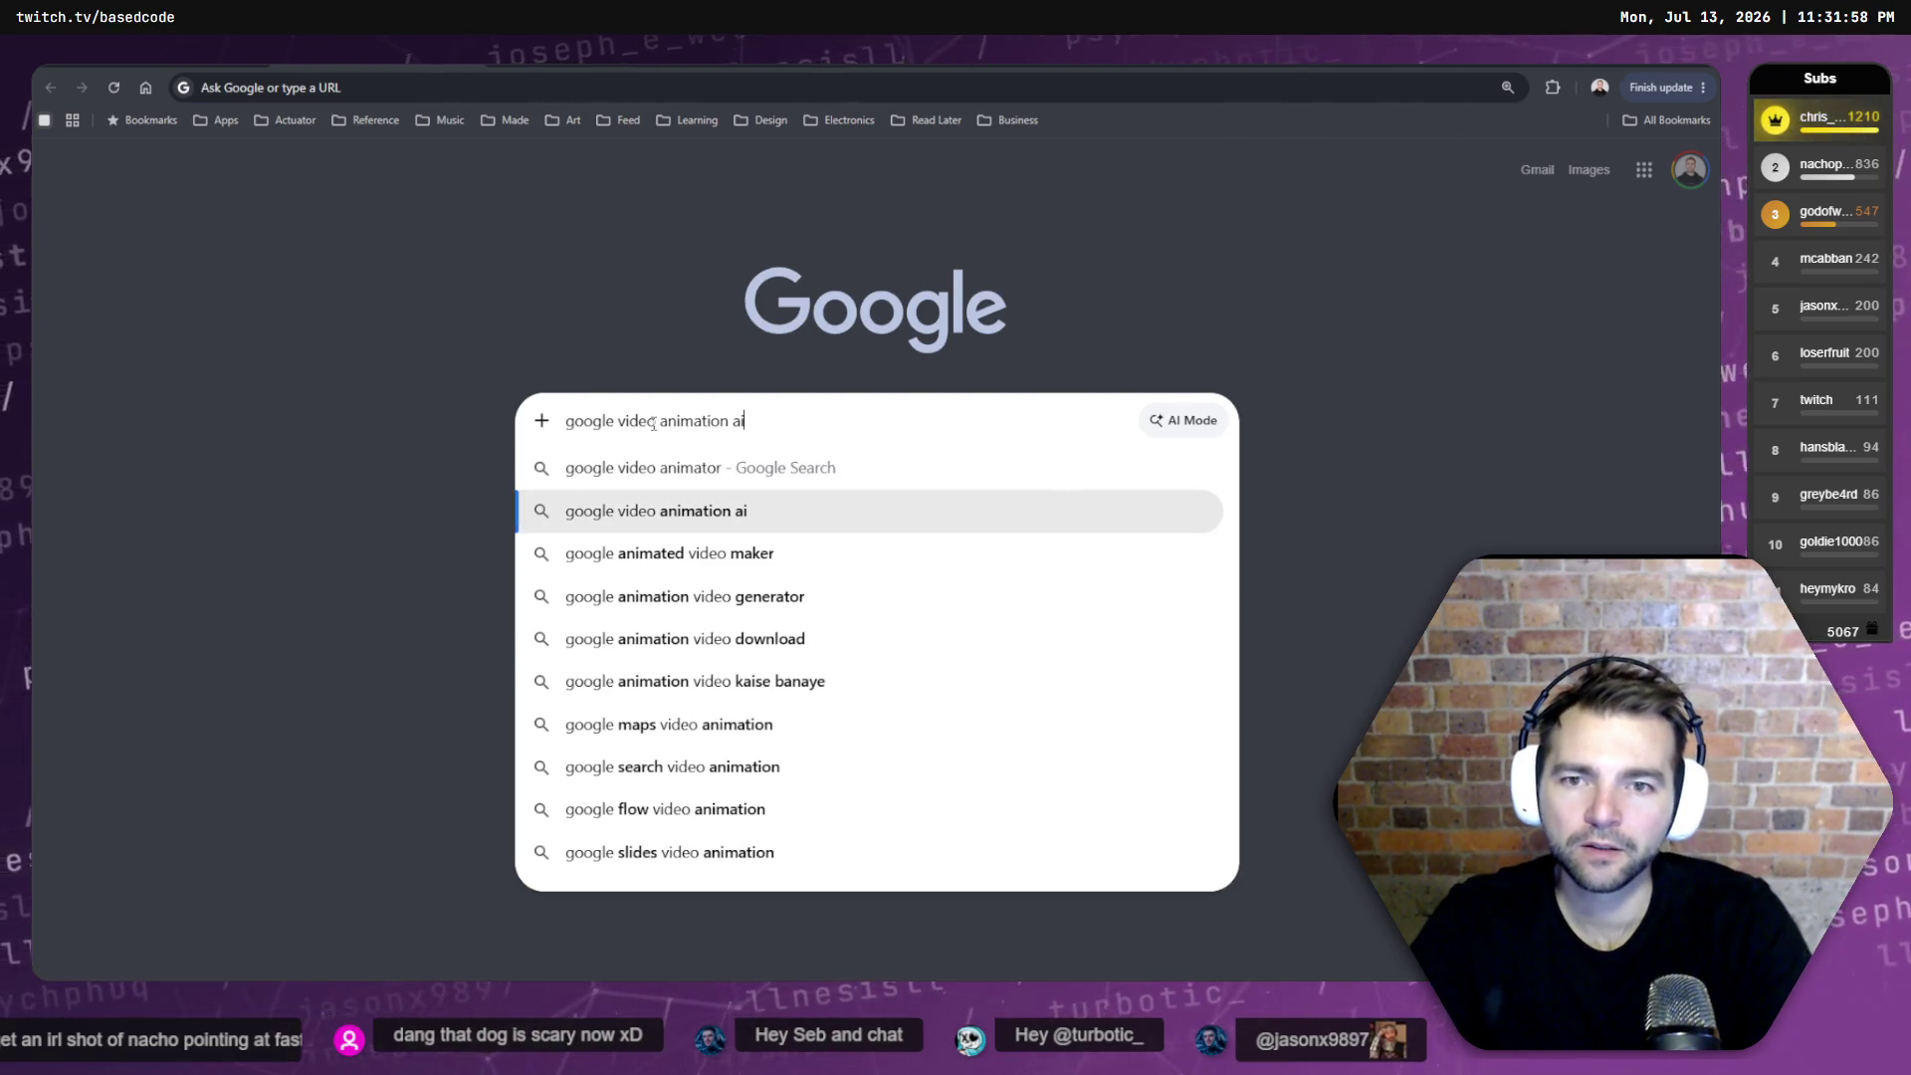
key(Return)
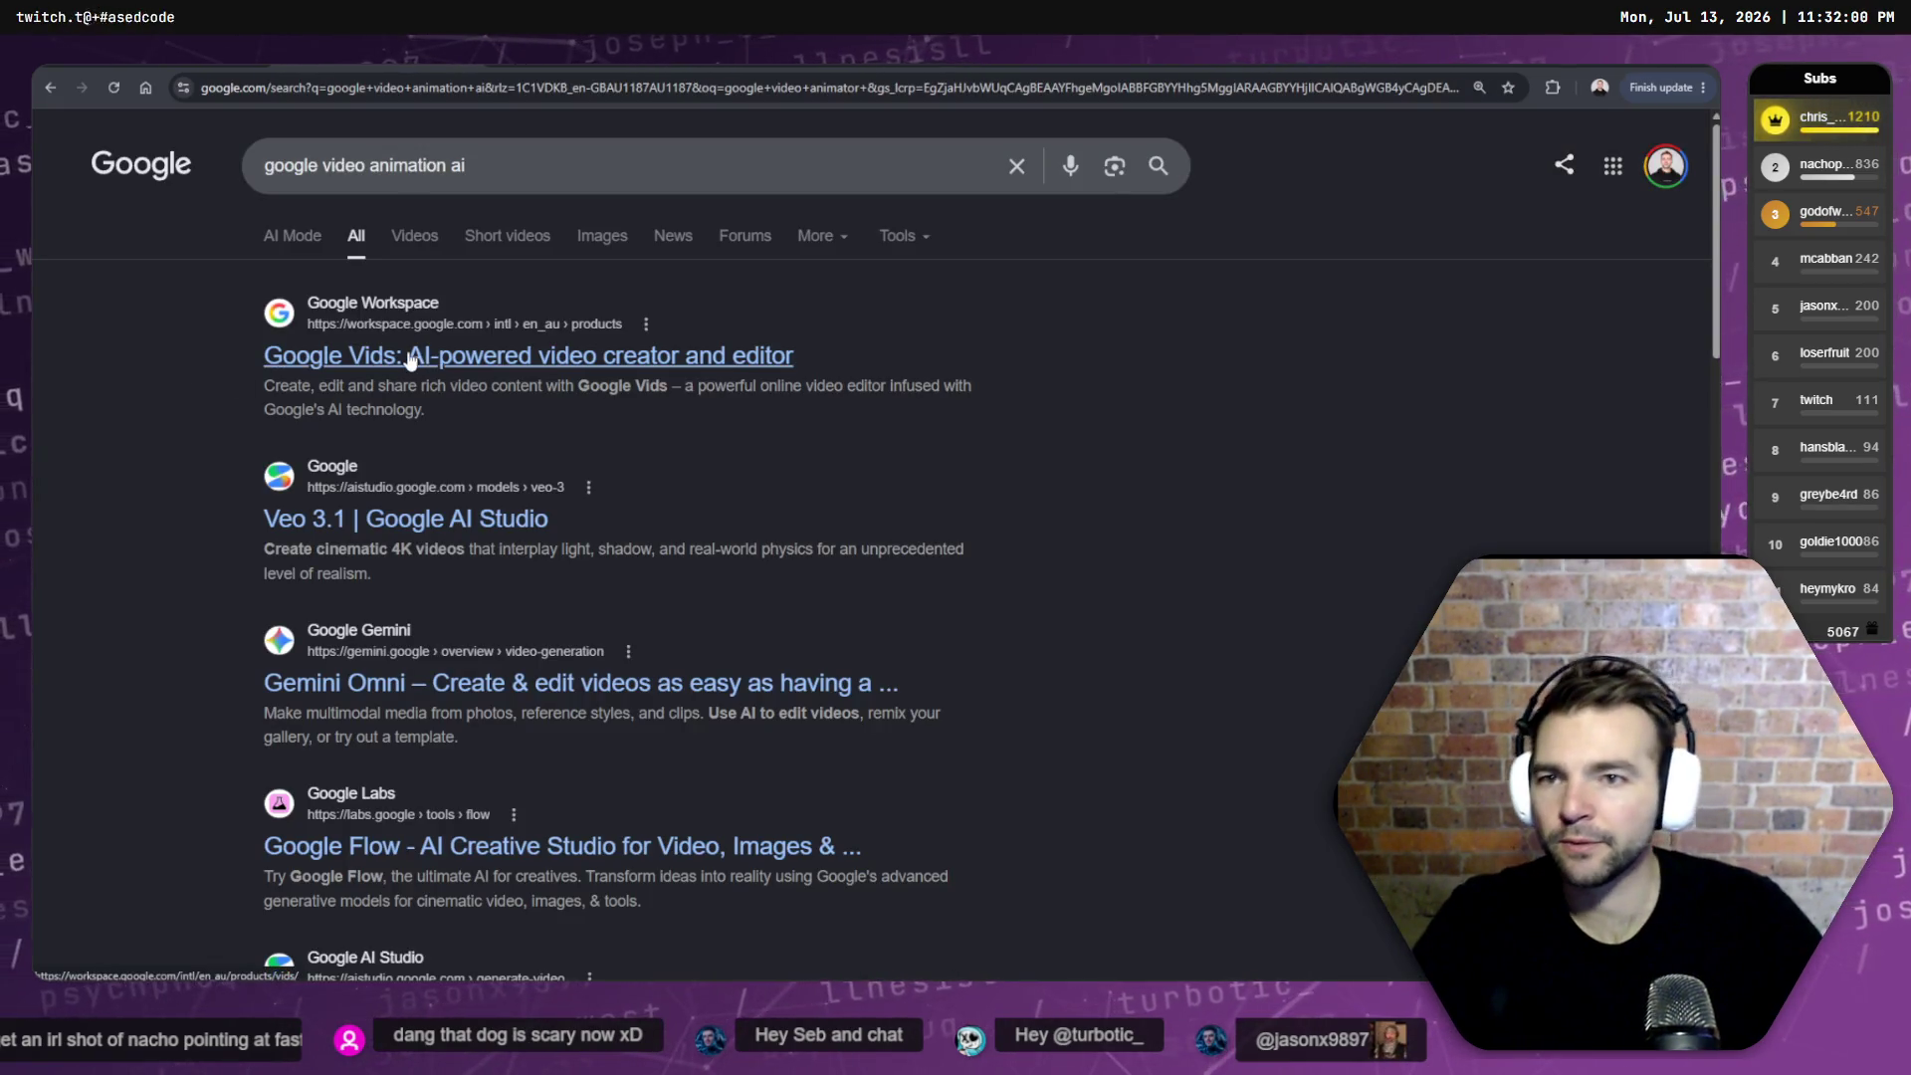
scroll(524, 371, down, 3)
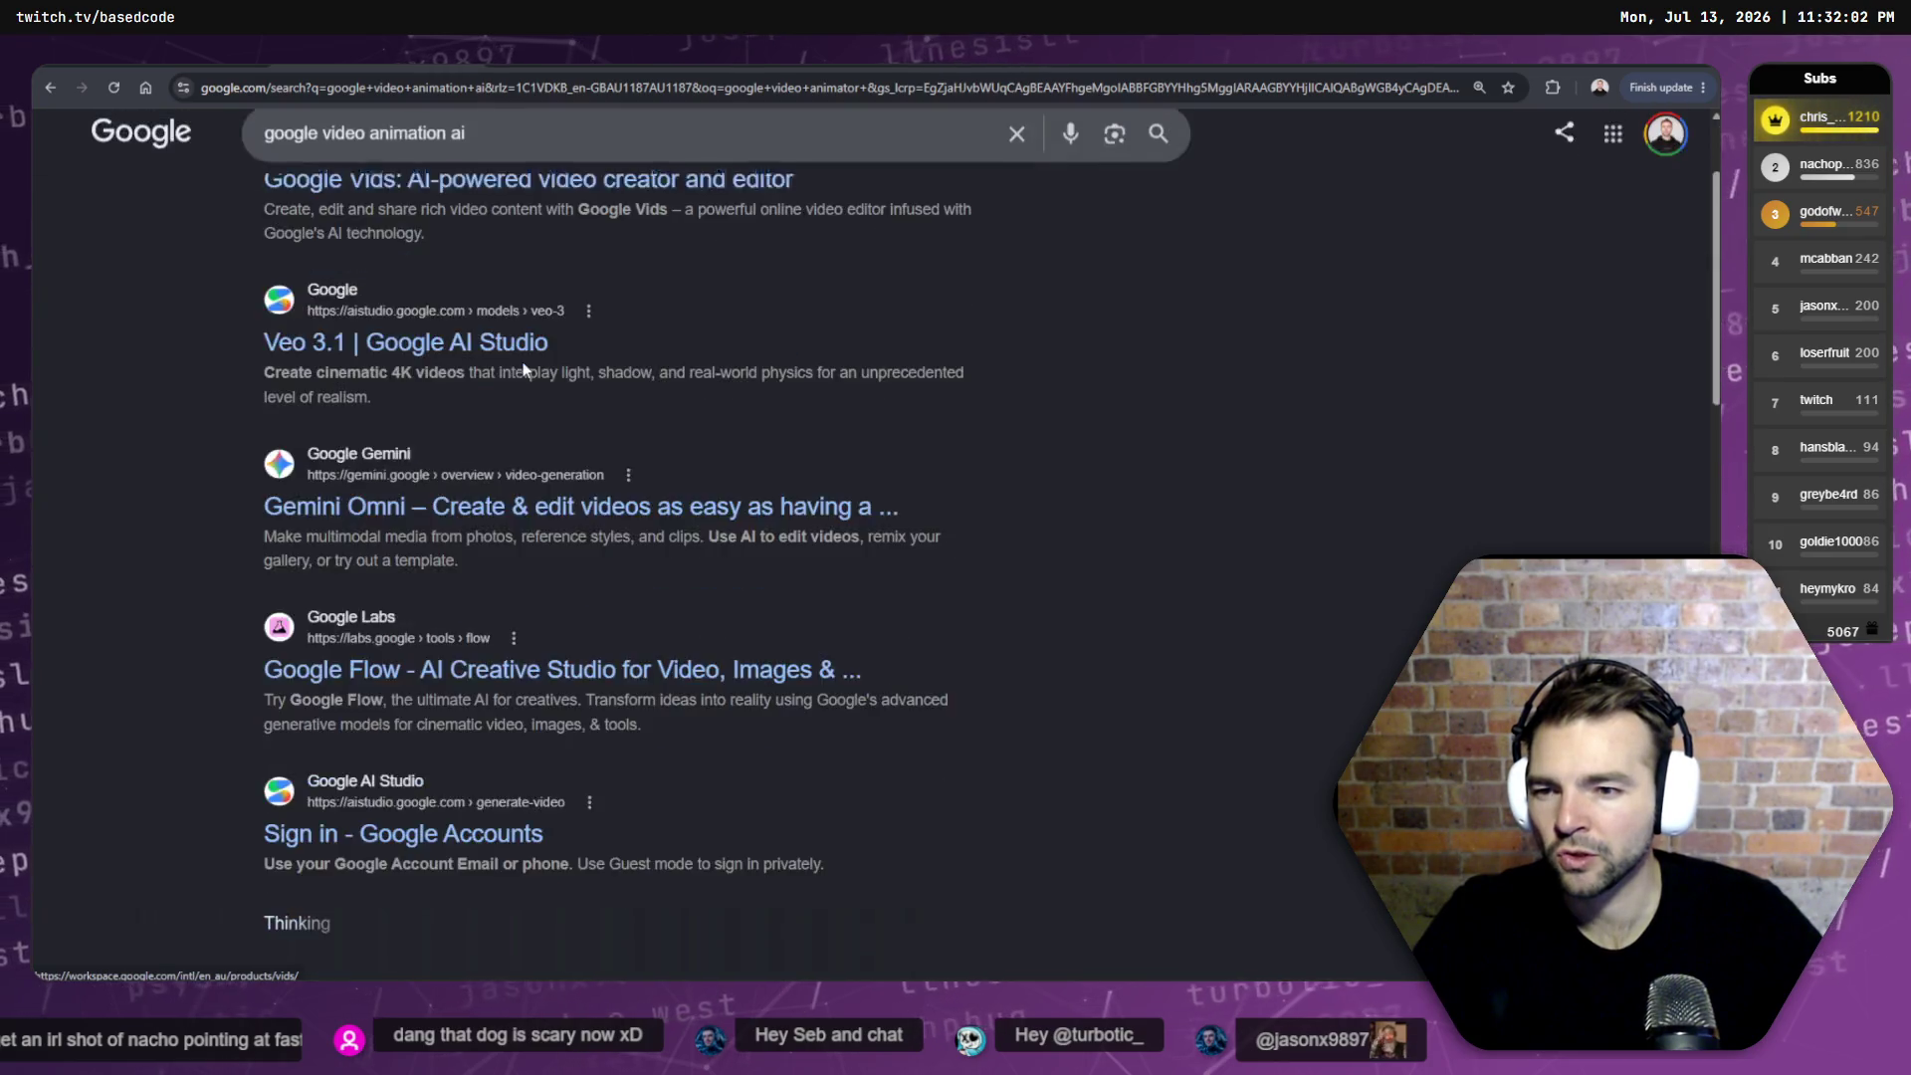
middle_click(434, 587)
scroll(379, 468, up, 3)
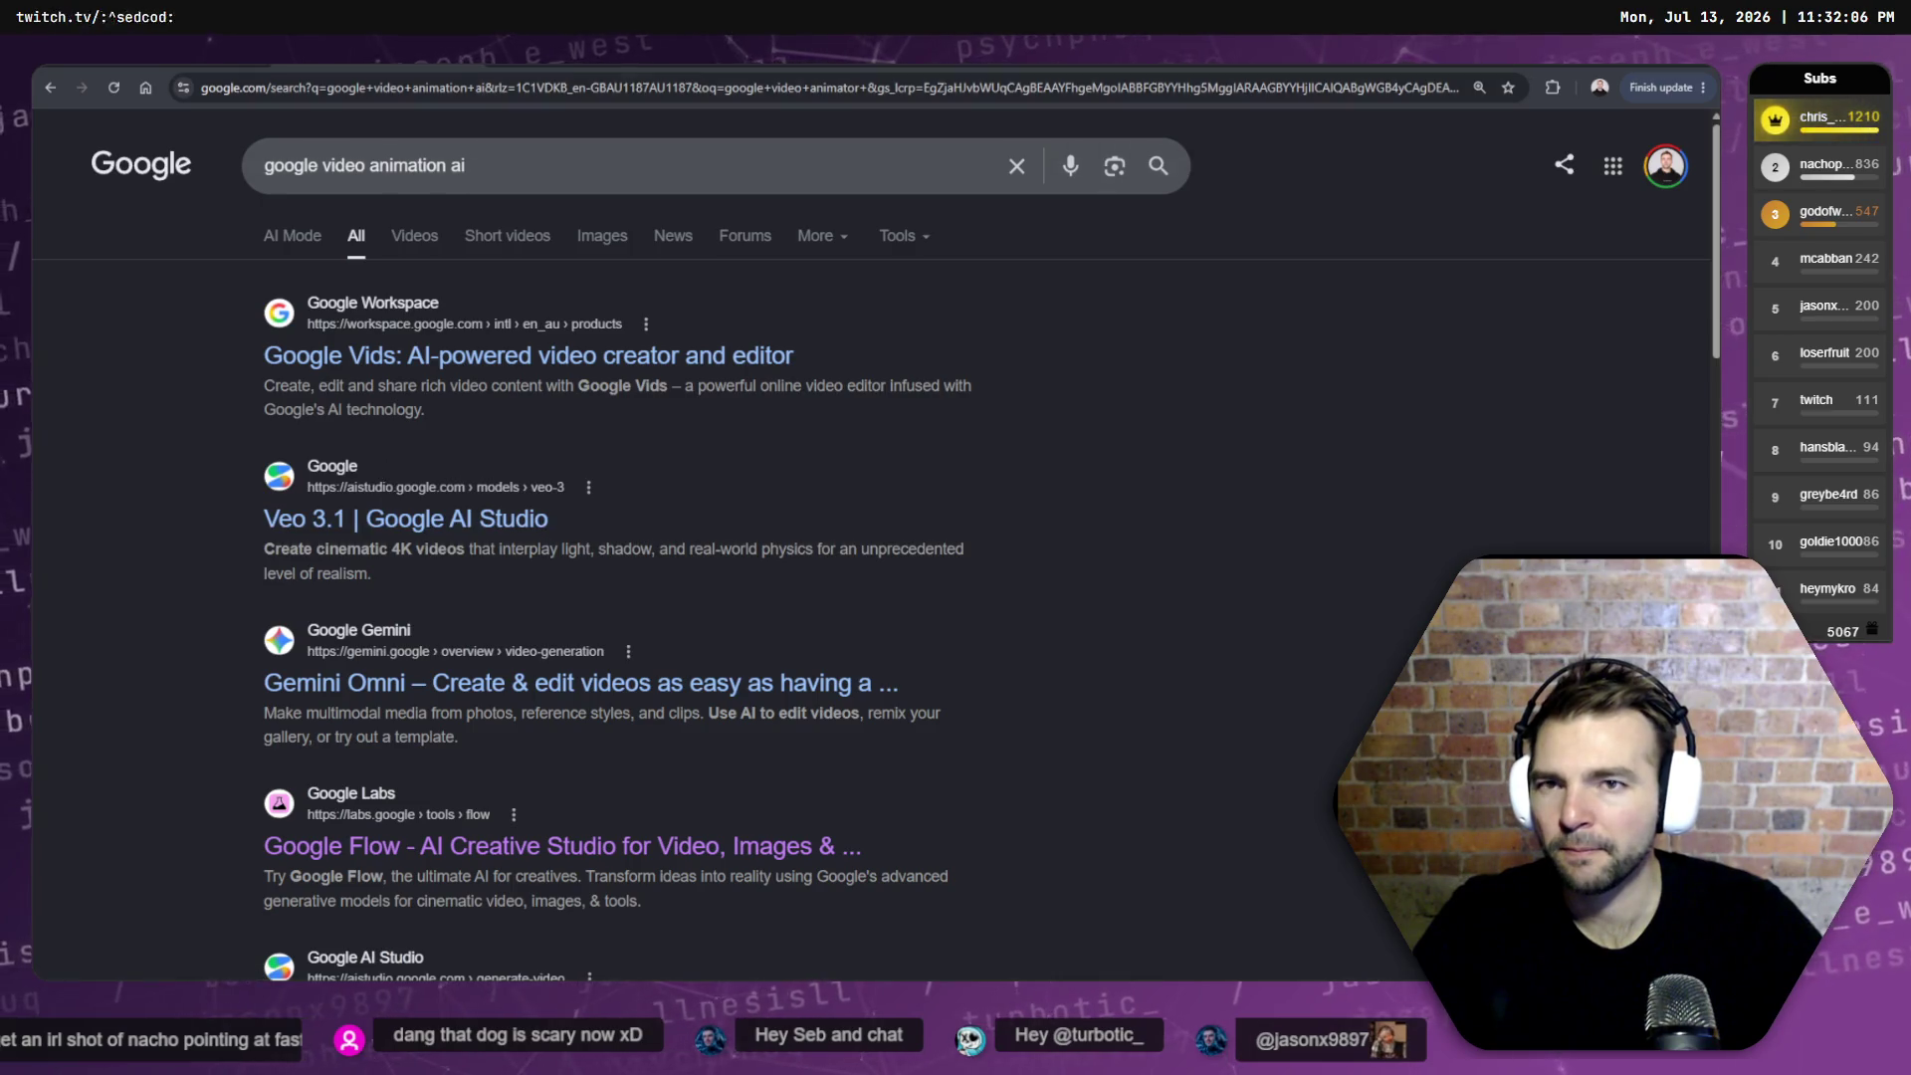
key(ctrl+Tab)
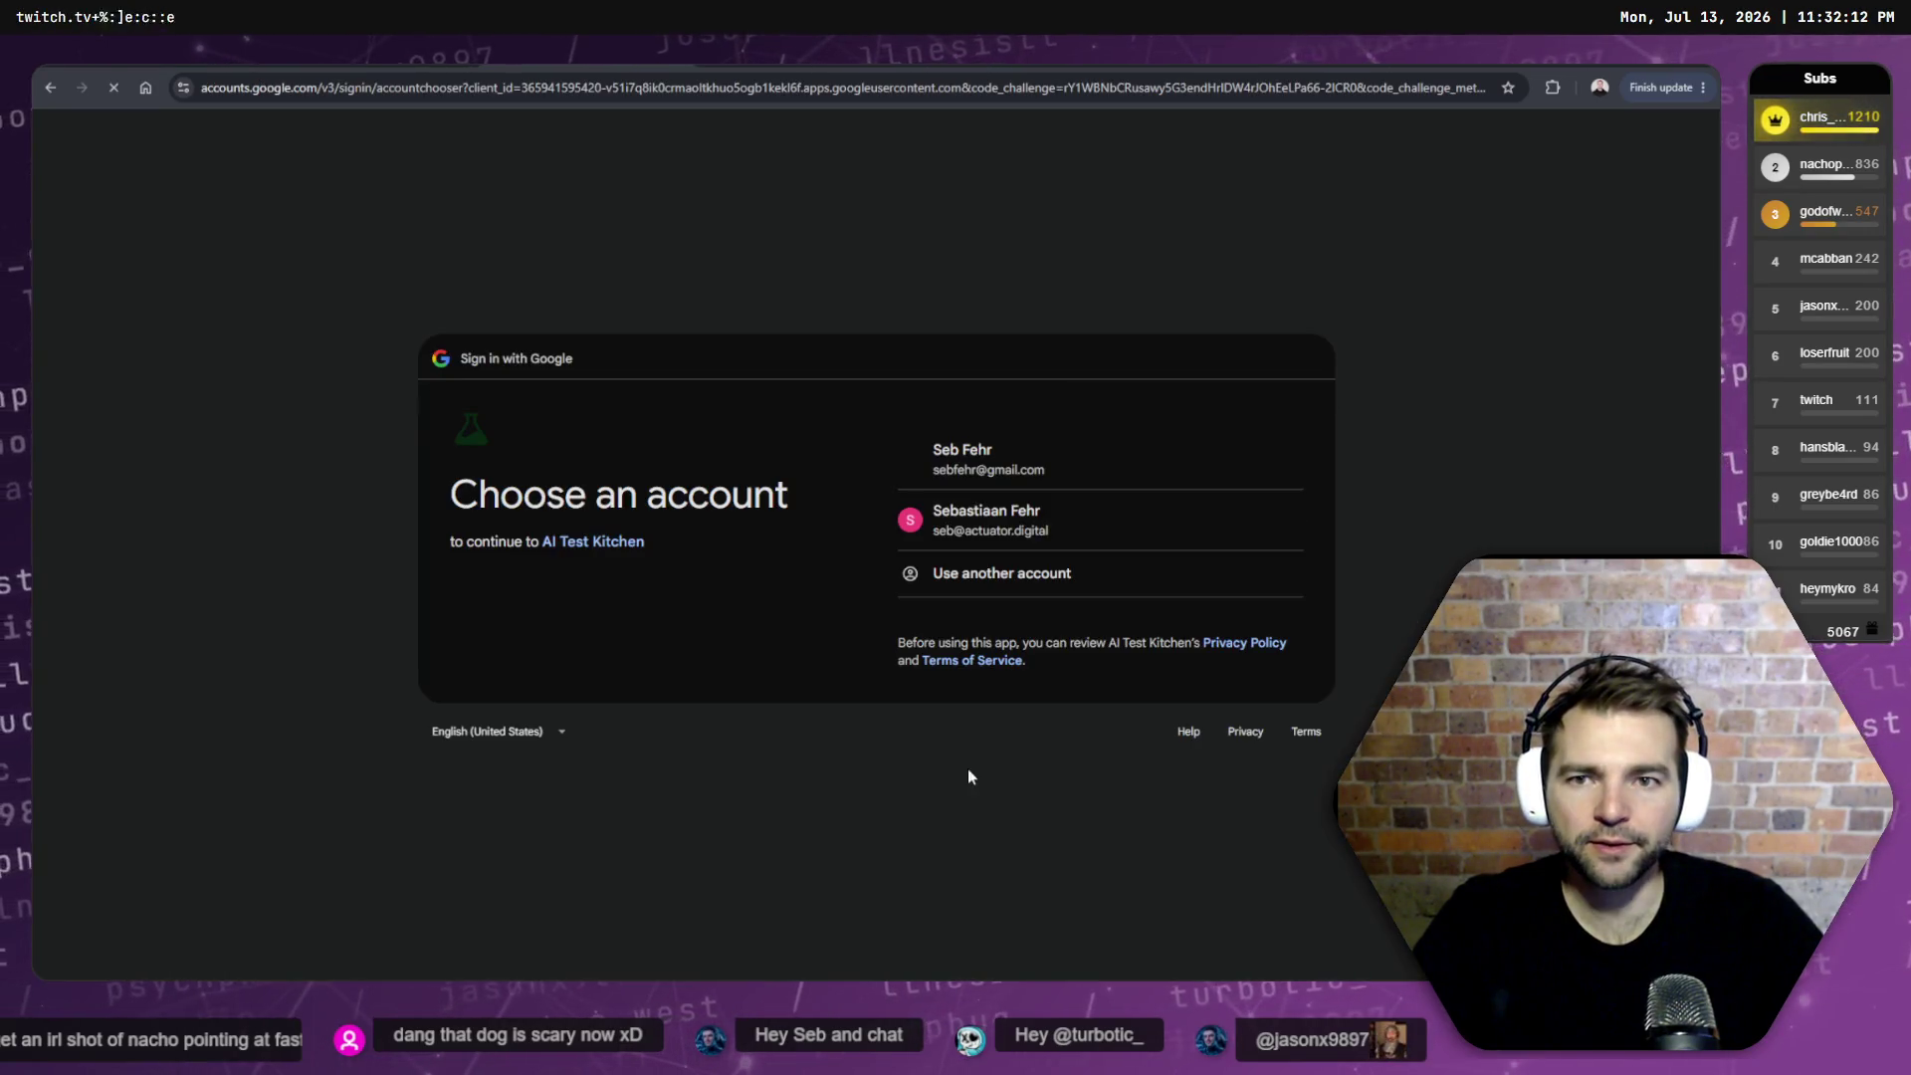
Sign in with the first listed Google account and dismiss the 'Apply to be Featured' popup
click(1010, 473)
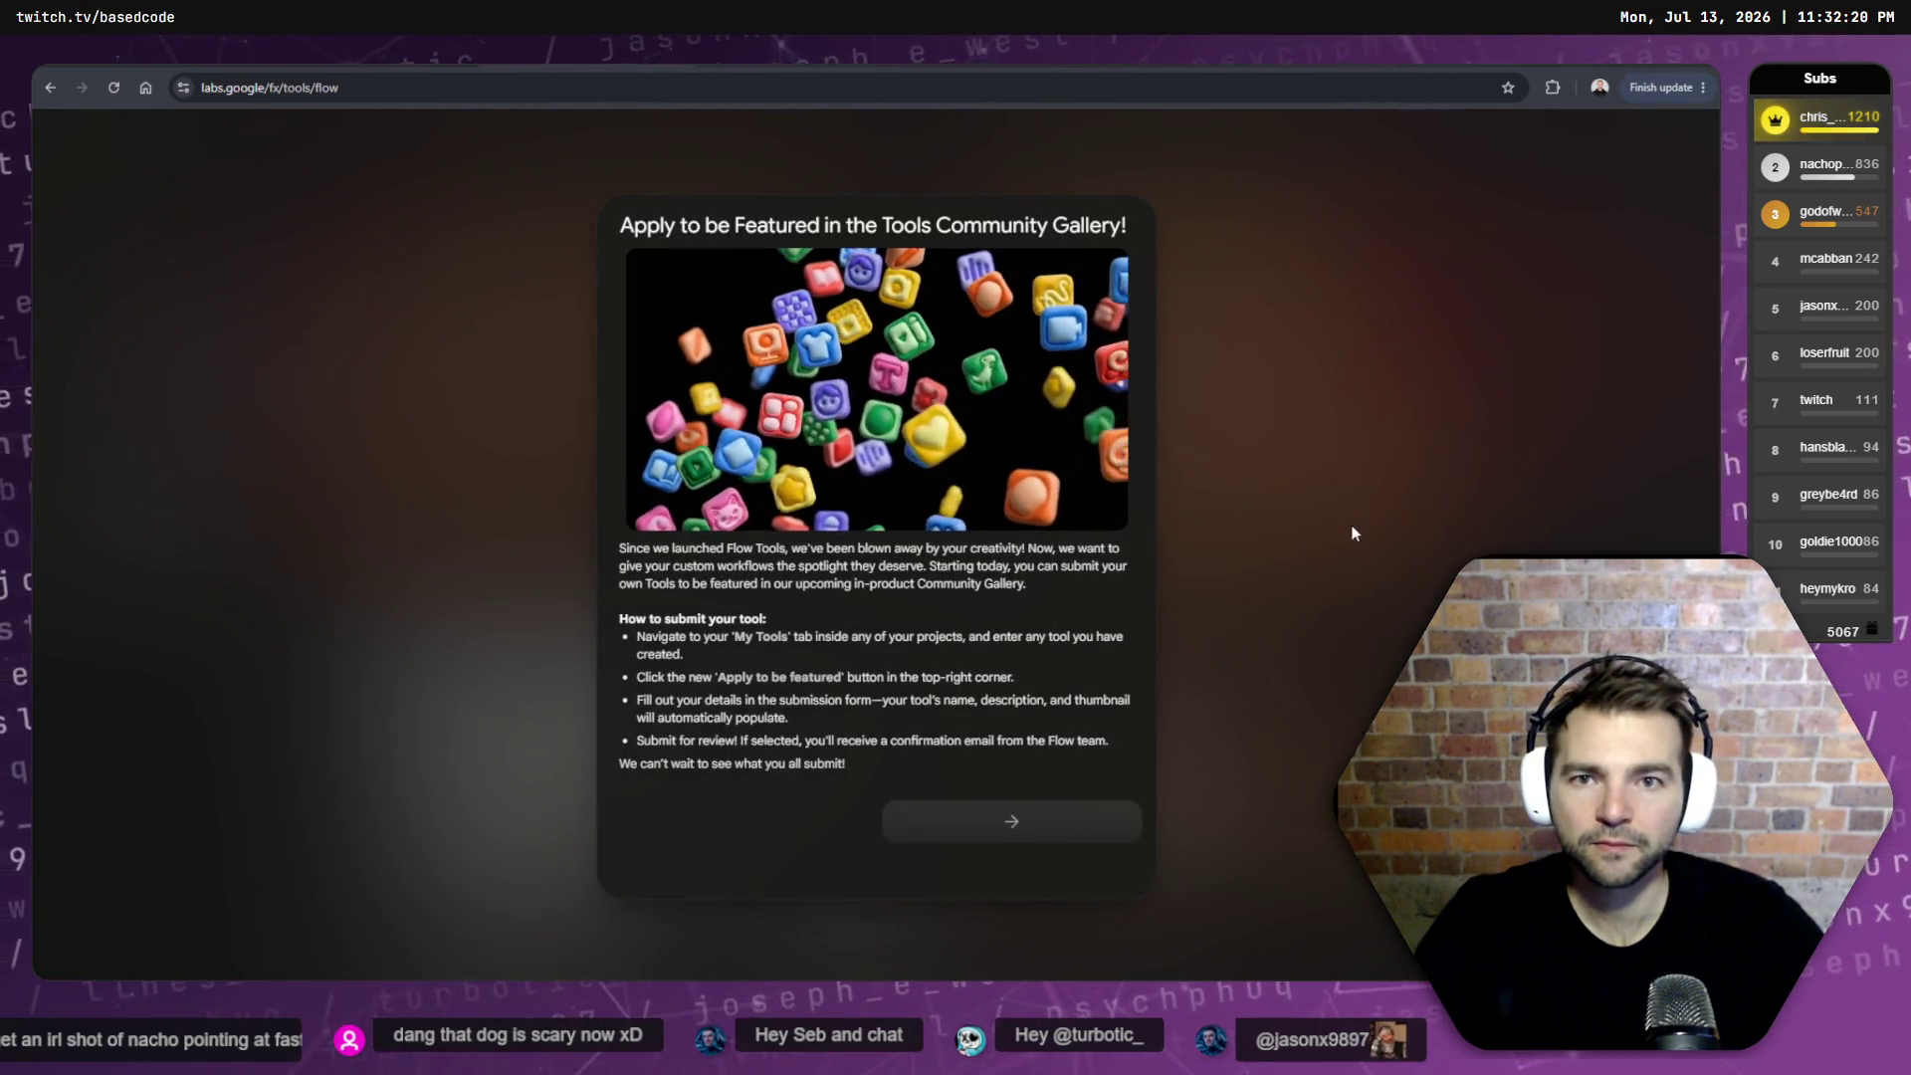
click(1346, 528)
scroll(1296, 528, down, 2)
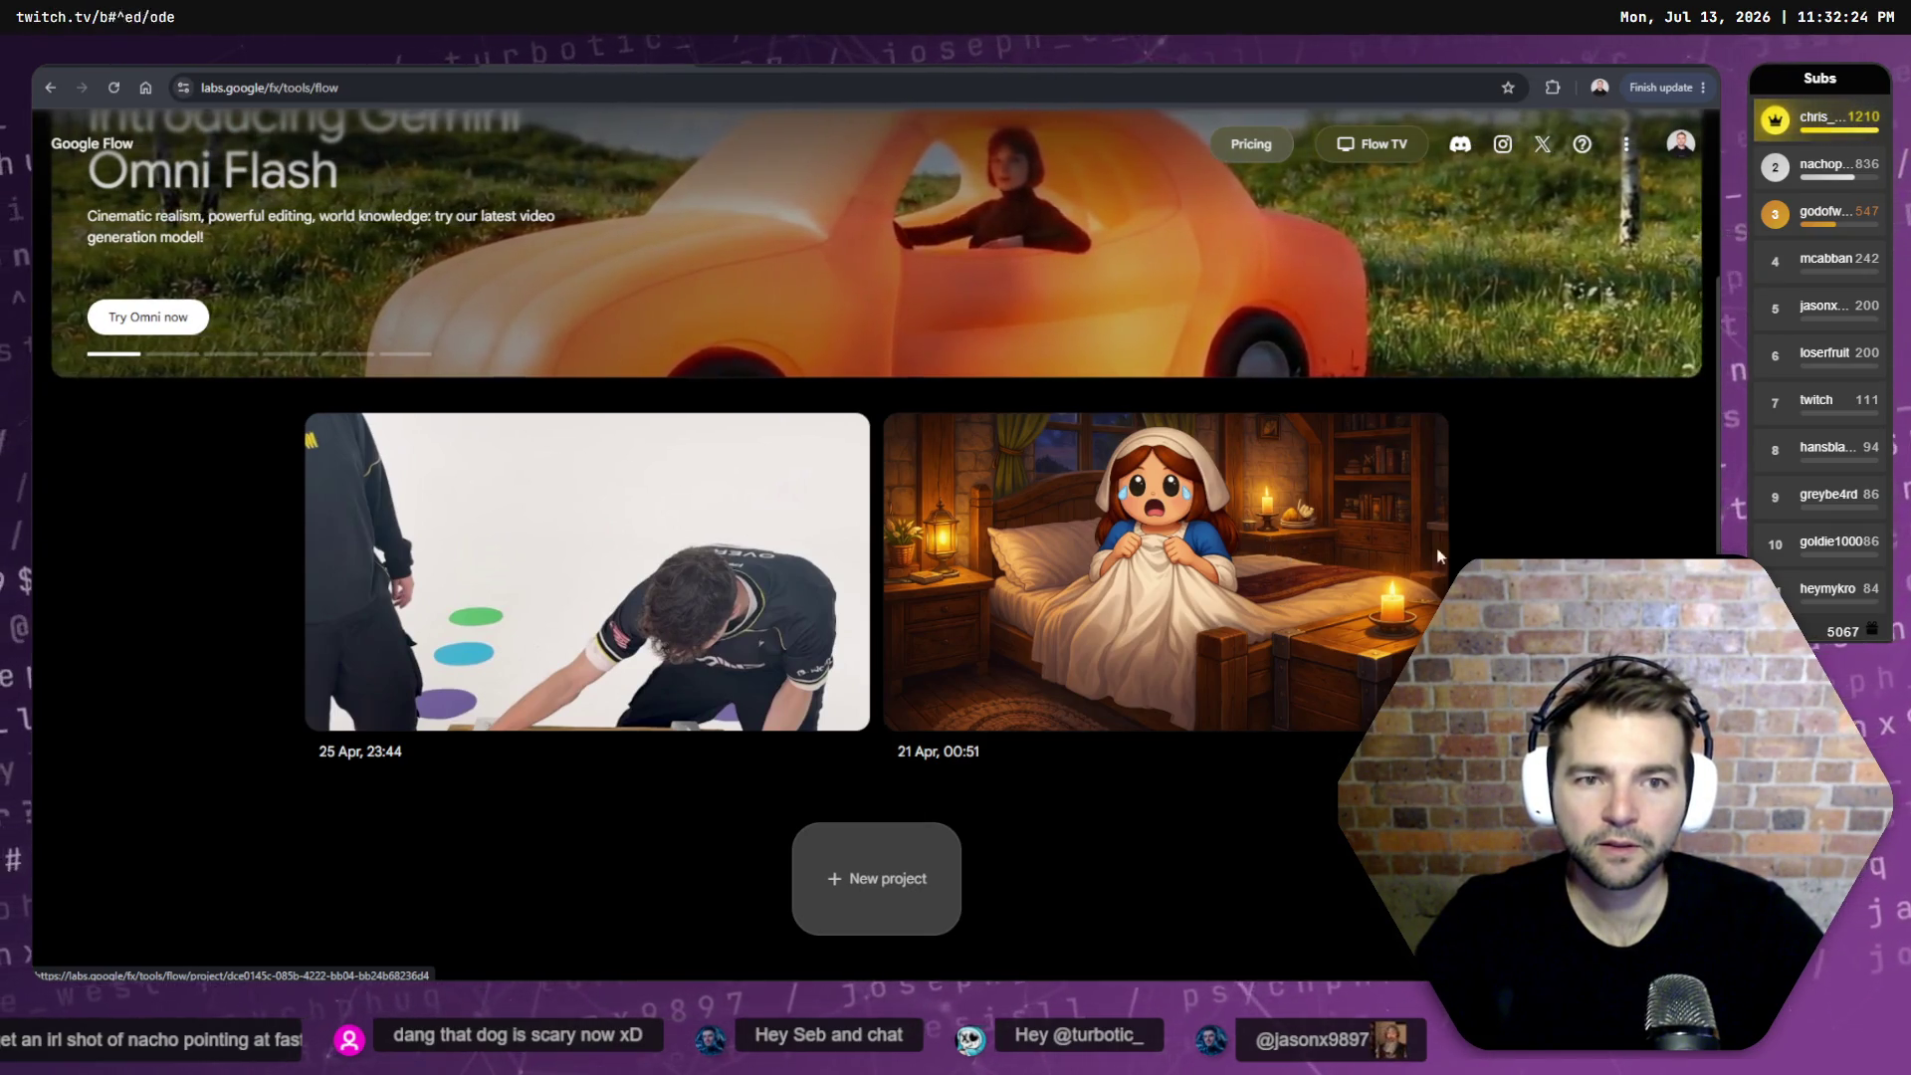
scroll(1232, 271, up, 2)
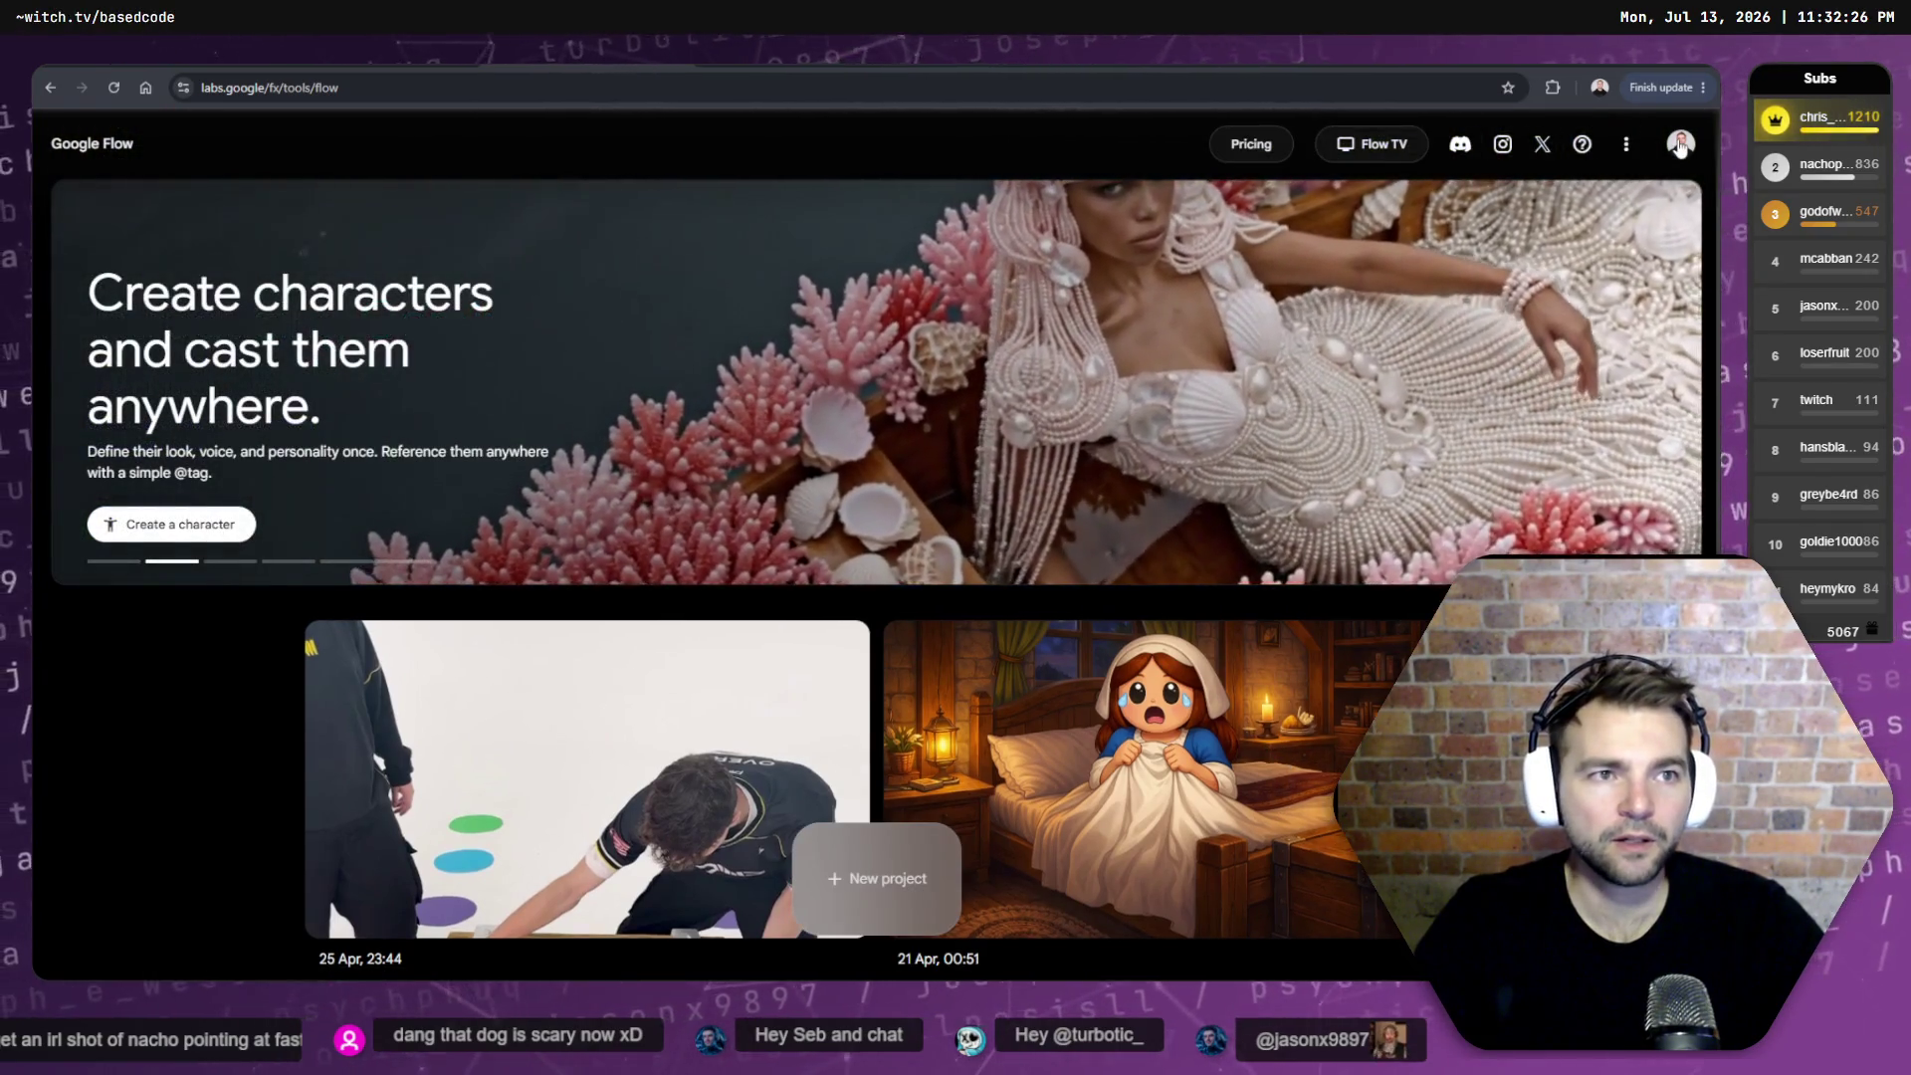
Check the account's remaining Flow credits, then create a new empty project
click(1680, 145)
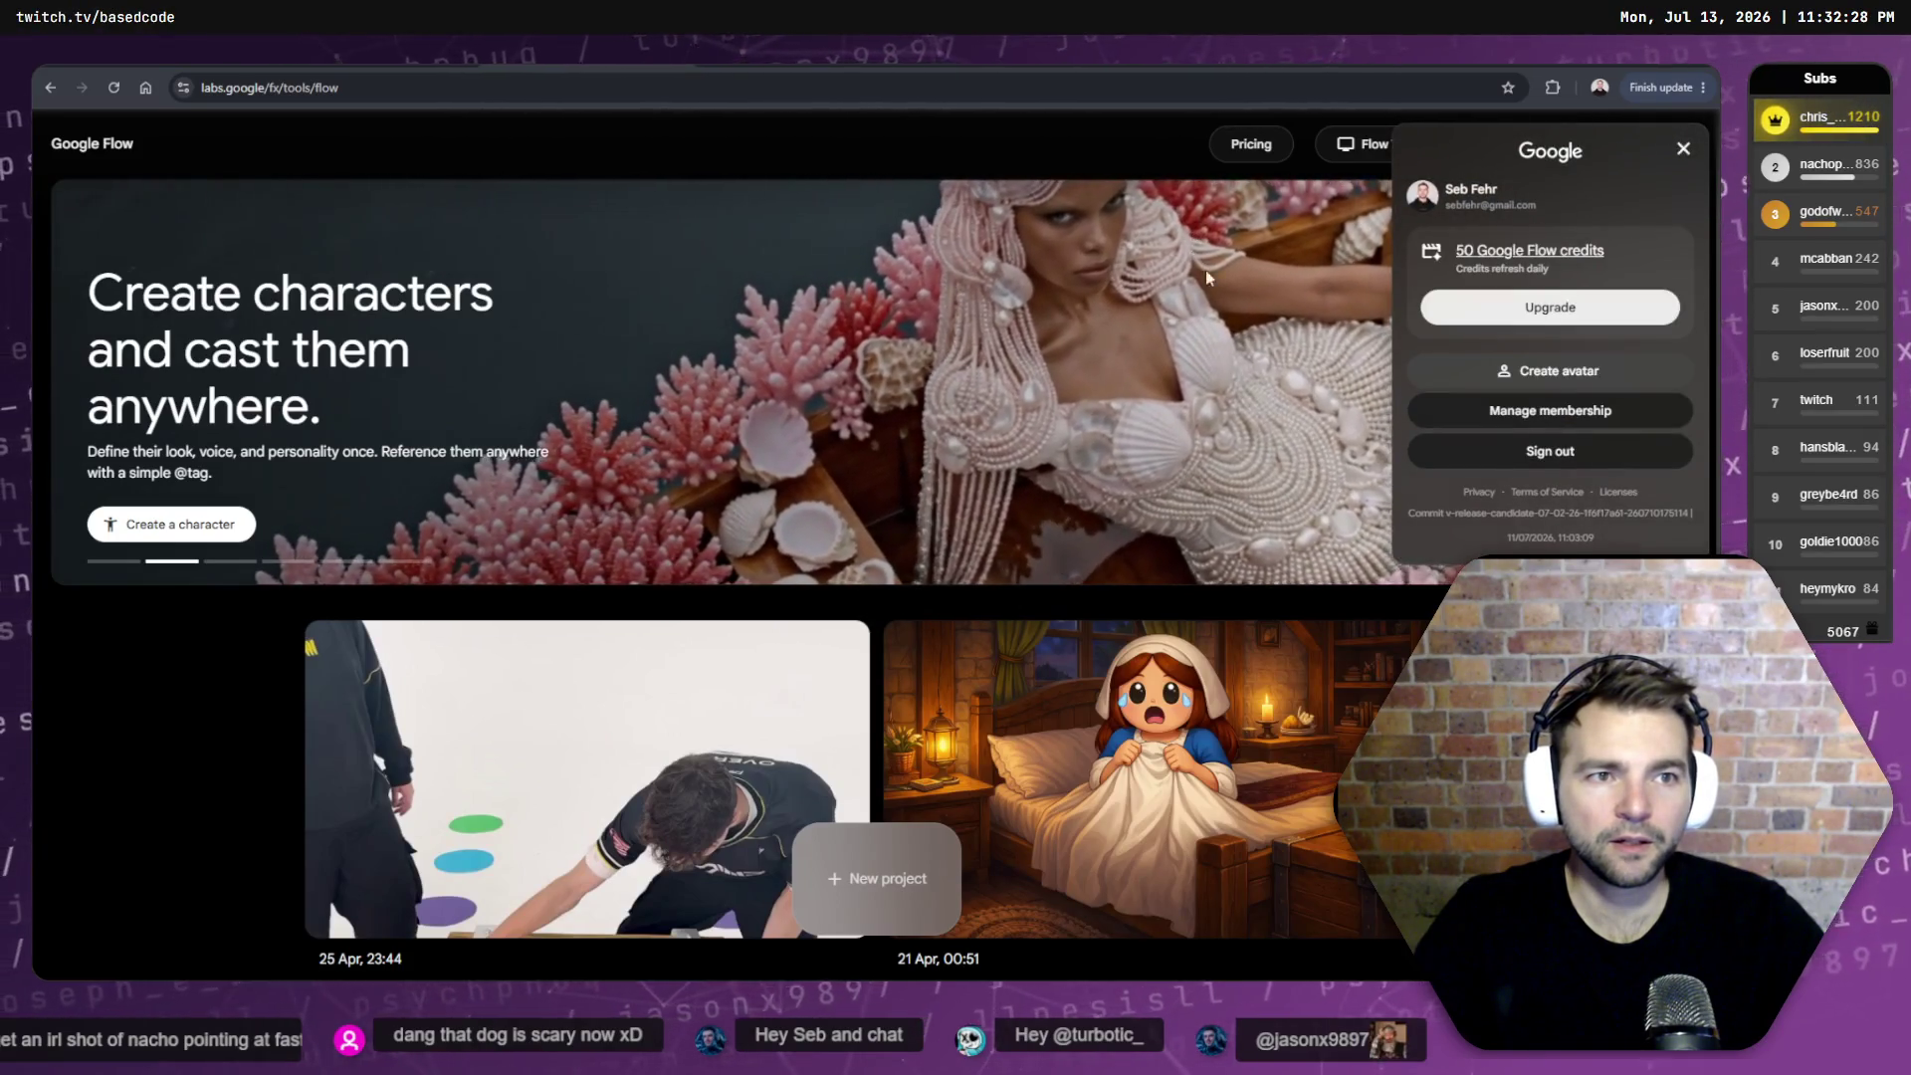
key(Escape)
scroll(876, 924, down, 2)
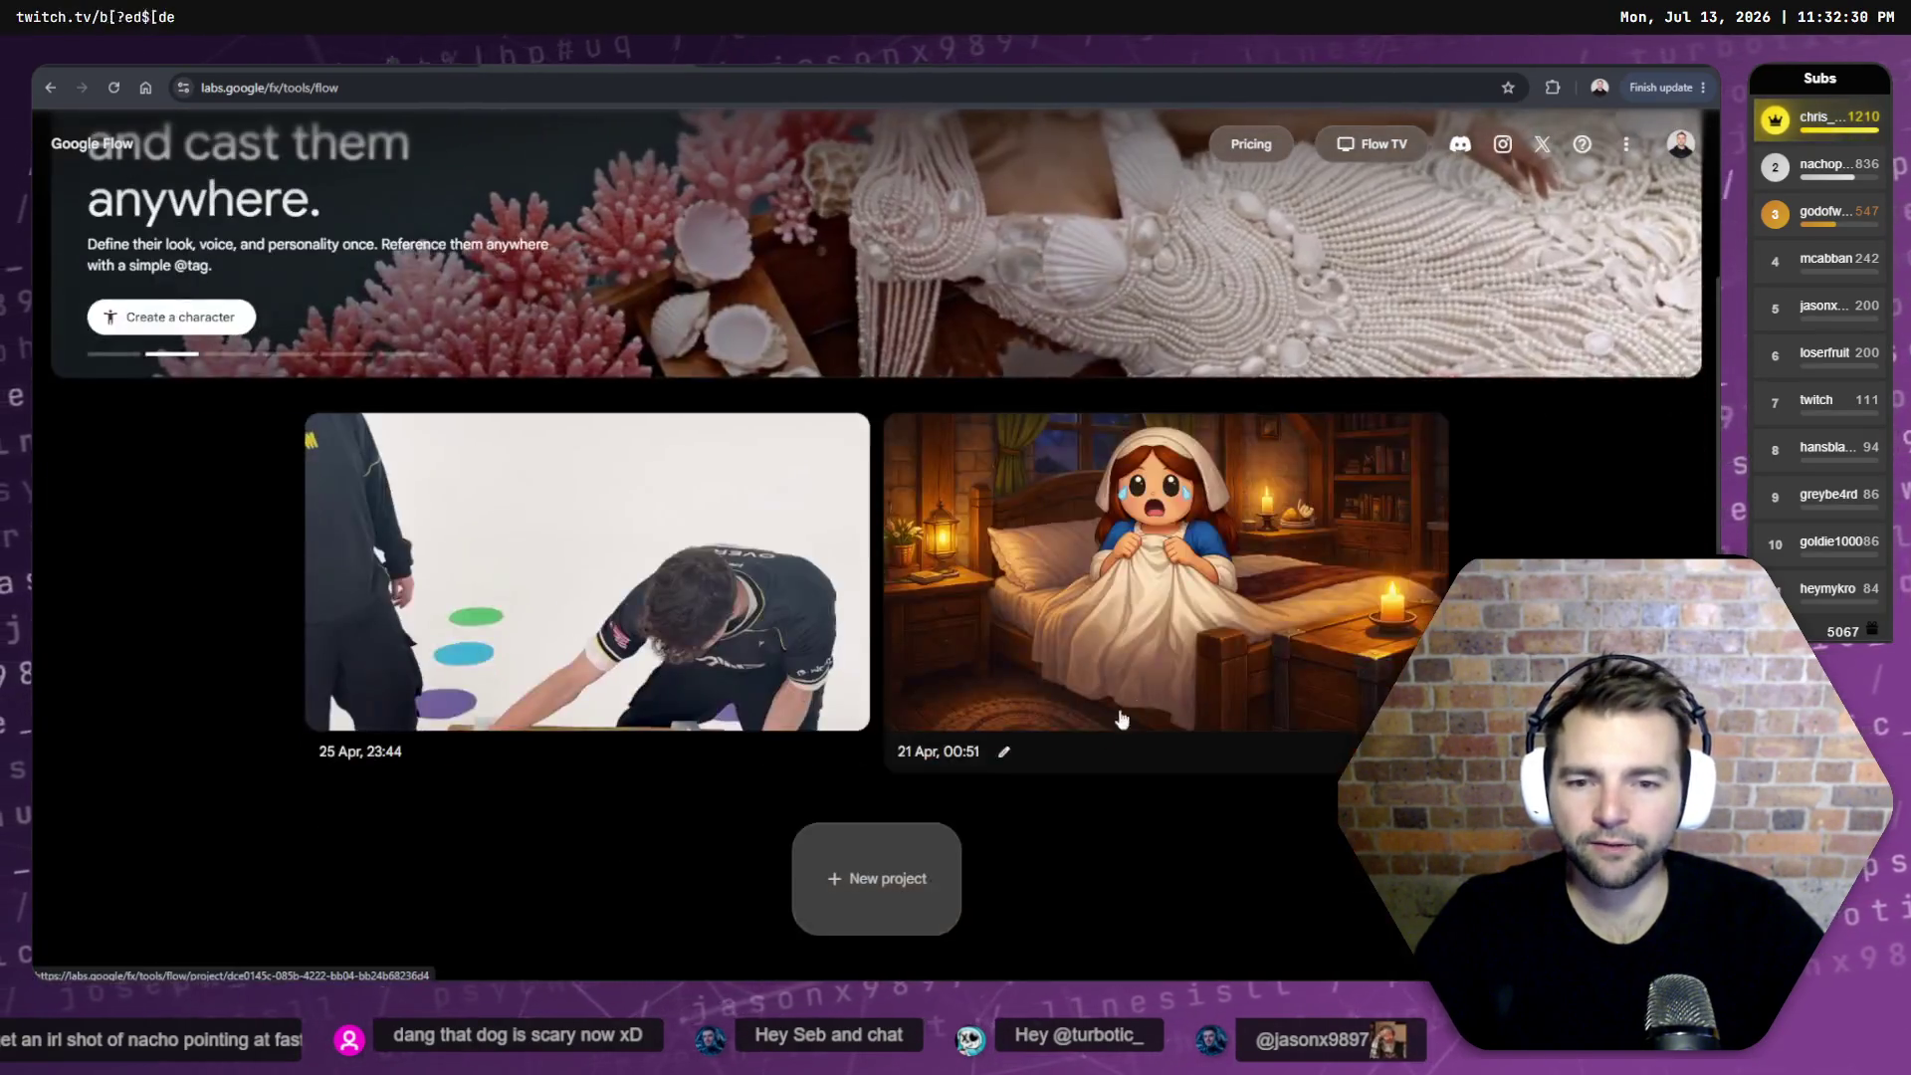
click(876, 924)
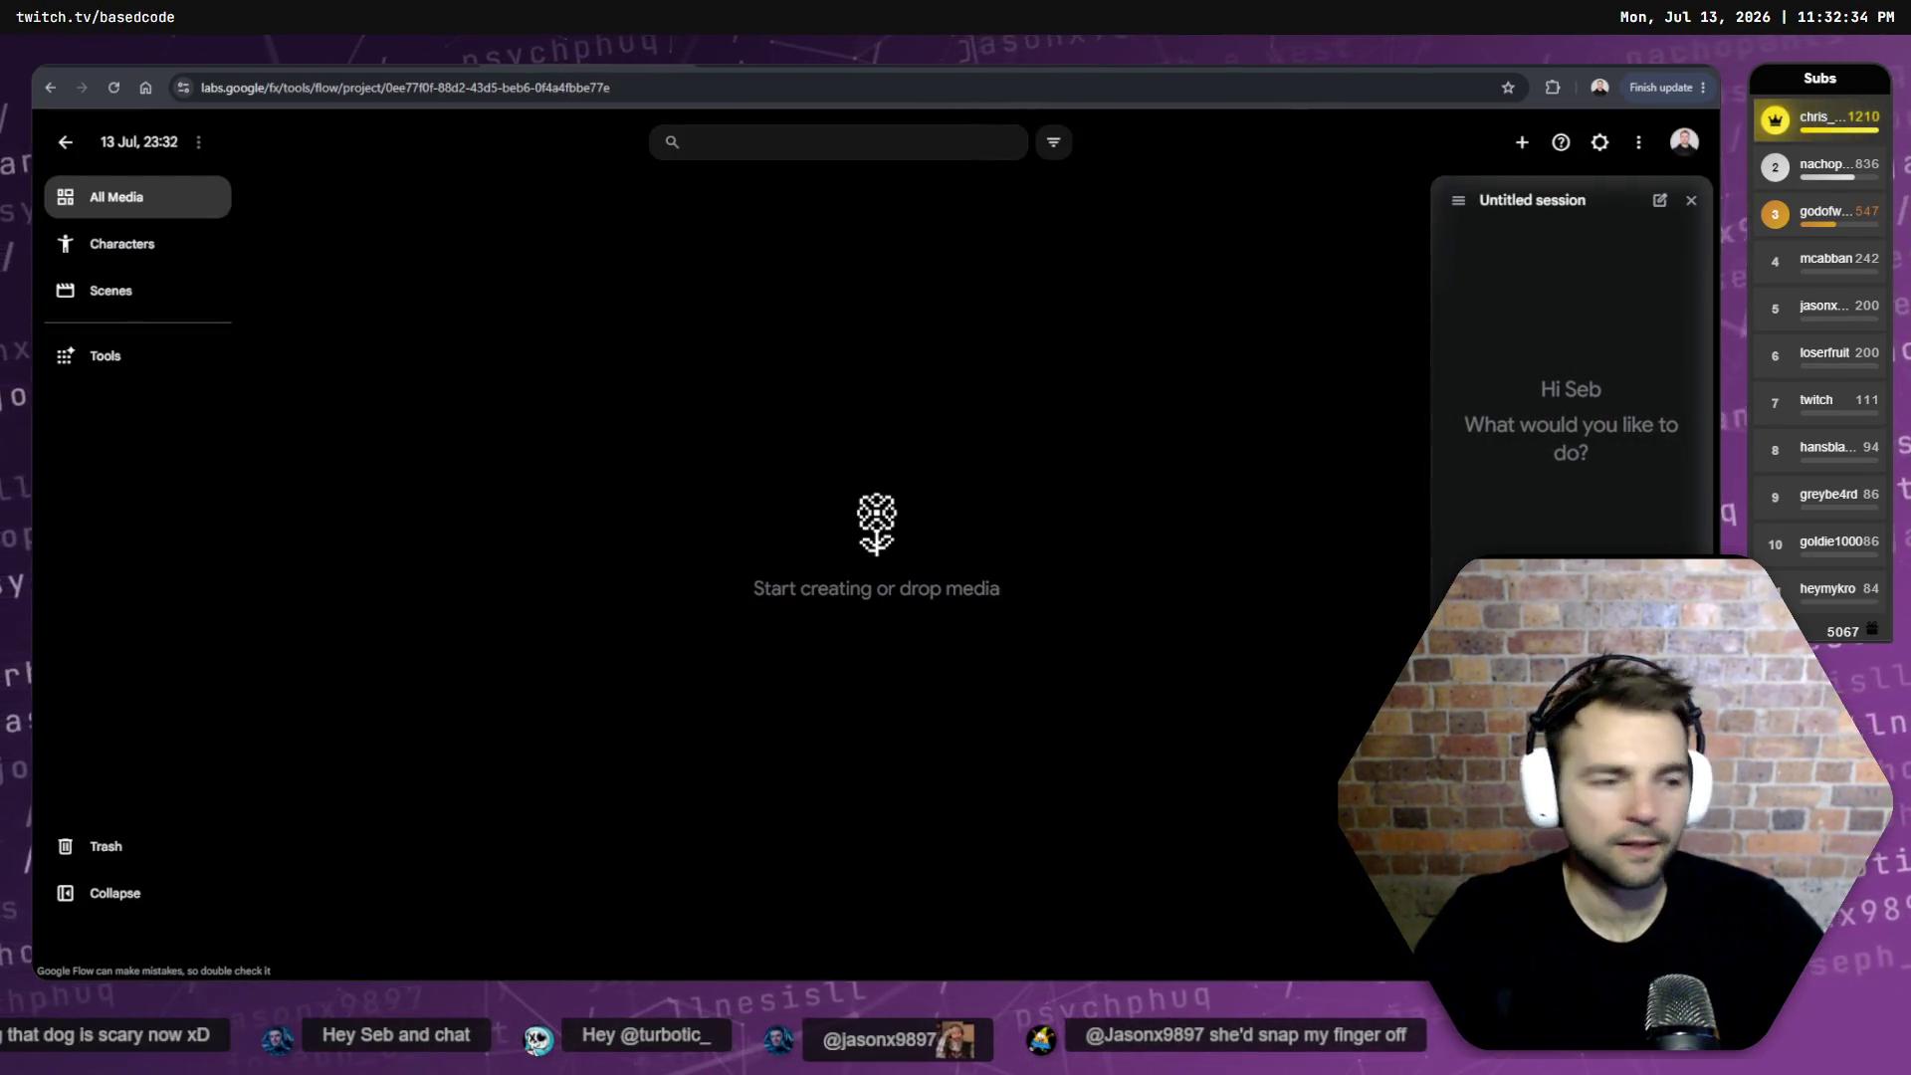
Drag Farming.png from the screenshots folder into the Flow project's media and start a new character
key(alt+Tab)
click(1144, 528)
mouse_move(1143, 533)
mouse_down()
mouse_move(1053, 576)
mouse_move(529, 495)
mouse_move(618, 567)
mouse_up()
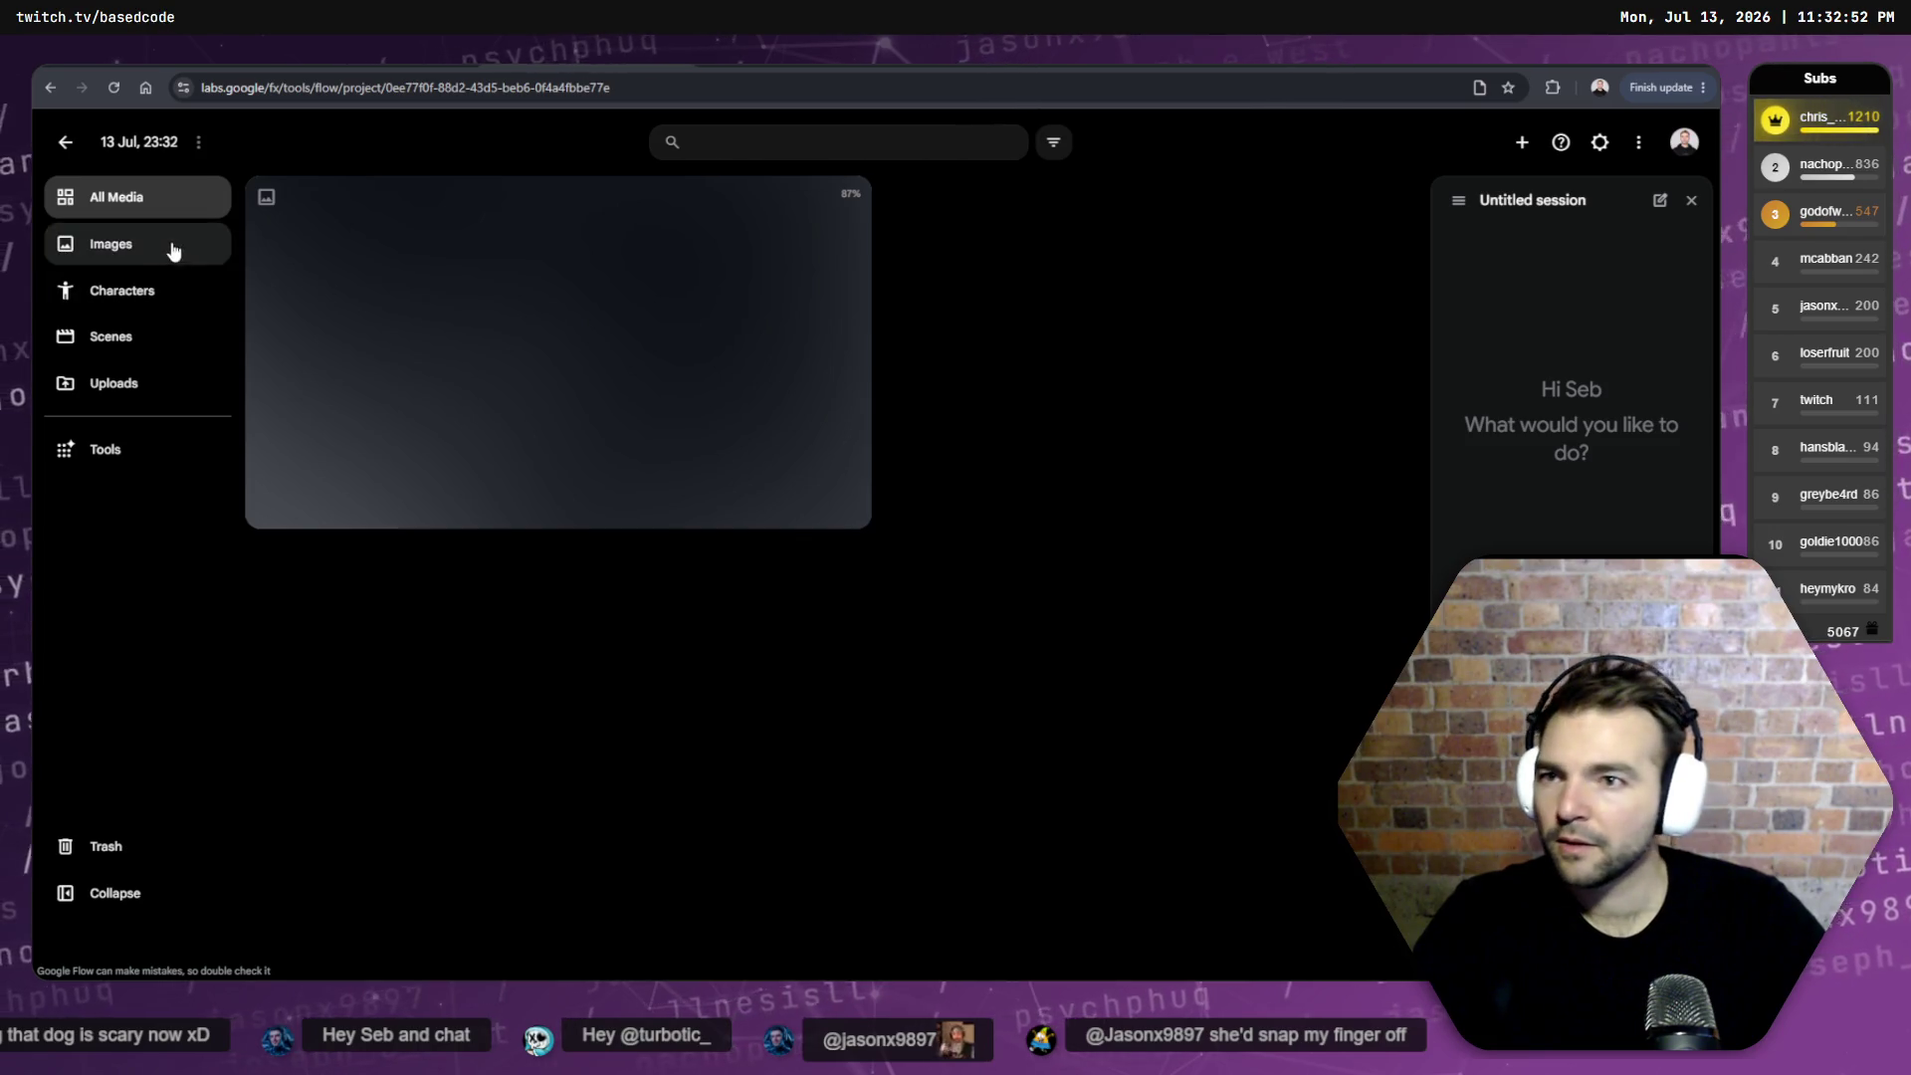
click(189, 290)
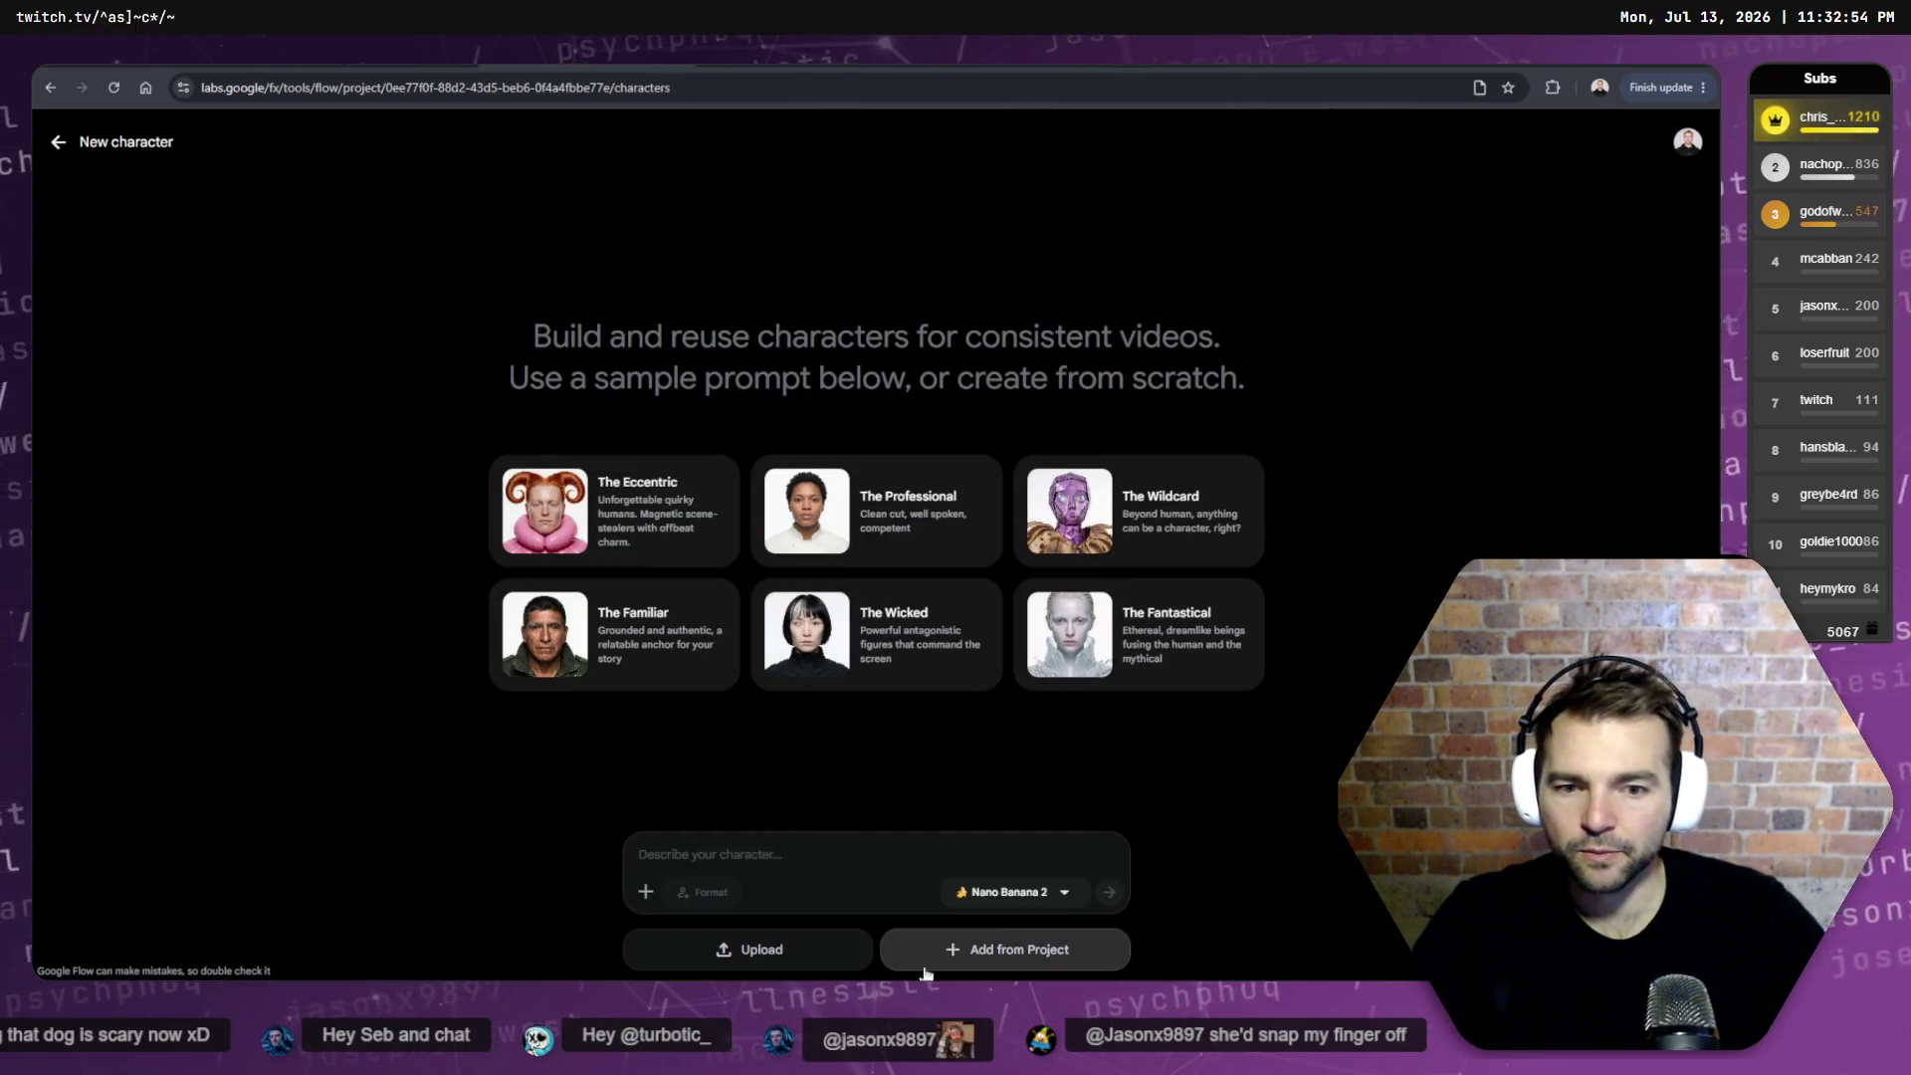
Upload the hat-wearing character drawing 'tldrawFile - 2026-06-30T223509.577.png' from Downloads as the reference image
click(748, 949)
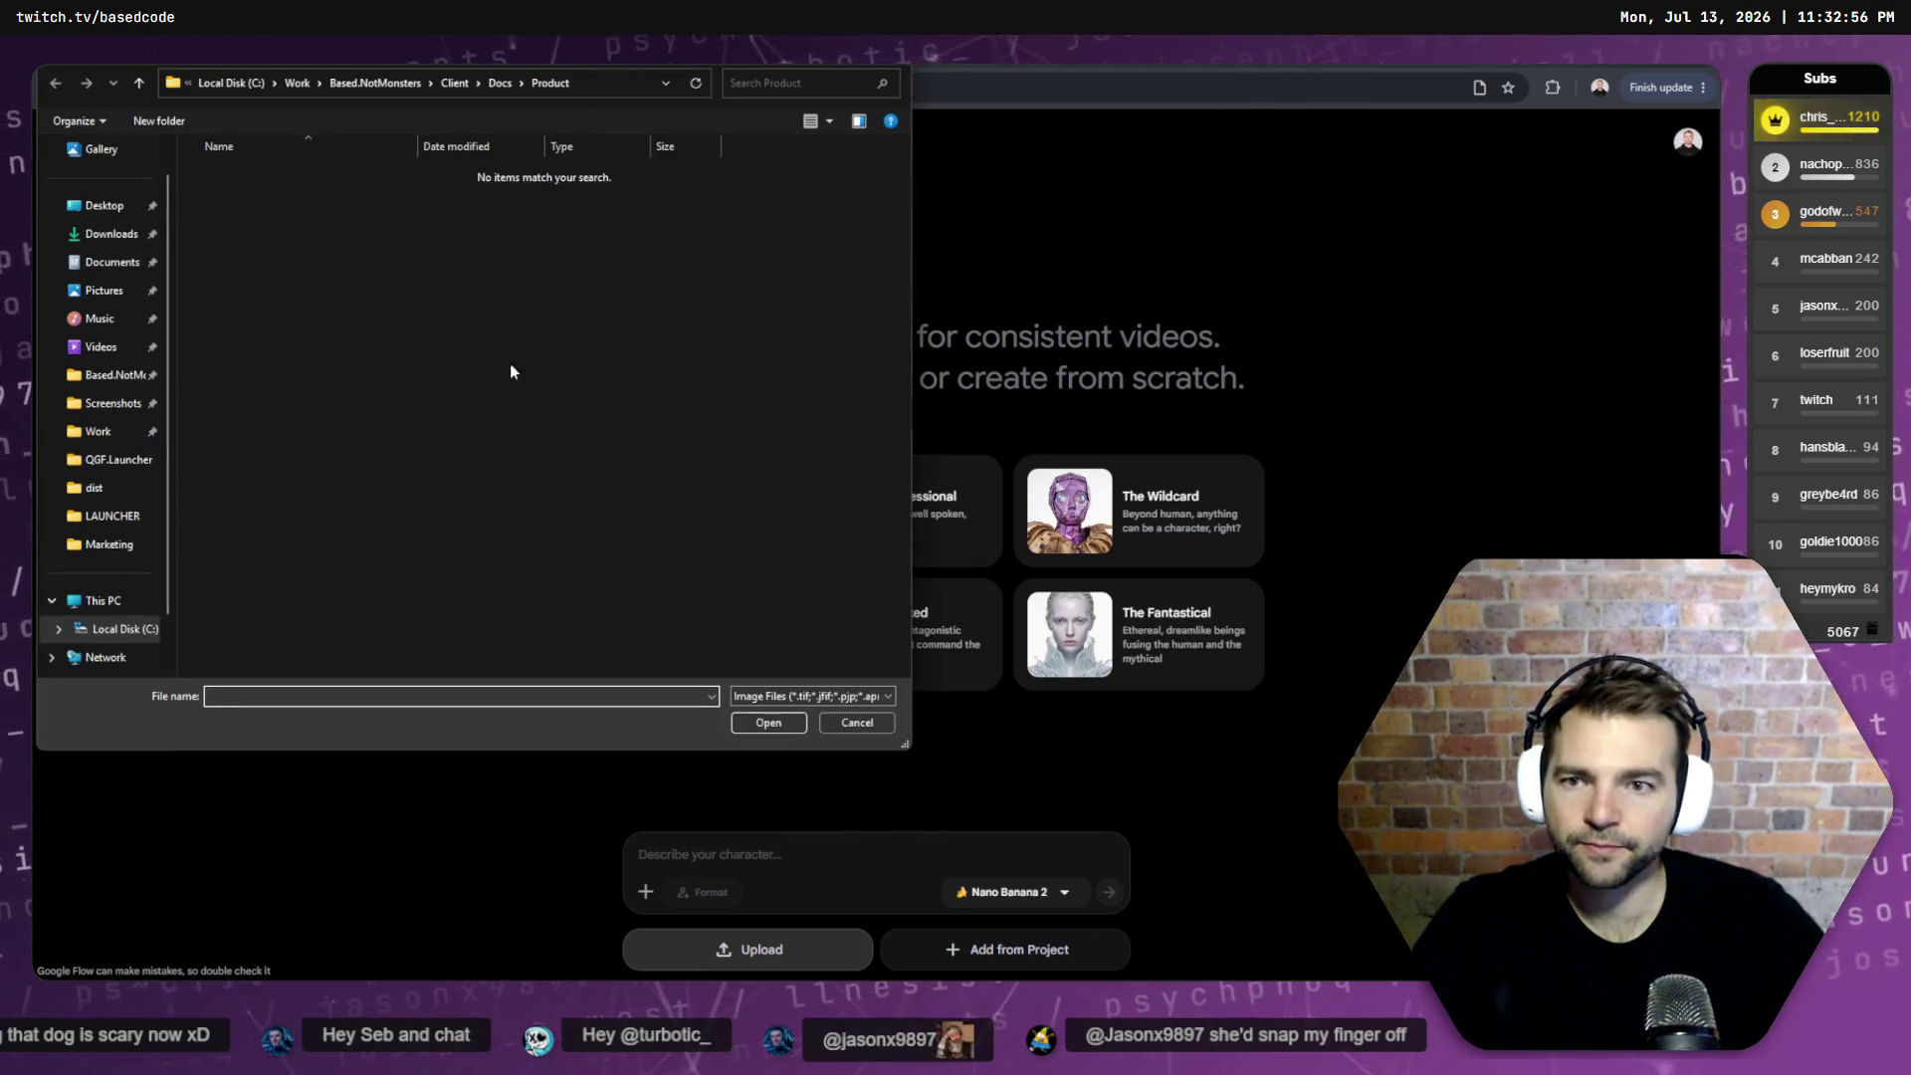
click(111, 234)
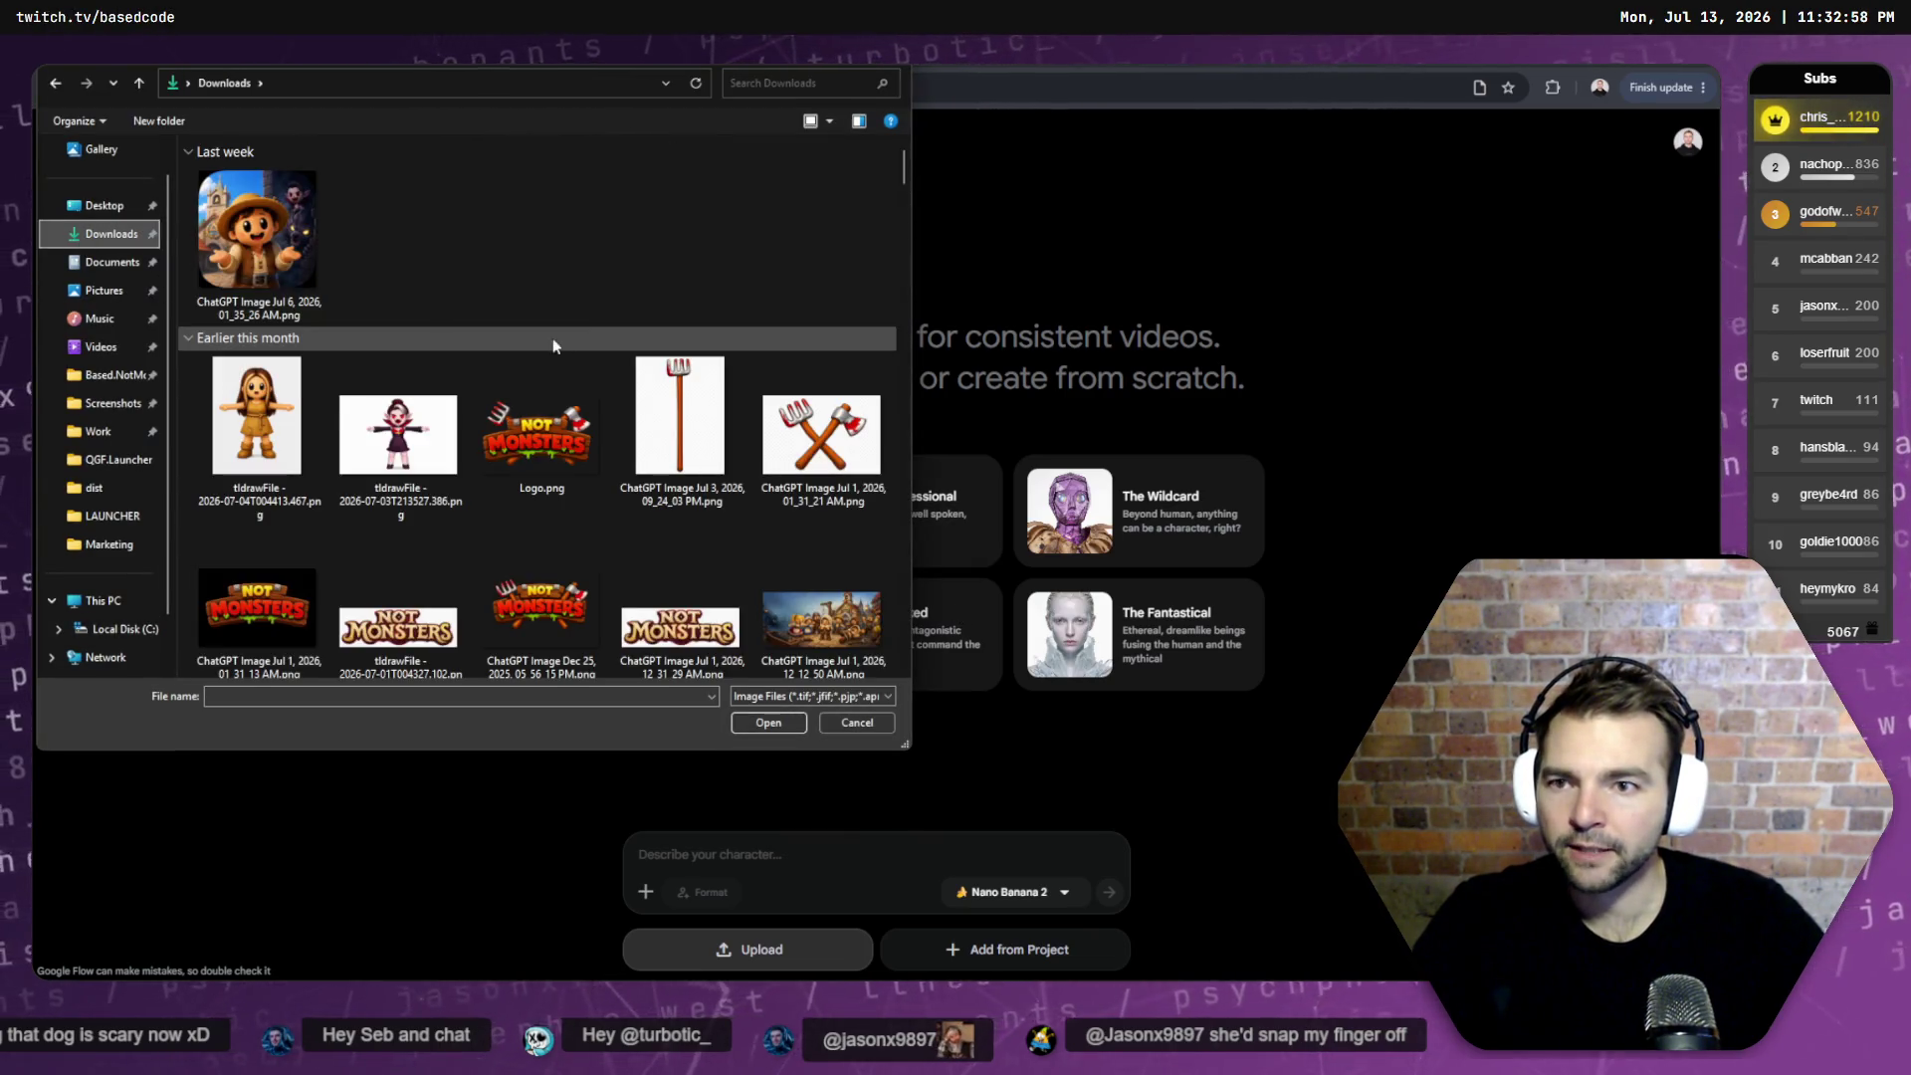
scroll(524, 351, down, 3)
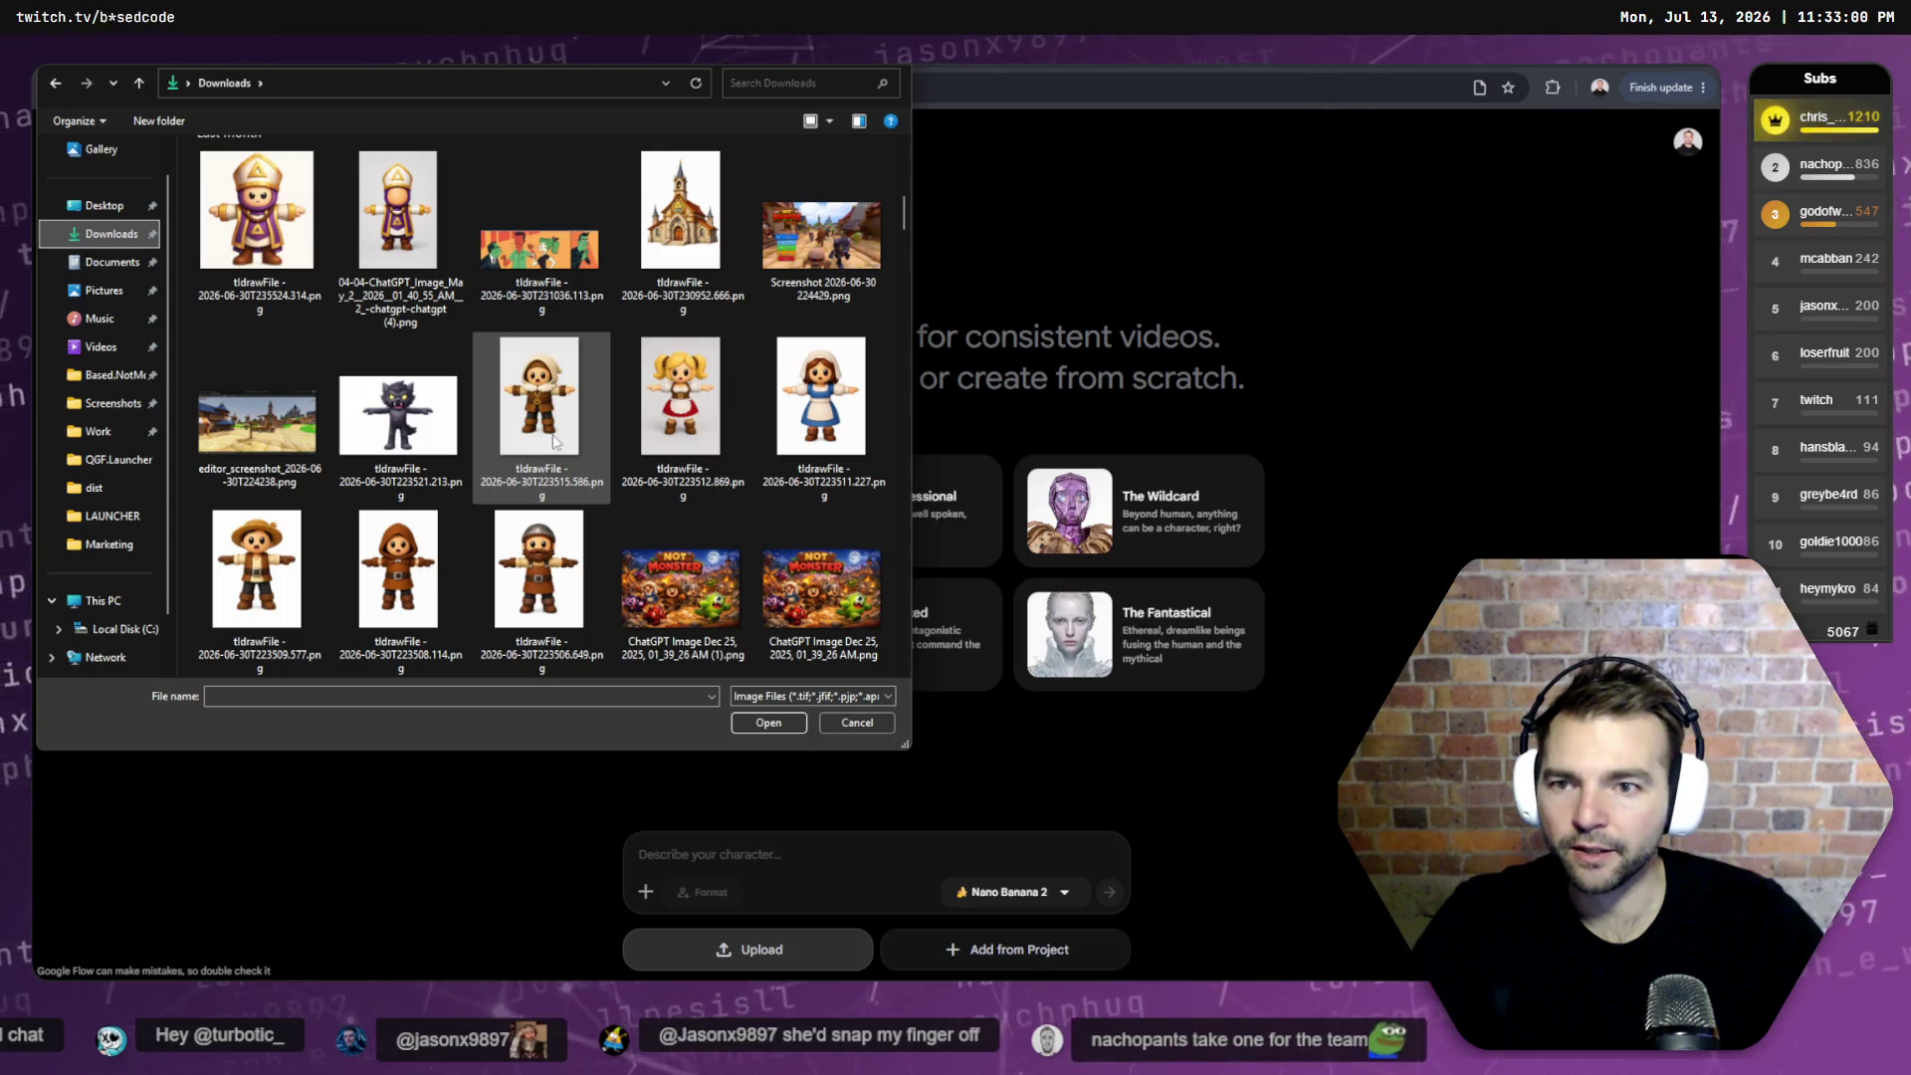
click(257, 575)
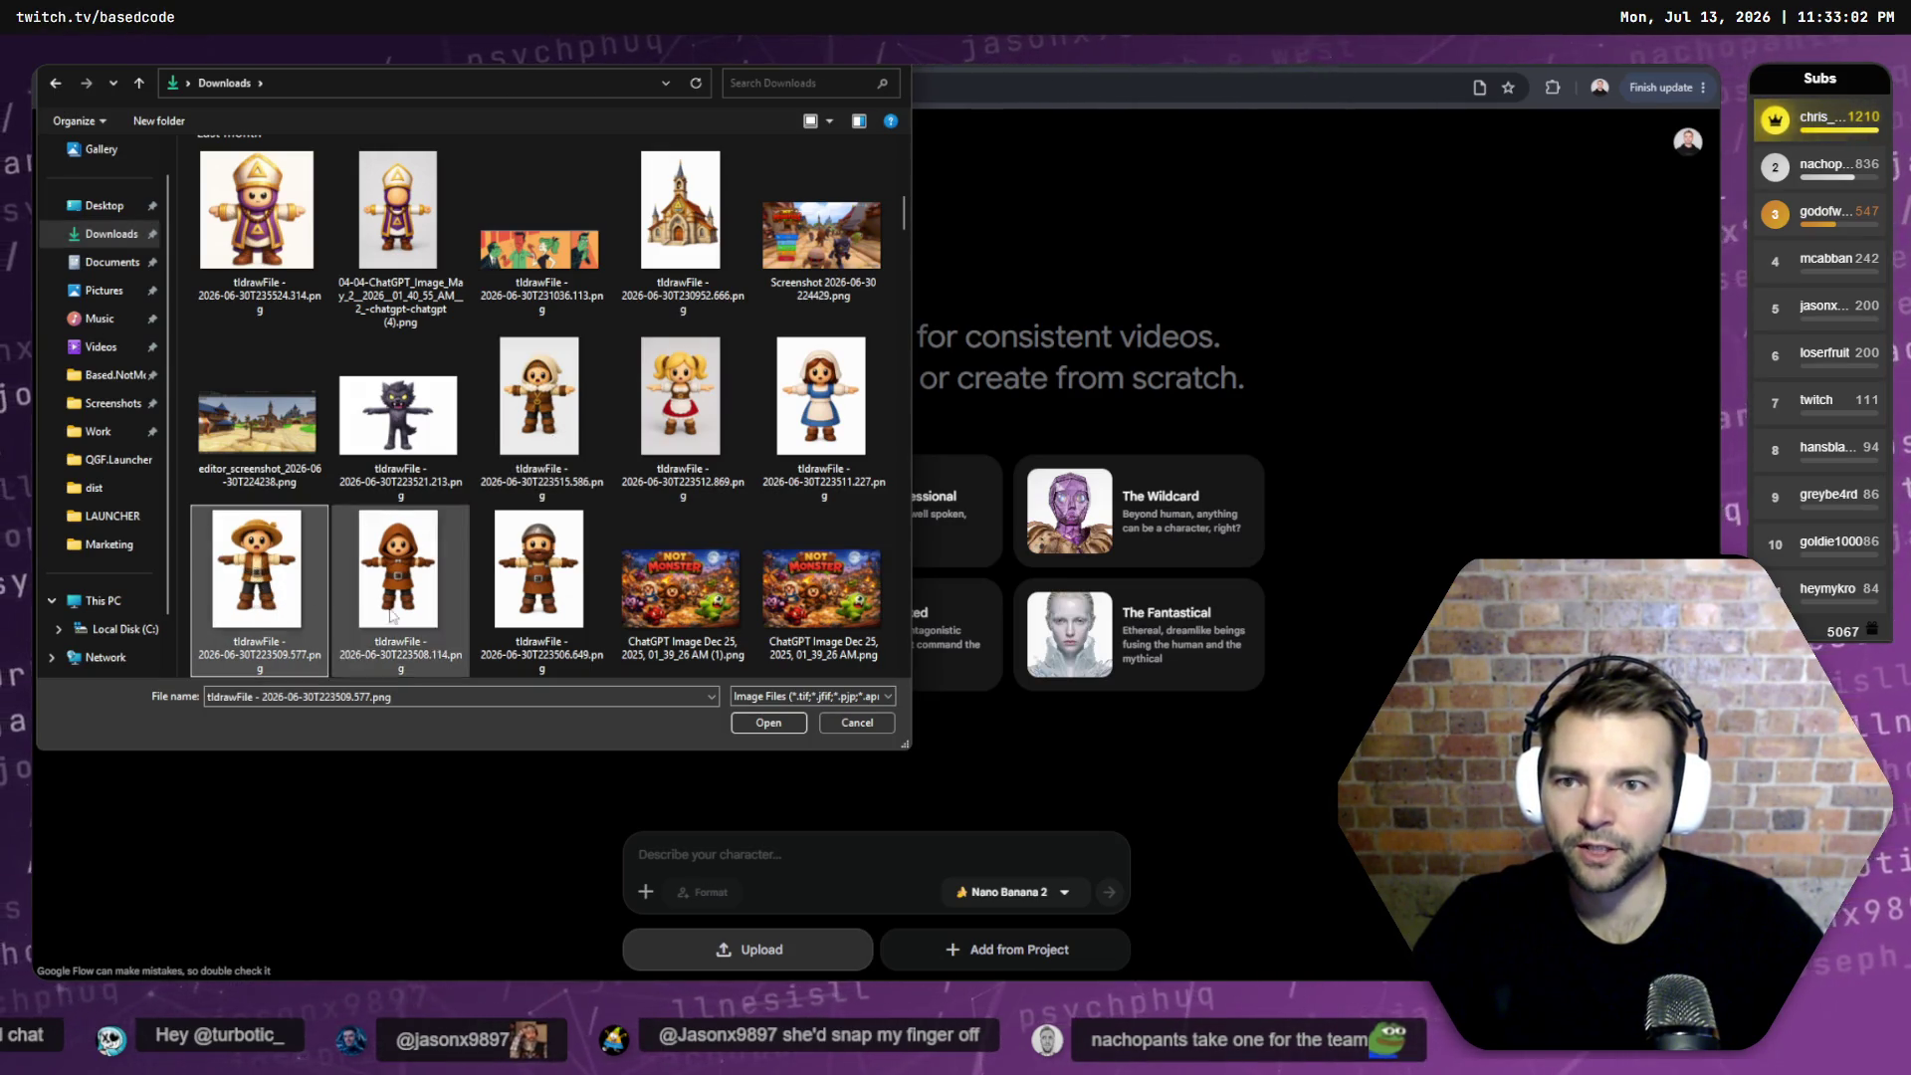
click(769, 724)
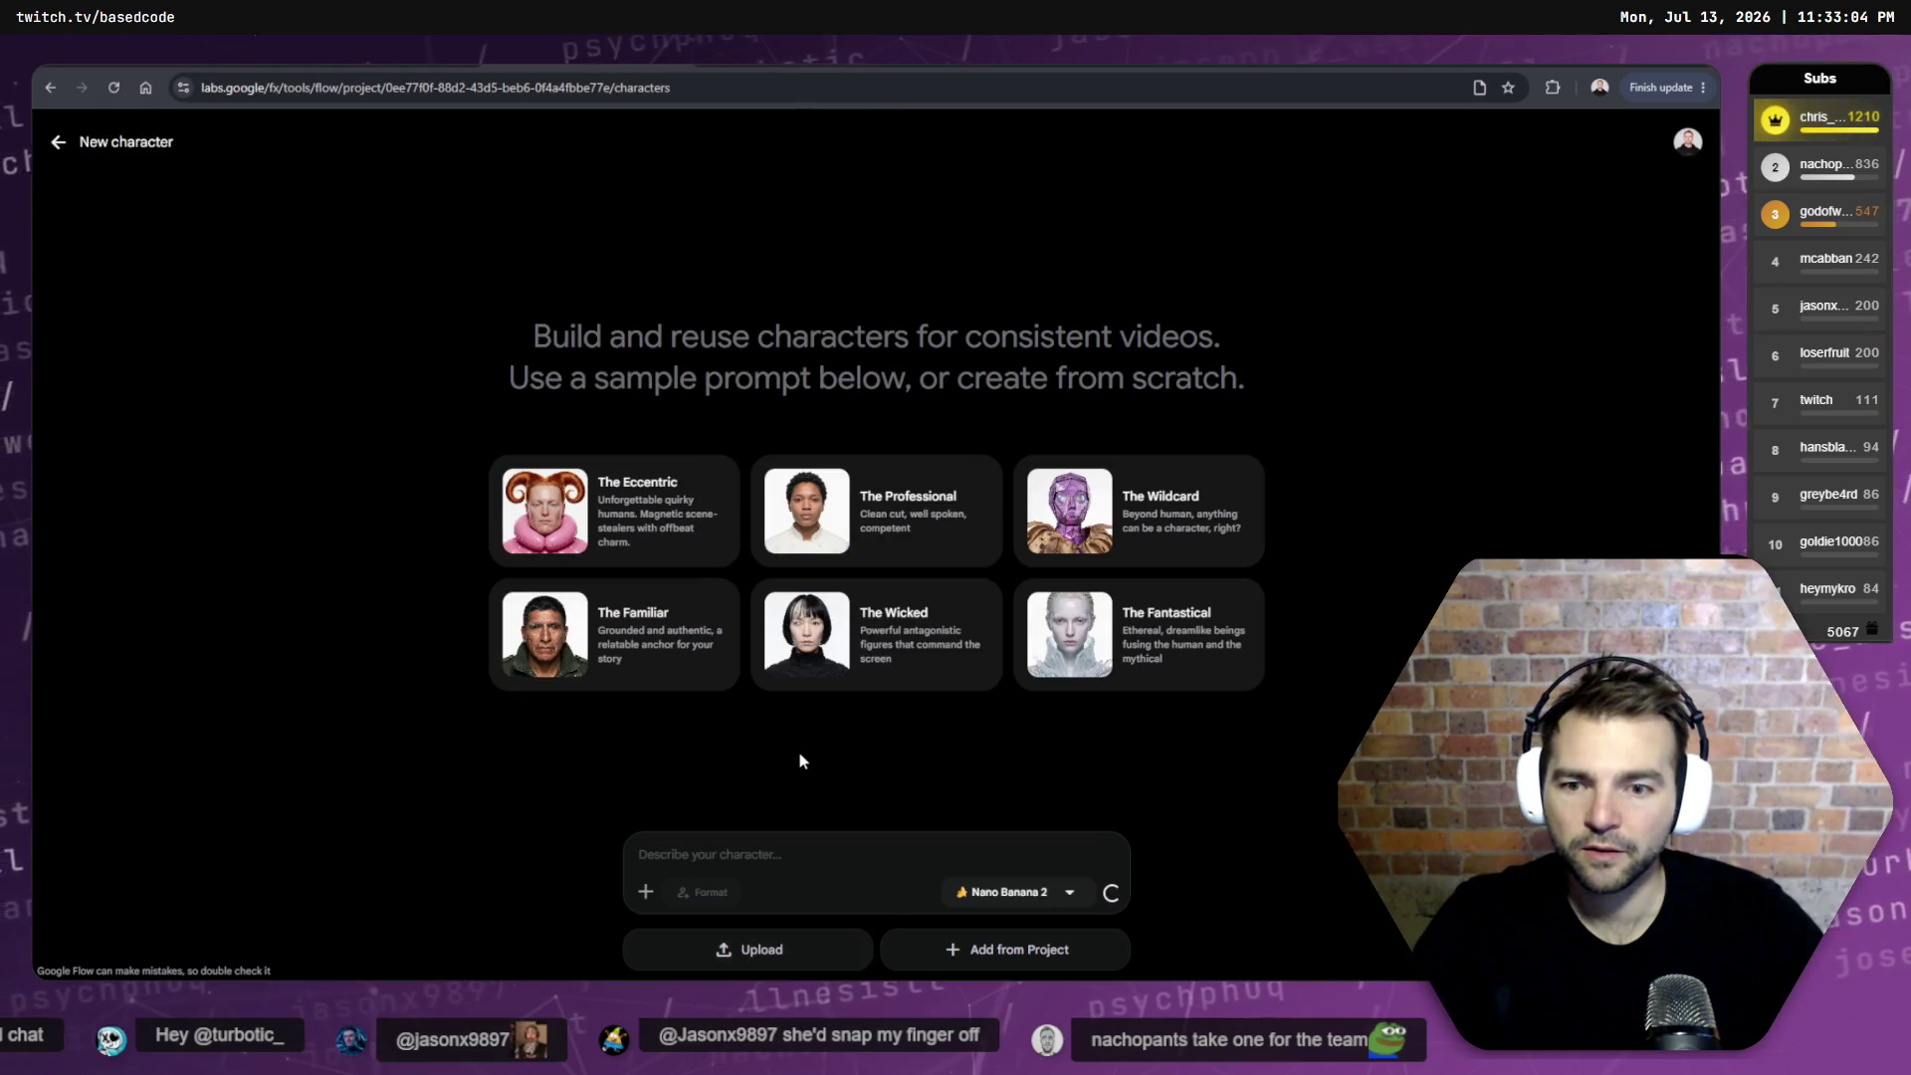
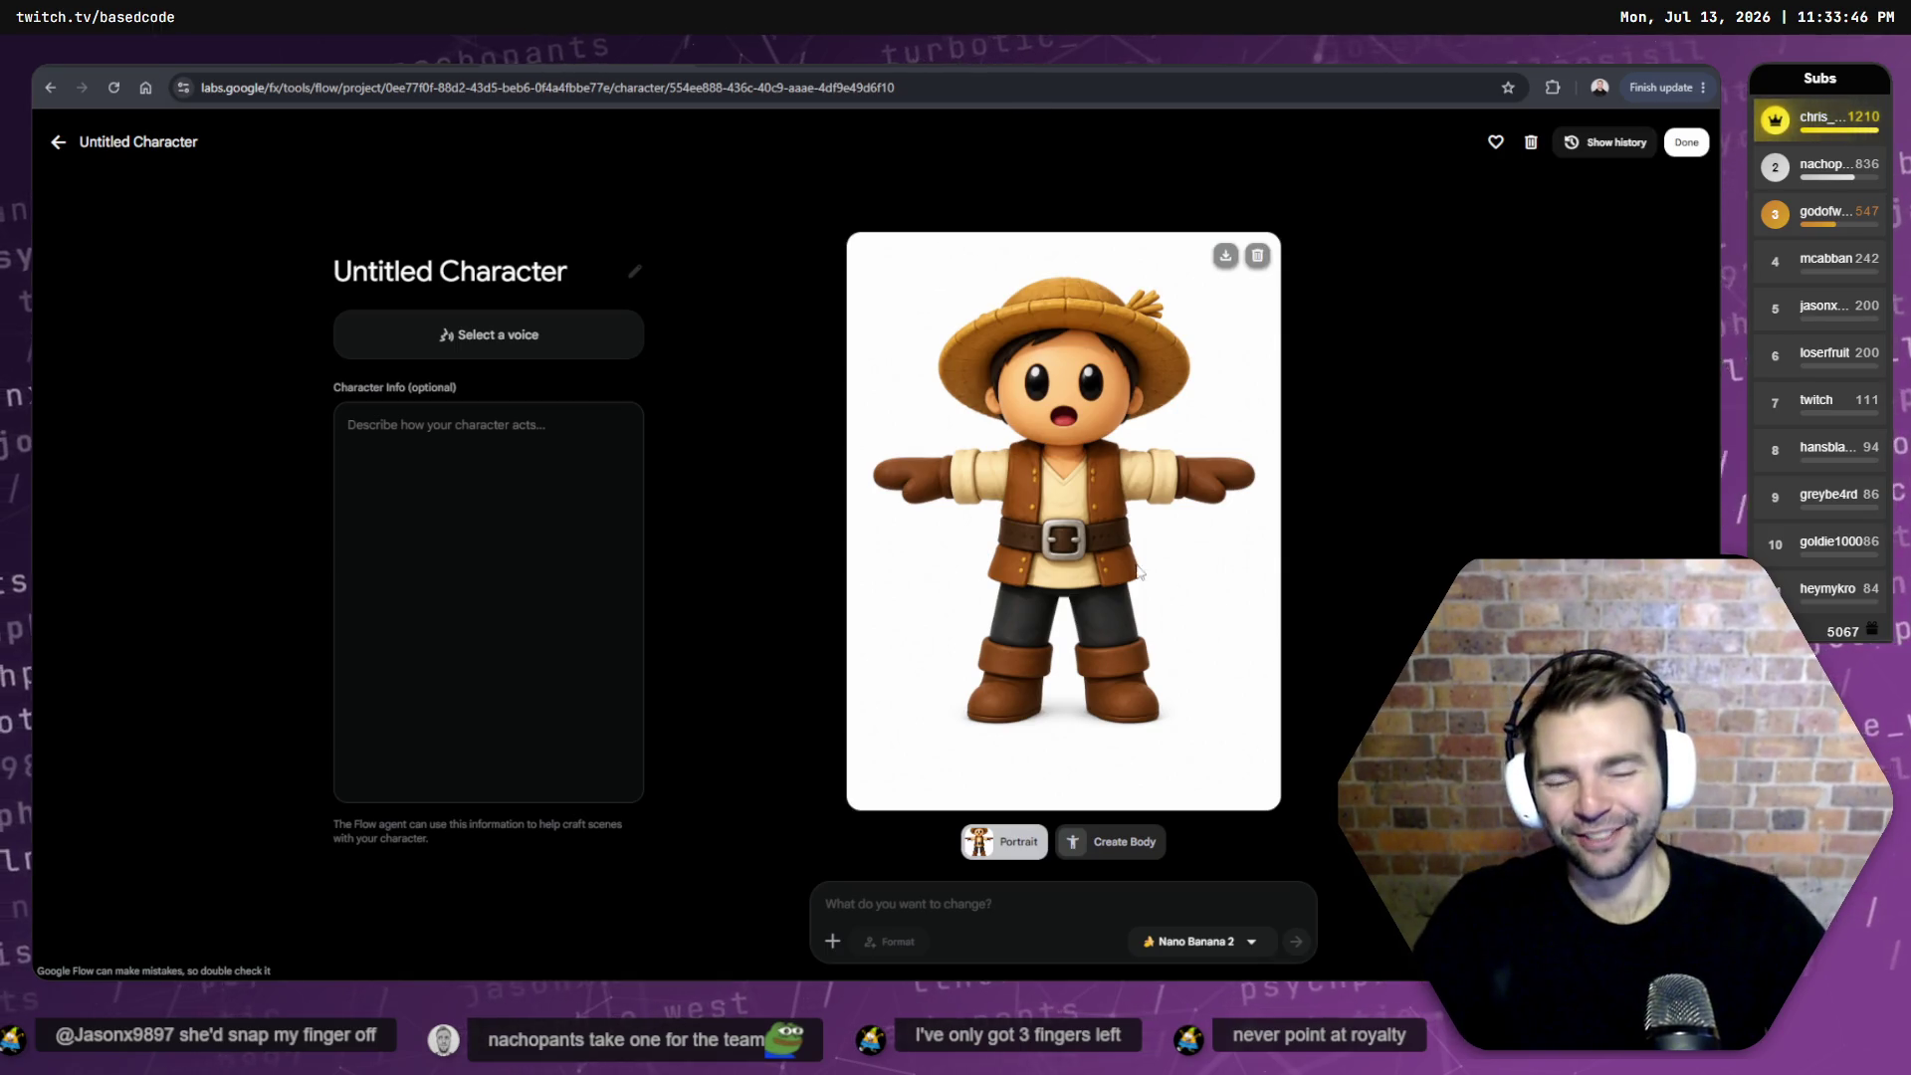
Rename the untitled character to Farmer and switch to the tldraw planning board
click(507, 453)
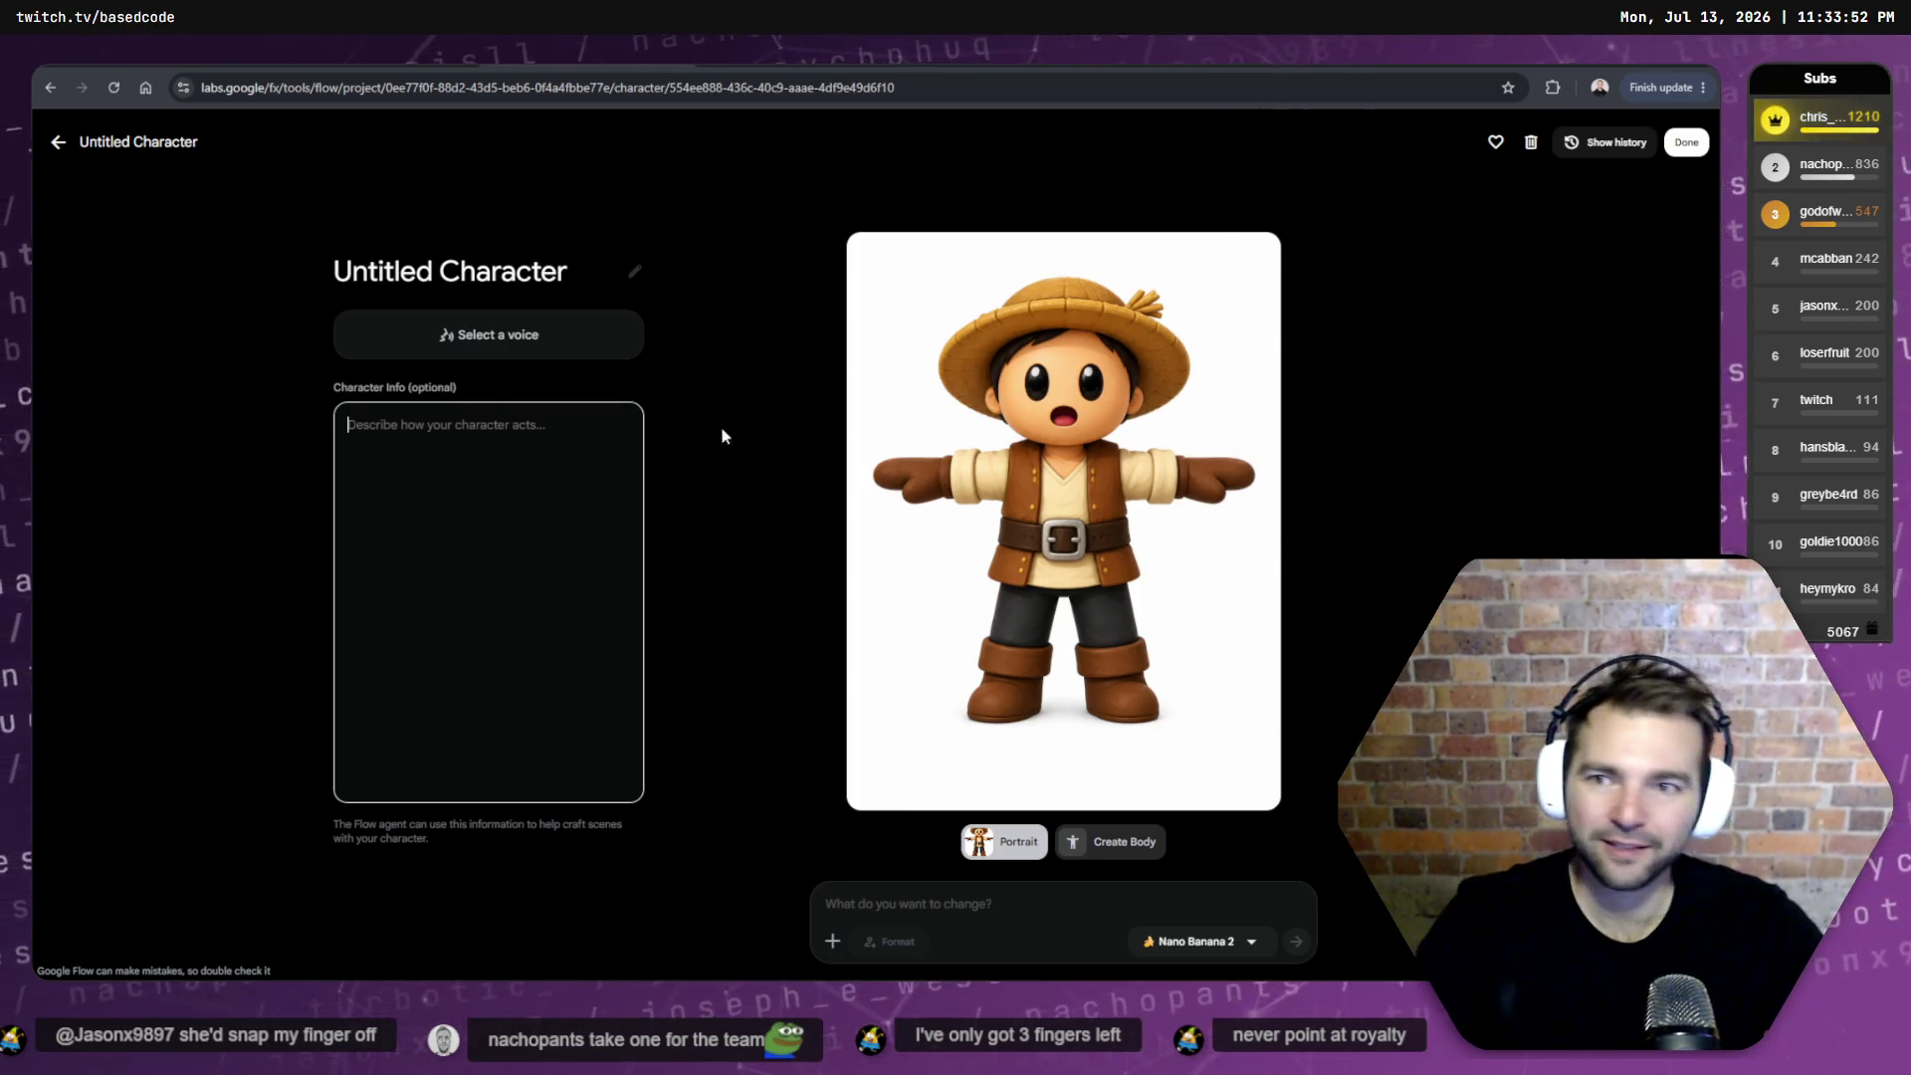
click(428, 267)
click(642, 272)
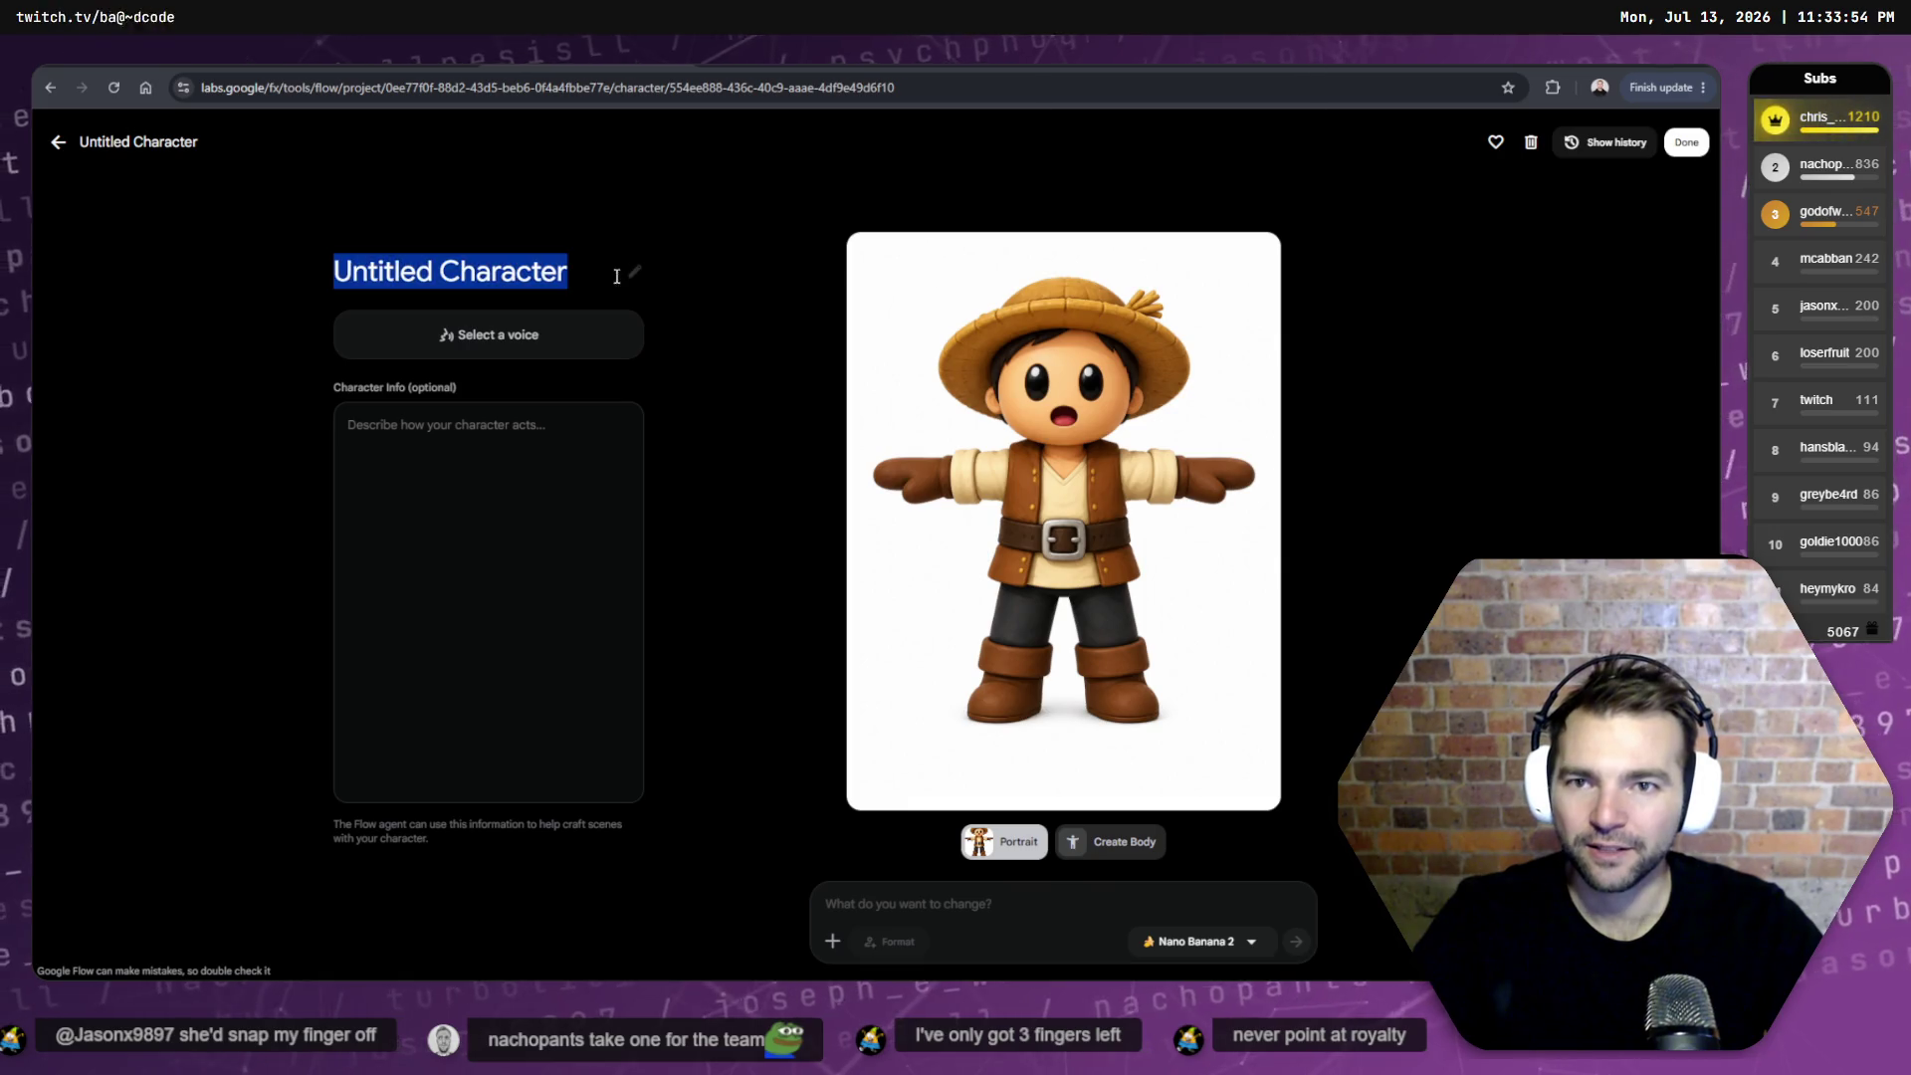
text(Farmer)
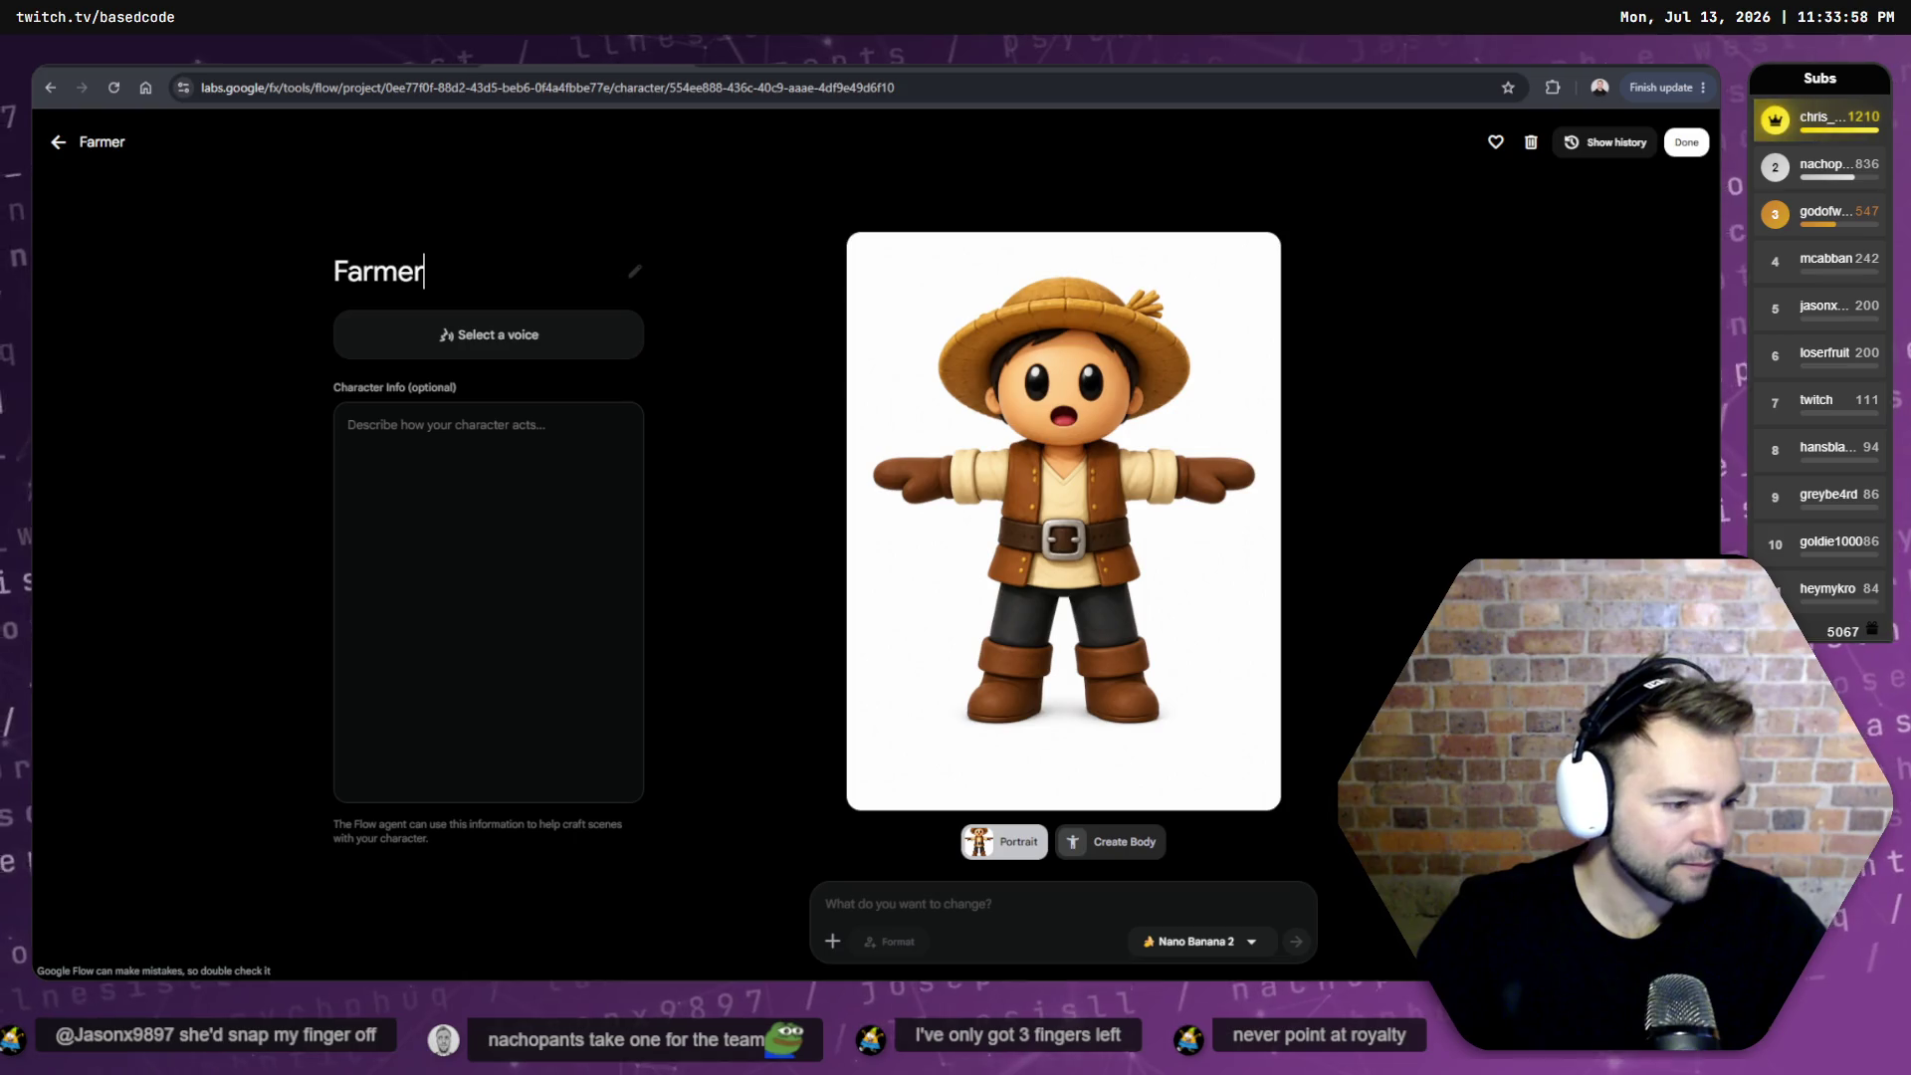
key(alt+Tab)
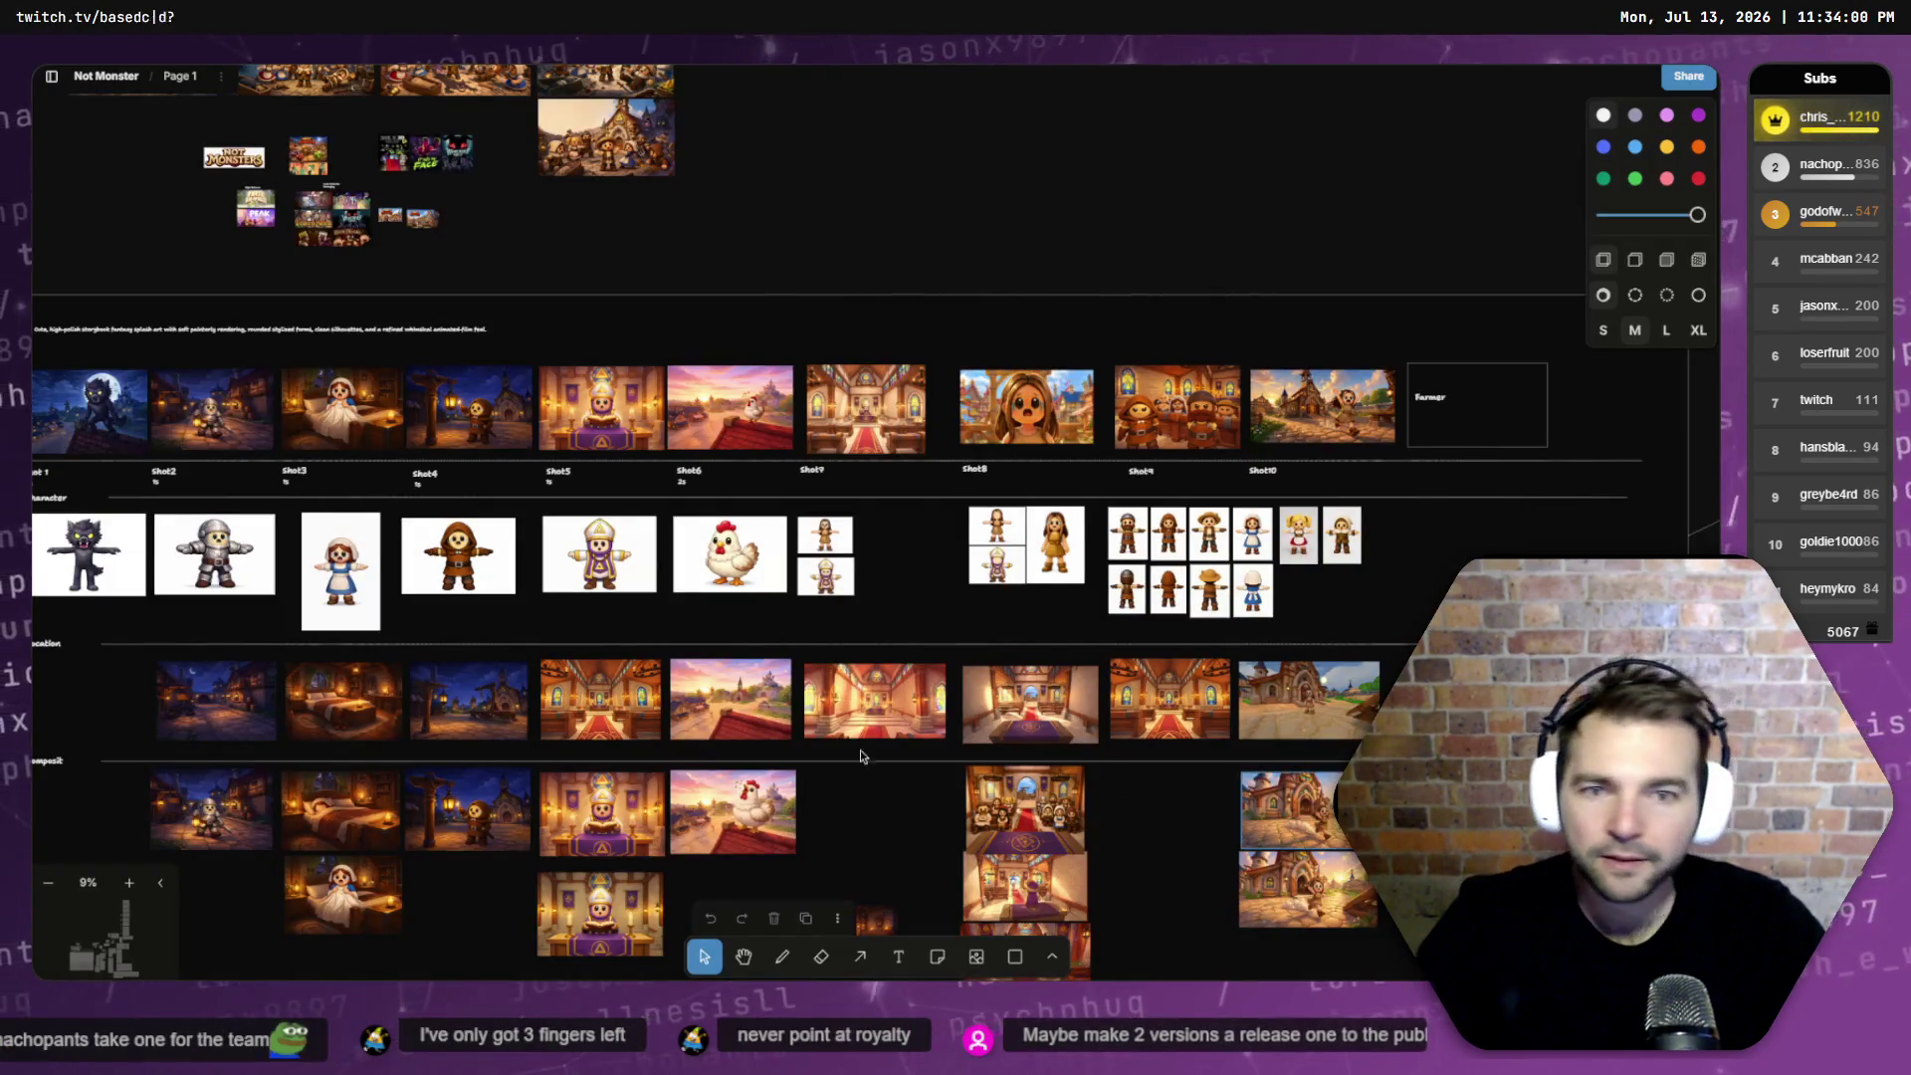
Pan and zoom the tldraw board over to the Menu Mockups frame
scroll(947, 381, right, 5)
scroll(947, 381, down, 5)
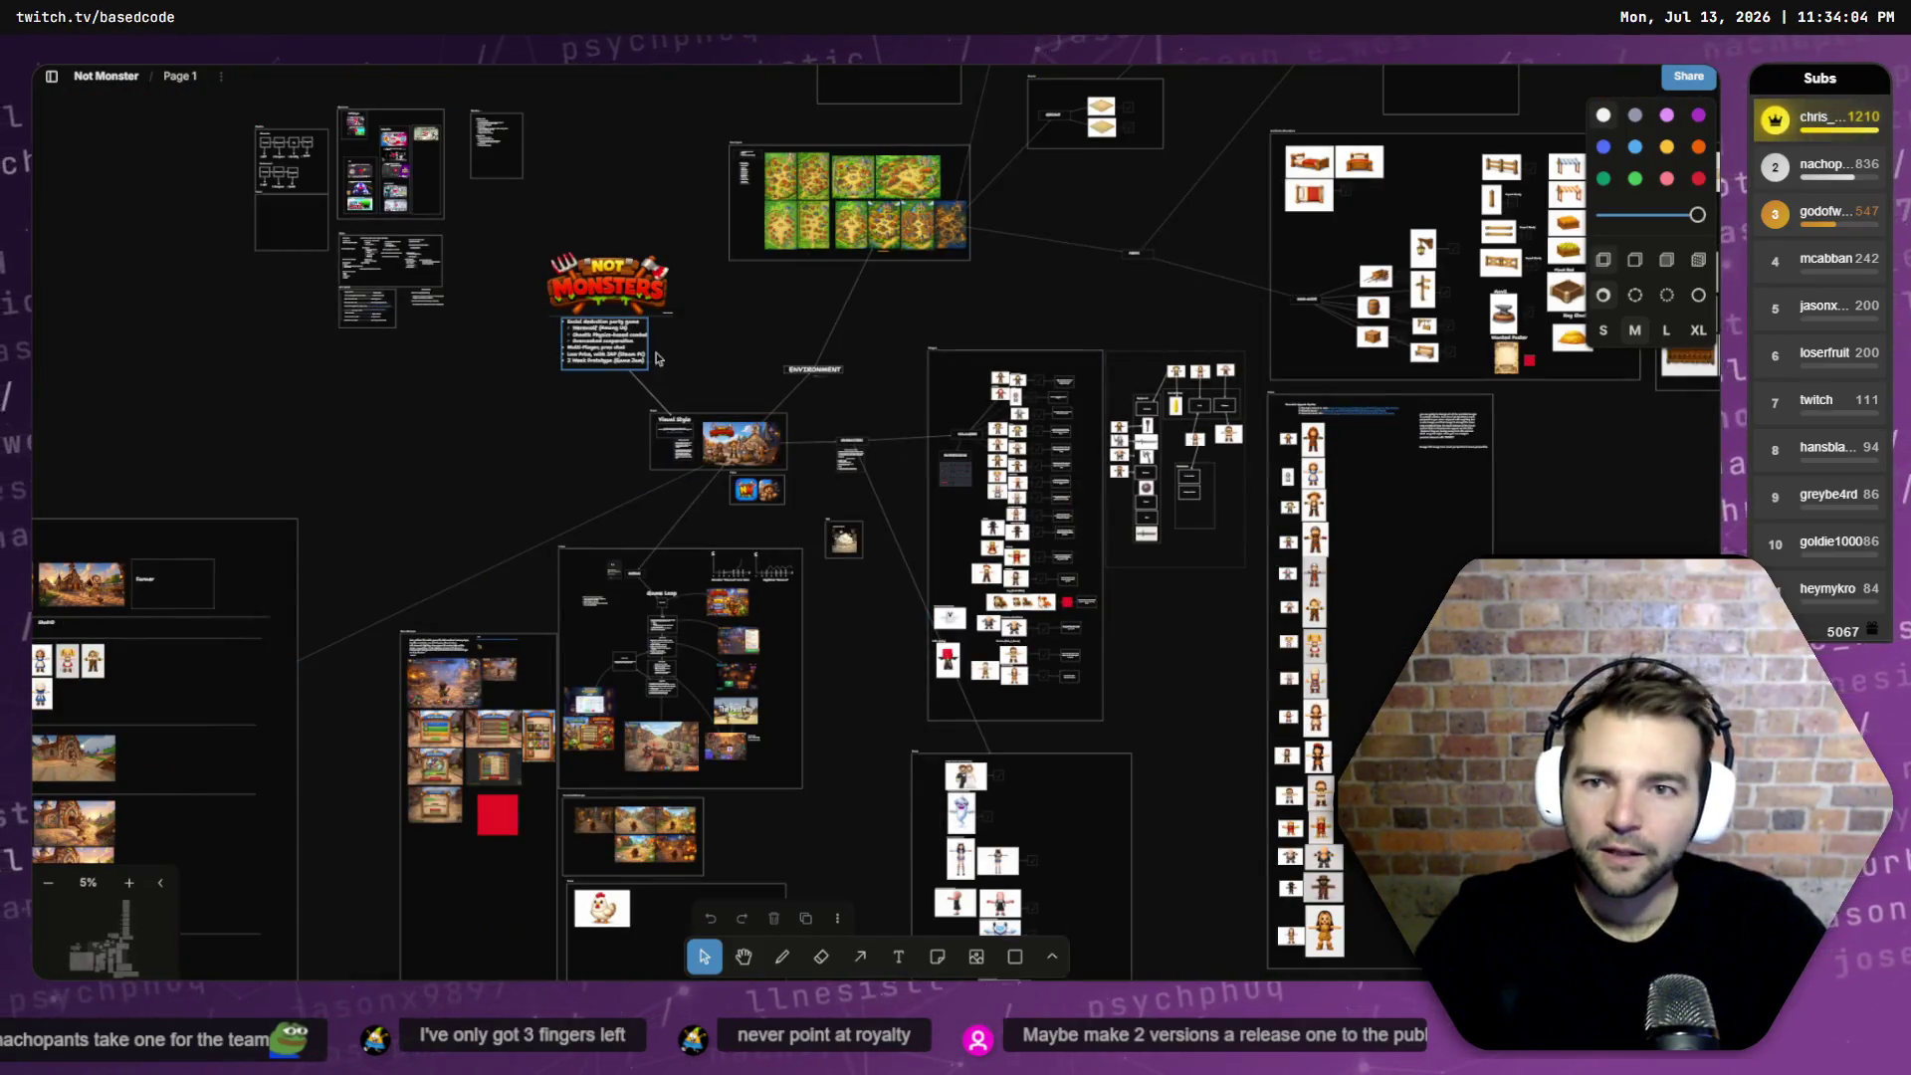
scroll(784, 478, up, 10)
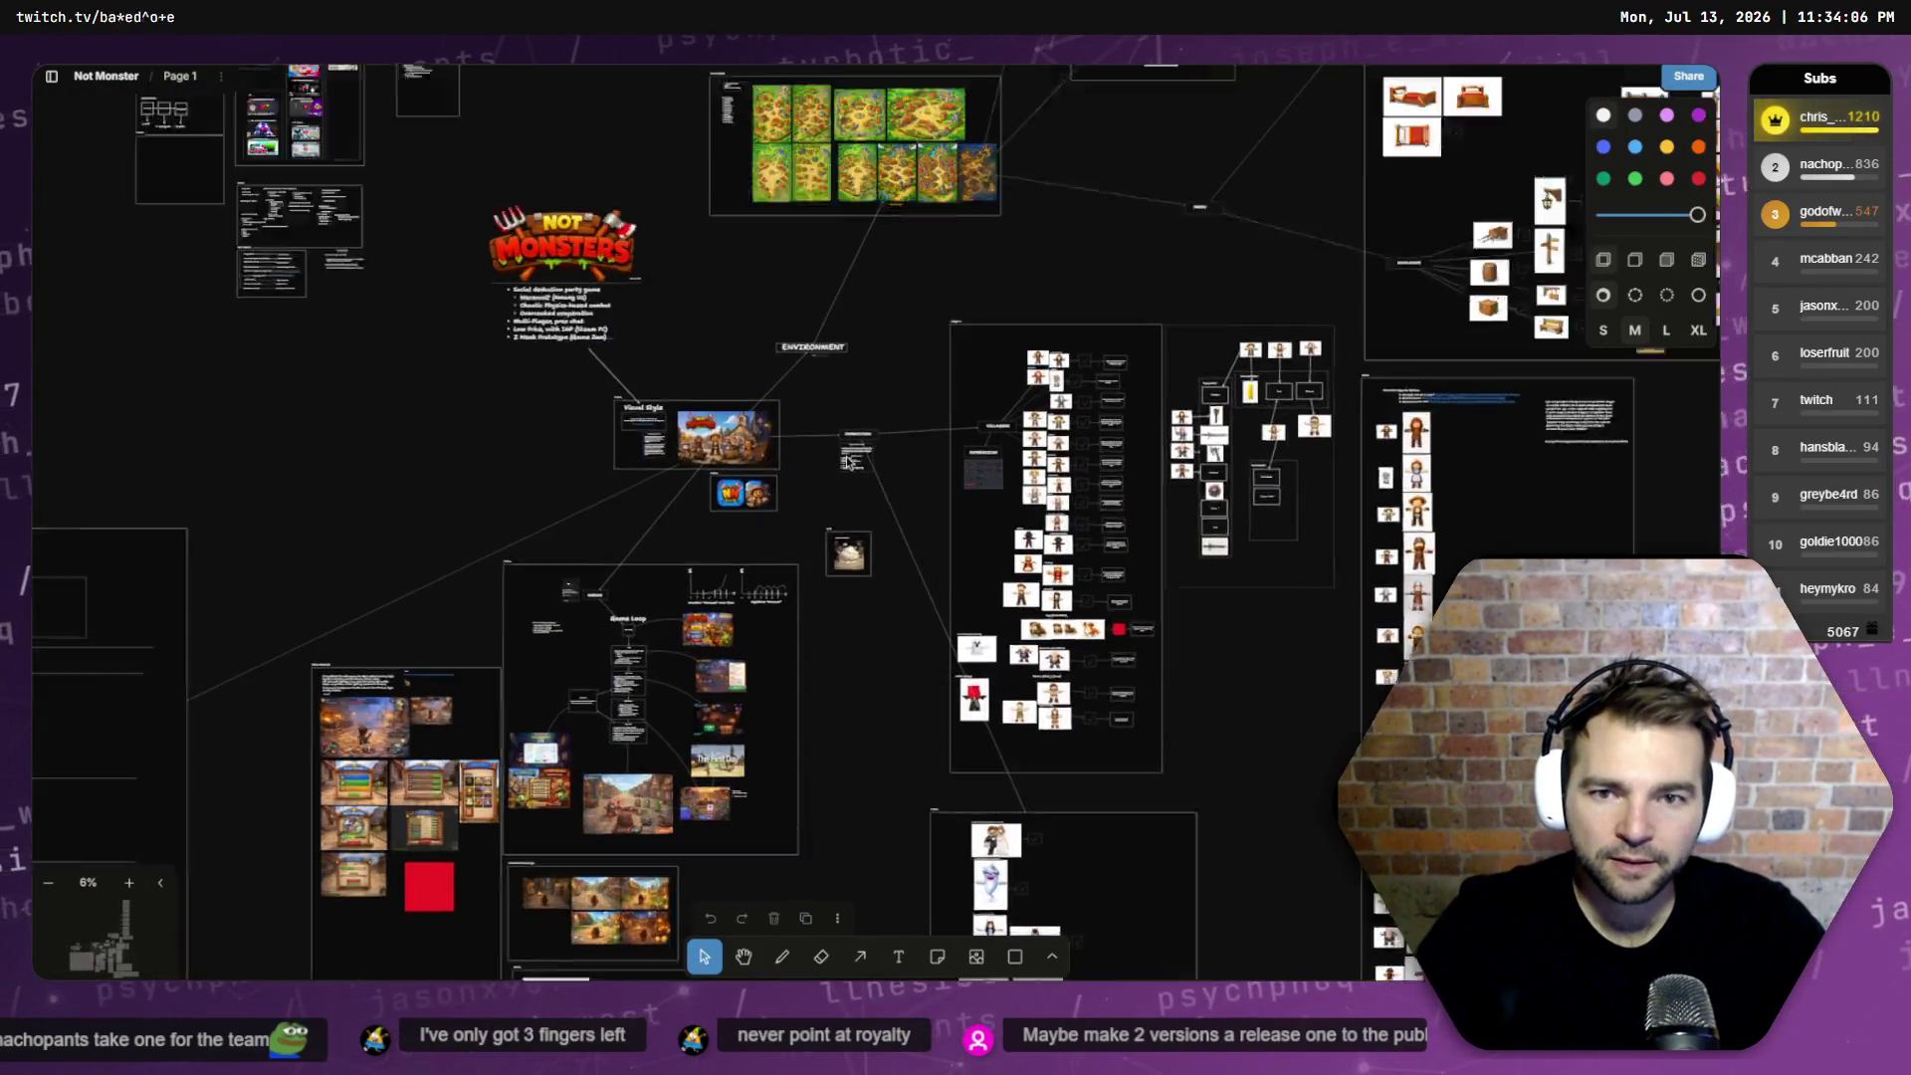
scroll(814, 435, up, 5)
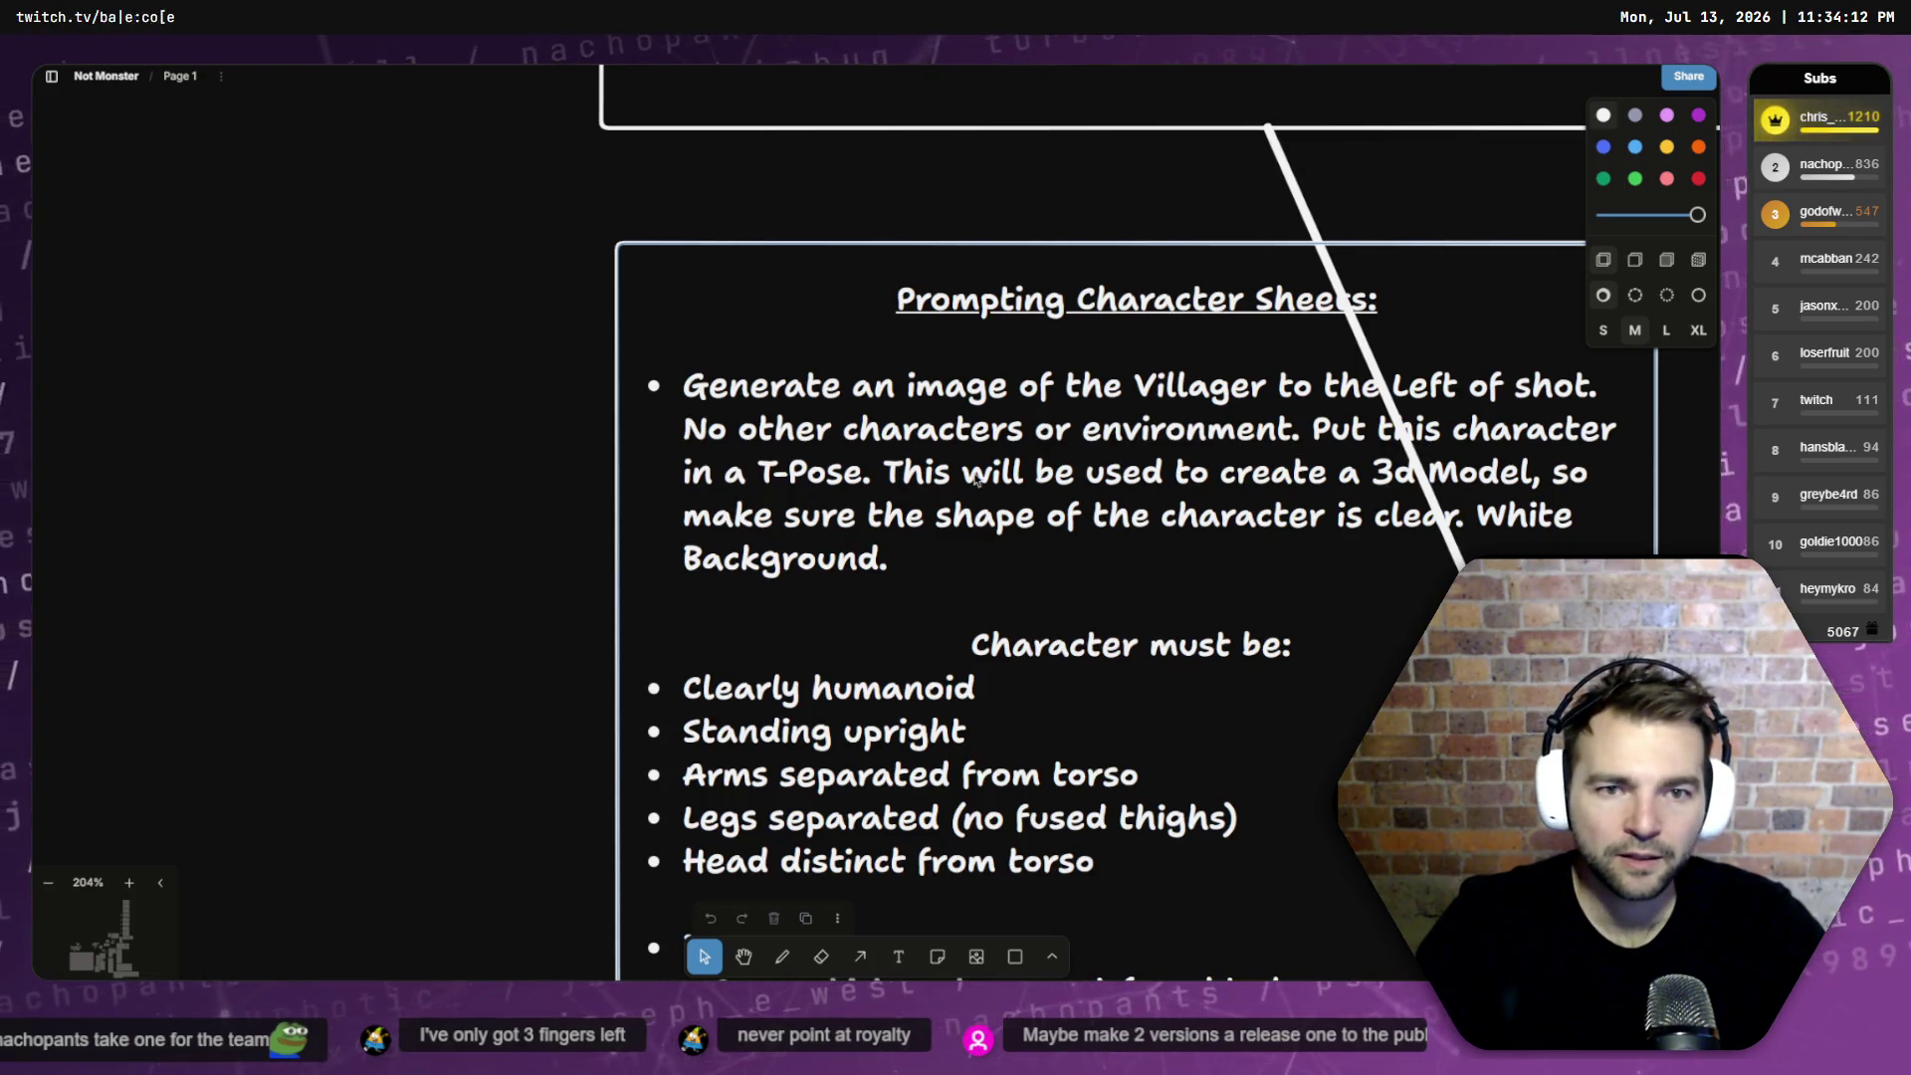
scroll(968, 477, down, 5)
scroll(995, 458, down, 5)
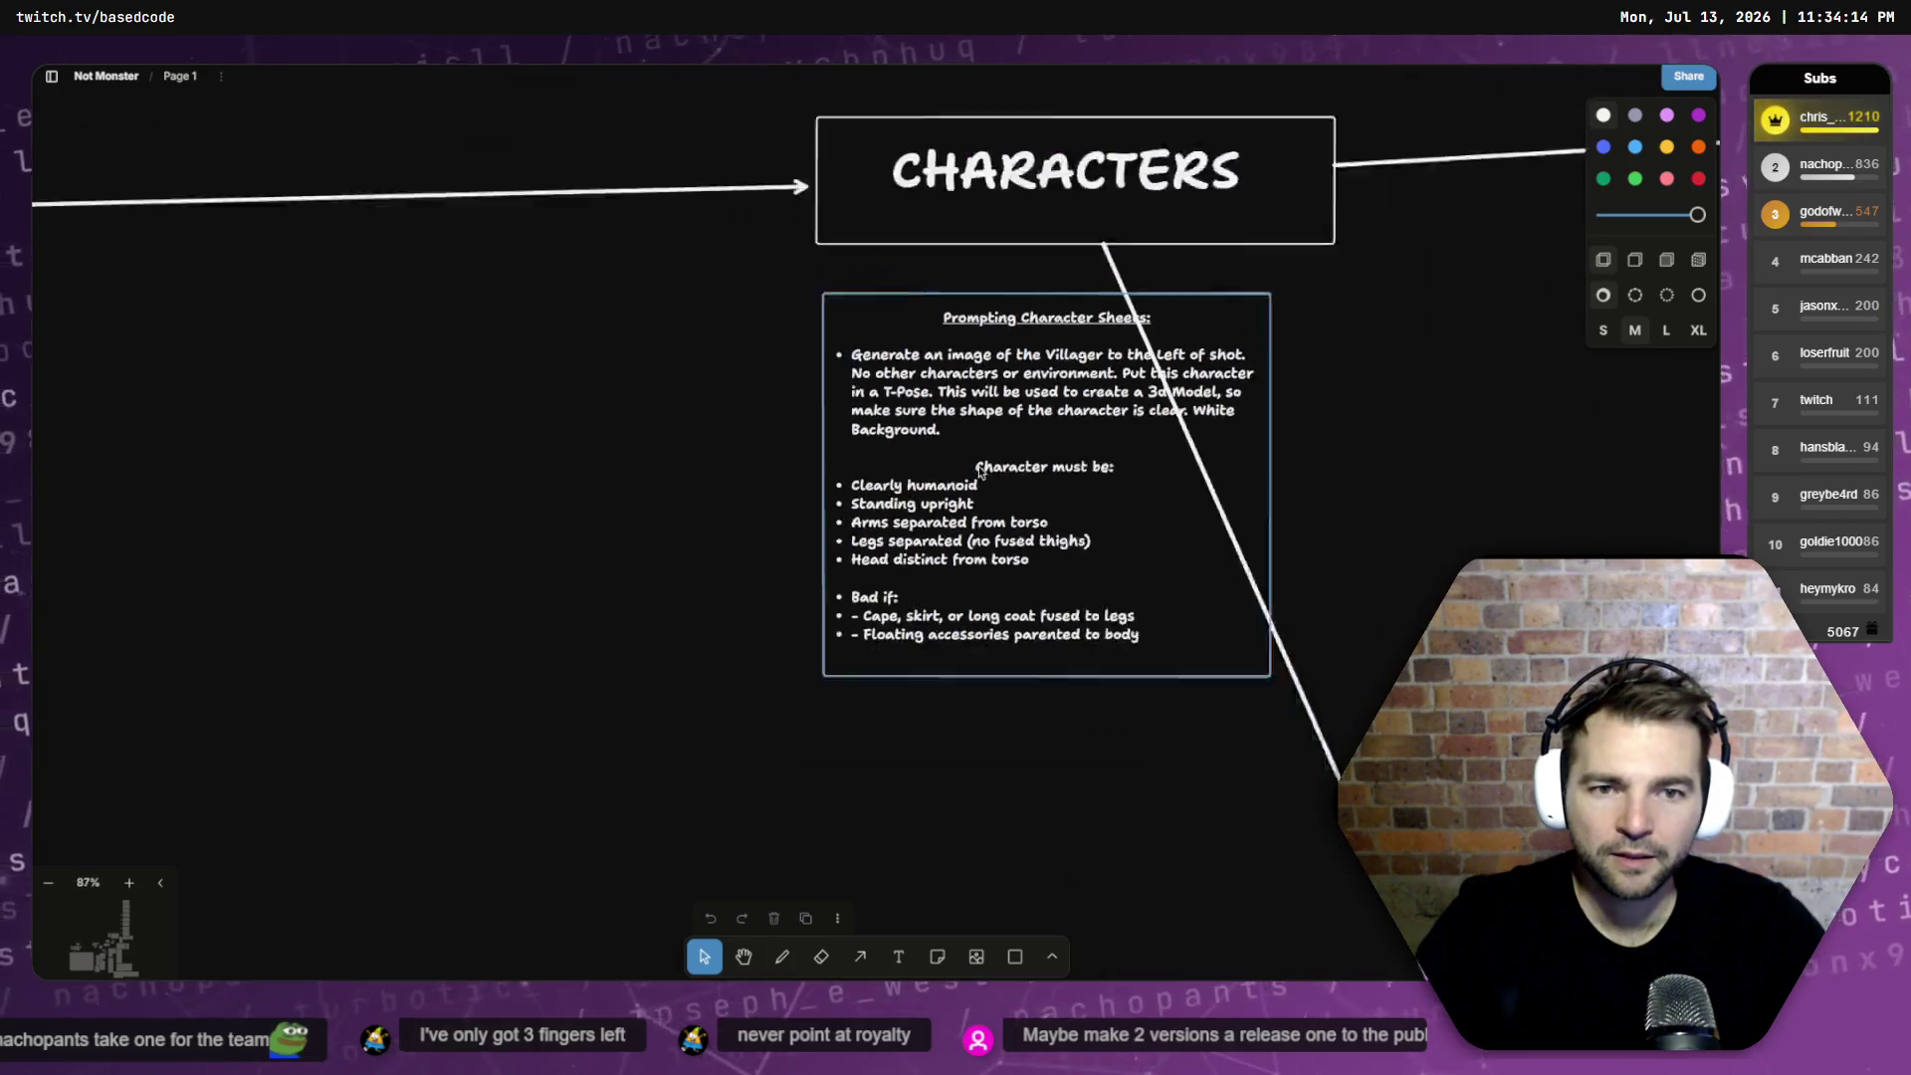
scroll(999, 453, down, 8)
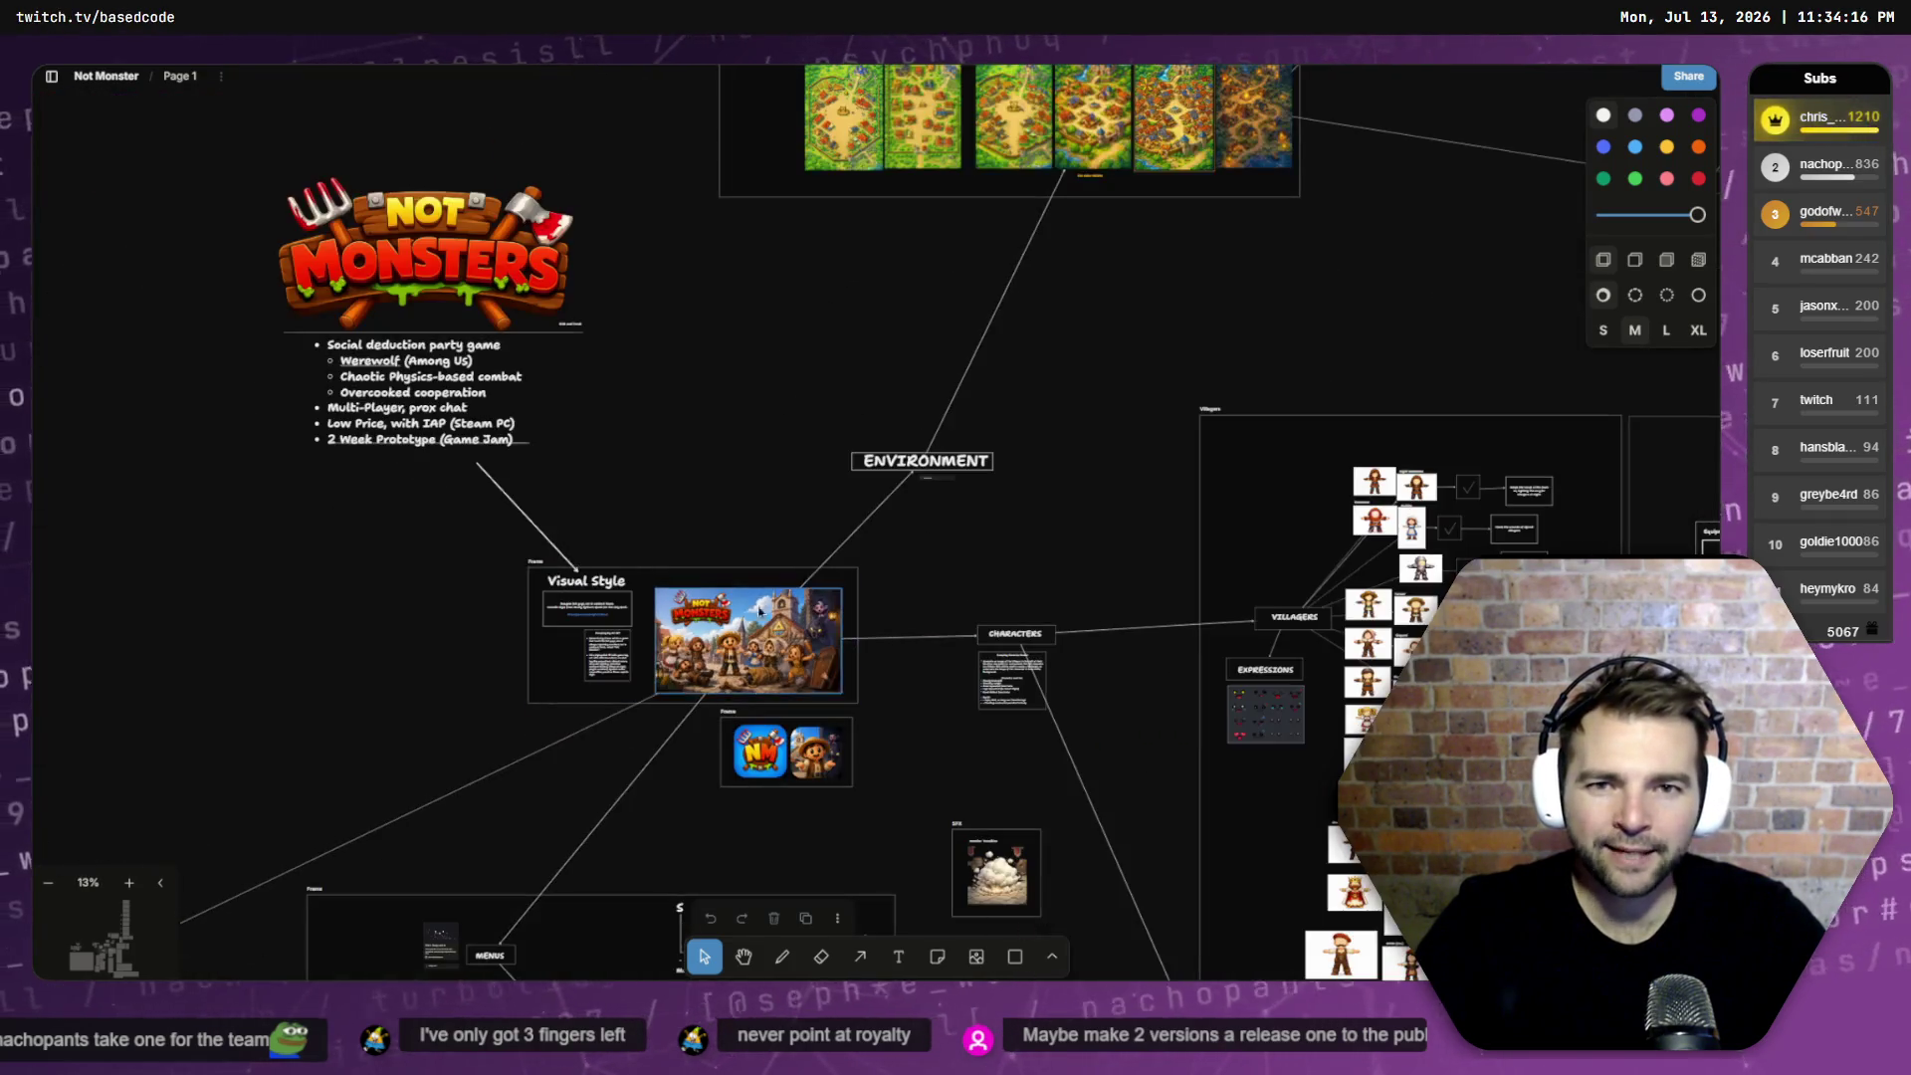
mouse_move(394, 542)
mouse_down()
mouse_move(1329, 409)
mouse_move(1307, 545)
mouse_up()
drag(1592, 736, 832, 391)
mouse_move(1352, 406)
mouse_down()
mouse_move(1127, 382)
mouse_move(1243, 719)
mouse_move(1337, 245)
mouse_up()
mouse_move(352, 409)
mouse_down()
mouse_move(1355, 404)
mouse_move(1502, 341)
mouse_move(1024, 243)
mouse_up()
scroll(1021, 420, up, 5)
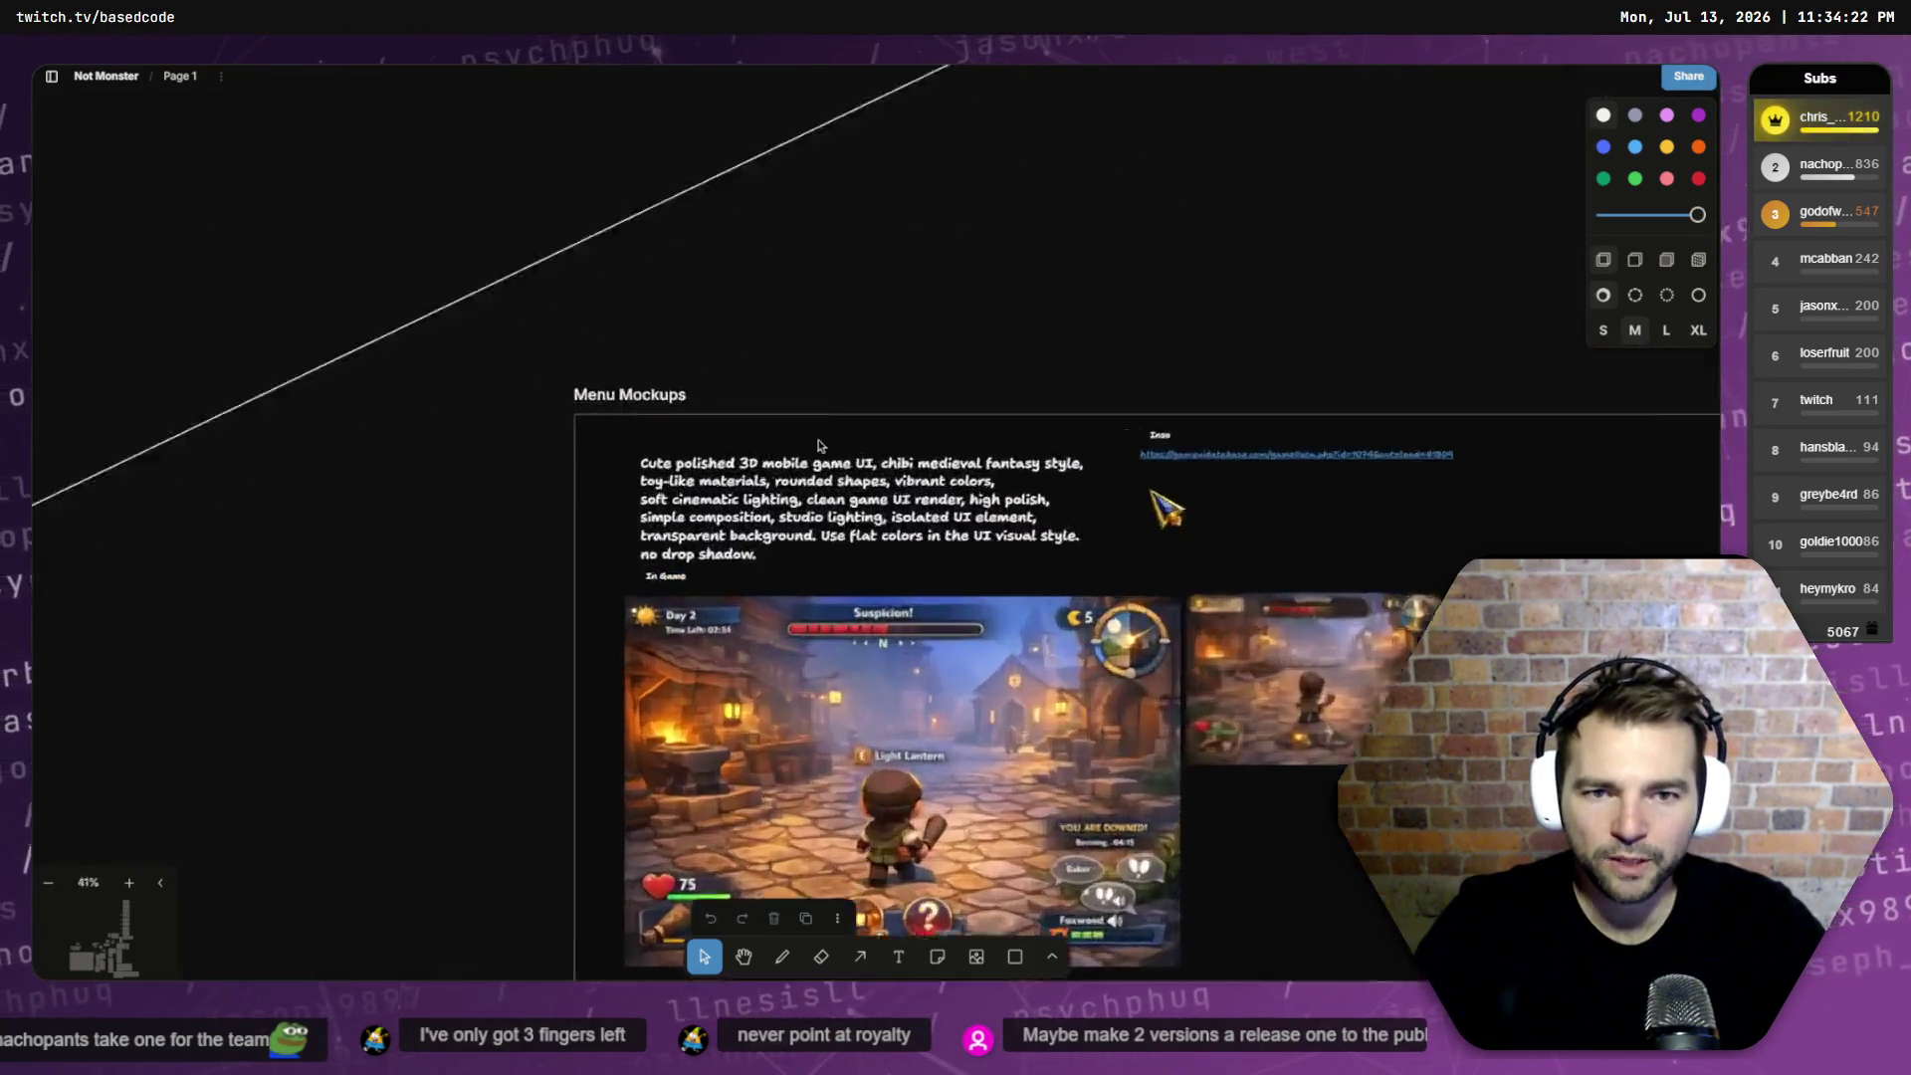
Copy the Menu Mockups style prompt and return to the Farmer's description field in Flow
double_click(710, 485)
key(ctrl+c)
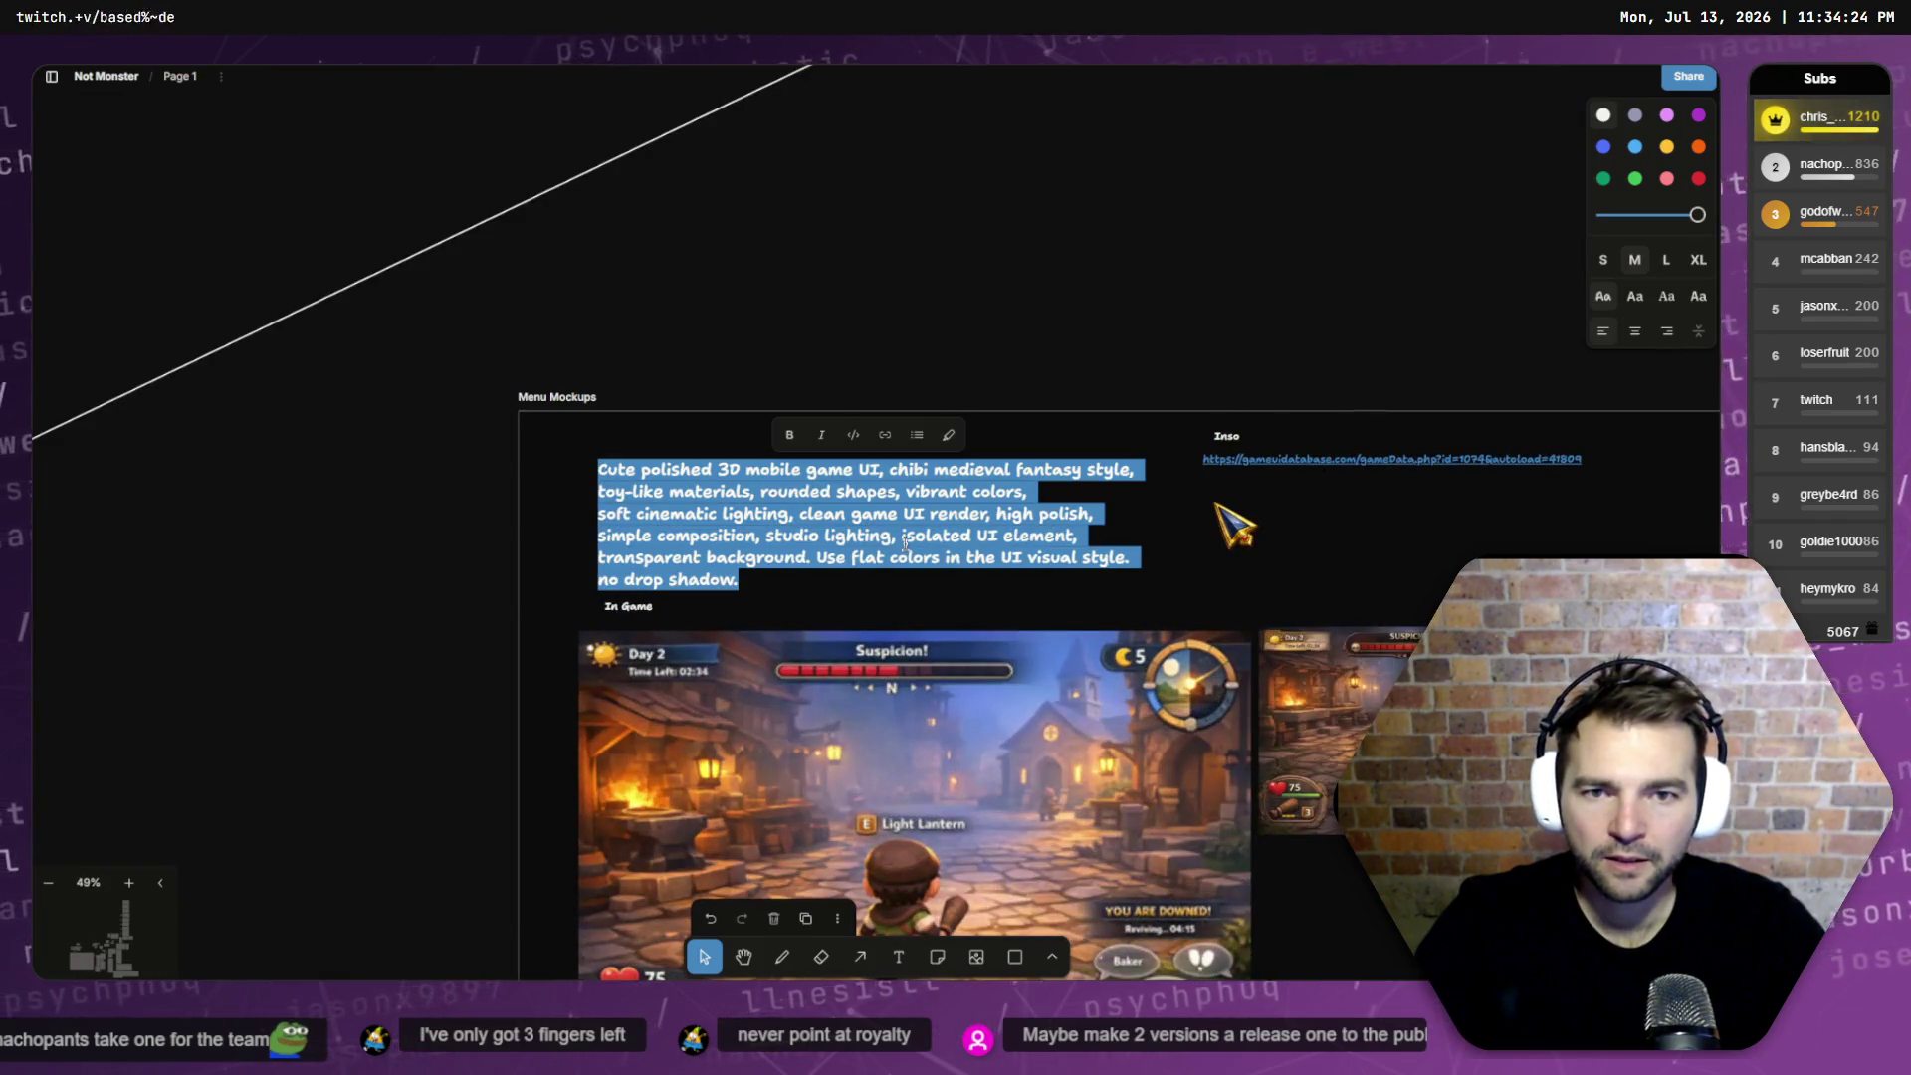
click(691, 308)
scroll(602, 325, down, 4)
drag(601, 325, 1443, 422)
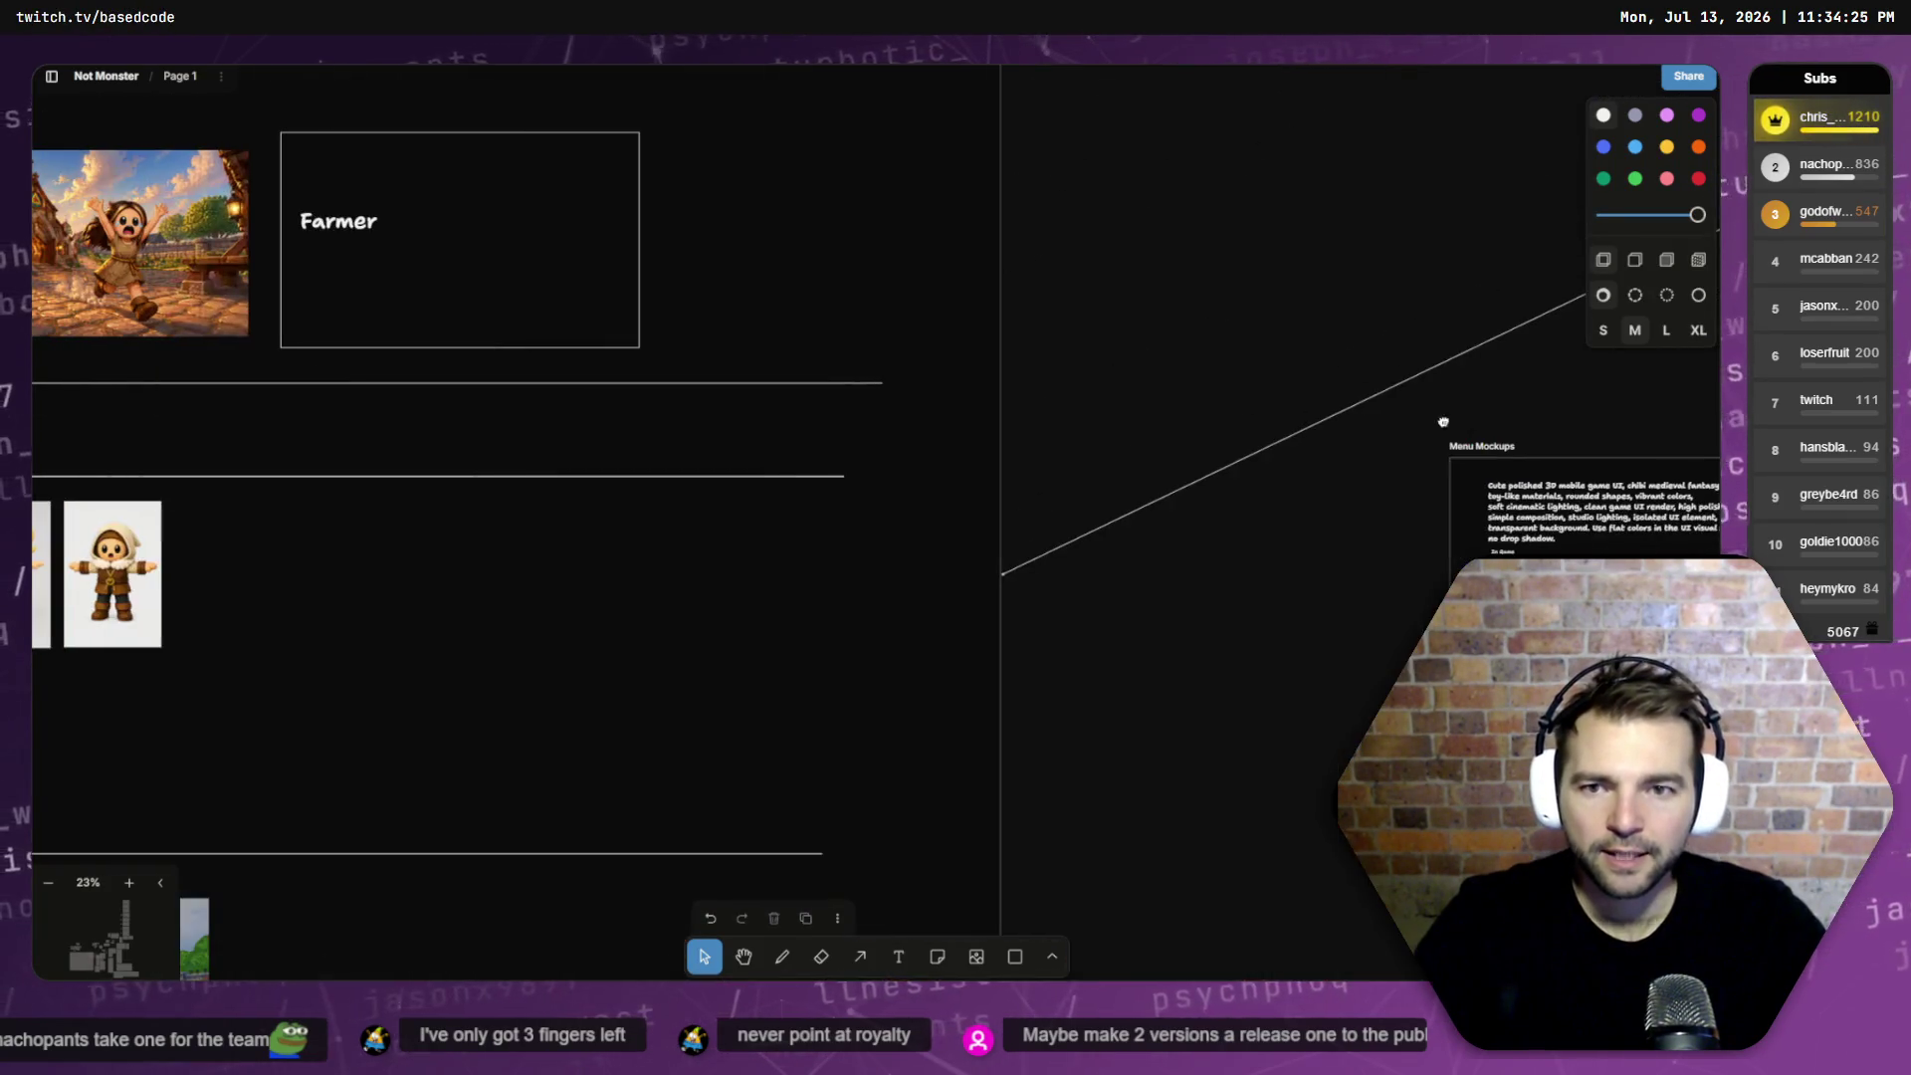
key(alt+Tab)
click(422, 521)
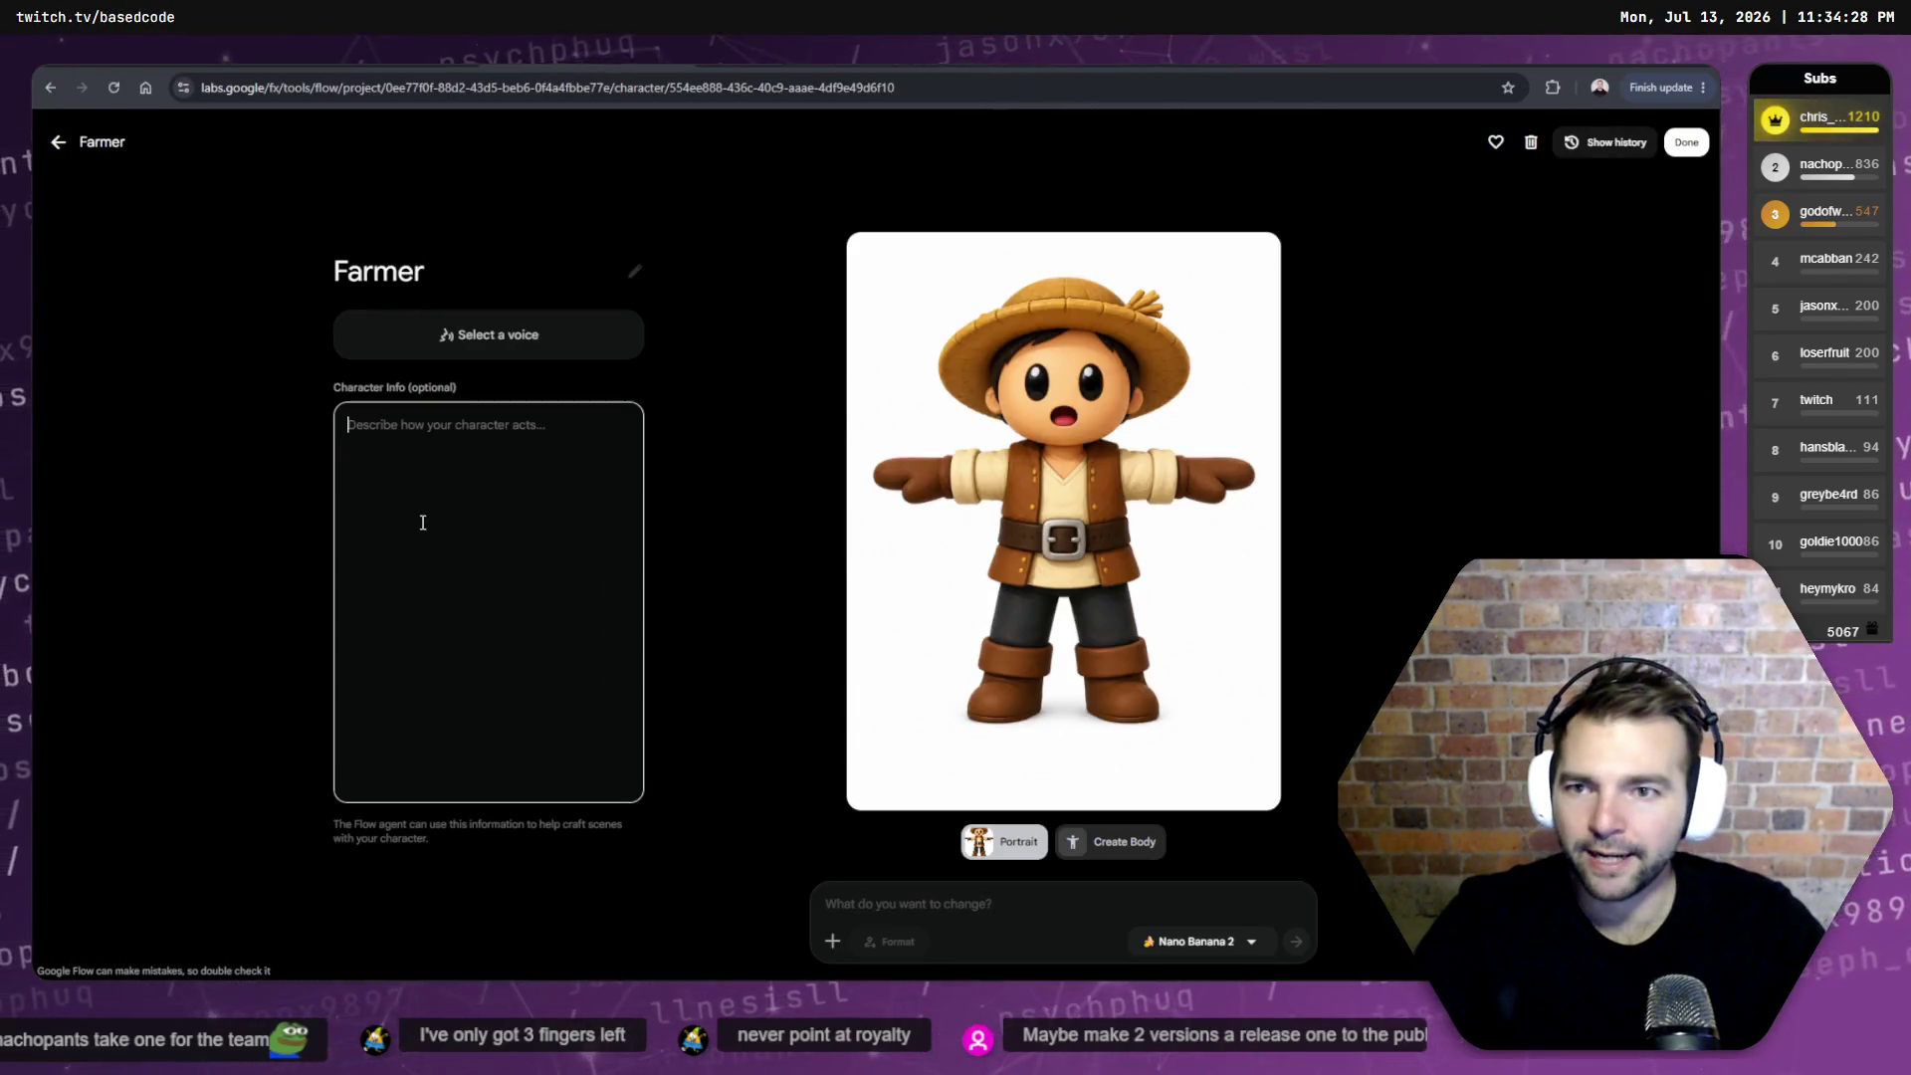
Paste the style prompt as Farmer's description, removing '3D mobile game', line breaks and the flat-colors sentence
key(ctrl+v)
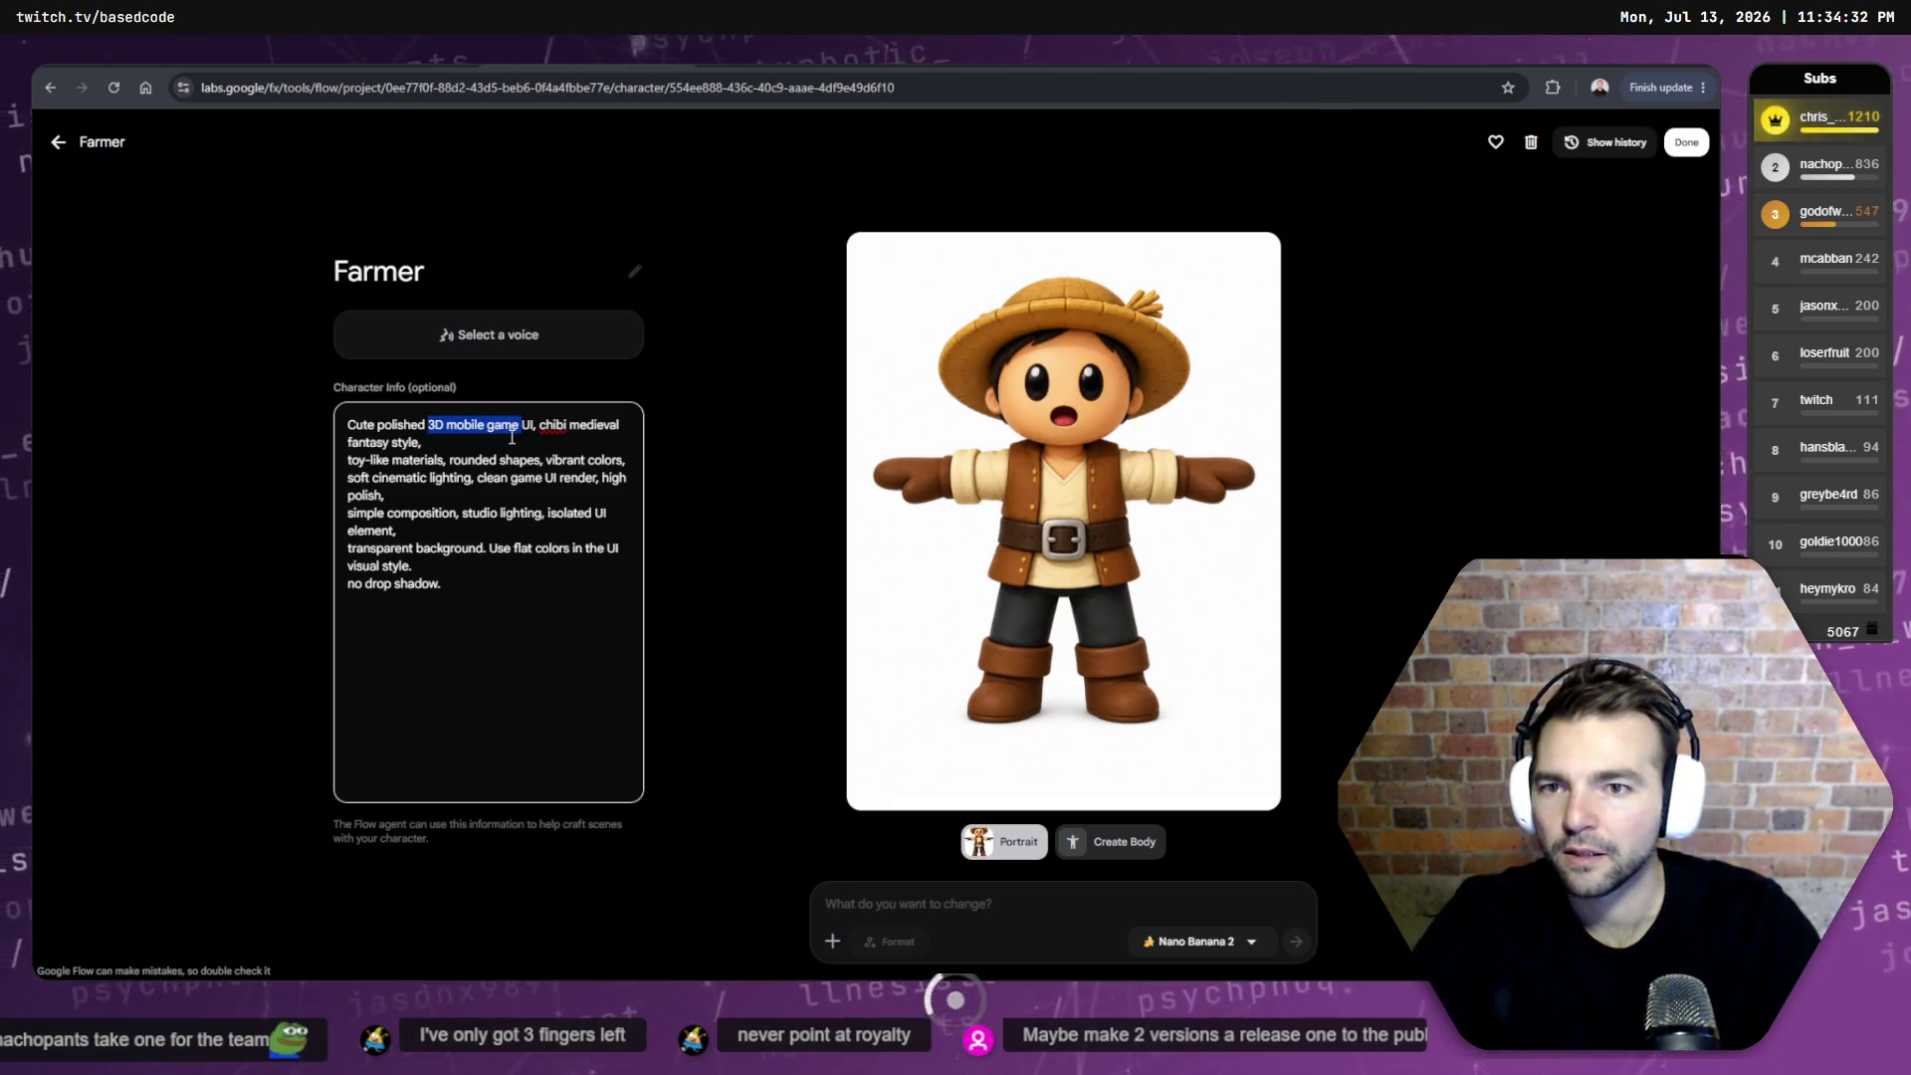
key(BackSpace)
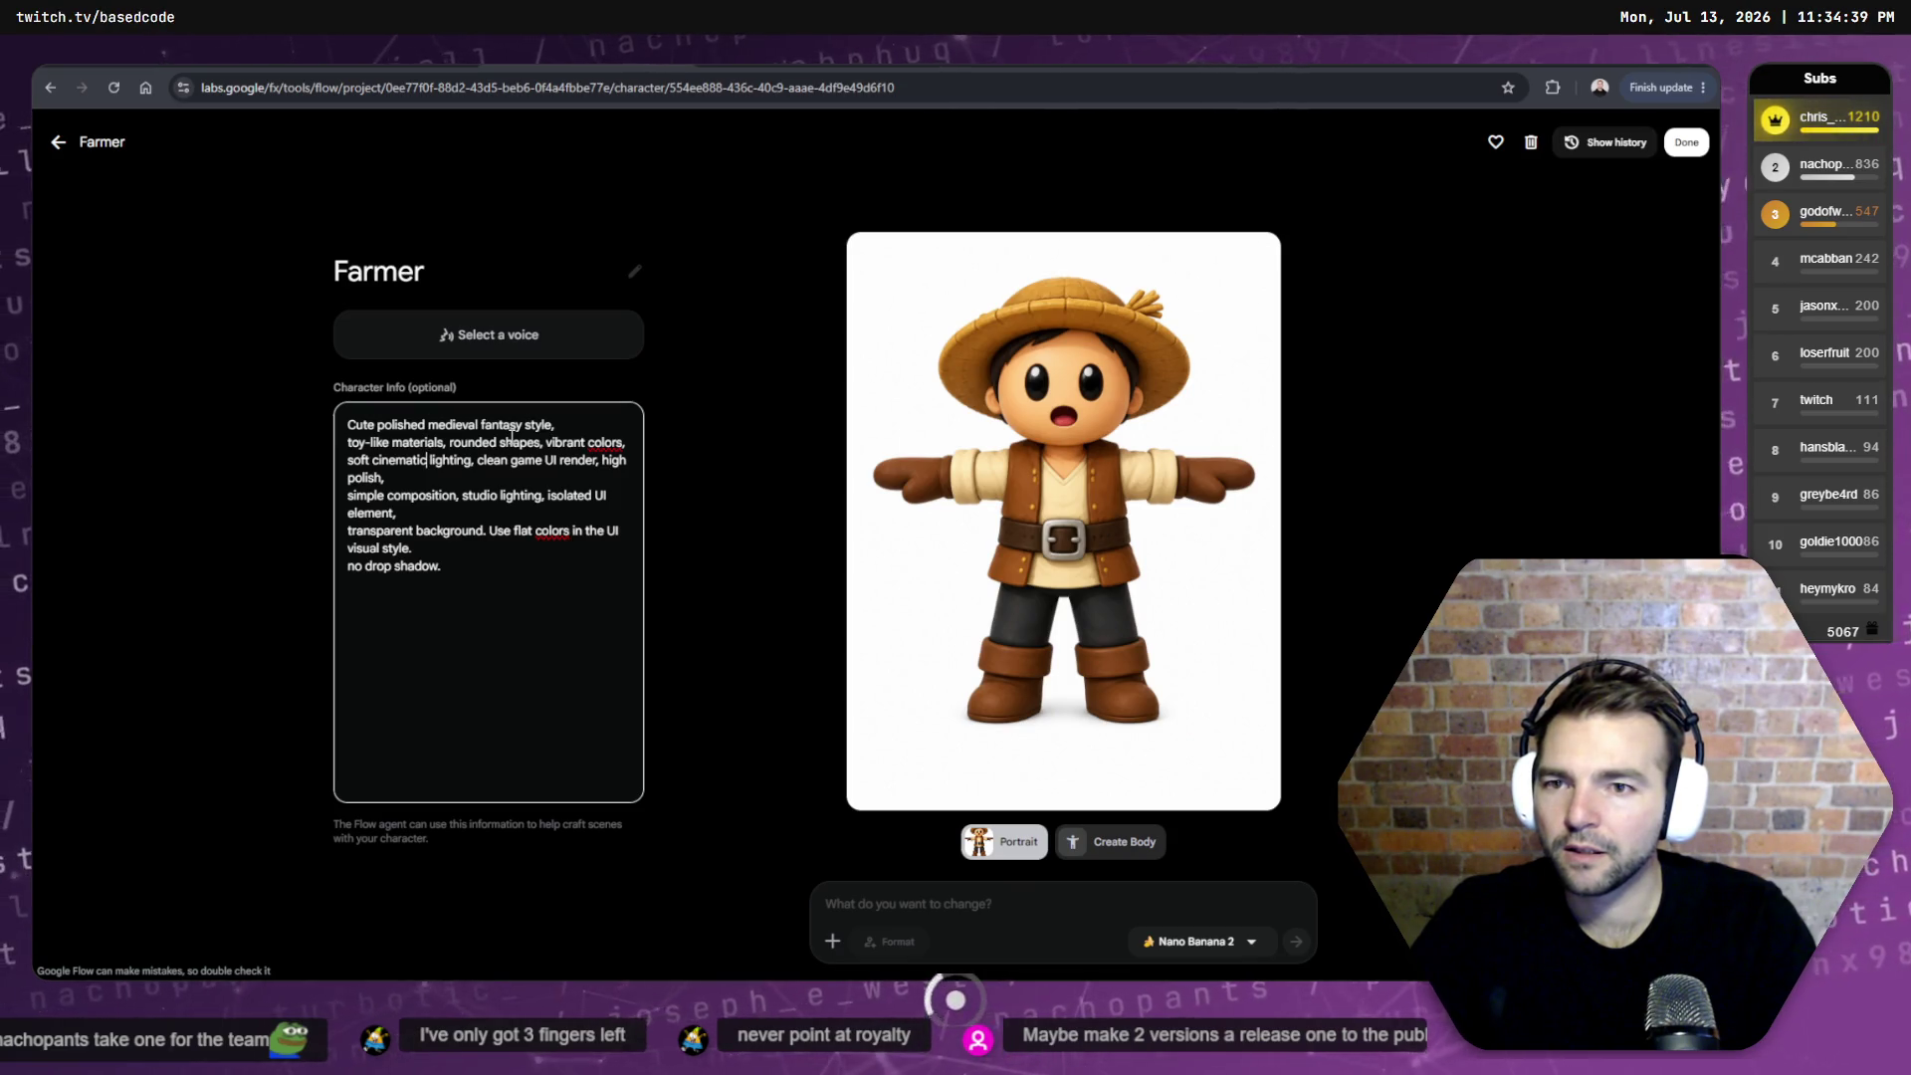
key(BackSpace)
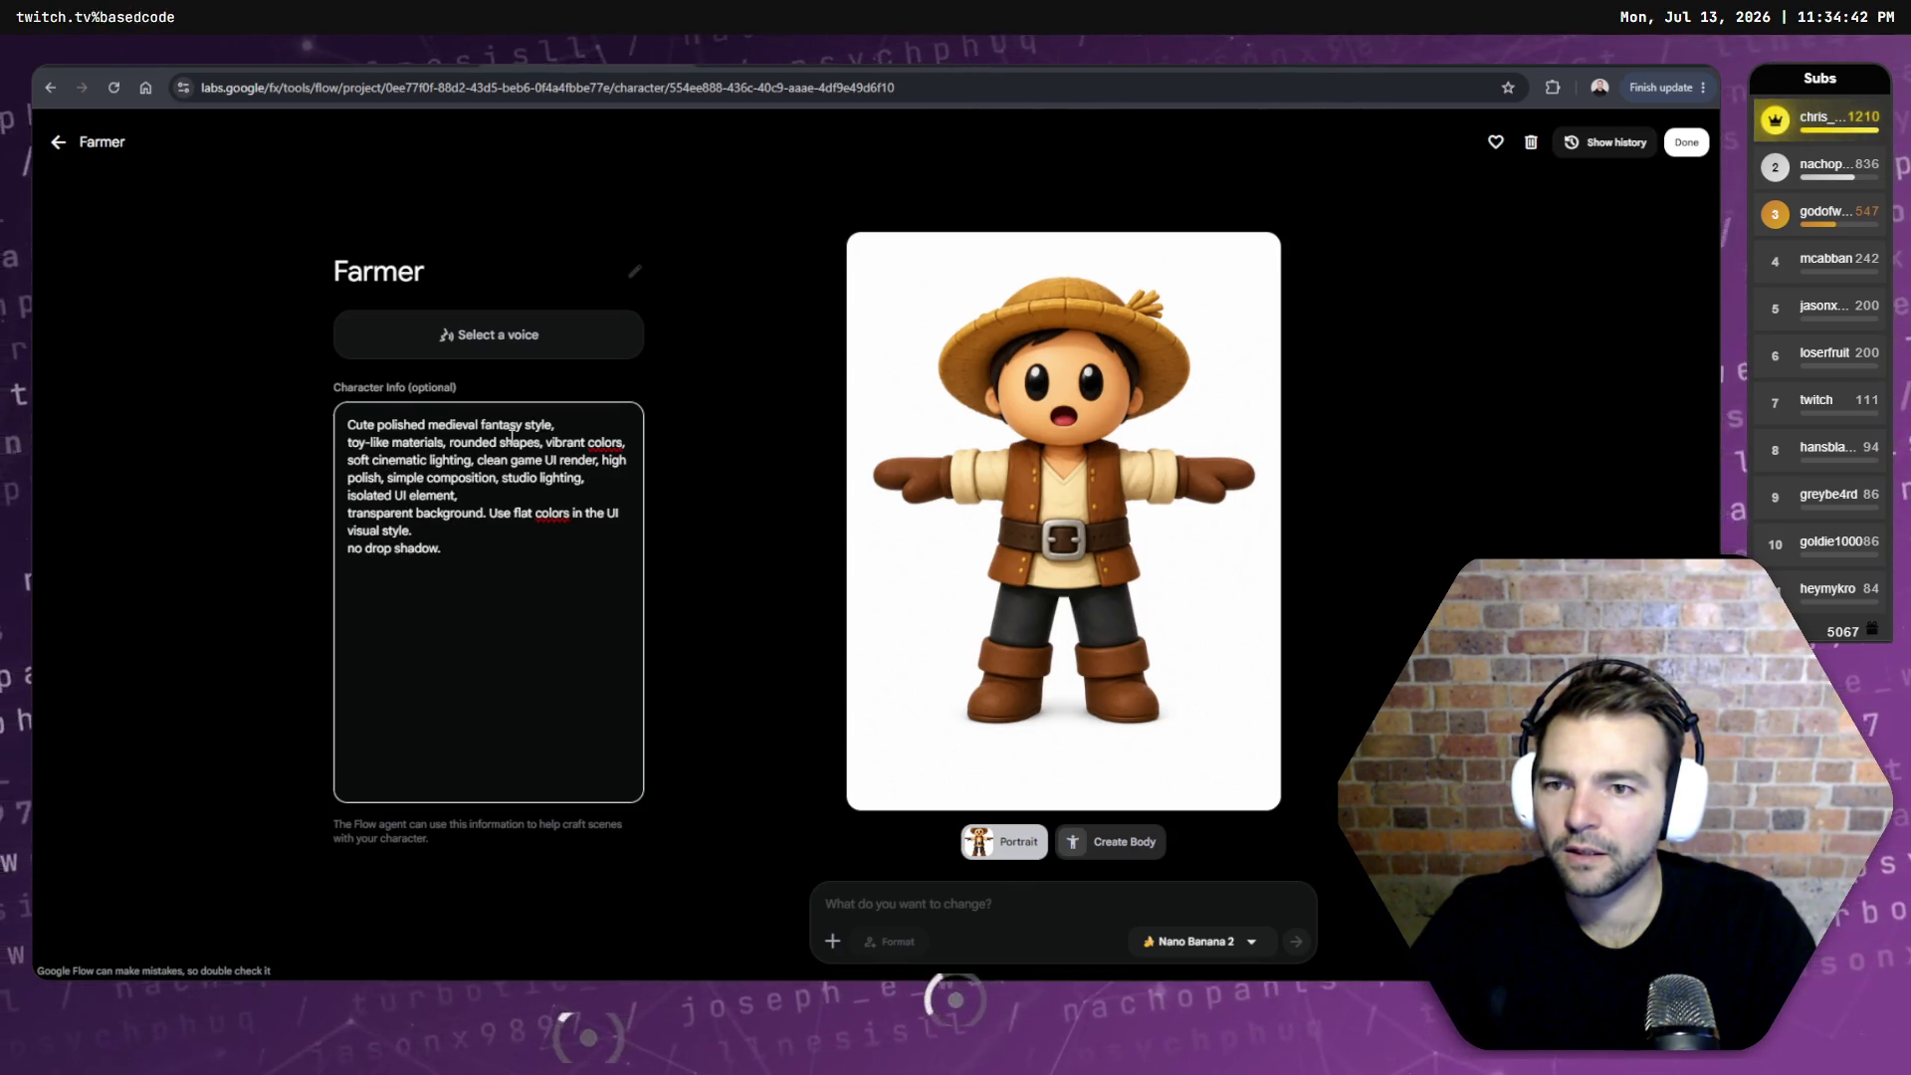
key(End)
key(Delete)
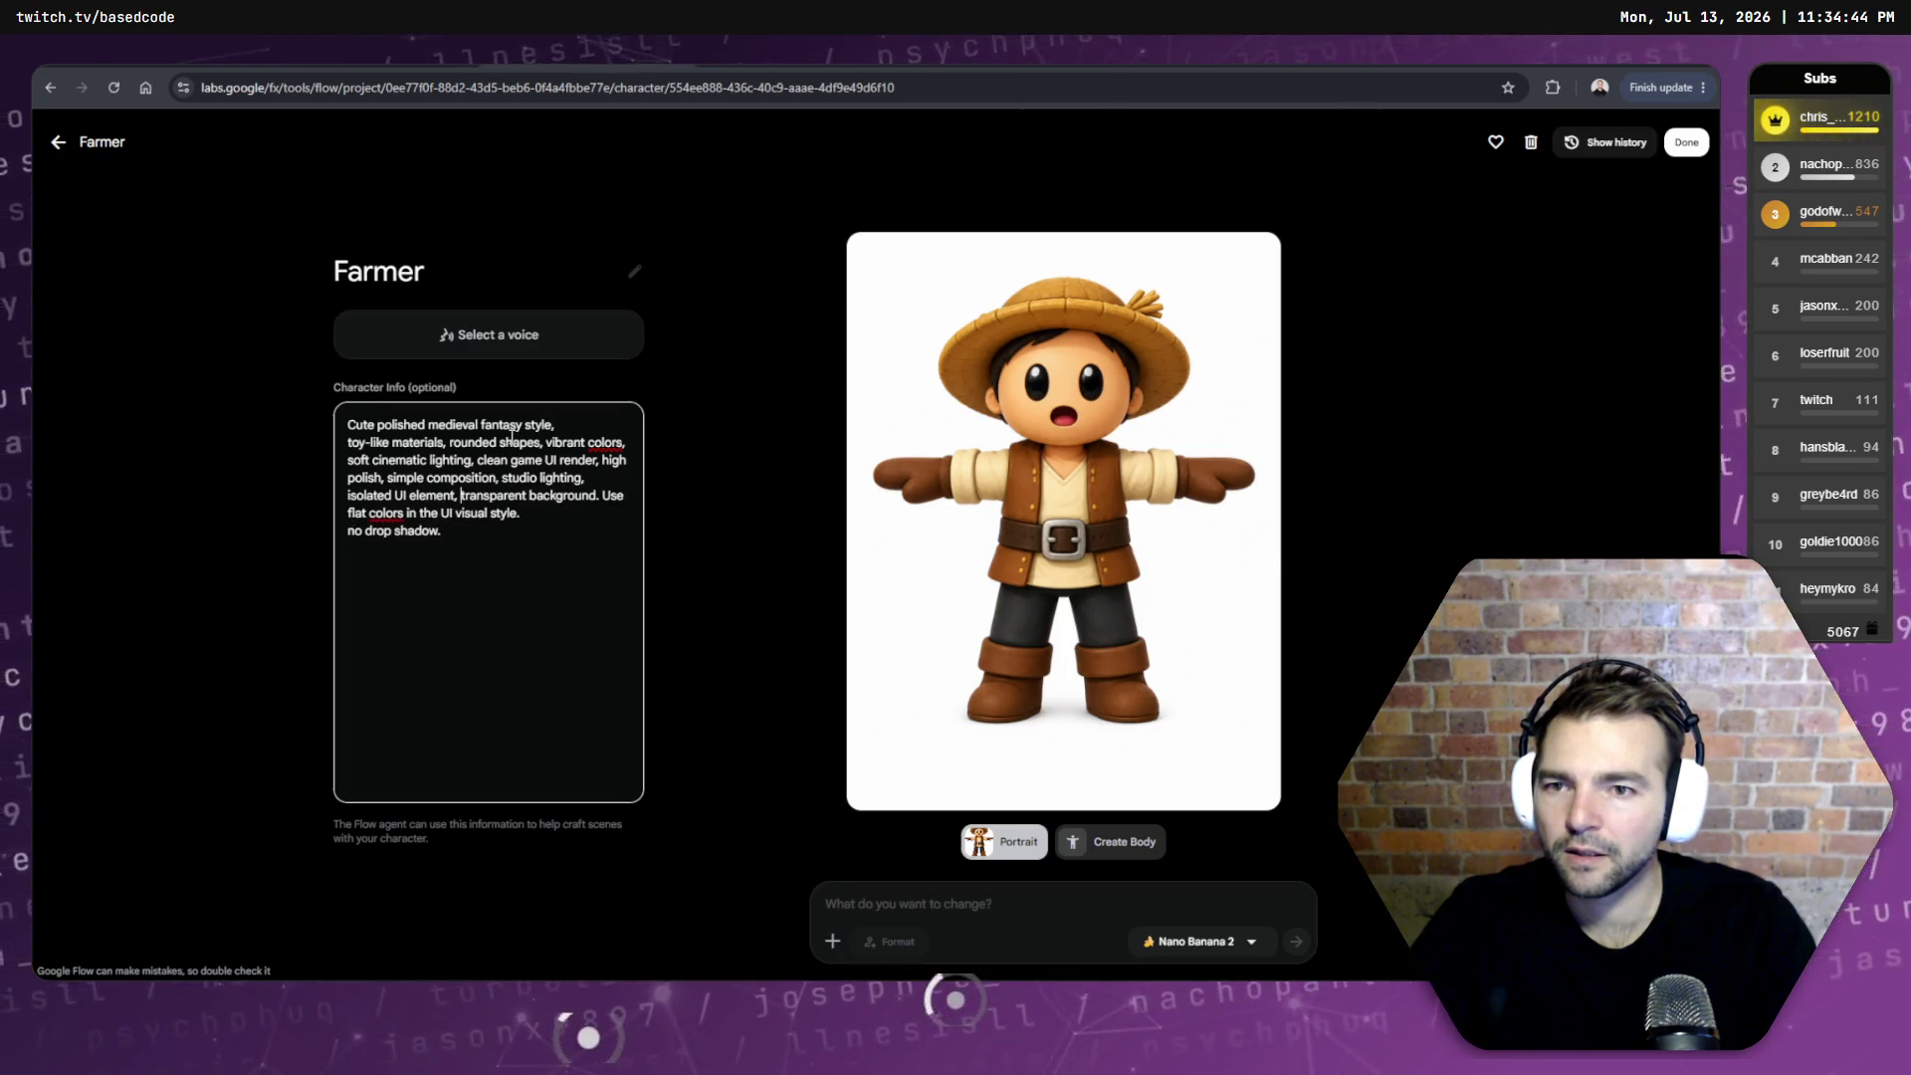
key(End)
key(Delete)
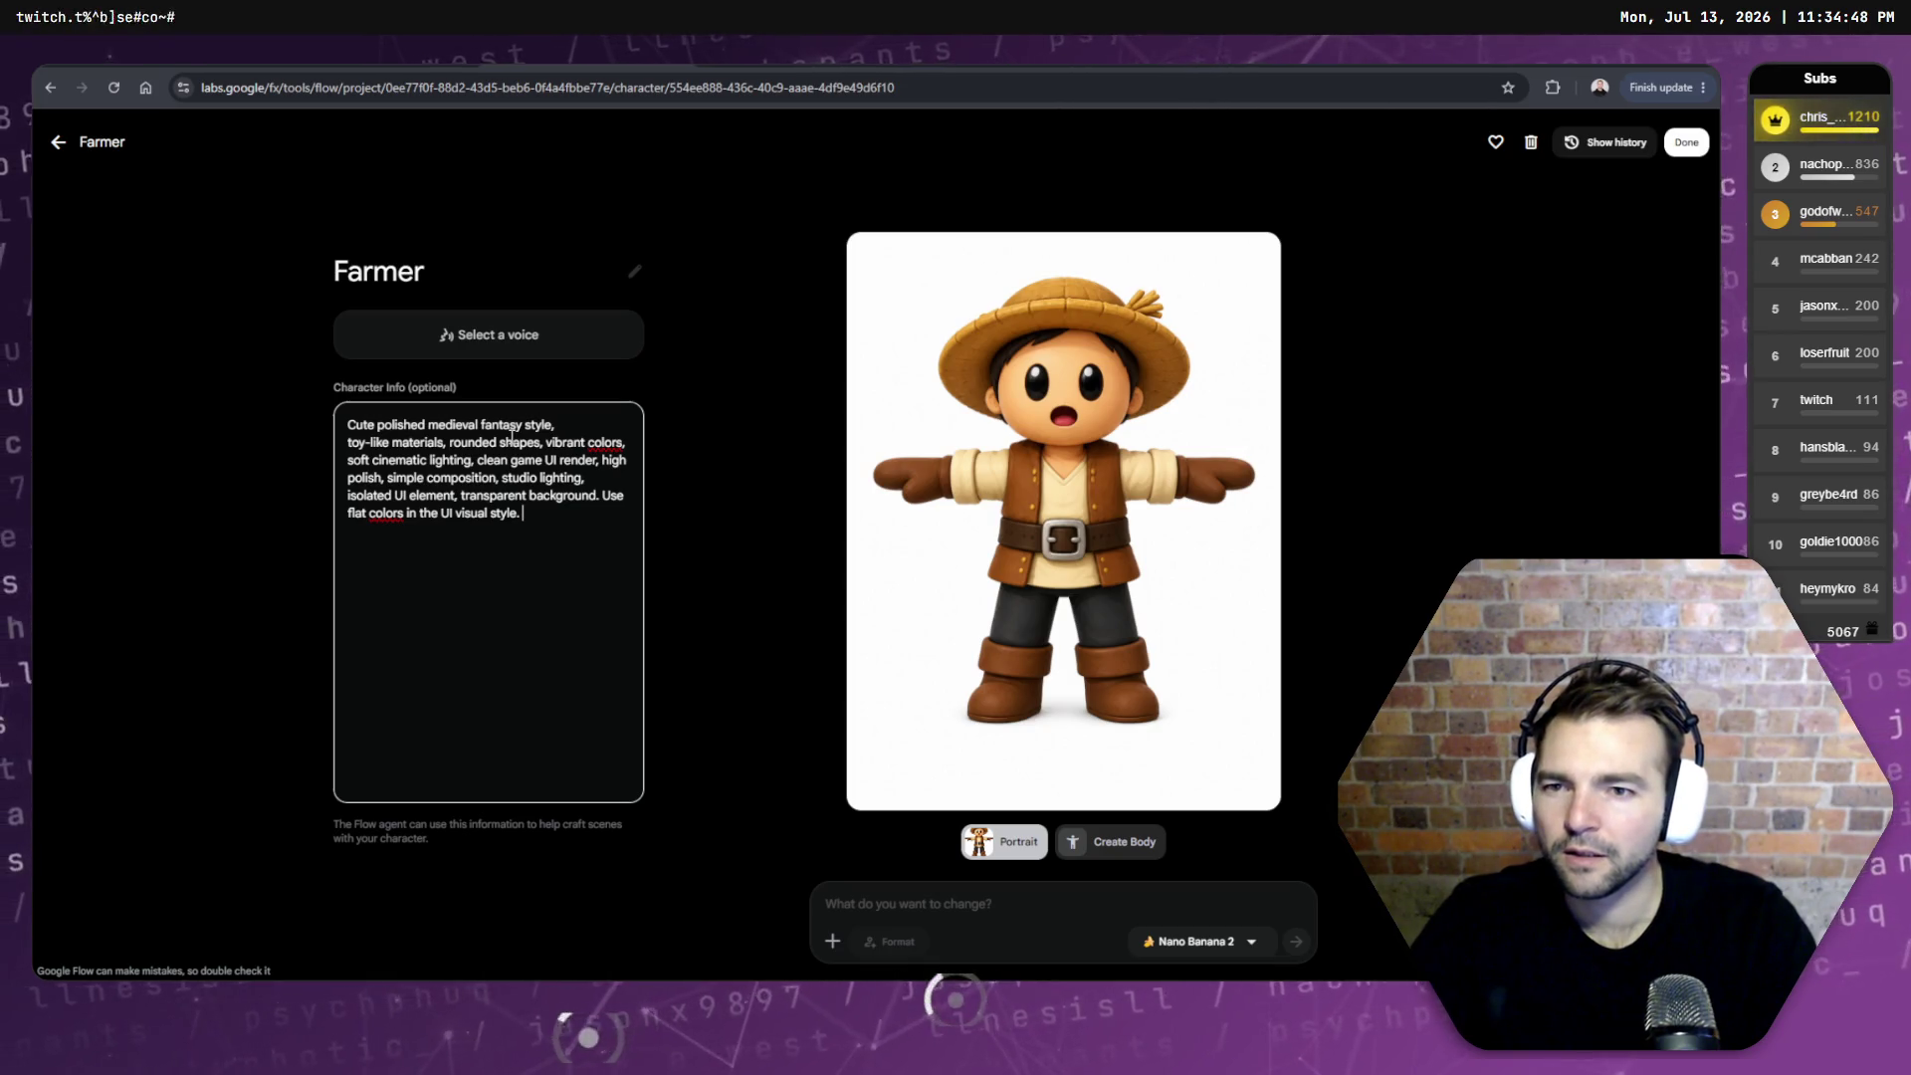
key(ctrl+shift+Left)
key(ctrl+shift+Left)
key(ctrl+shift+Left)
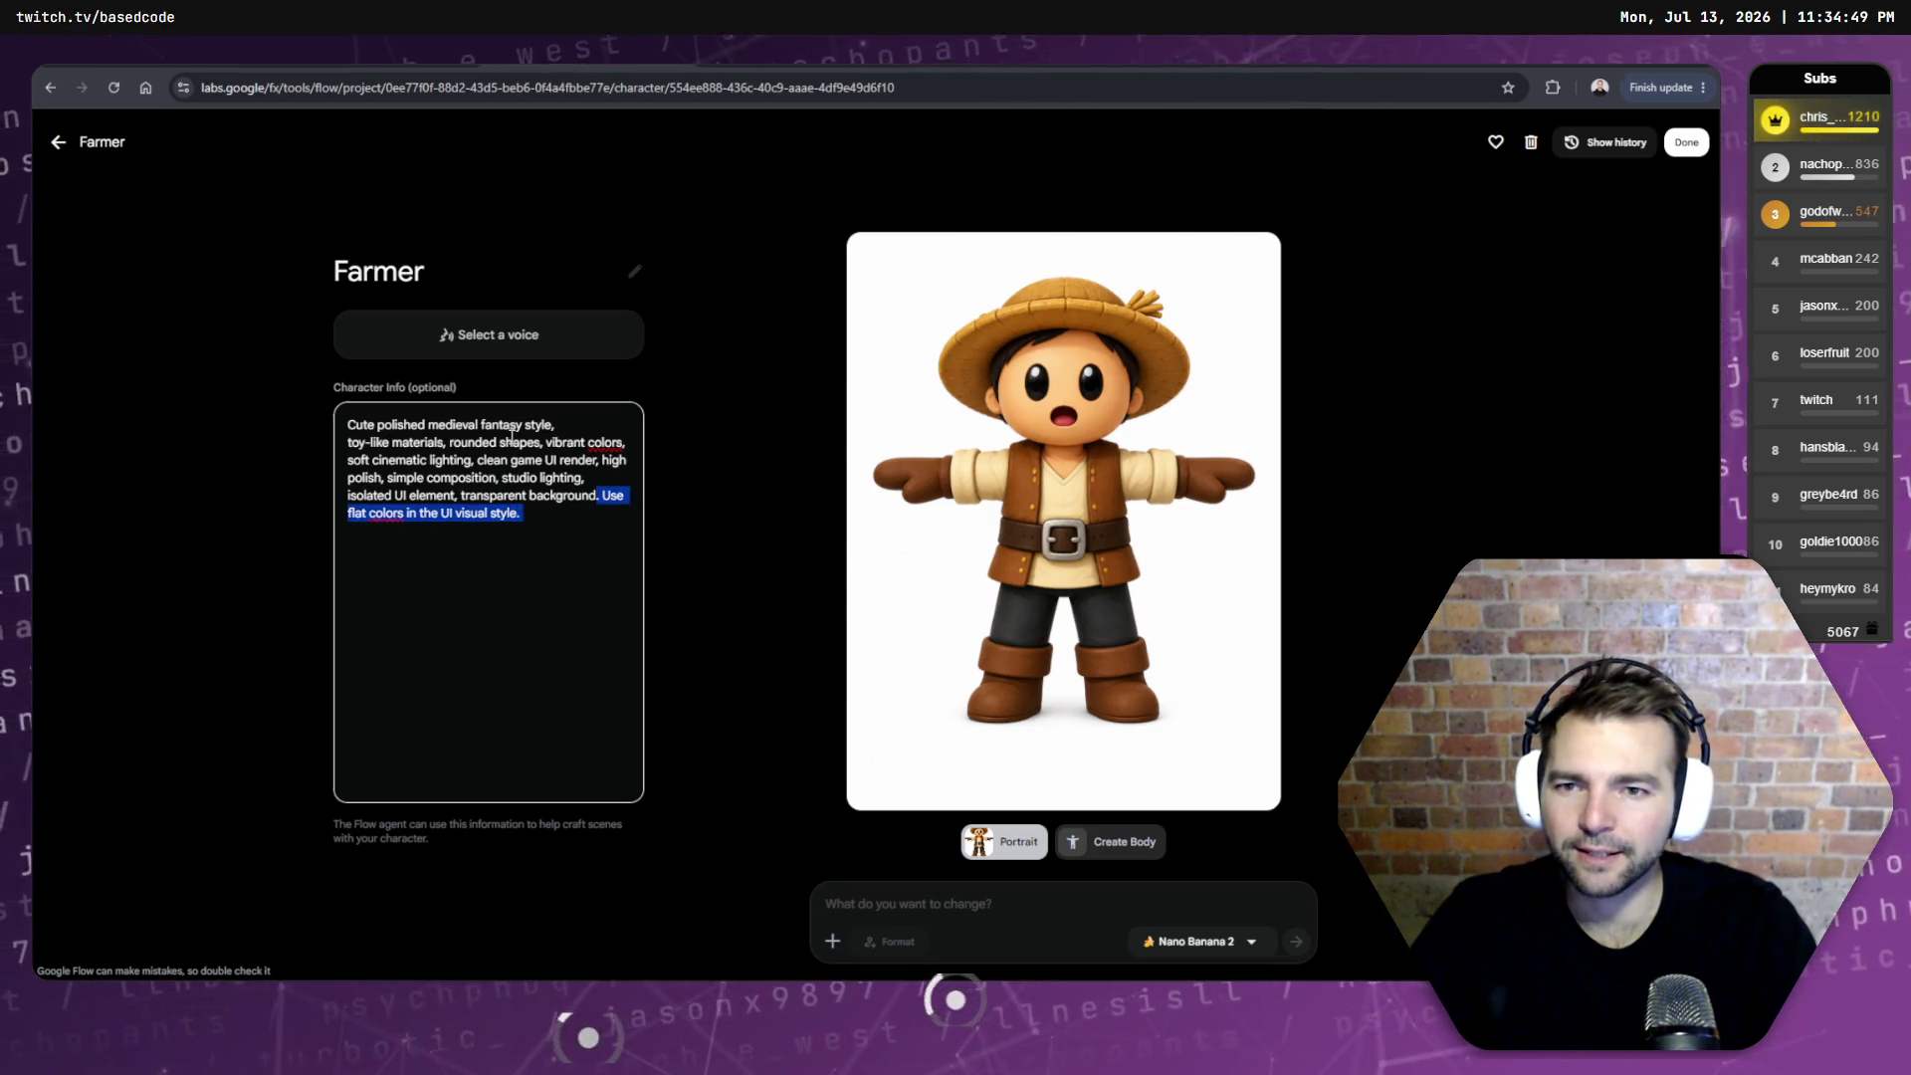
key(BackSpace)
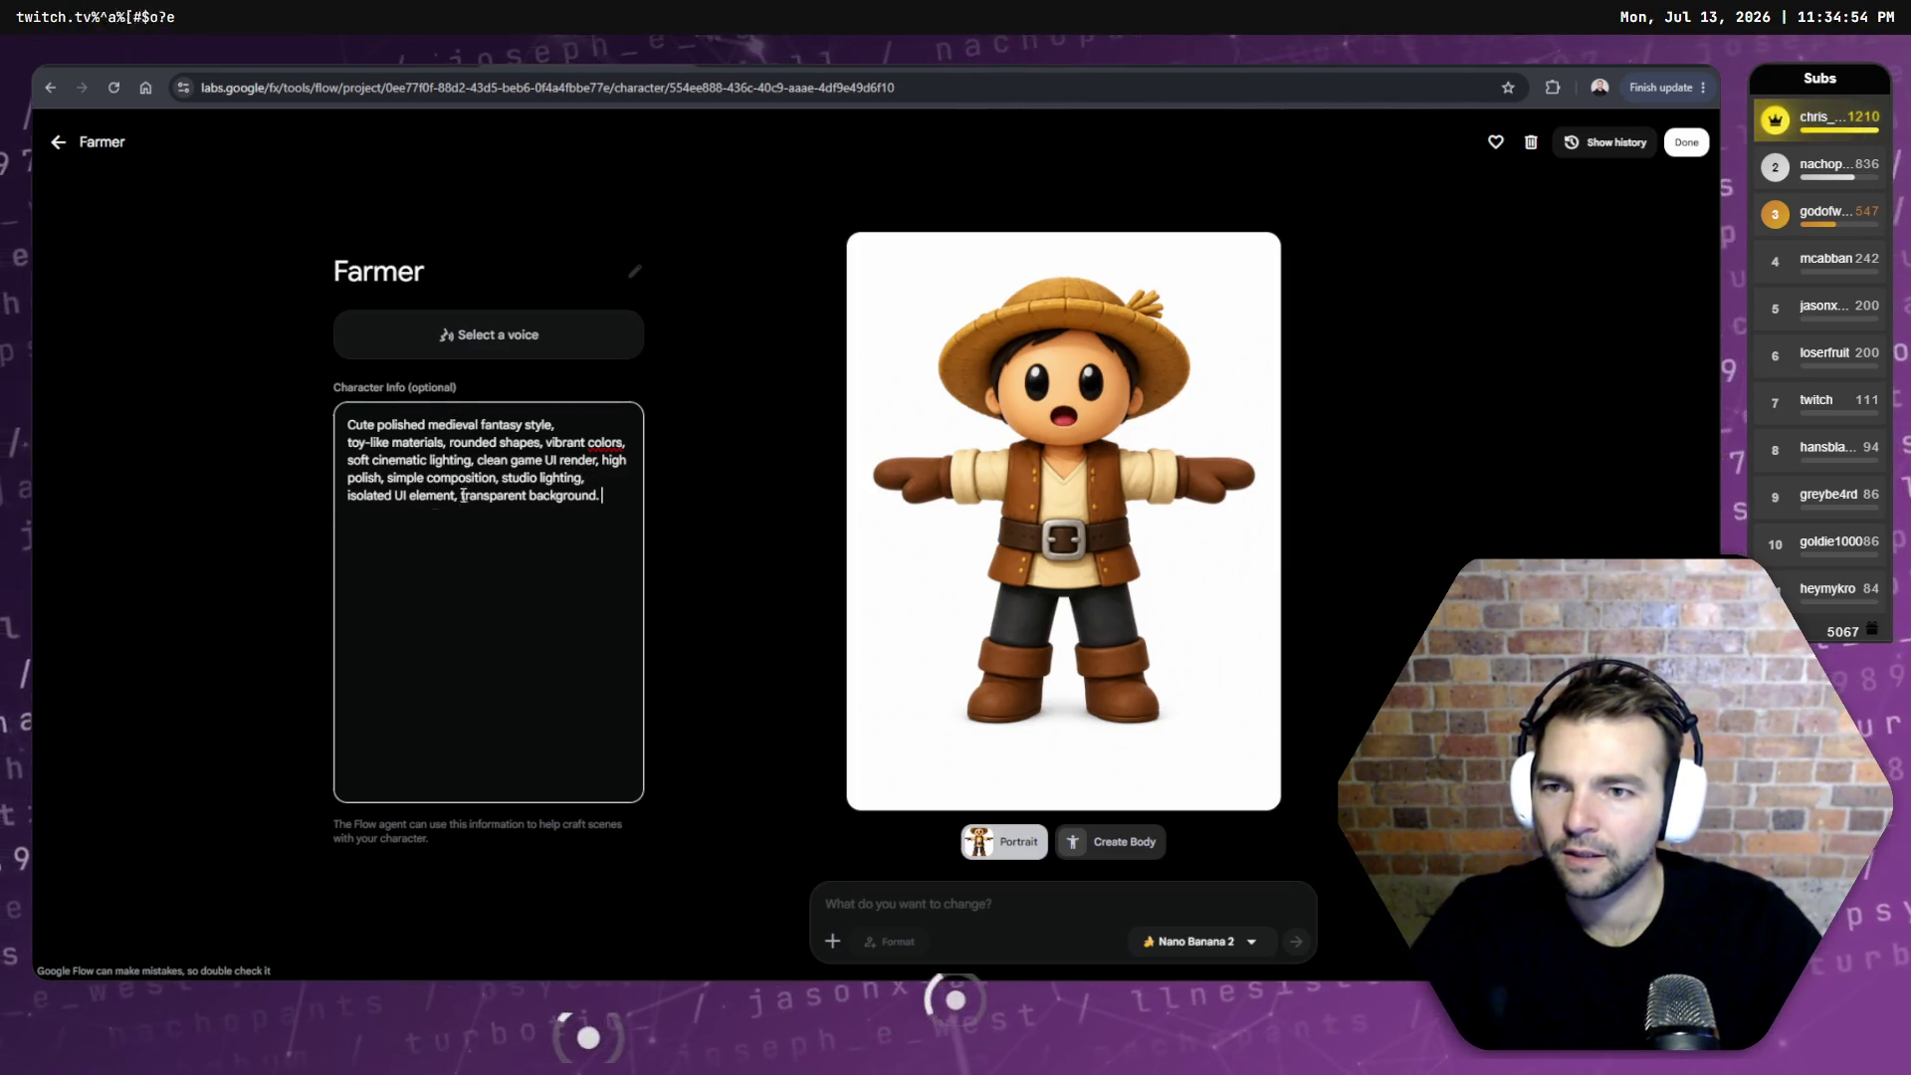
key(ctrl+a)
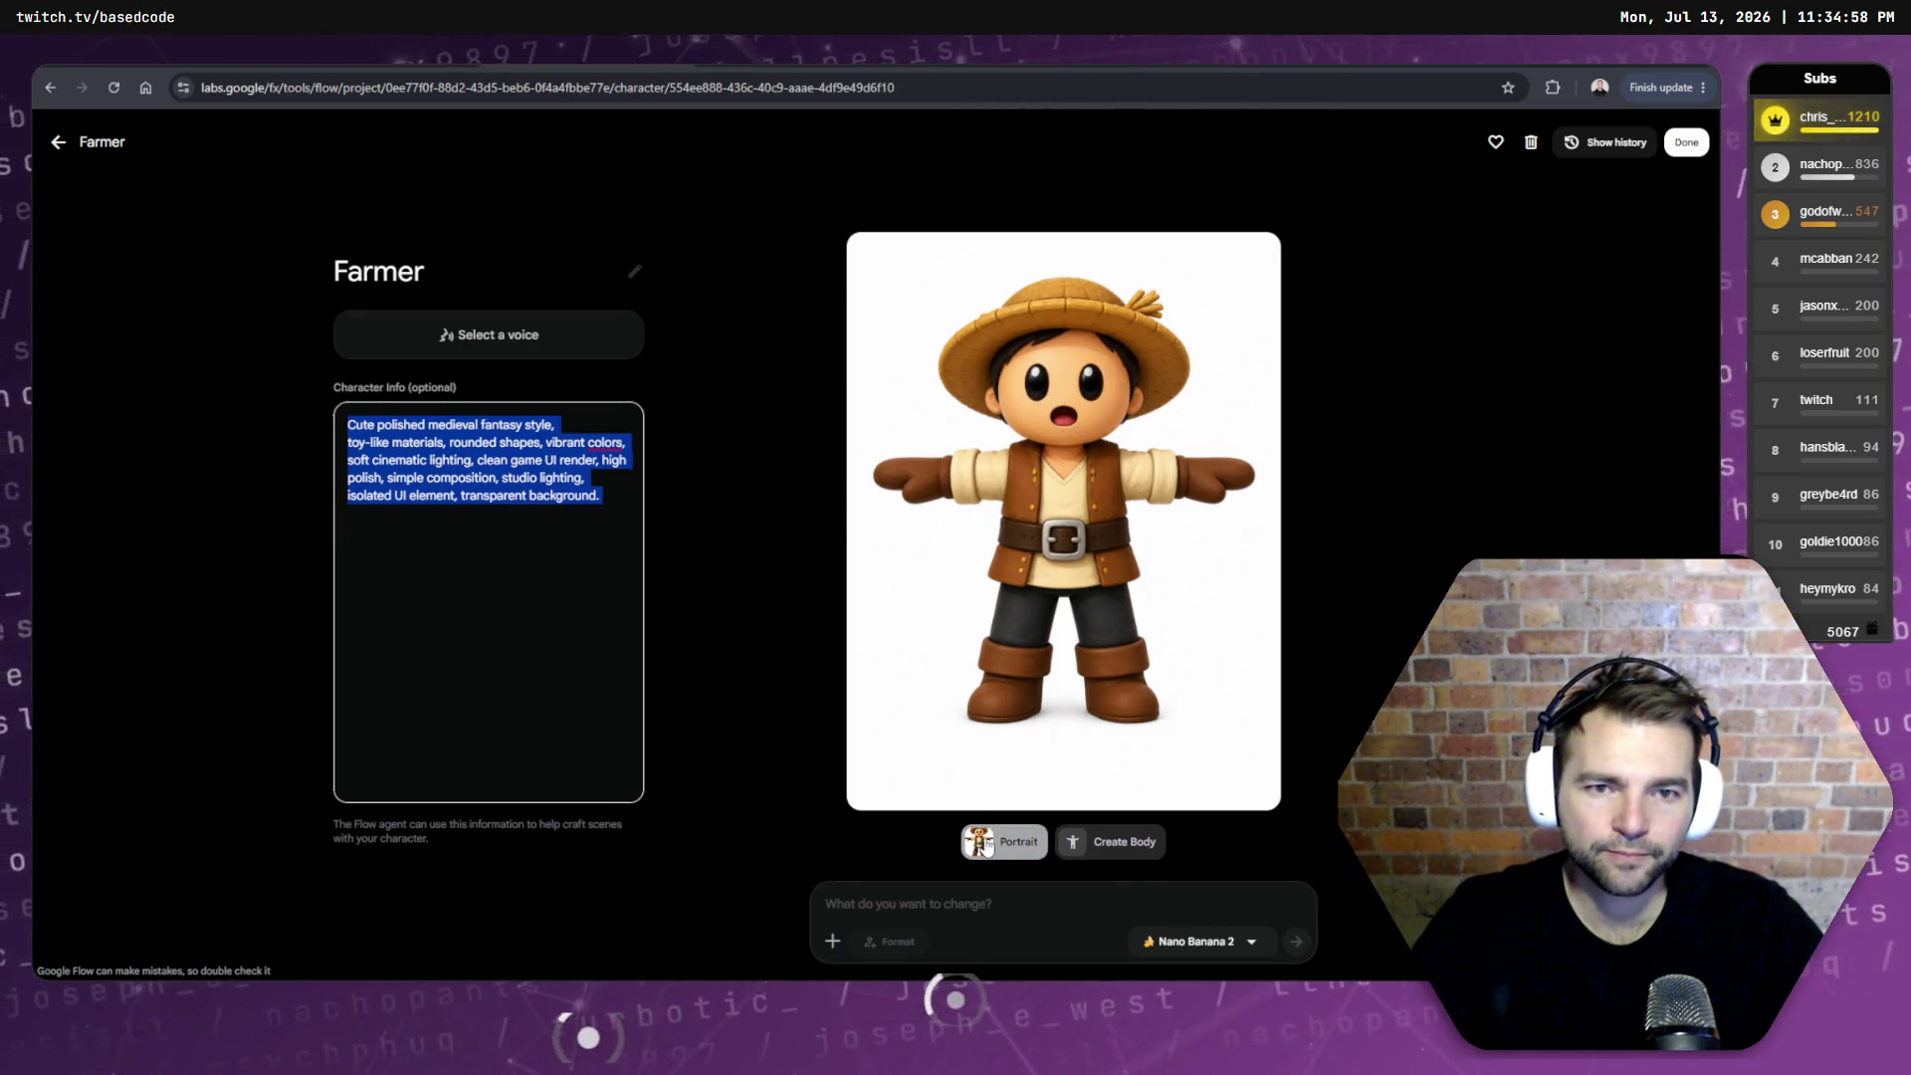
click(1110, 847)
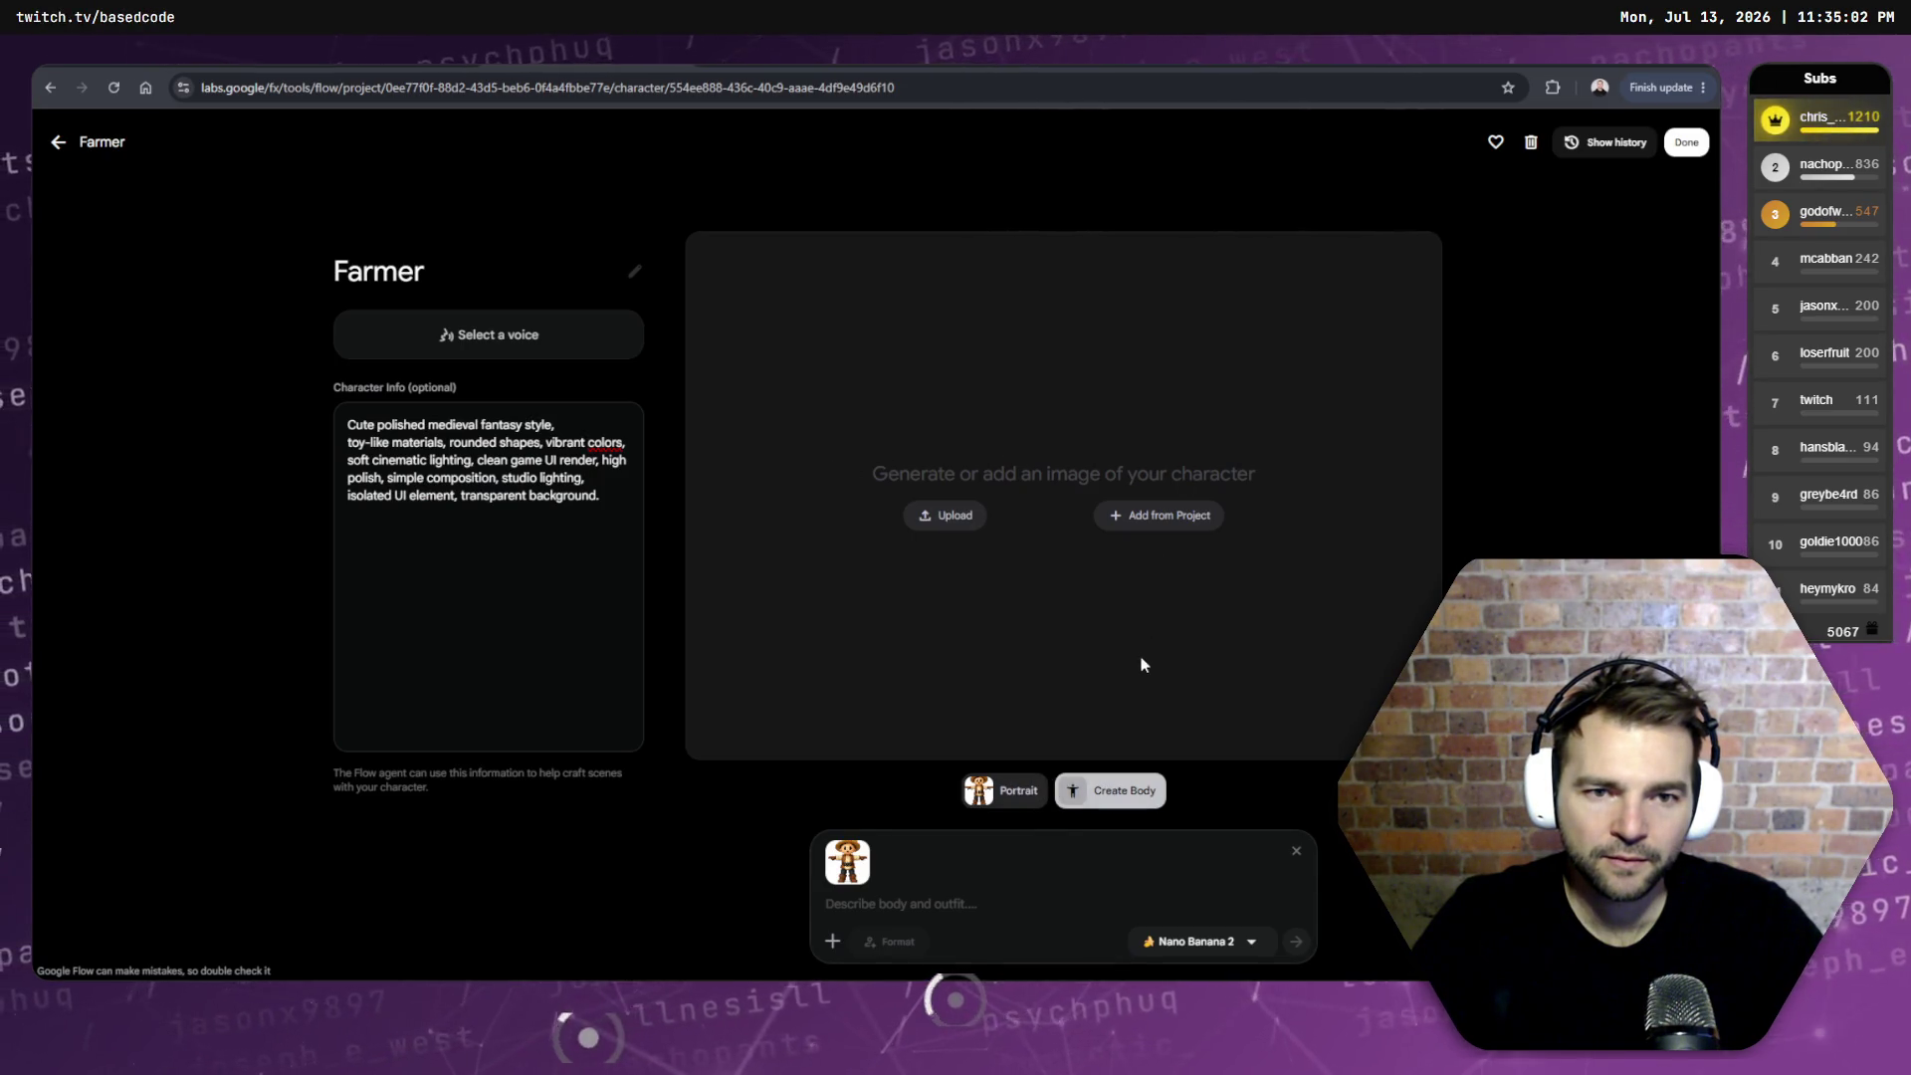
Upload the farmer T-pose image as the Farmer's body
click(1004, 791)
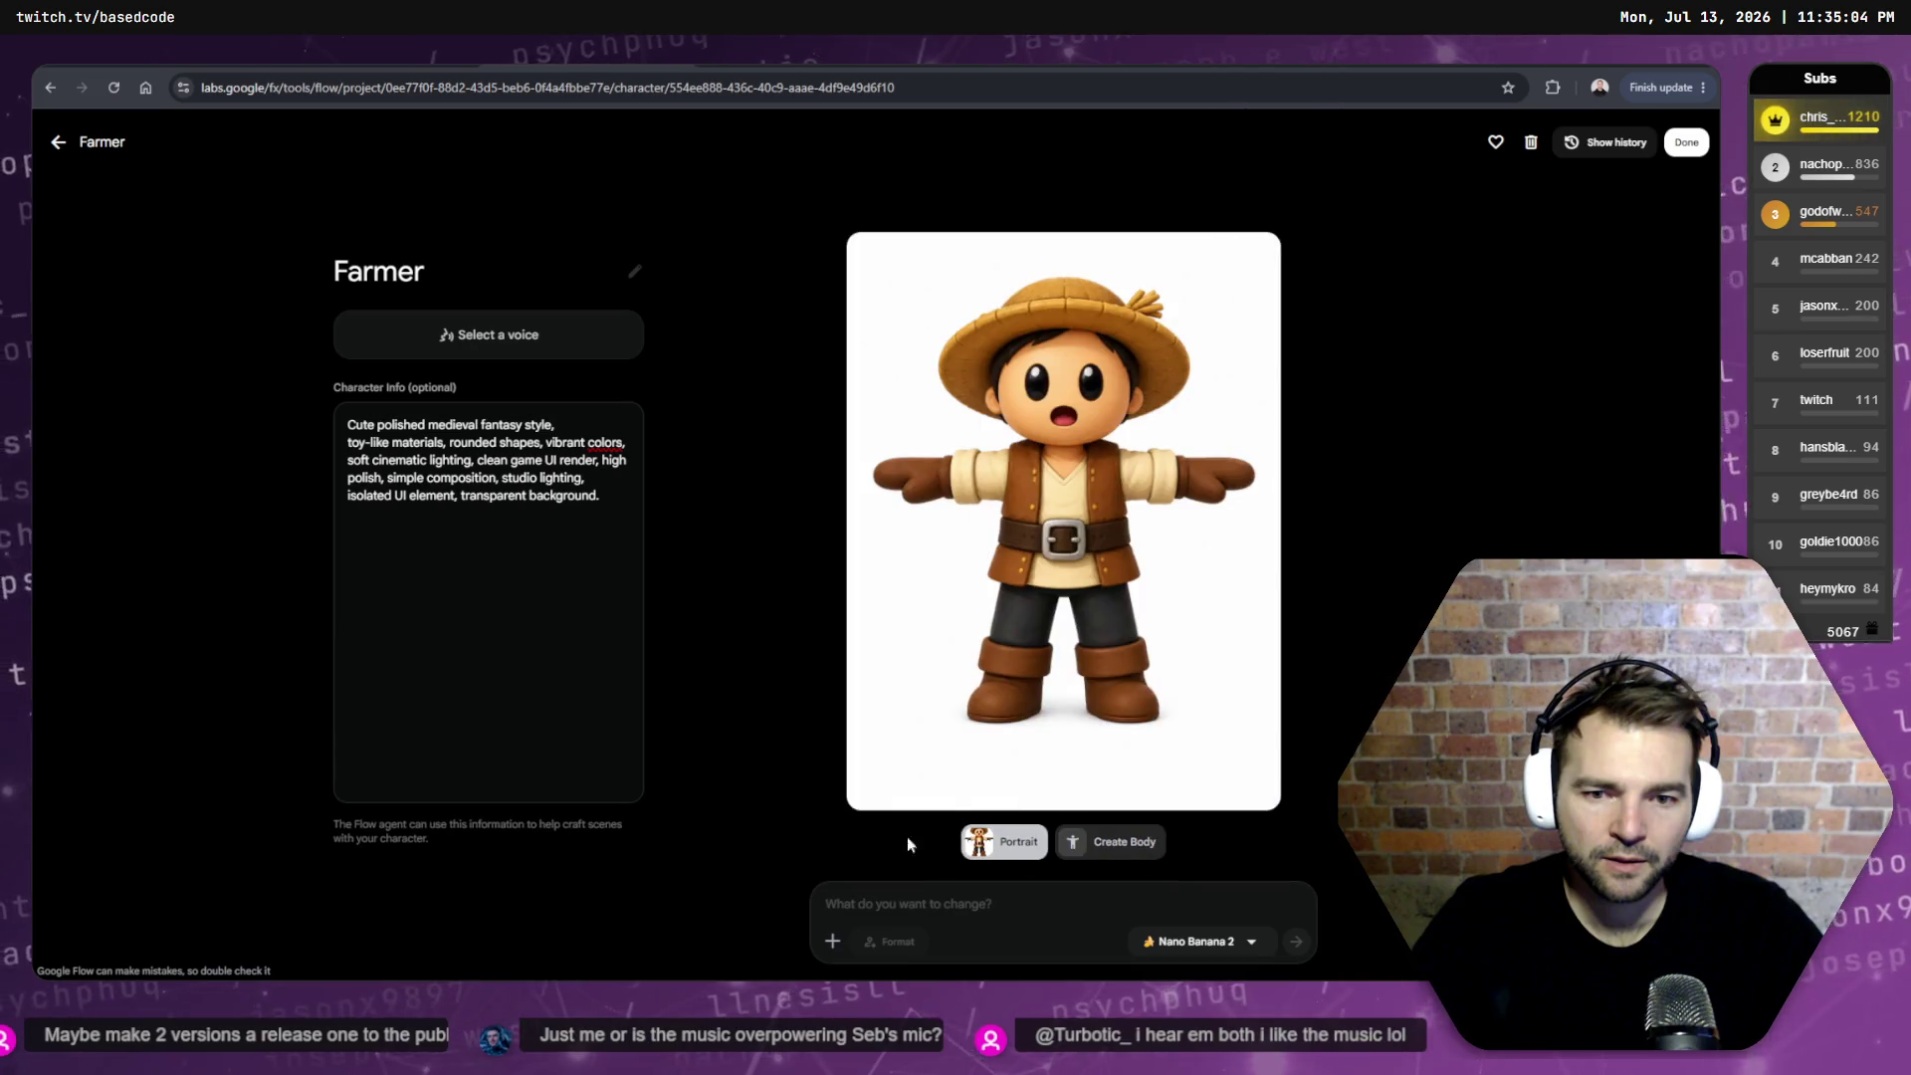
click(1109, 842)
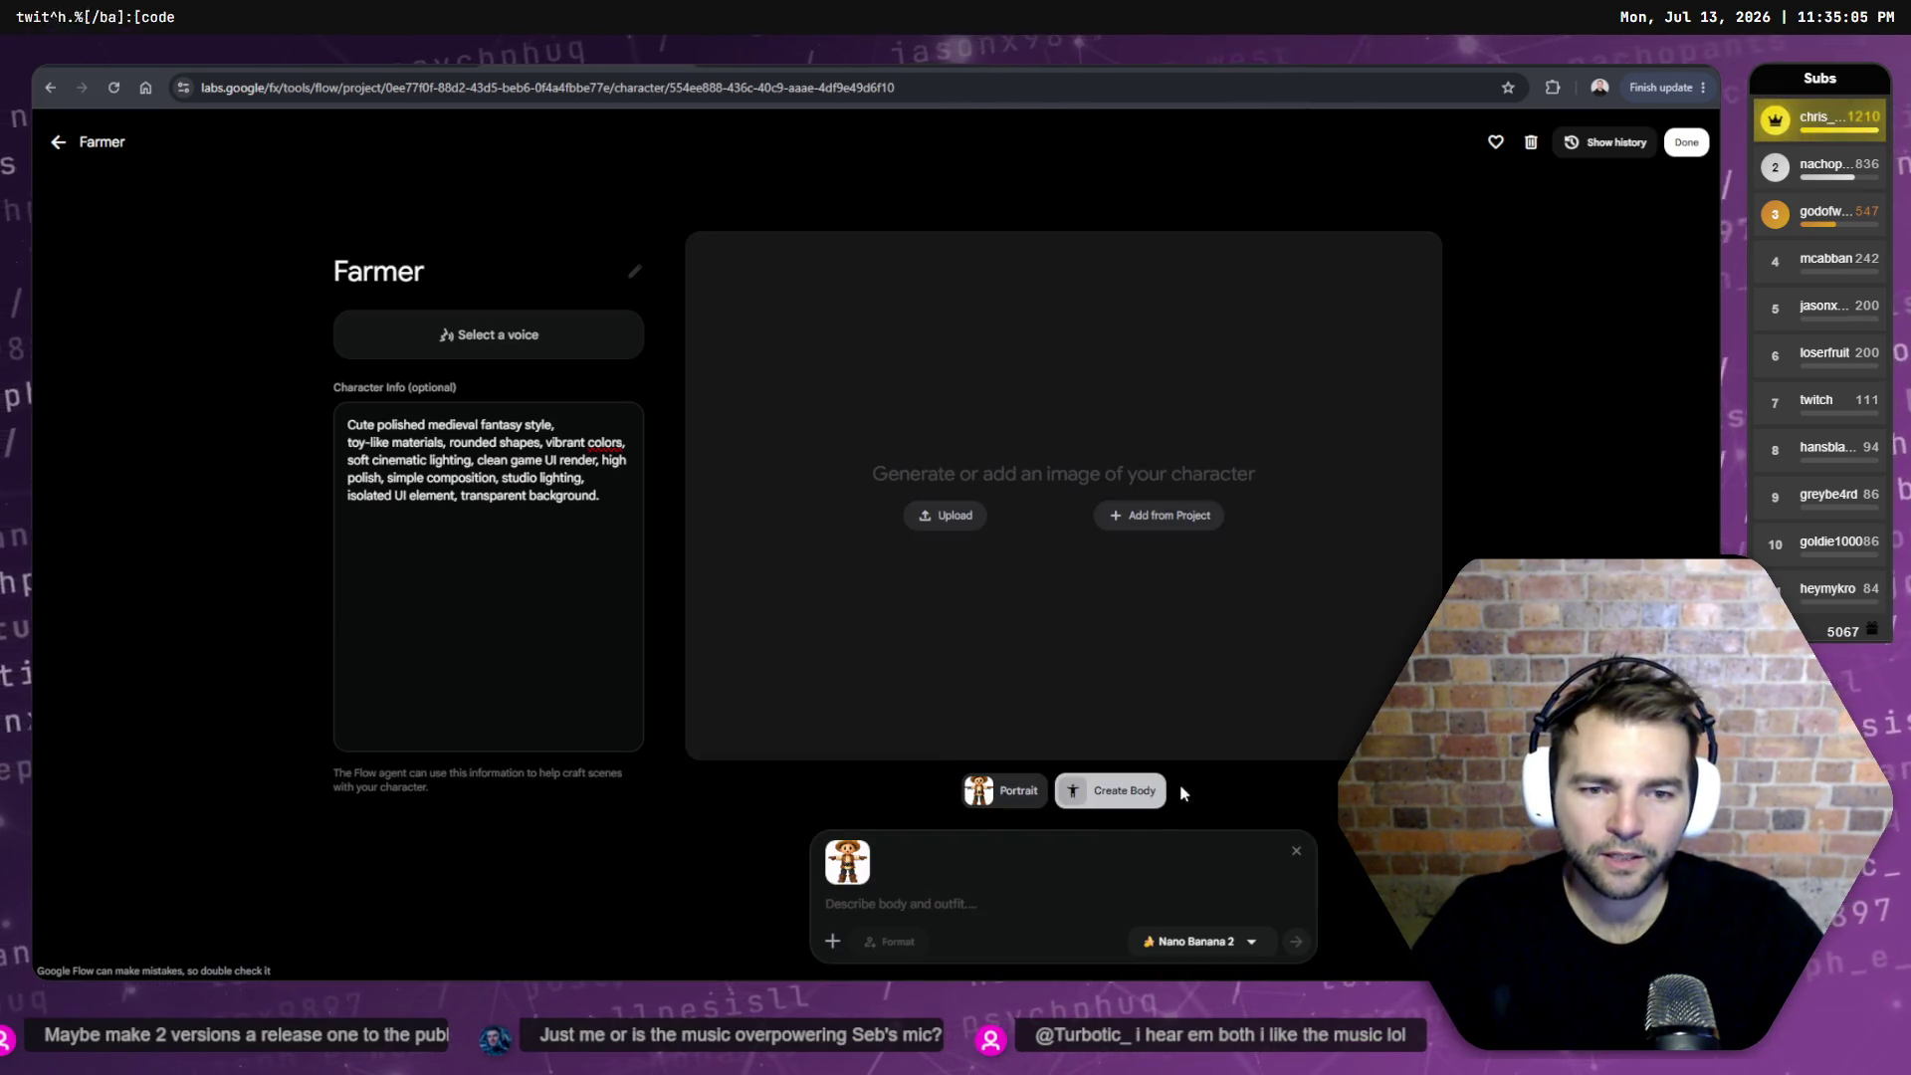
click(960, 523)
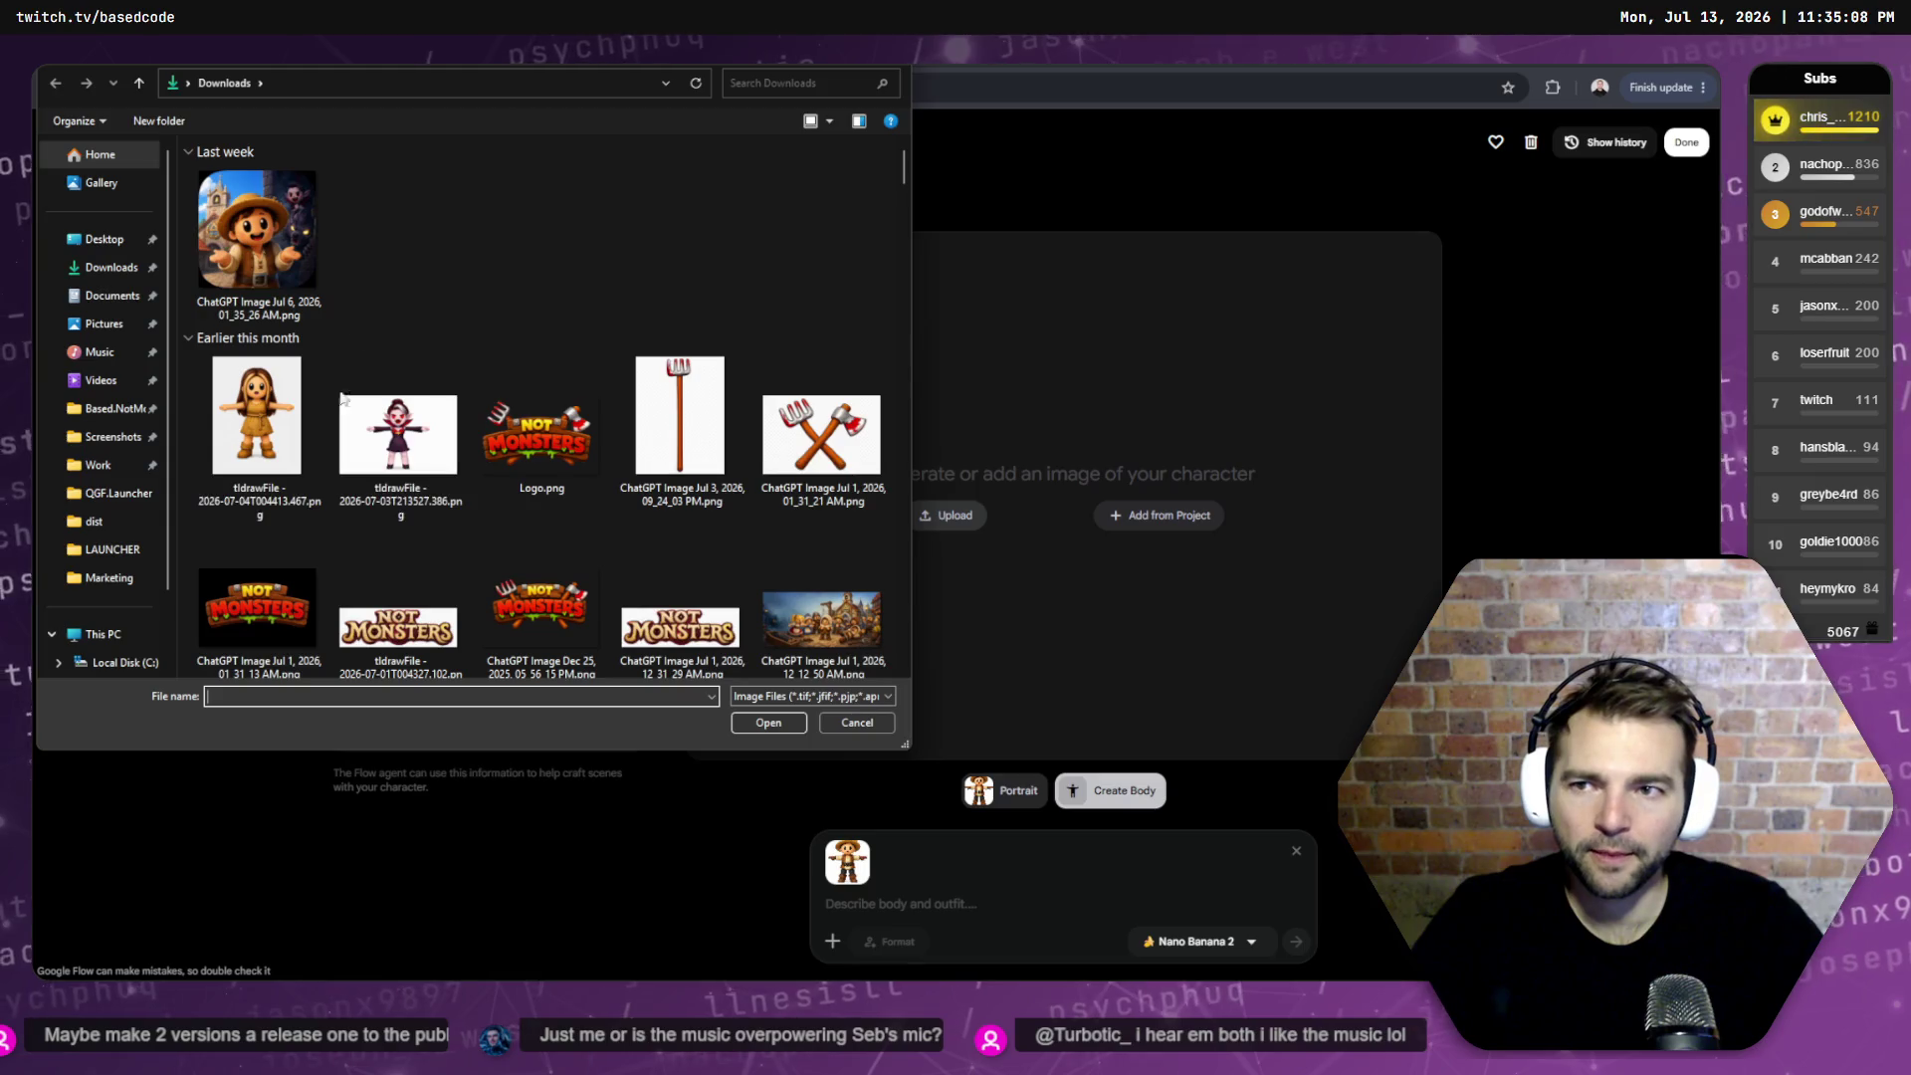
scroll(358, 445, down, 5)
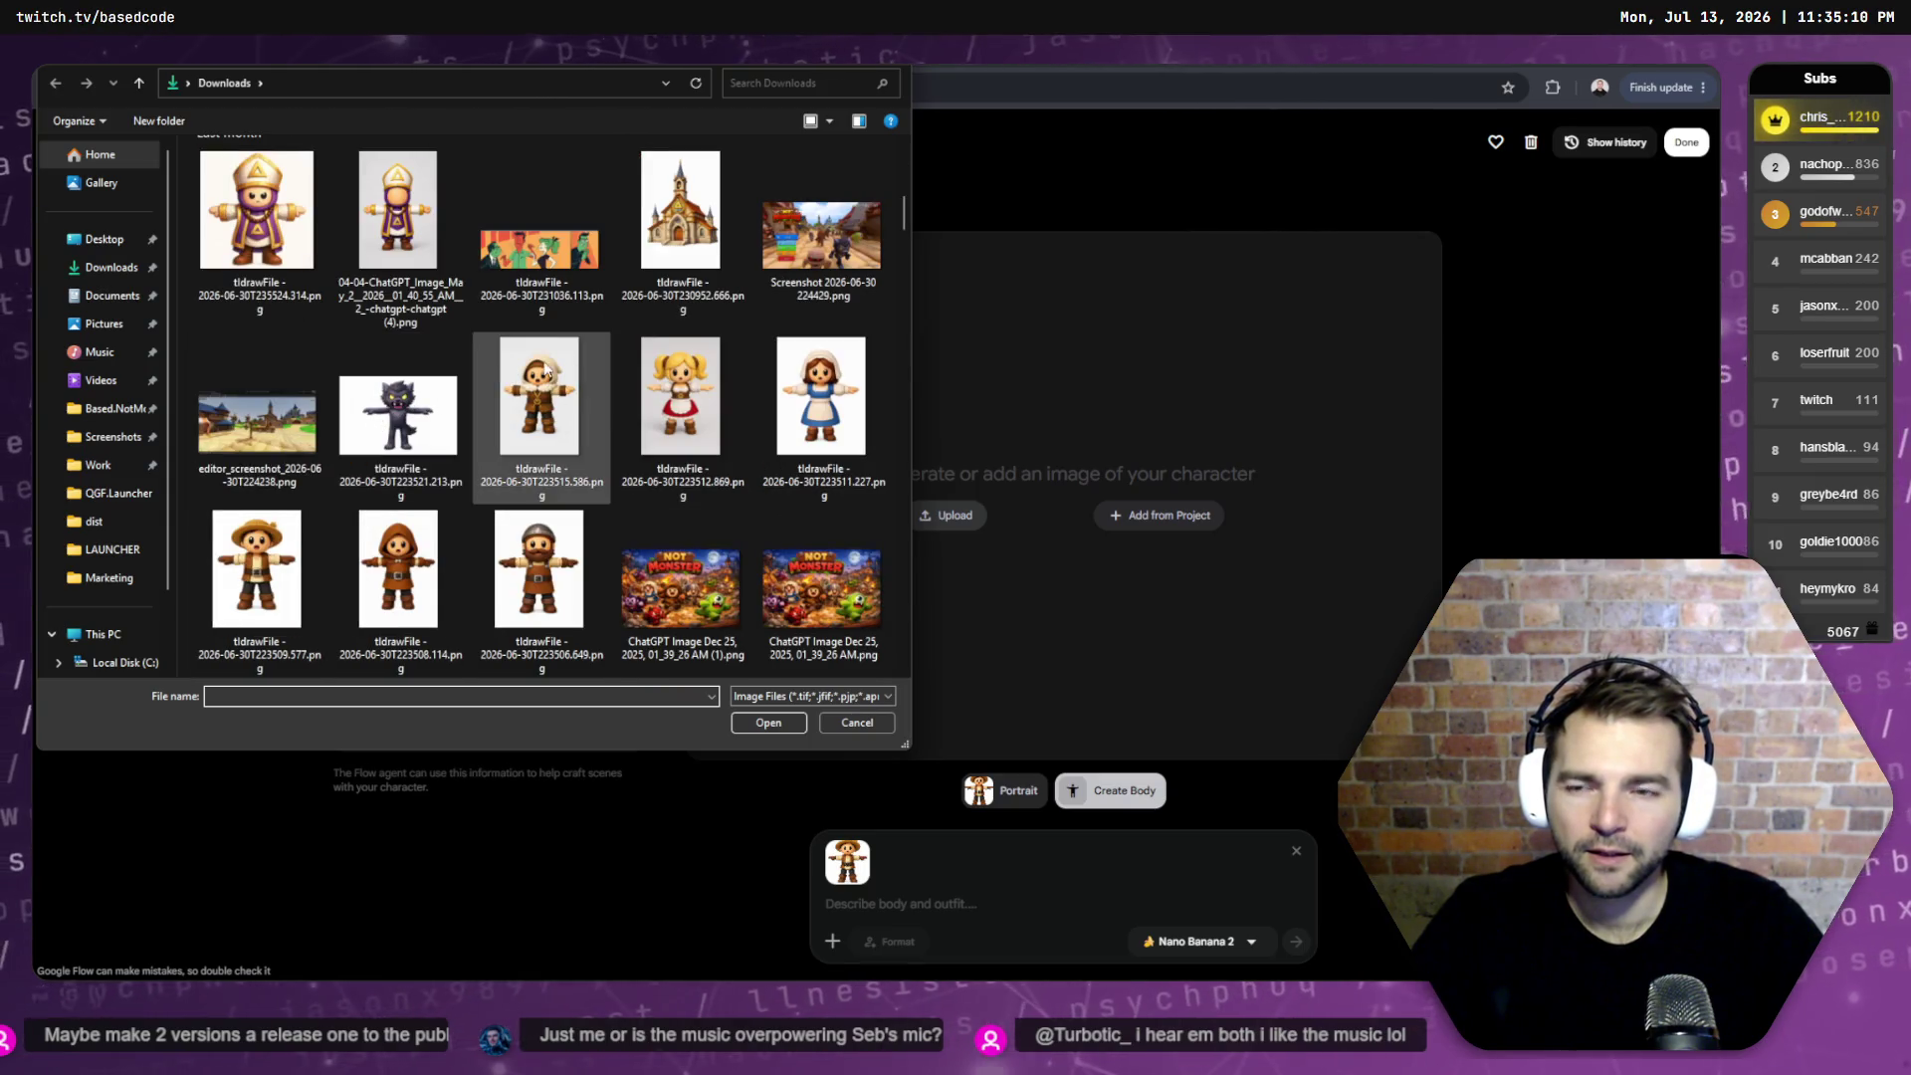
double_click(291, 565)
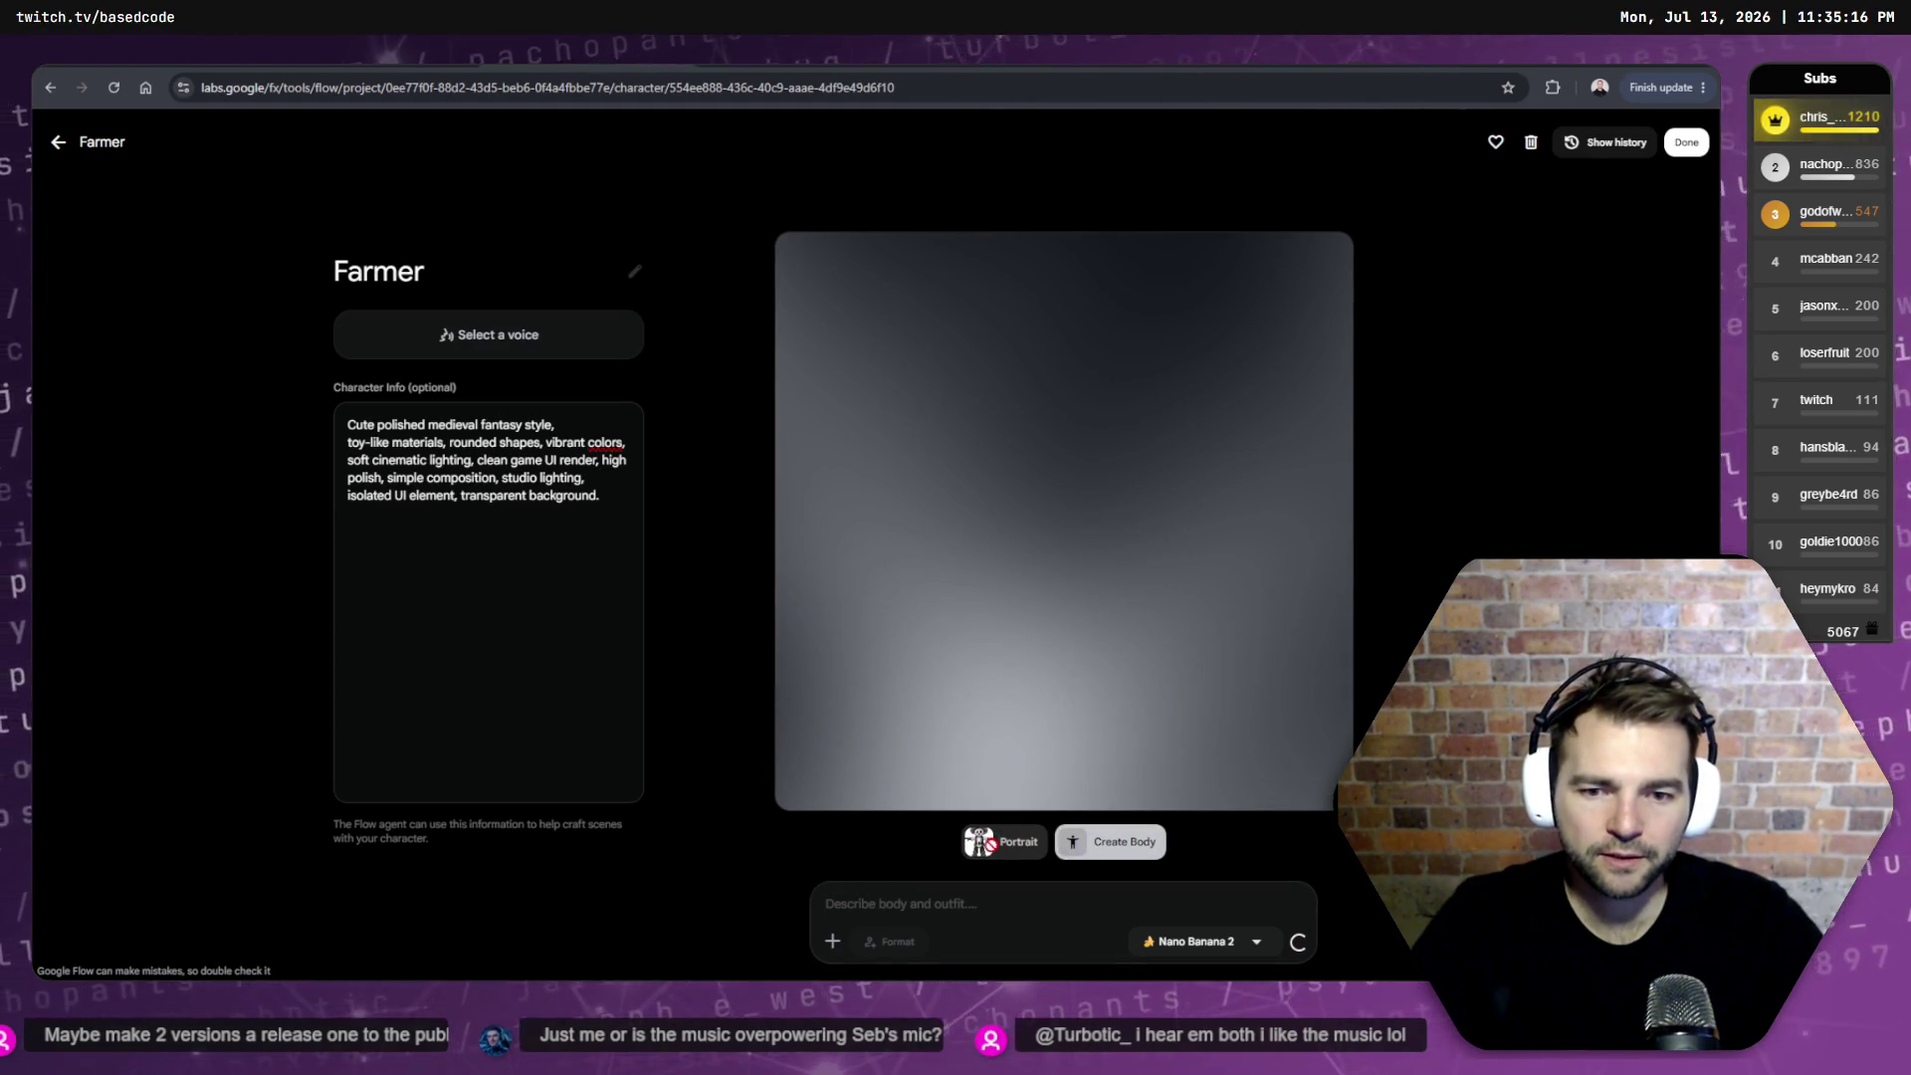
Review the Farmer's portrait and body images, then leave the character page
click(538, 588)
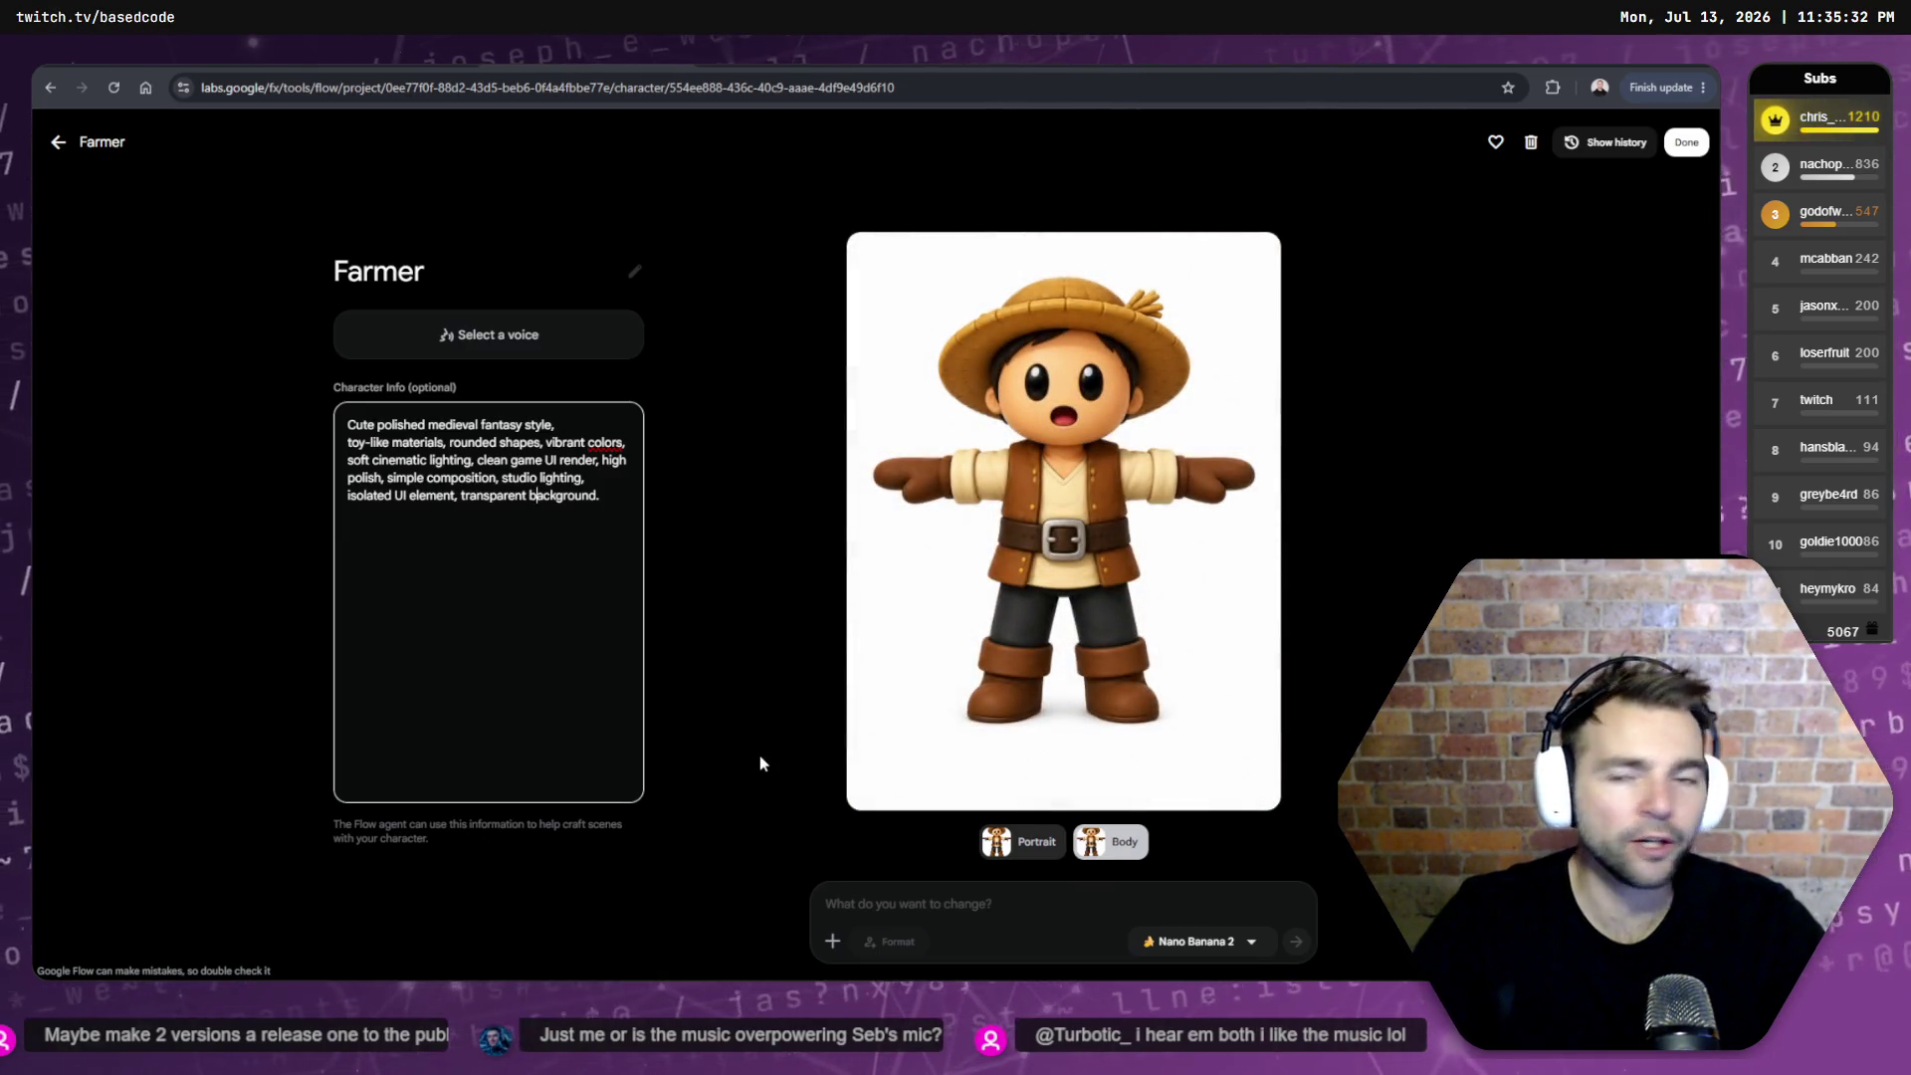
click(1015, 848)
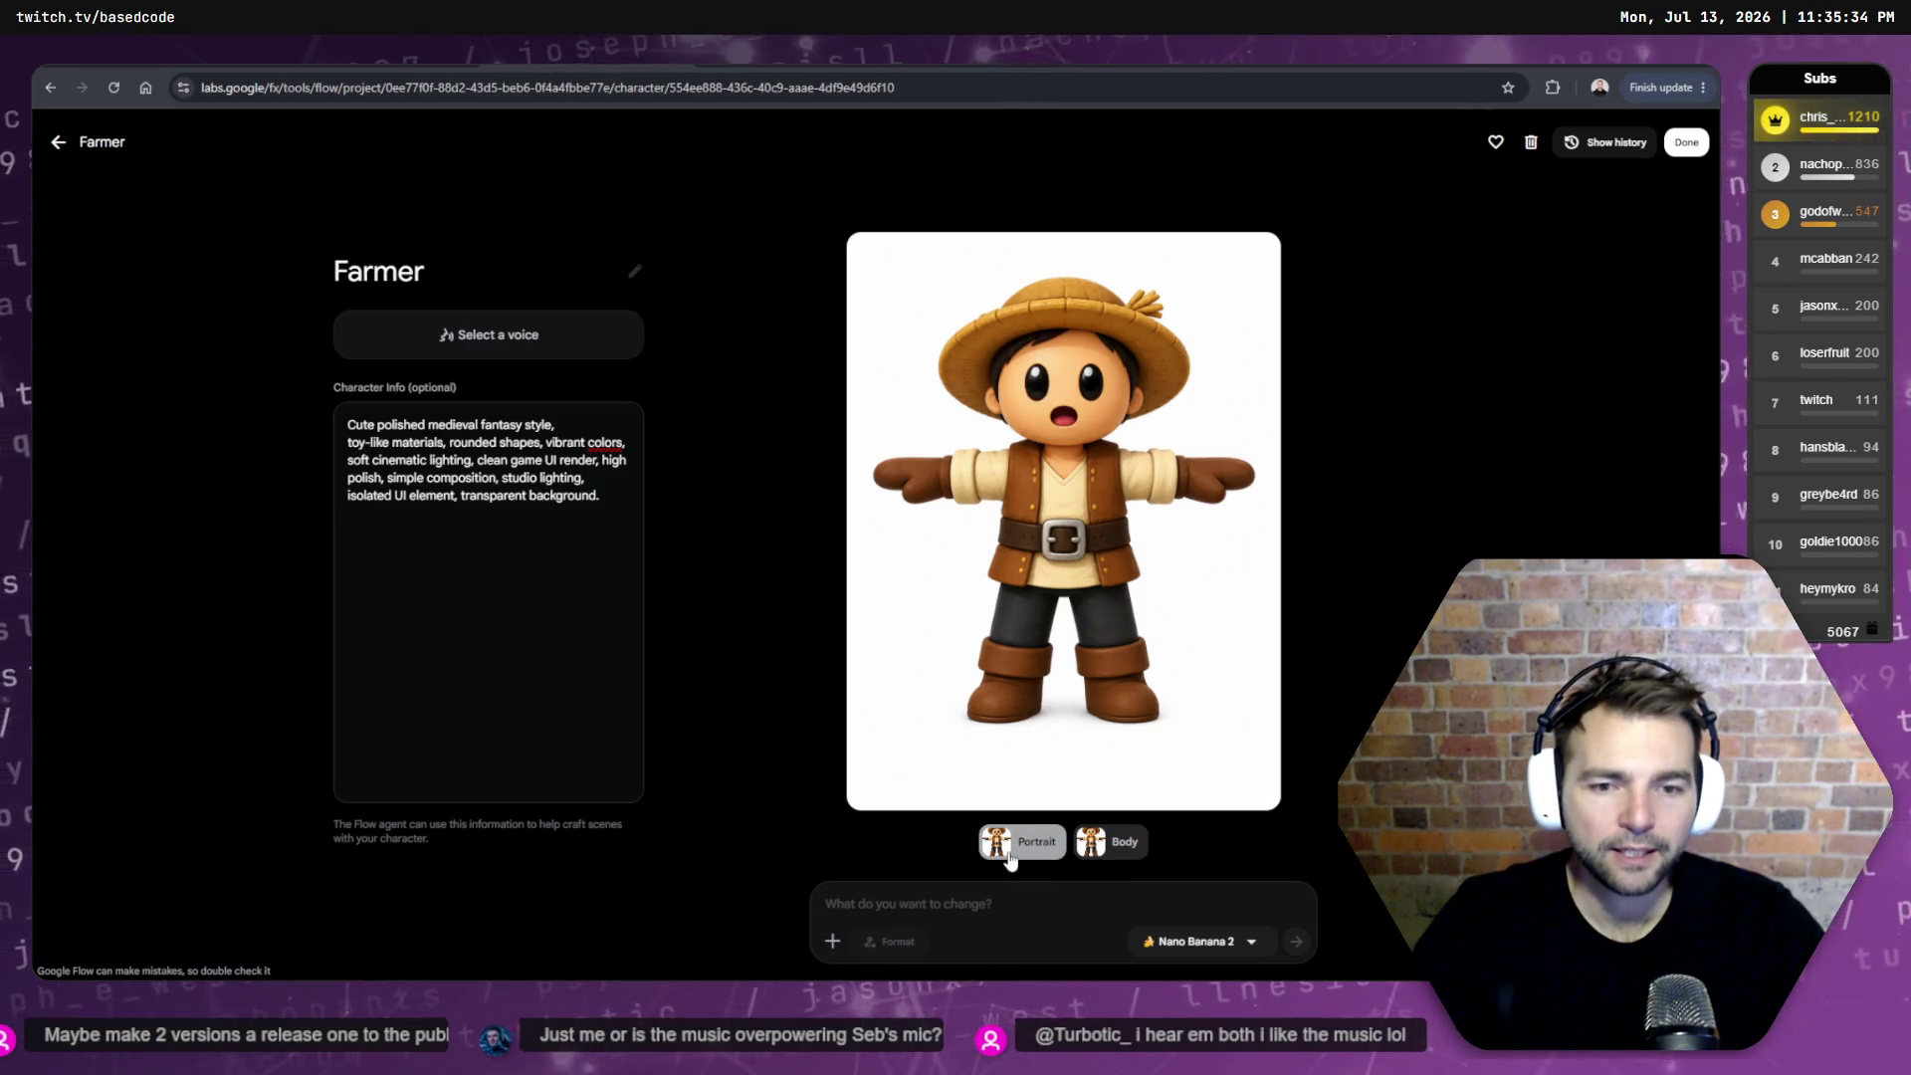
click(1135, 846)
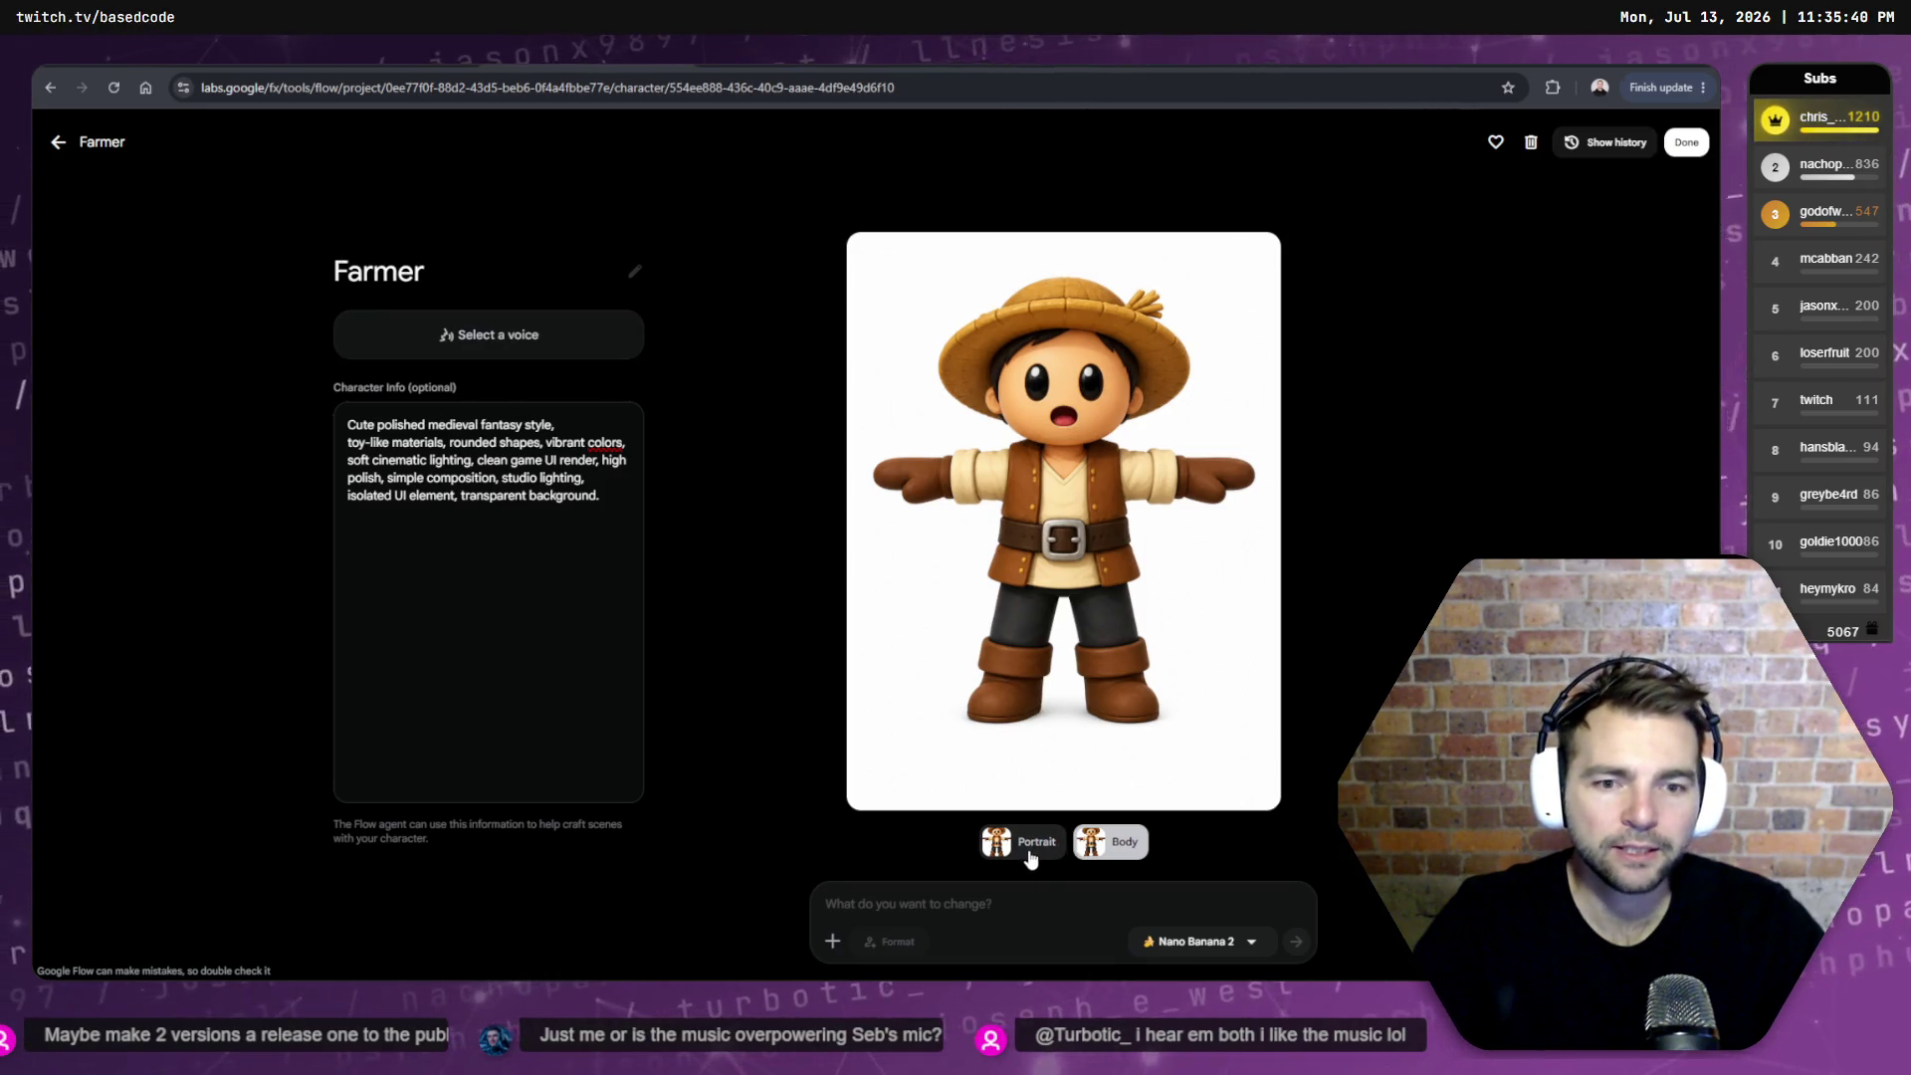
right_click(996, 854)
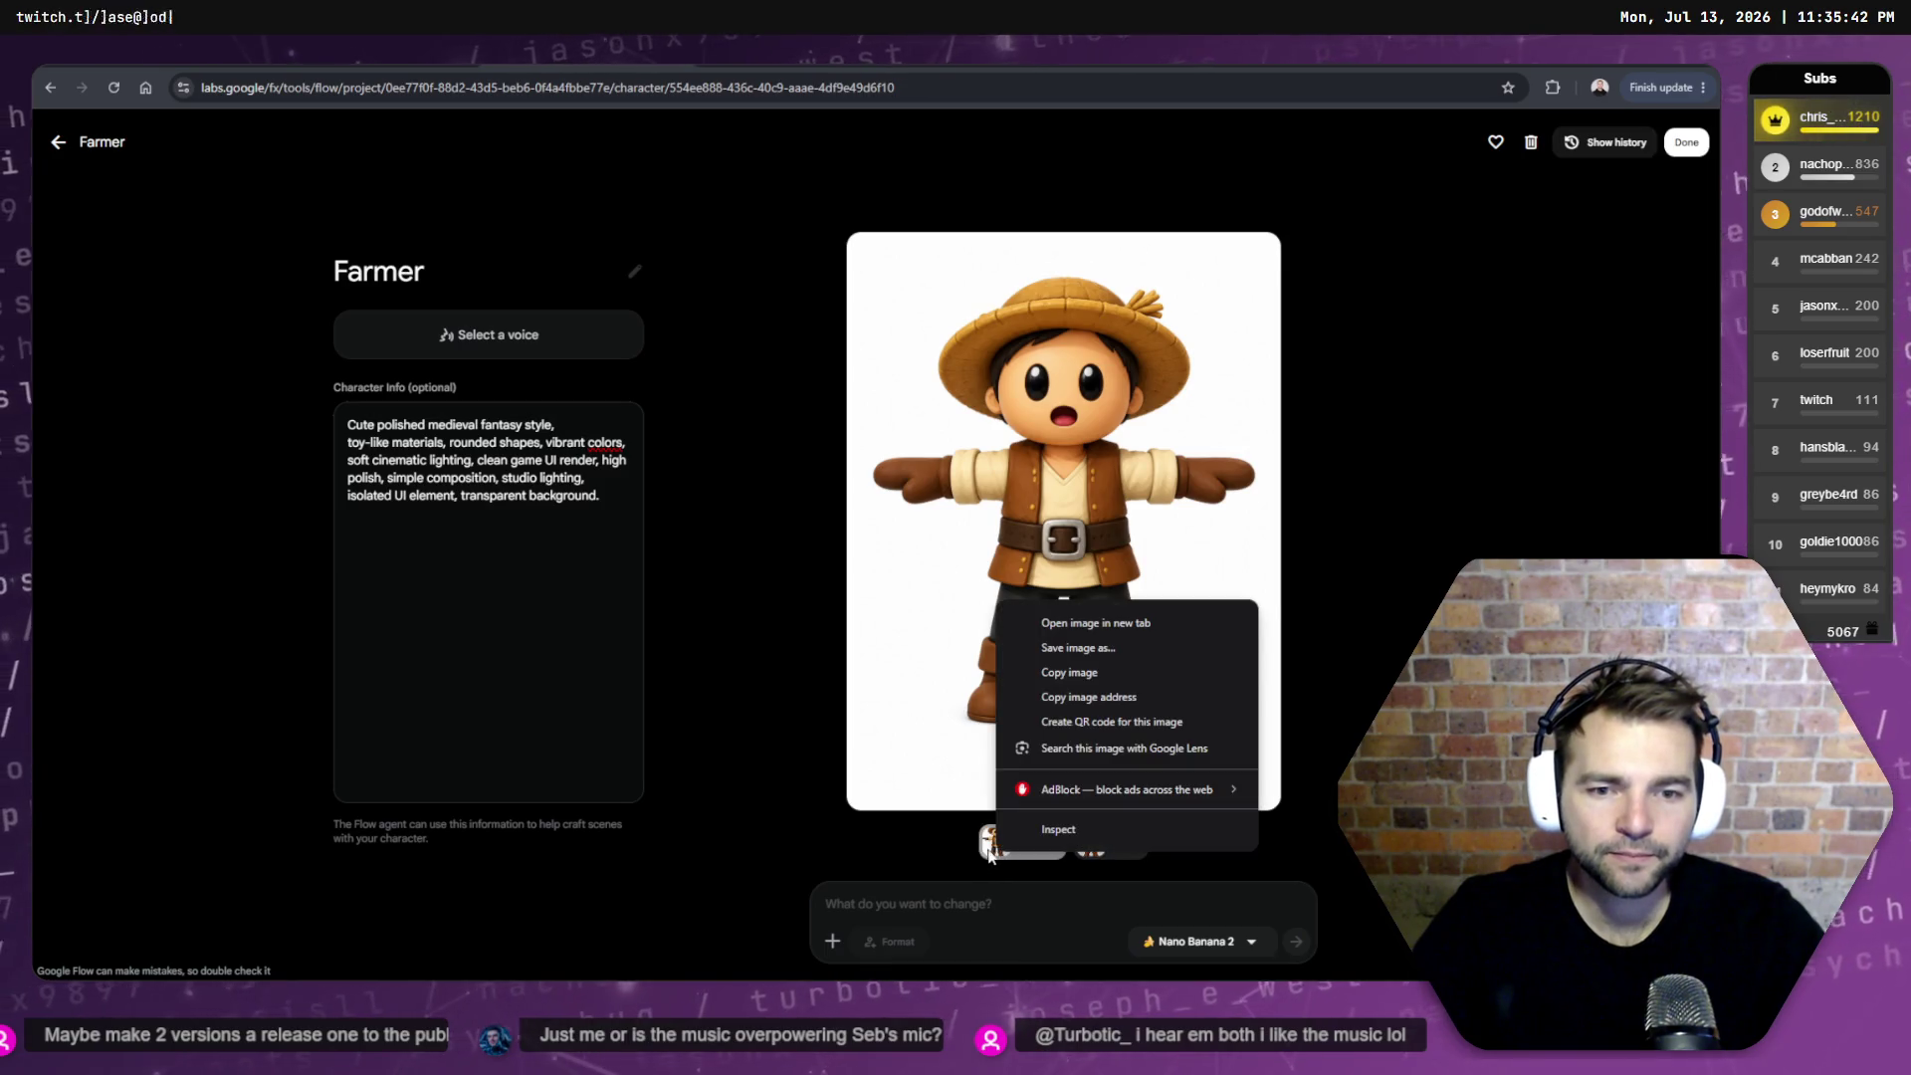
click(991, 854)
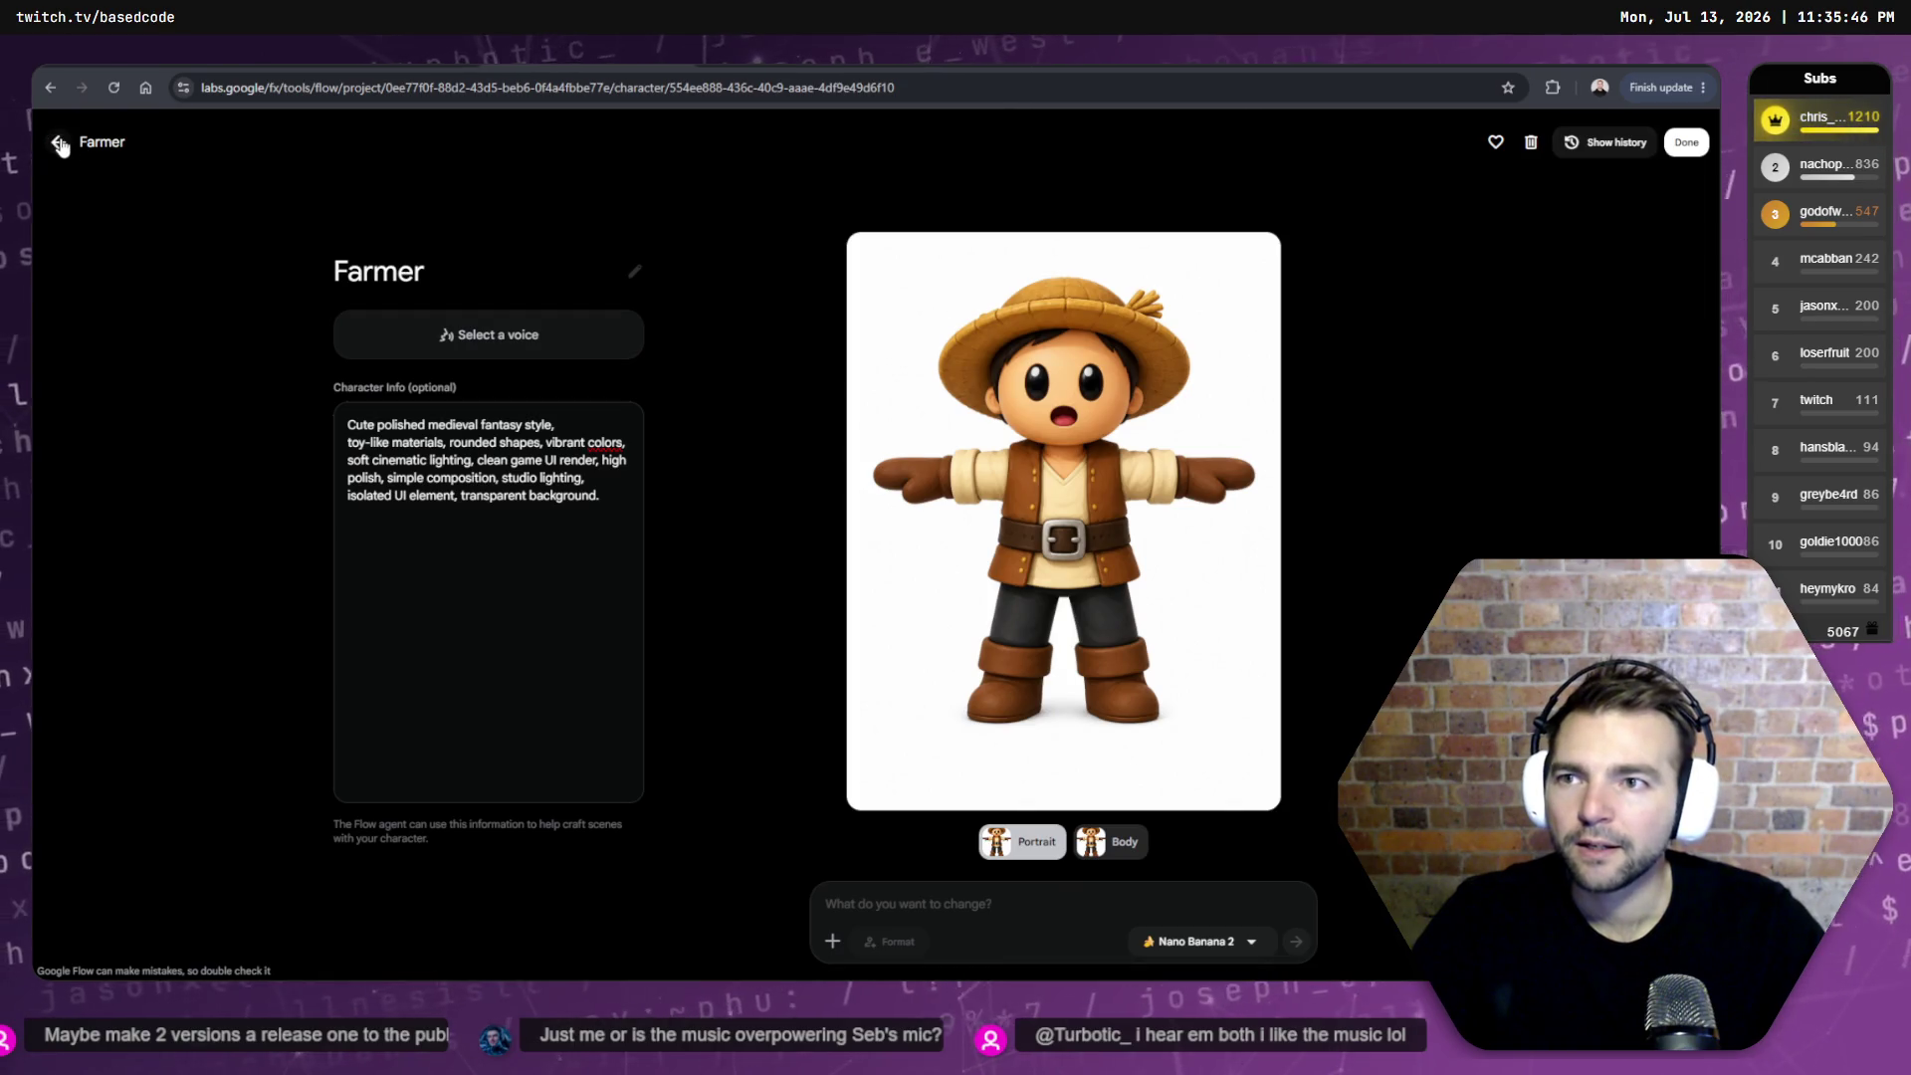
click(1686, 141)
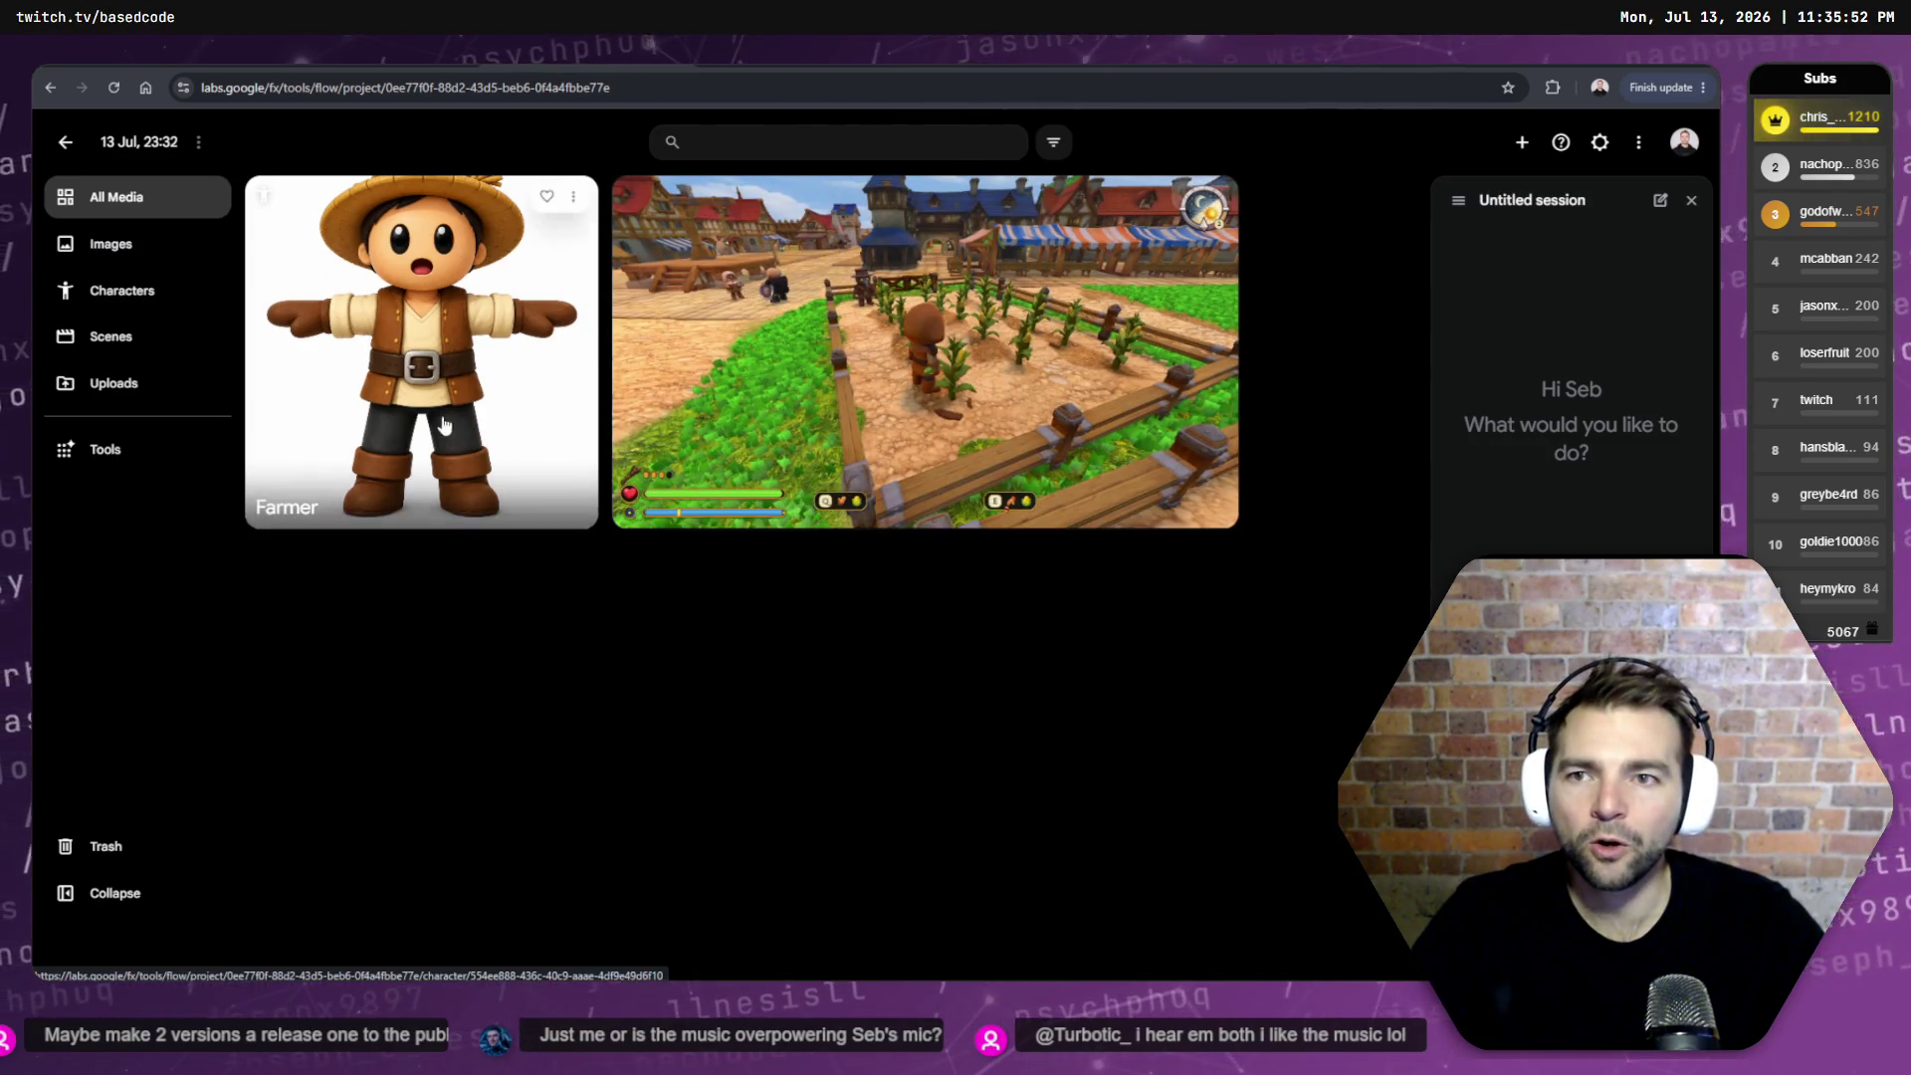
Start a new character from the hooded tldraw image in Downloads
click(162, 298)
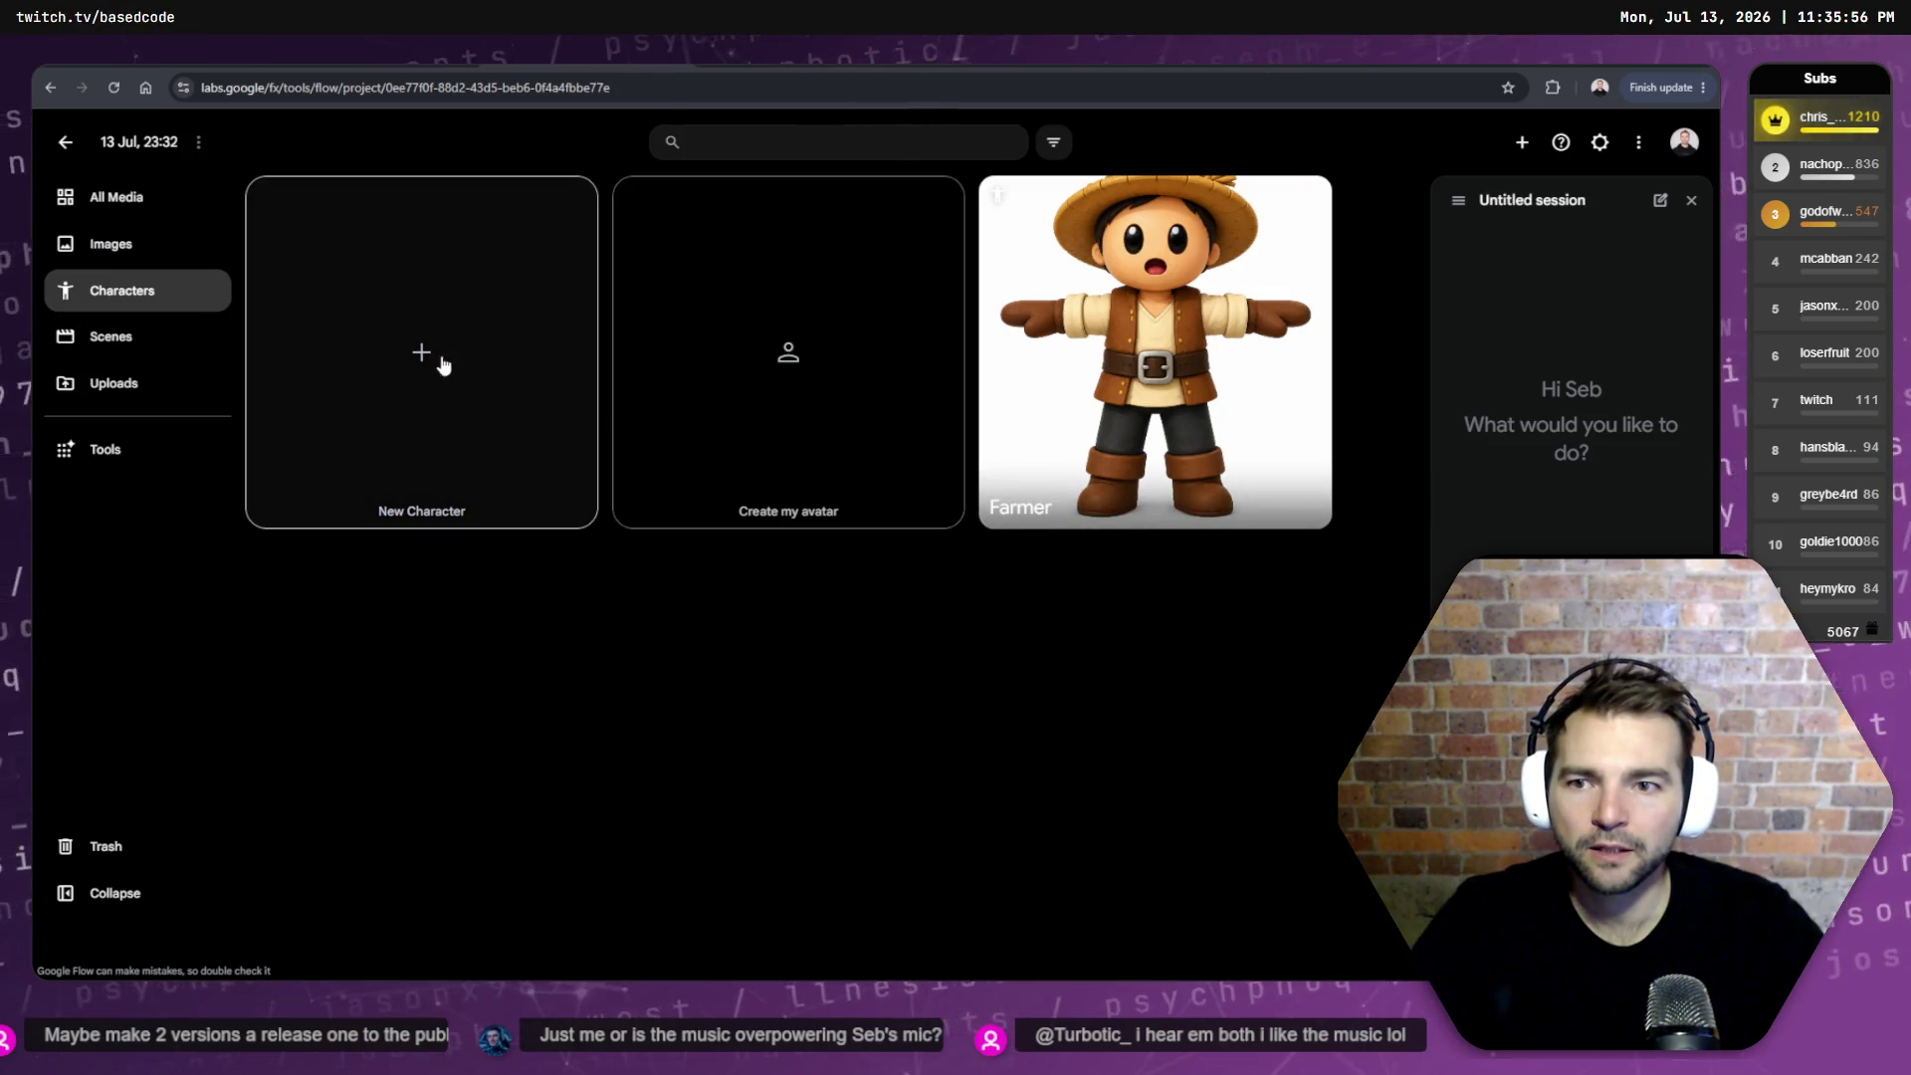
click(444, 366)
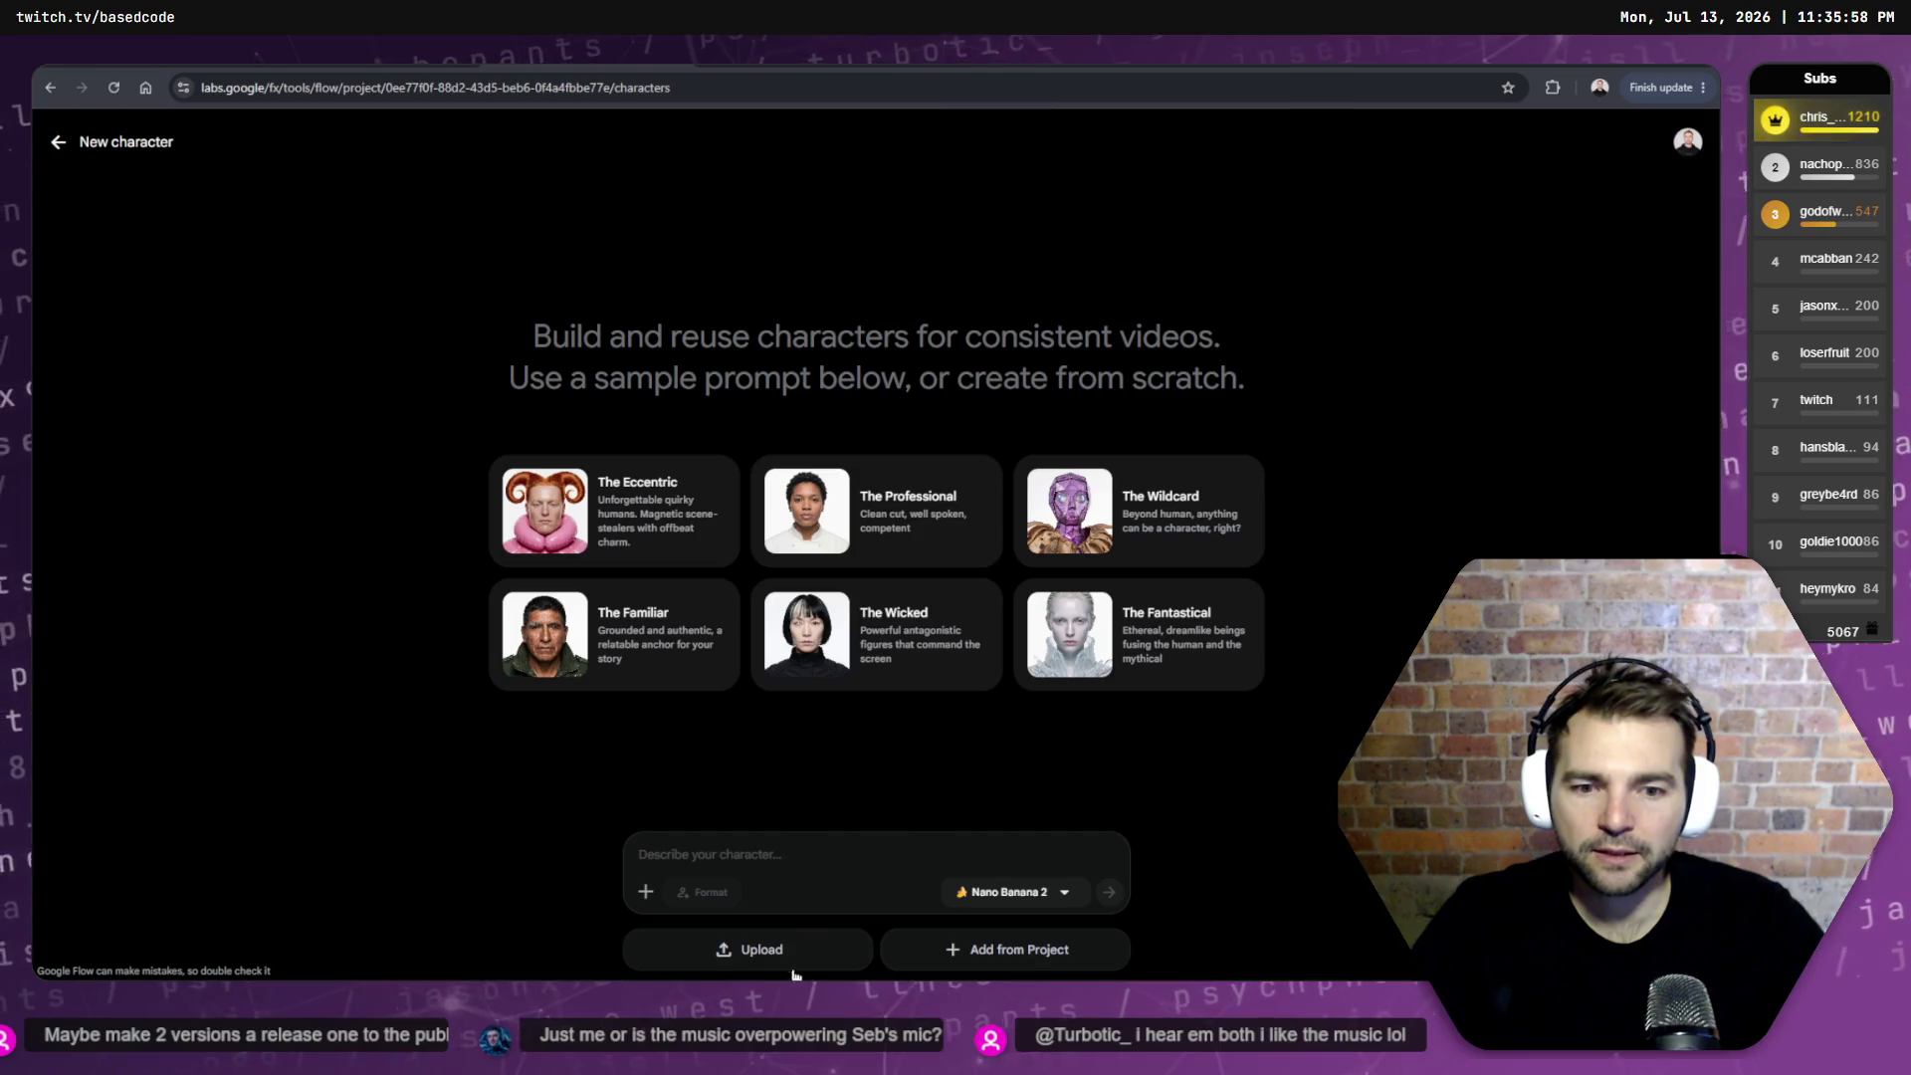
click(856, 951)
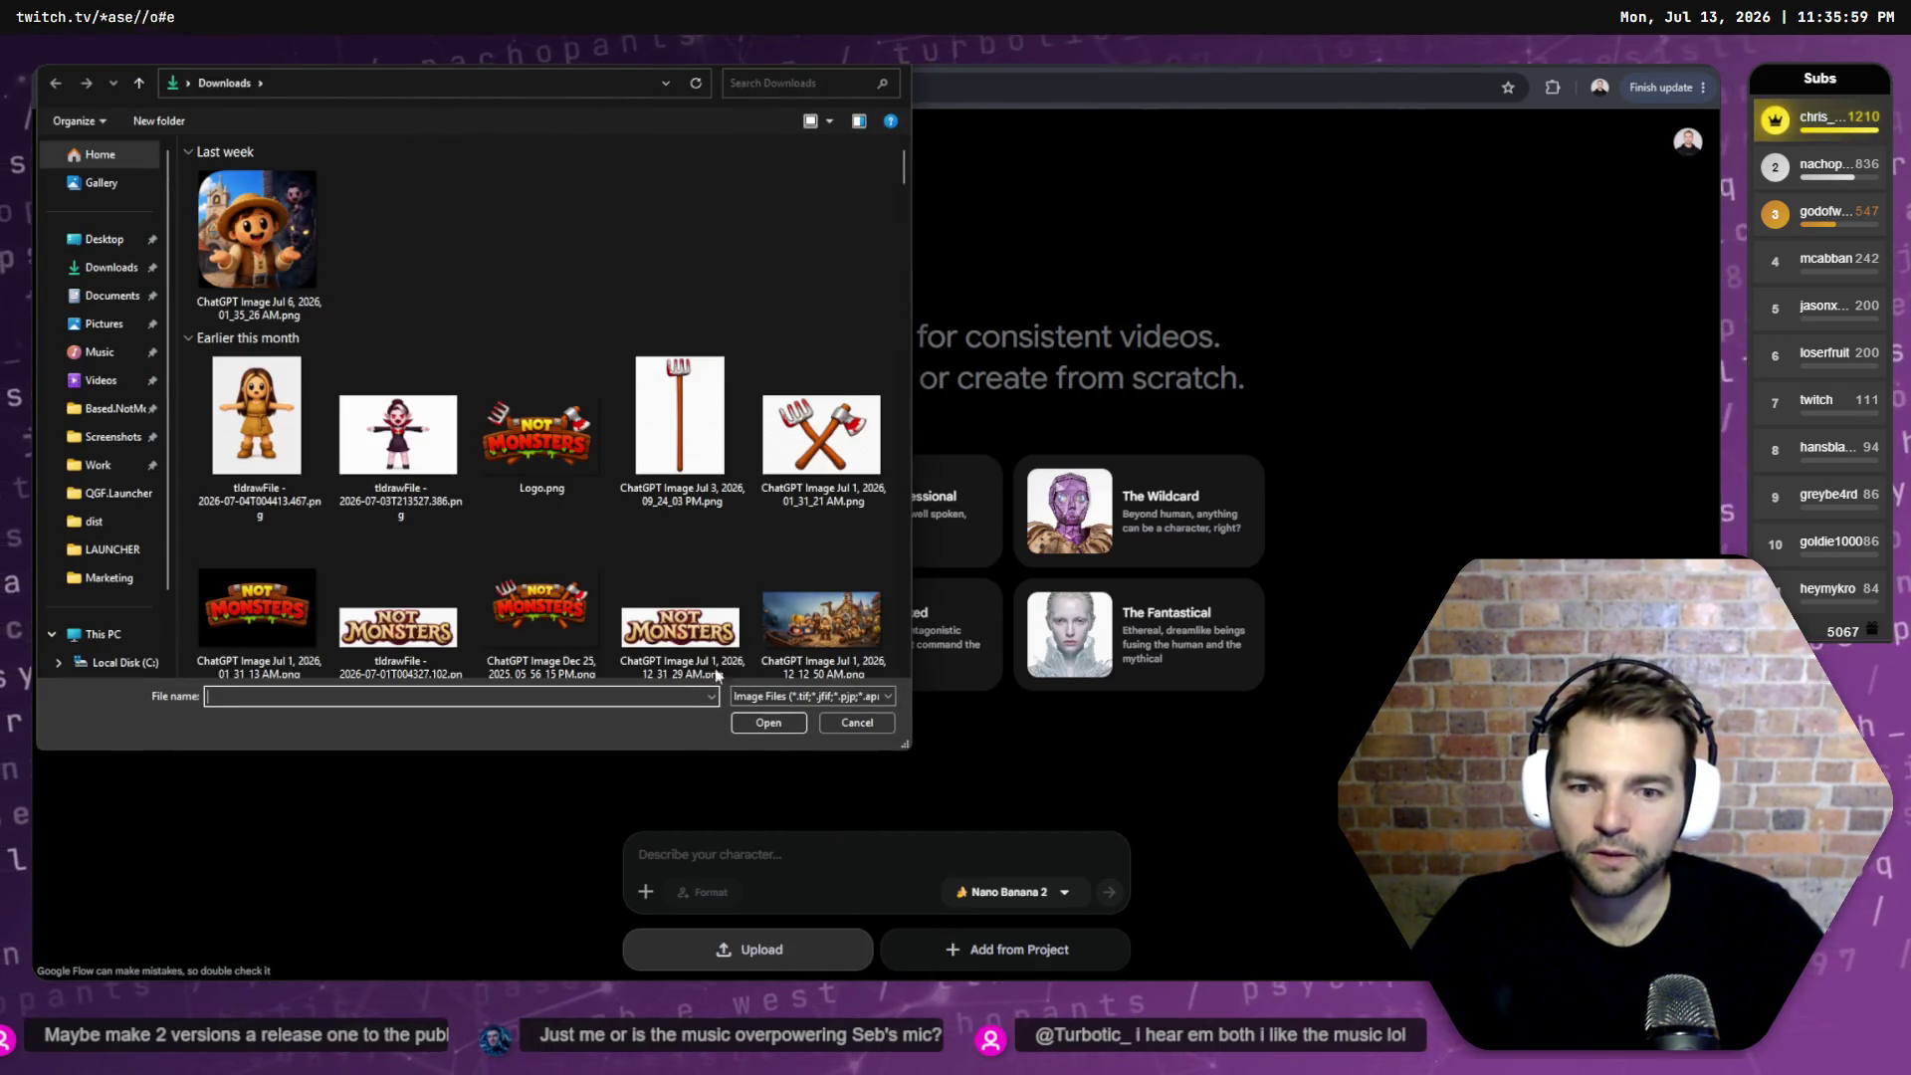
scroll(402, 463, down, 10)
double_click(398, 558)
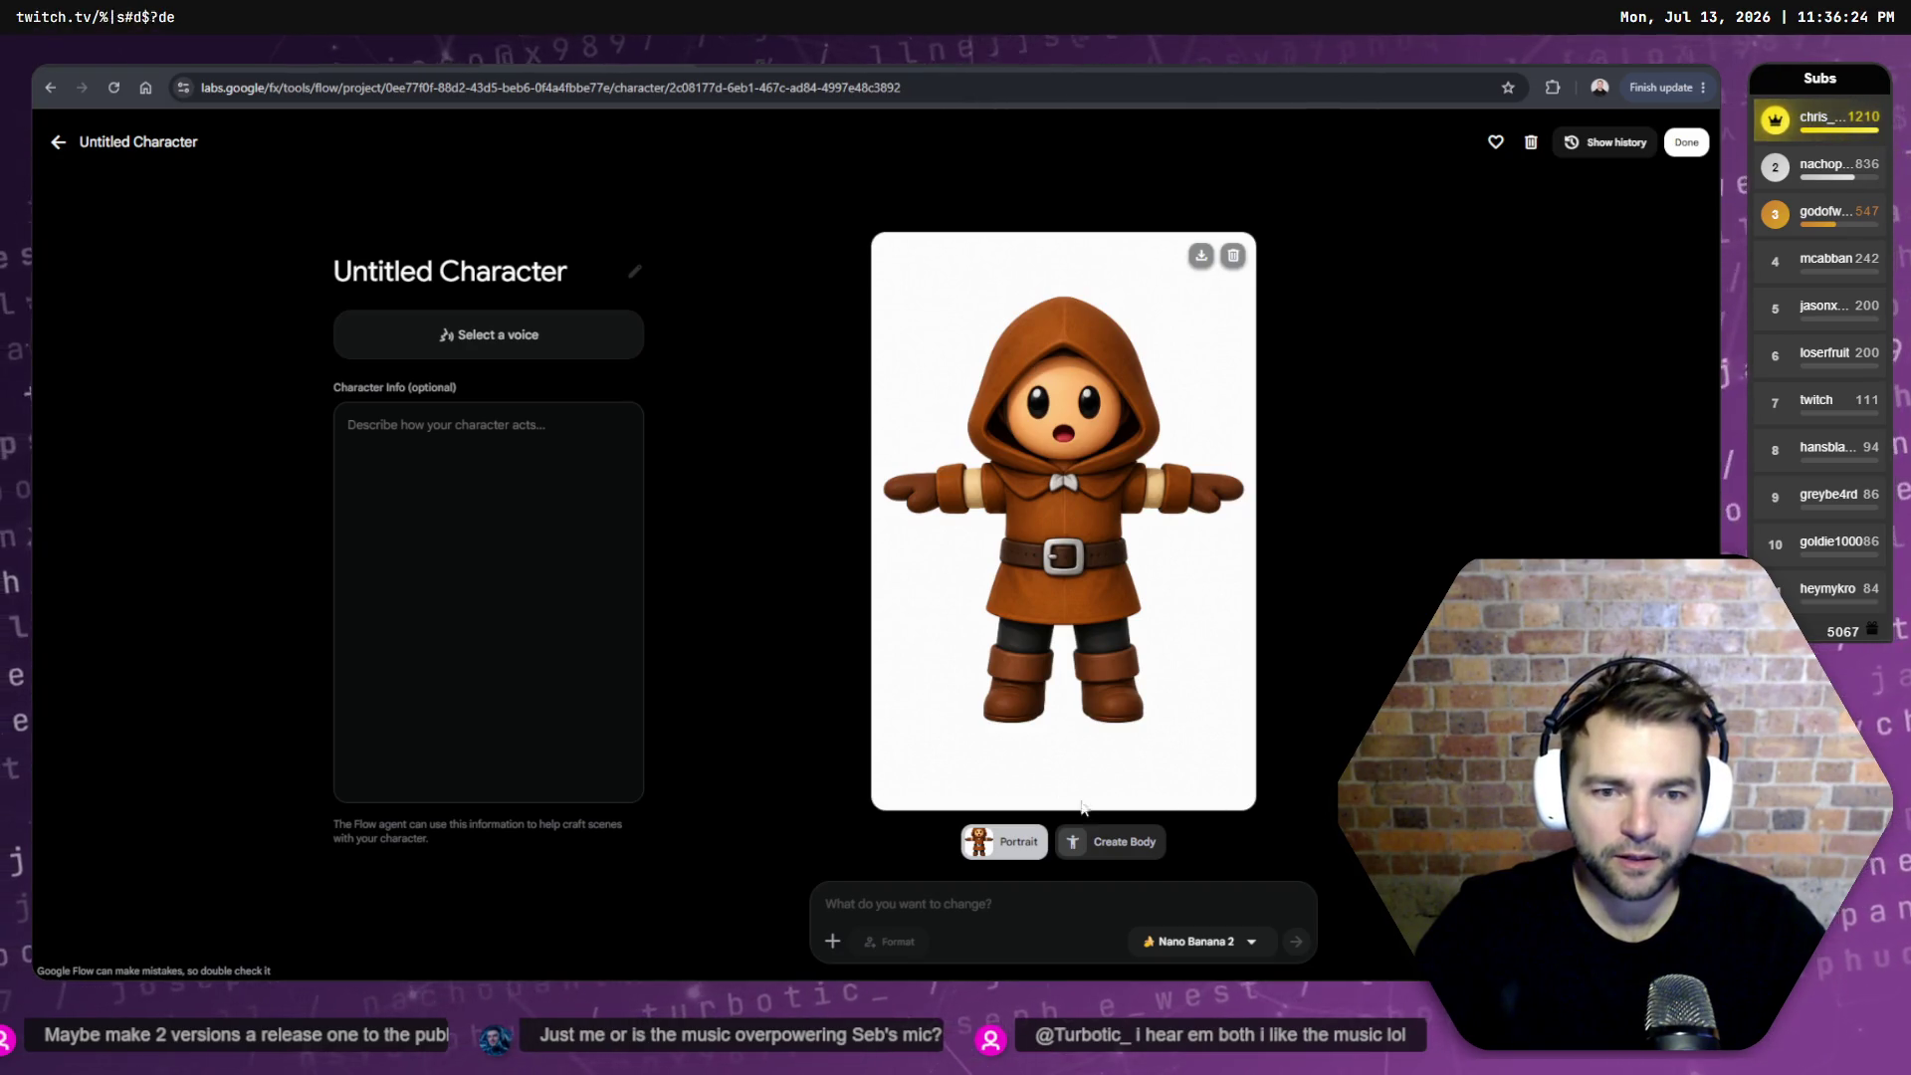
Give the hooded character the pasted medieval fantasy description, name it Lamplighter, and return home
click(530, 615)
text(Cute polished medieval fantasy style, toy-like materials, rounded shapes, vibrant colors, soft cinematic lighting, clean game UI render, high polish, simple composition, studio lighting, isolated UI element, transparent background.)
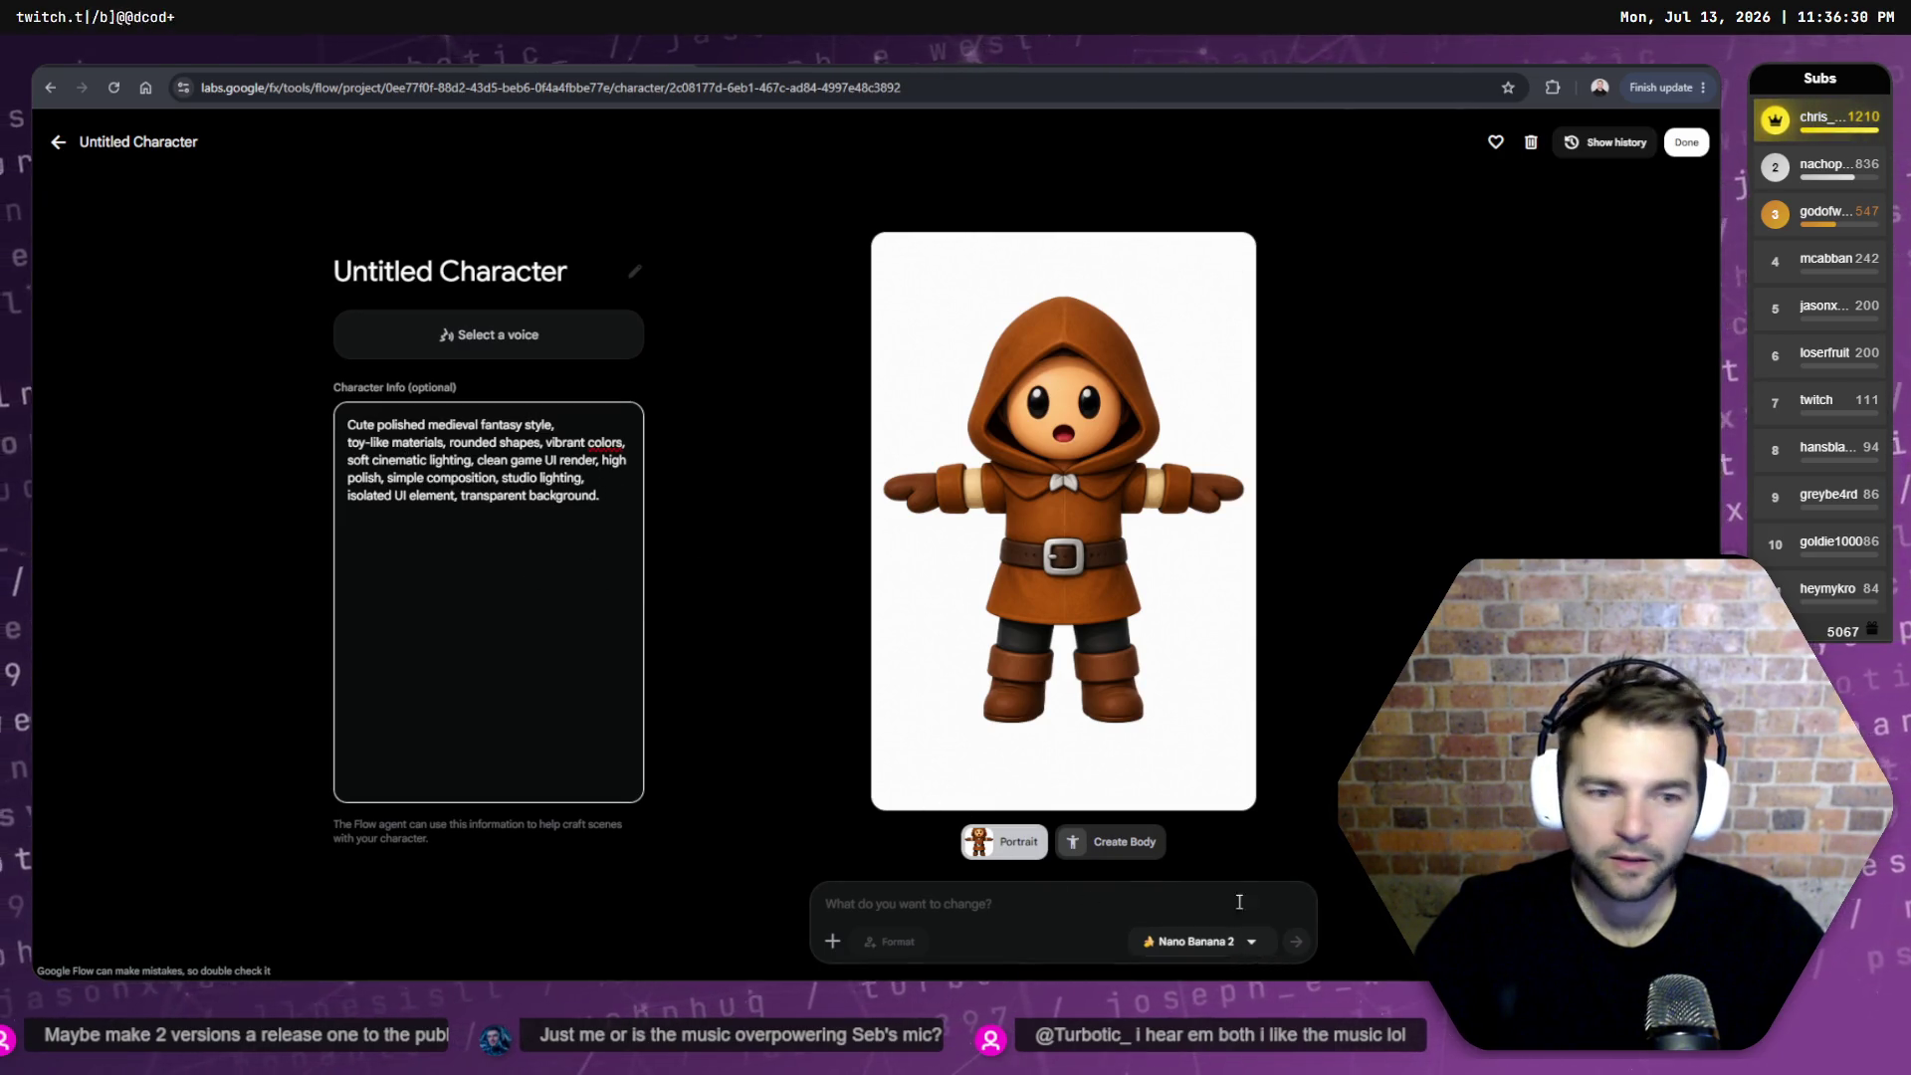
click(397, 271)
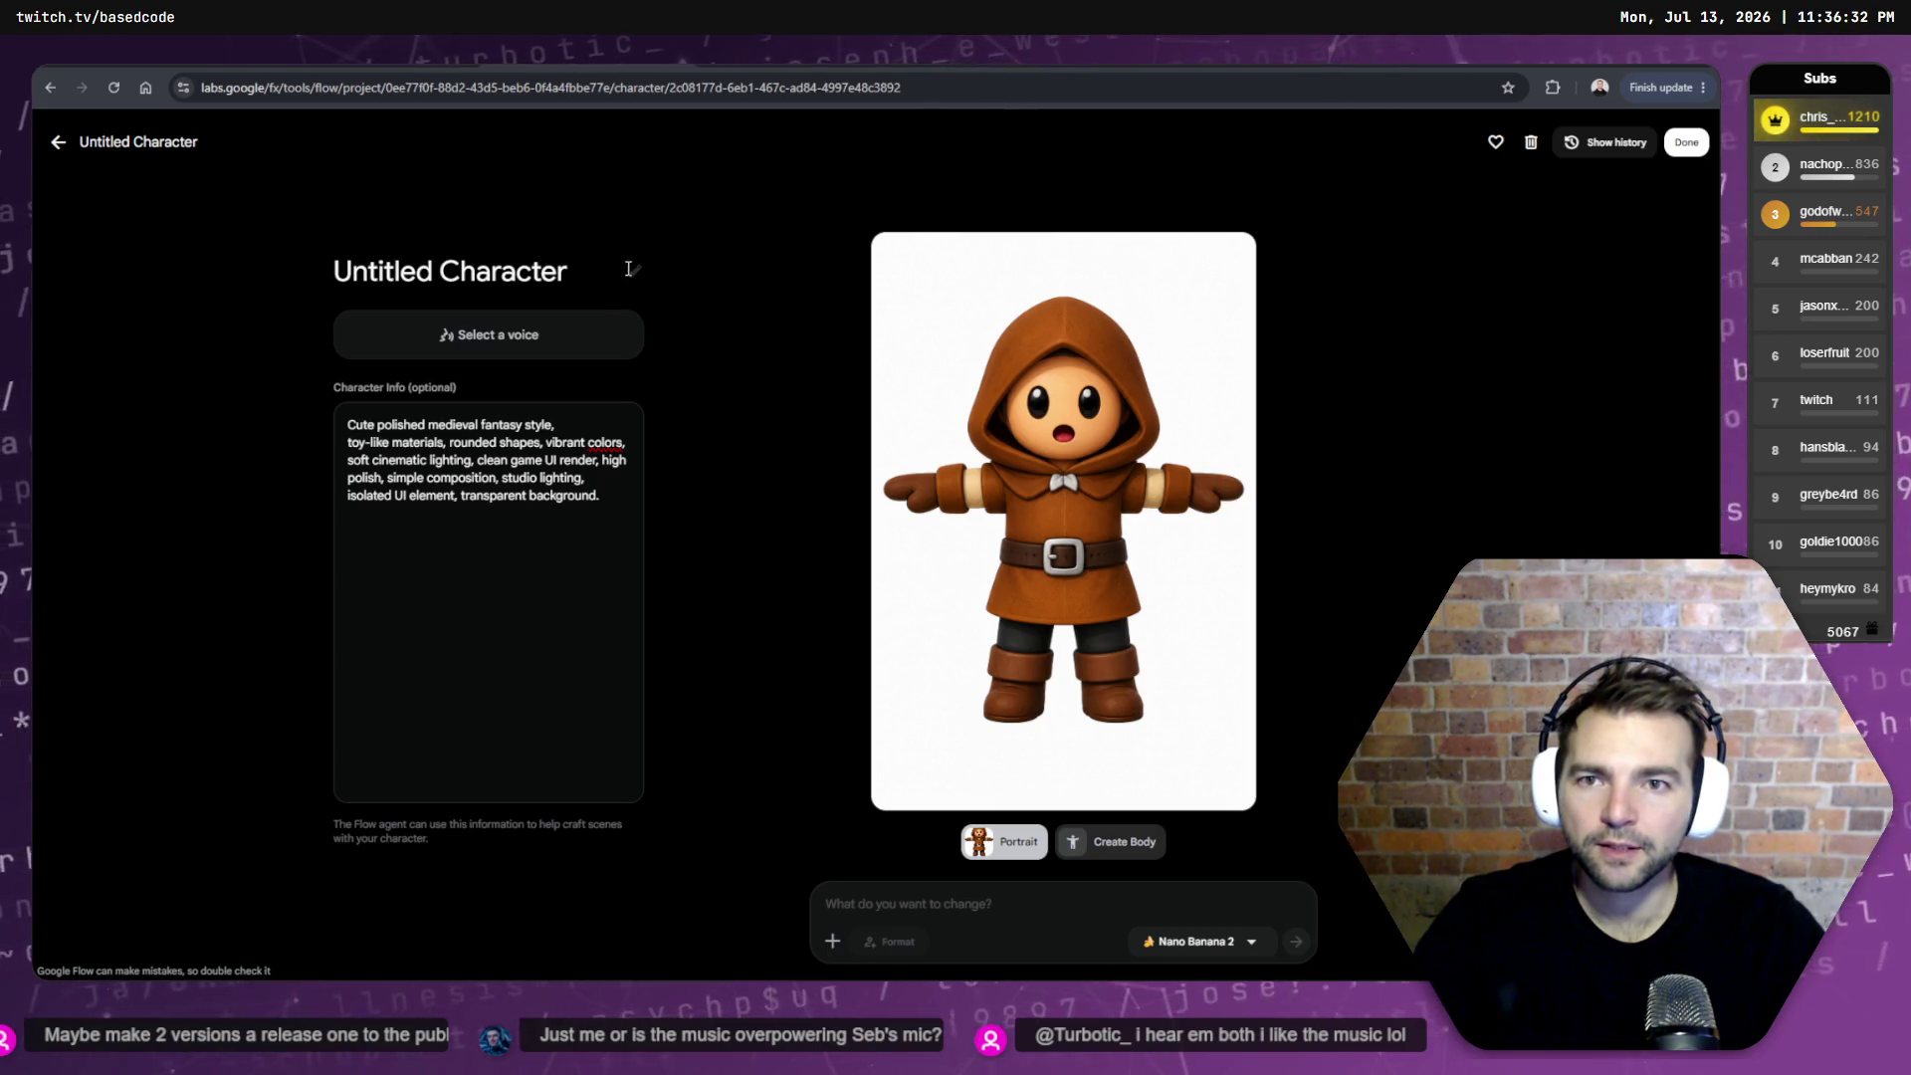
click(635, 275)
text(Lamp)
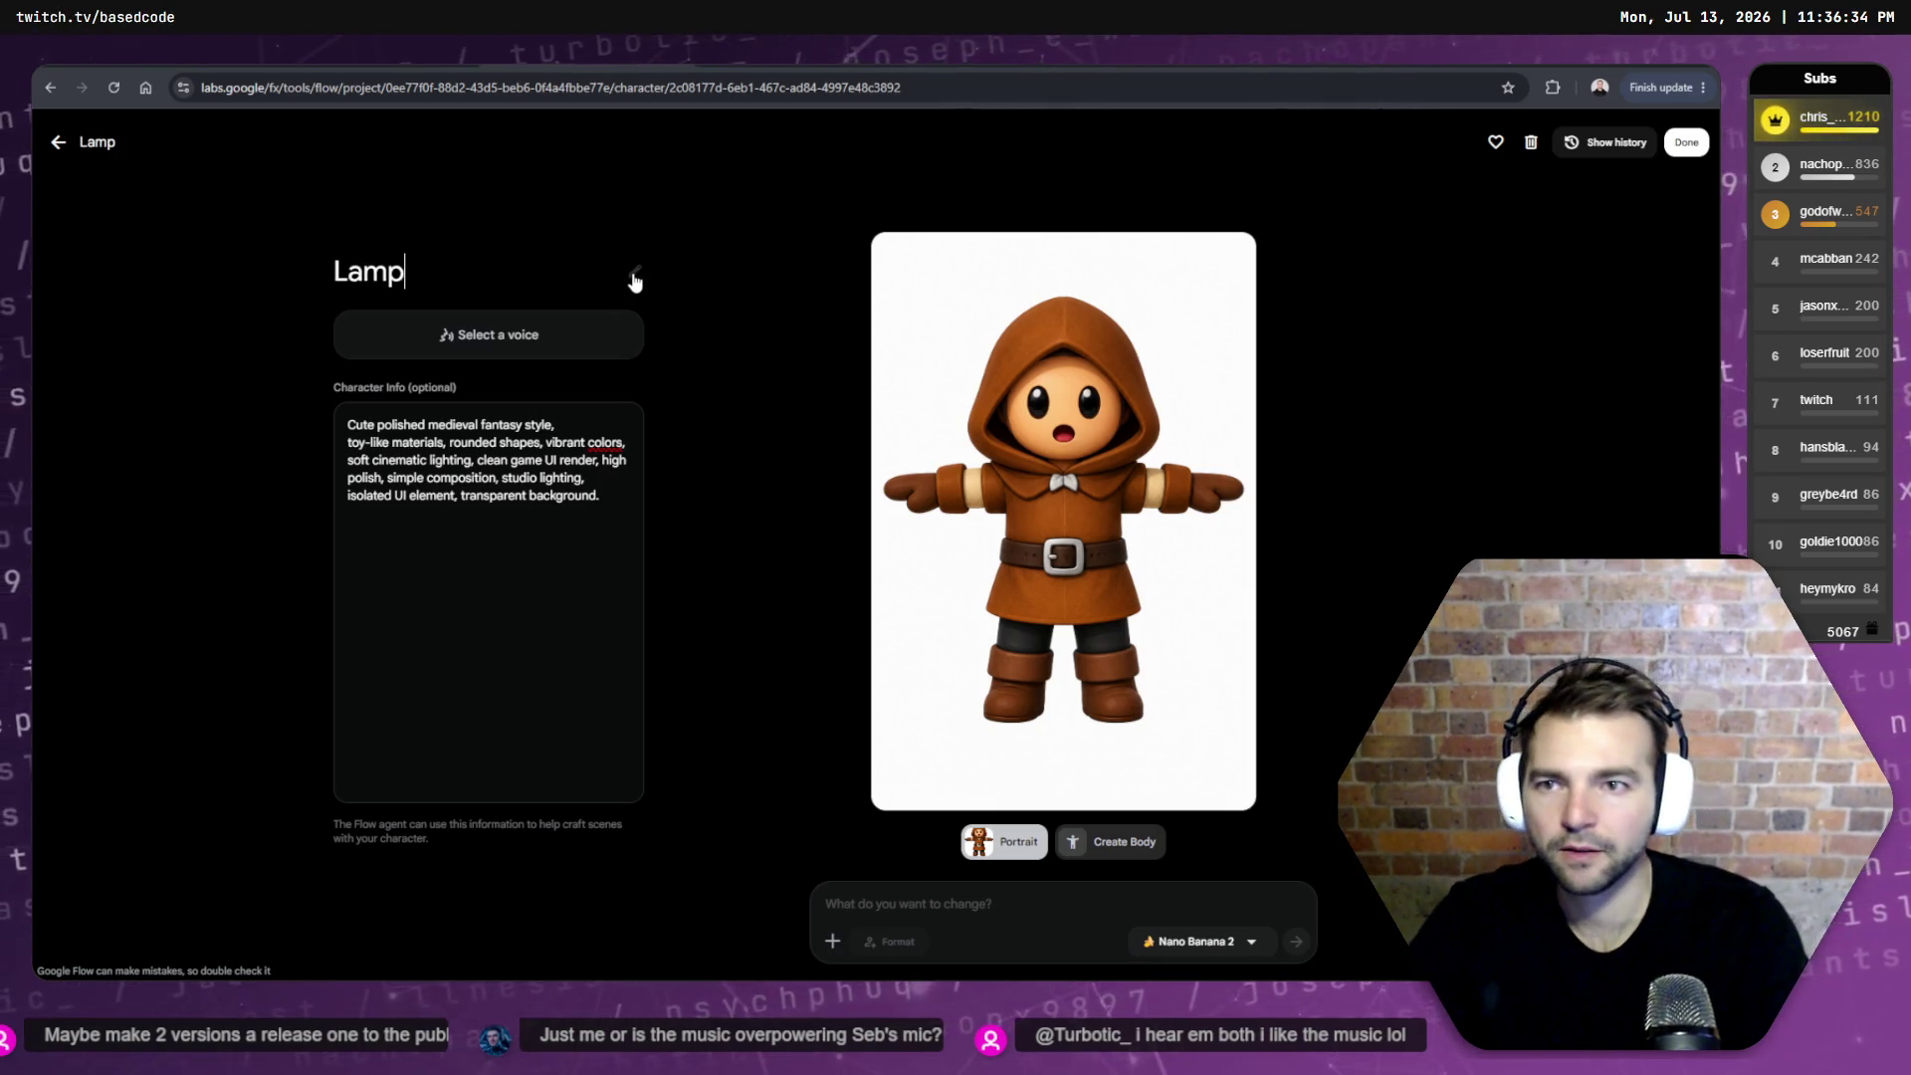
text(r)
key(Return)
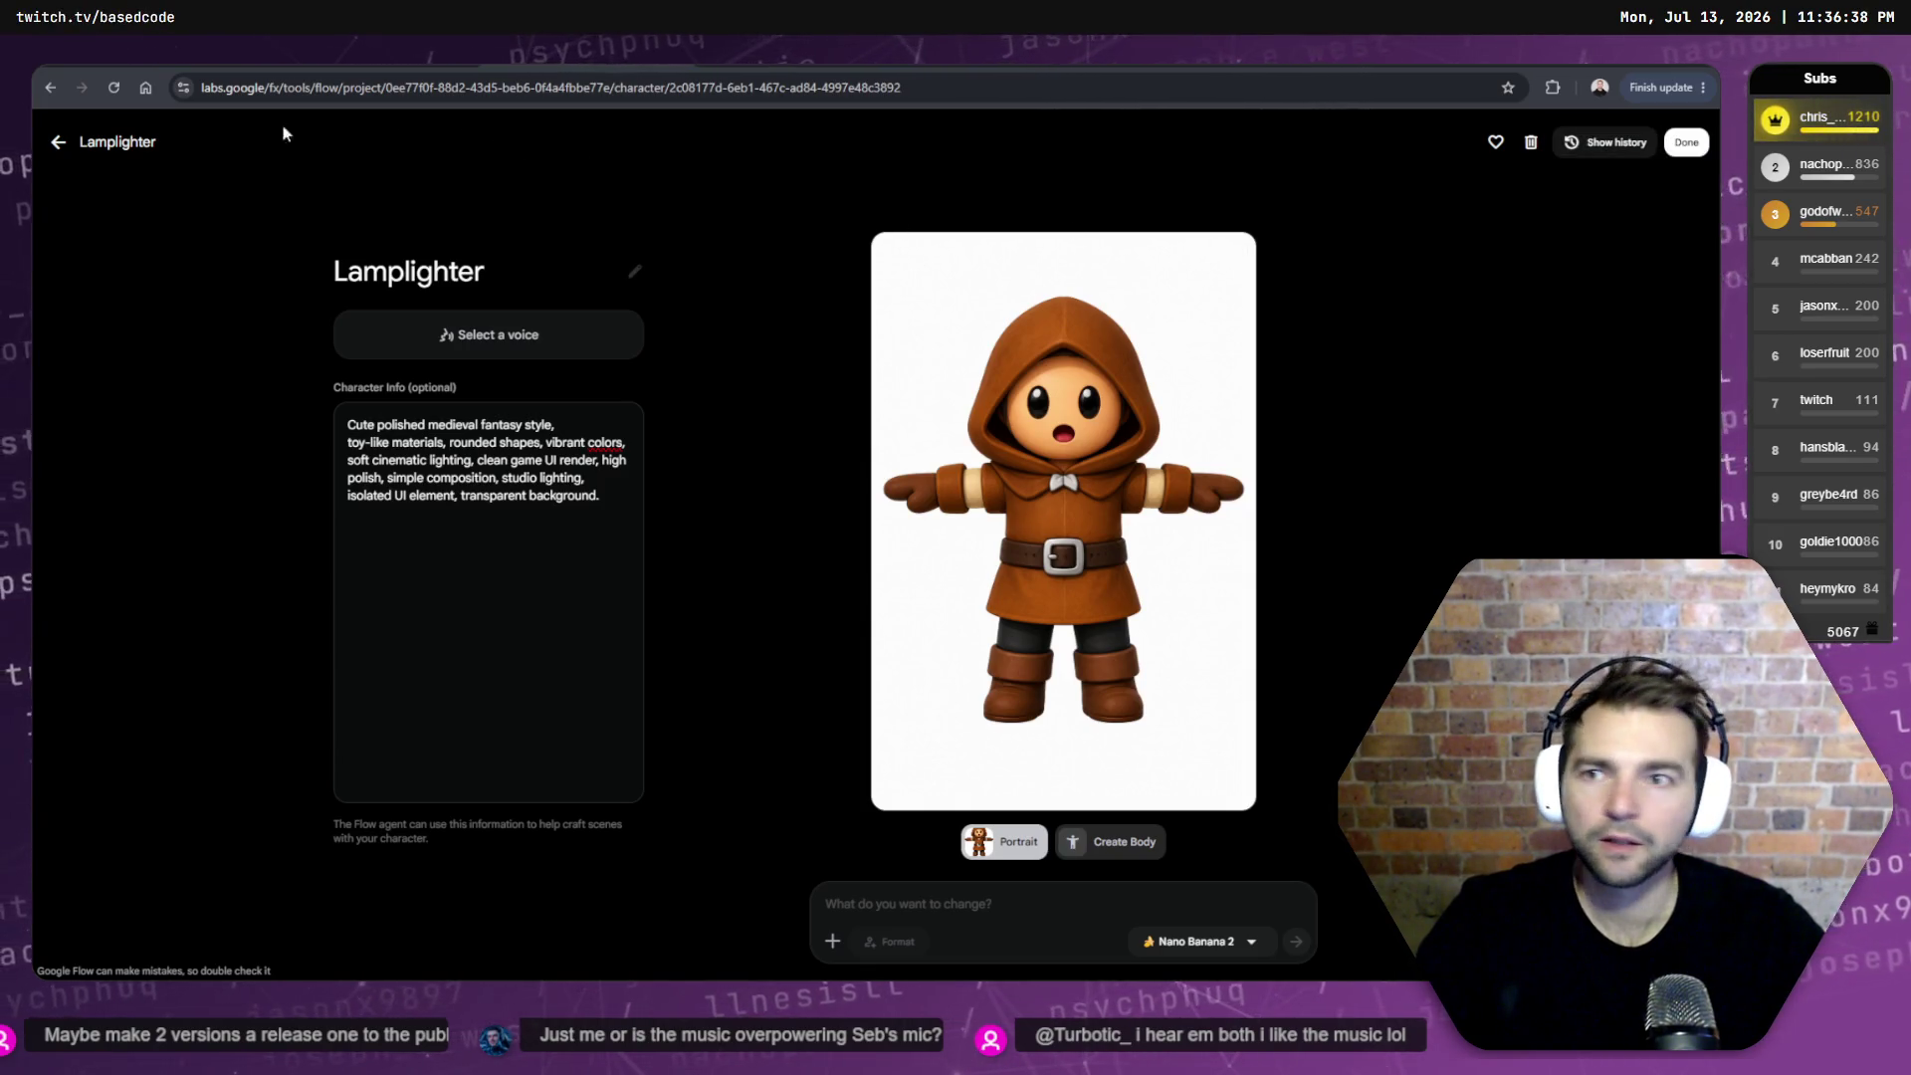
click(65, 143)
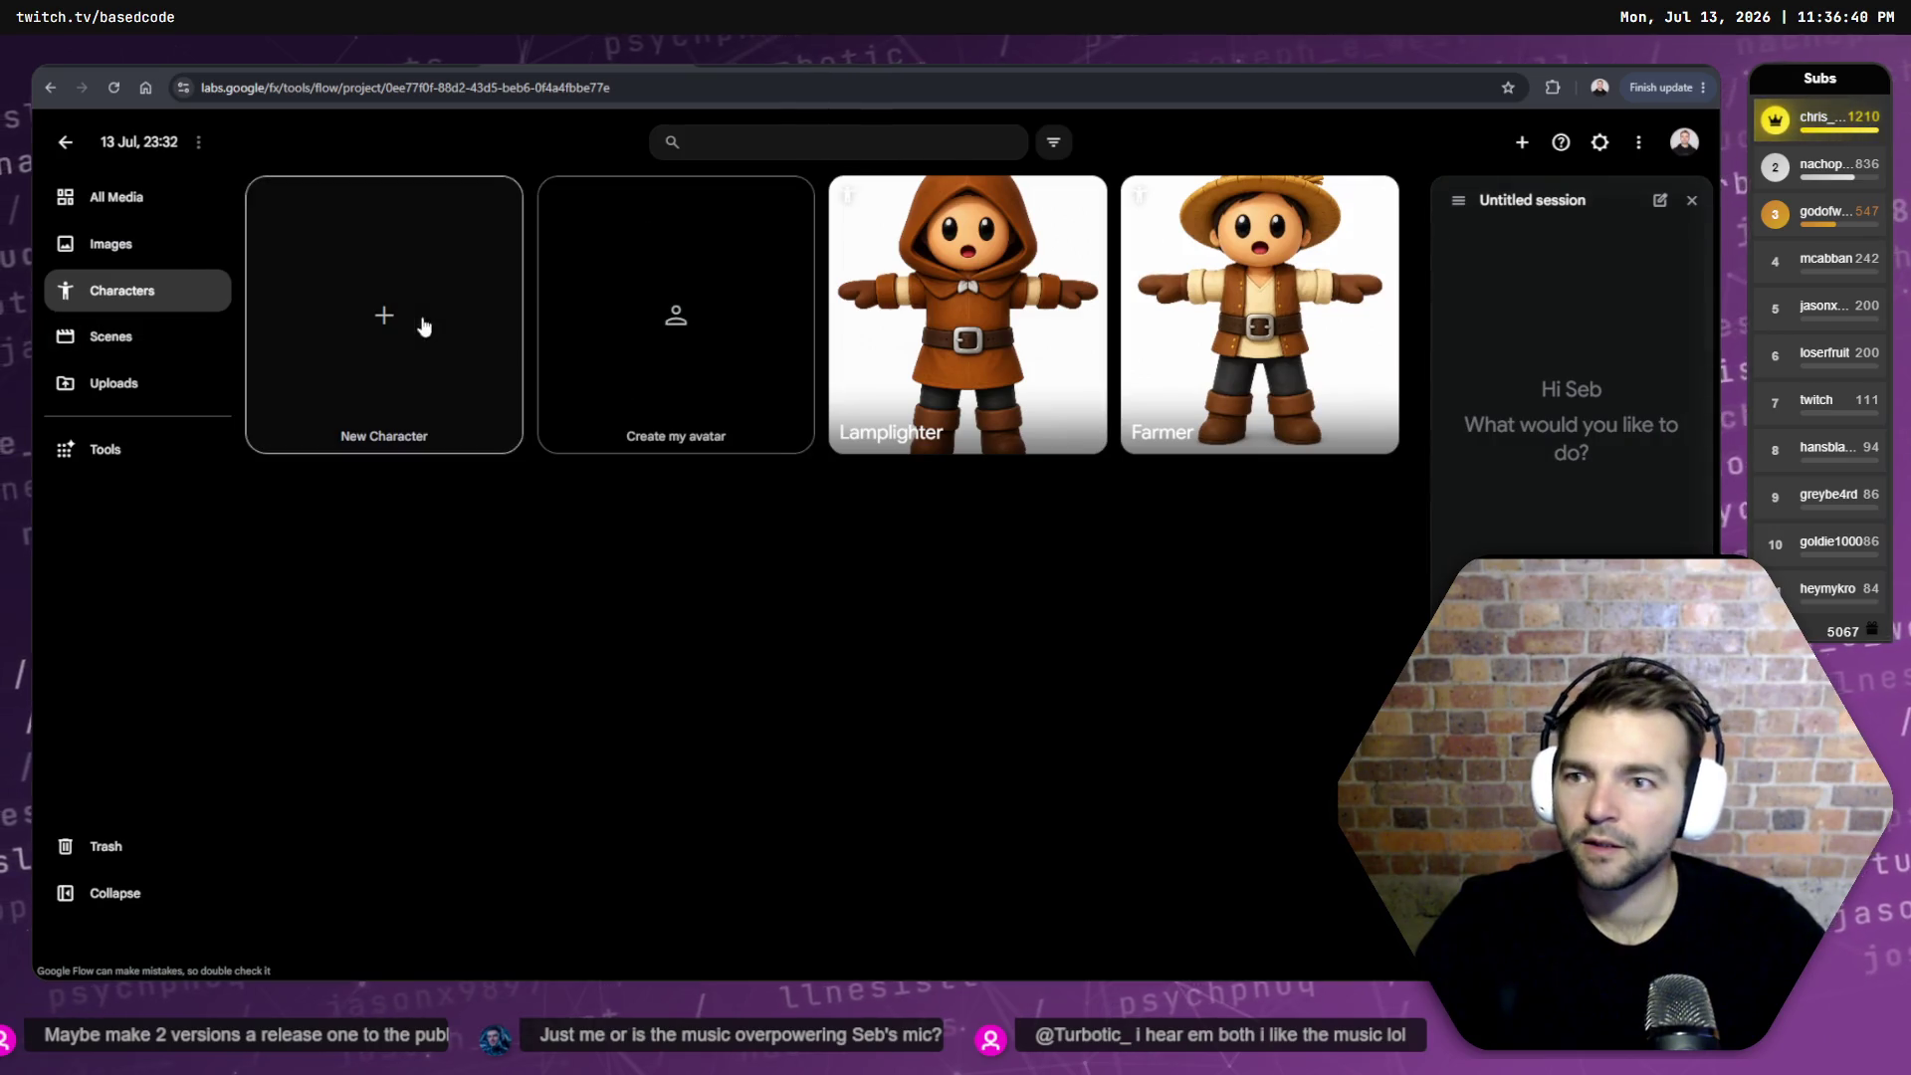
click(67, 144)
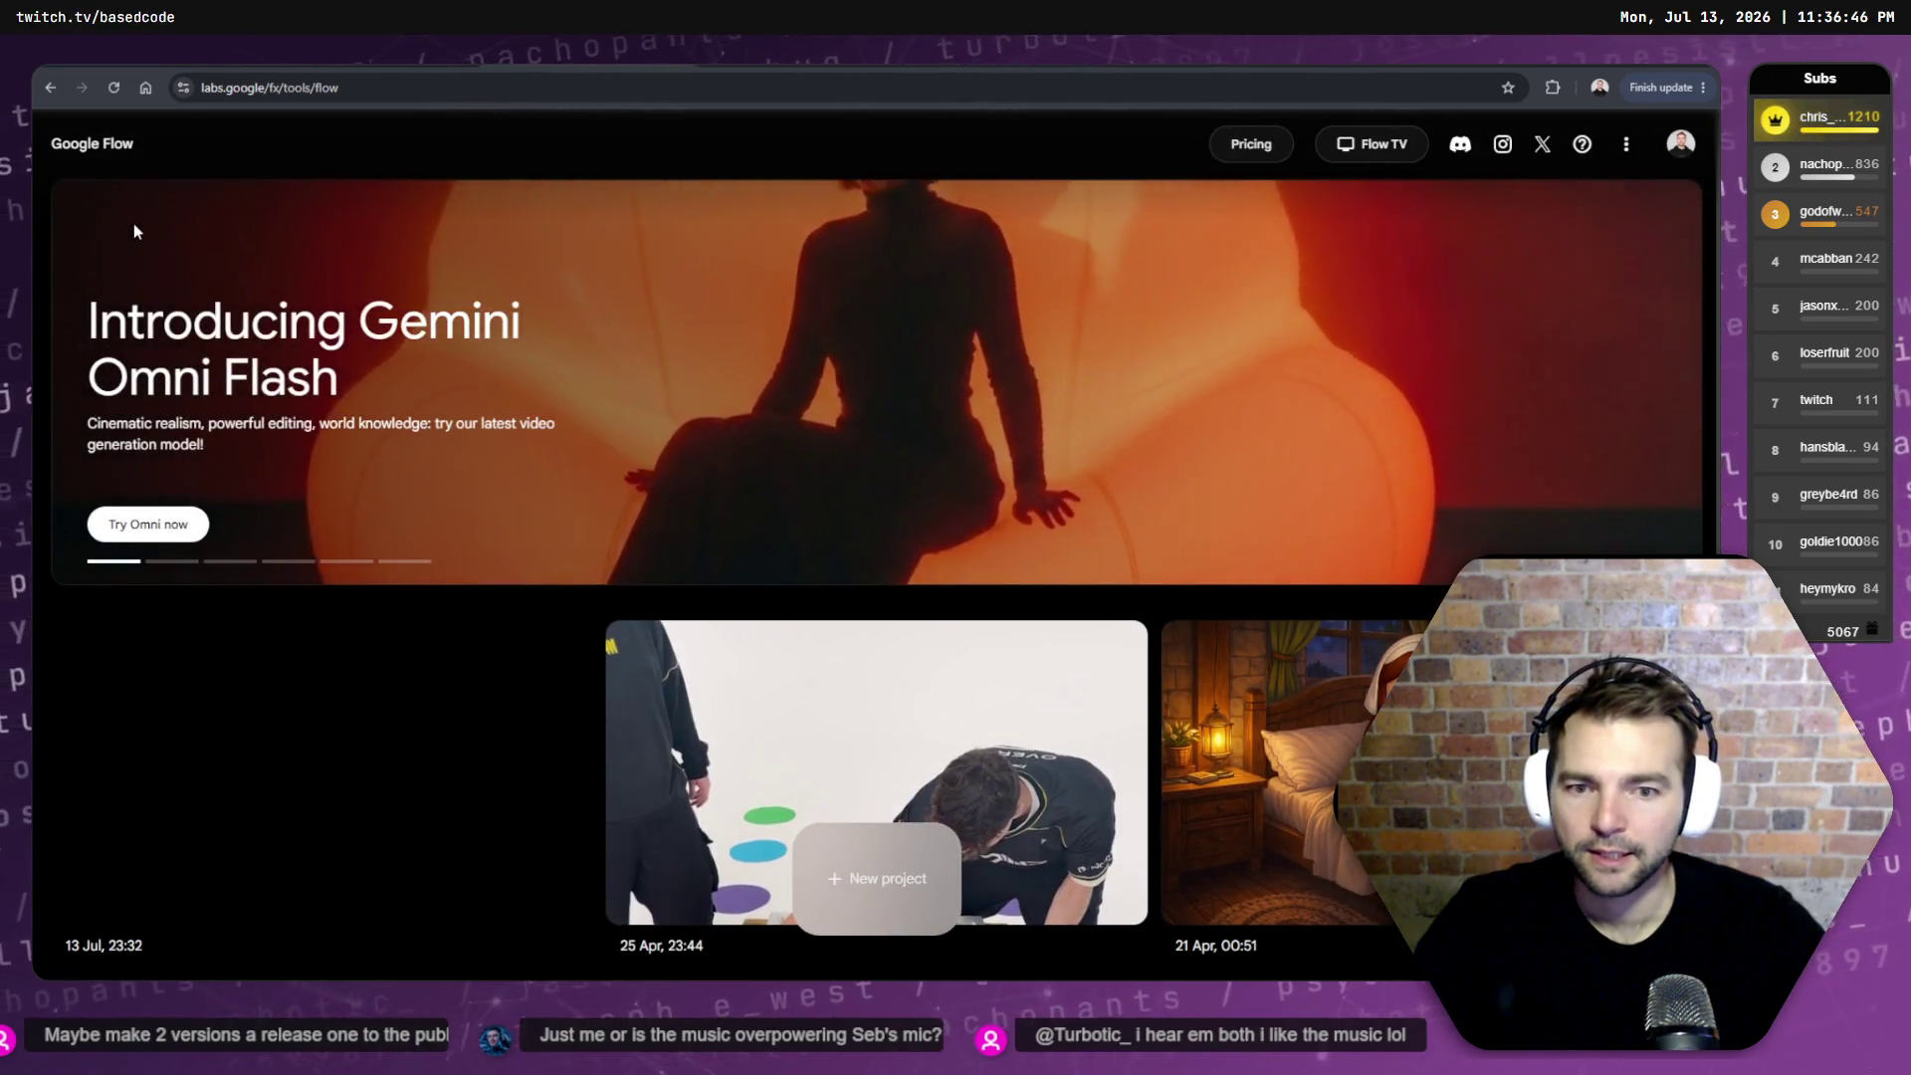
Reopen the 13 Jul project and open Farming.png for editing with Nano Banana Pro
click(440, 809)
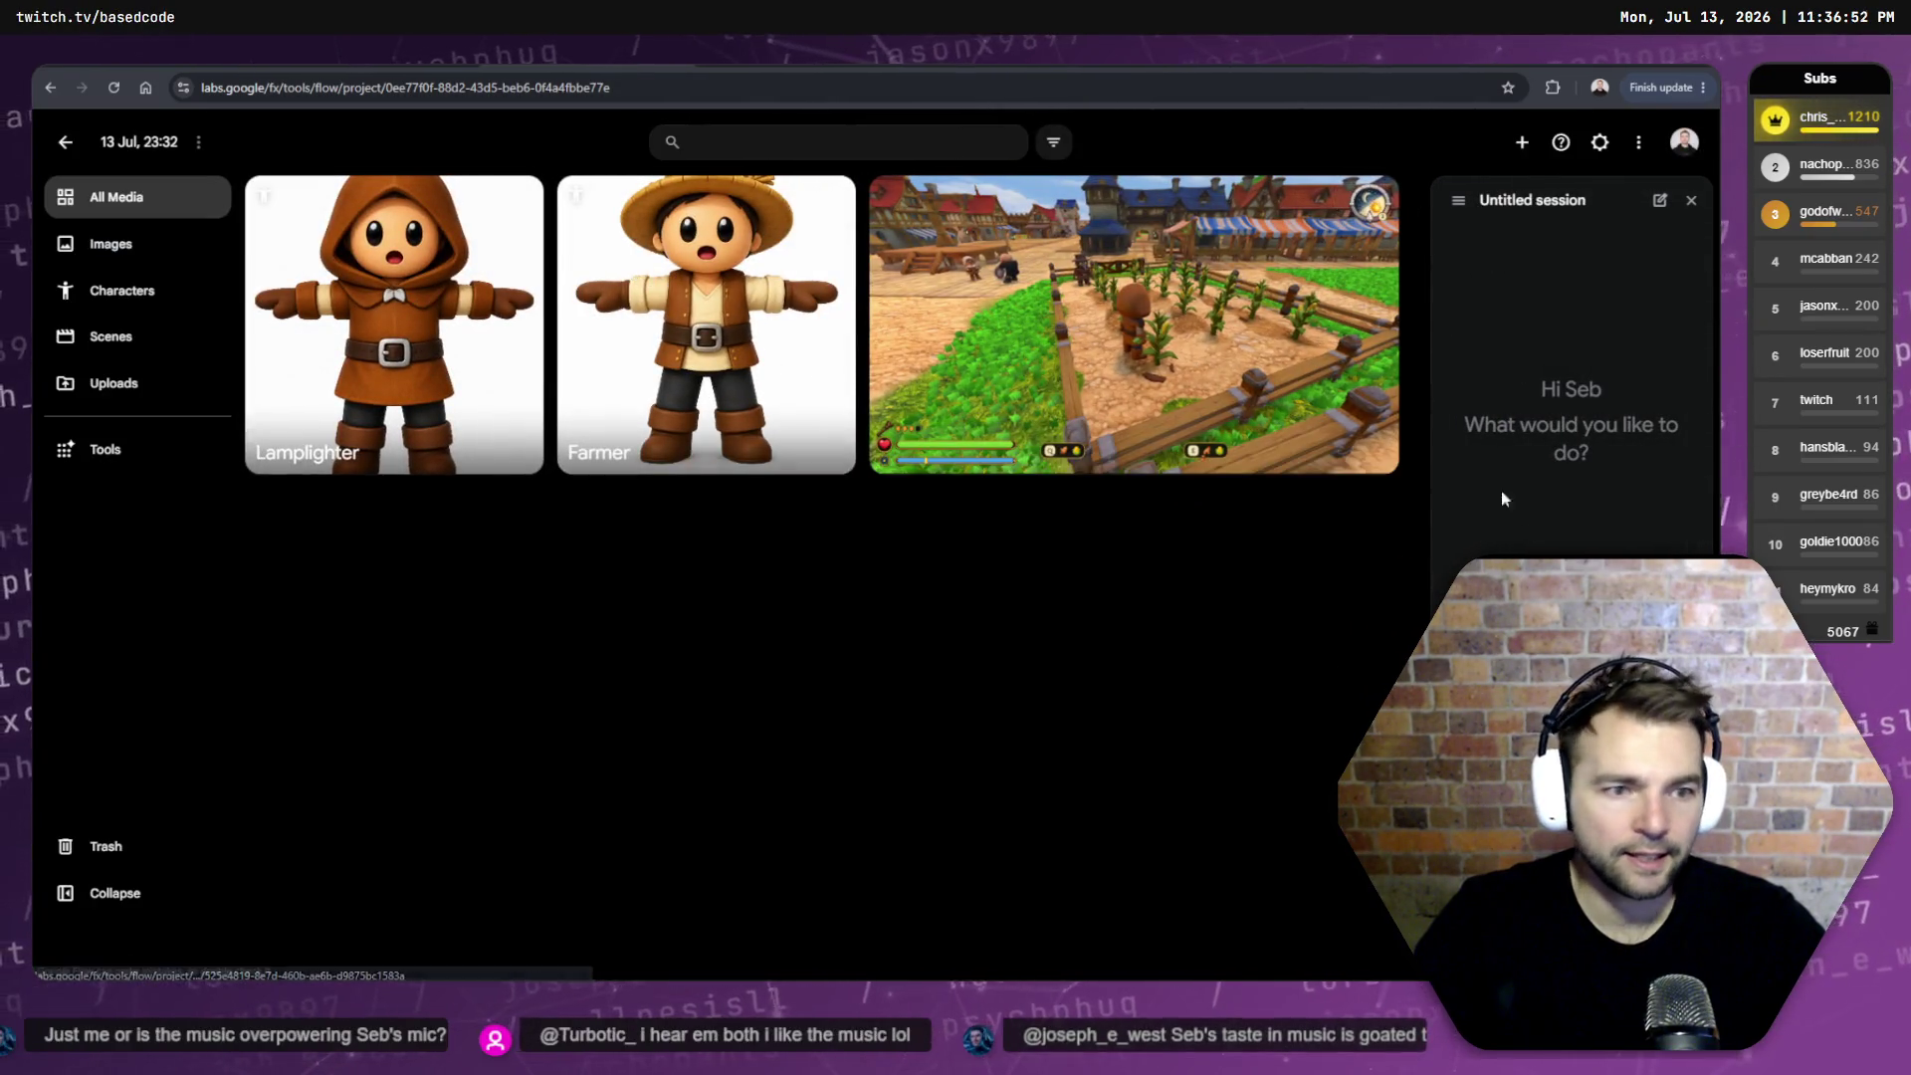
mouse_move(1189, 320)
mouse_move(1189, 320)
mouse_down()
mouse_move(1023, 573)
mouse_move(1055, 717)
mouse_up()
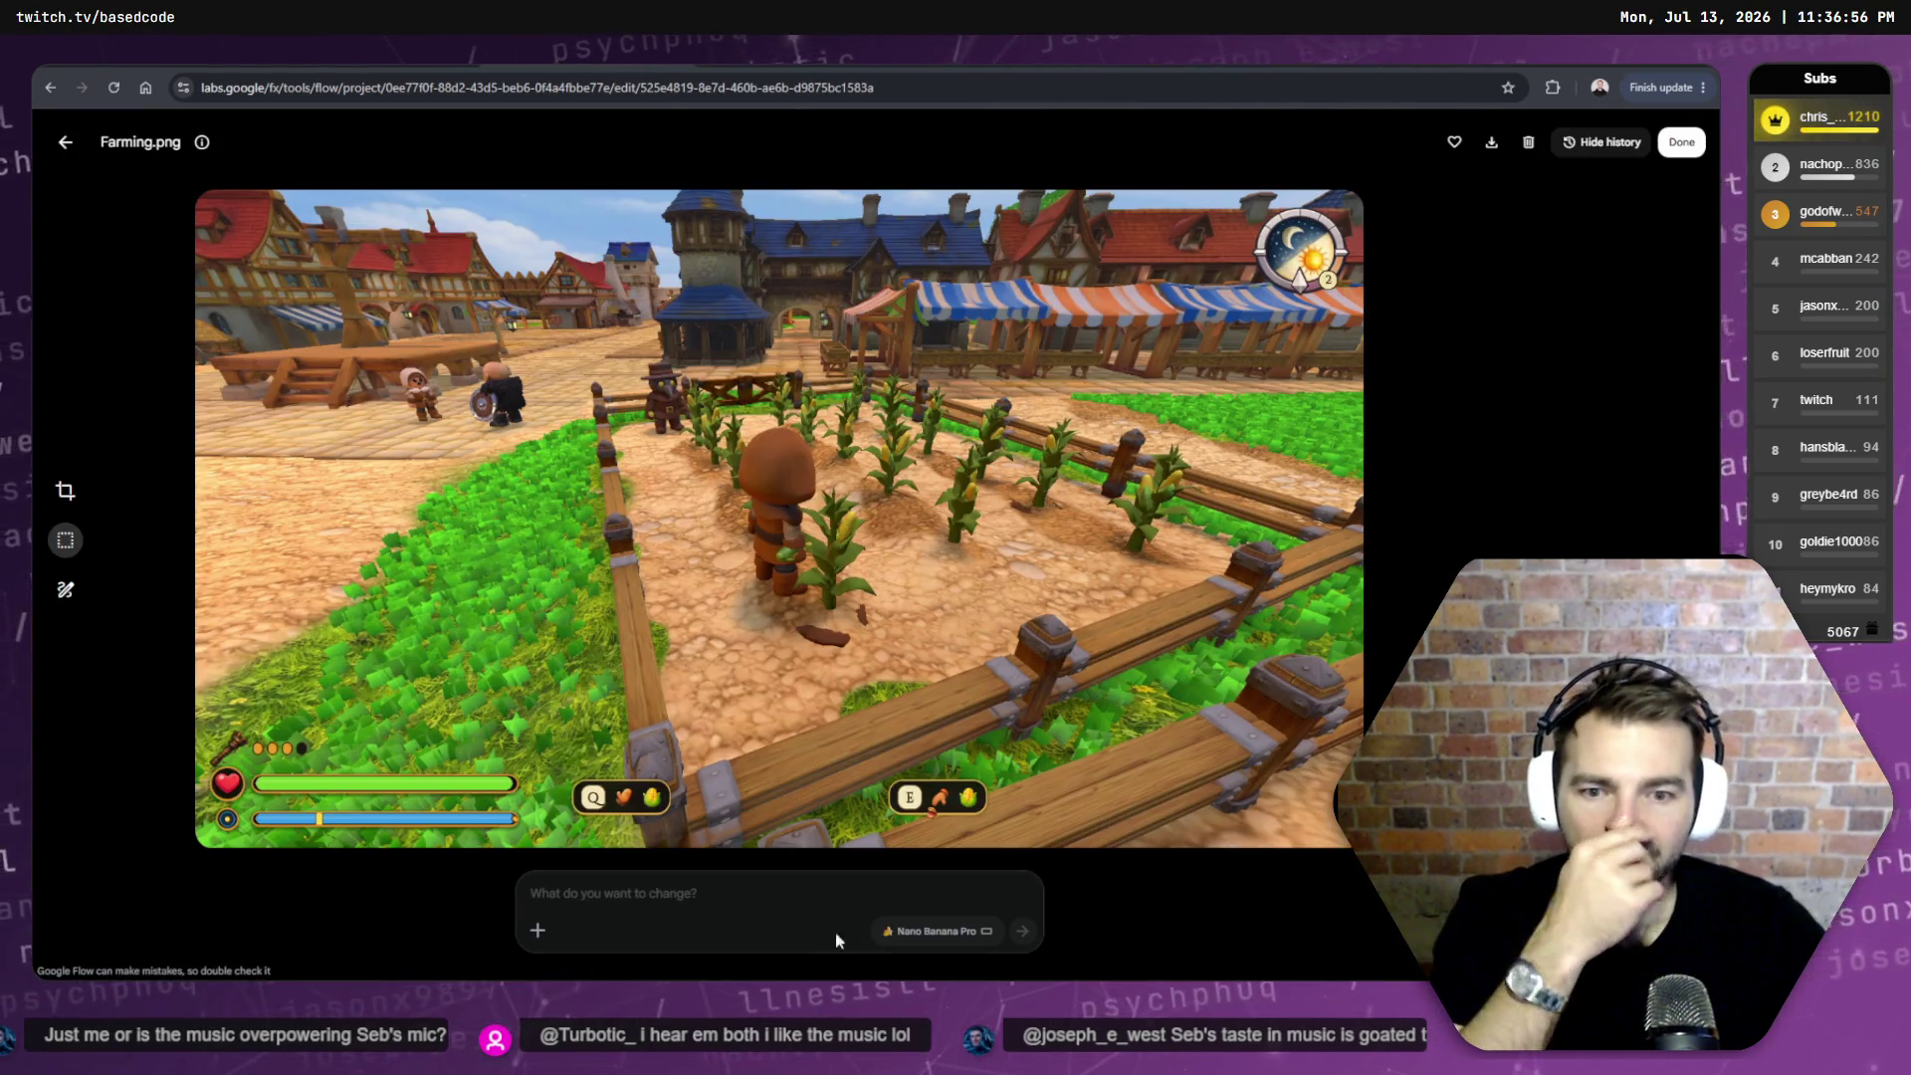
click(971, 929)
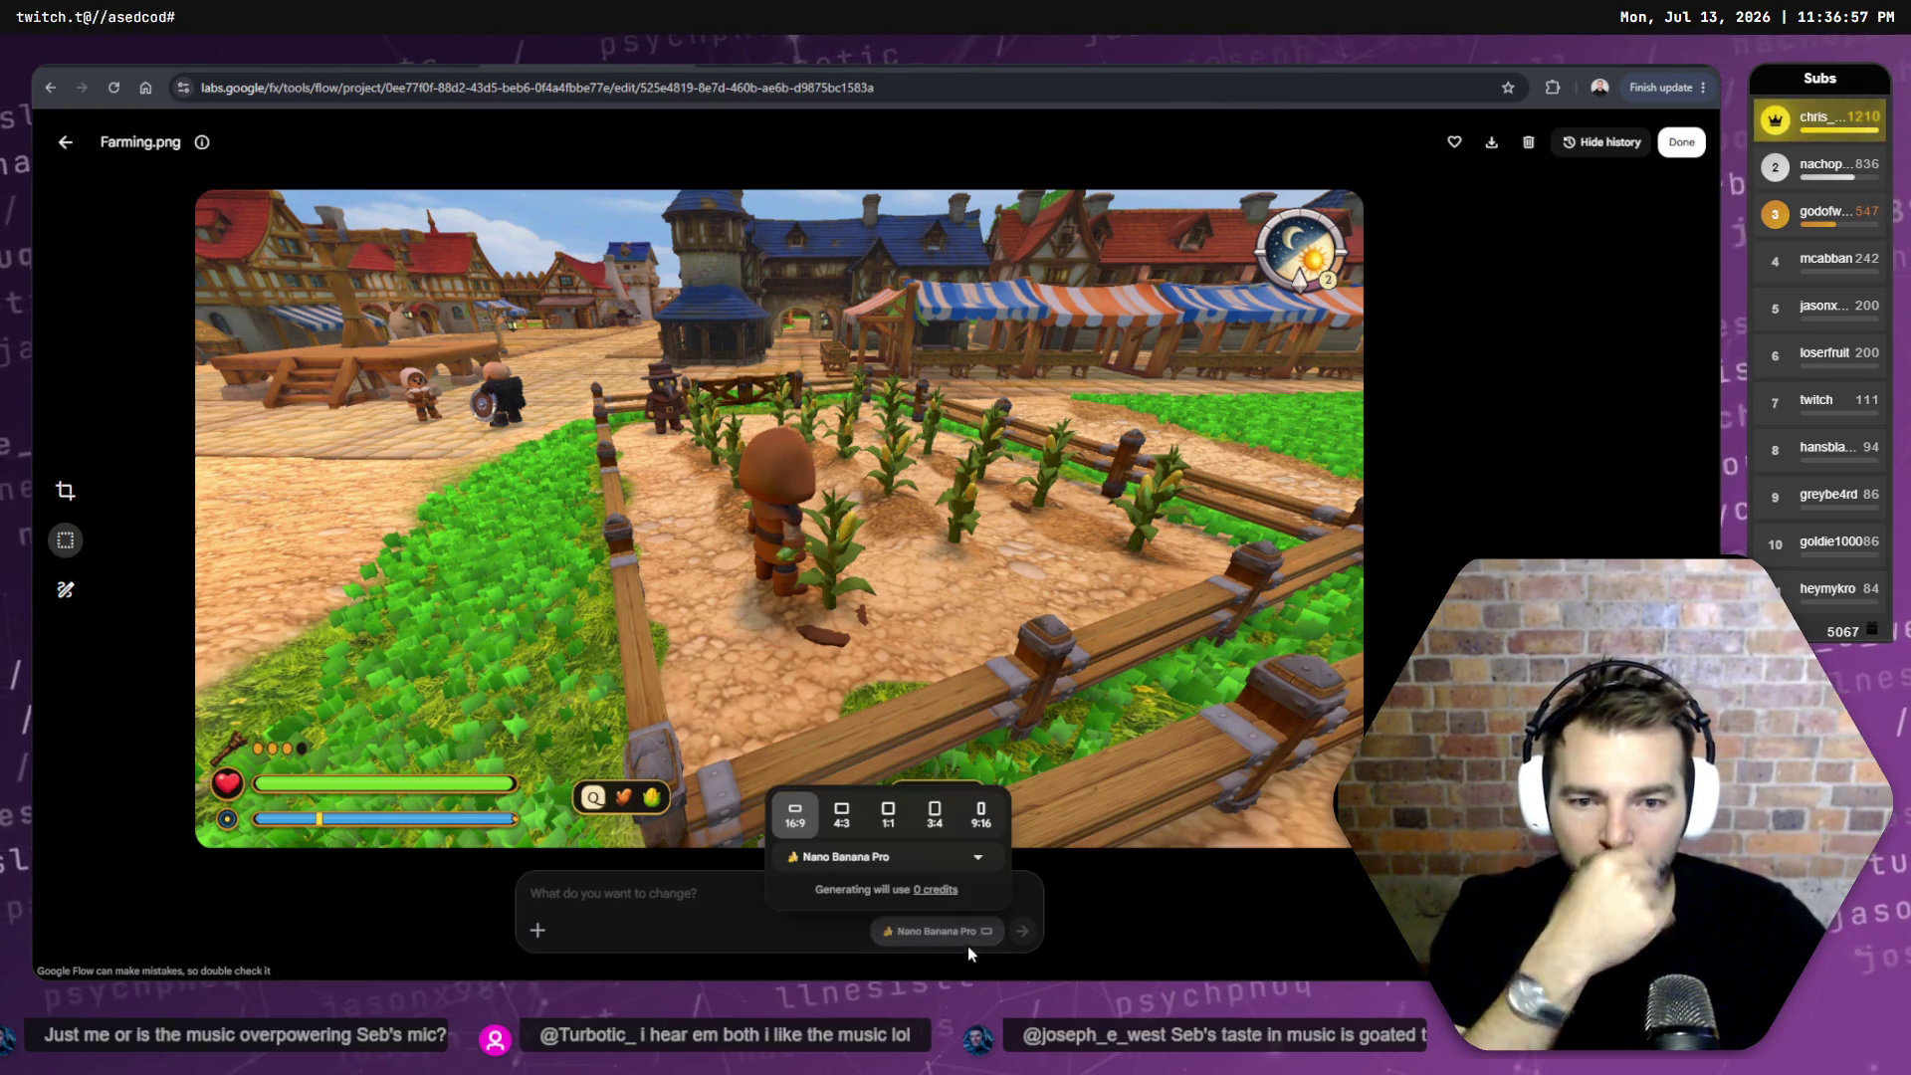
click(981, 857)
click(970, 857)
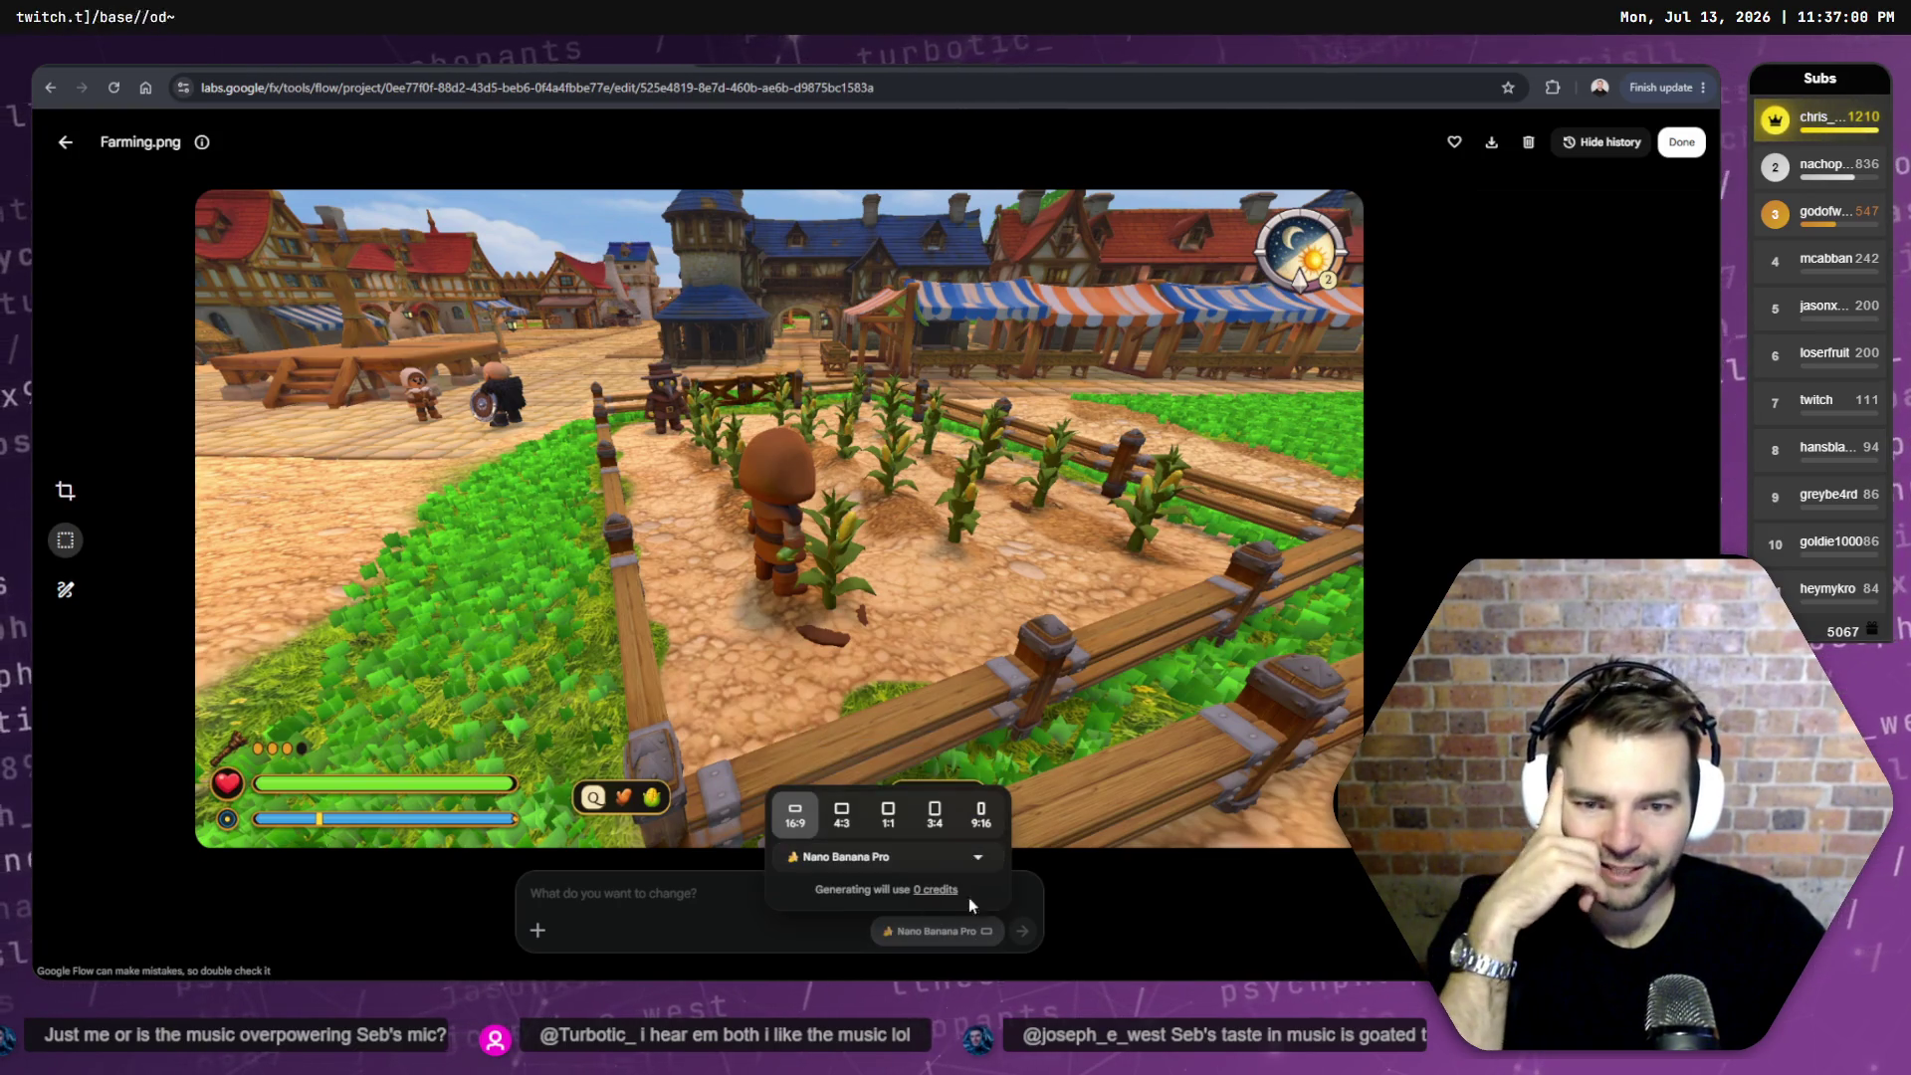
click(1022, 936)
Attach the hooded character image as a reference, keeping Nano Banana Pro as the model
click(540, 934)
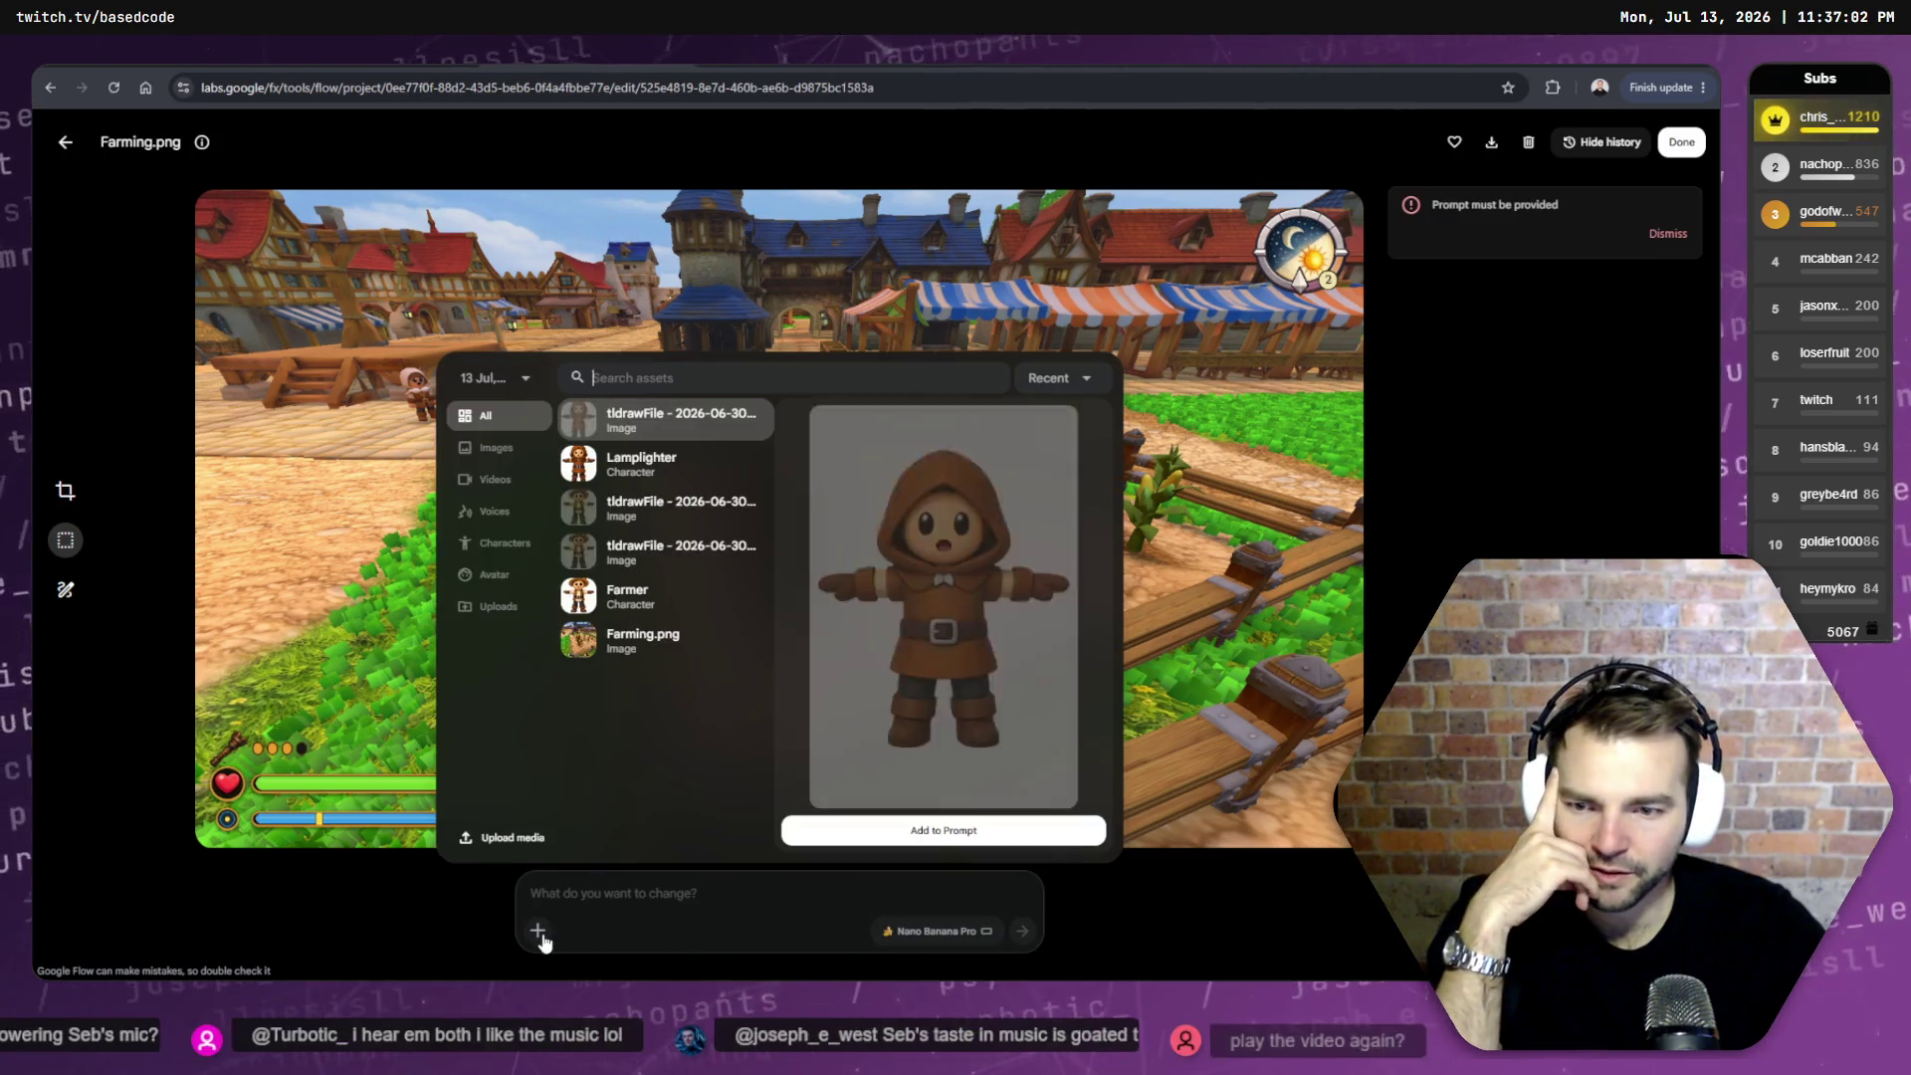
double_click(662, 503)
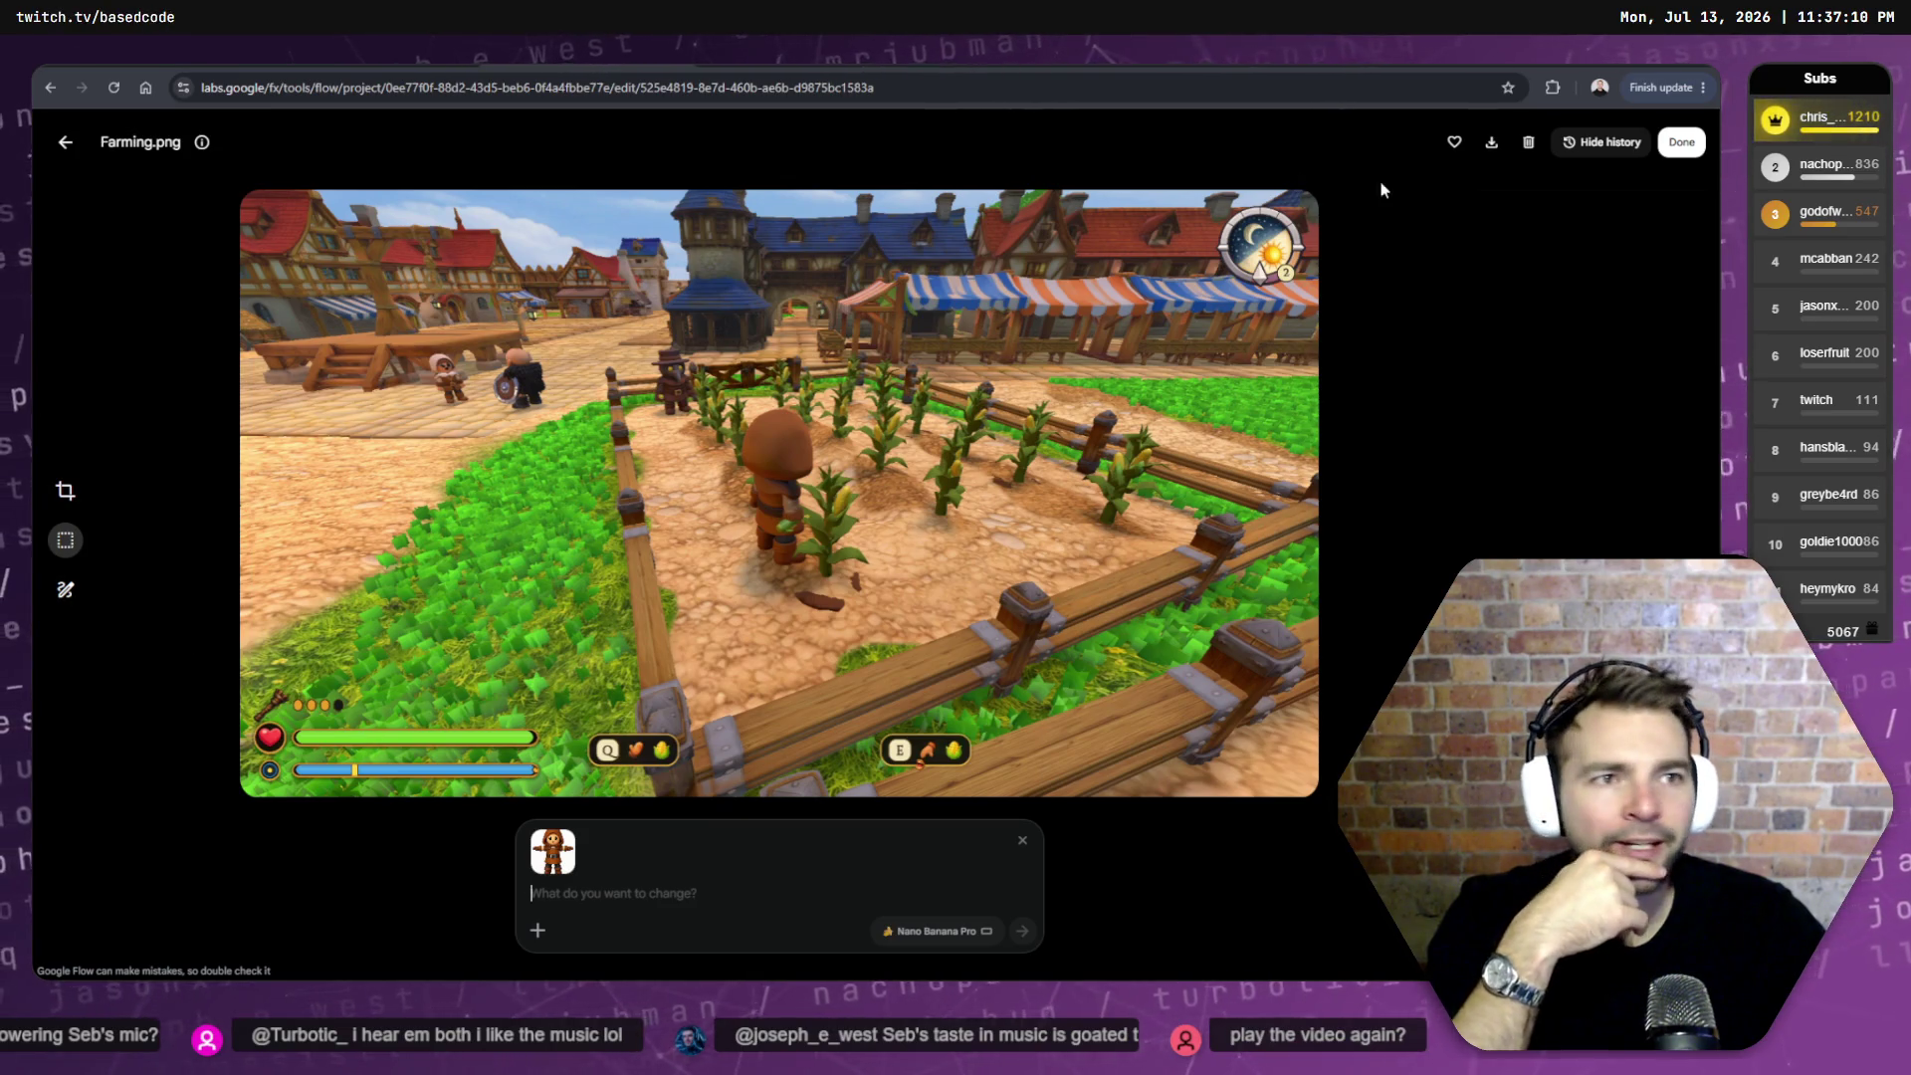
click(931, 932)
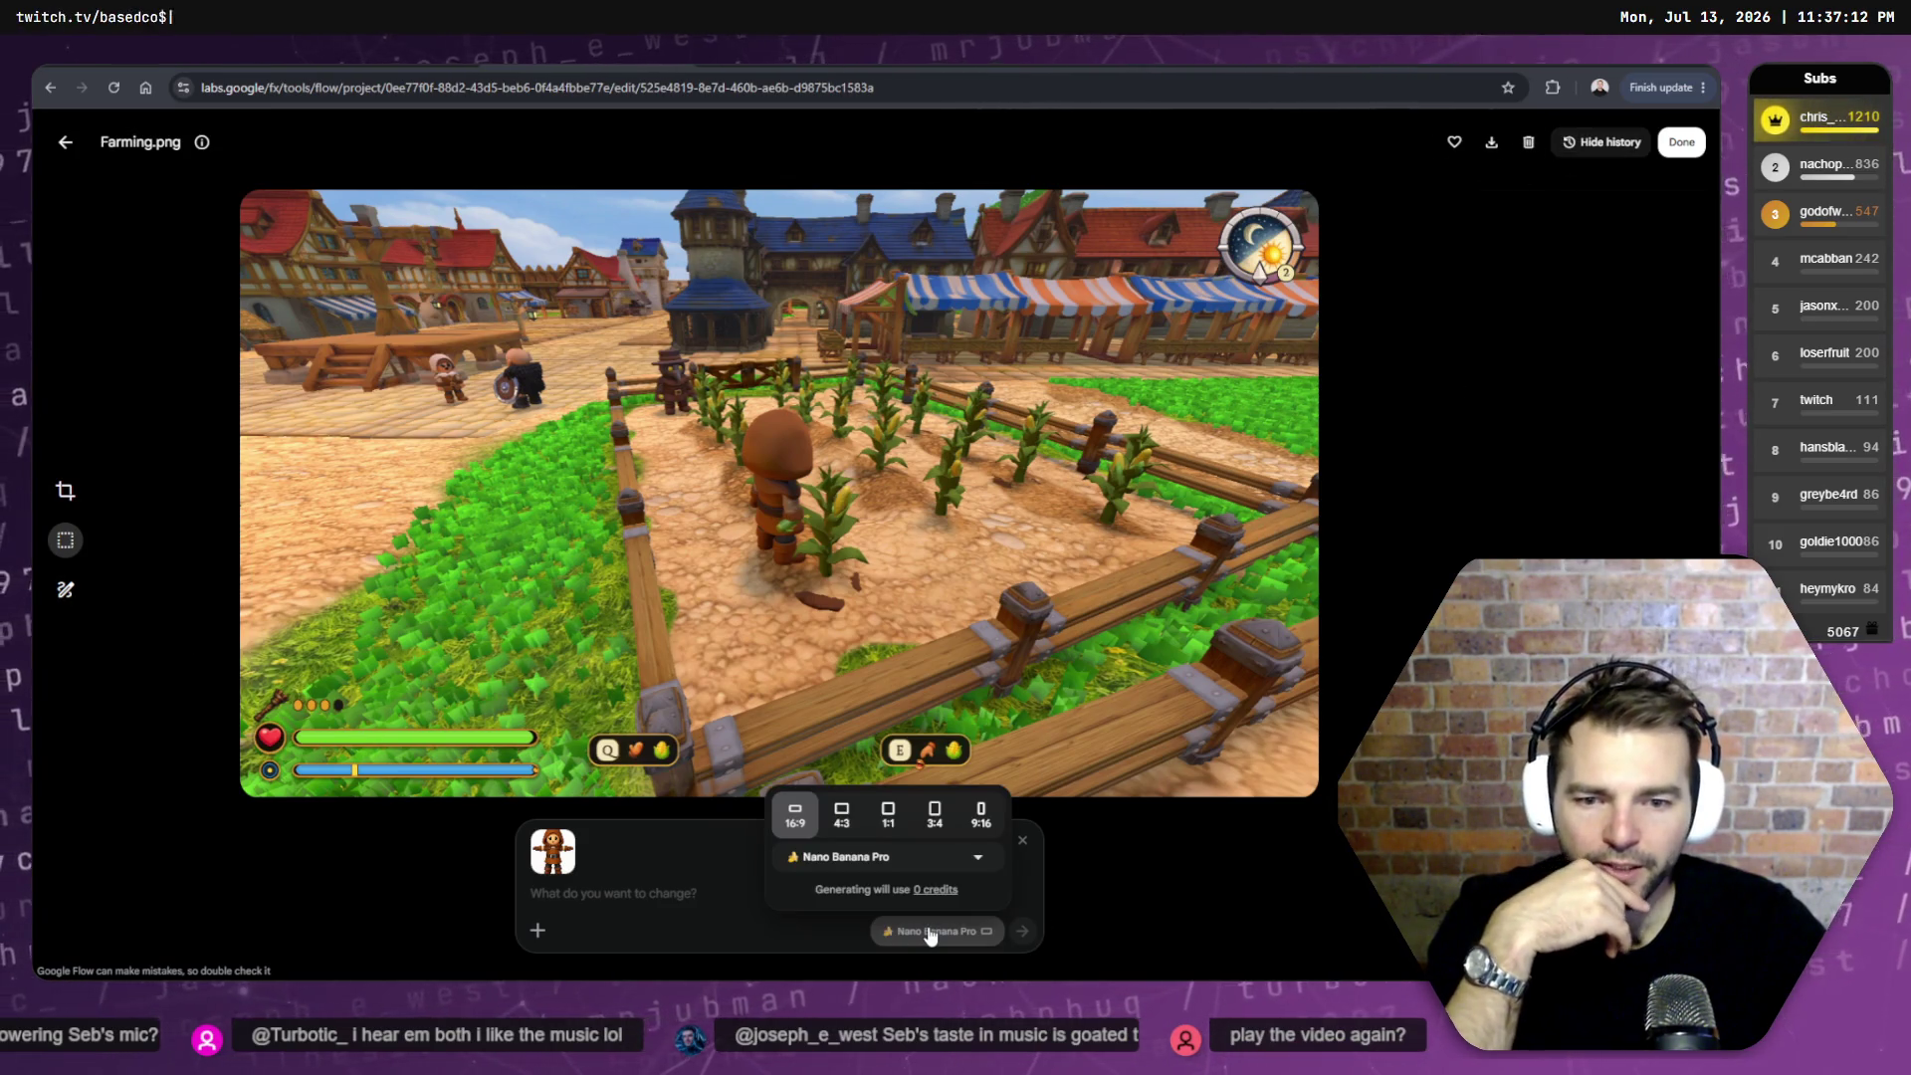
click(980, 868)
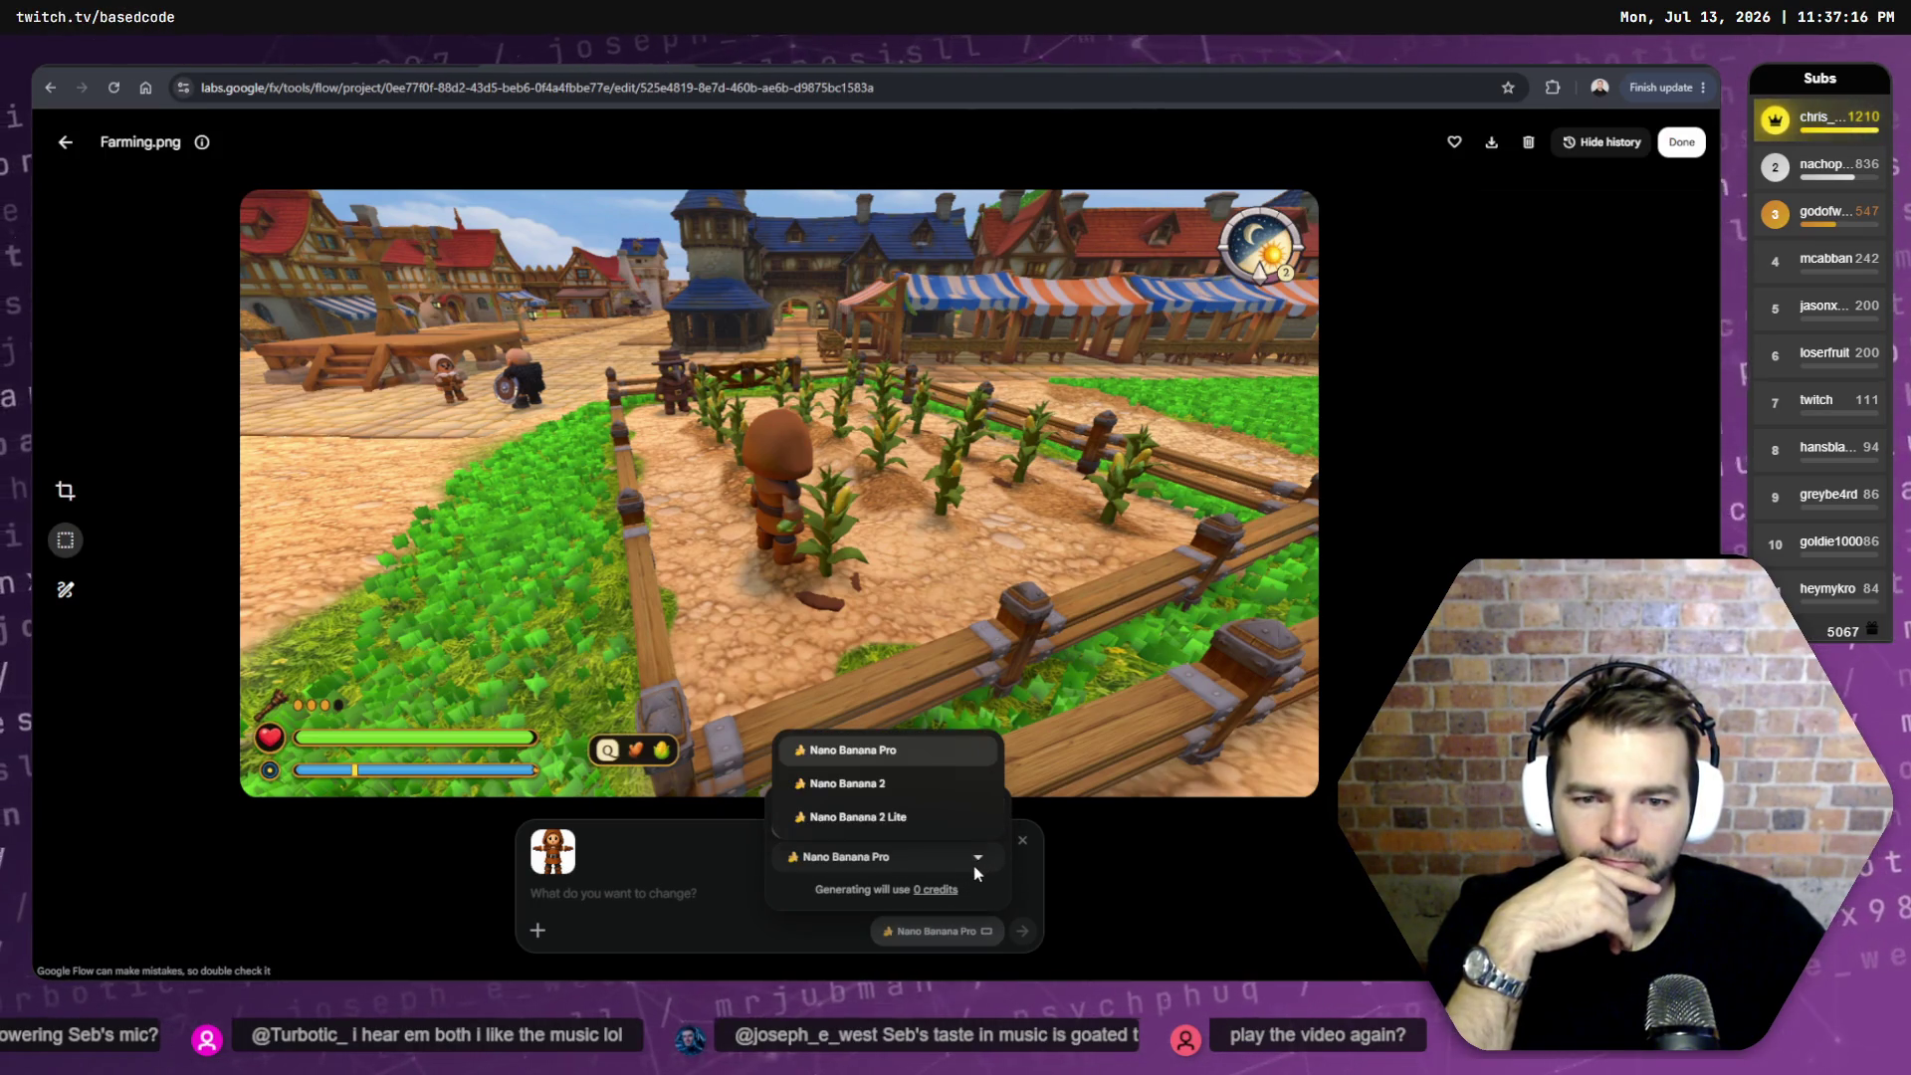
click(1150, 873)
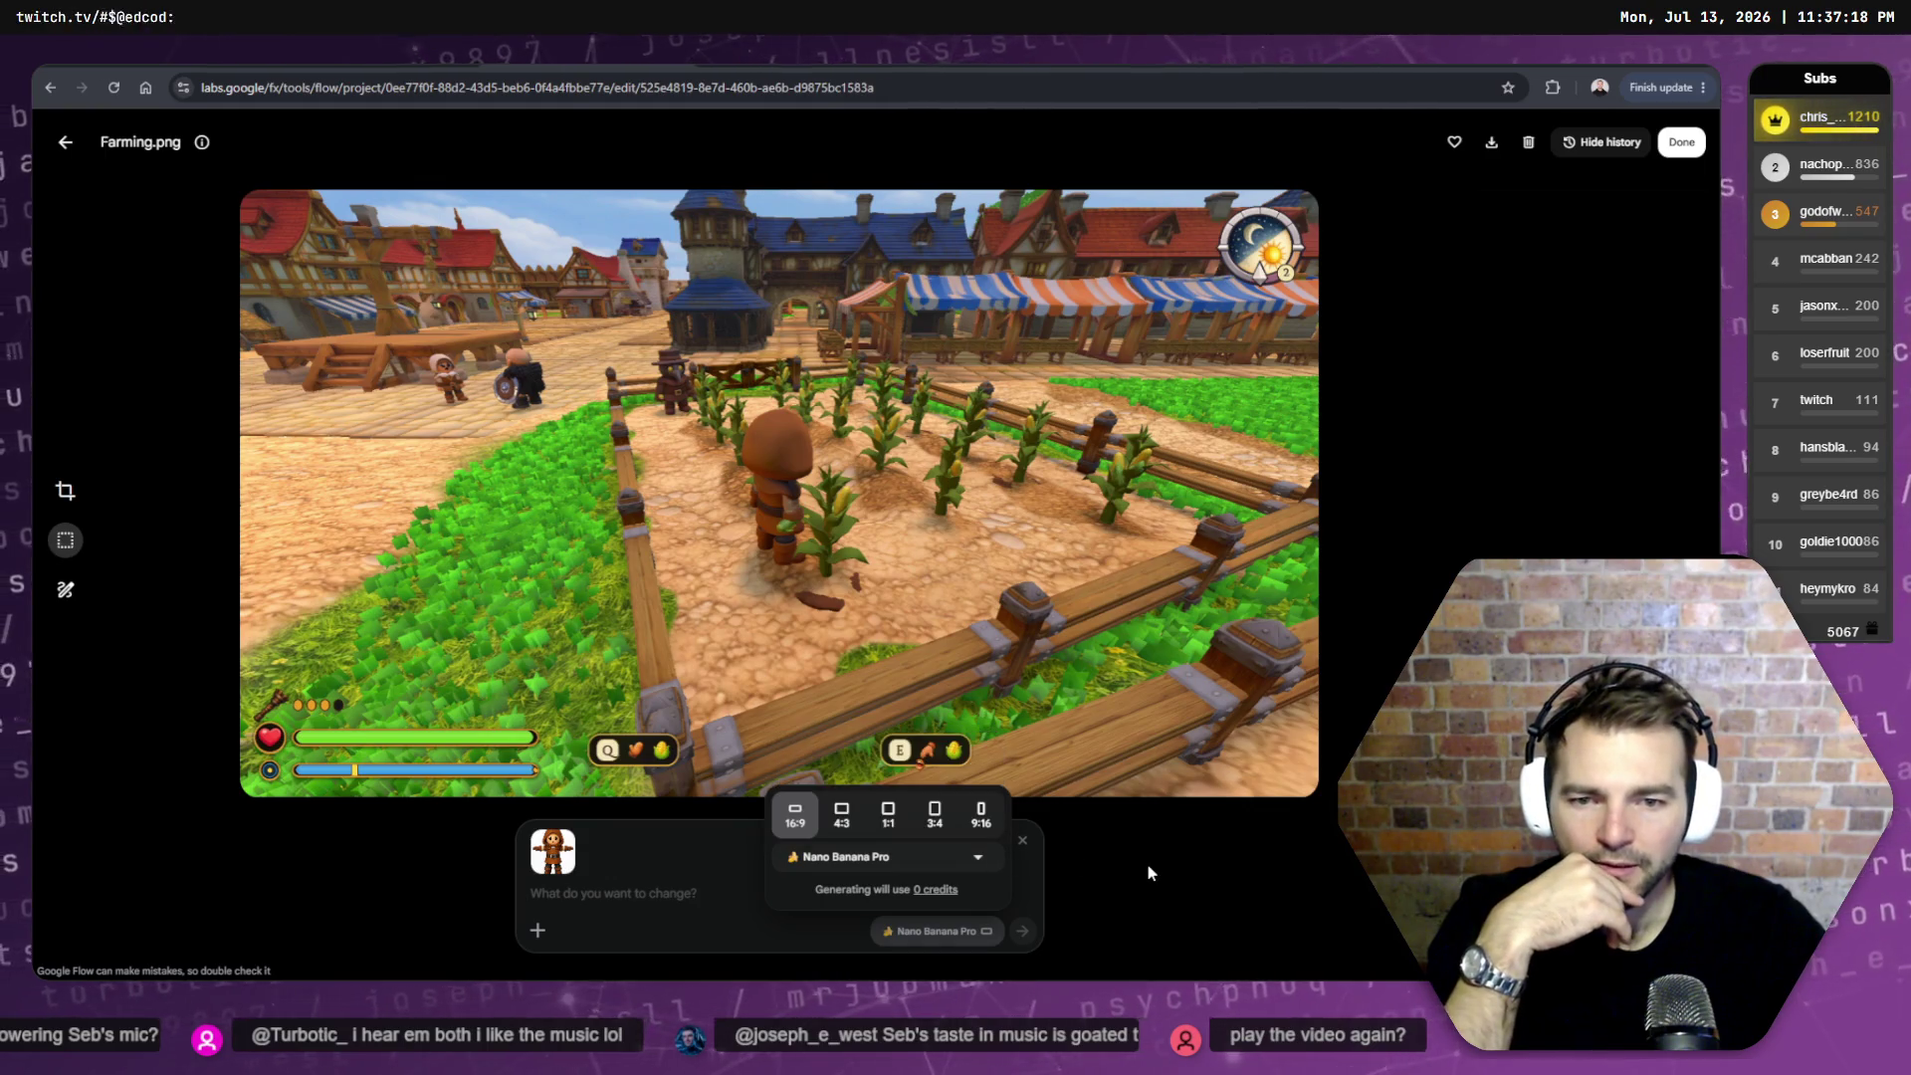
click(1150, 873)
text(The)
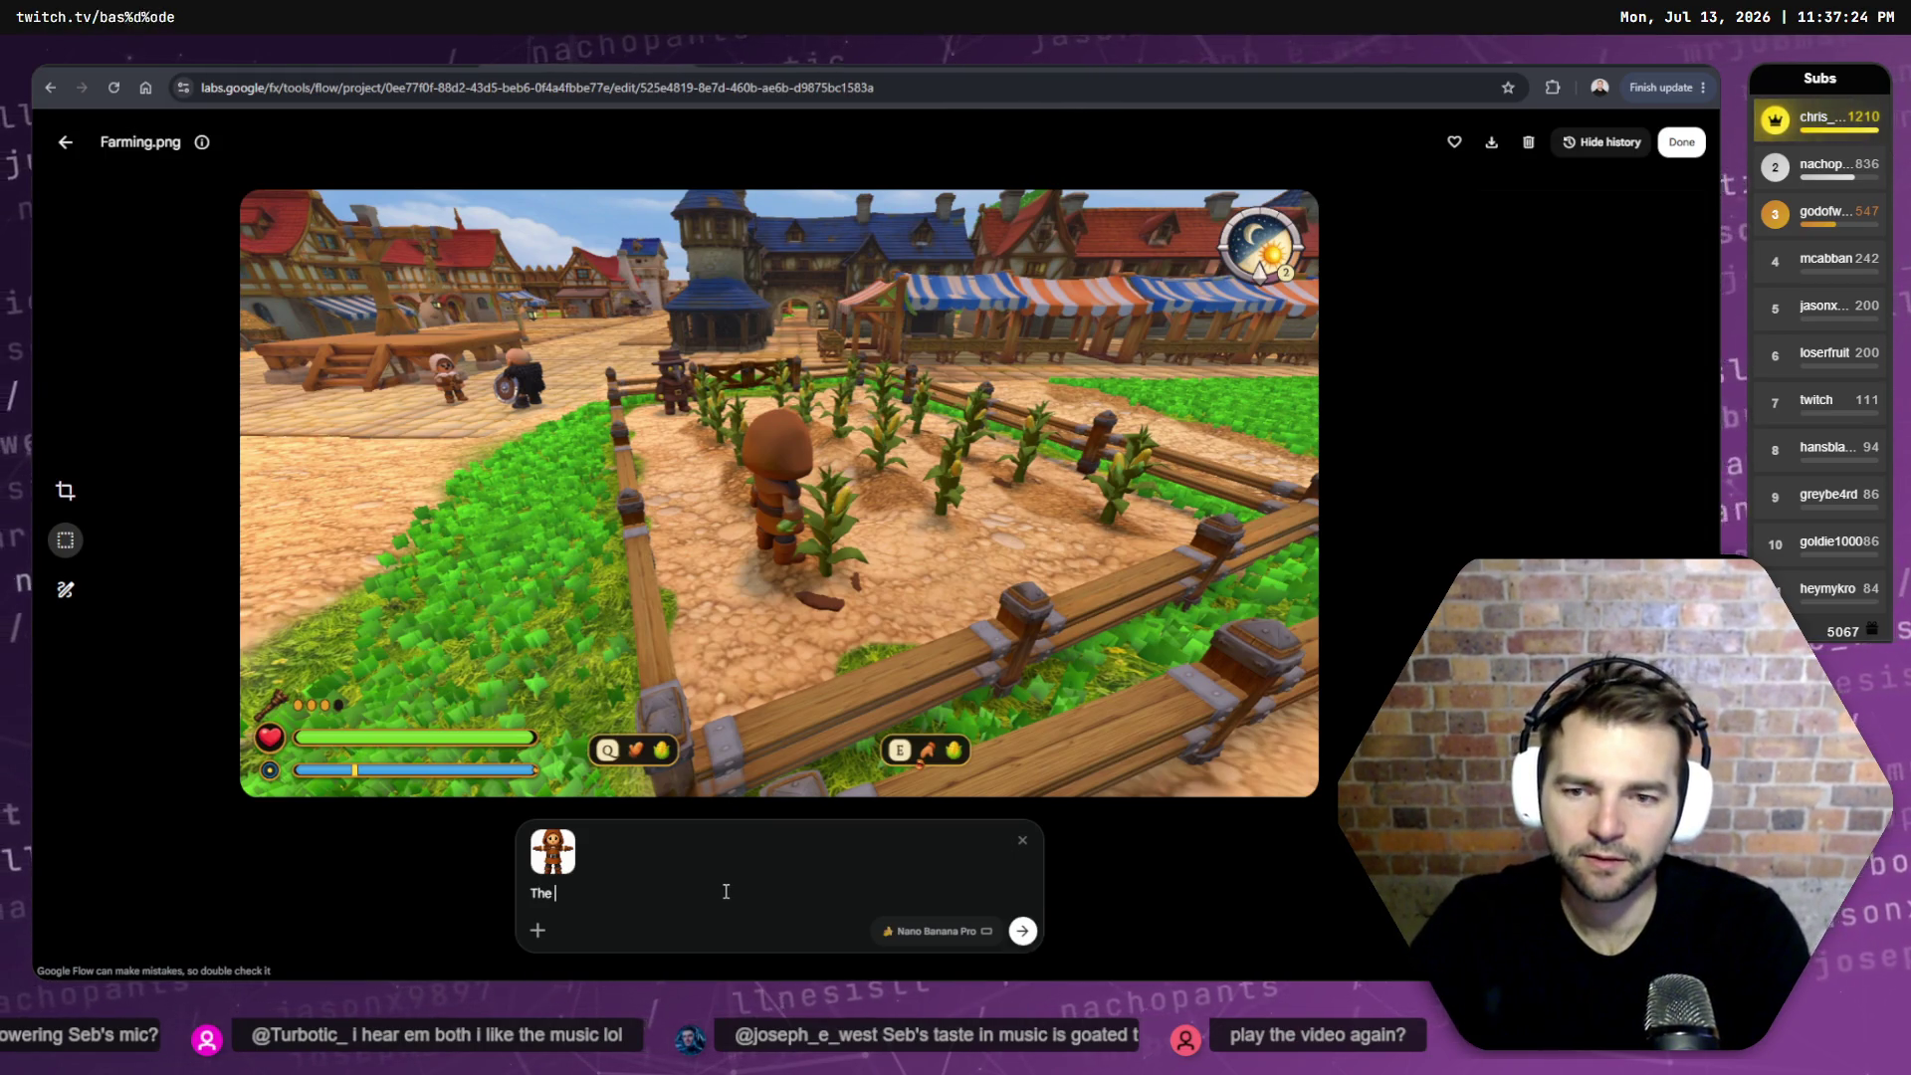
text(@L)
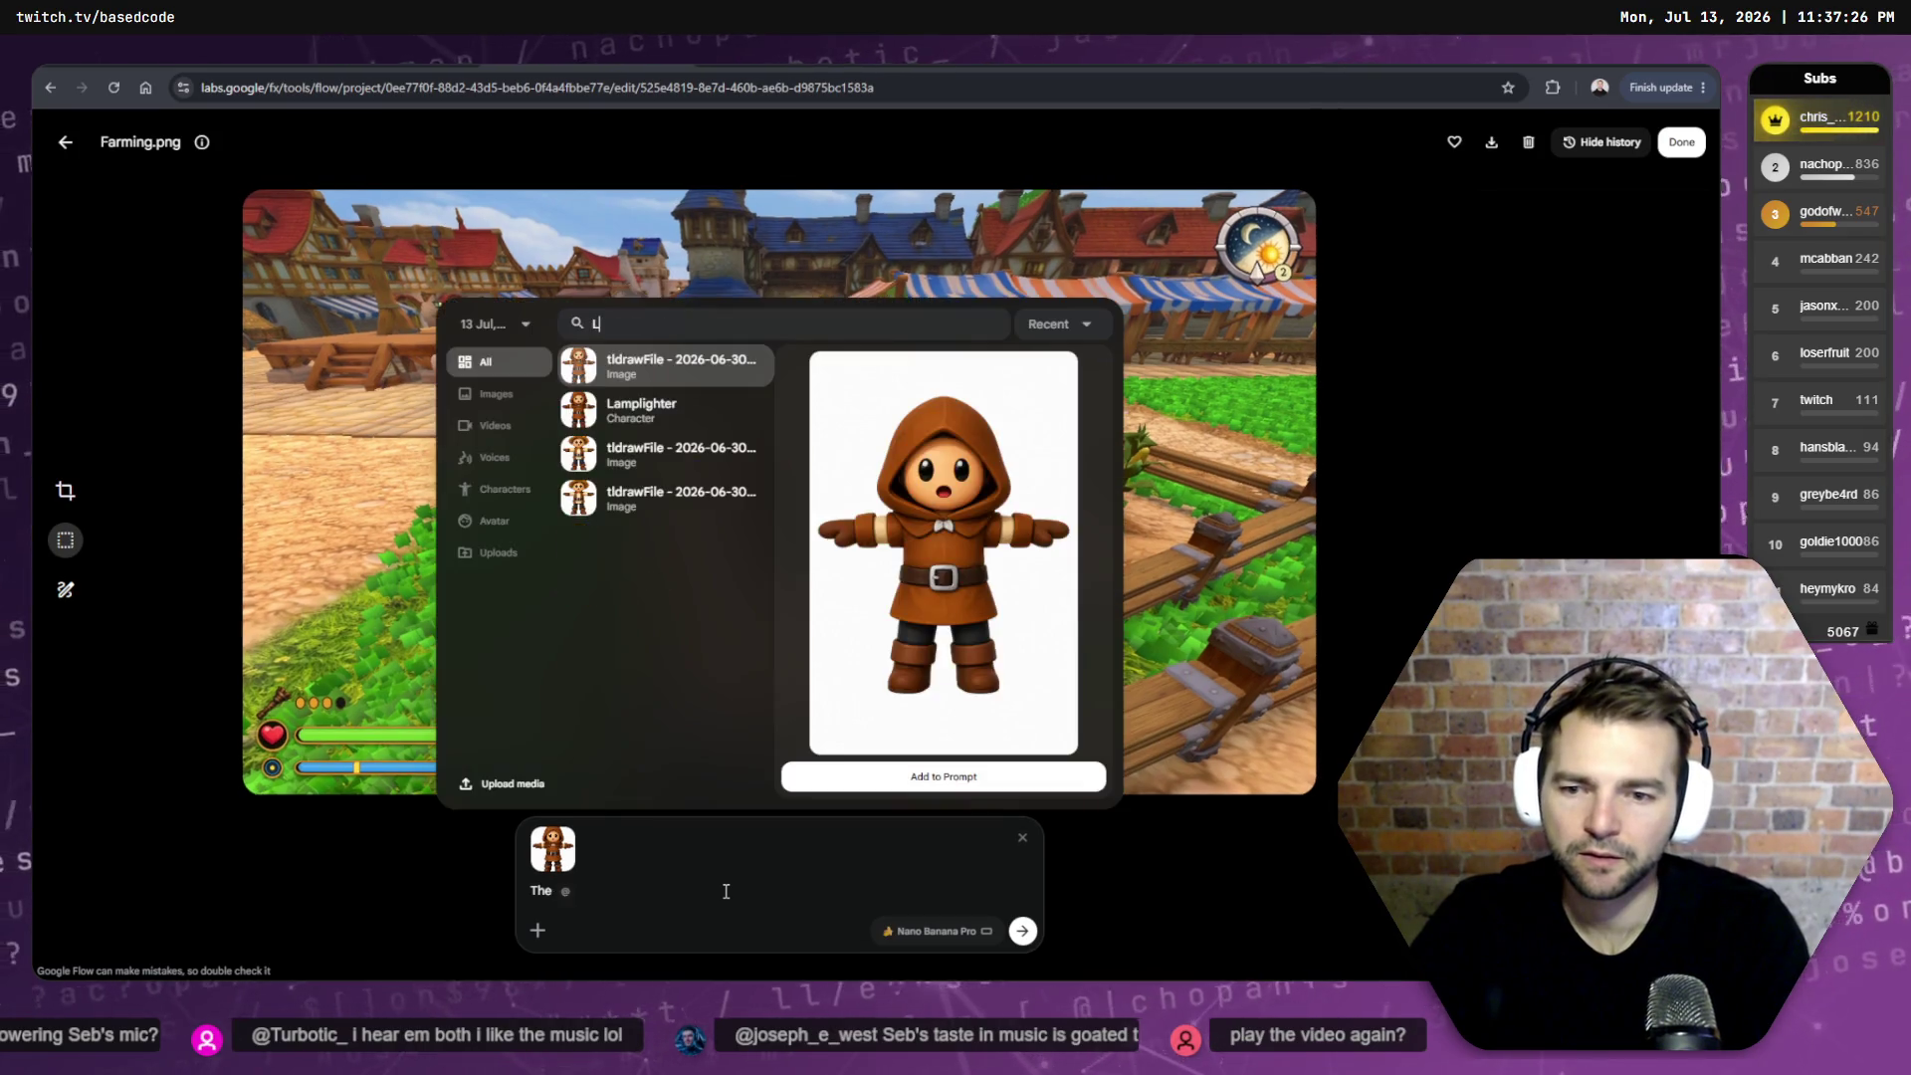
key(Down)
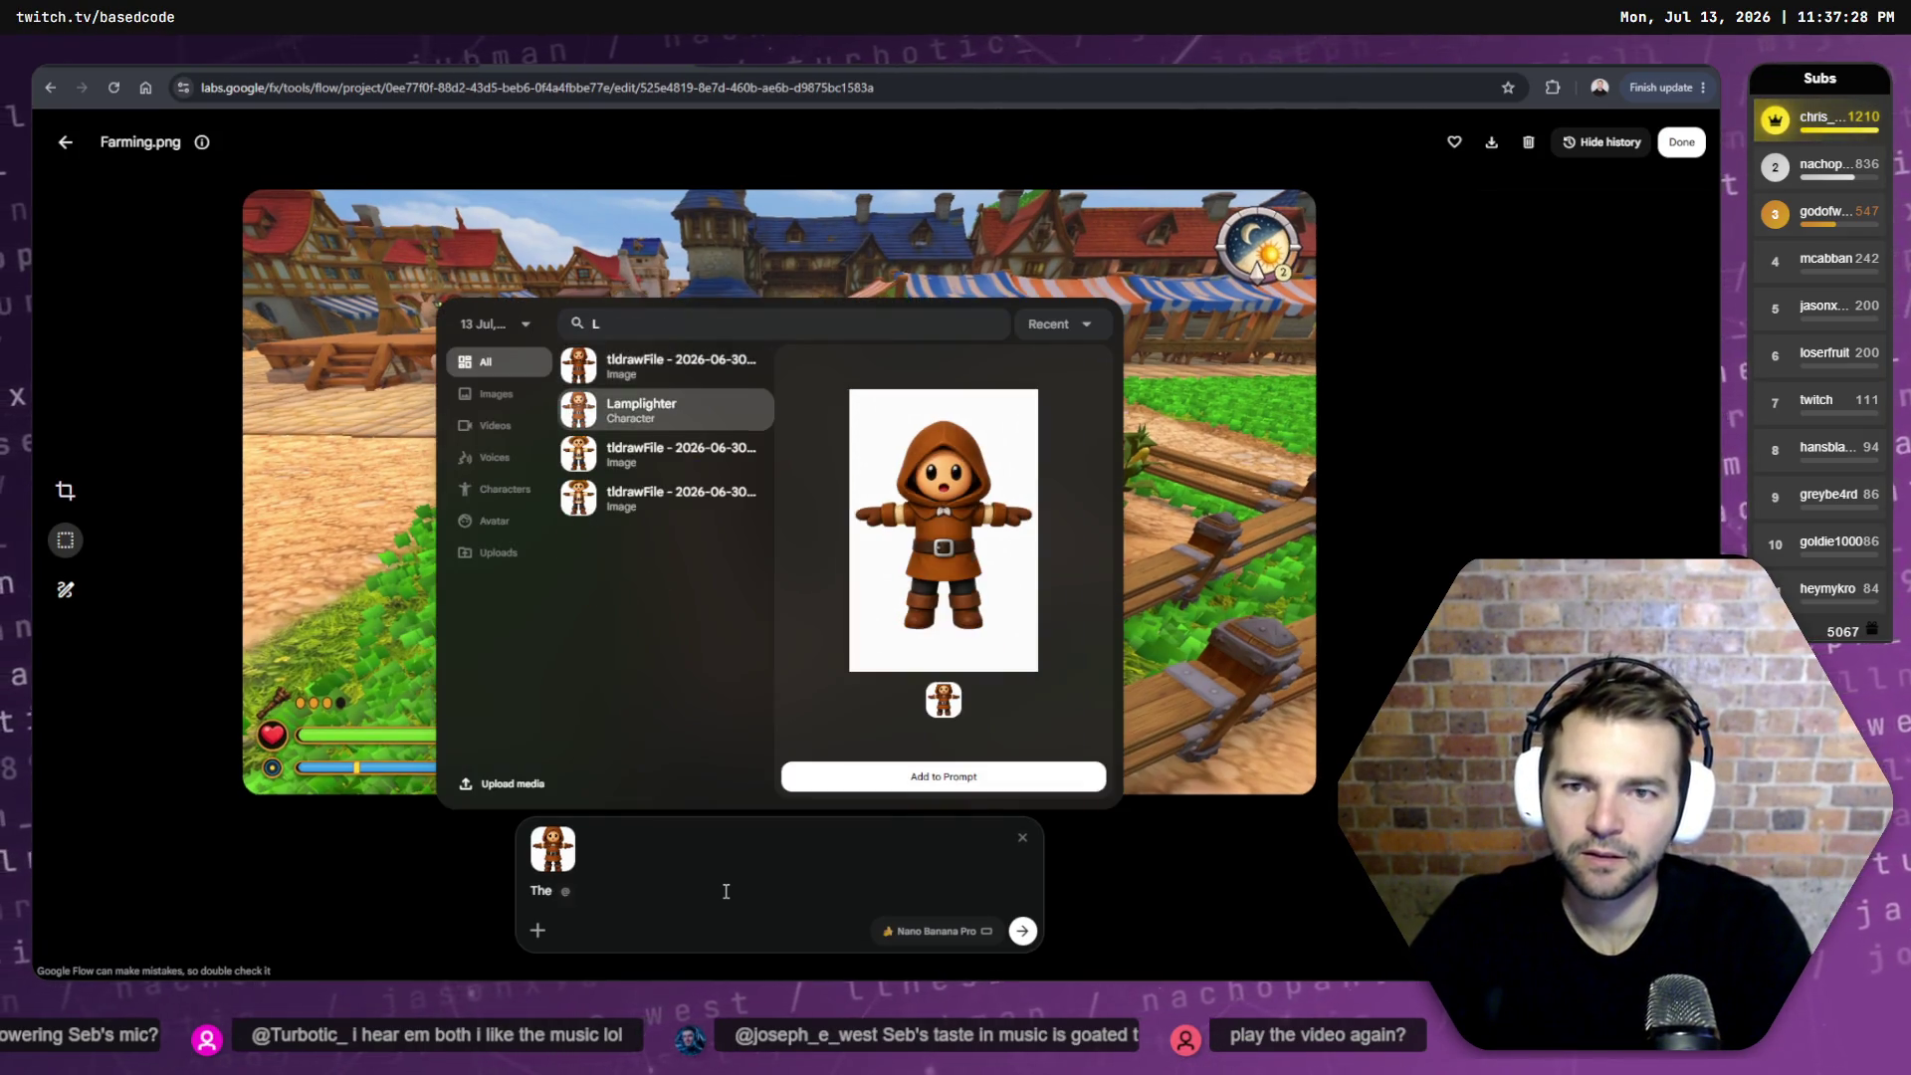
key(Return)
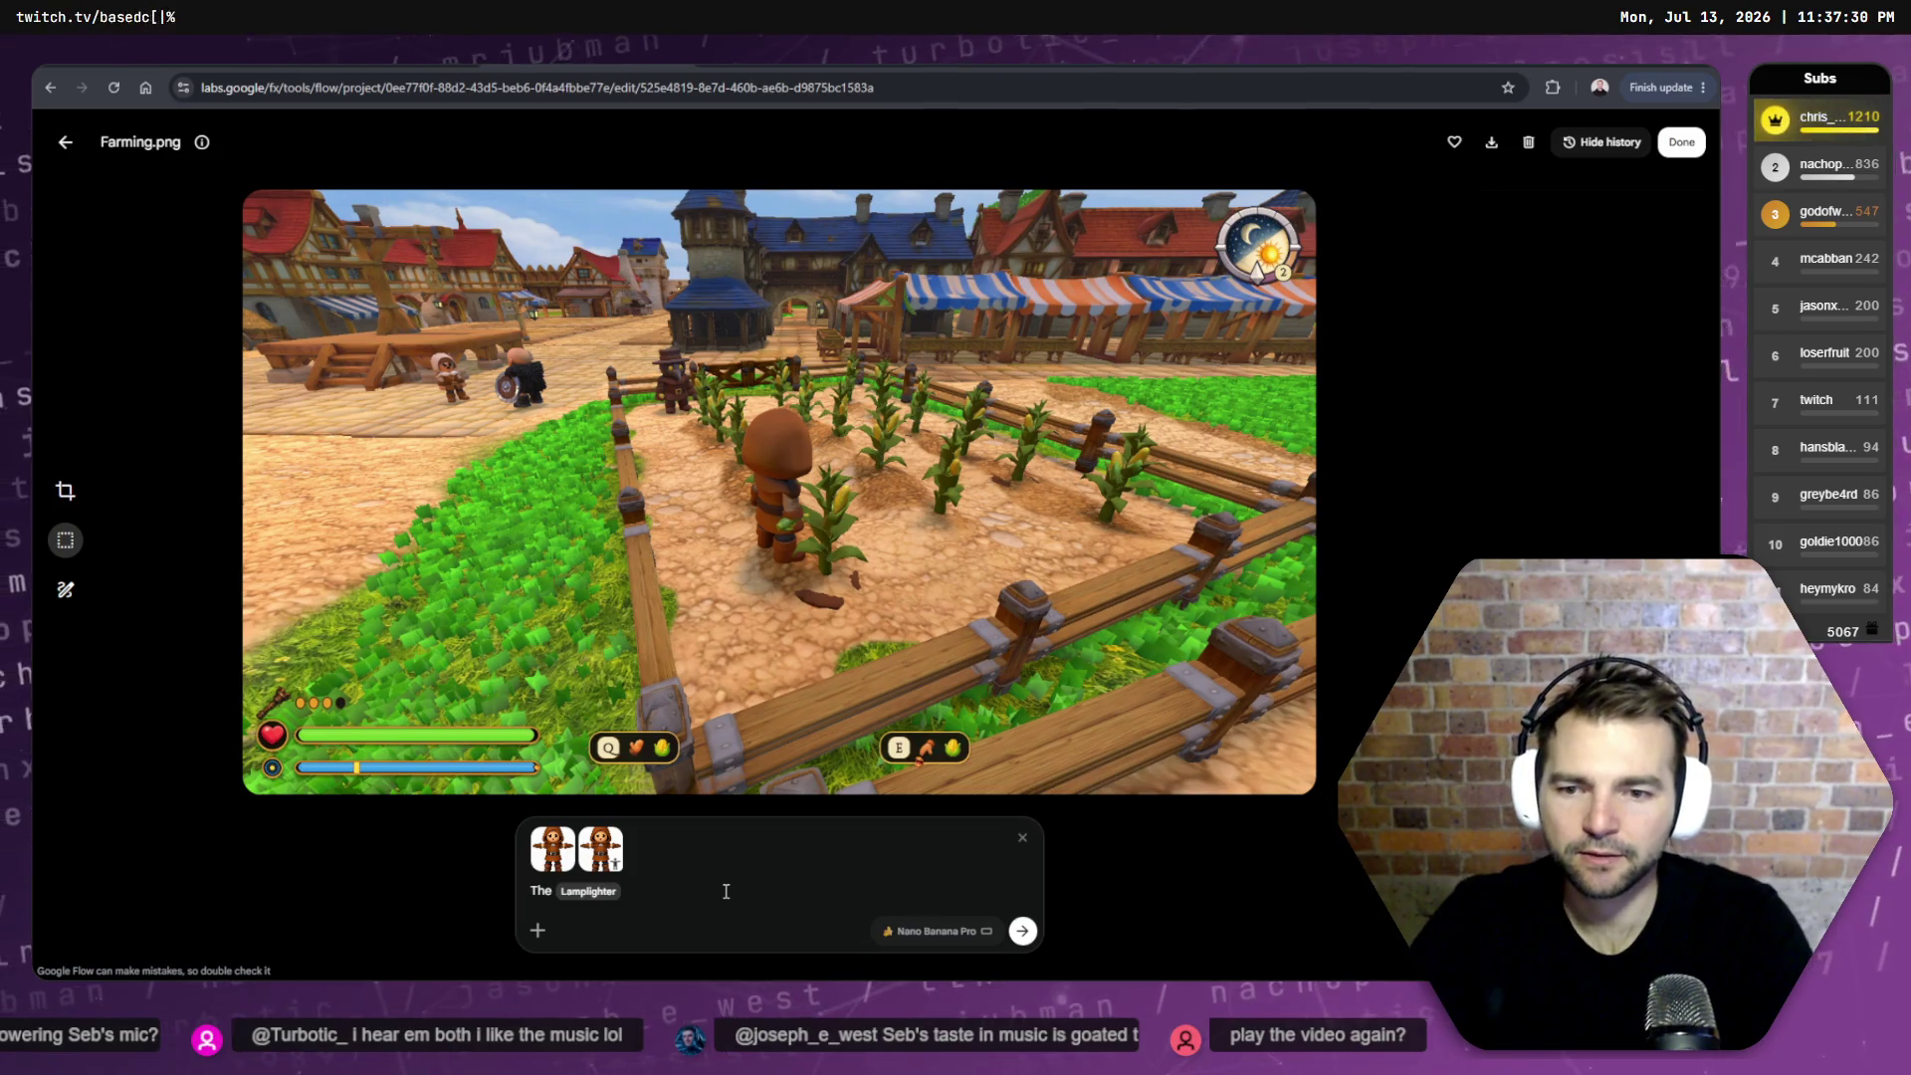
click(555, 847)
text(picks corn.)
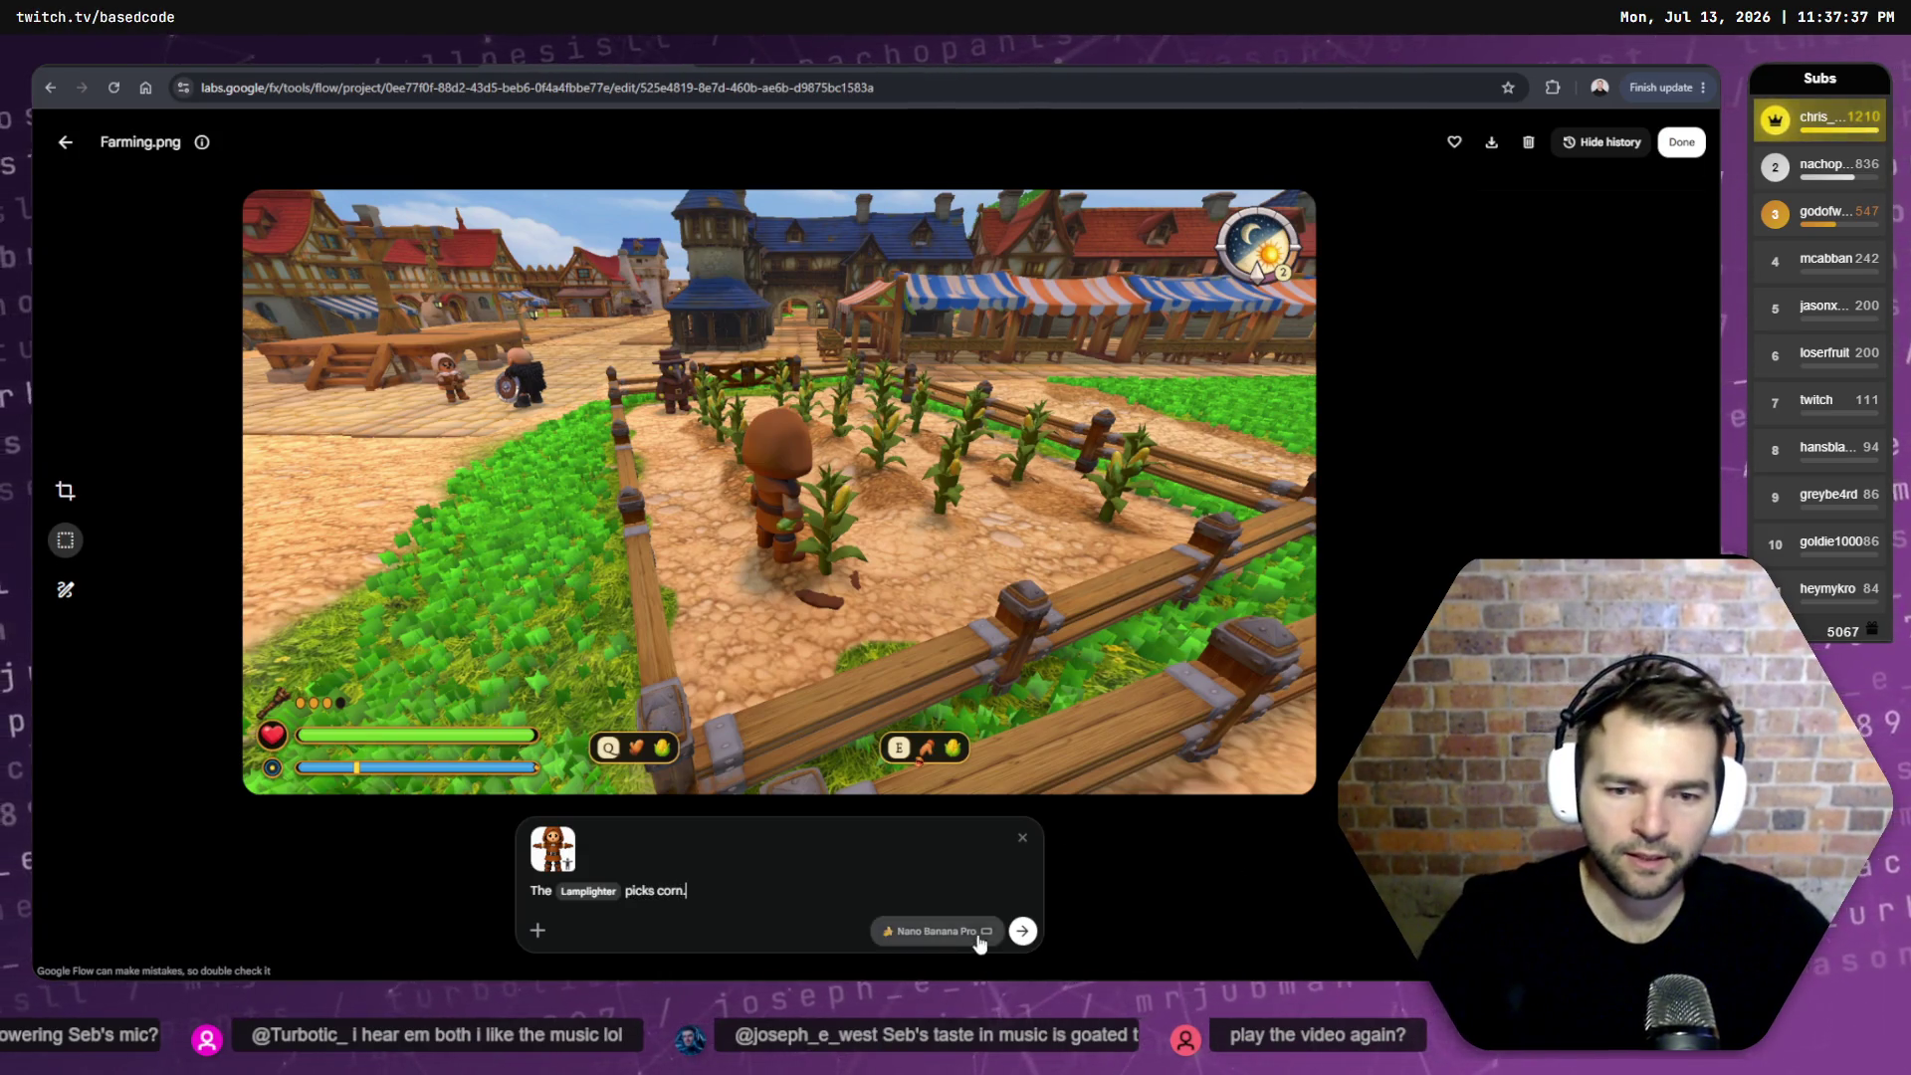
key(Return)
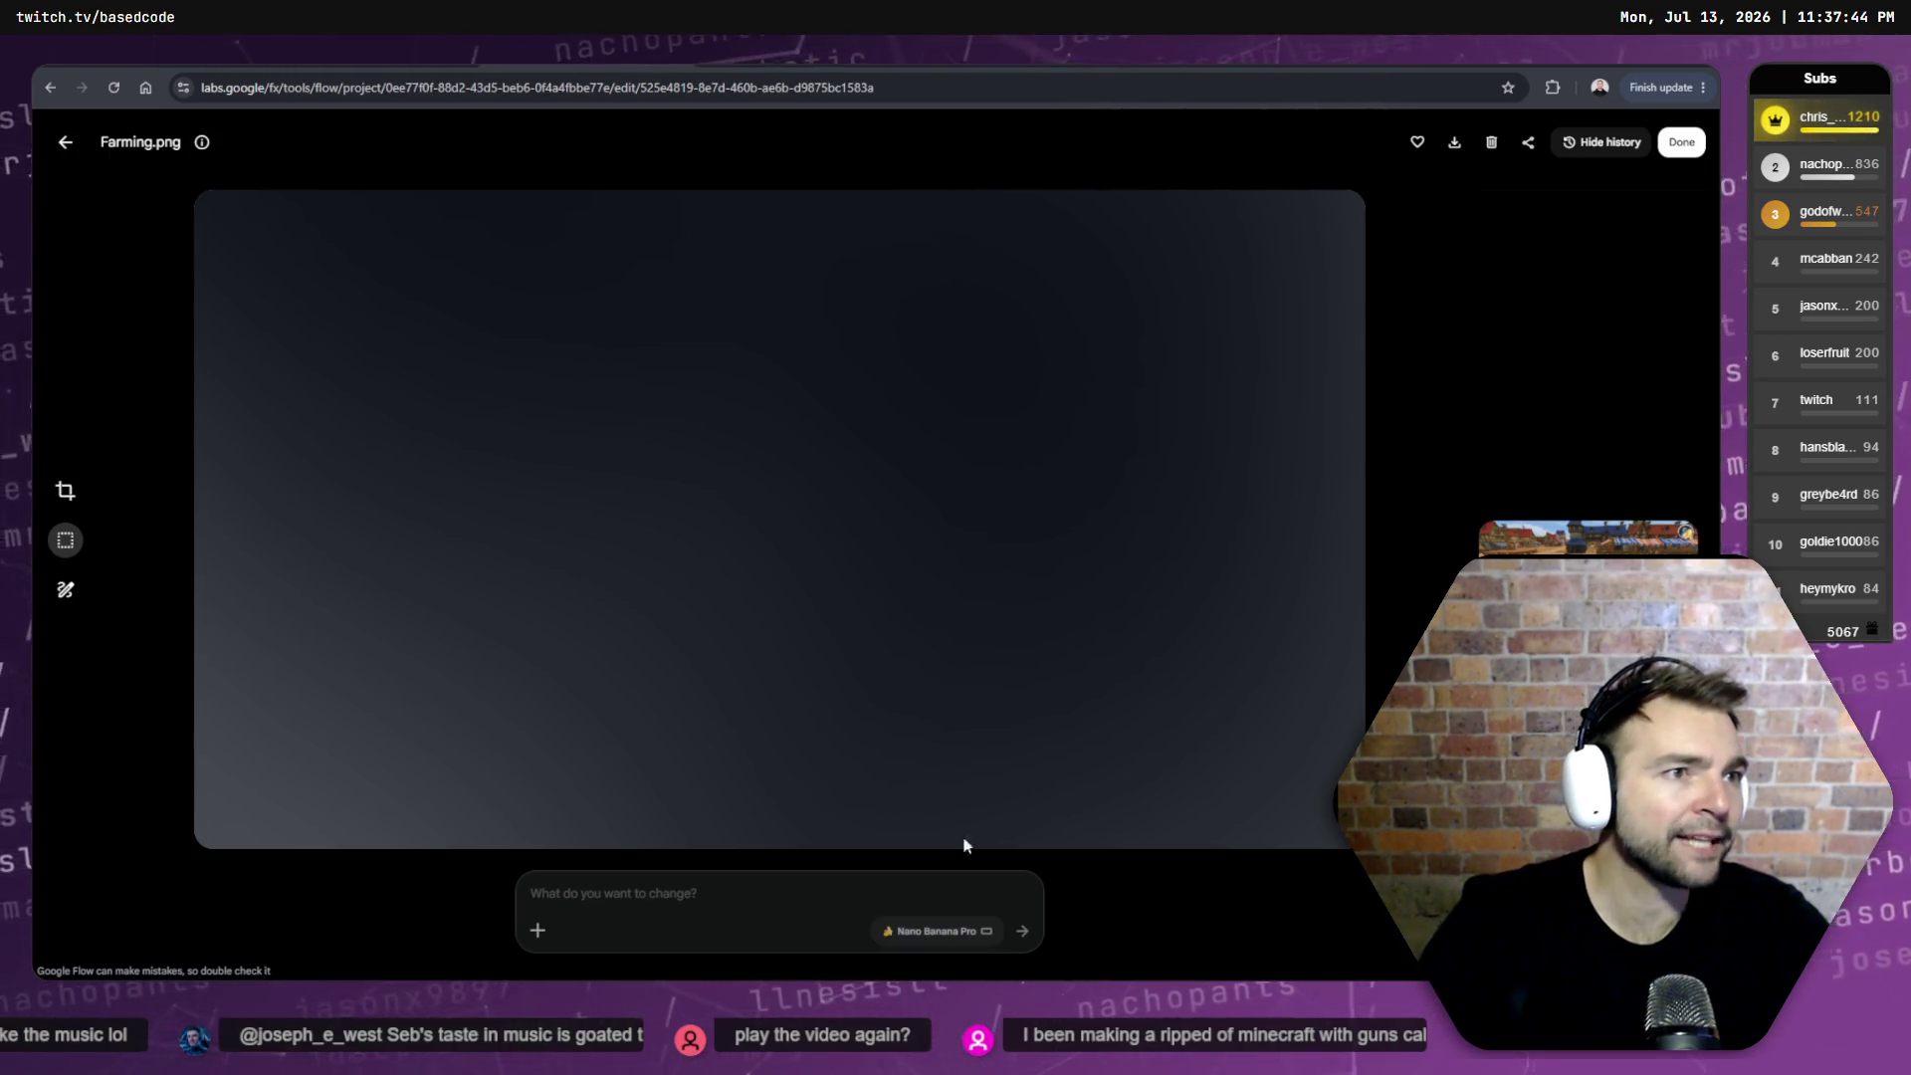
key(alt+Tab)
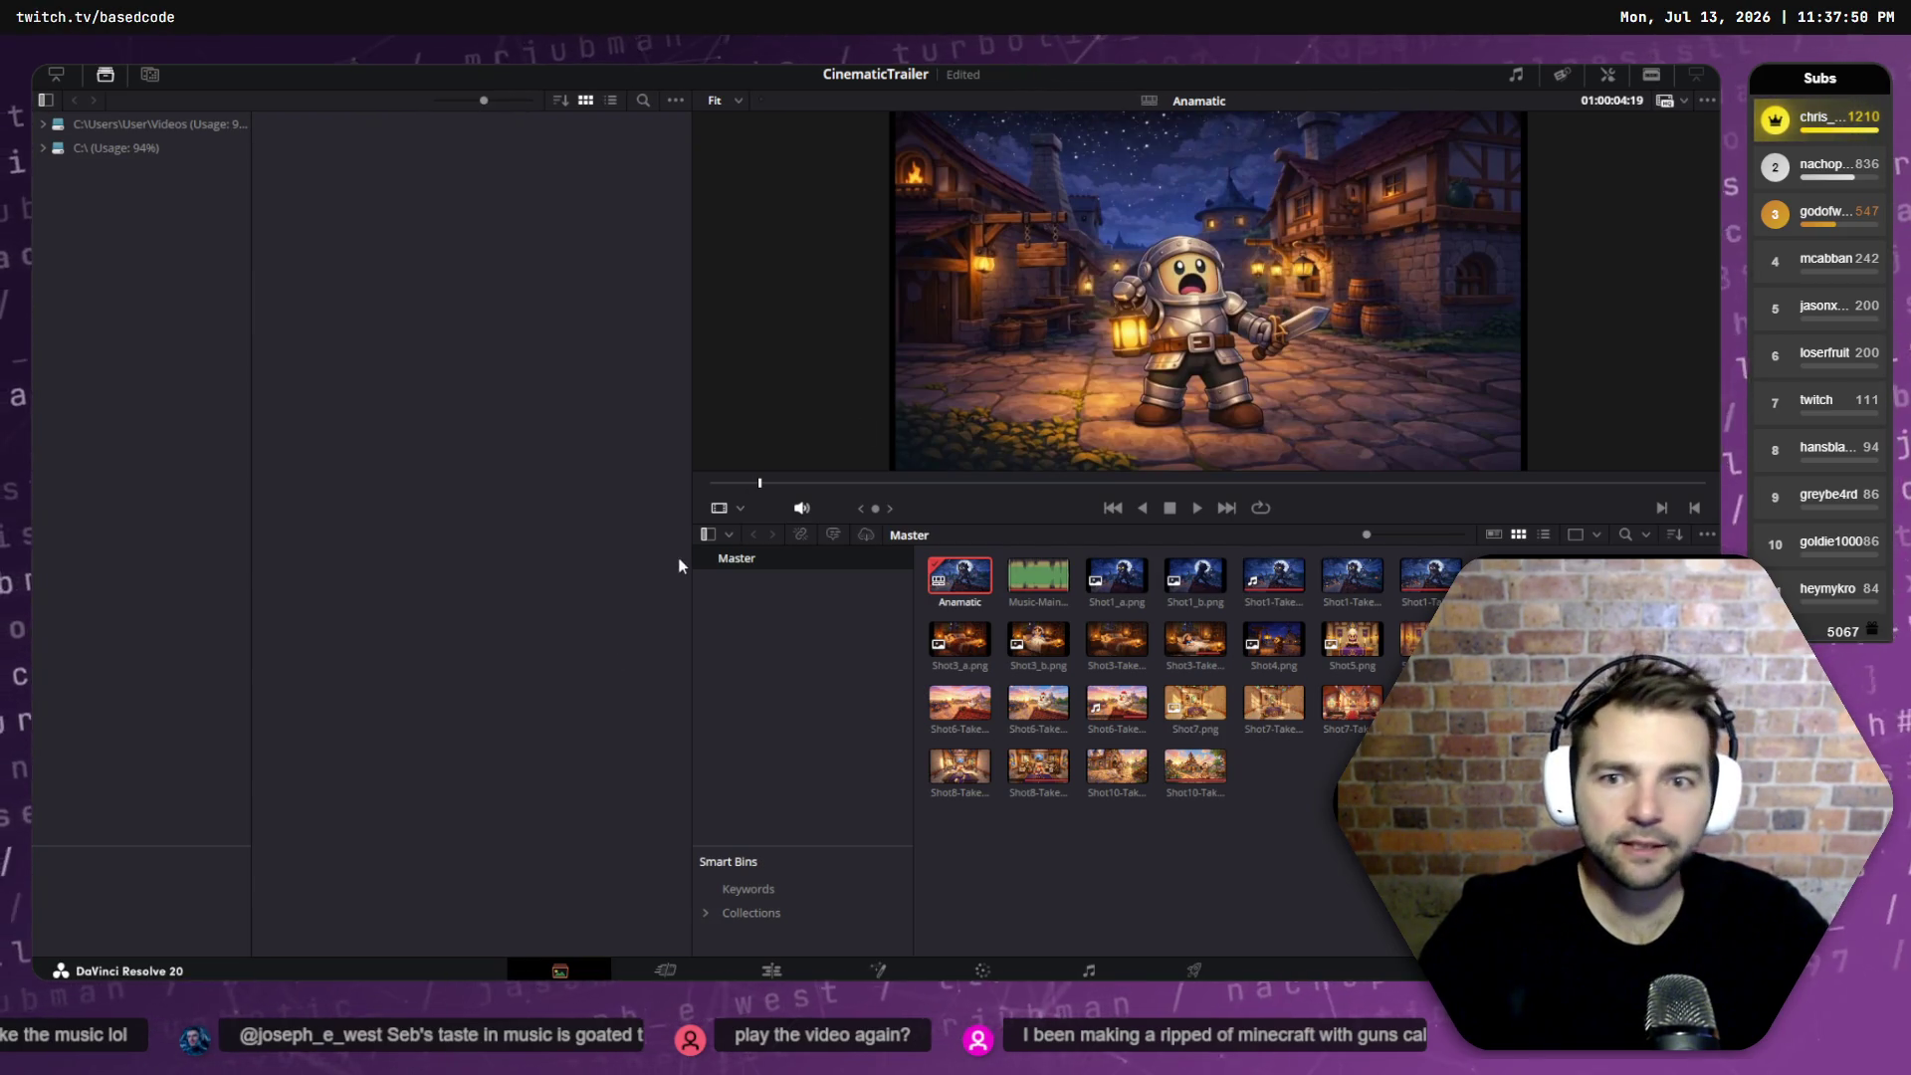
Play the CinematicTrailer timeline from the start on the Edit page, then stop it
drag(685, 561, 369, 553)
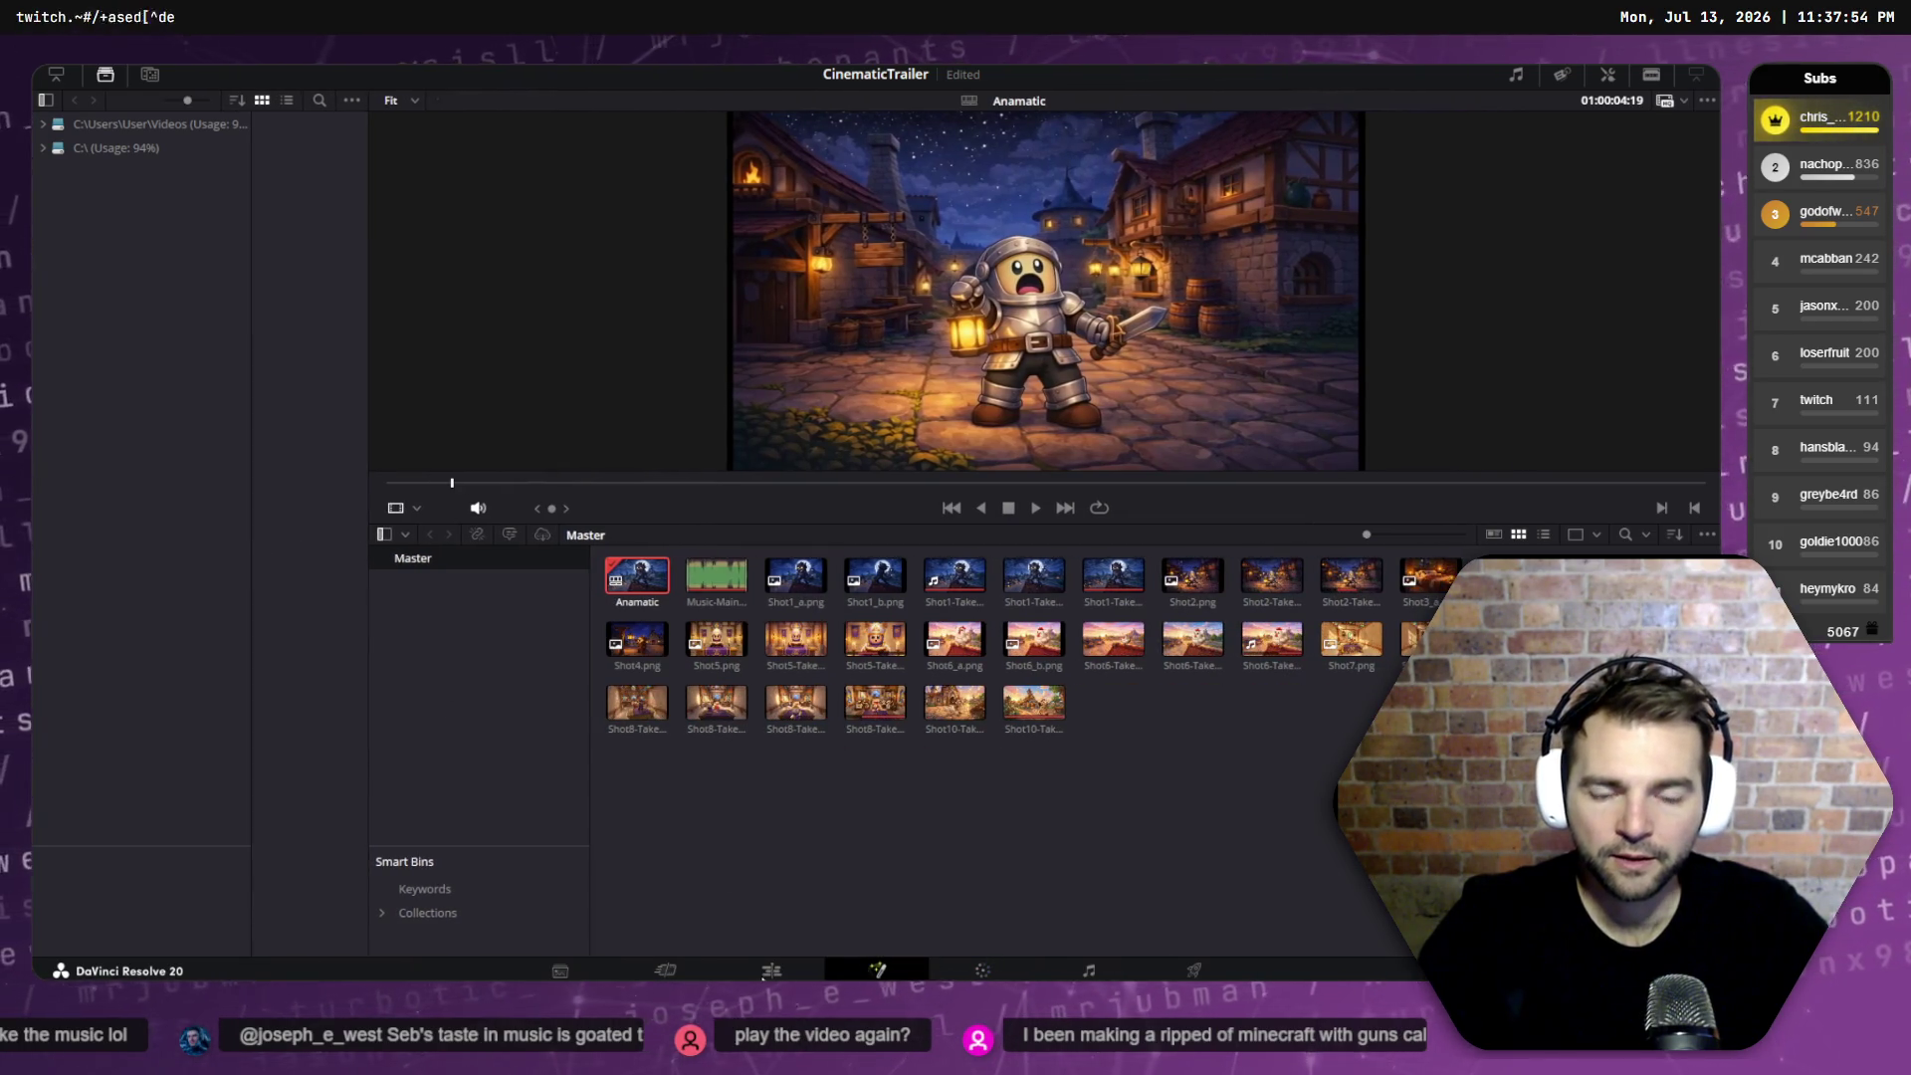
key(shift+4)
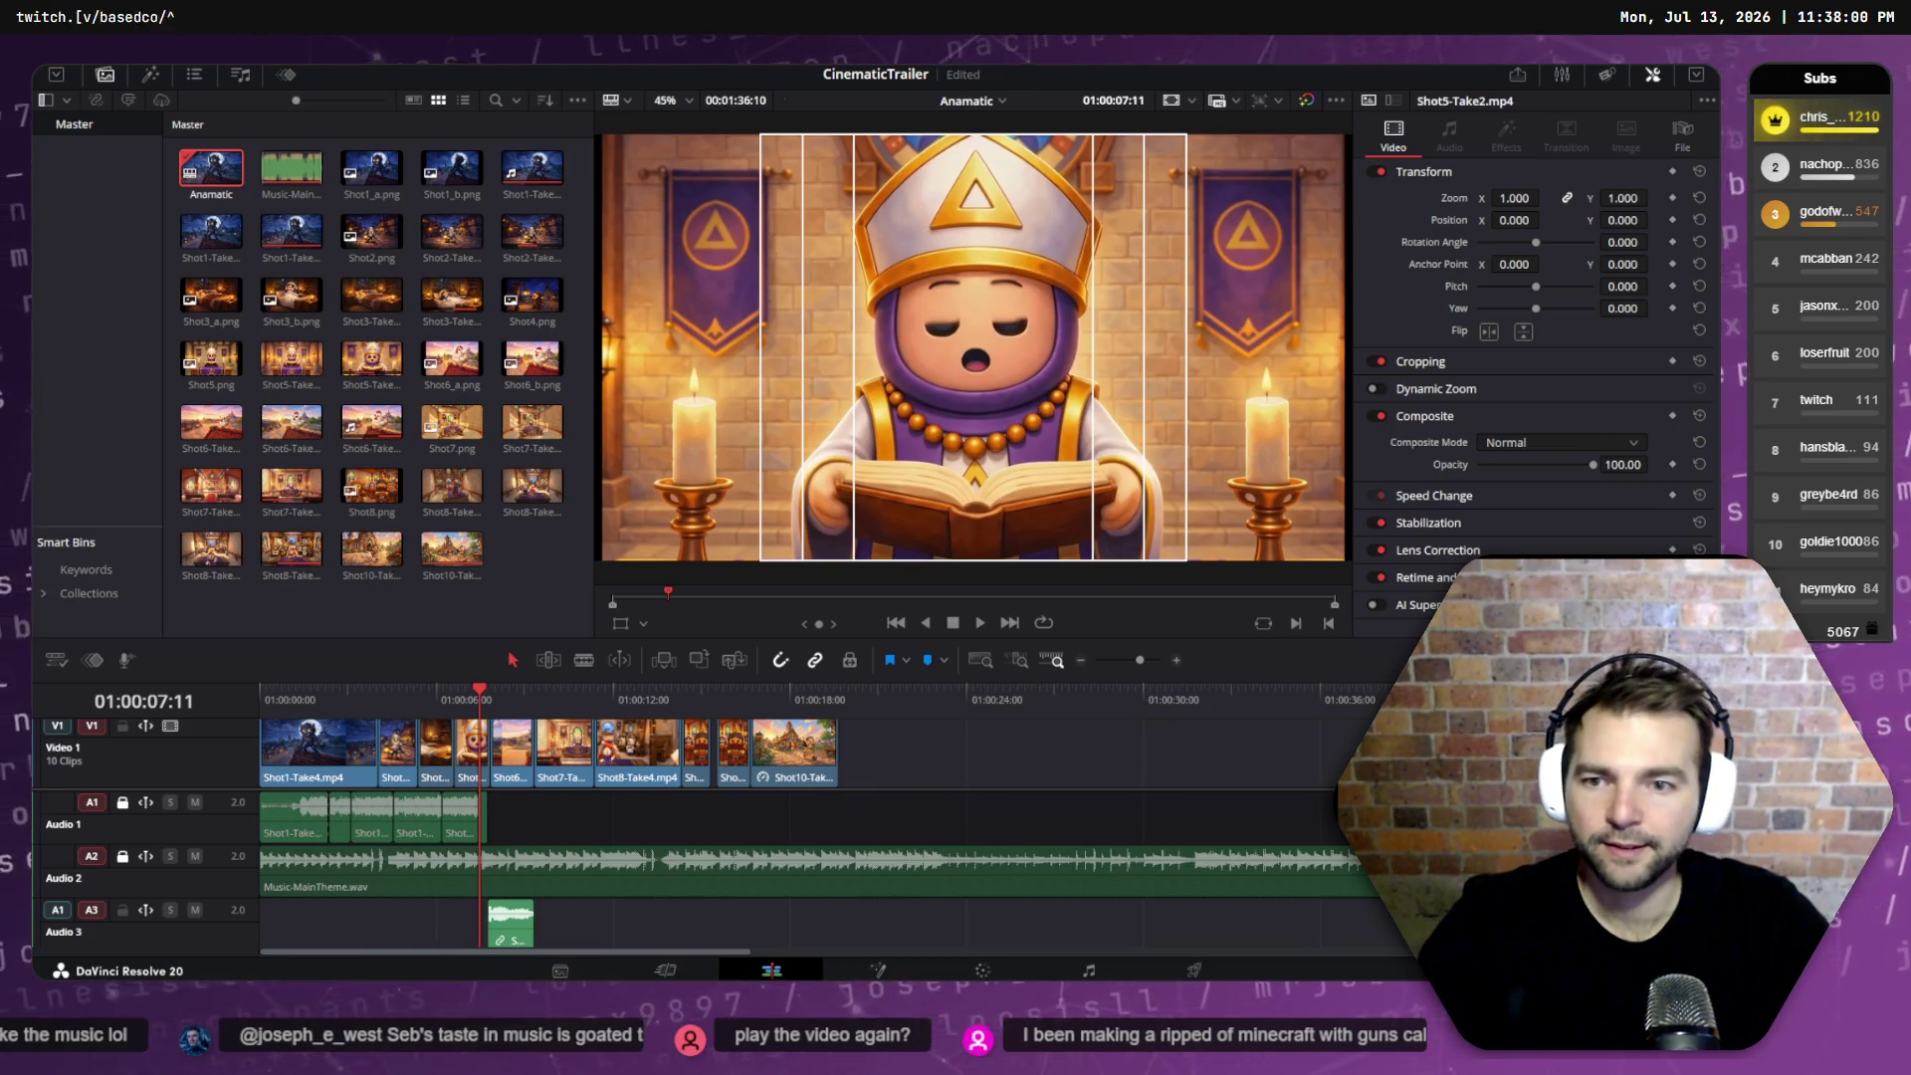
key(Home)
key(space)
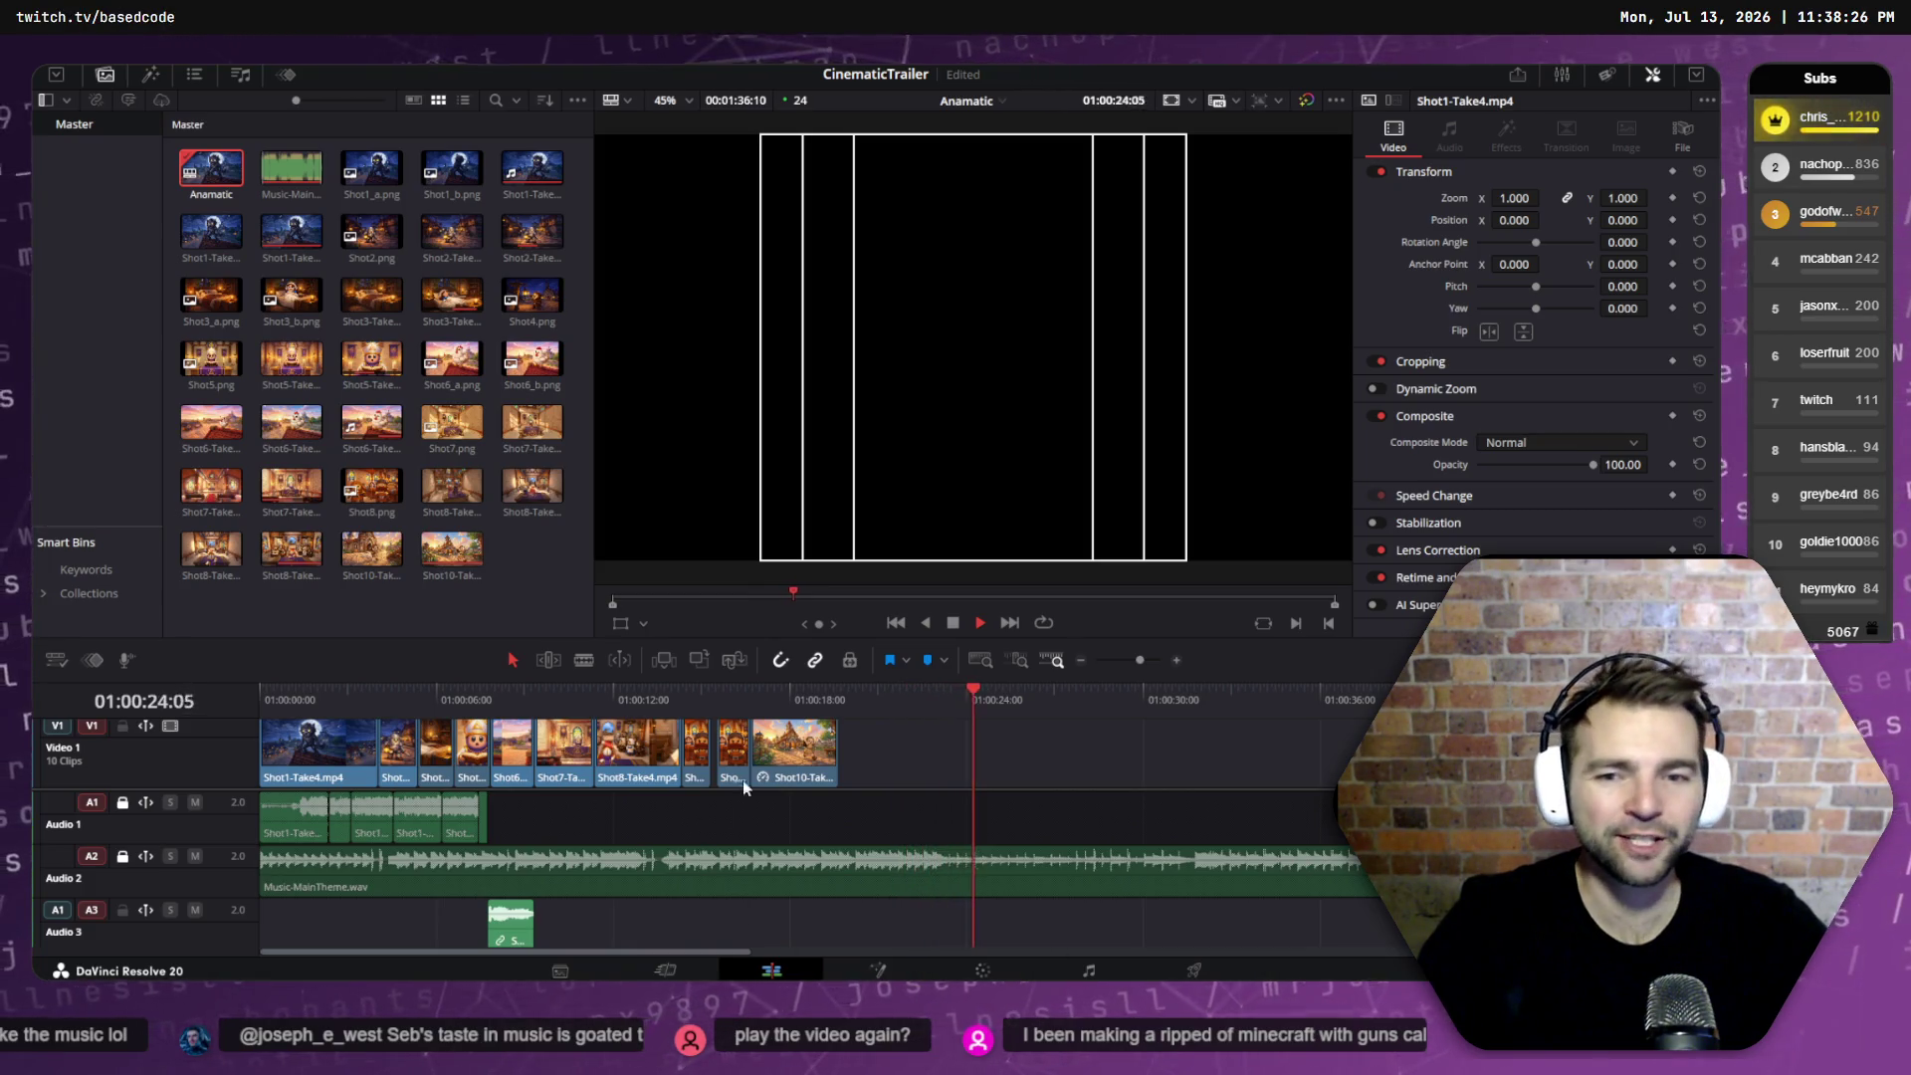
drag(922, 697, 273, 714)
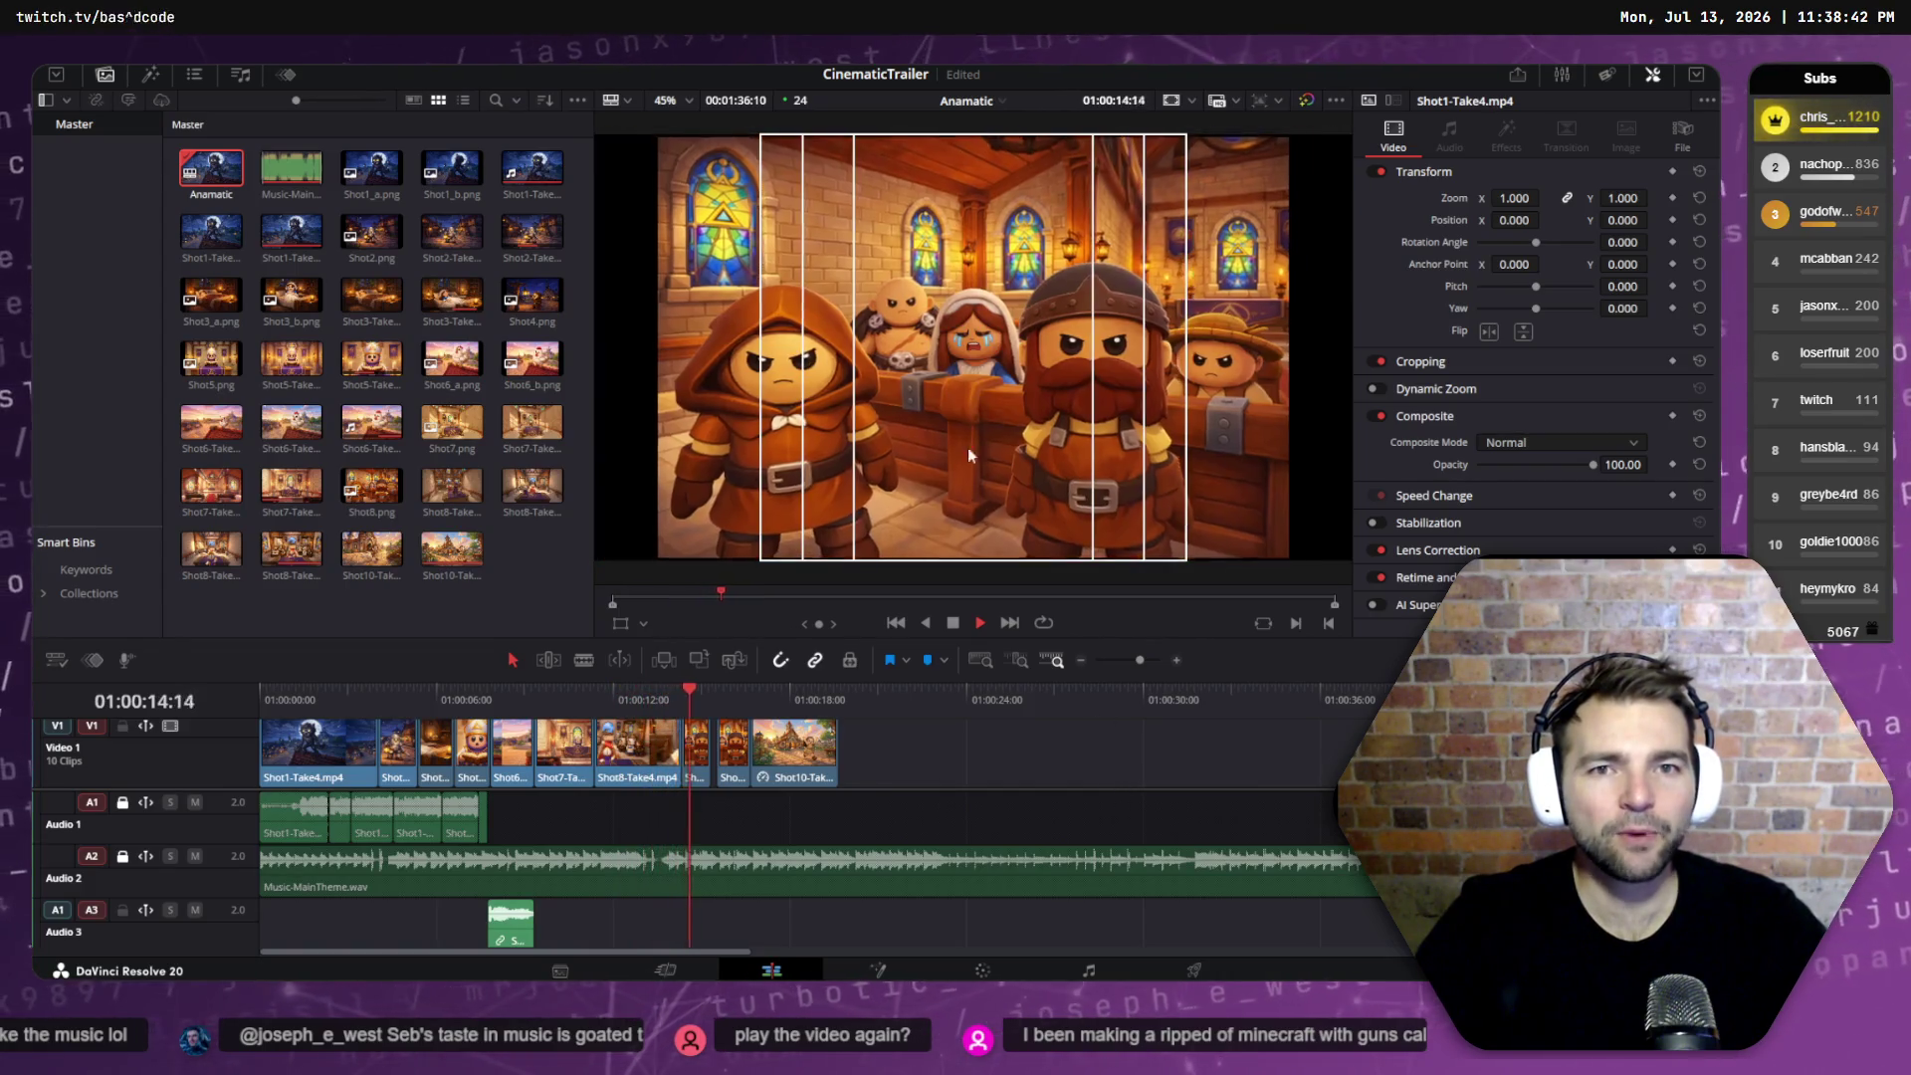
key(space)
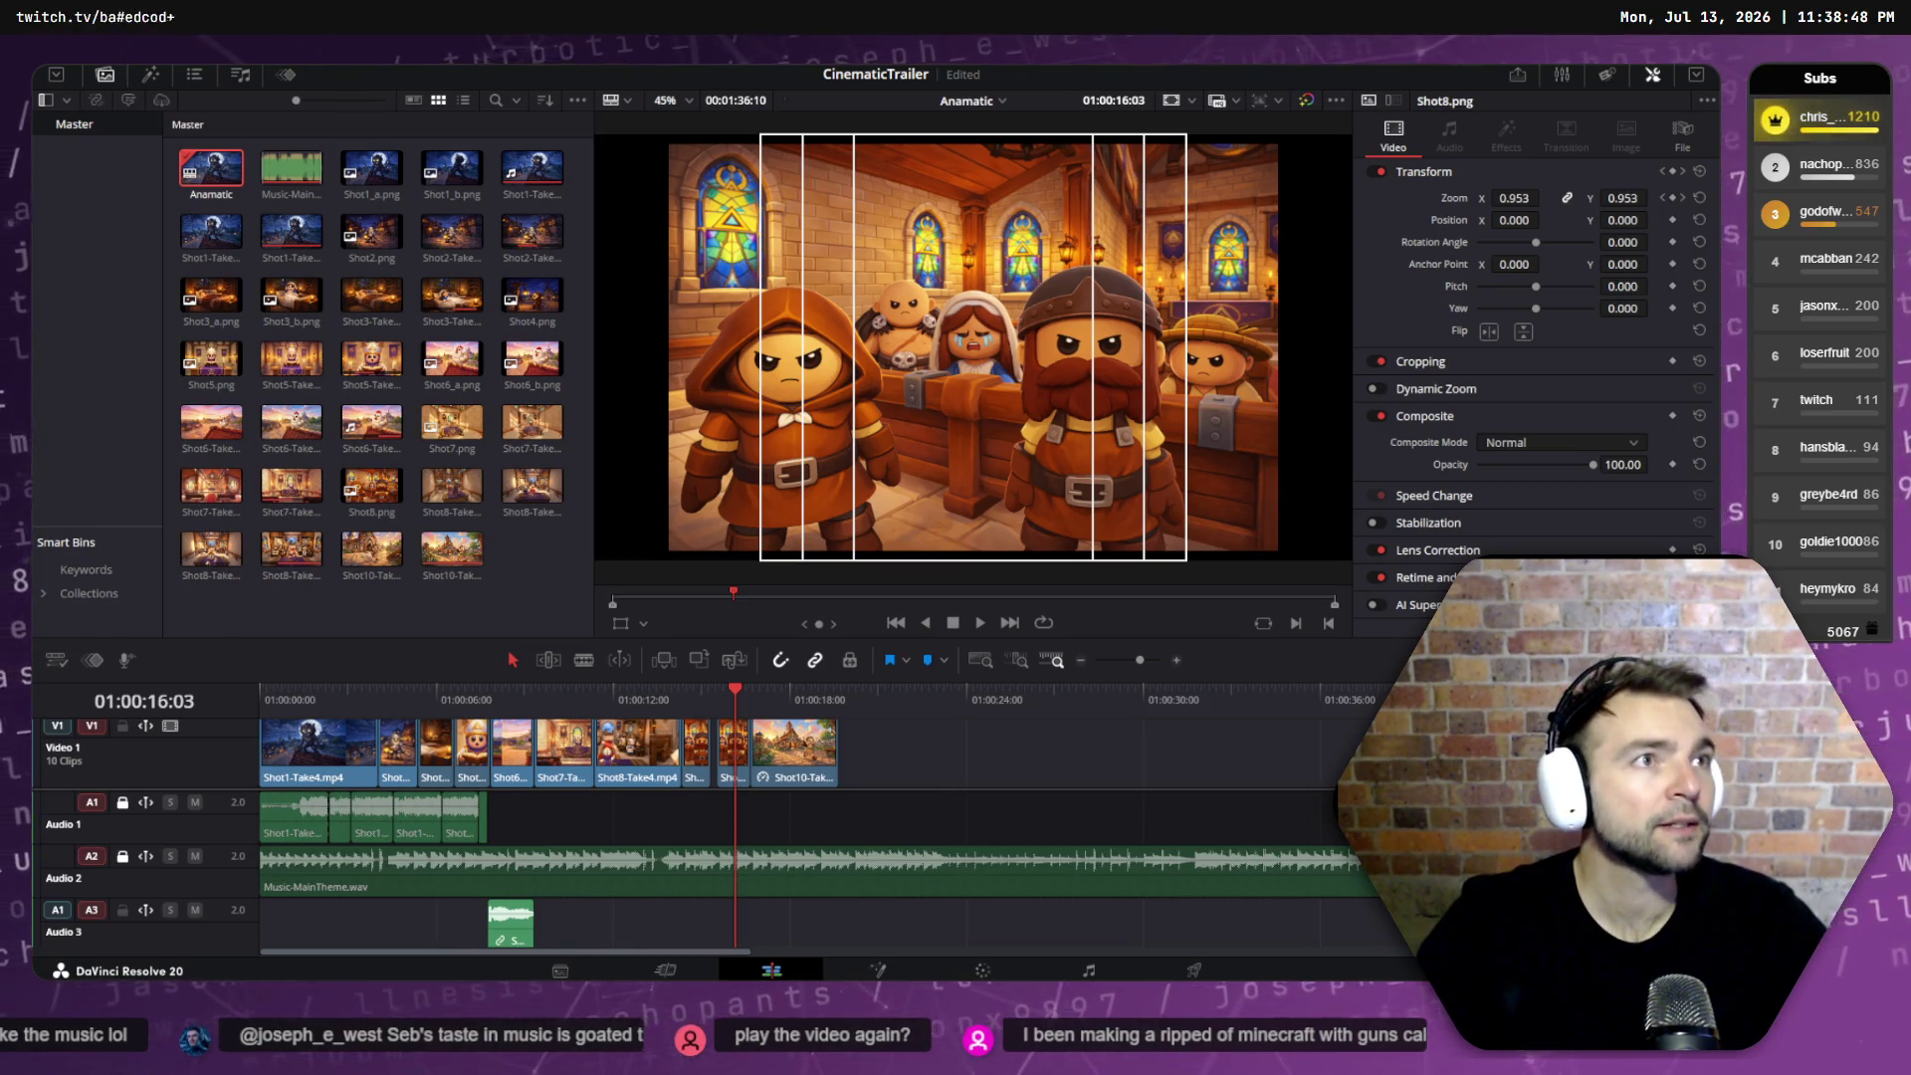
key(alt+Tab)
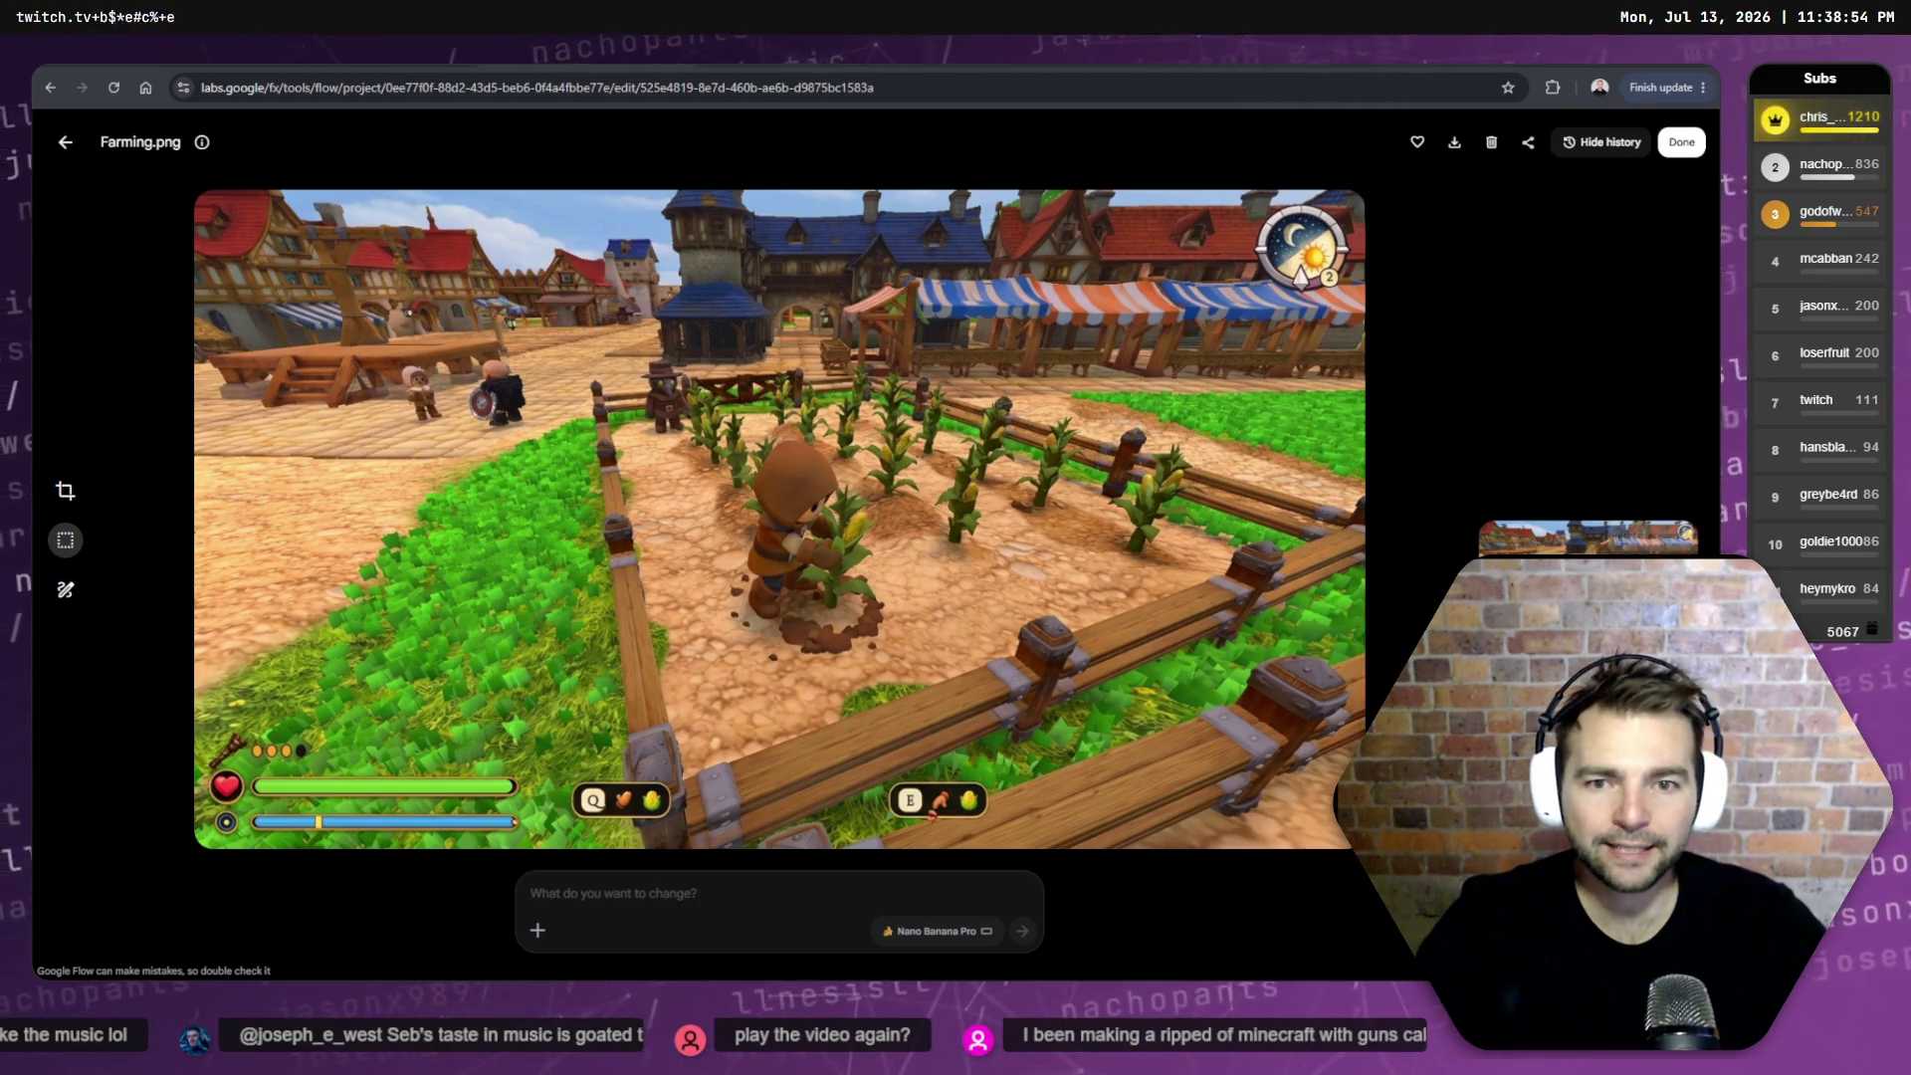
View another Farming.png history version, then go back through the project to Flow's home page
click(1553, 542)
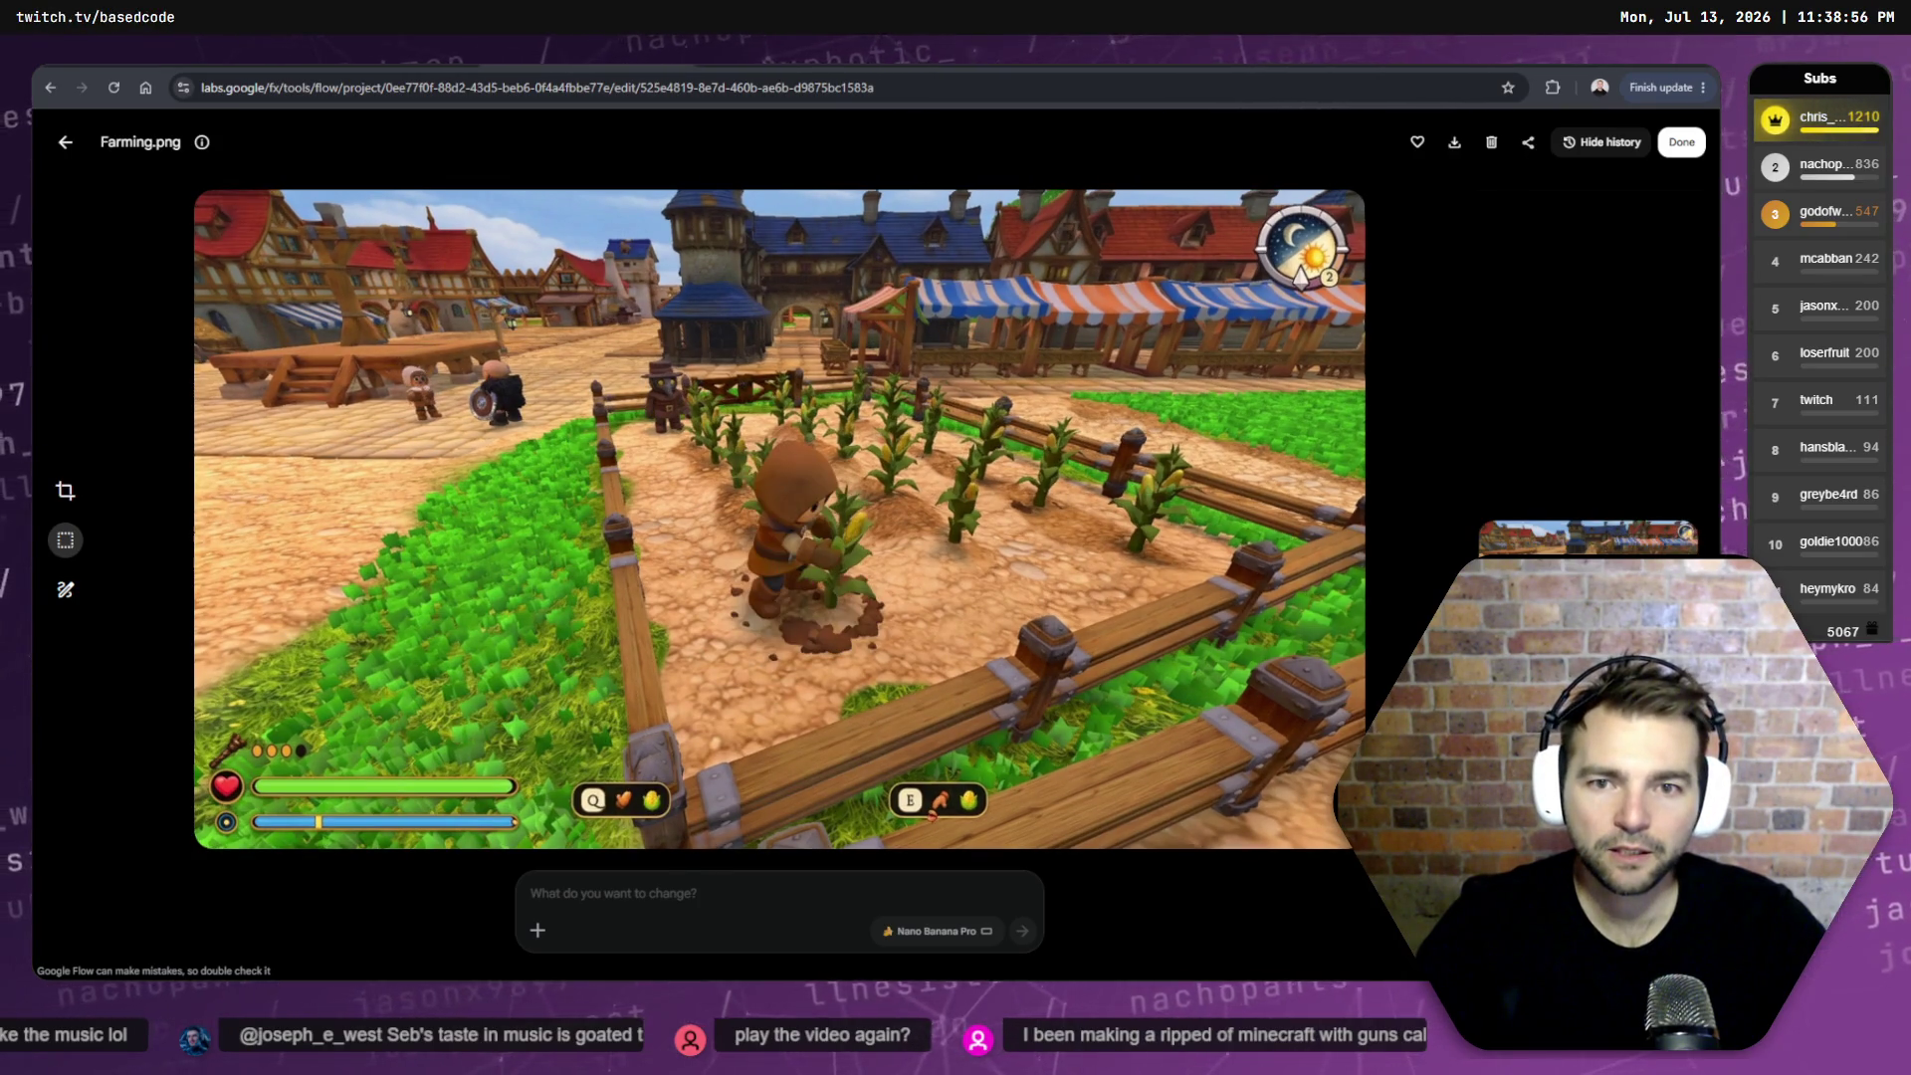
click(61, 146)
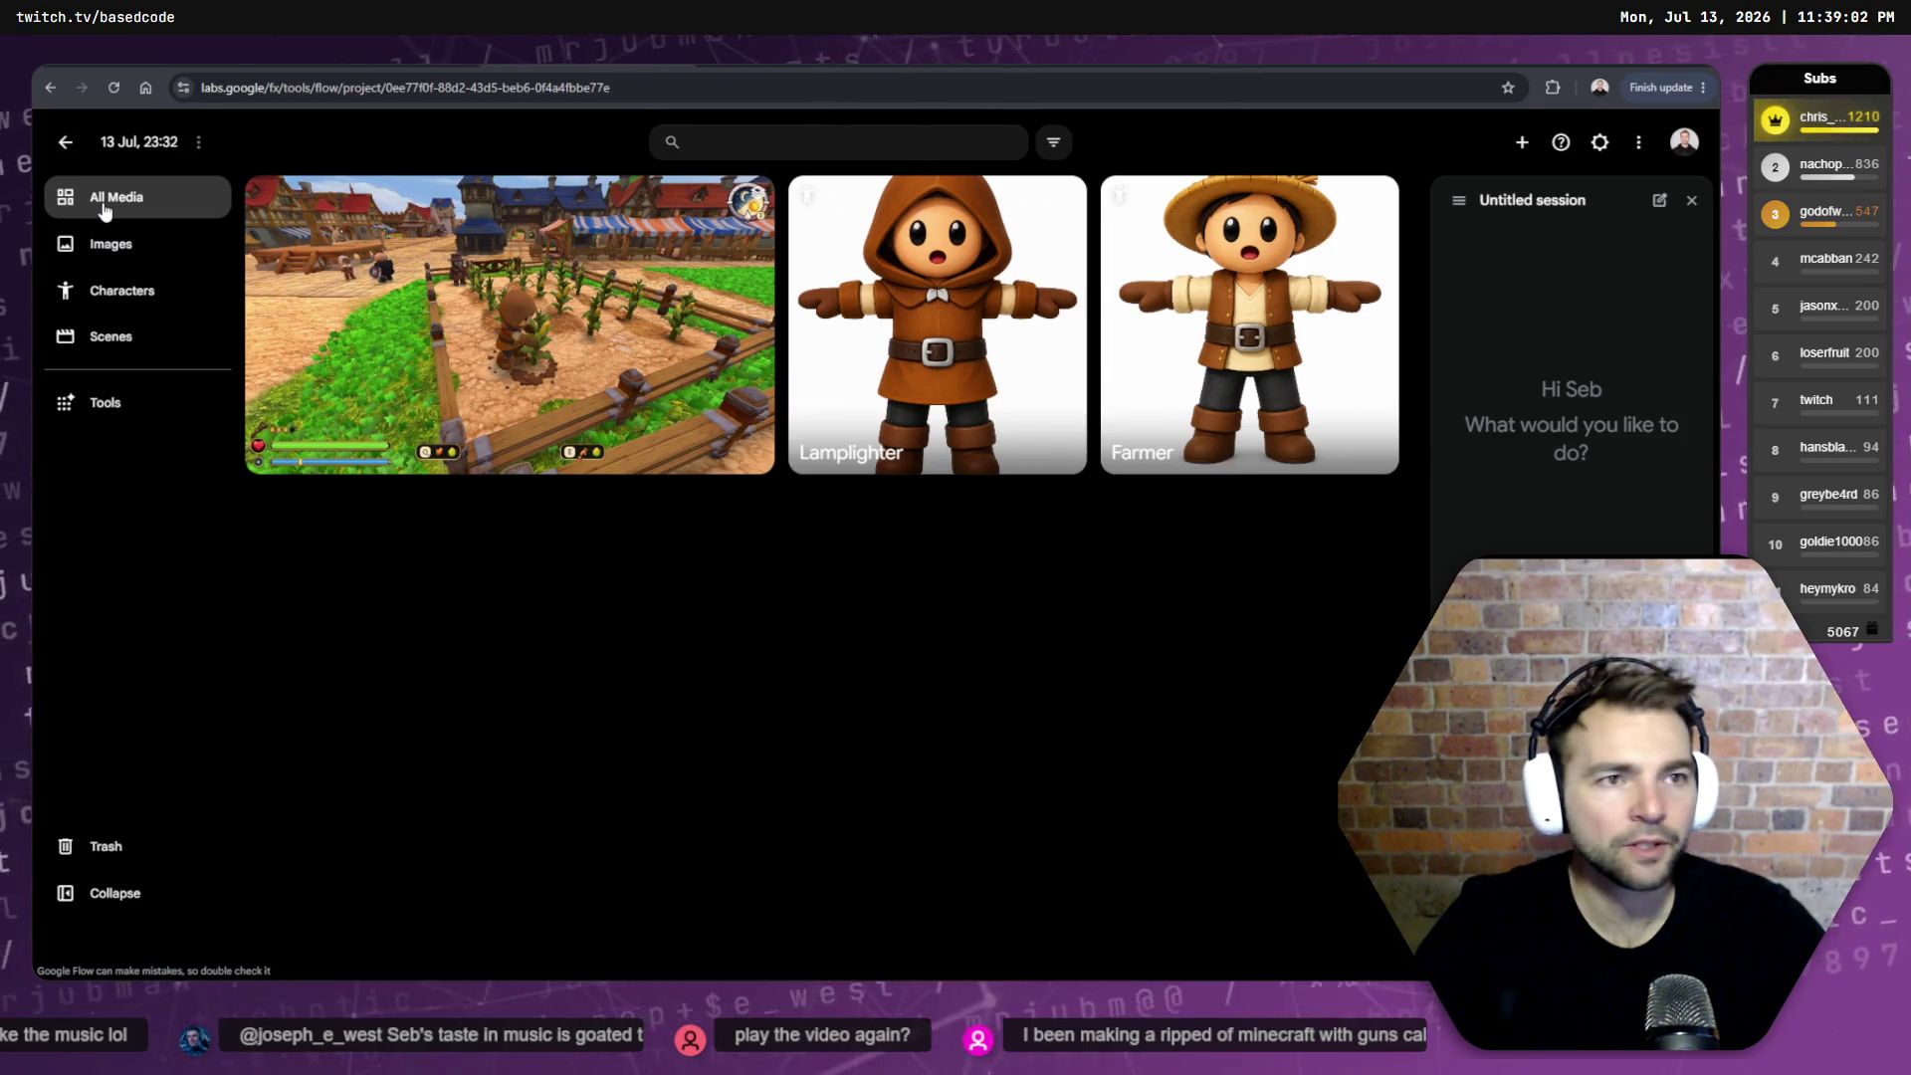
click(1638, 142)
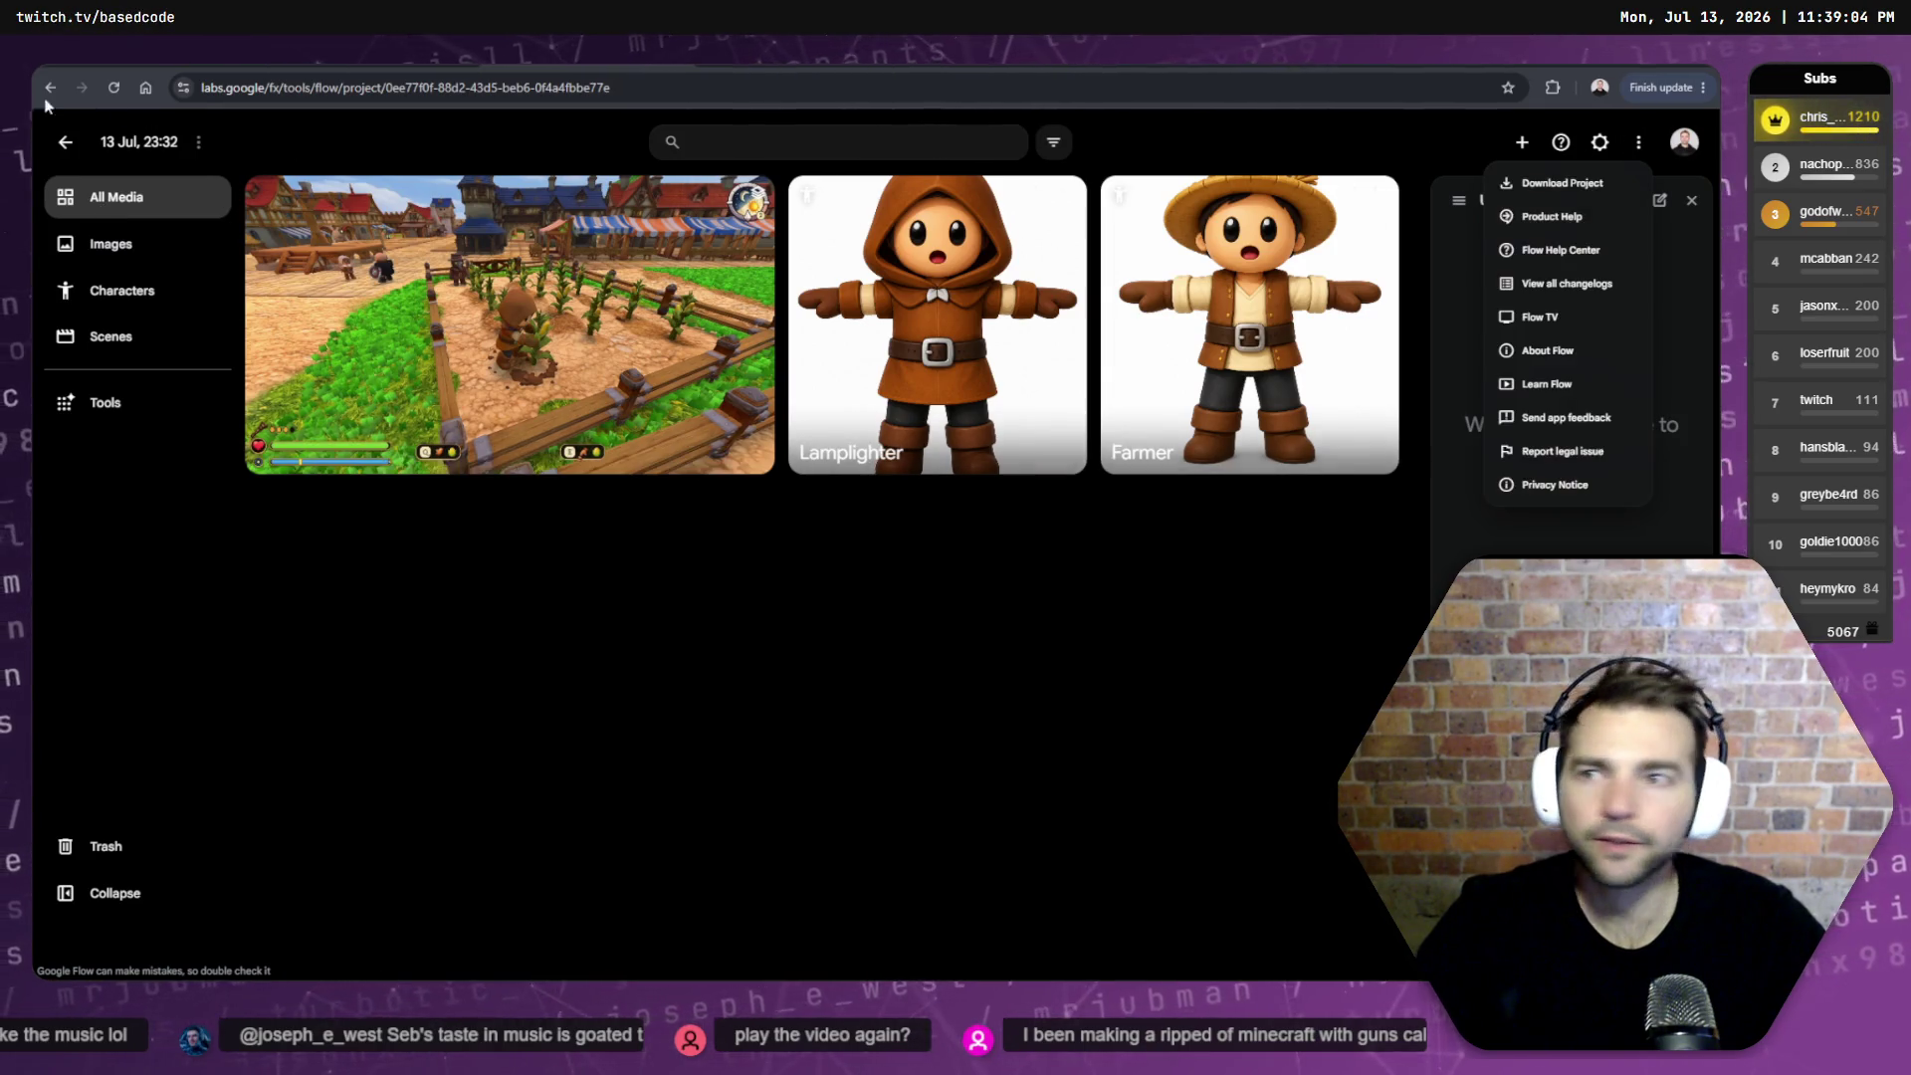
click(65, 143)
click(64, 142)
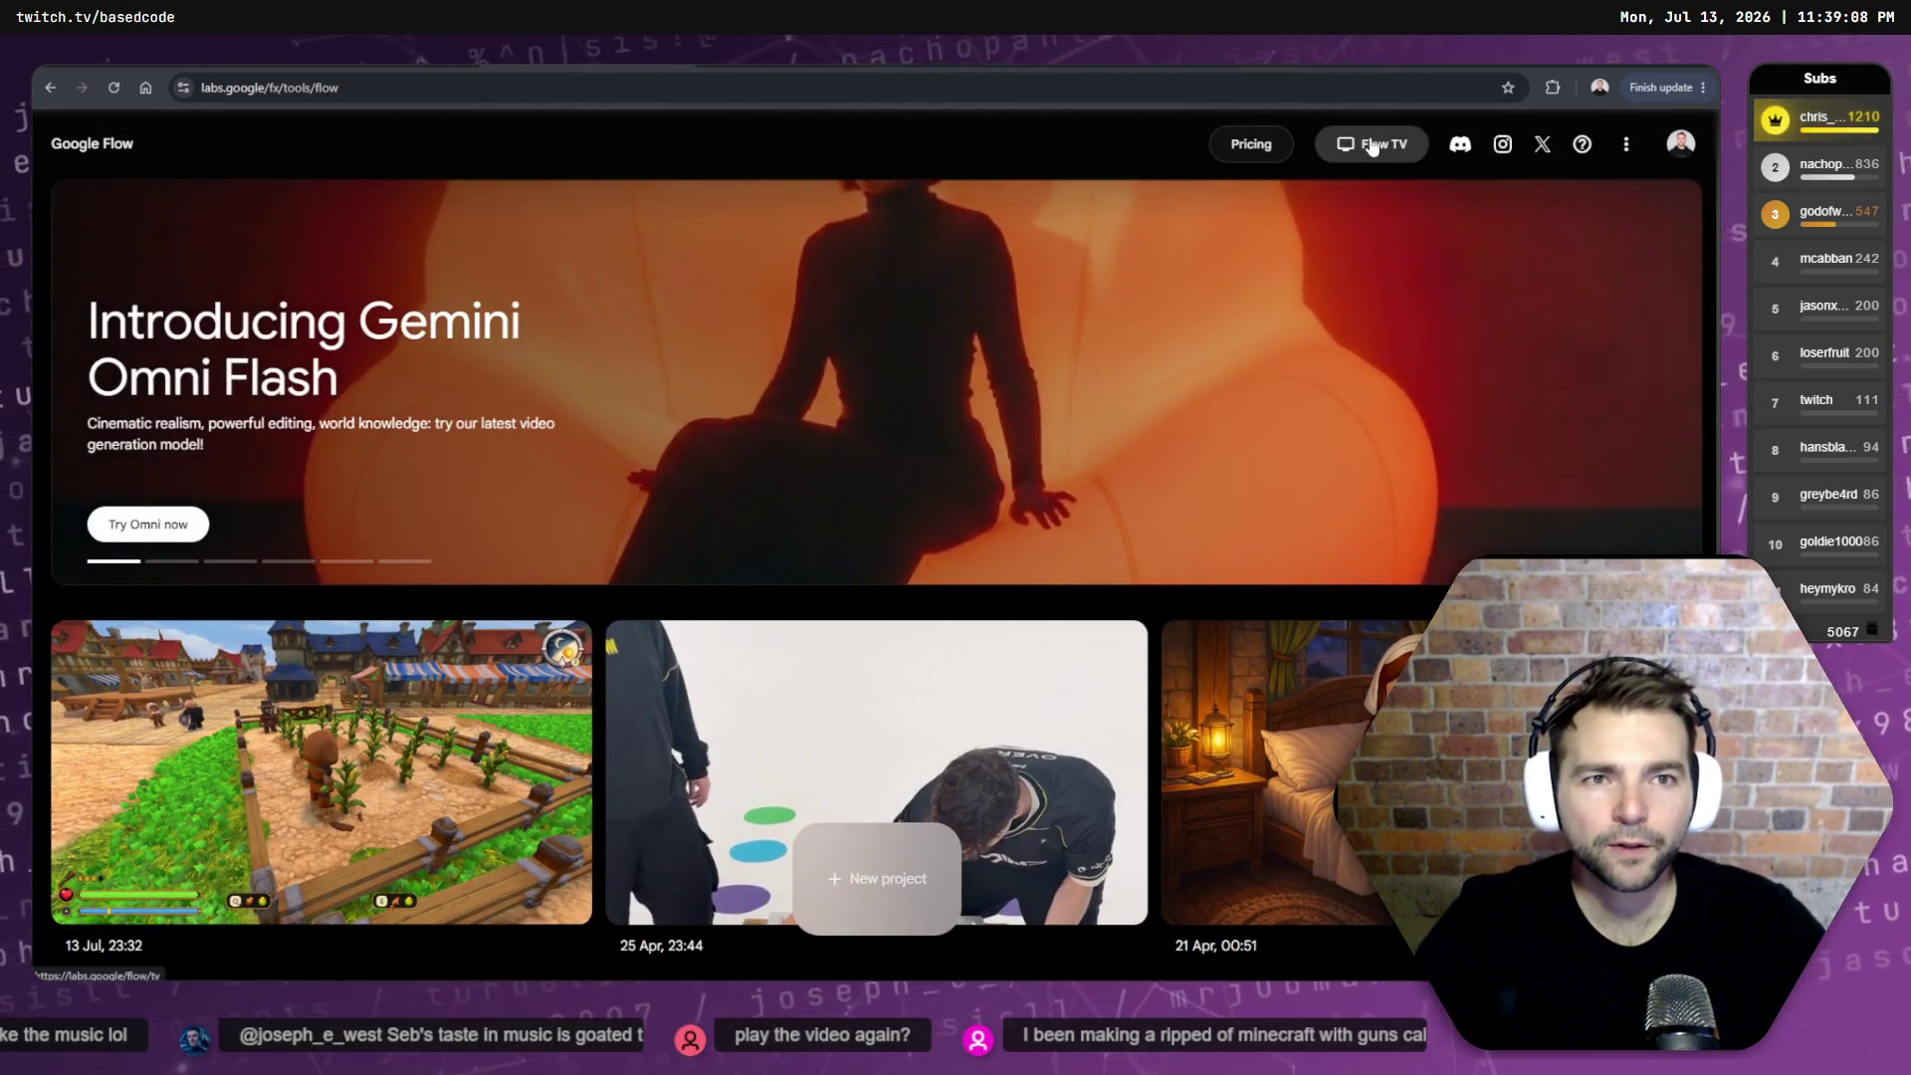
click(1370, 146)
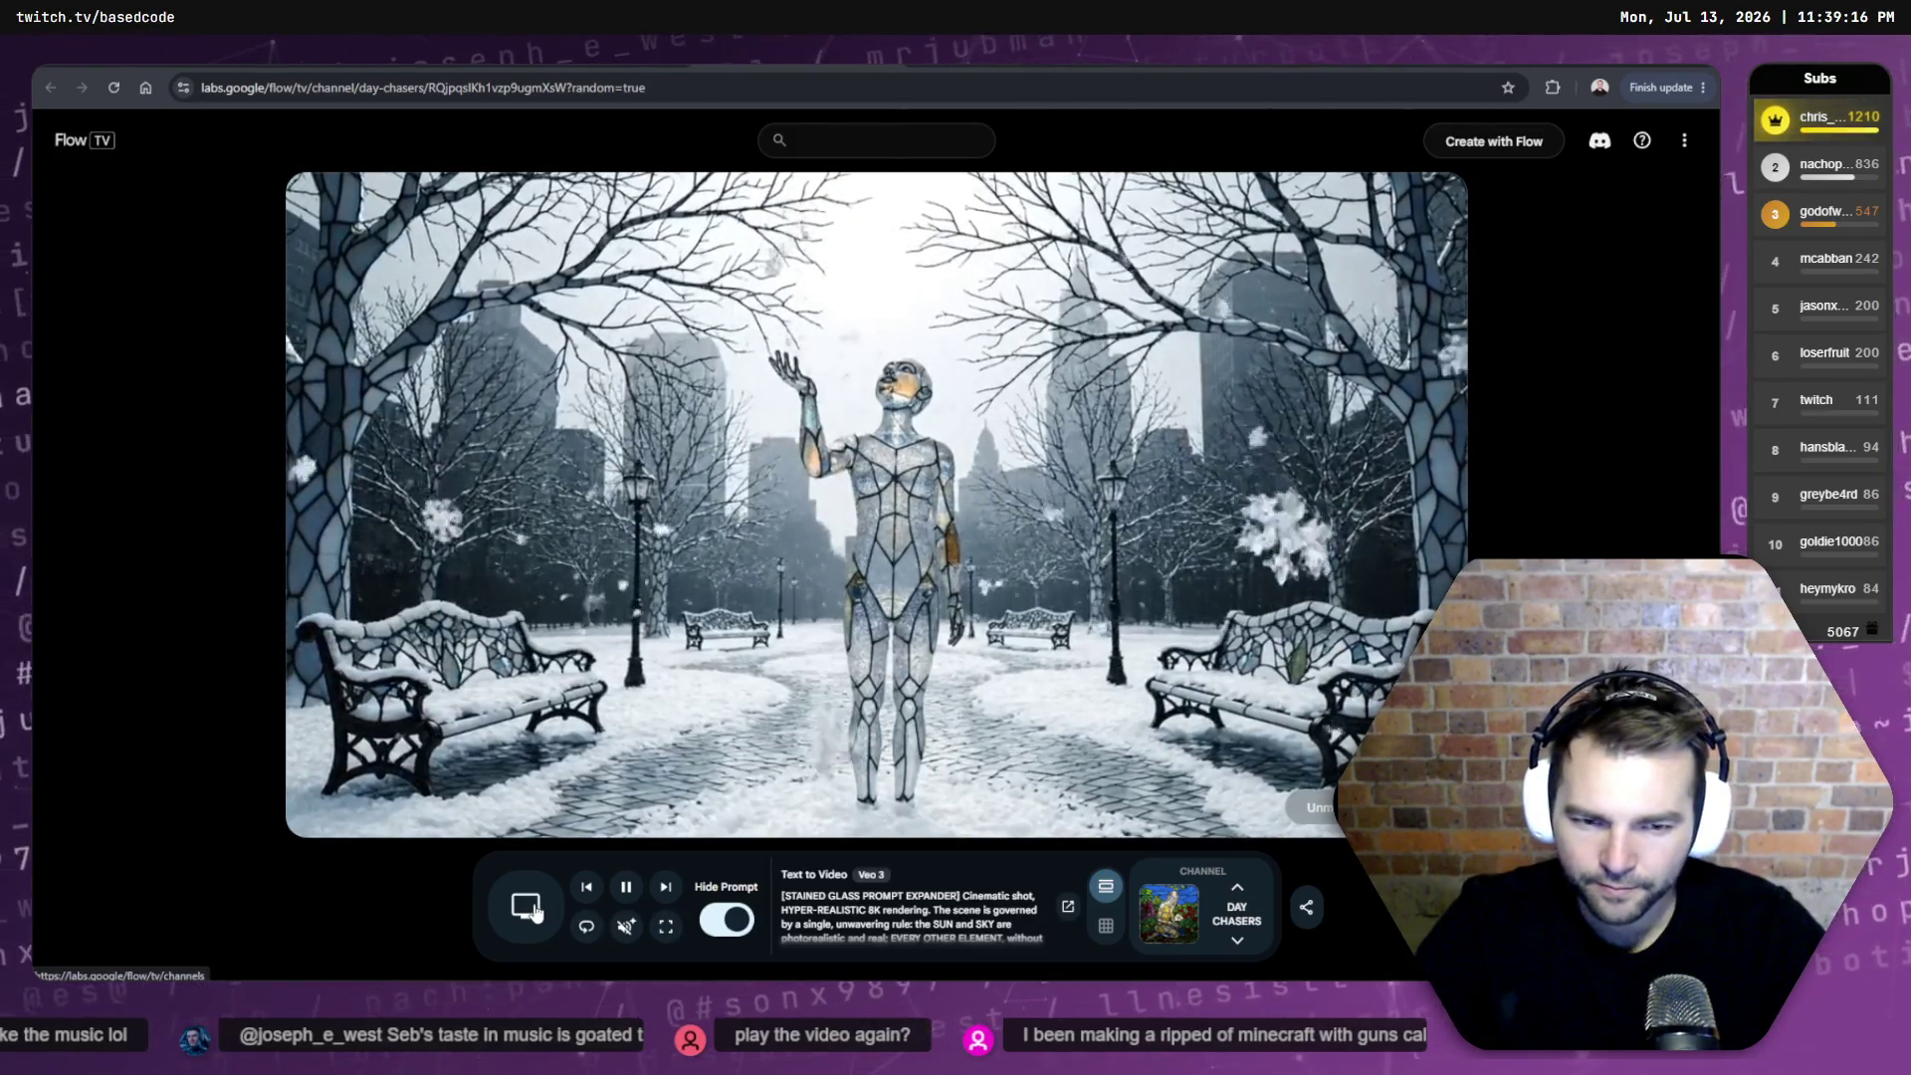
click(1105, 925)
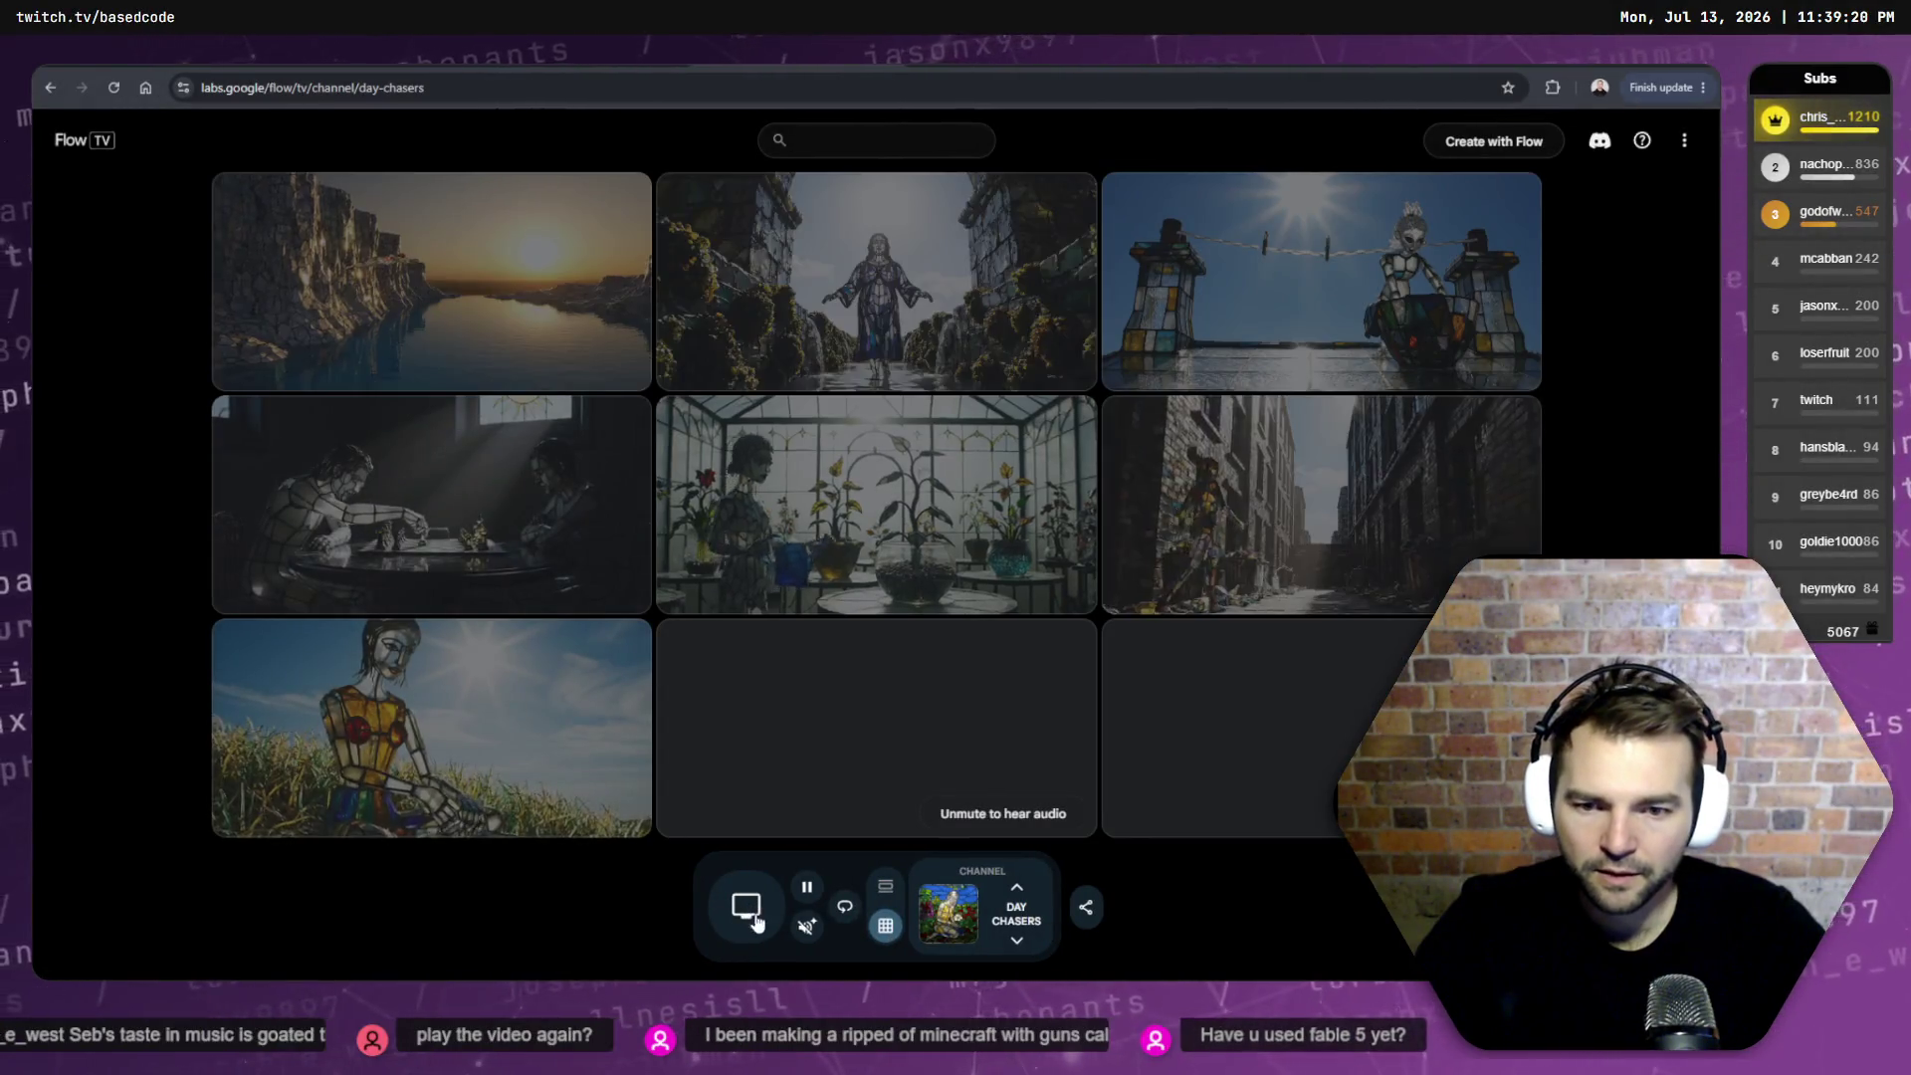
click(746, 906)
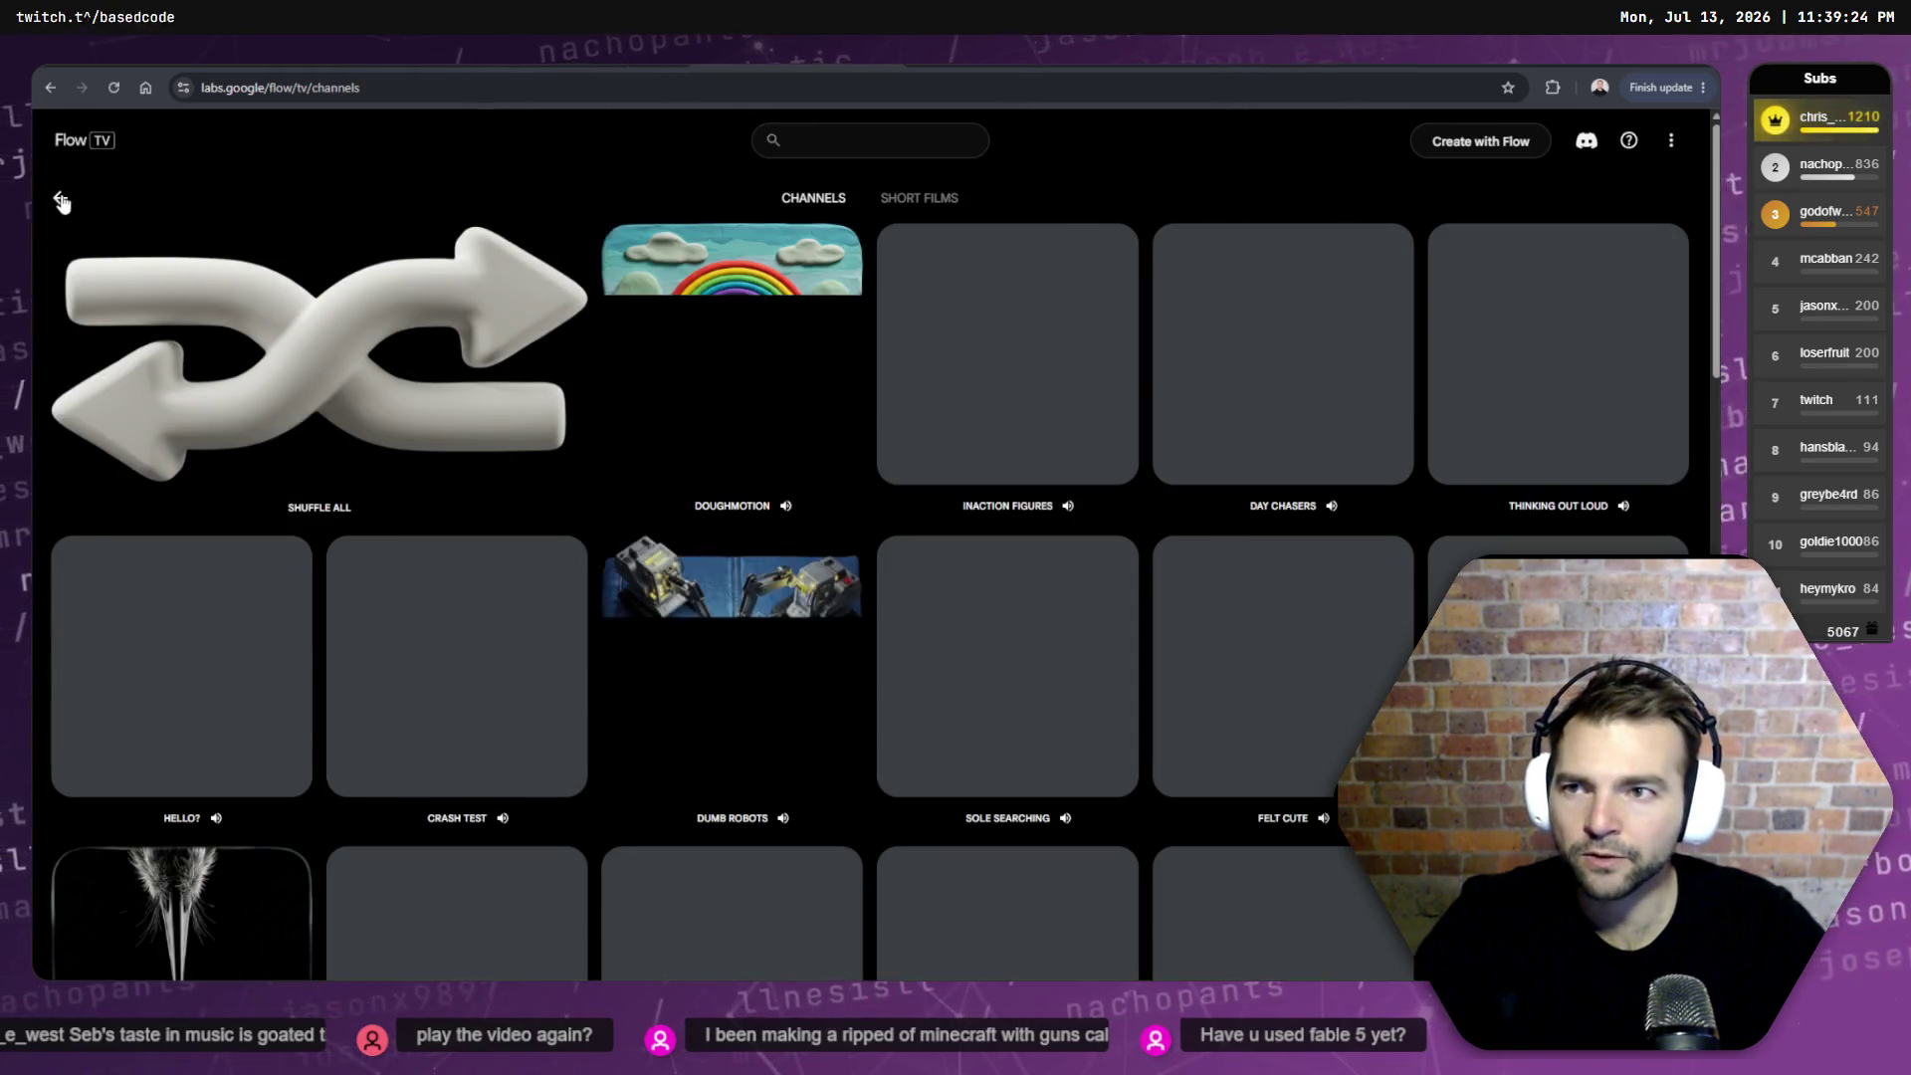
click(60, 202)
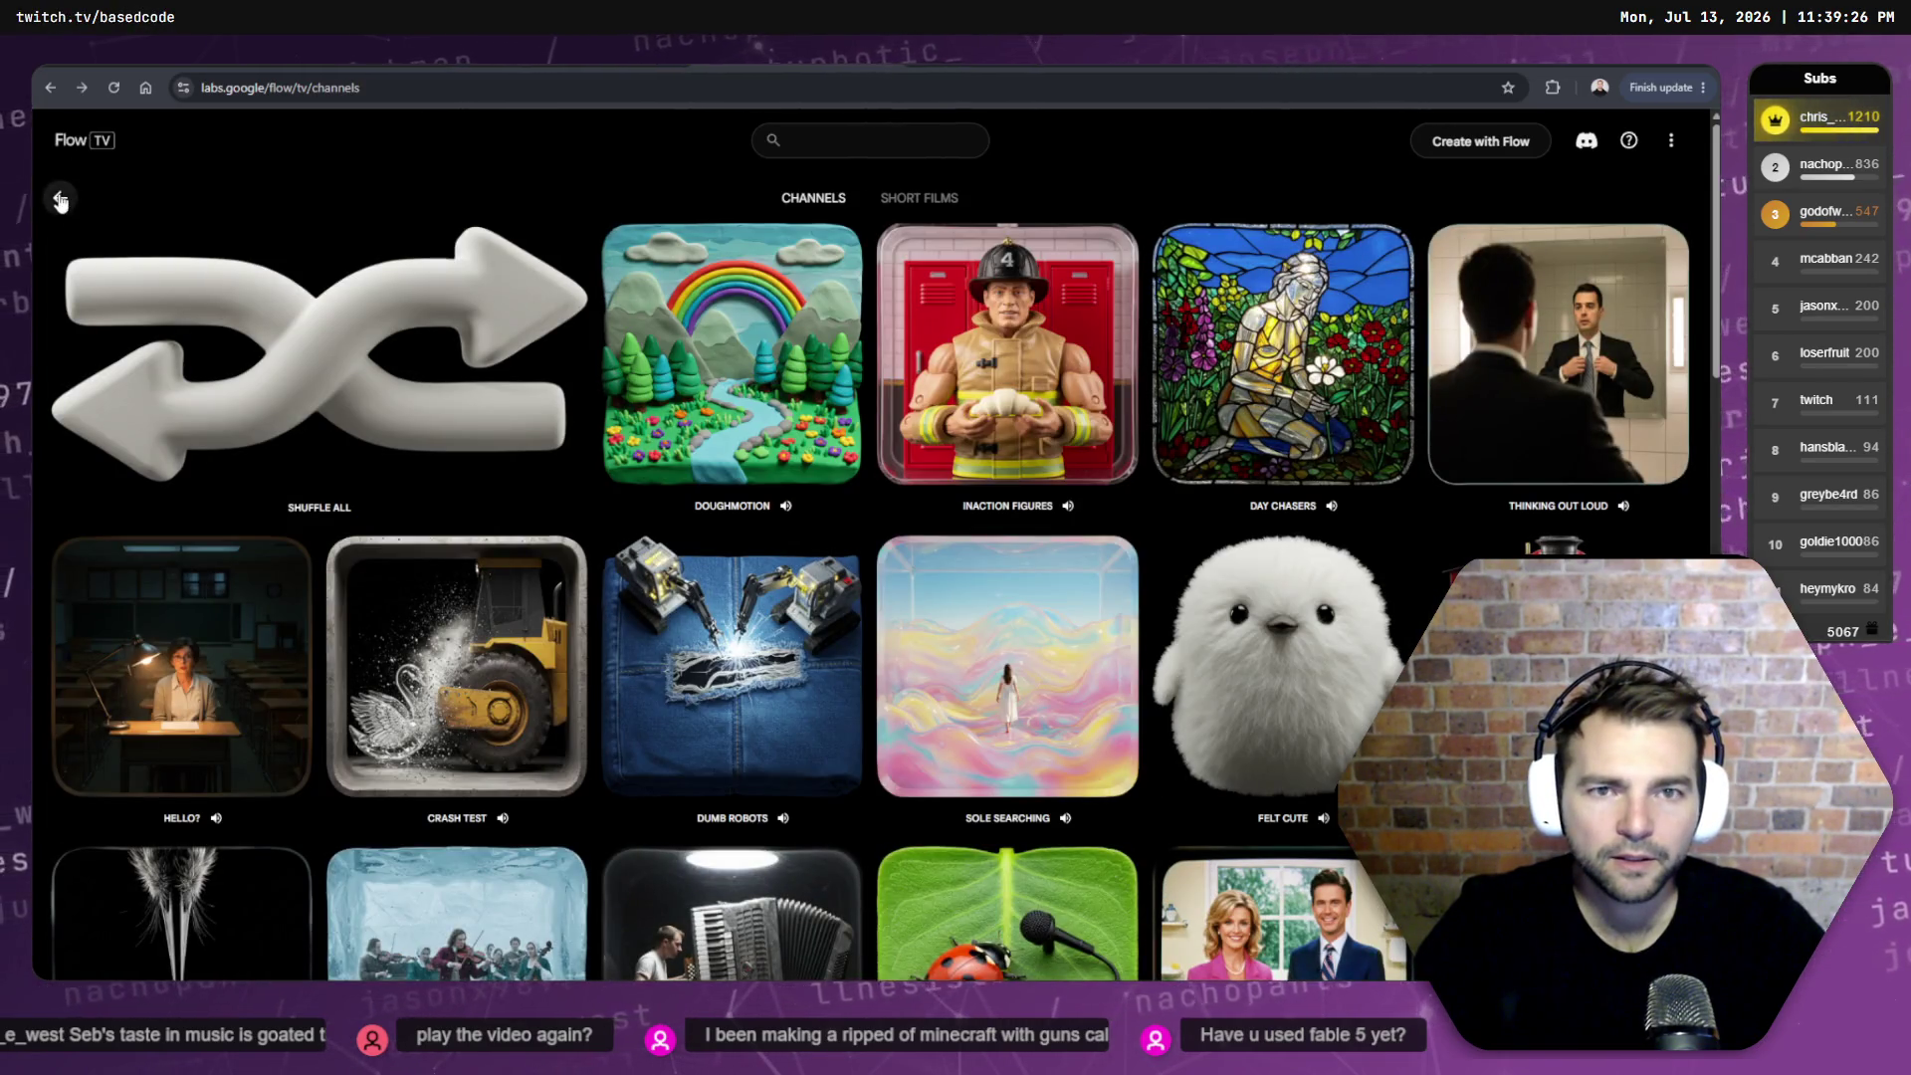
click(96, 217)
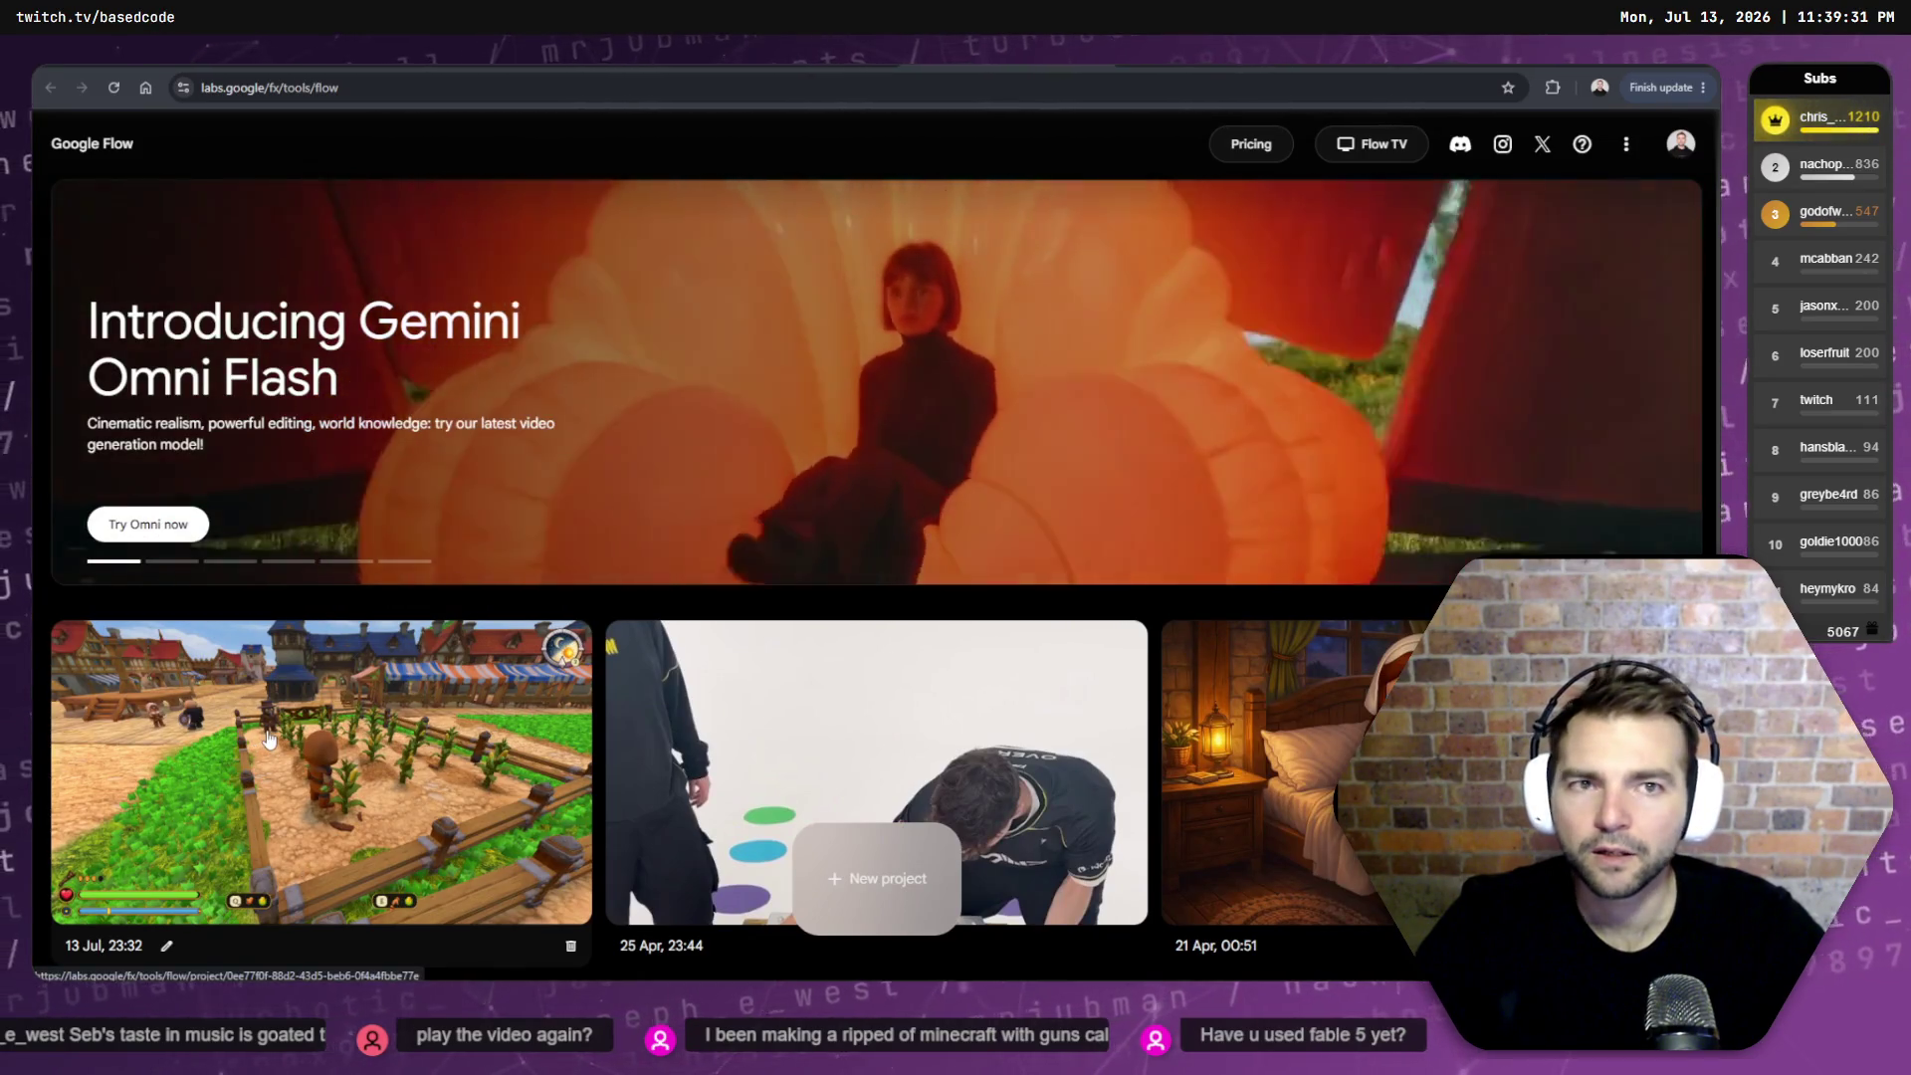
Browse the 13 Jul, 23:32 project's scenes and create menu, then return home and open a new tab
click(401, 738)
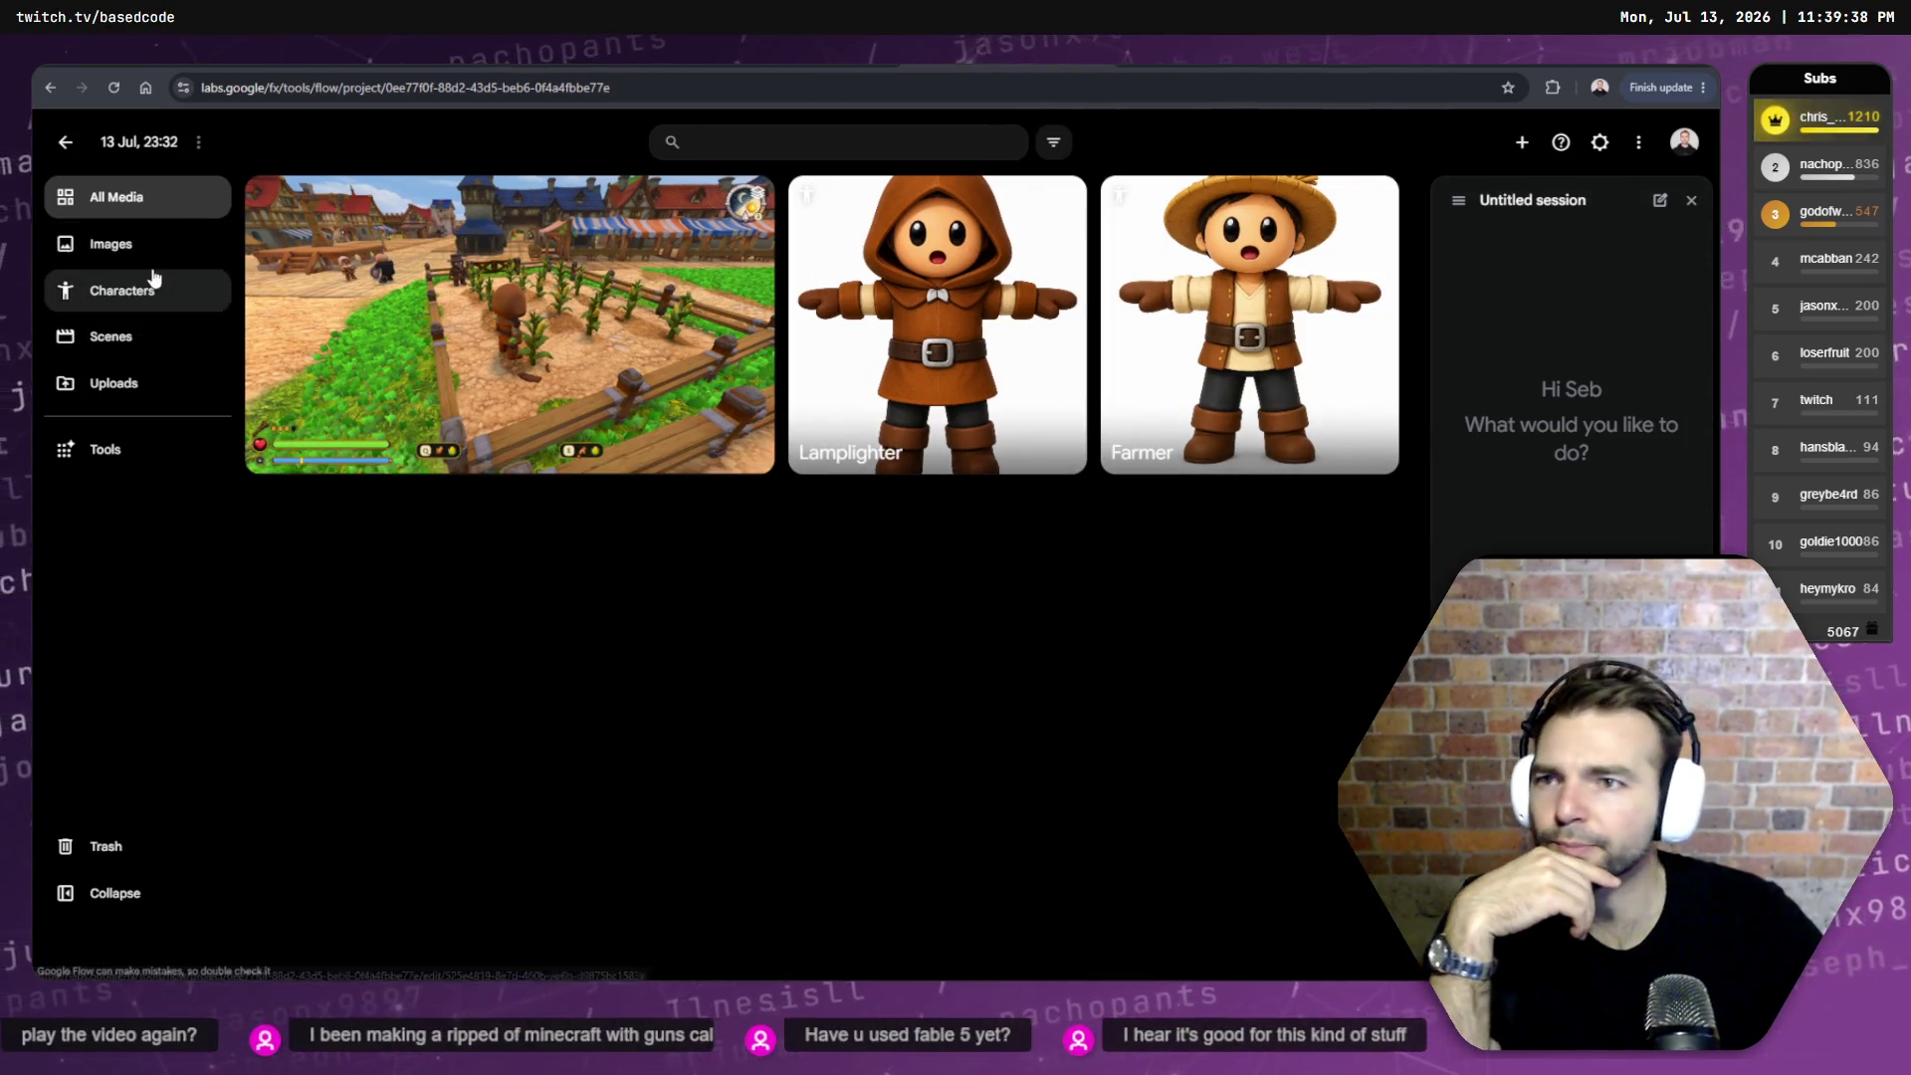
click(139, 343)
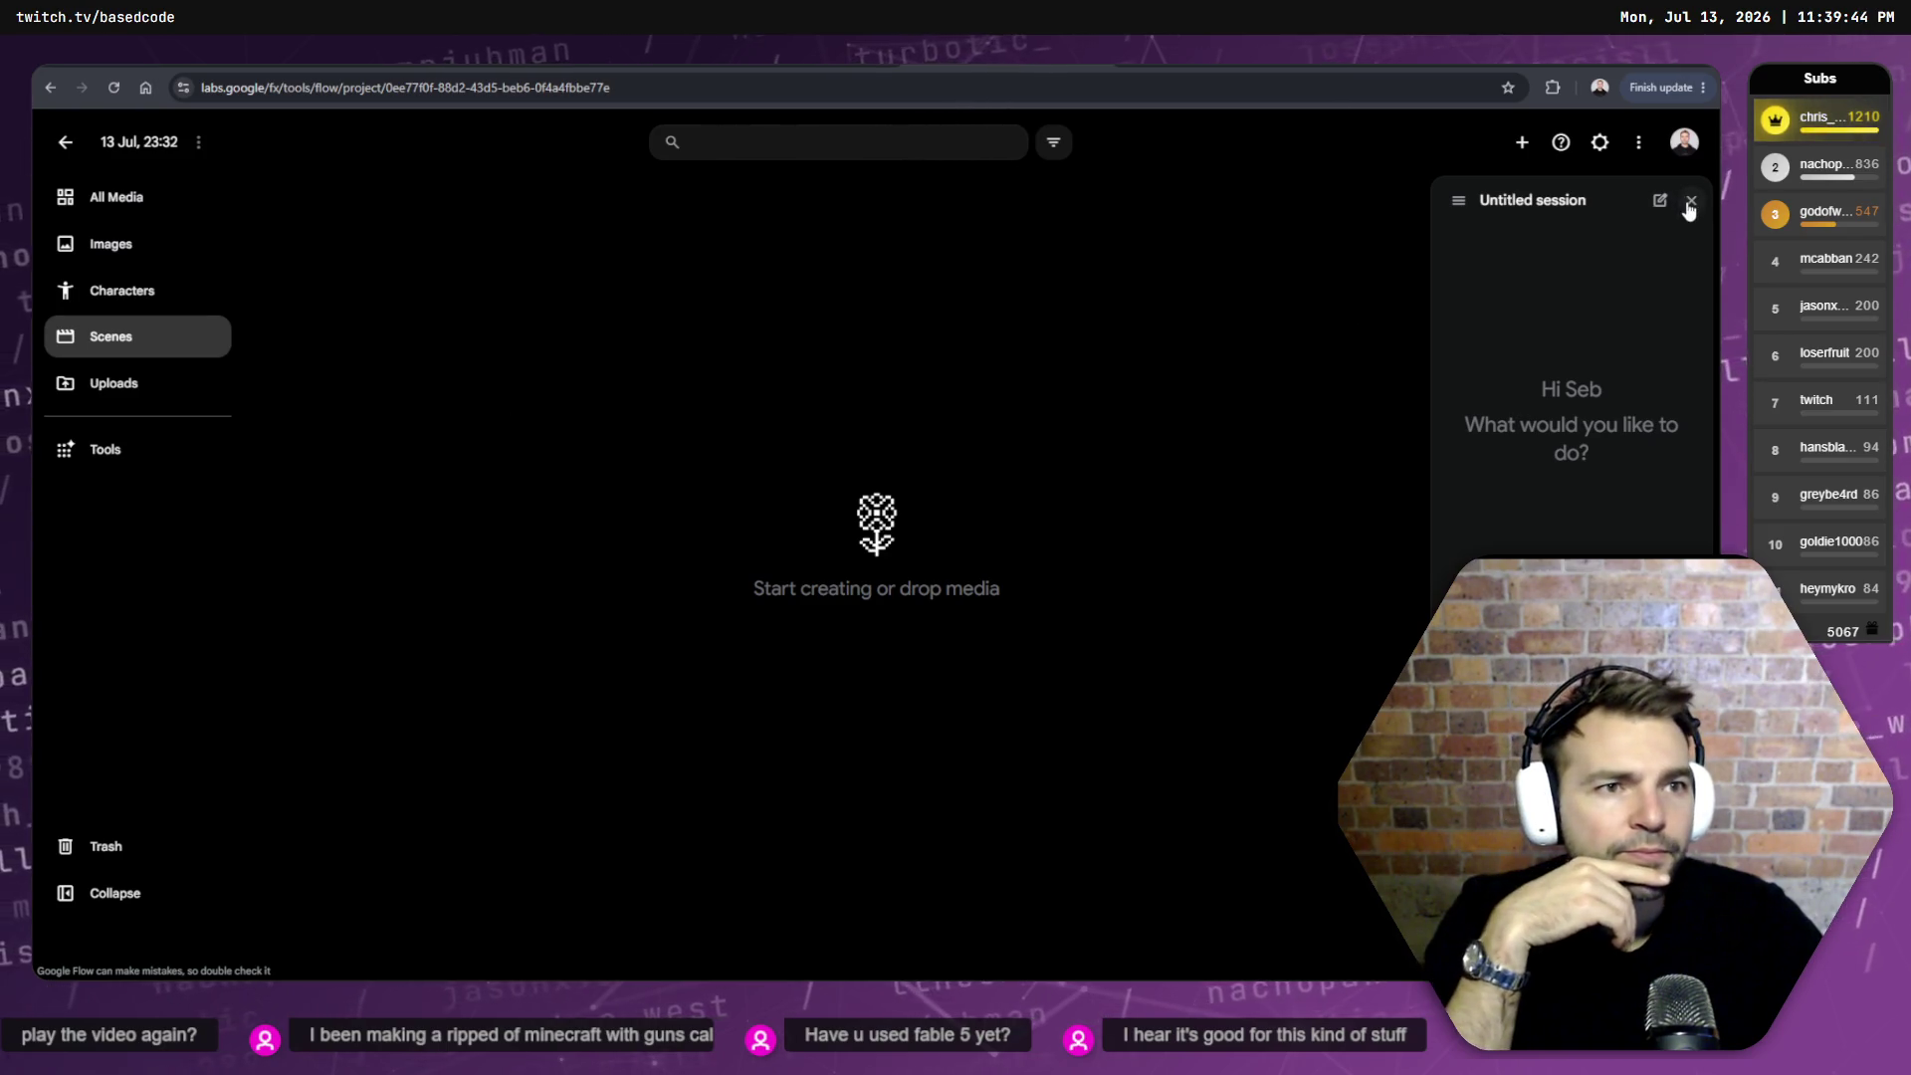
click(1521, 146)
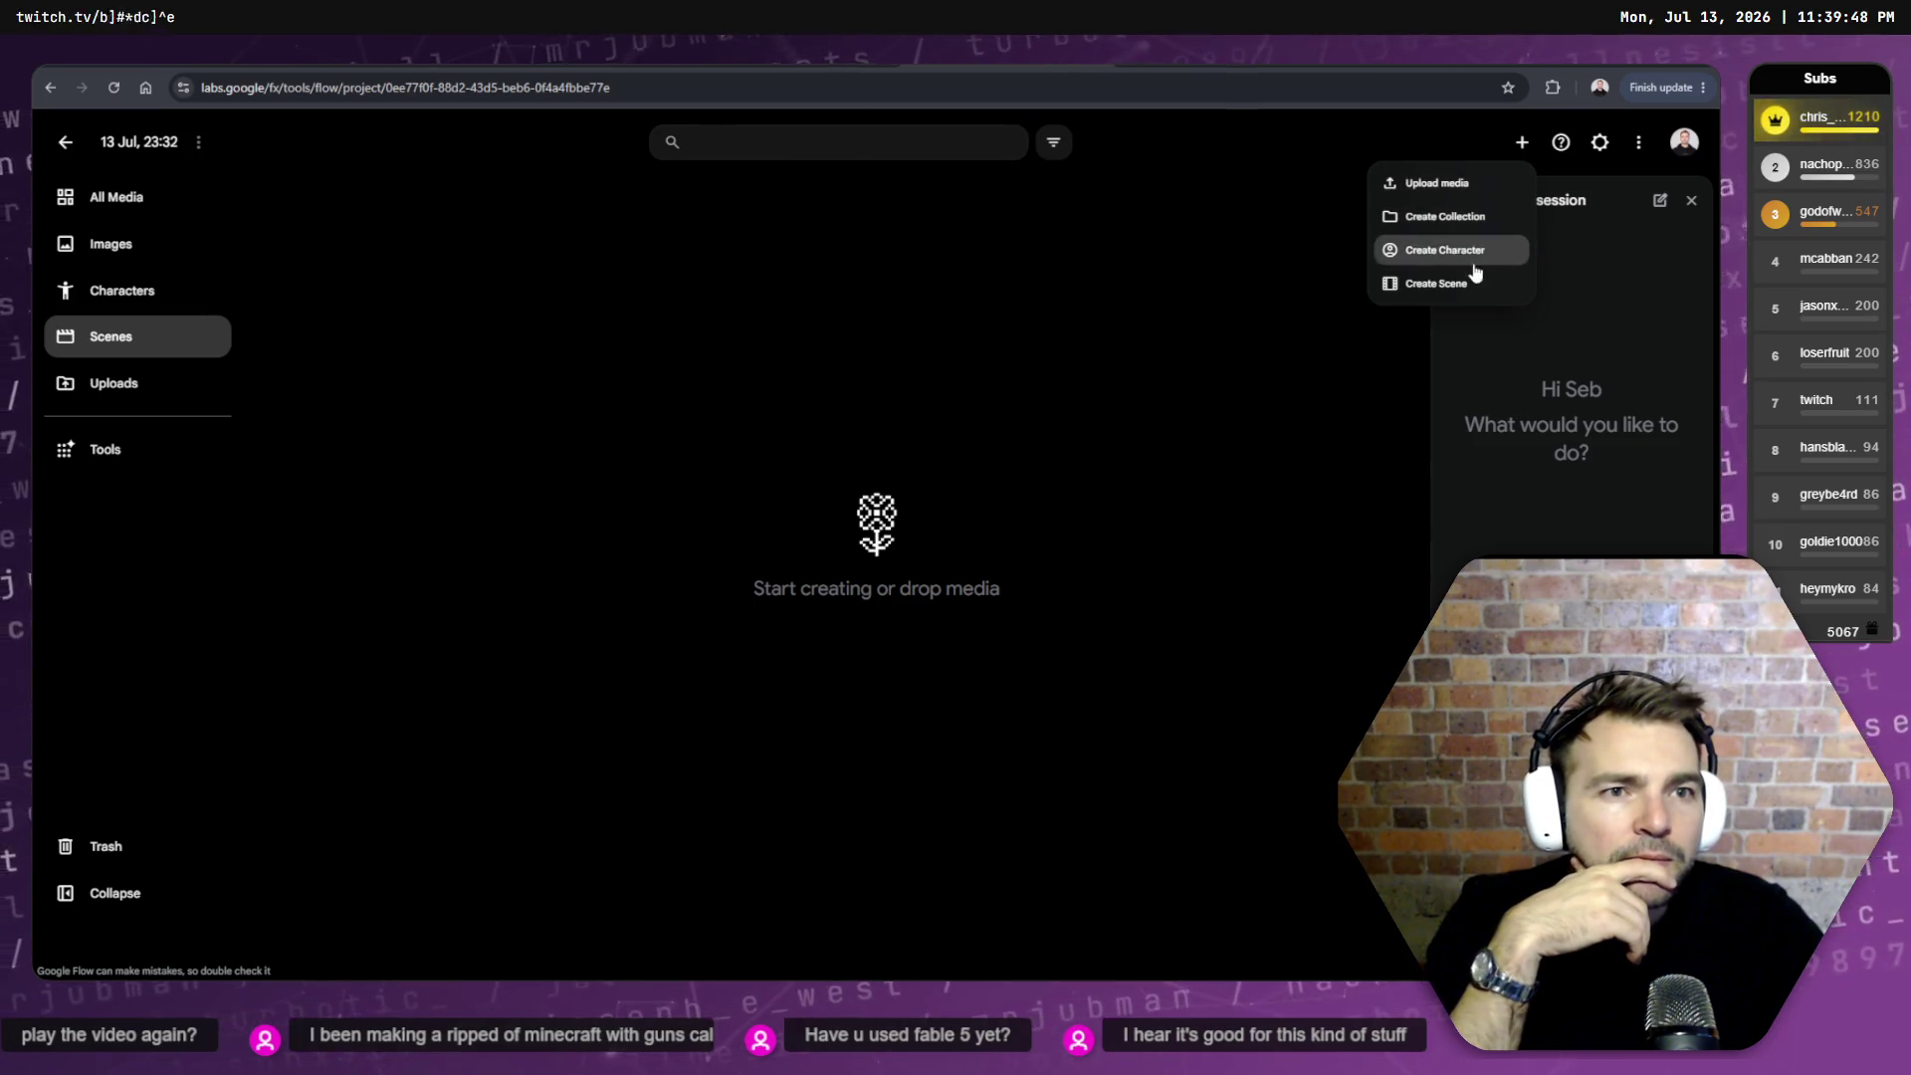
click(894, 393)
click(61, 142)
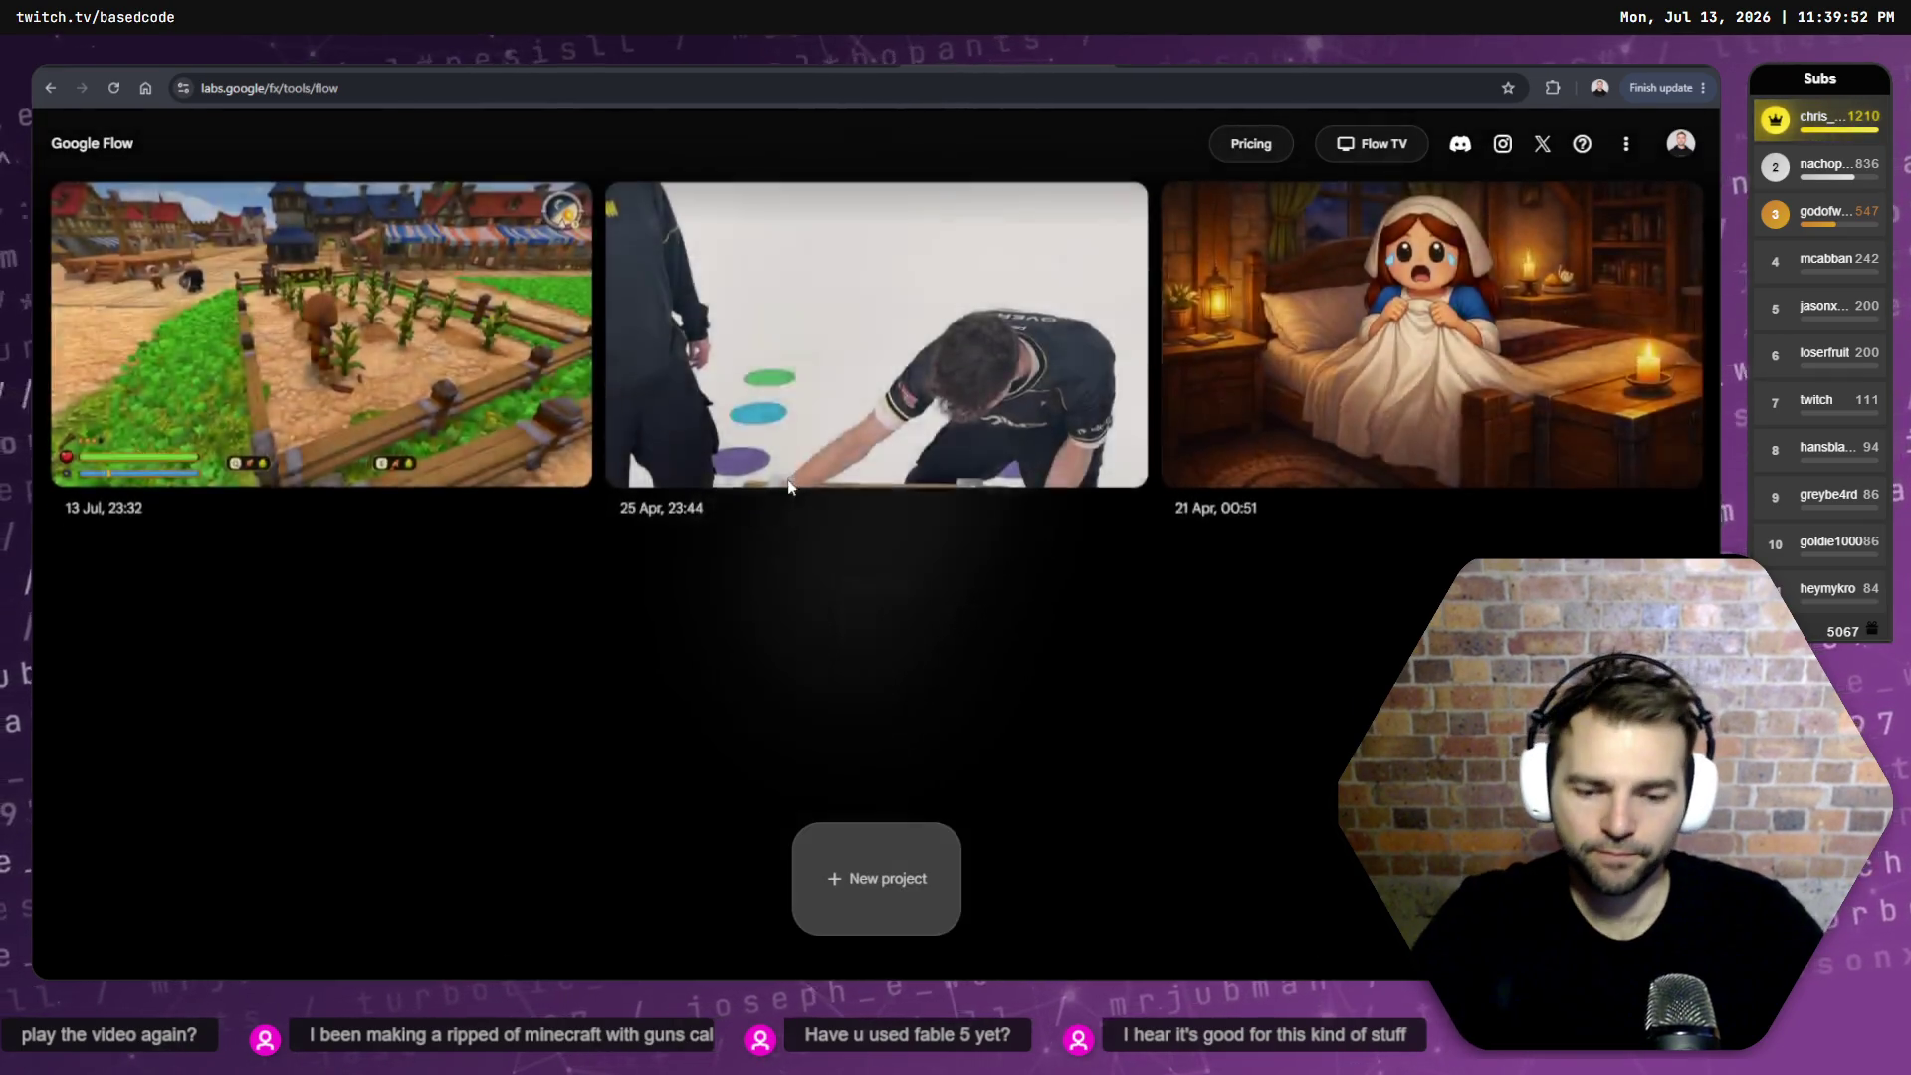
key(ctrl+t)
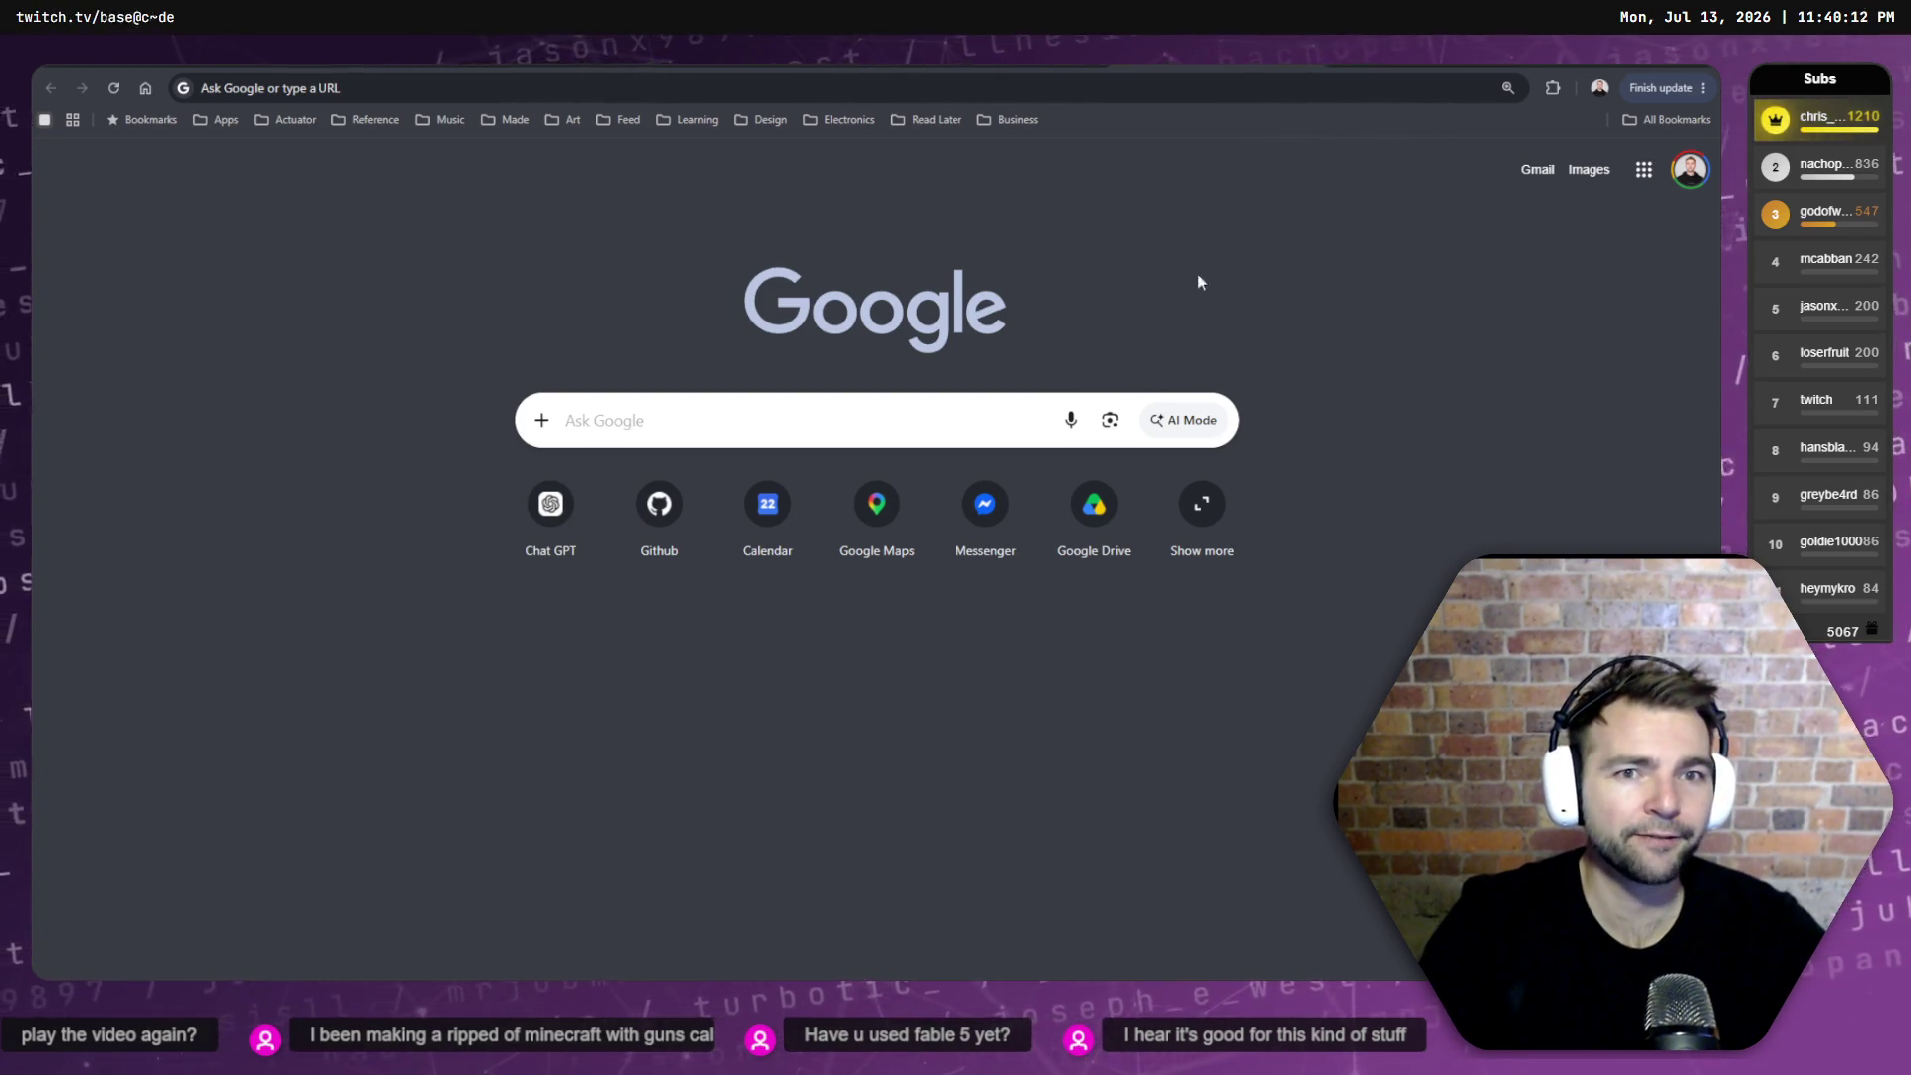
Switch between the blank tab and the Google Flow tab, ending on Google Flow
key(ctrl+Tab)
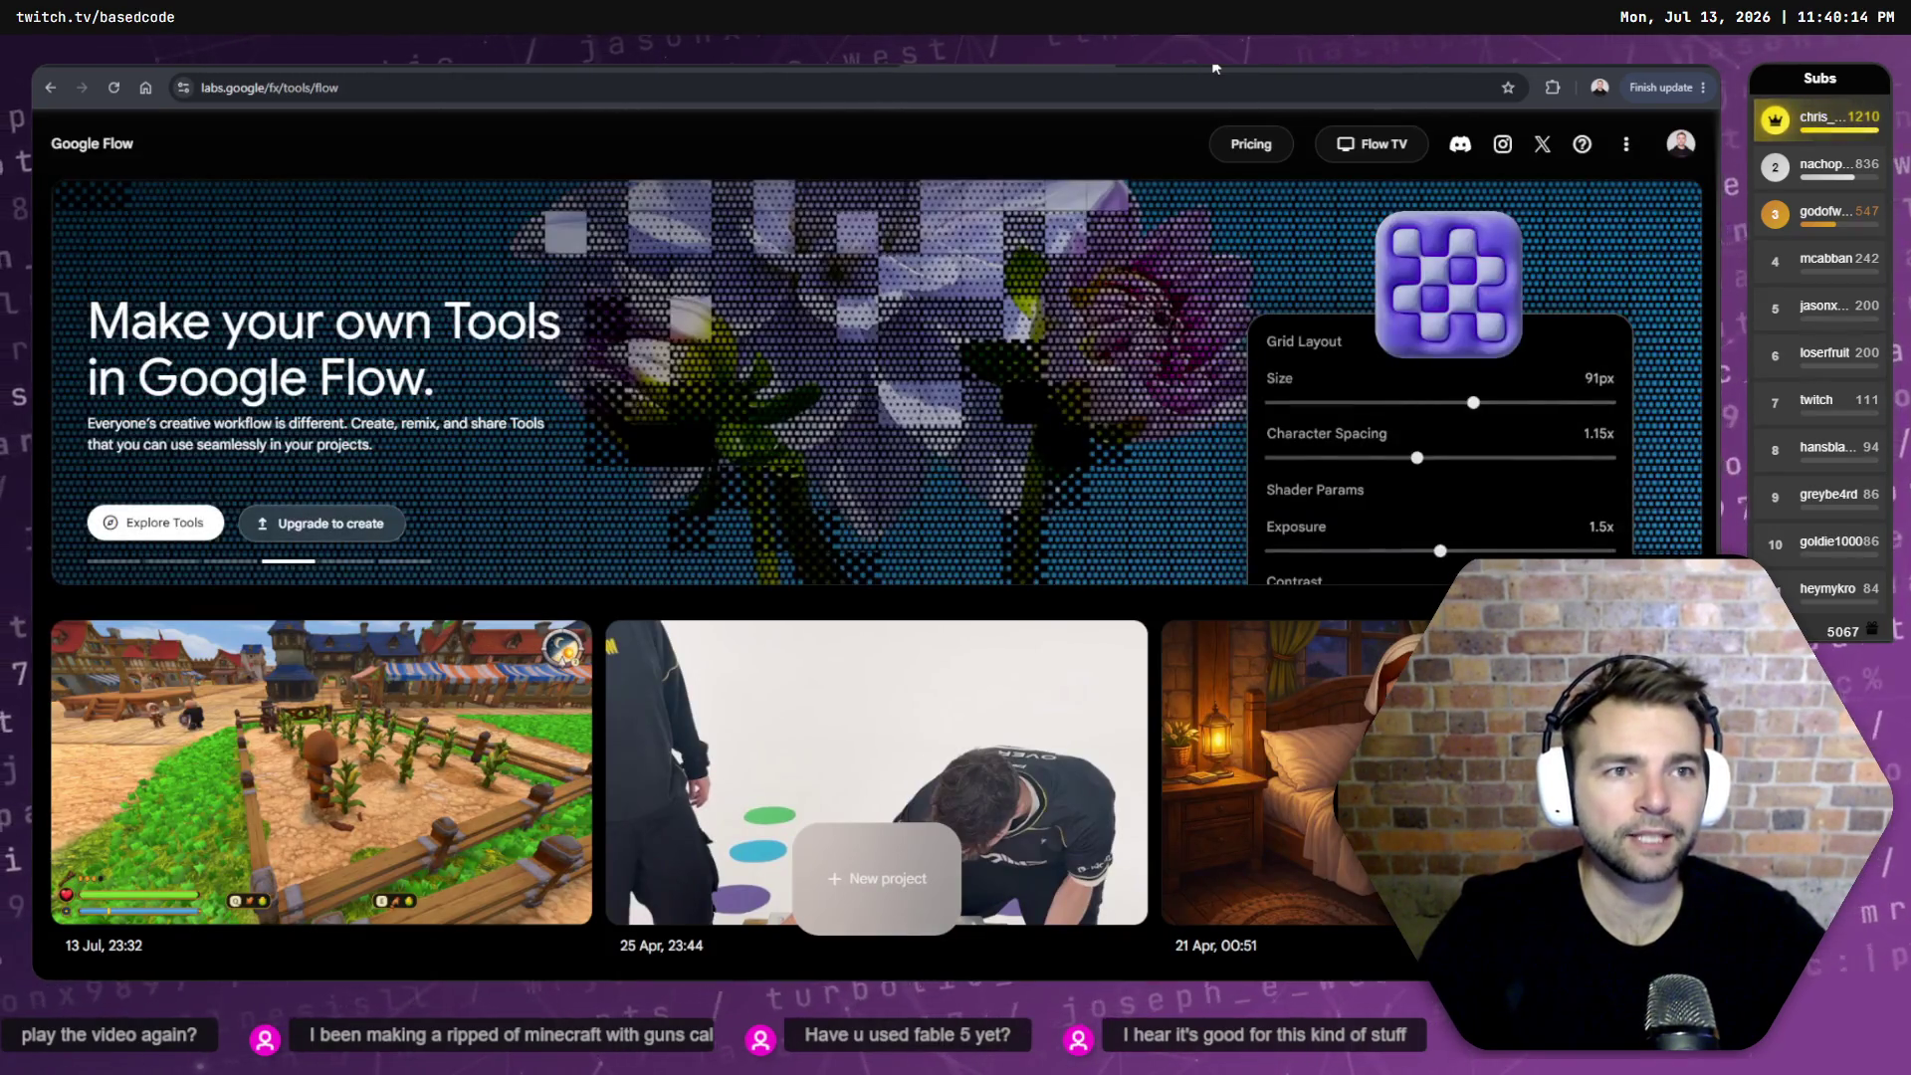
mouse_move(1215, 68)
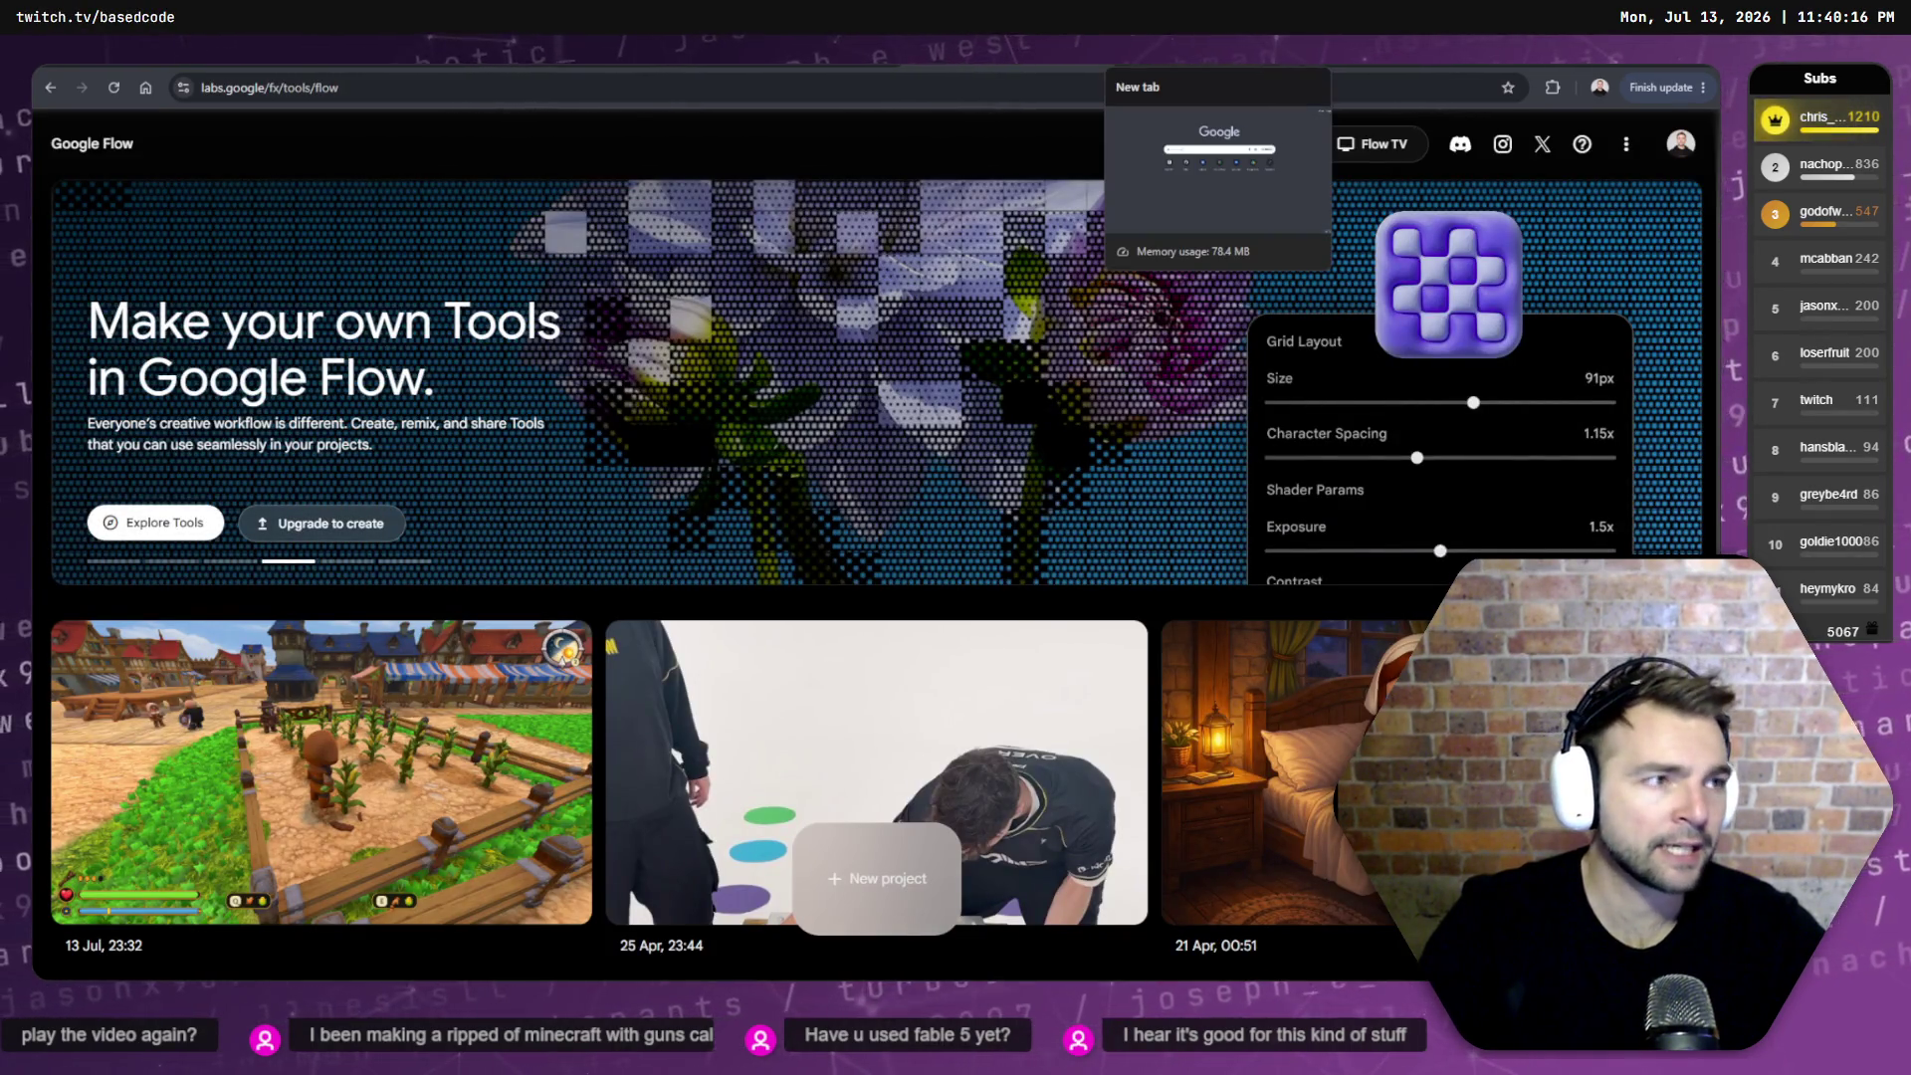
click(1215, 67)
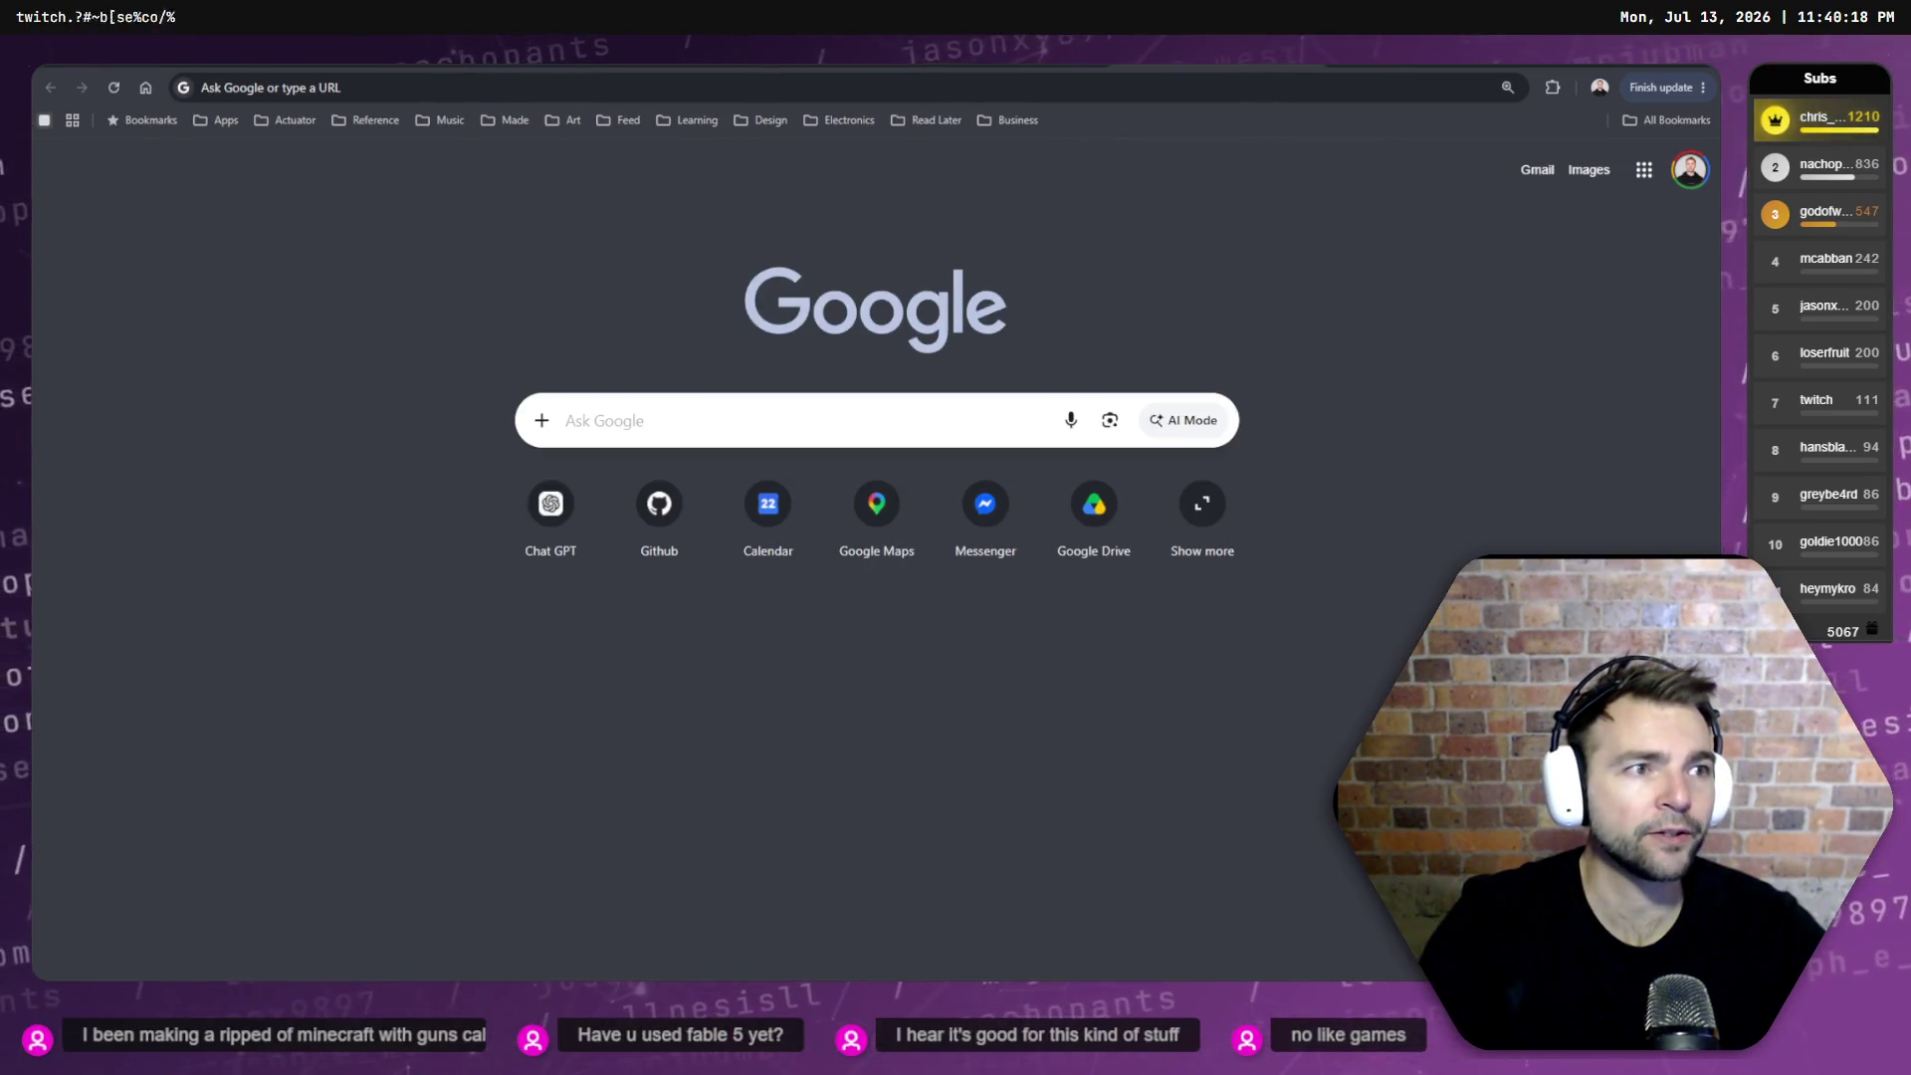
click(1095, 55)
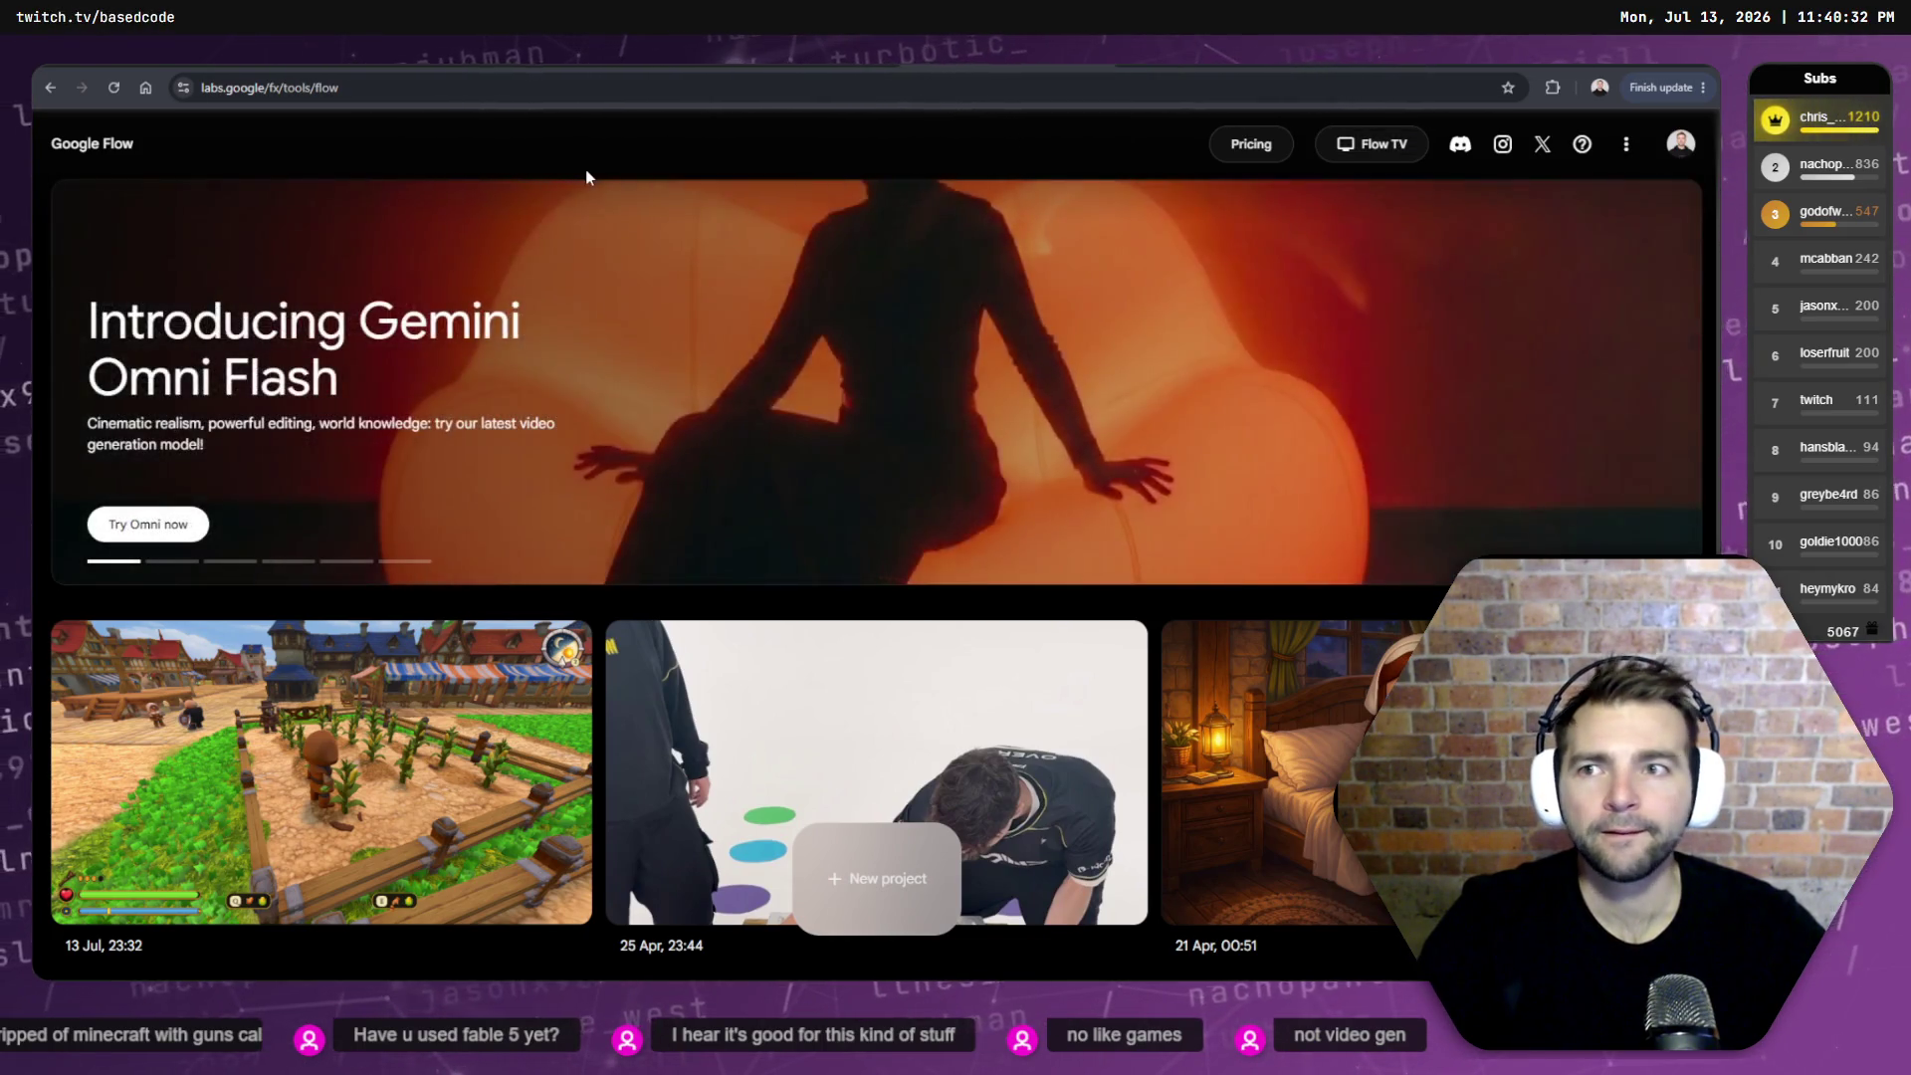
Start a search for 'generate vide with google' in a new tab, then discard that tab
key(ctrl+t)
text(generate)
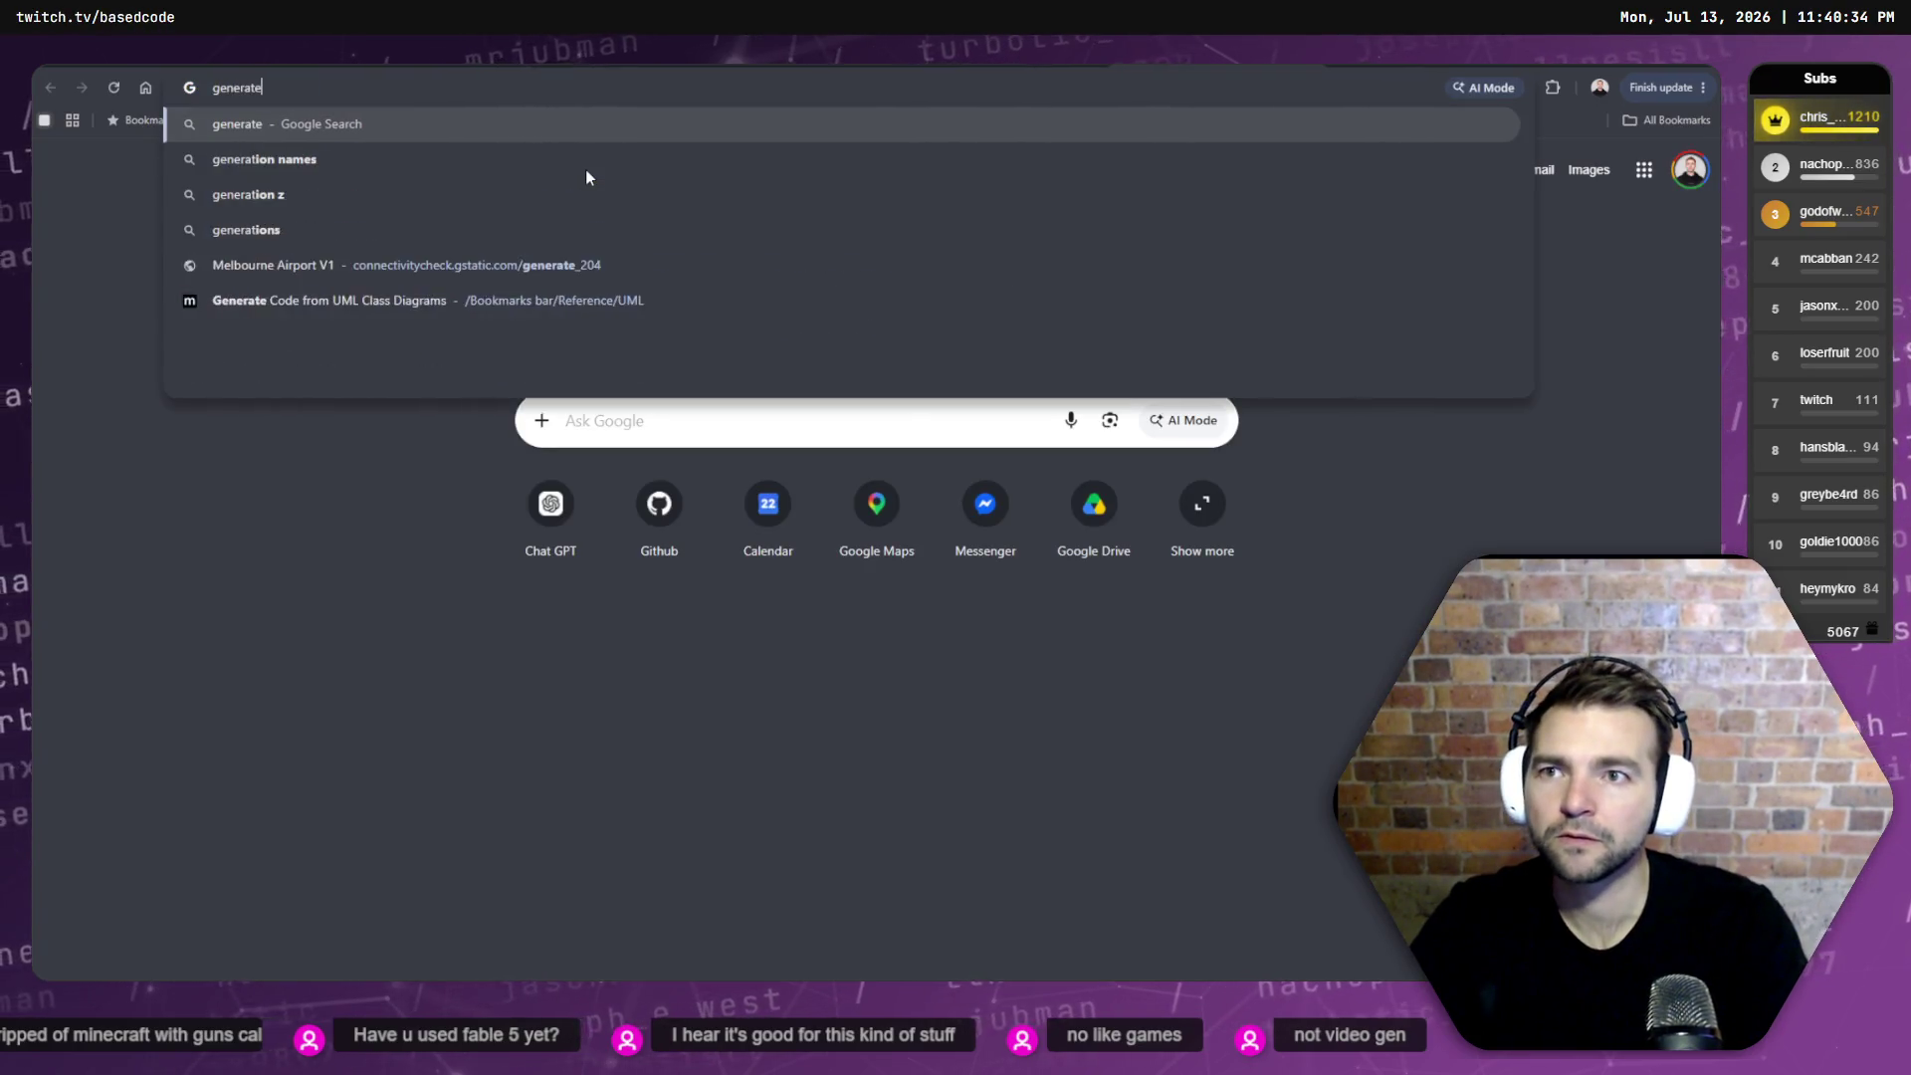
text( vide with google)
key(ctrl+a)
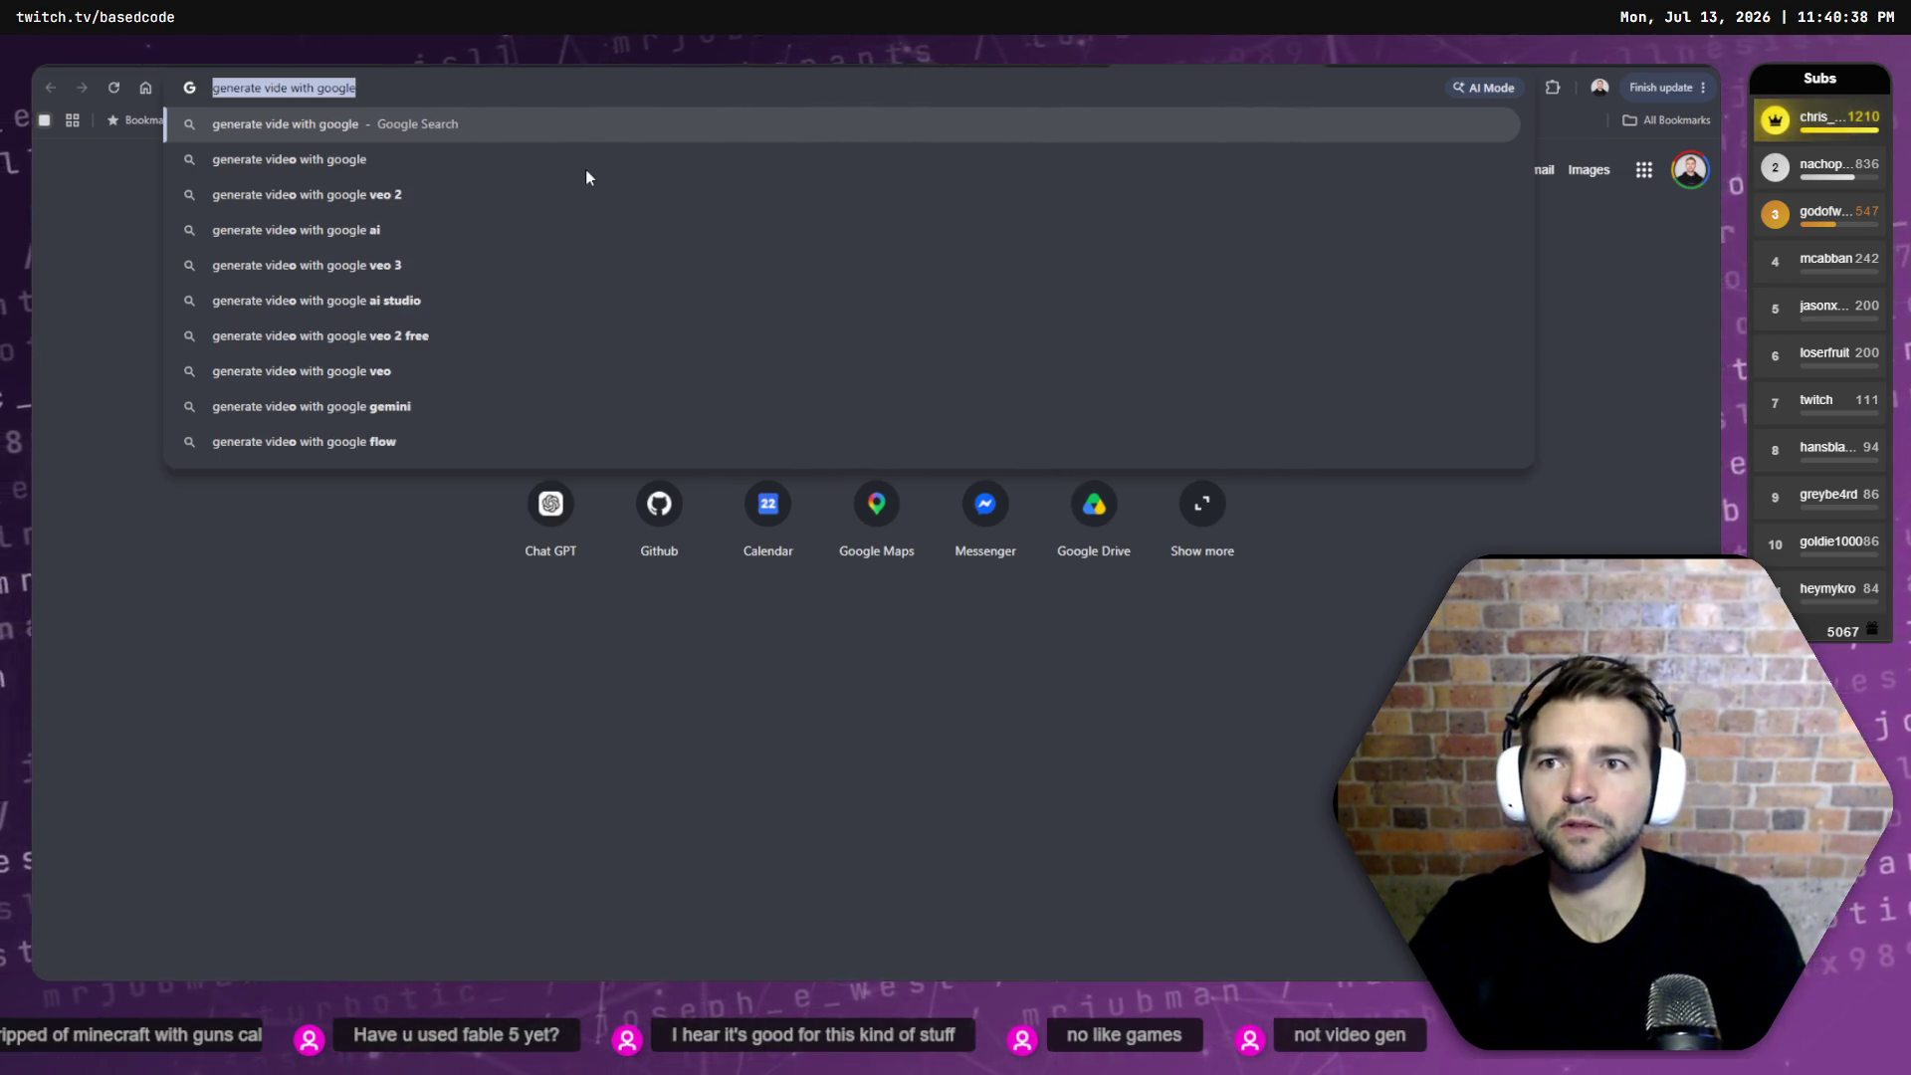
key(ctrl+w)
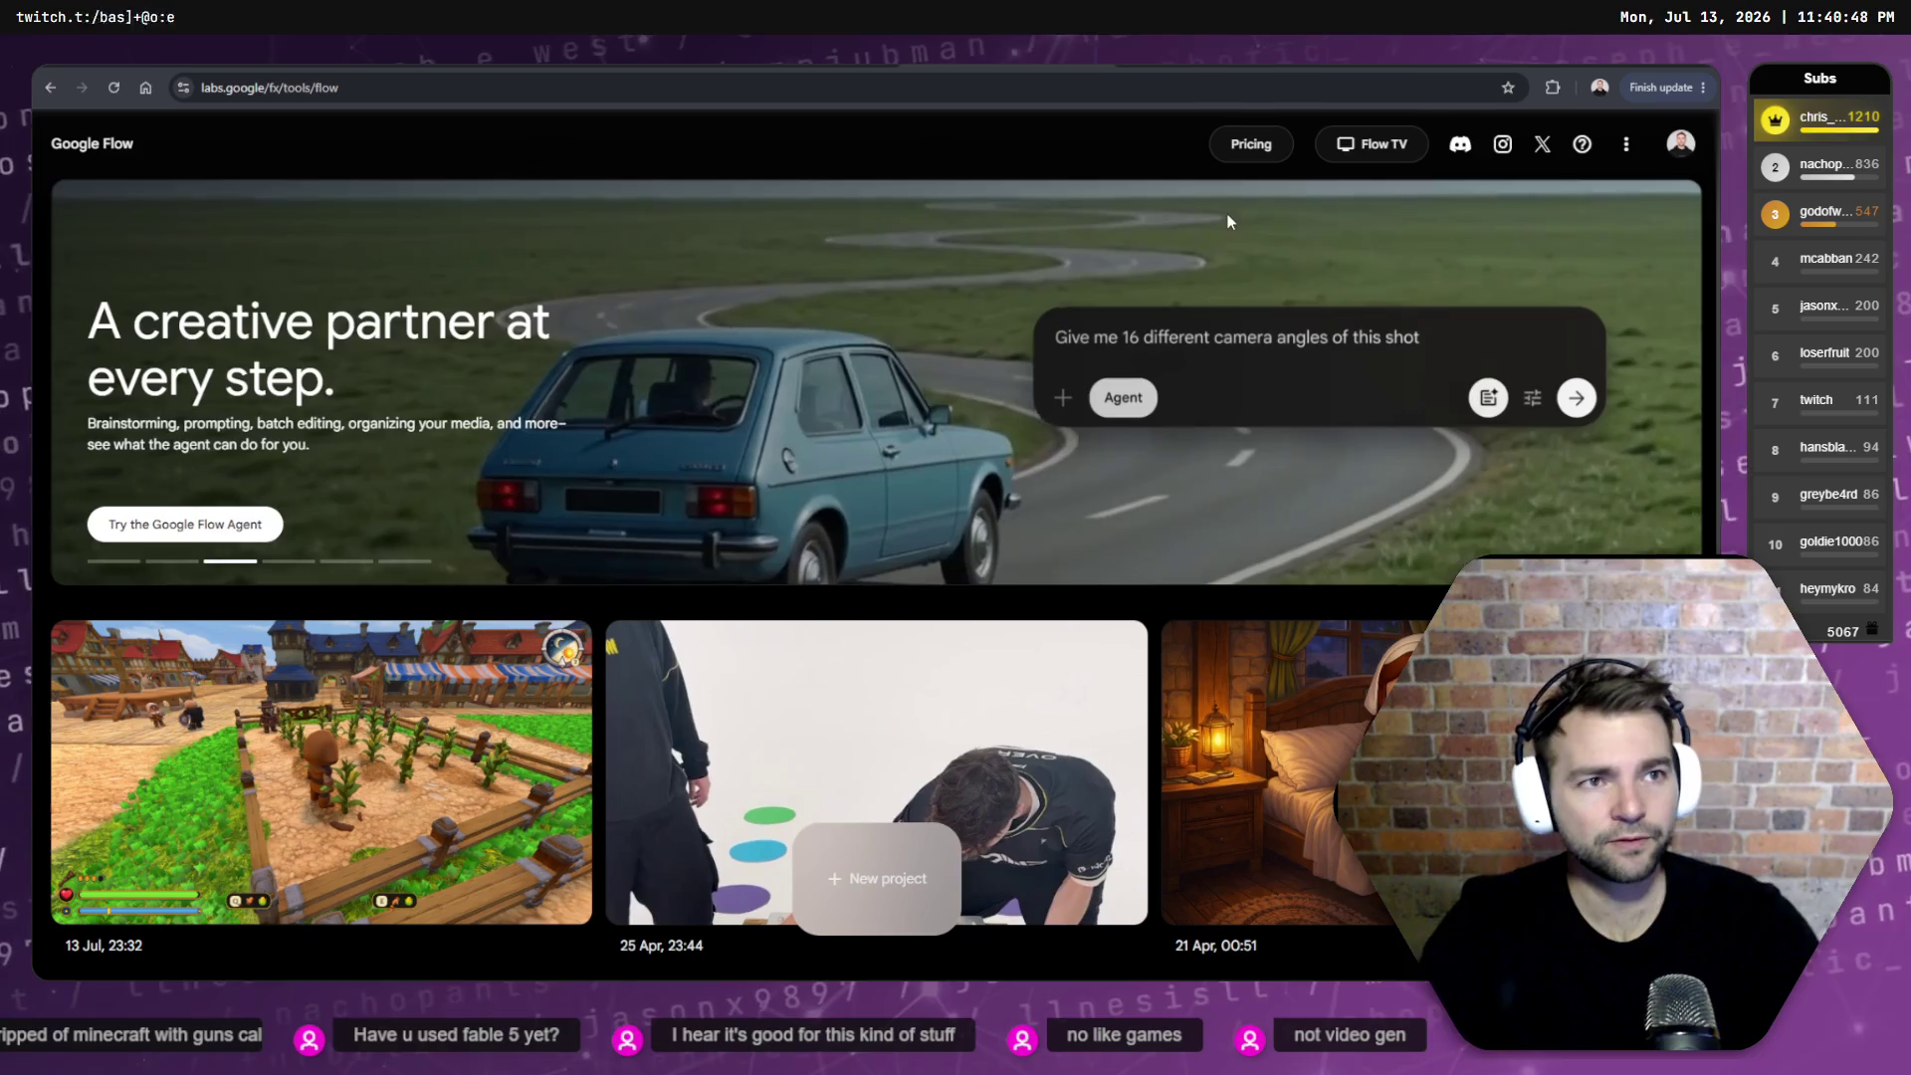
Open and close an incognito window, then dismiss the browser profile list
key(ctrl+shift+n)
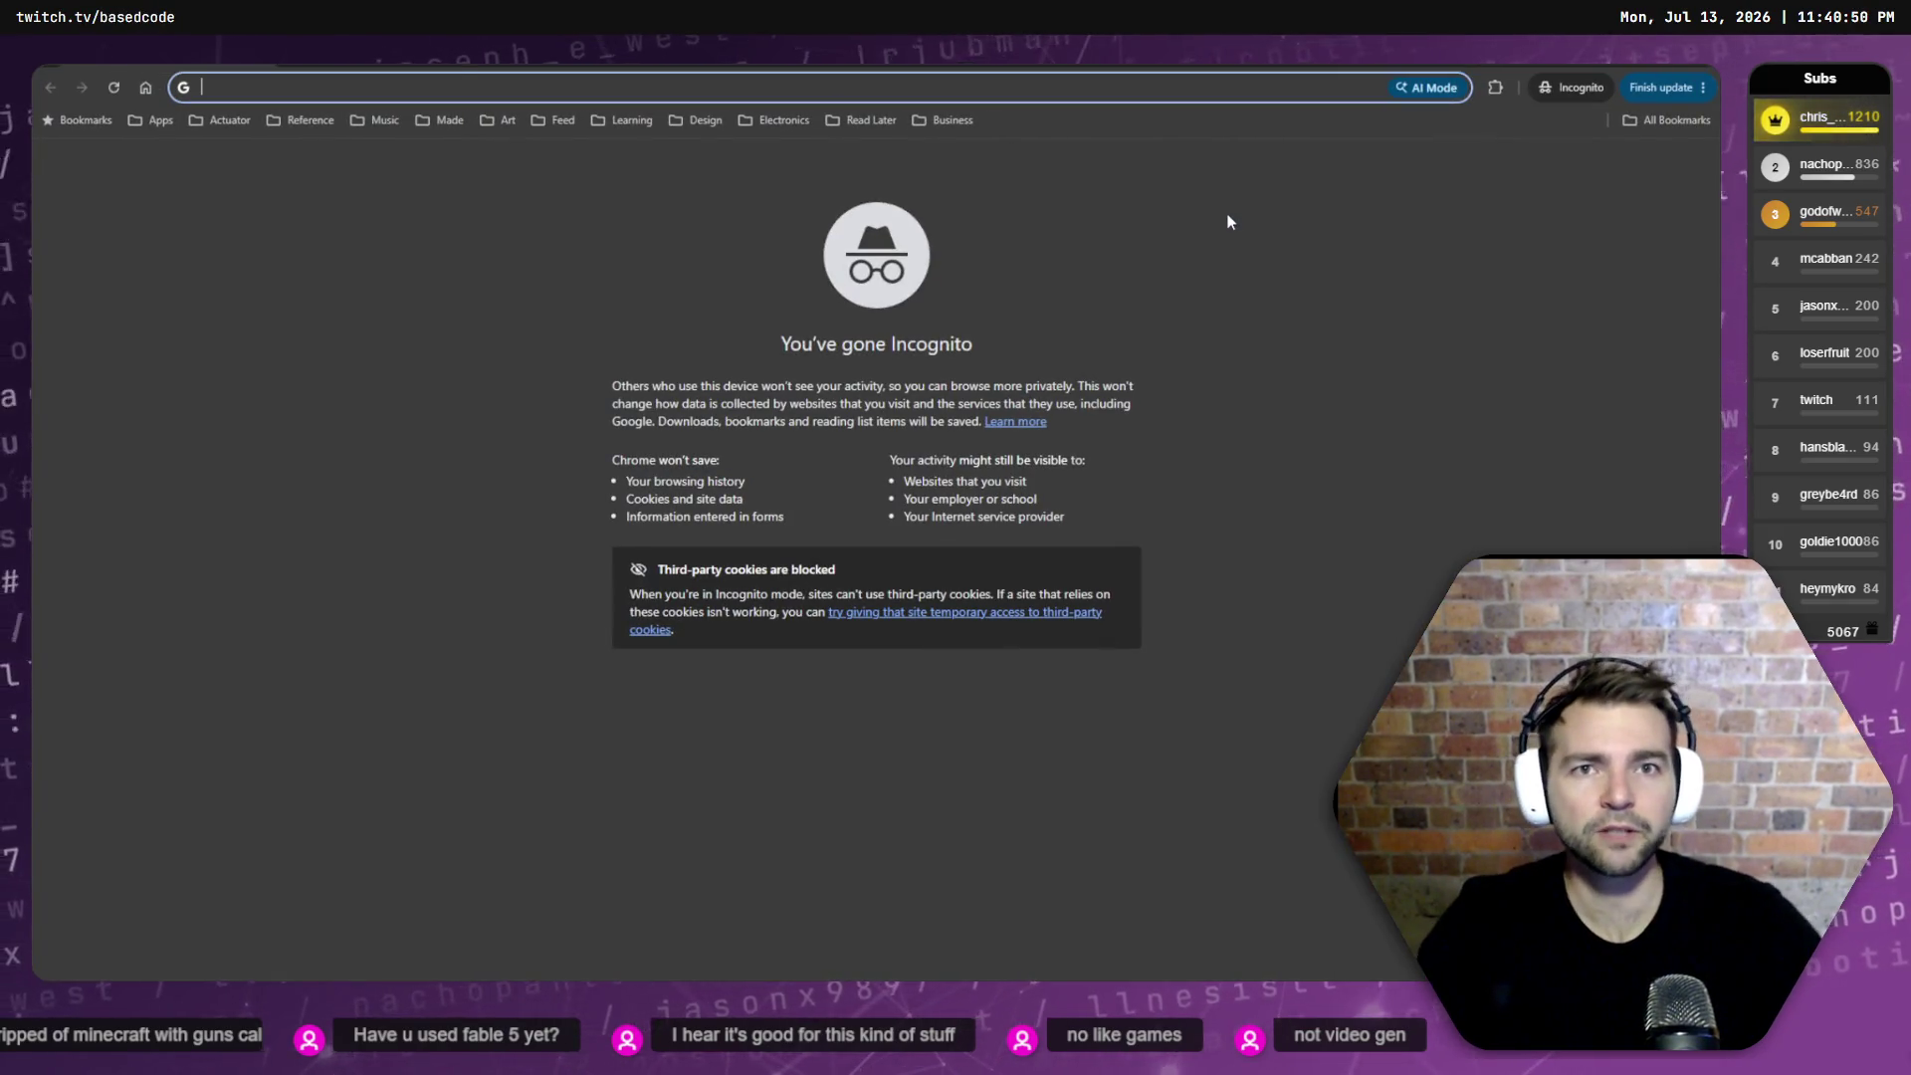
click(1588, 206)
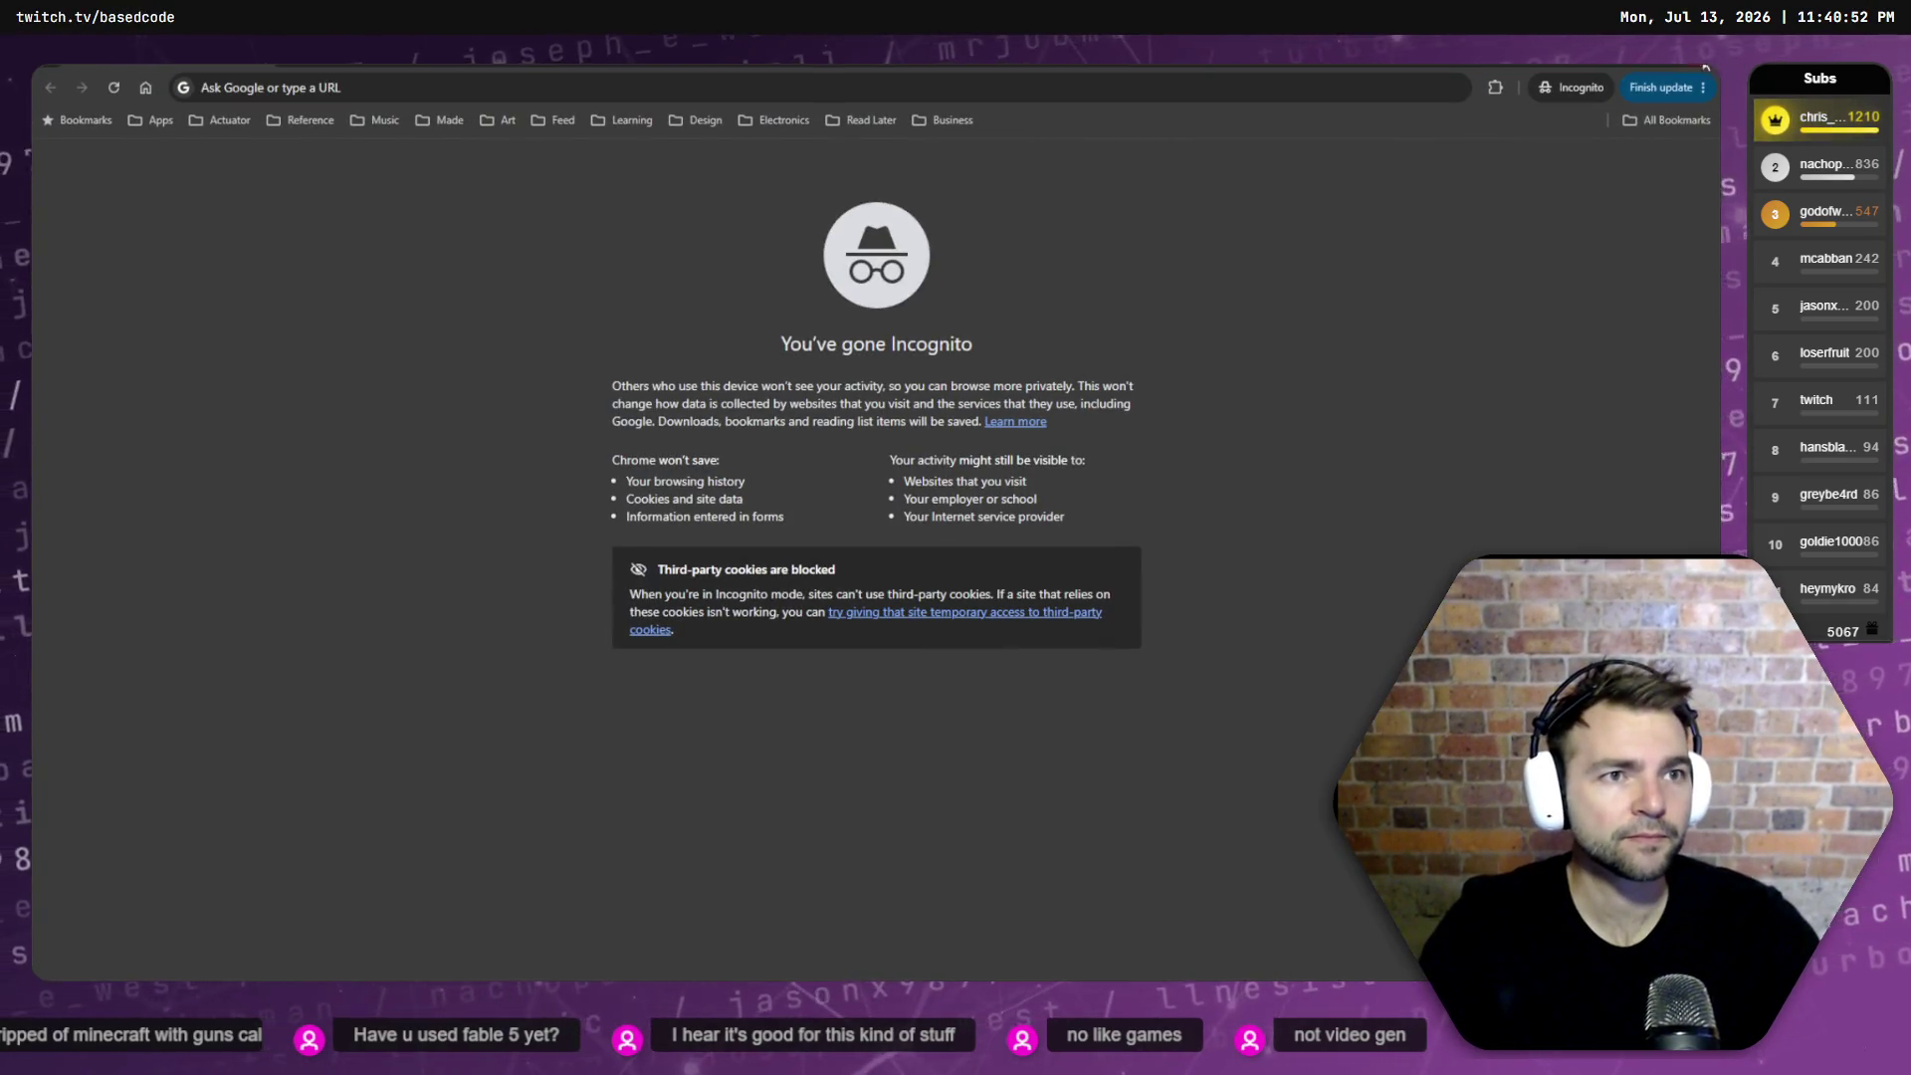
key(ctrl+w)
click(1600, 88)
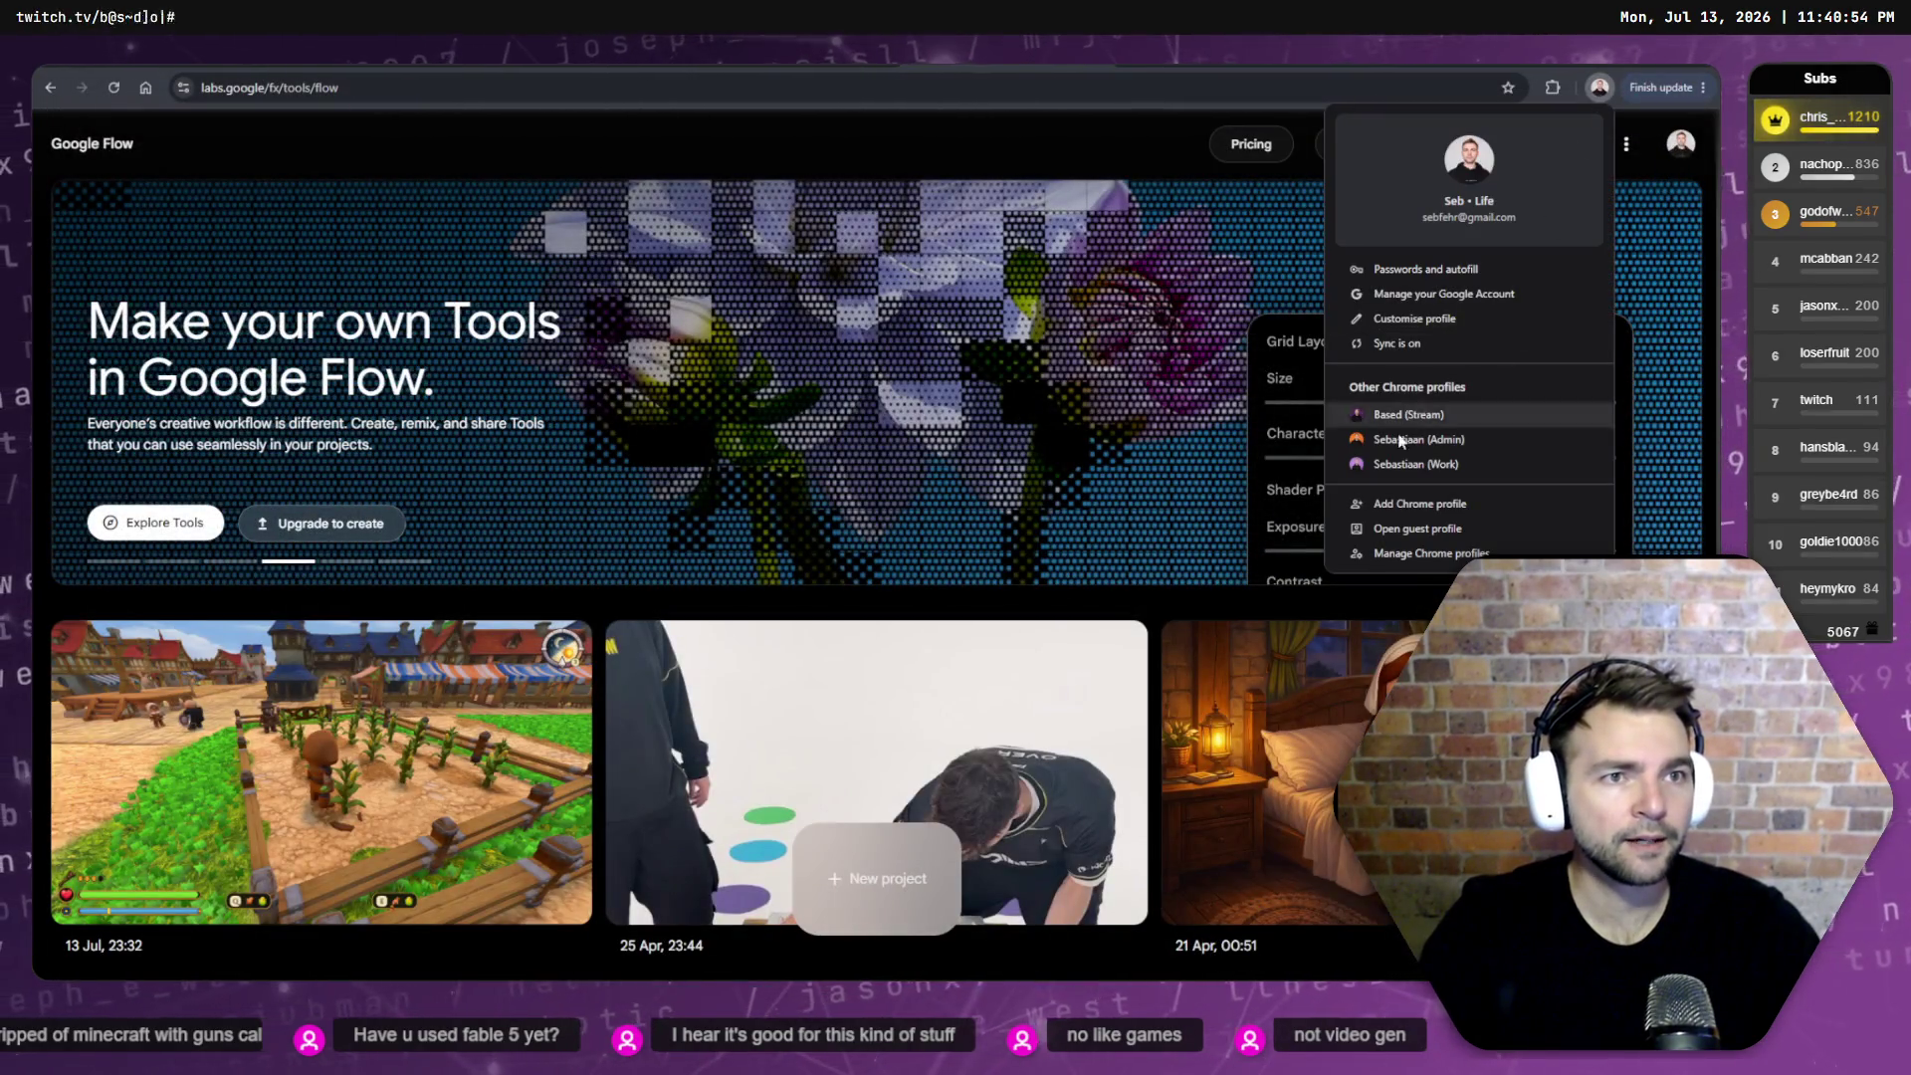
key(Escape)
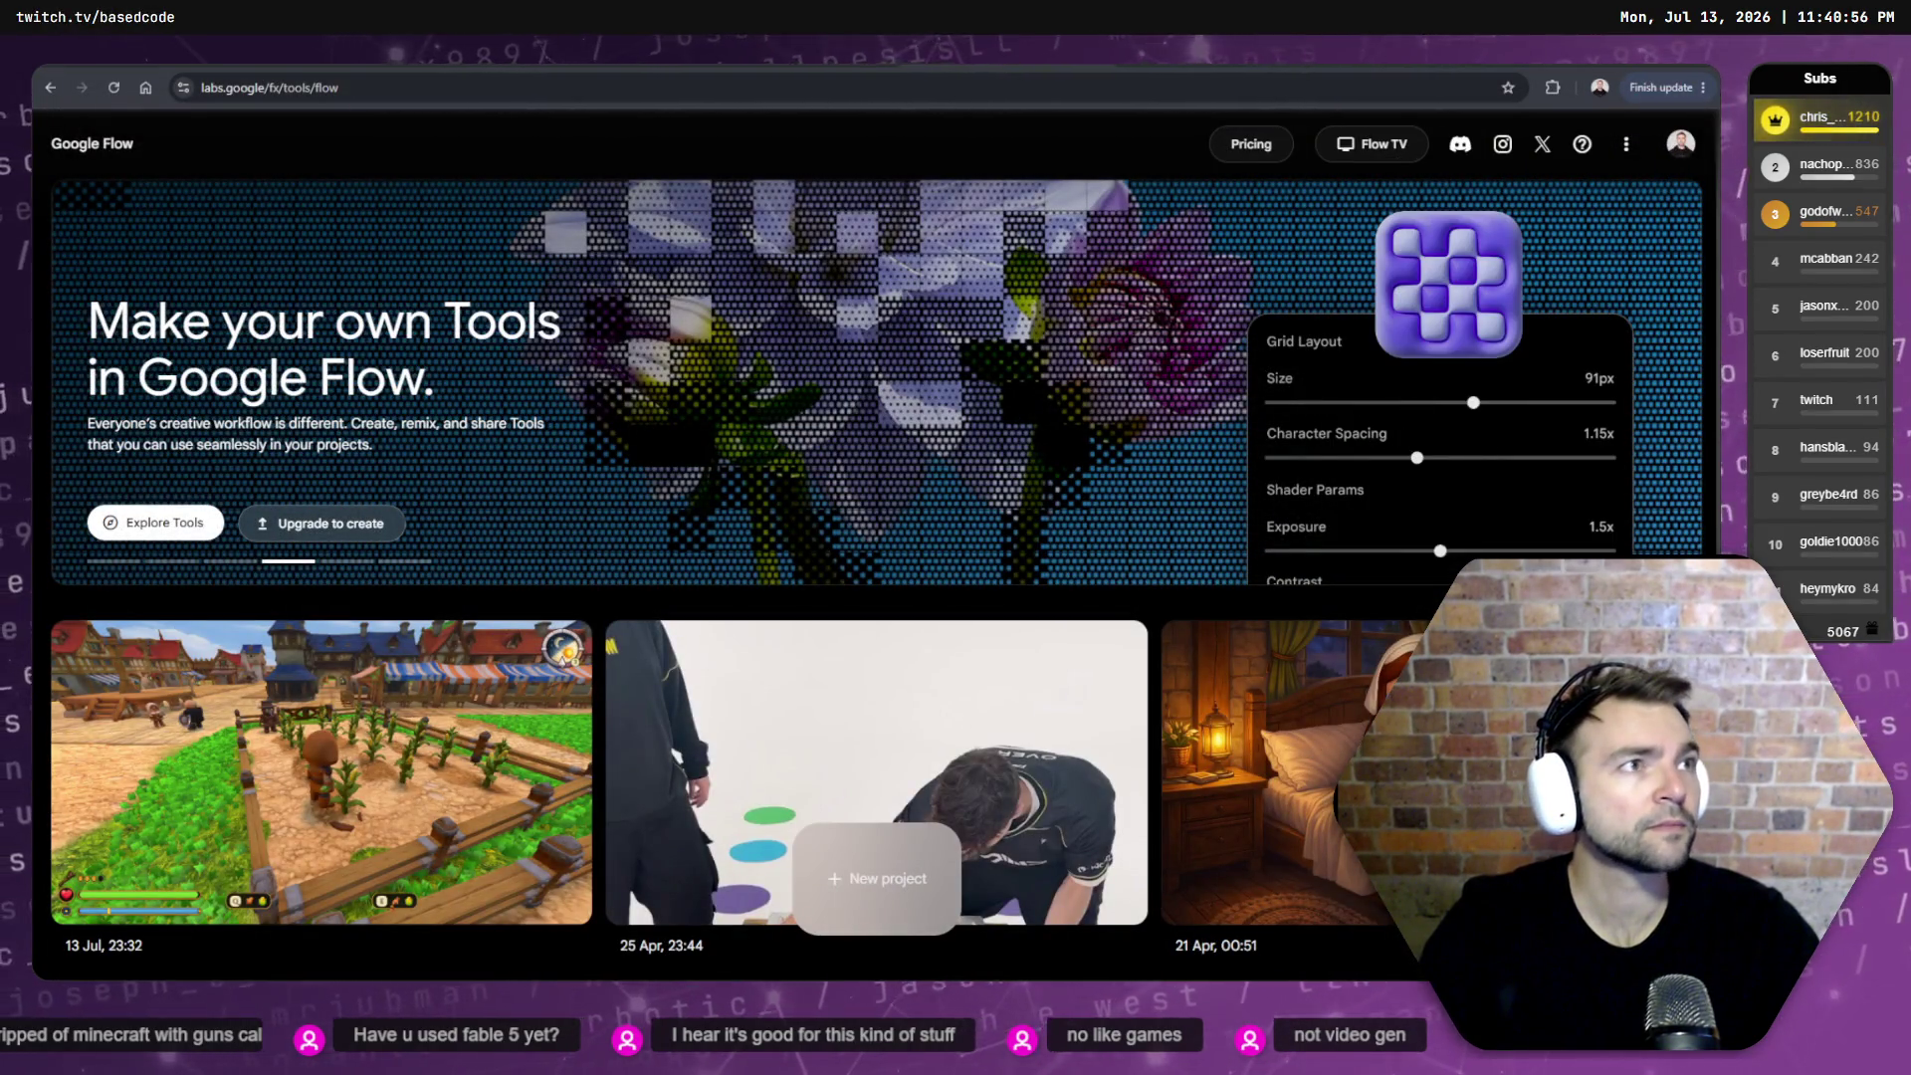
Load a twitch.tv channel page in a new, maximized Chrome window
key(ctrl+n)
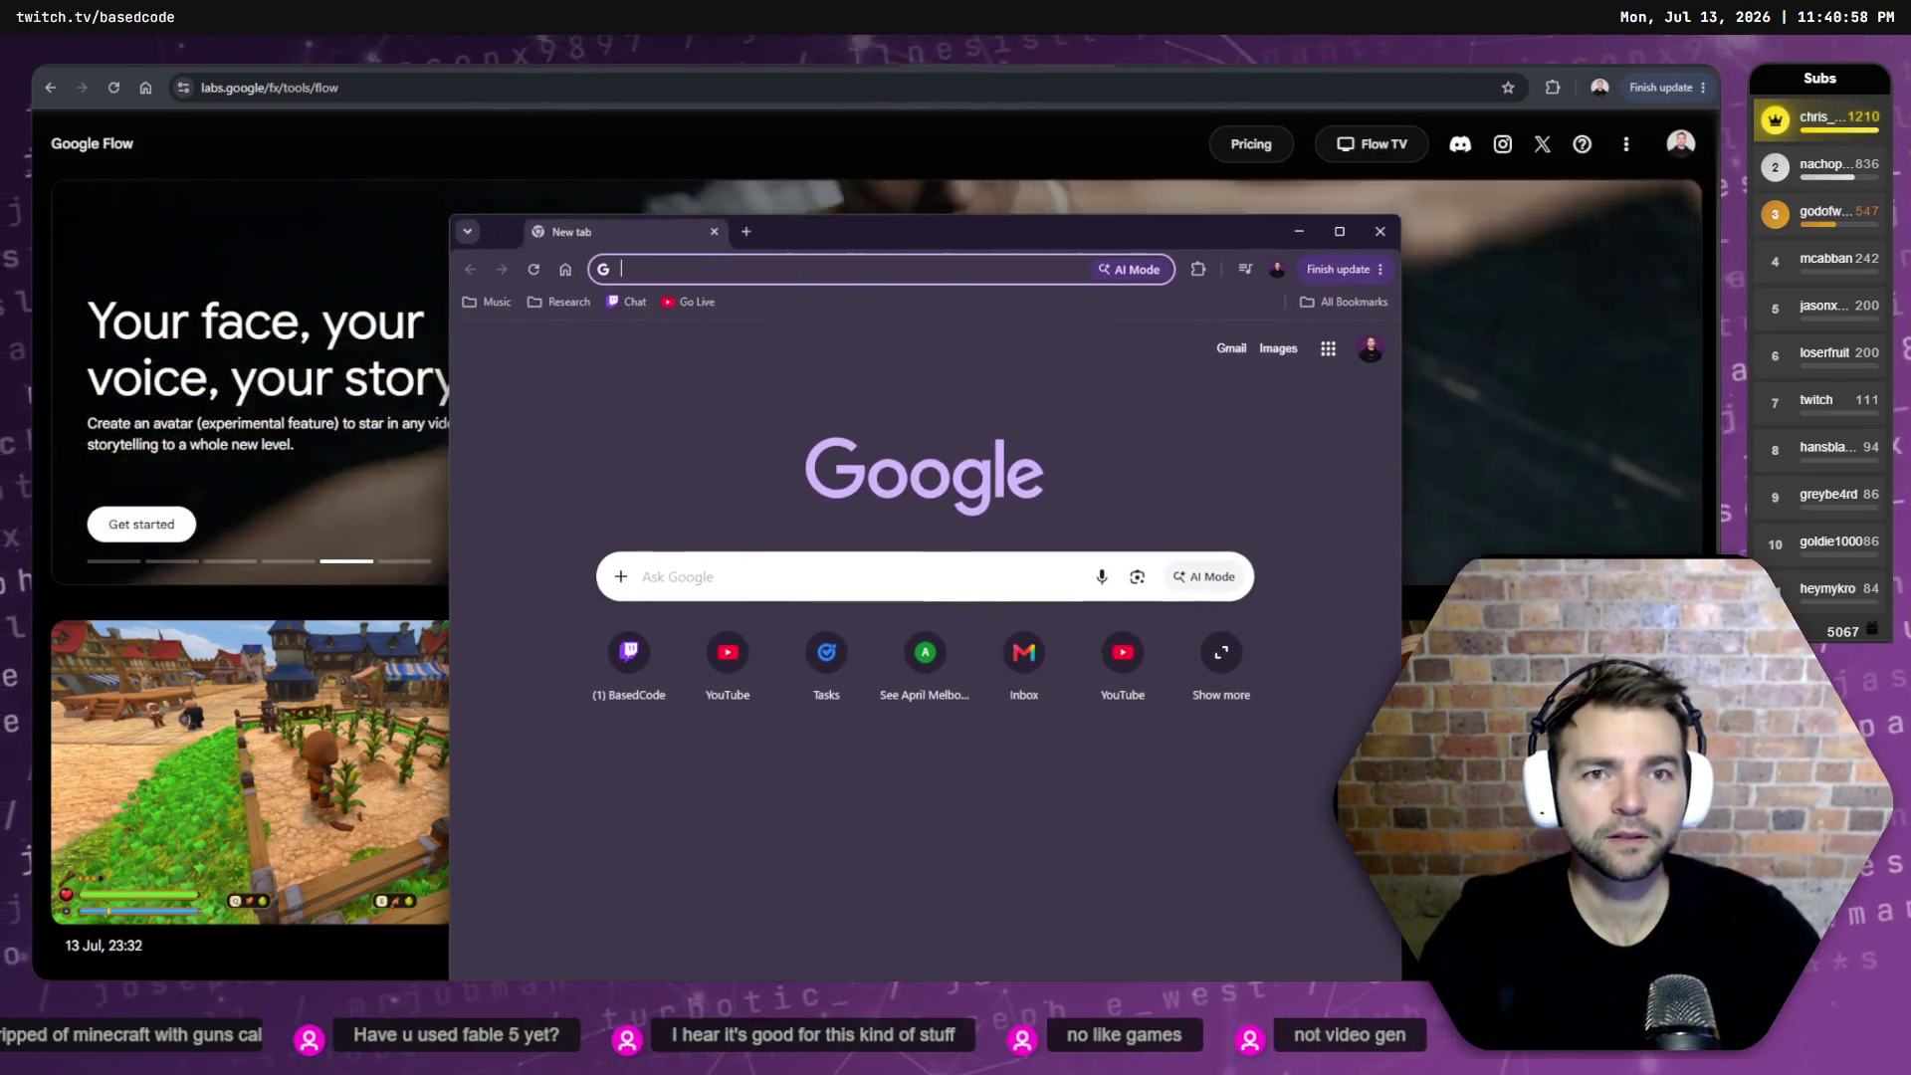
click(1340, 233)
text(twitch.tv/heymykro)
key(Return)
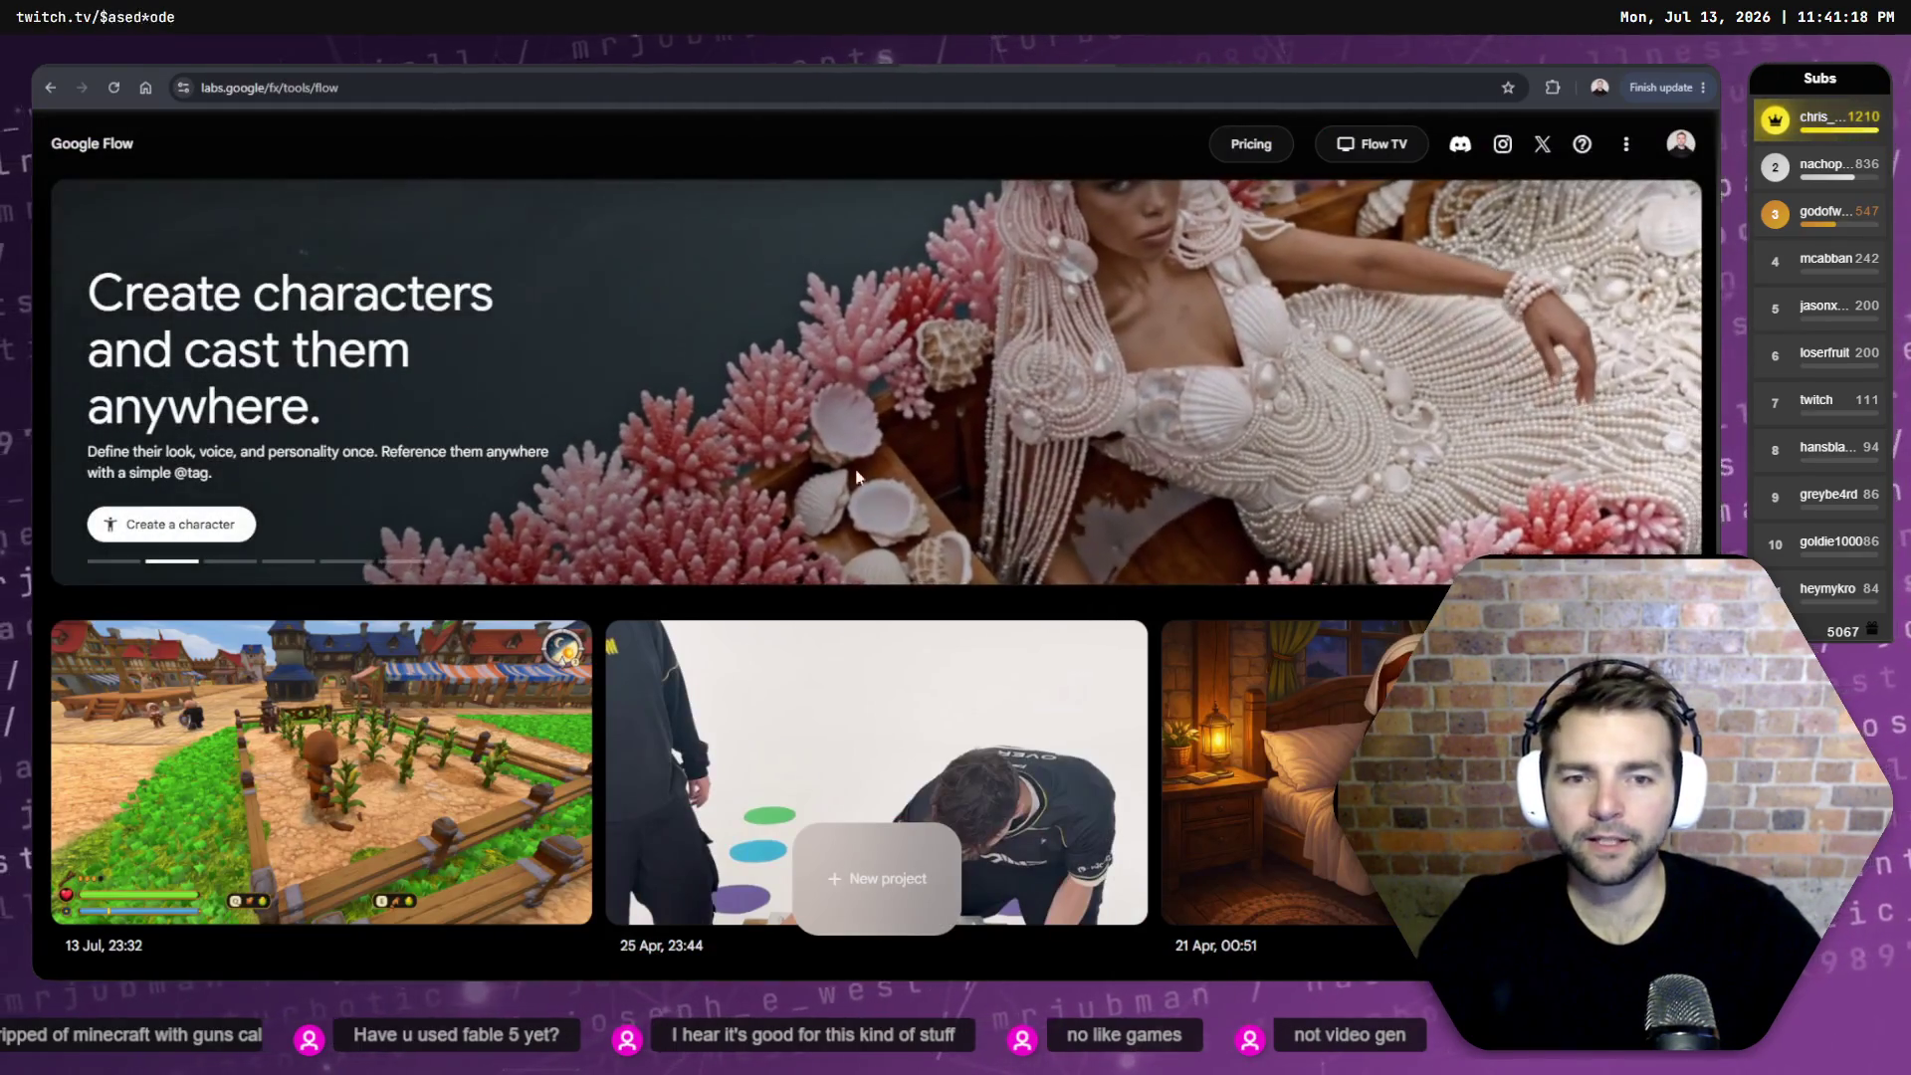
click(292, 741)
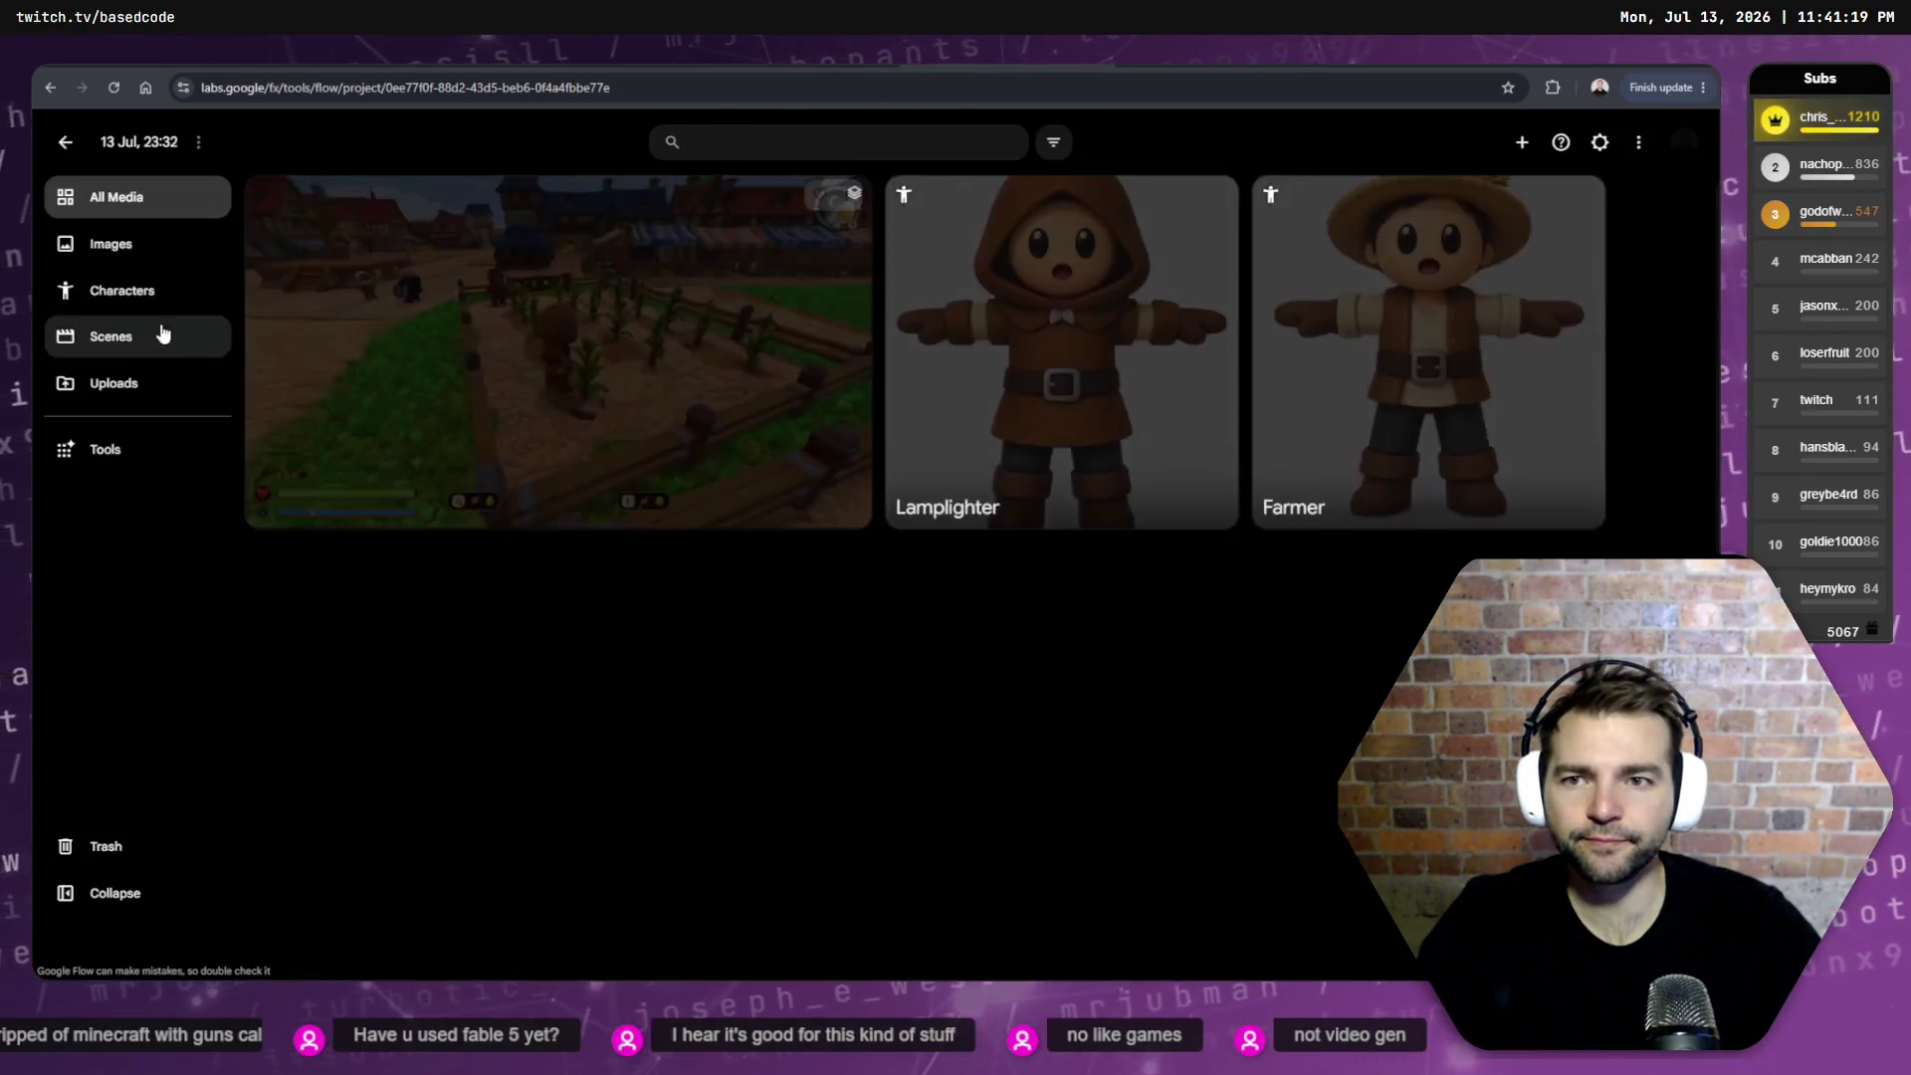
click(577, 428)
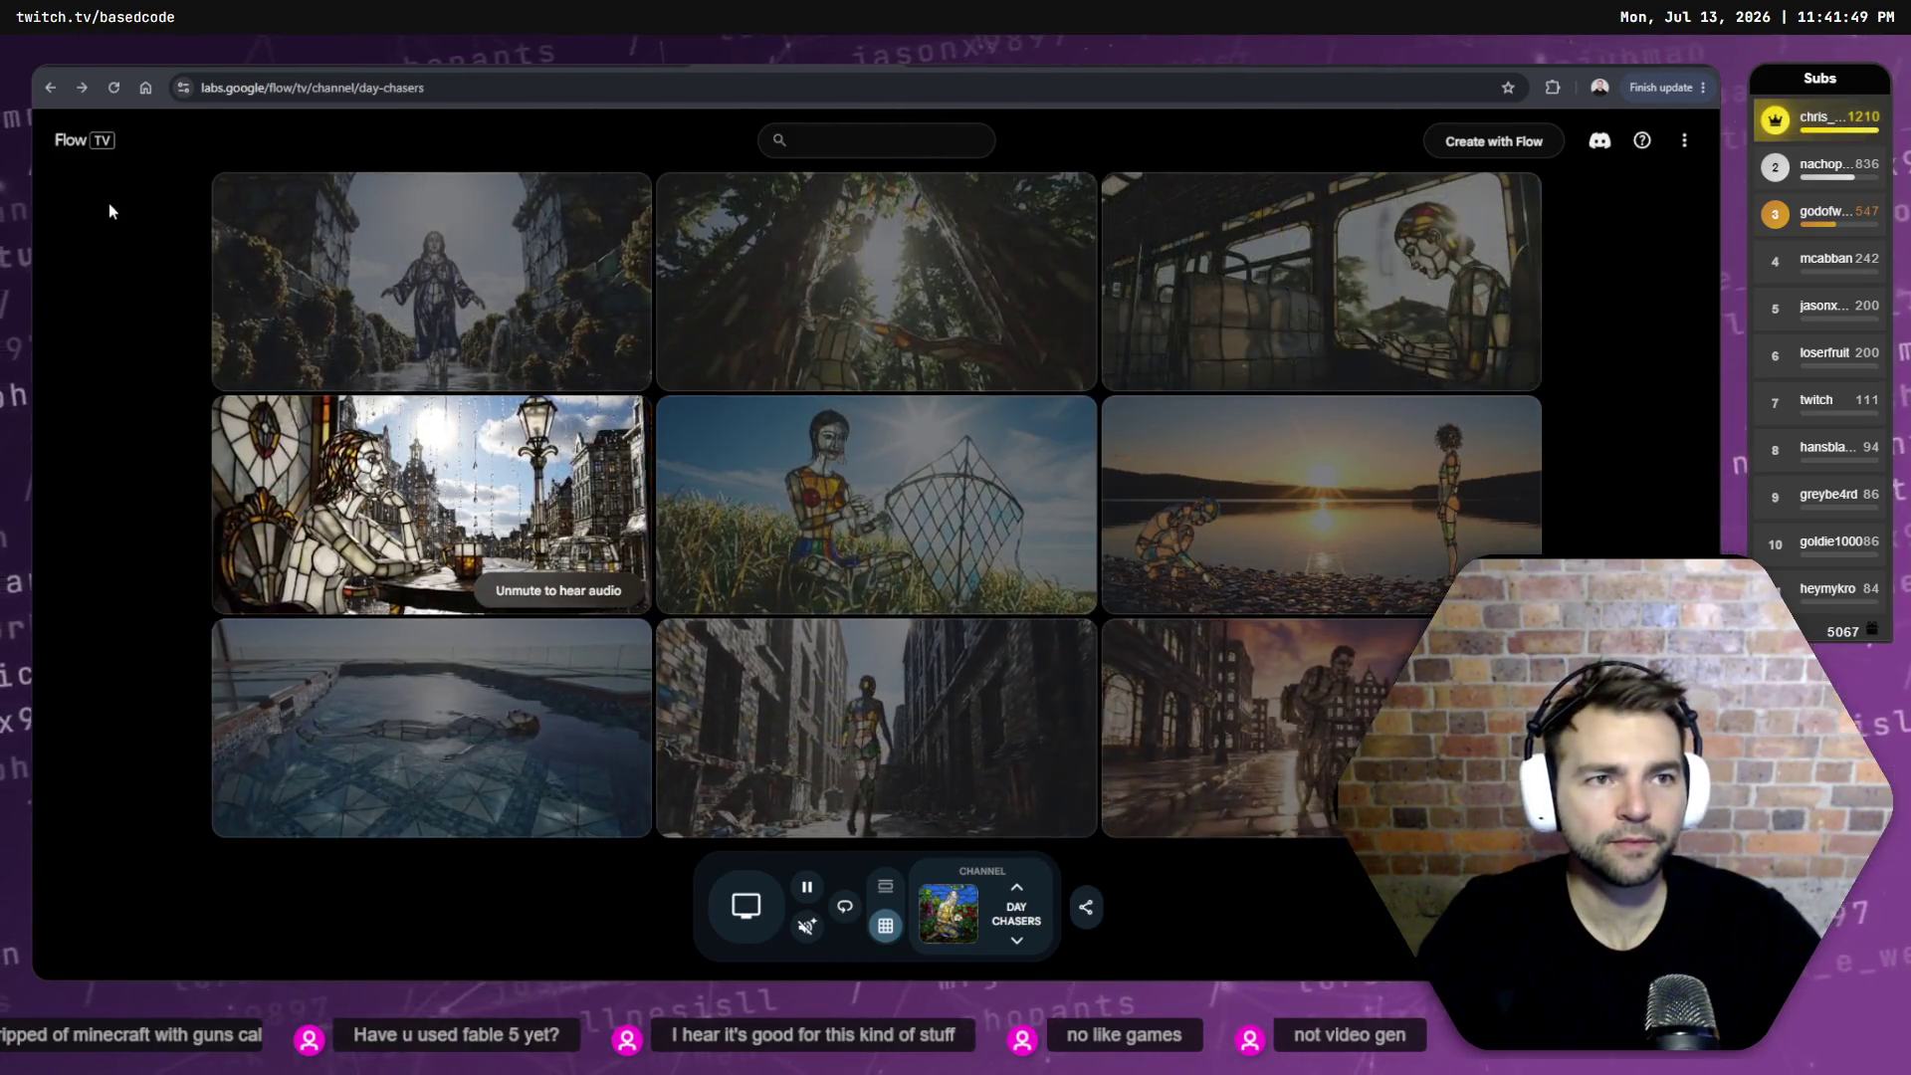
click(1493, 142)
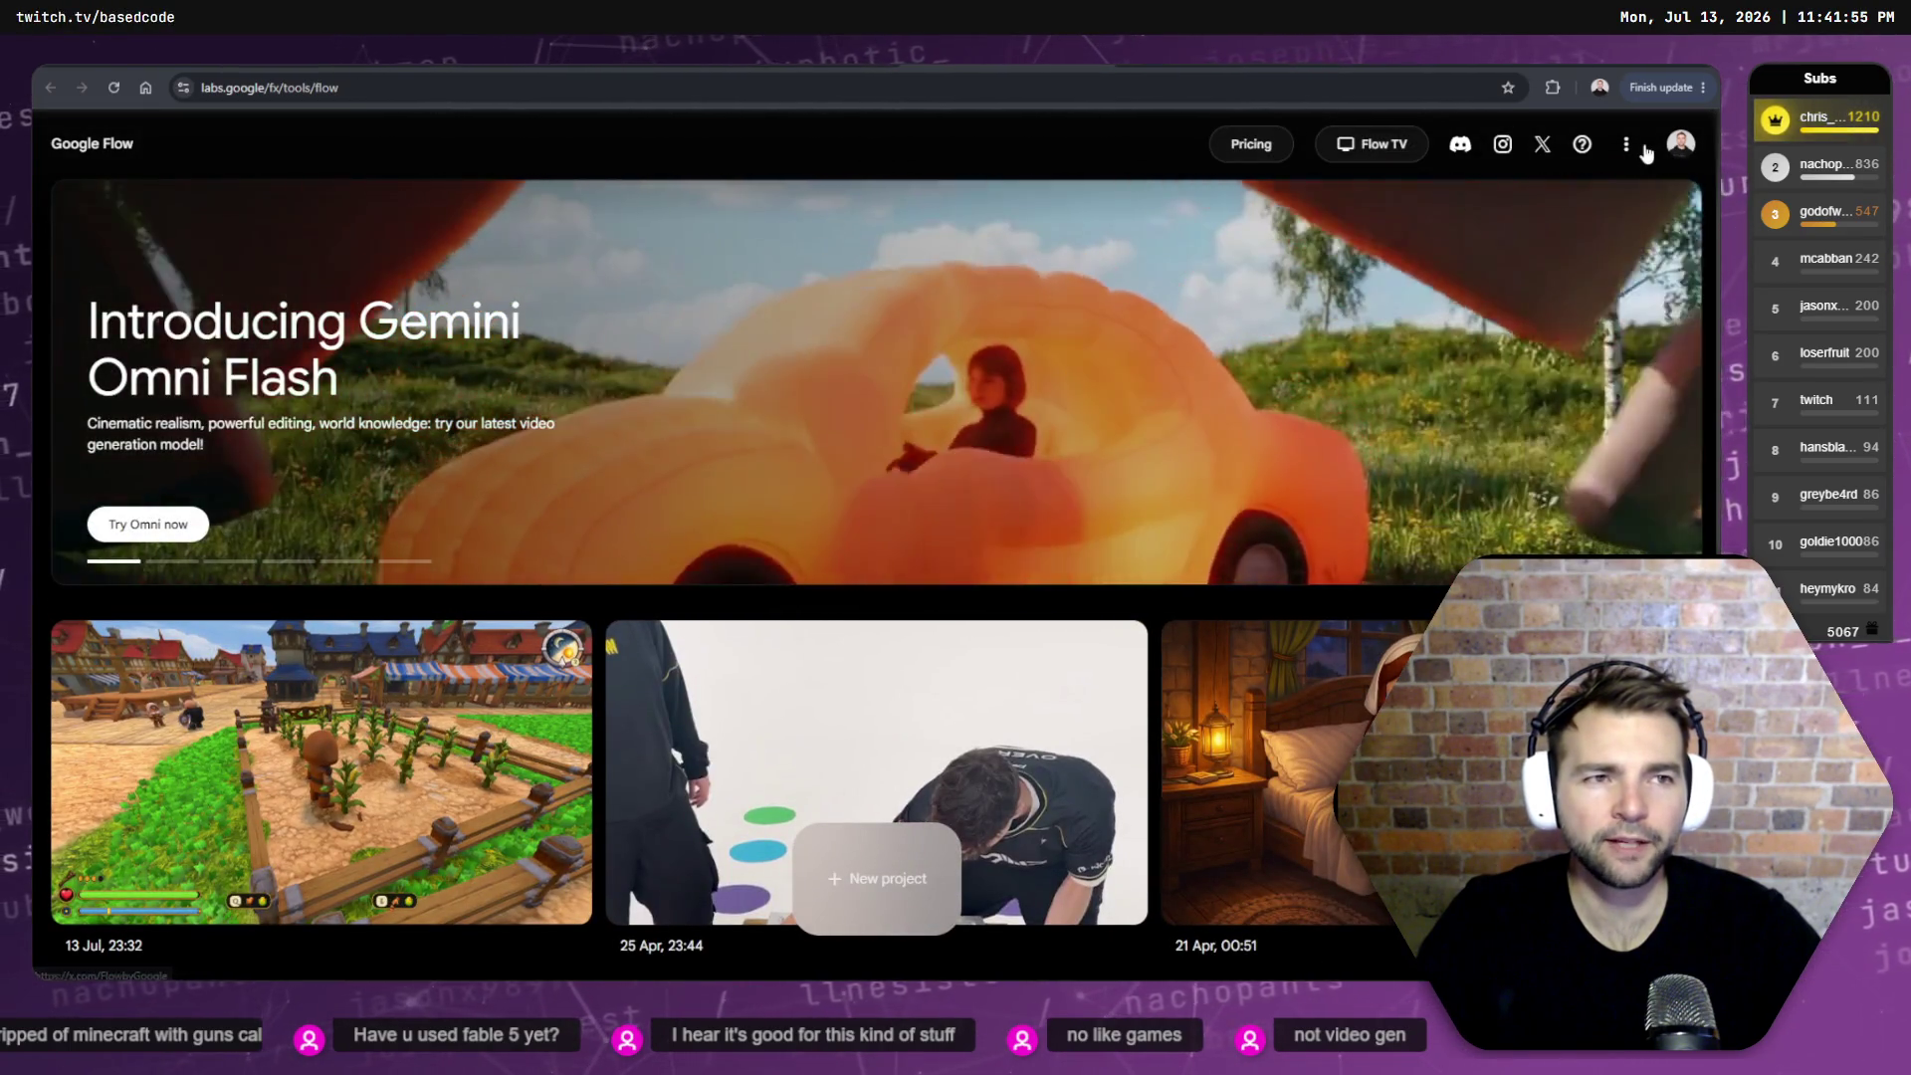
Page through Flow's showcase slides, including Make your own Tools and Your face, your voice
click(1626, 144)
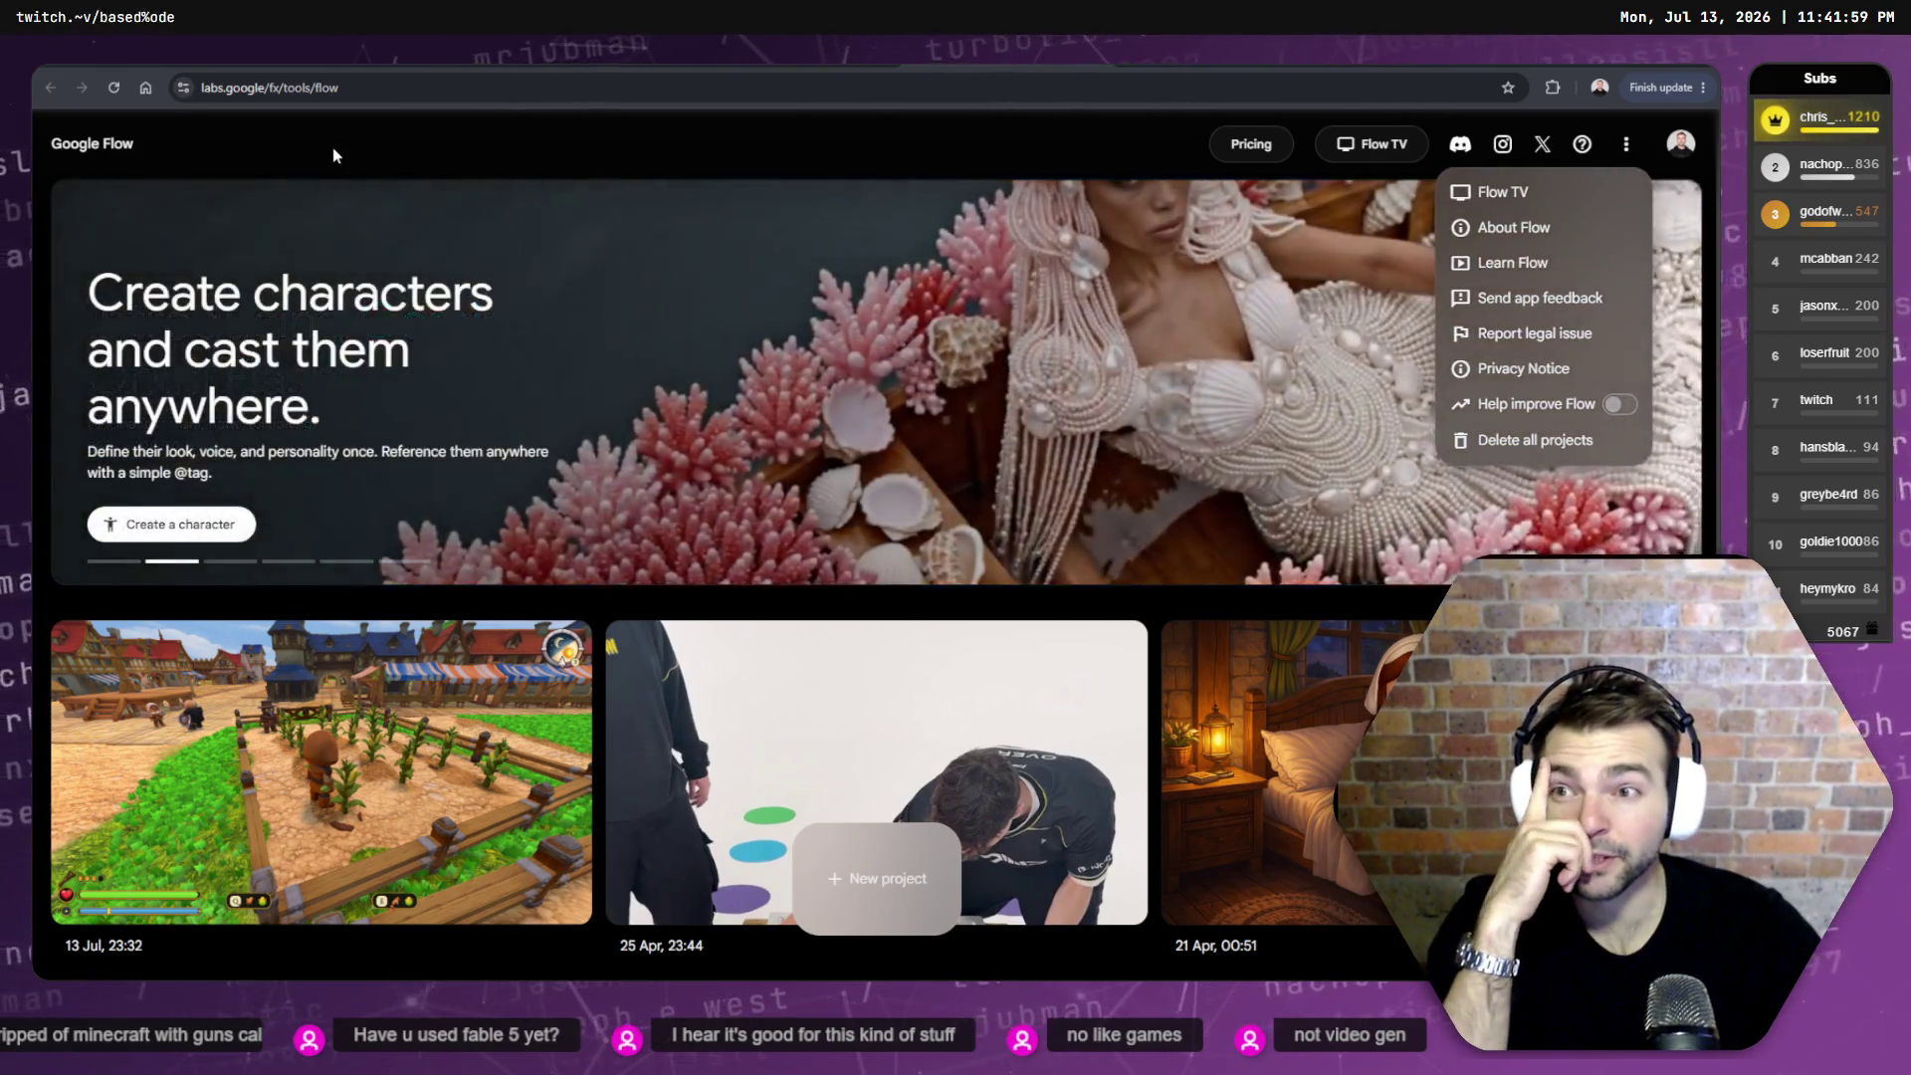
click(215, 505)
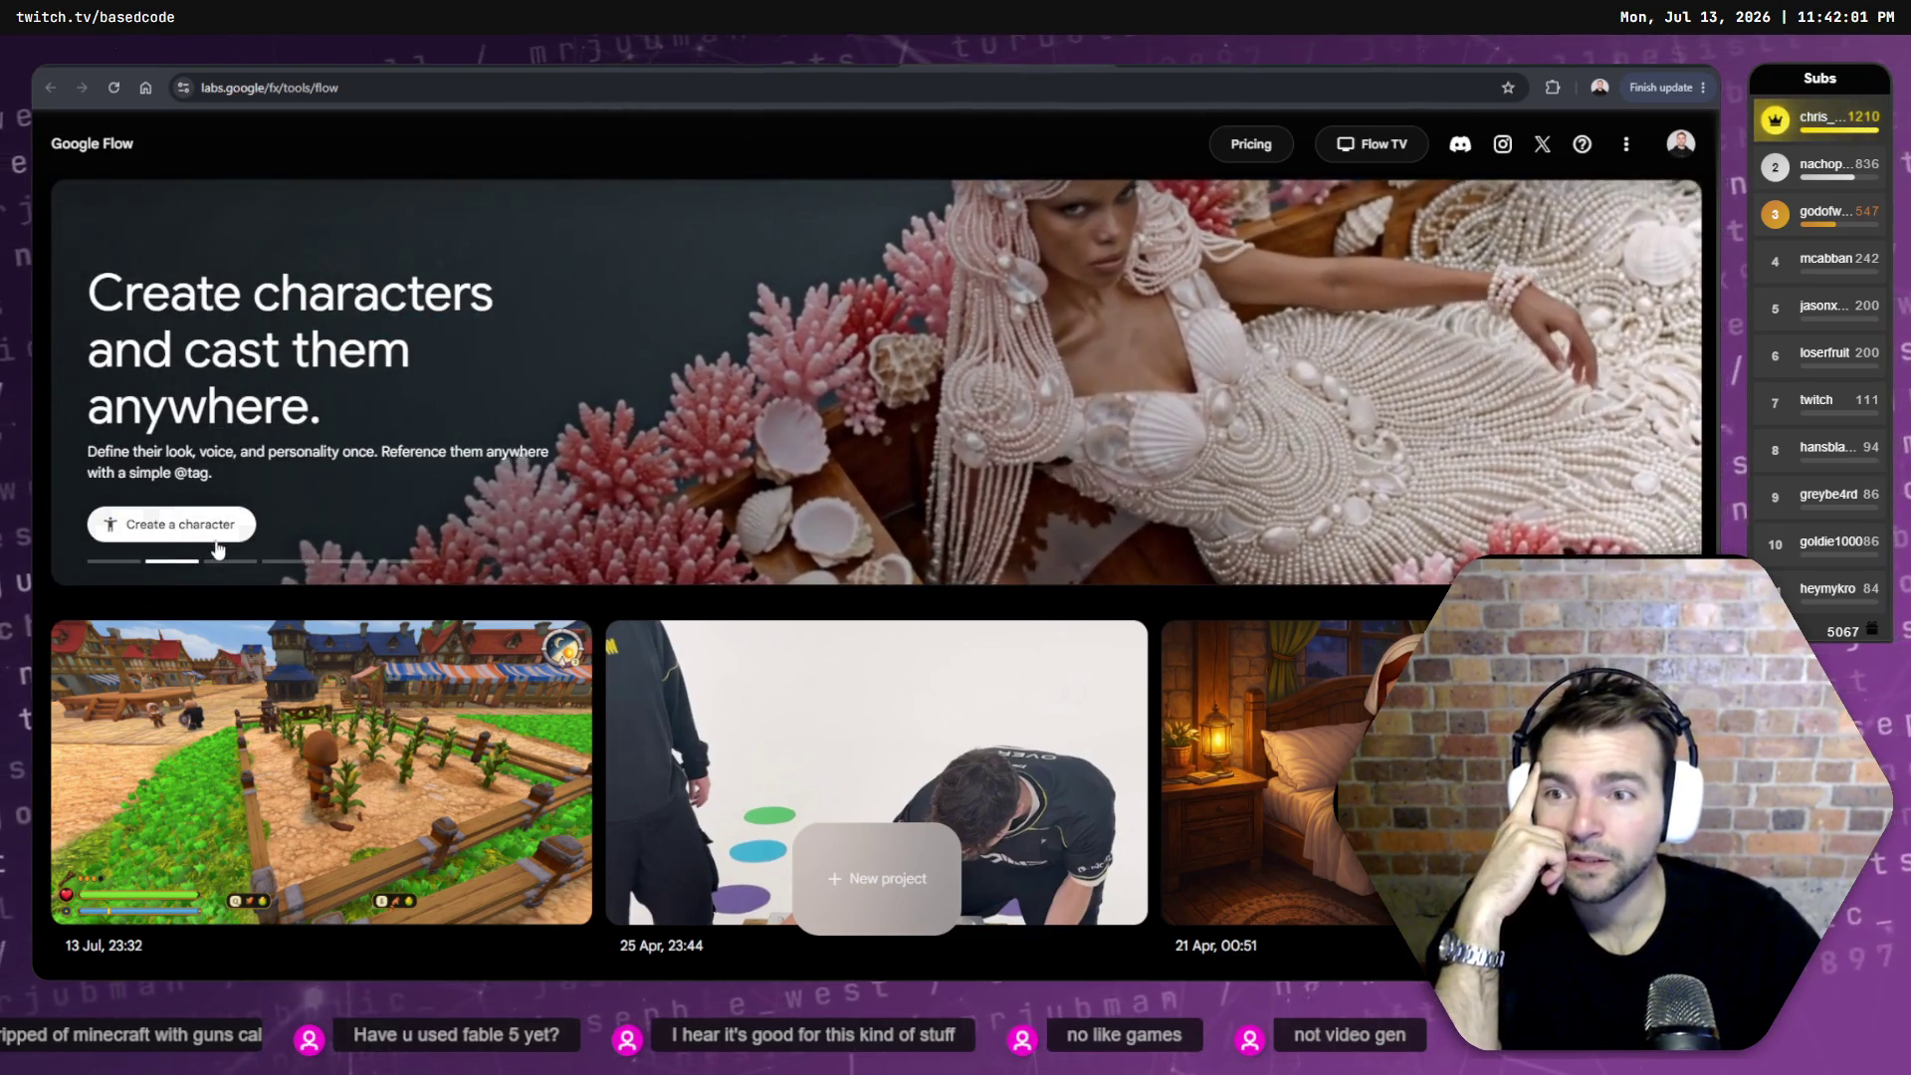
click(230, 564)
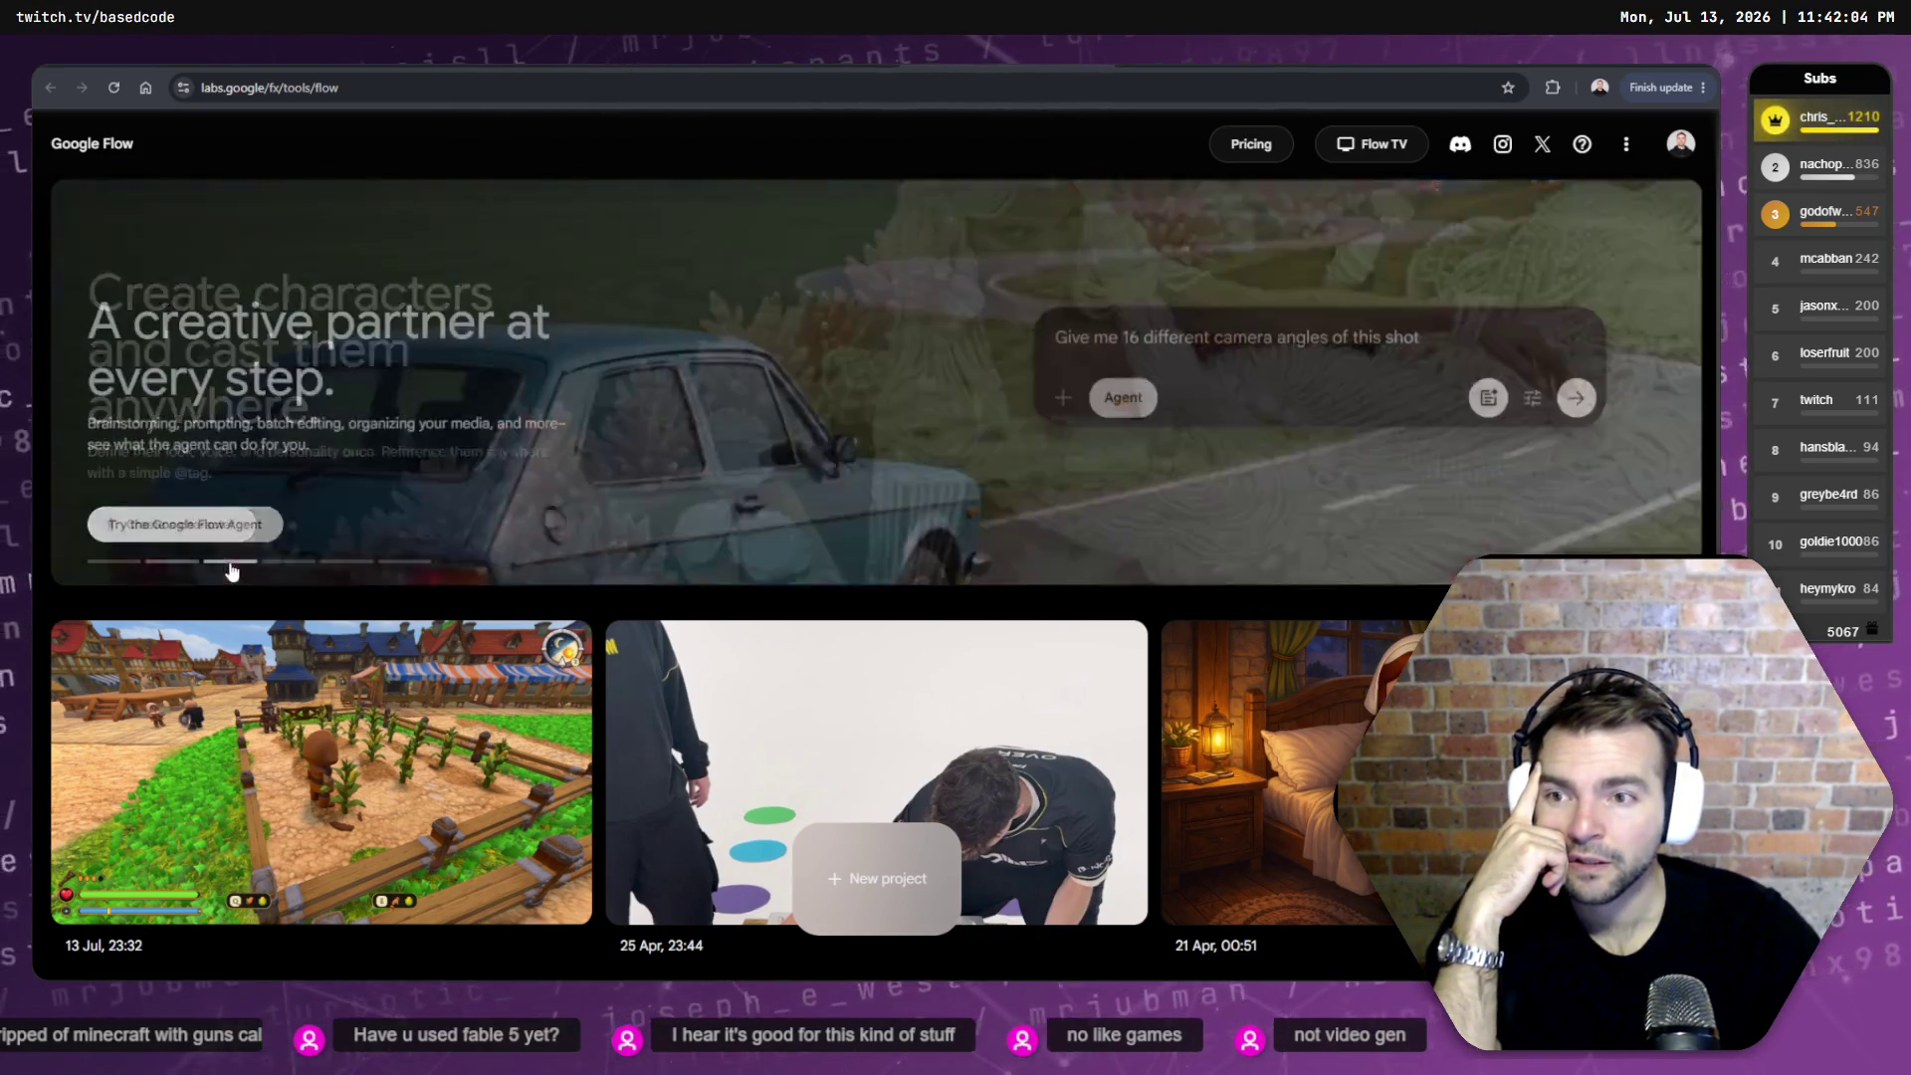
click(310, 563)
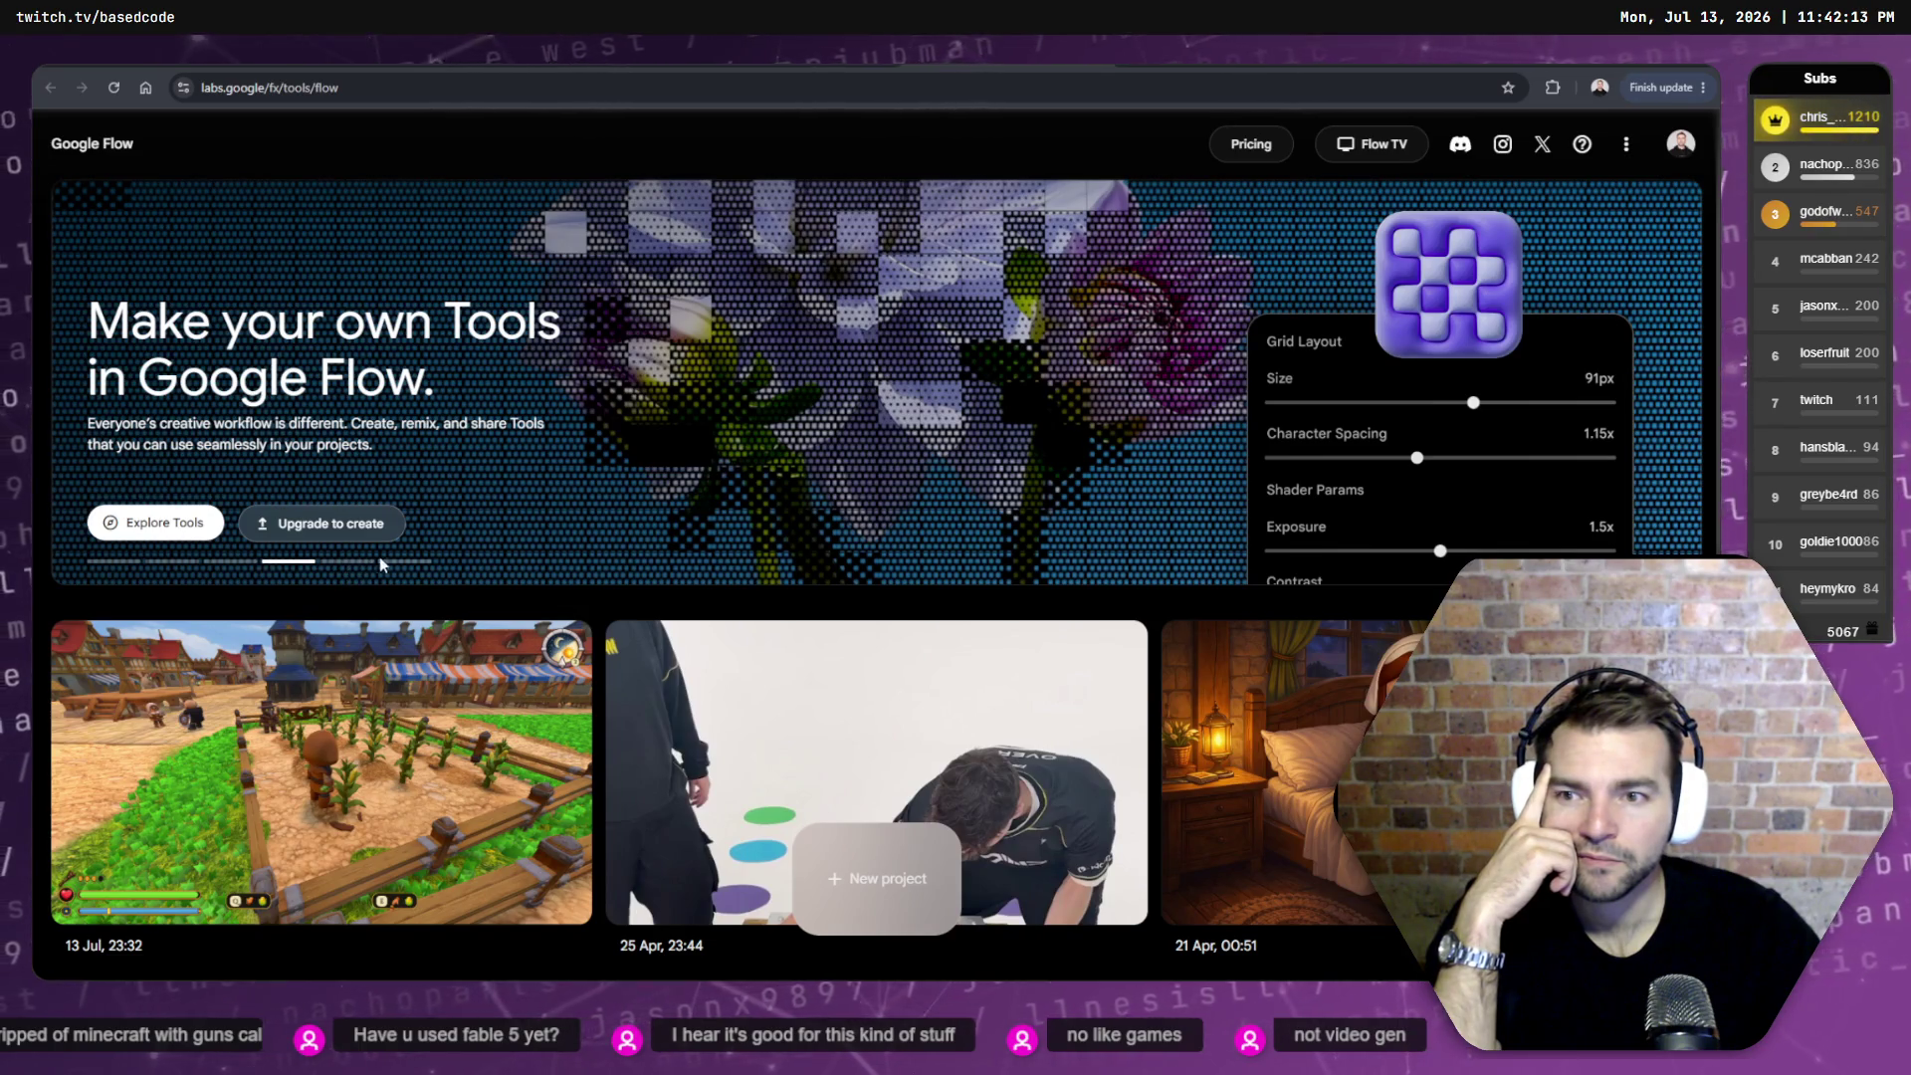
click(350, 563)
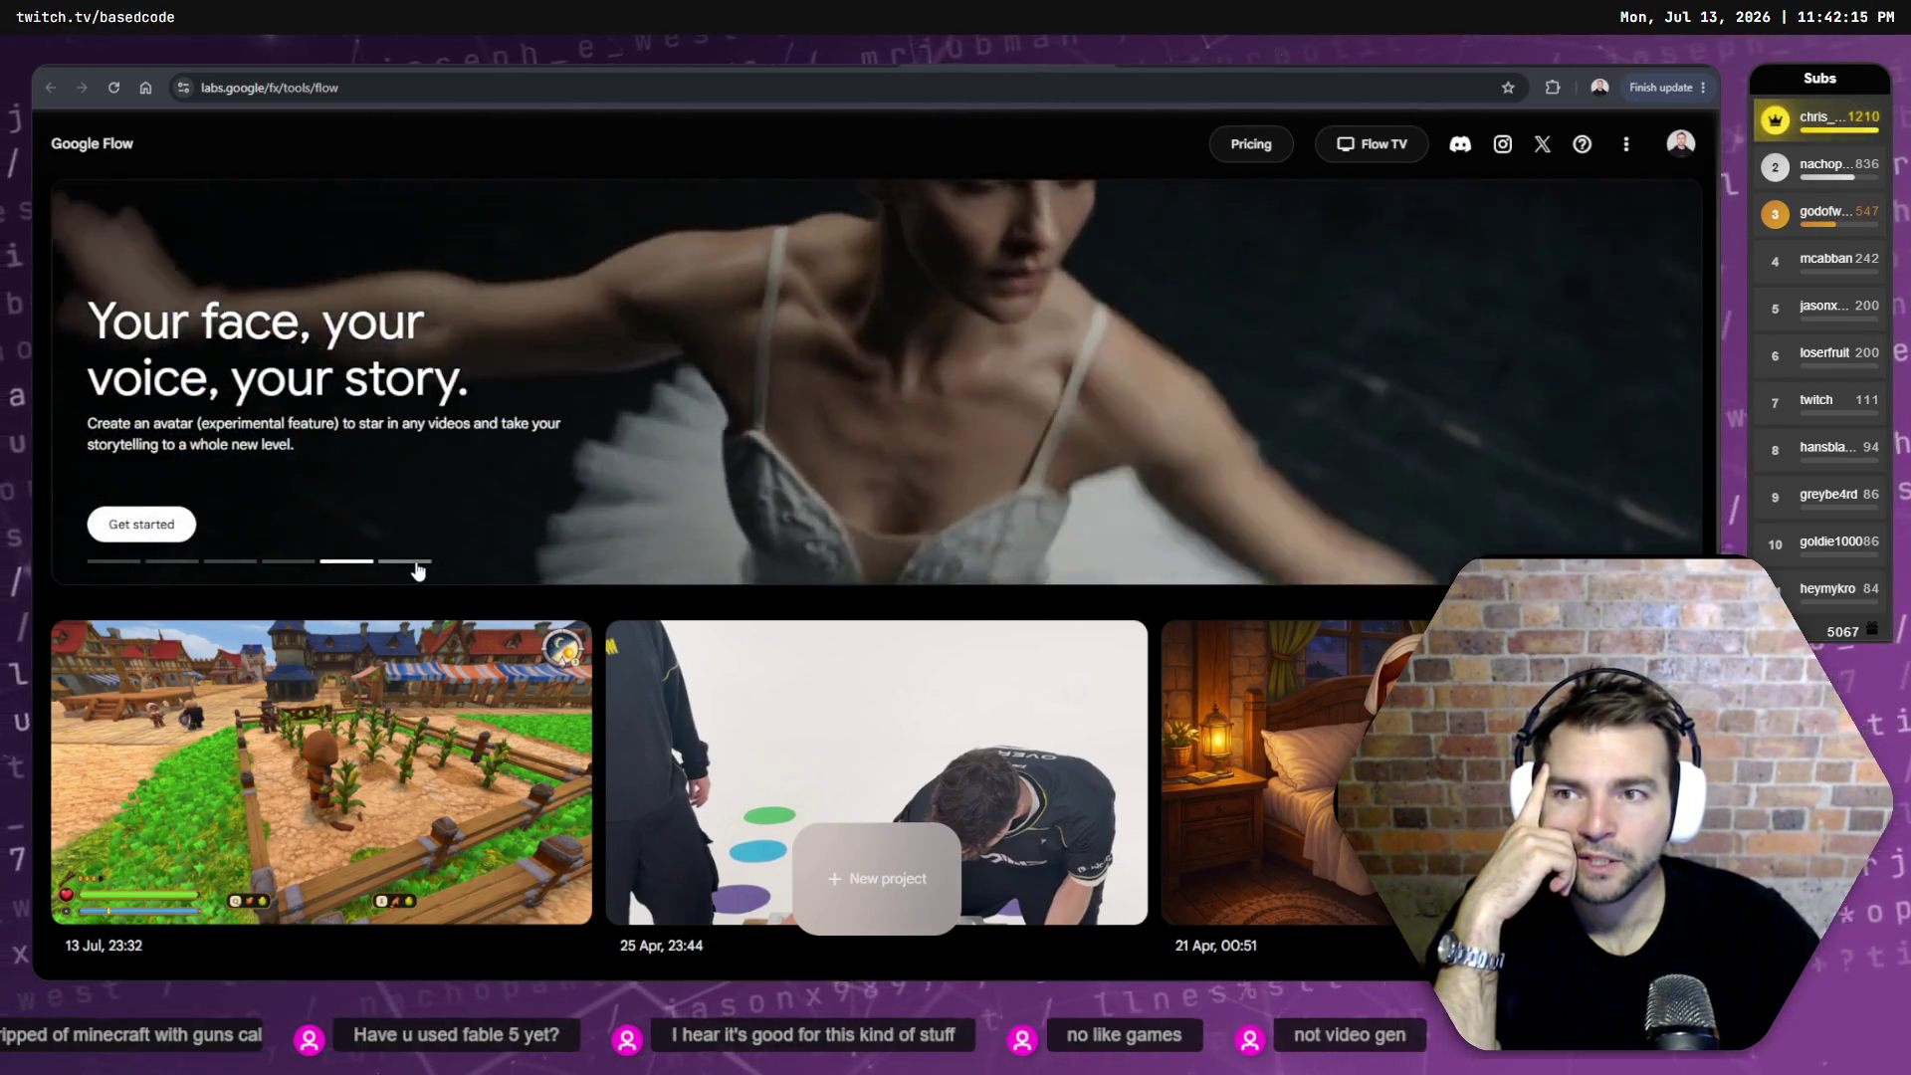
click(417, 565)
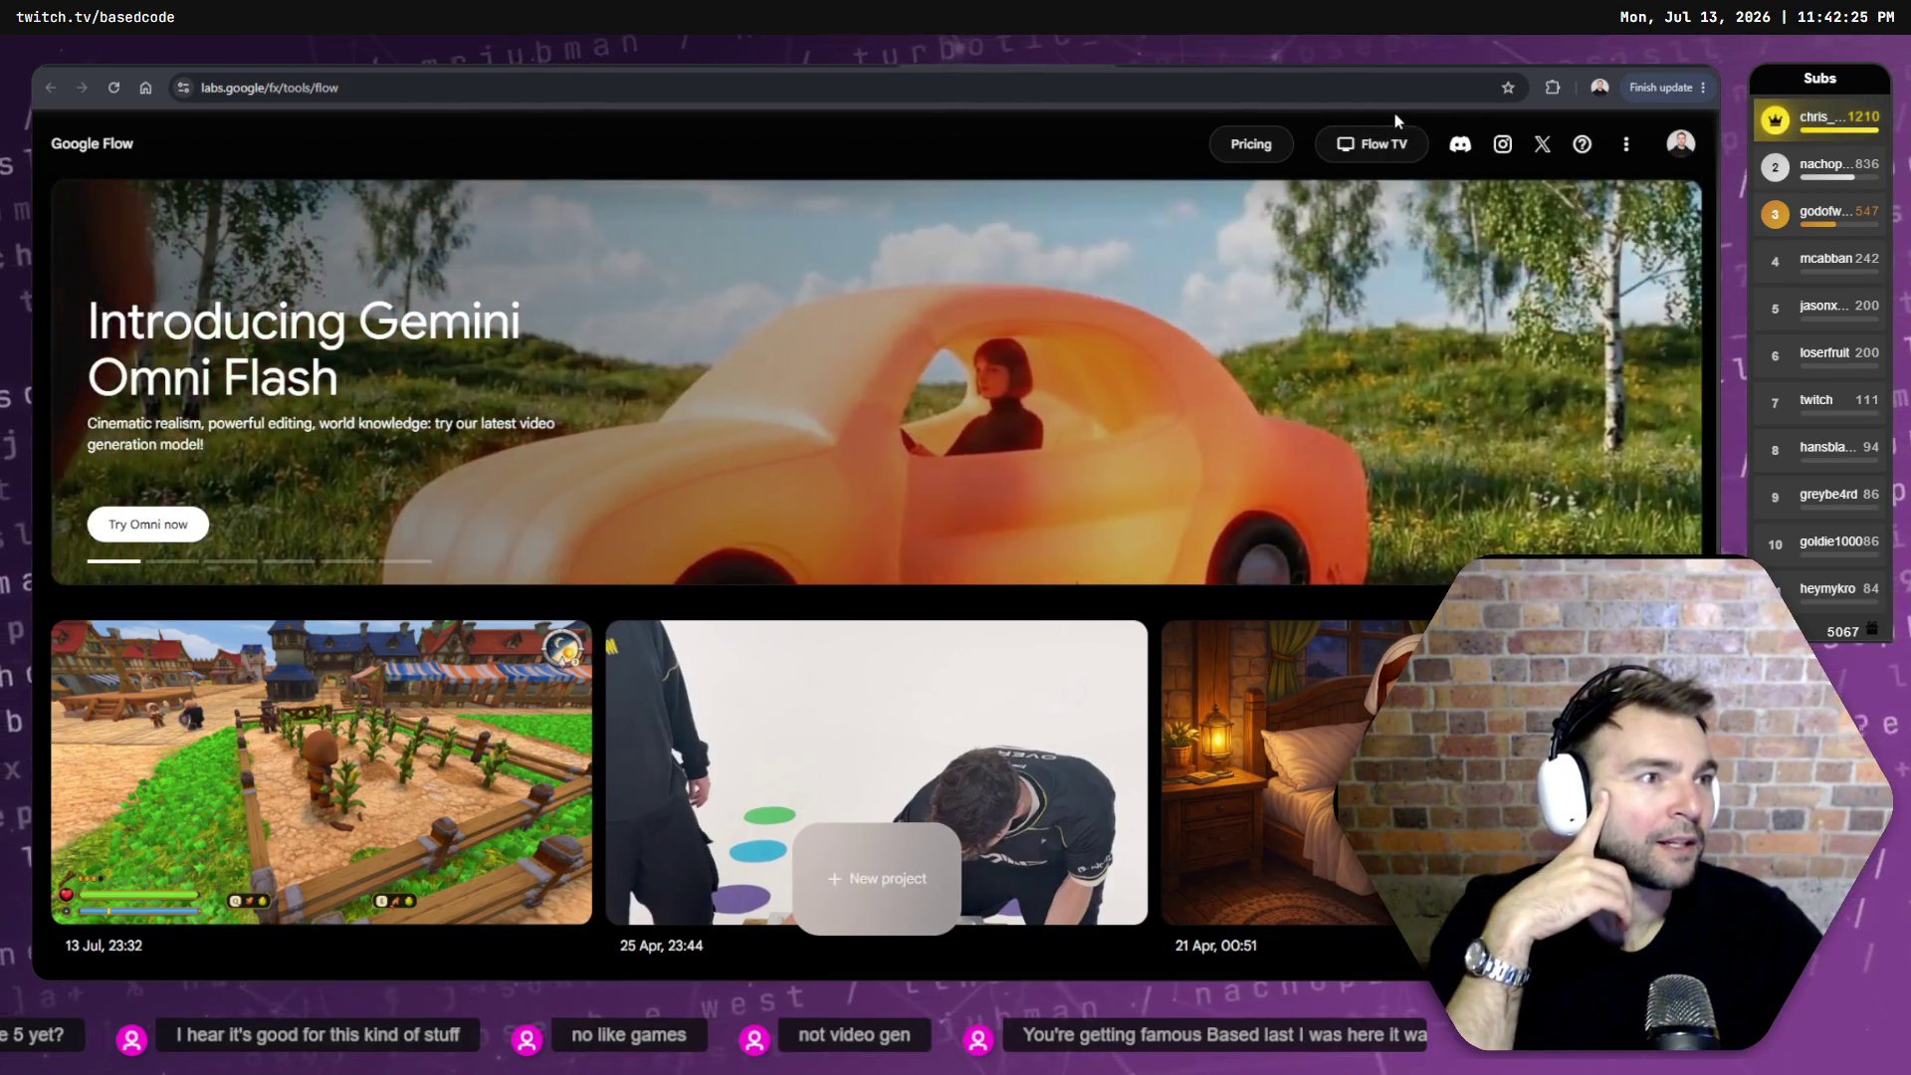
Open Farming.png from the farming project in the editor, then switch to ChatGPT
key(ctrl+t)
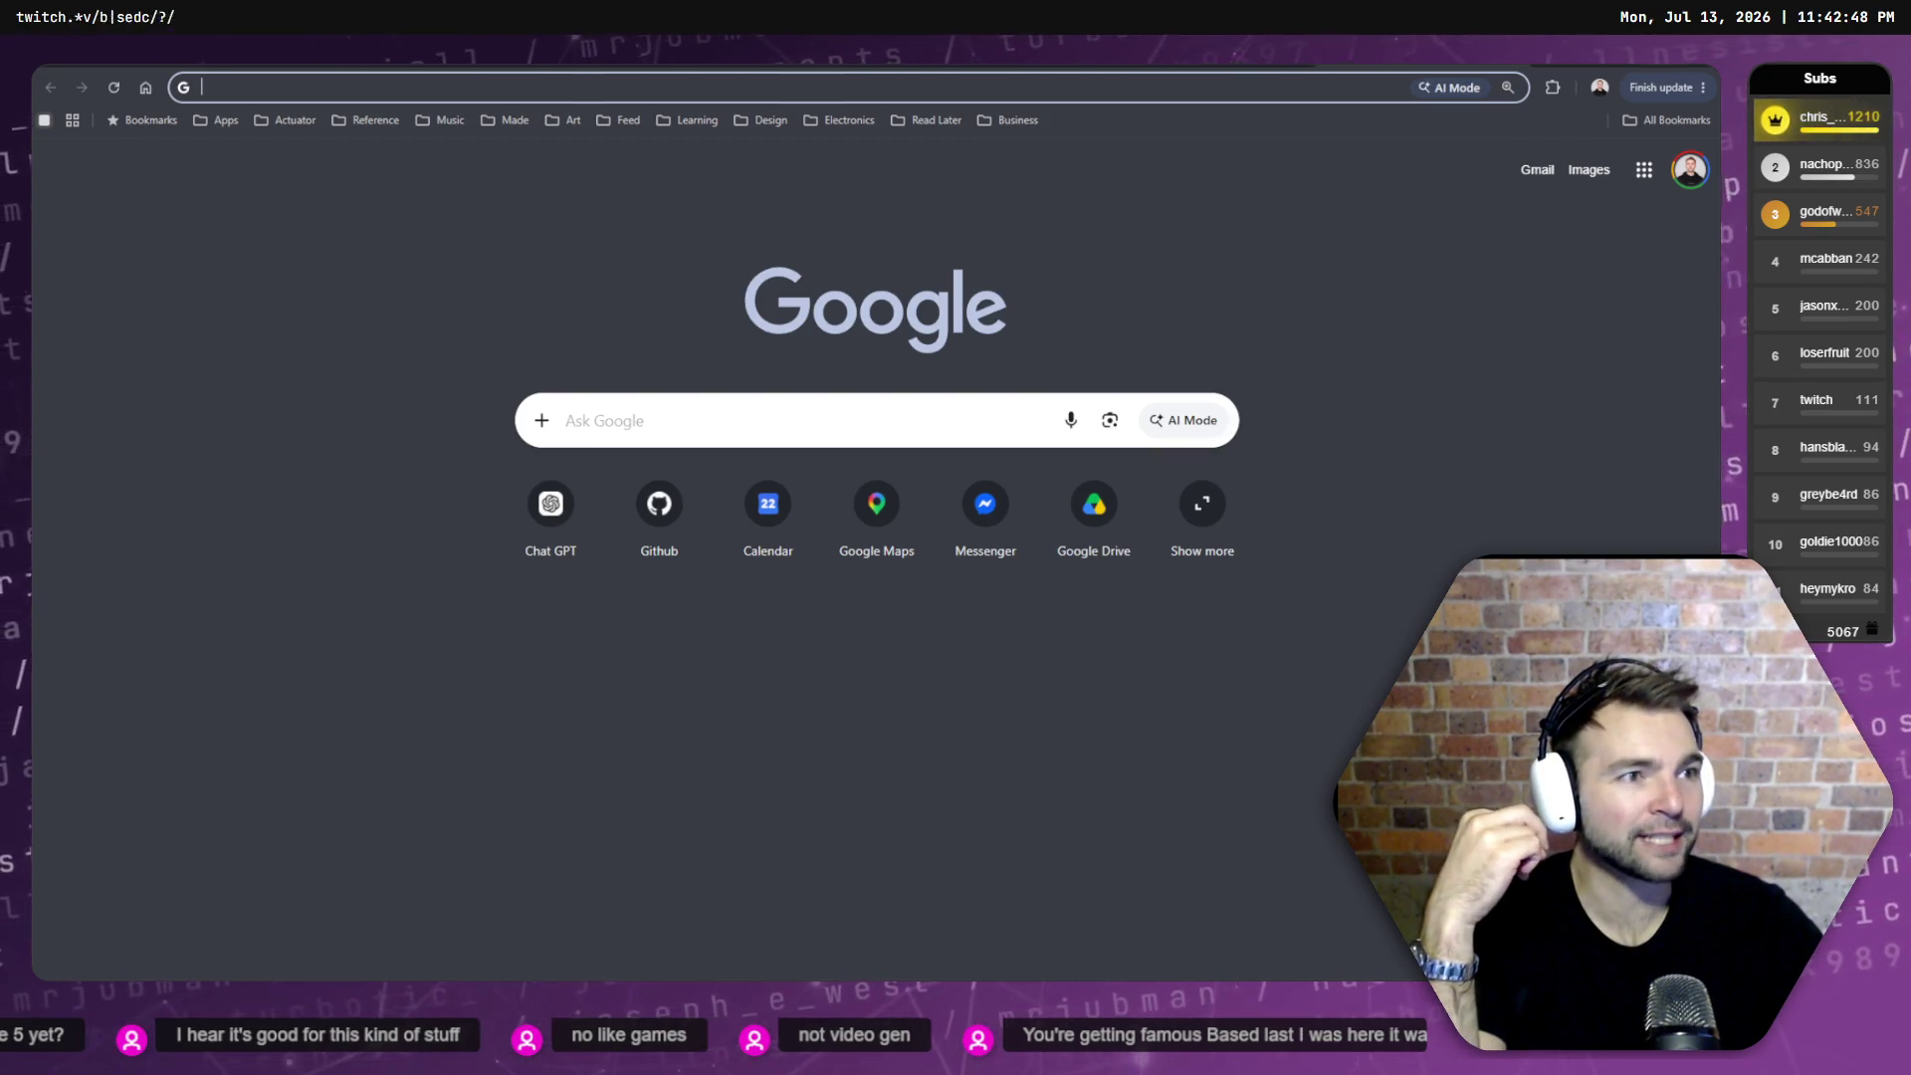
key(ctrl+w)
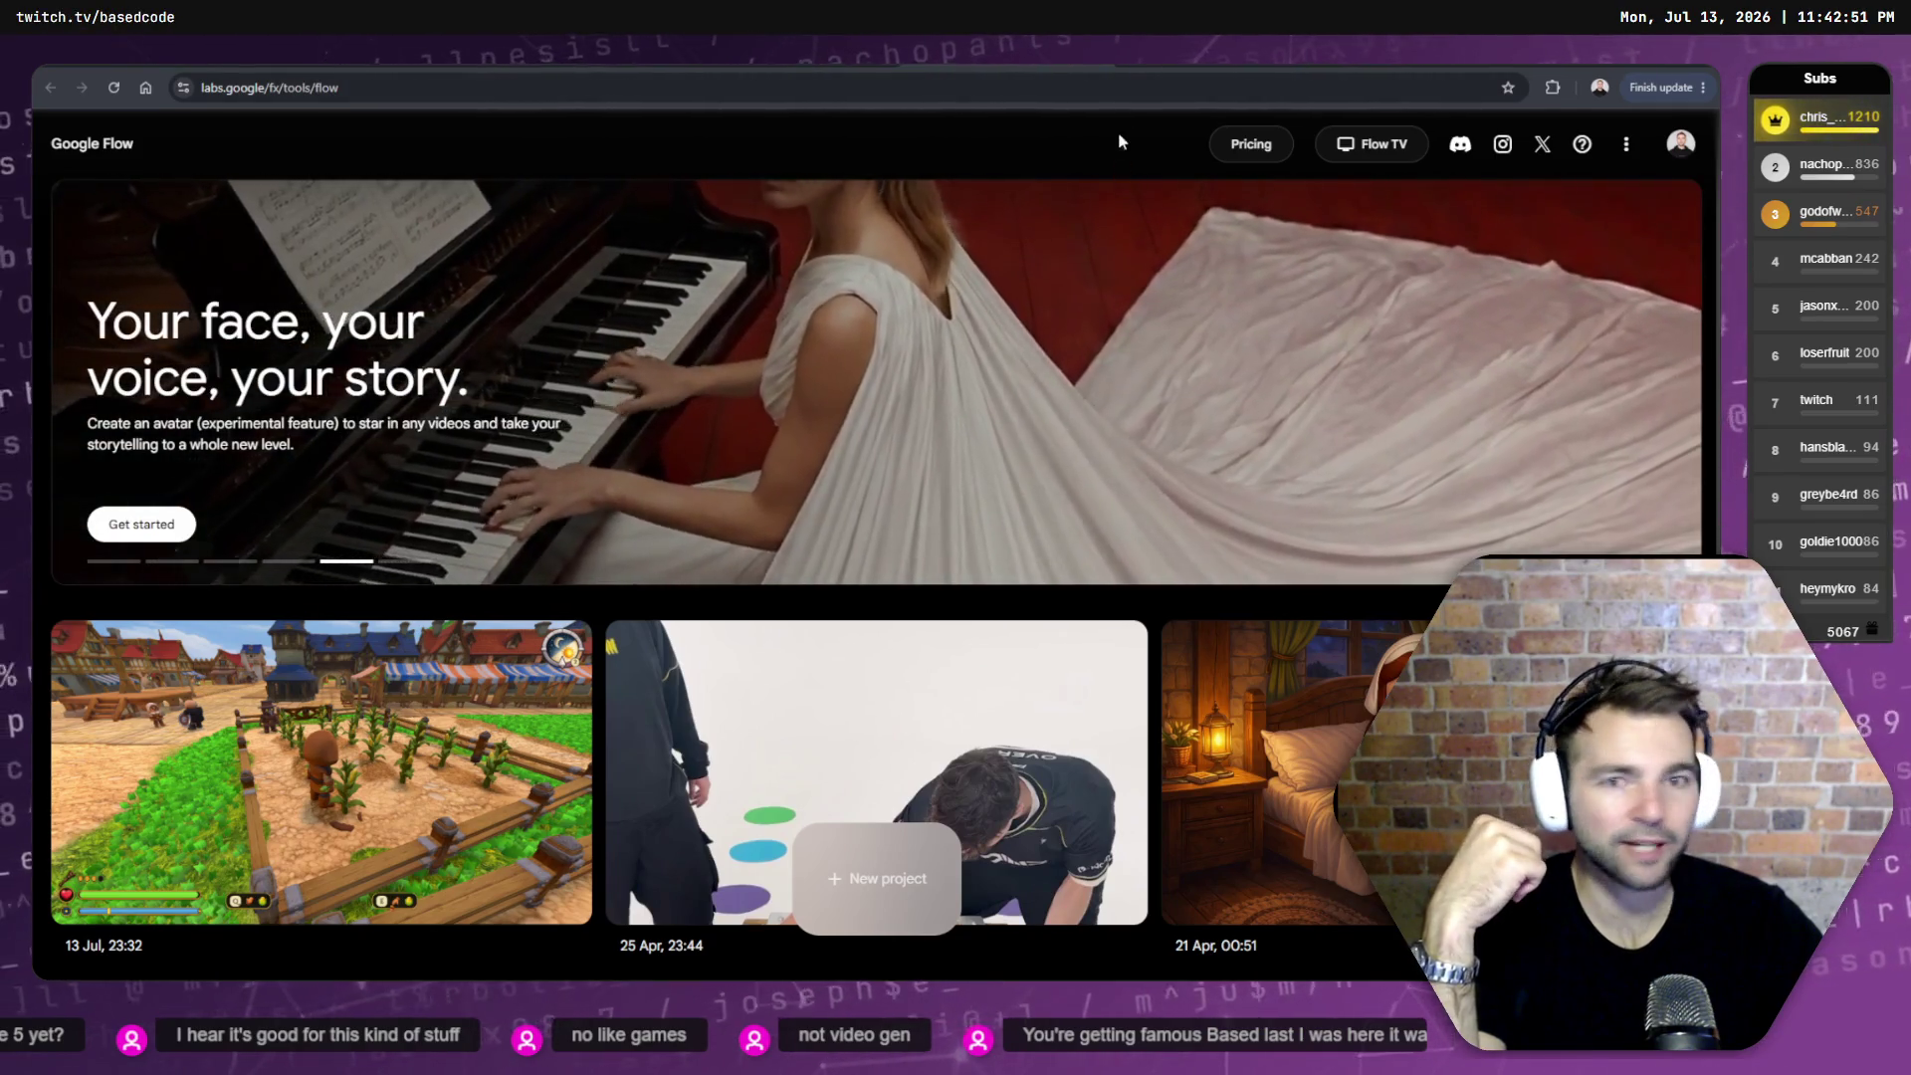
click(322, 771)
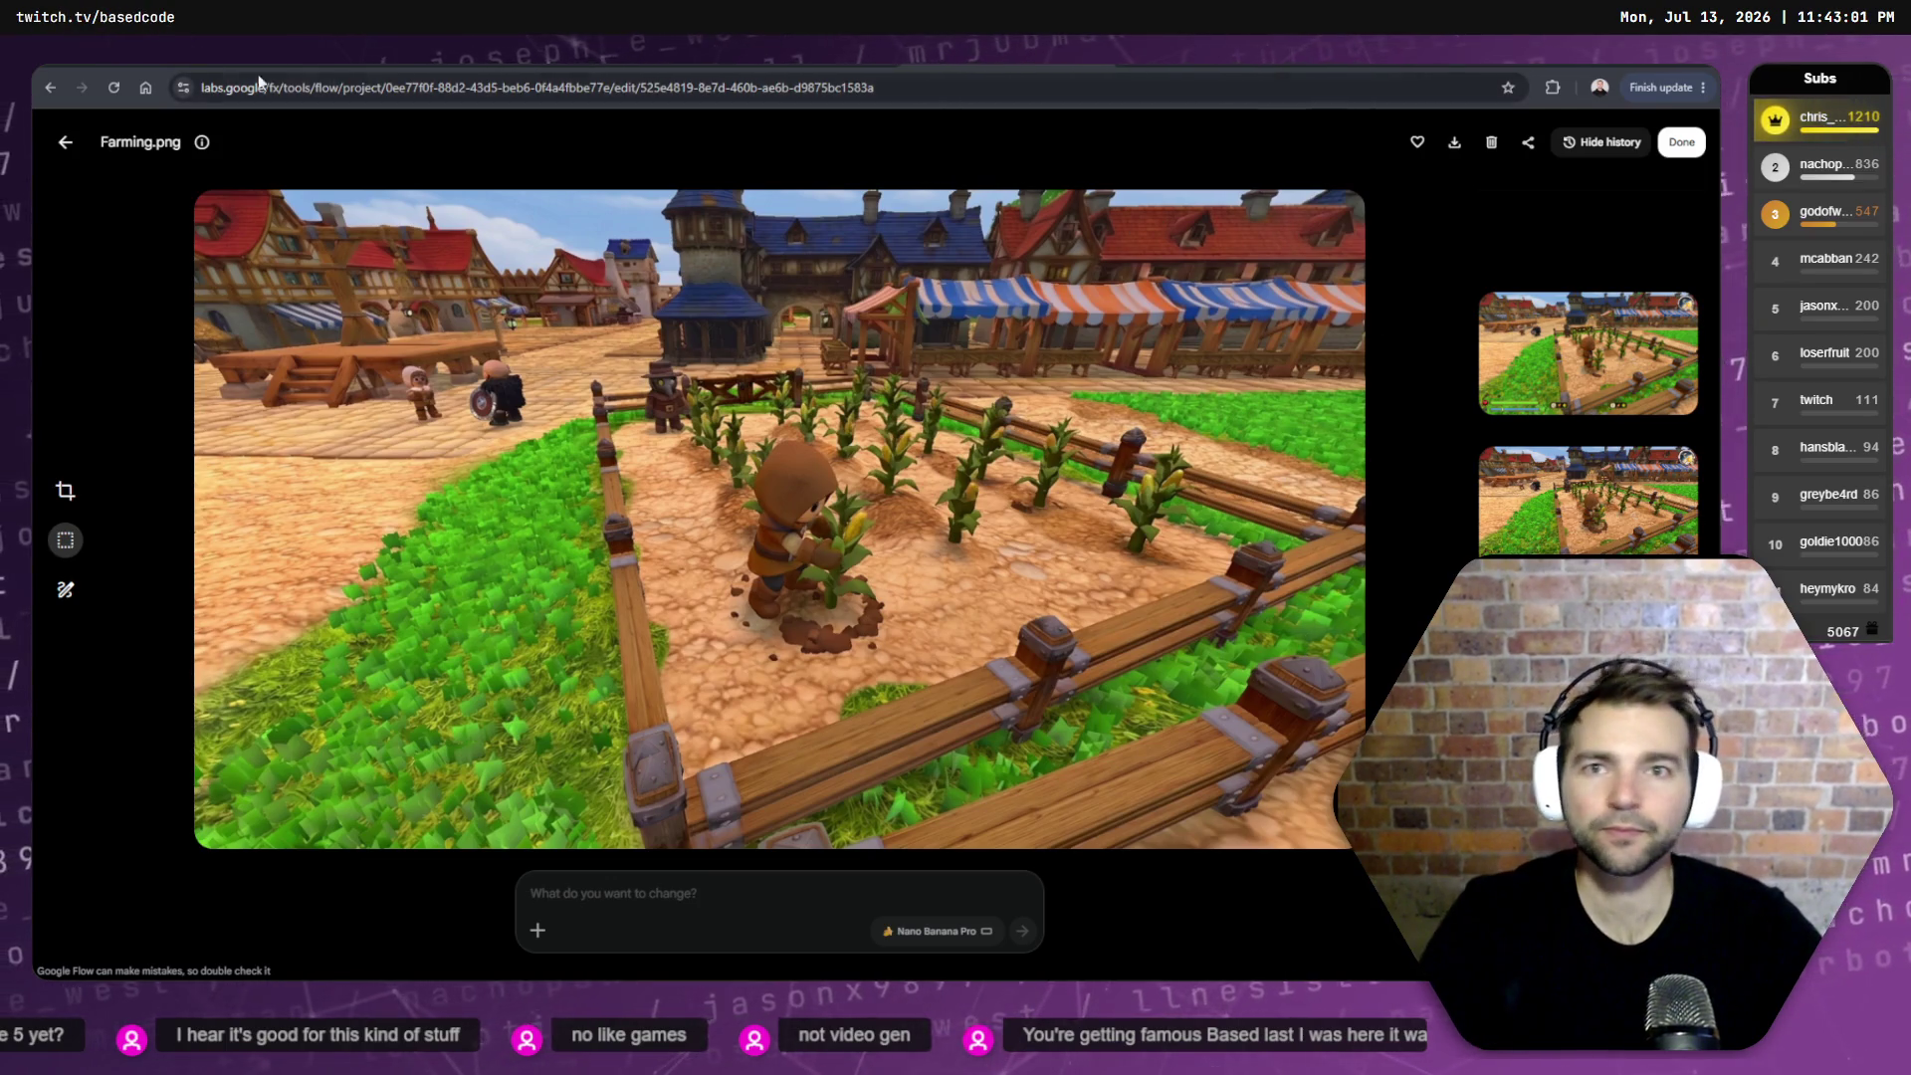
key(ctrl+Tab)
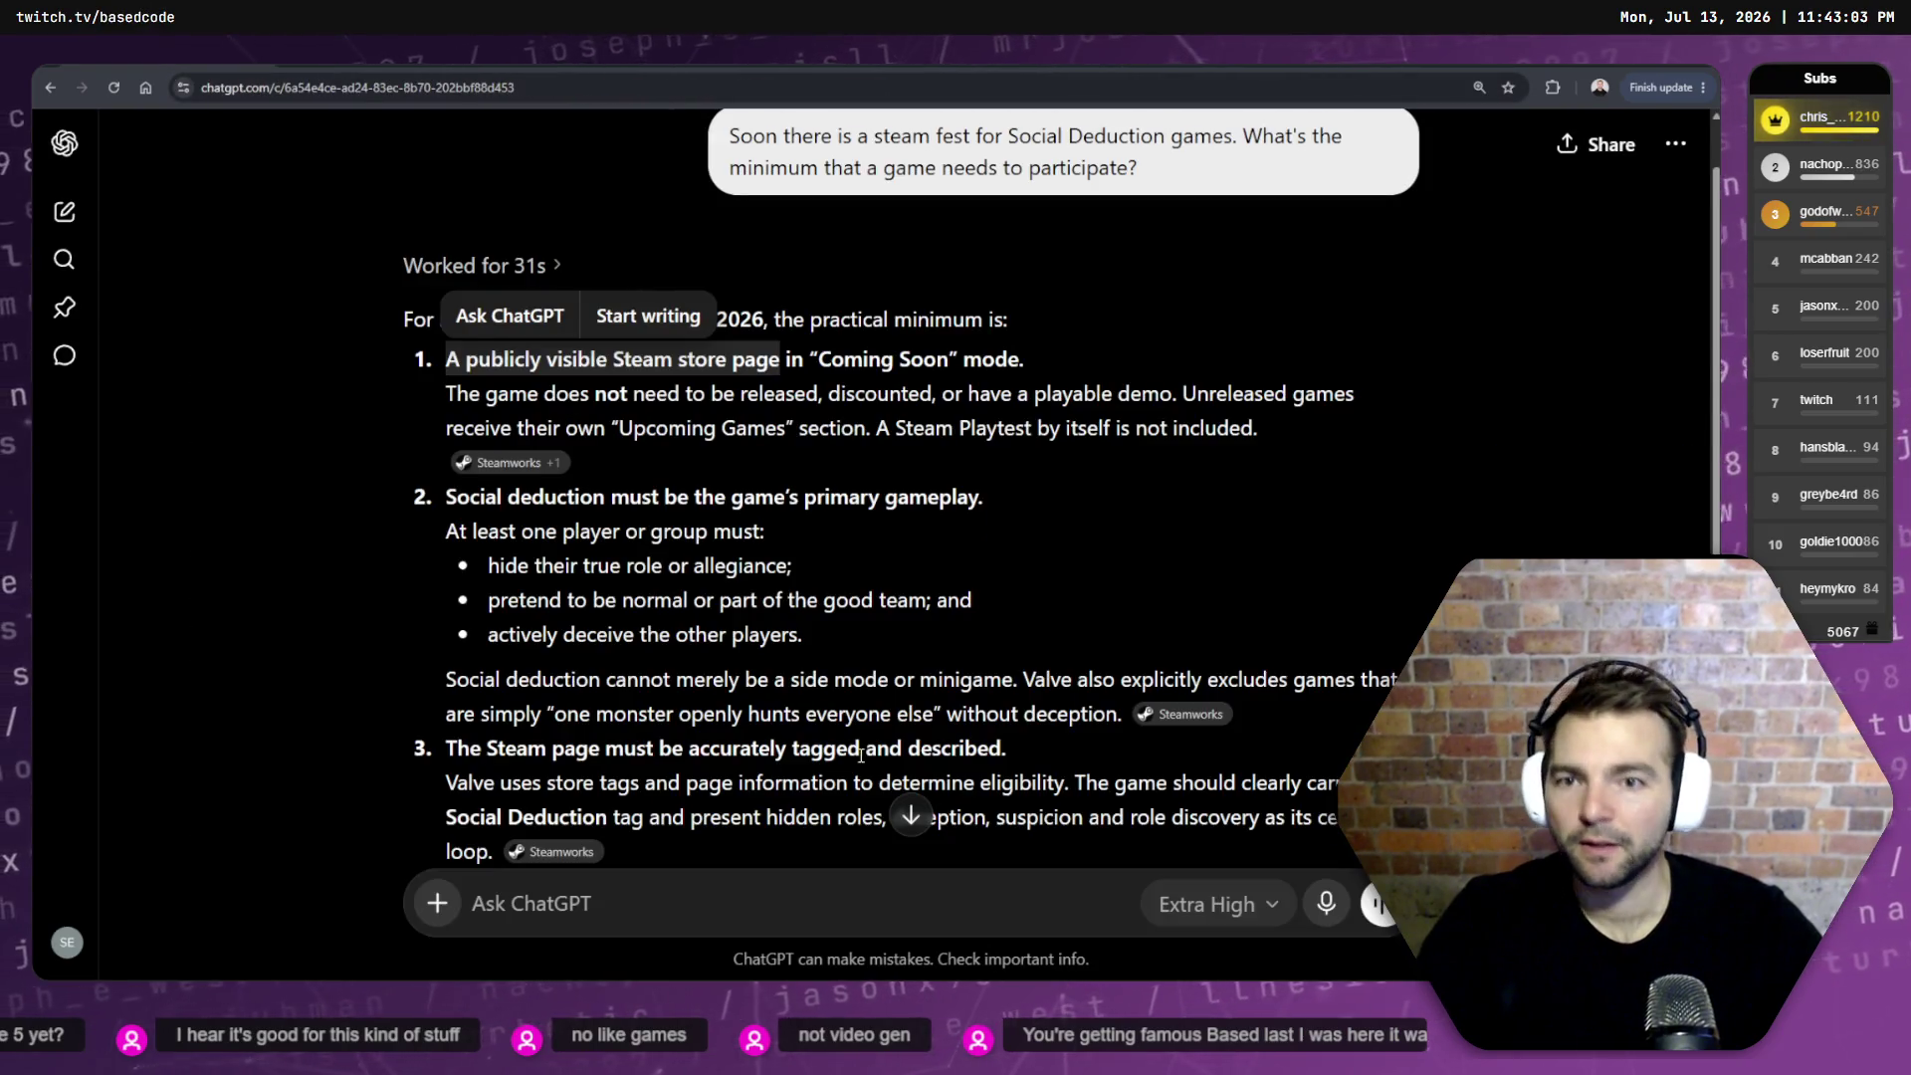
Read through ChatGPT's bare-minimum submission advice and Social Deduction tags phrase
scroll(579, 555, down, 10)
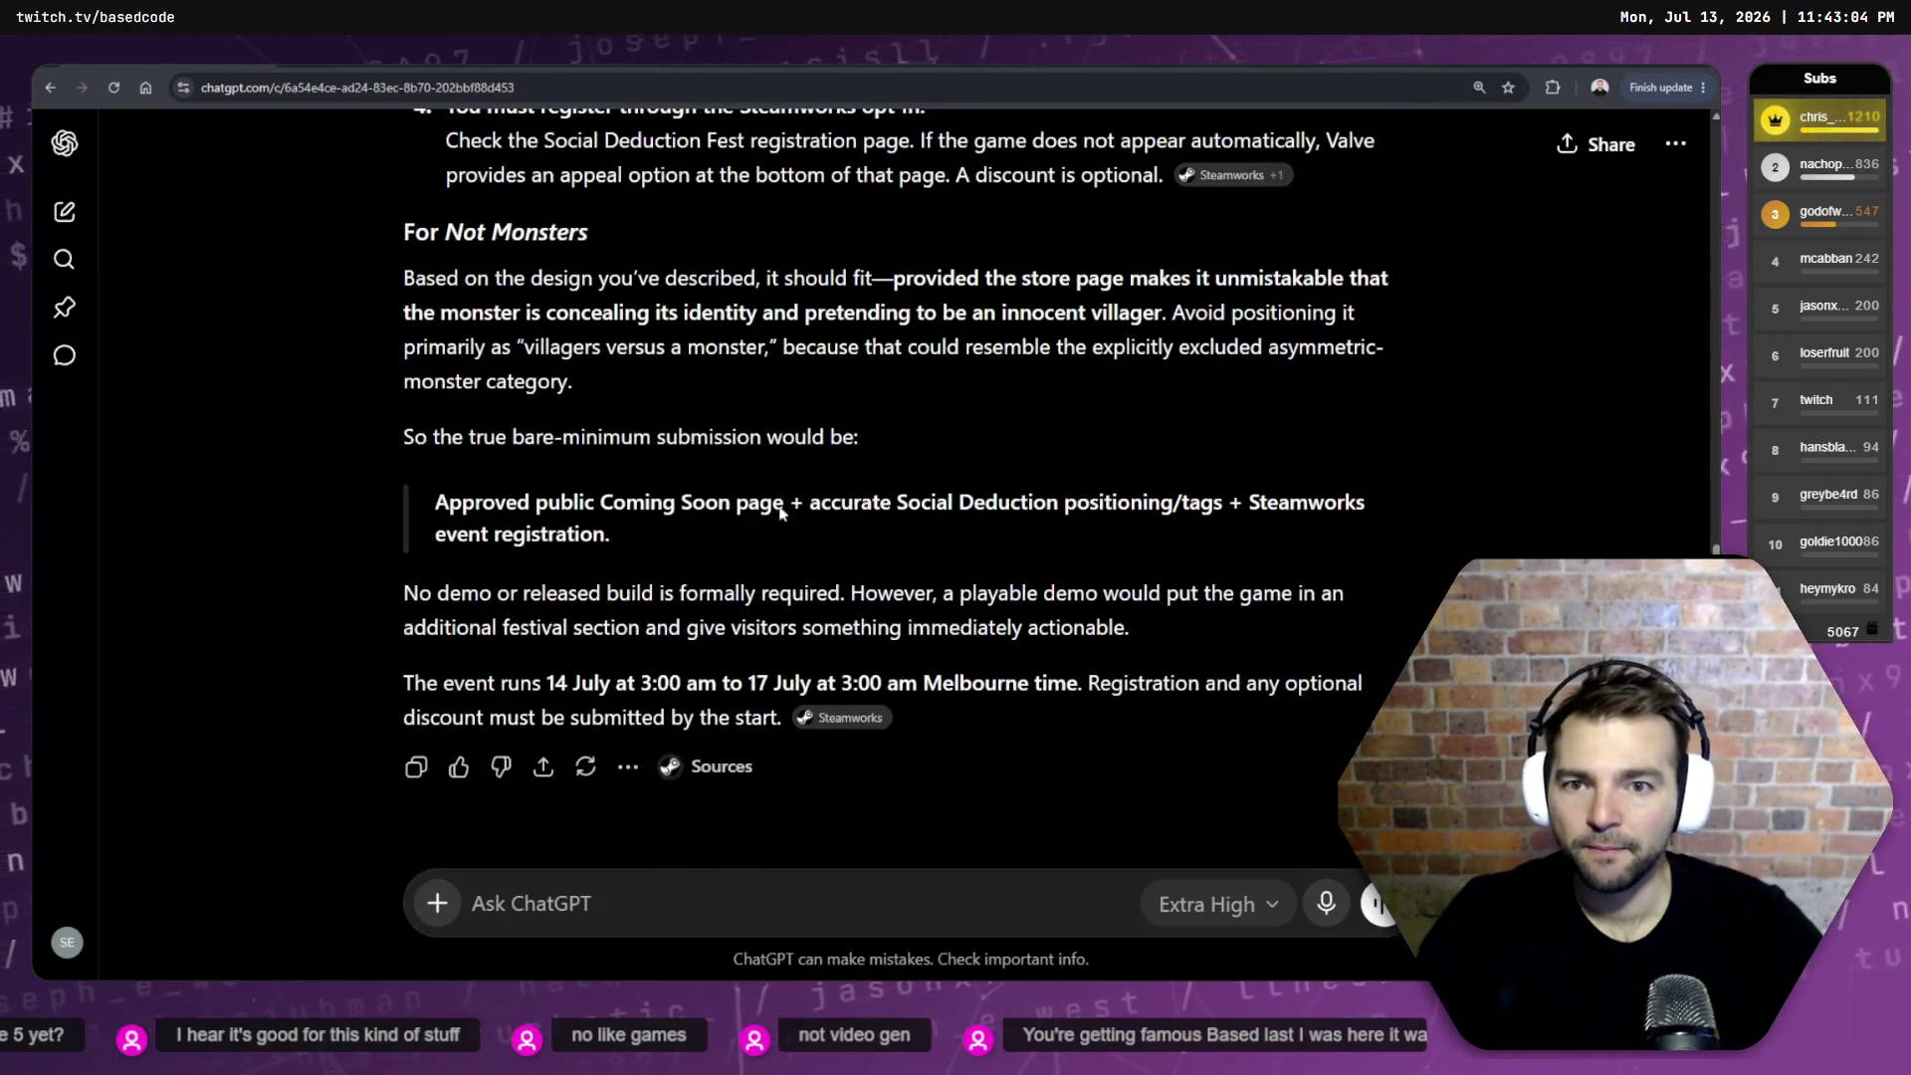
triple_click(577, 549)
click(843, 554)
drag(809, 505, 1230, 510)
click(1209, 557)
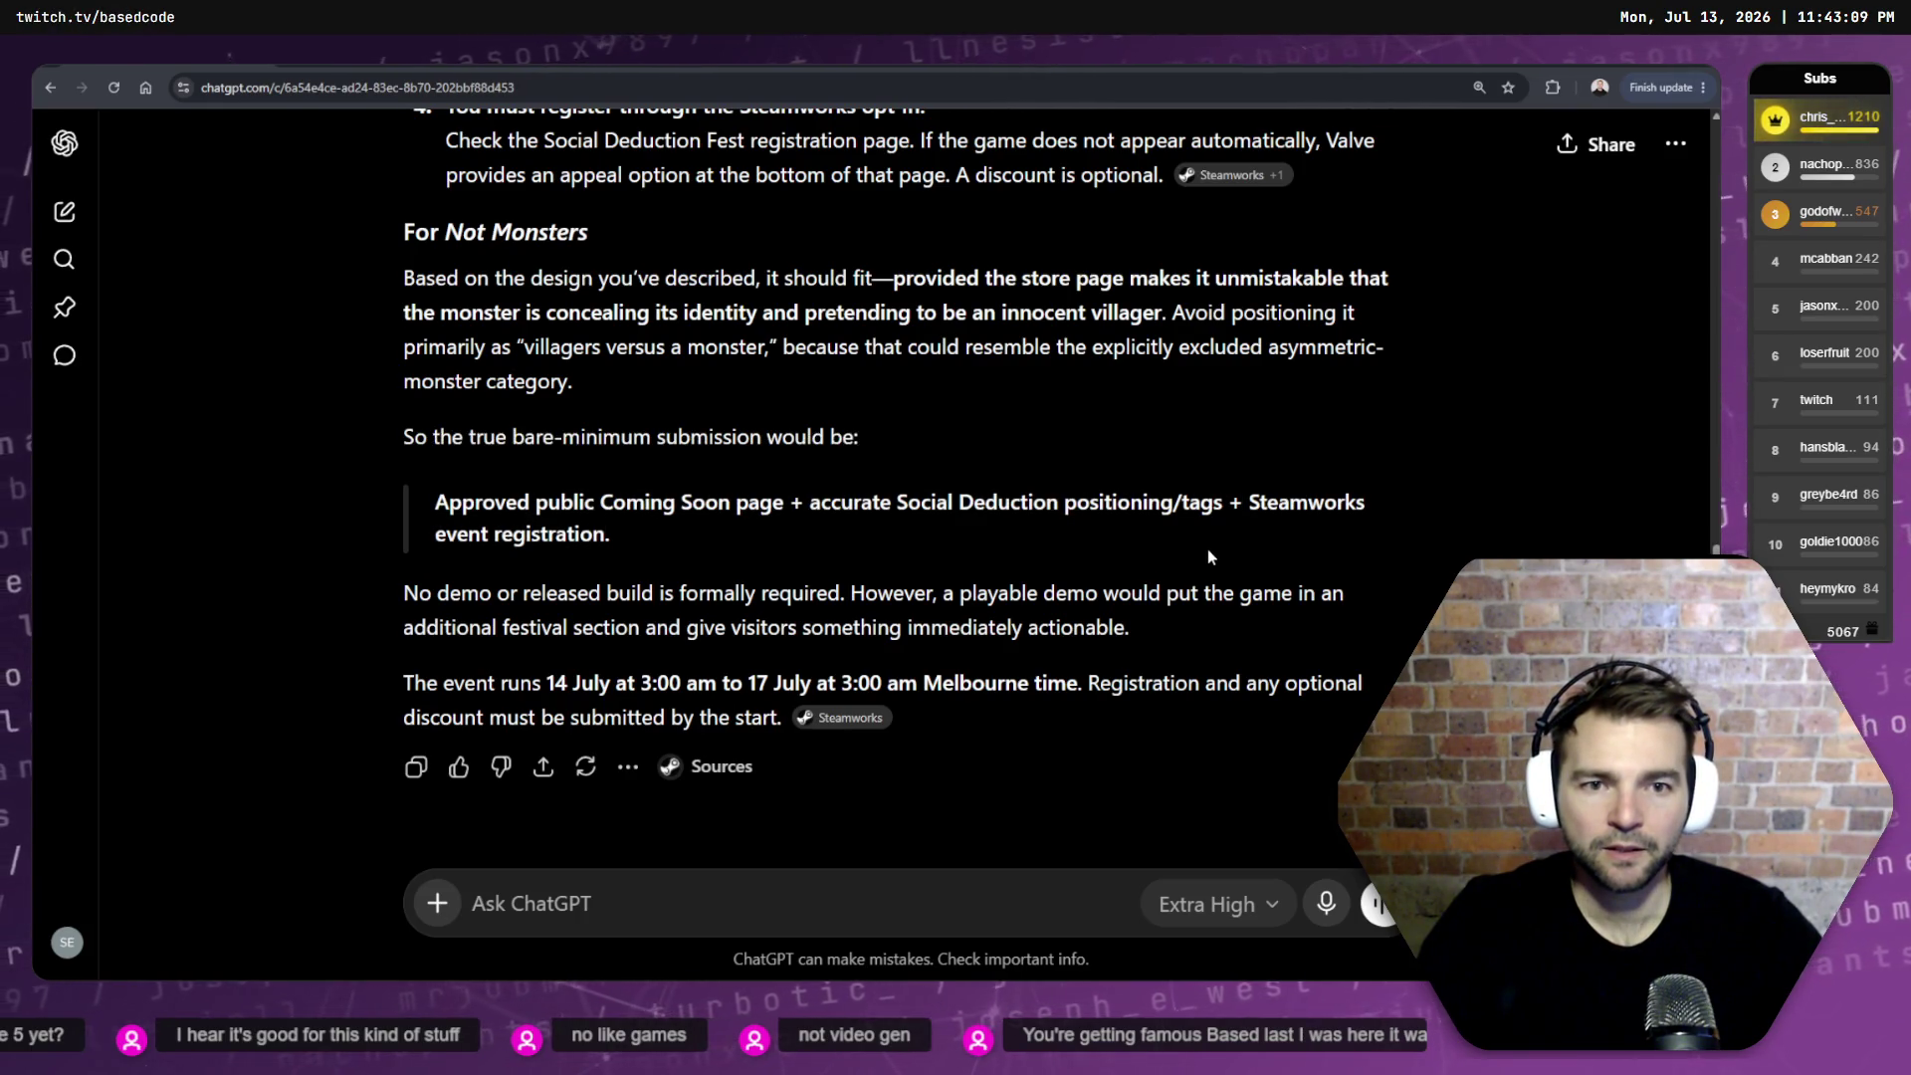
triple_click(1251, 502)
click(1269, 551)
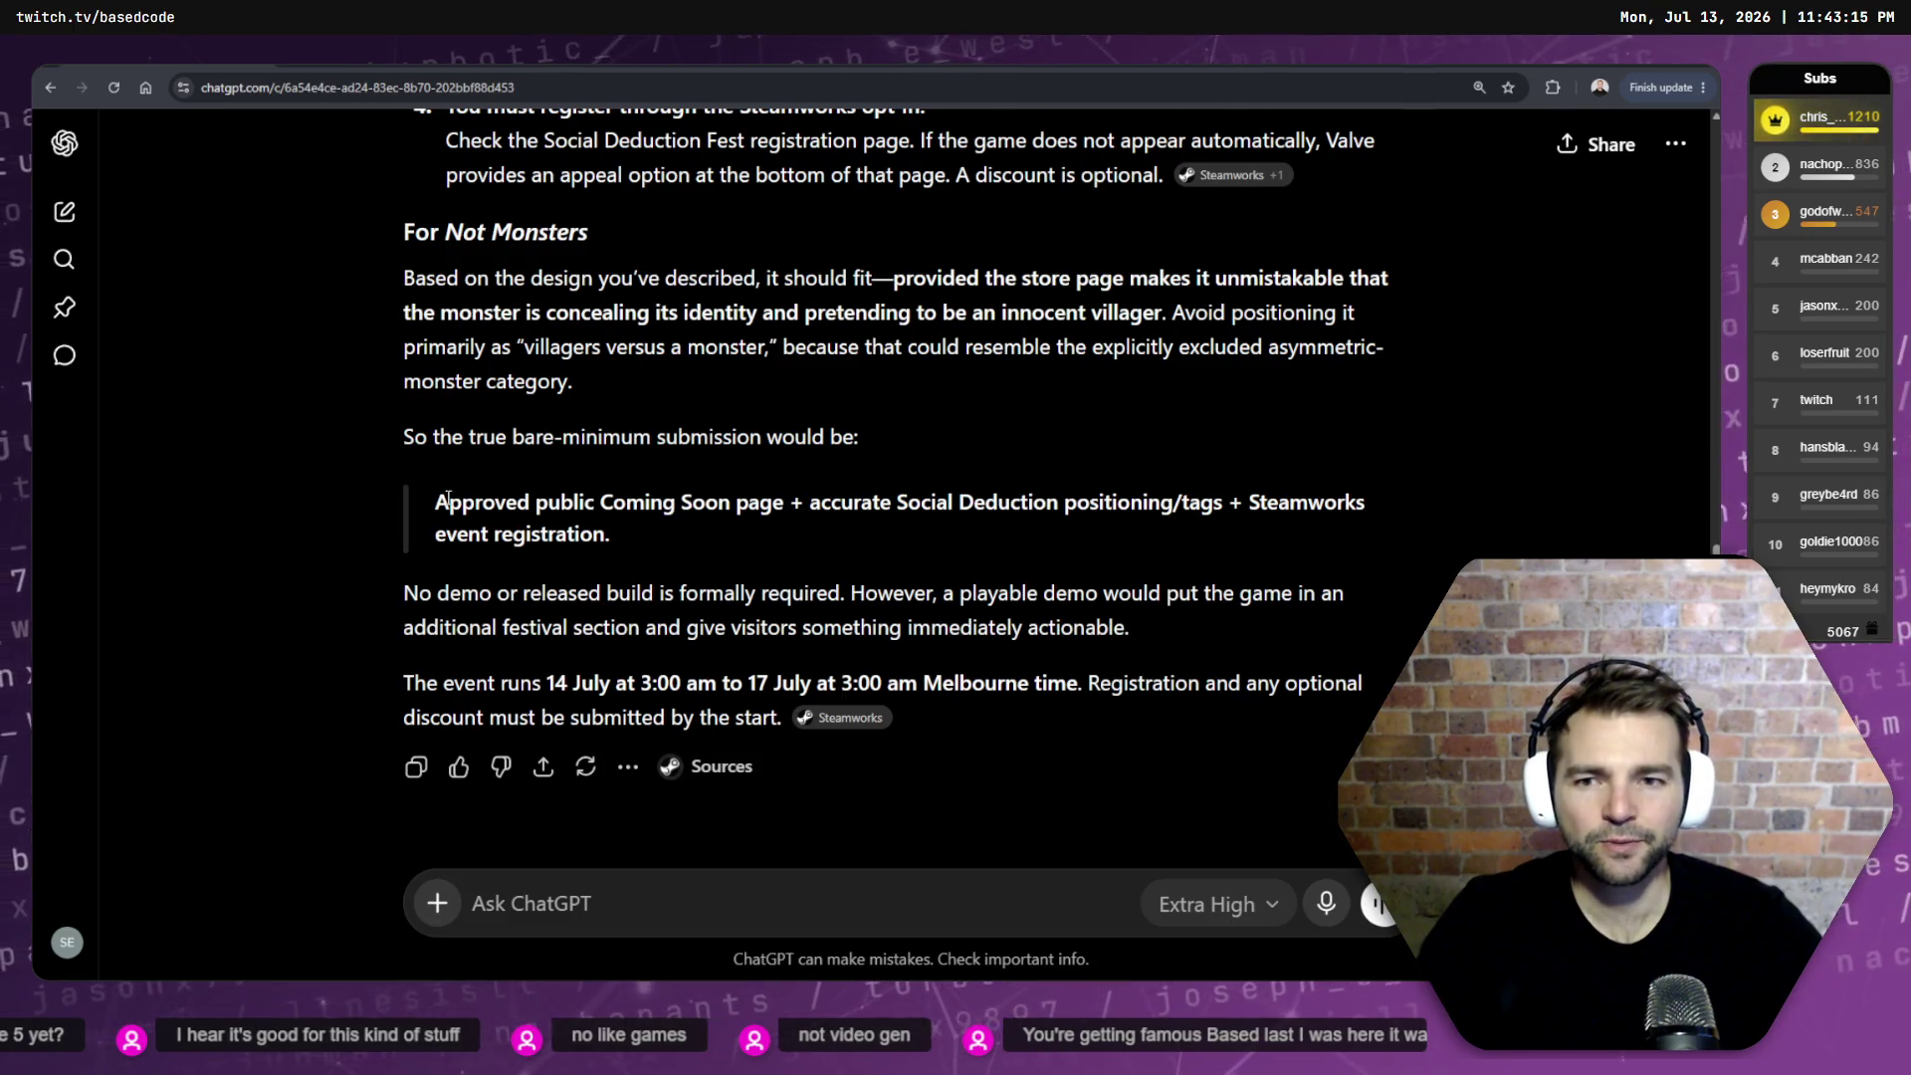
Reopen Farming.png from the 13 Jul, 23:32 farming project in Flow's image editor
key(ctrl+Tab)
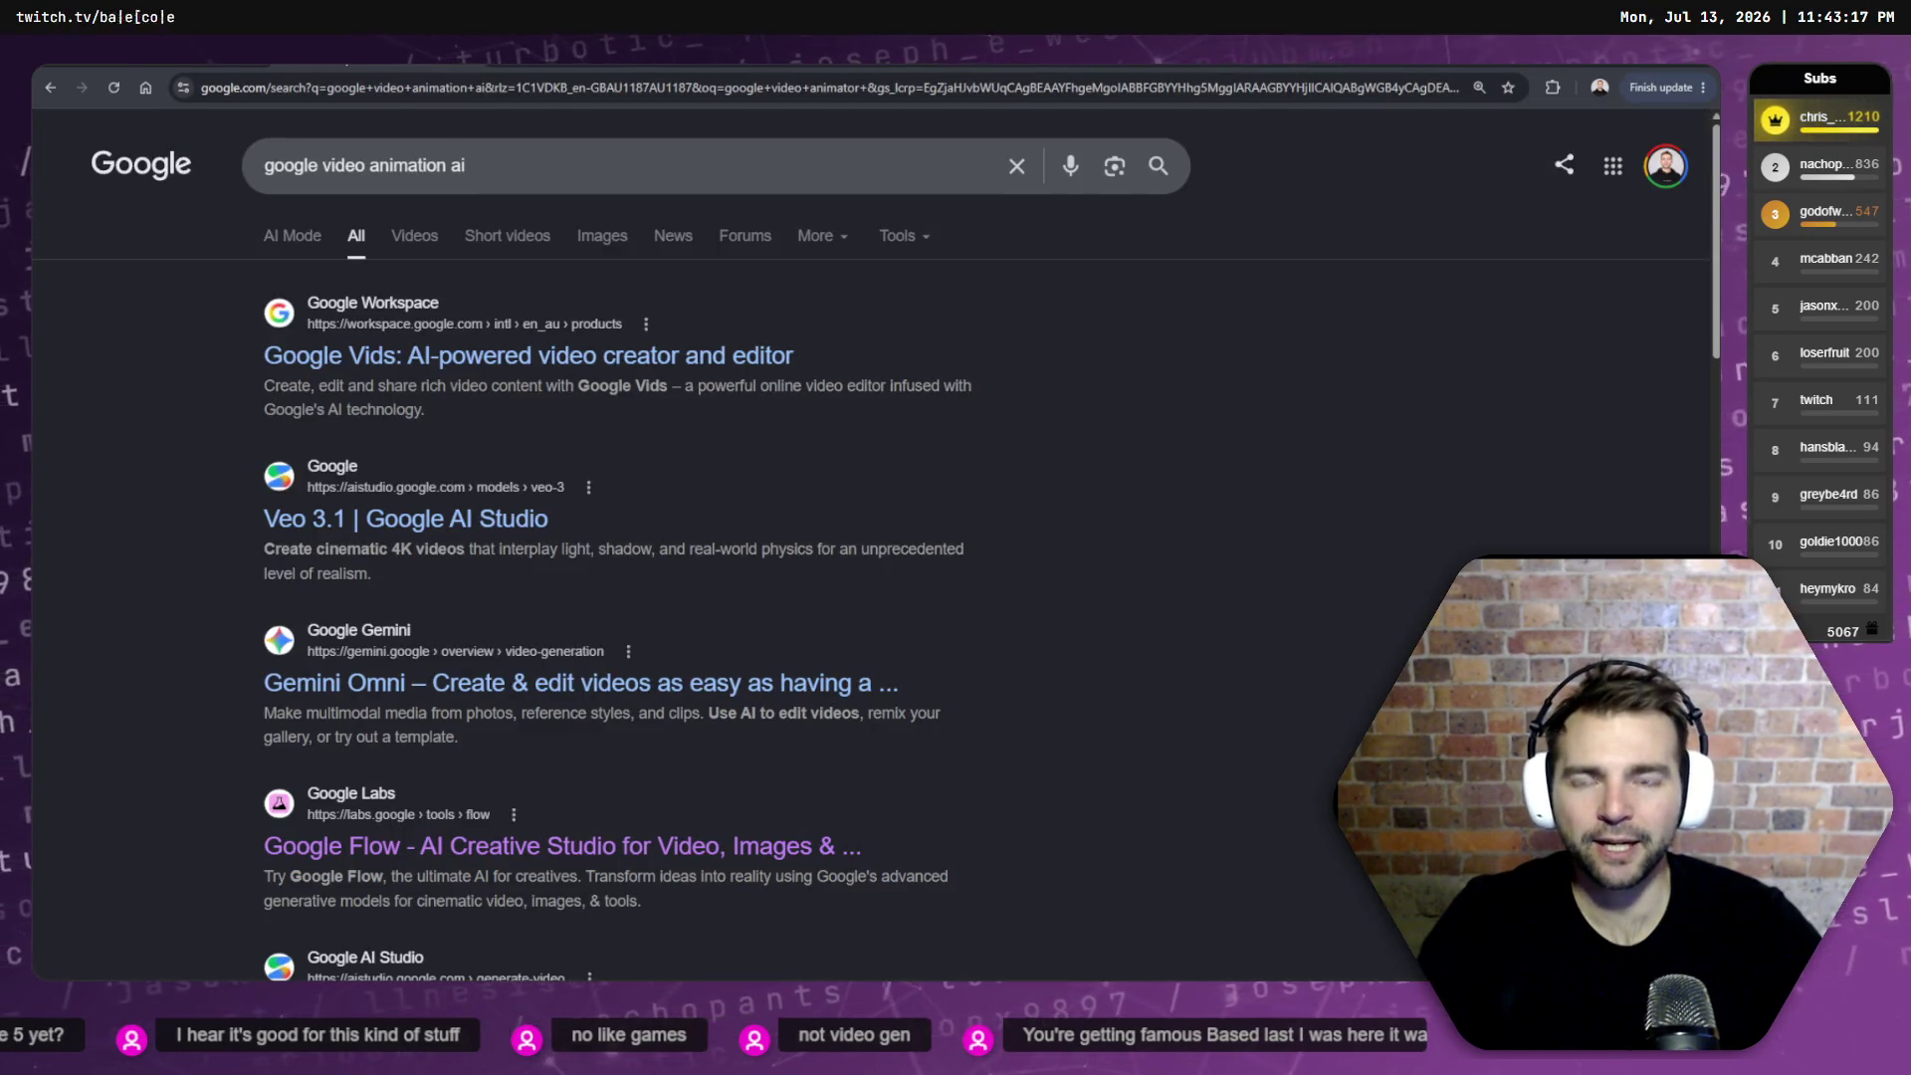
key(ctrl+Tab)
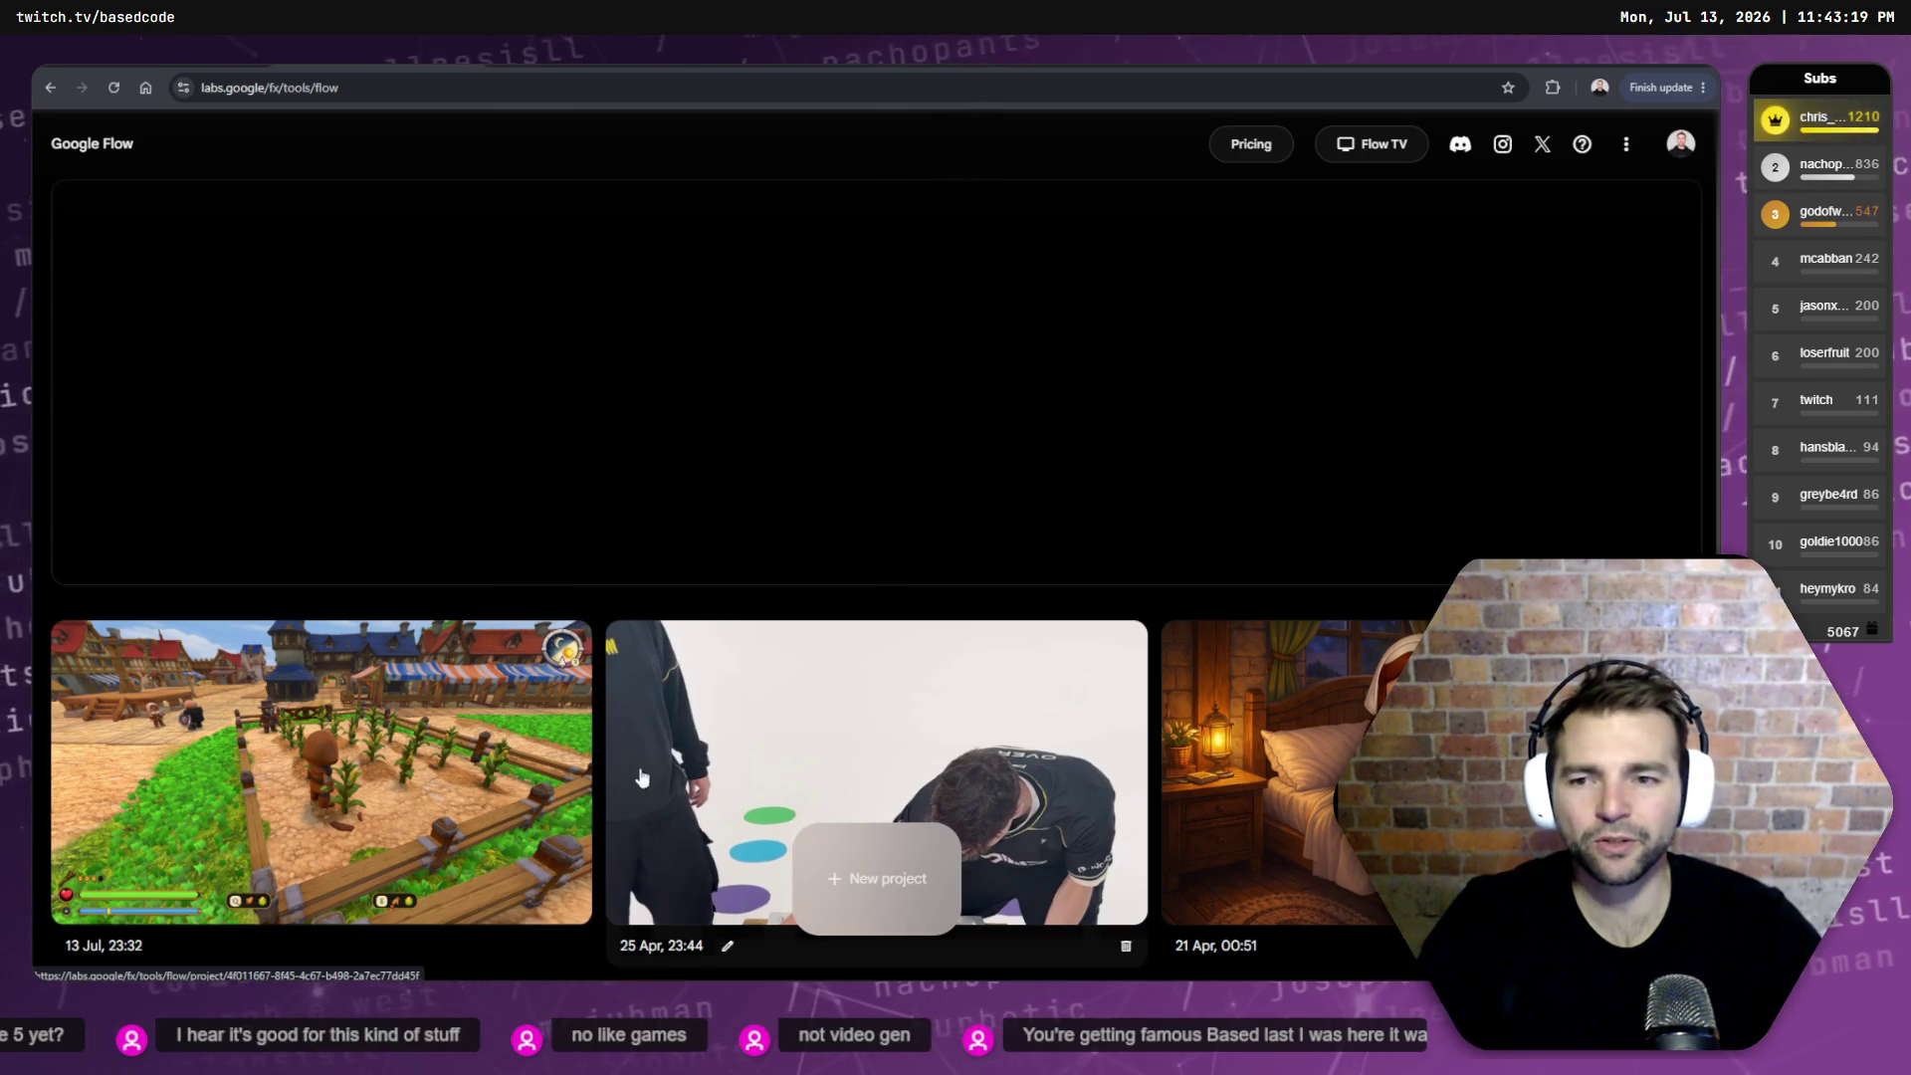
click(642, 777)
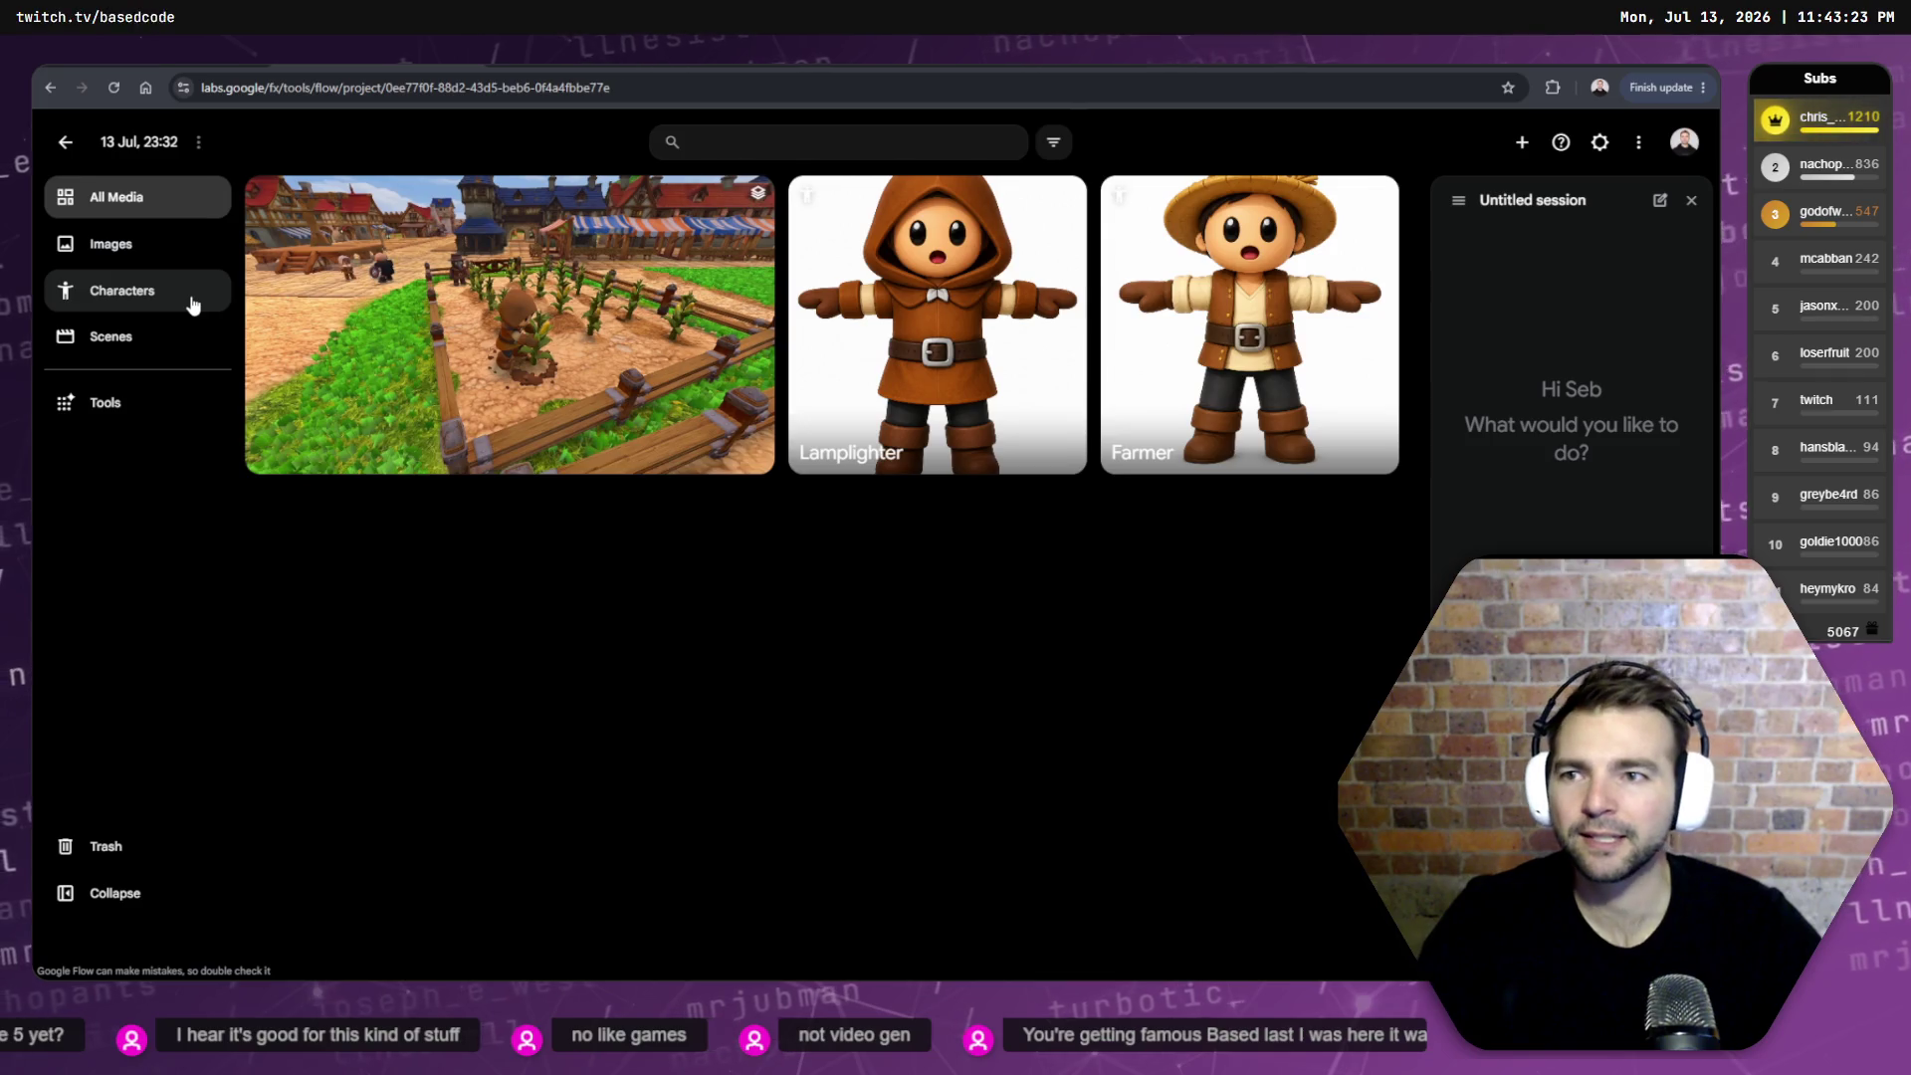
click(497, 379)
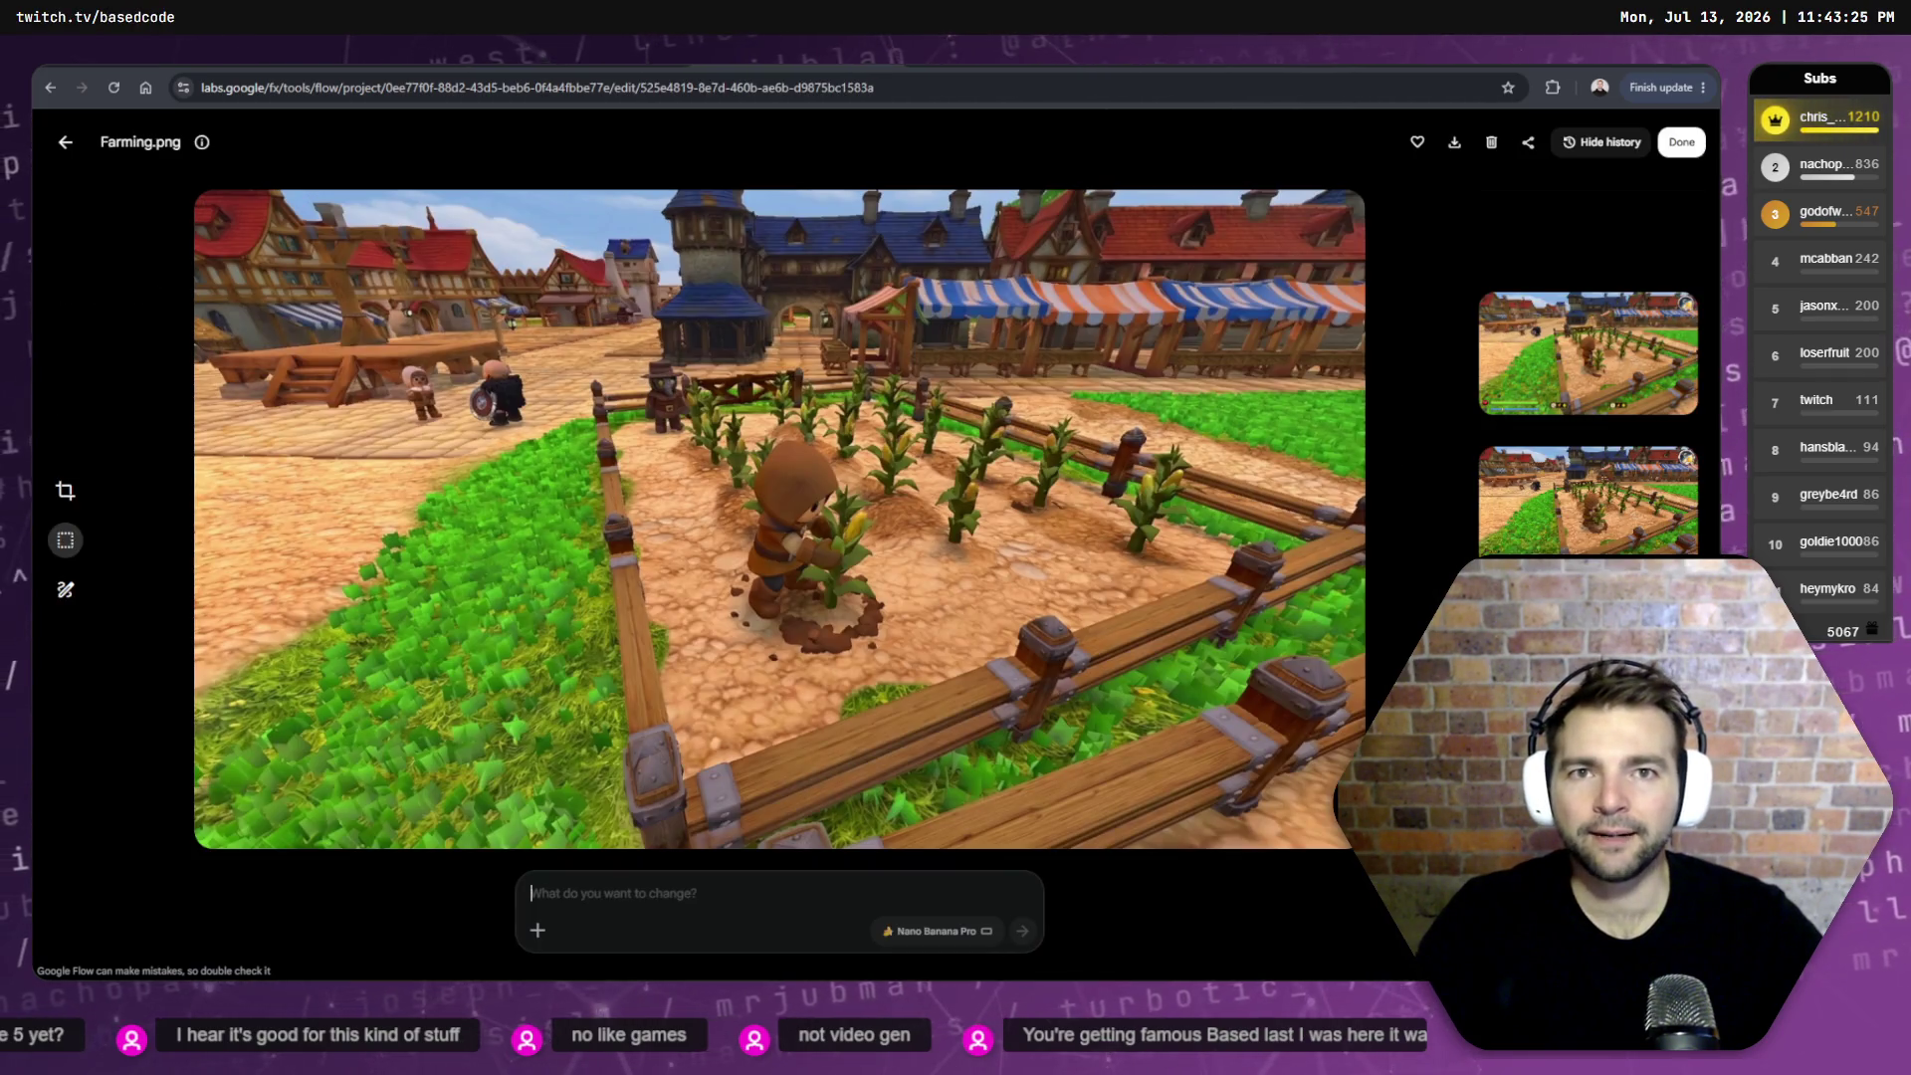
Load chatgpt.com in a new tab for a fresh chat
key(ctrl+t)
text(chatgpt.com)
key(Return)
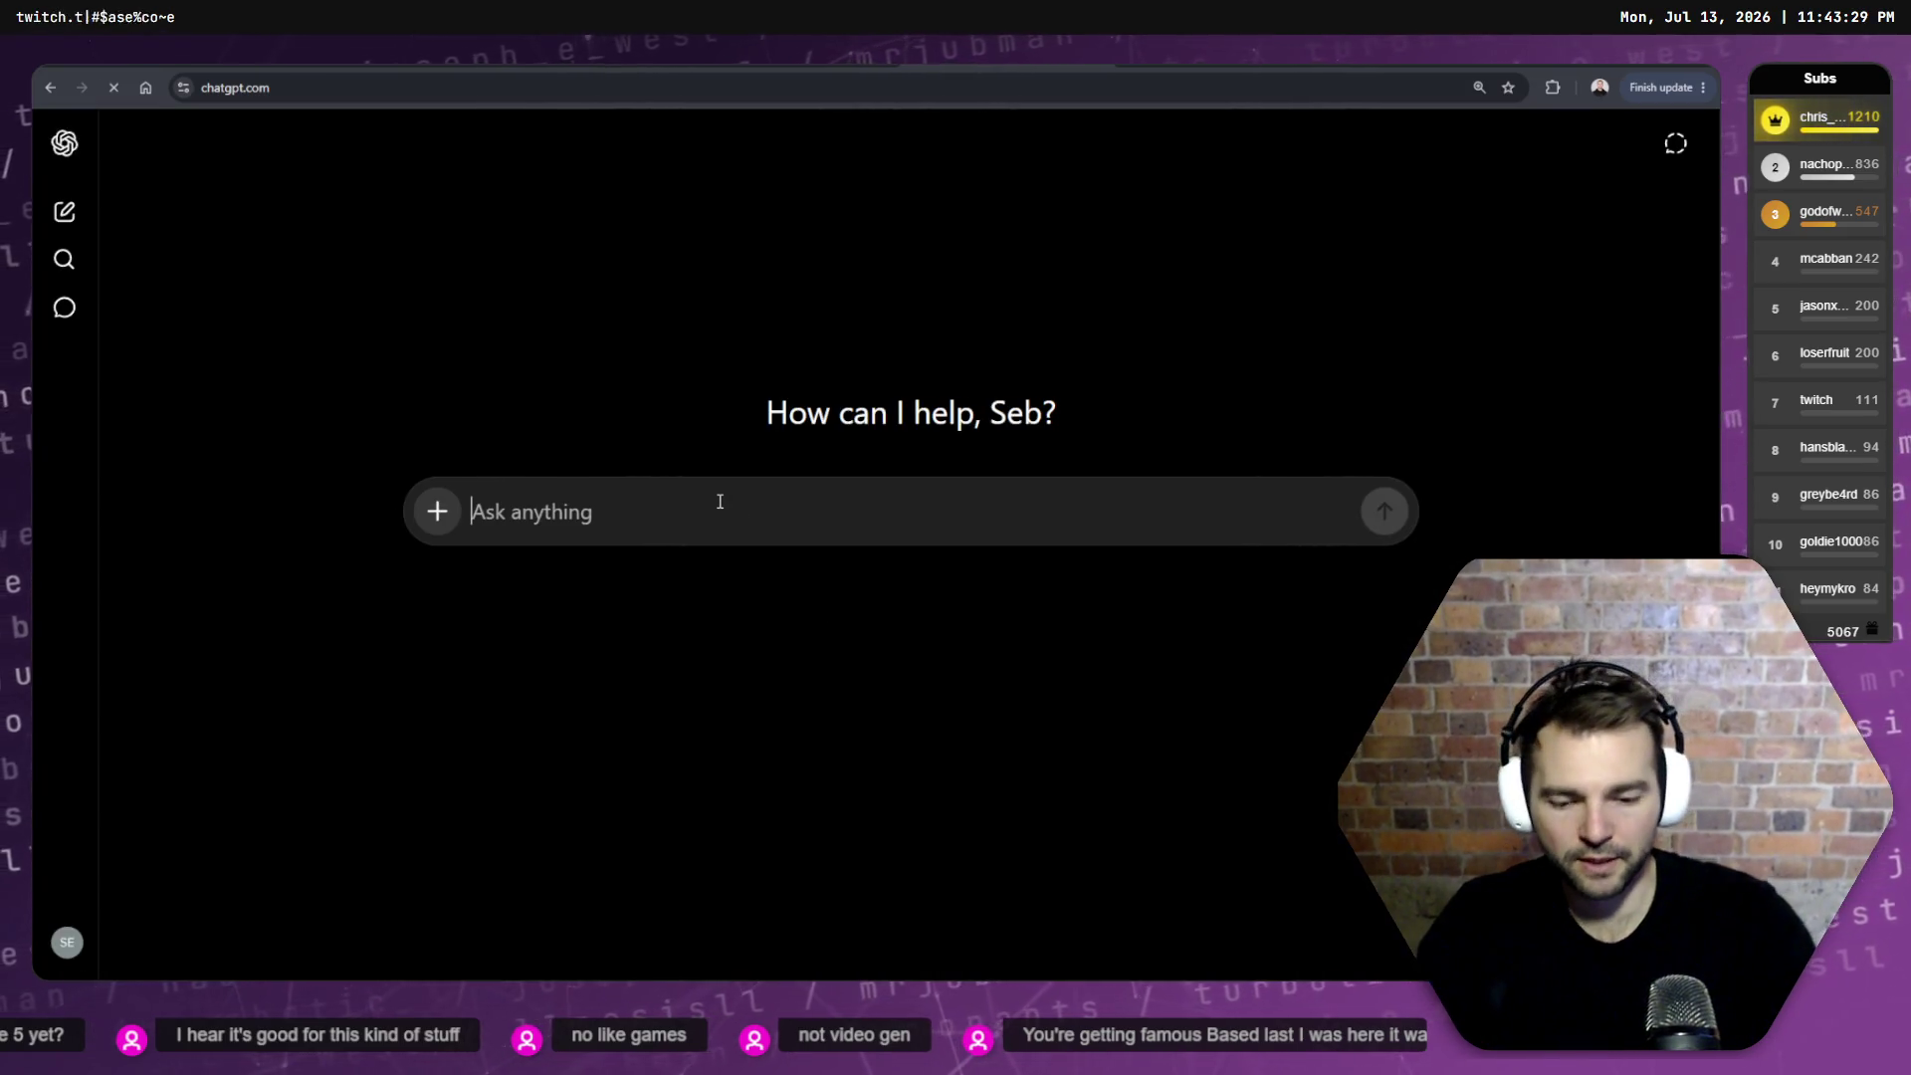
Draft the question about a good AI video alternative to Higgsfield AI, then open a Based (Stream) profile window
text(I want a st)
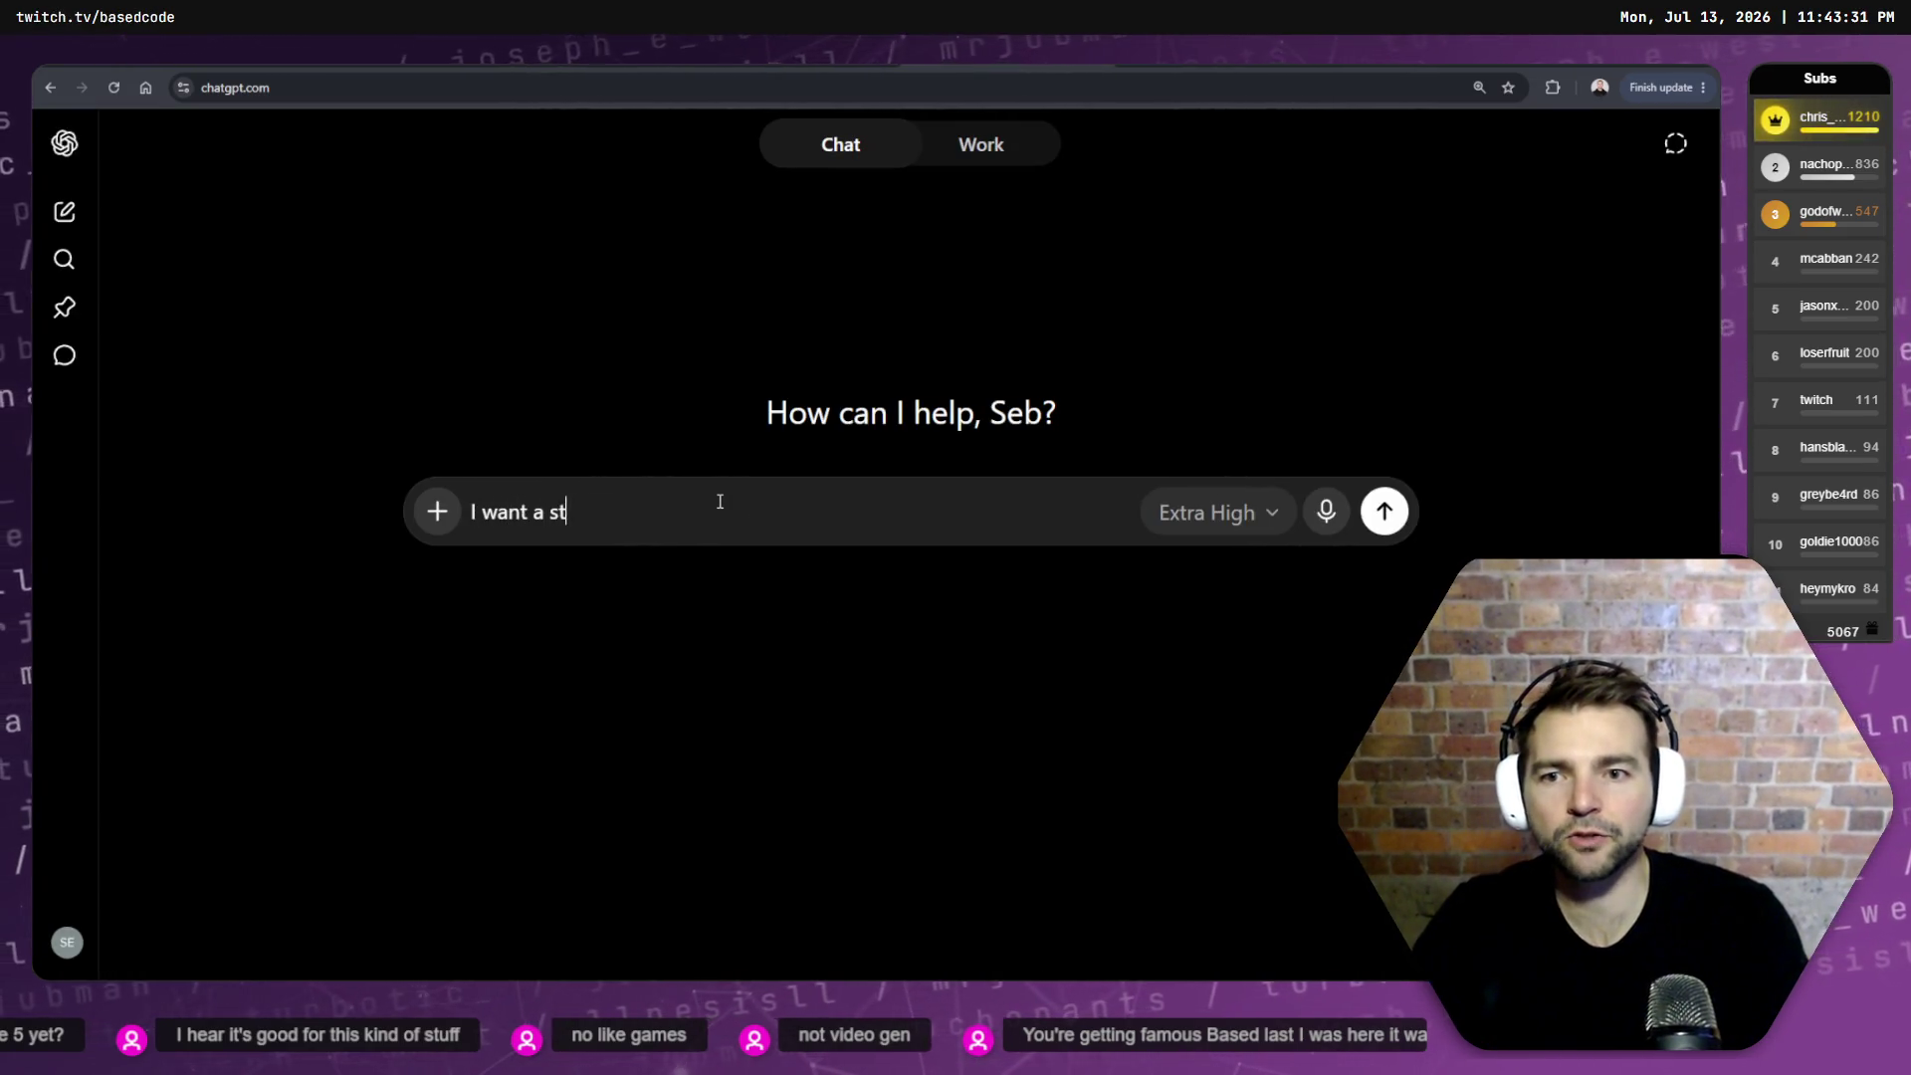
key(BackSpace)
key(BackSpace)
key(BackSpace)
text(goold)
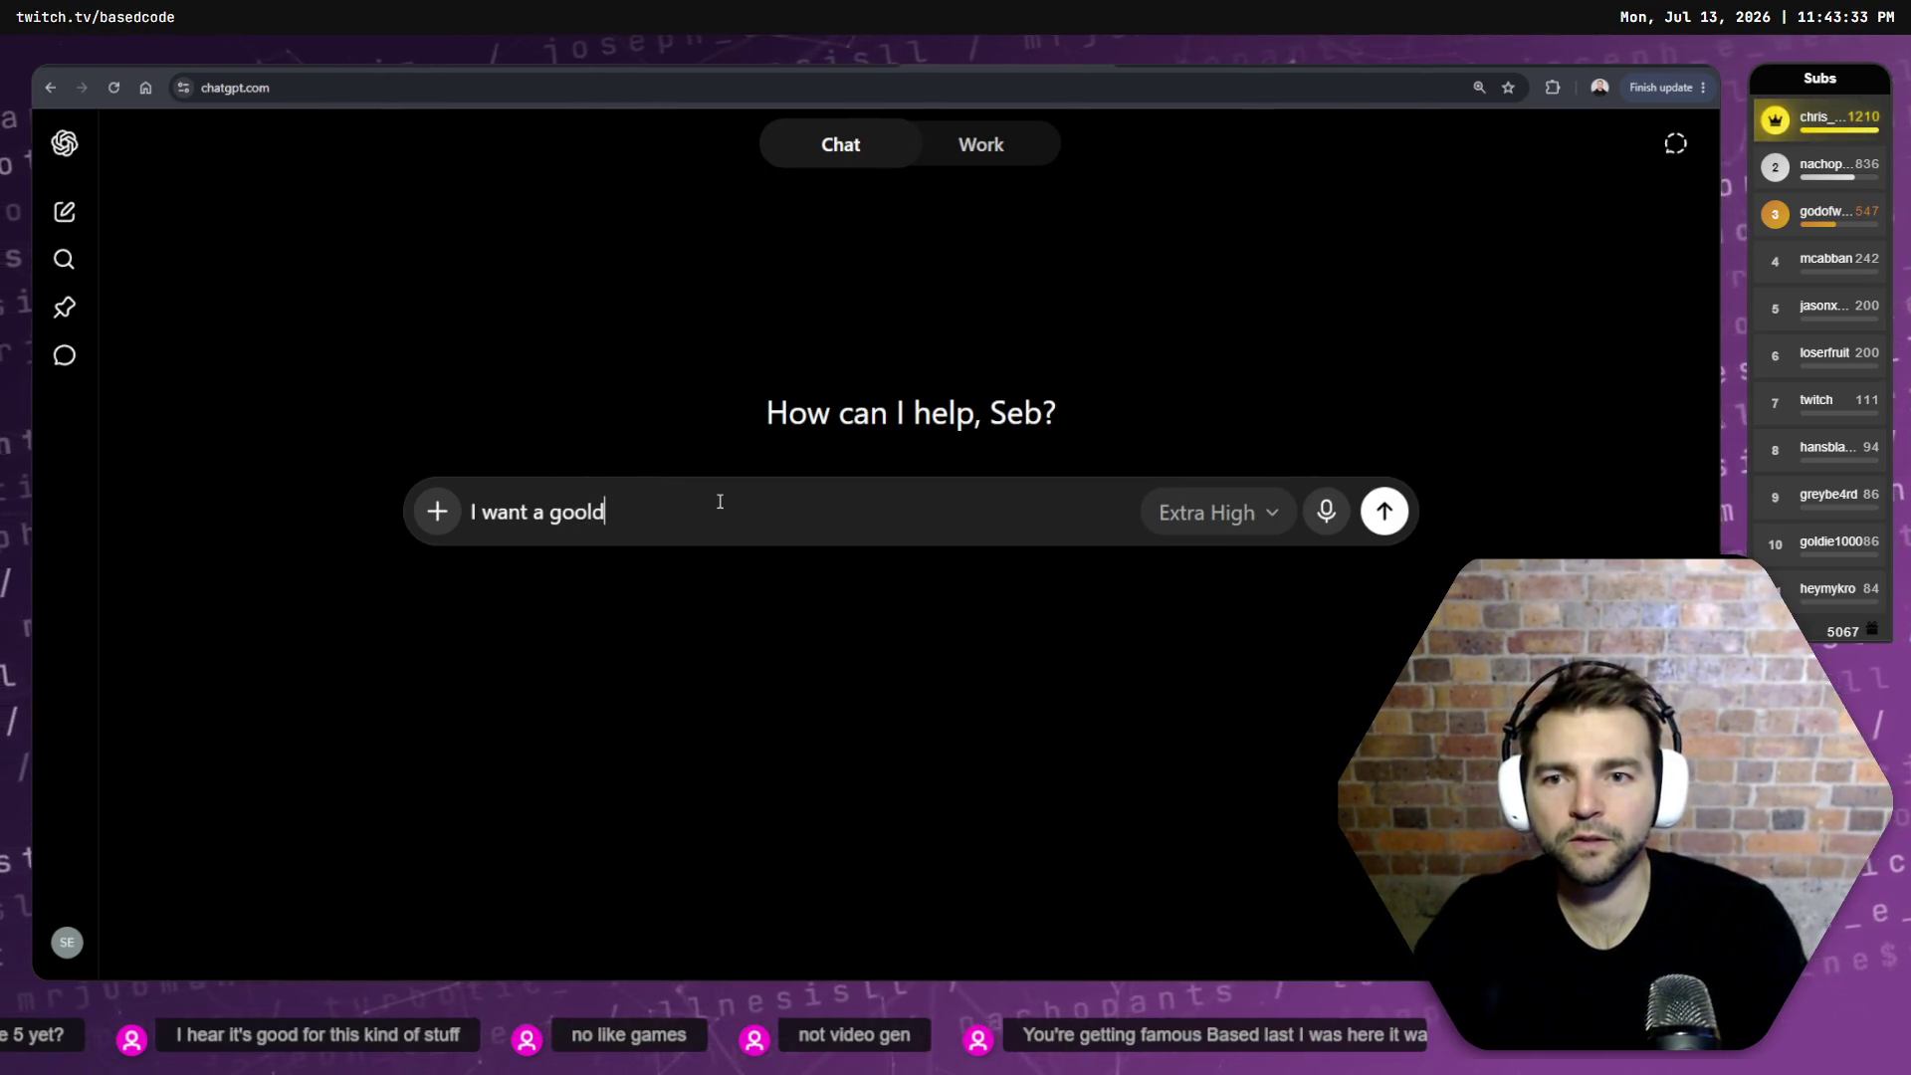
text(ative for bvid)
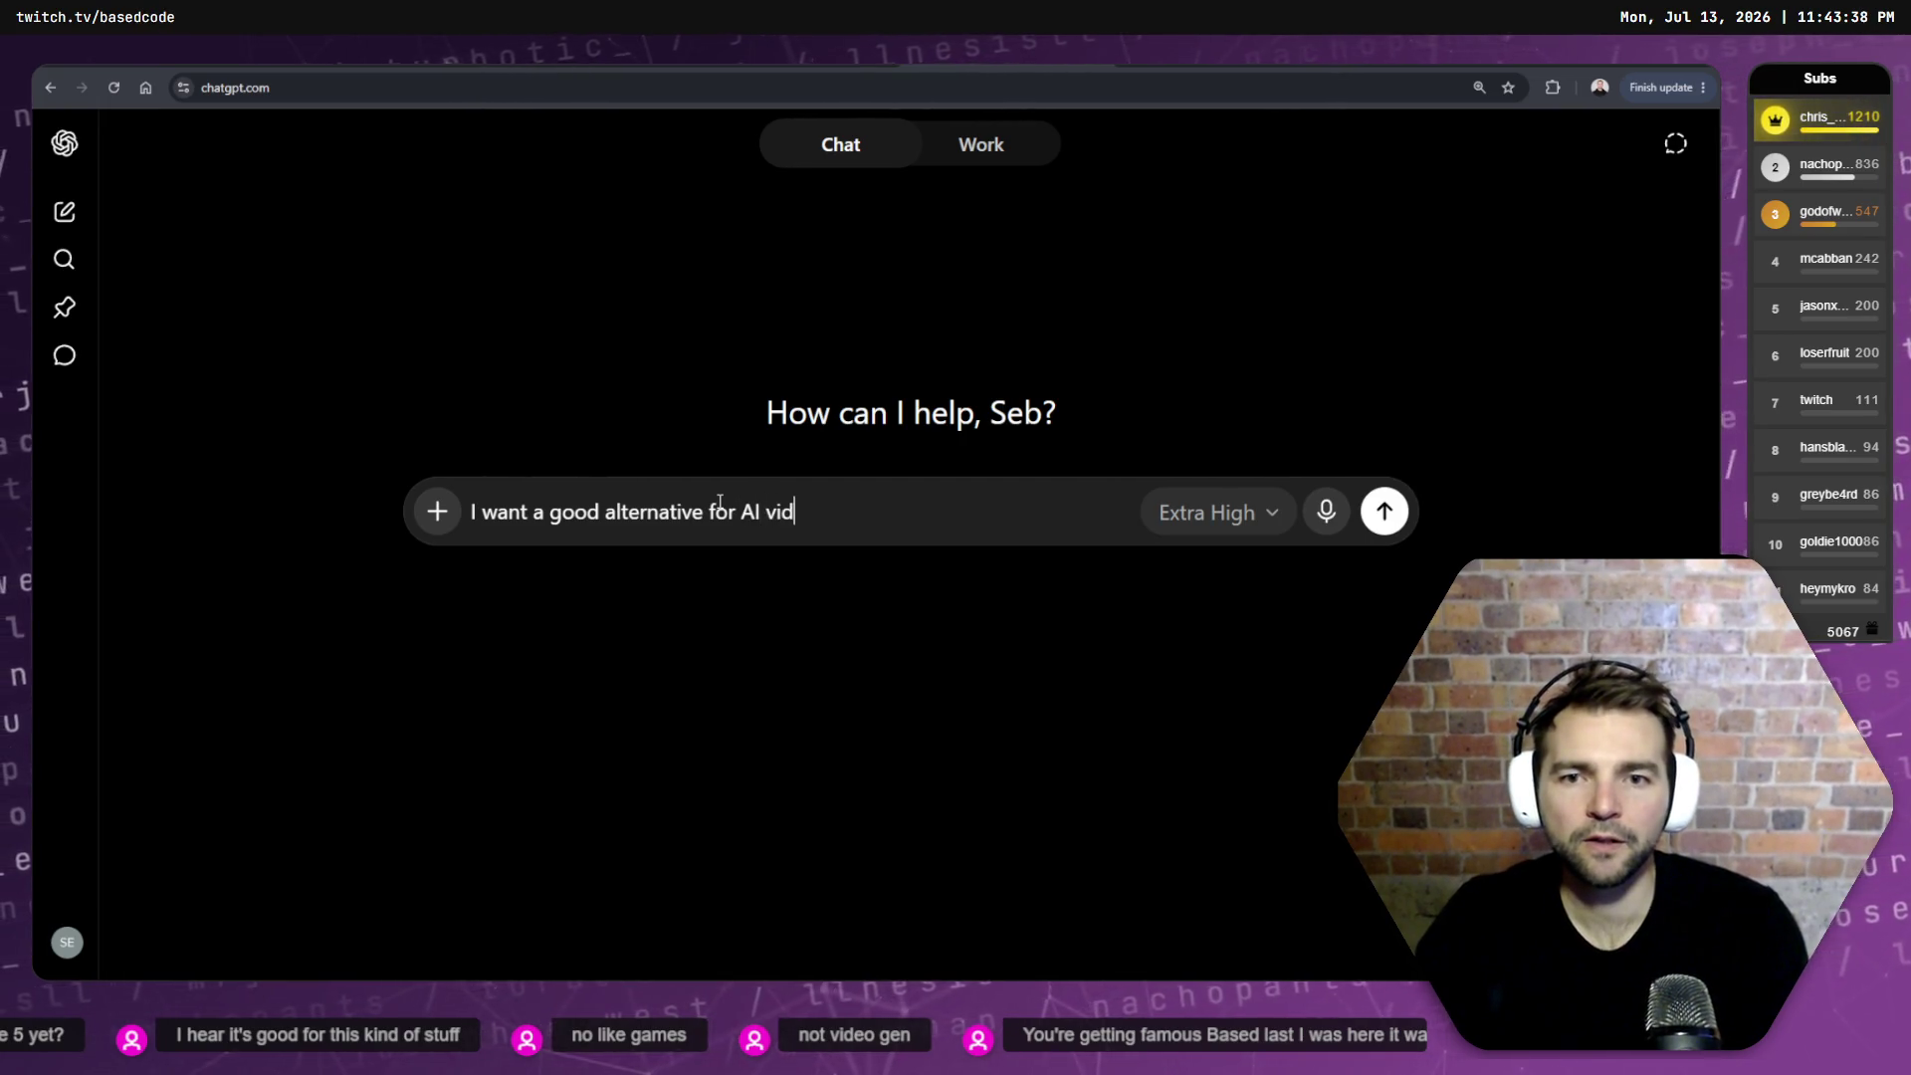
text(neration)
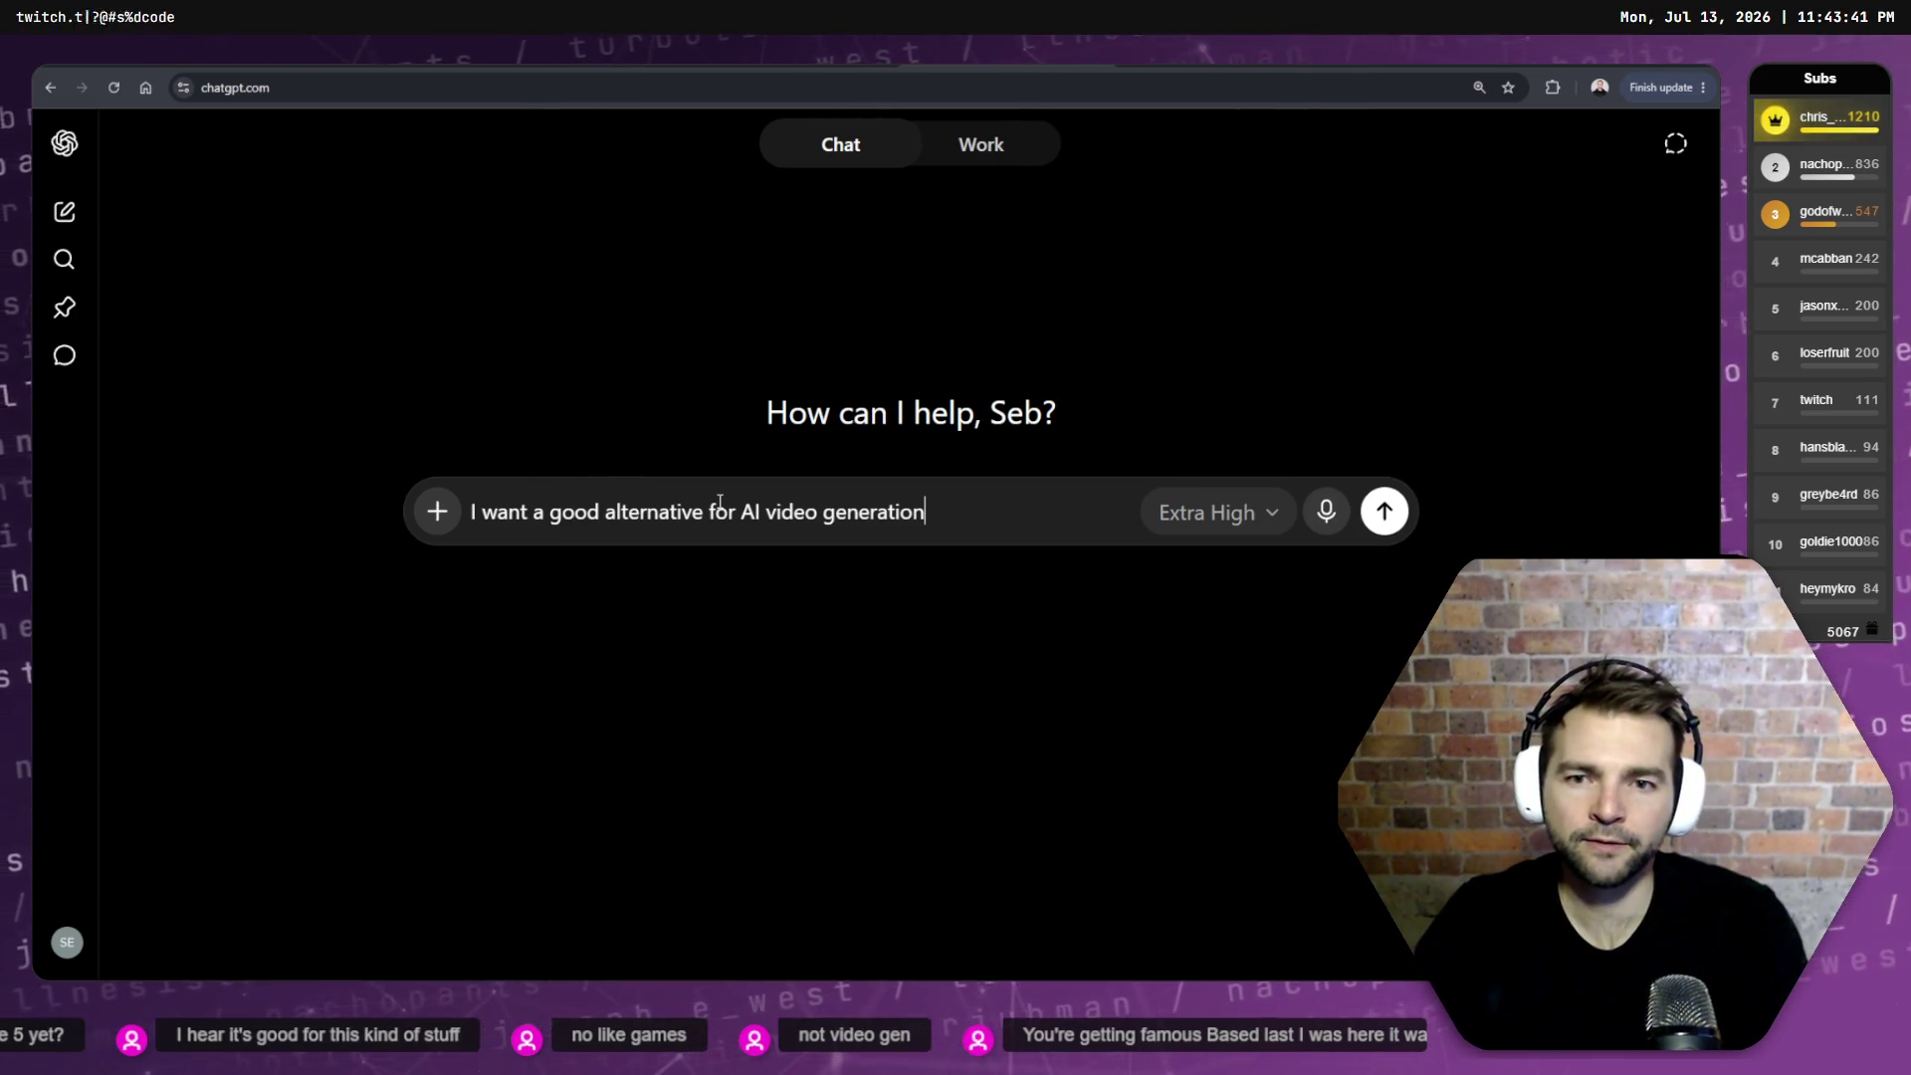
text(hat)
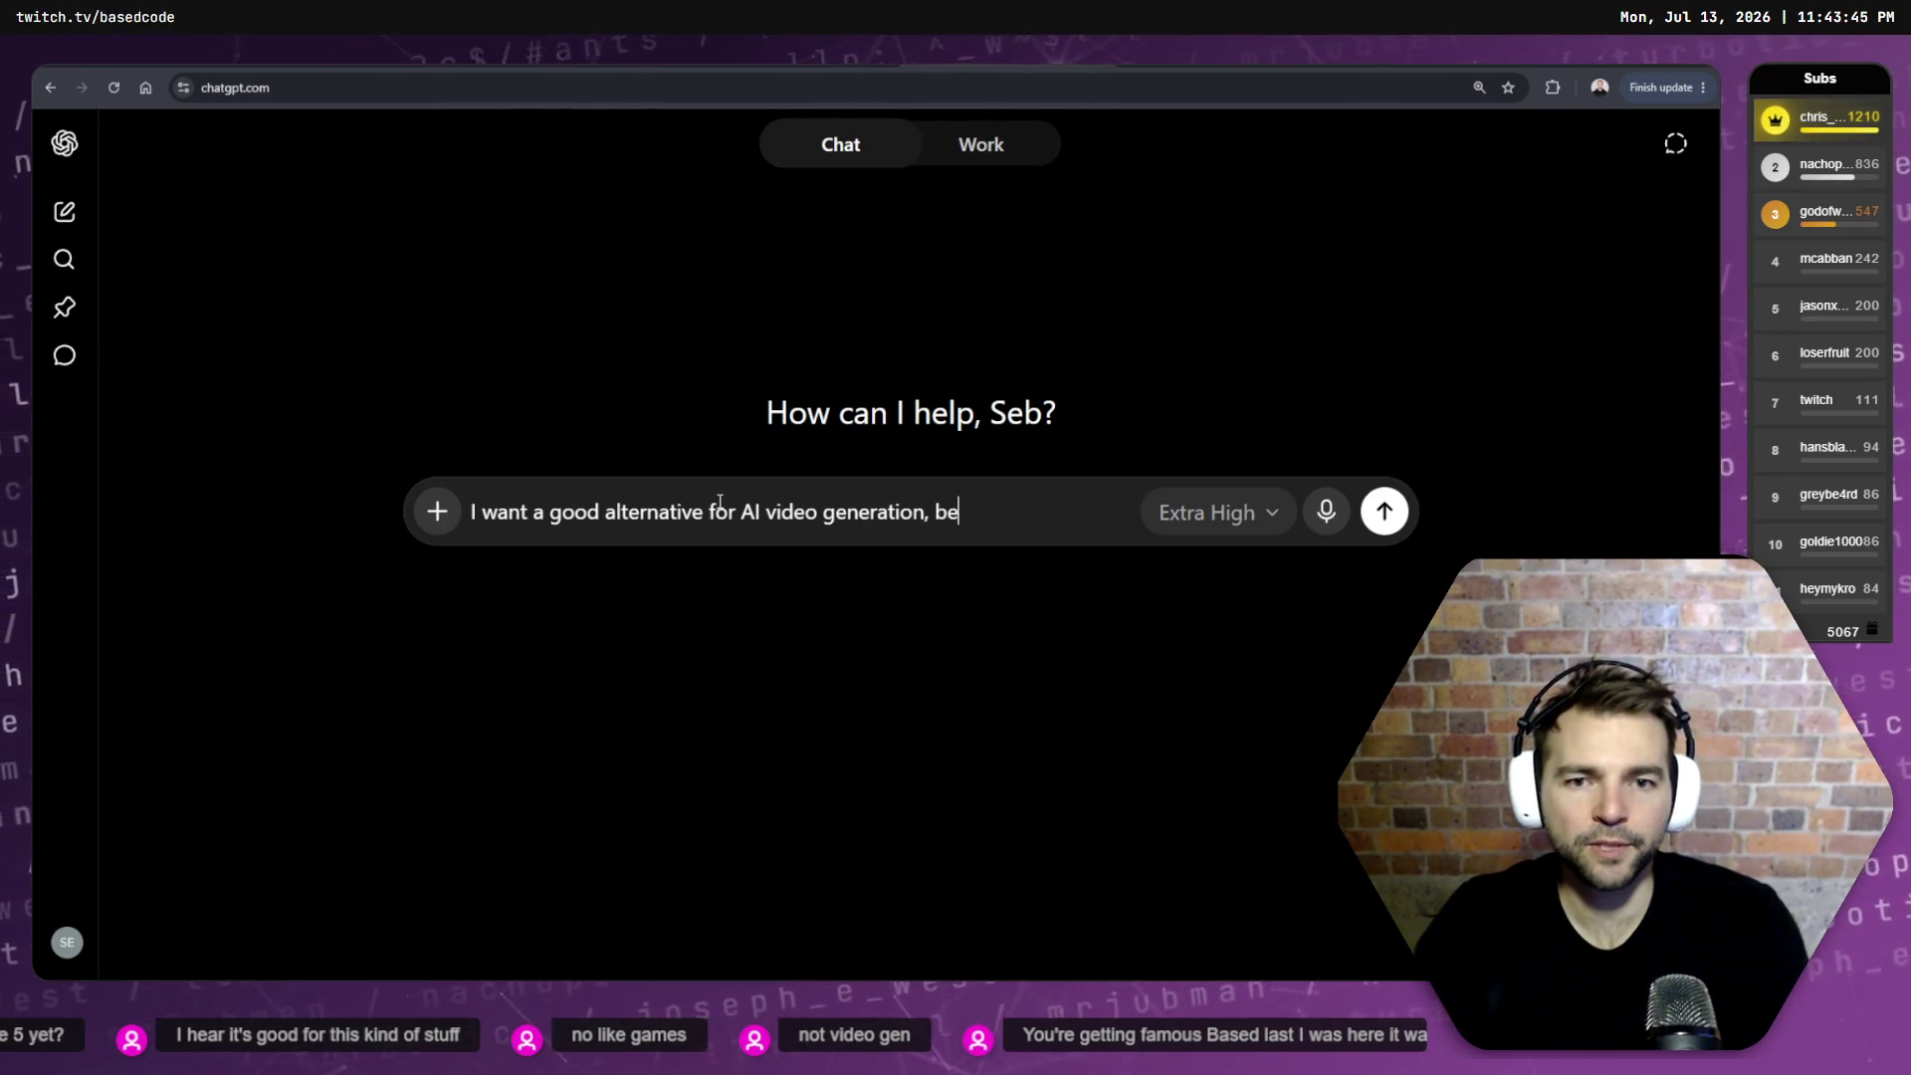
text(ides Higgsf)
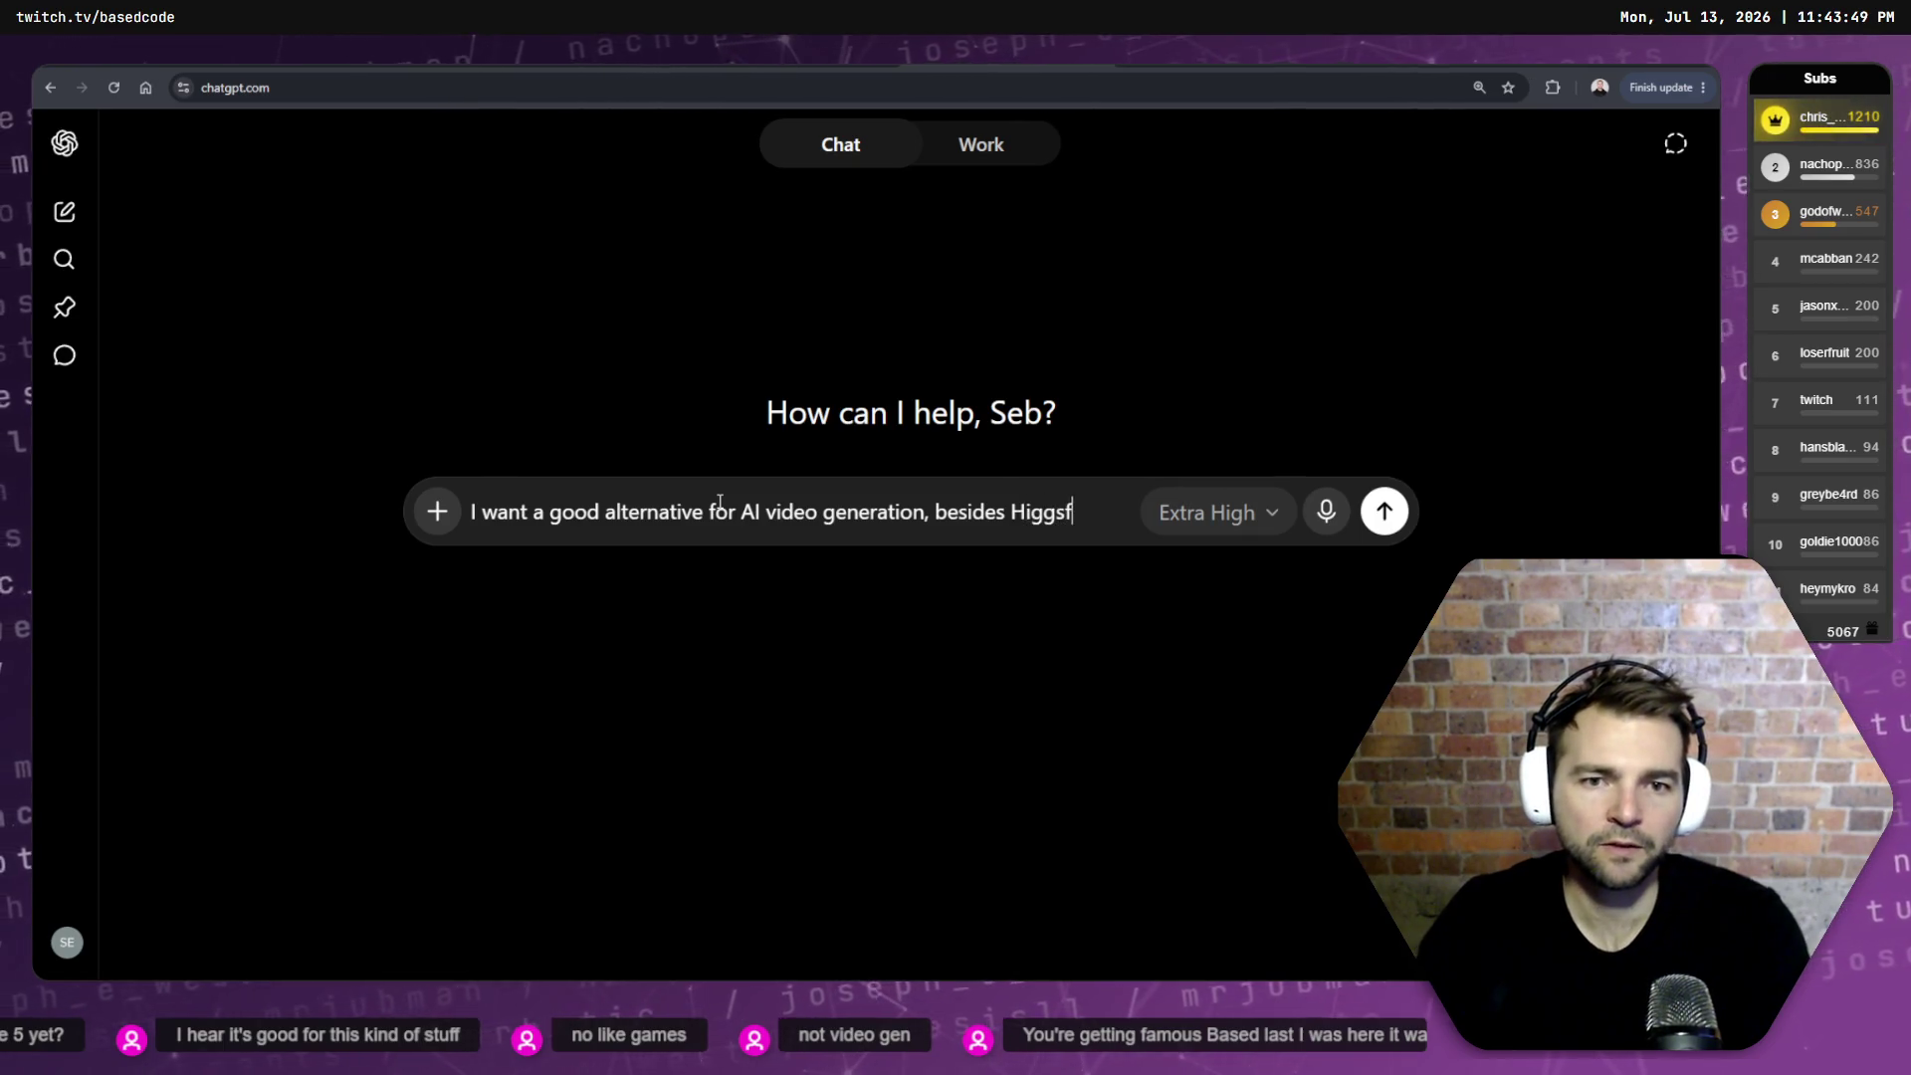
text(ield AI.)
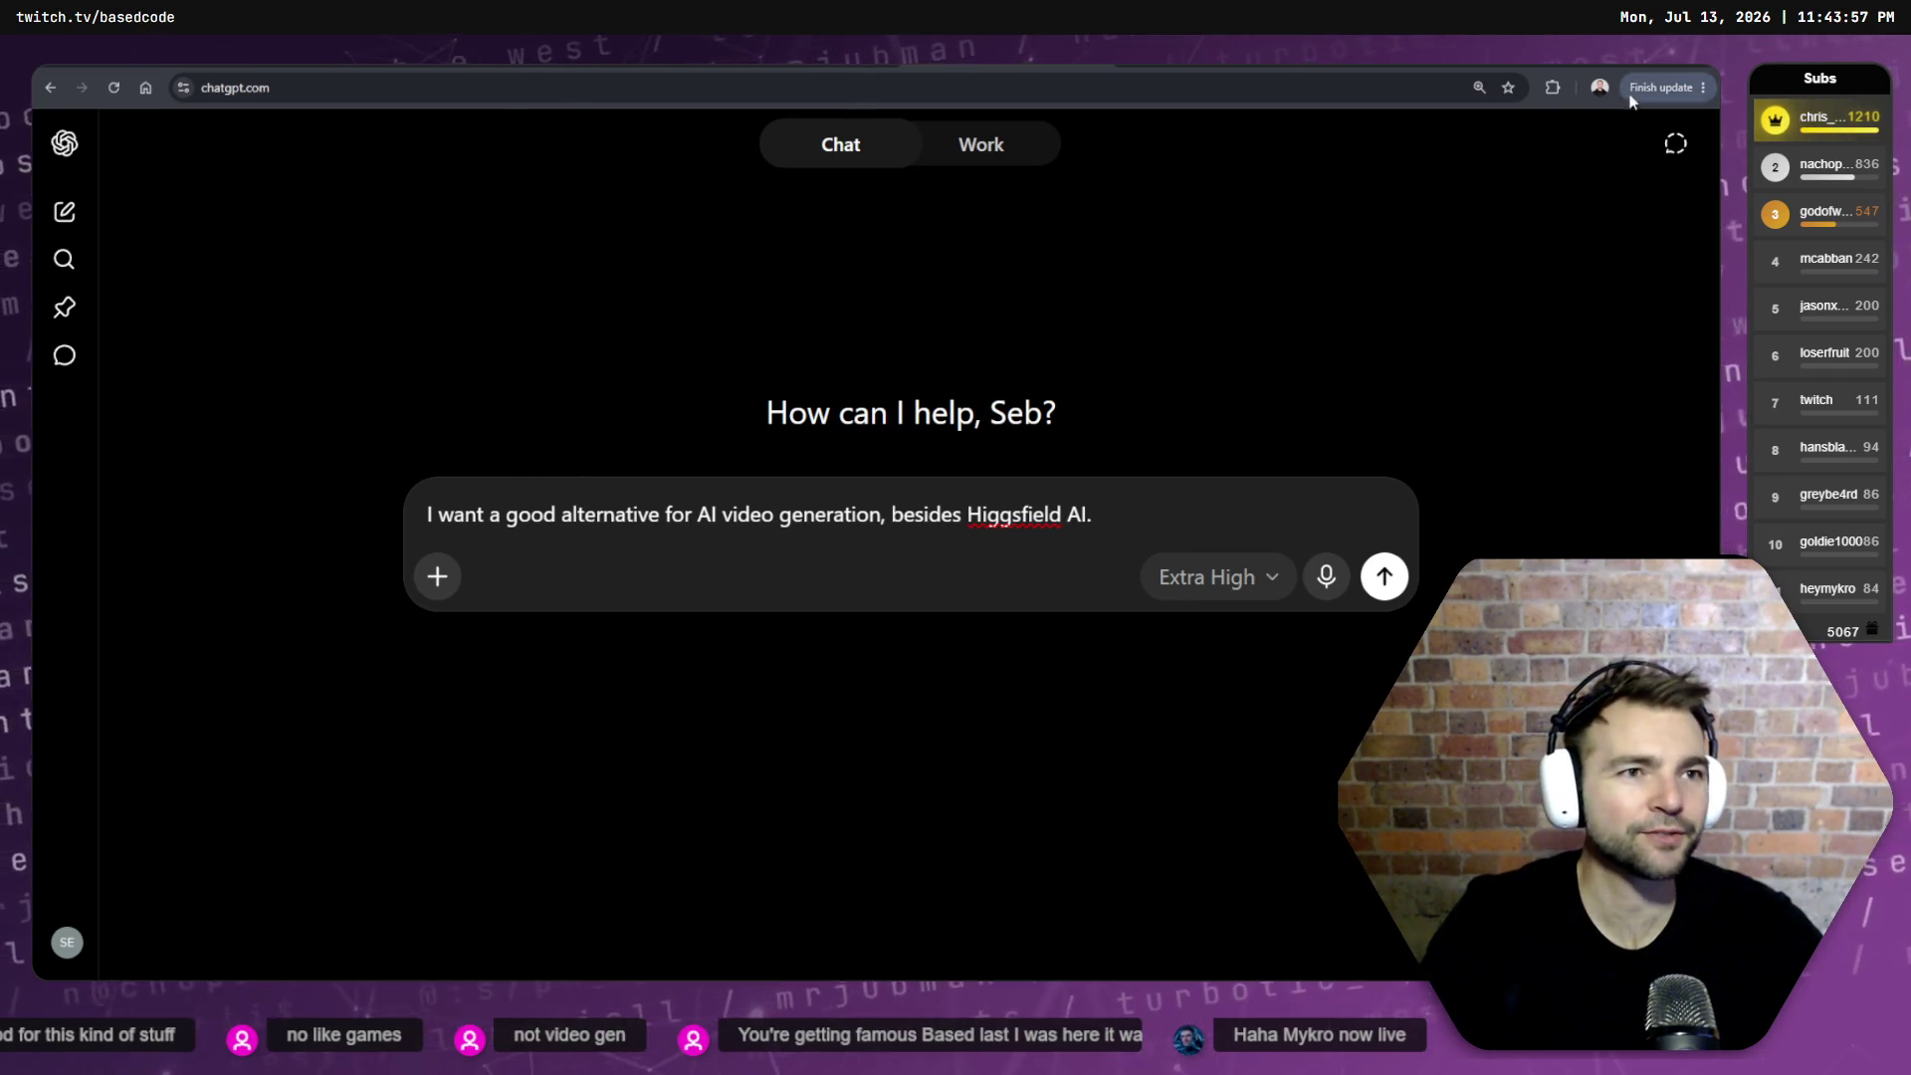
click(1599, 87)
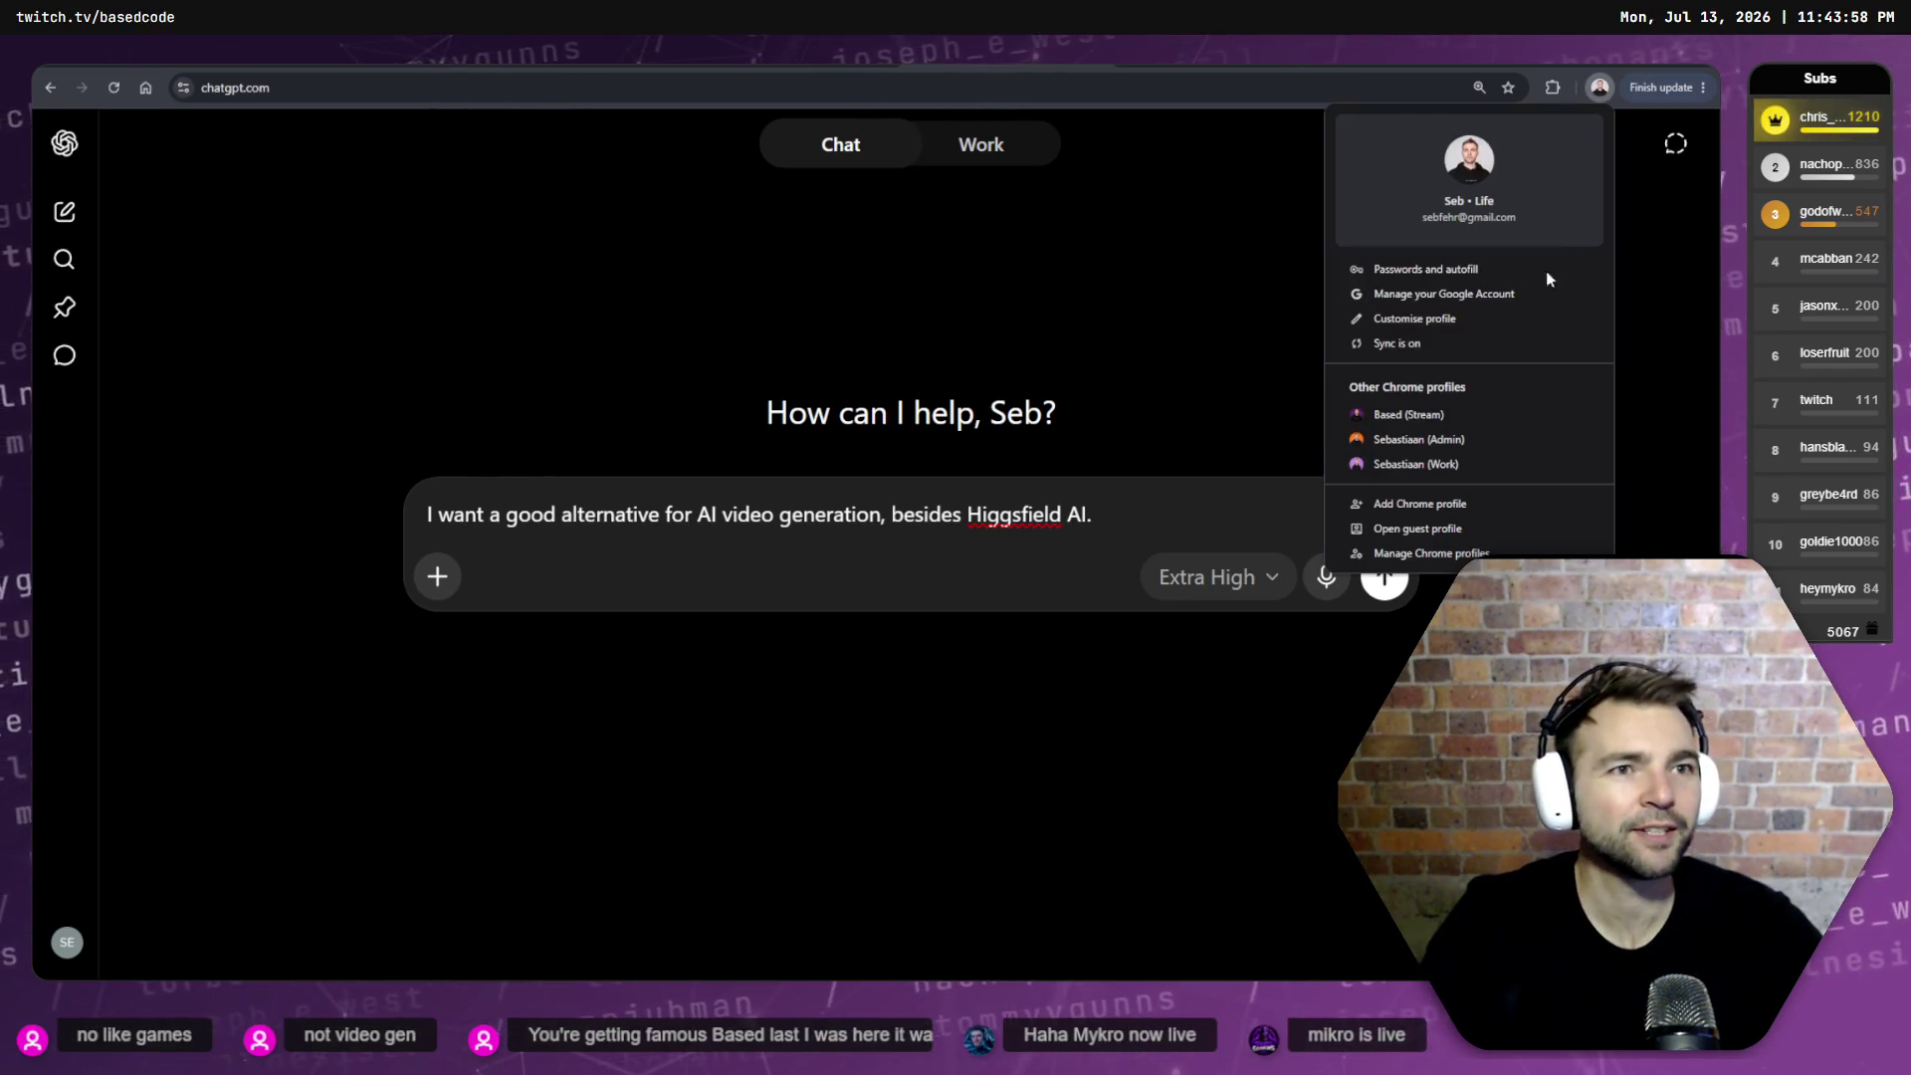
click(1430, 413)
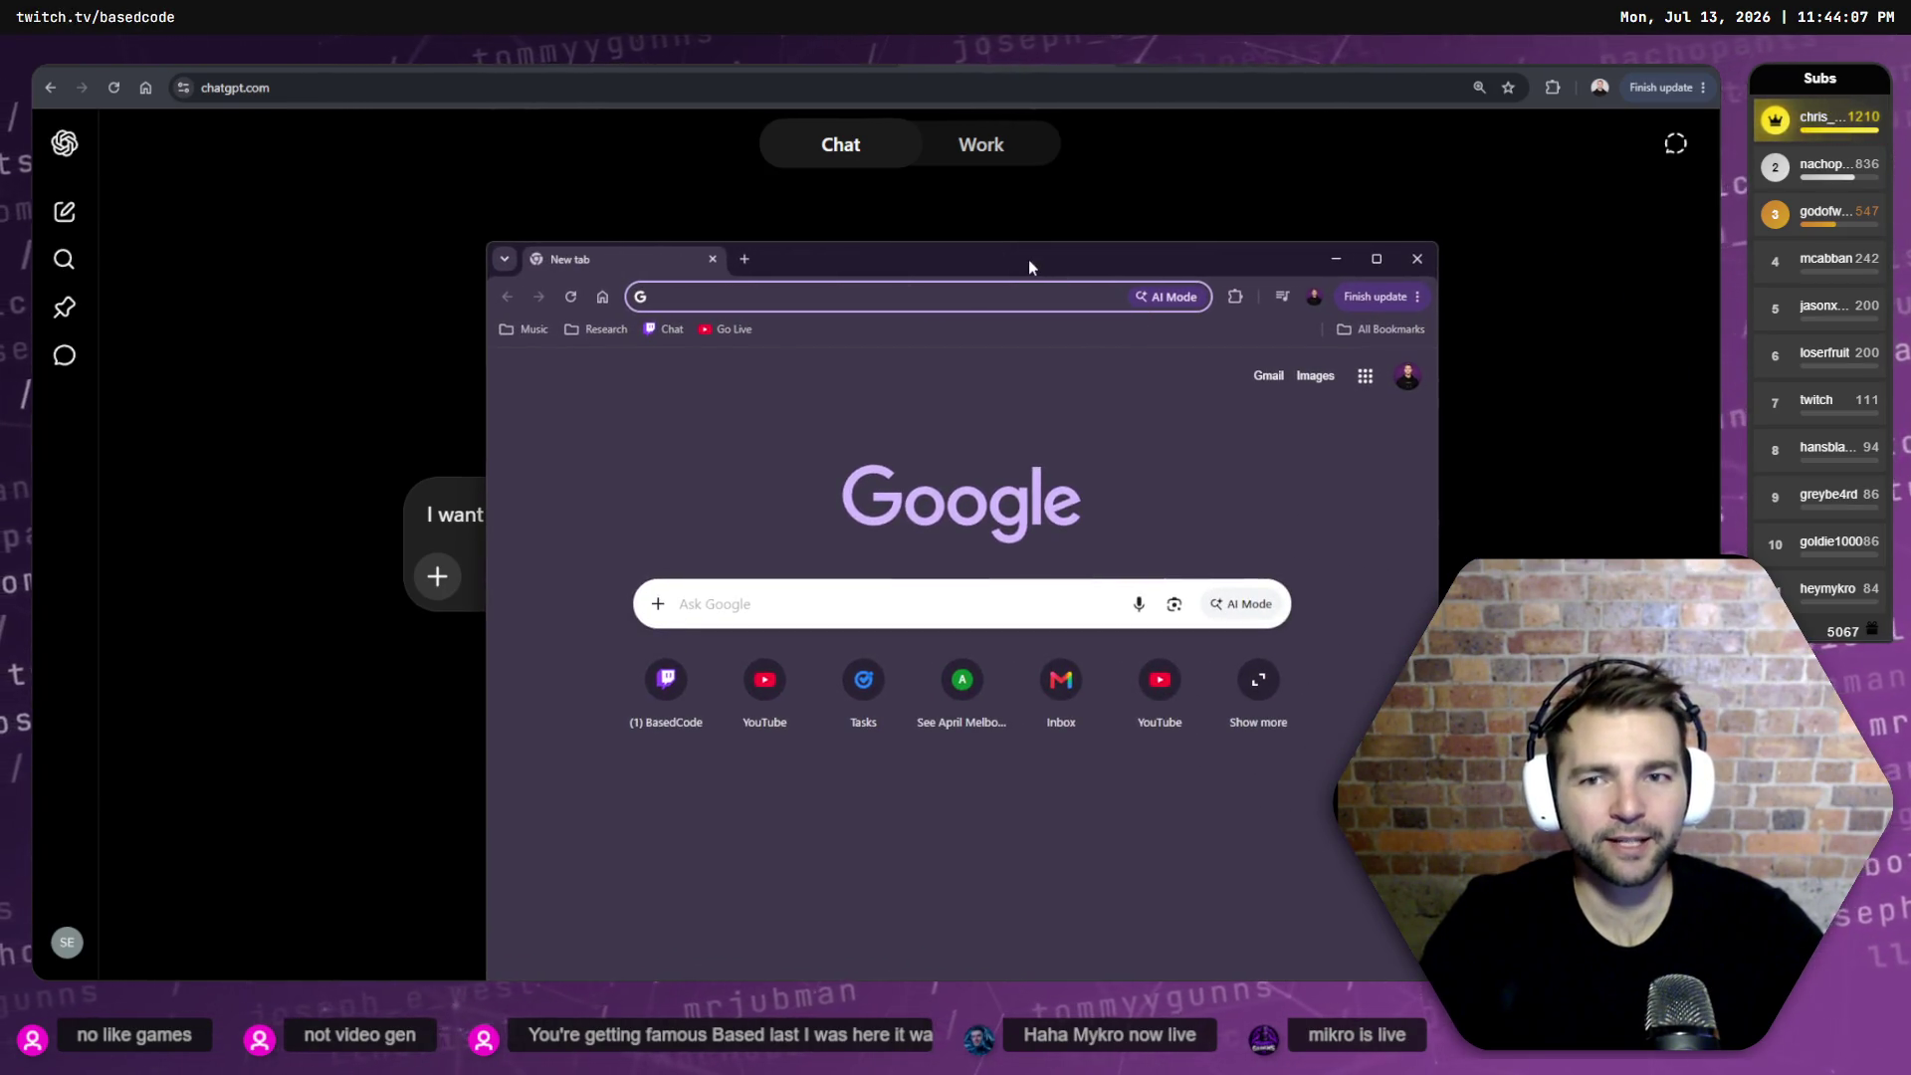
Open the streamer's live Twitch channel in a maximized window, then return to ChatGPT
text(/)
key(BackSpace)
text(tw)
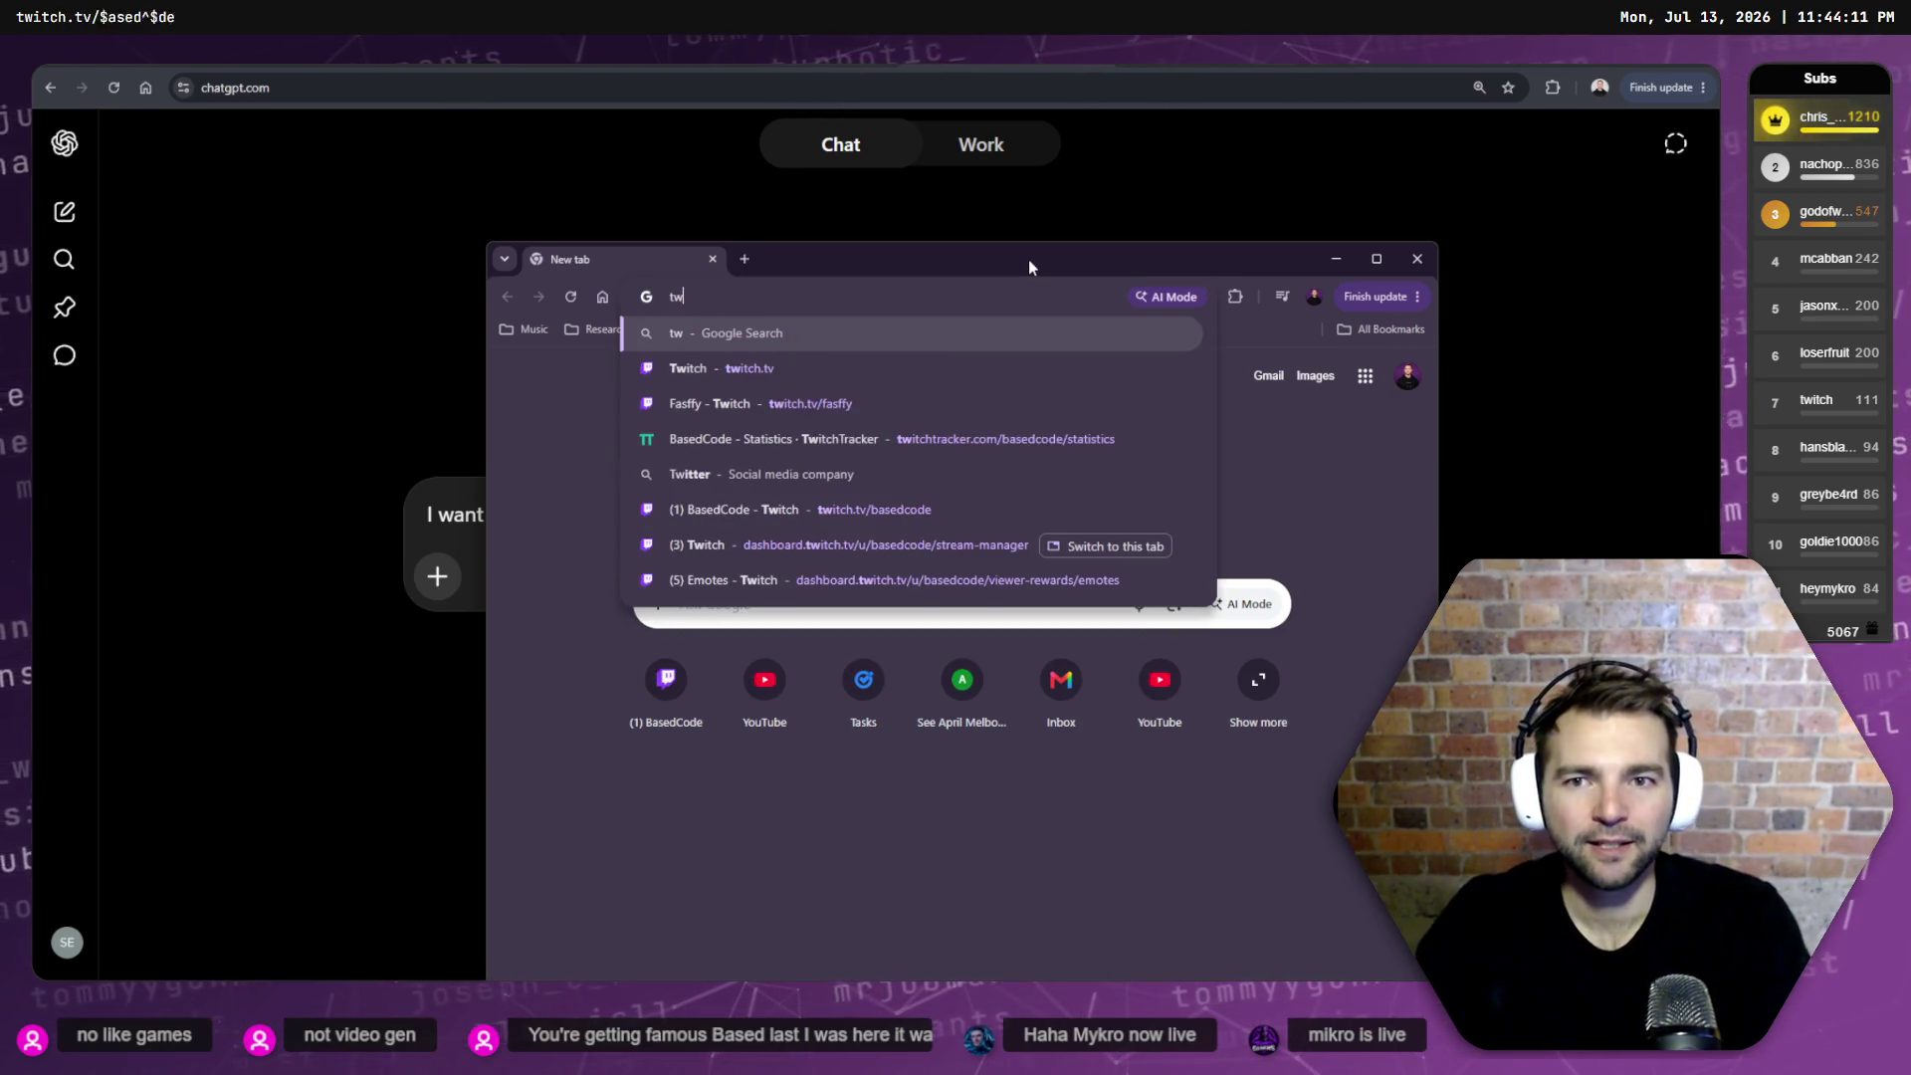
text(i)
key(BackSpace)
key(BackSpace)
key(BackSpace)
text(twitch.tv/he)
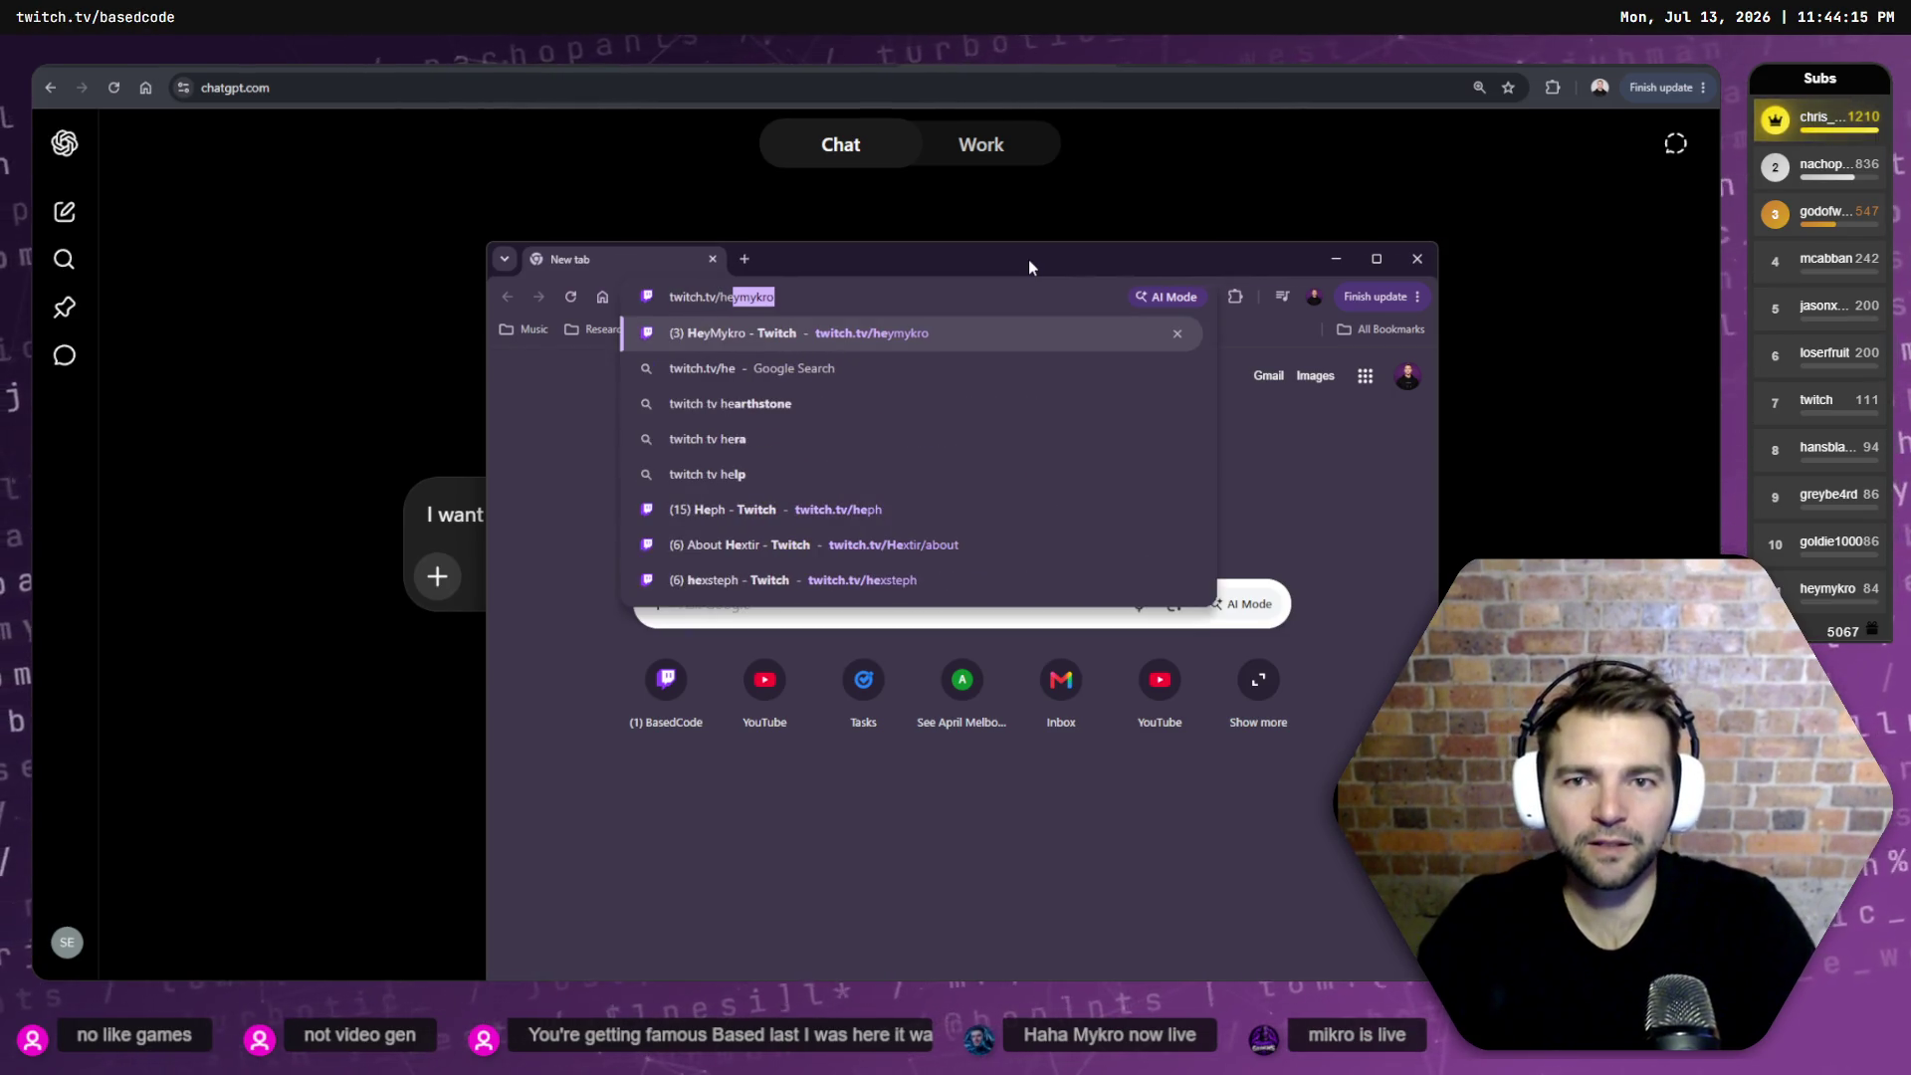
key(Return)
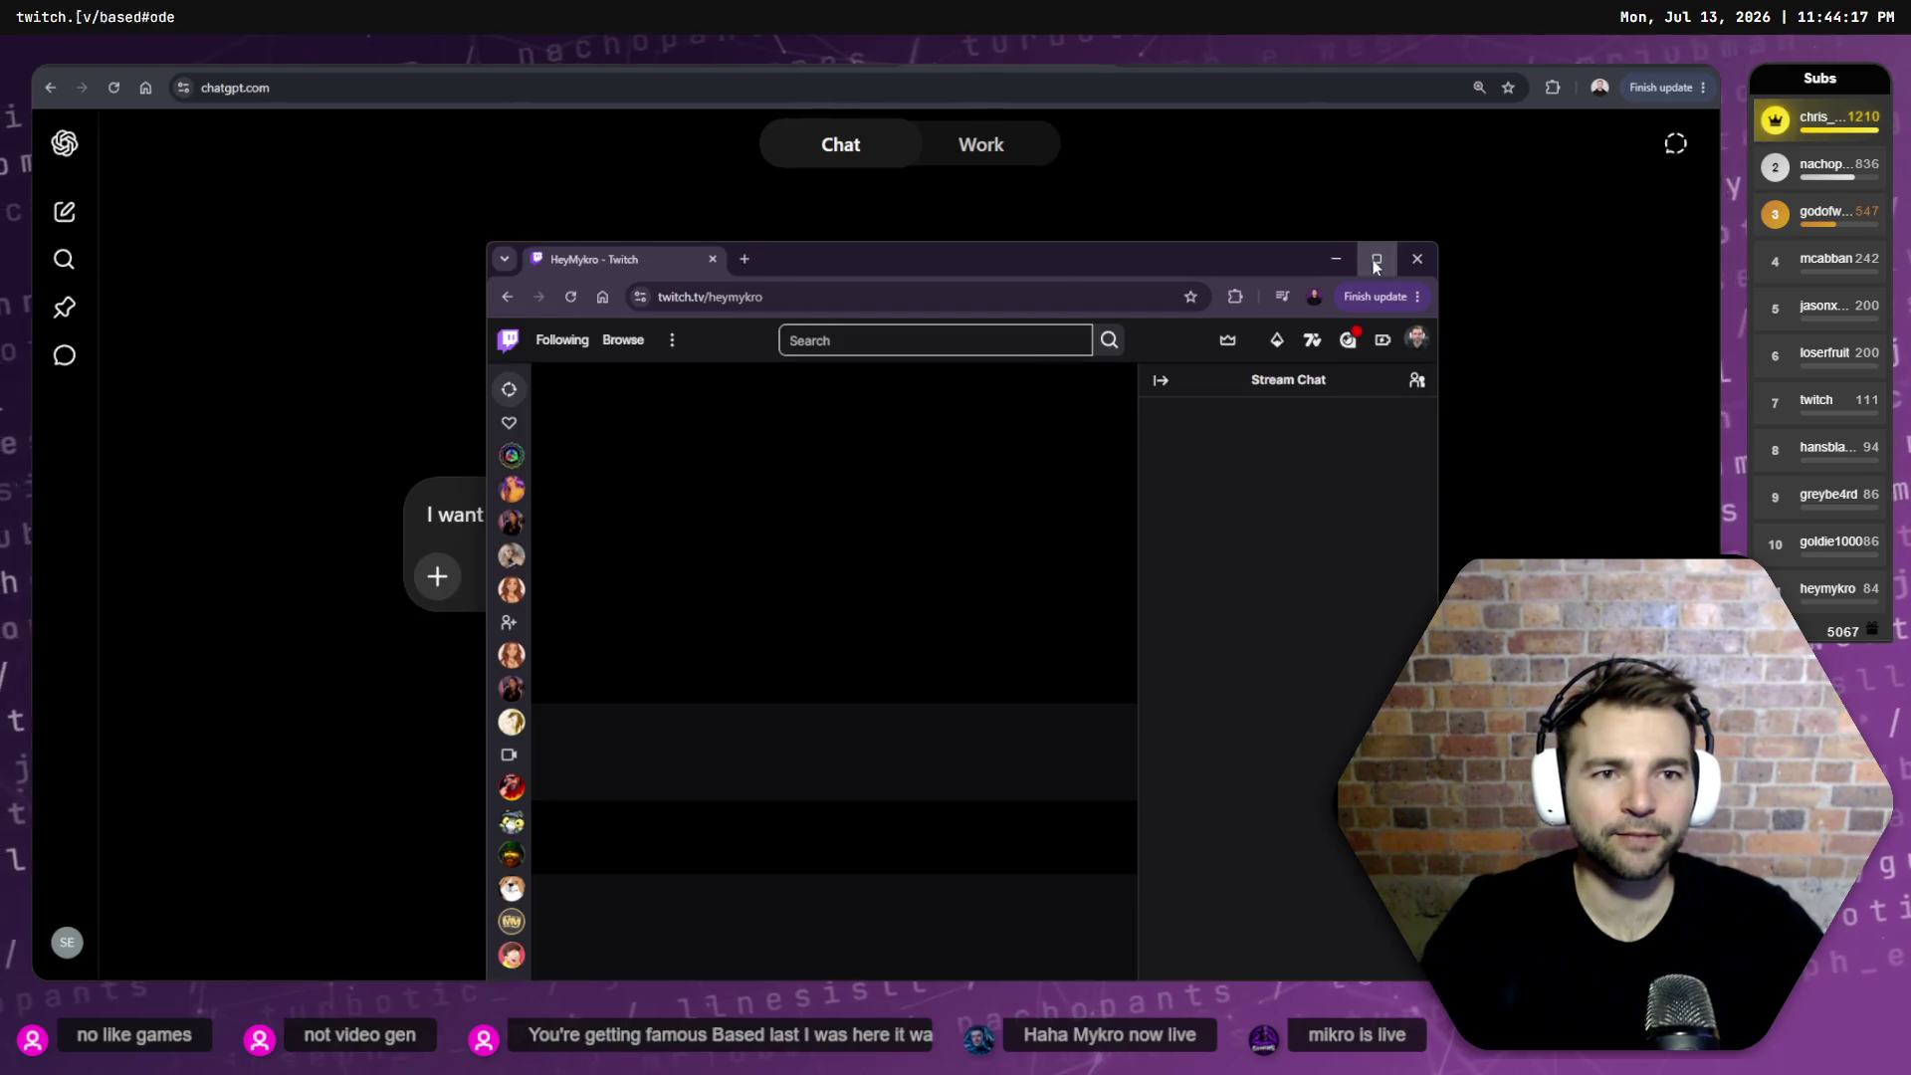
click(1375, 262)
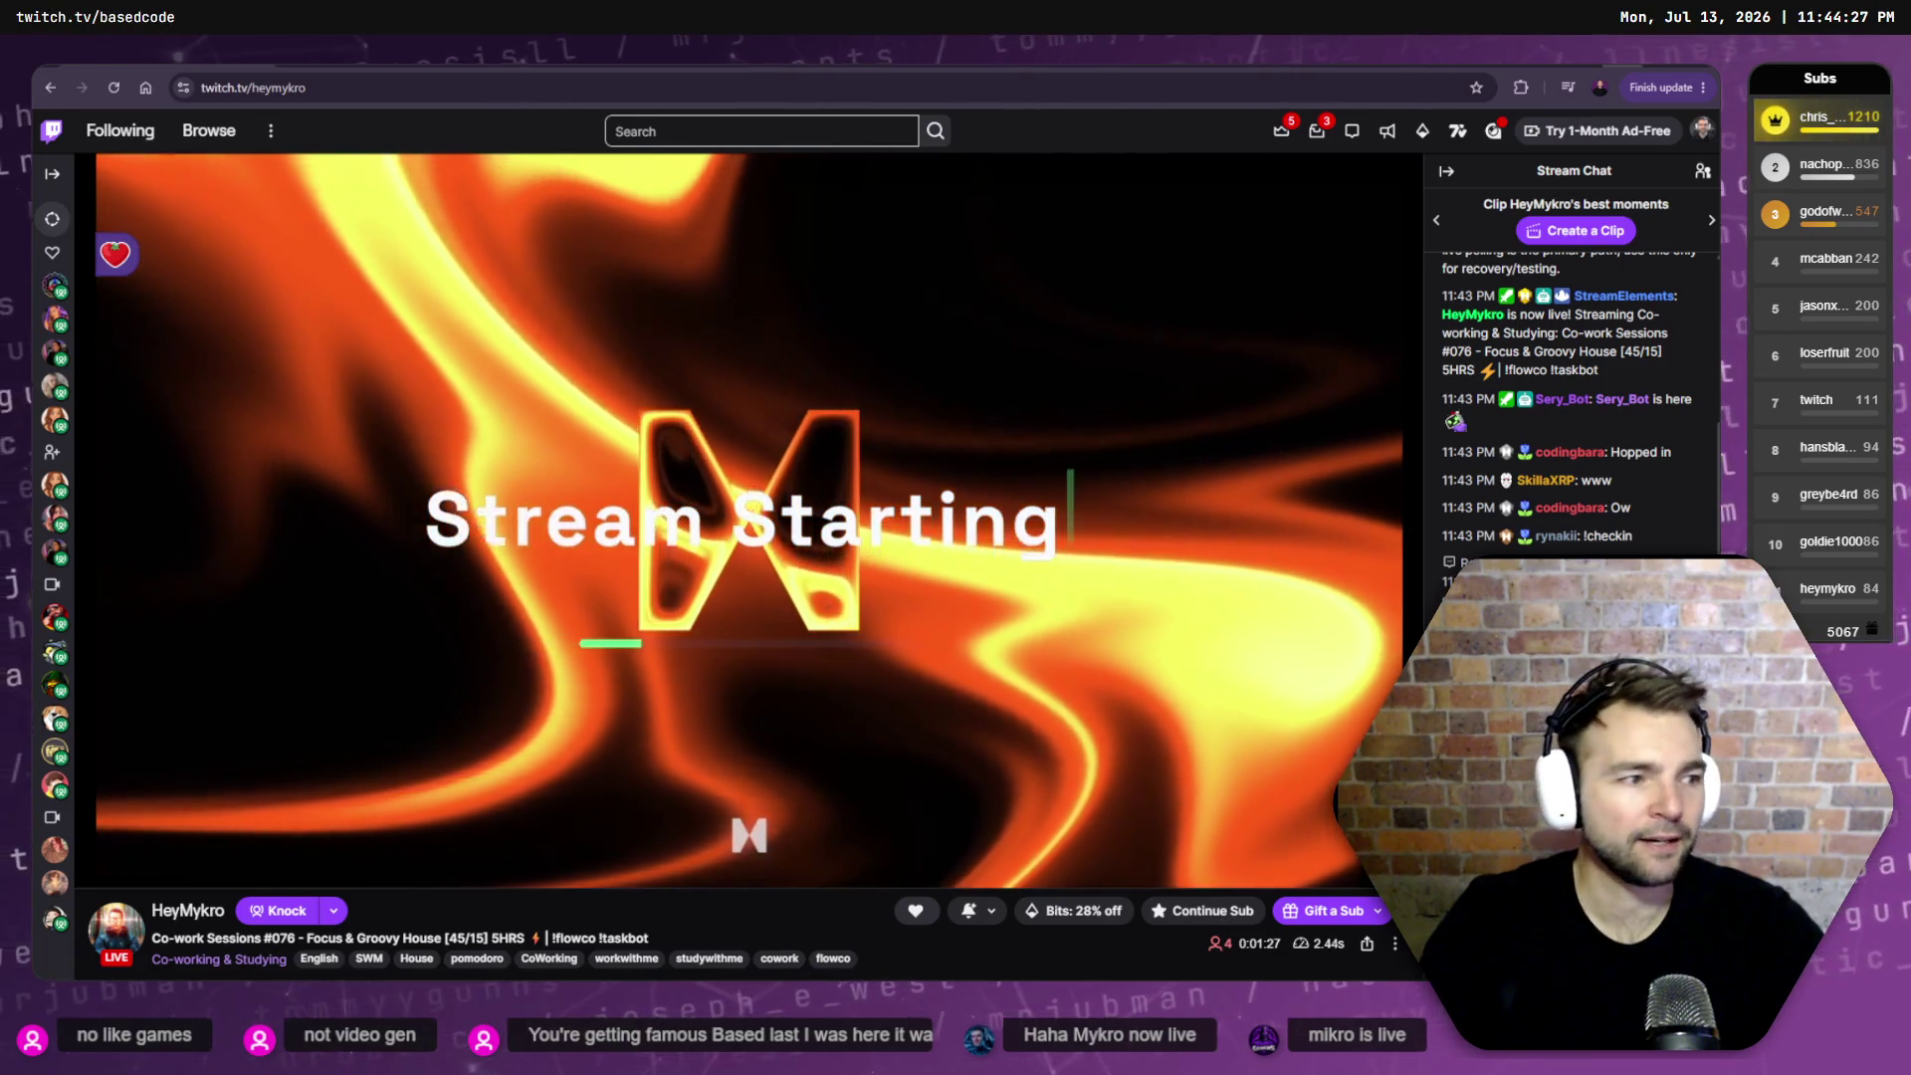
key(alt+Tab)
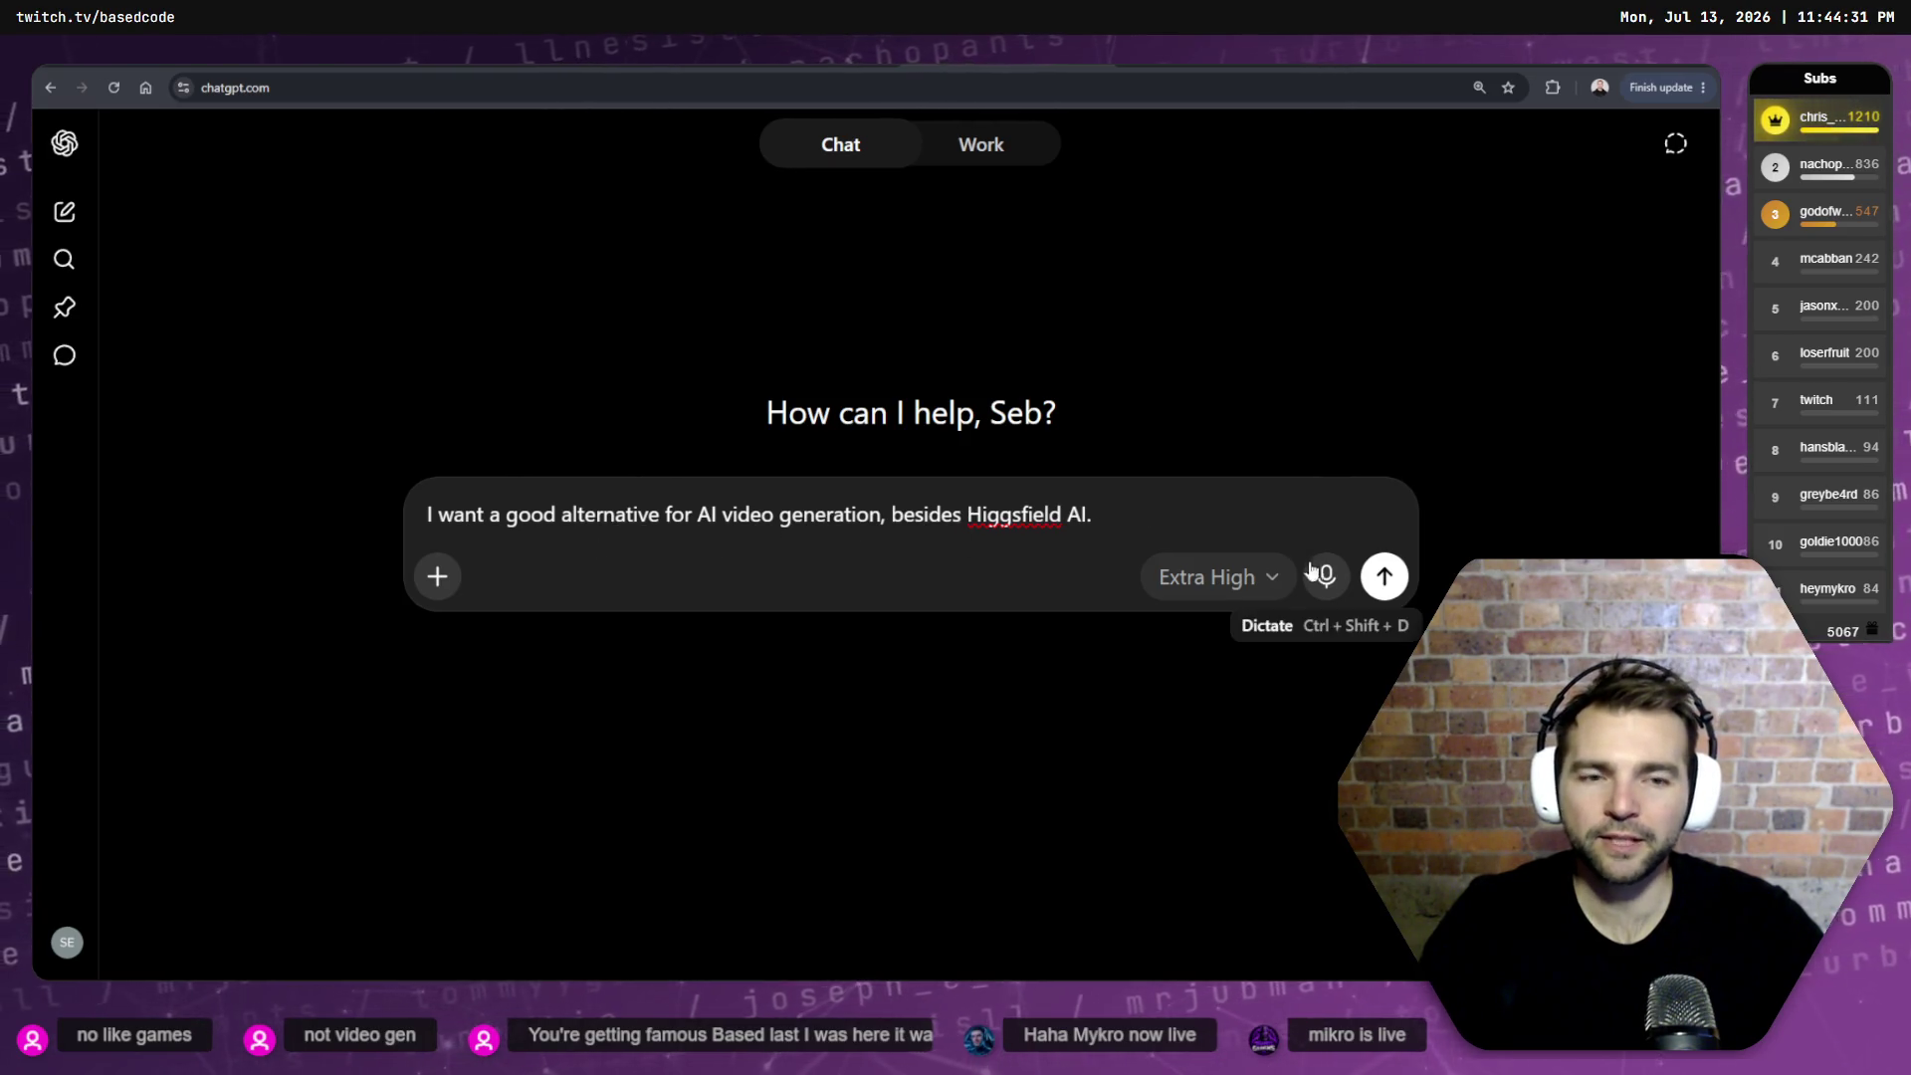
Send the Higgsfield AI alternatives question, then switch to the Farming.png editor in Flow
click(1383, 576)
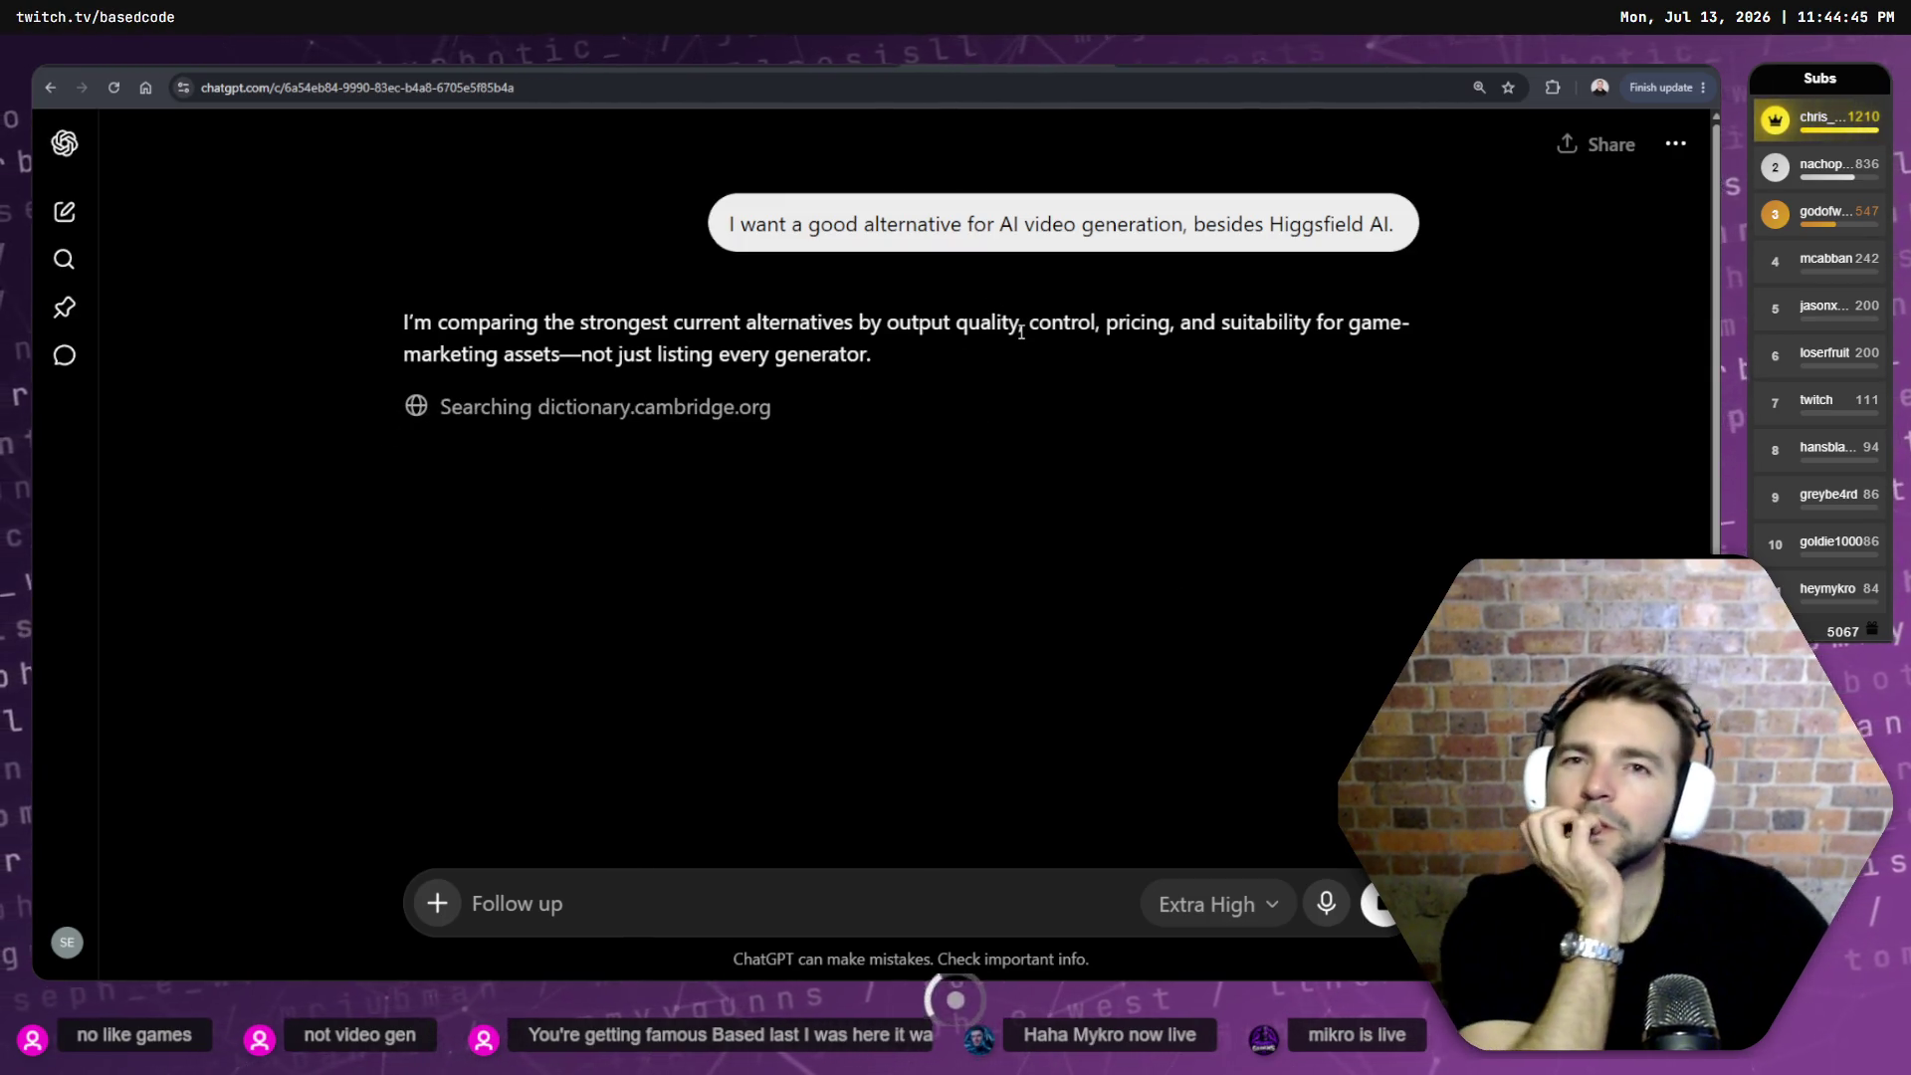
key(ctrl+Tab)
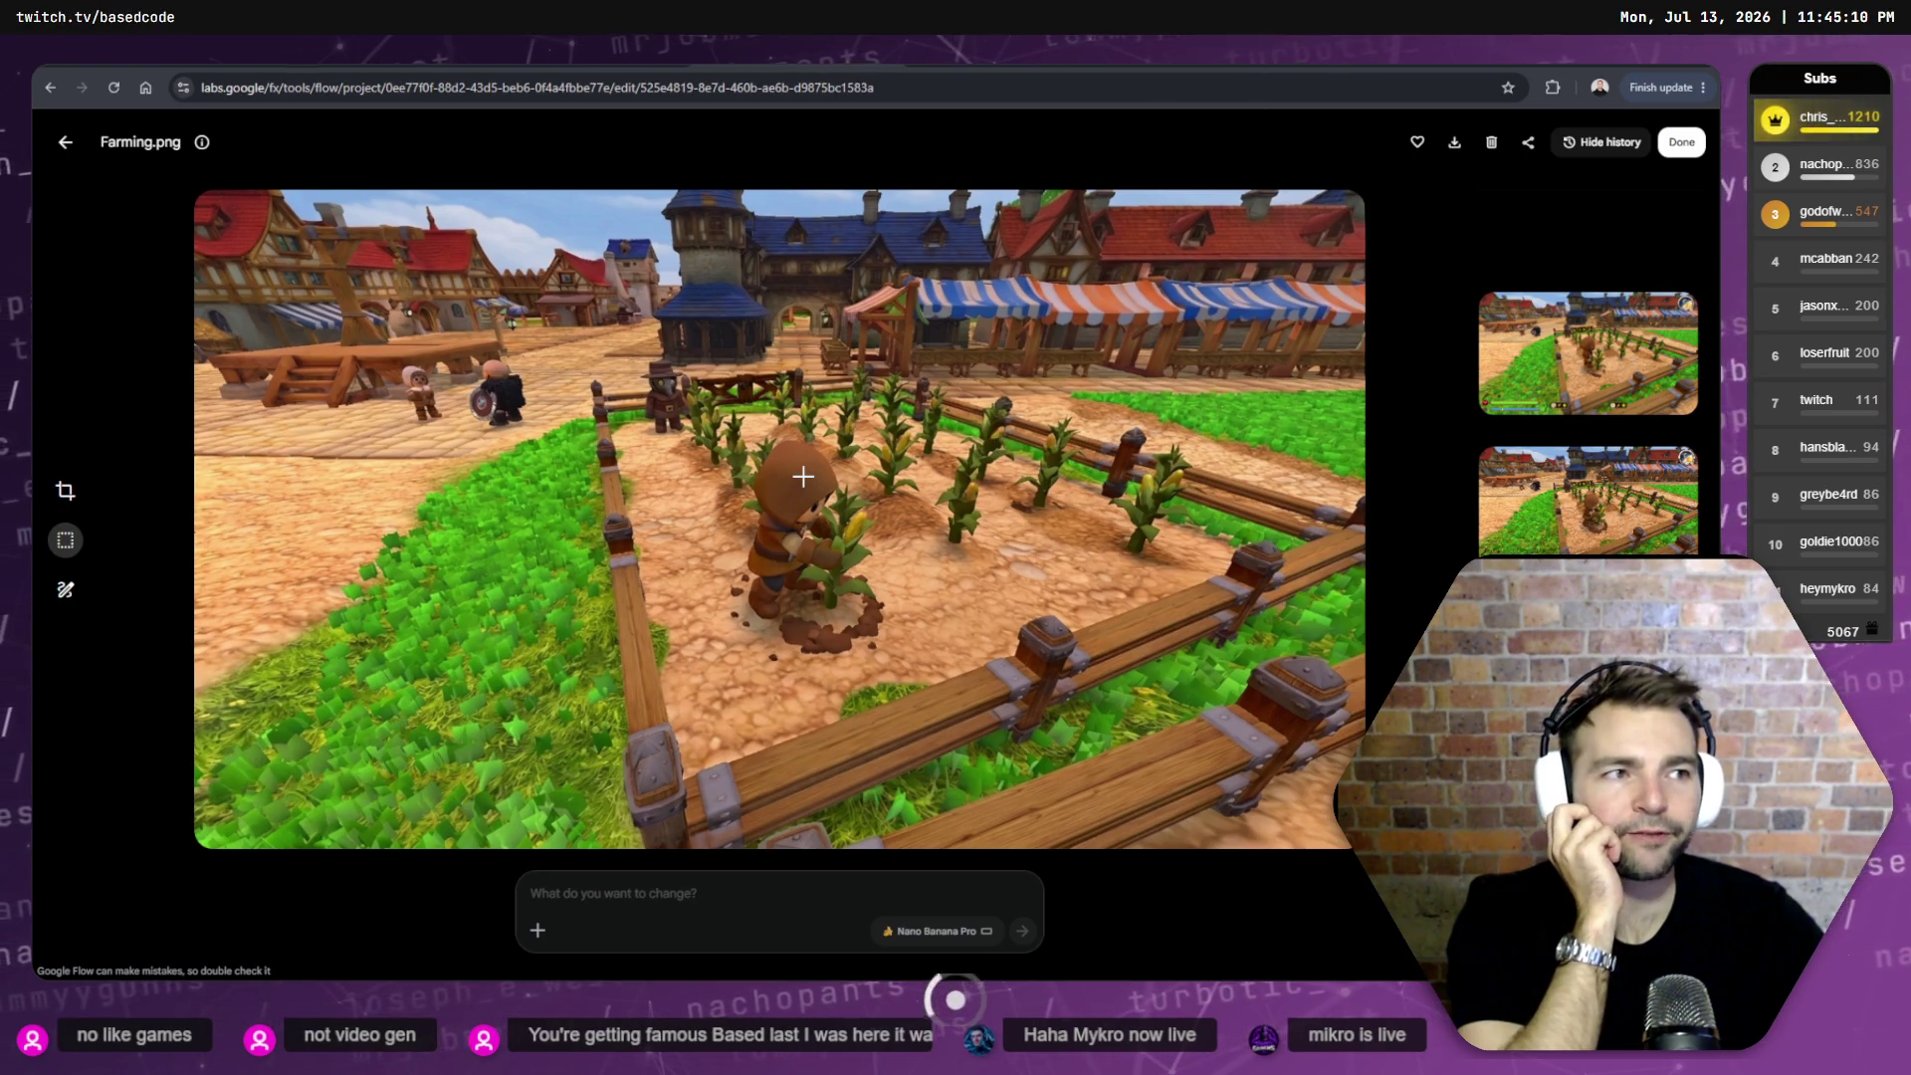
Open a blank Google new-tab page in place of the Farming.png editor
key(ctrl+t)
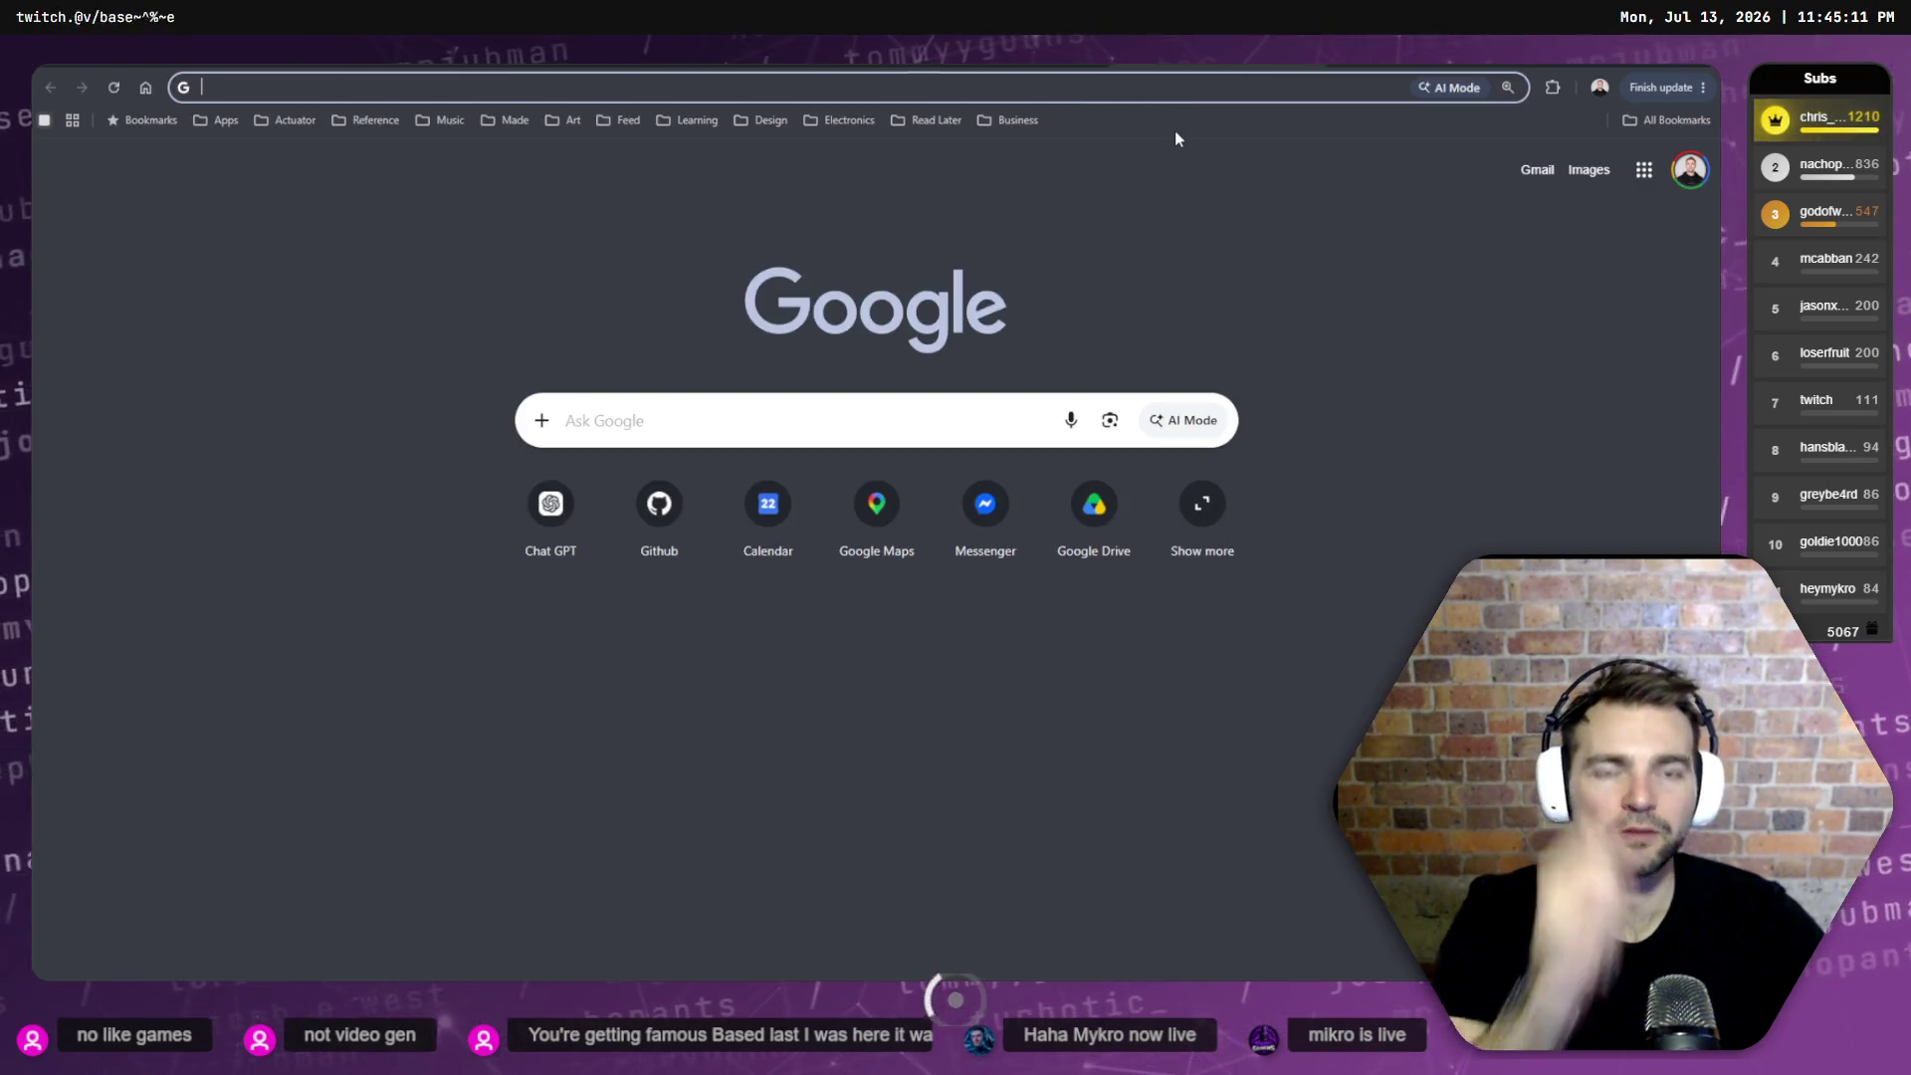
Search 'runway 4.5', read Runway's Gen-4.5 announcement page, then bring the Screenshots folder forward
text(runway 4.5)
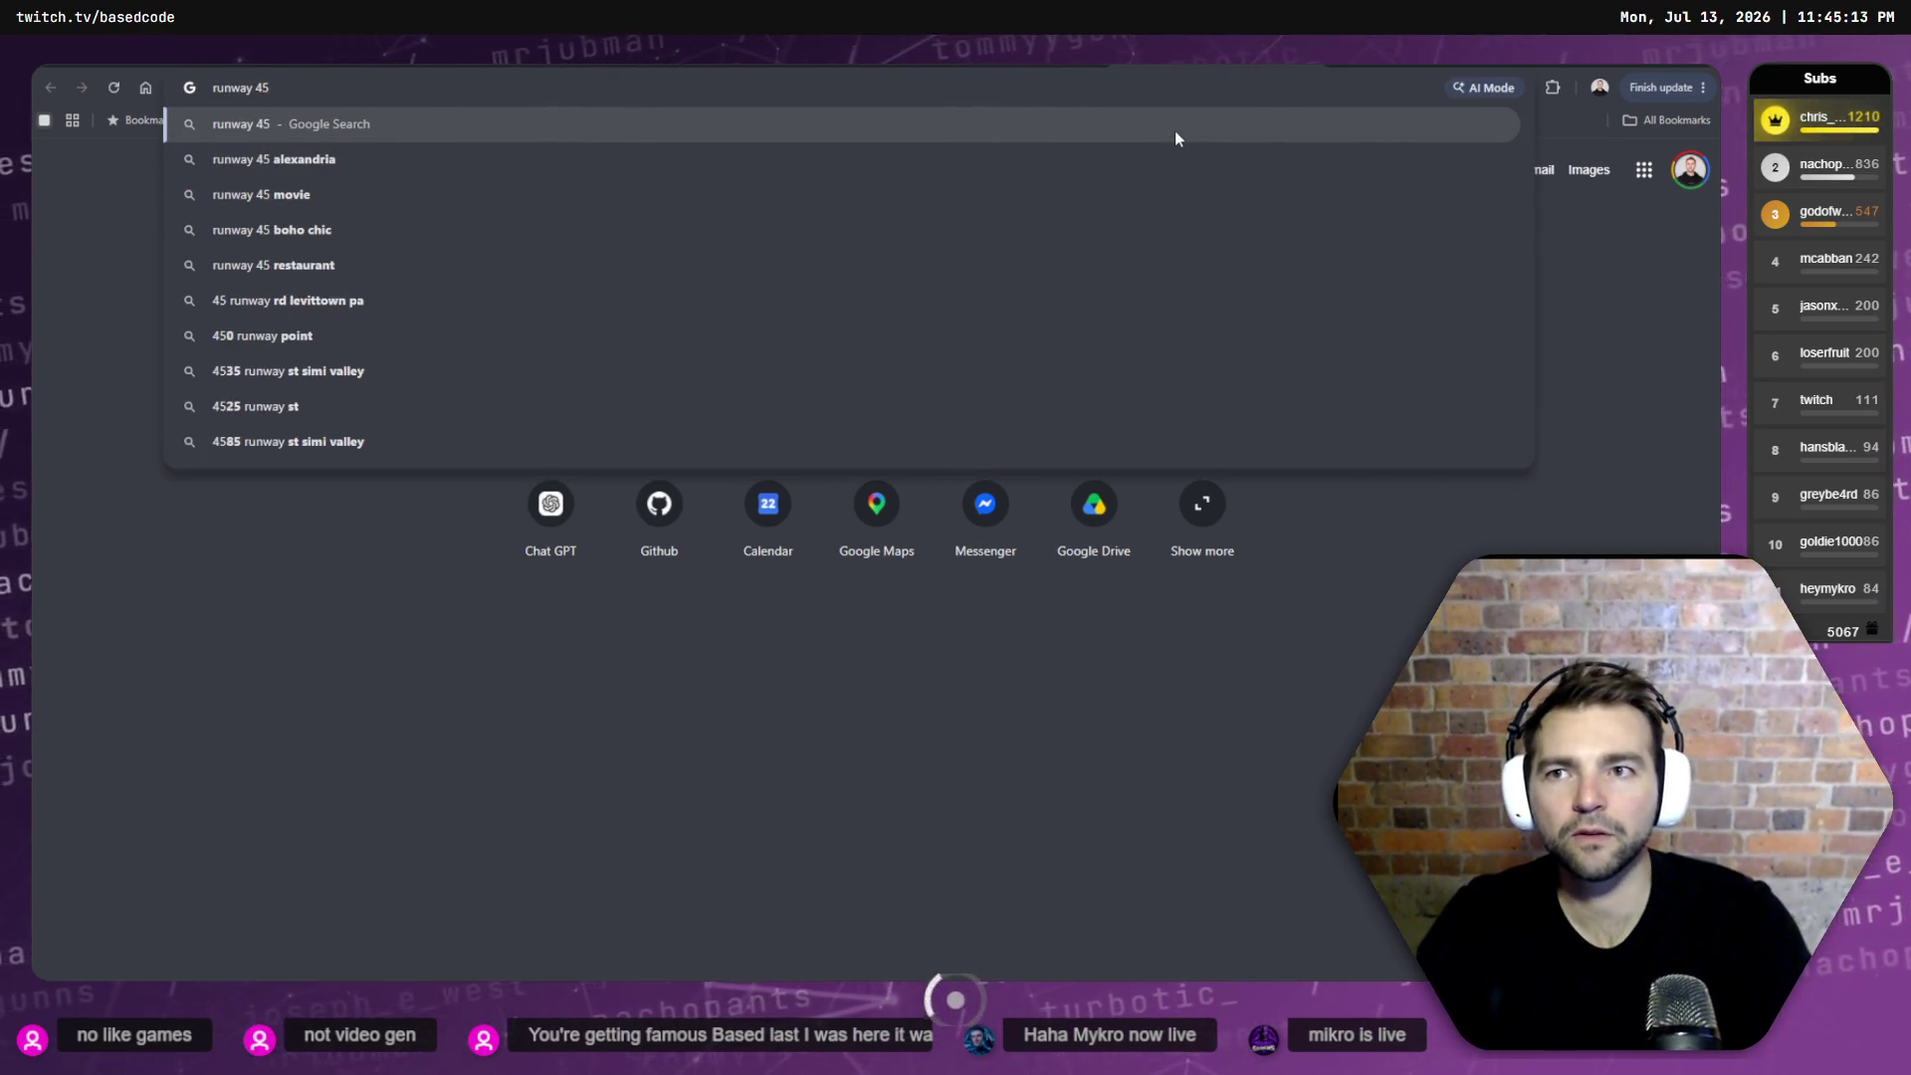
key(Return)
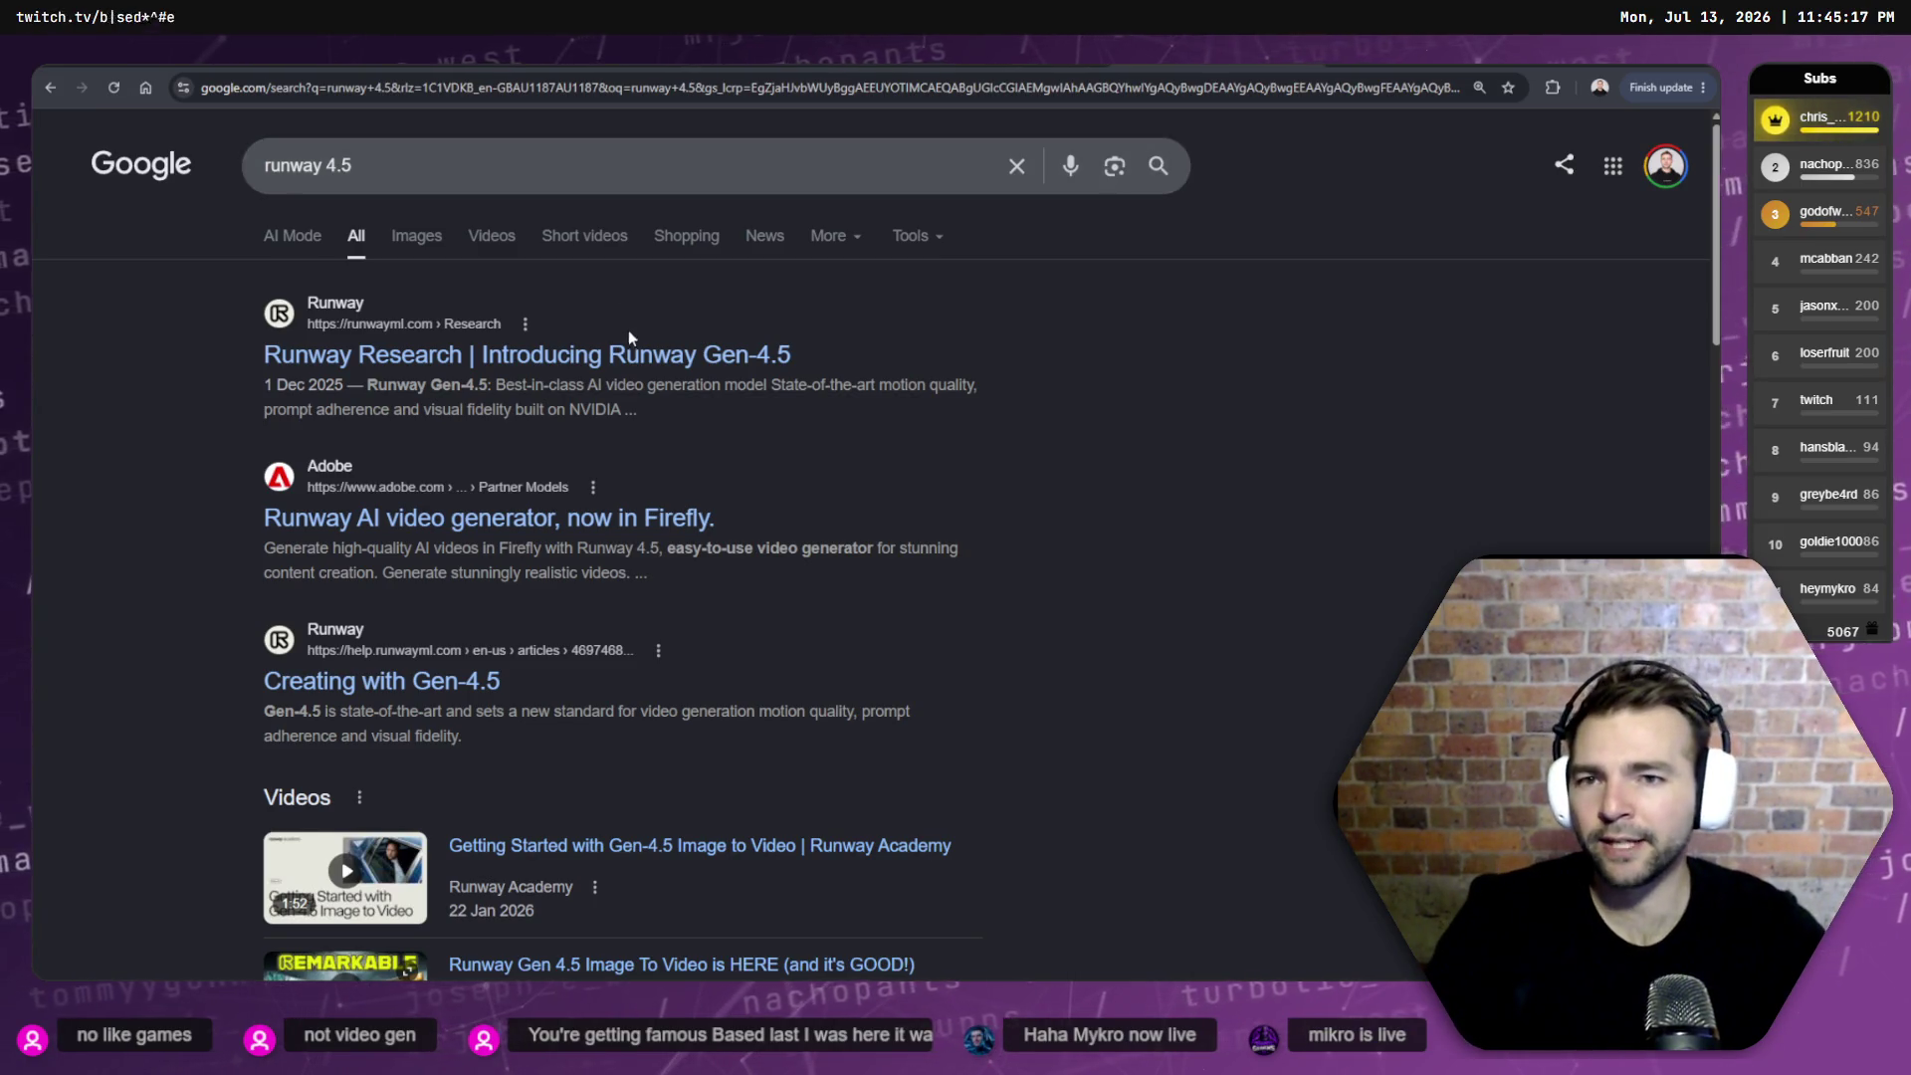
click(672, 357)
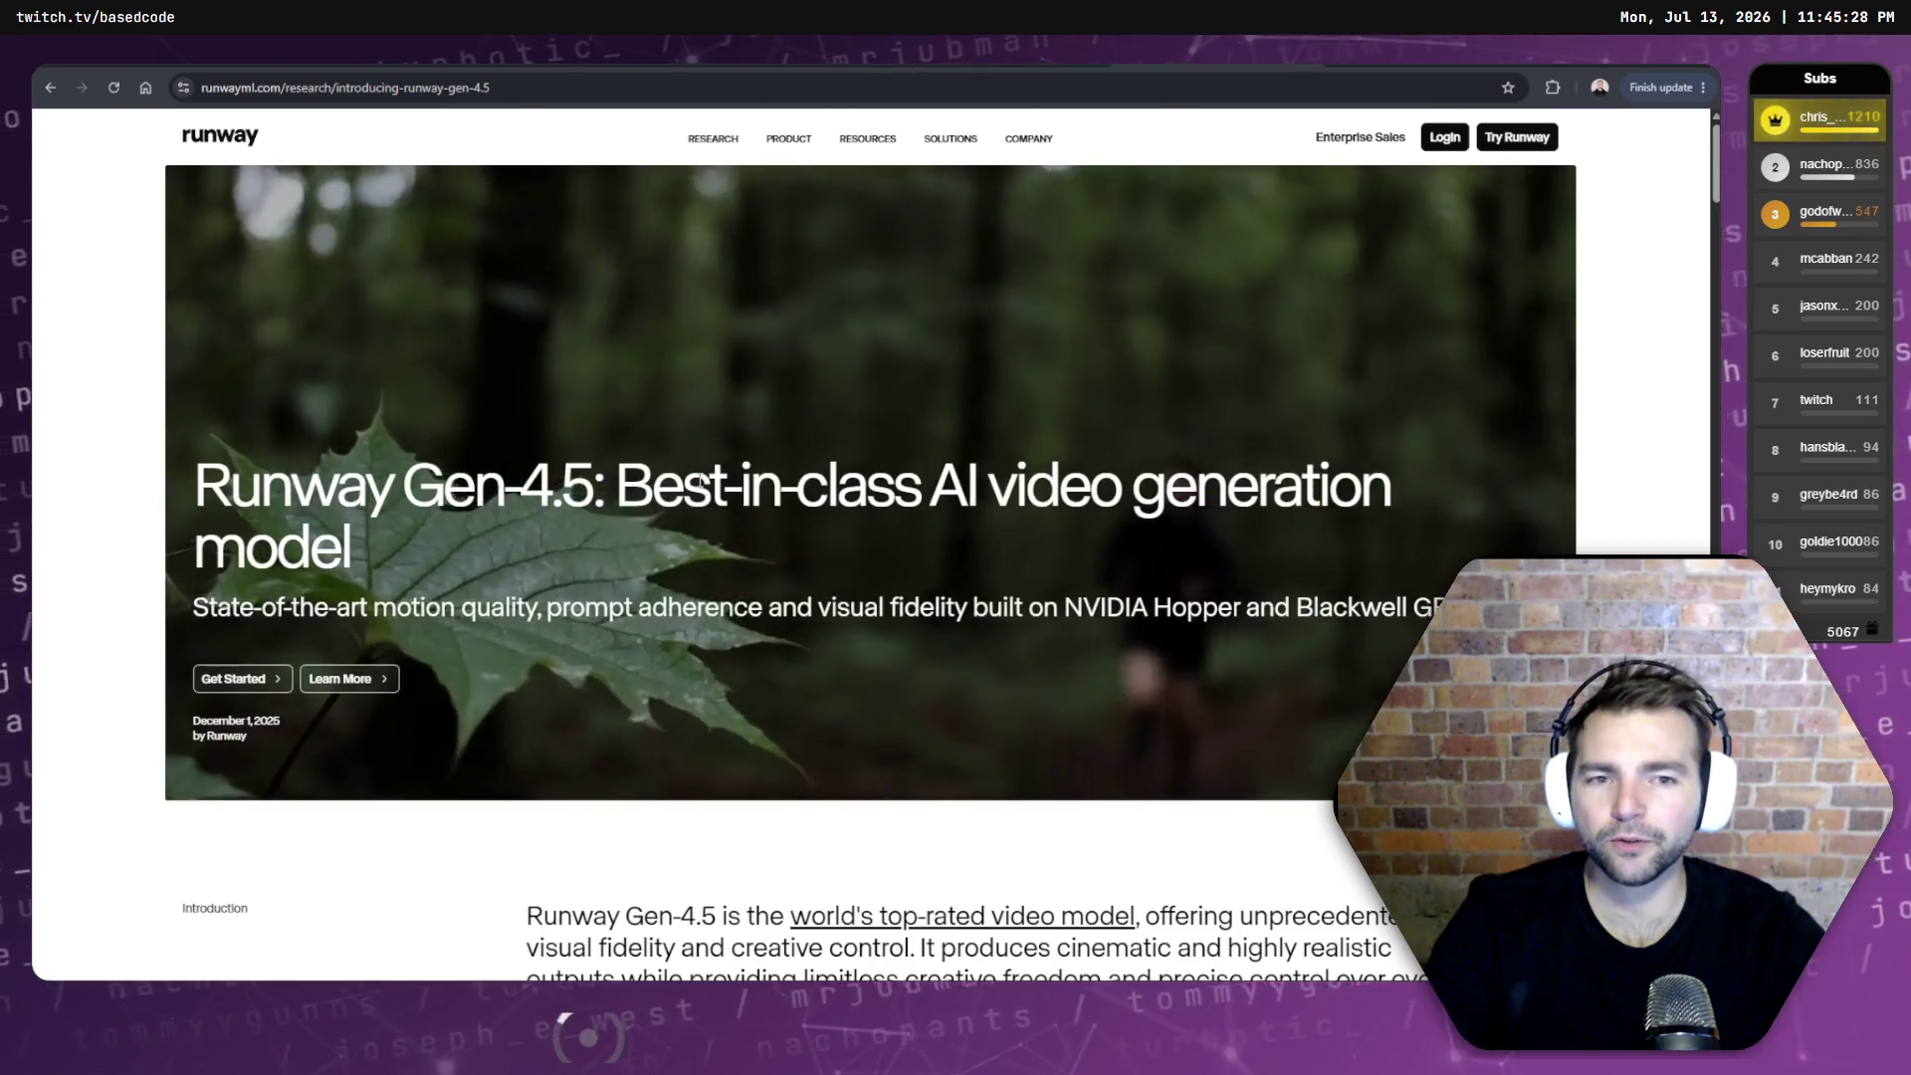
scroll(701, 482, down, 7)
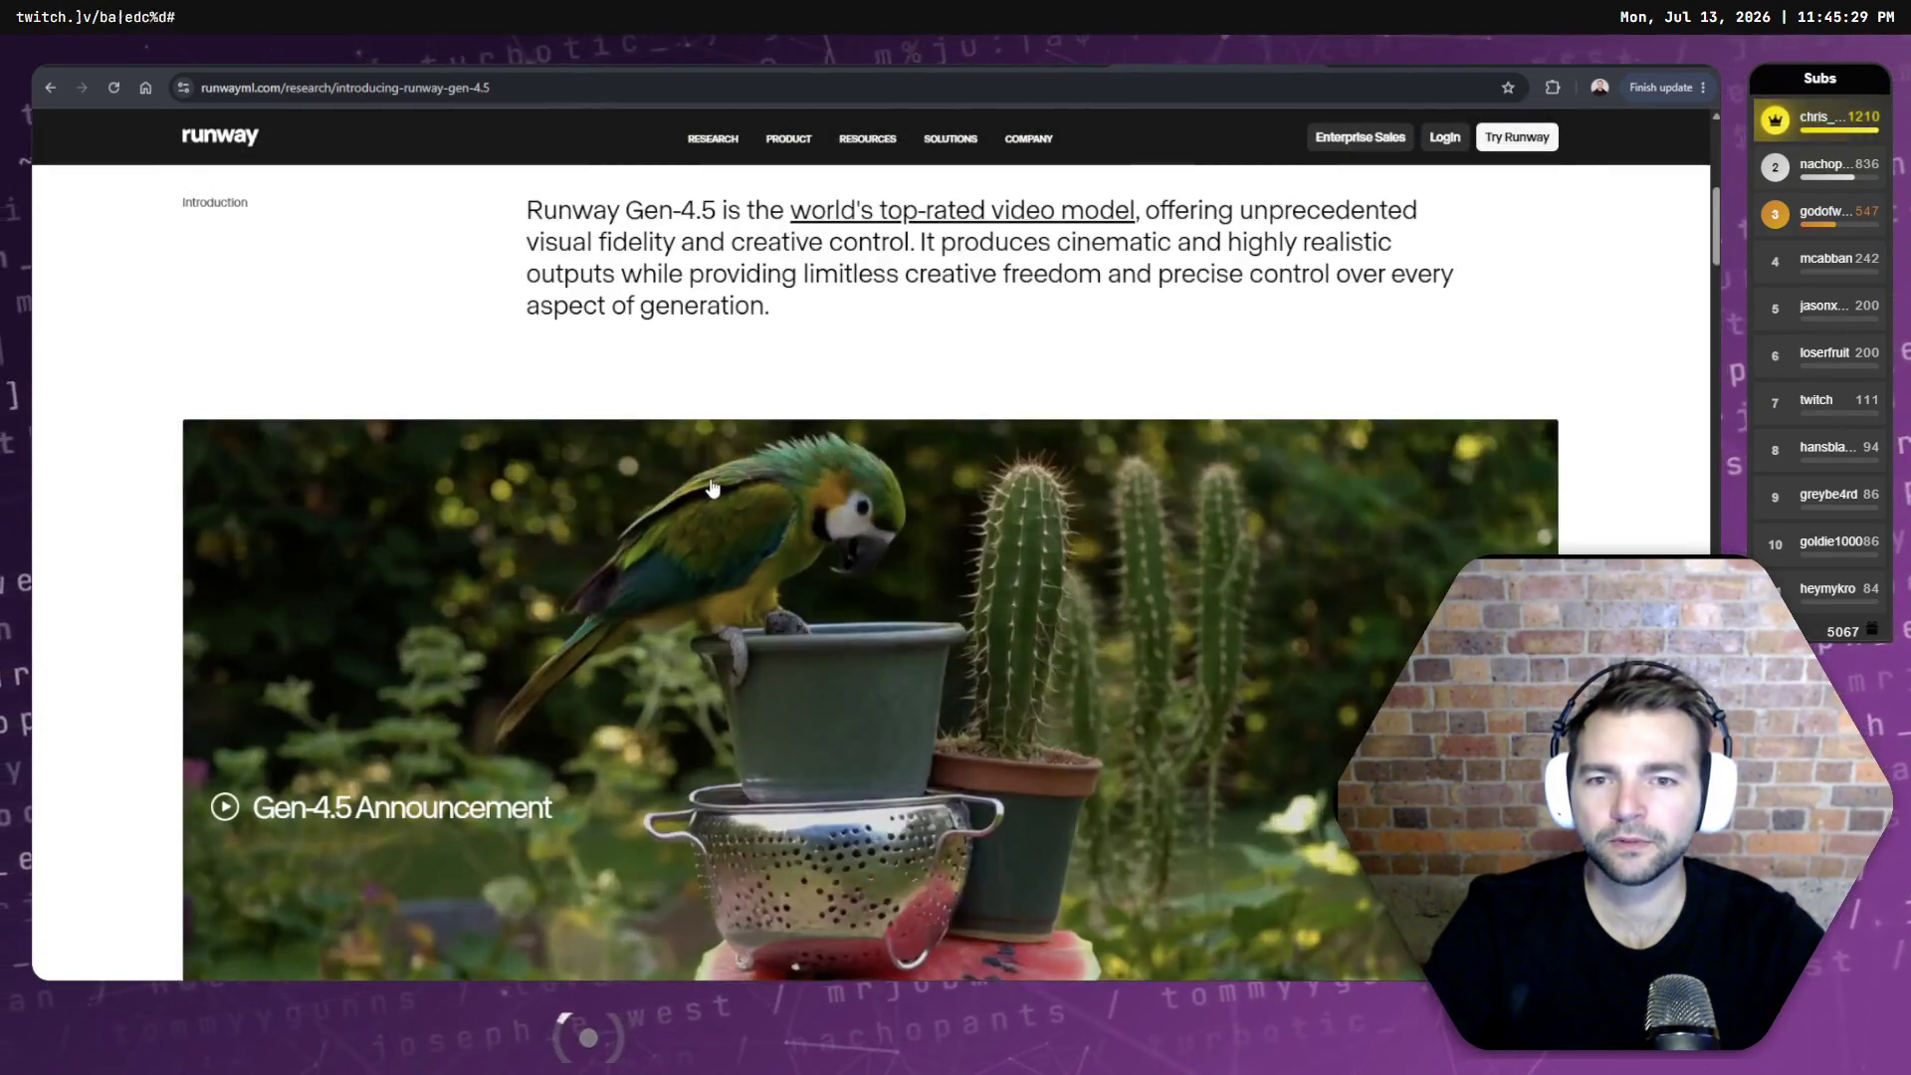
scroll(709, 483, down, 7)
scroll(713, 486, up, 3)
scroll(713, 486, down, 4)
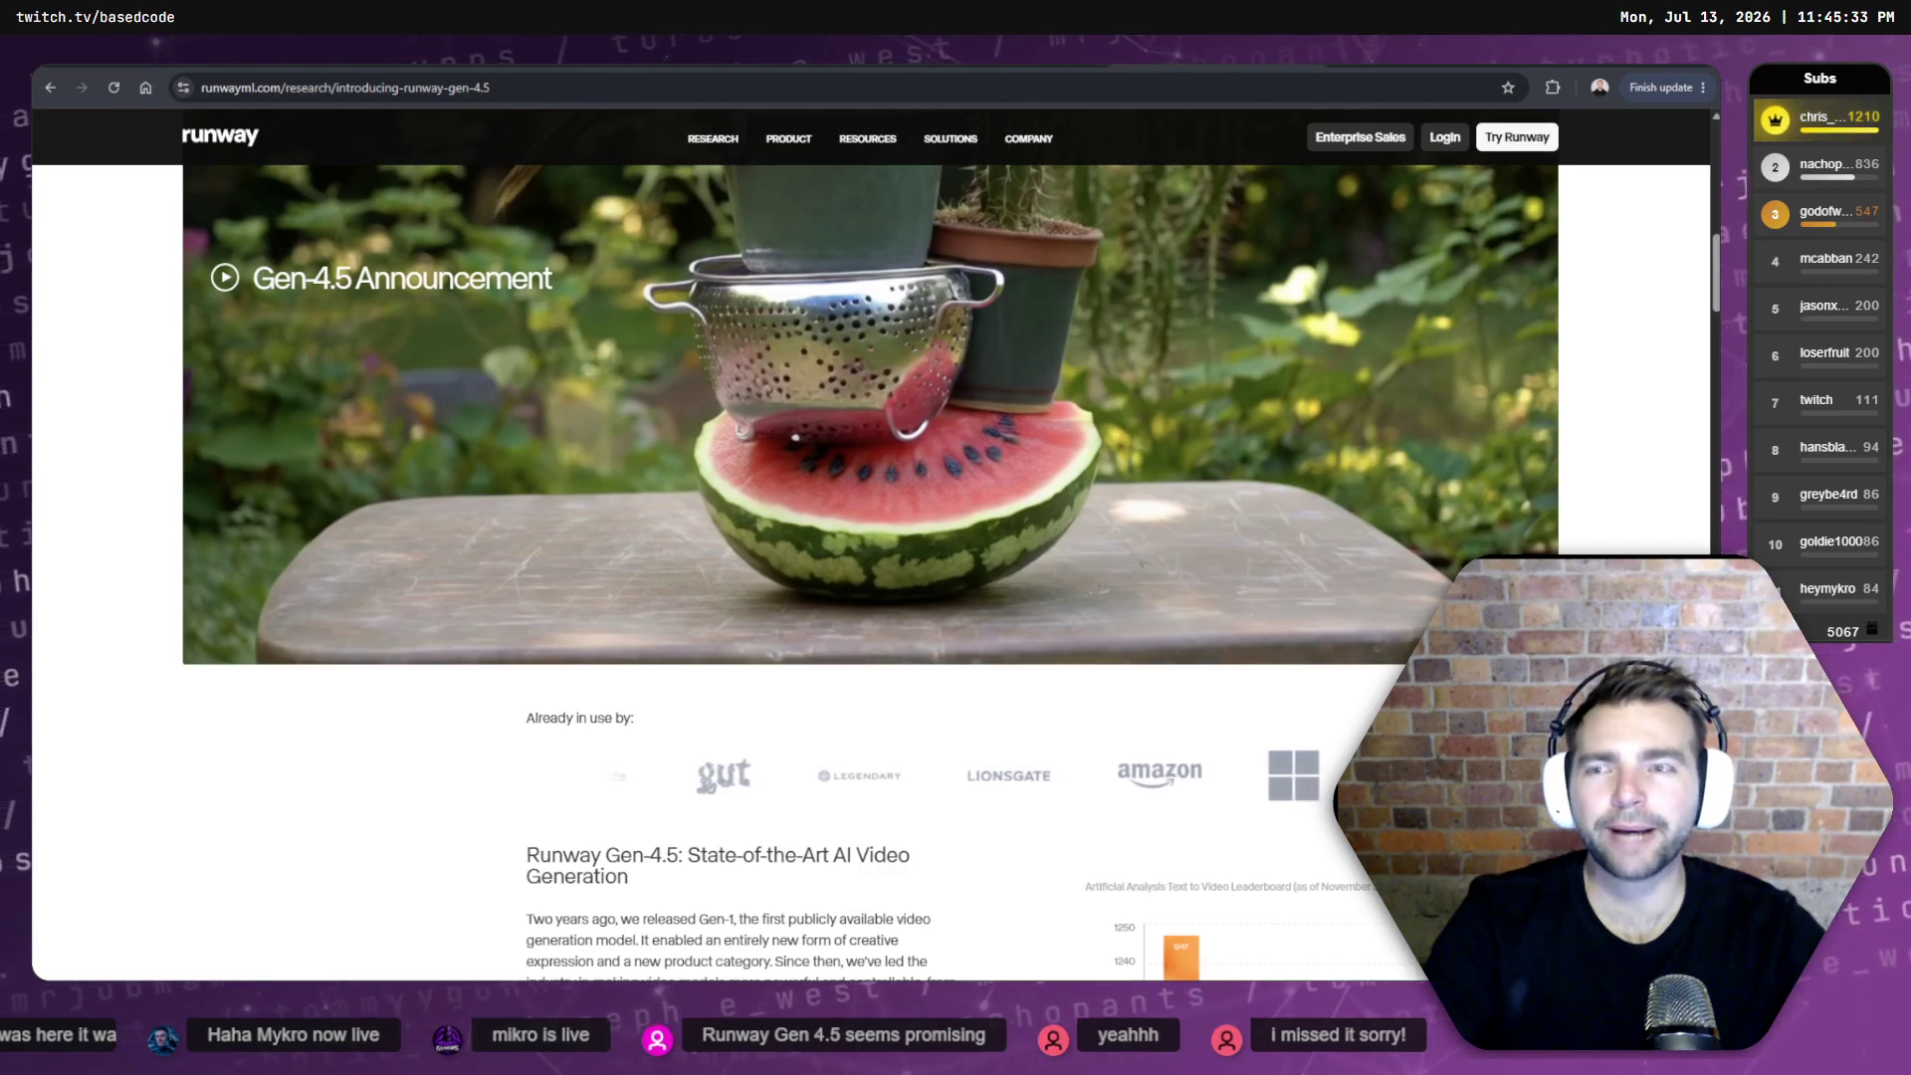
scroll(1525, 305, up, 4)
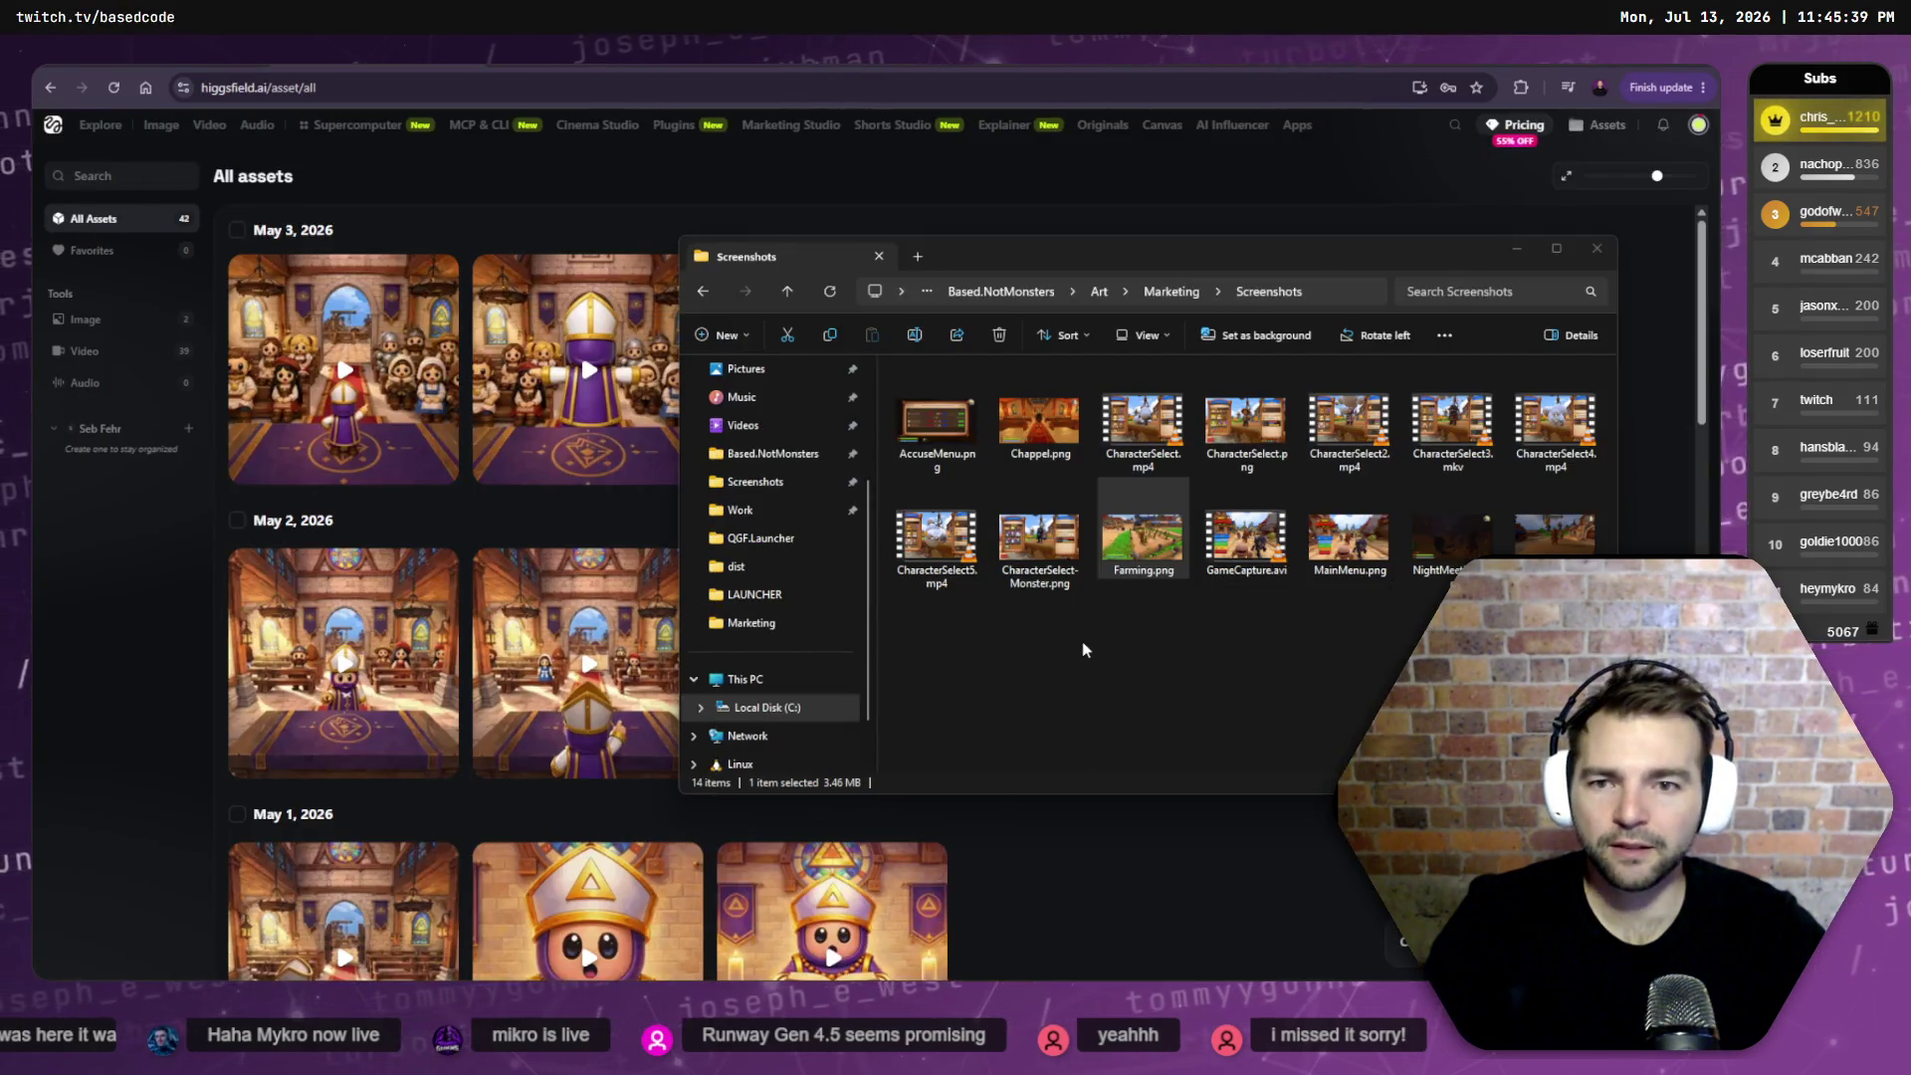
click(1083, 643)
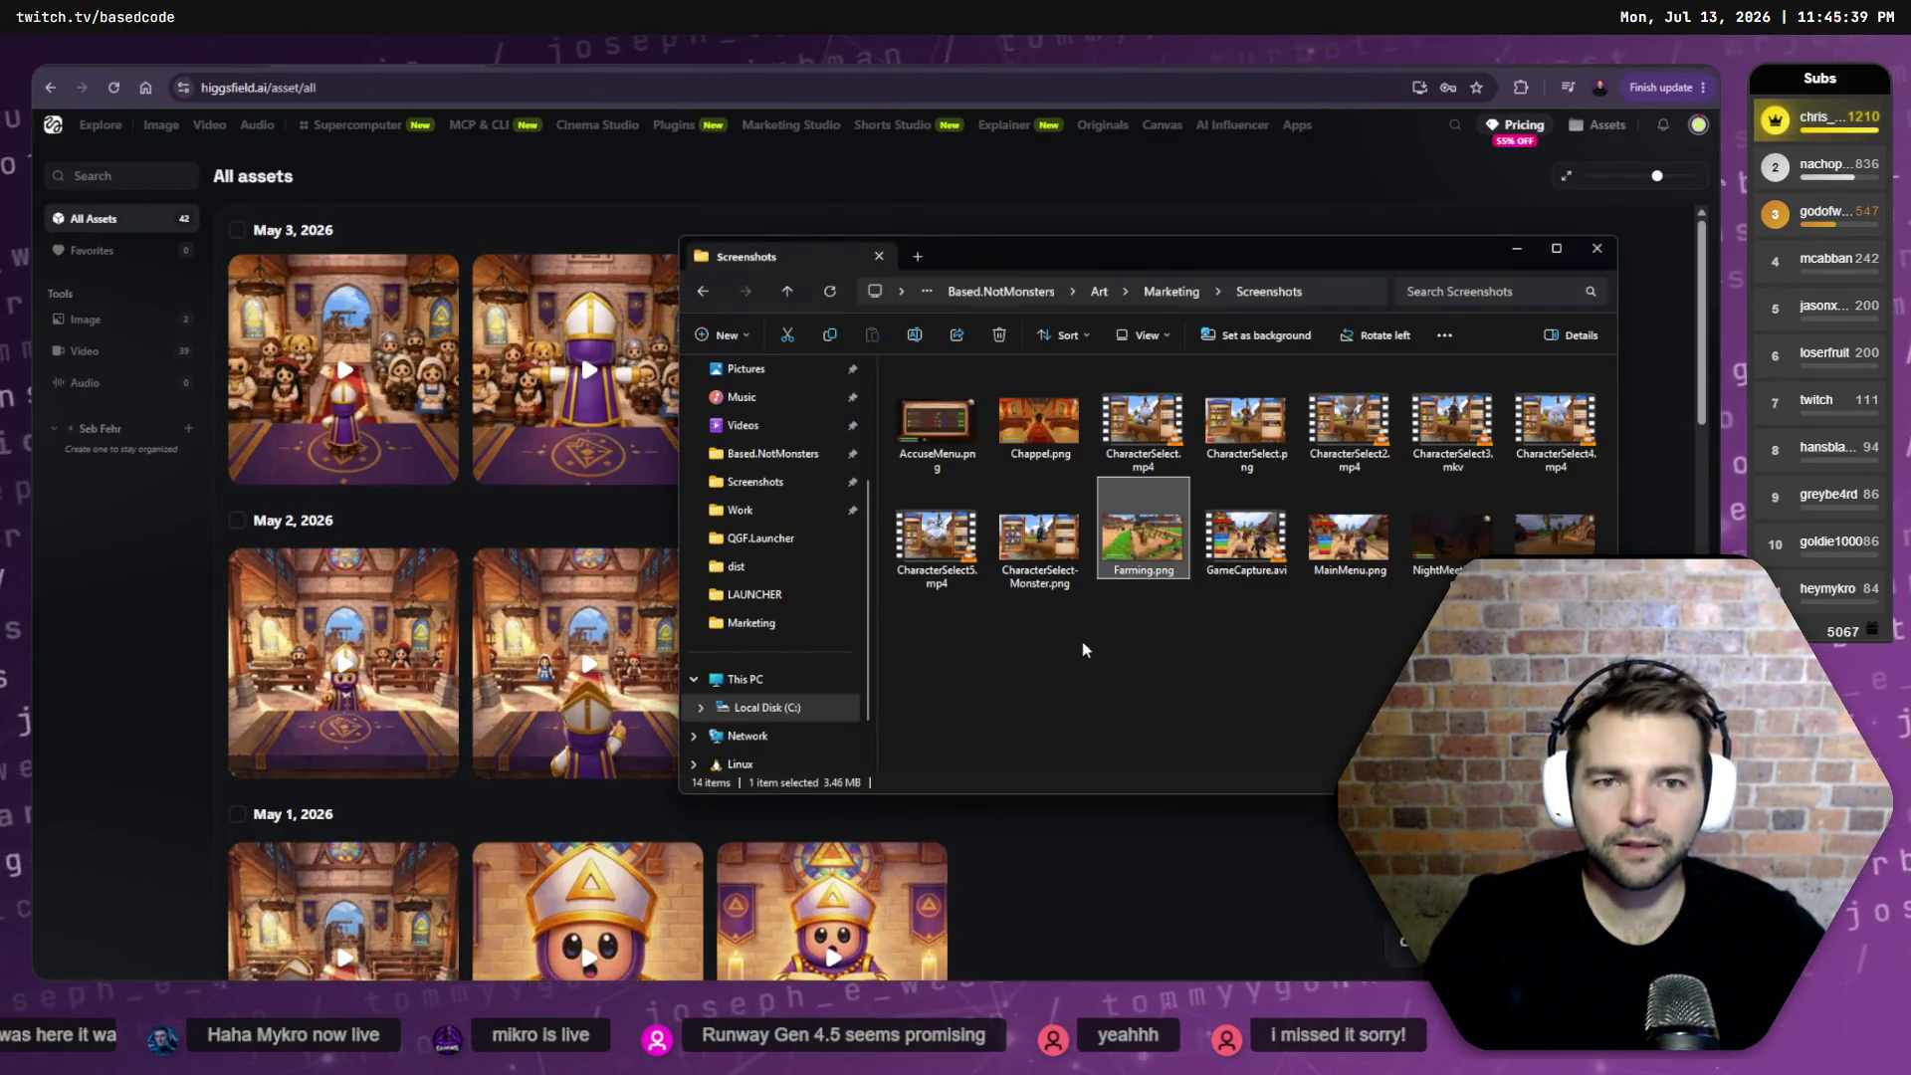
Briefly view the Farming.png corn-field screenshot, then close the viewer
key(alt+F4)
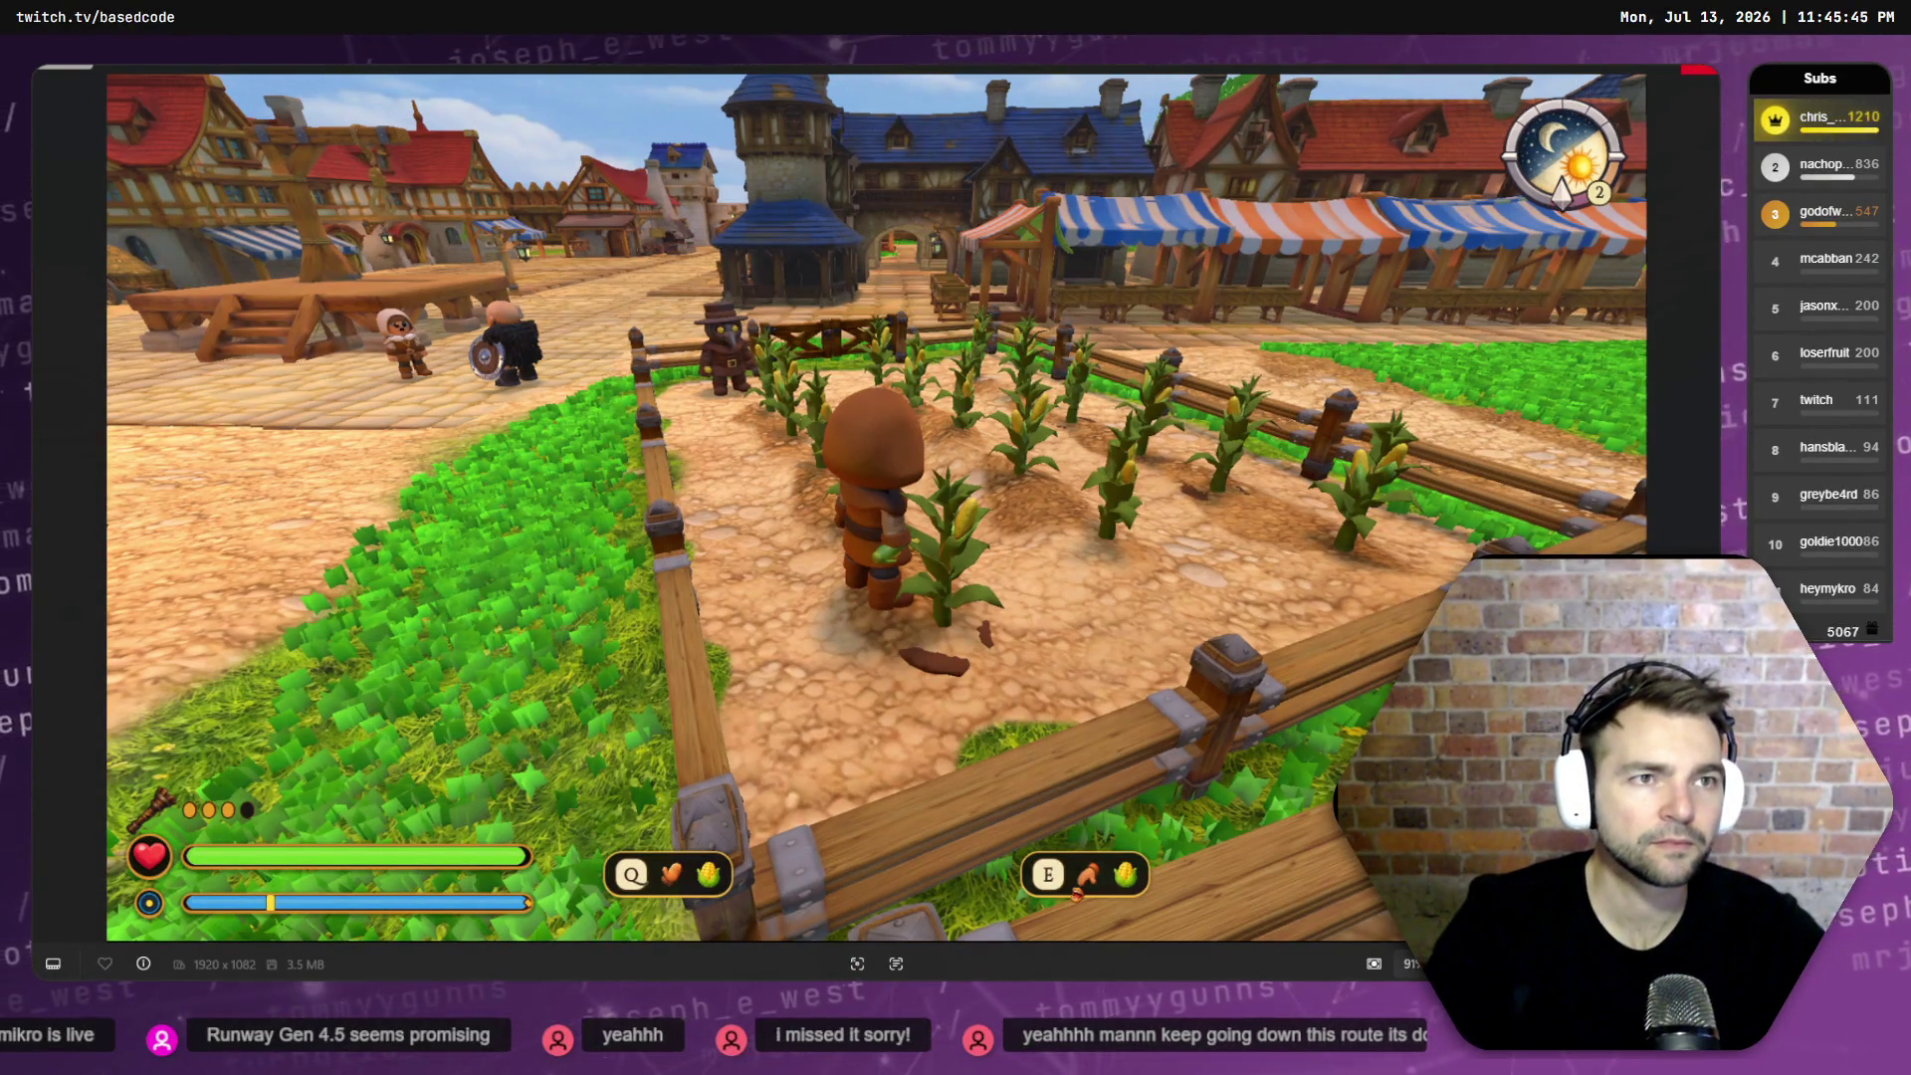
key(alt+F4)
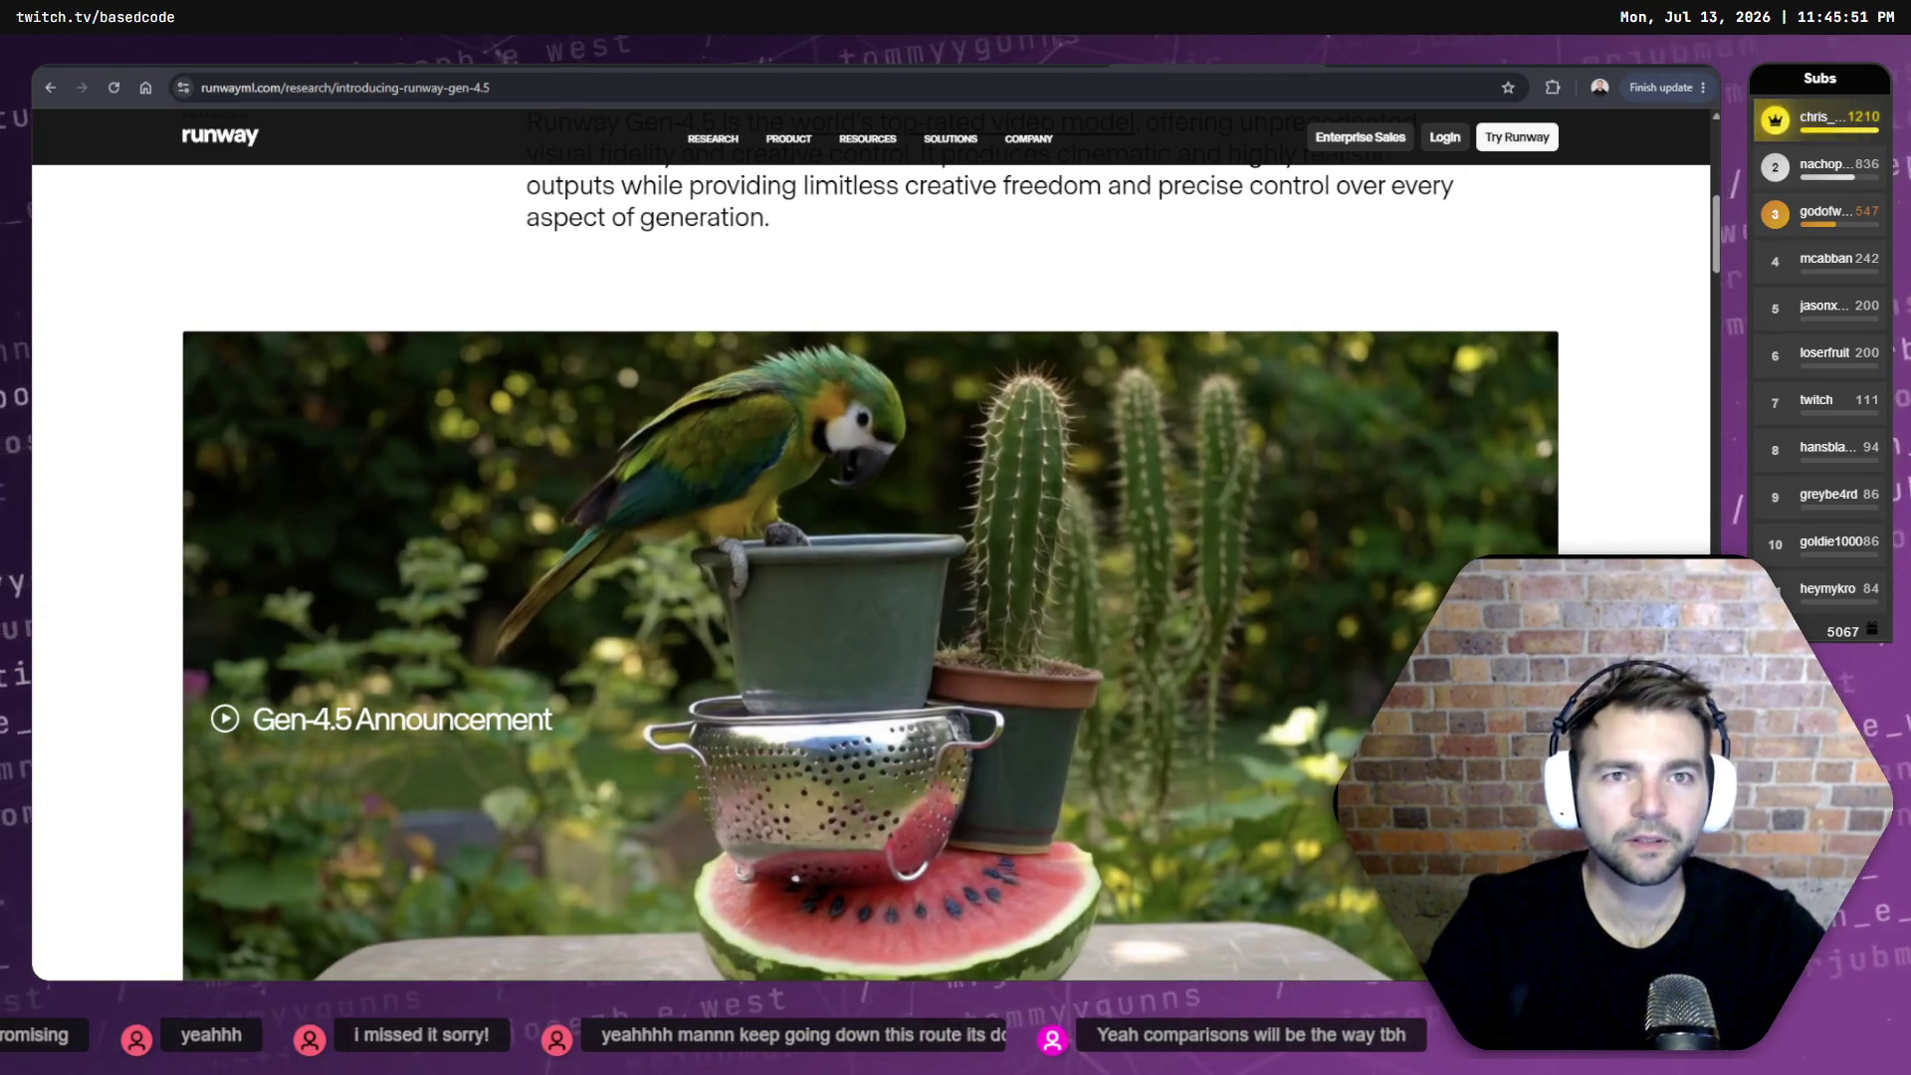
Go back from Runway's Gen-4.5 page to ChatGPT's reply ranking Runway first at US$15 monthly
key(alt+Left)
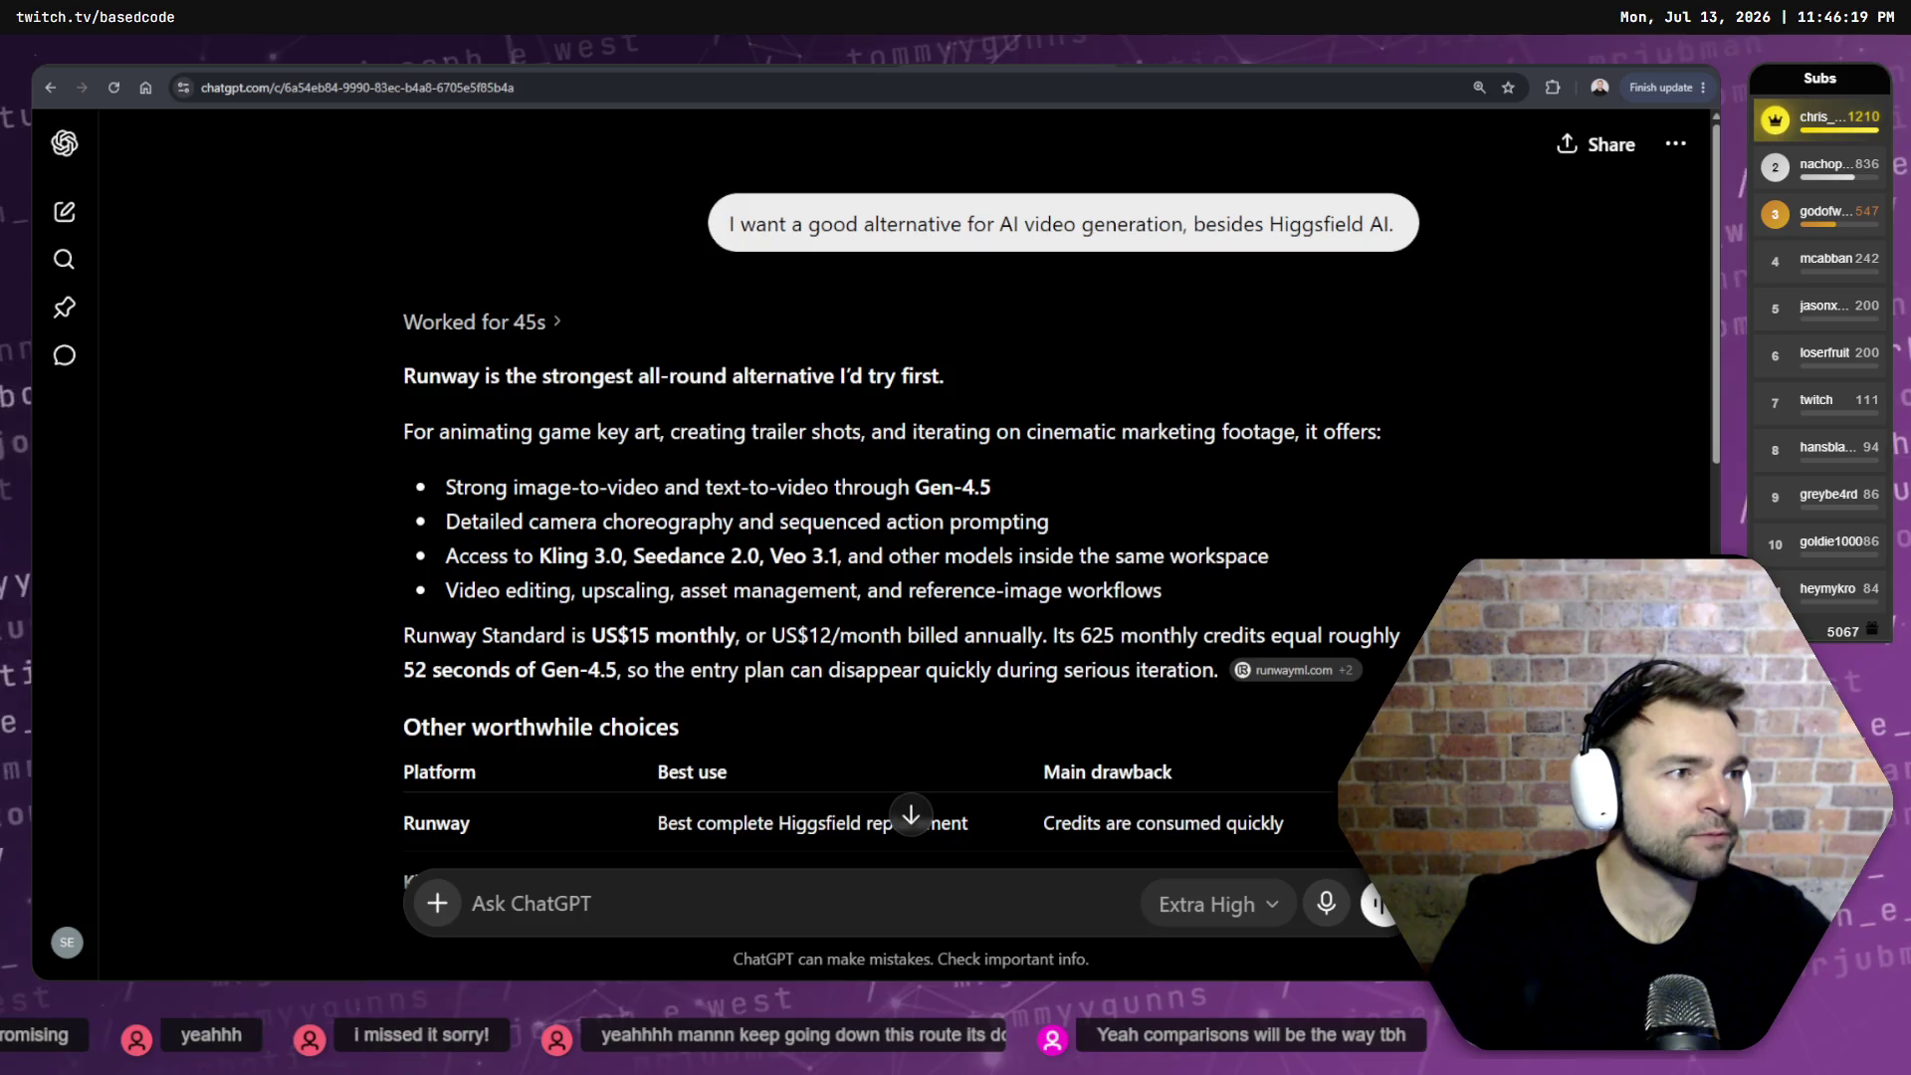
scroll(828, 517, down, 3)
scroll(826, 512, up, 3)
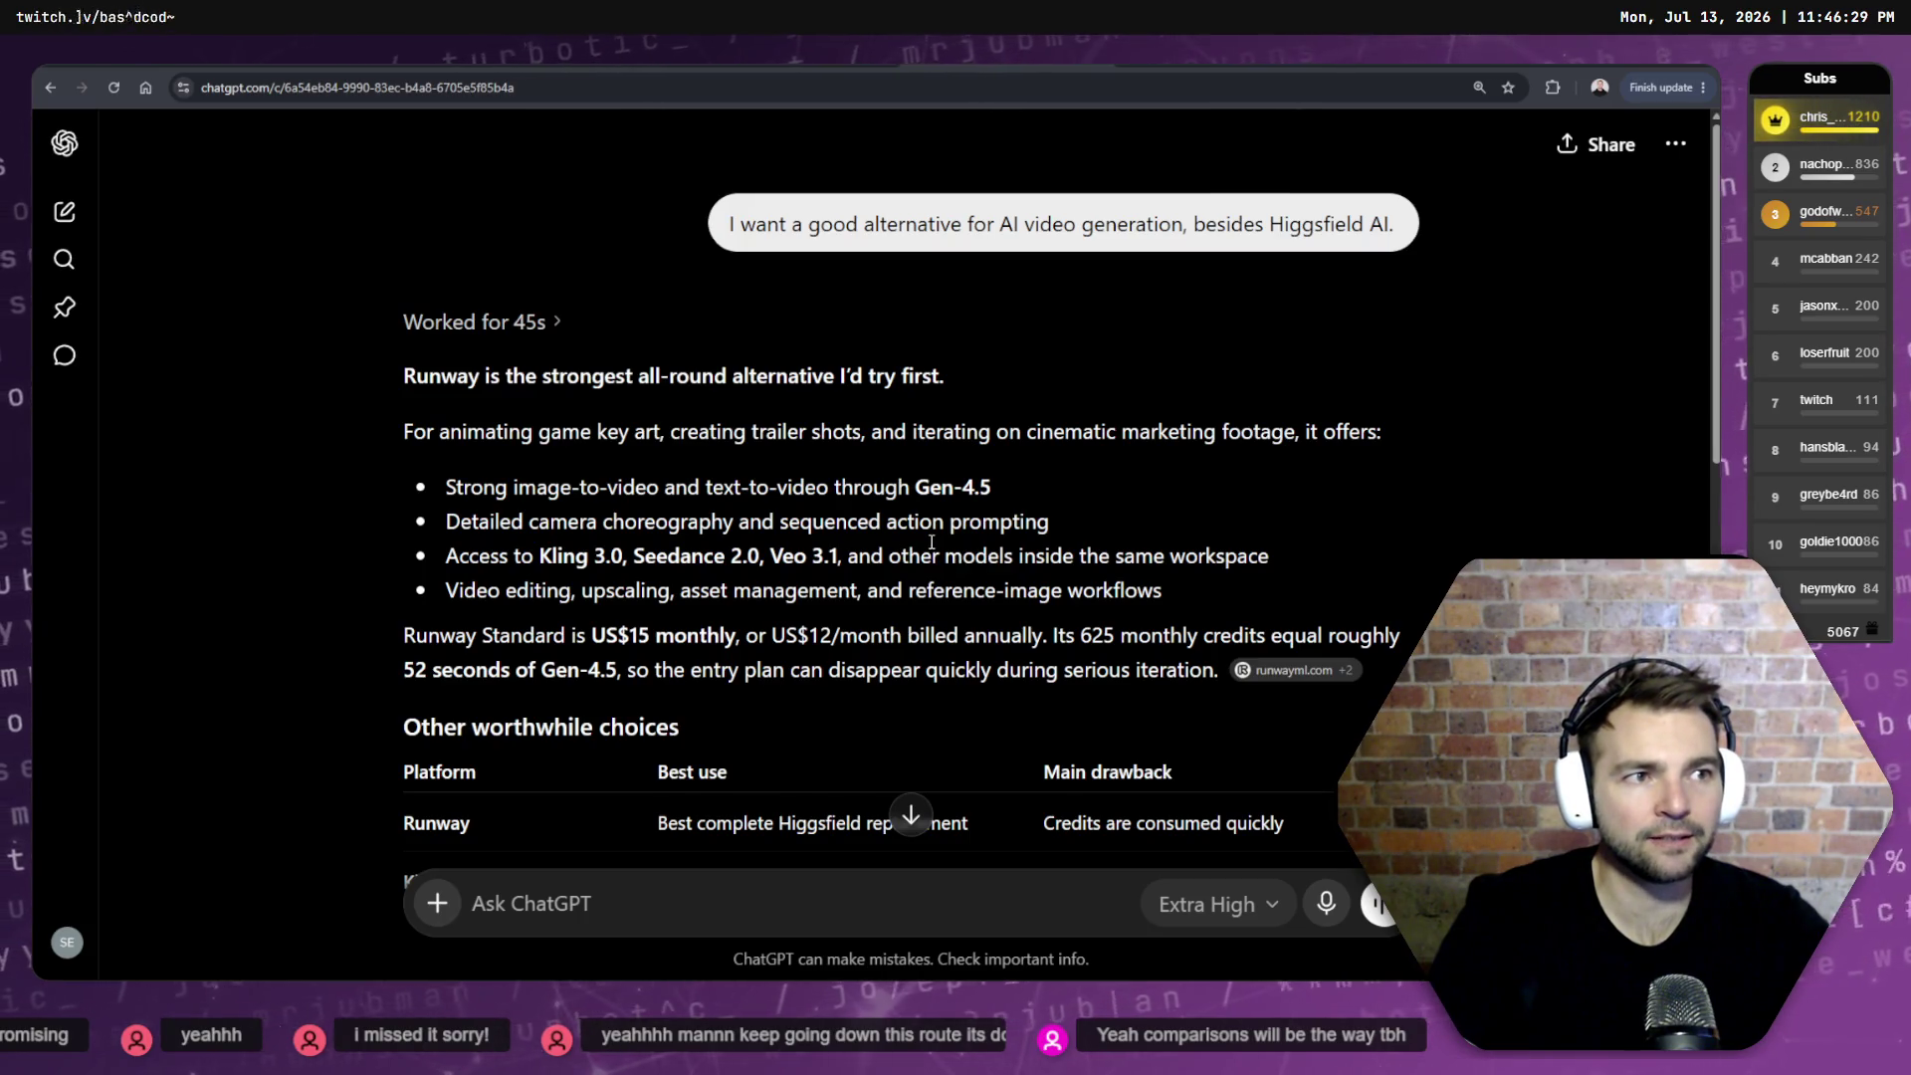
scroll(862, 519, down, 4)
scroll(740, 412, up, 4)
drag(390, 376, 474, 377)
click(601, 439)
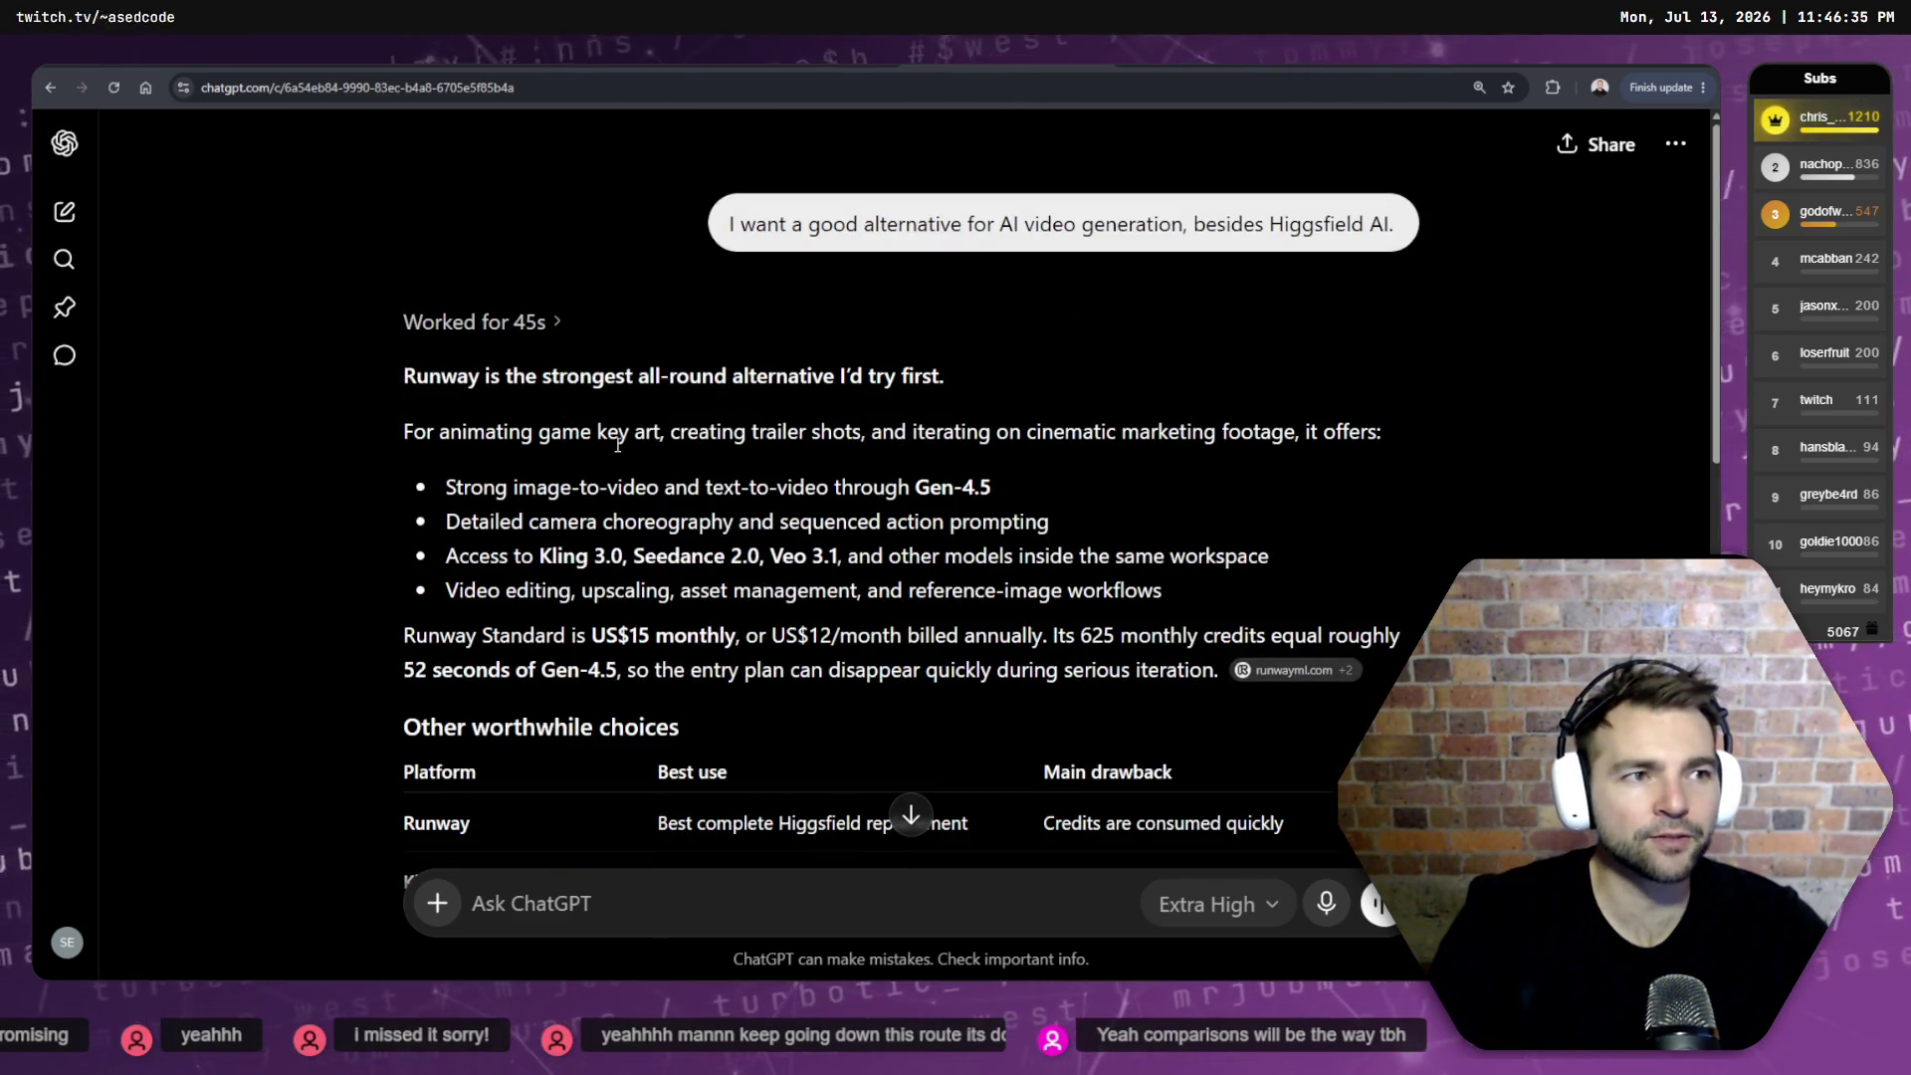
scroll(686, 507, down, 4)
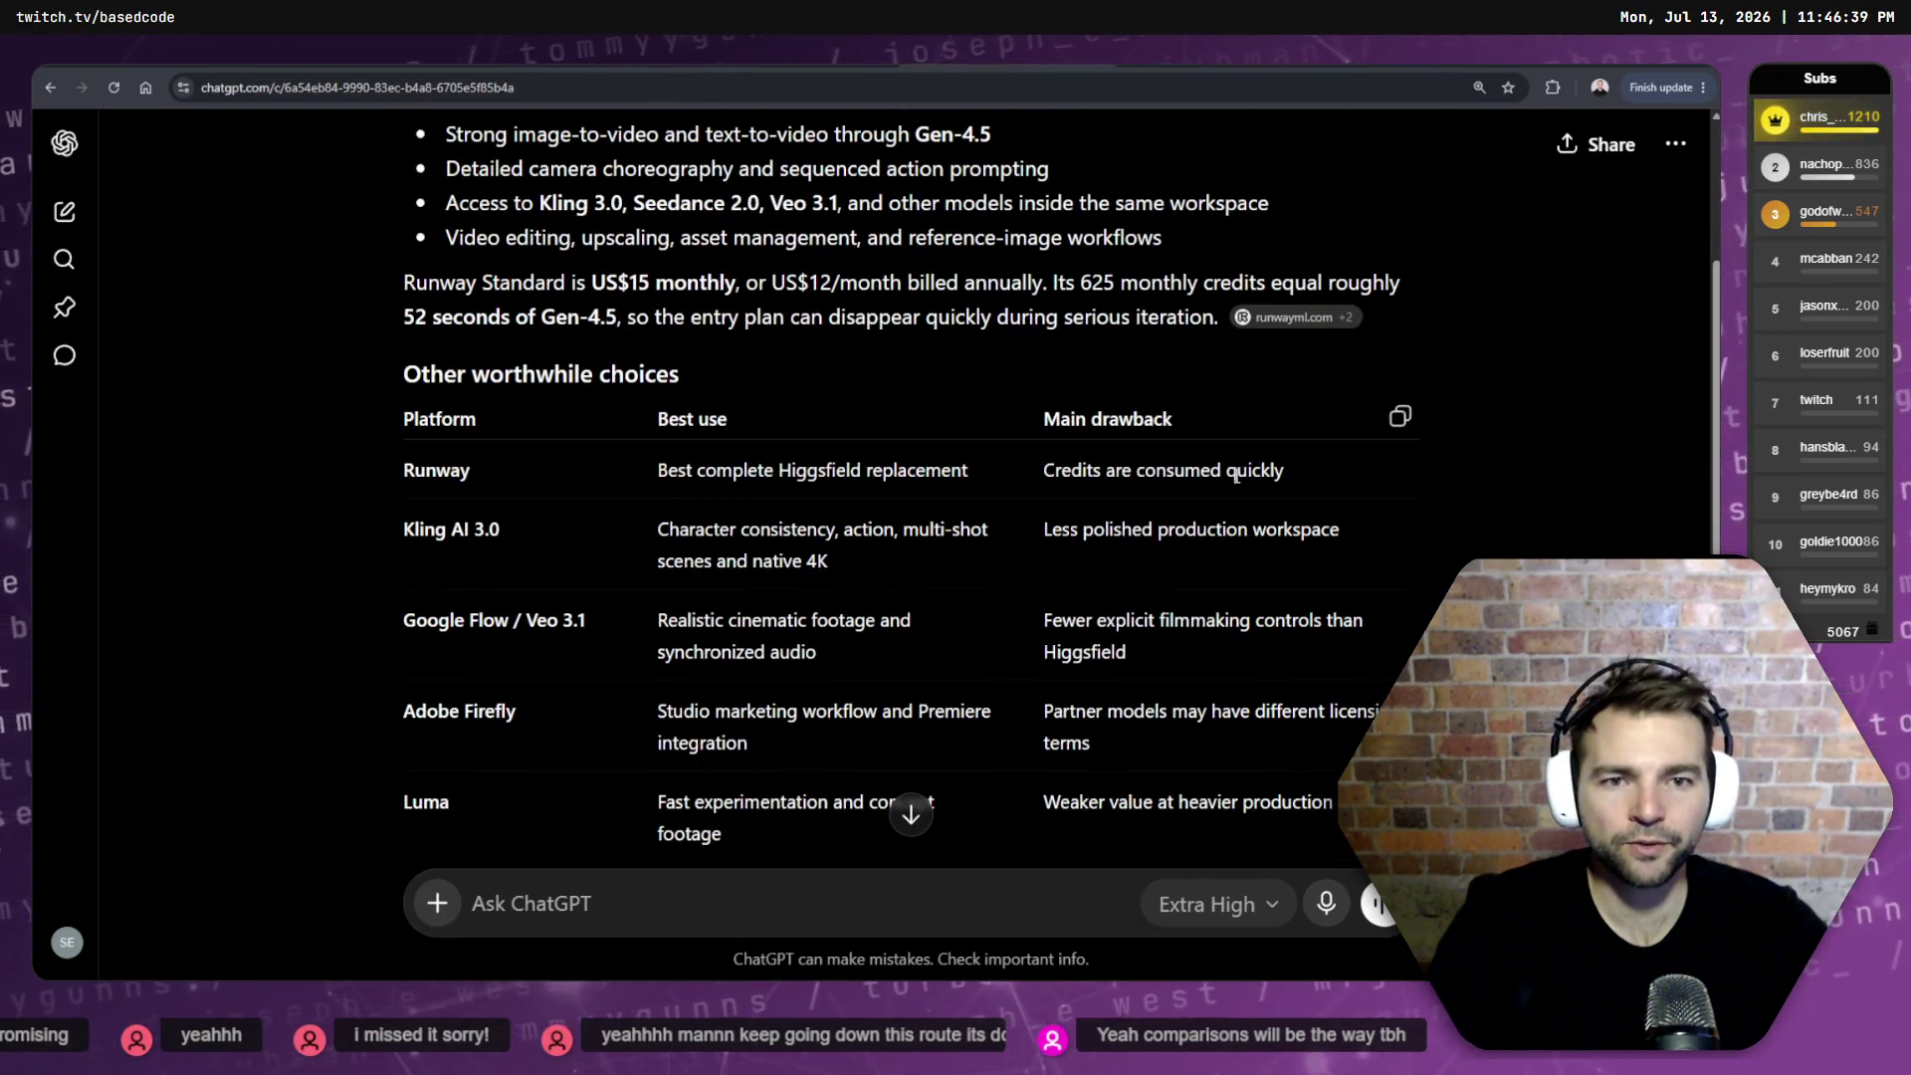
drag(1349, 485, 975, 484)
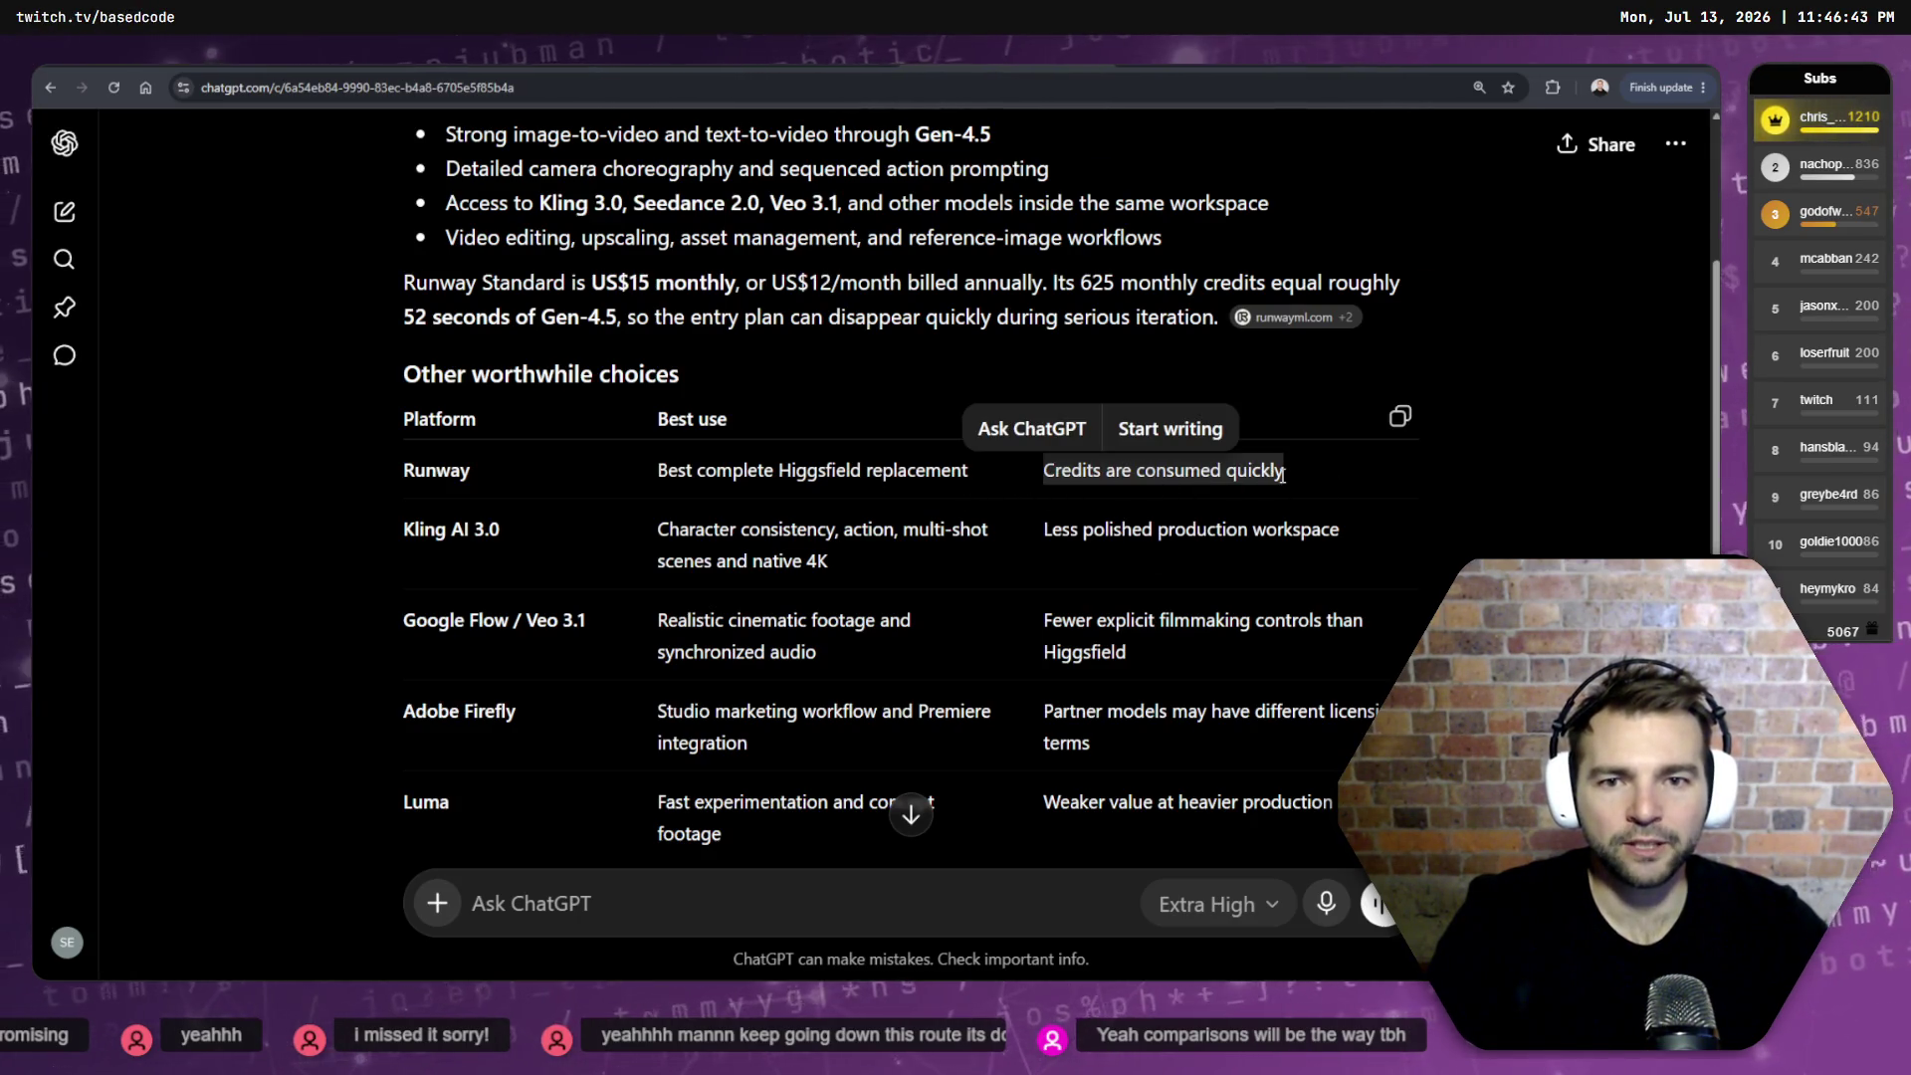
drag(1386, 525, 1040, 537)
click(1149, 544)
scroll(1149, 543, down, 1)
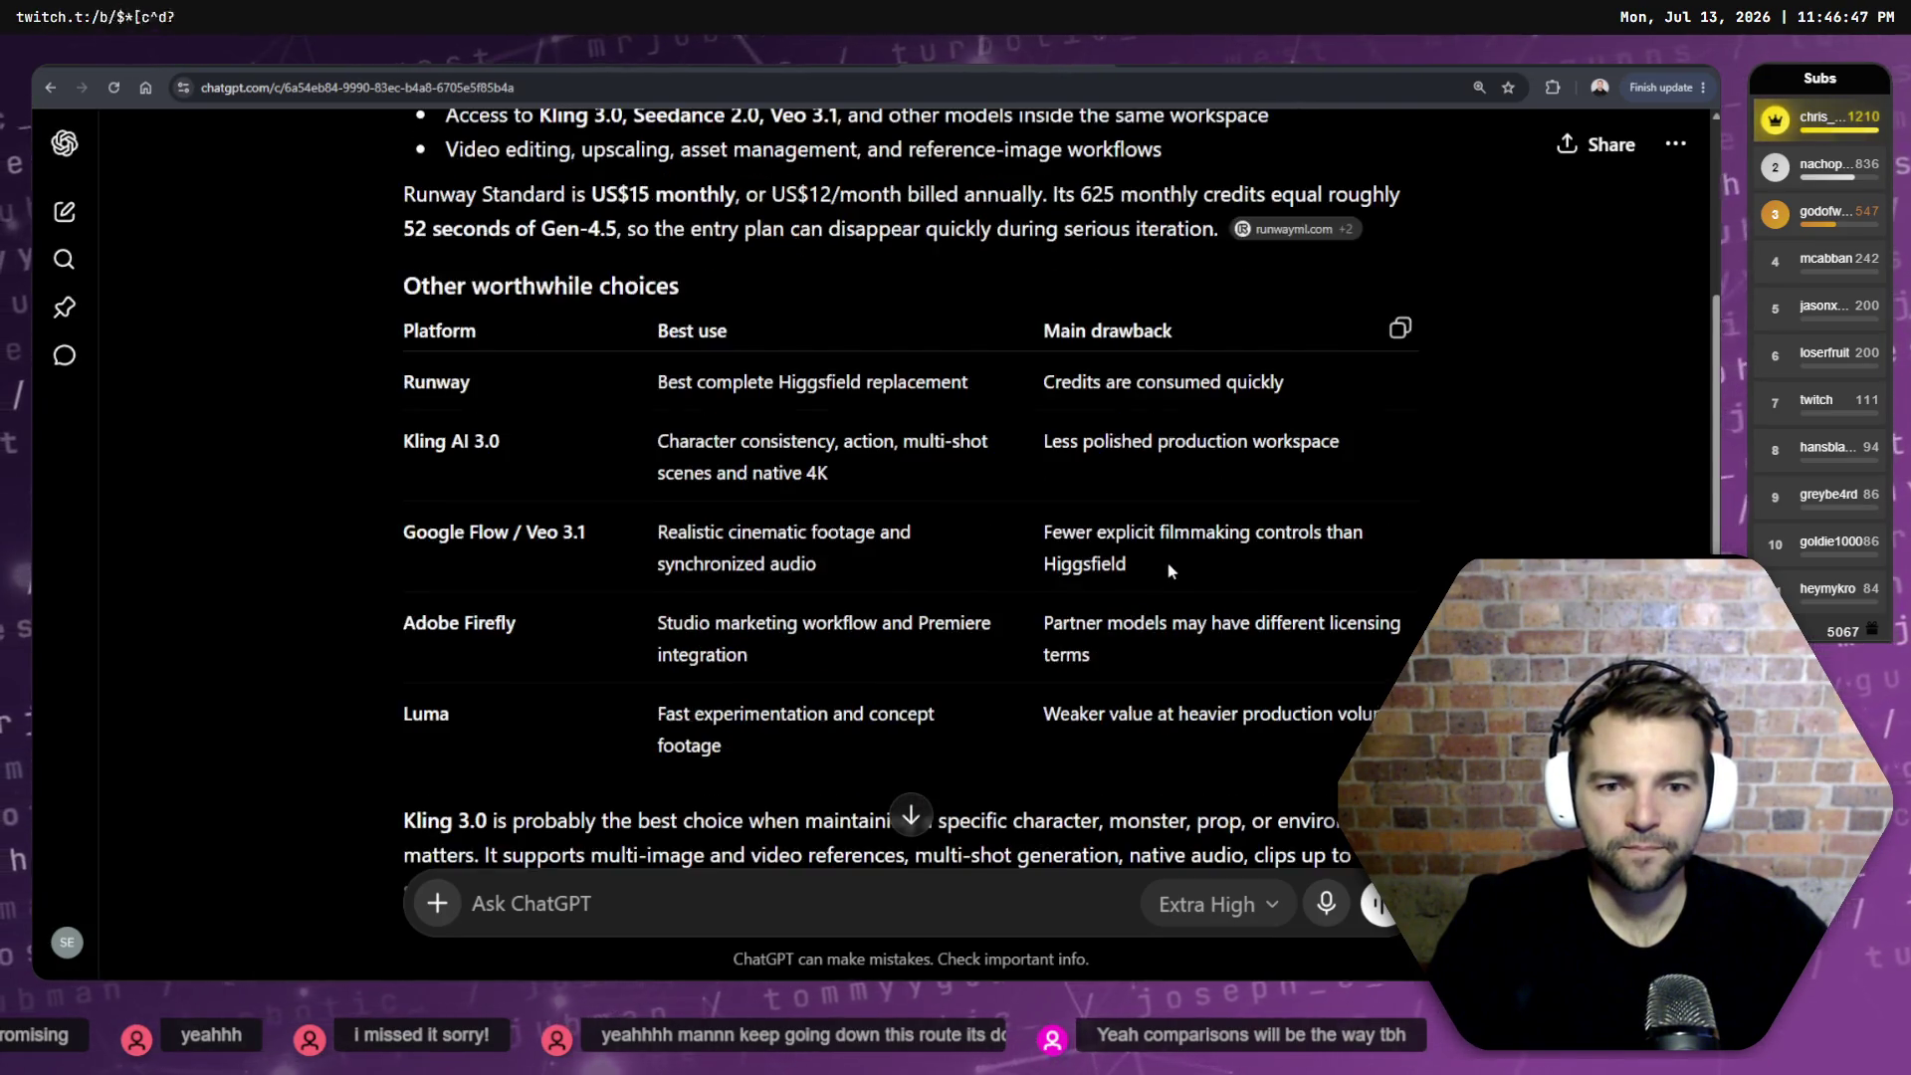
scroll(1178, 571, up, 4)
drag(411, 444, 1108, 438)
click(1283, 453)
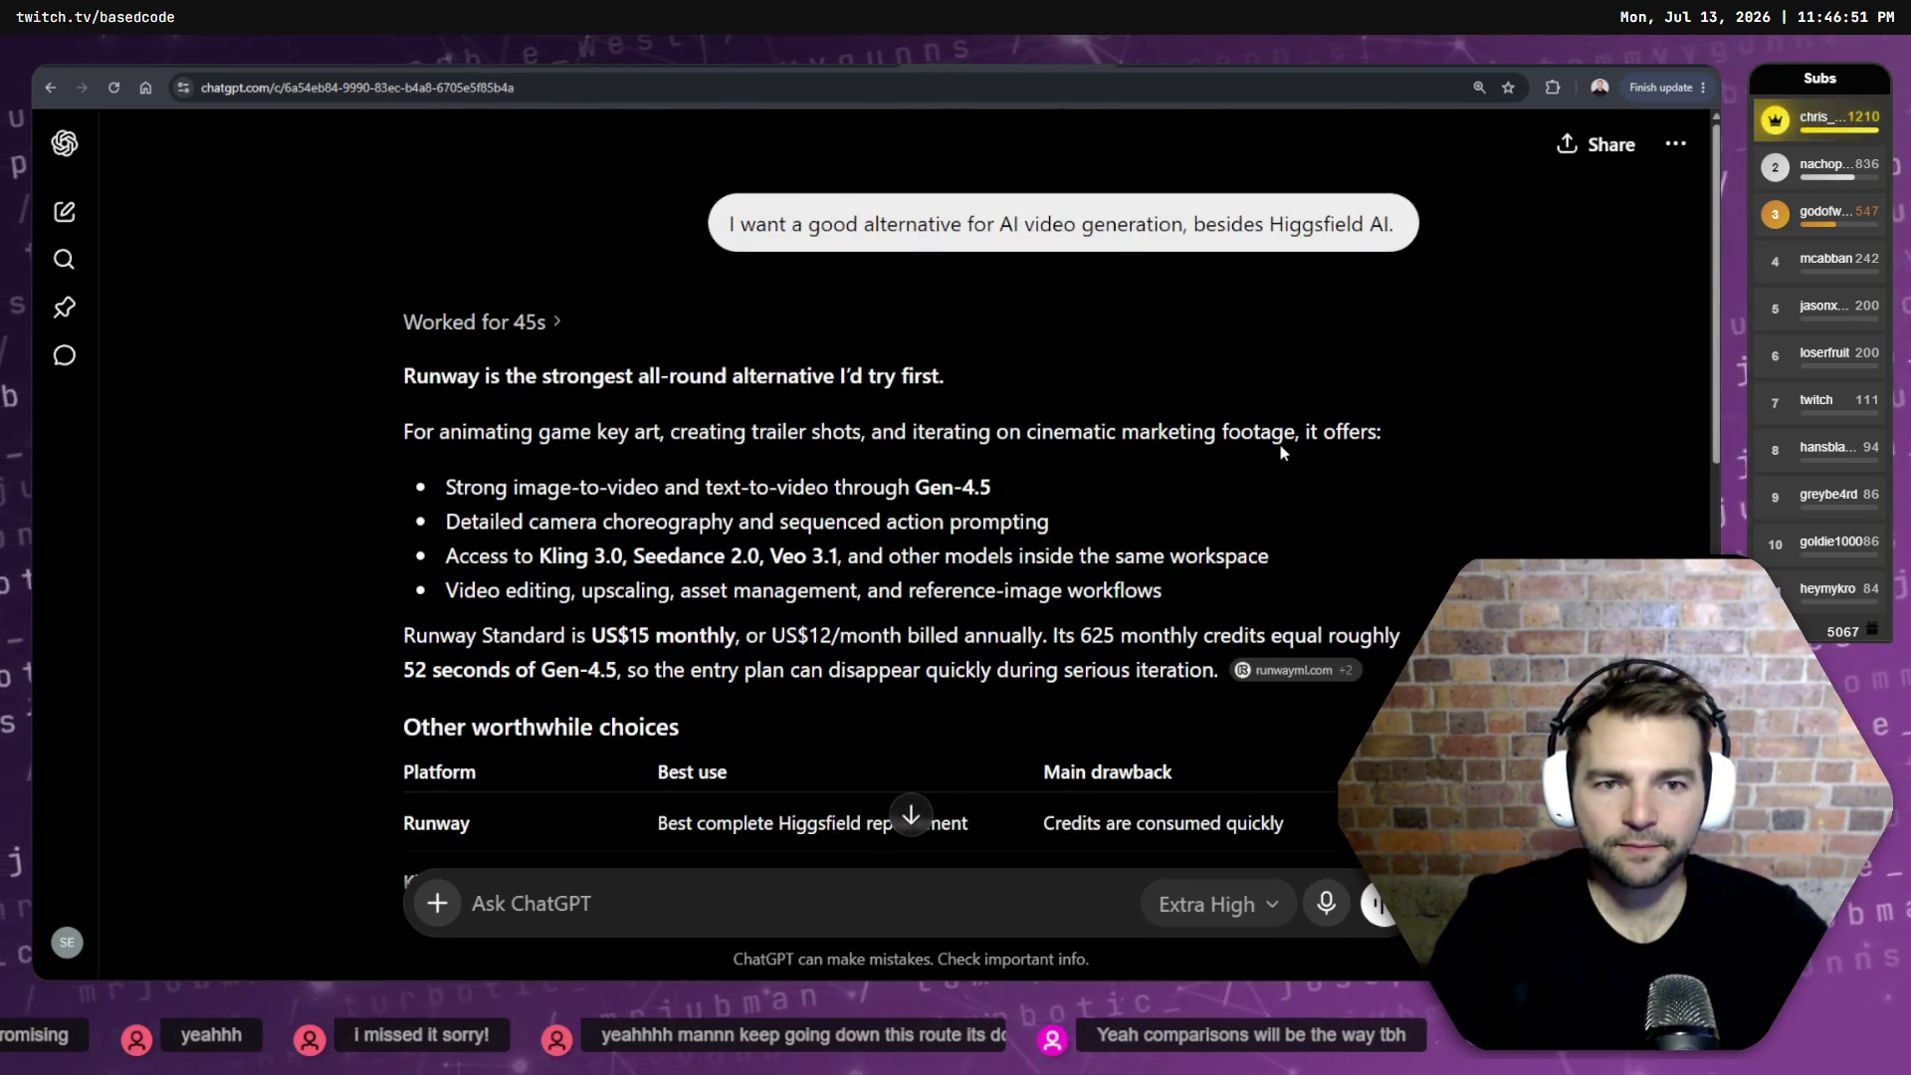
drag(450, 486, 875, 487)
drag(675, 487, 990, 495)
click(1033, 506)
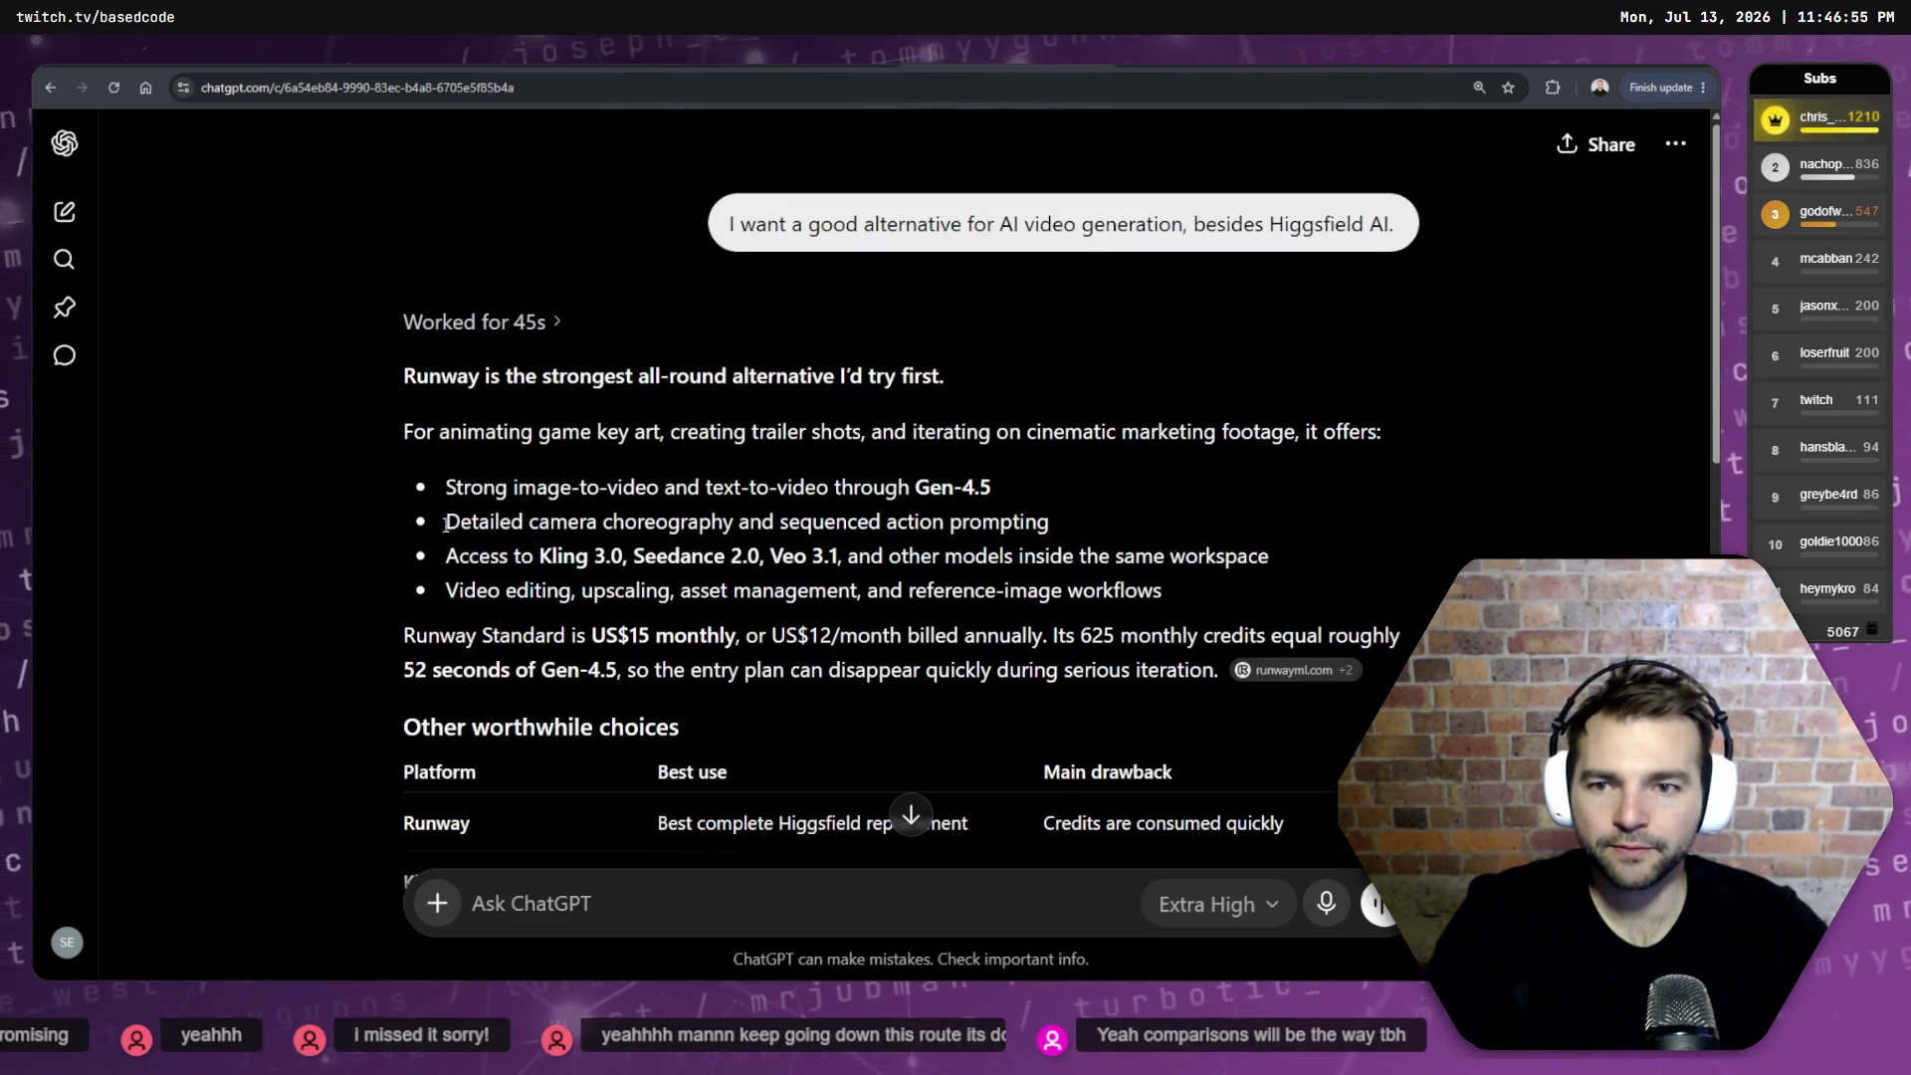
drag(446, 523, 1048, 523)
scroll(1069, 542, down, 1)
drag(439, 478, 1194, 478)
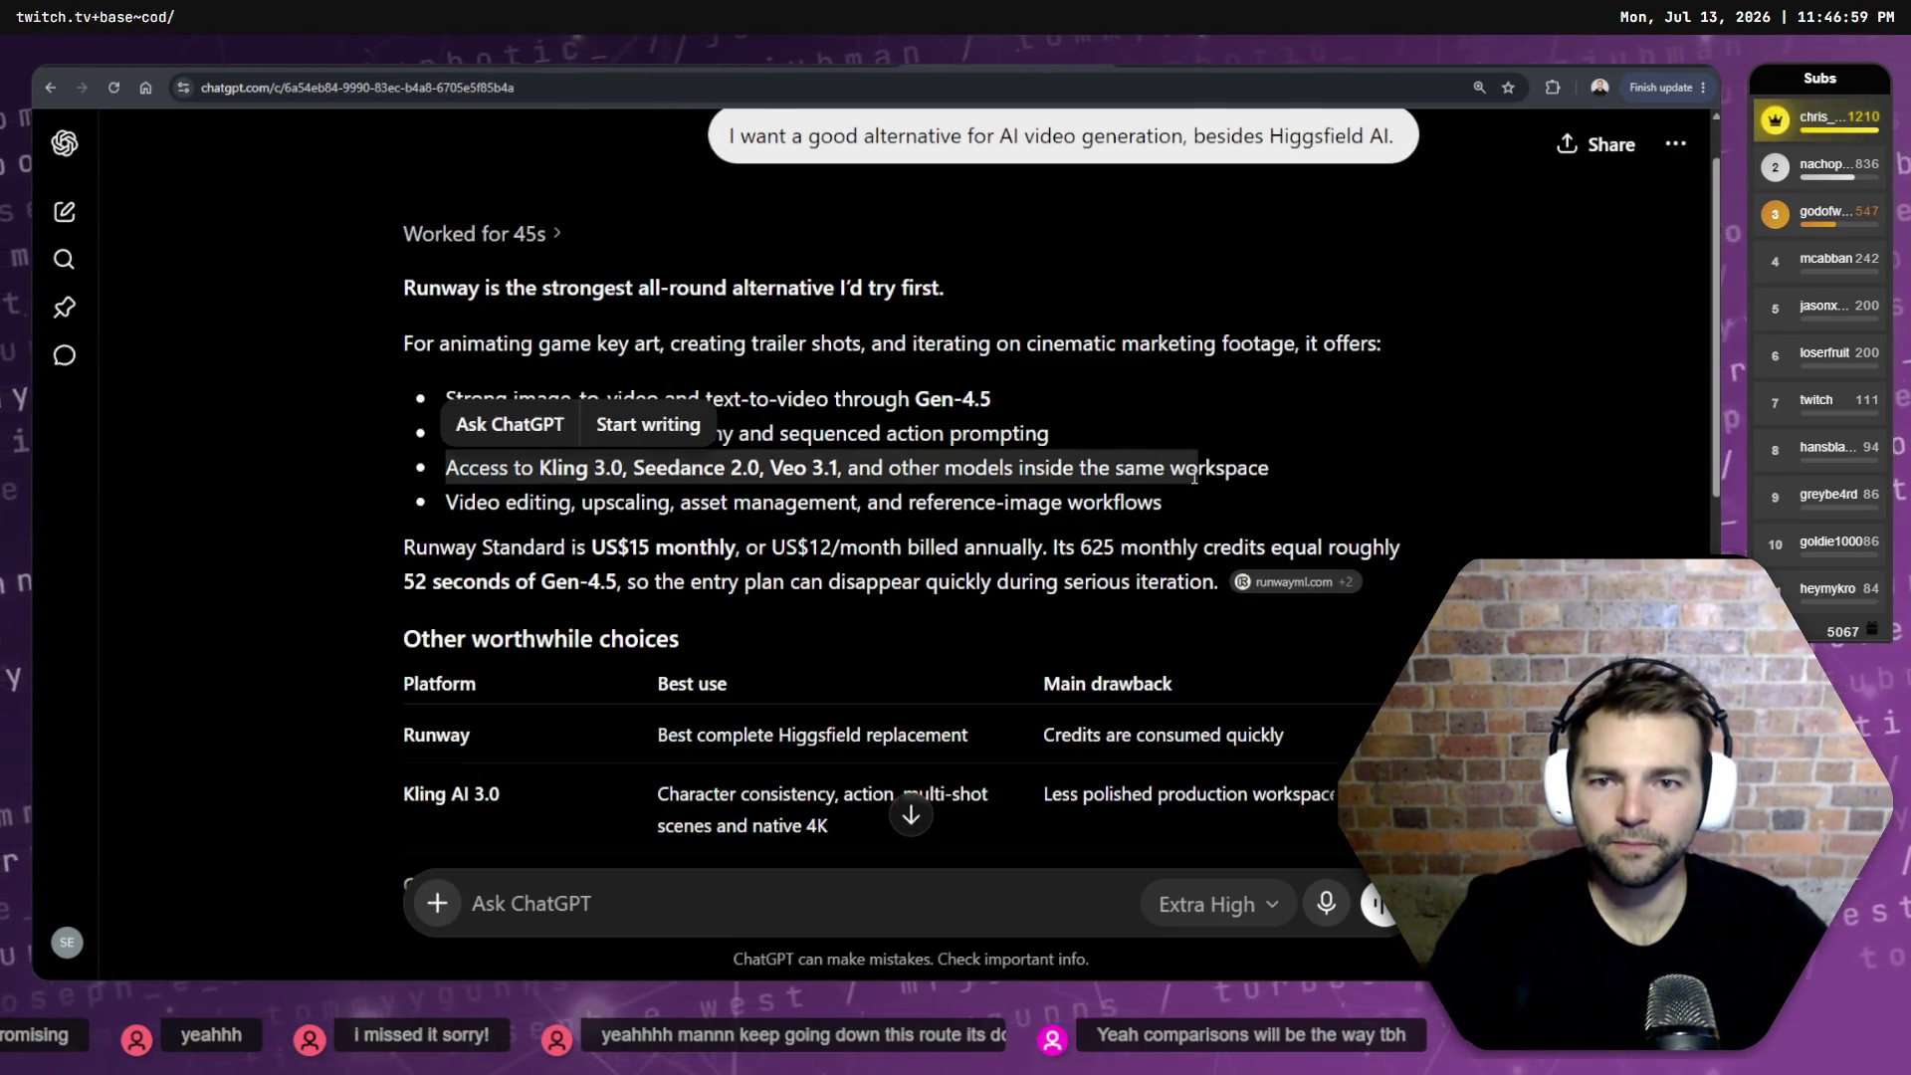
click(658, 479)
drag(632, 475, 761, 470)
click(738, 528)
drag(431, 506, 1119, 506)
click(1032, 557)
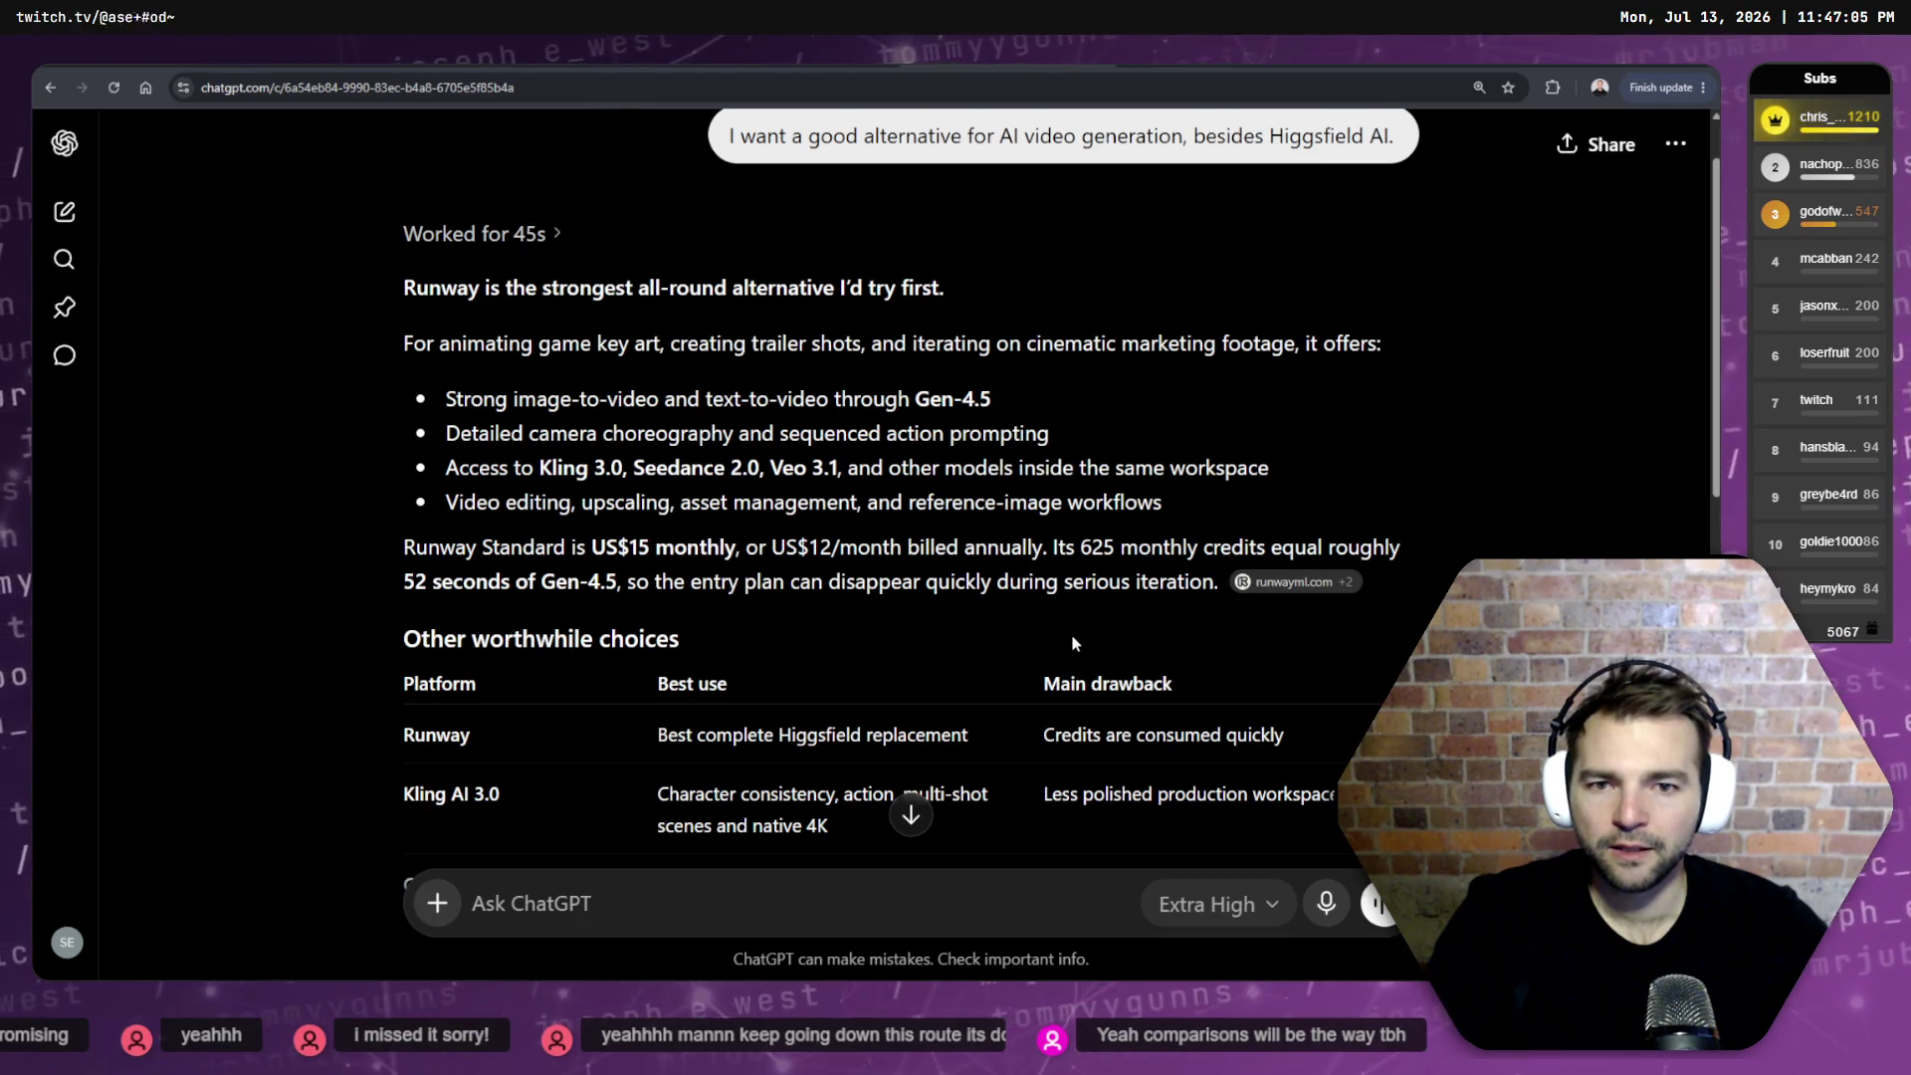
drag(1062, 548, 1406, 550)
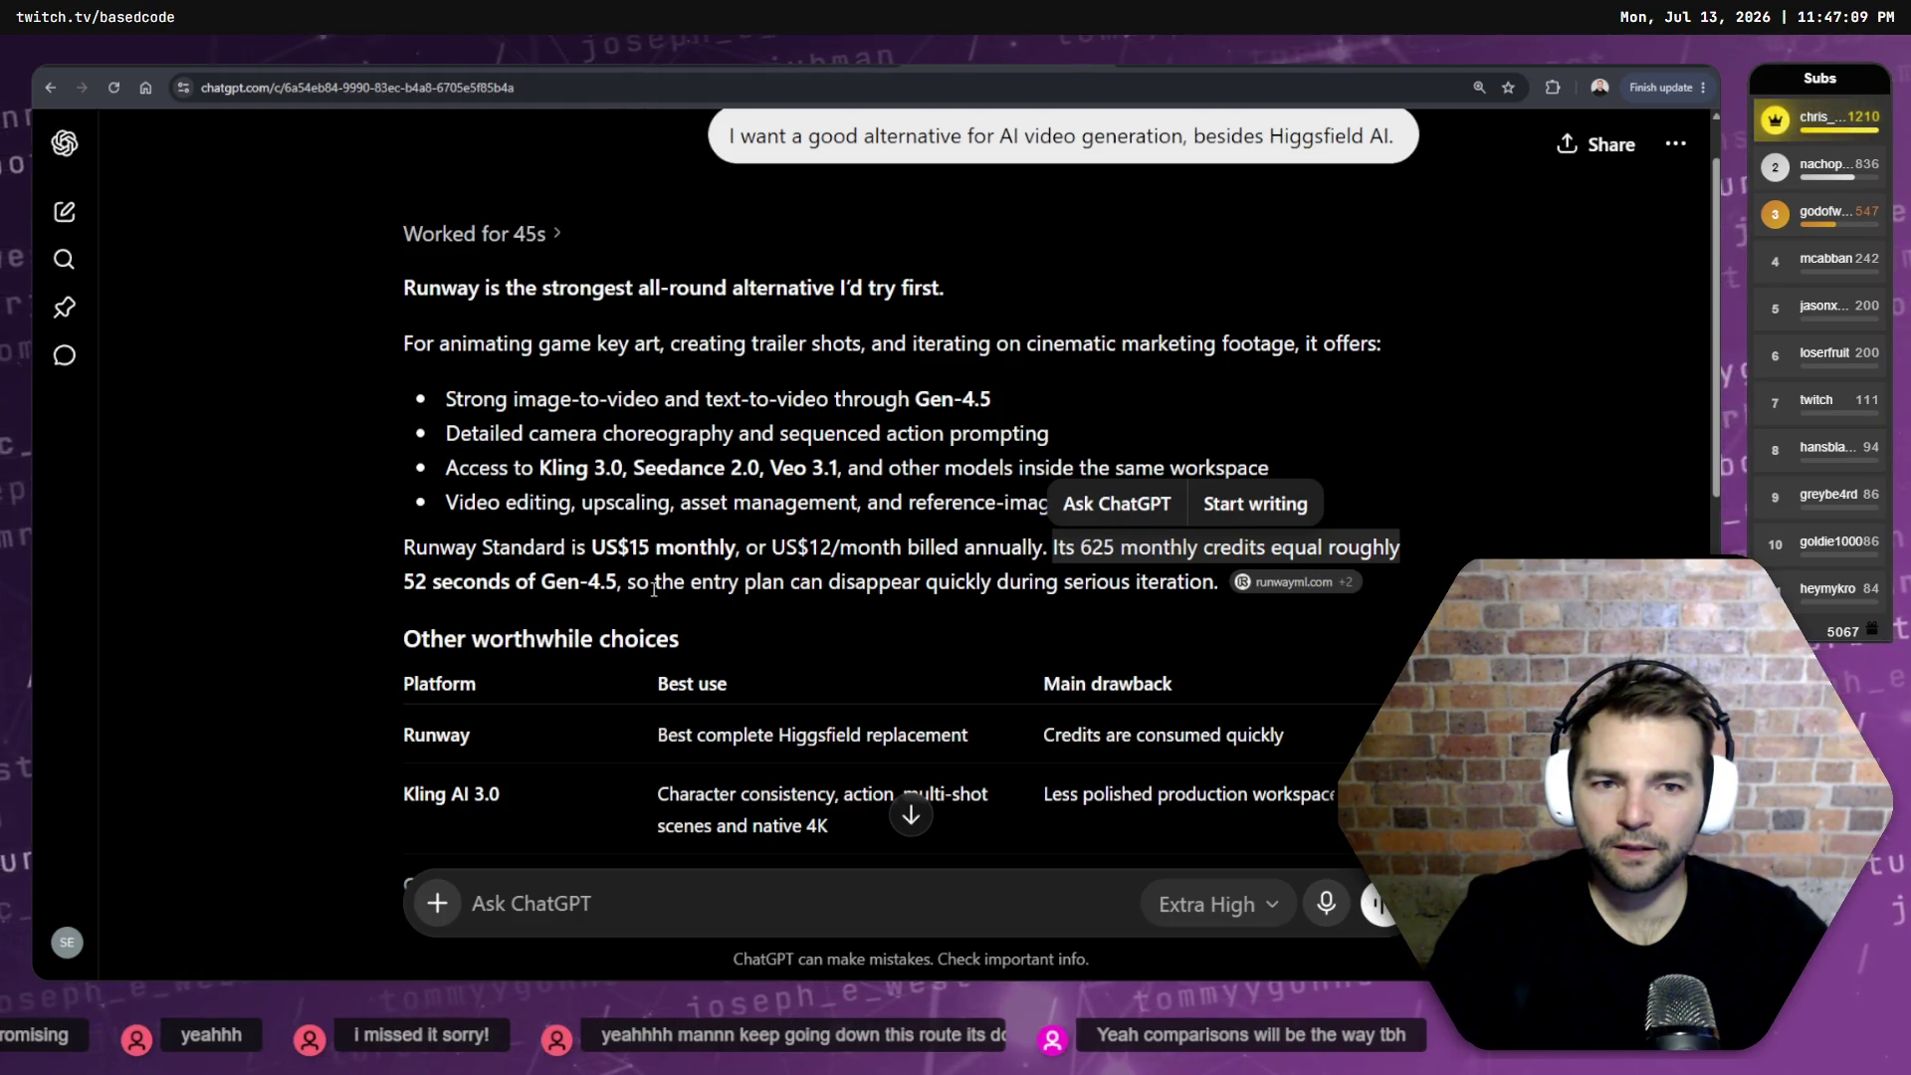
click(1082, 565)
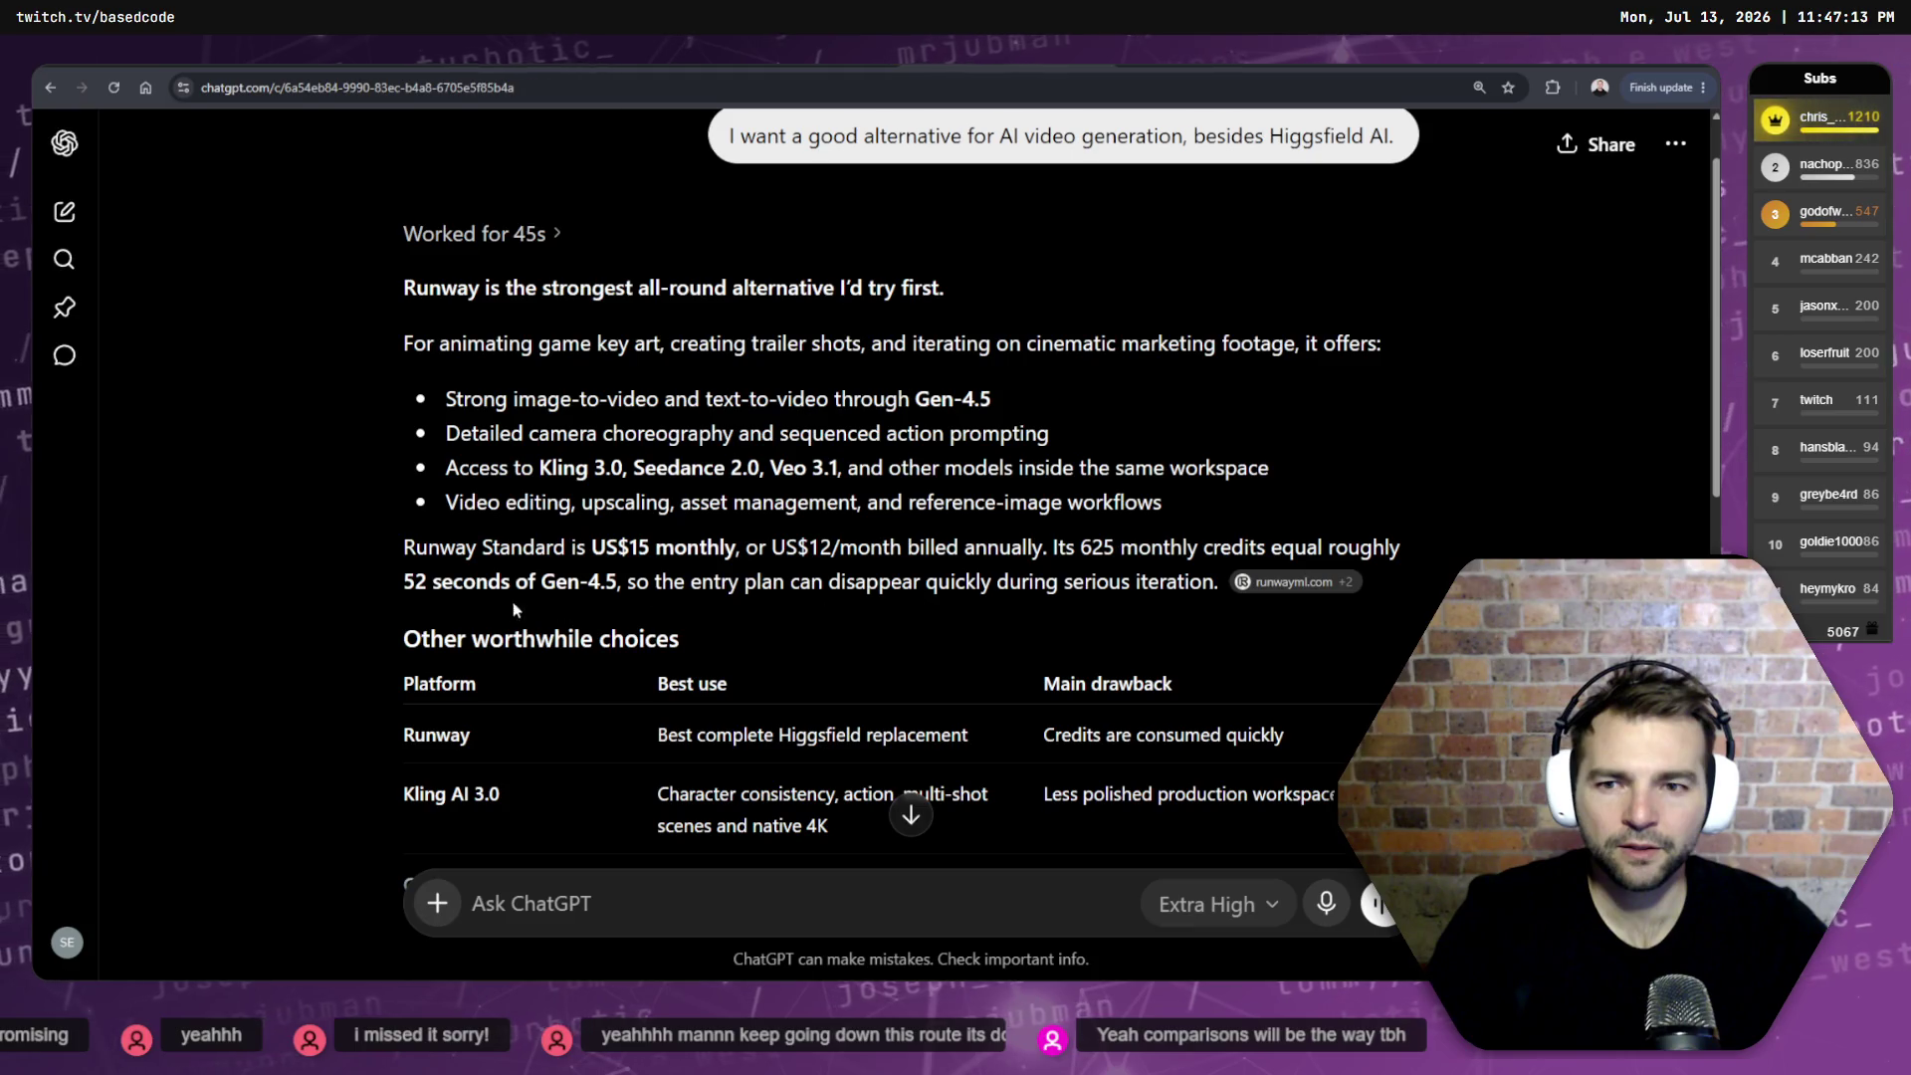
double_click(429, 584)
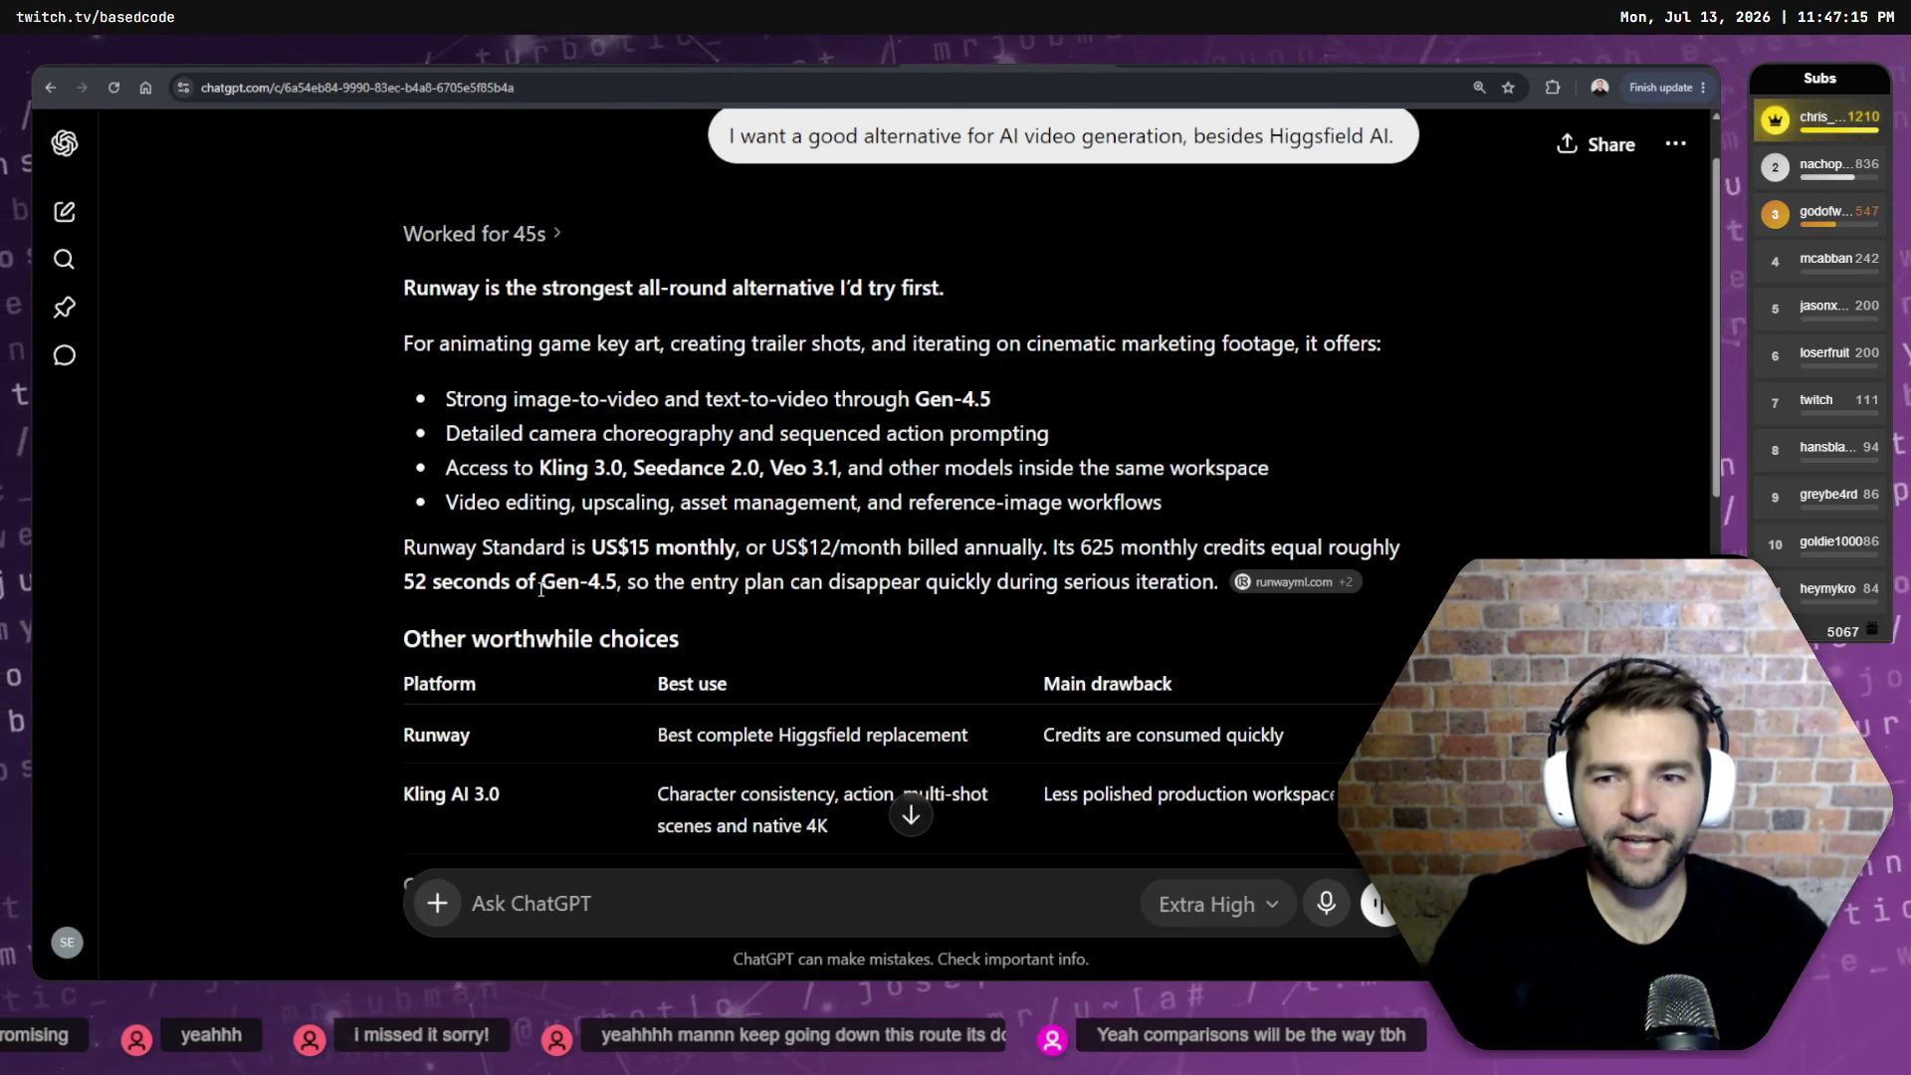
drag(541, 590, 622, 582)
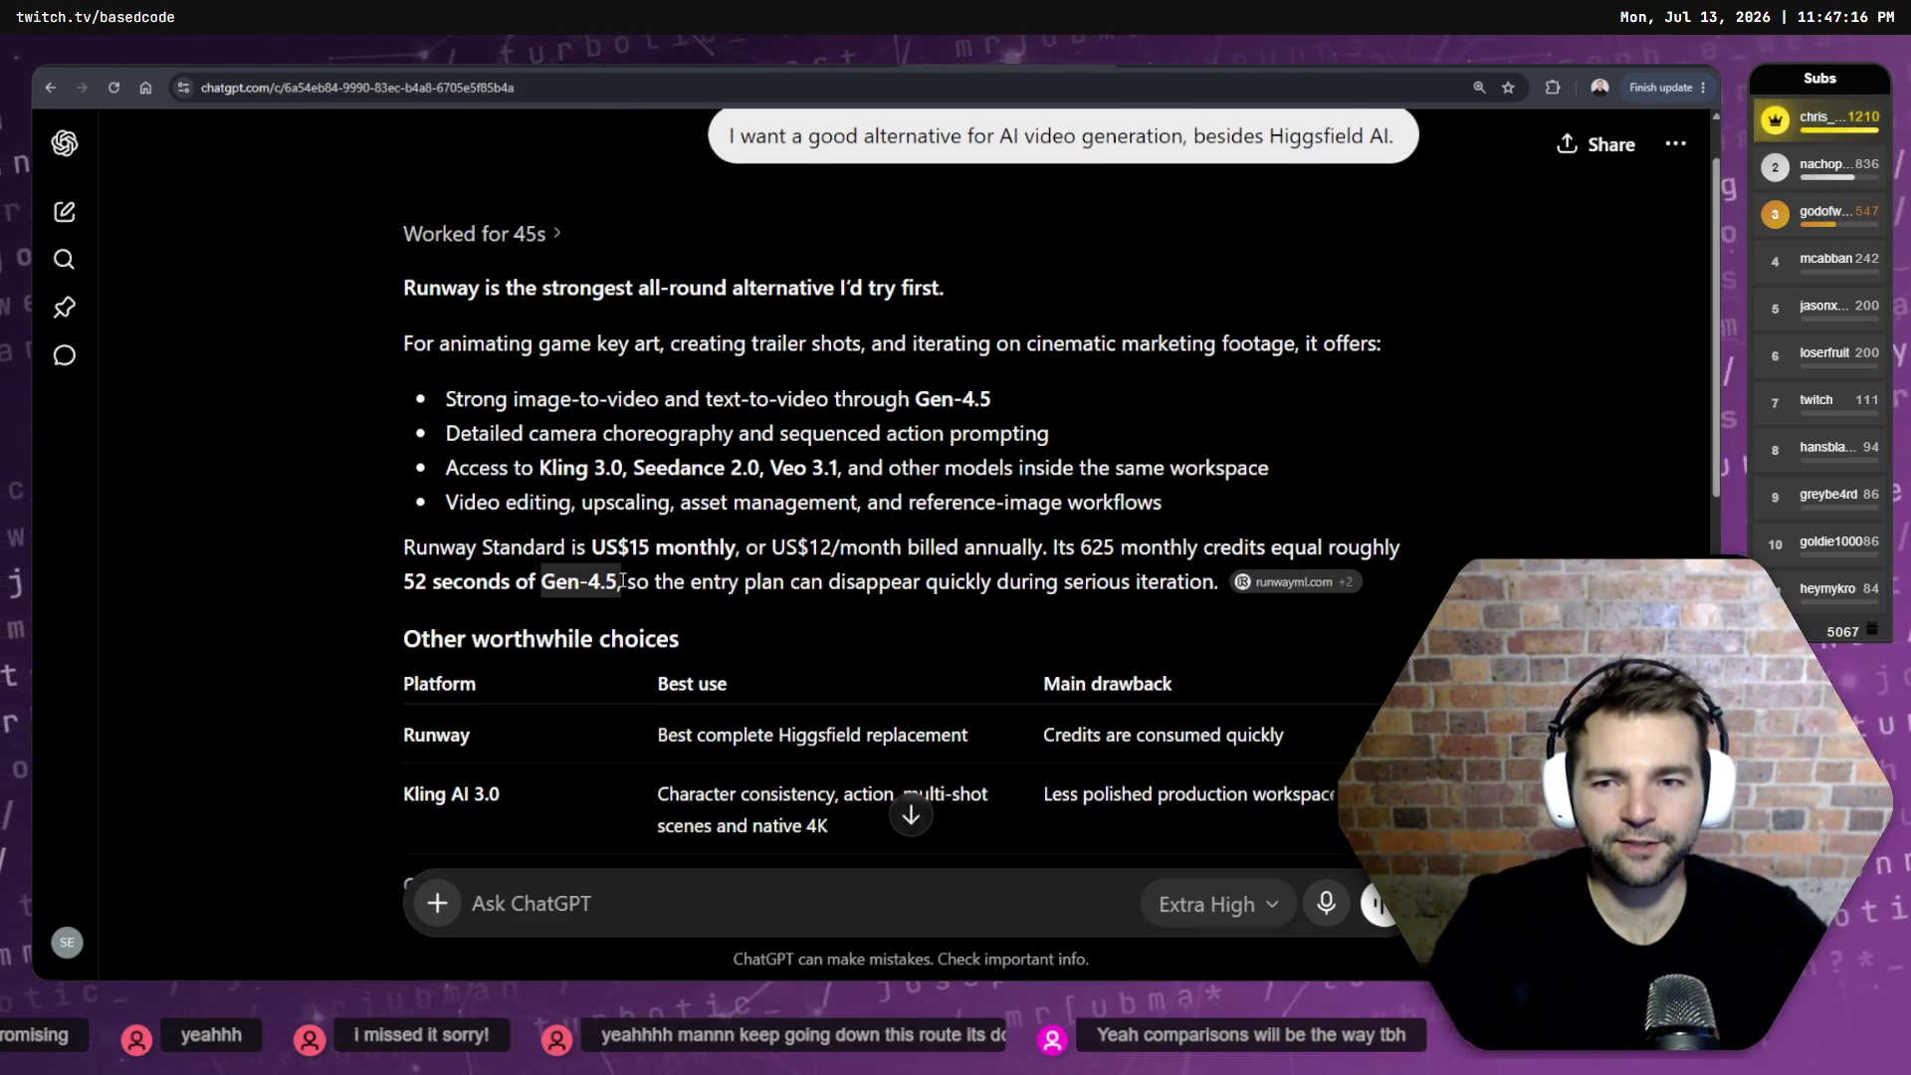
click(915, 625)
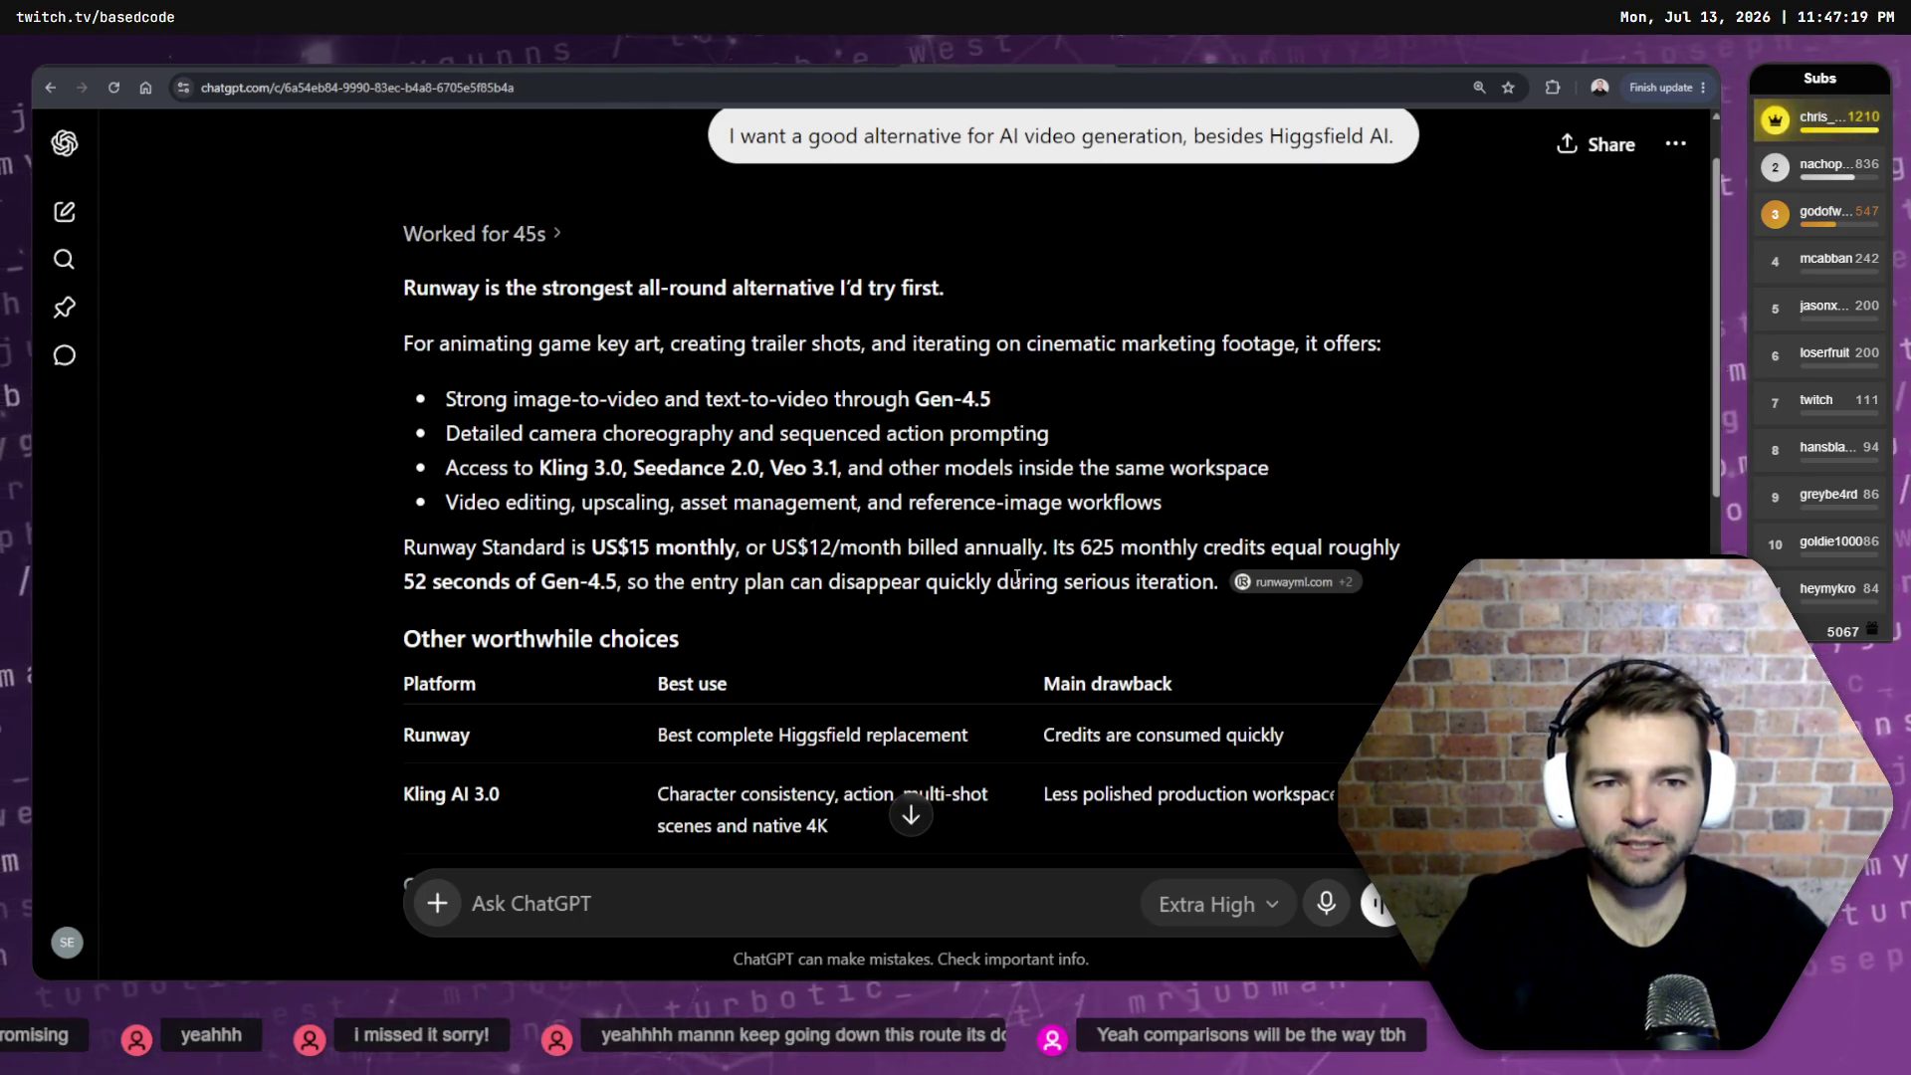
drag(622, 590, 1216, 599)
Read down ChatGPT's comparison table, highlighting the rows through Google Flow / Veo 3.1
click(1215, 617)
scroll(1194, 602, down, 2)
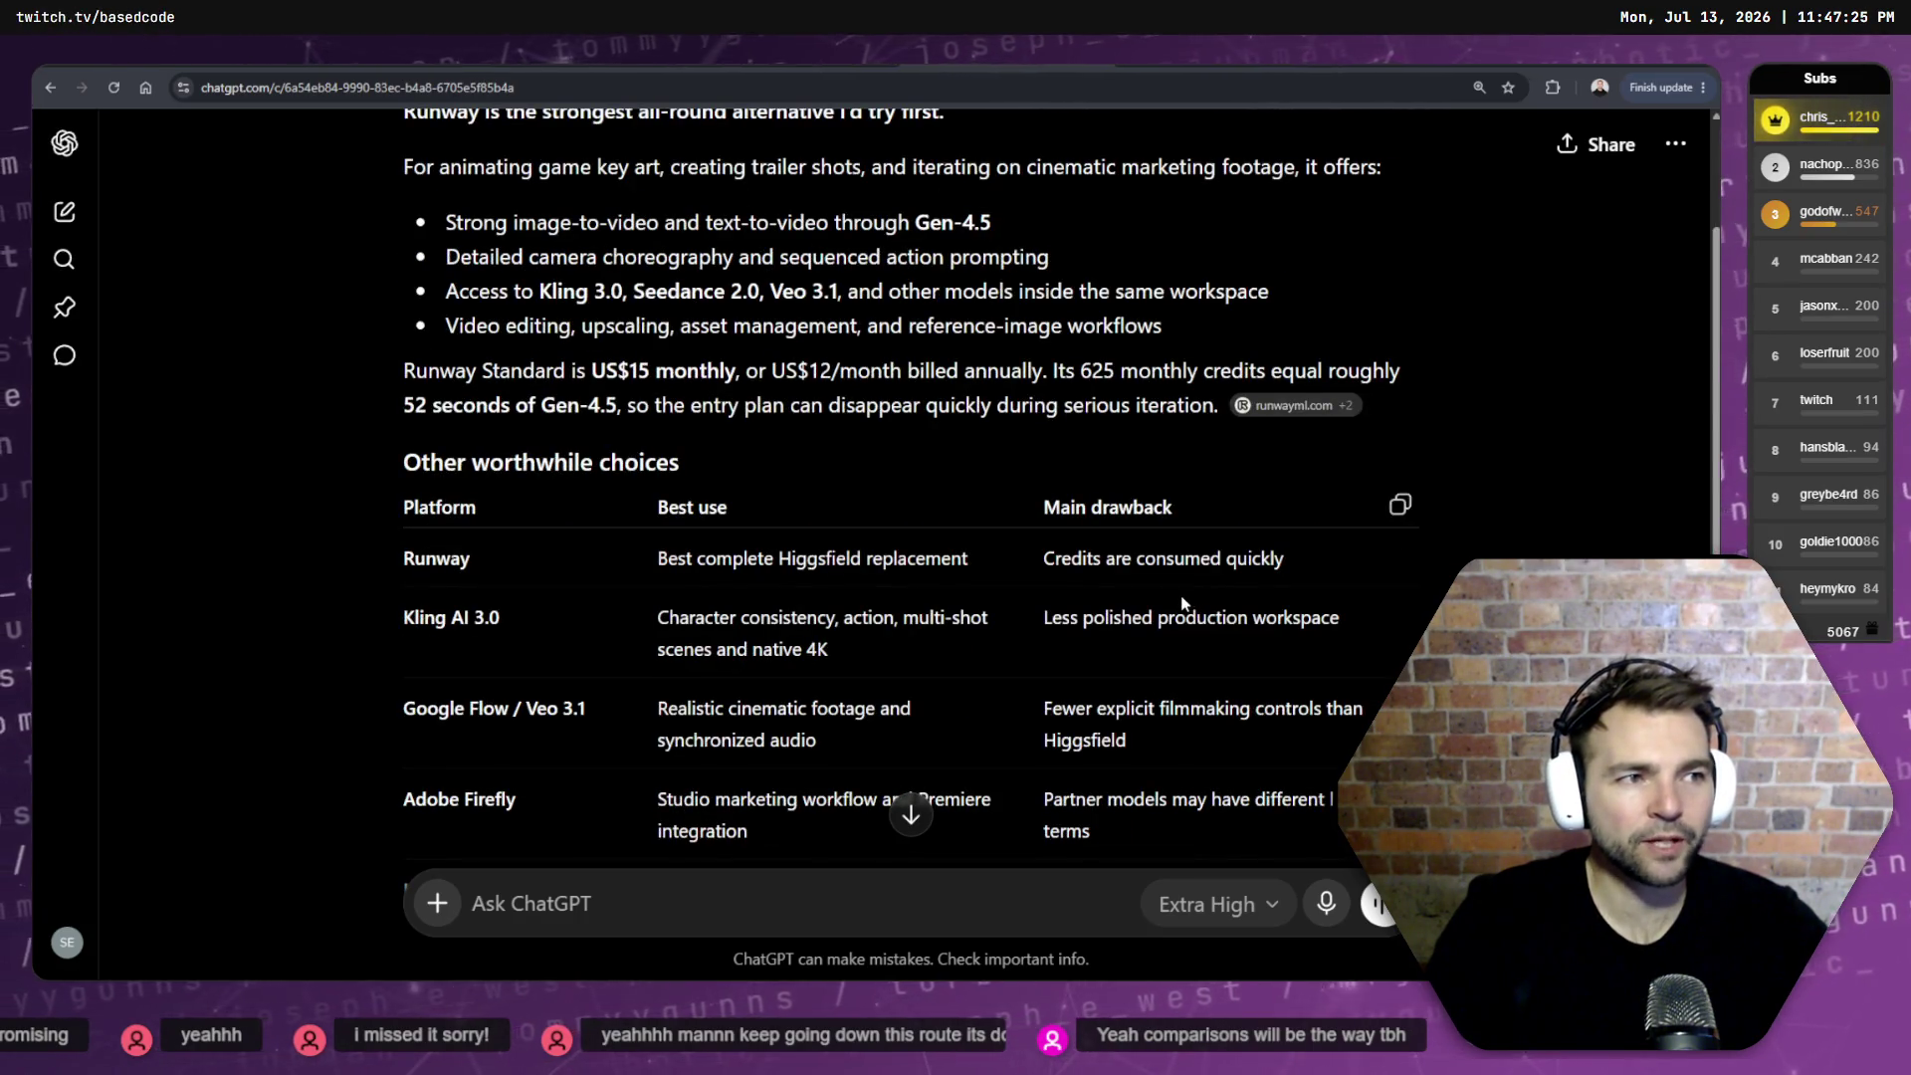
scroll(1117, 585, down, 1)
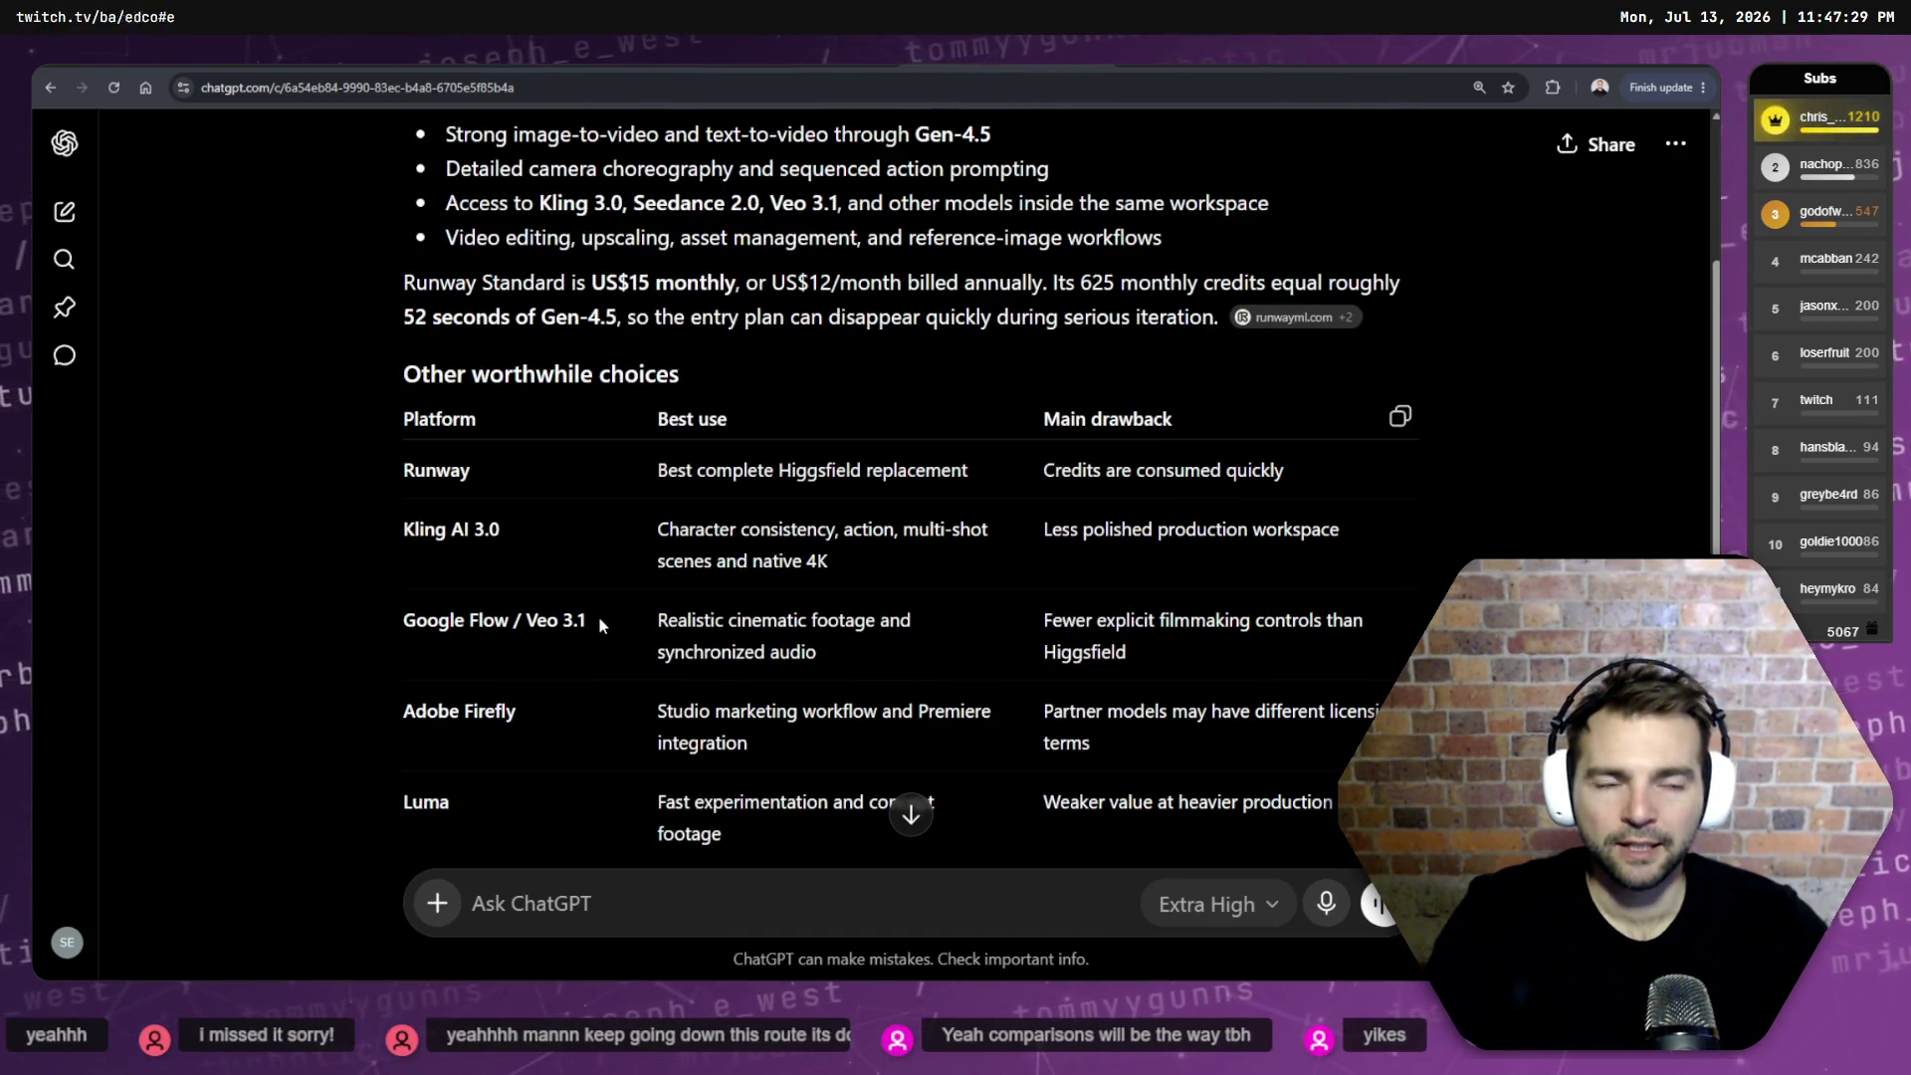
mouse_move(600, 617)
mouse_down()
mouse_move(265, 612)
mouse_move(410, 626)
mouse_up()
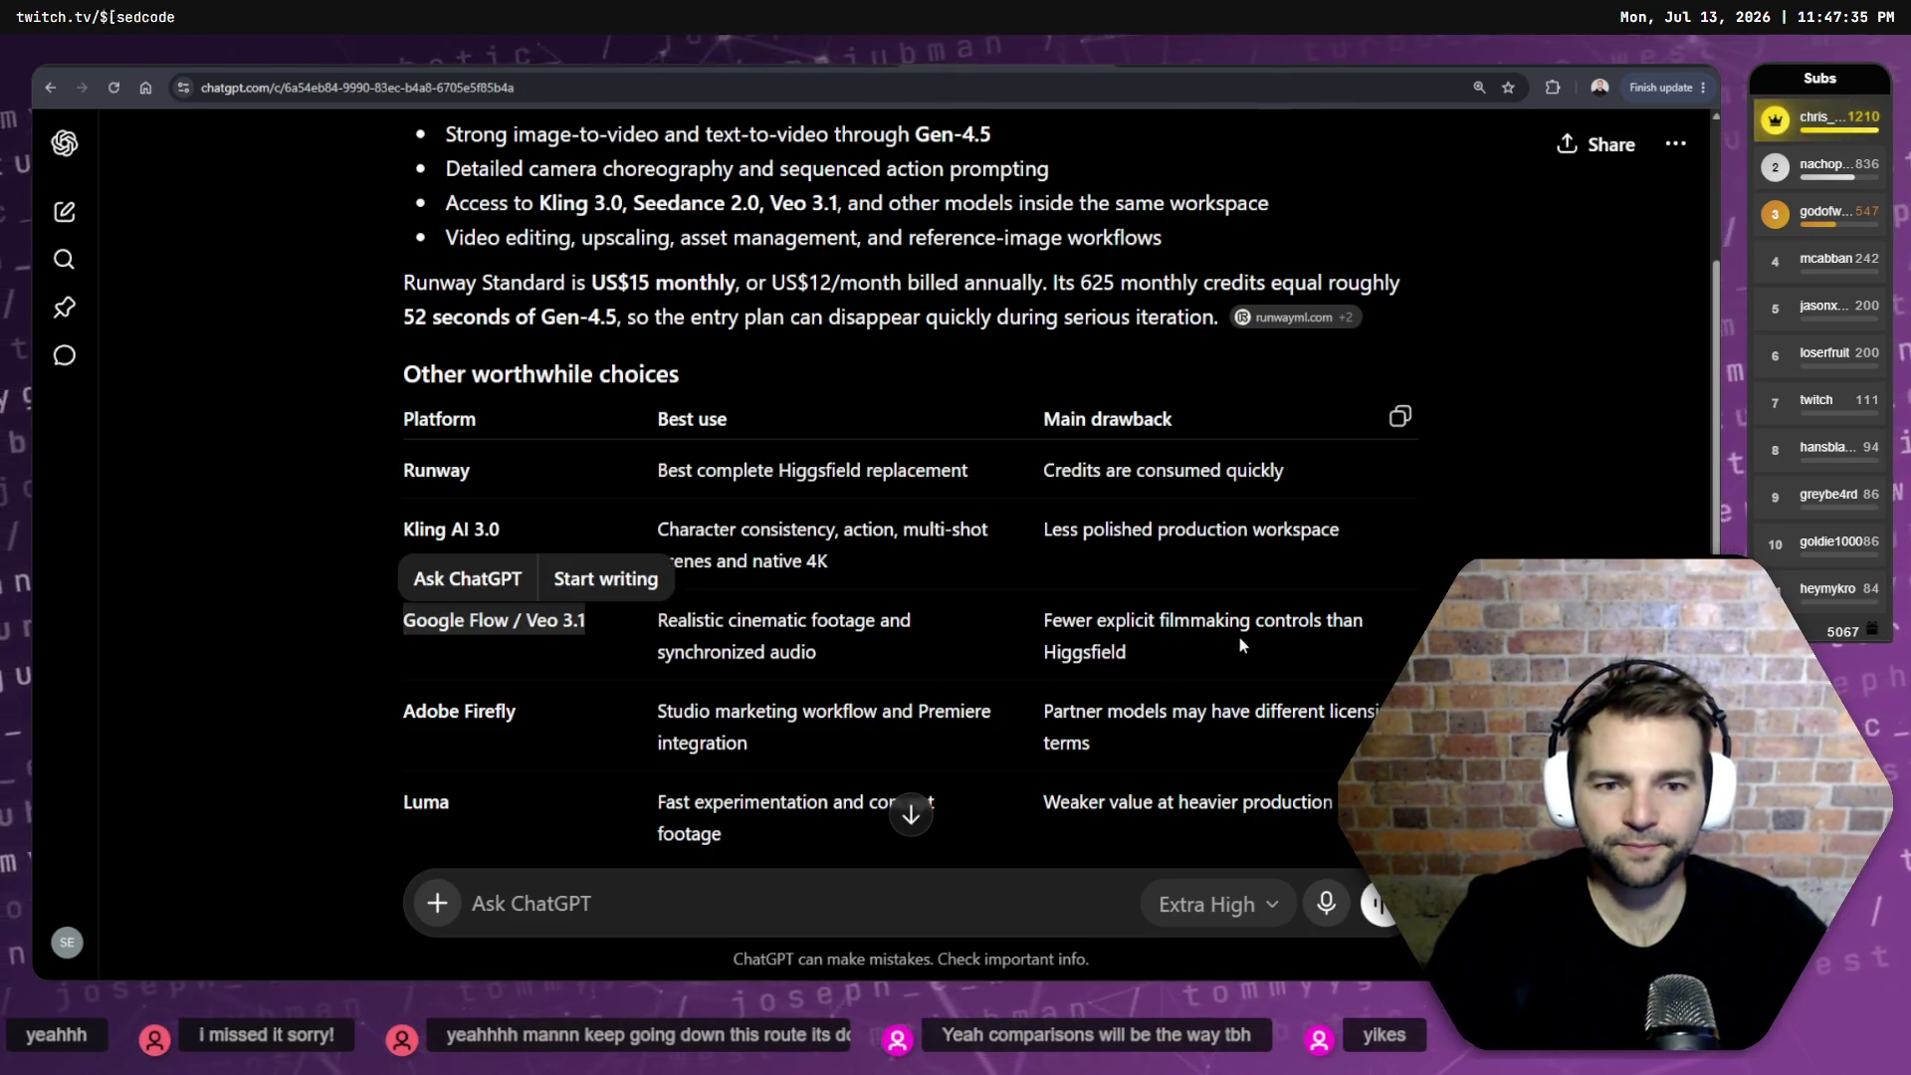
scroll(1239, 637, down, 1)
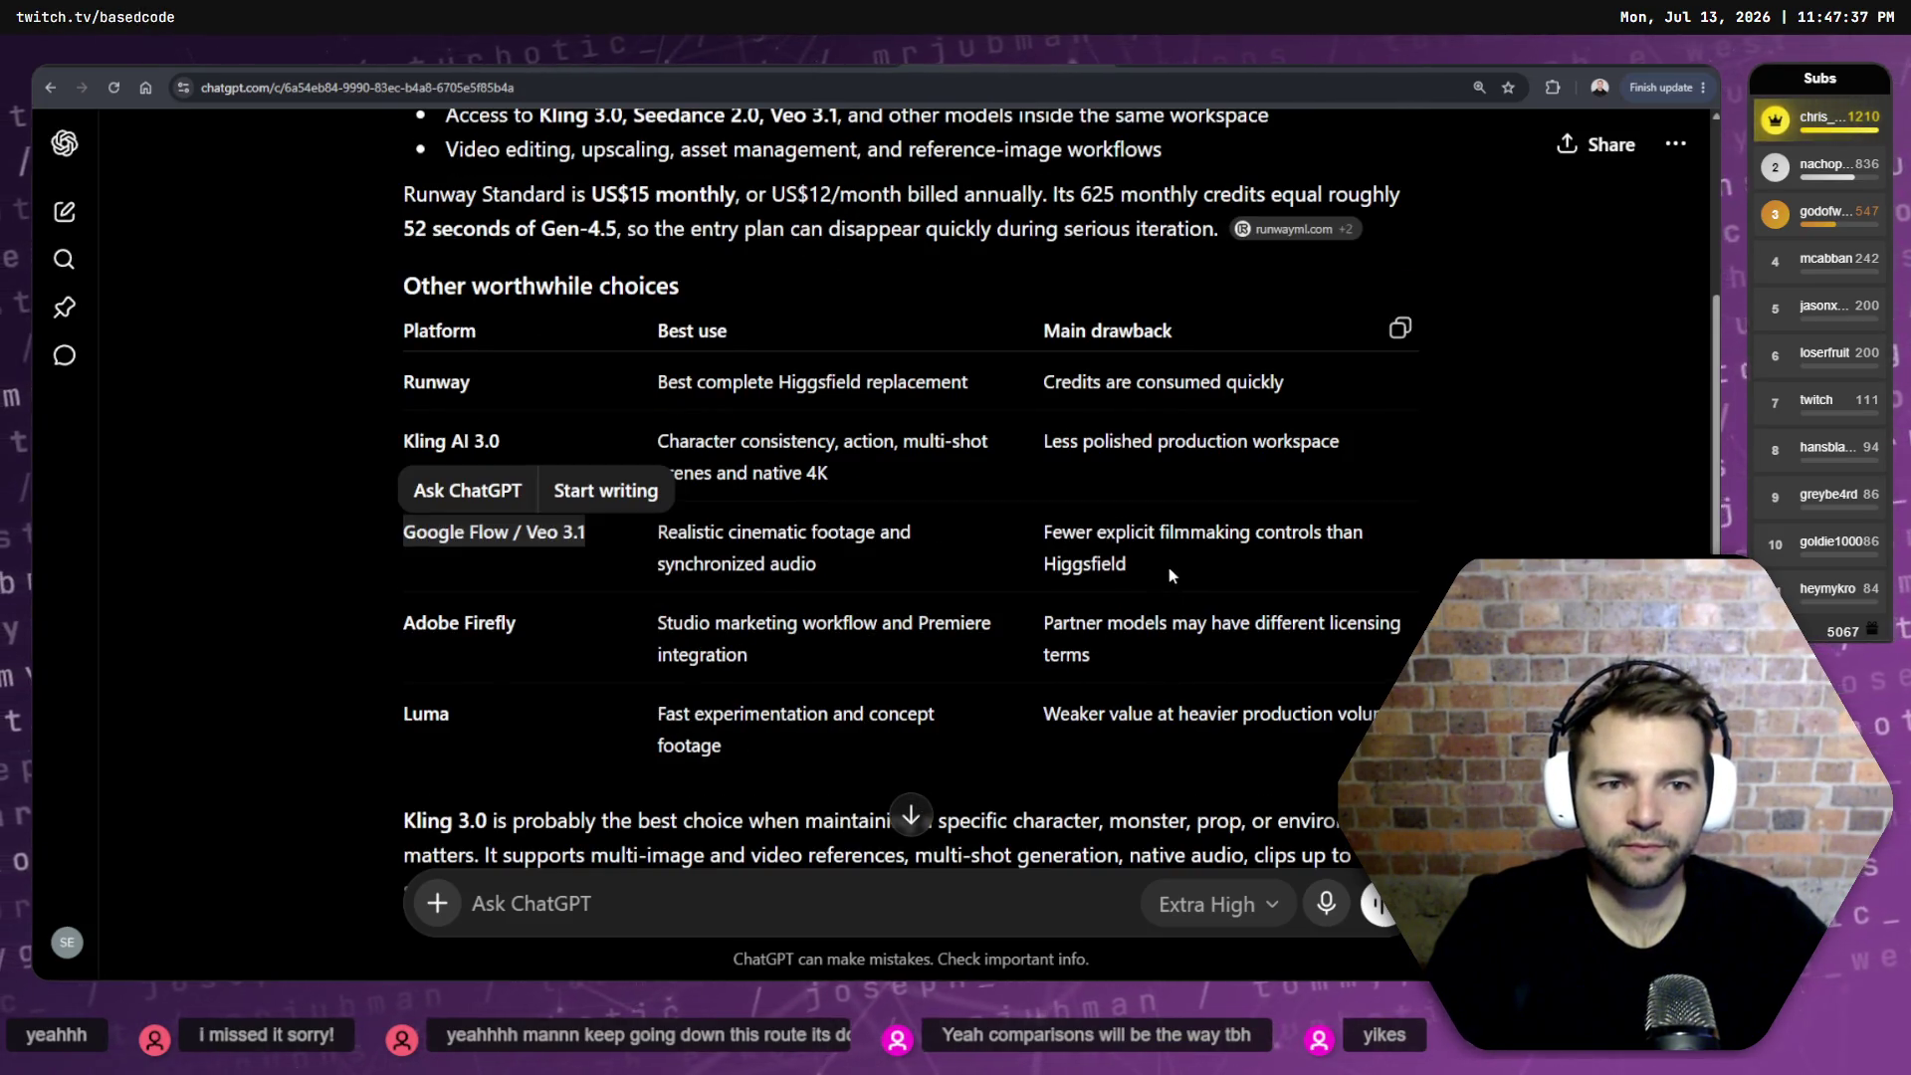
Highlight Google Flow's realistic footage and synchronized audio, and why Kling 3.0 suits consistent characters
click(1169, 569)
mouse_move(818, 564)
mouse_down()
mouse_move(657, 561)
mouse_move(655, 532)
mouse_move(612, 535)
mouse_up()
scroll(594, 687, down, 3)
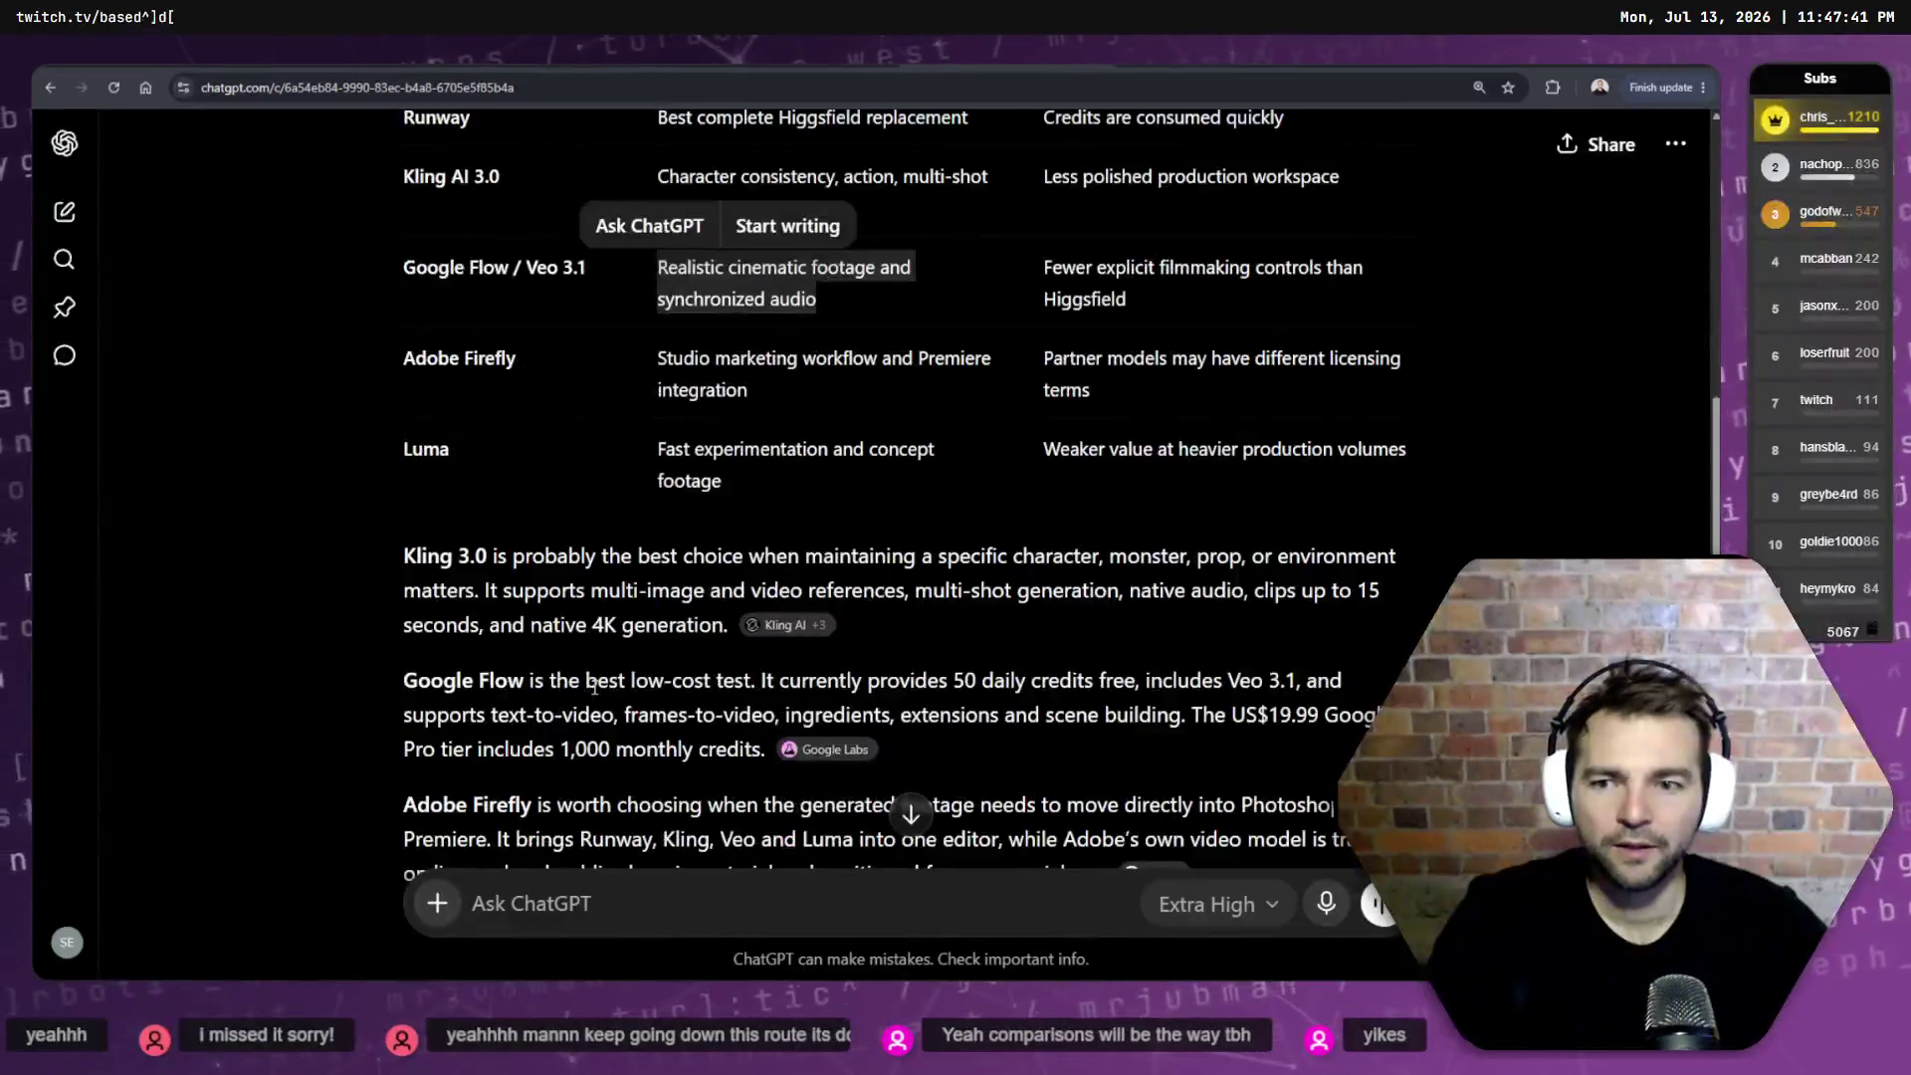
drag(492, 555, 1187, 555)
scroll(1186, 563, down, 1)
Highlight Google Flow as the best low-cost test with Veo 3.1, then return to Google Flow
mouse_move(694, 597)
mouse_down()
mouse_move(472, 593)
mouse_move(751, 593)
mouse_up()
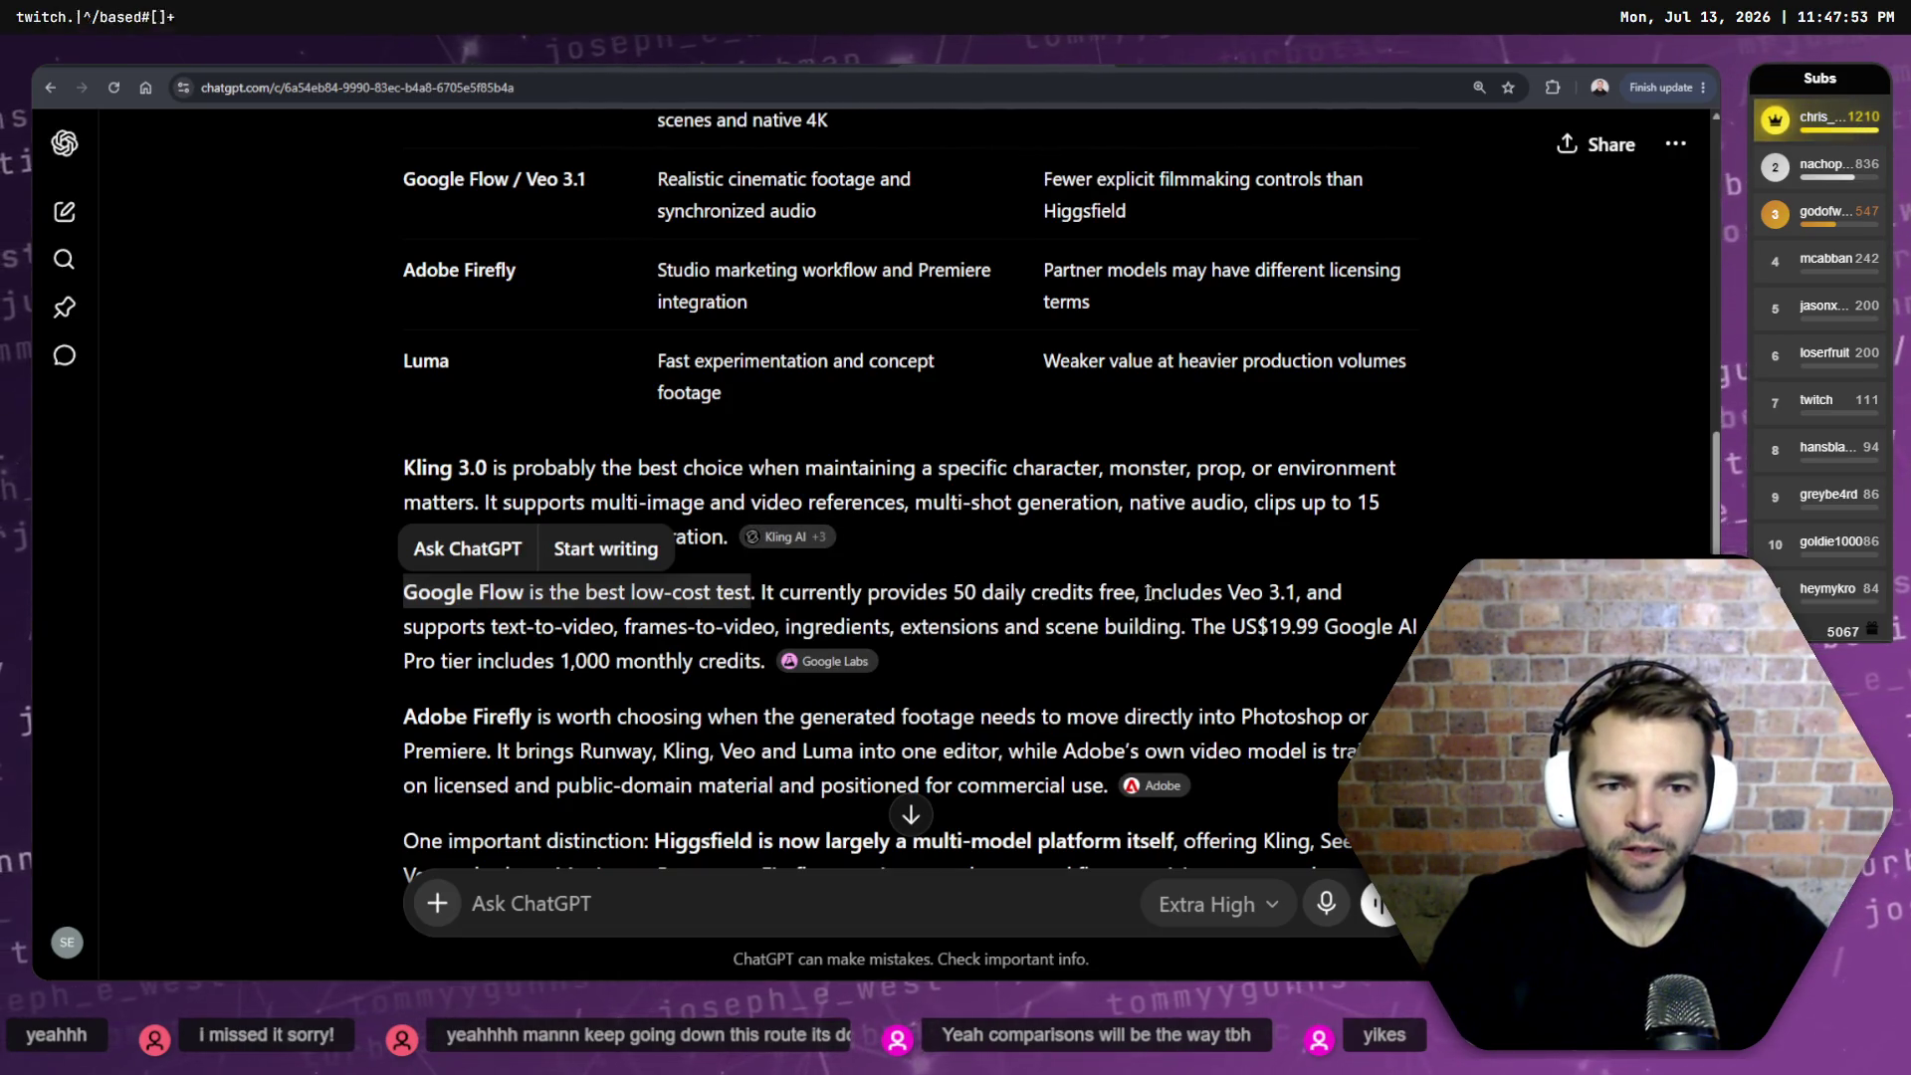
drag(1146, 593, 1341, 593)
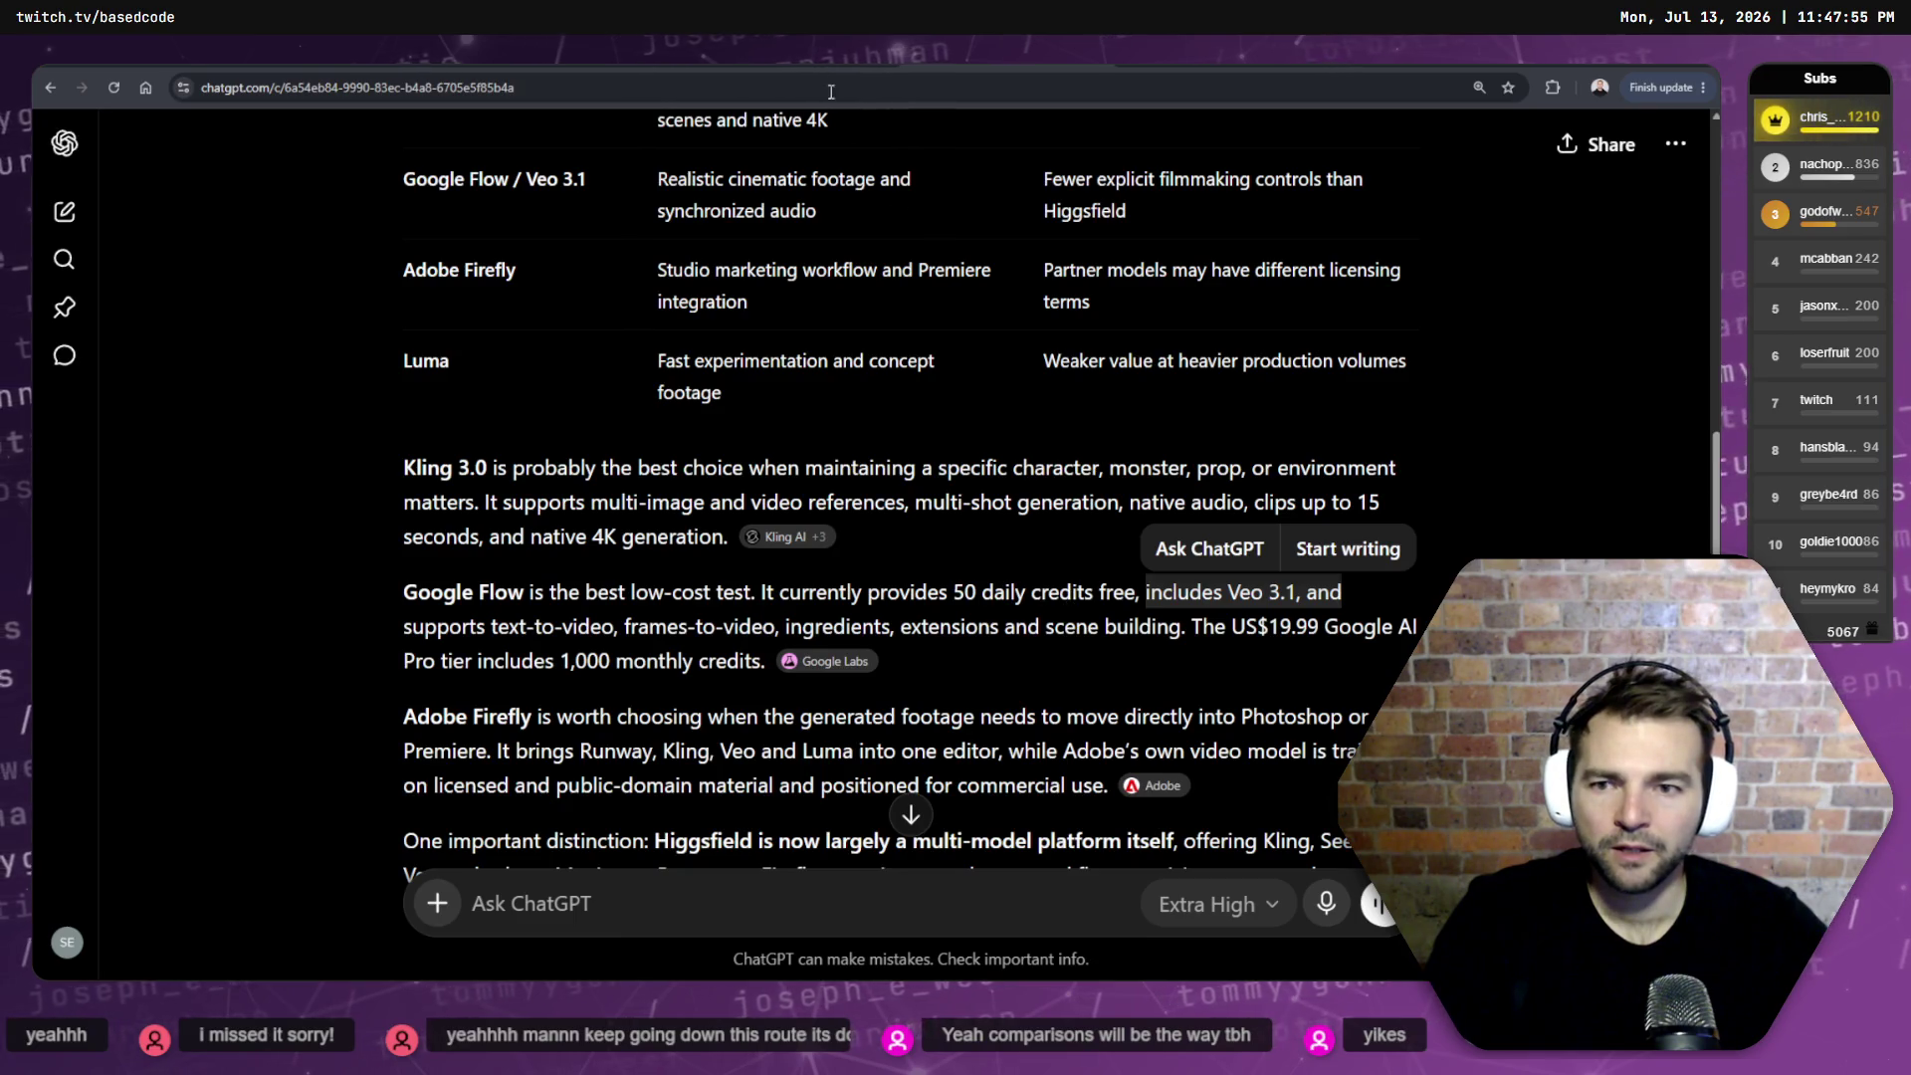
key(ctrl+Tab)
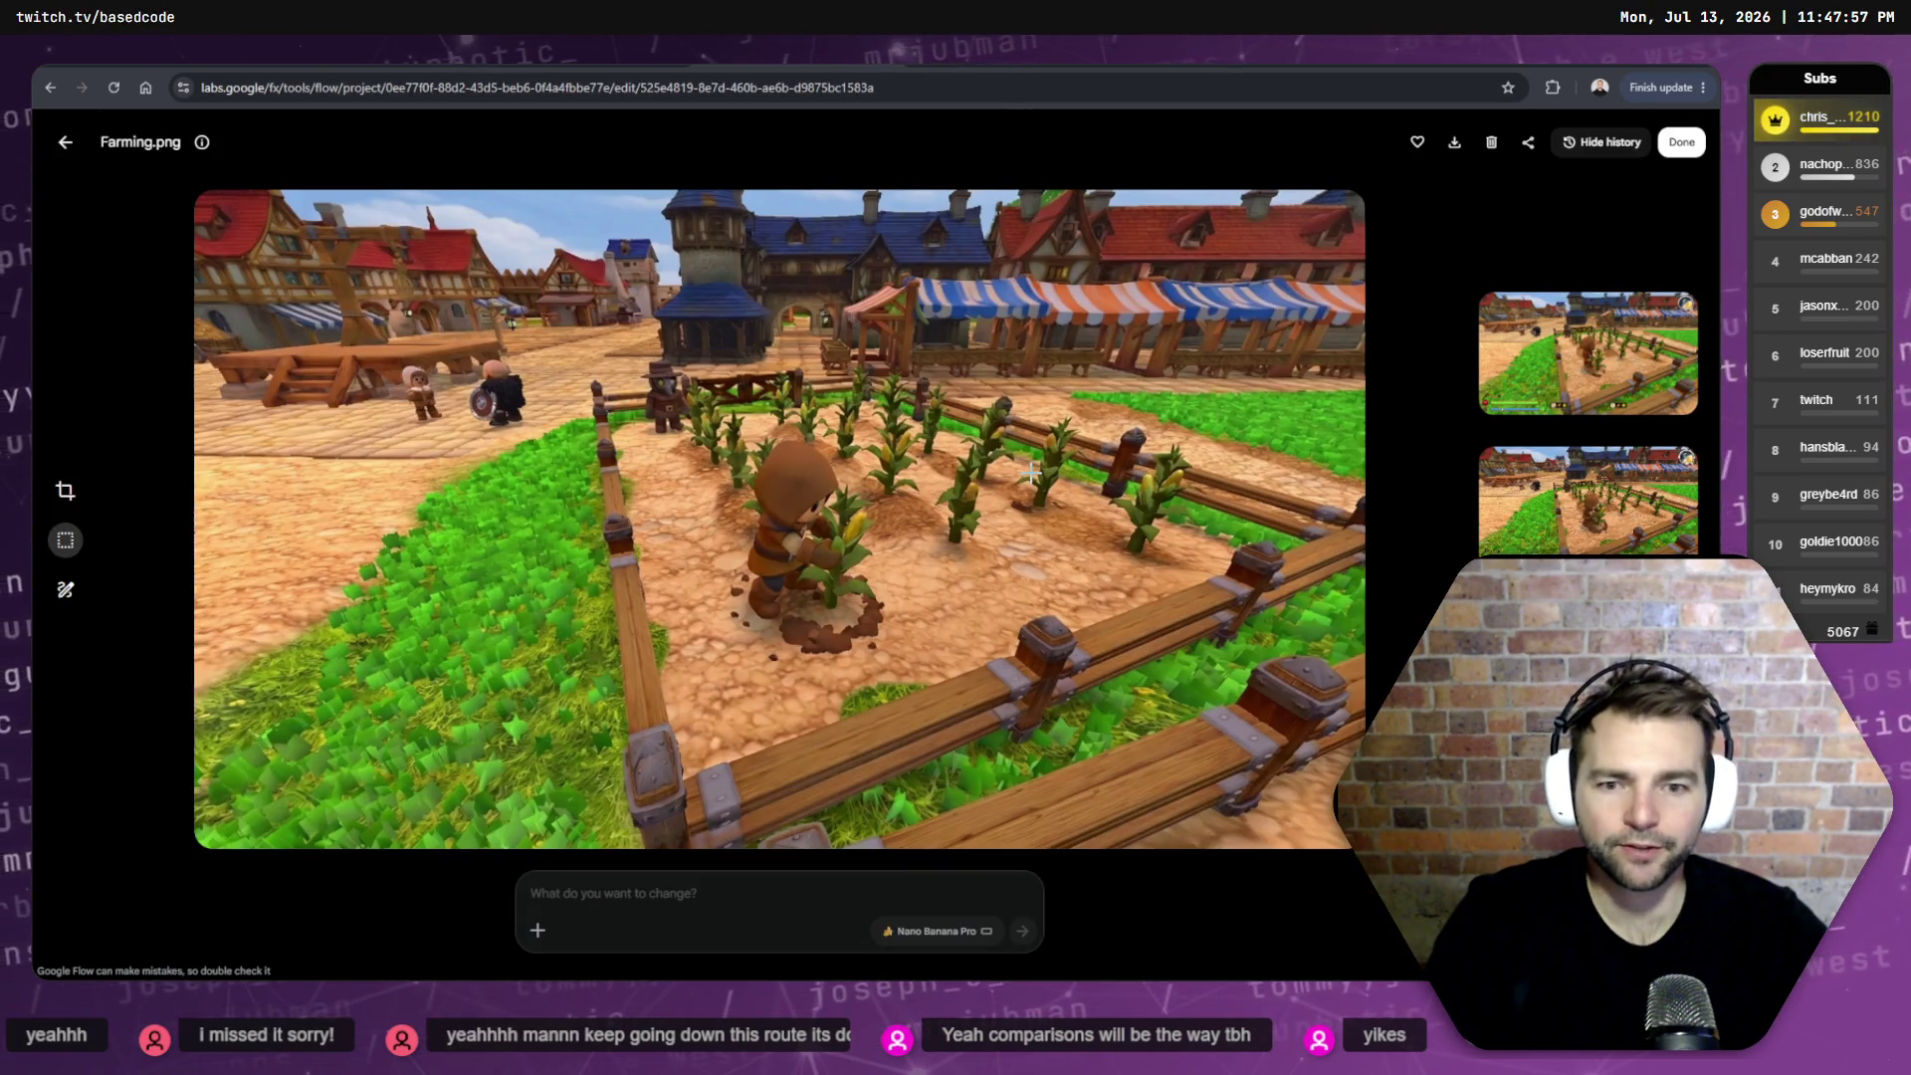
Check the image's generation settings and list of image models without changing them
click(950, 934)
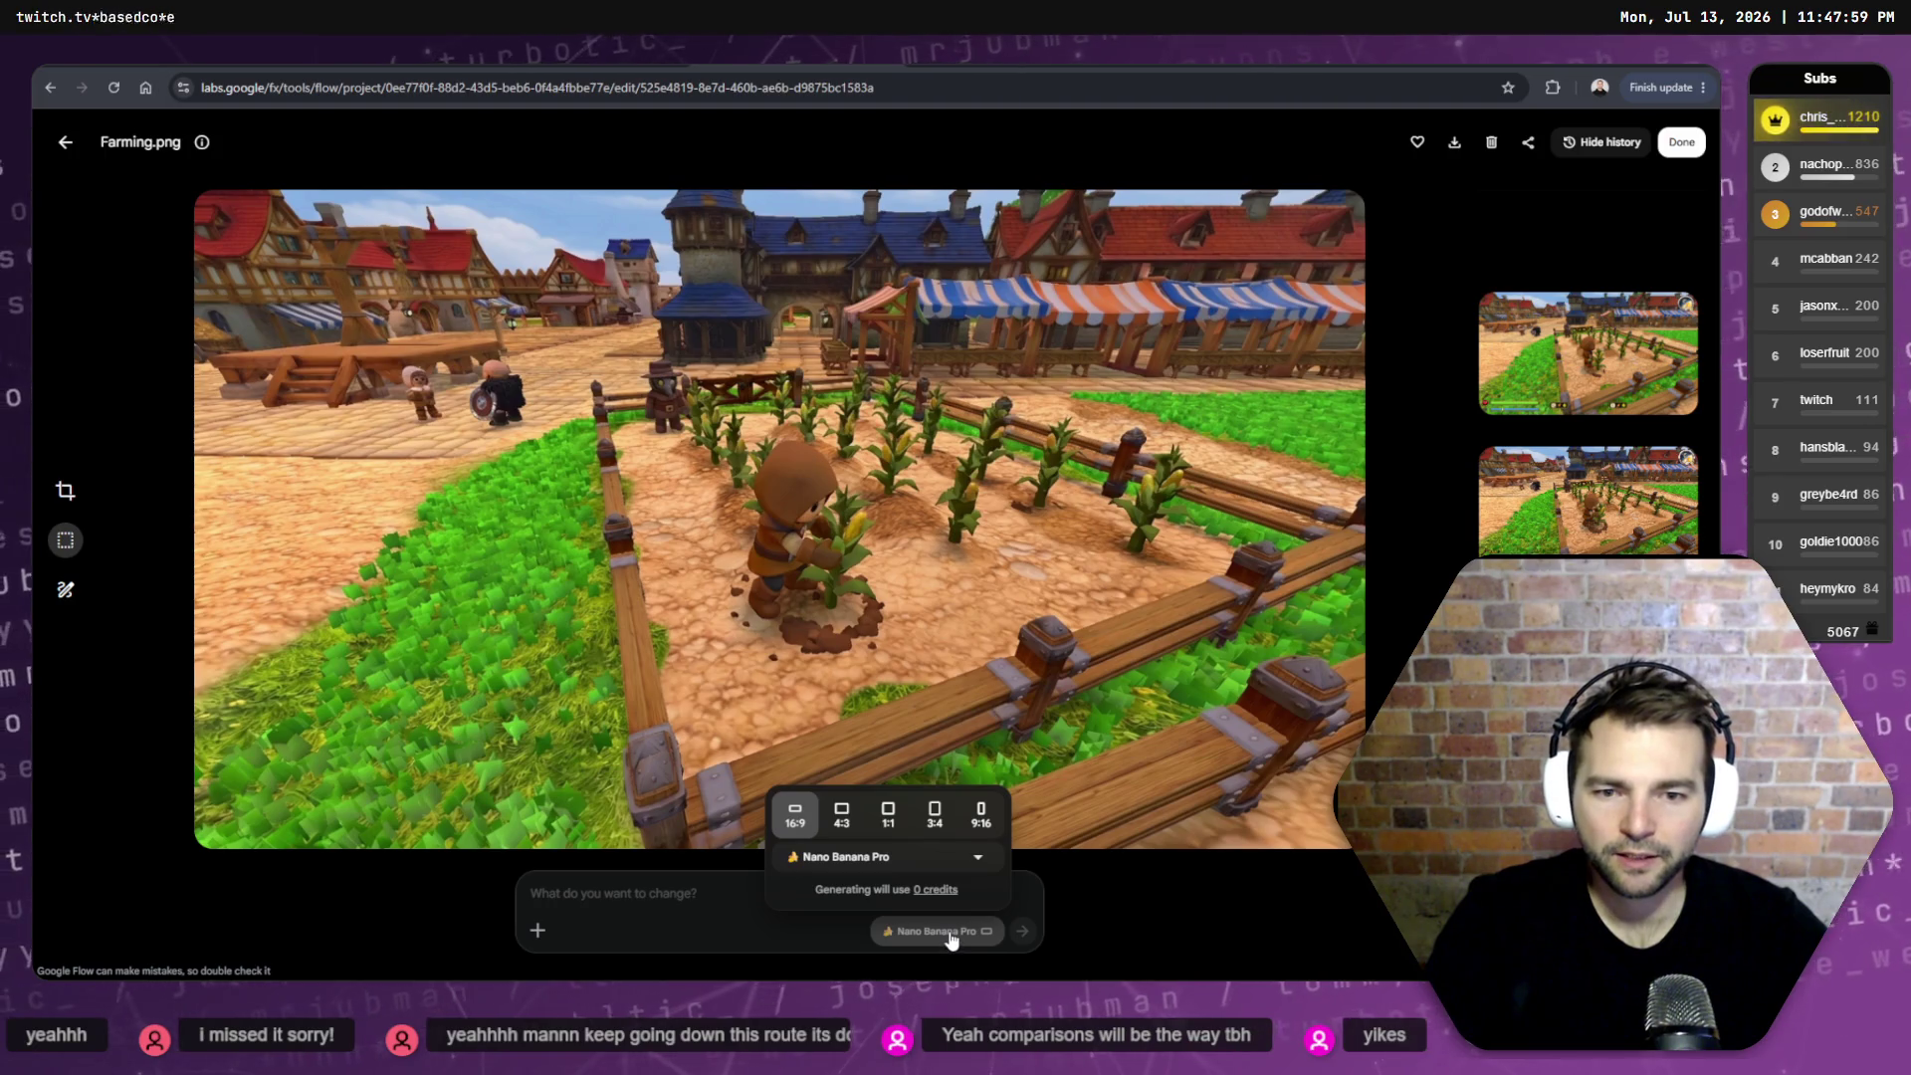
click(970, 862)
click(1167, 899)
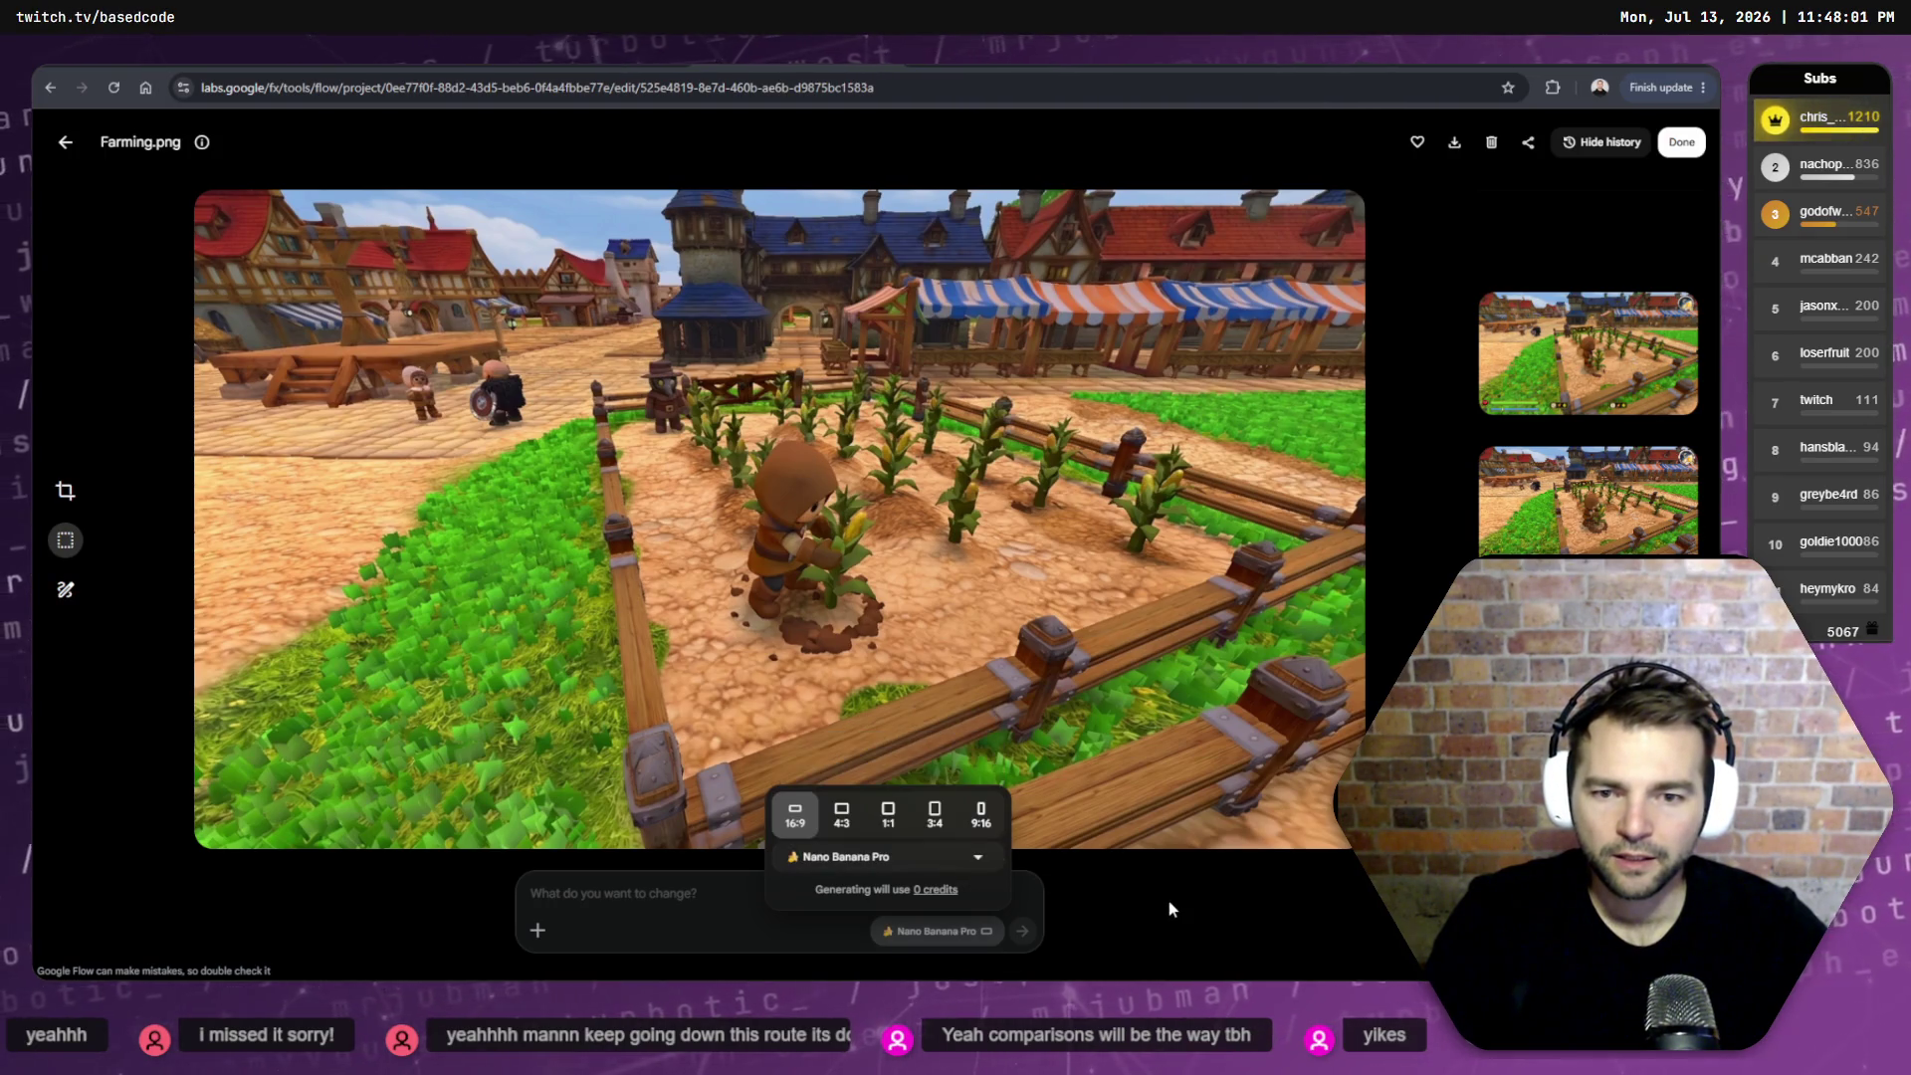
Return to the Google Flow home page and delete the 25 Apr project
click(61, 145)
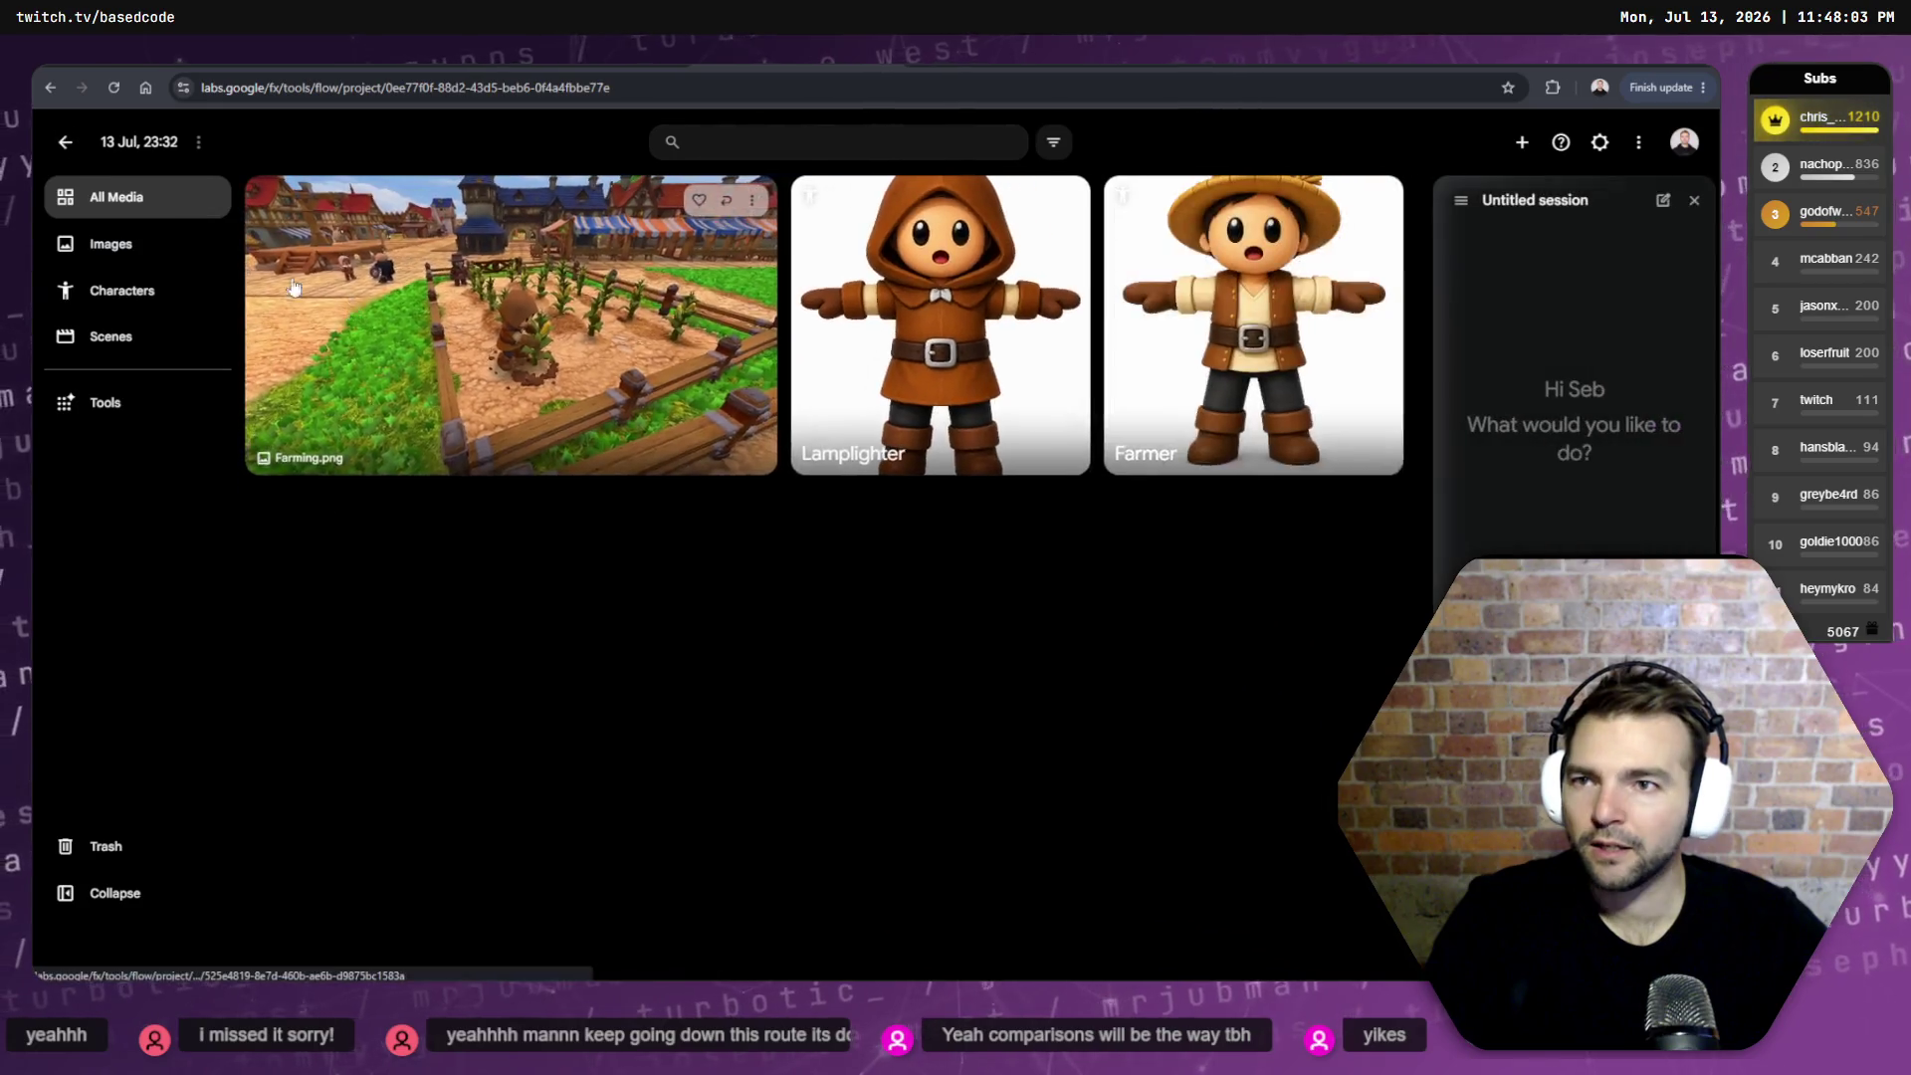
click(69, 145)
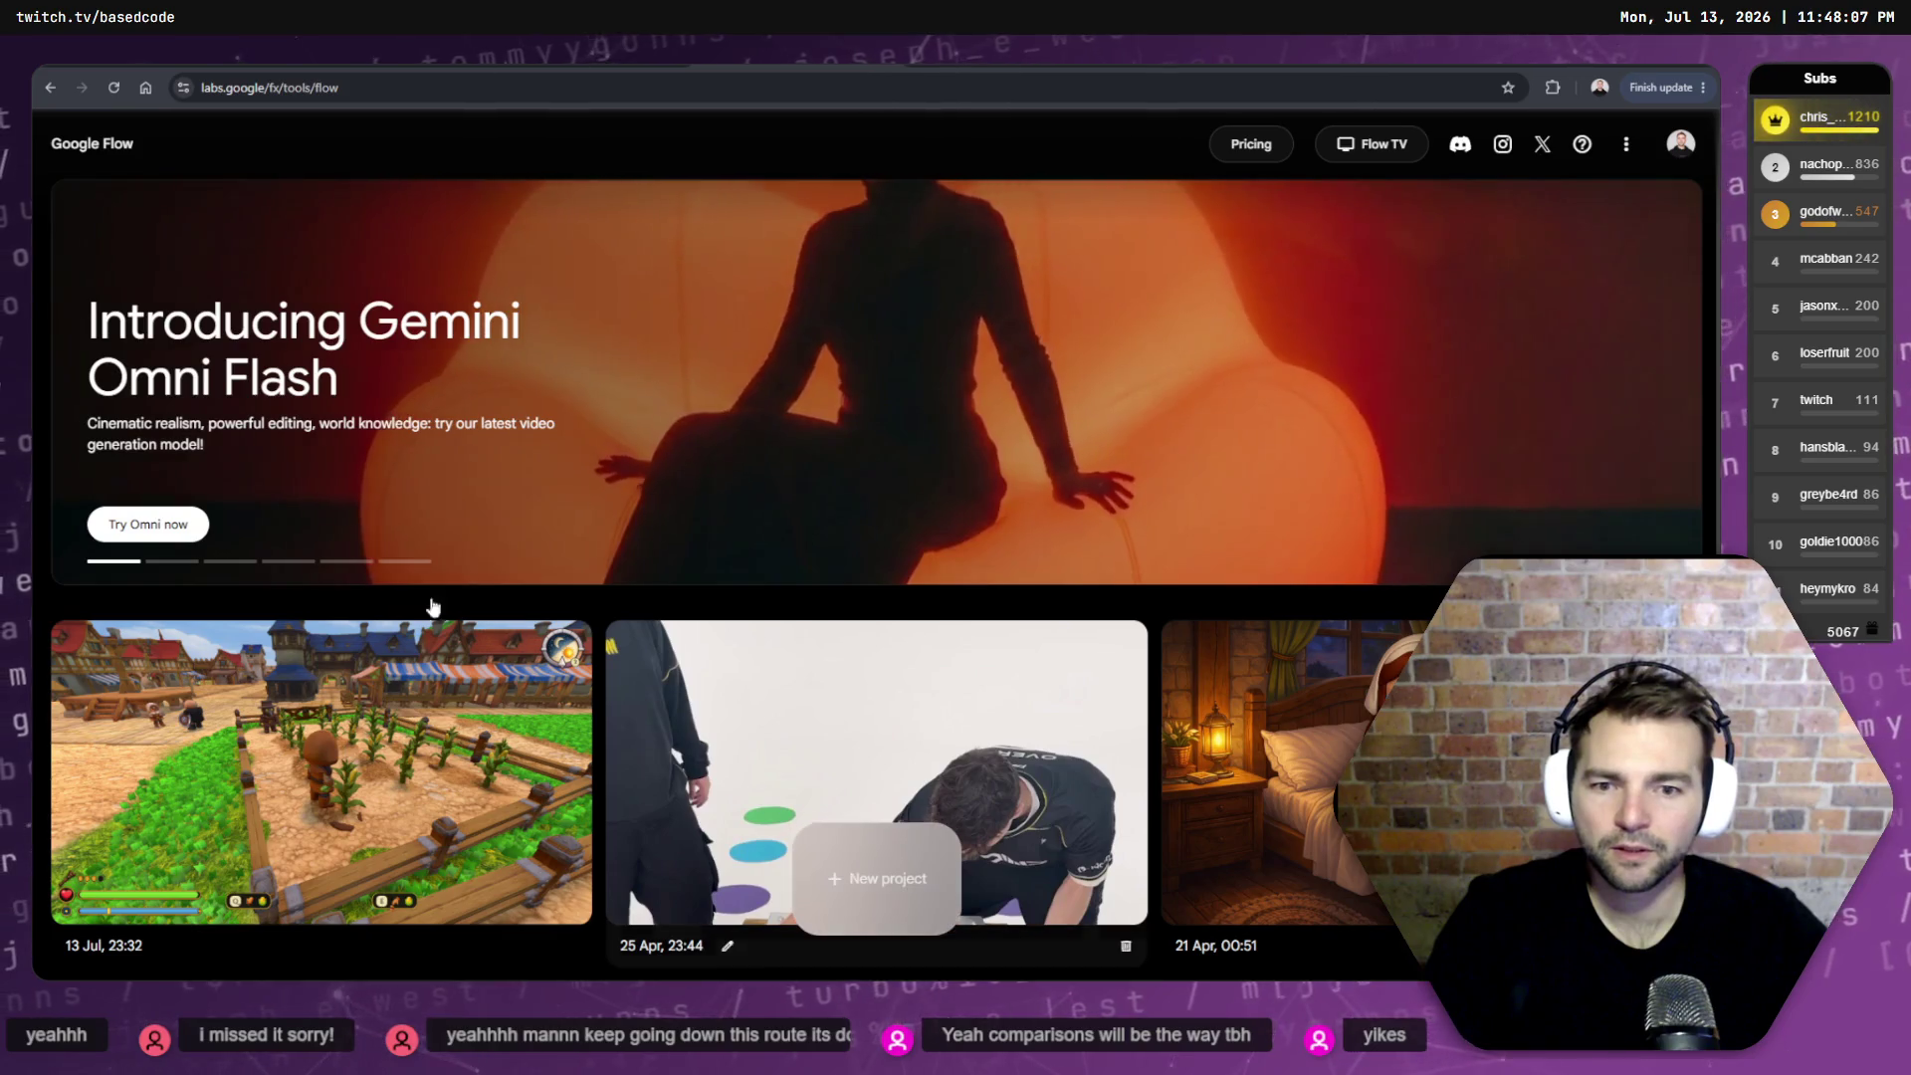
click(1125, 951)
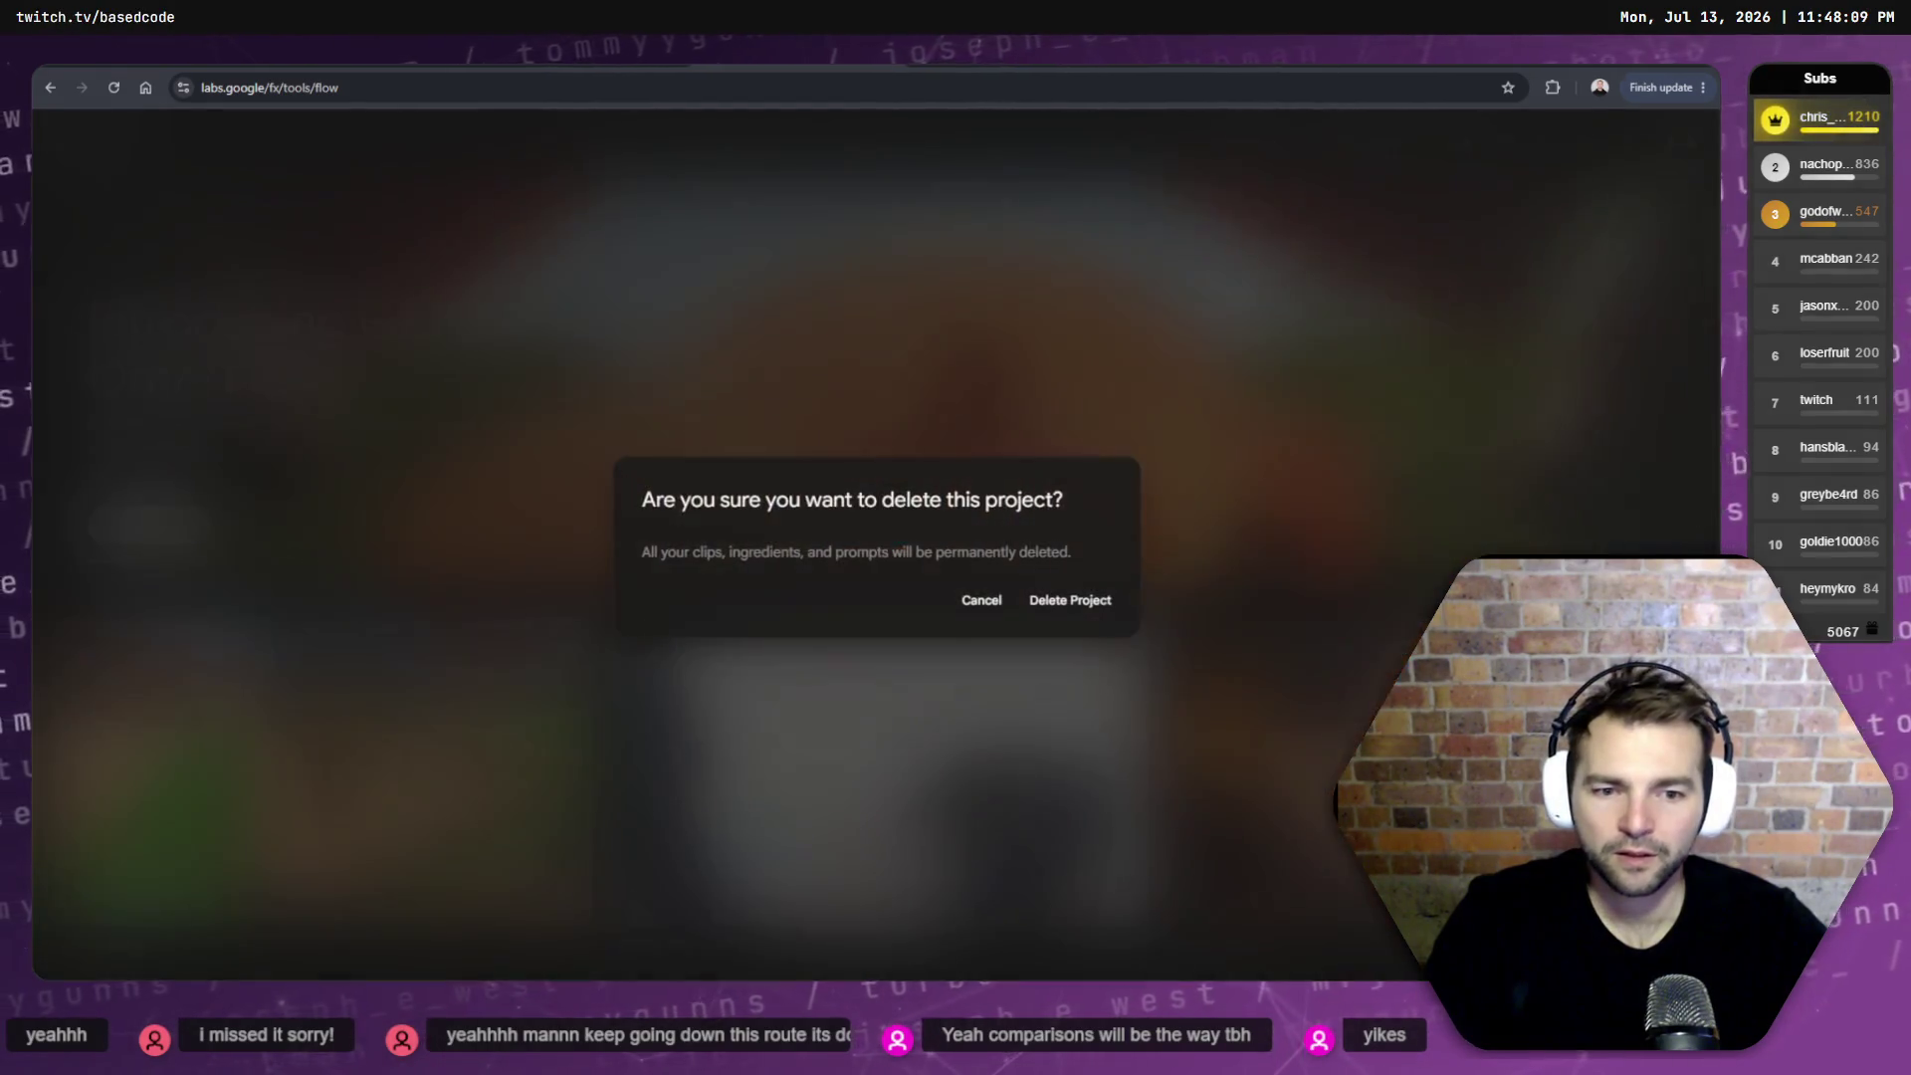
click(1082, 611)
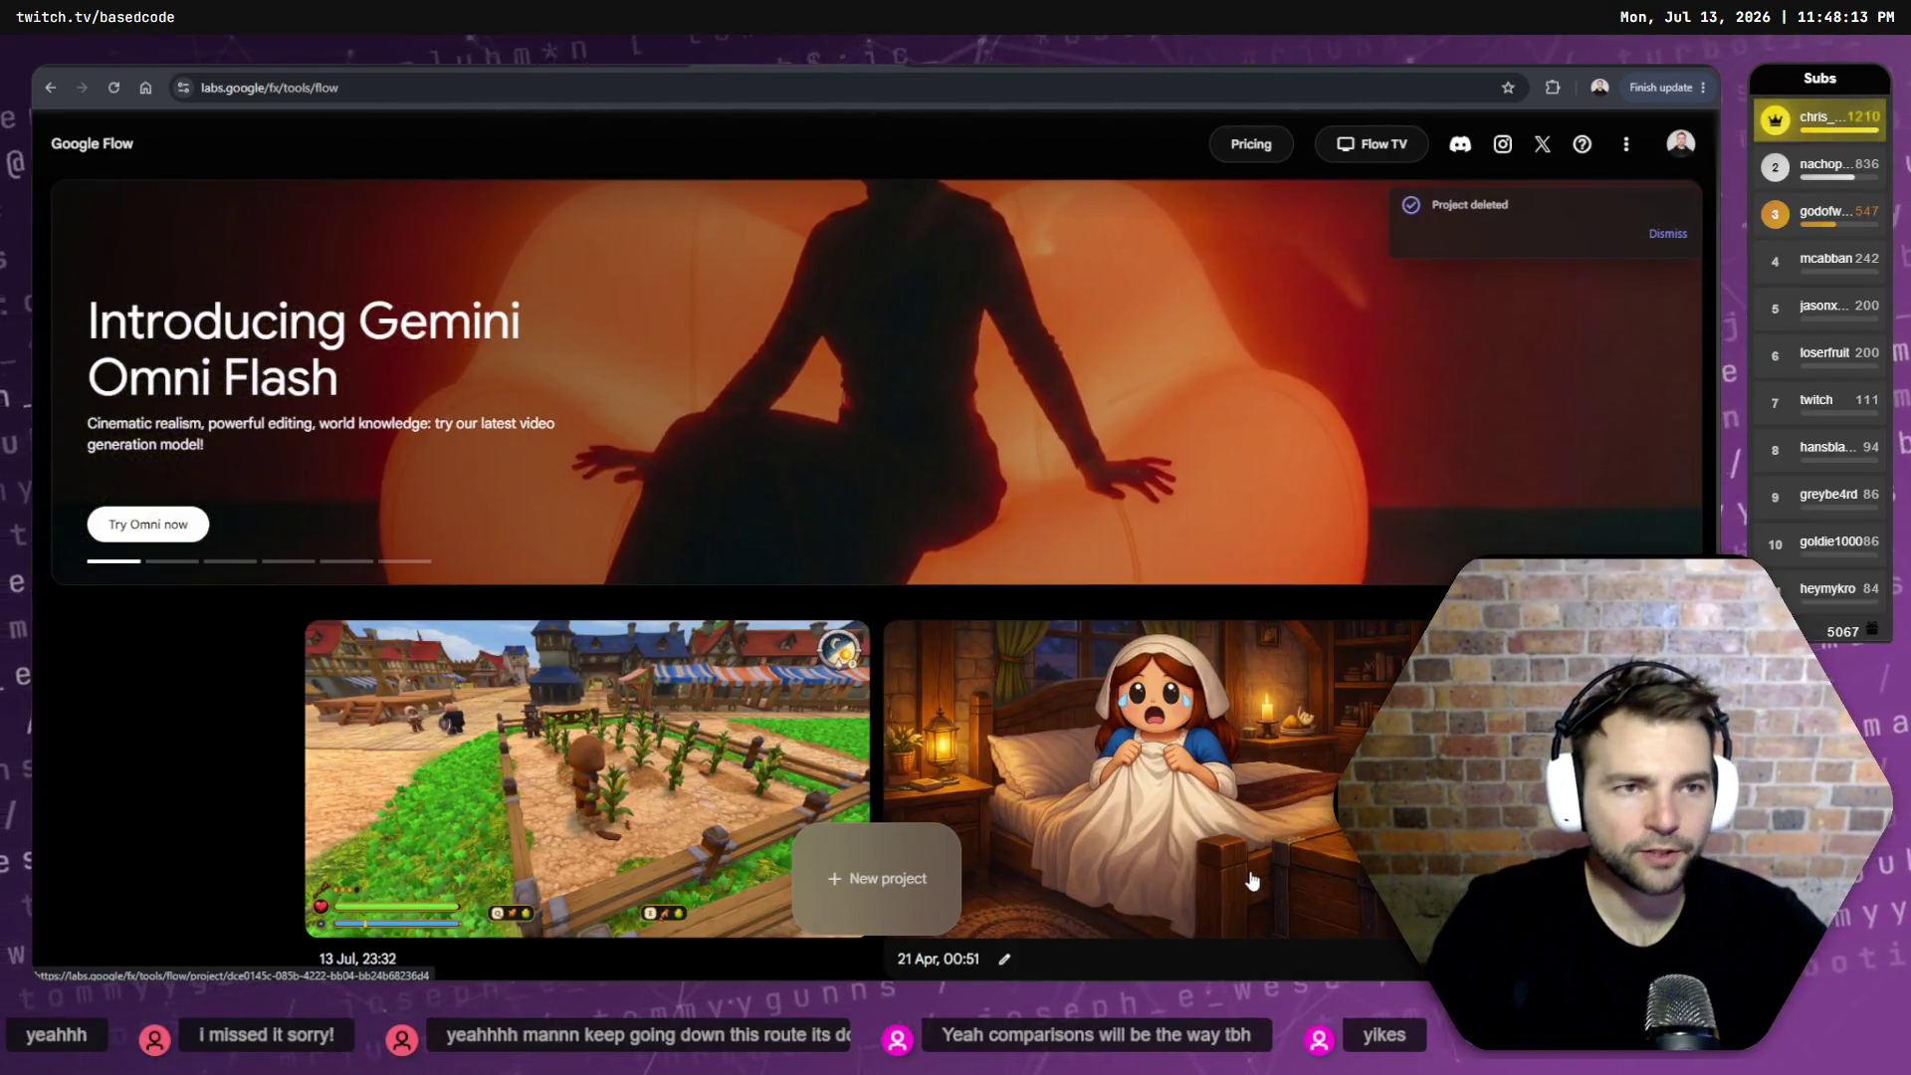
Look through the 21 Apr, 00:51 project and the 13 Jul, 23:32 farming project
click(1252, 880)
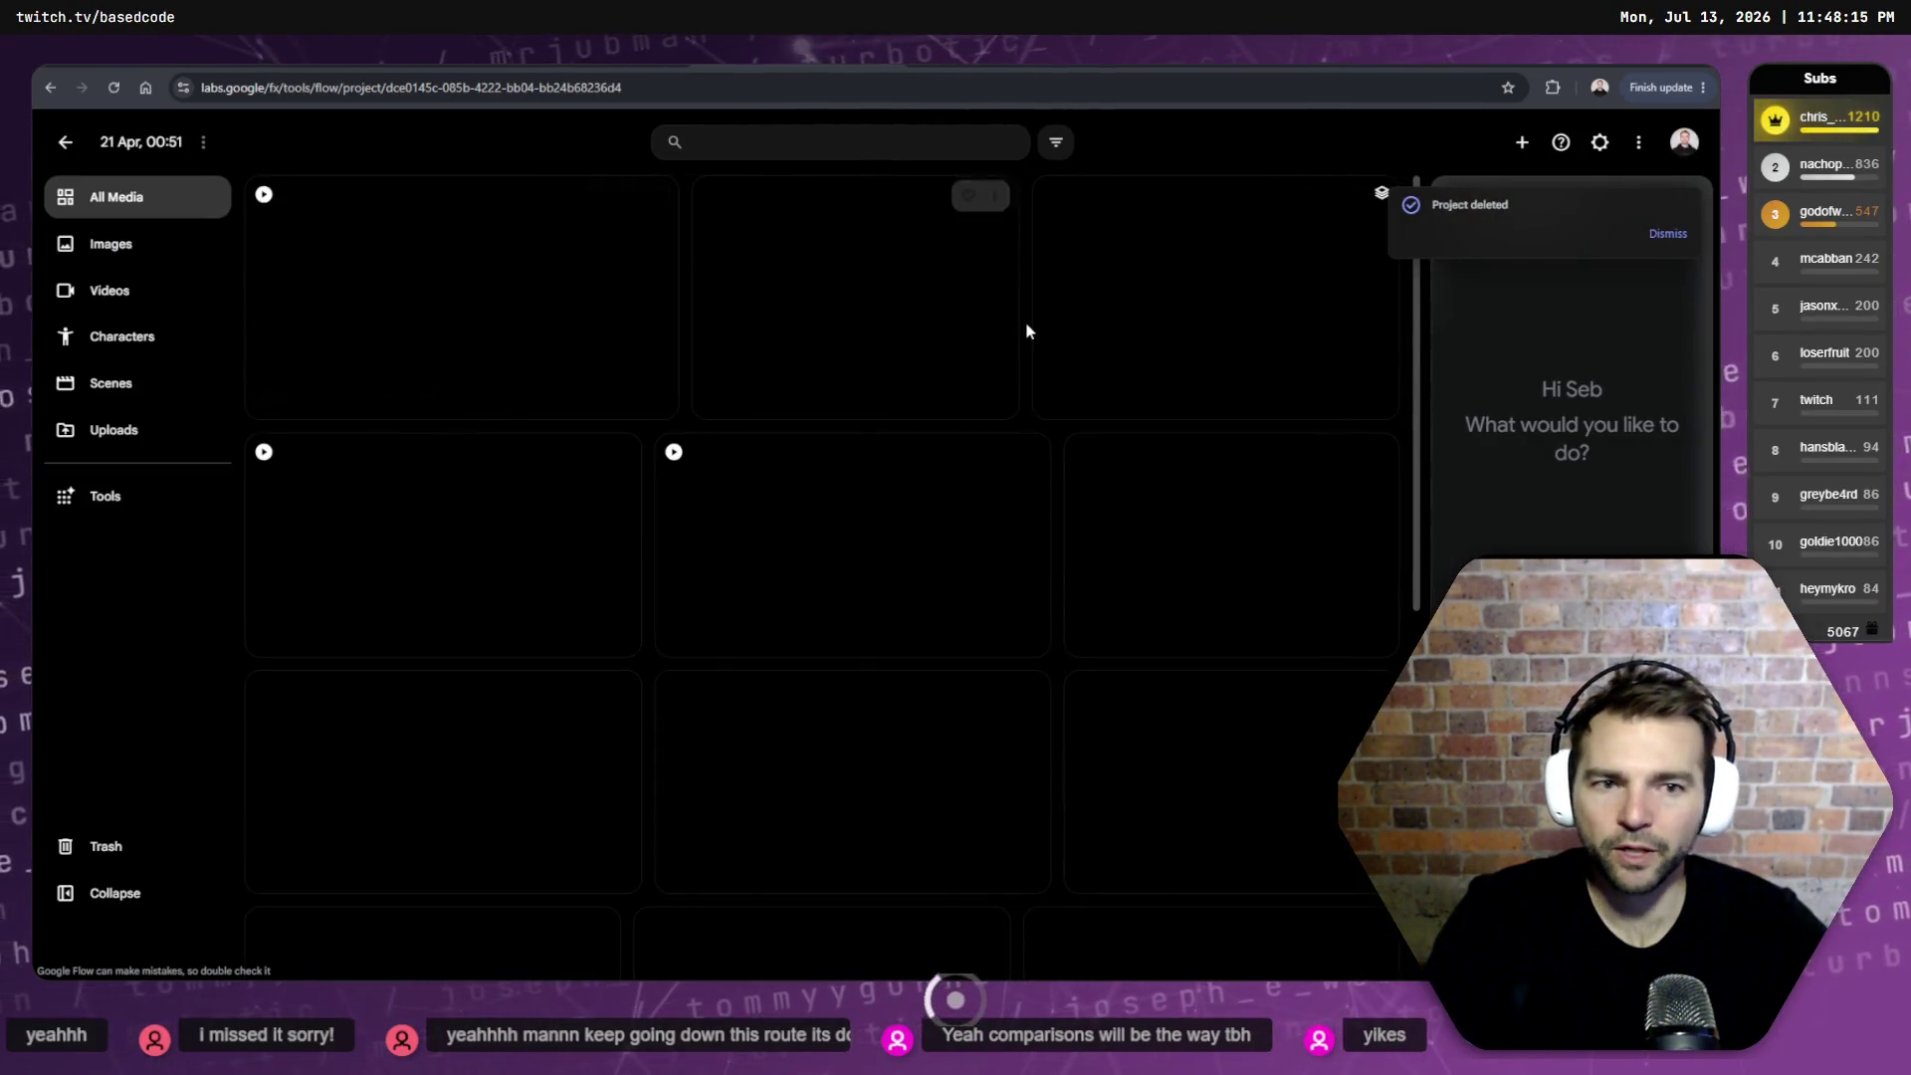
scroll(970, 365, down, 10)
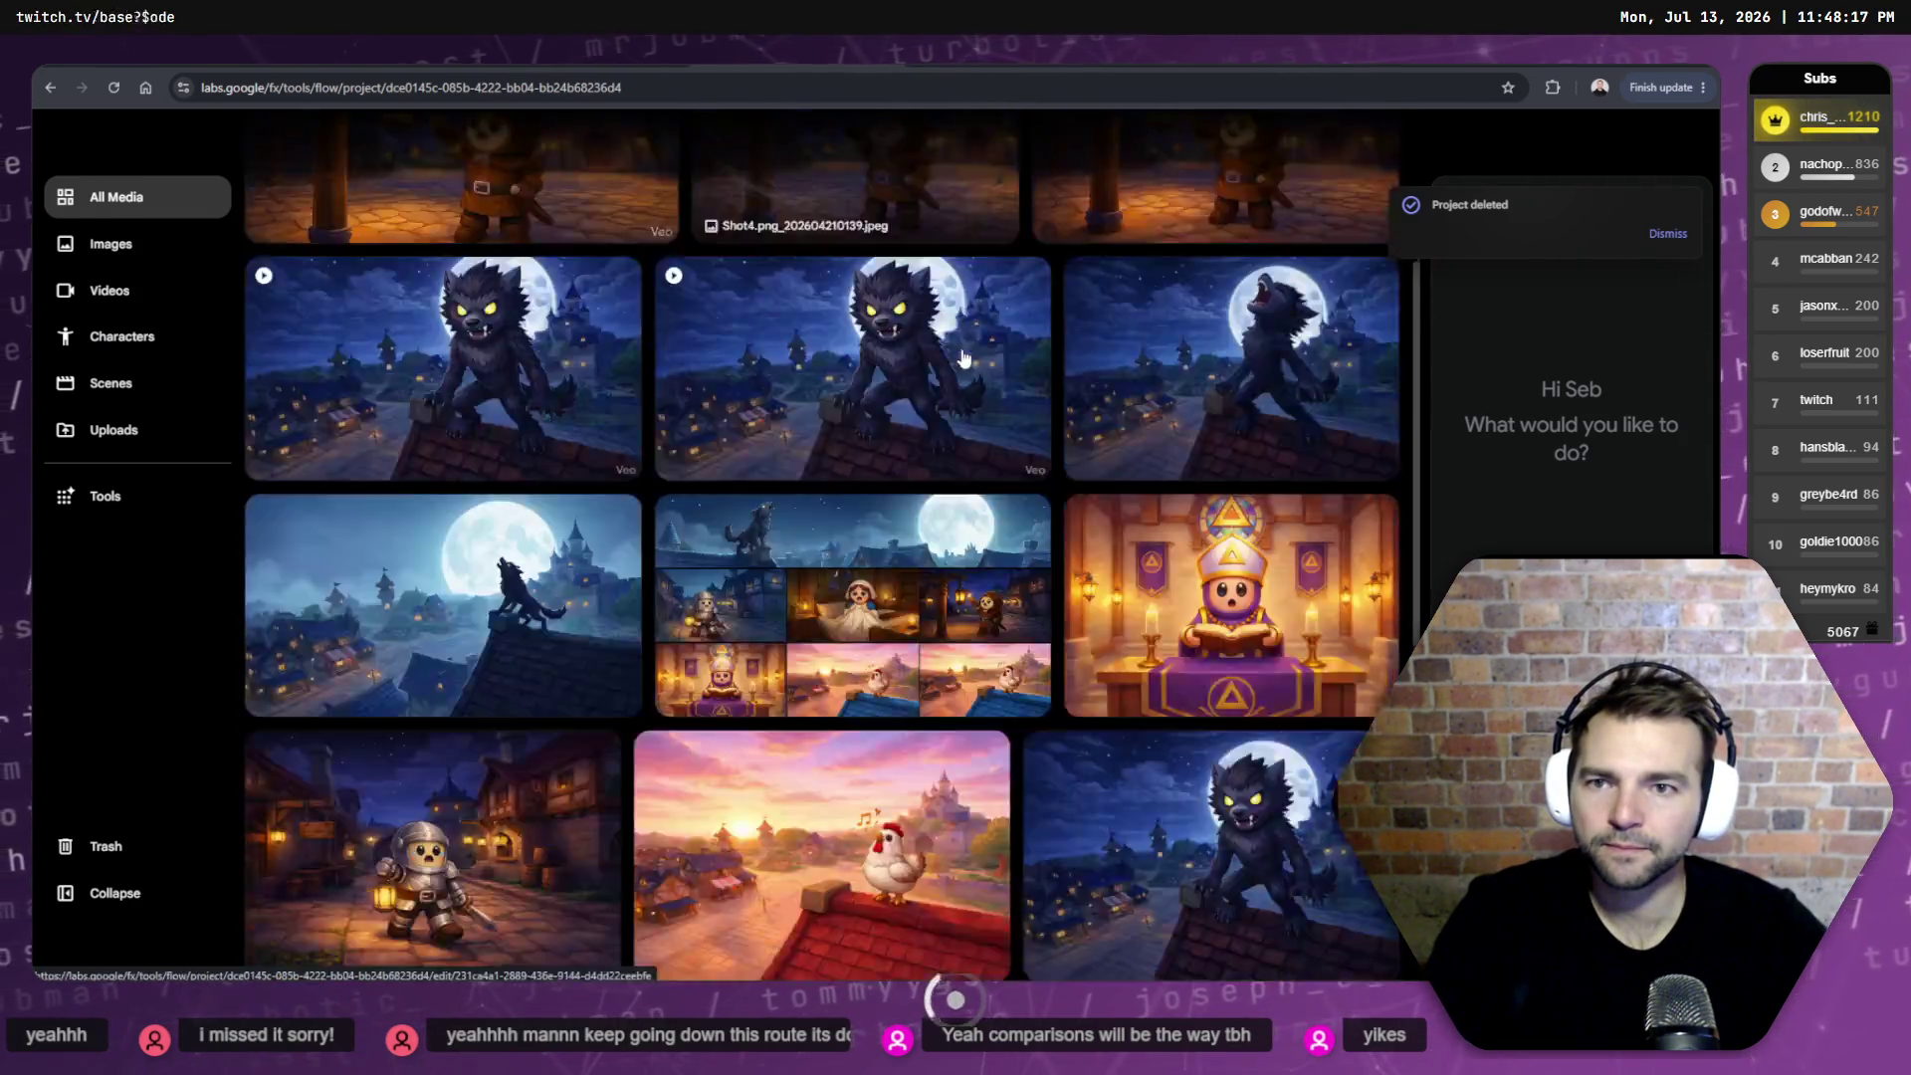
scroll(945, 410, up, 10)
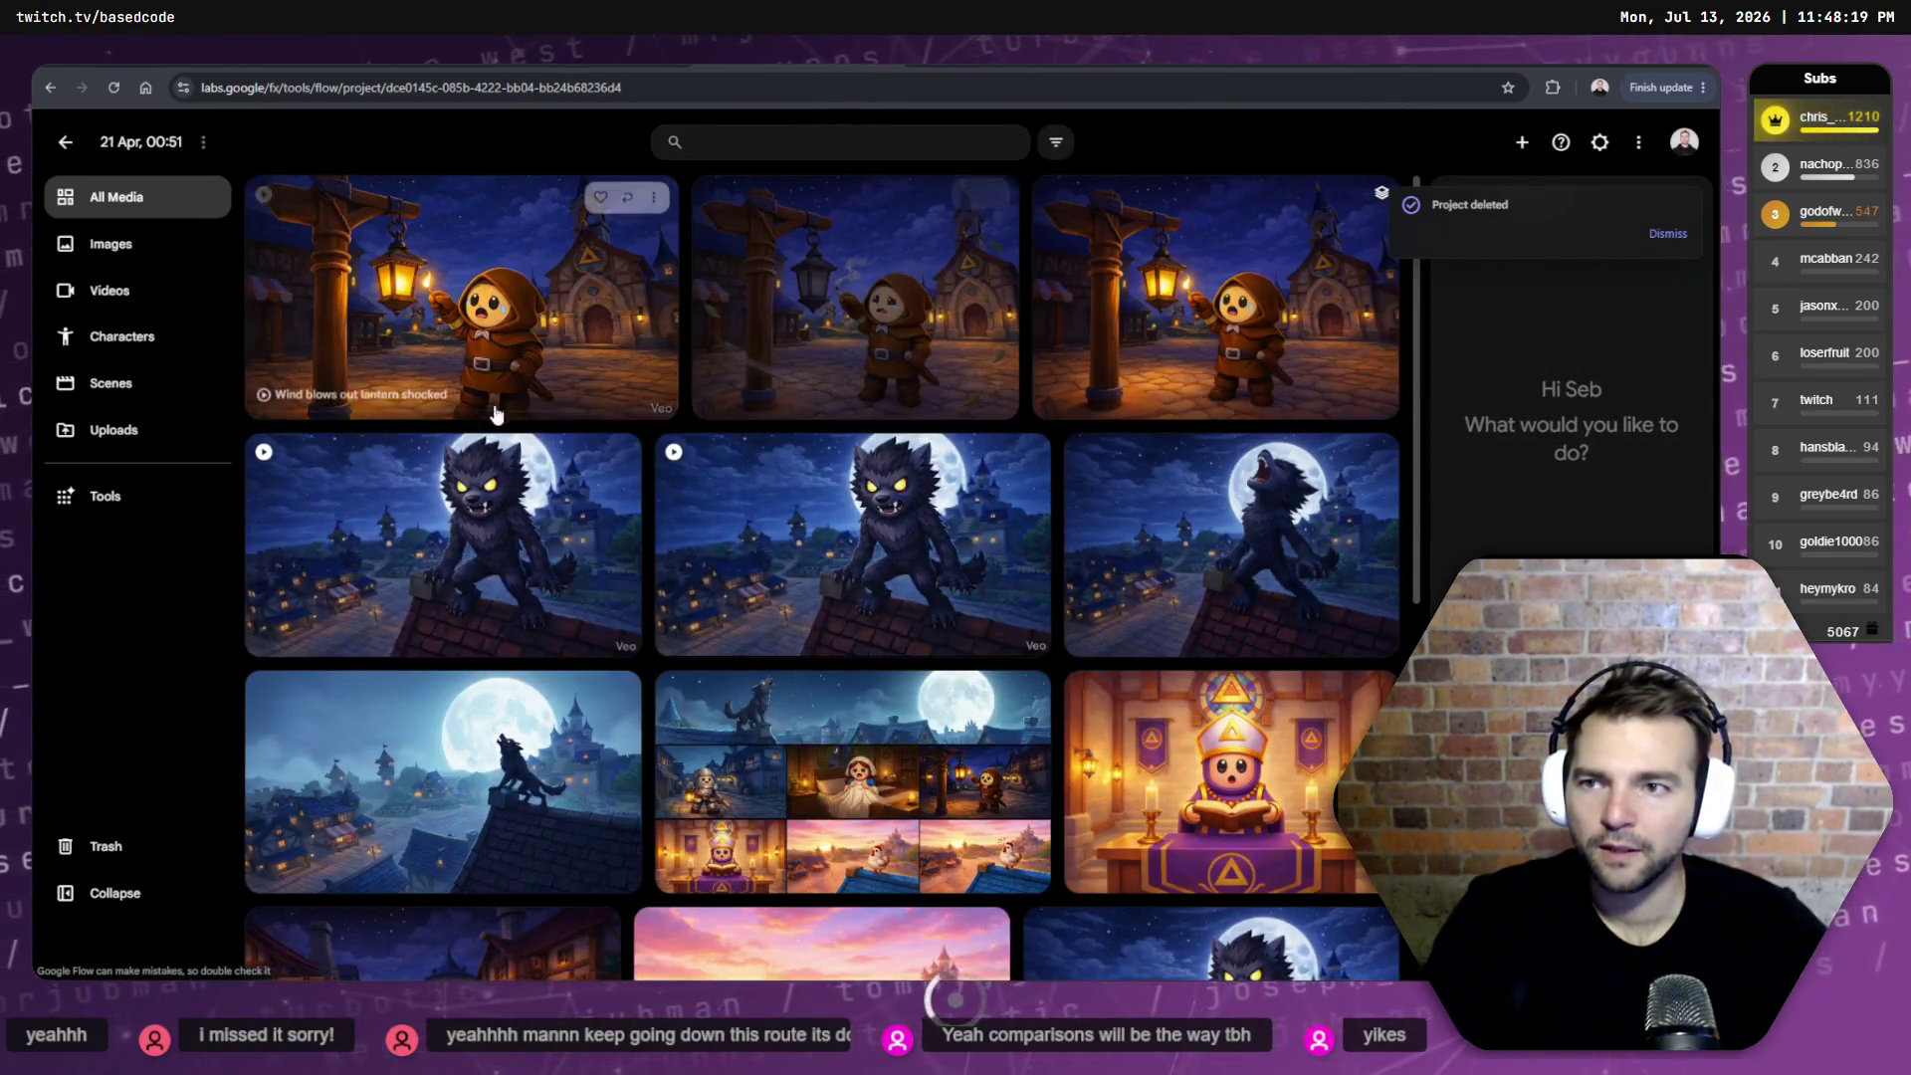
click(197, 308)
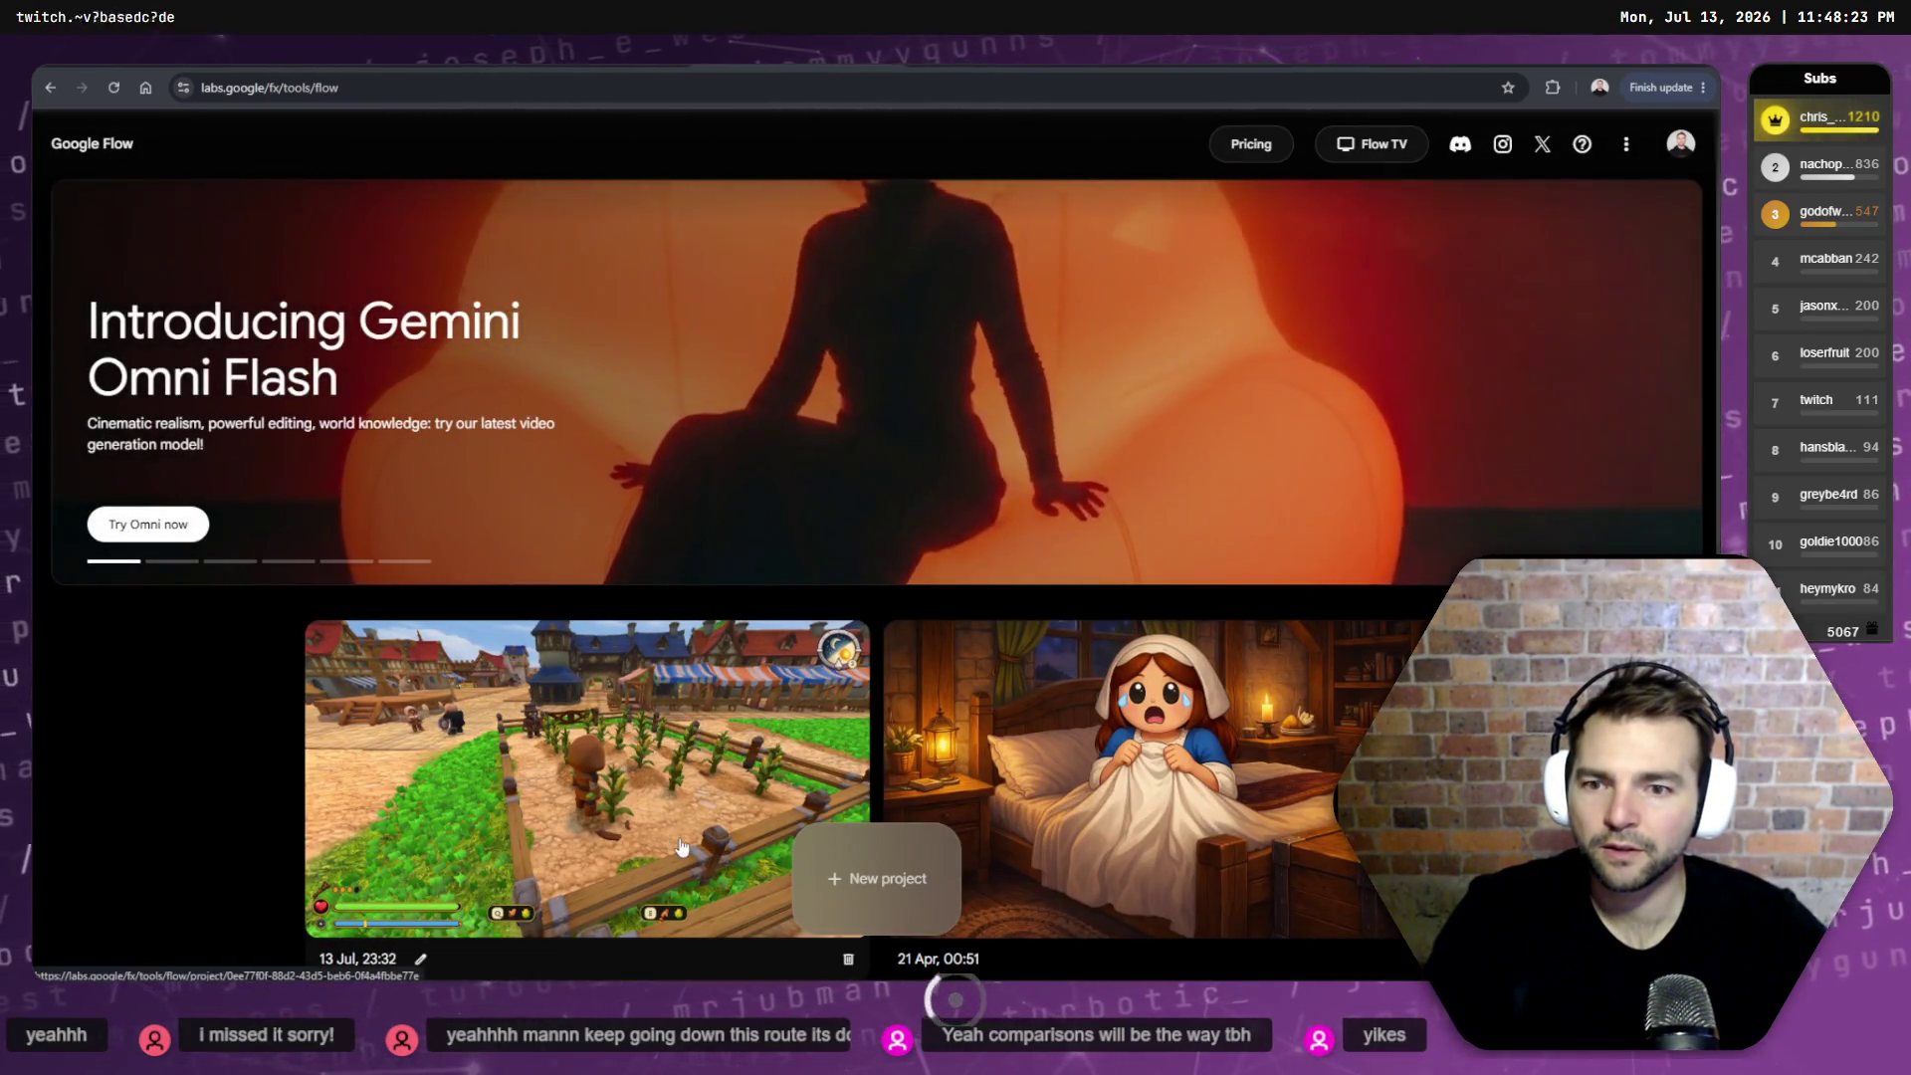
click(615, 711)
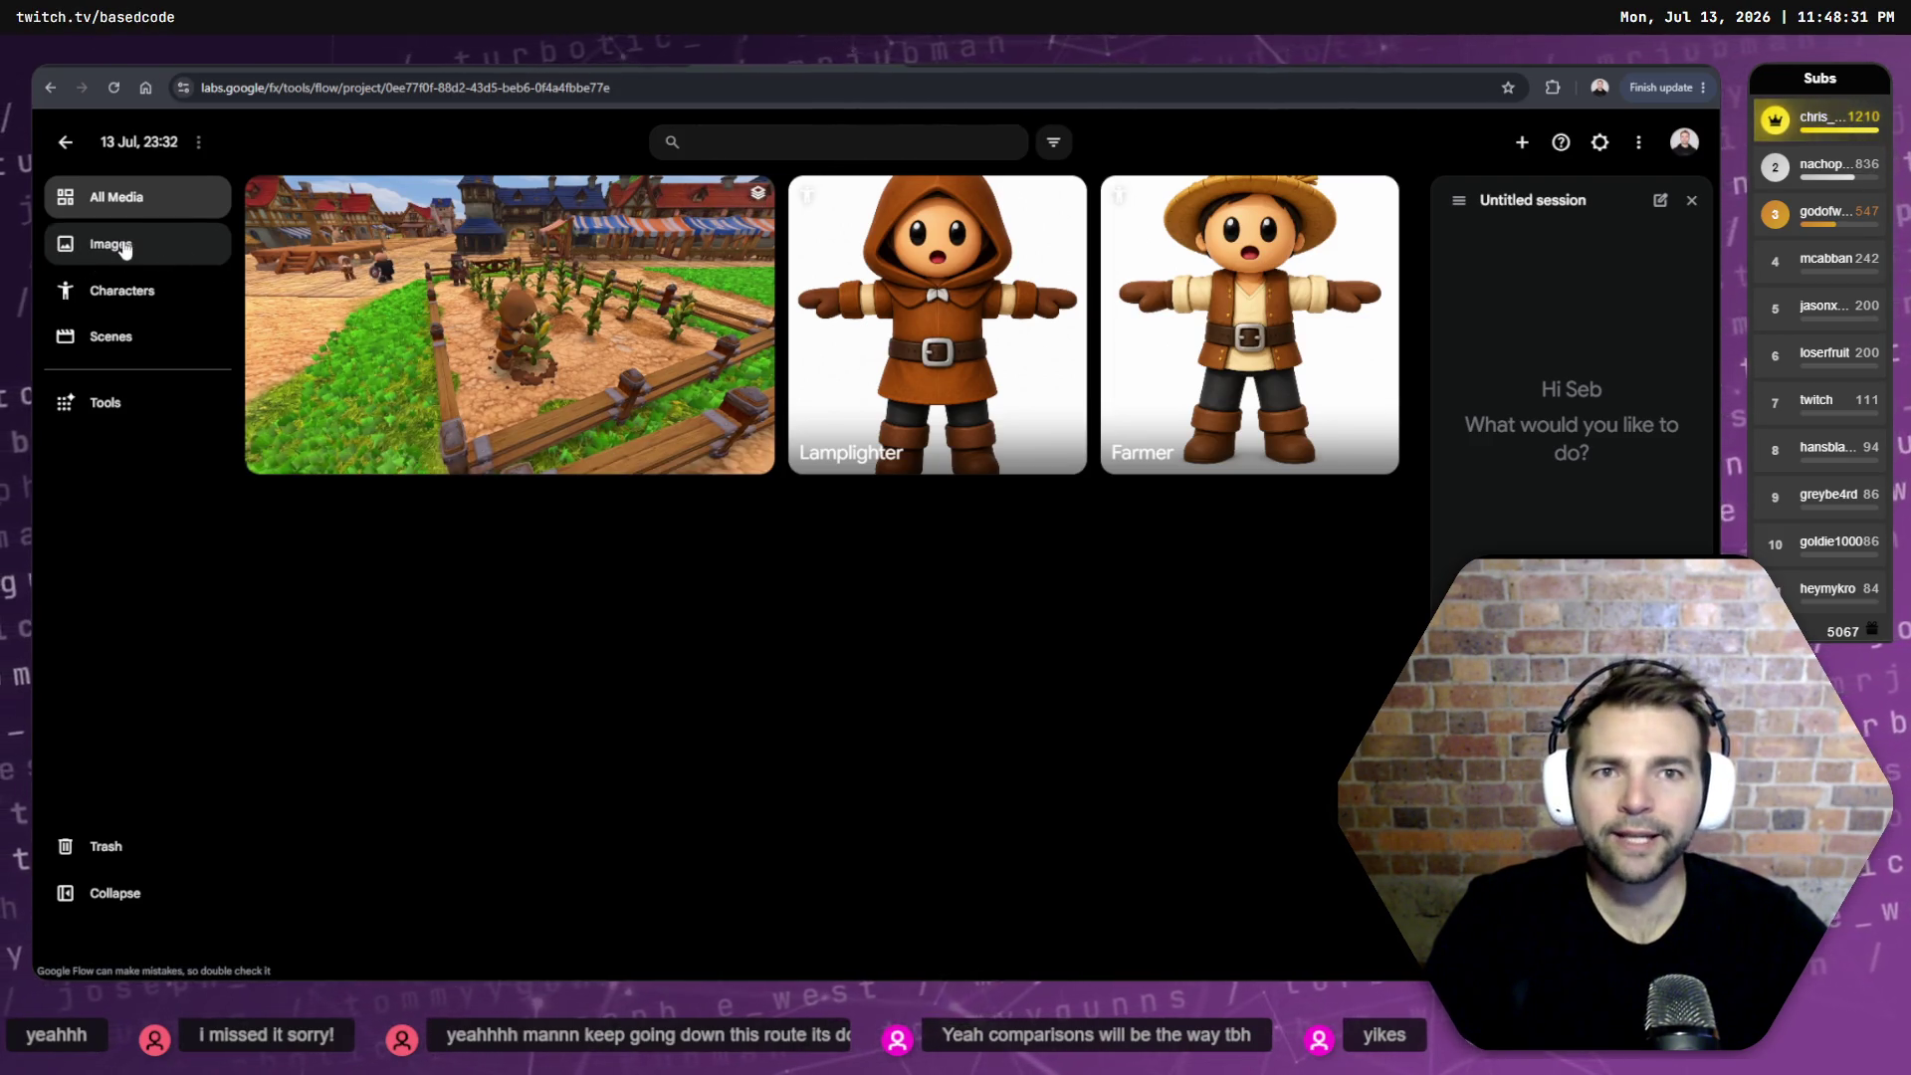
key(alt+Left)
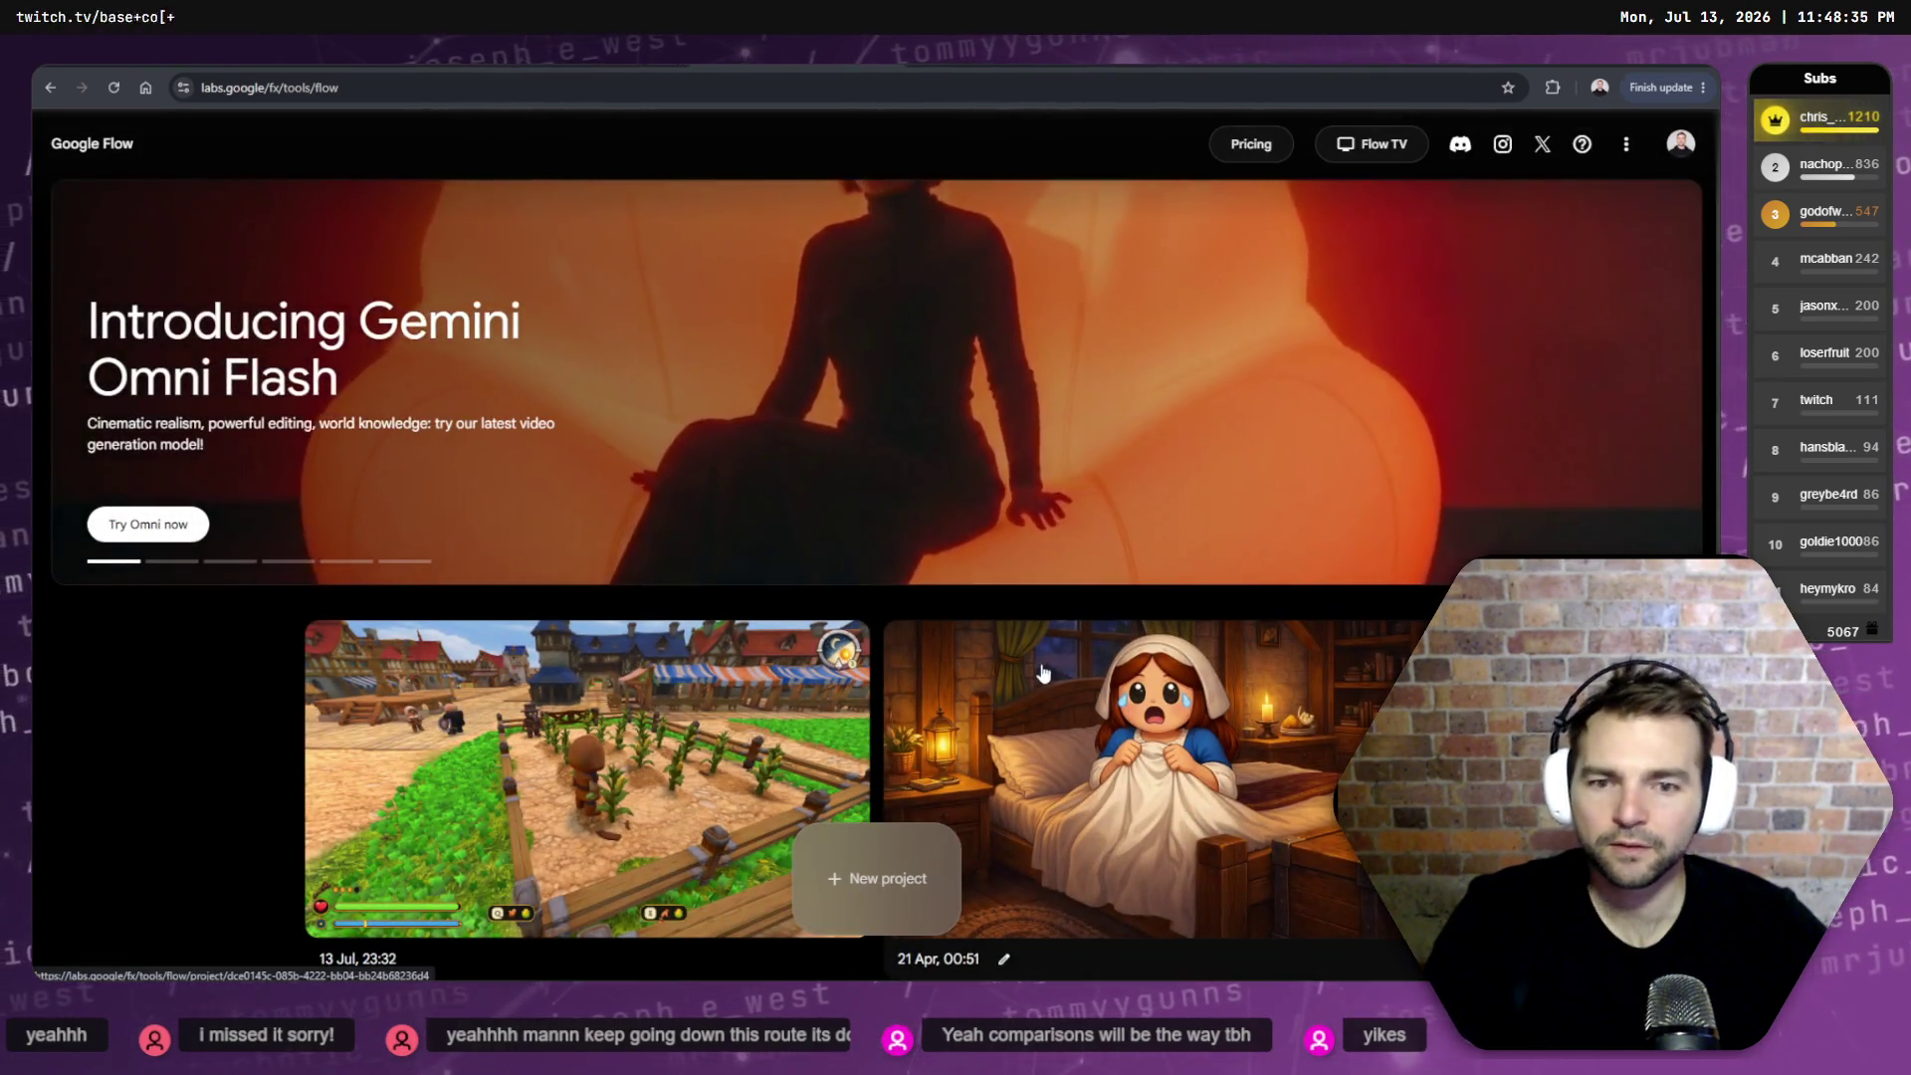
Filter the 21 Apr project's assets to videos and glance at a Flow TV channel
click(1129, 737)
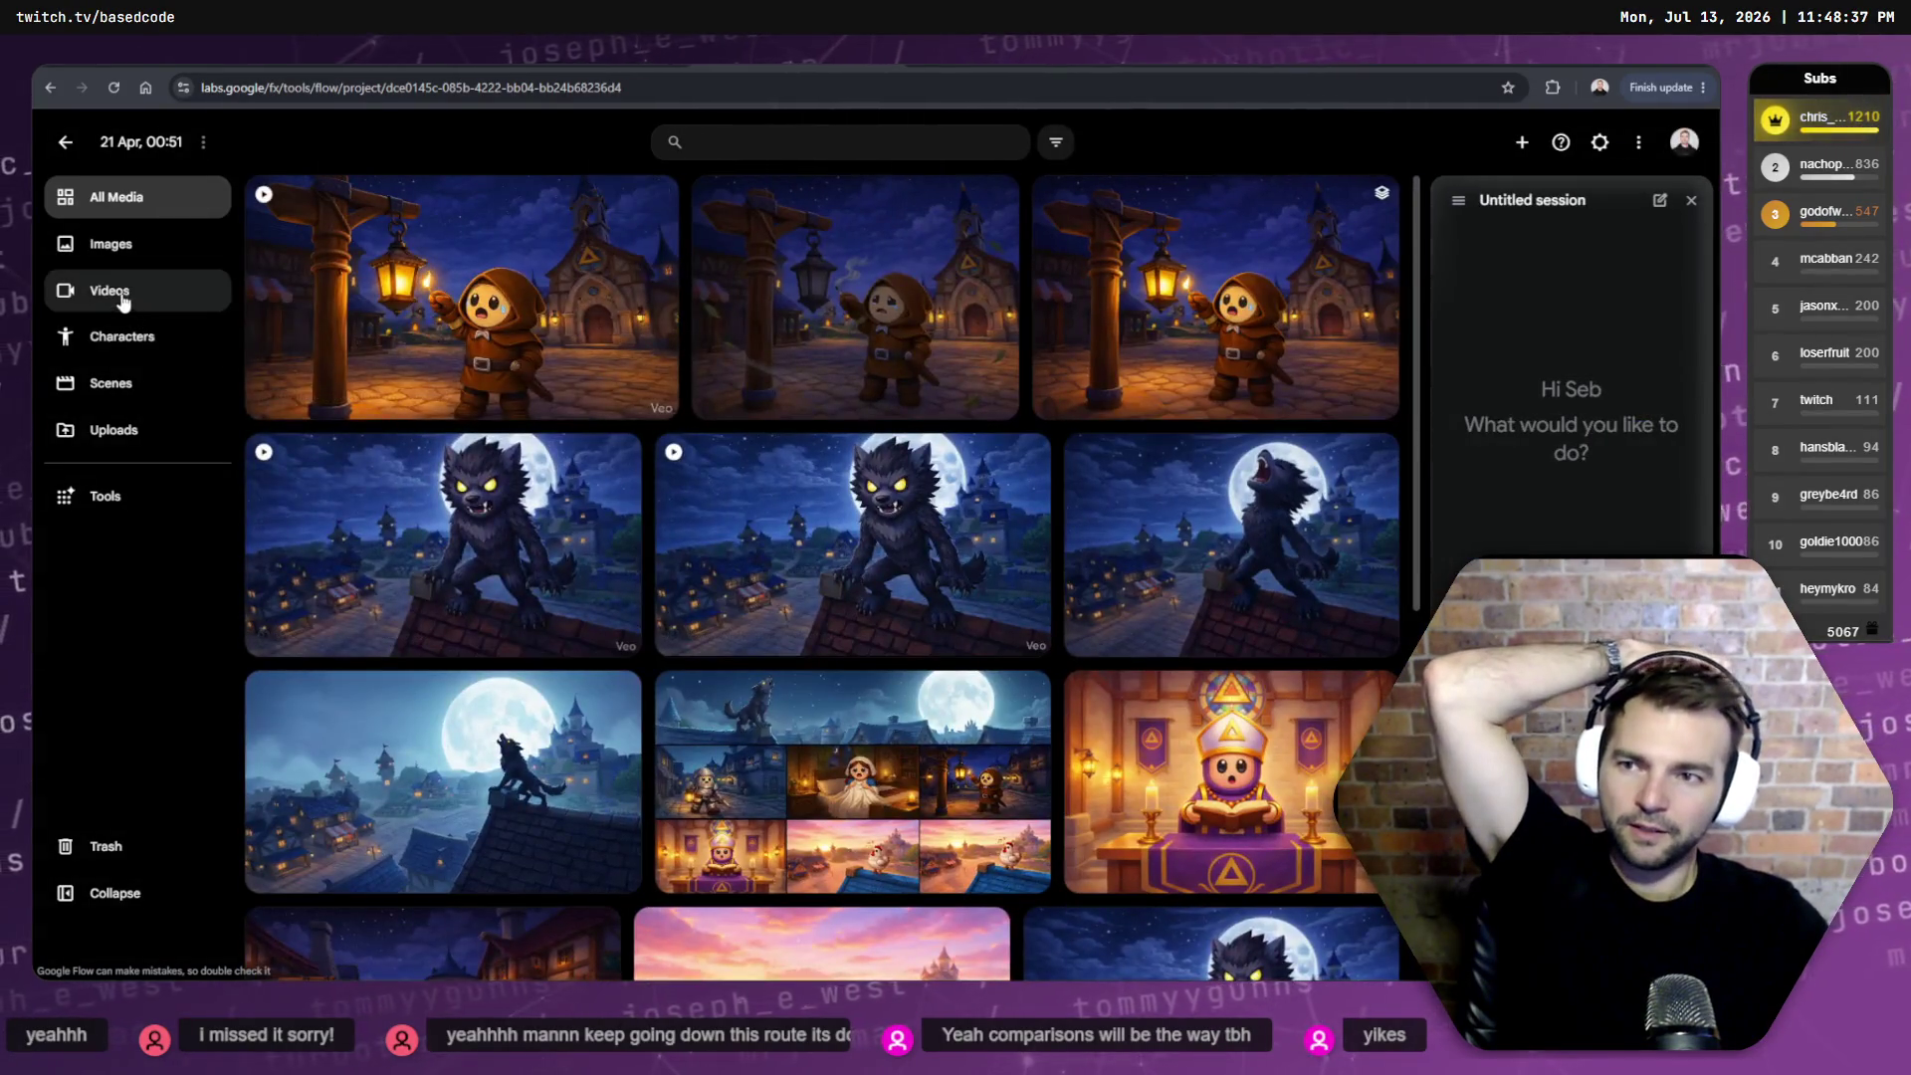
click(149, 290)
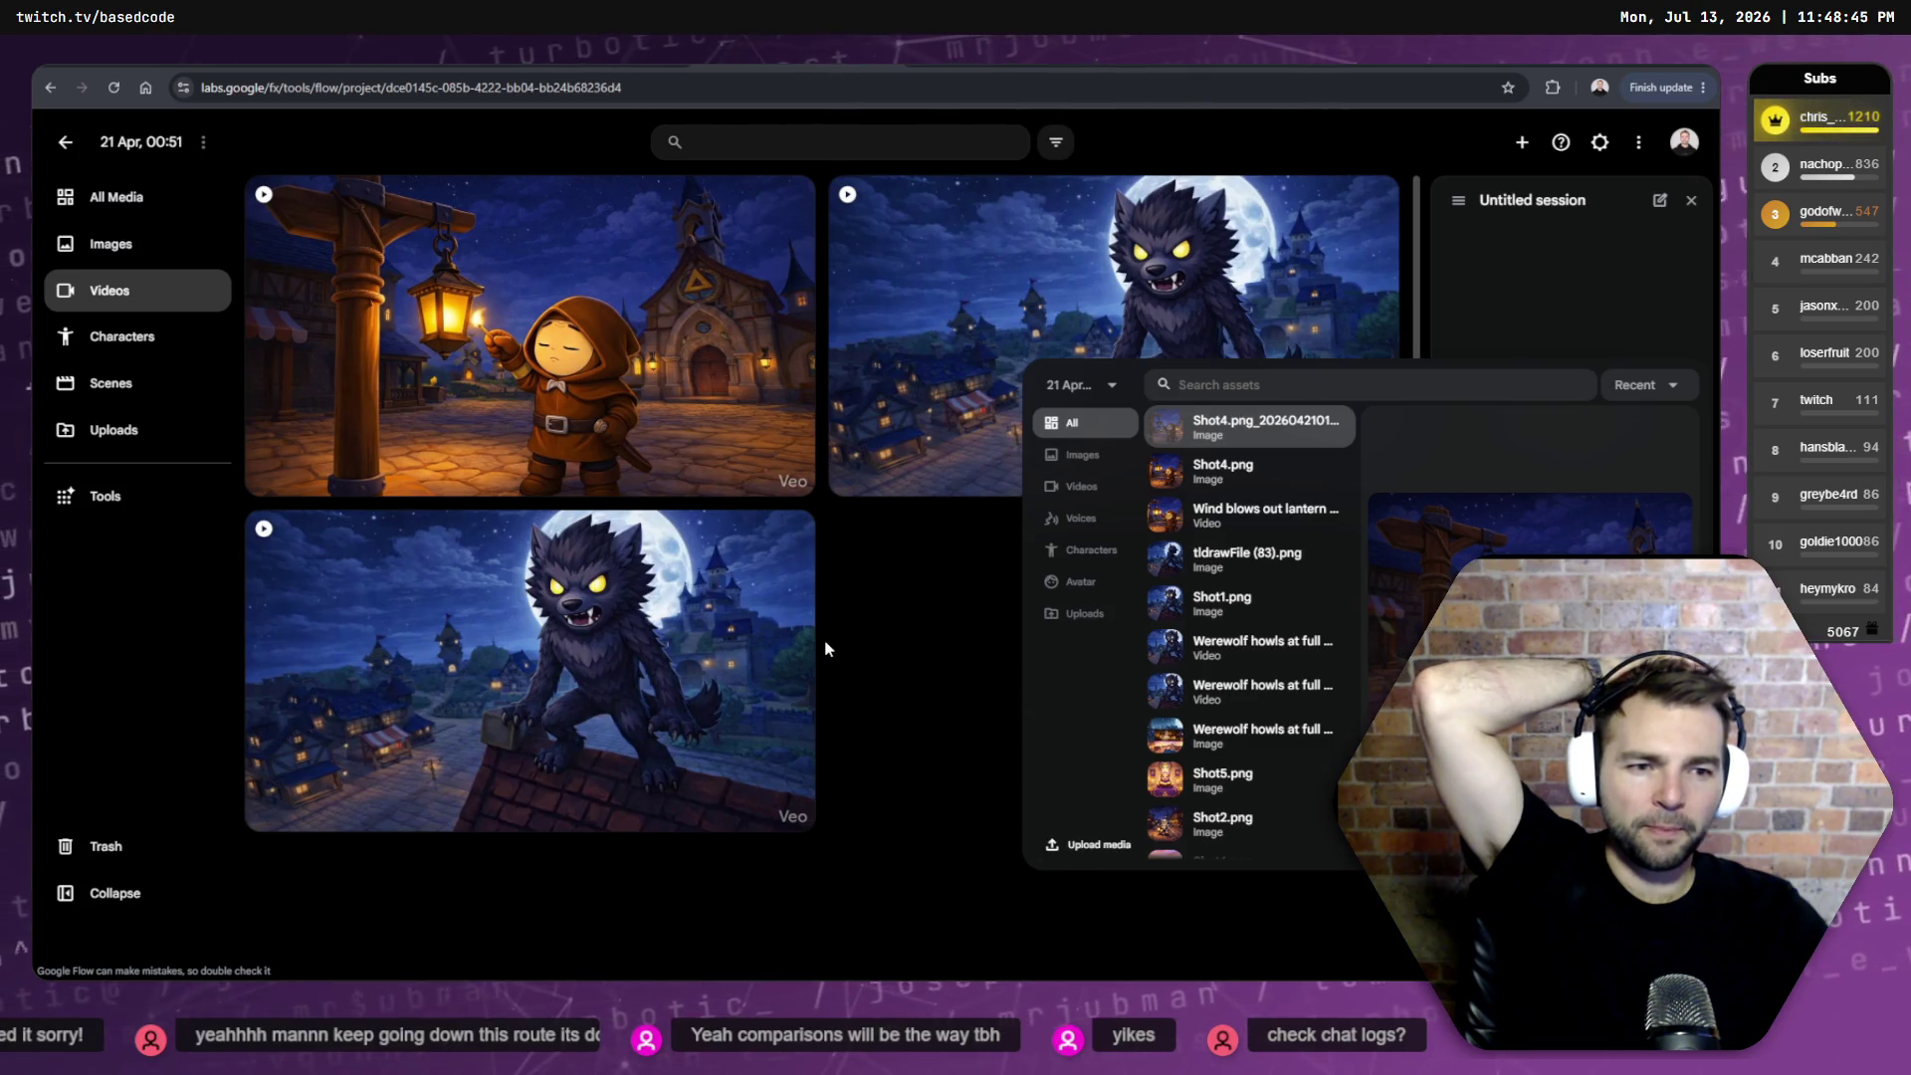
click(1059, 486)
click(954, 625)
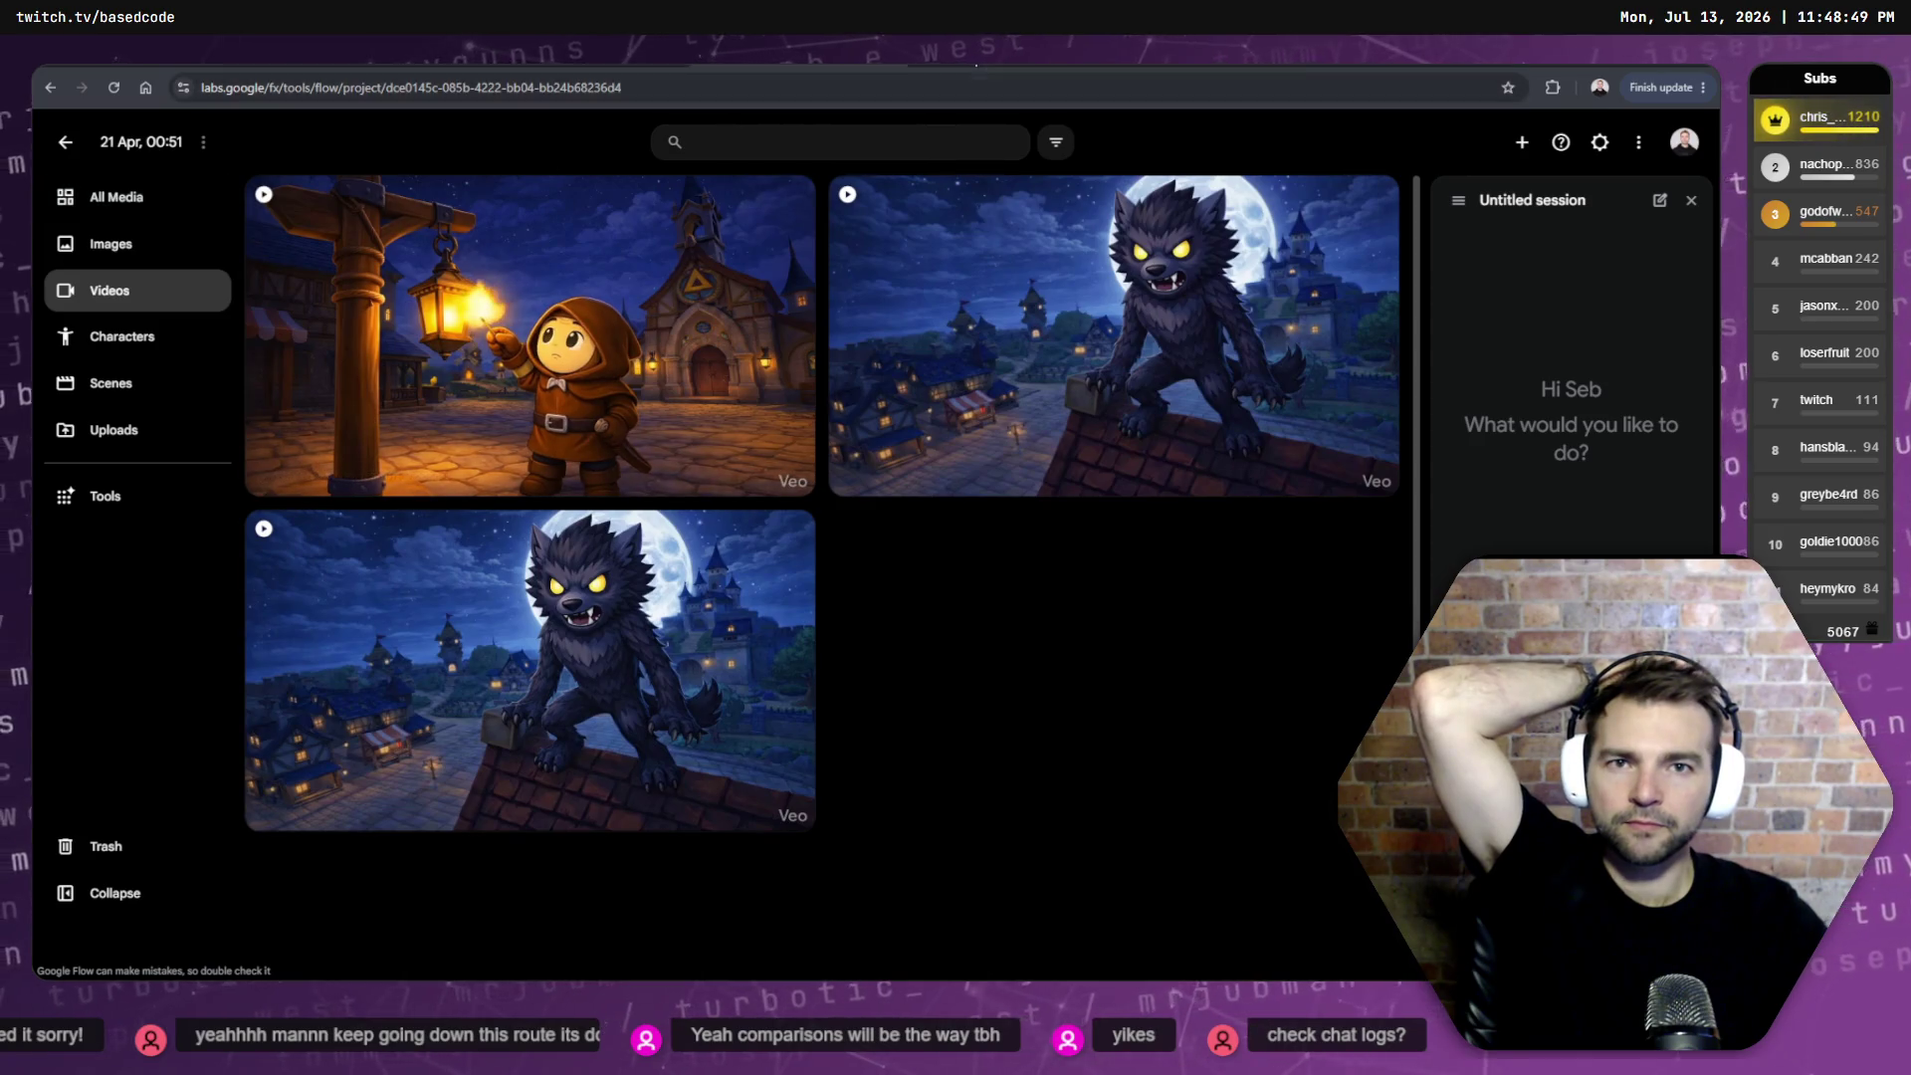
click(542, 68)
click(540, 64)
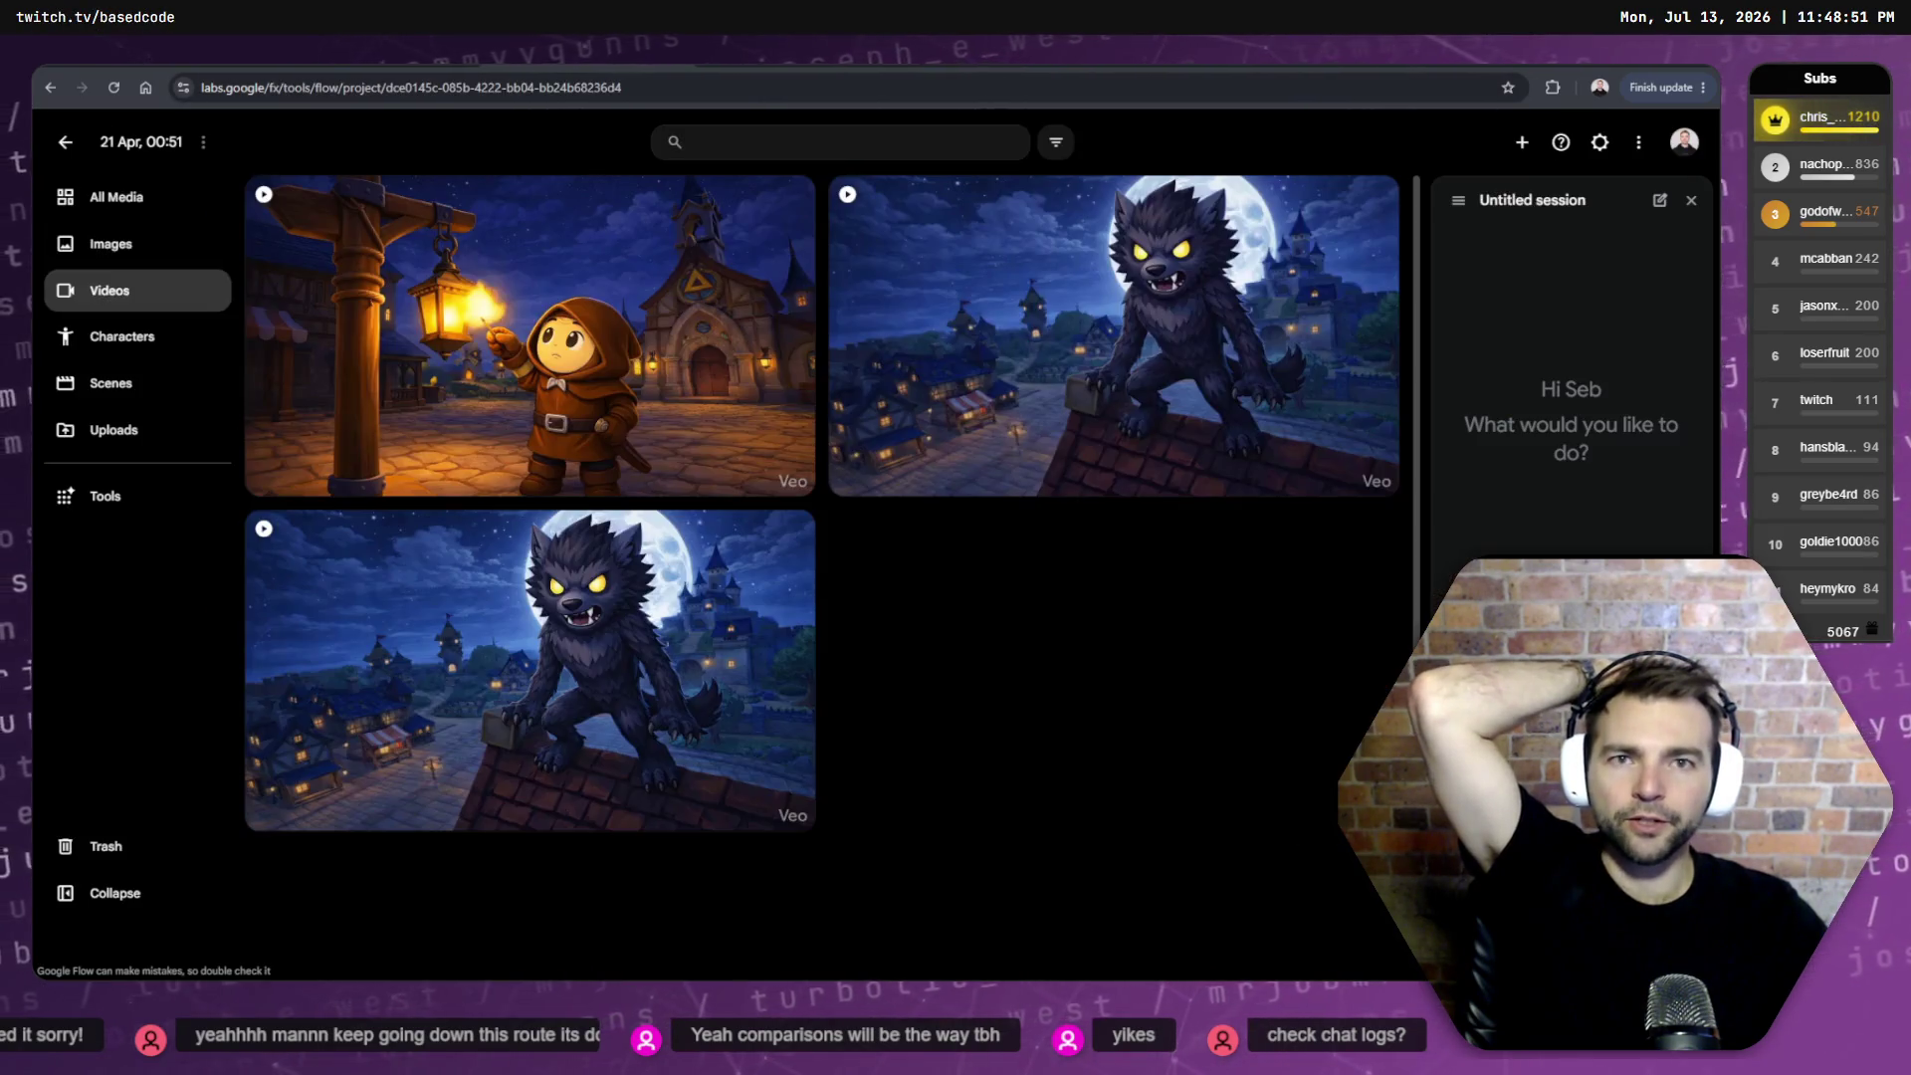
Cycle through the Runway and ChatGPT tabs, then come back to the Flow project
key(ctrl+Tab)
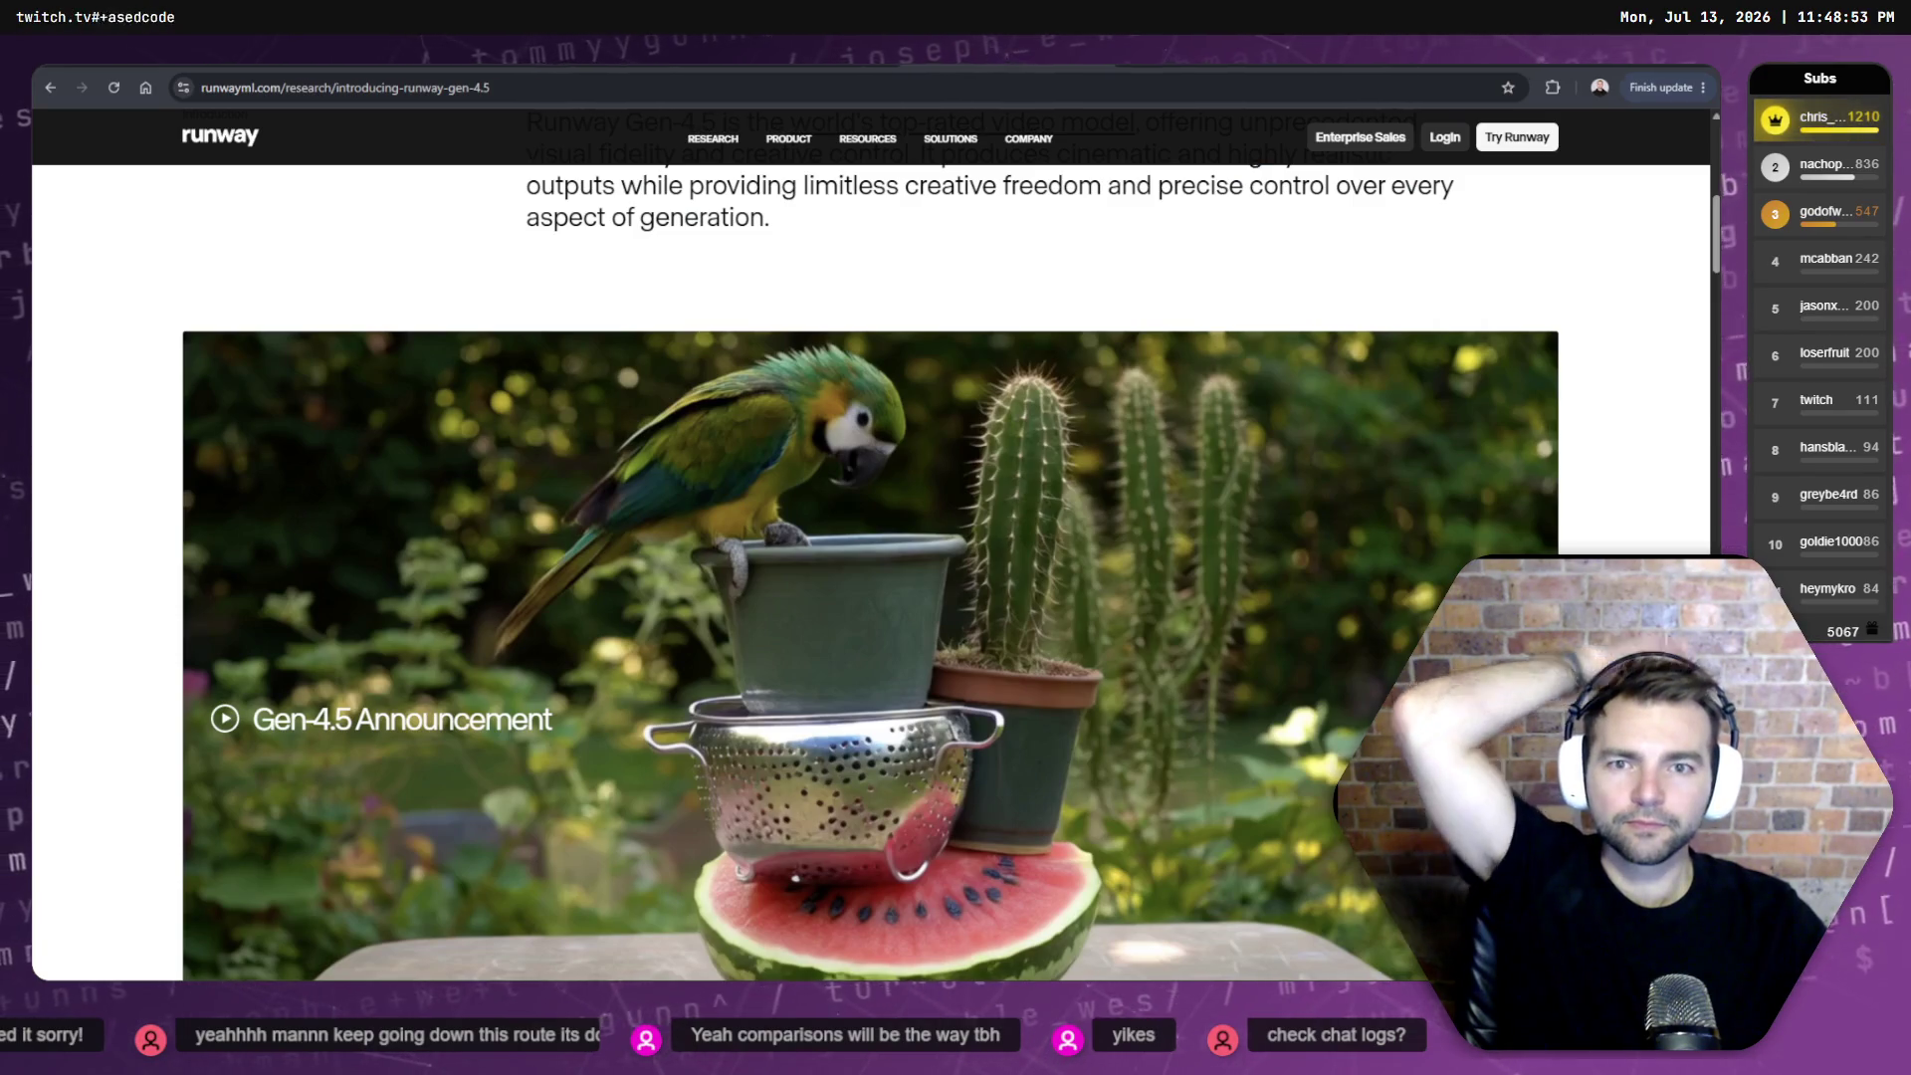
key(ctrl+Tab)
scroll(762, 196, up, 2)
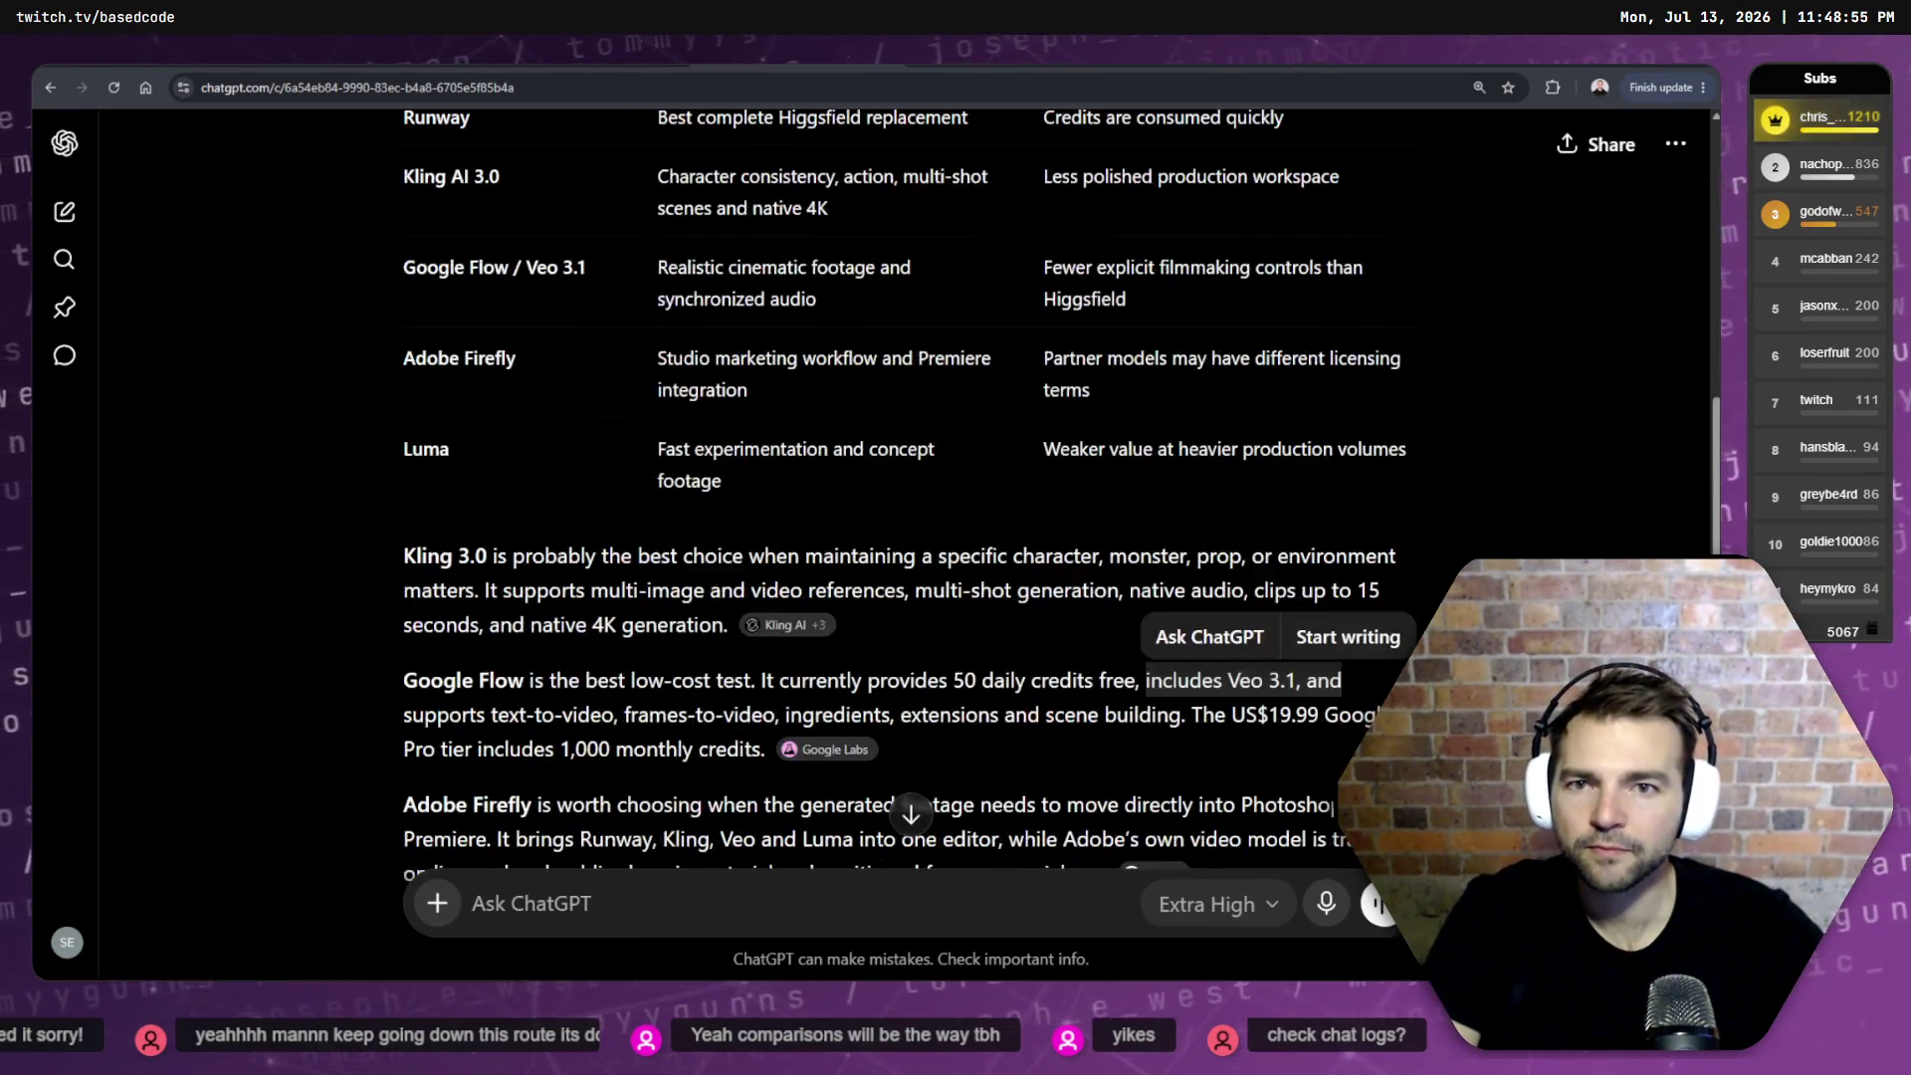
key(ctrl+shift+Tab)
key(ctrl+shift+Tab)
key(ctrl+shift+Tab)
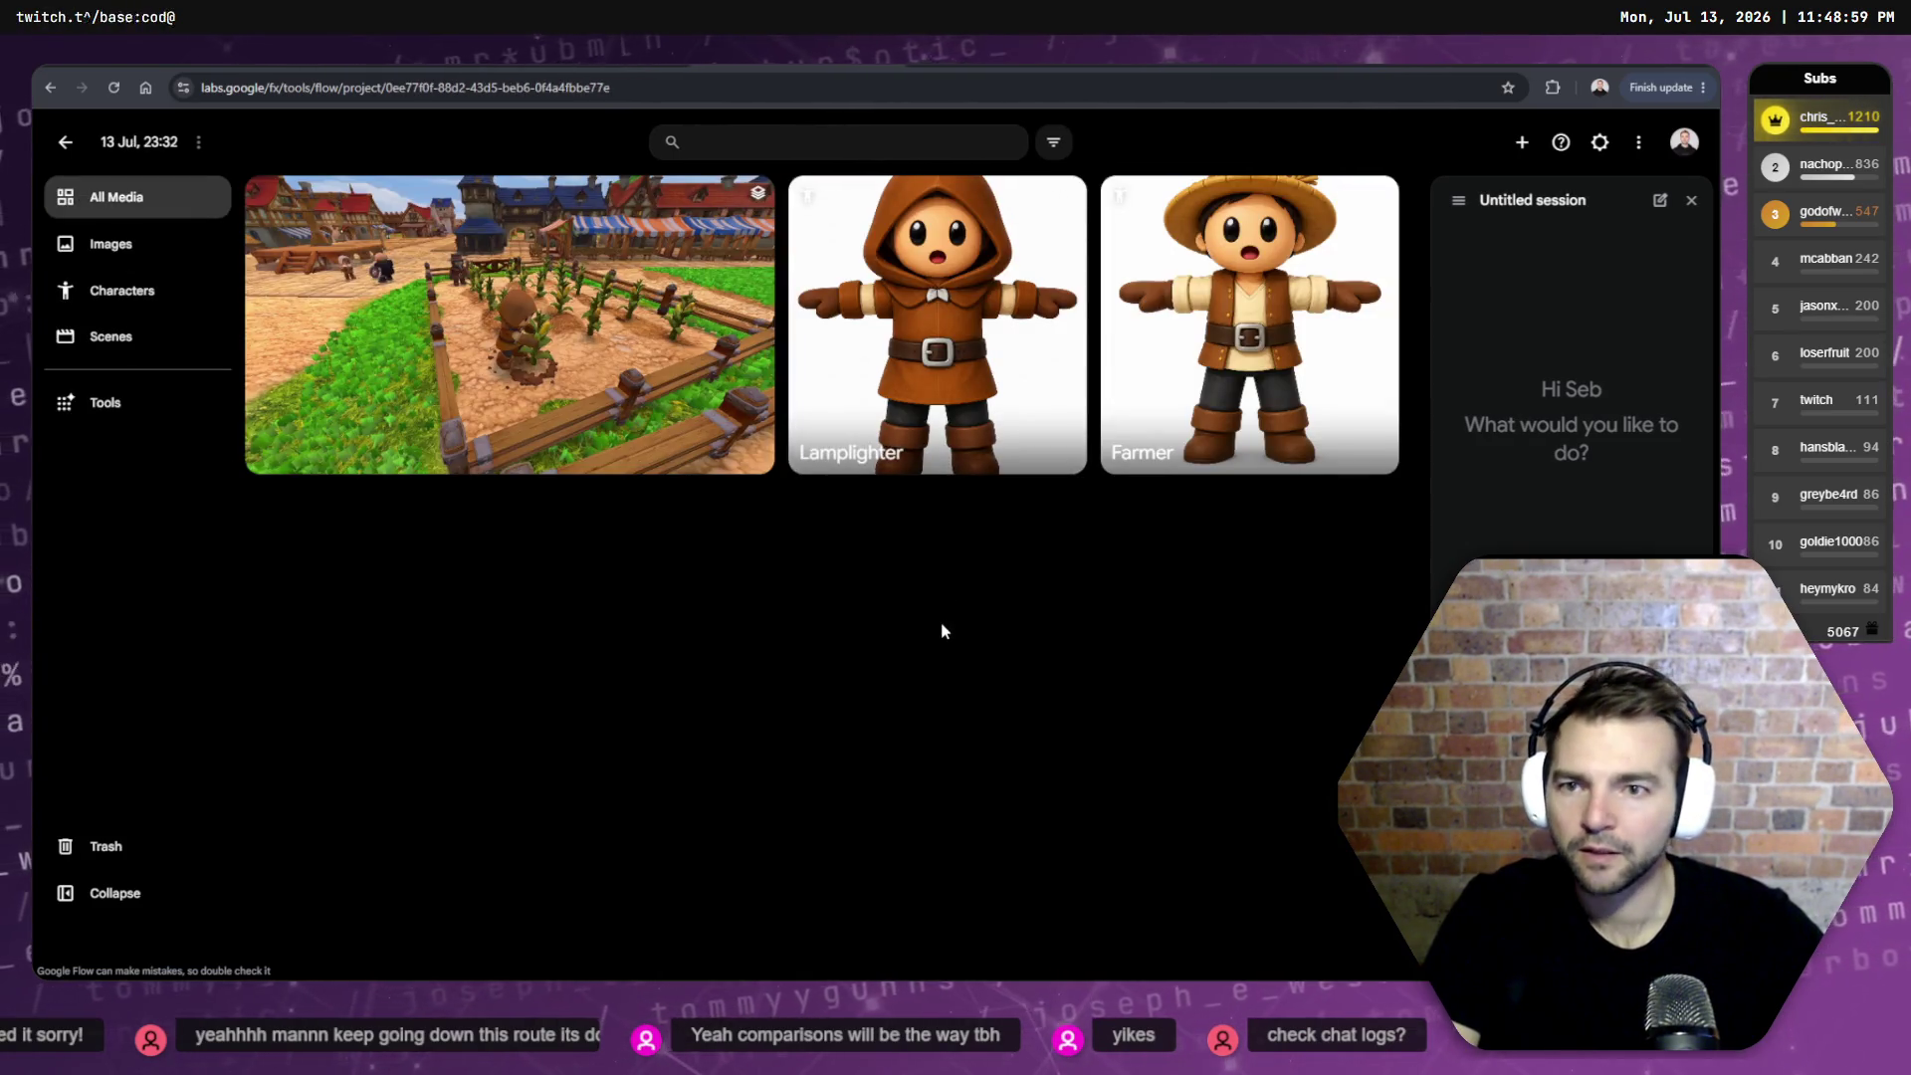
click(637, 398)
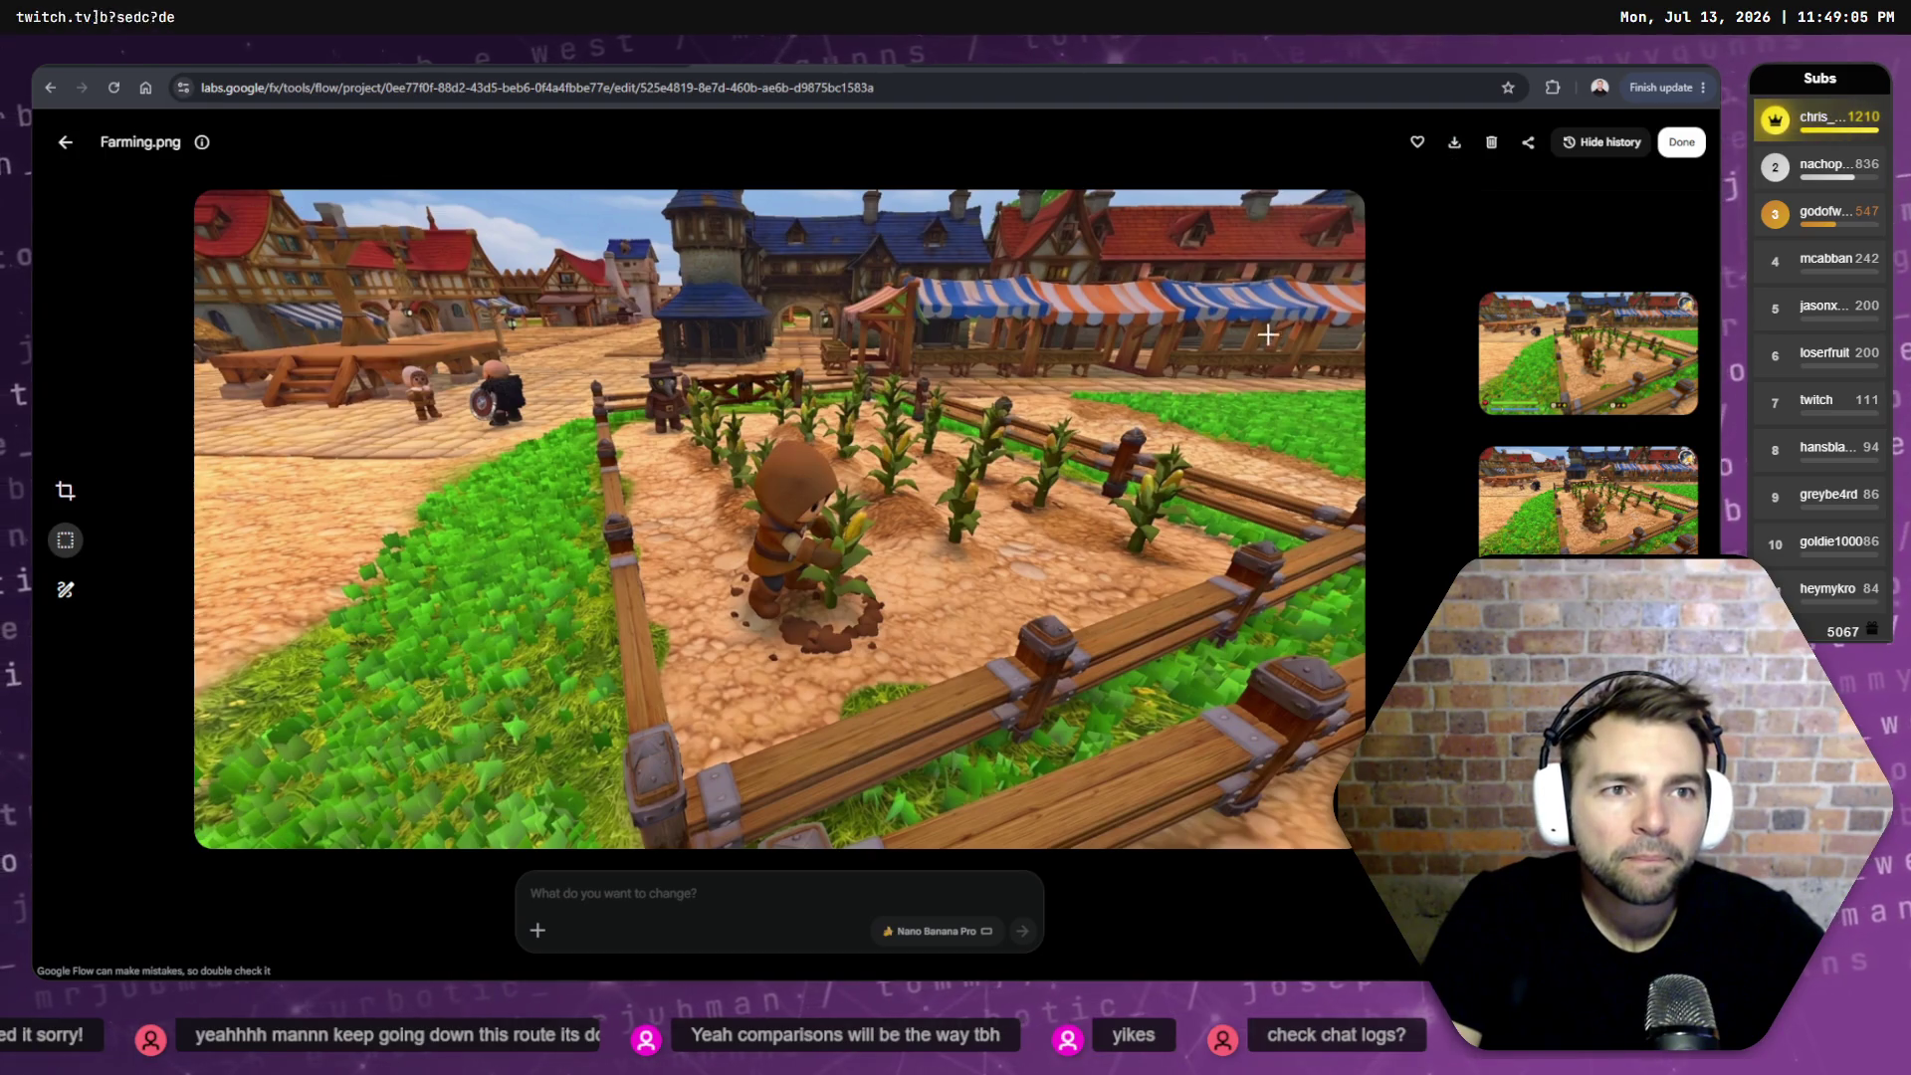
click(1459, 145)
key(alt+Tab)
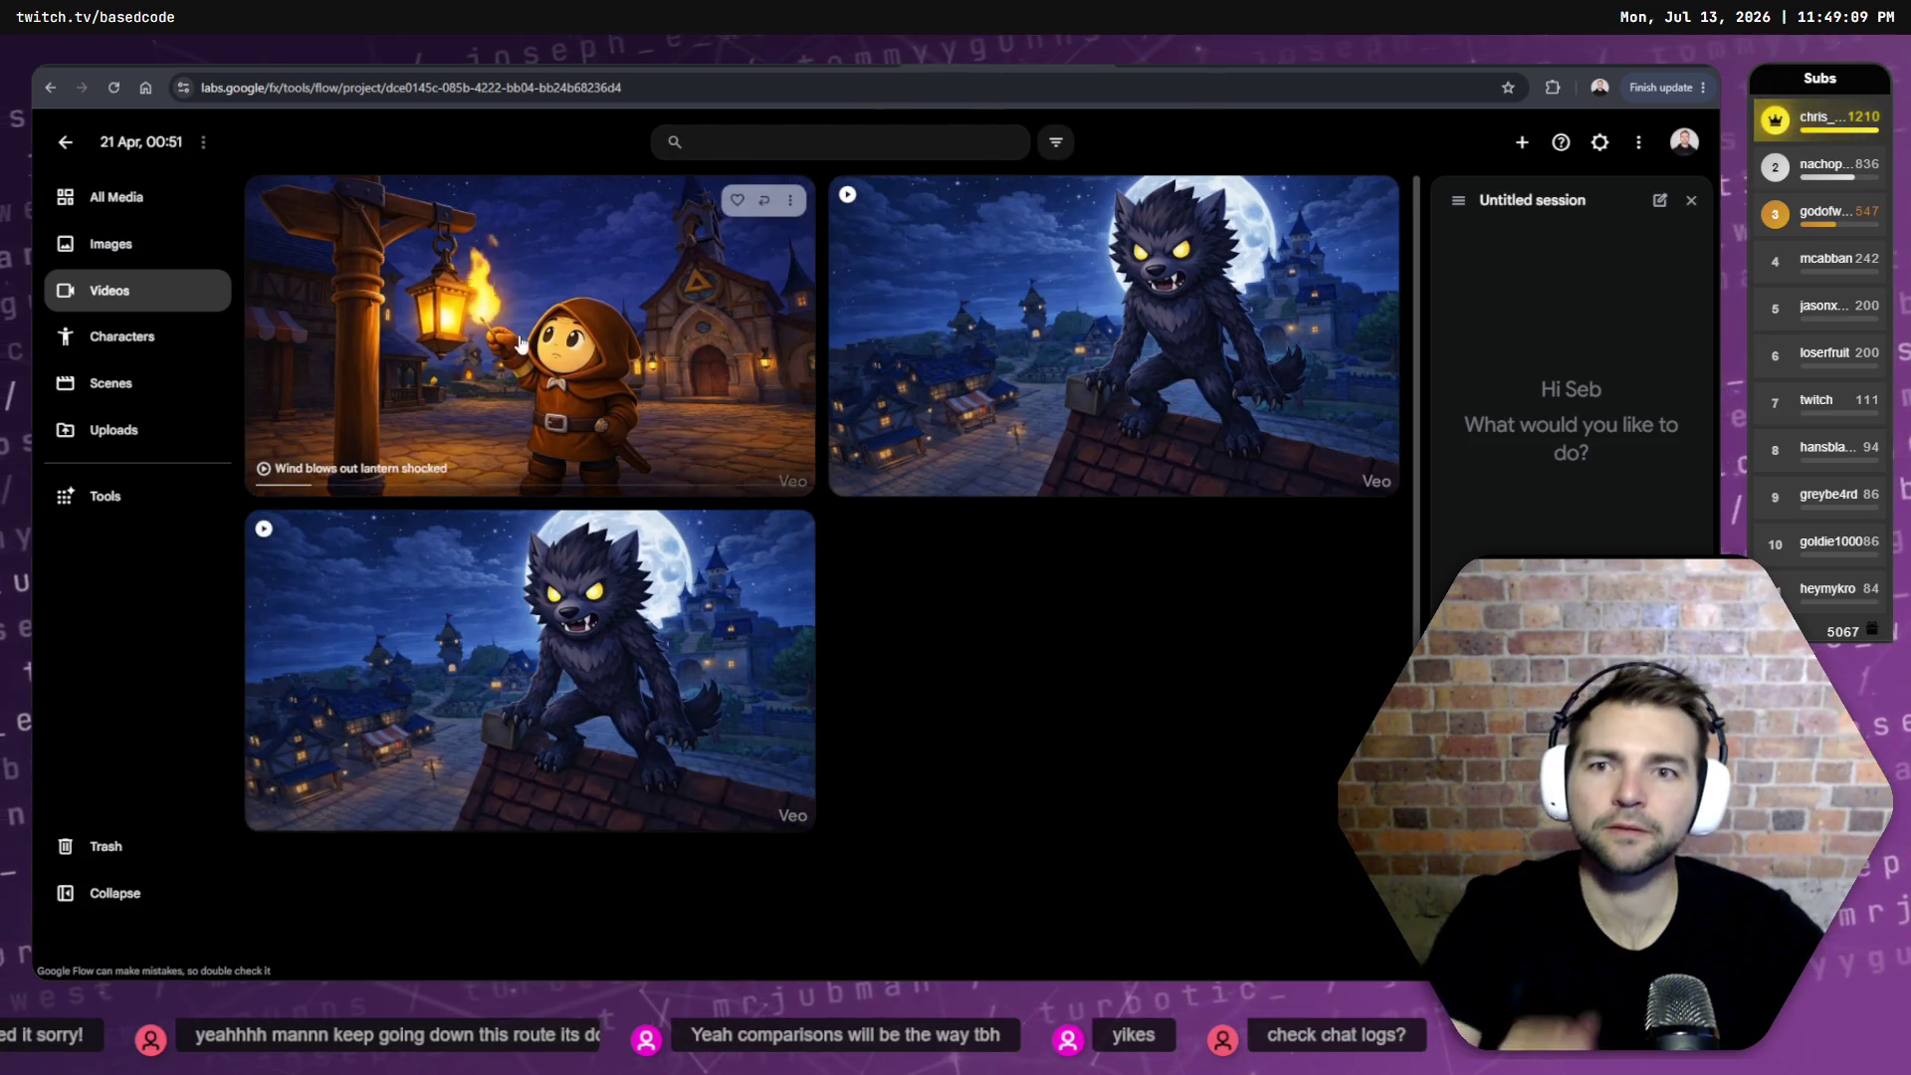
scroll(1085, 737, down, 2)
scroll(325, 376, up, 2)
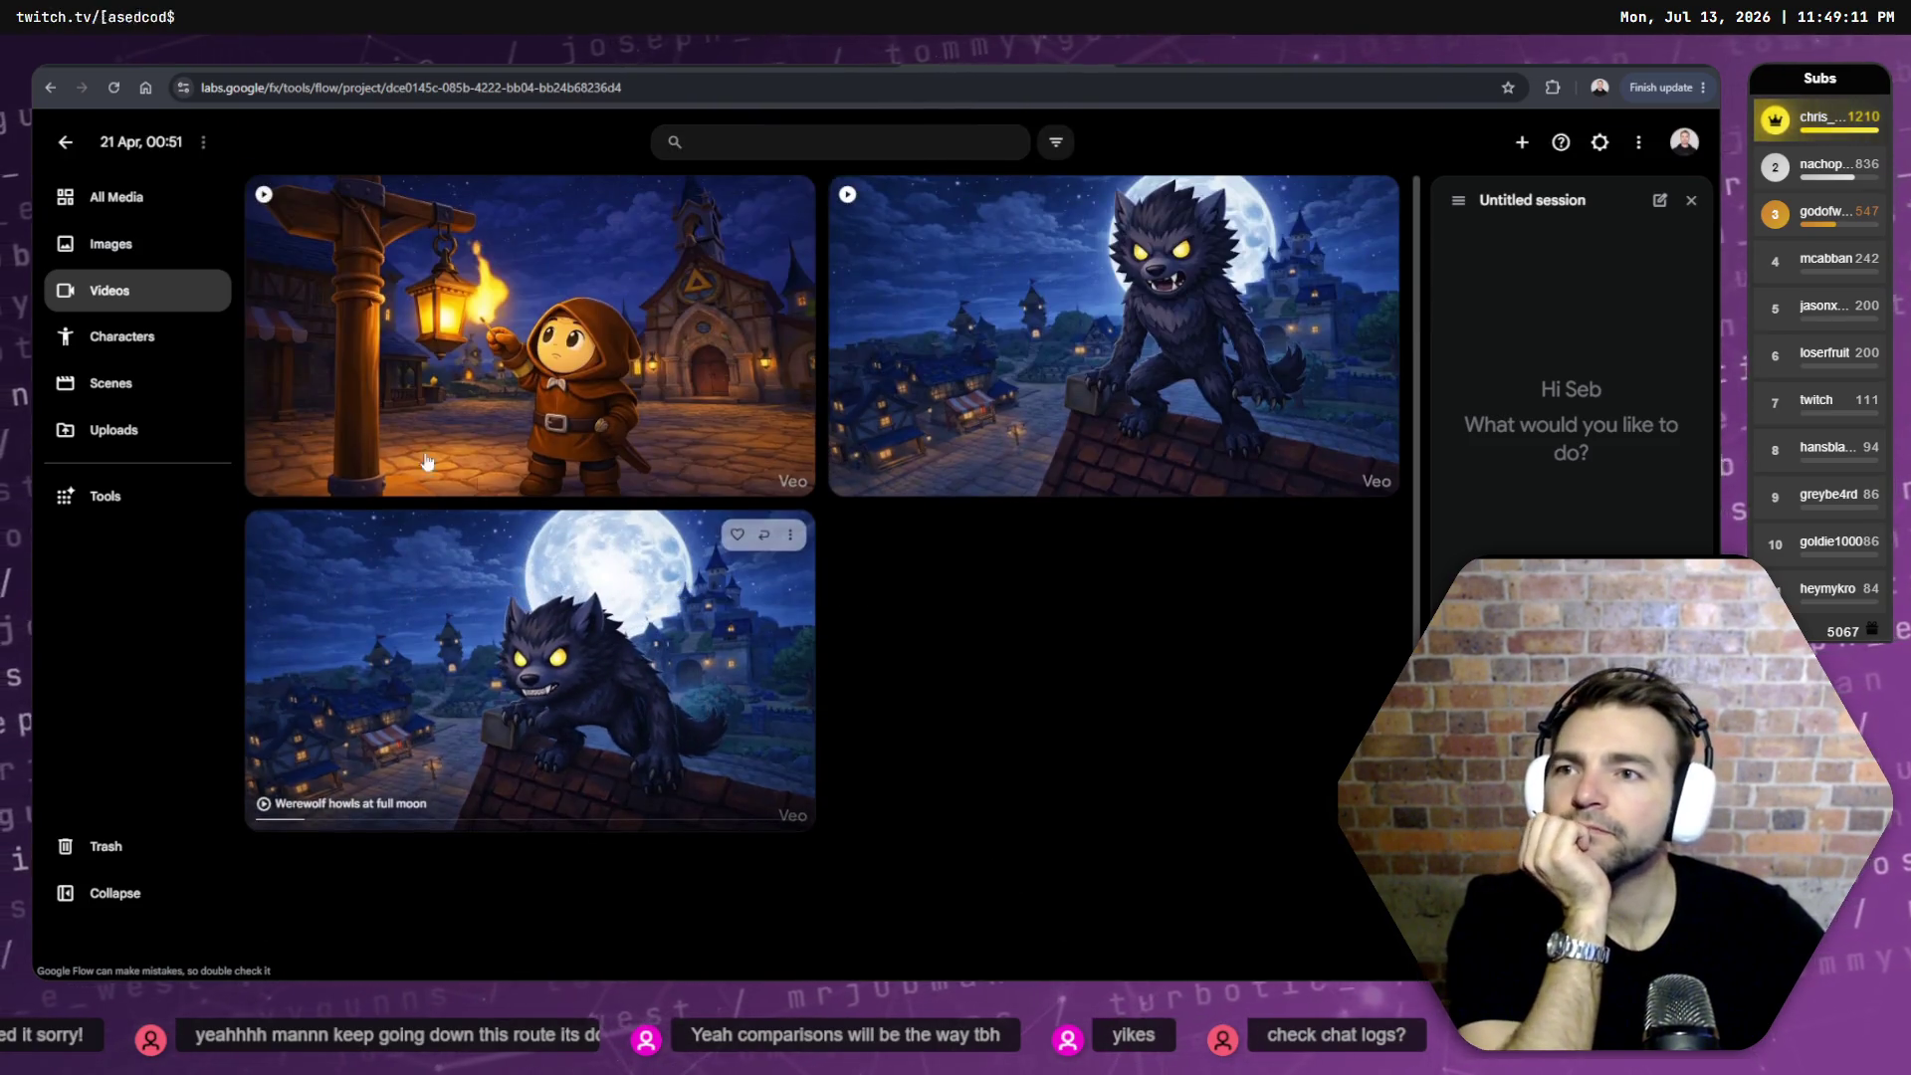
click(127, 194)
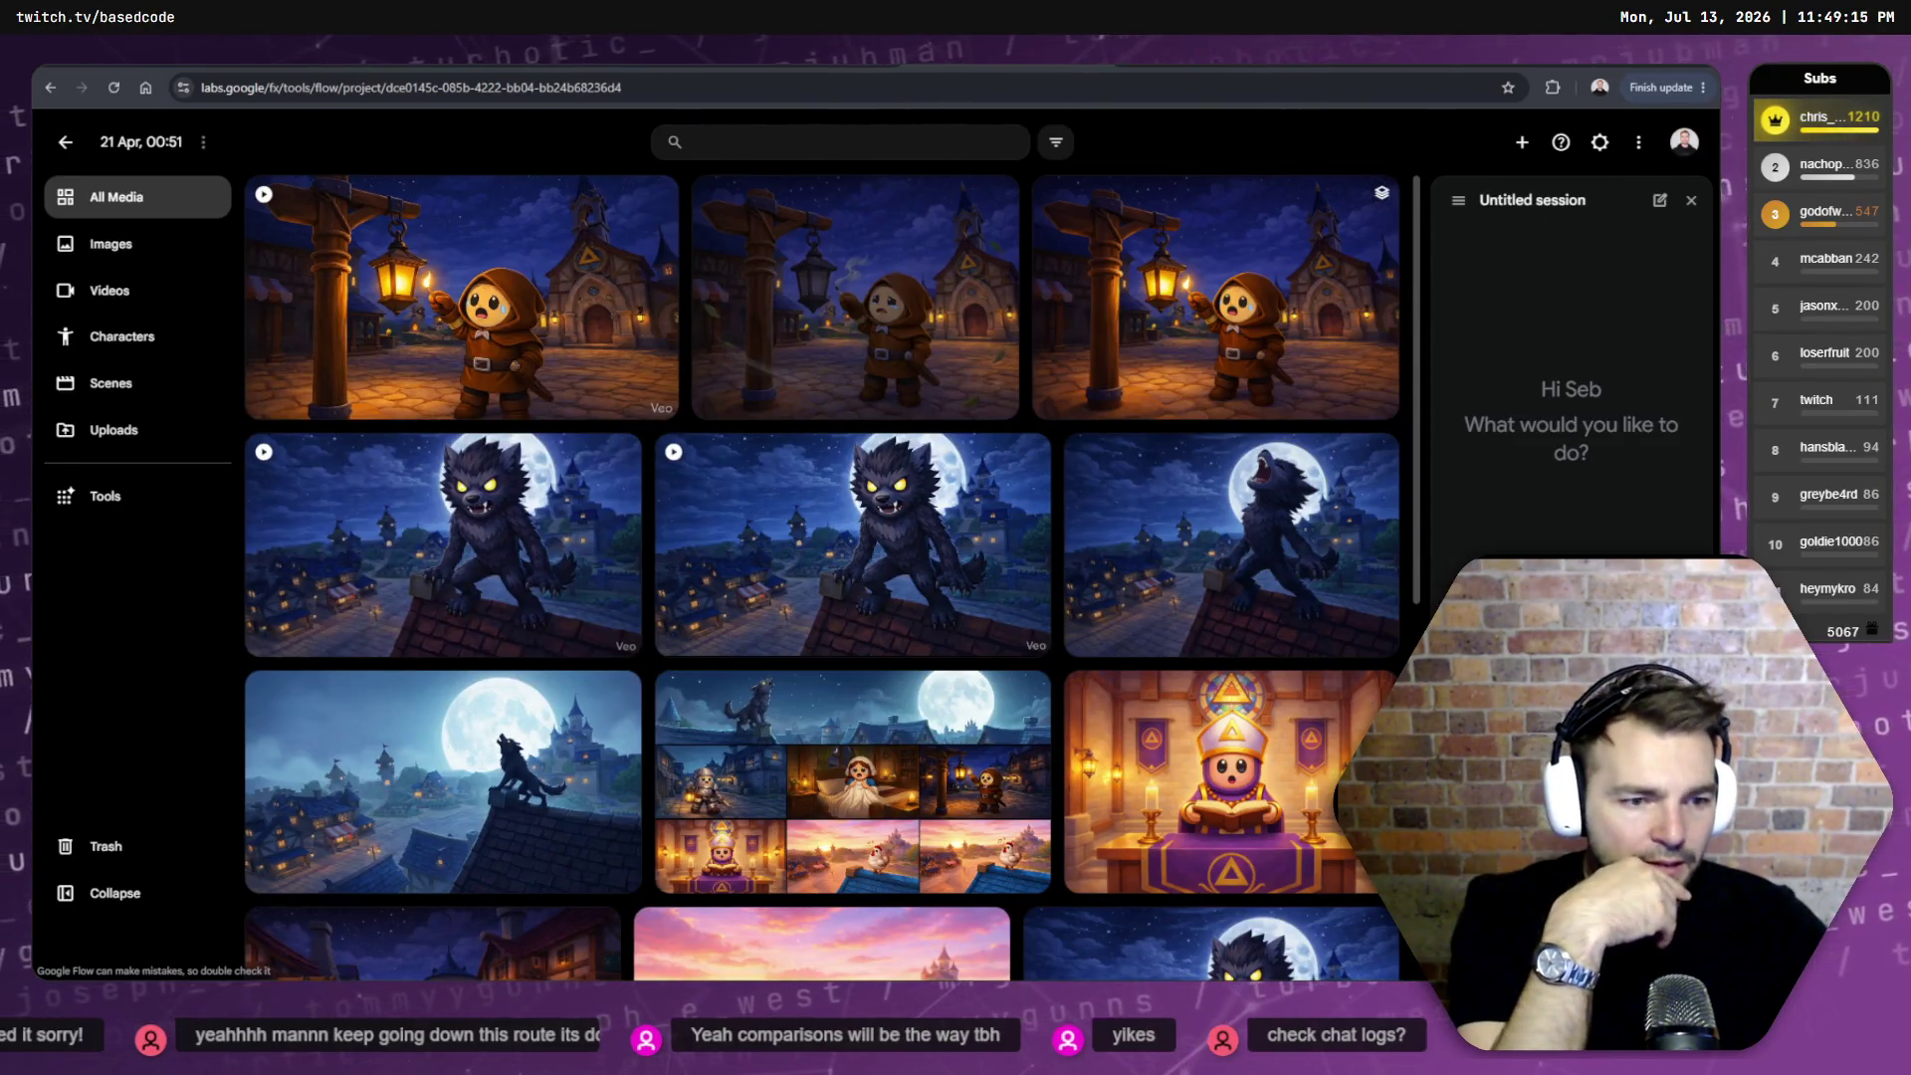
text(@)
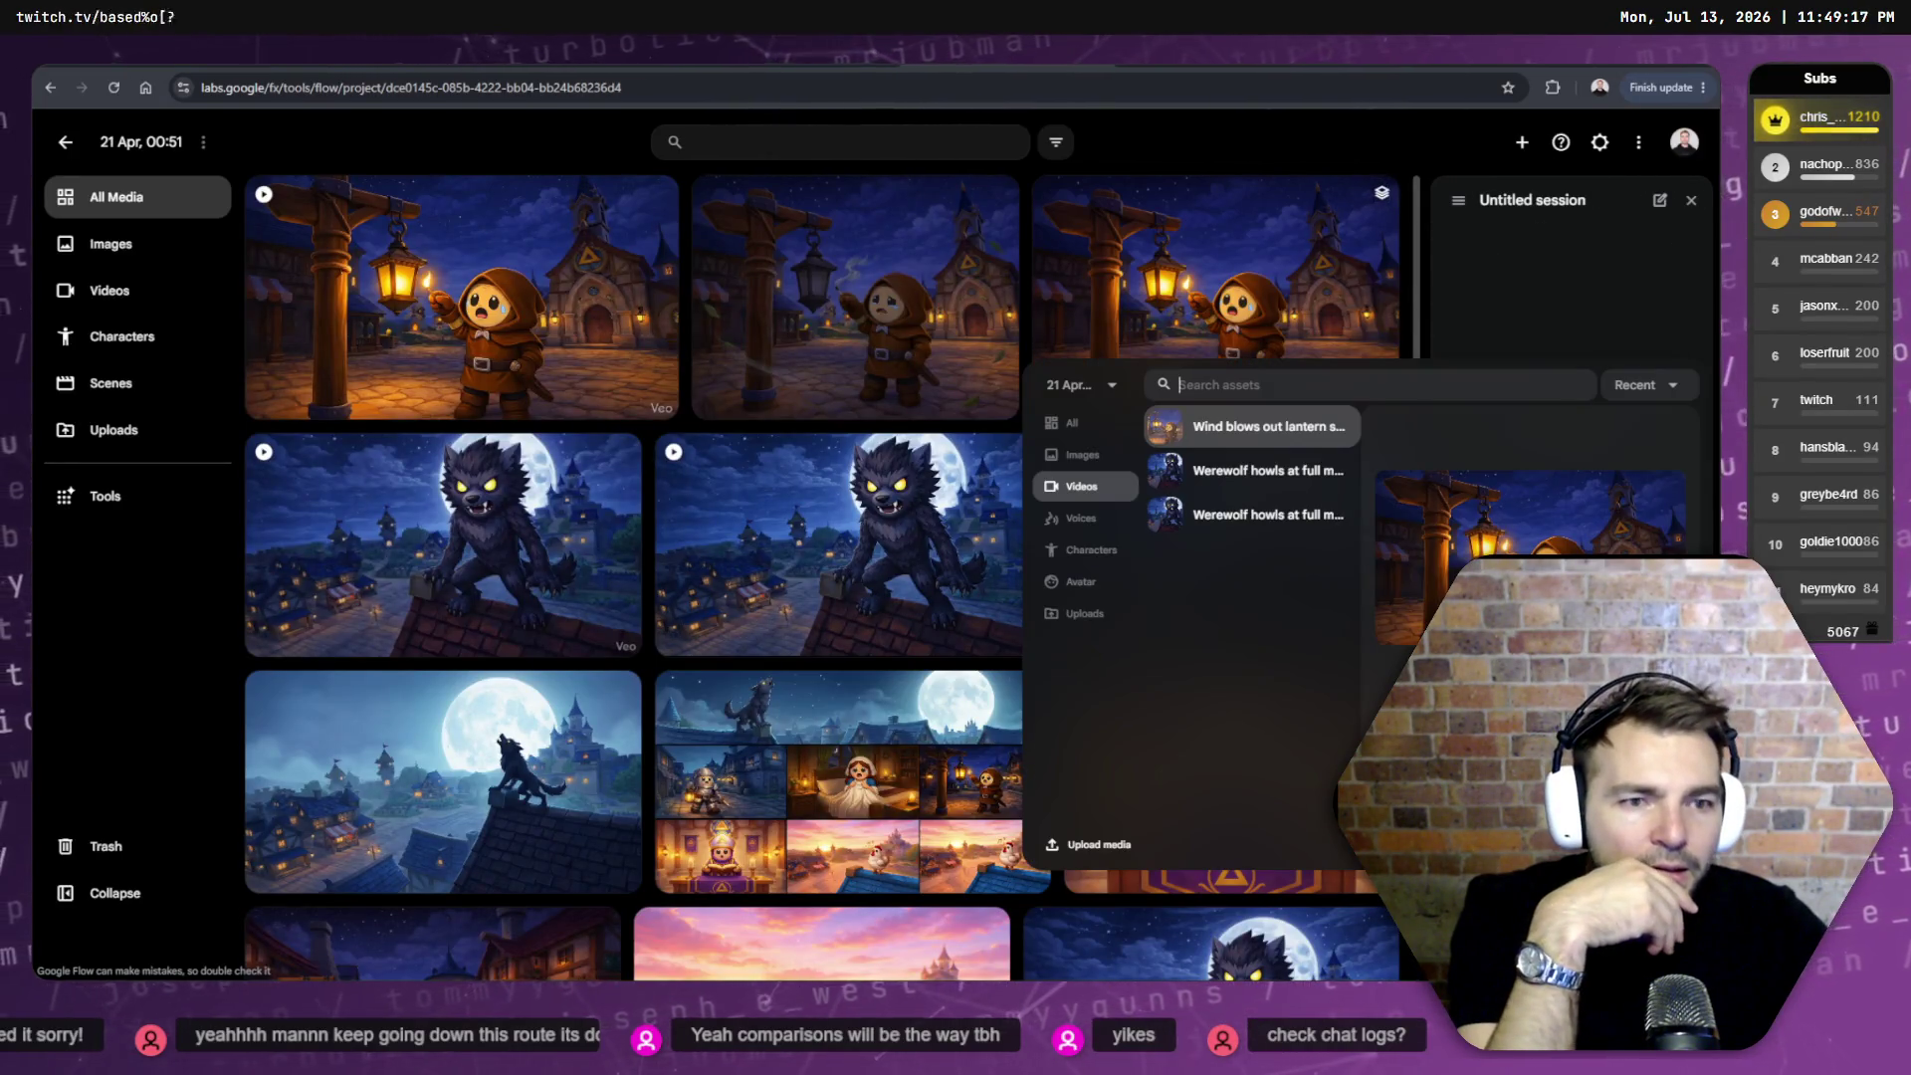
key(Escape)
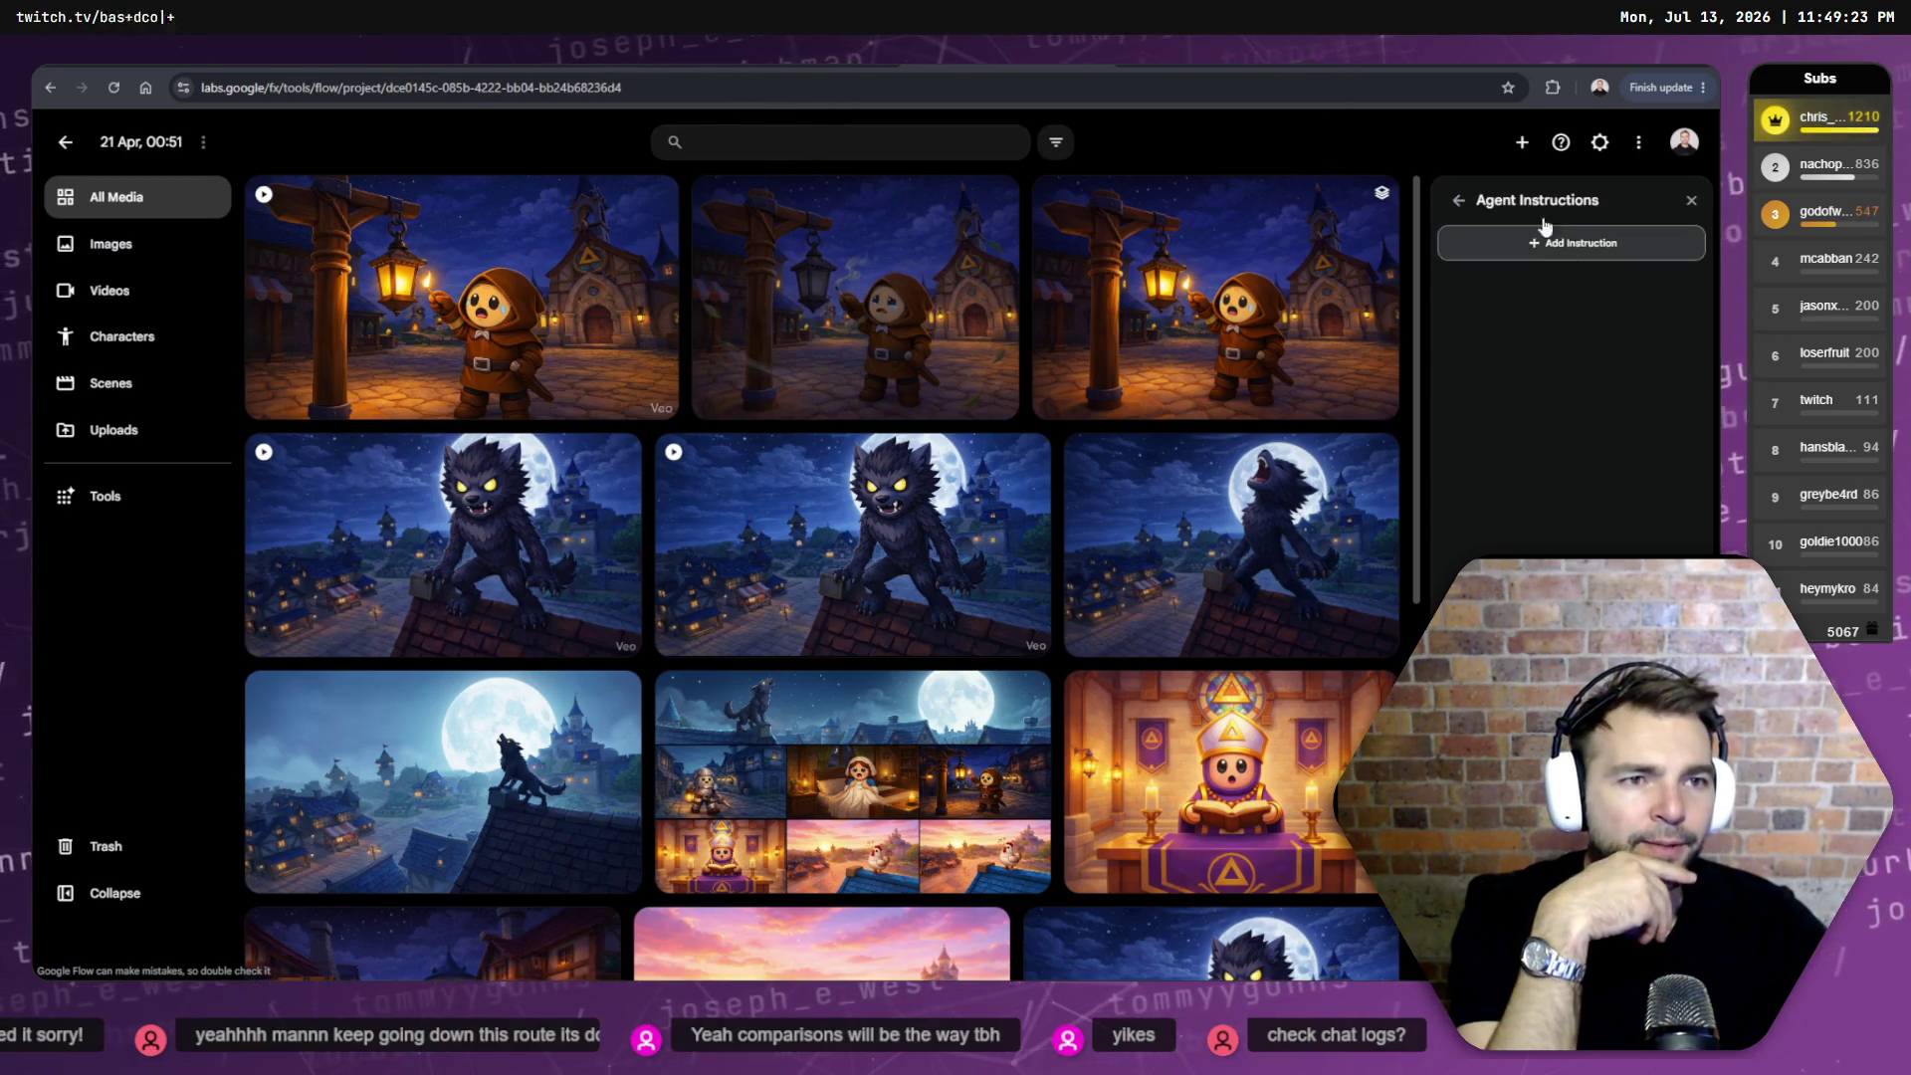
click(1458, 200)
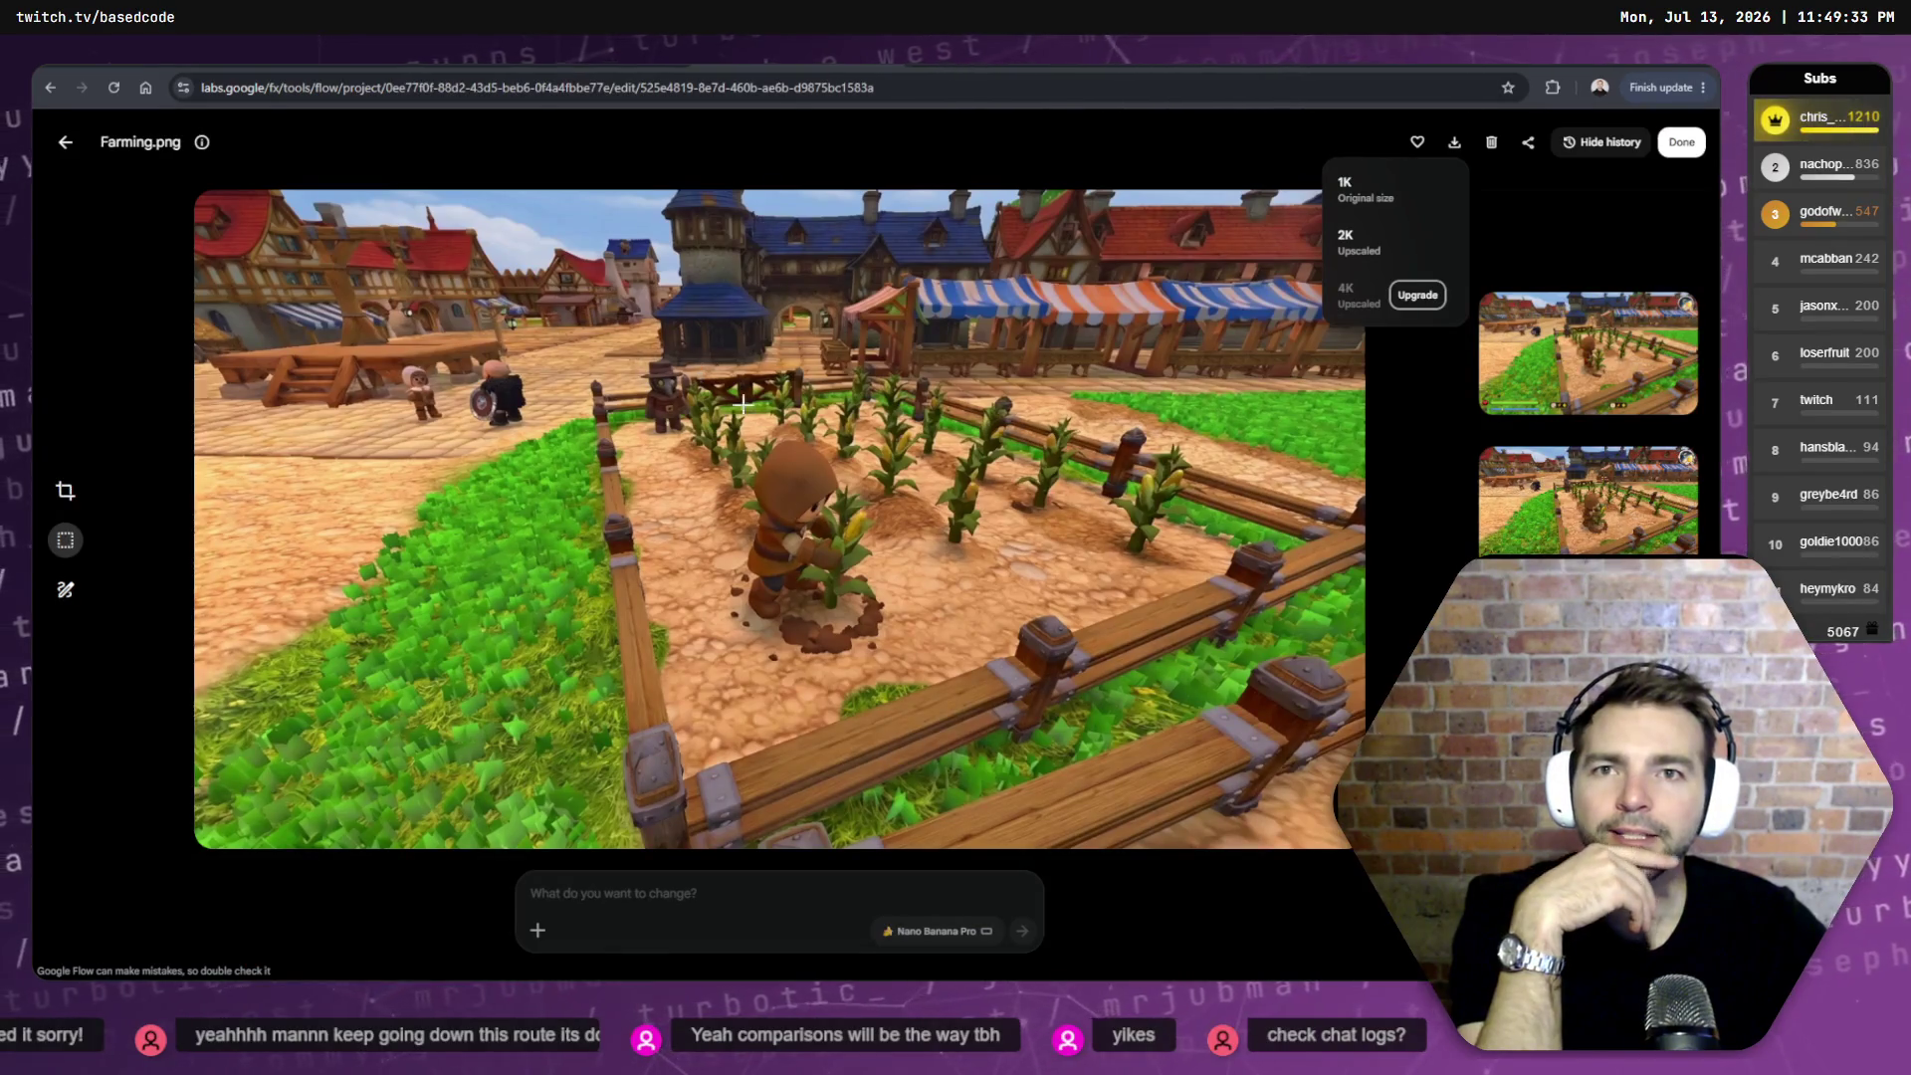
click(538, 931)
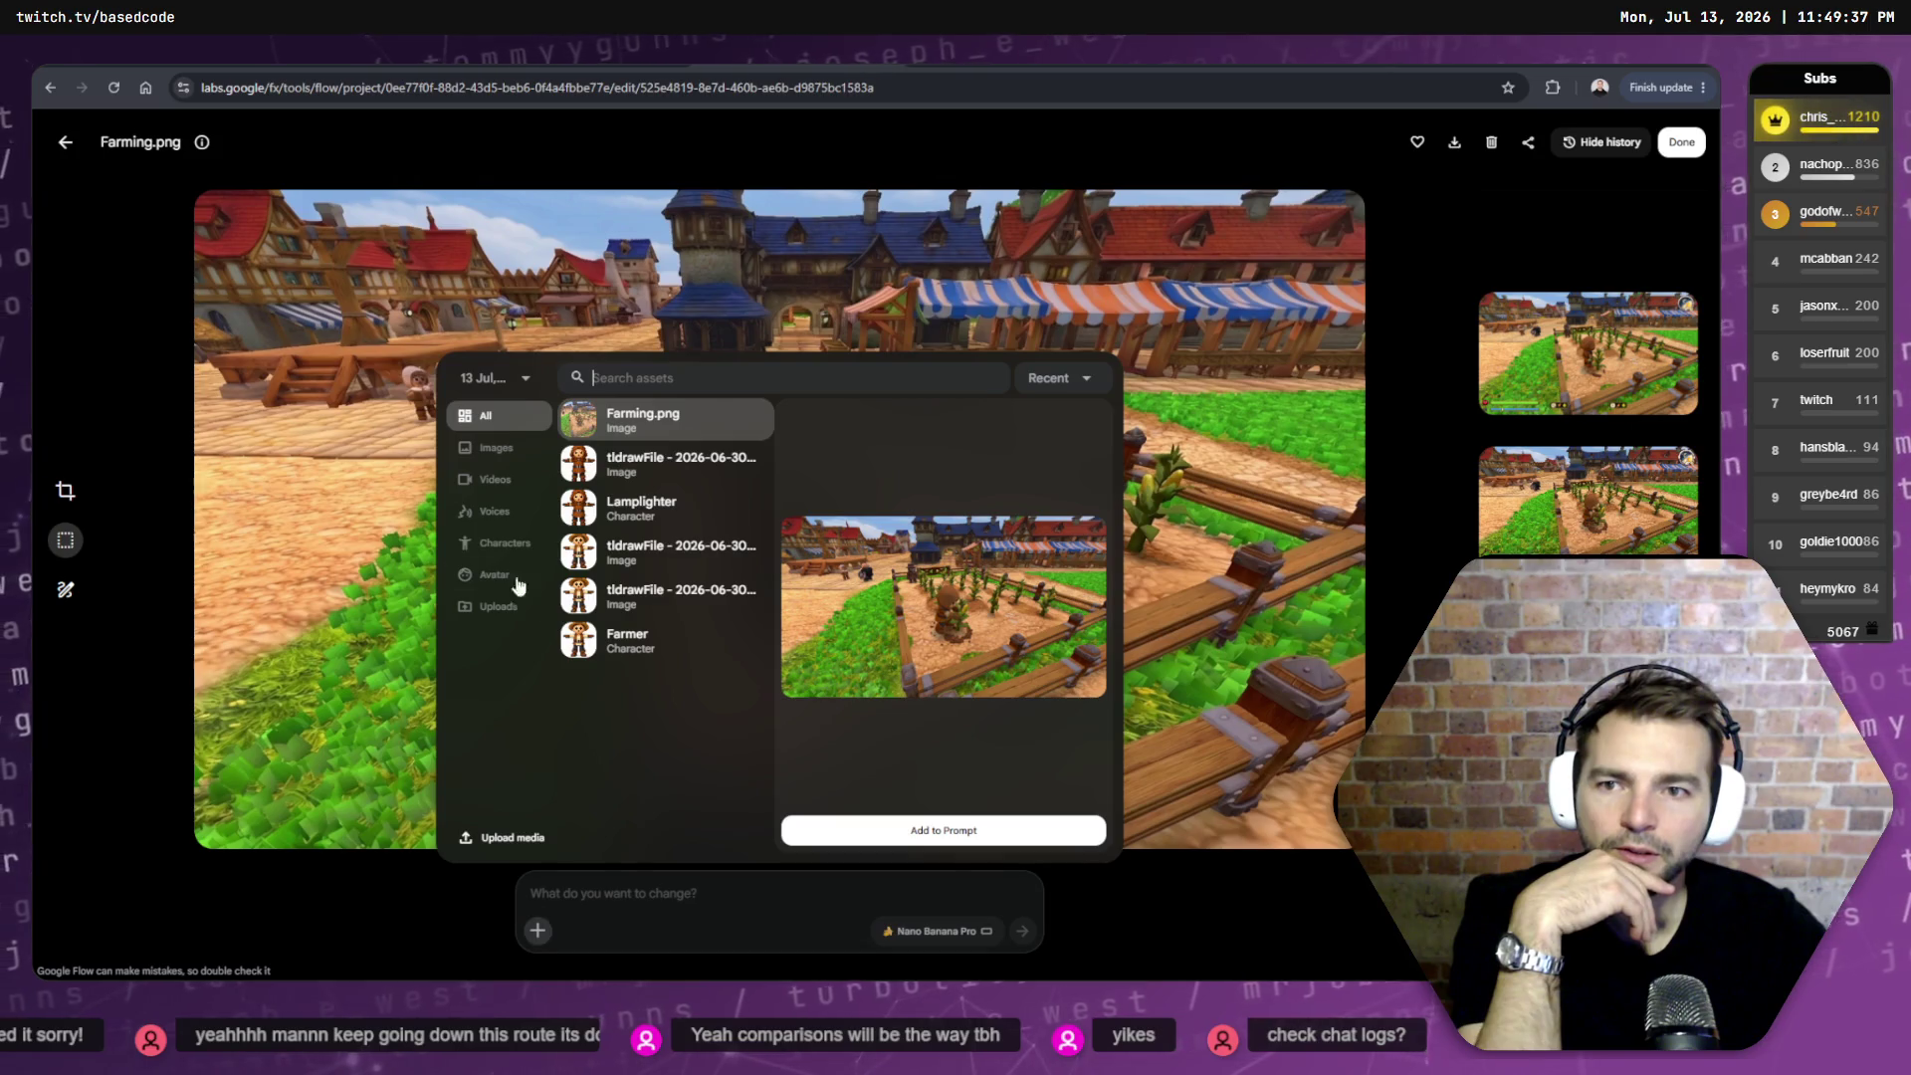
click(494, 479)
click(726, 883)
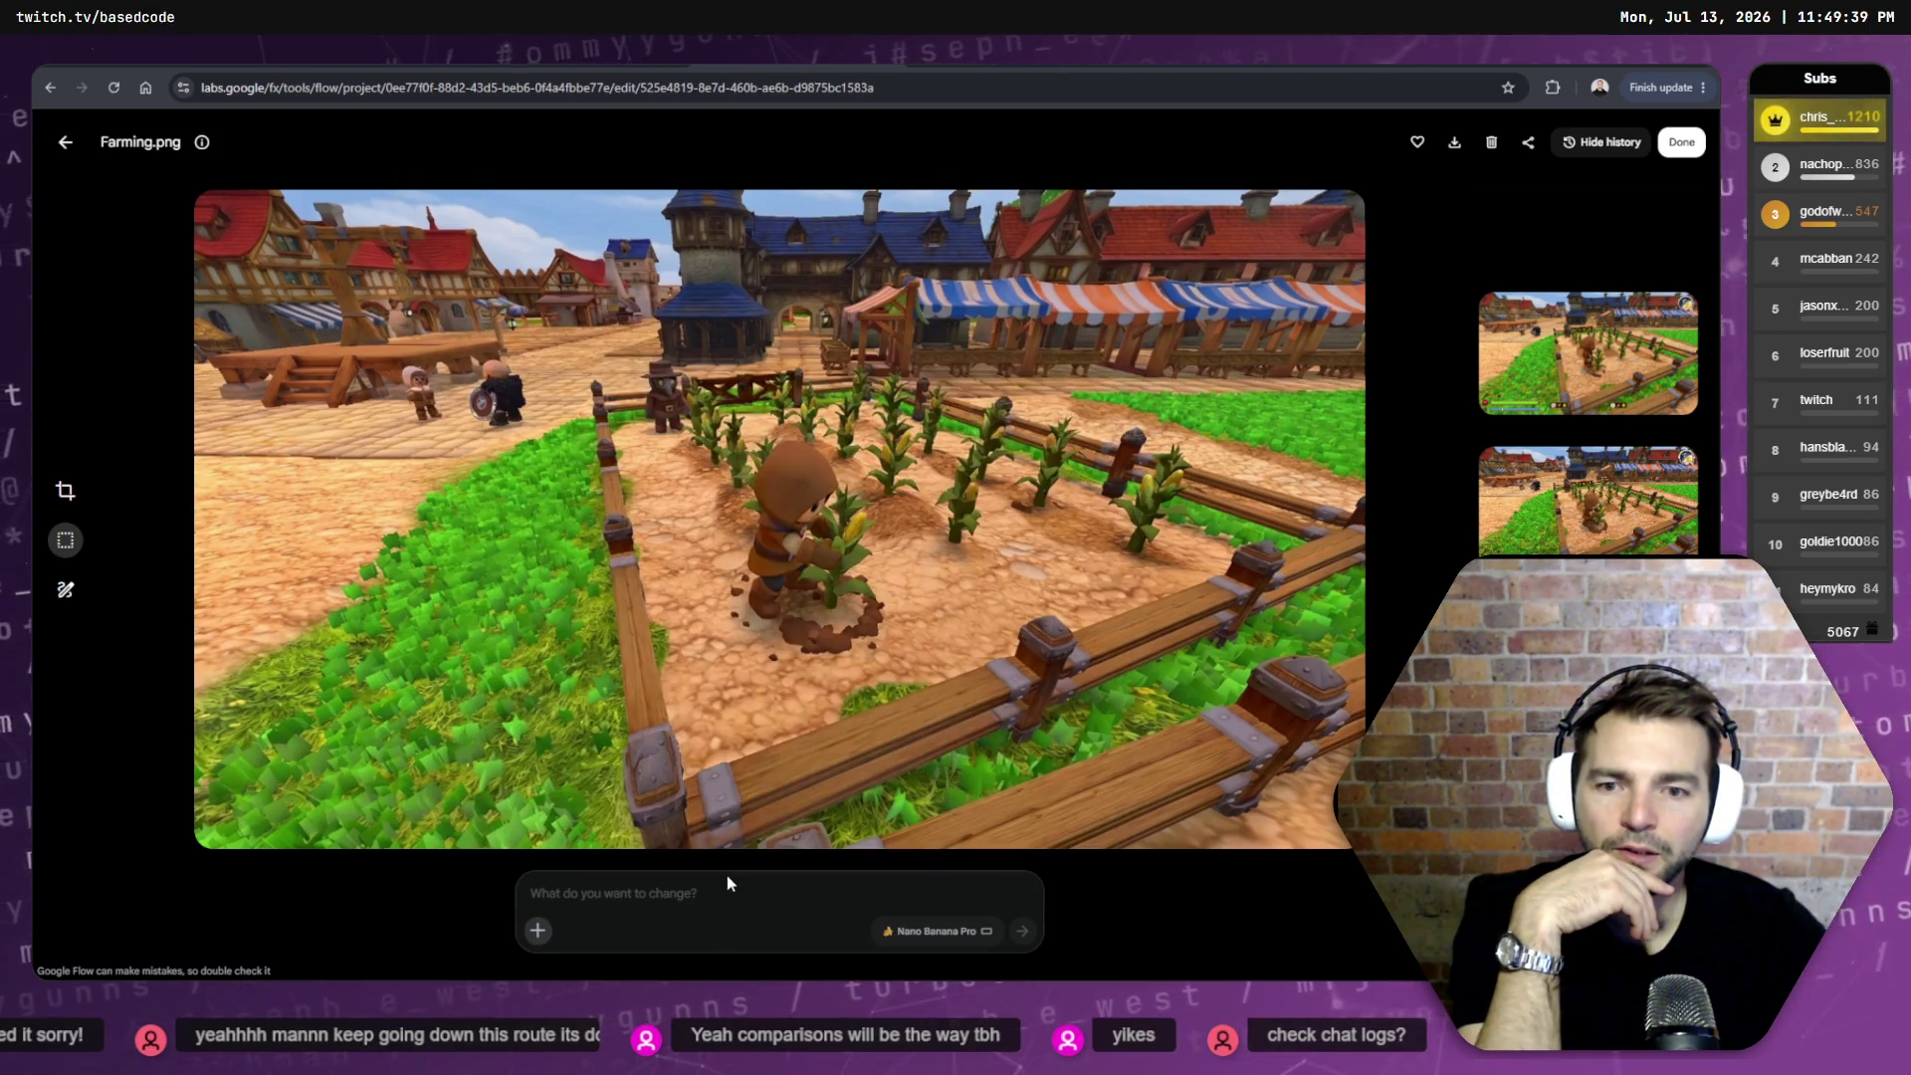
click(1025, 936)
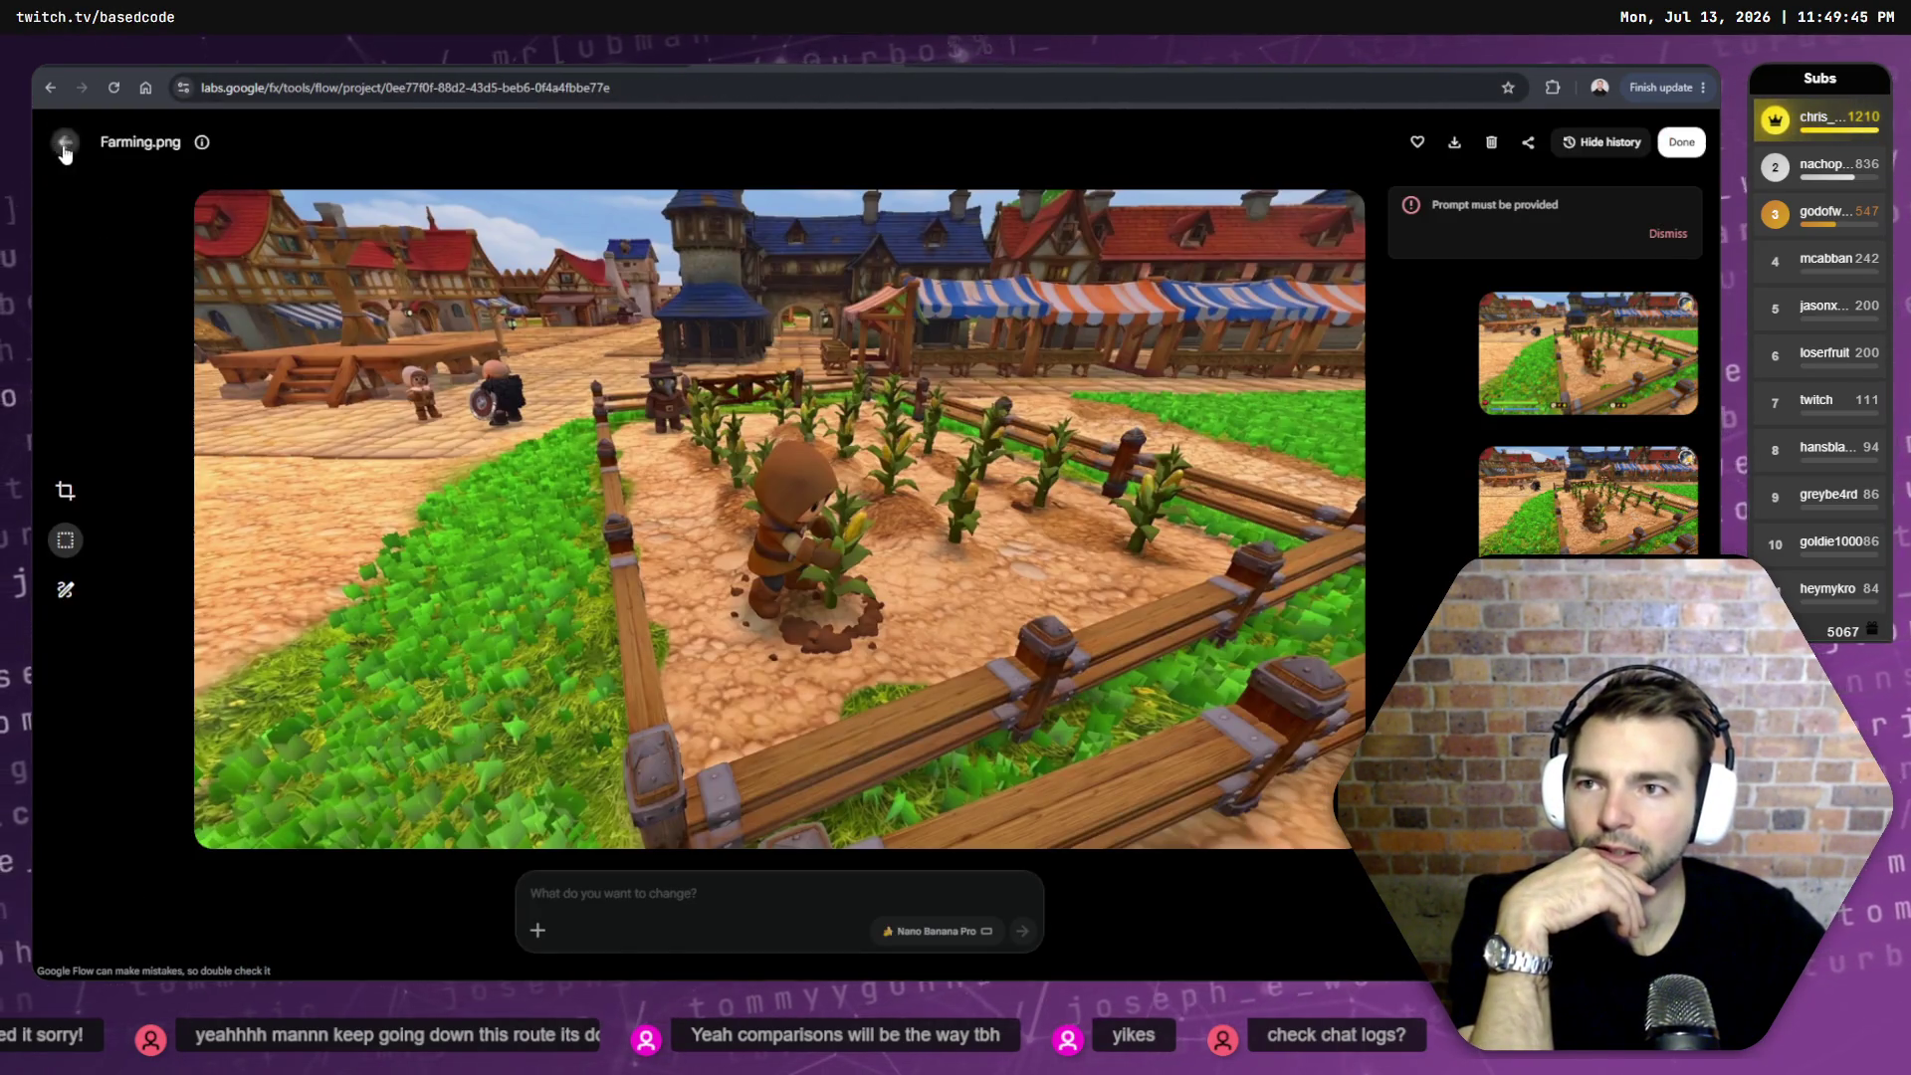
click(64, 145)
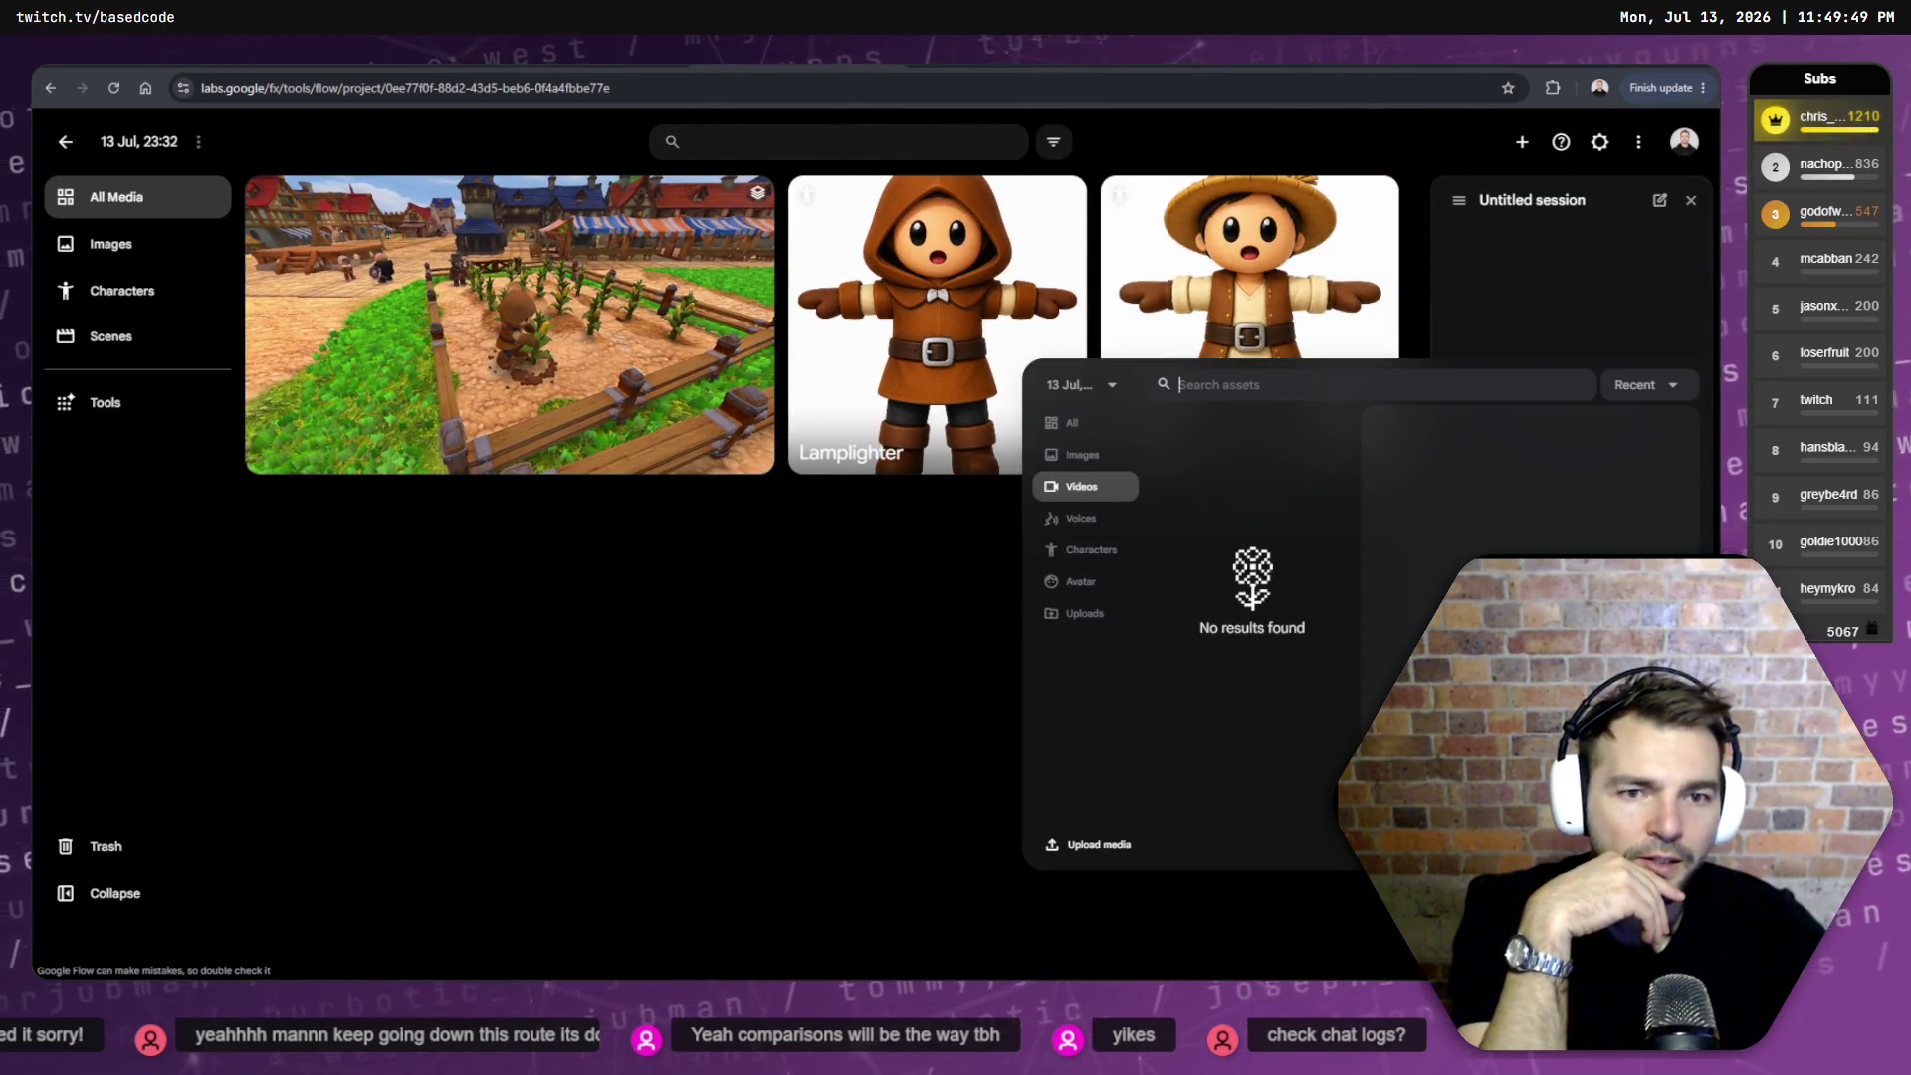
key(Escape)
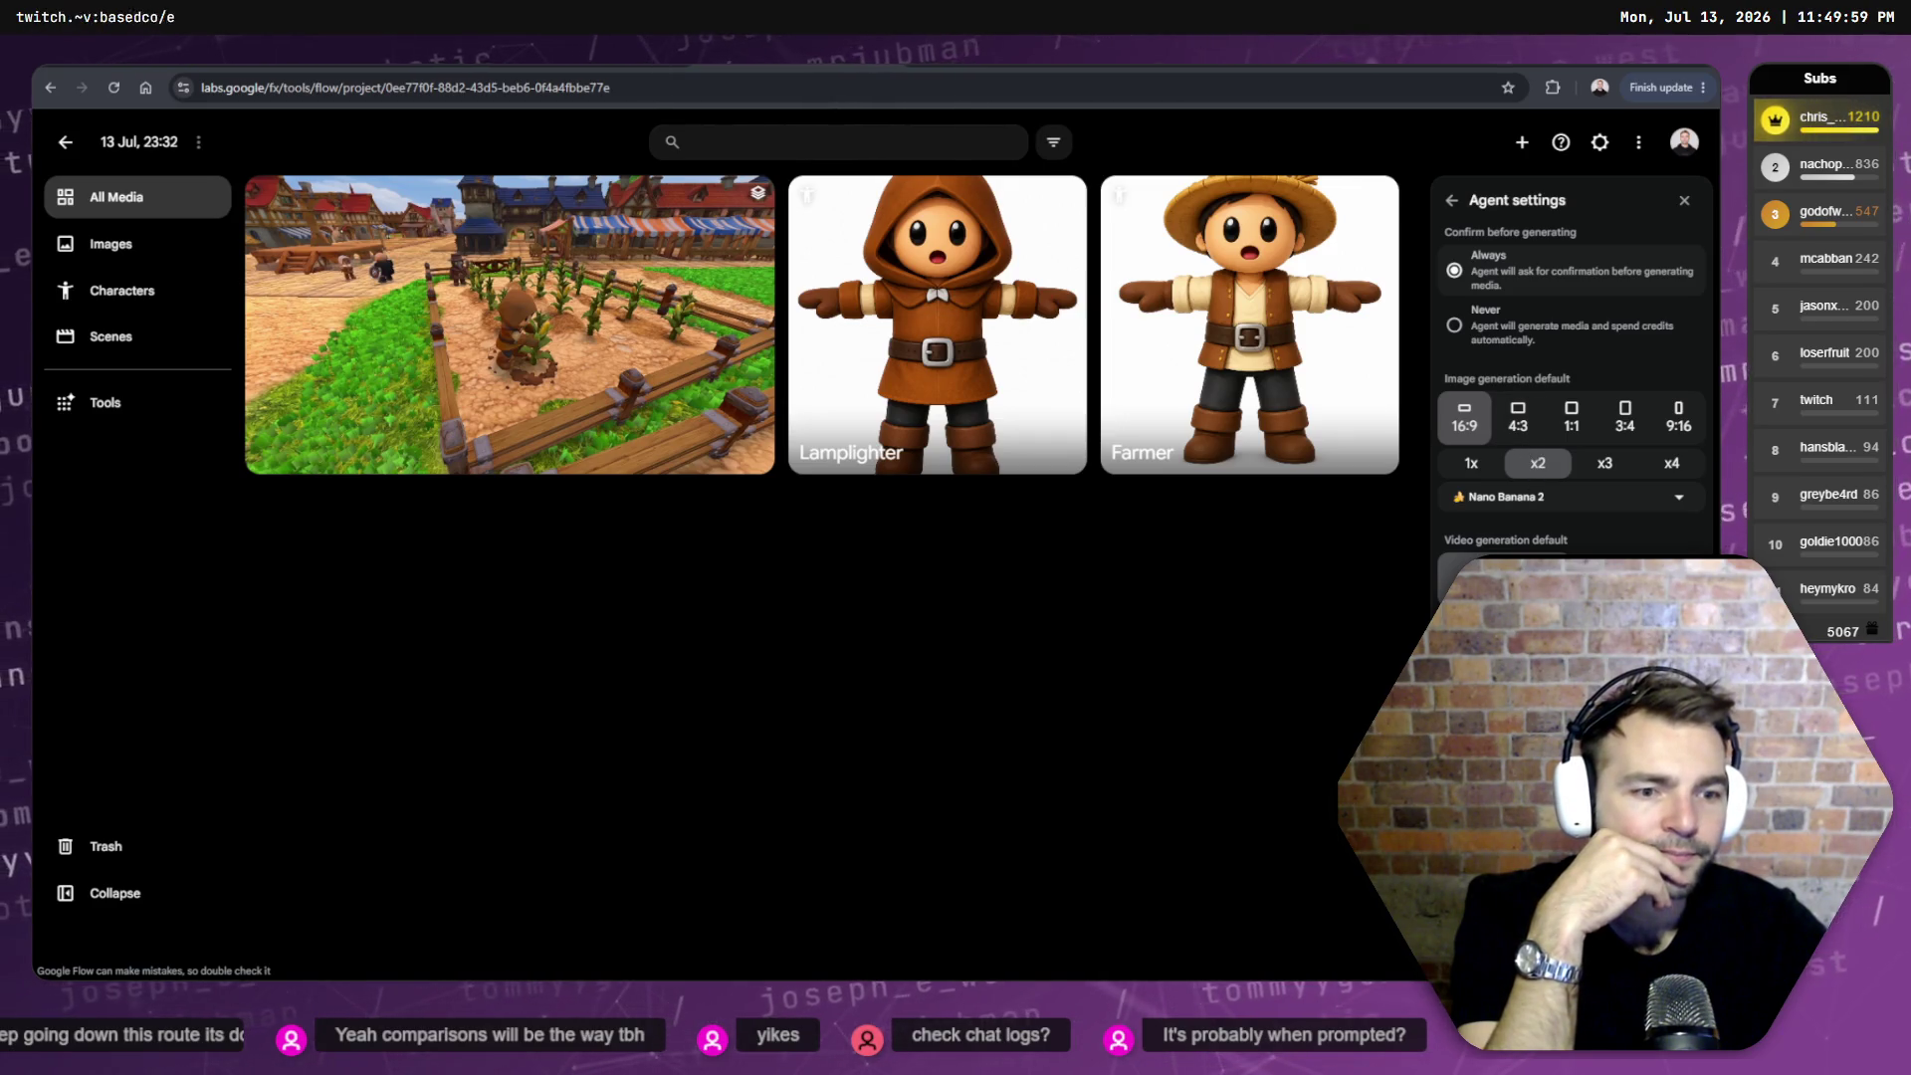
click(1452, 200)
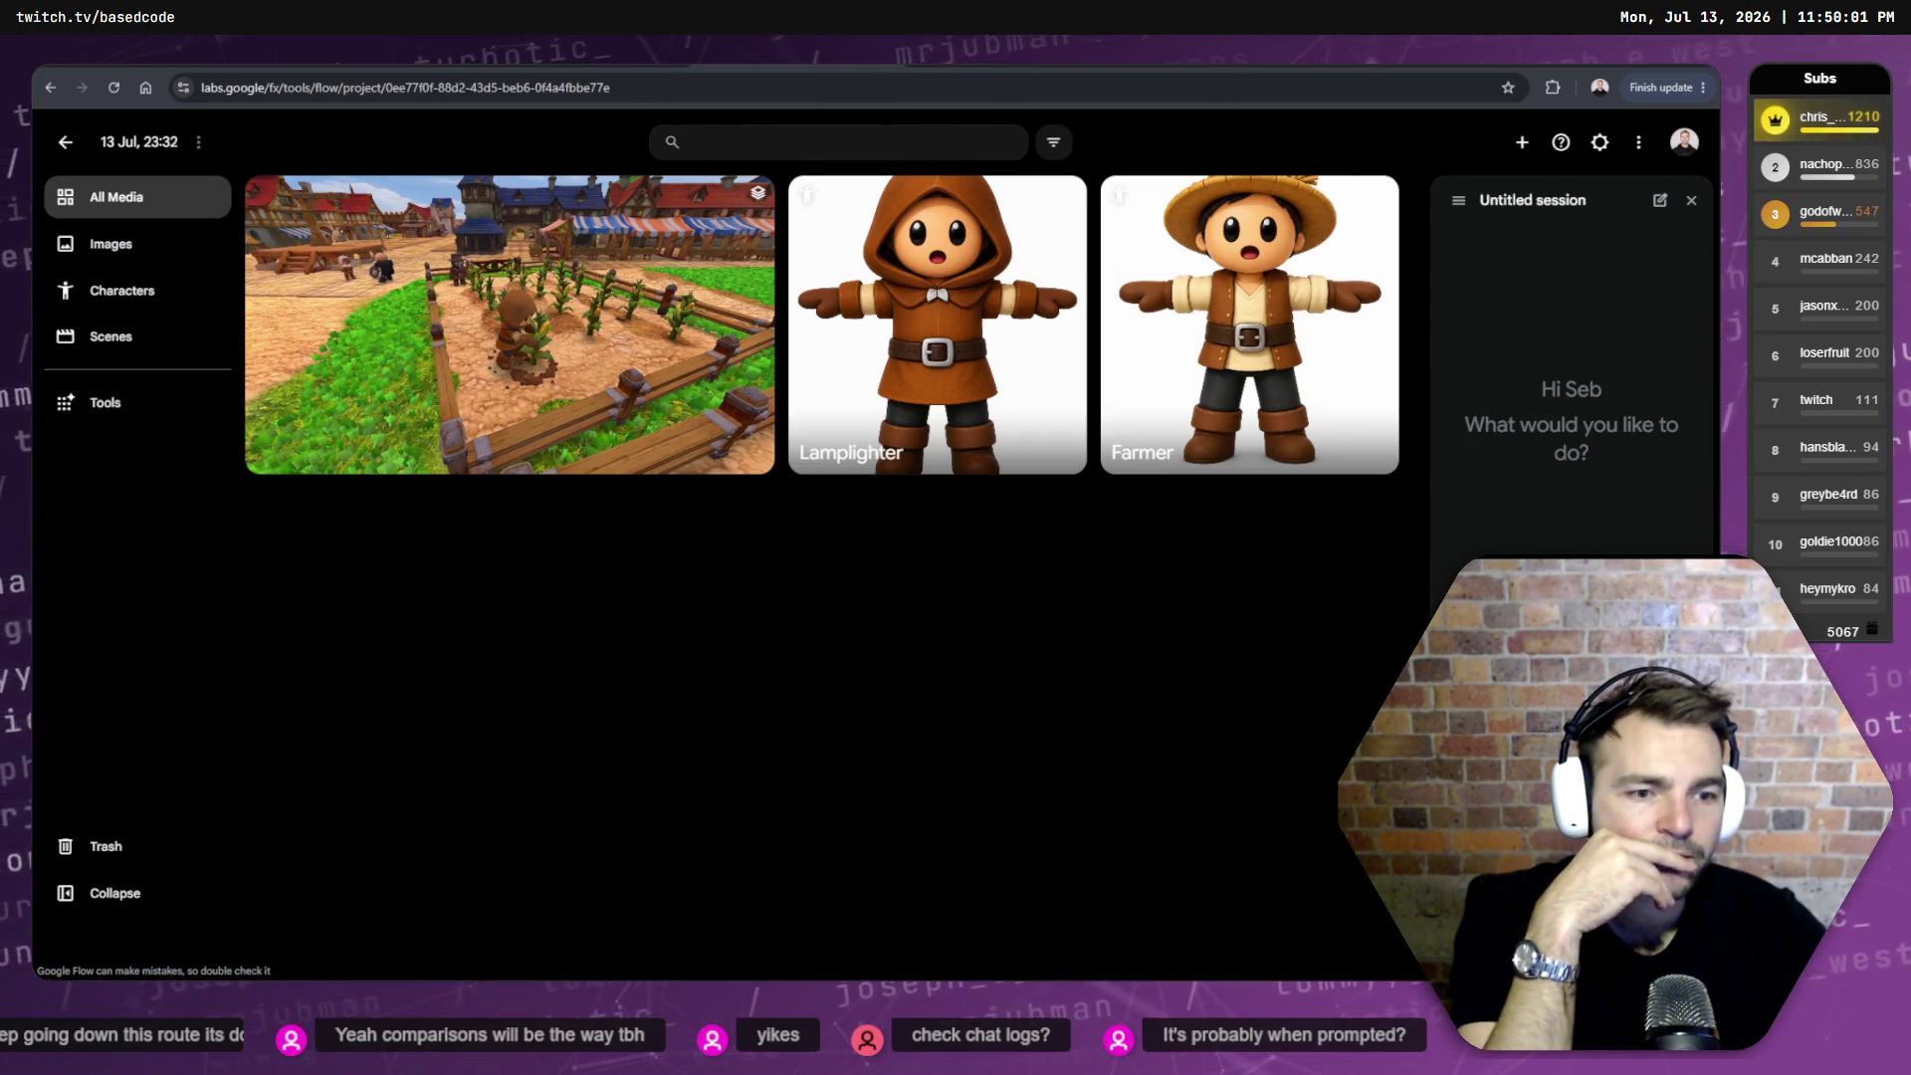
click(581, 299)
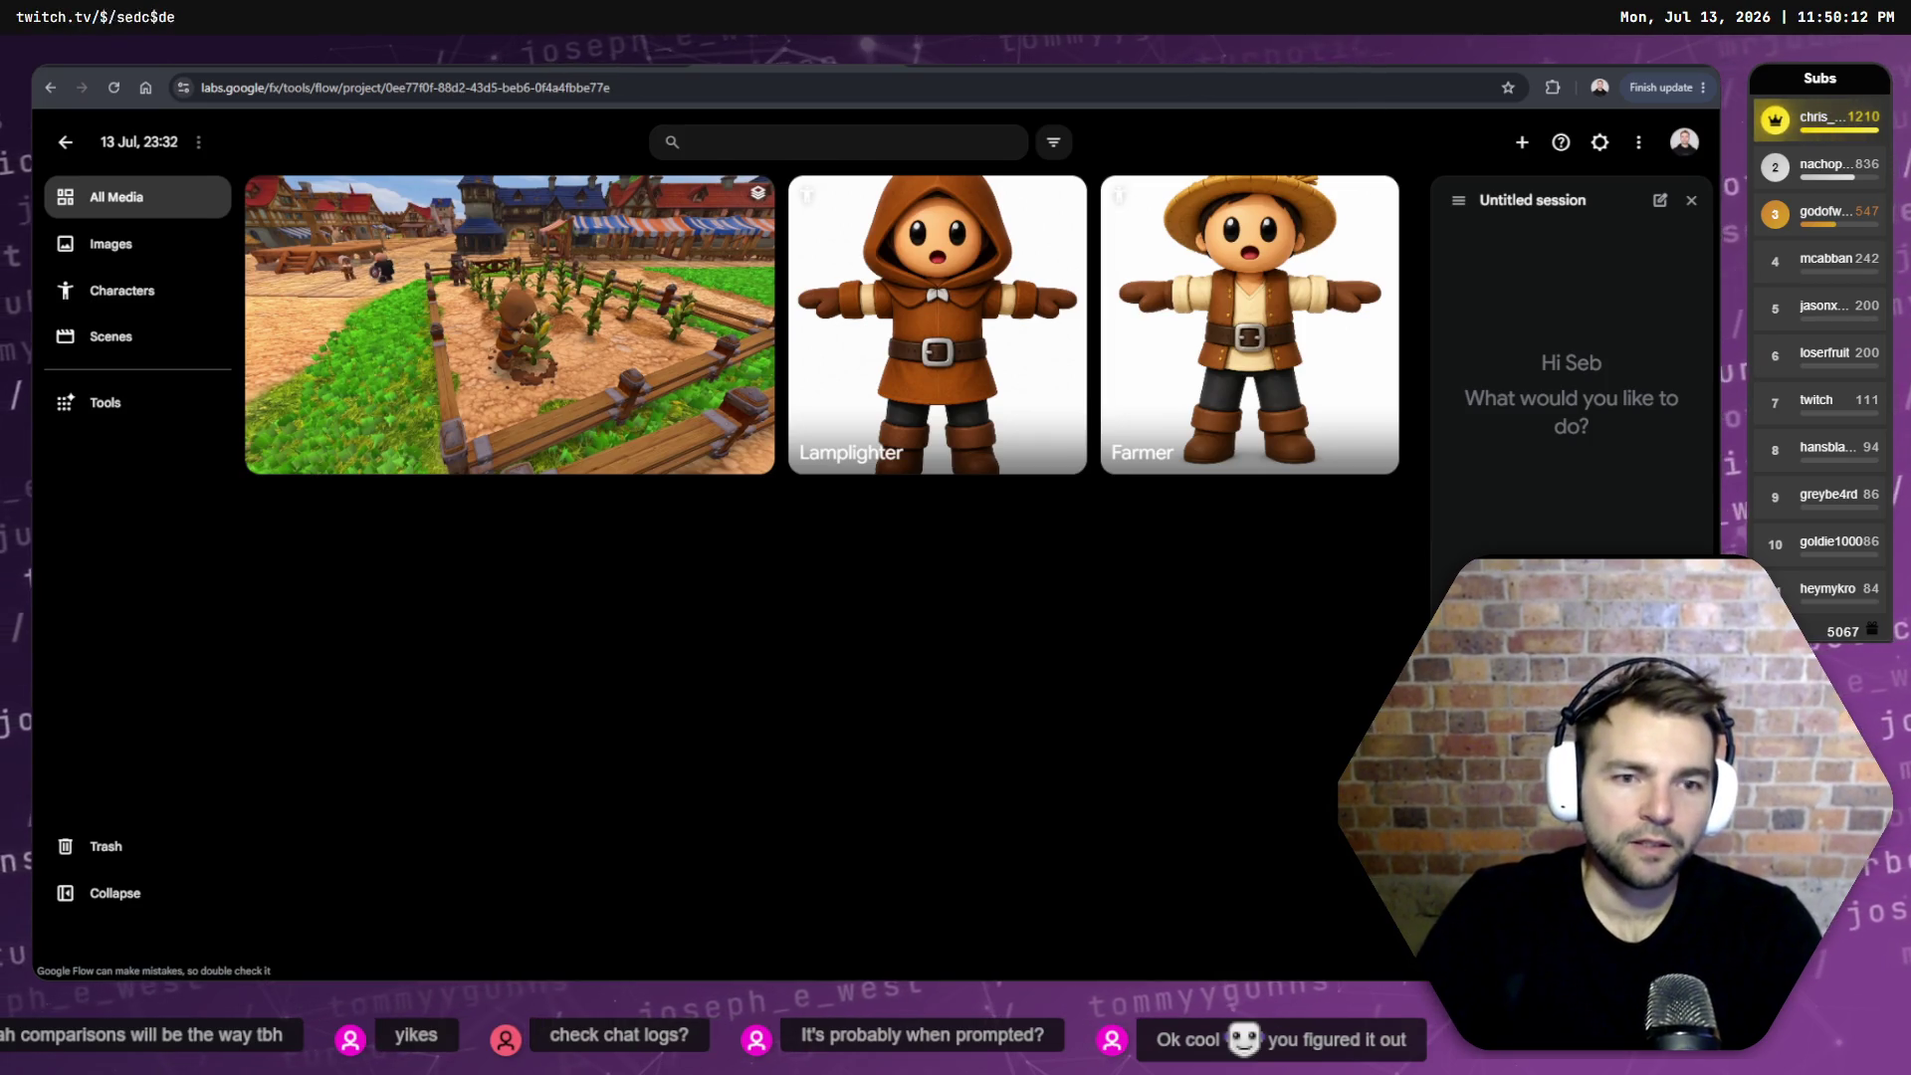
text(@)
text(La)
key(Escape)
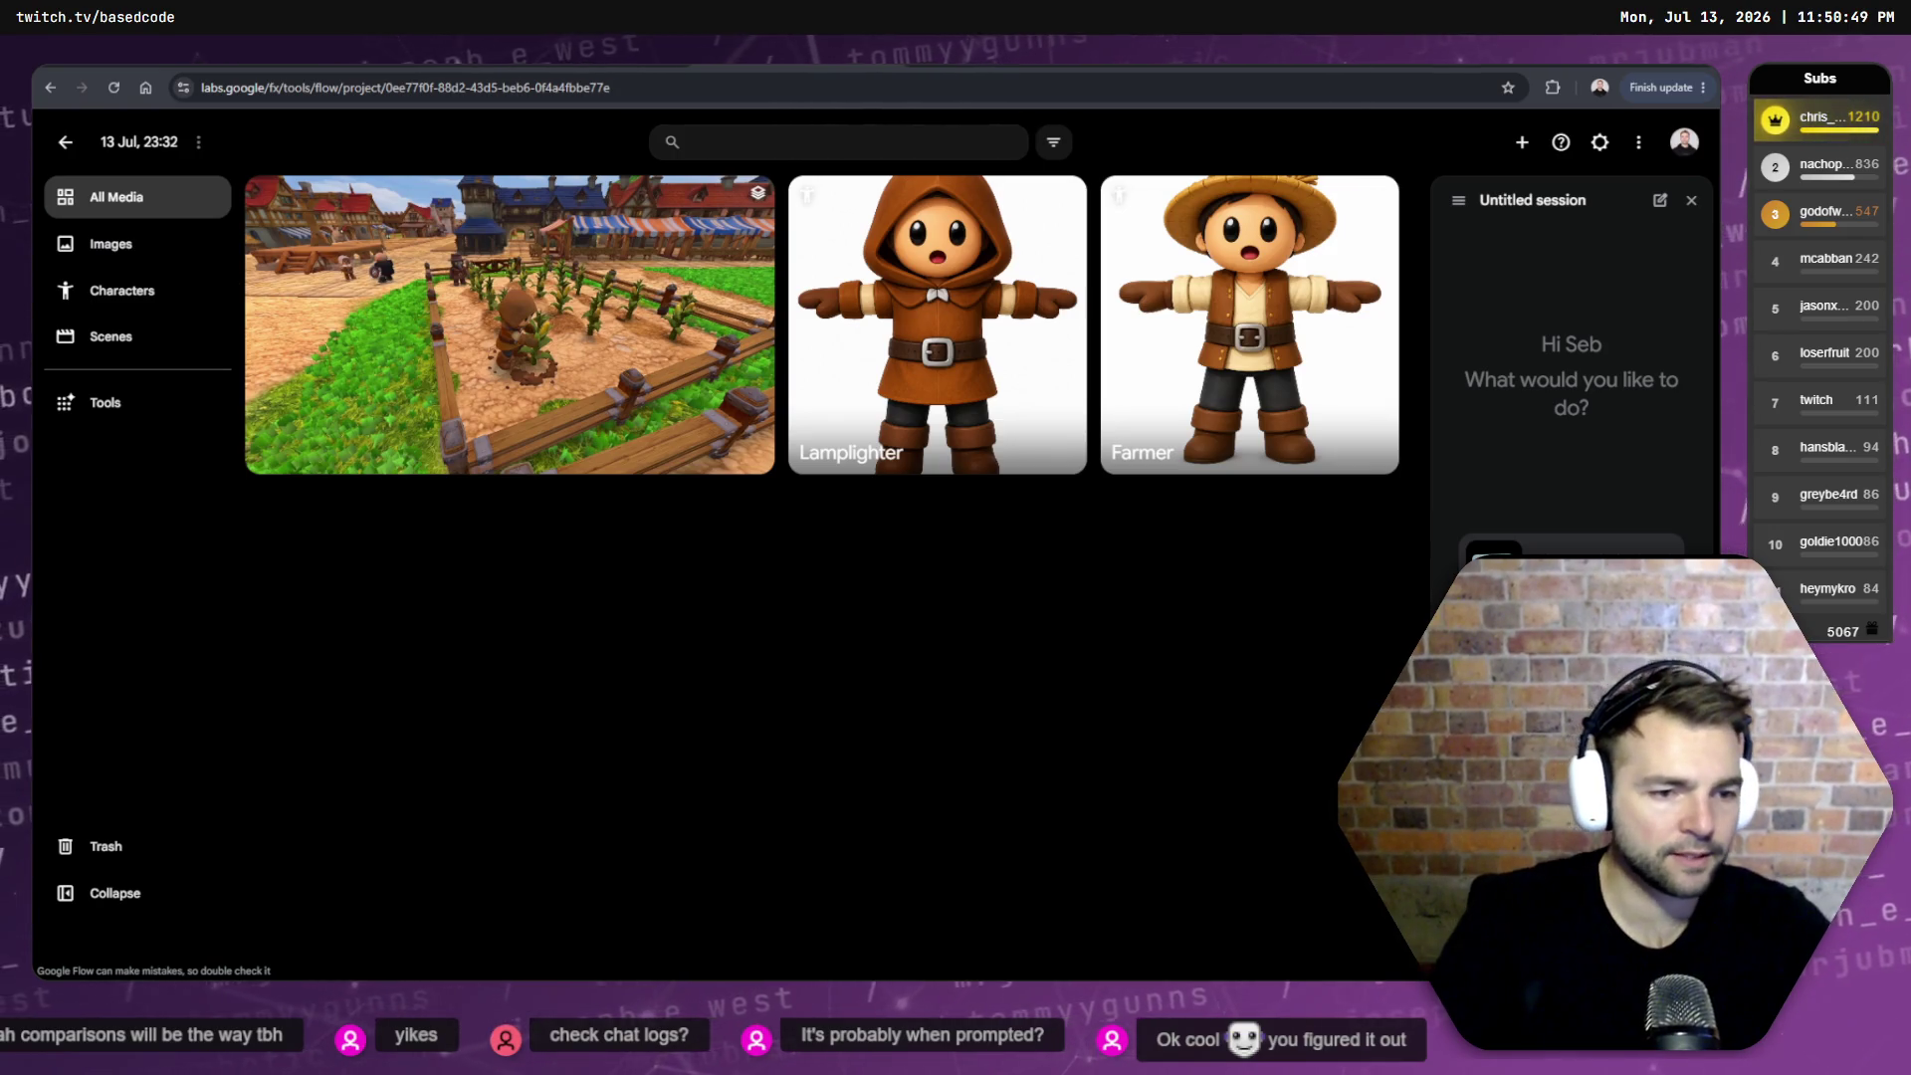
key(Return)
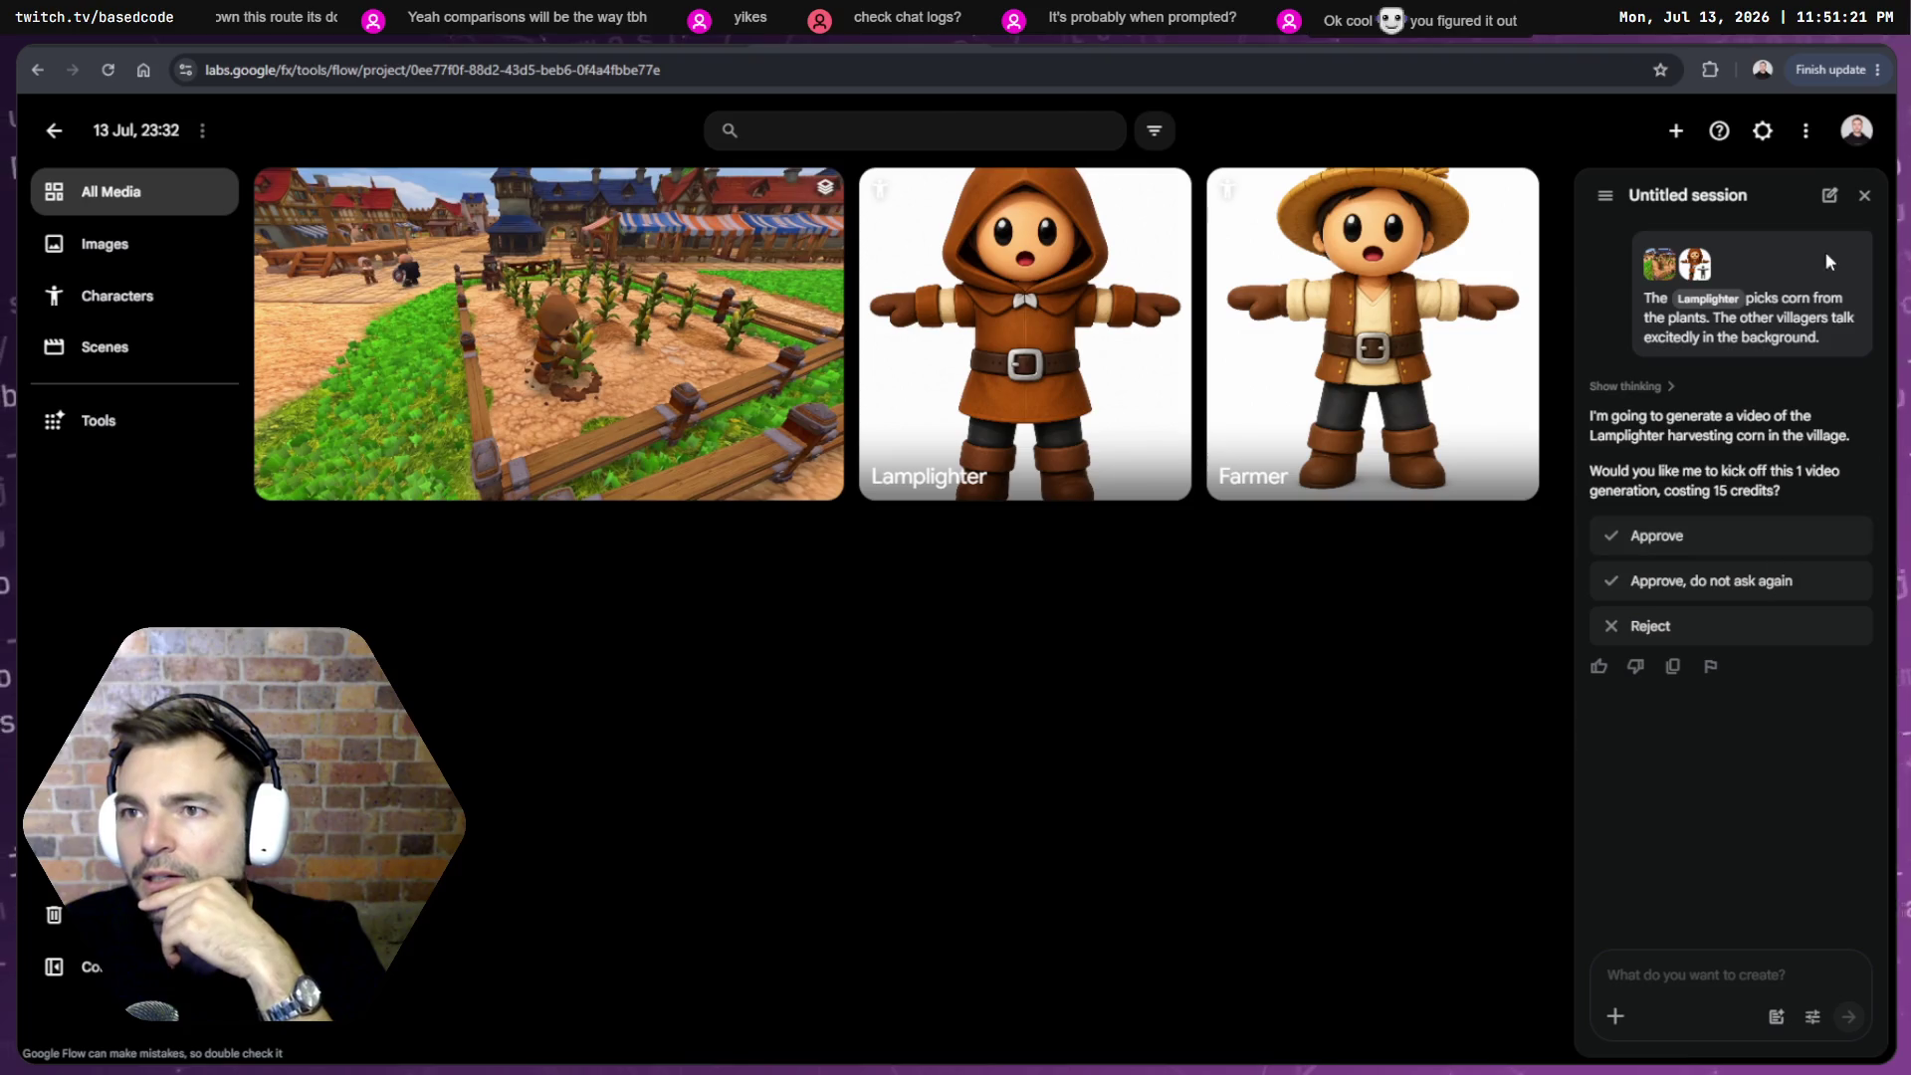
Check the remaining credits, then approve the single 15-credit Lamplighter video generation
click(1857, 129)
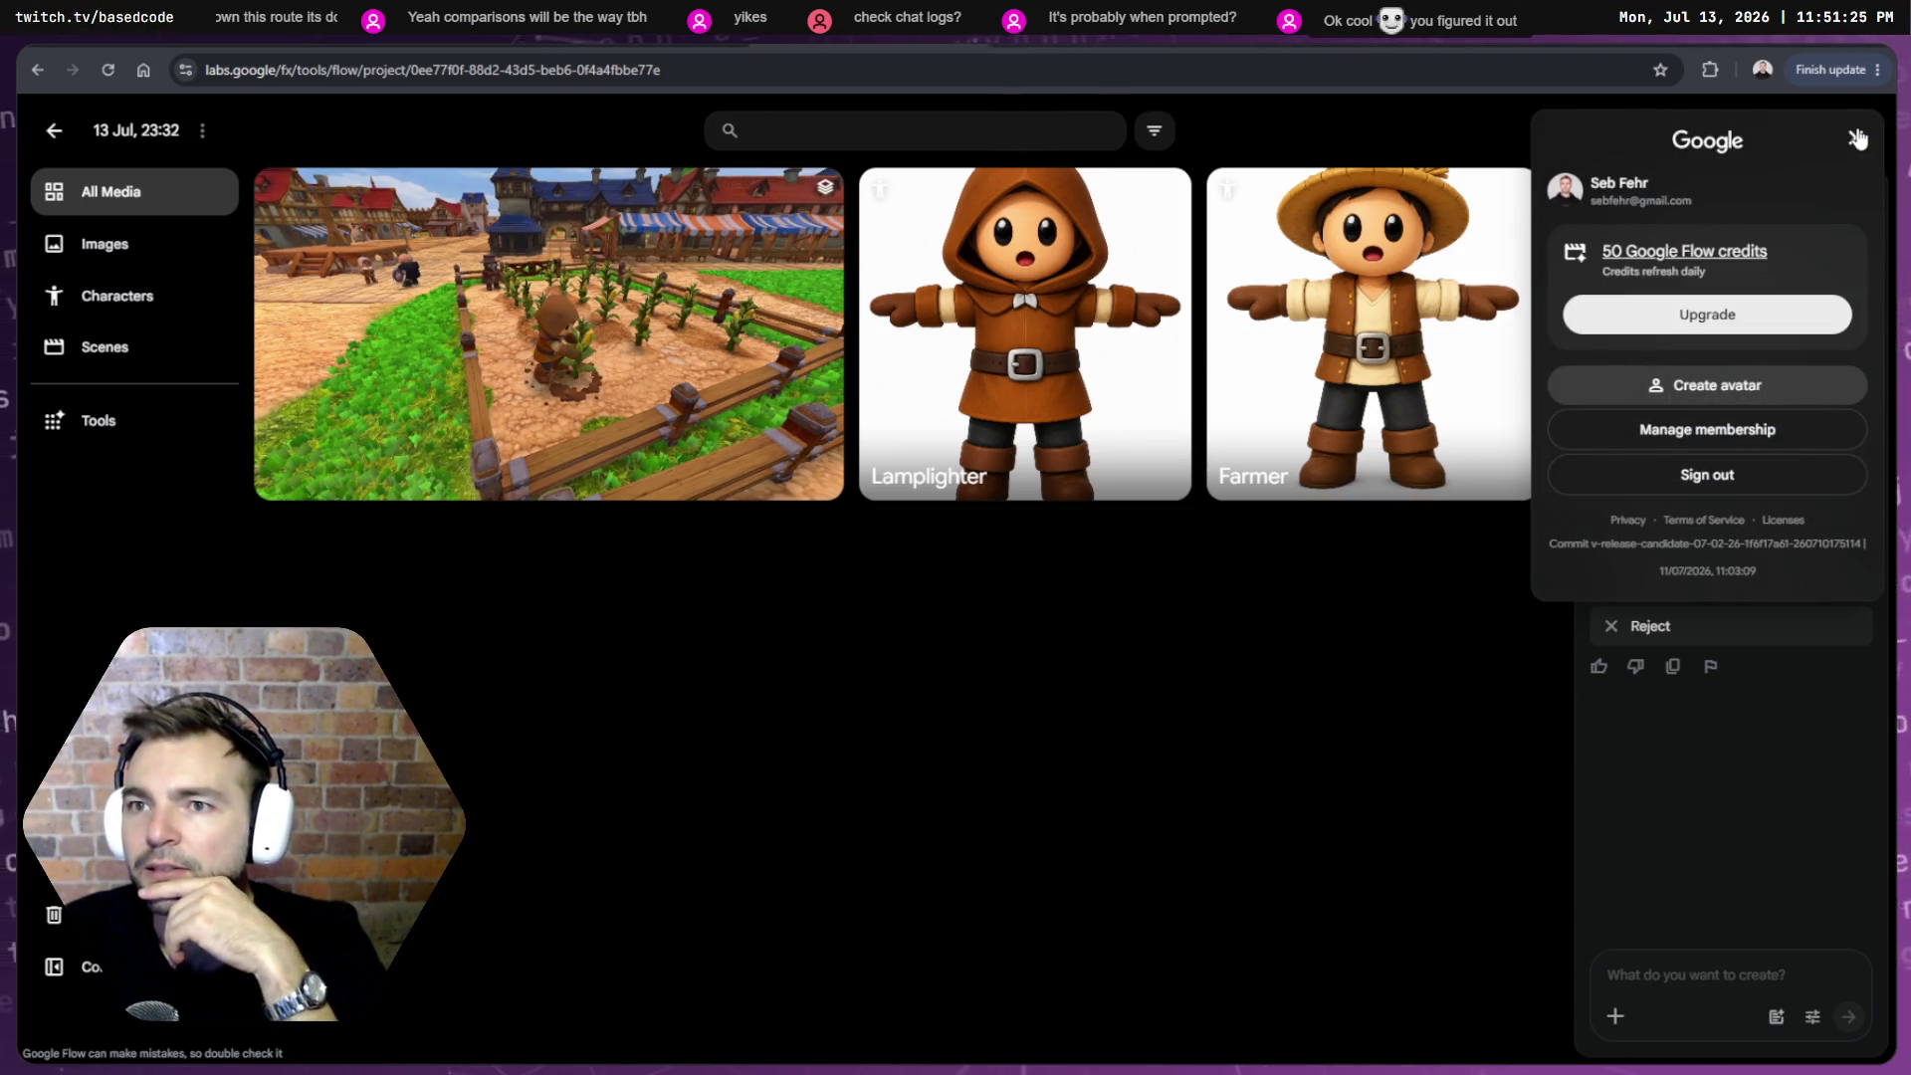
click(1858, 138)
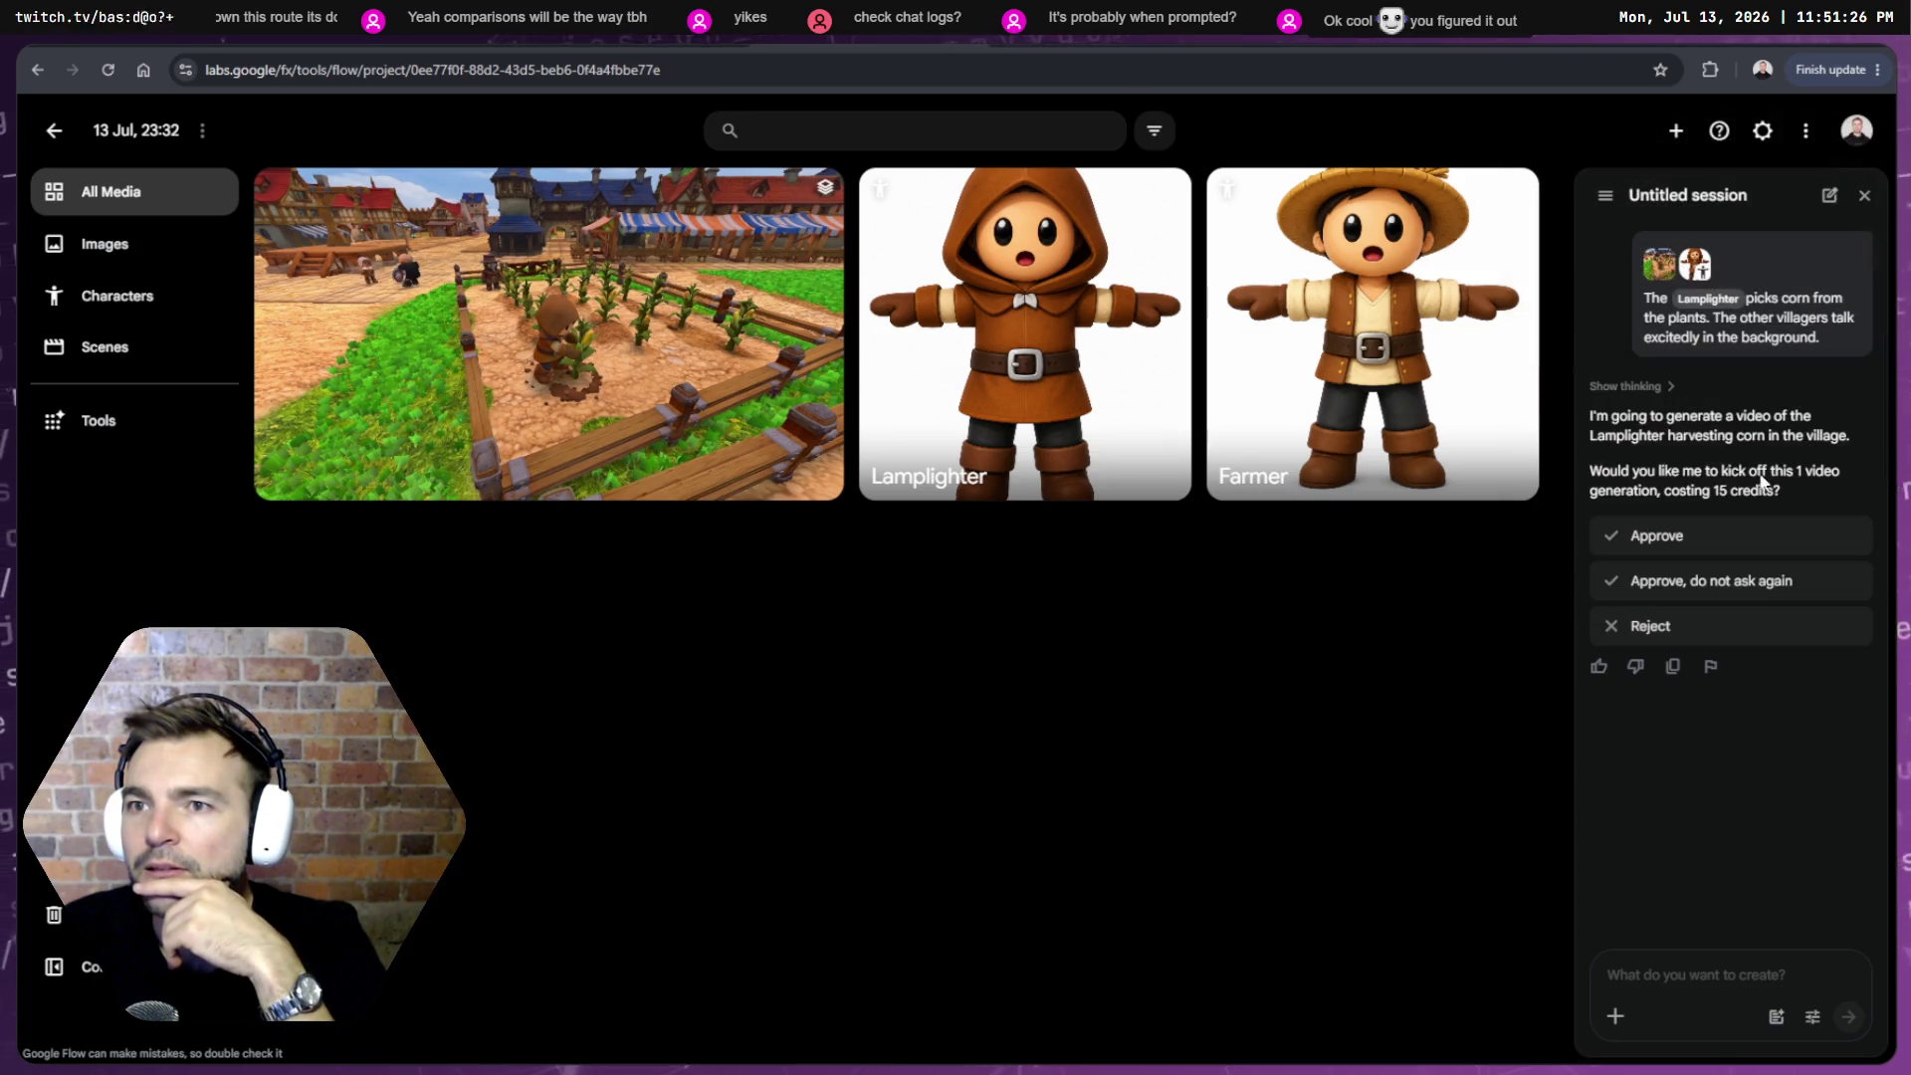
click(1664, 543)
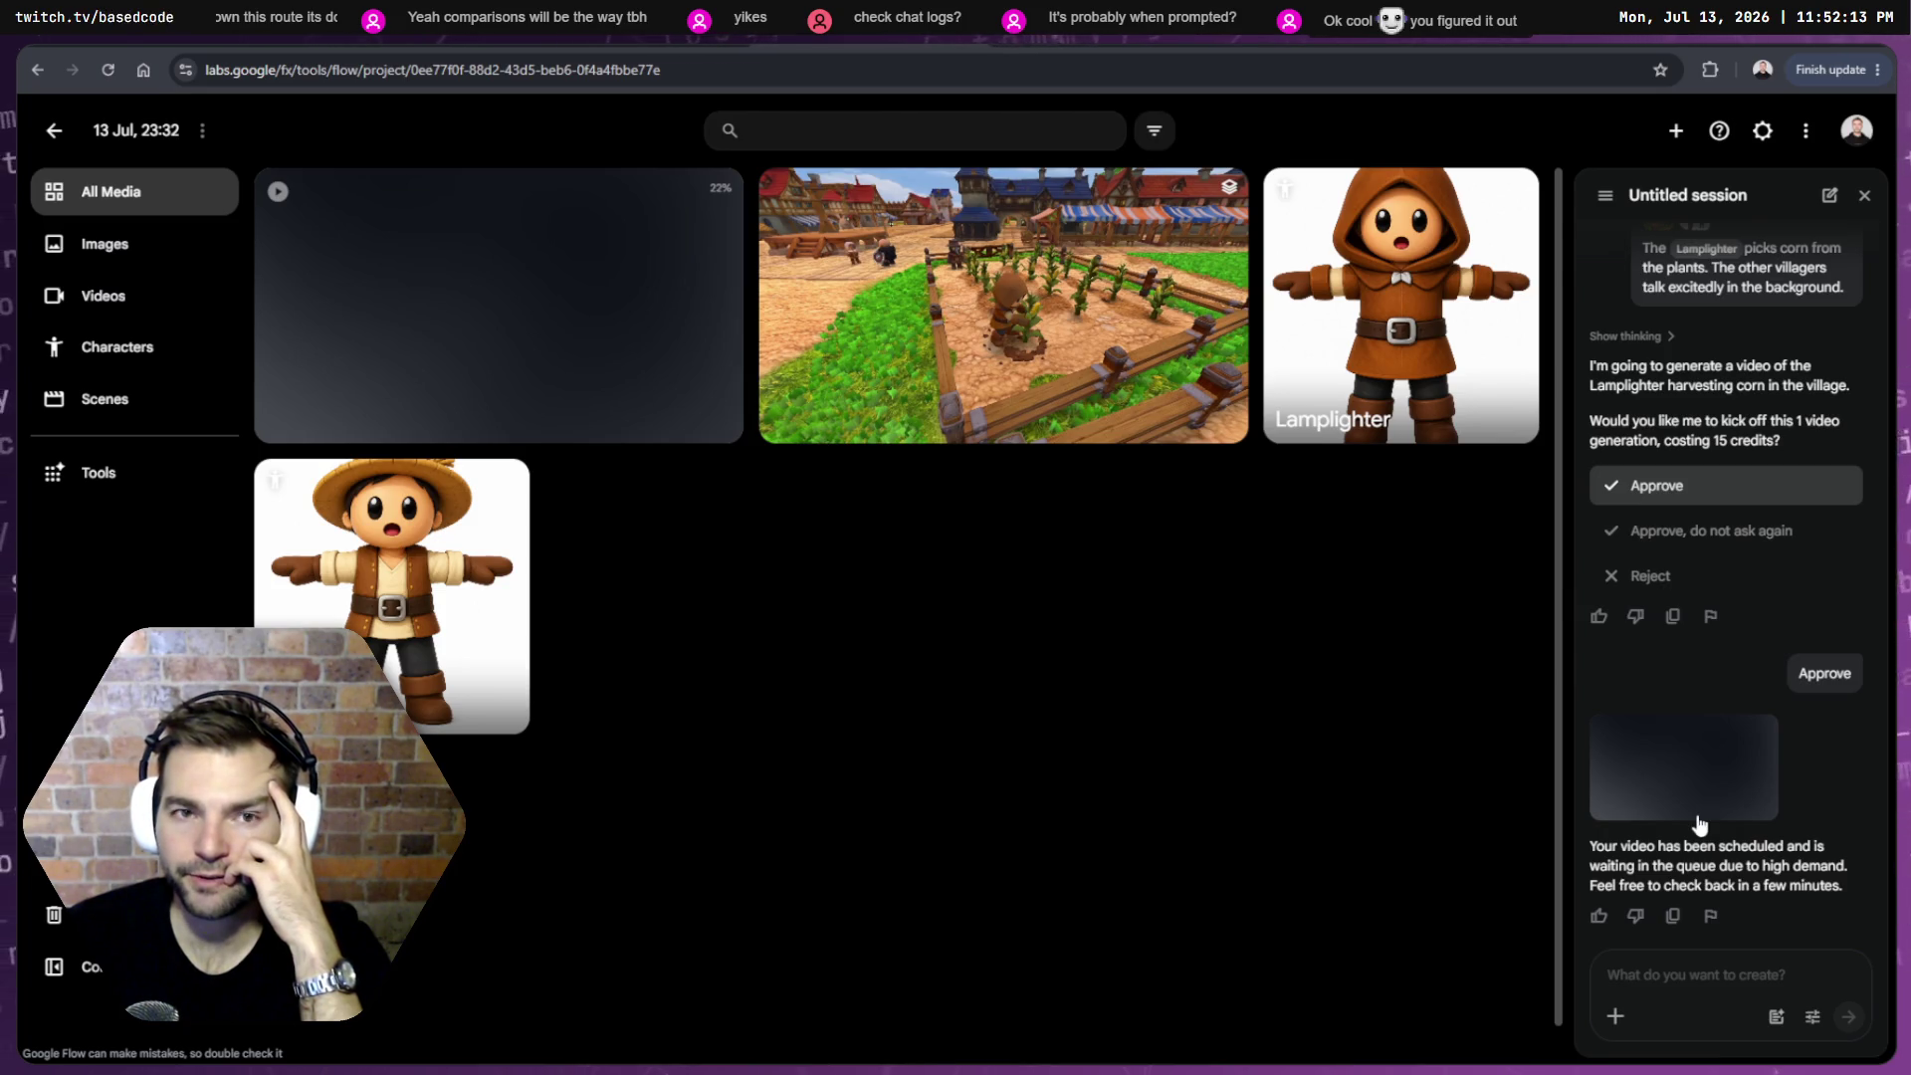
Glance at Farming.png, then open the new 10-second Lamplighter corn video
click(787, 408)
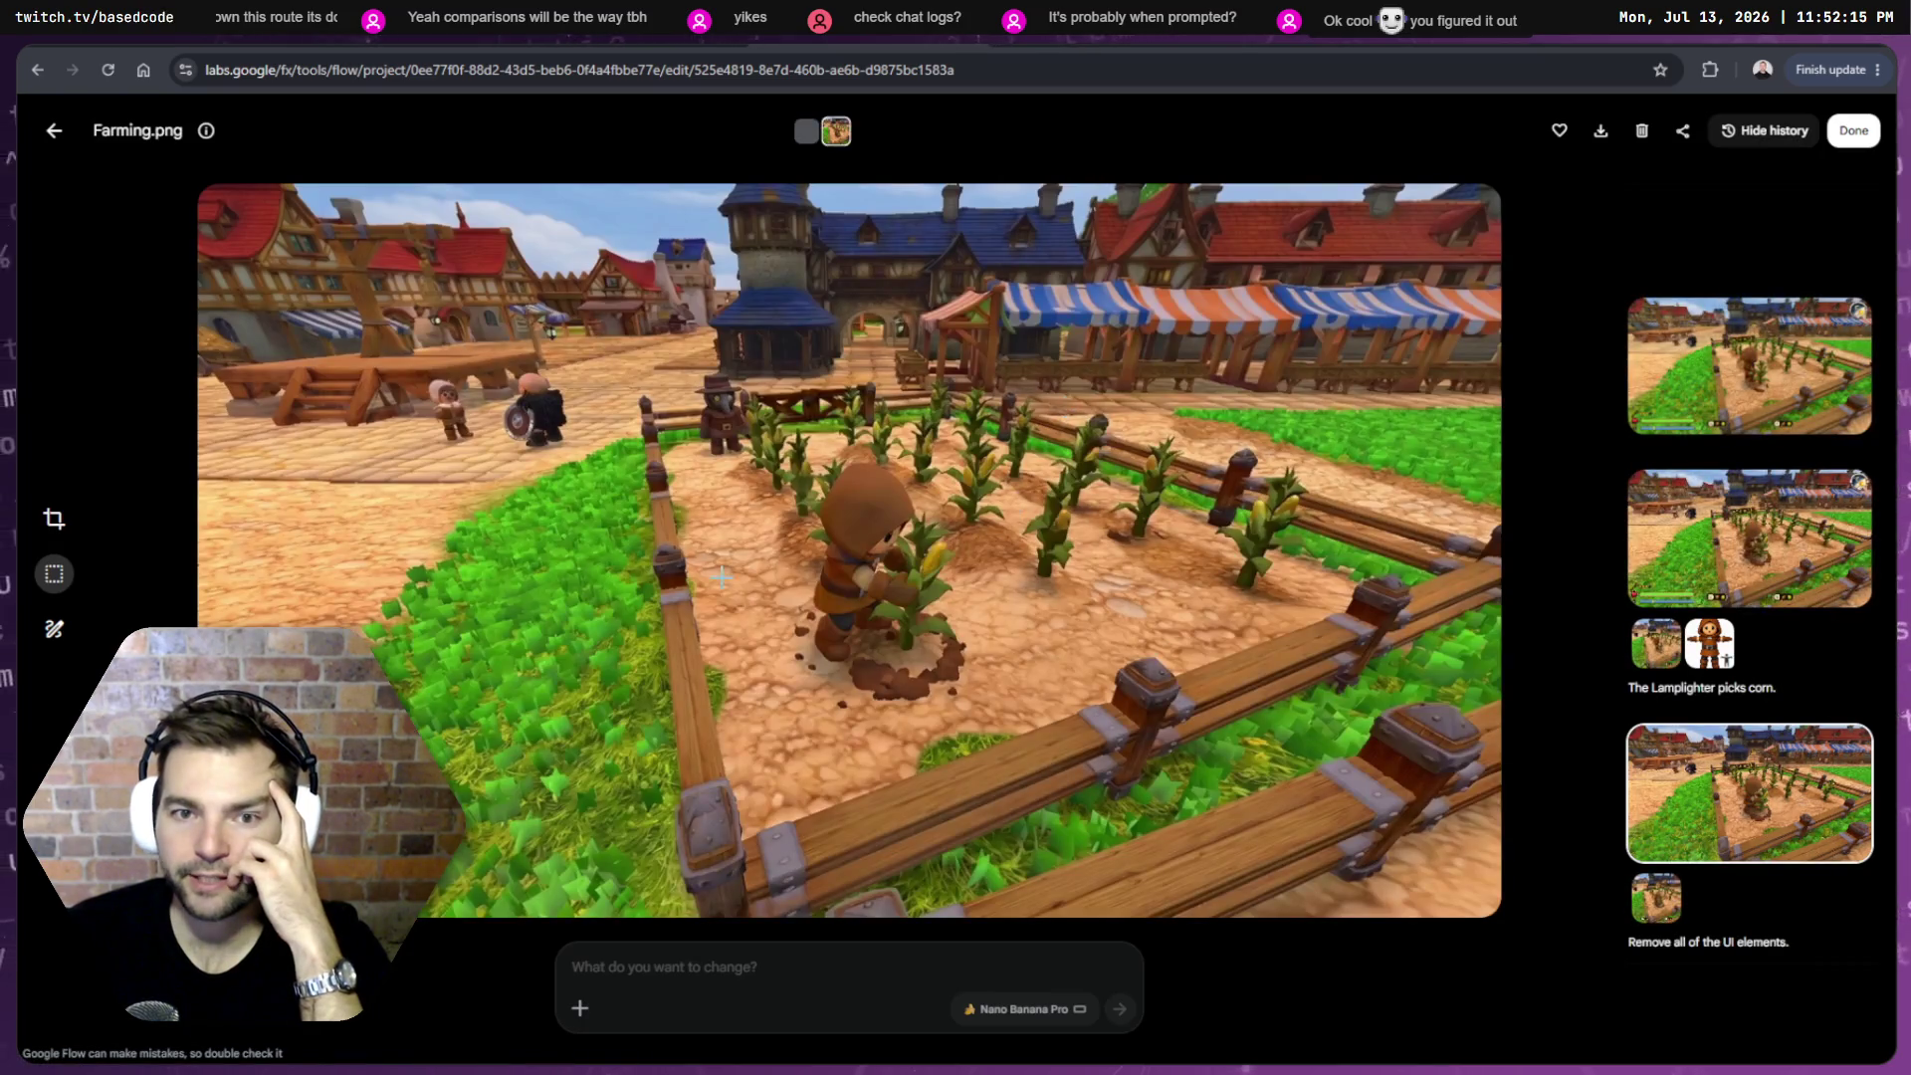
click(57, 131)
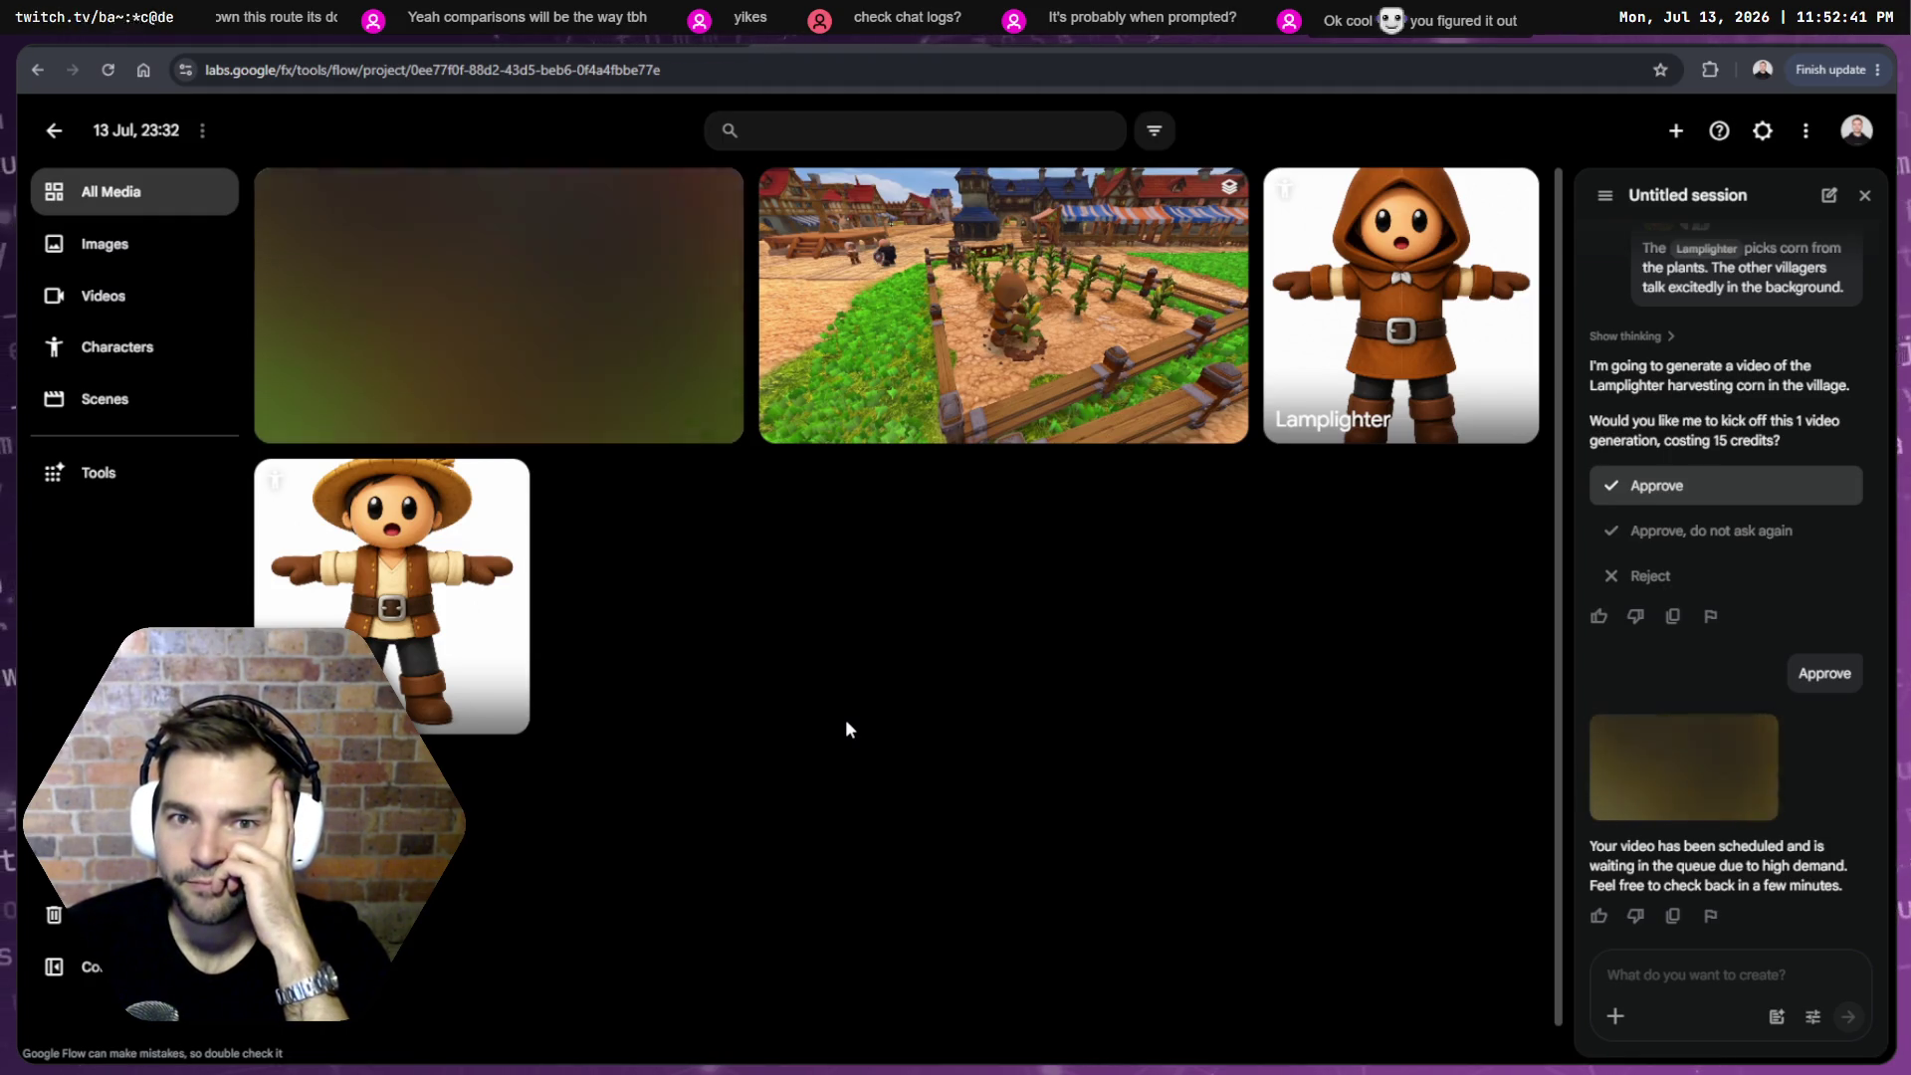
click(713, 426)
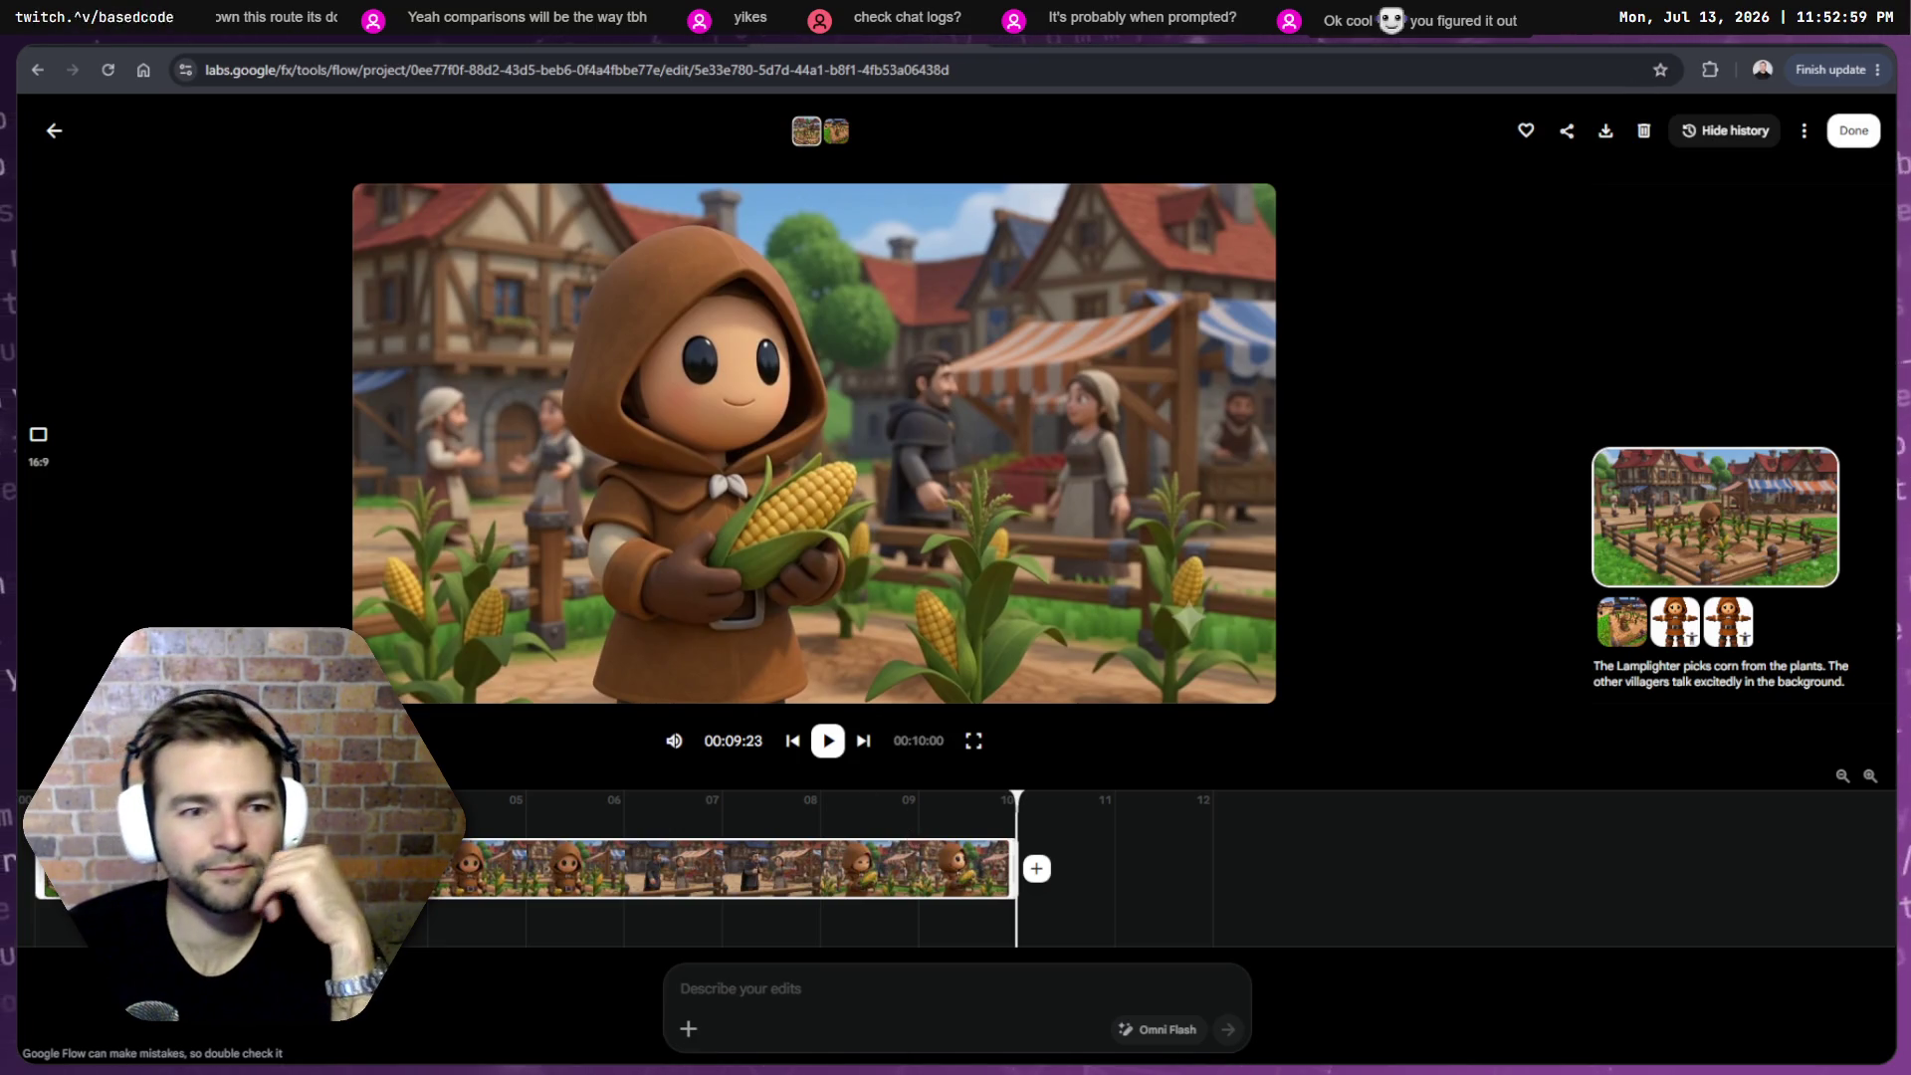
Rewind the corn-picking clip to 00:00:00, play it through, and return to the media grid
key(space)
key(Home)
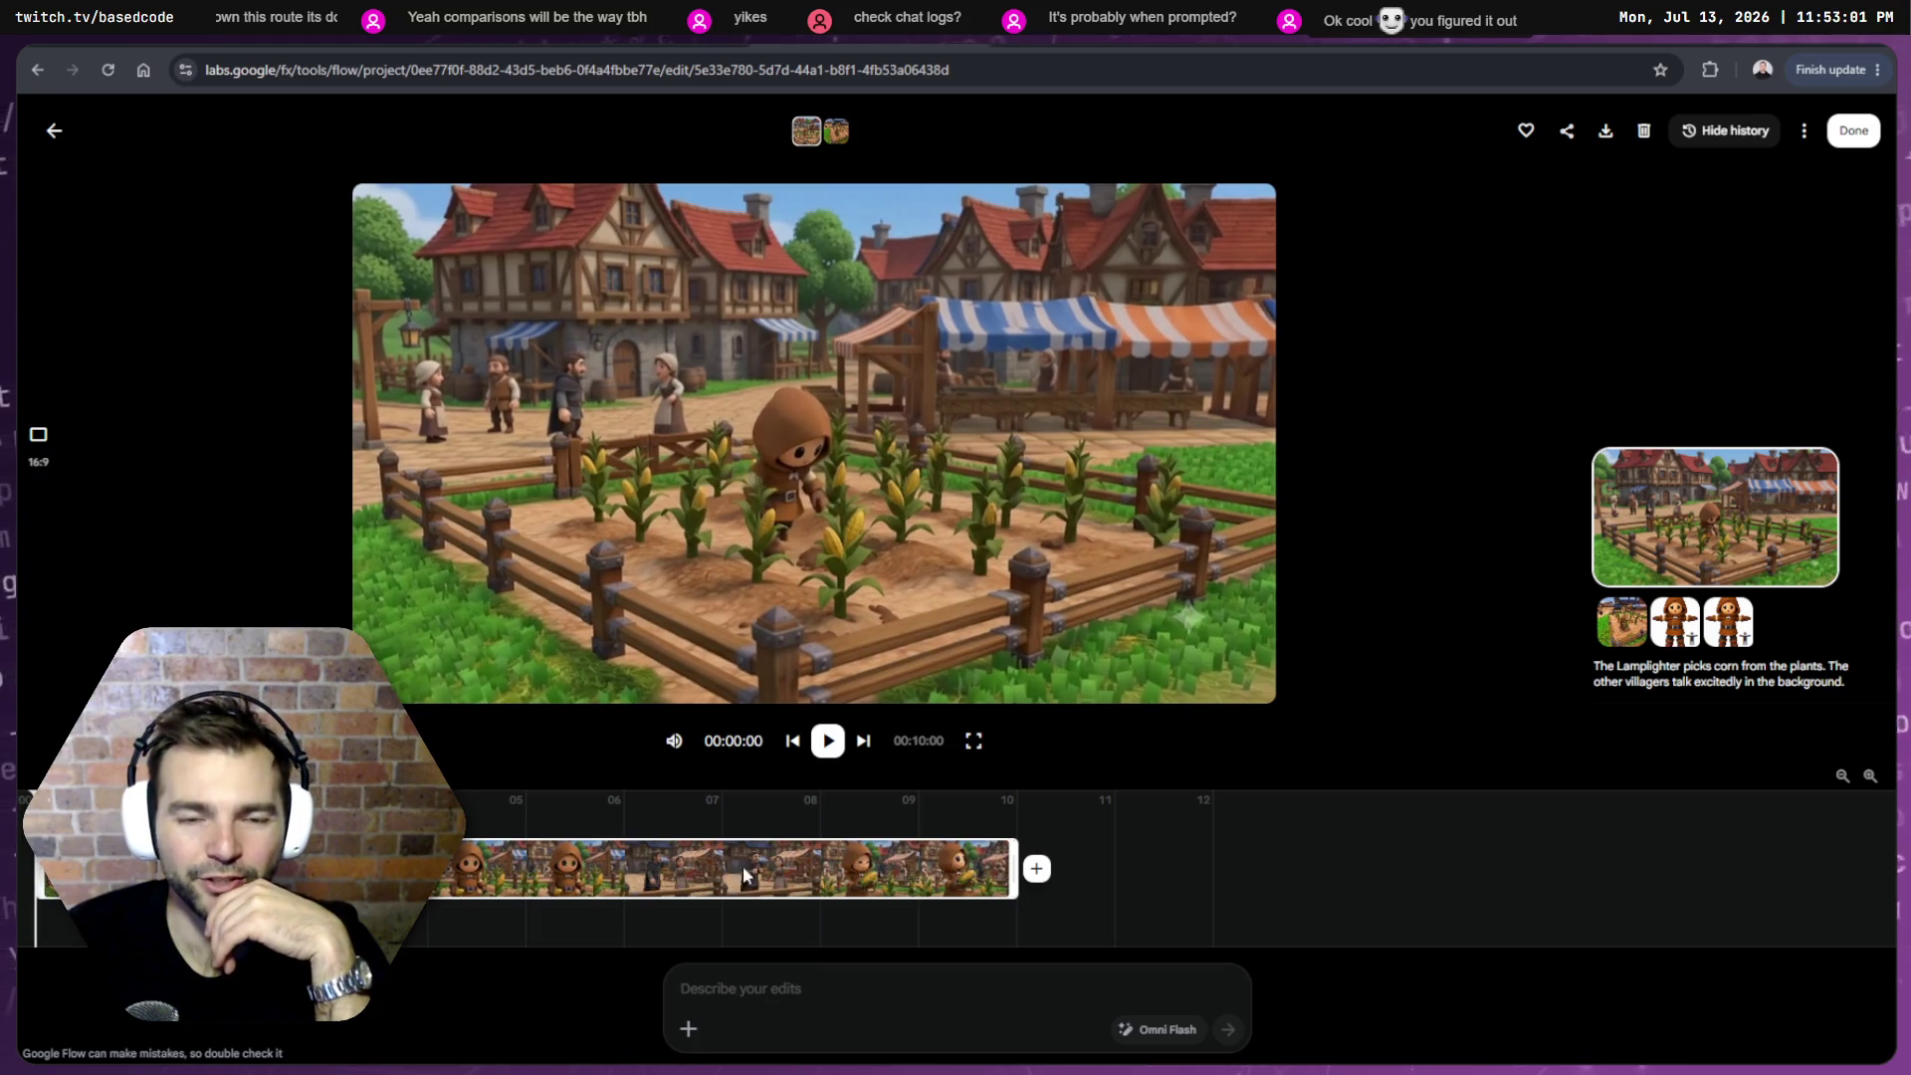
click(827, 744)
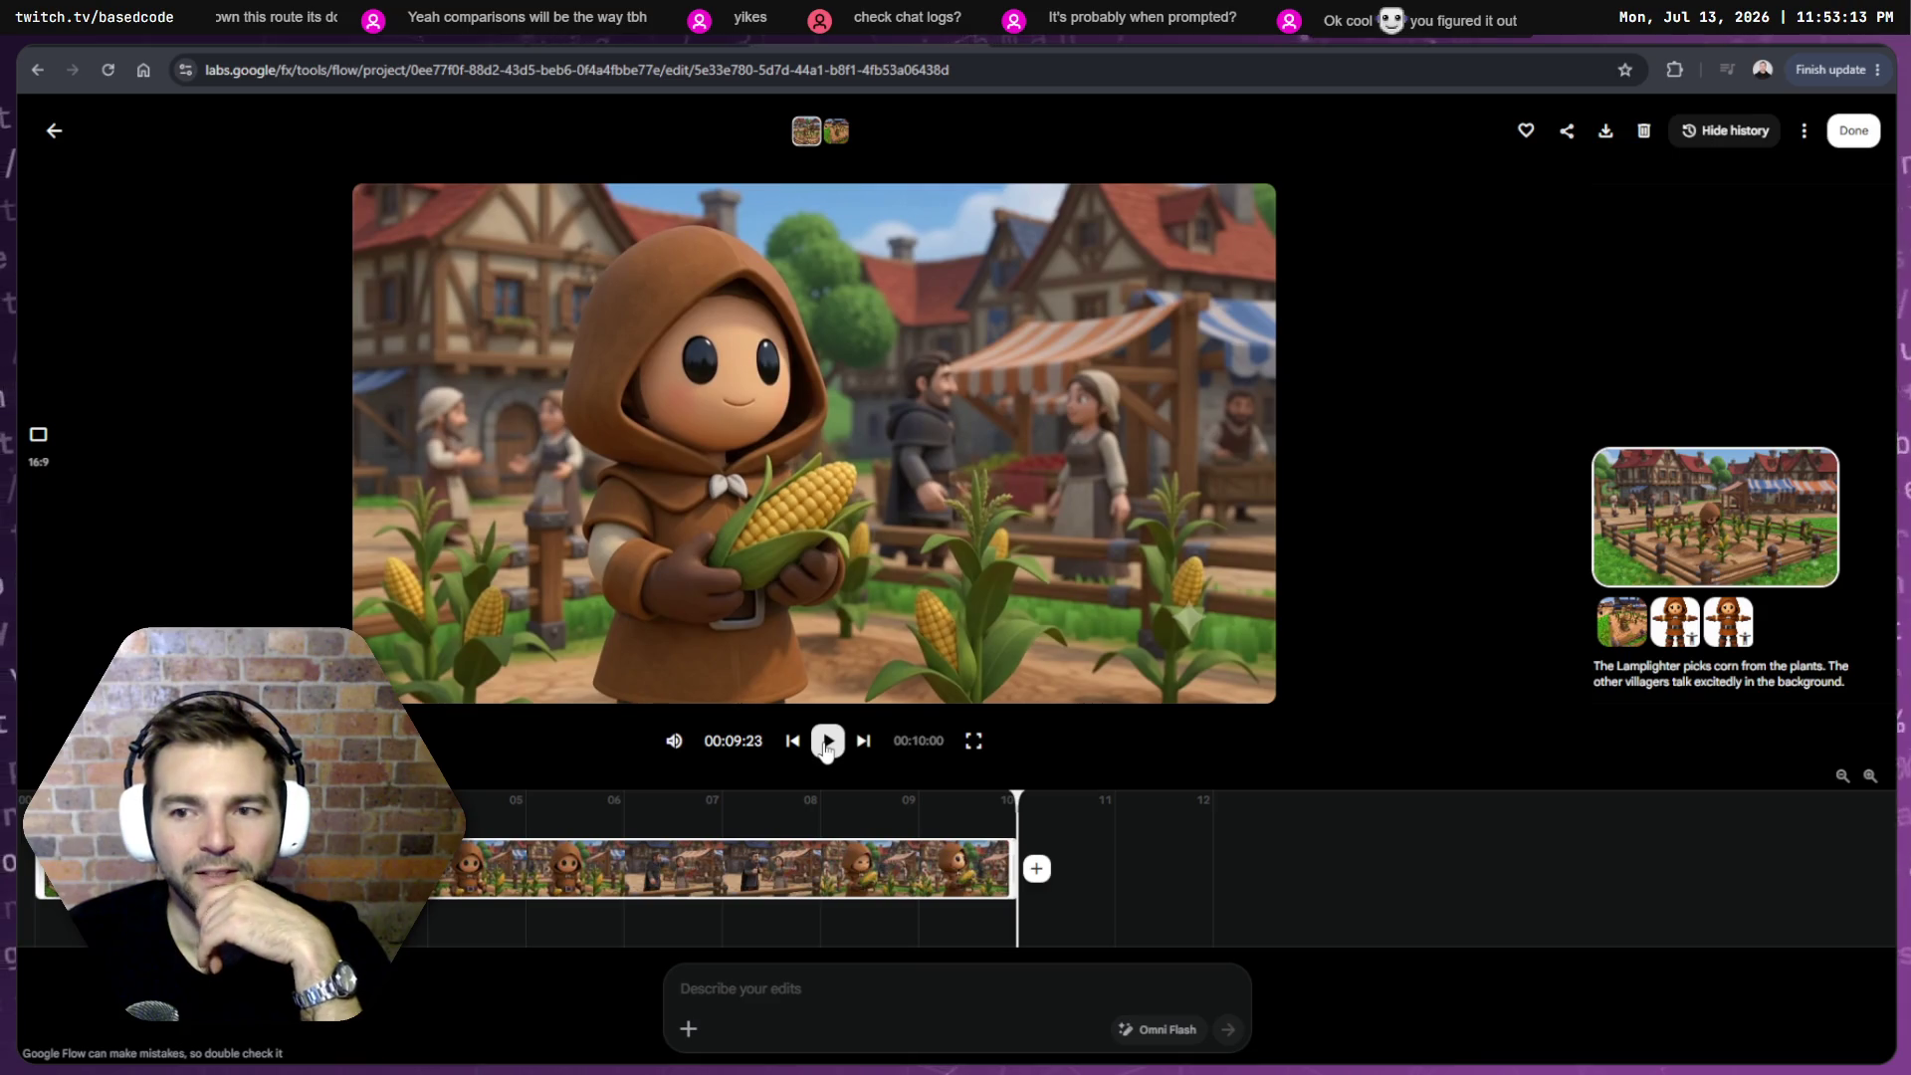
click(53, 132)
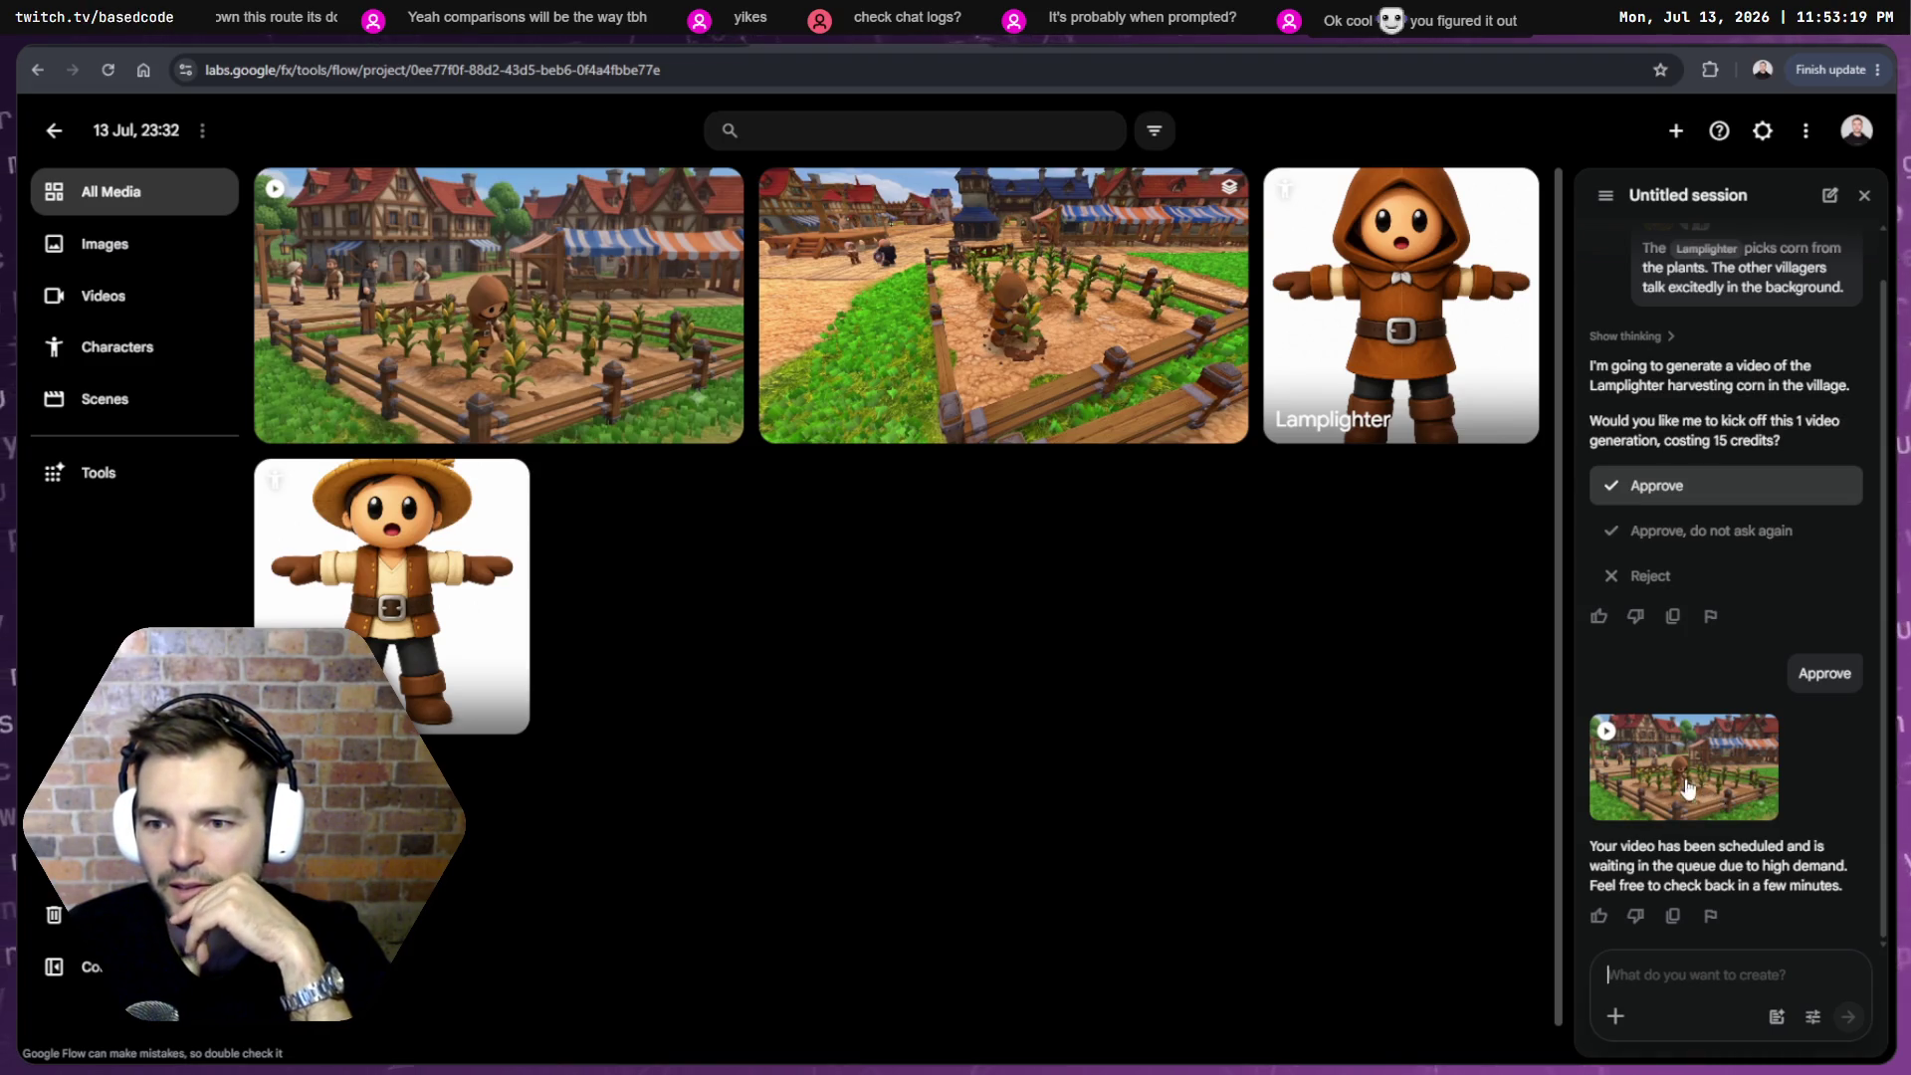
click(110, 70)
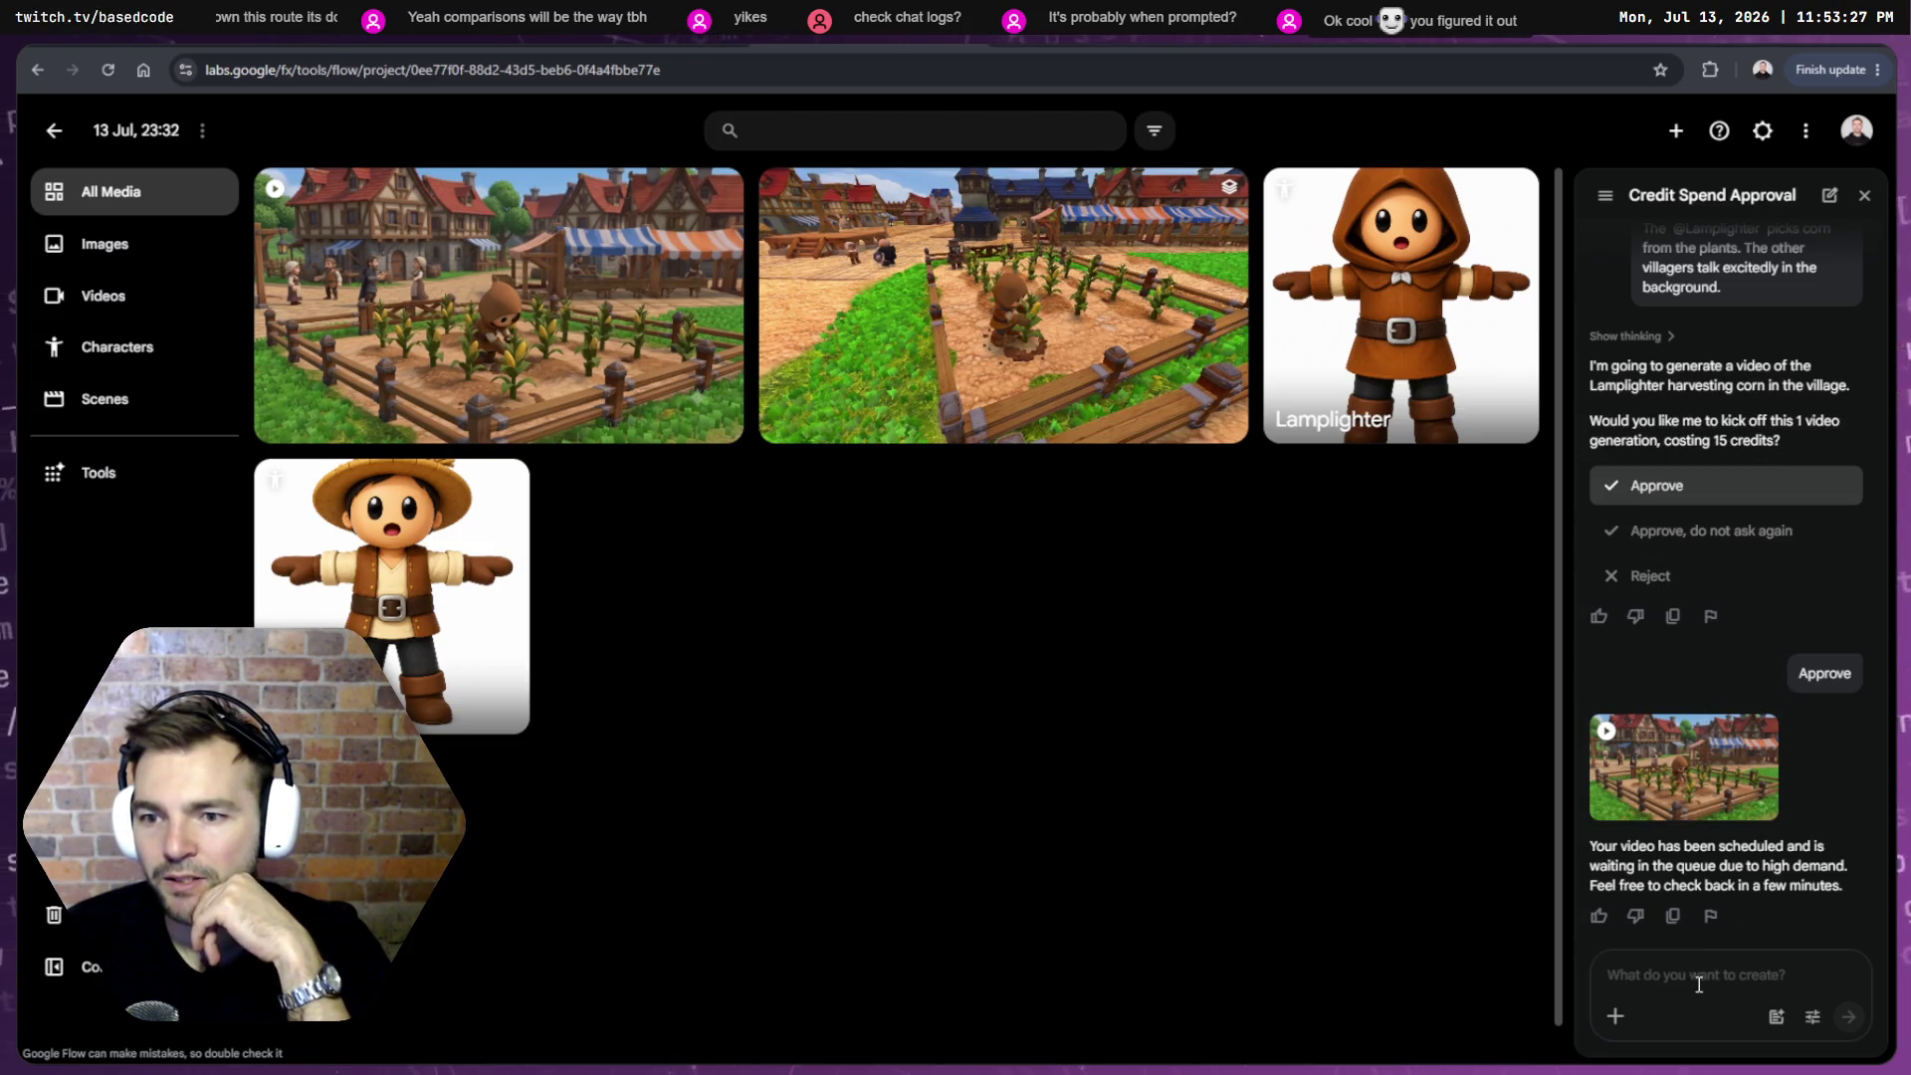
click(1854, 128)
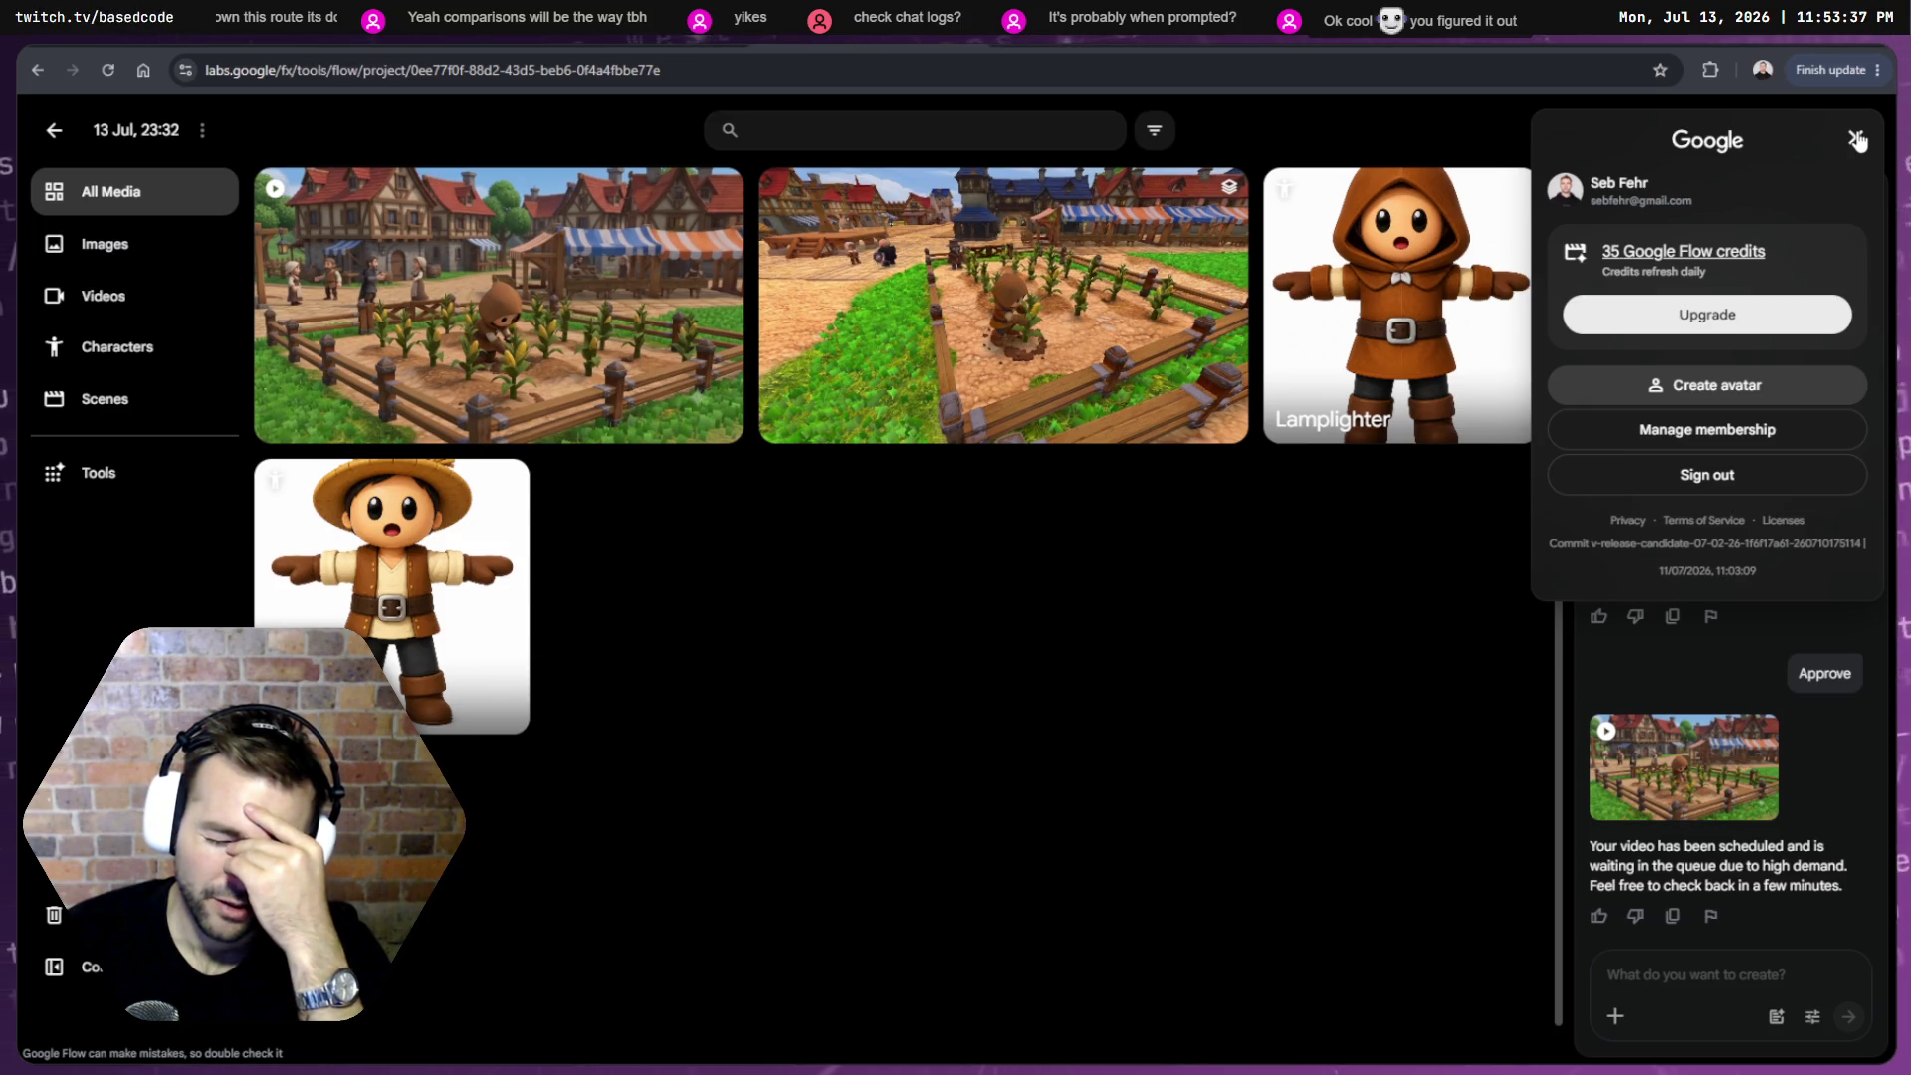
click(1857, 139)
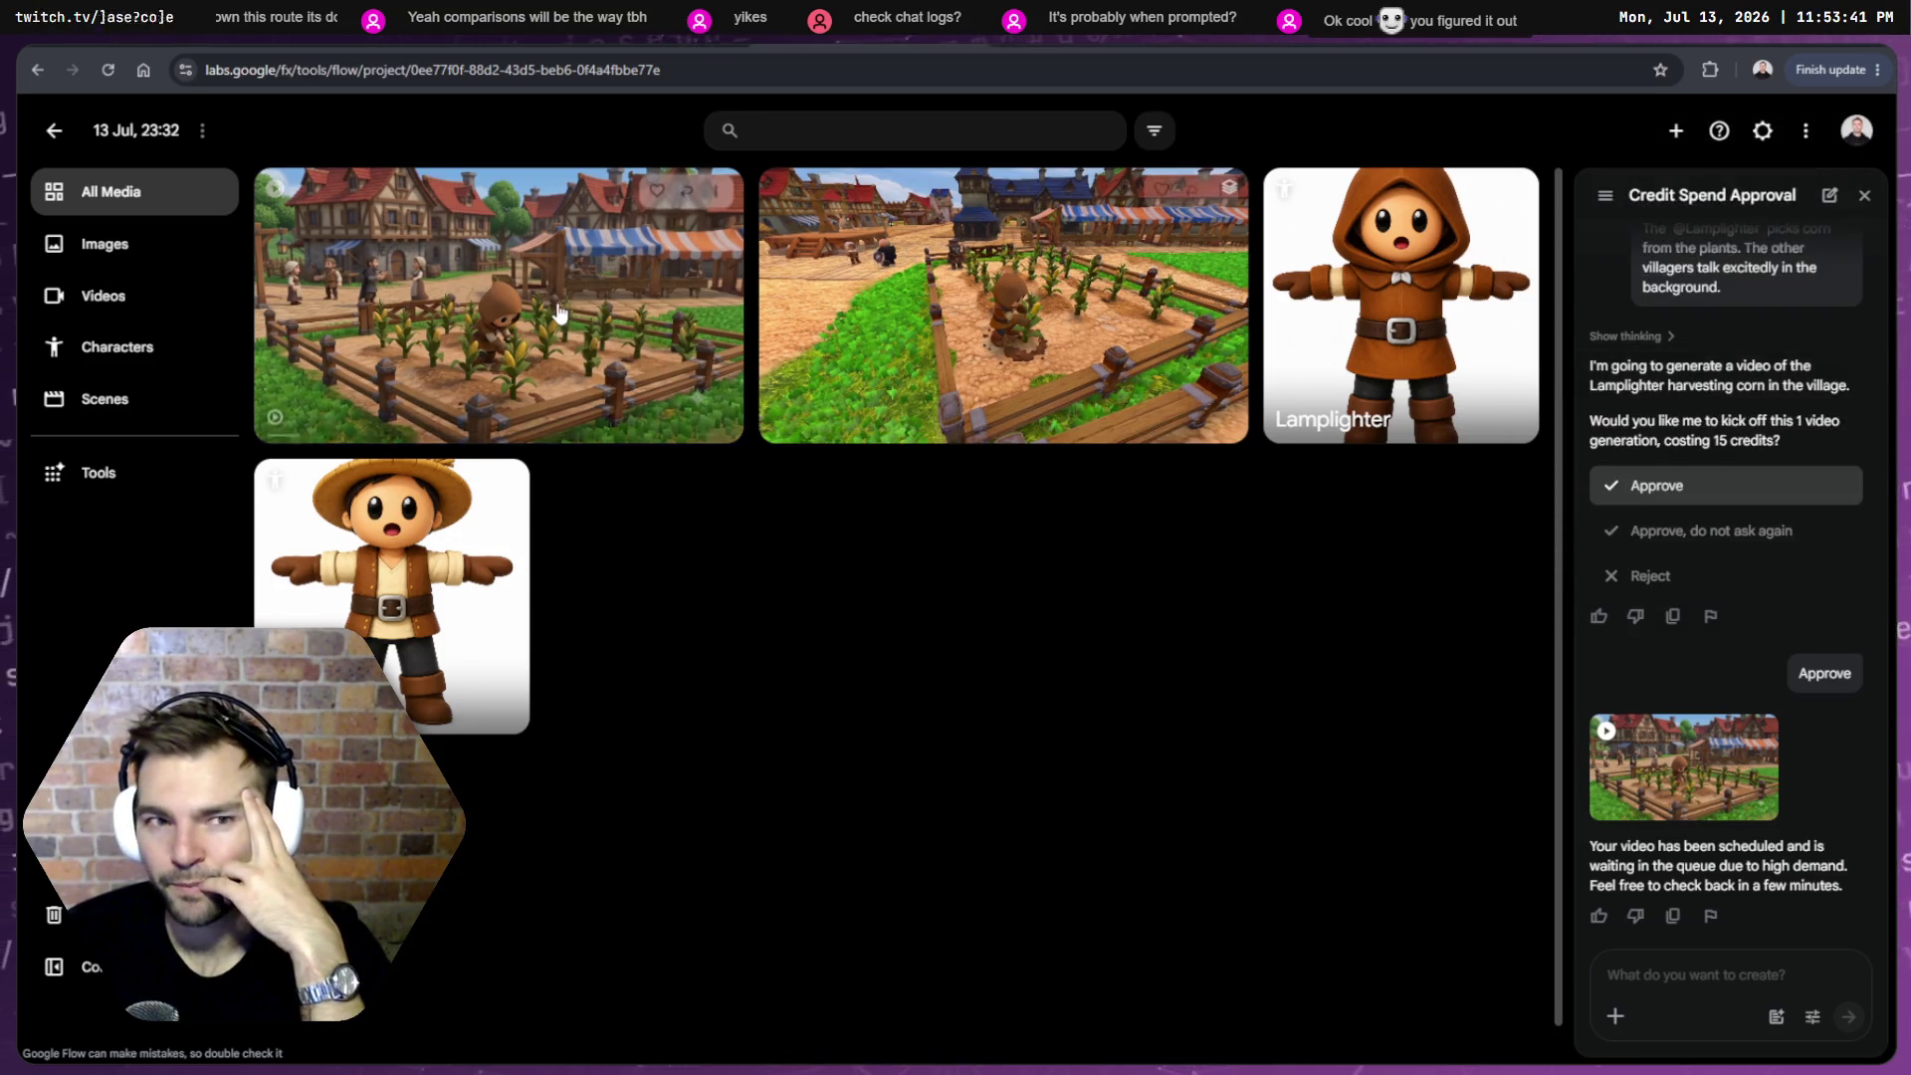
click(715, 195)
click(762, 207)
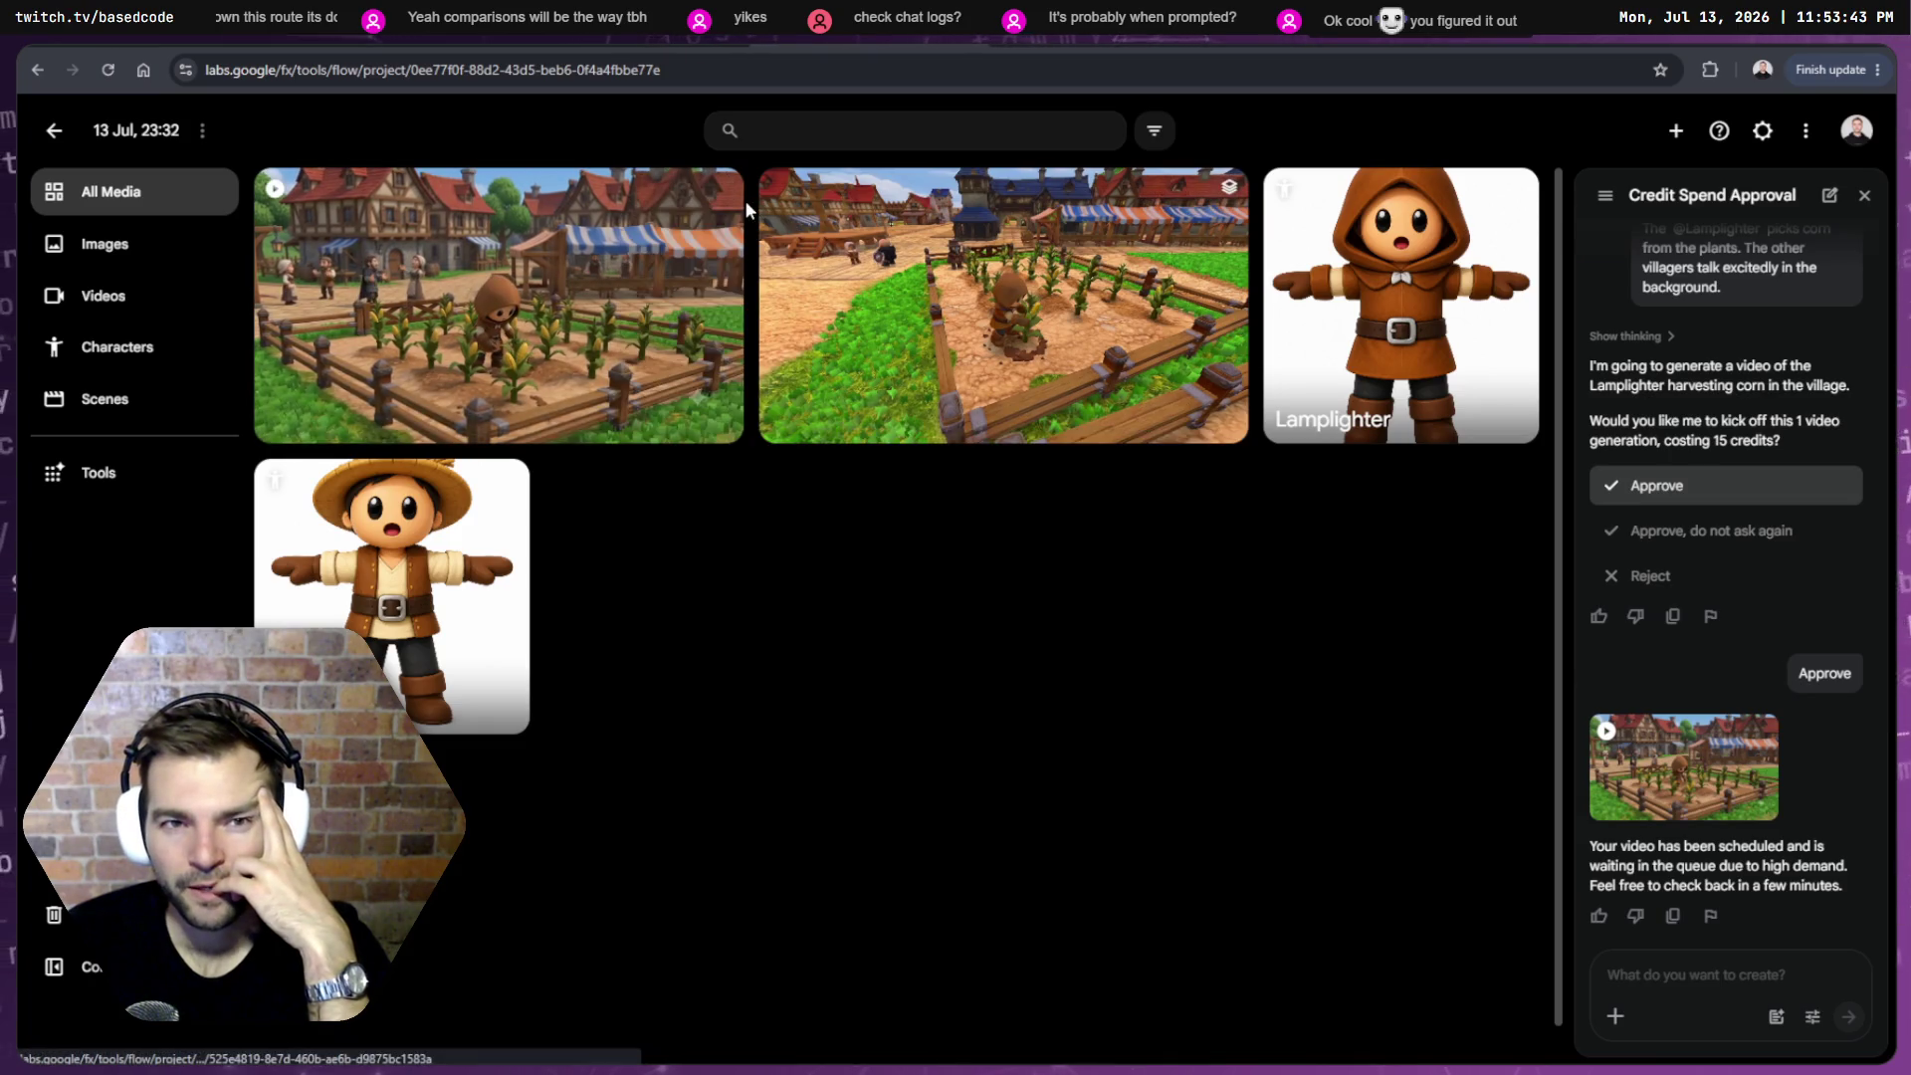
click(715, 195)
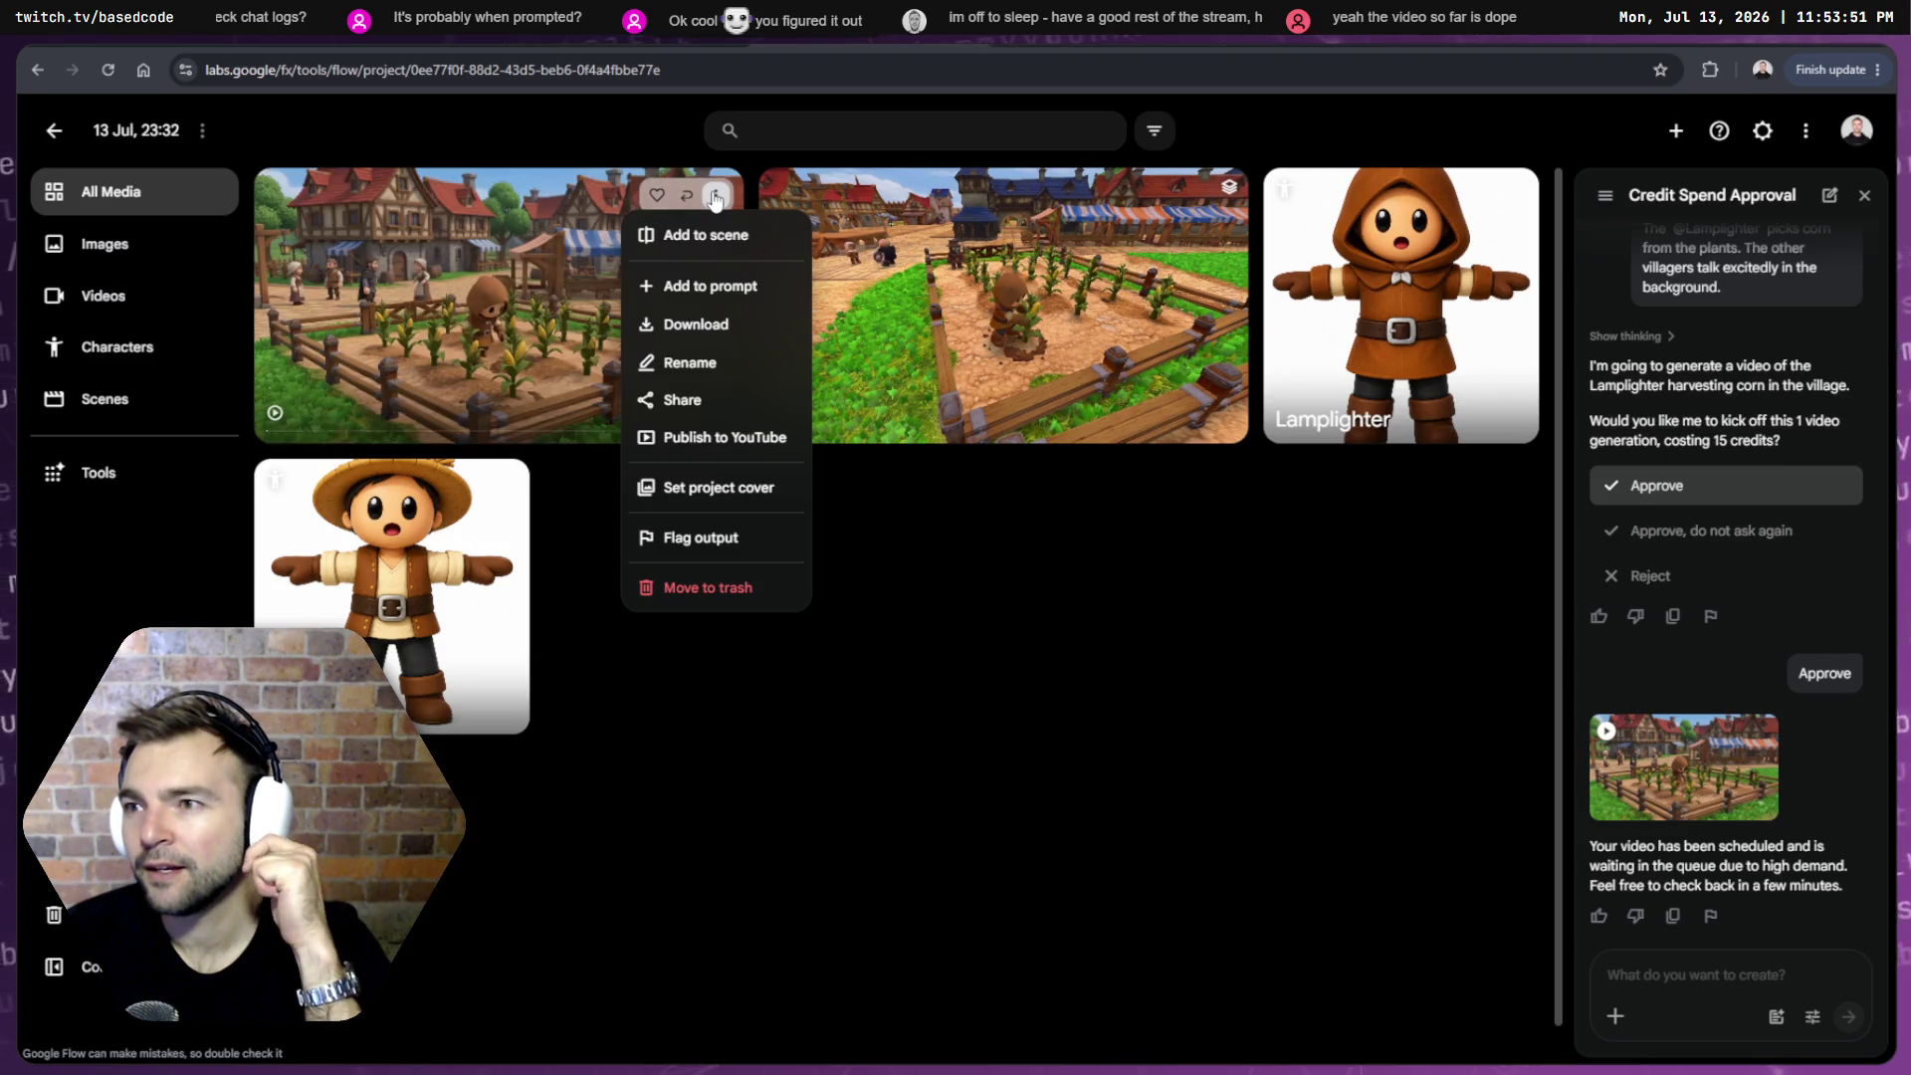
click(1045, 652)
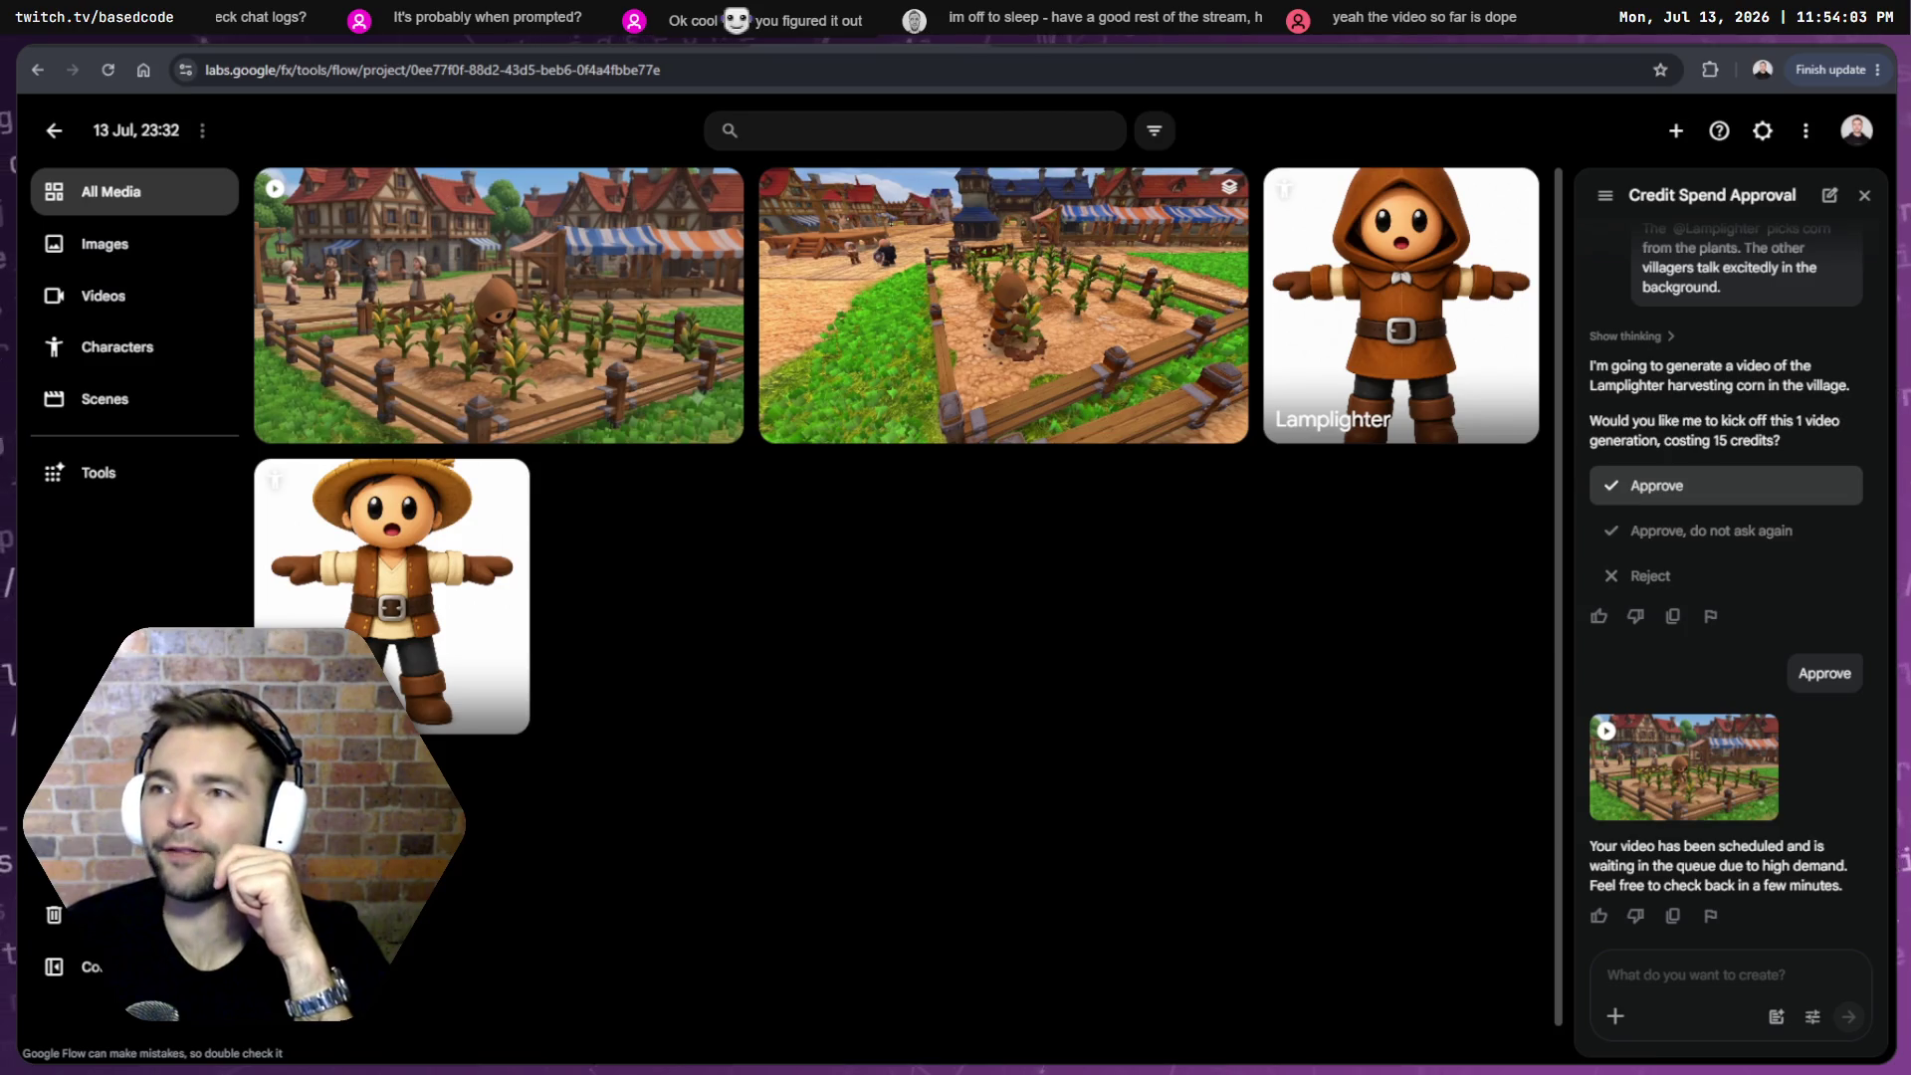
key(alt+Tab)
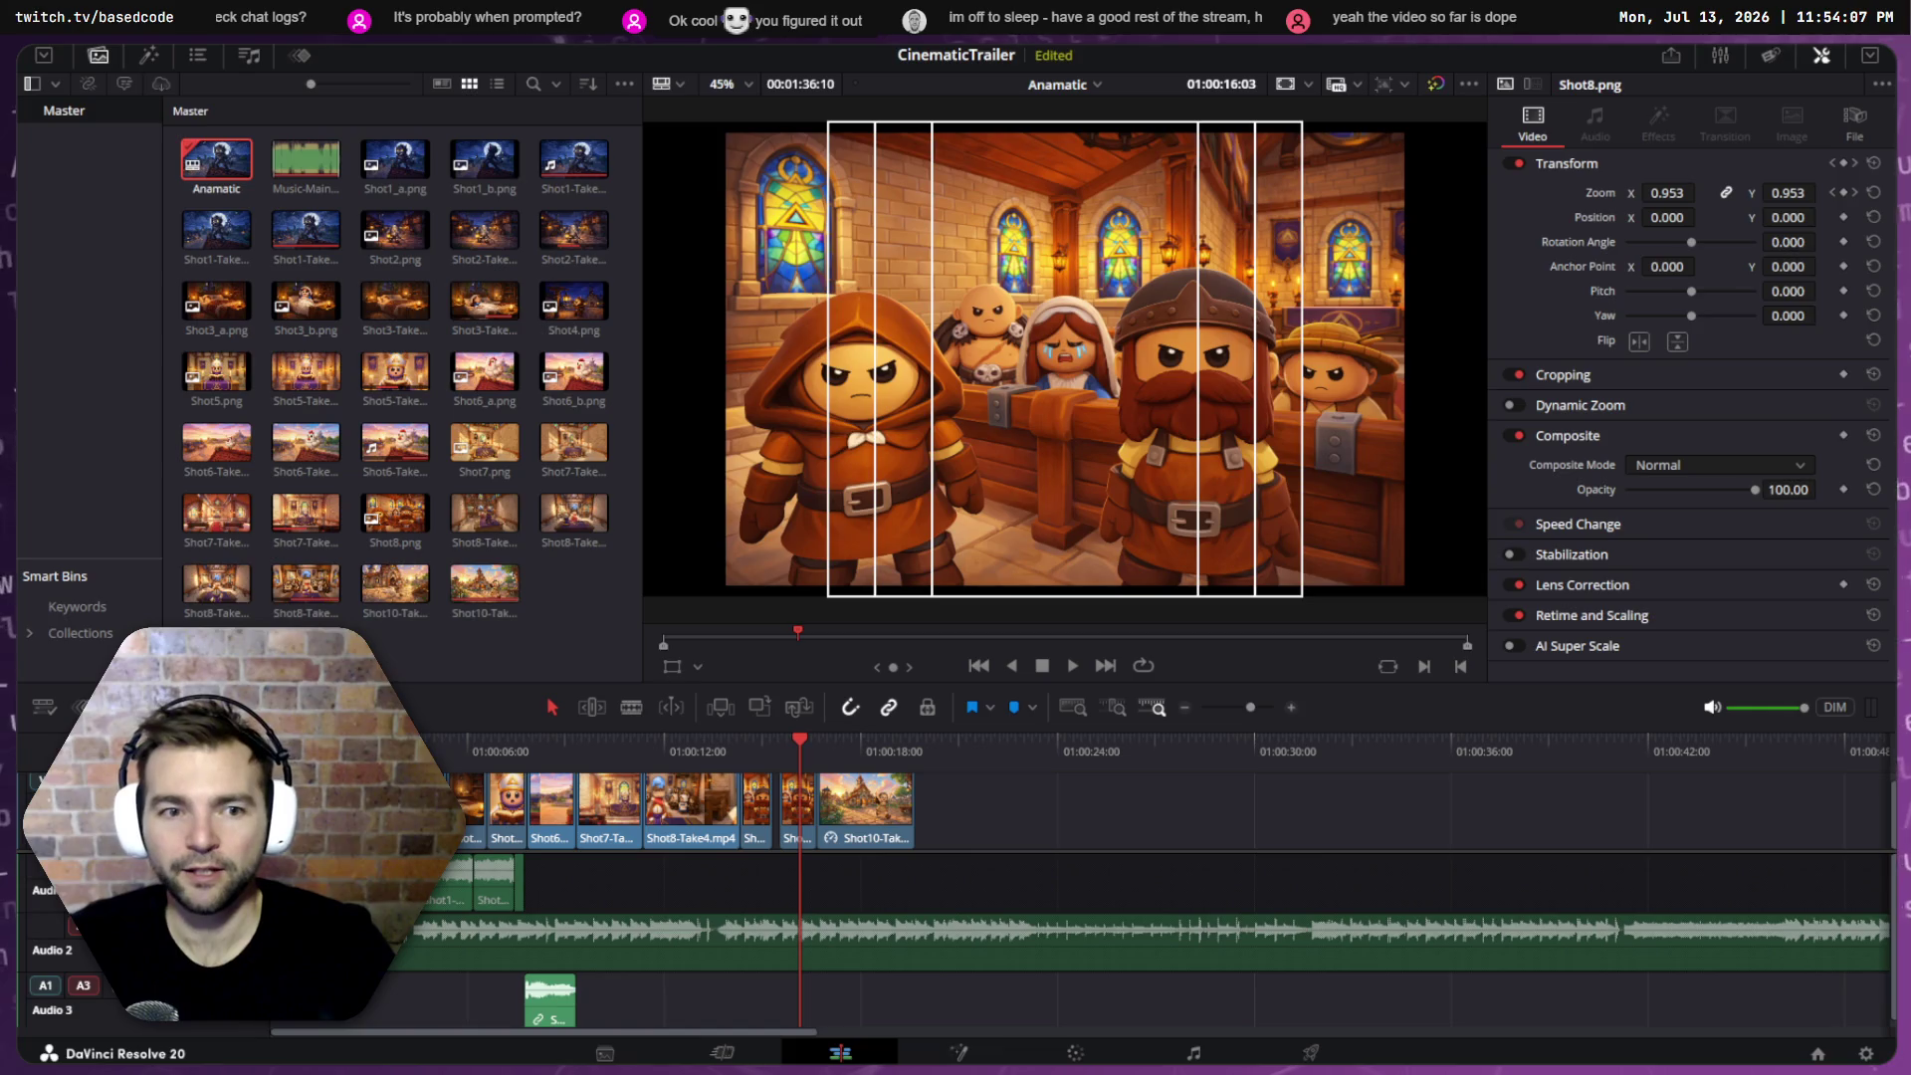
click(386, 751)
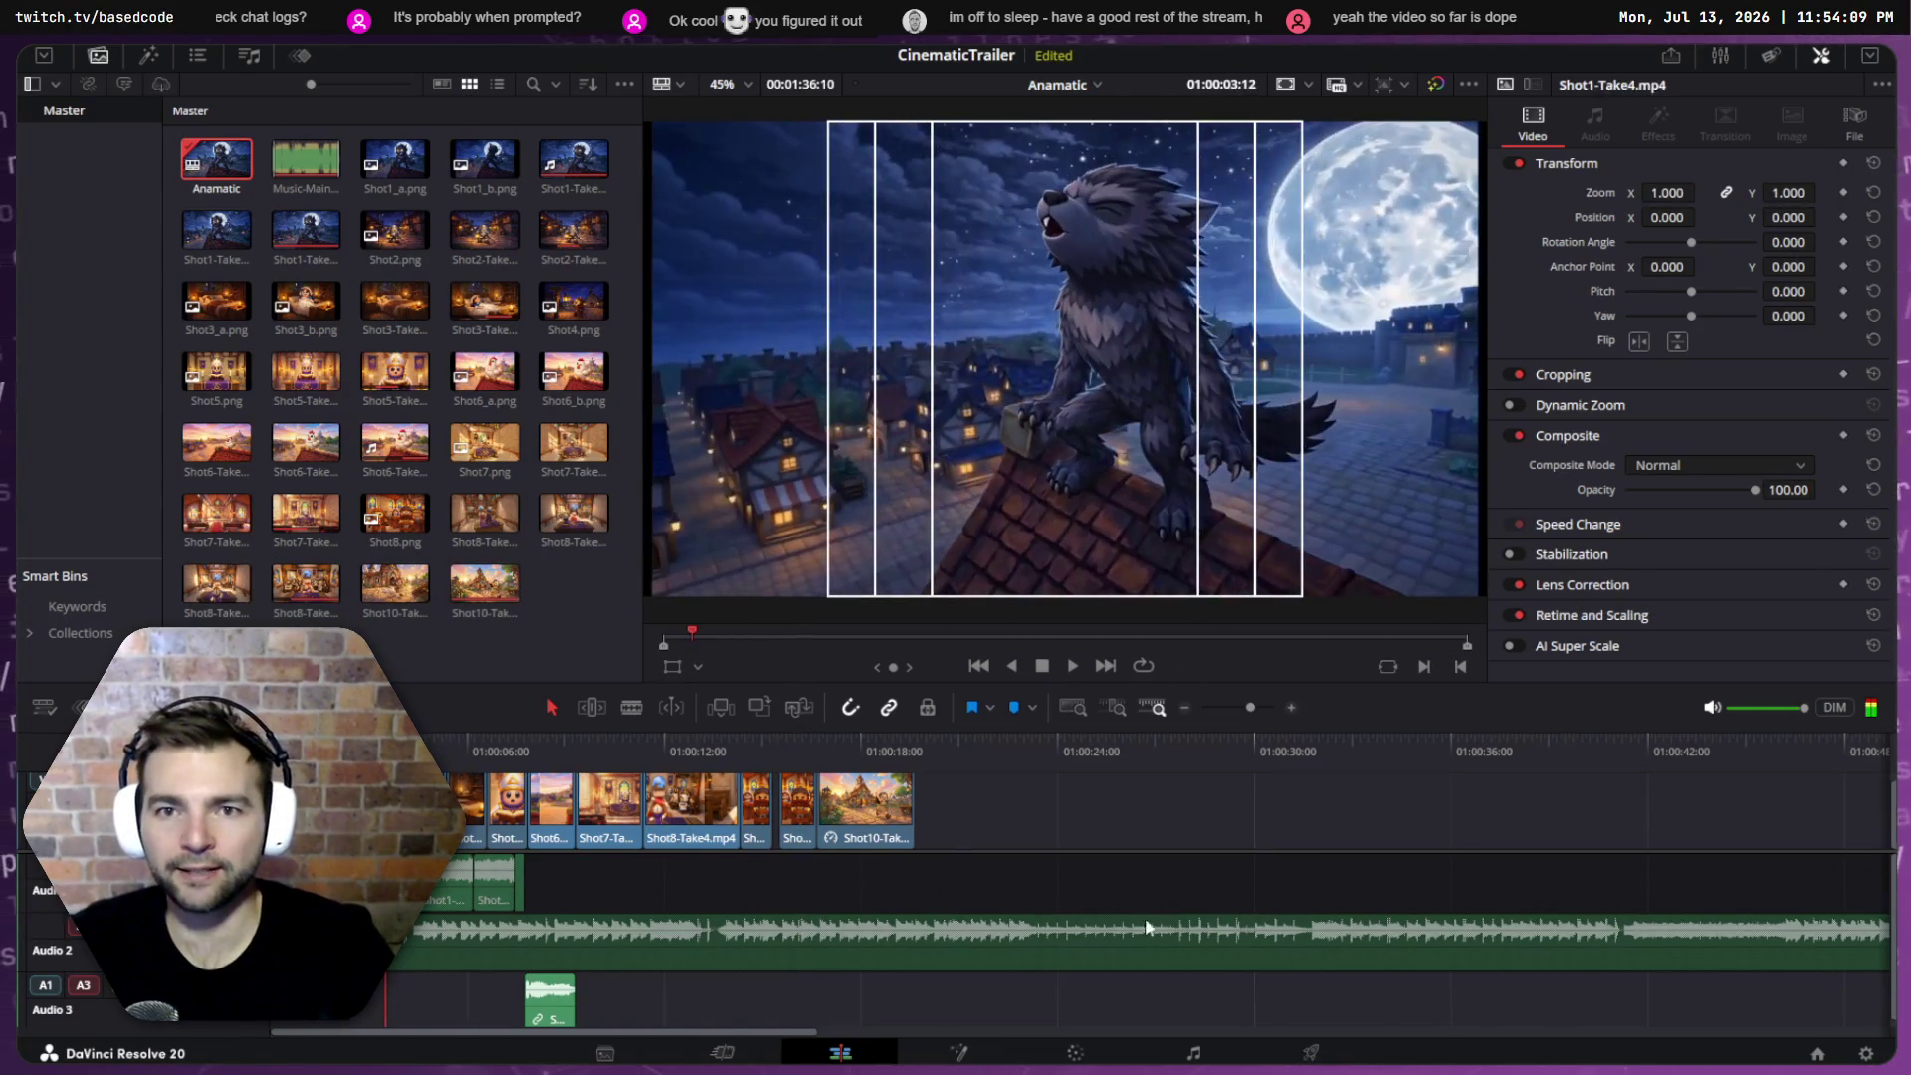
key(alt+Tab)
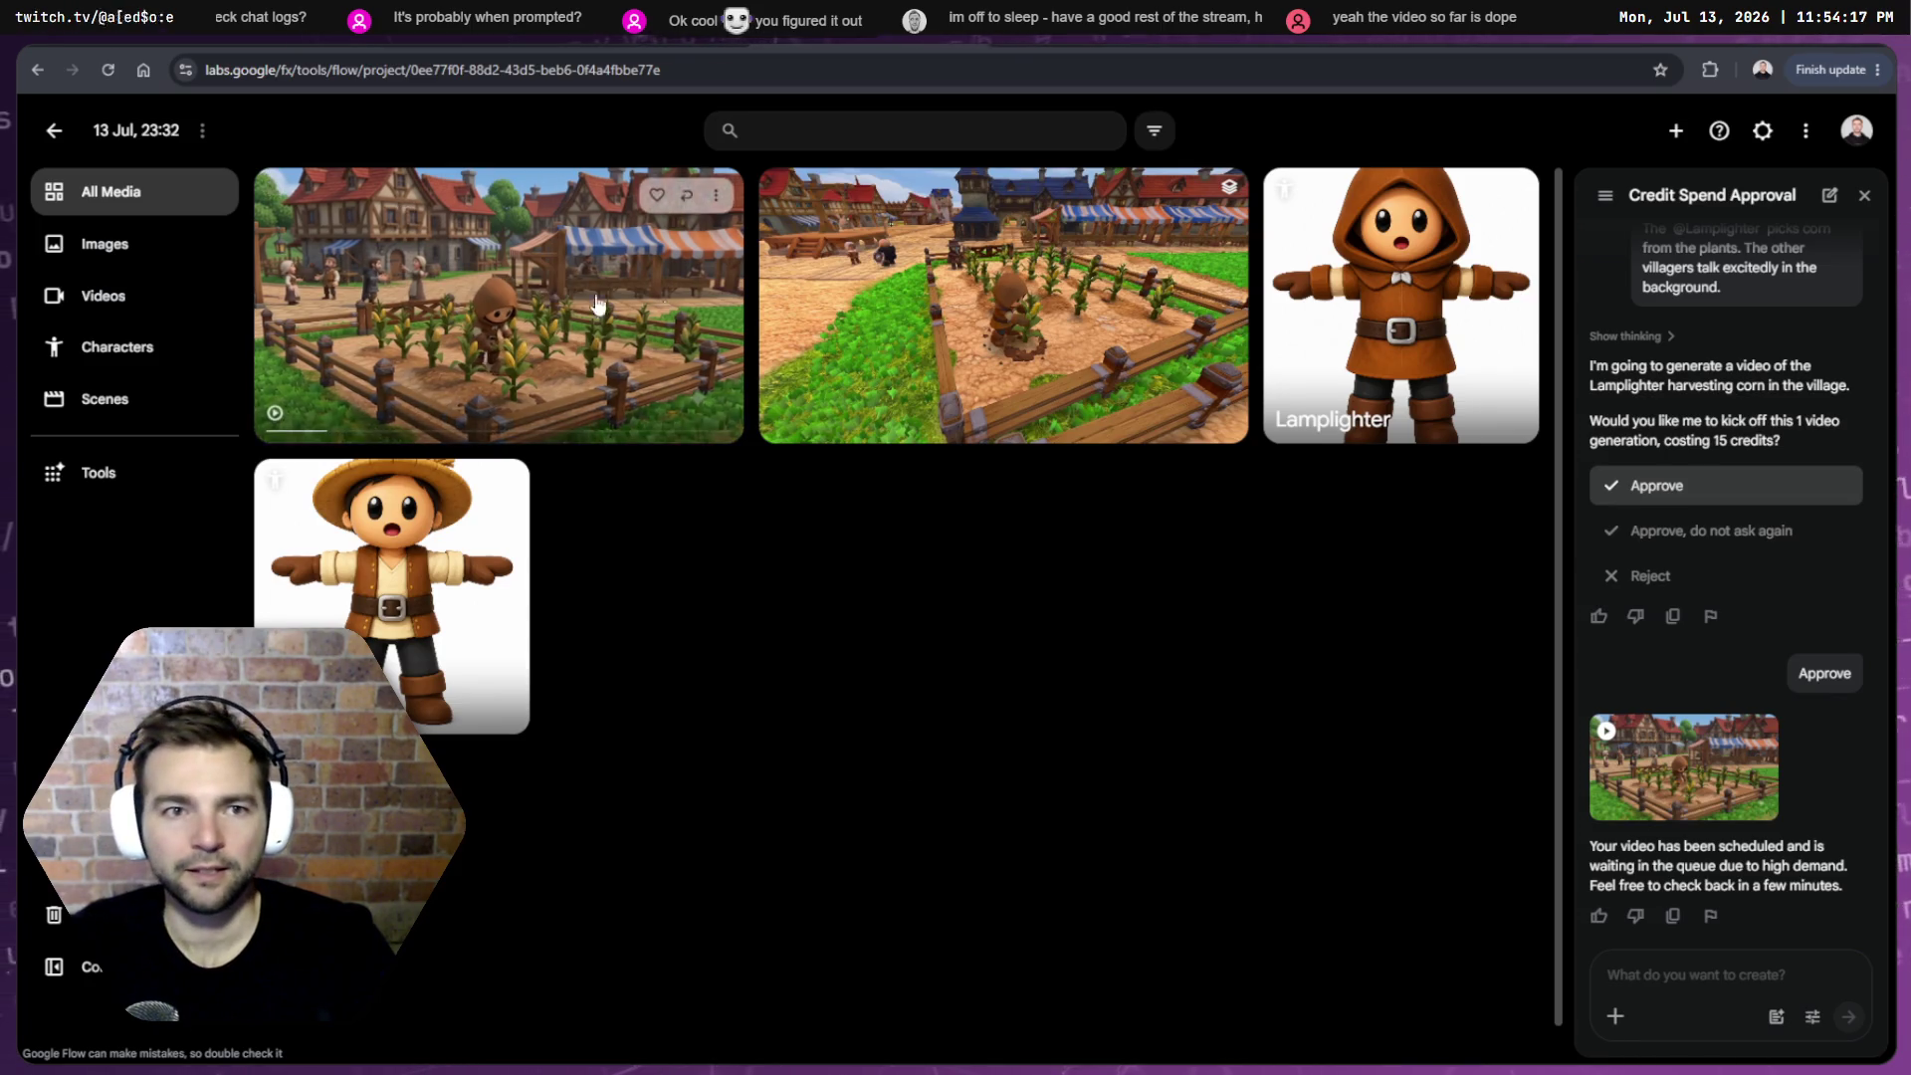
Preview the village video thumbnails in the 13 Jul project, then switch to DaVinci Resolve
mouse_move(448, 400)
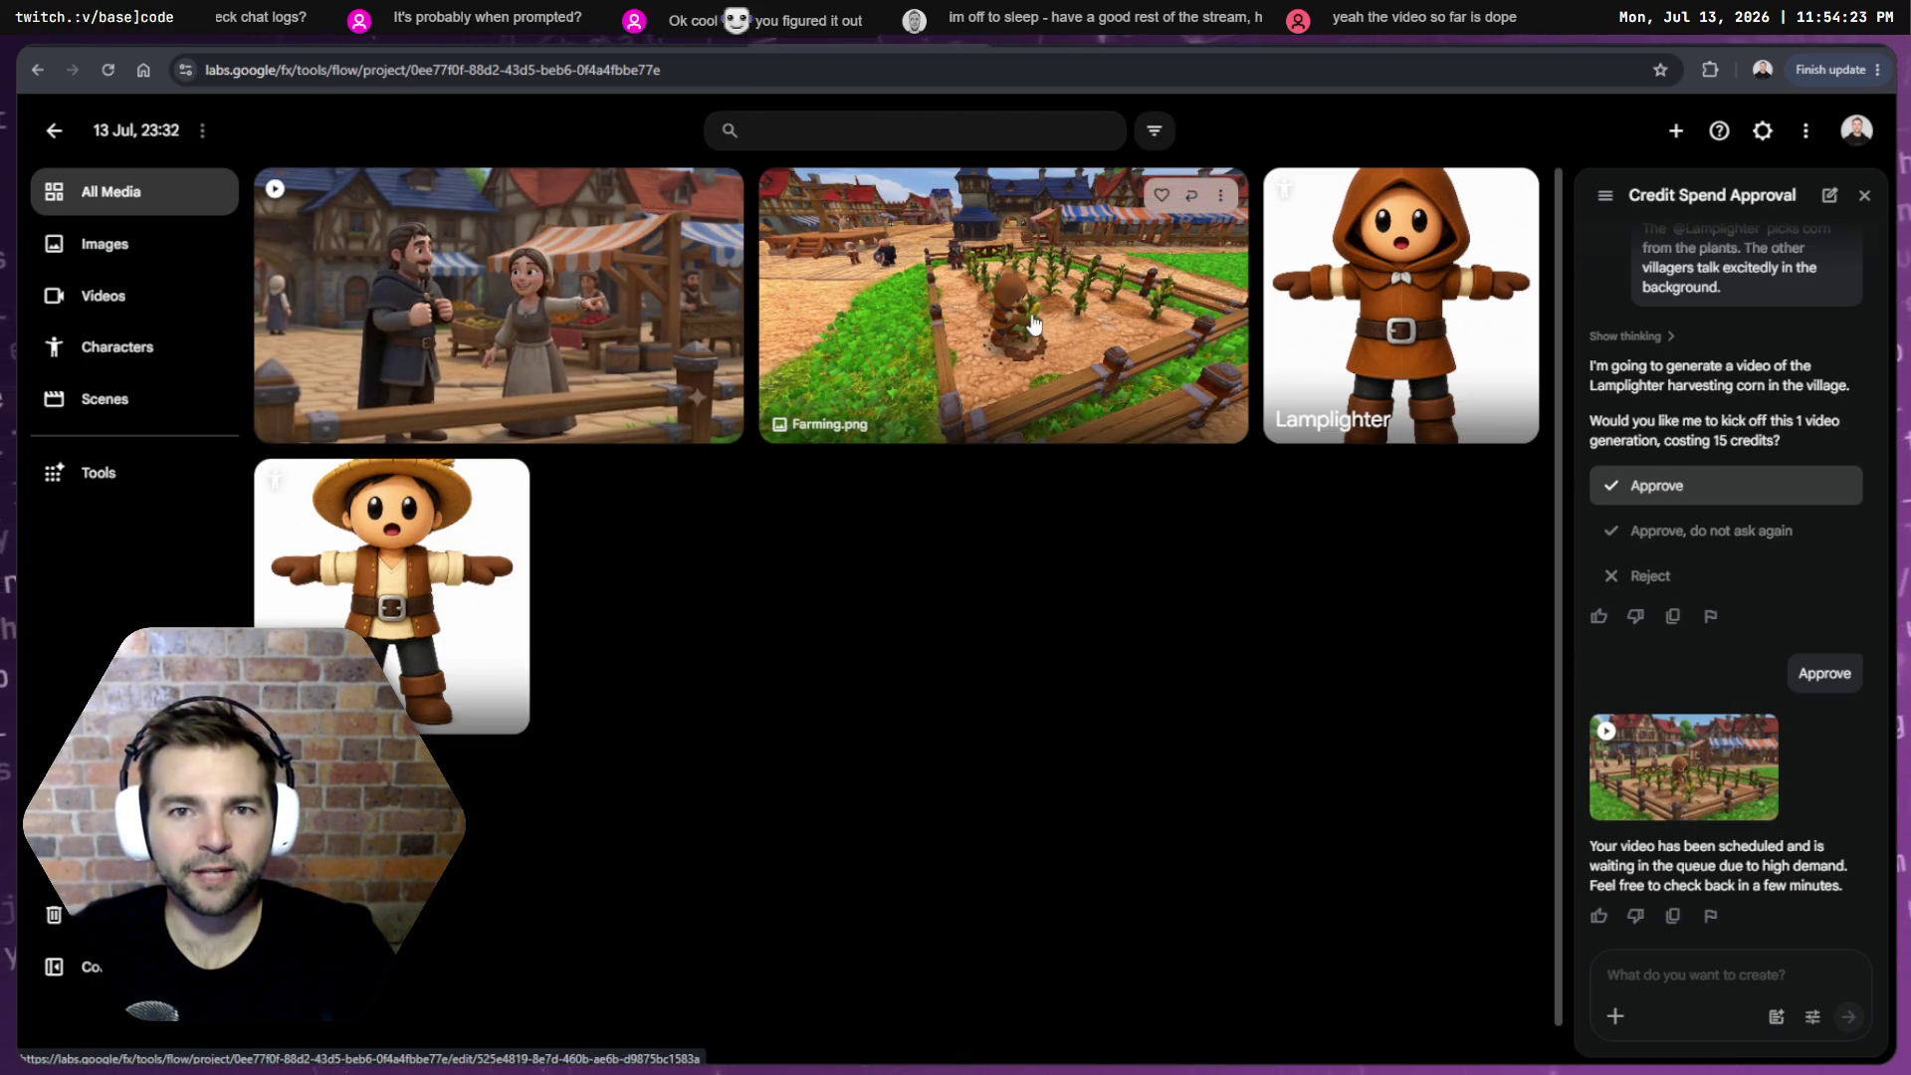
mouse_move(327, 440)
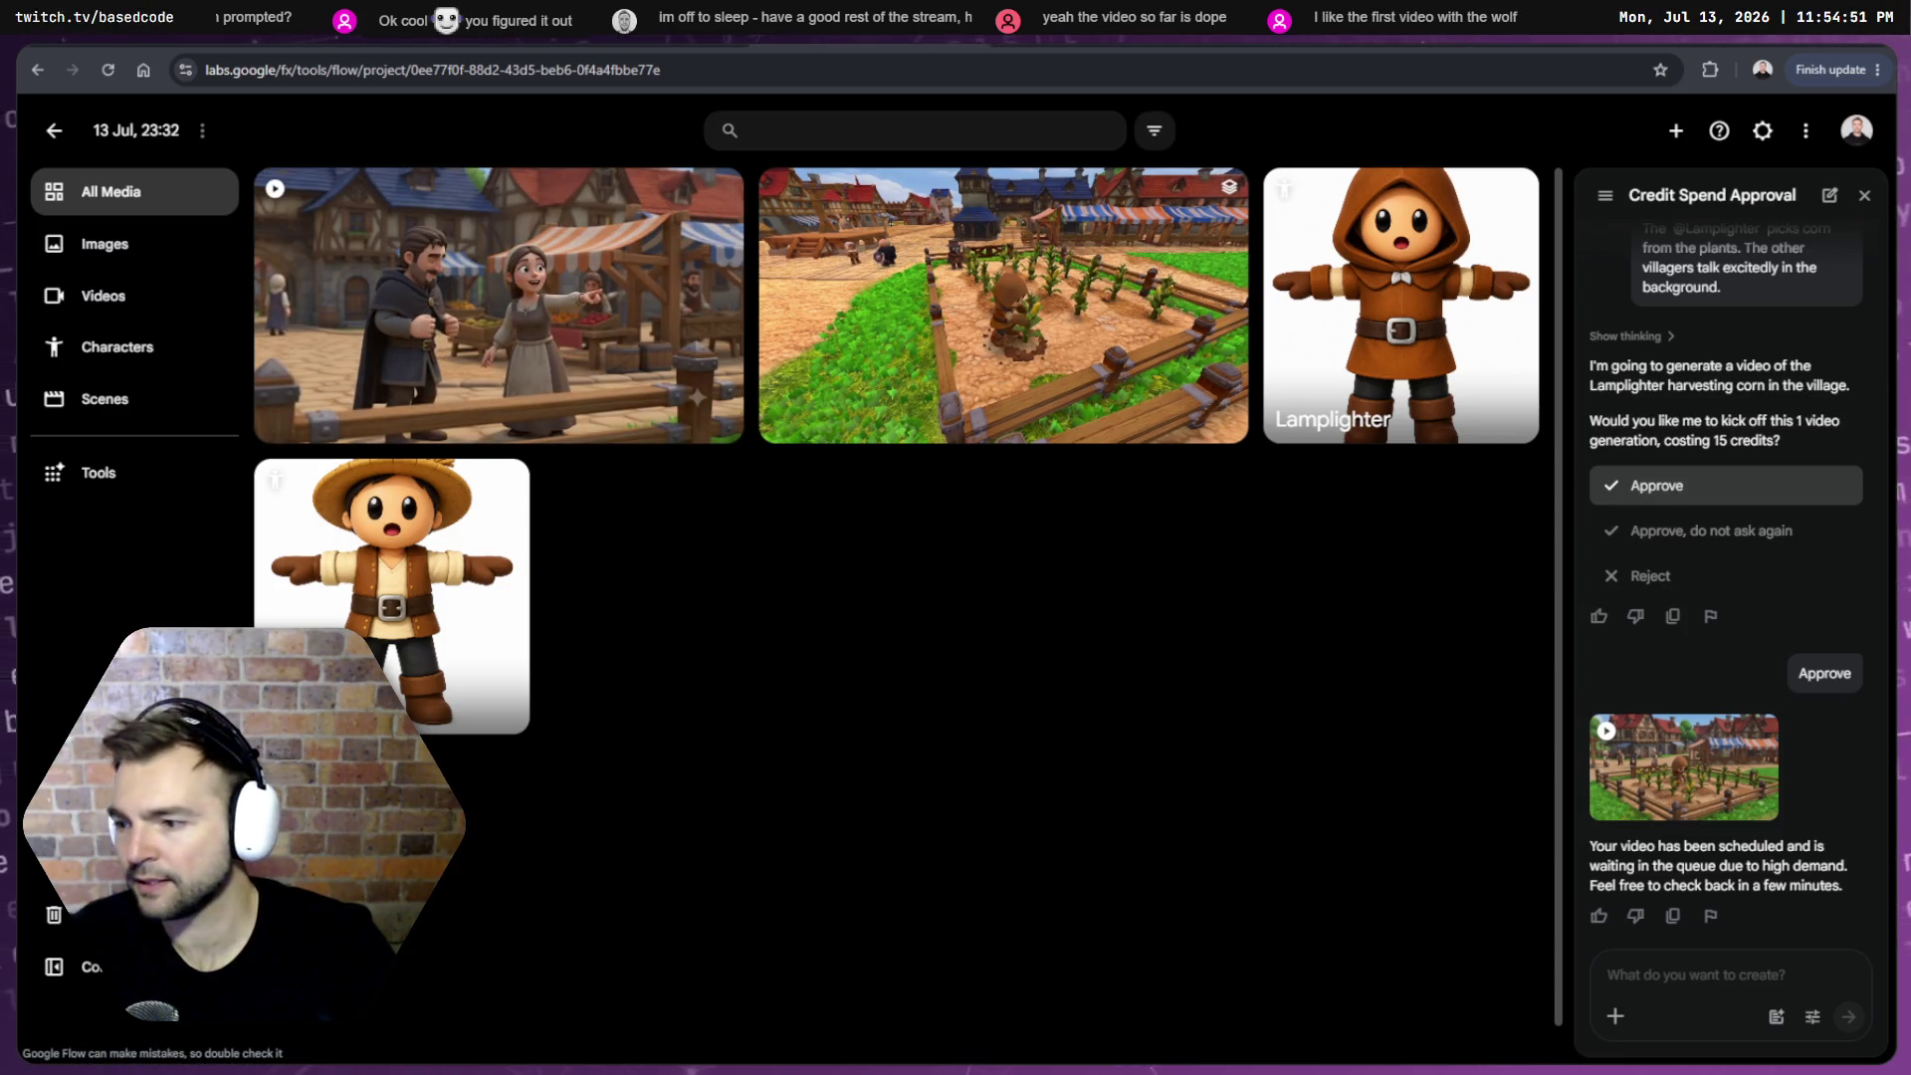
key(alt+Tab)
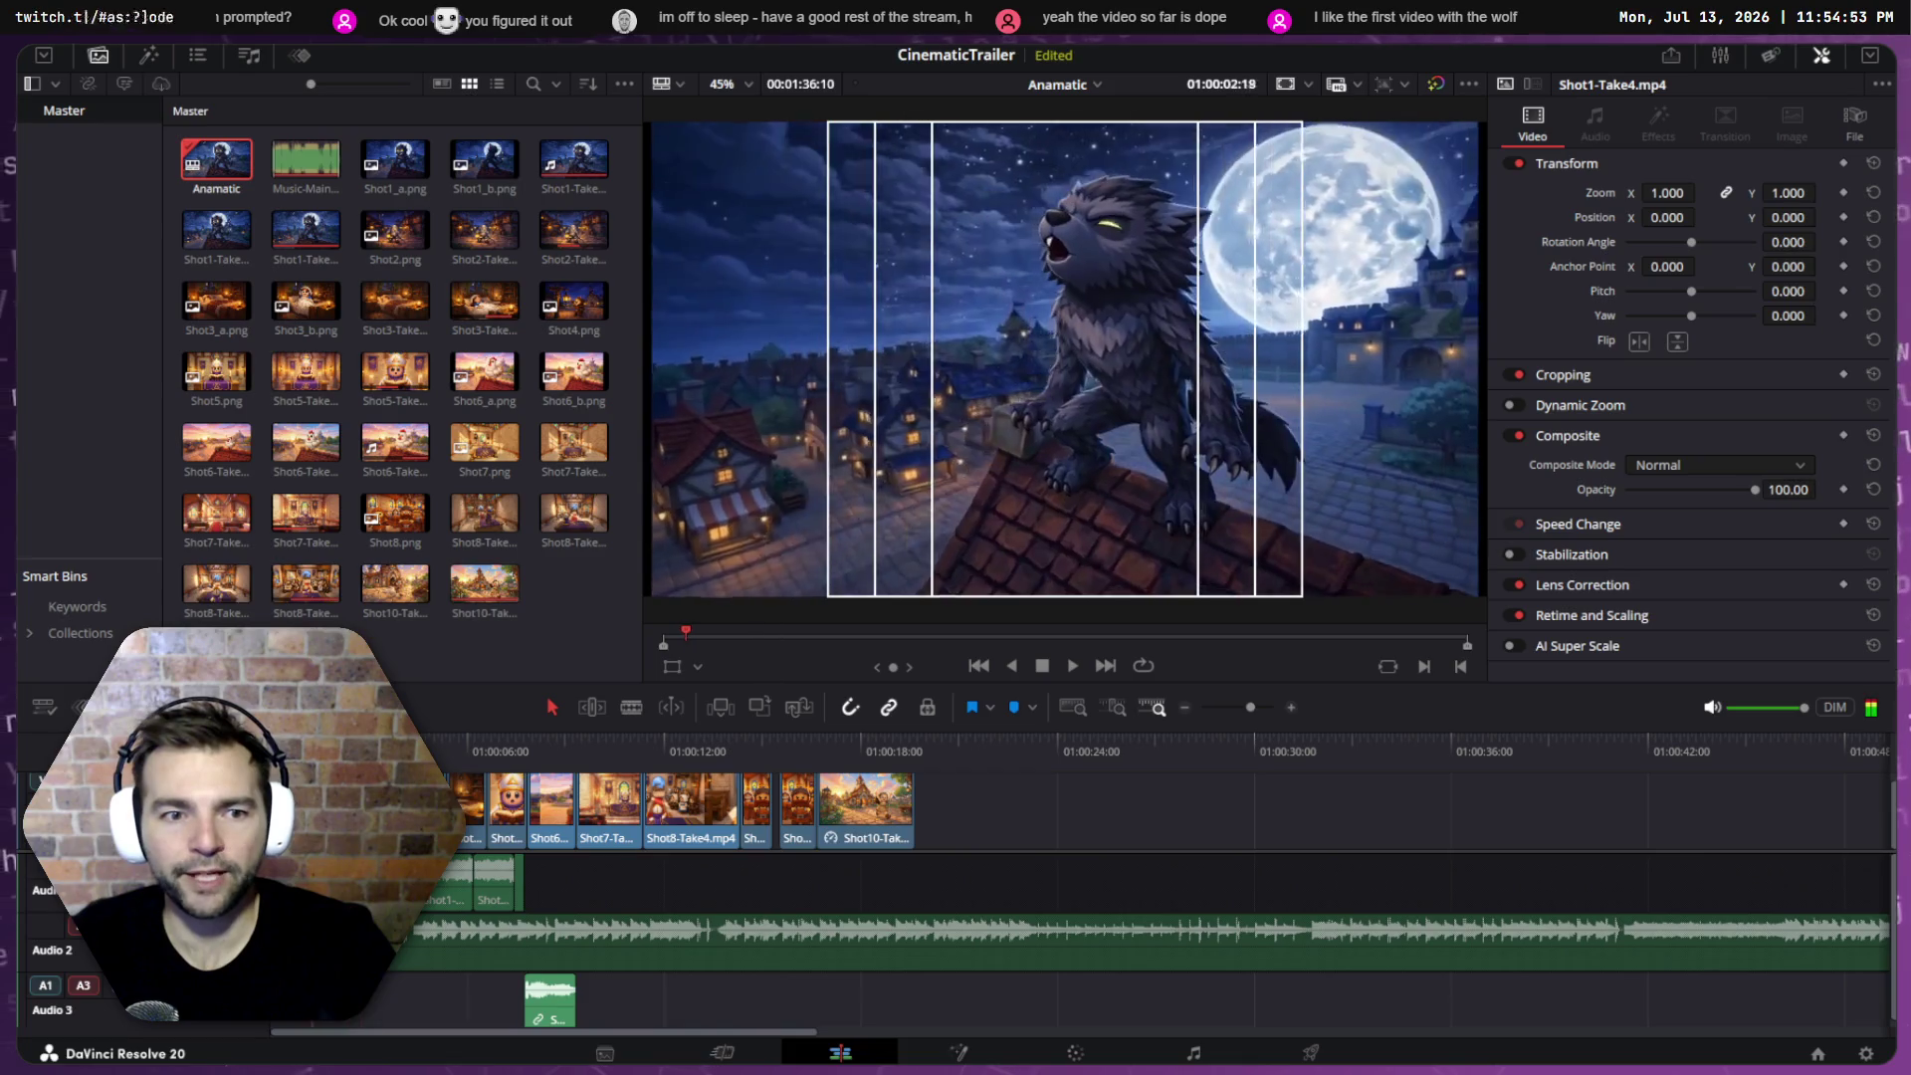
Scrub the CinematicTrailer timeline to the priest shot, then reopen Farming.png in Google Flow
mouse_move(468, 754)
mouse_down()
mouse_move(928, 753)
mouse_move(480, 737)
mouse_move(769, 714)
mouse_move(633, 727)
mouse_move(650, 736)
mouse_up()
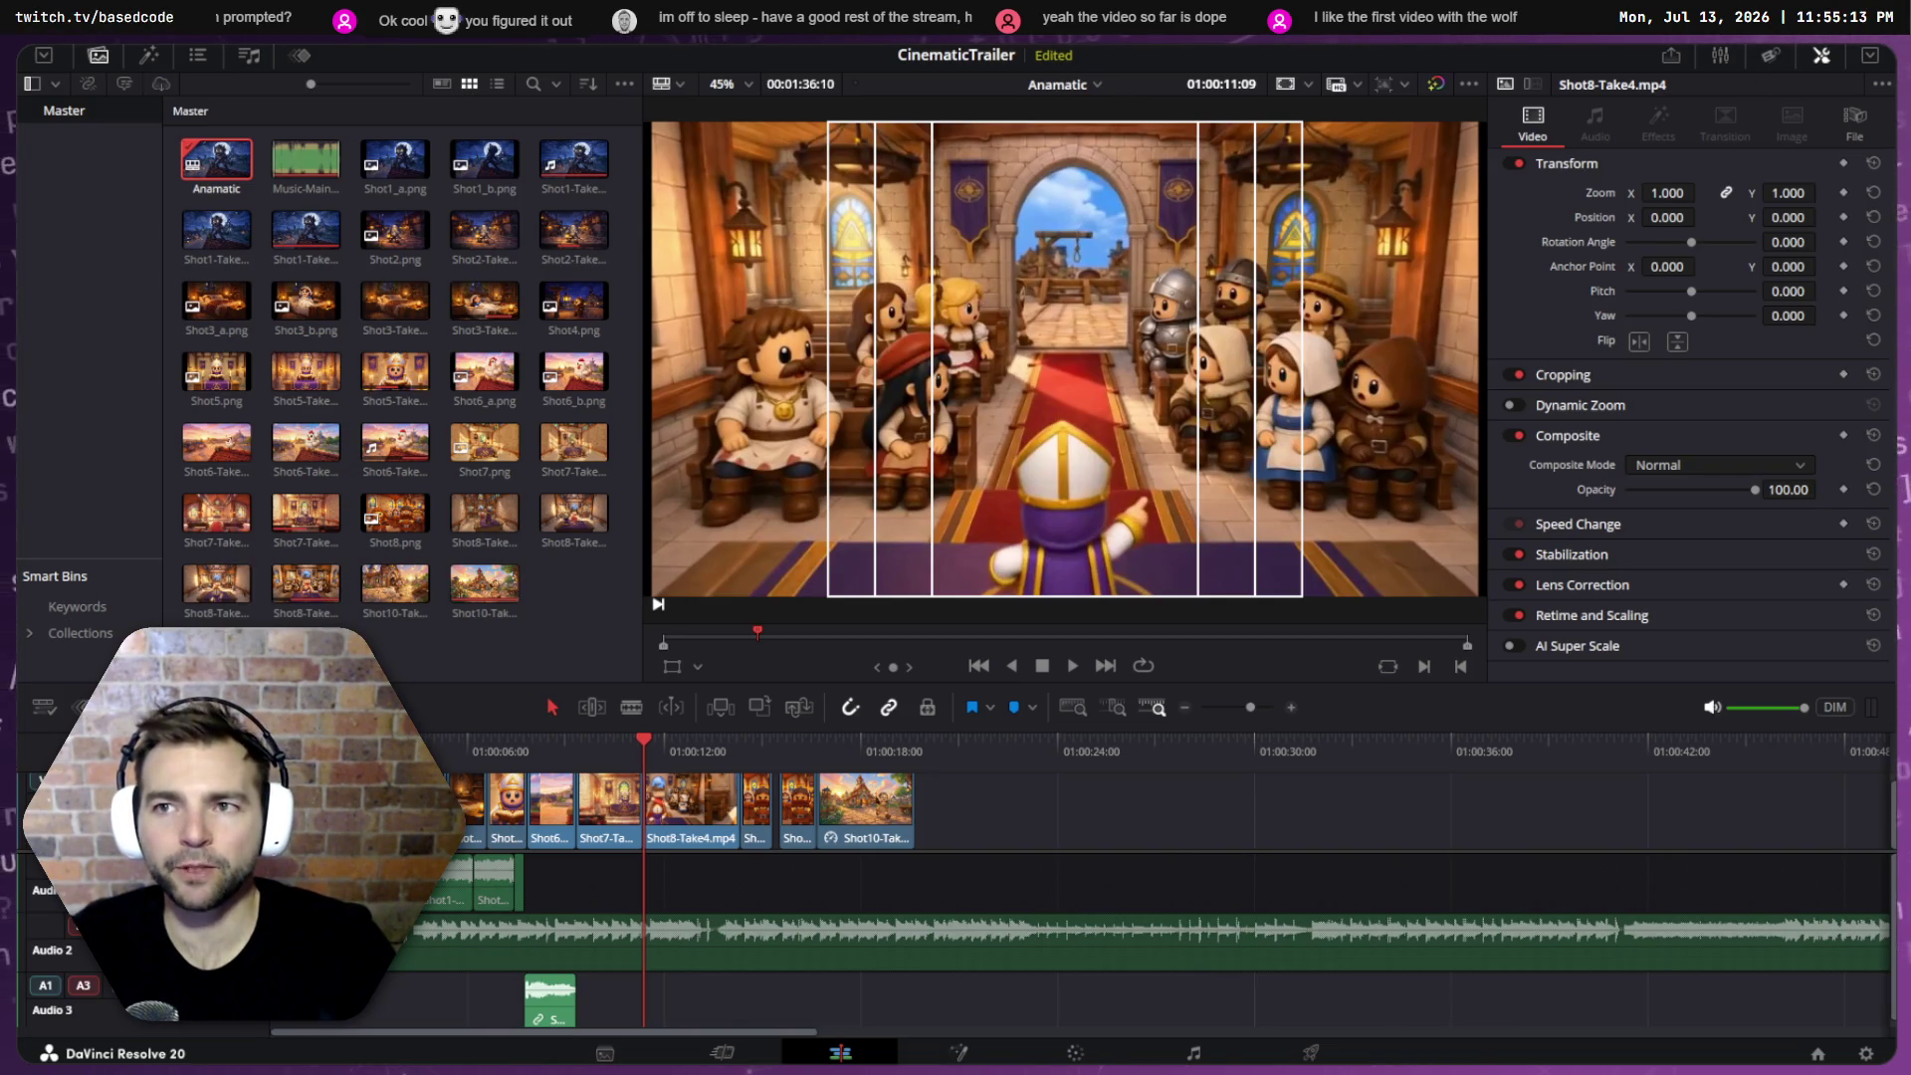
key(alt+Tab)
click(1014, 356)
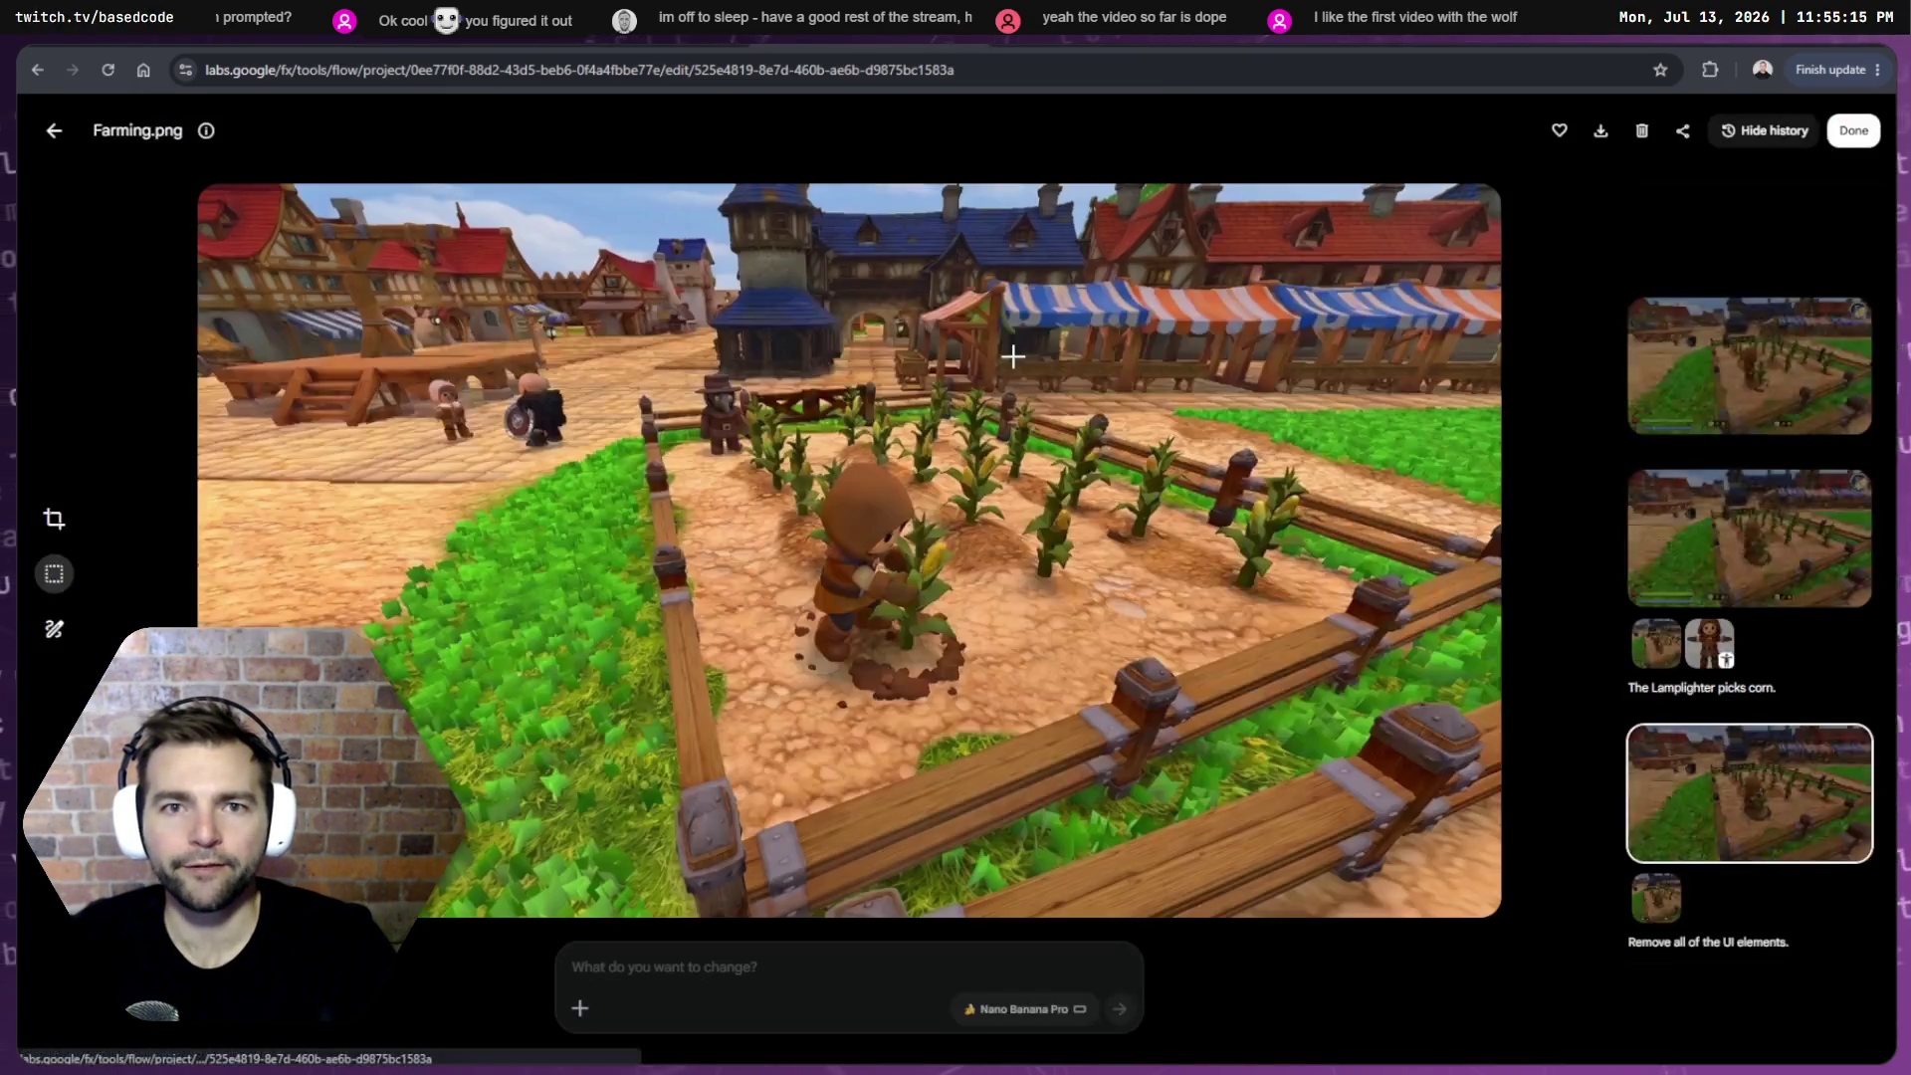
Preview the generated farming video from the chat, then return to the project's media grid
click(53, 130)
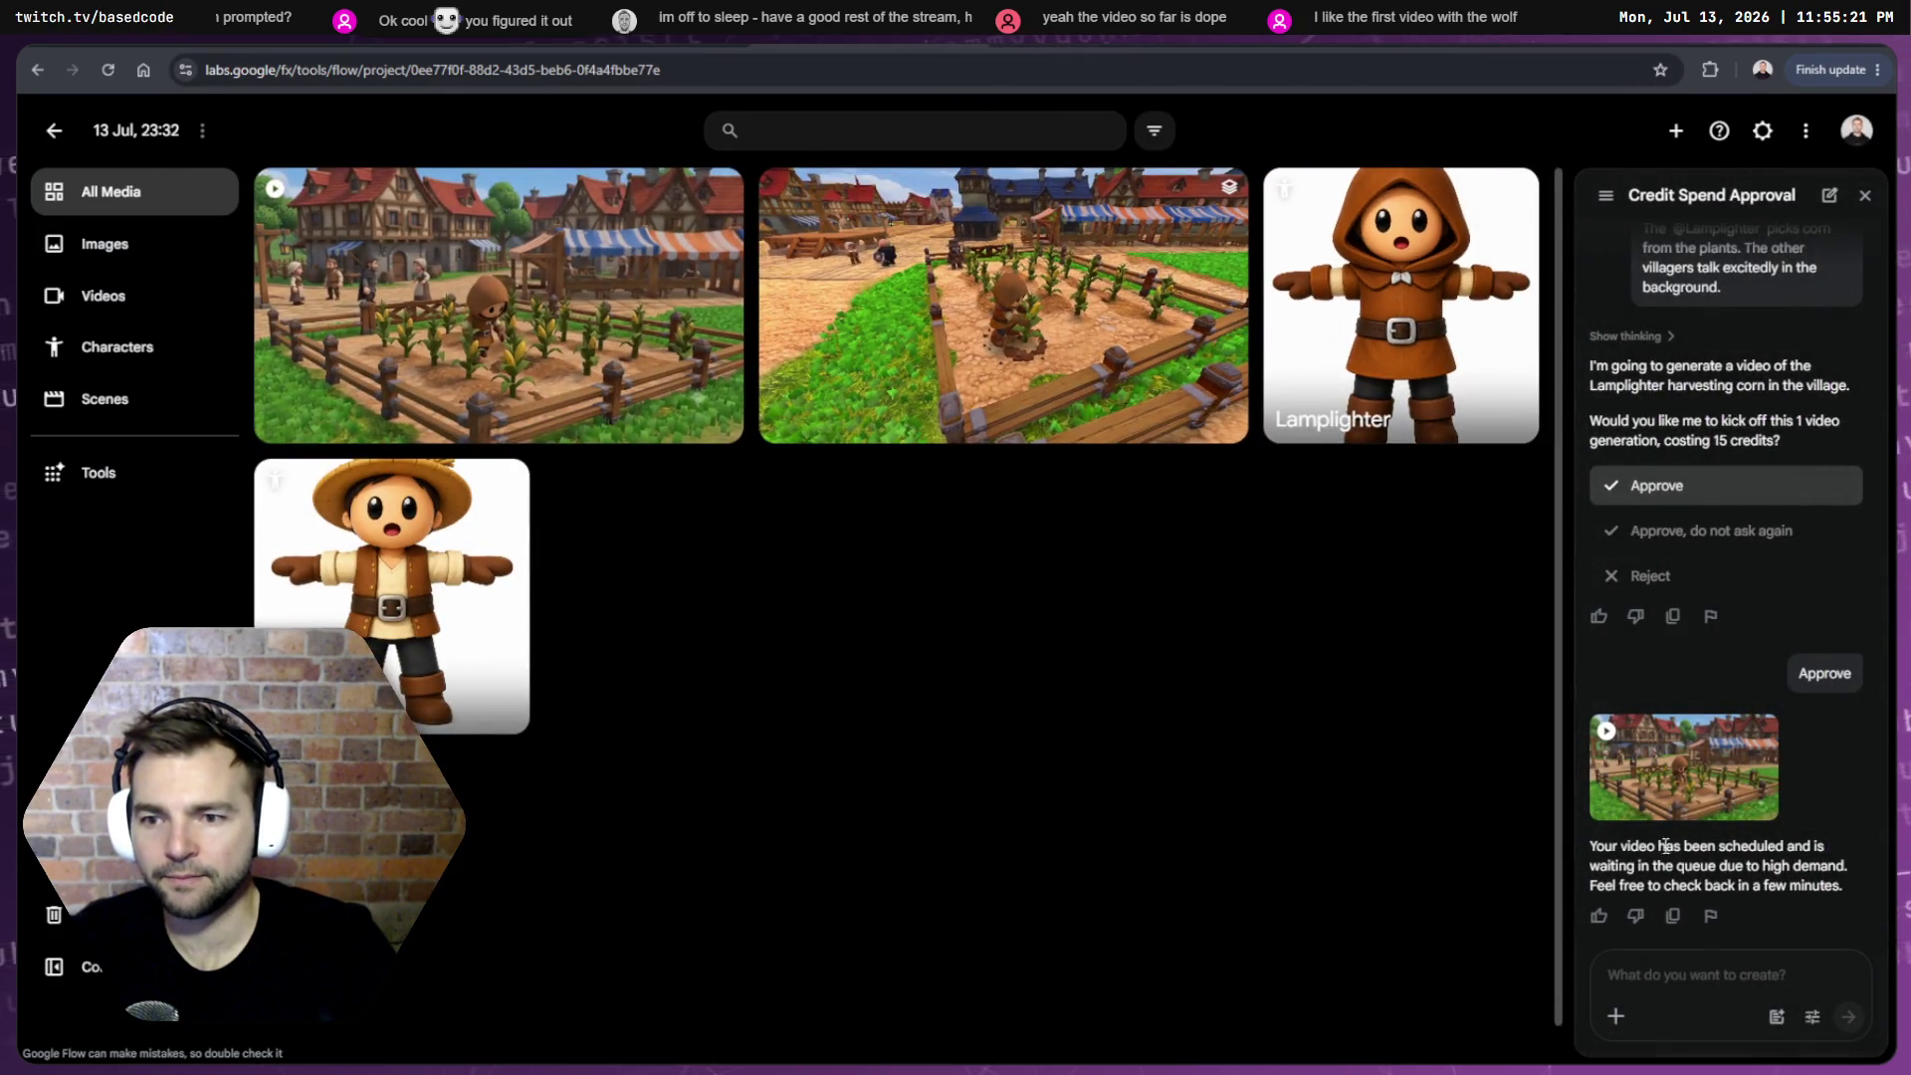
click(1762, 767)
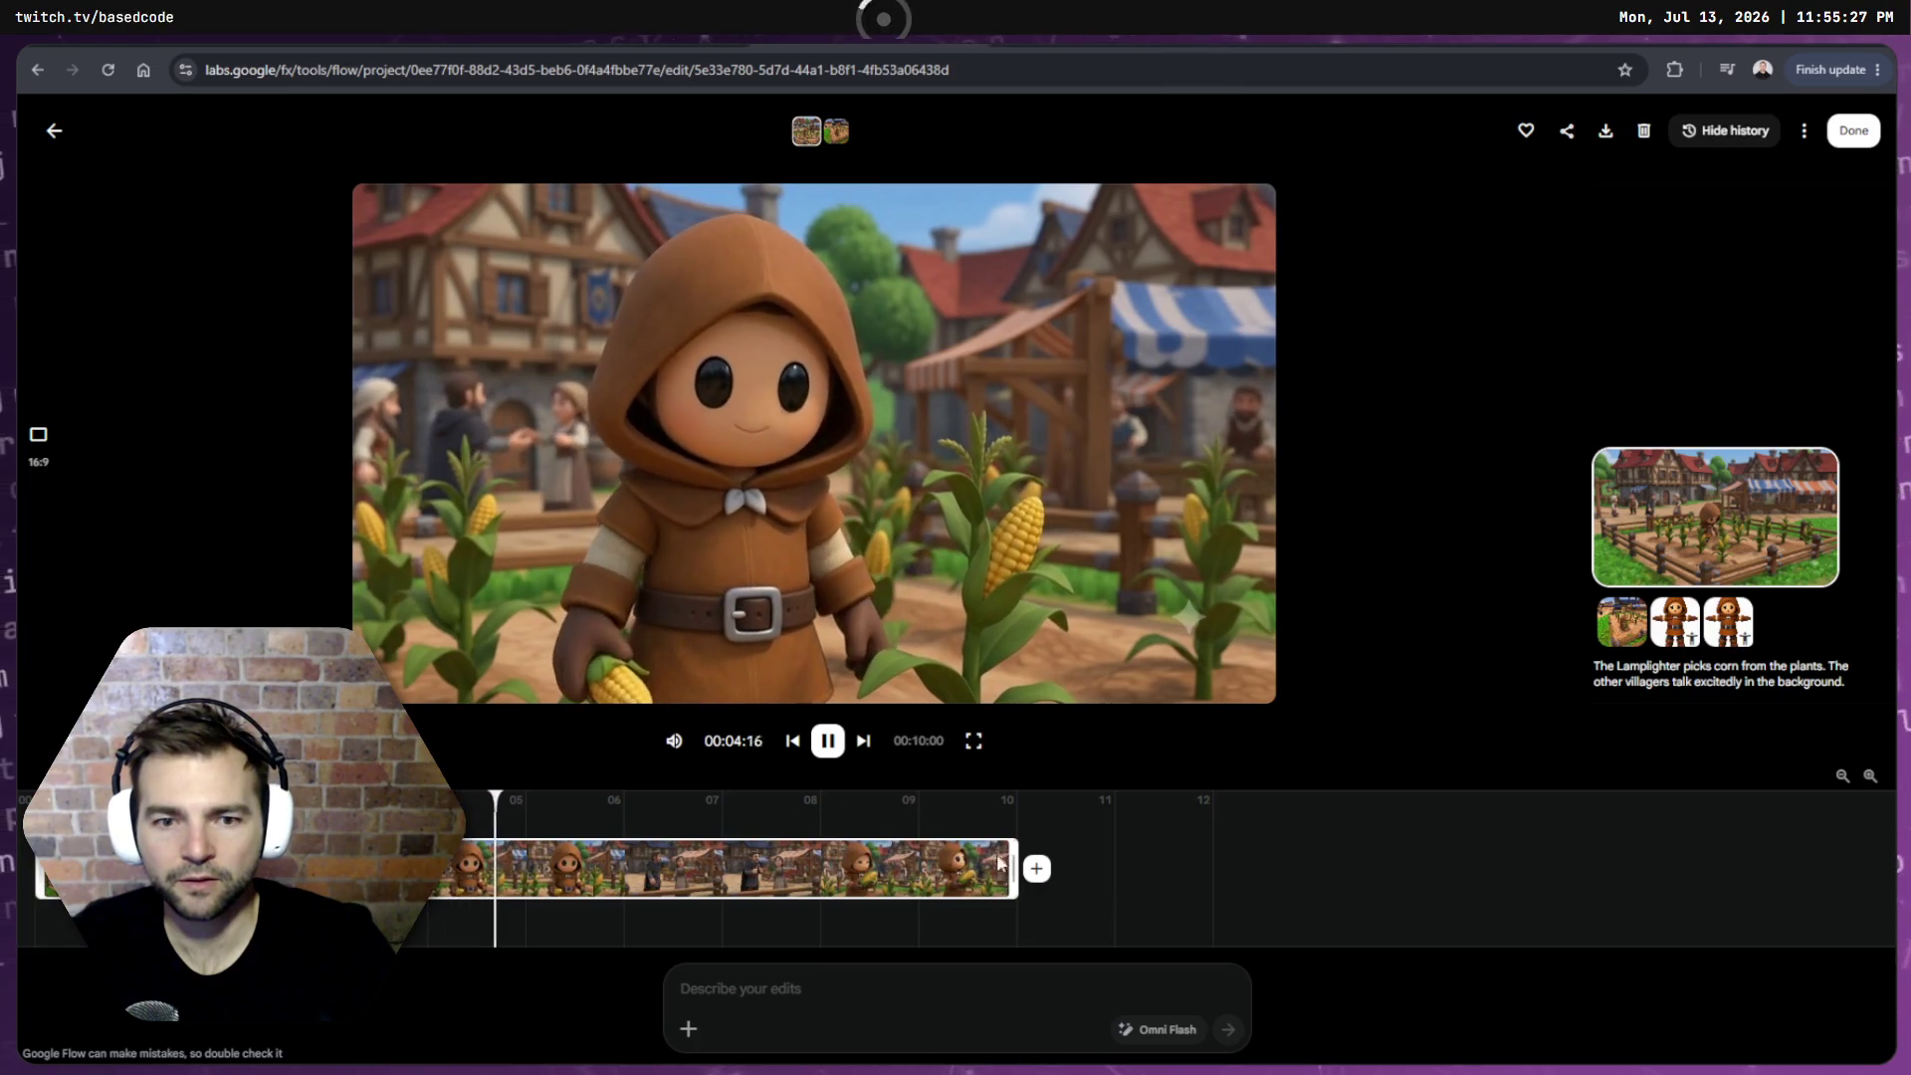
click(54, 130)
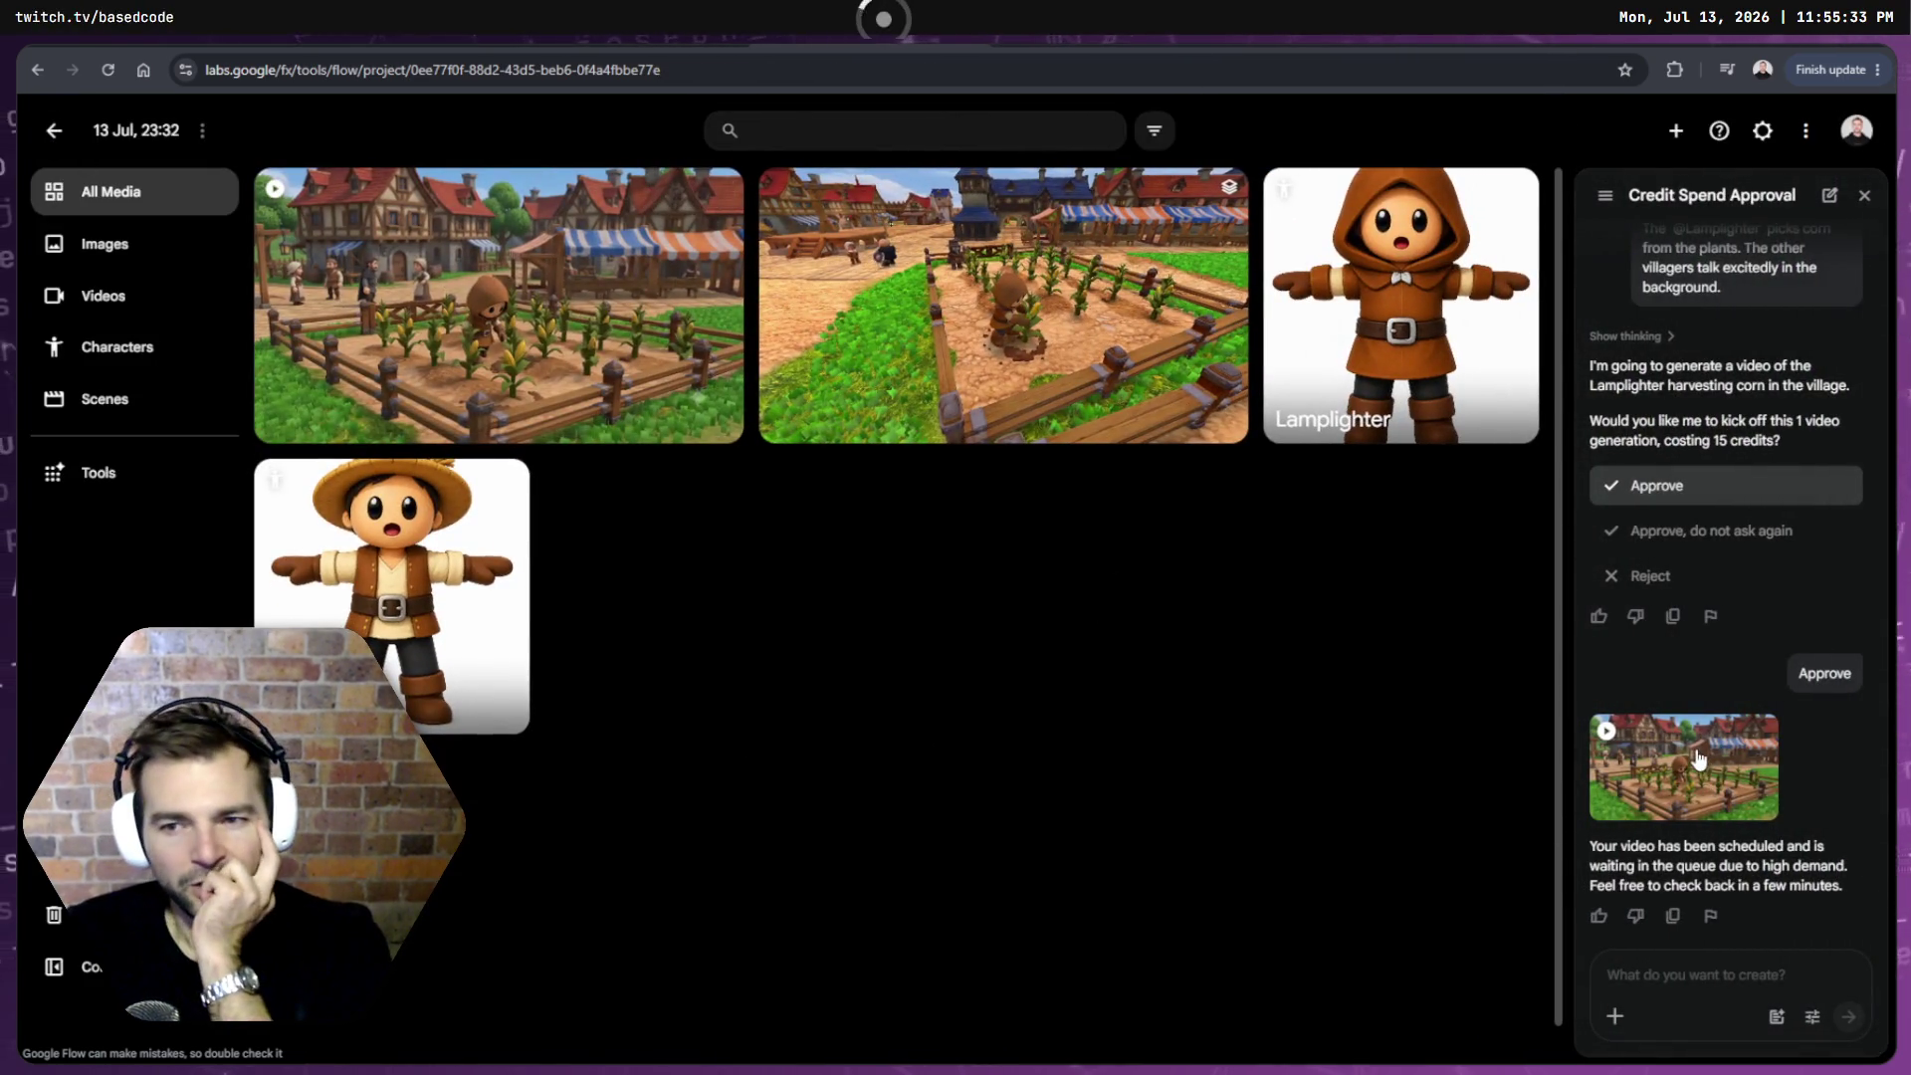
Start a new agent chat session and close the chat side panel
scroll(1772, 392, up, 1)
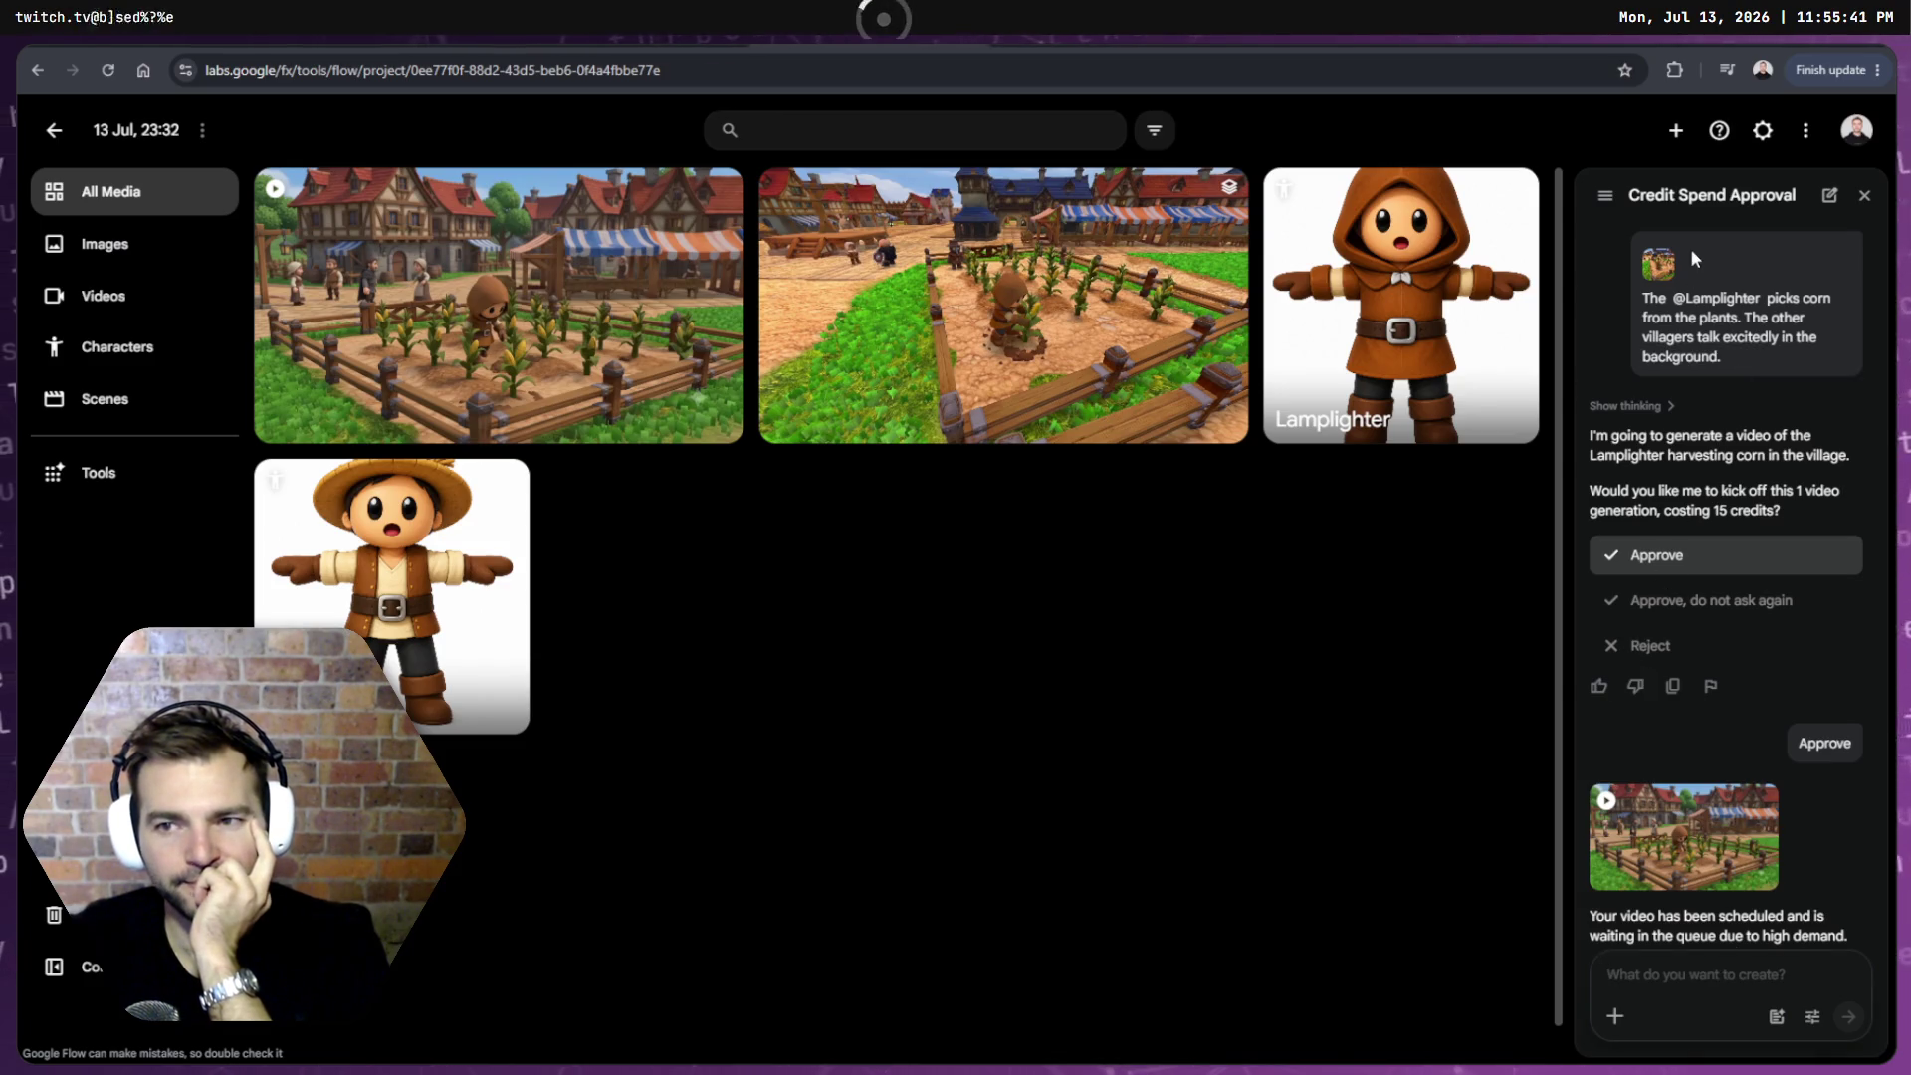
click(1828, 197)
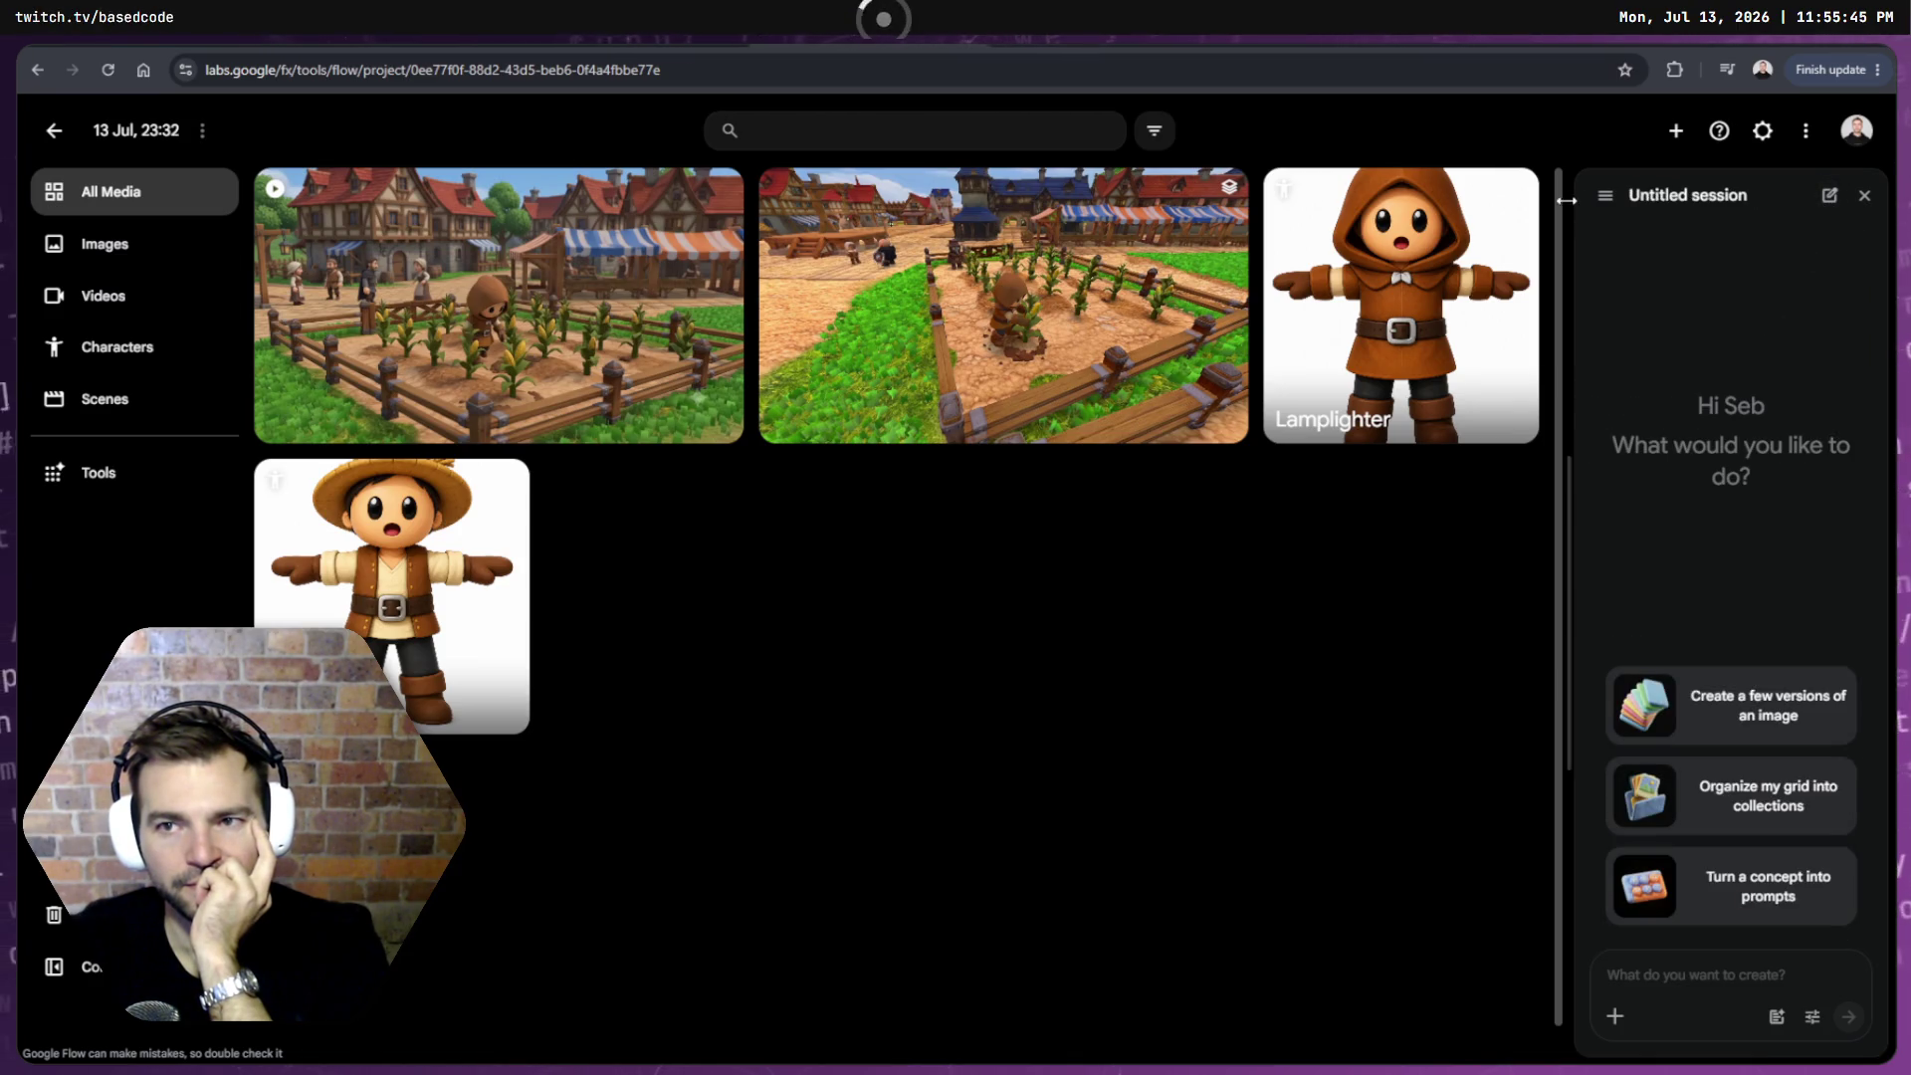
click(1865, 198)
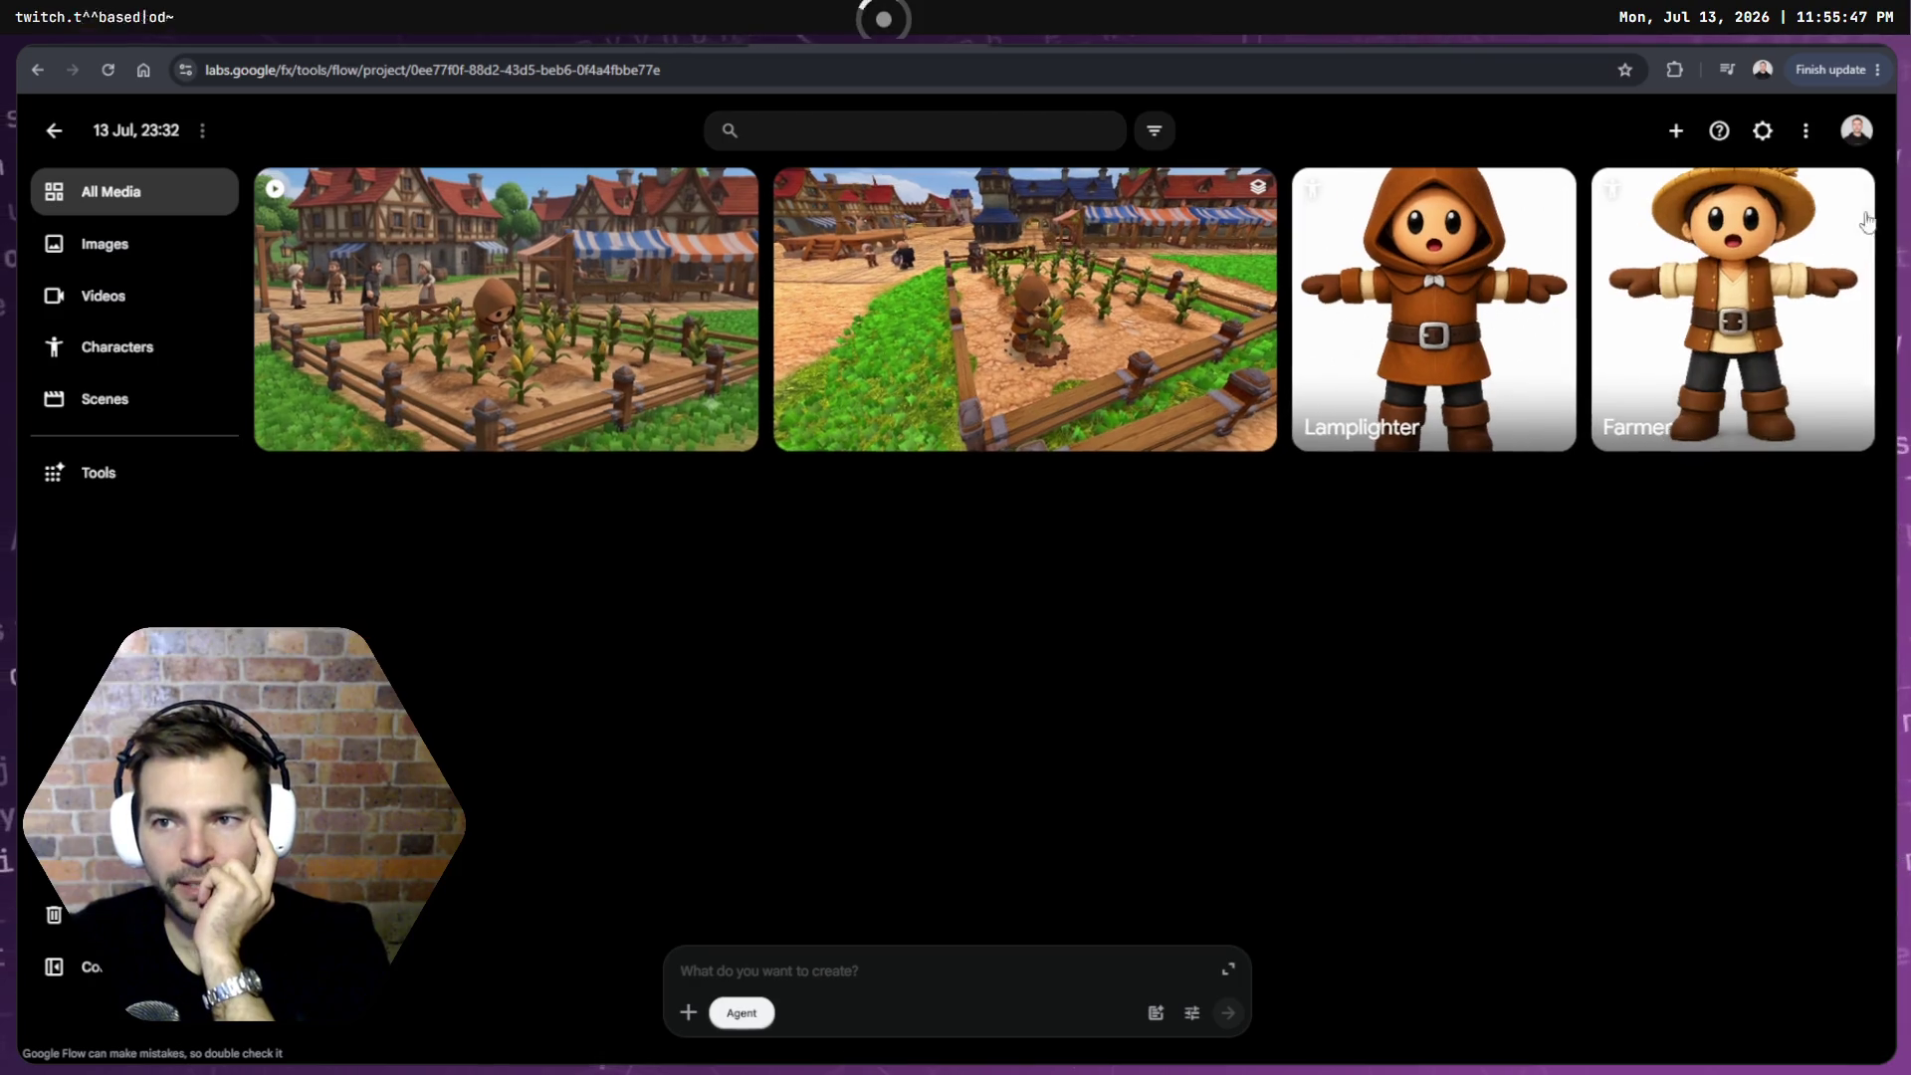
Reuse the first village video's prompt, then leave the editor and scroll down the Flow home page
click(618, 328)
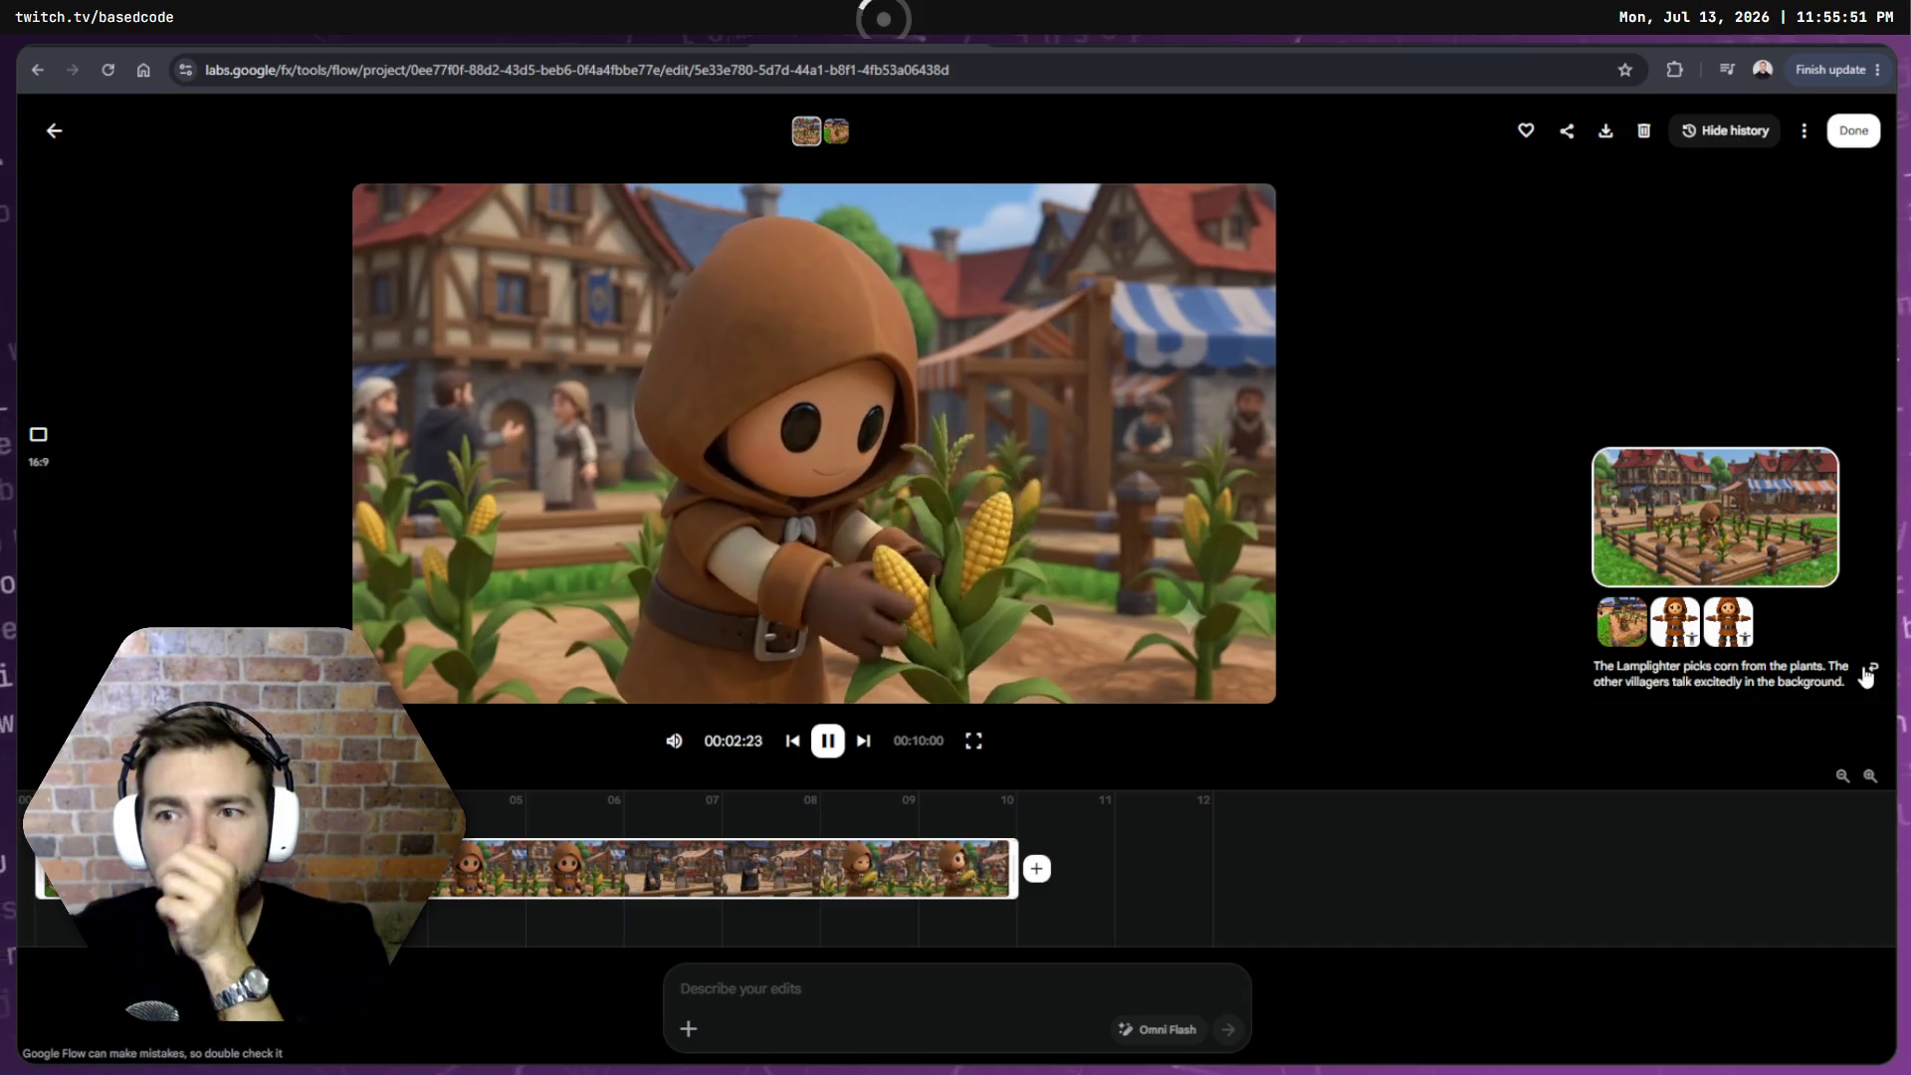
click(1869, 669)
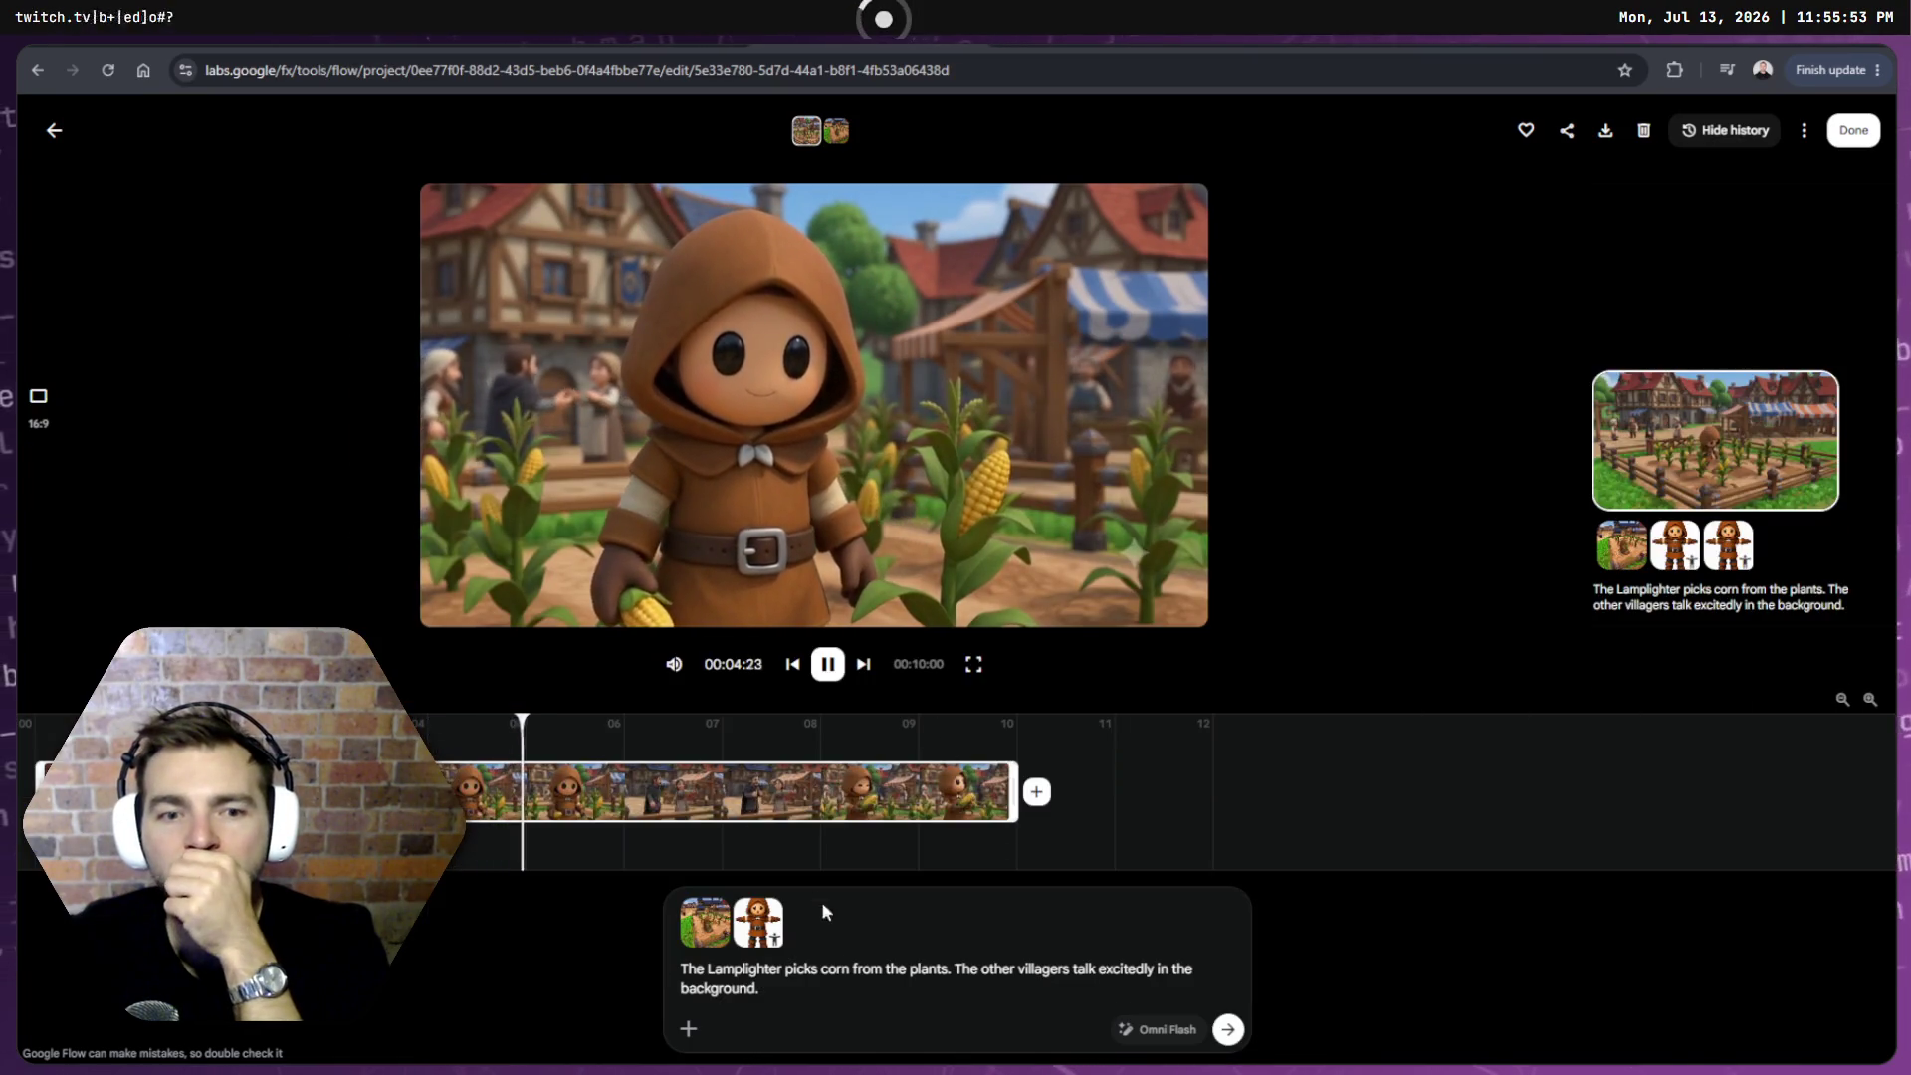
click(54, 131)
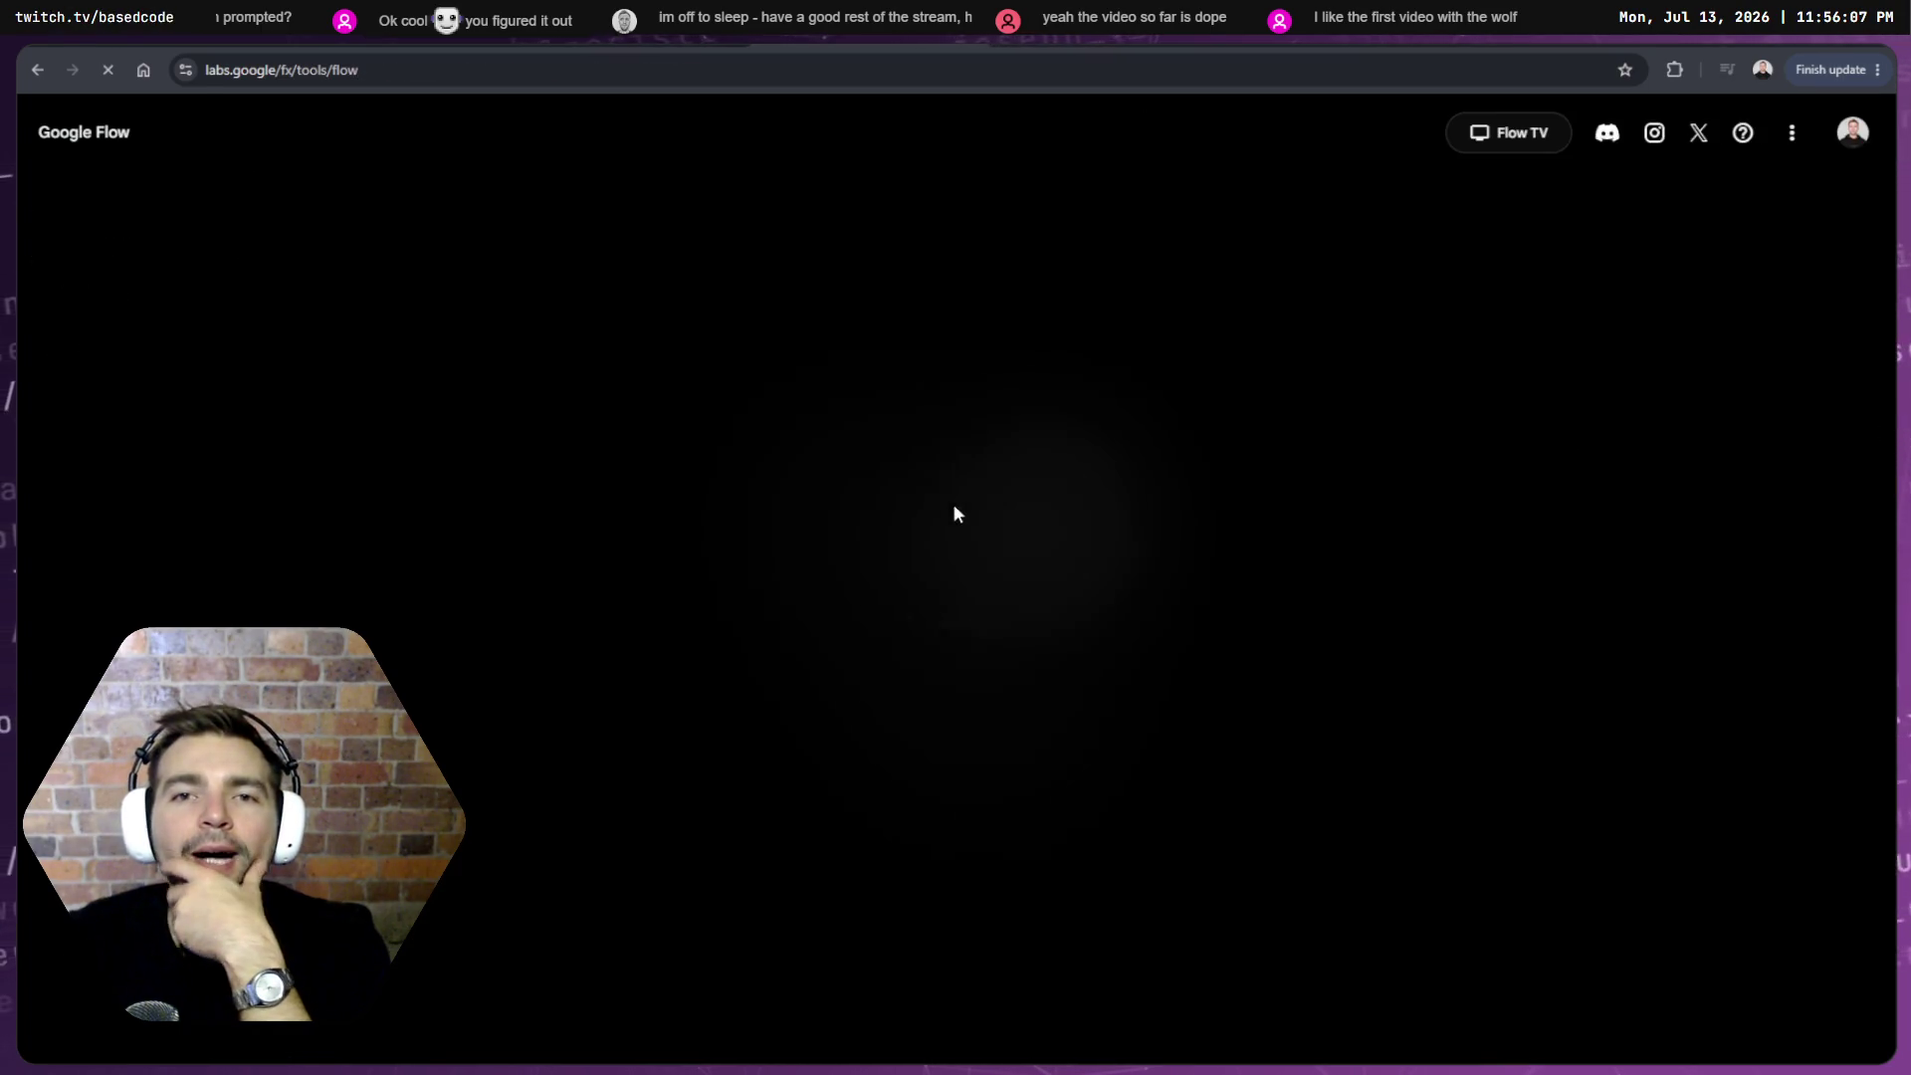
scroll(882, 775, down, 2)
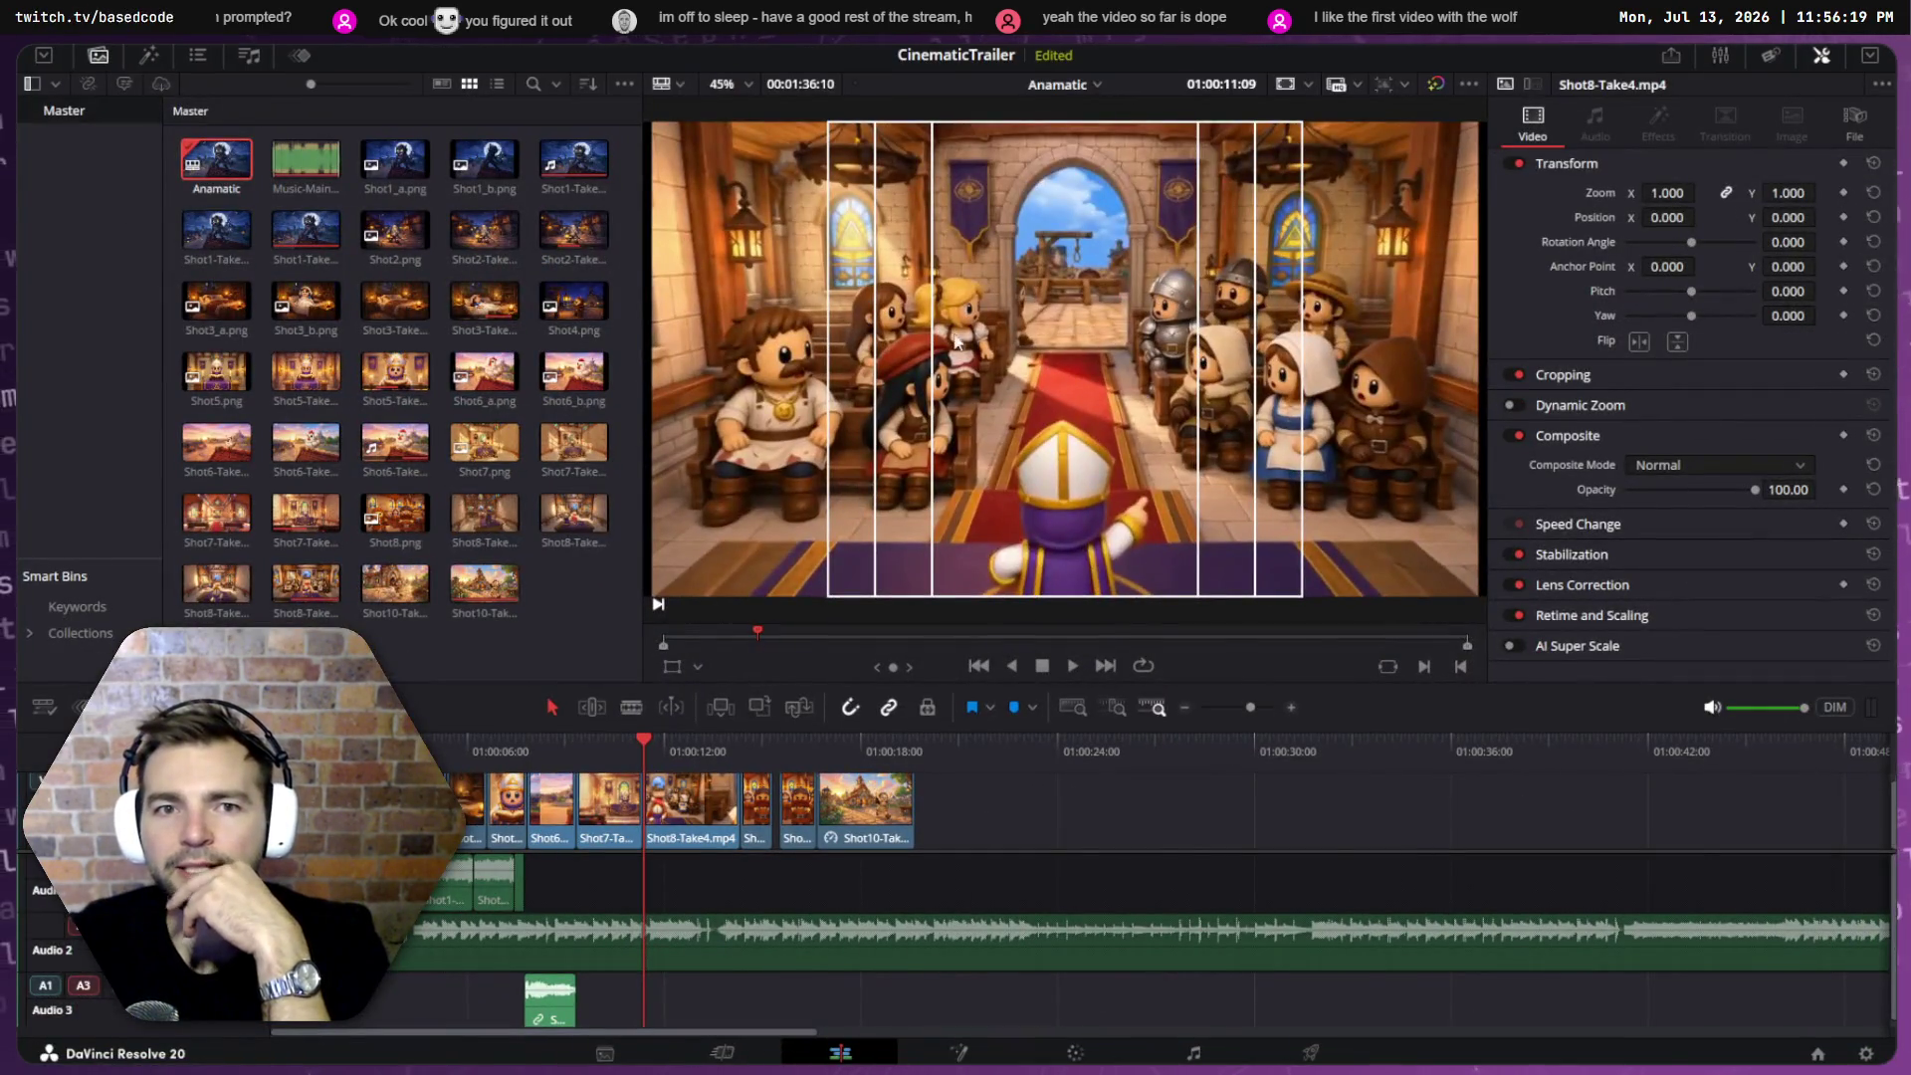
Scrub the trailer timeline through the priest, village girl and wolf shots
mouse_move(606, 744)
mouse_down()
mouse_move(574, 761)
mouse_move(388, 745)
mouse_move(476, 707)
mouse_move(764, 708)
mouse_move(390, 703)
mouse_up()
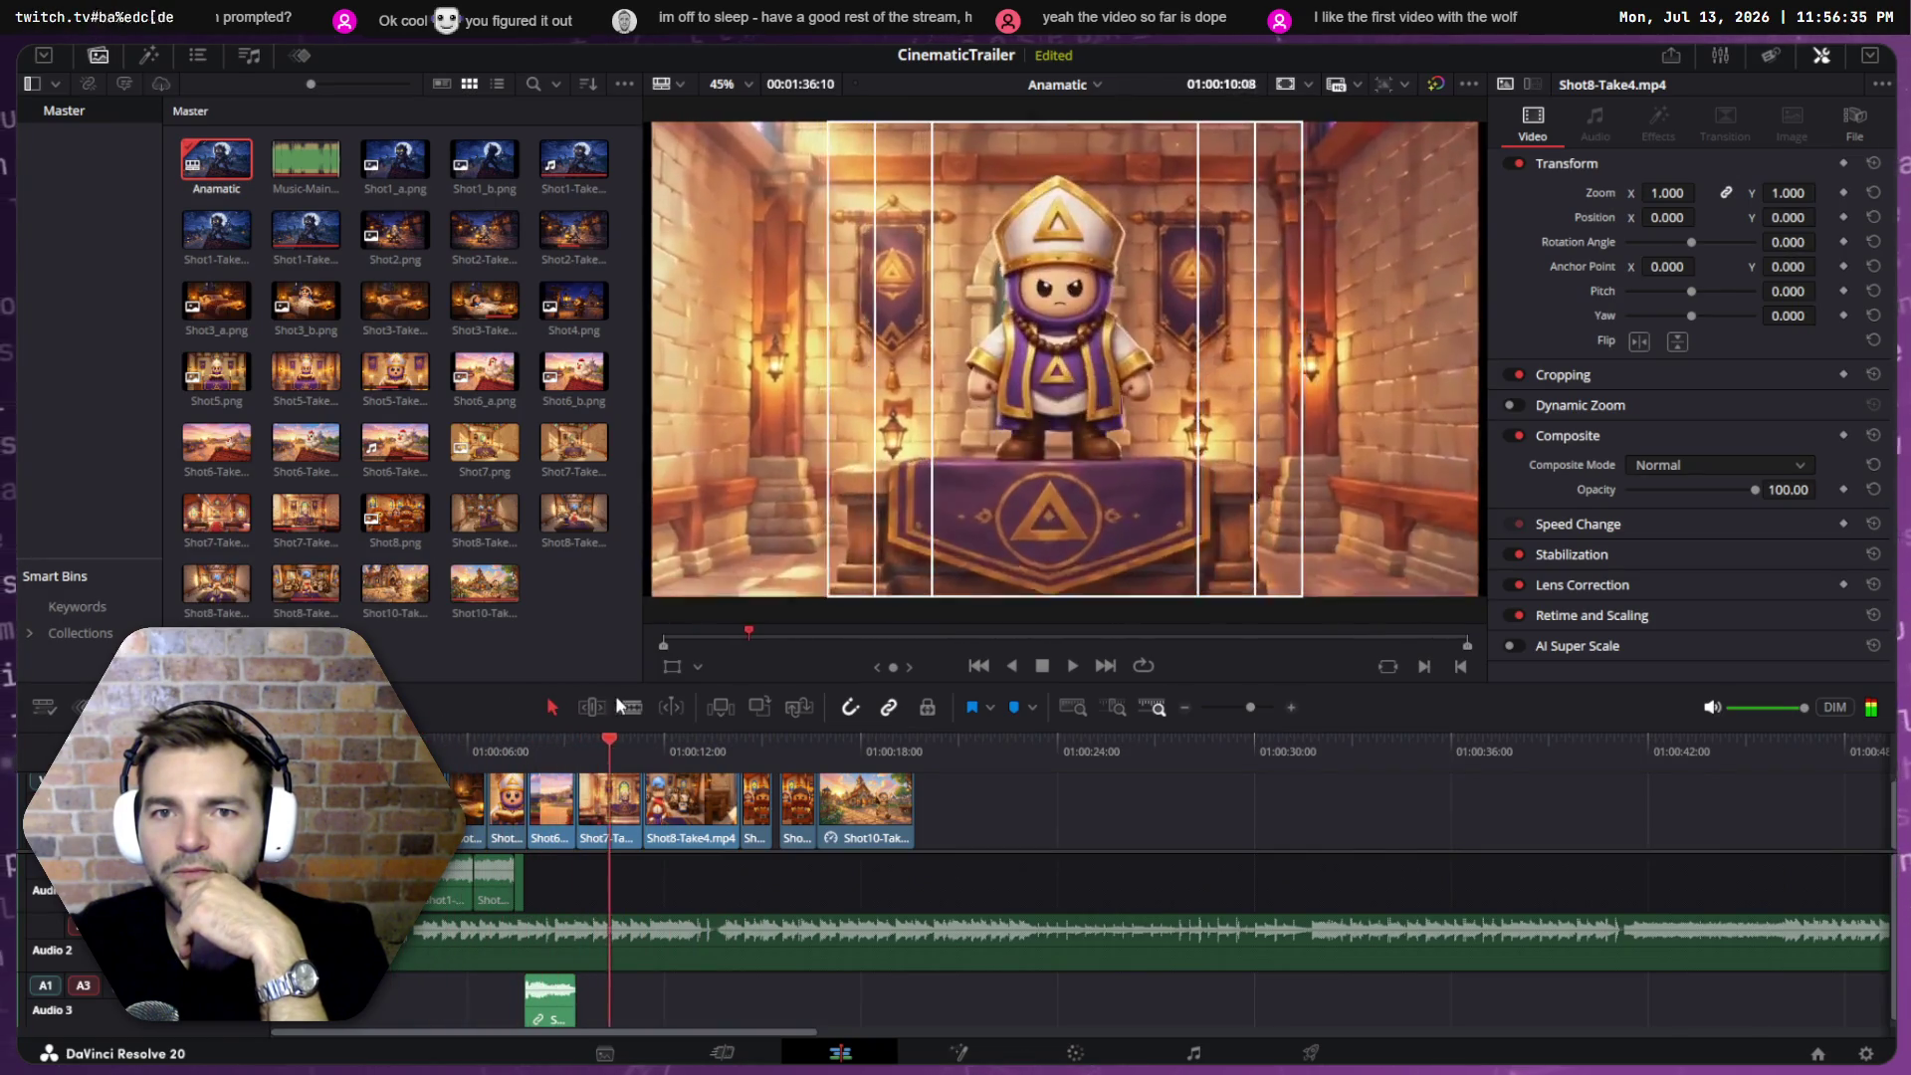
mouse_move(779, 707)
mouse_down()
mouse_move(936, 708)
mouse_move(643, 703)
mouse_move(678, 707)
mouse_move(659, 713)
mouse_up()
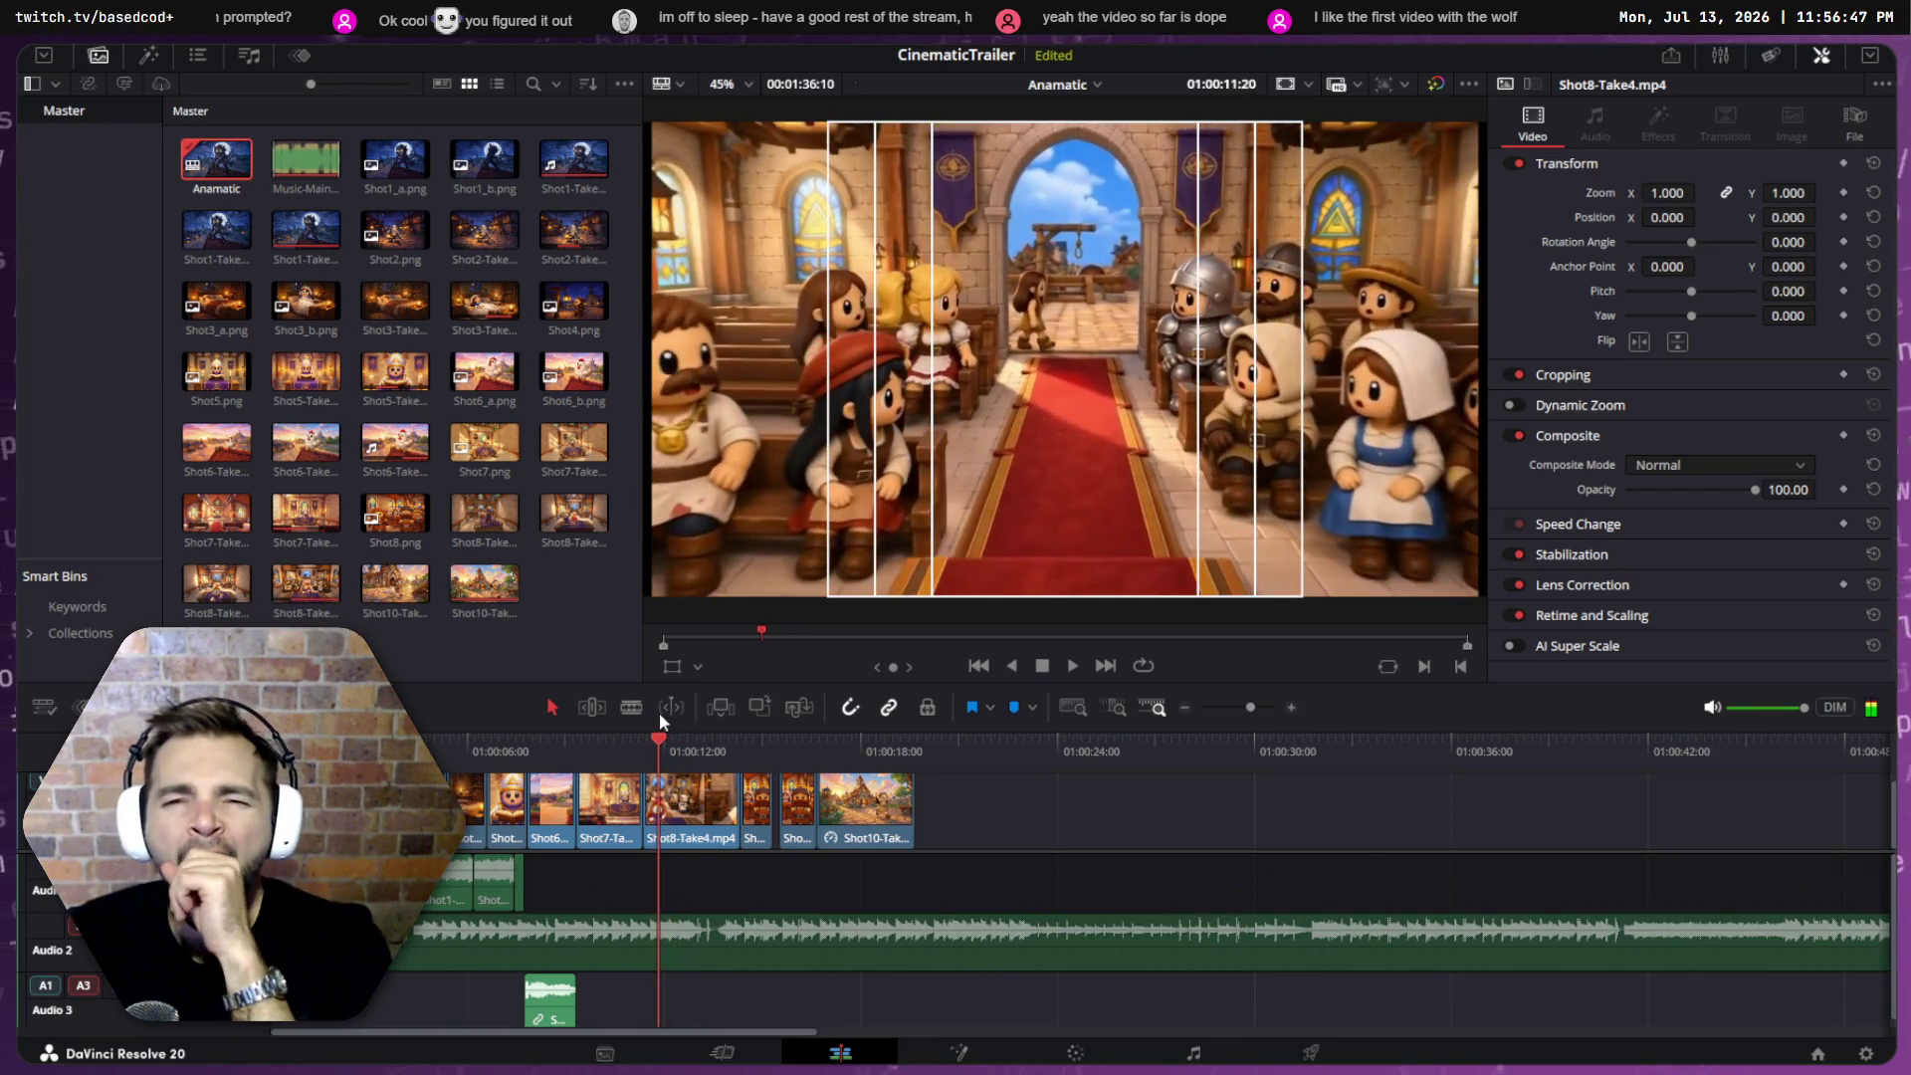
mouse_move(659, 713)
mouse_down()
mouse_move(365, 712)
mouse_move(315, 751)
mouse_move(456, 714)
mouse_move(784, 738)
mouse_up()
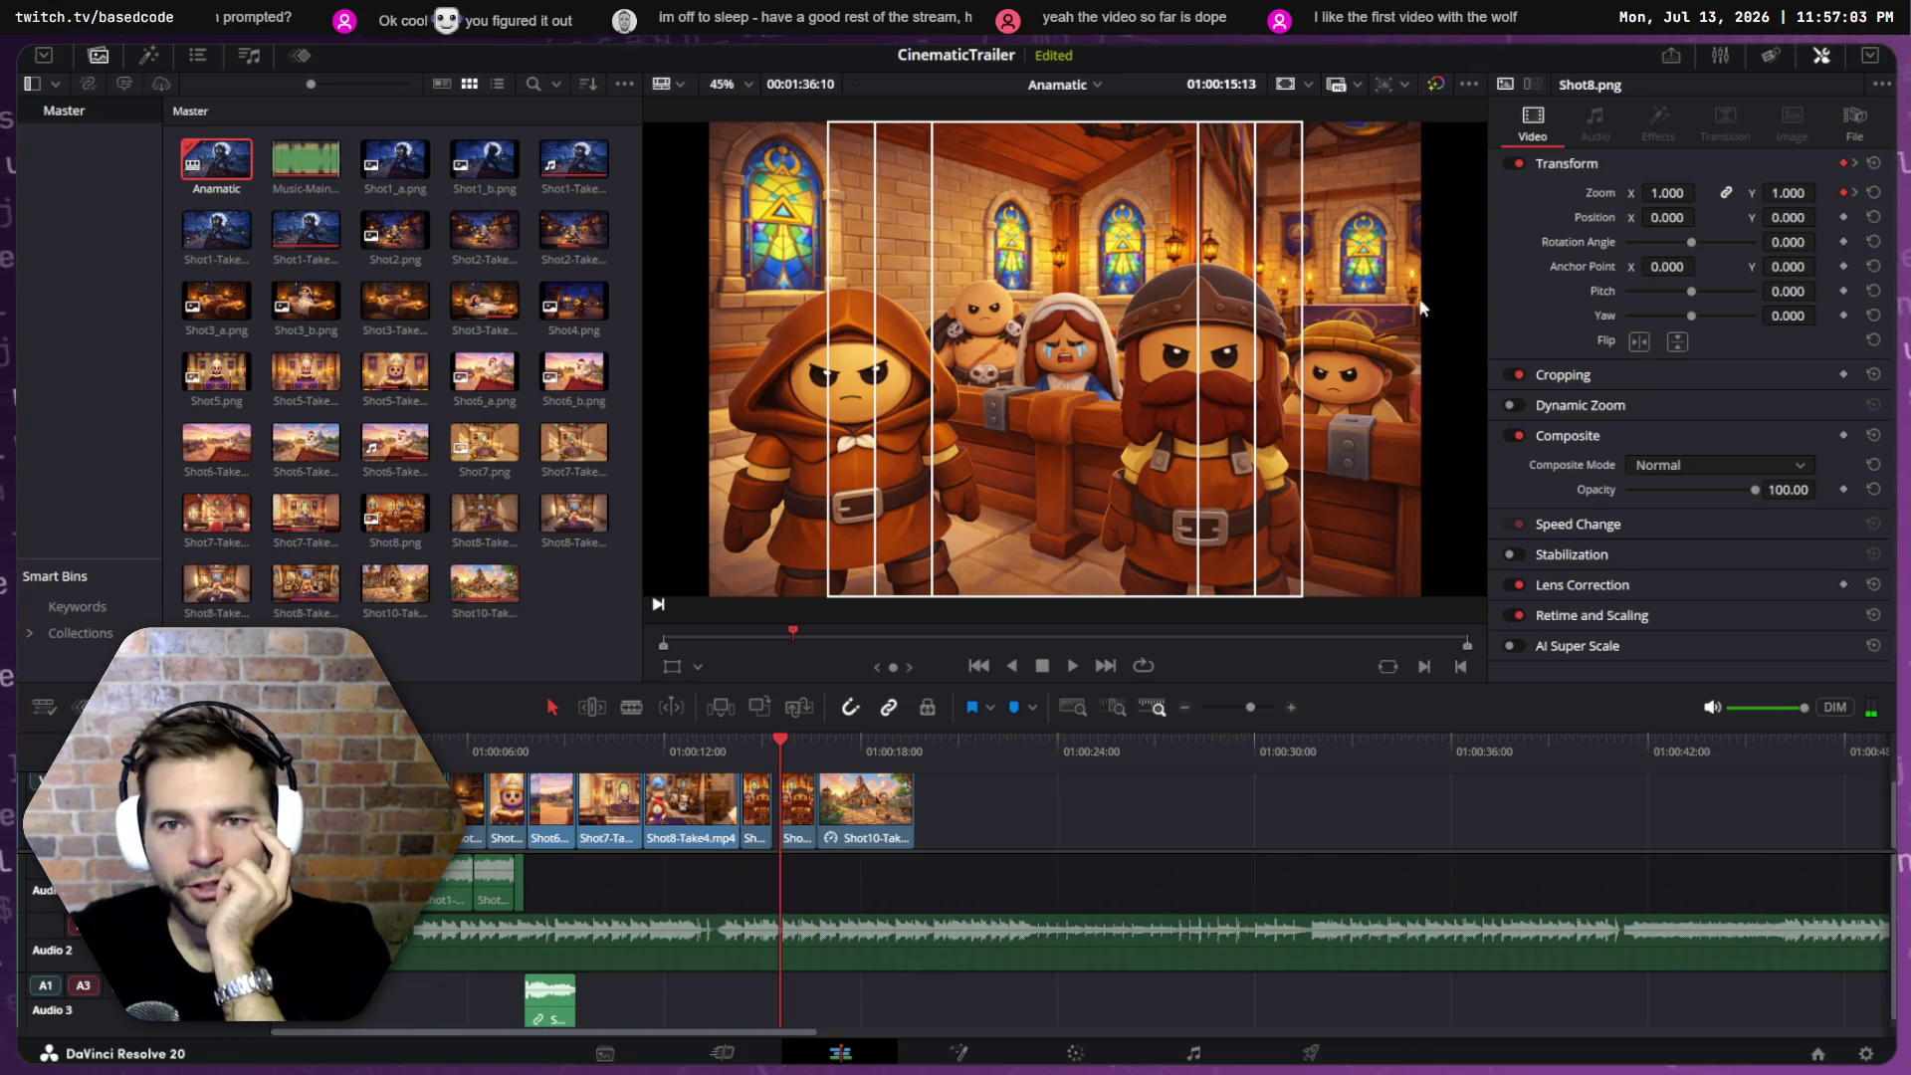
Open the 21 Apr, 00:51 Flow project in Chrome, then move on to Gmail's Higgsfield email
key(alt+Tab)
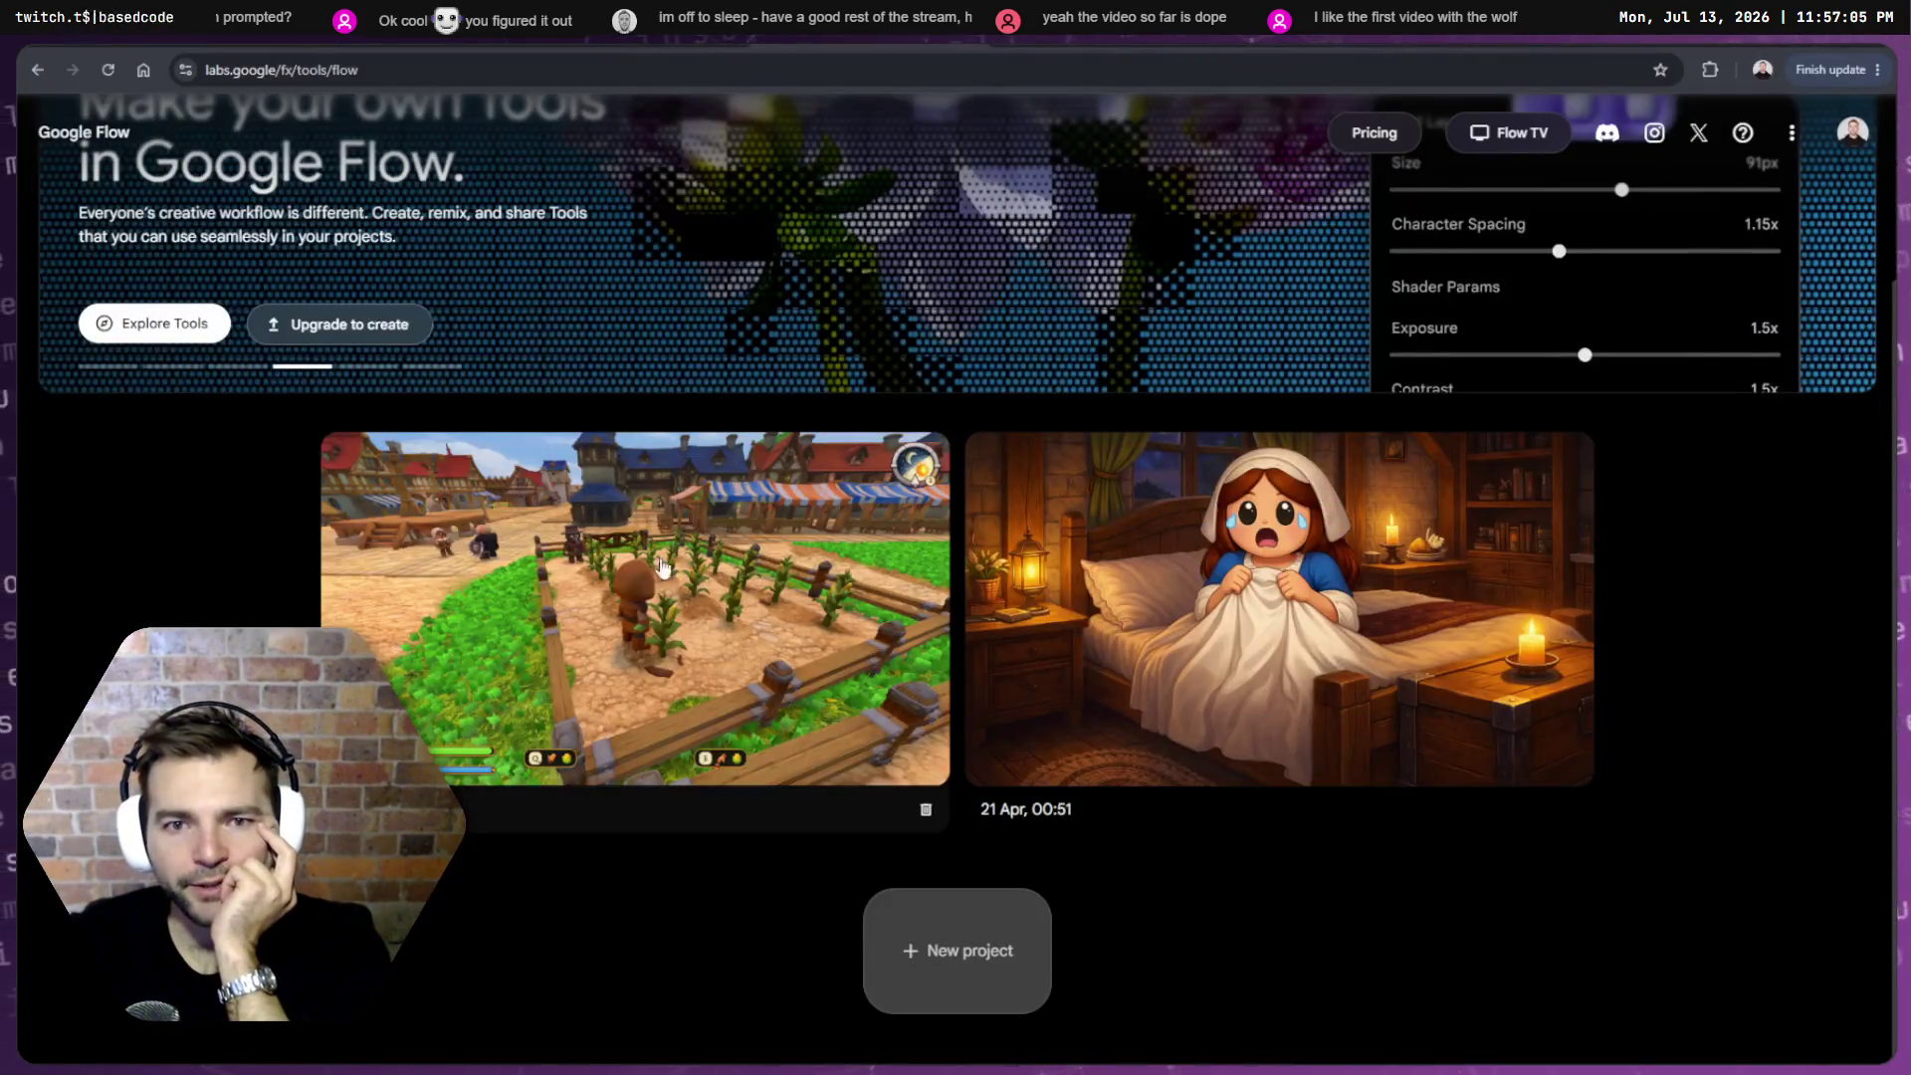
click(1279, 608)
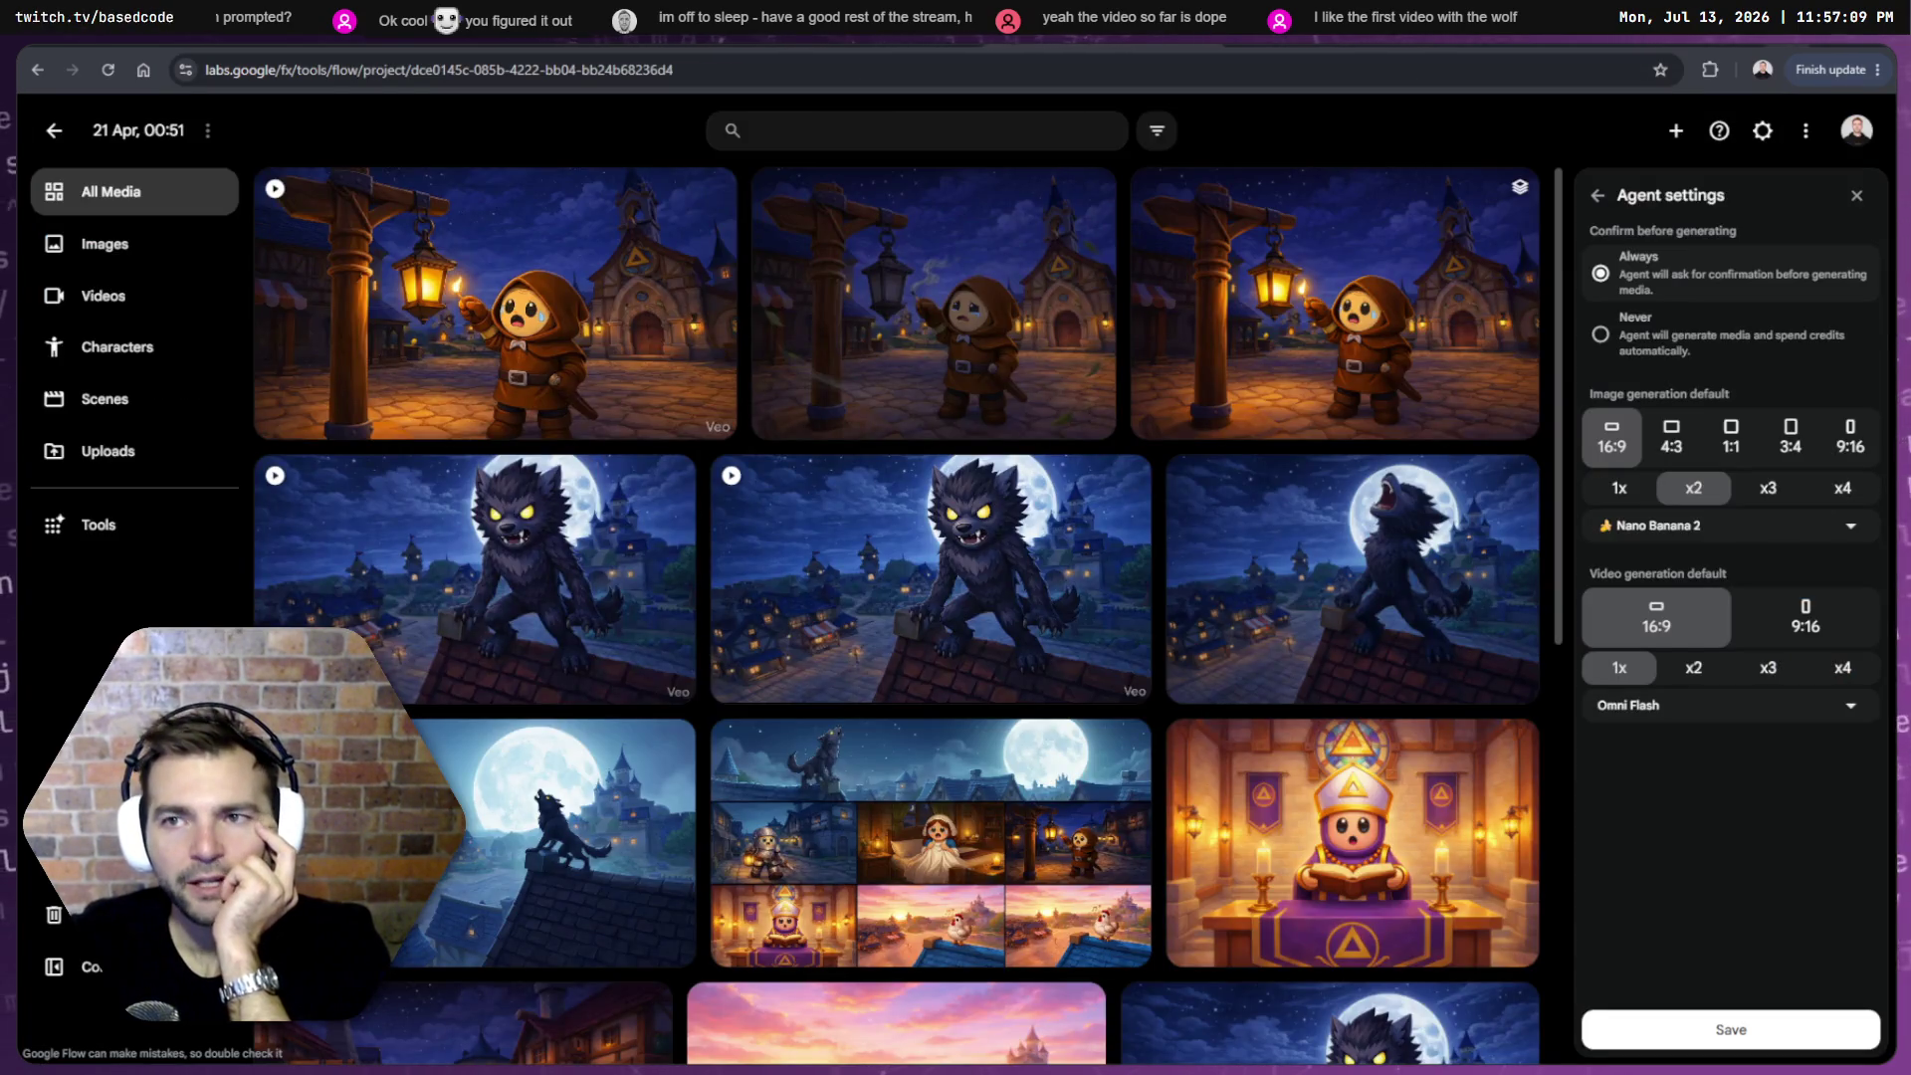
key(alt+Tab)
key(alt+Tab)
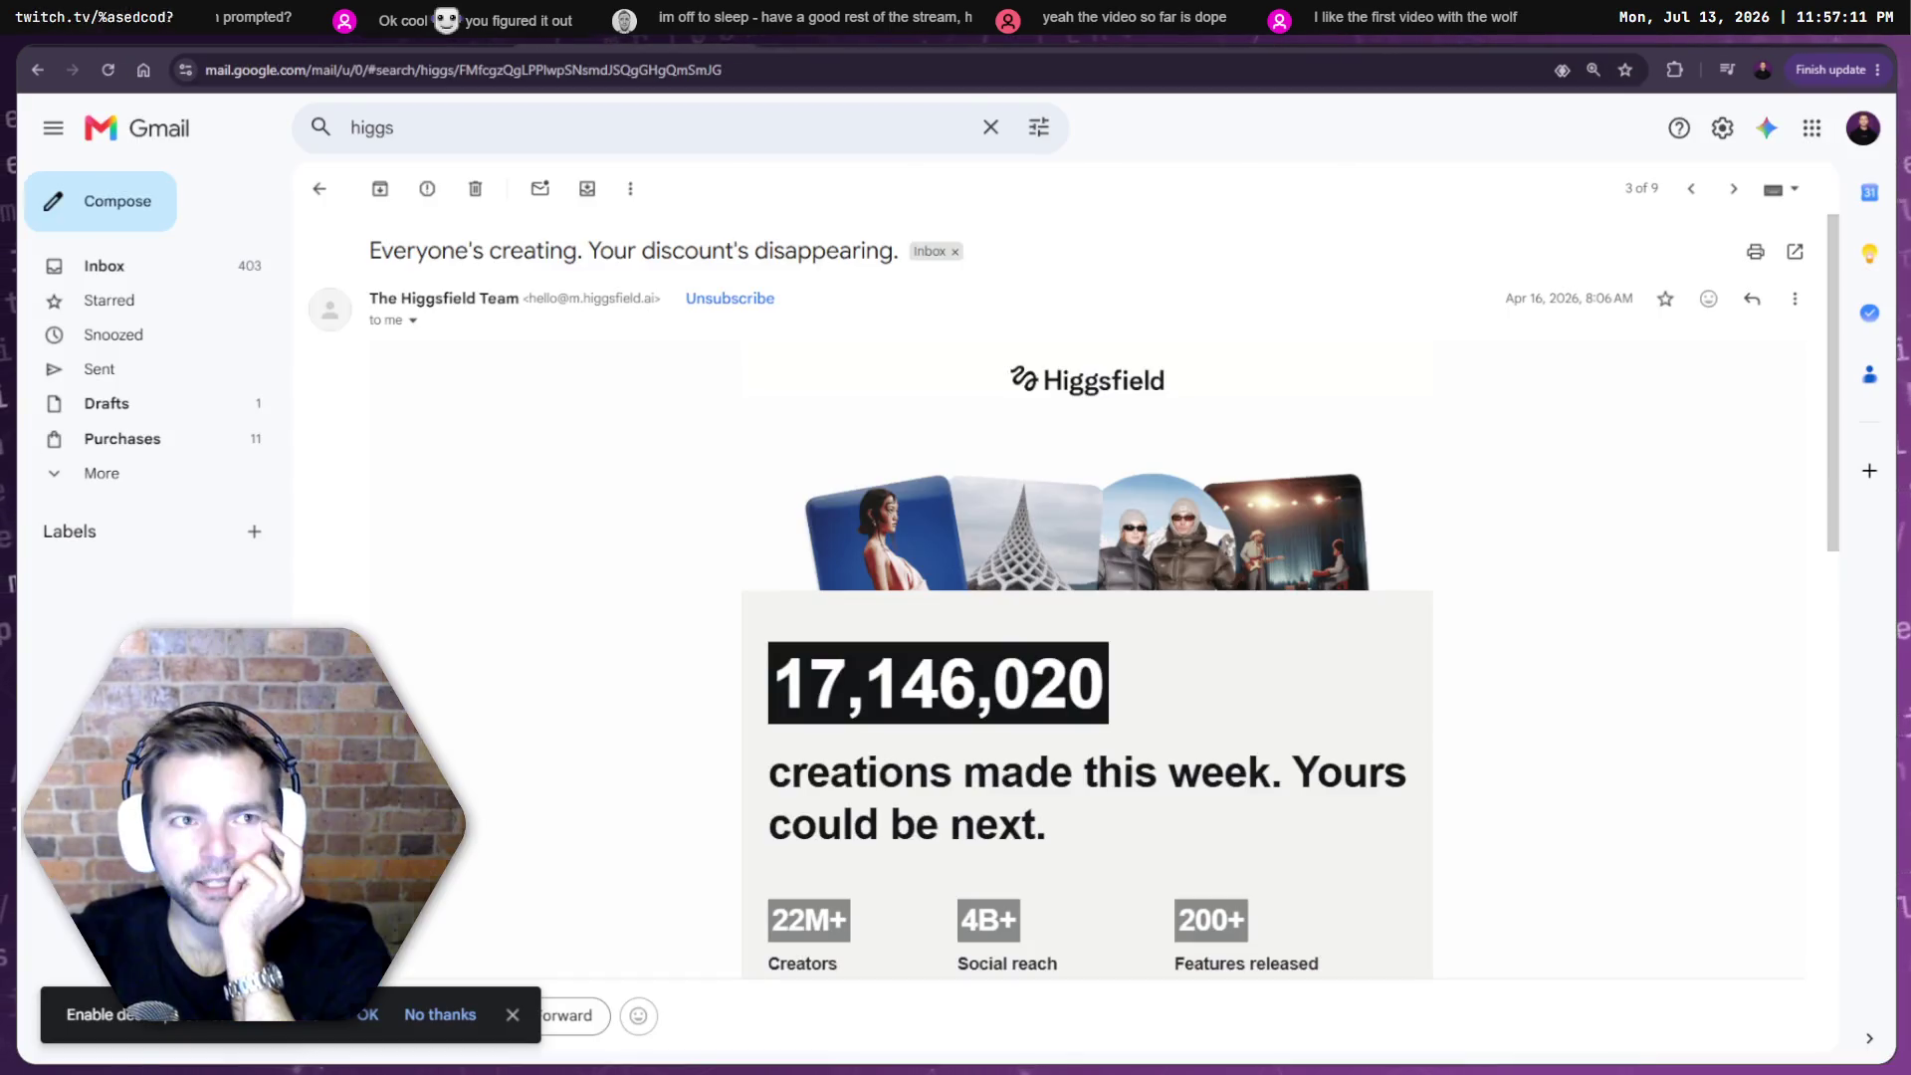
key(alt+Tab)
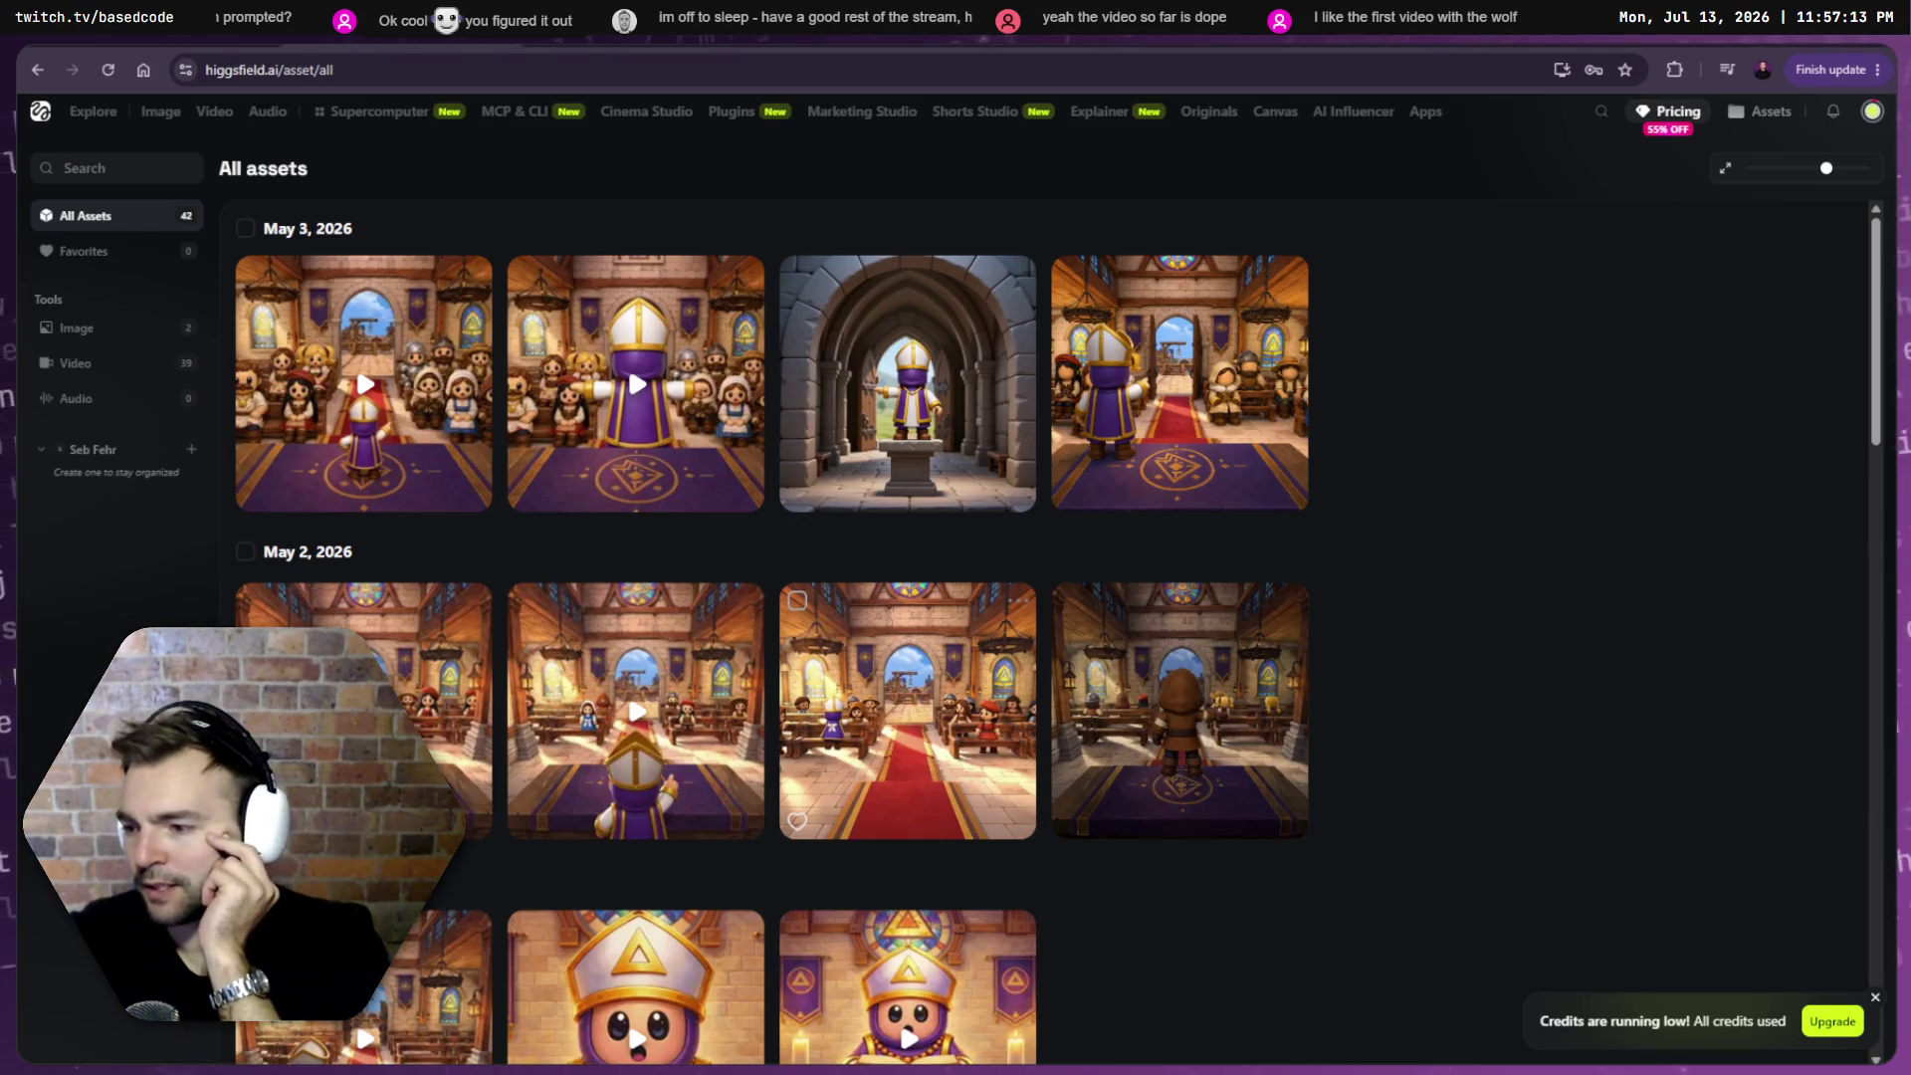
Bring back the Higgsfield All assets gallery of generated church clips
key(alt+Tab)
key(alt+Tab)
key(alt+Tab)
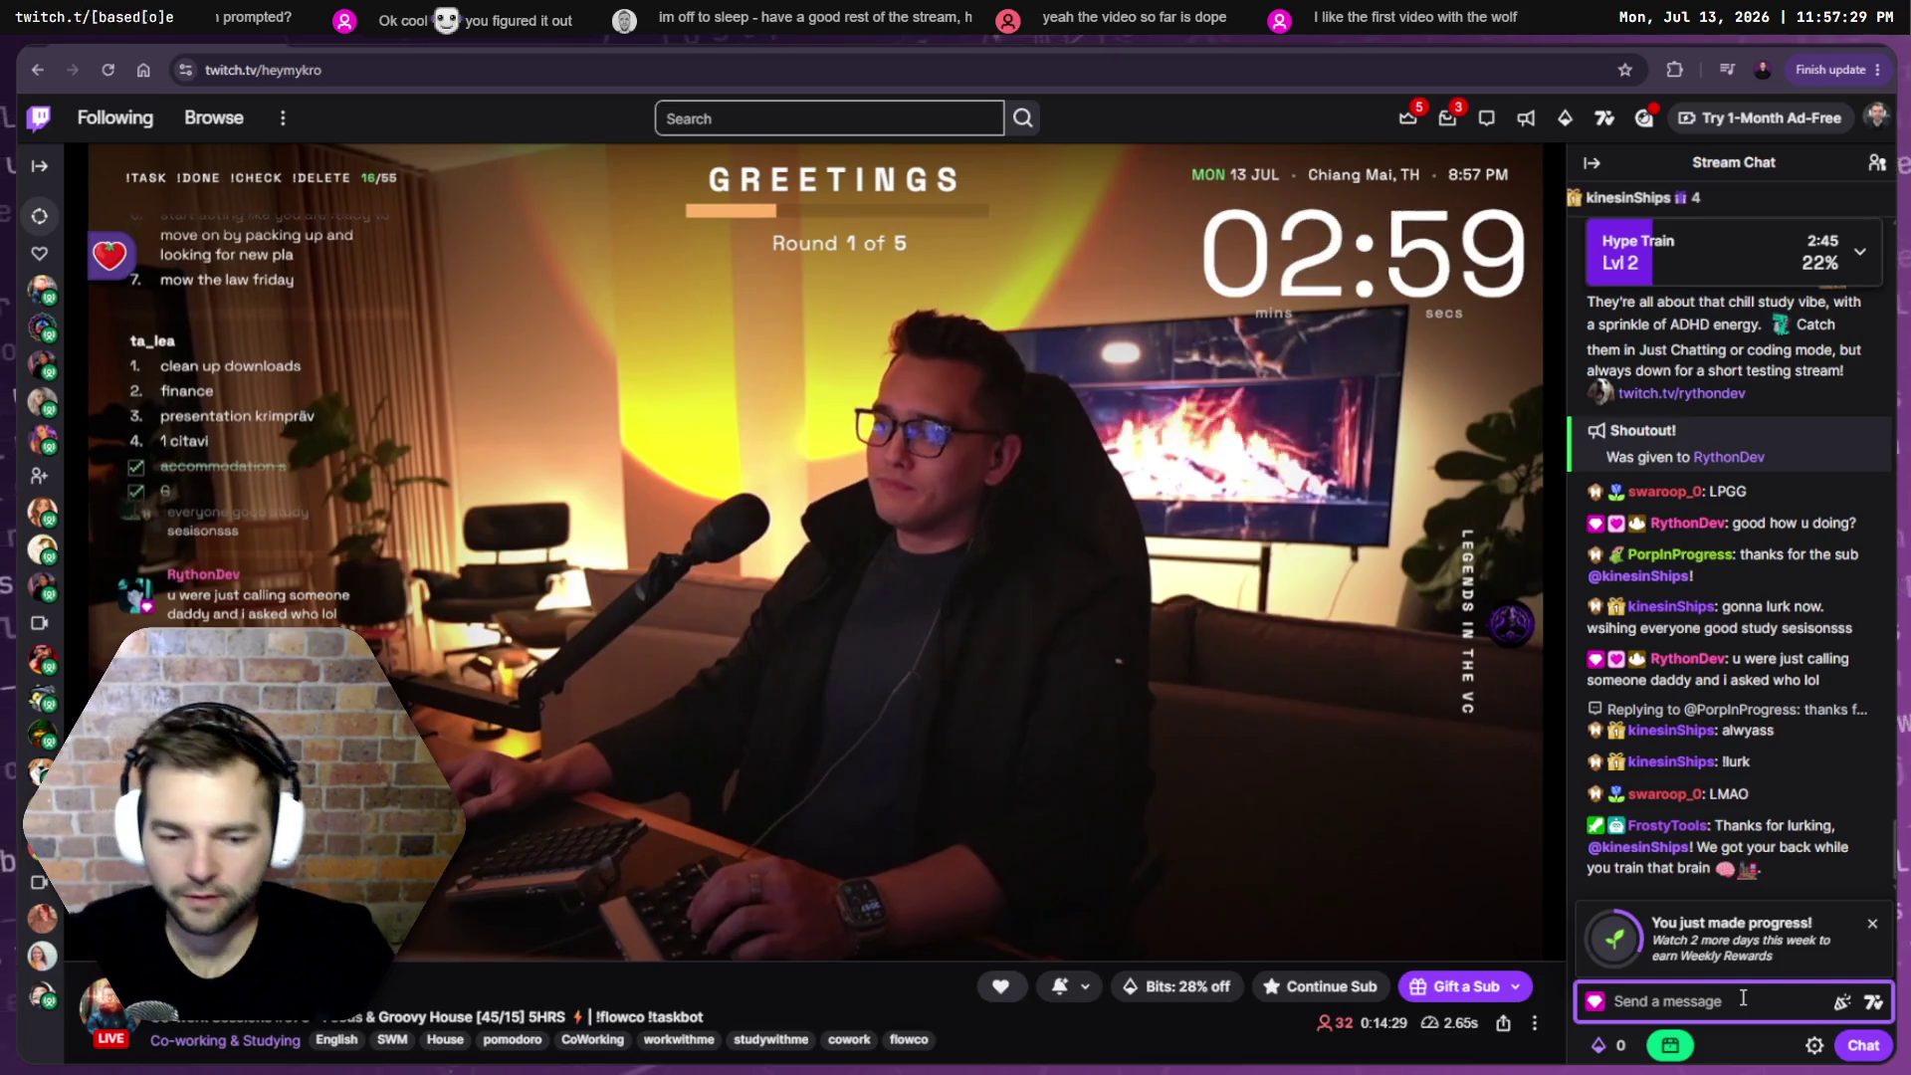
Ask in chat for cheaper, less pushy video-generation alternatives to Higgsfield, then watch full screen
text(M)
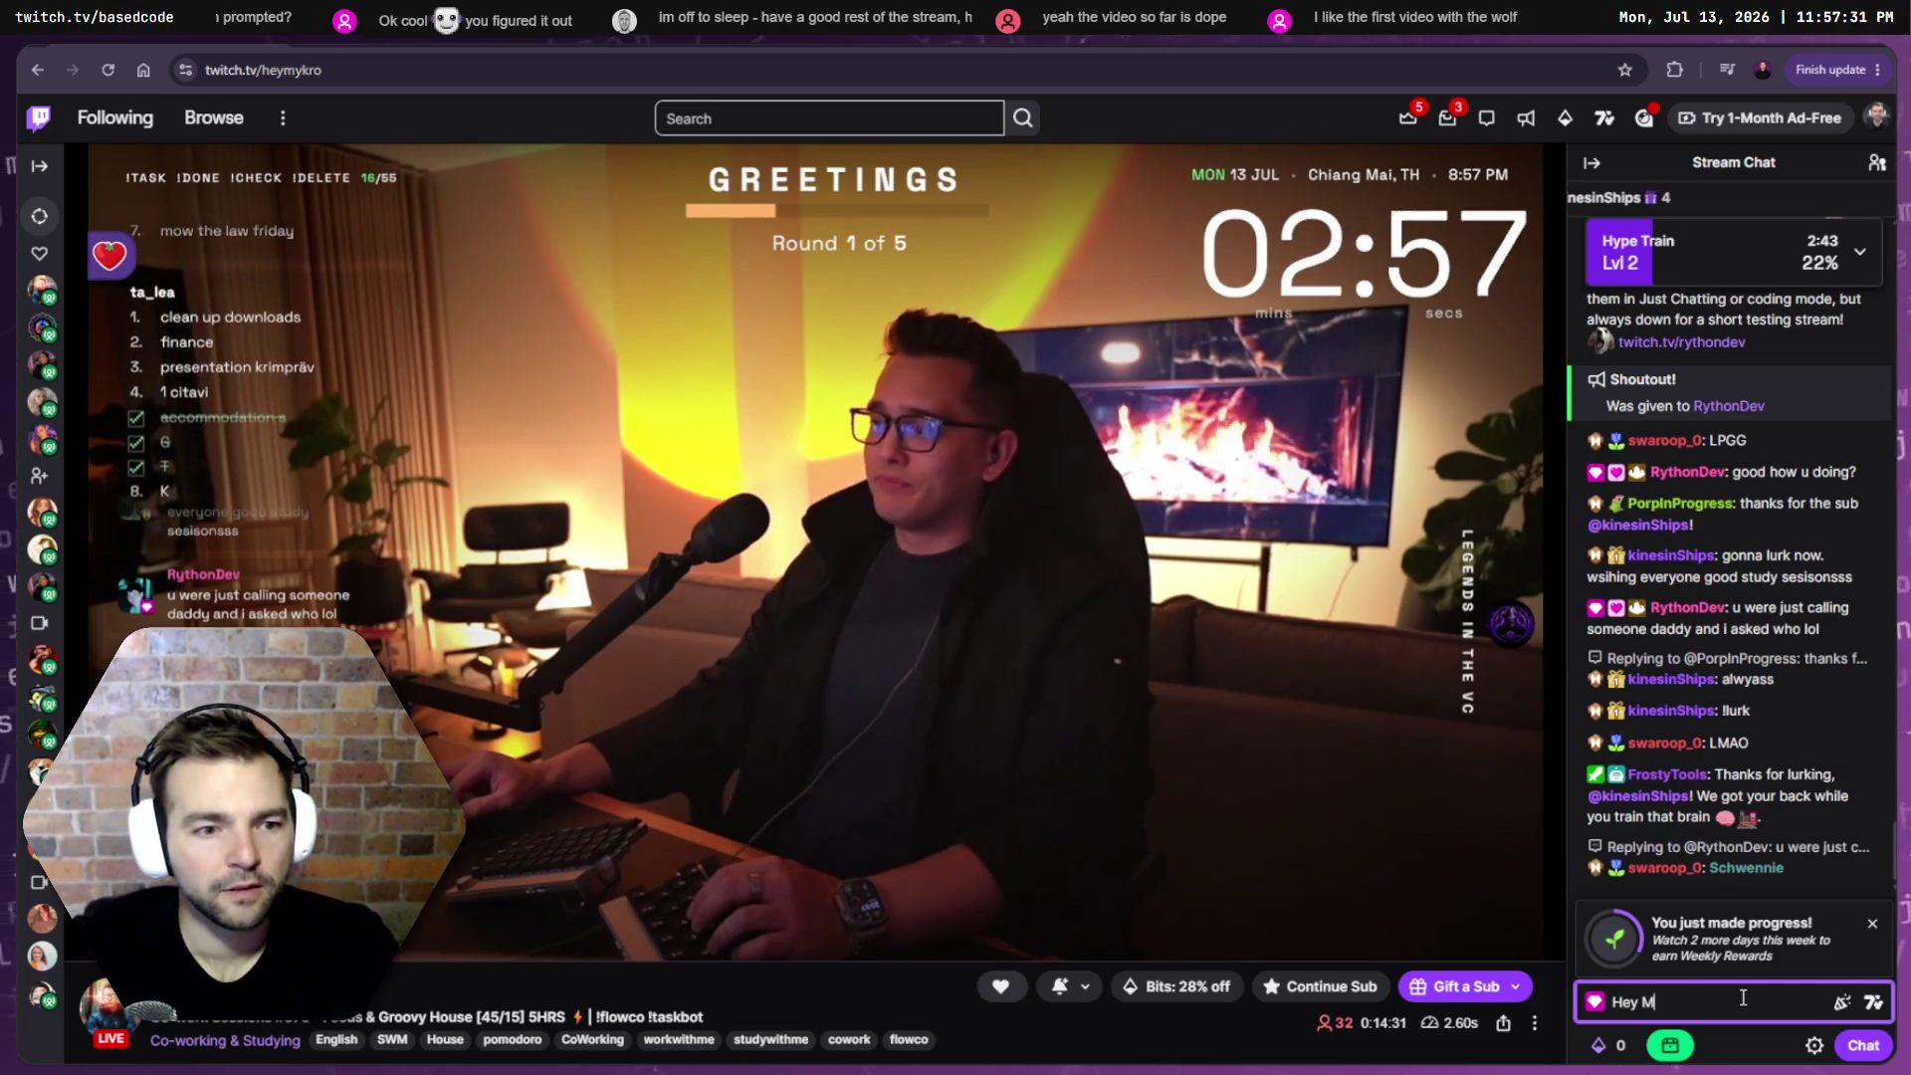
text(! You)
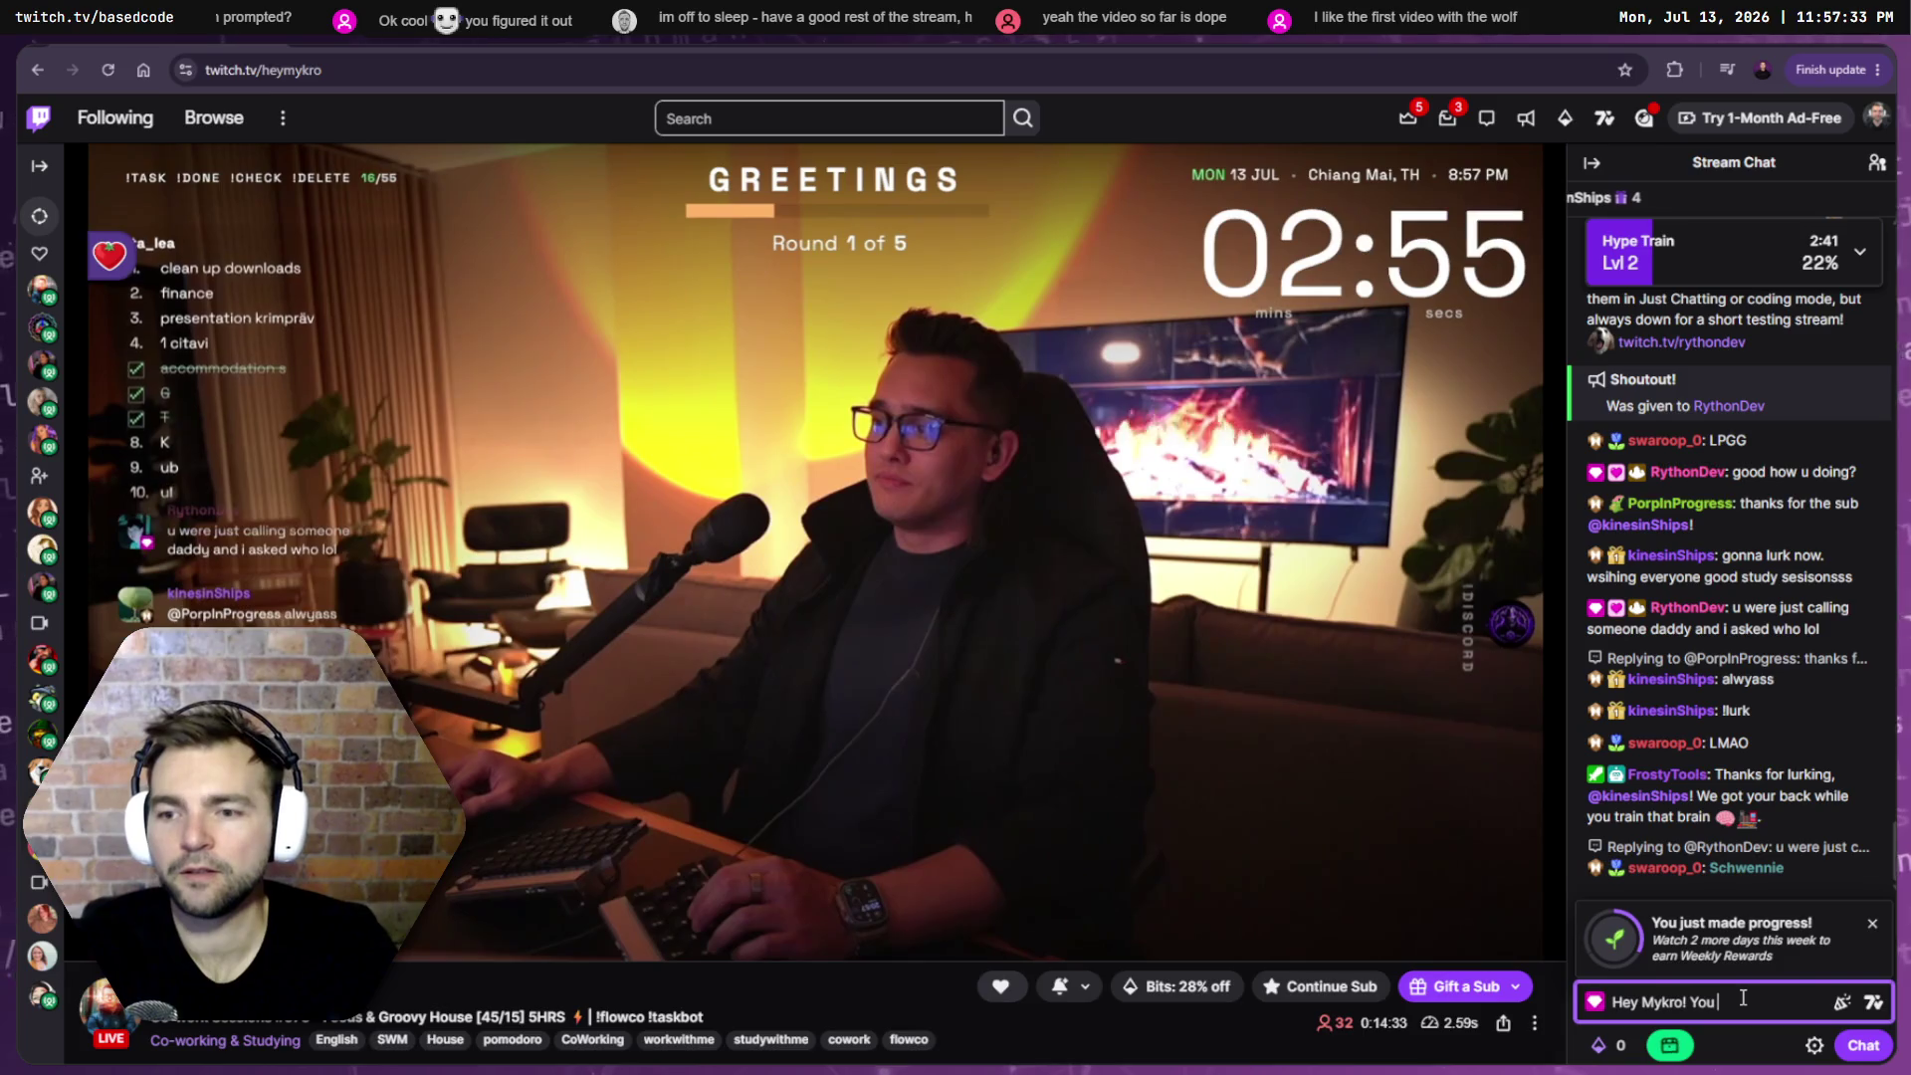
text(ggestsions for vide)
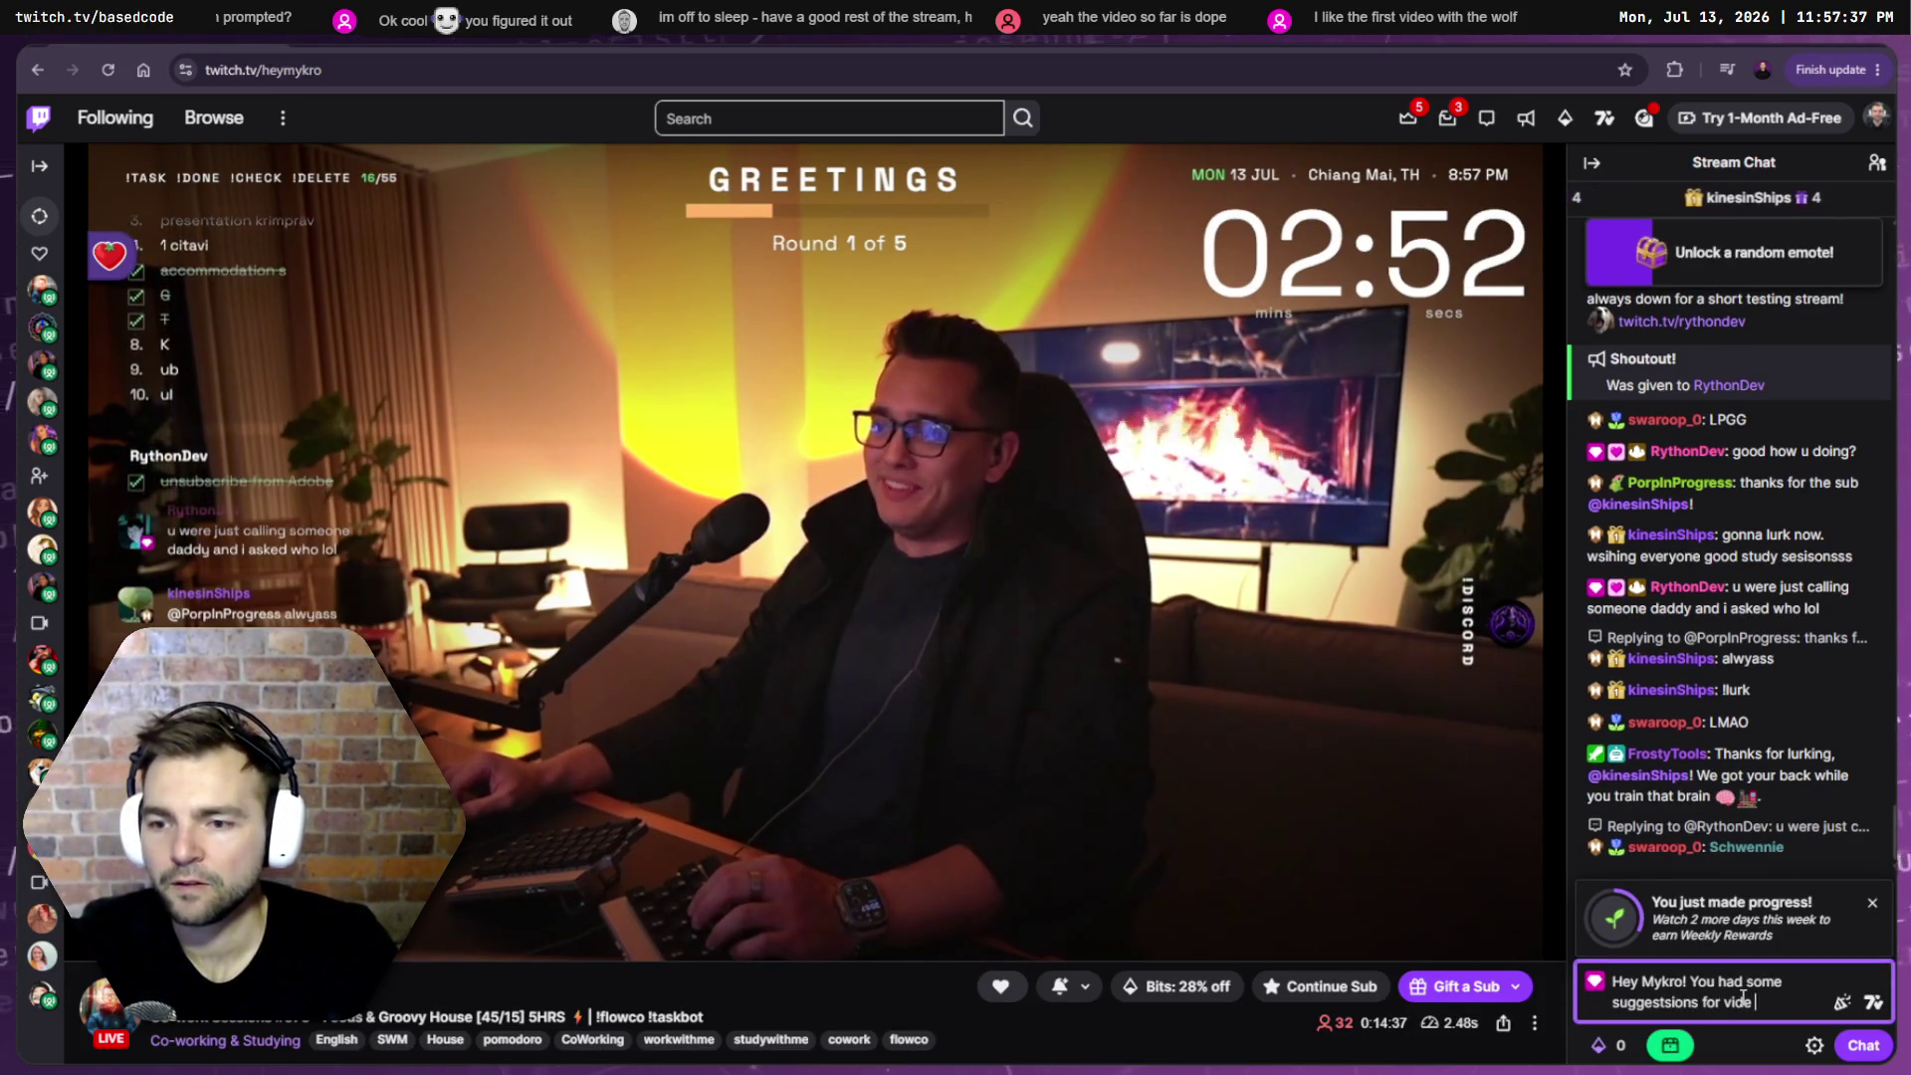
text( AI be)
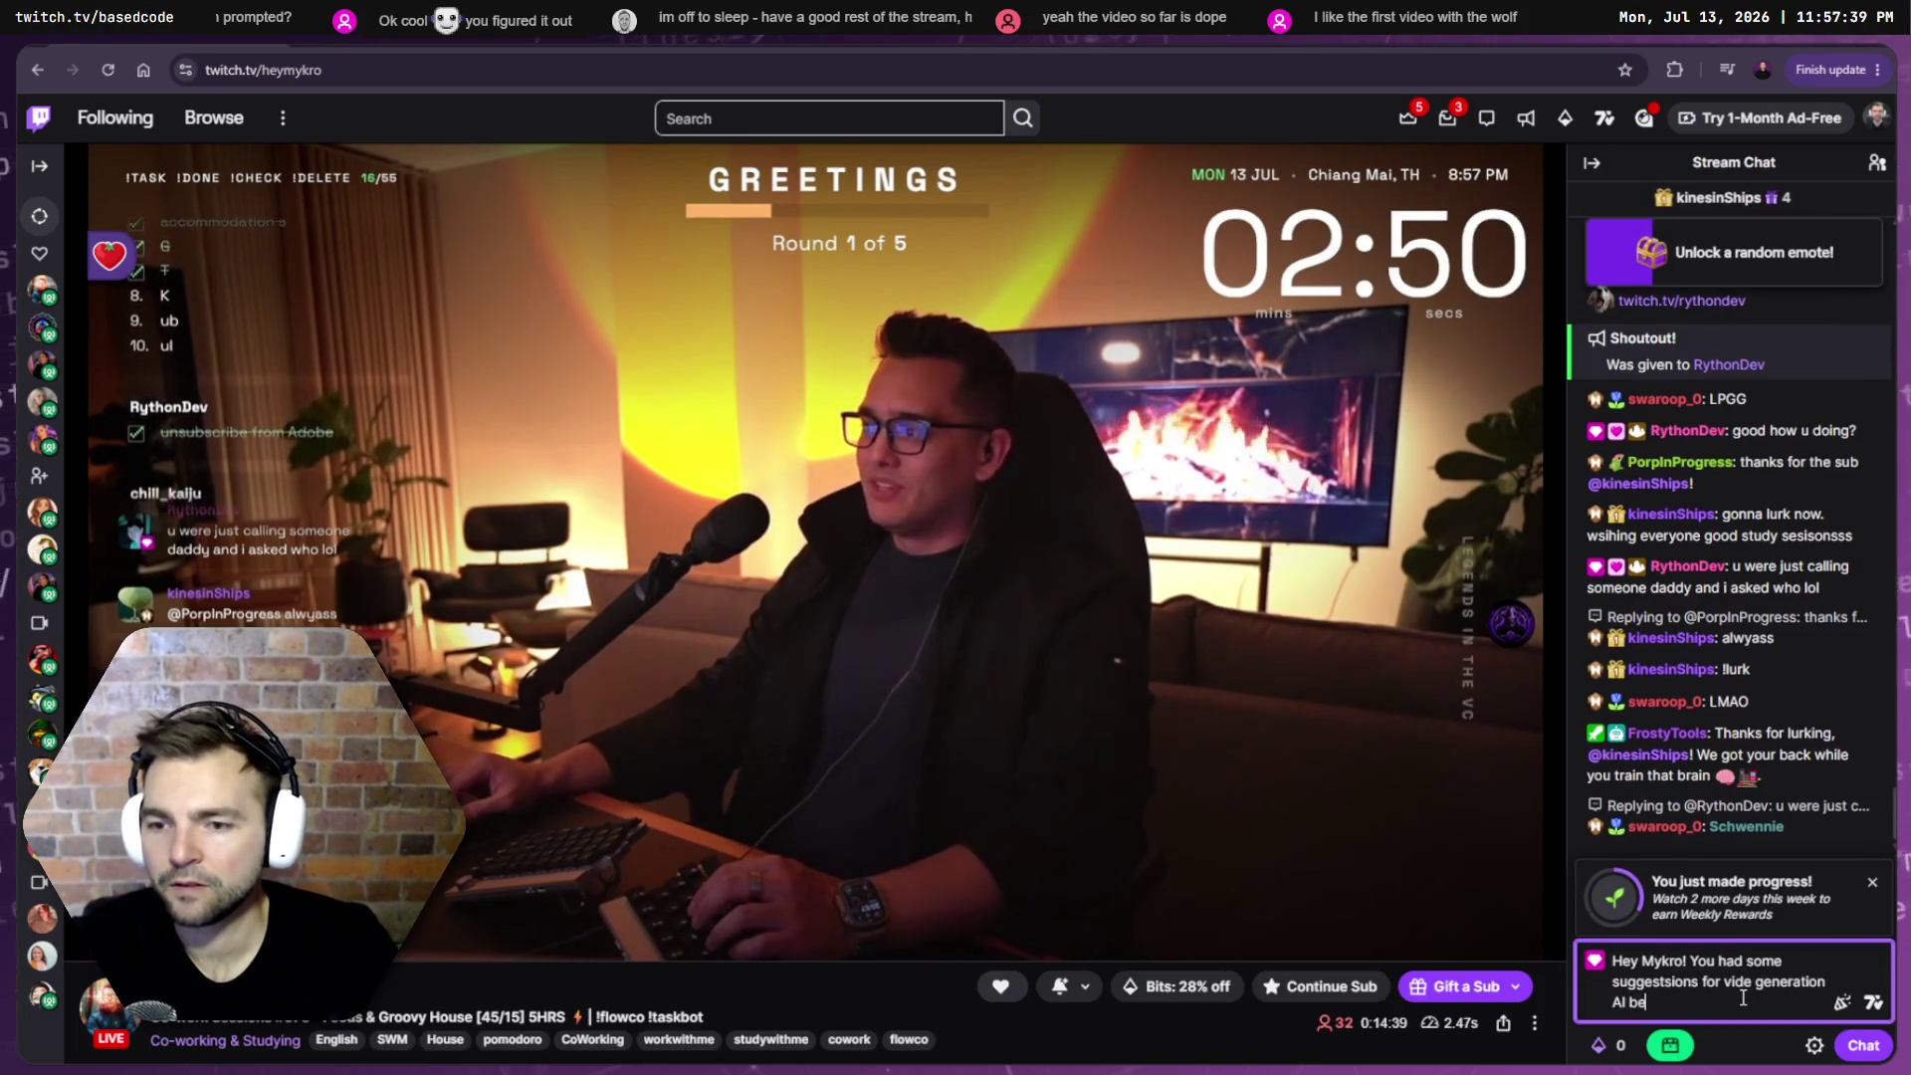
text(sides Higgsfield at one poi)
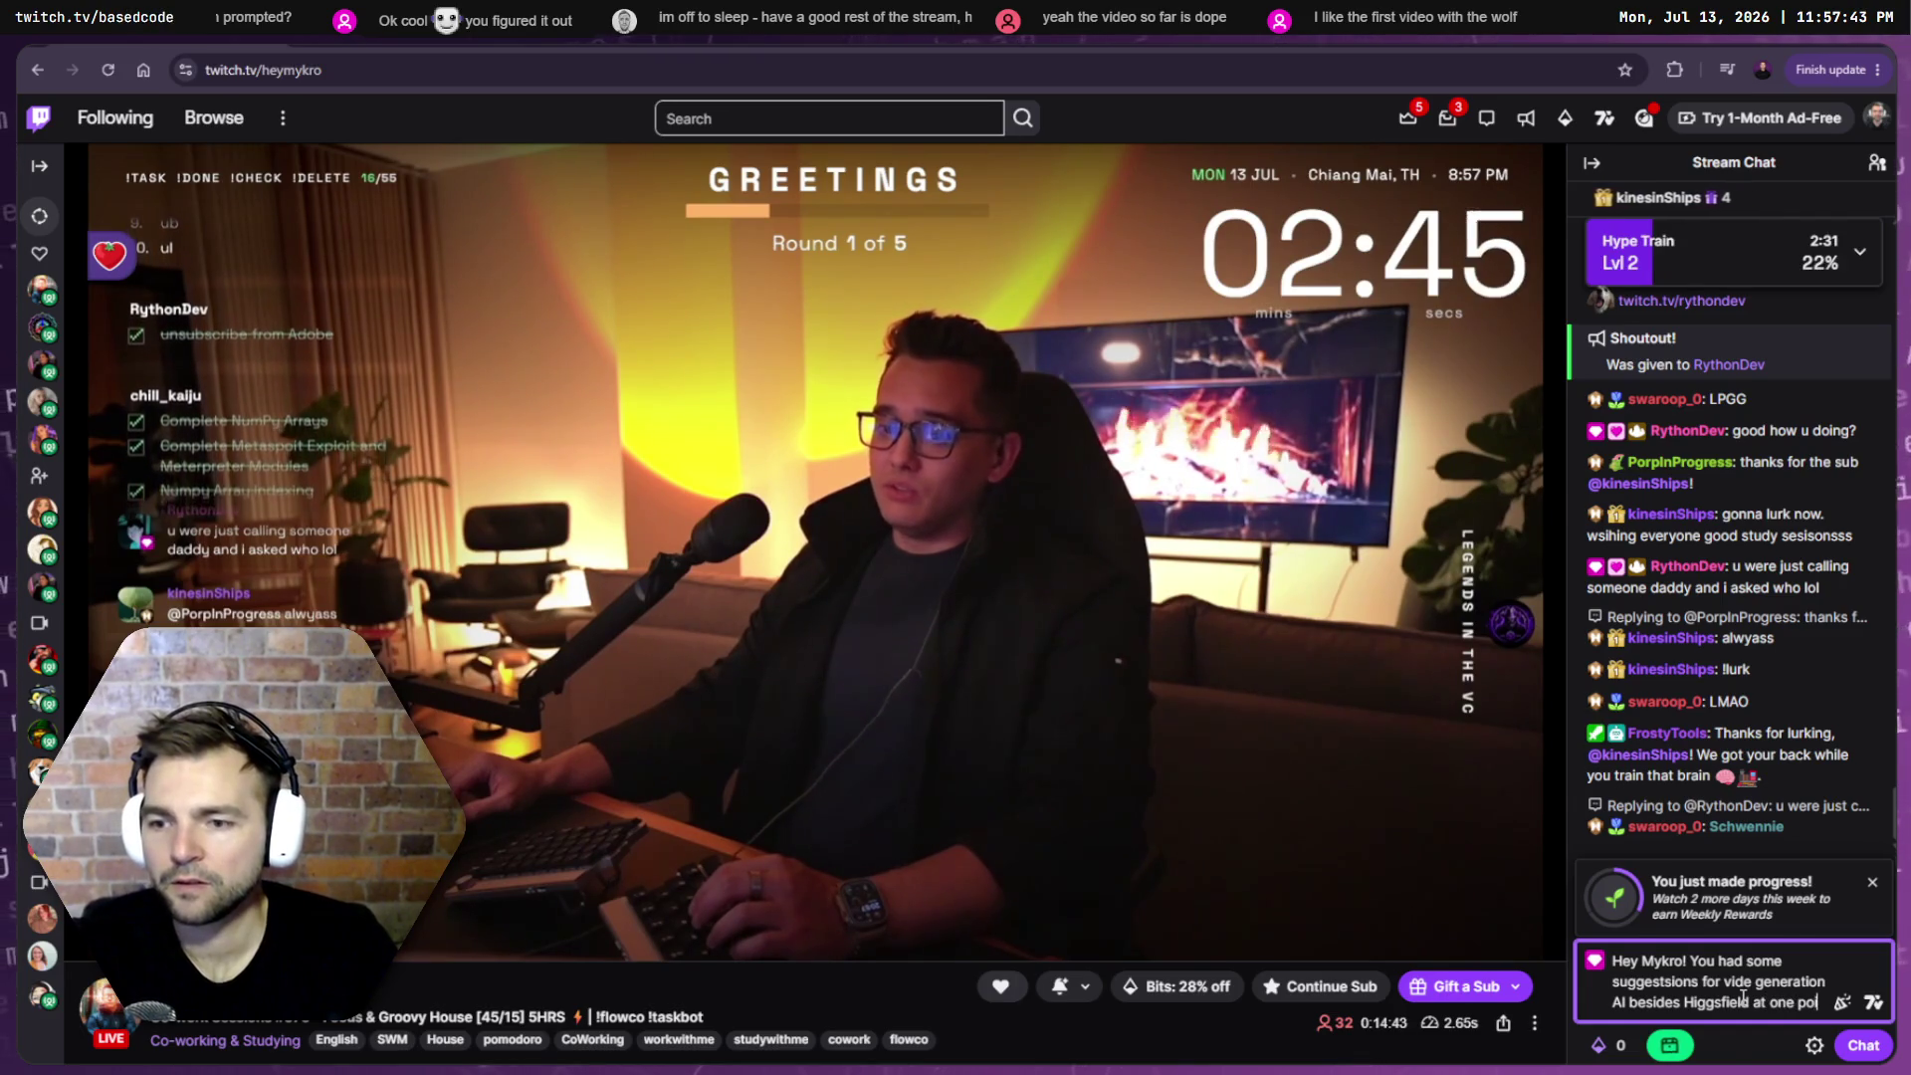
text(nt right?)
key(Return)
text(Potentially less pushy more)
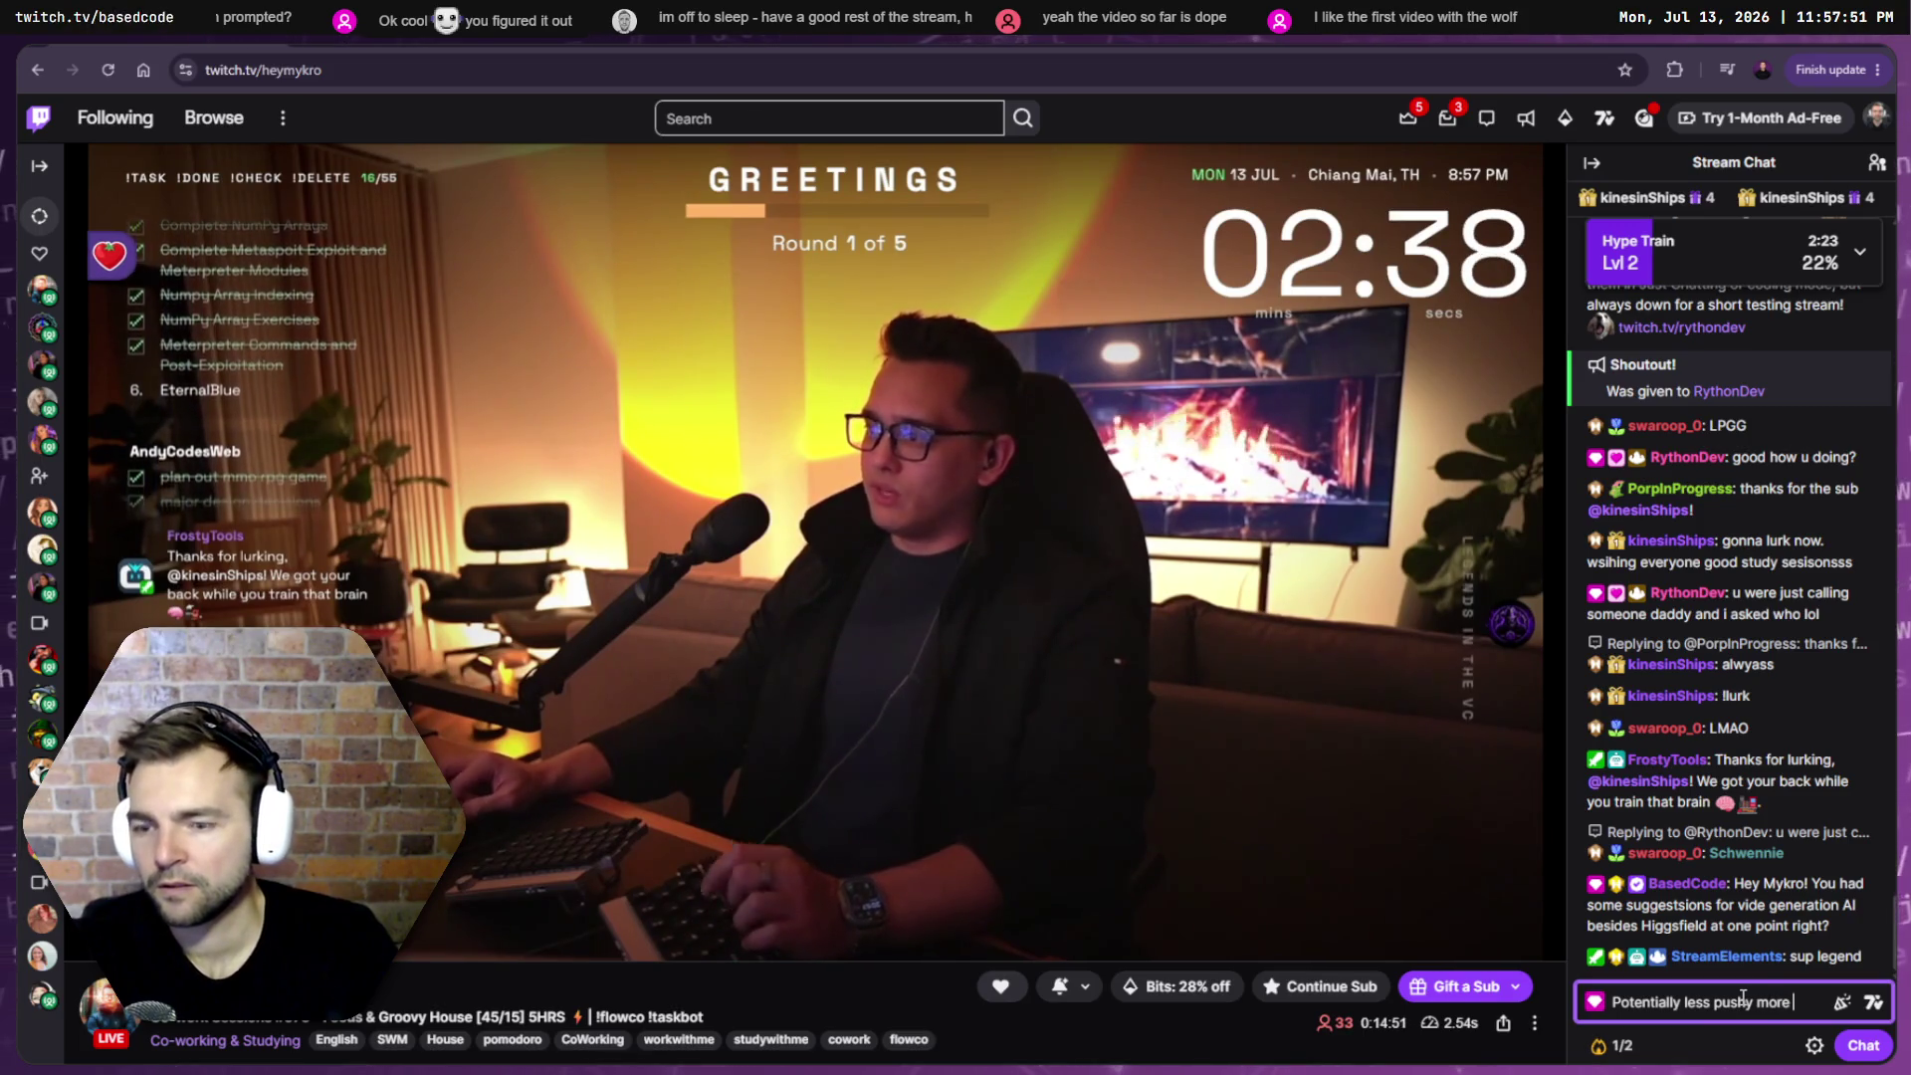
text(-e)
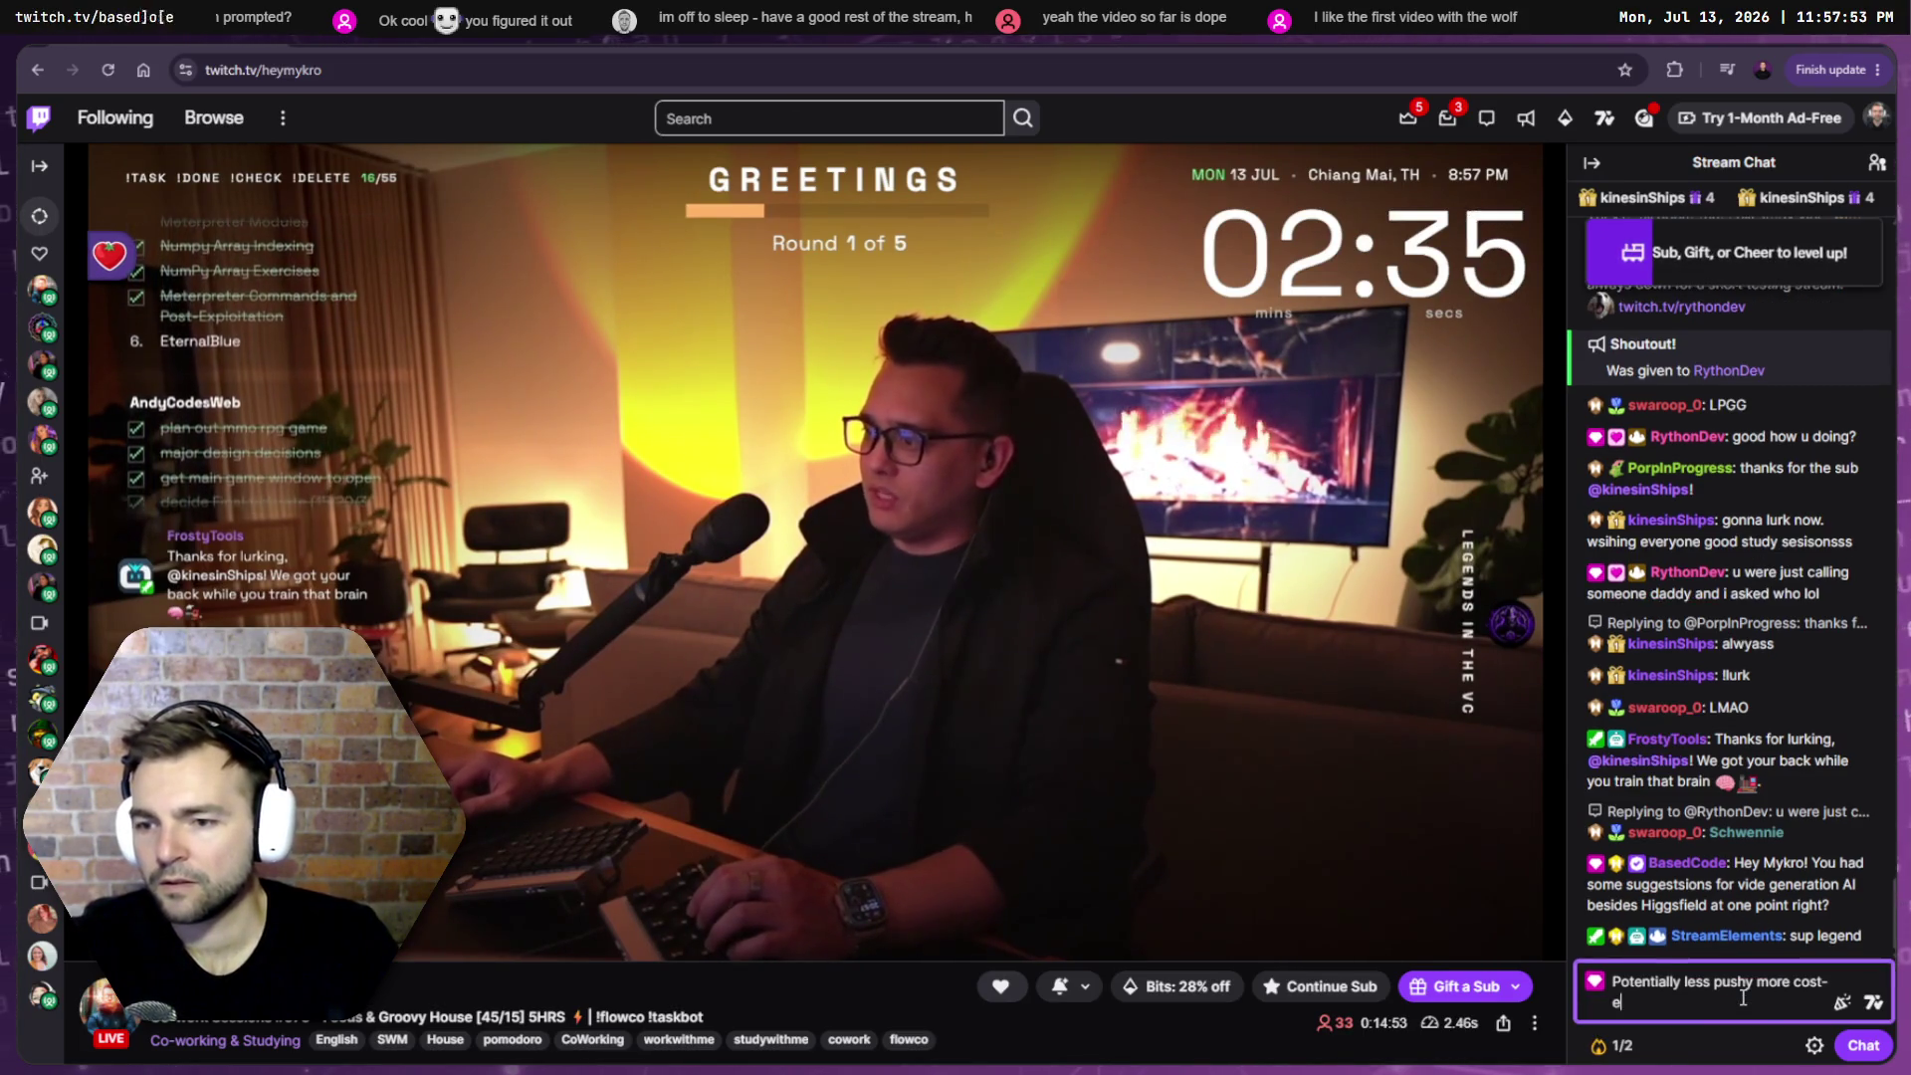
key(BackSpace)
key(BackSpace)
key(BackSpace)
text(options?)
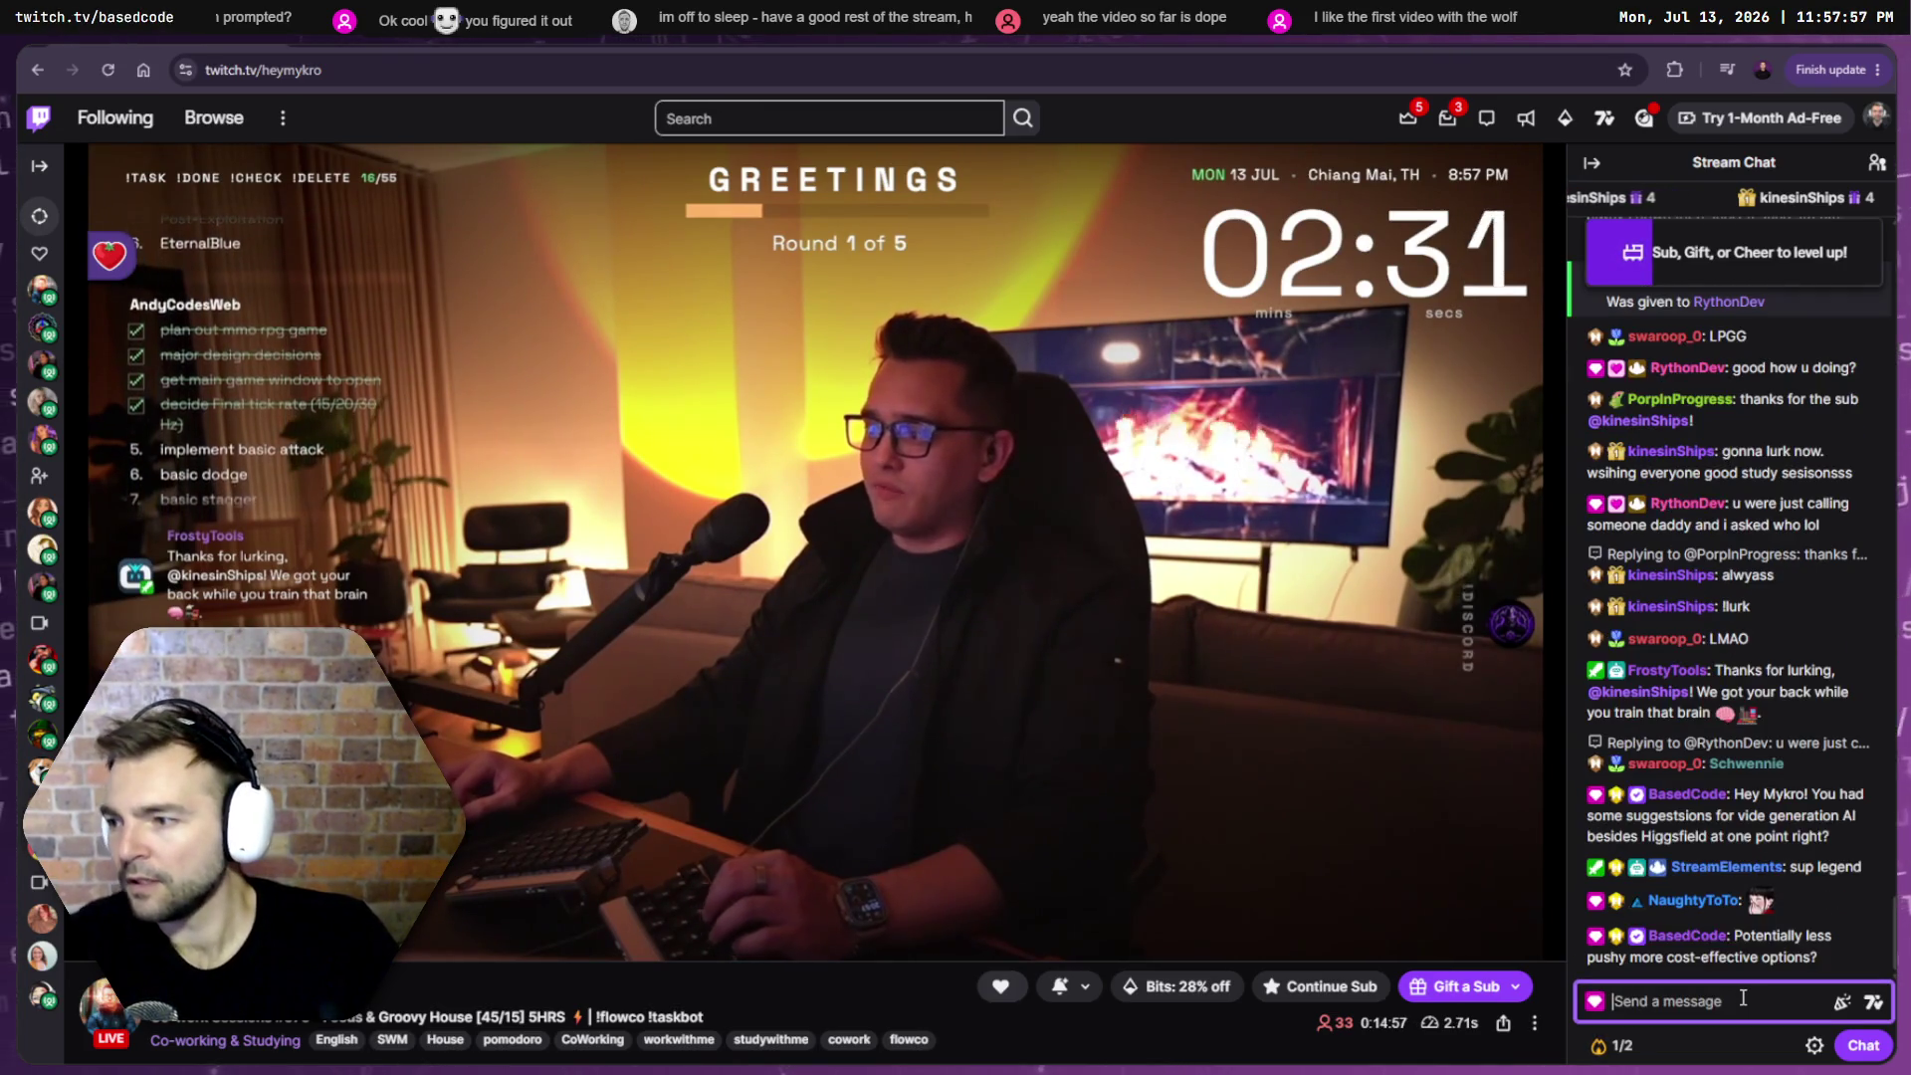
key(Return)
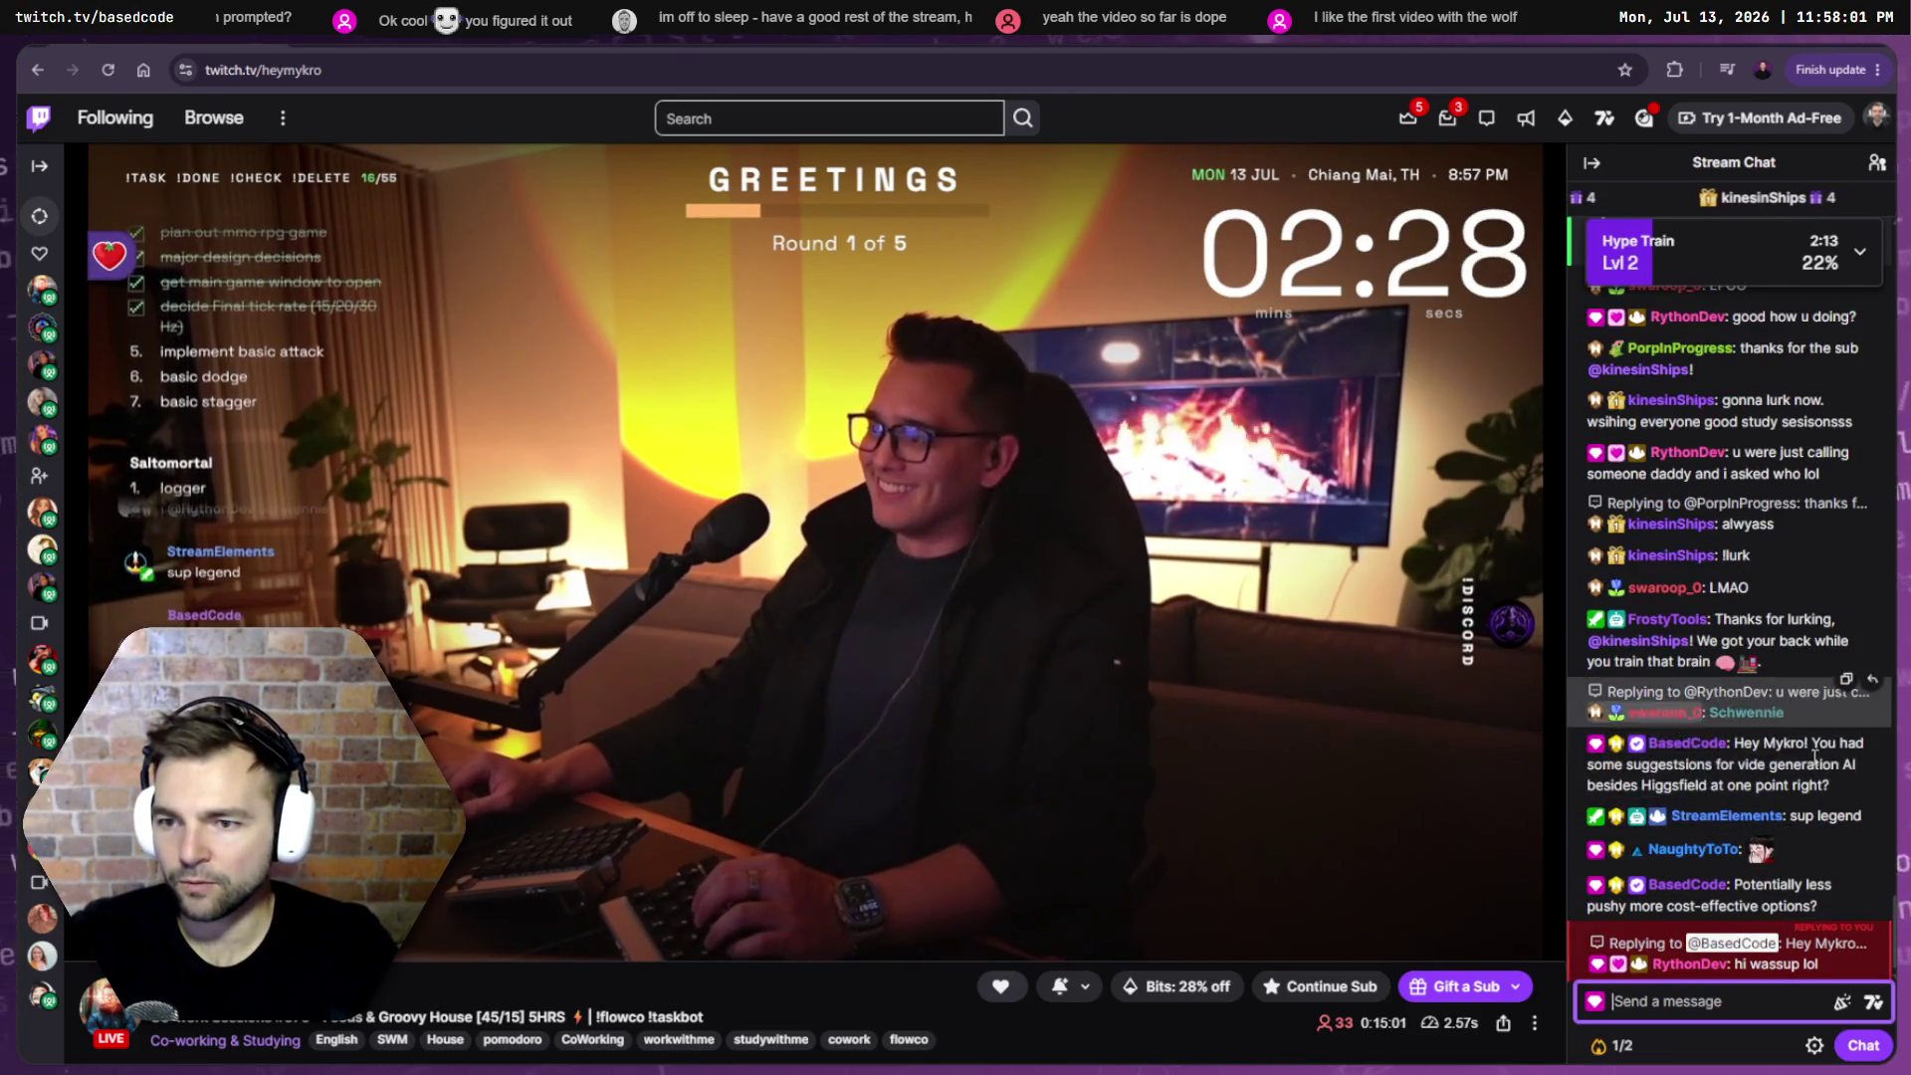
click(1763, 762)
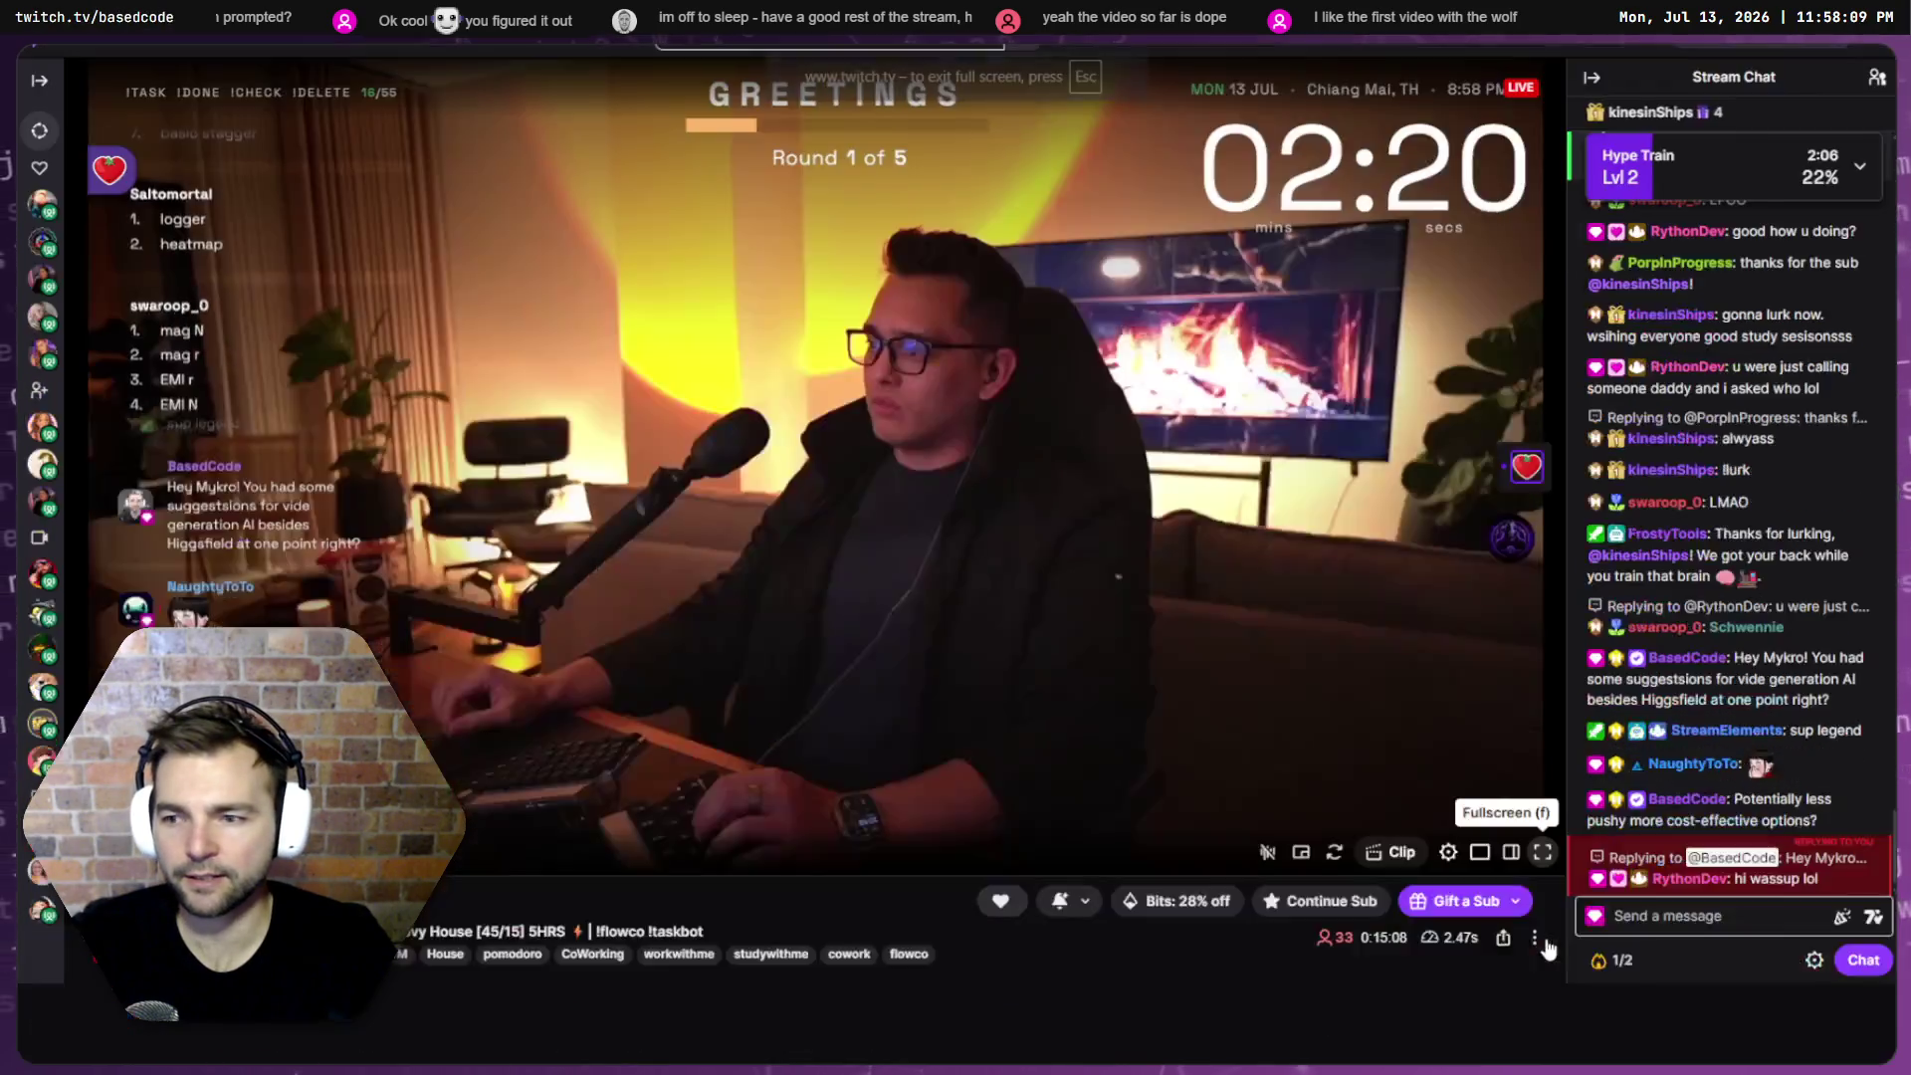
click(1515, 936)
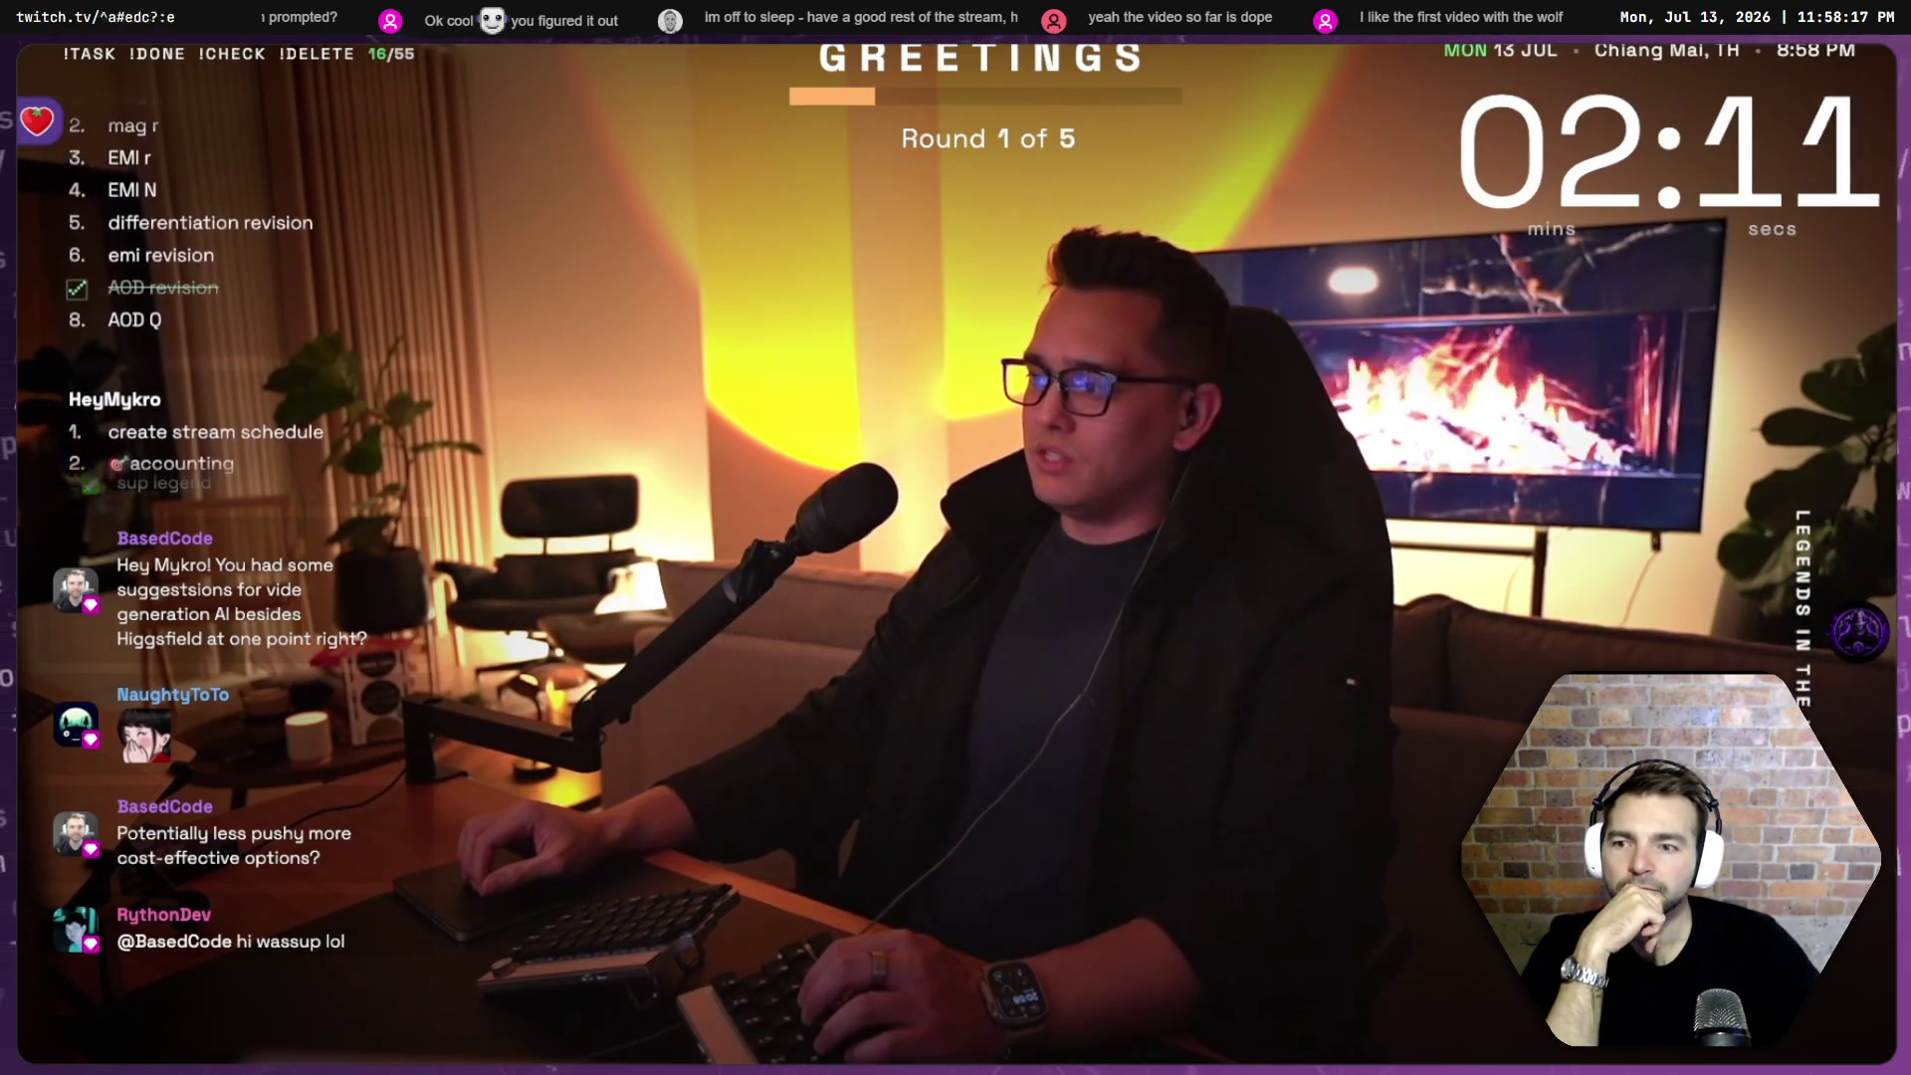
Expand the chat panel beside the full-screen HeyMykro stream
mouse_move(325, 709)
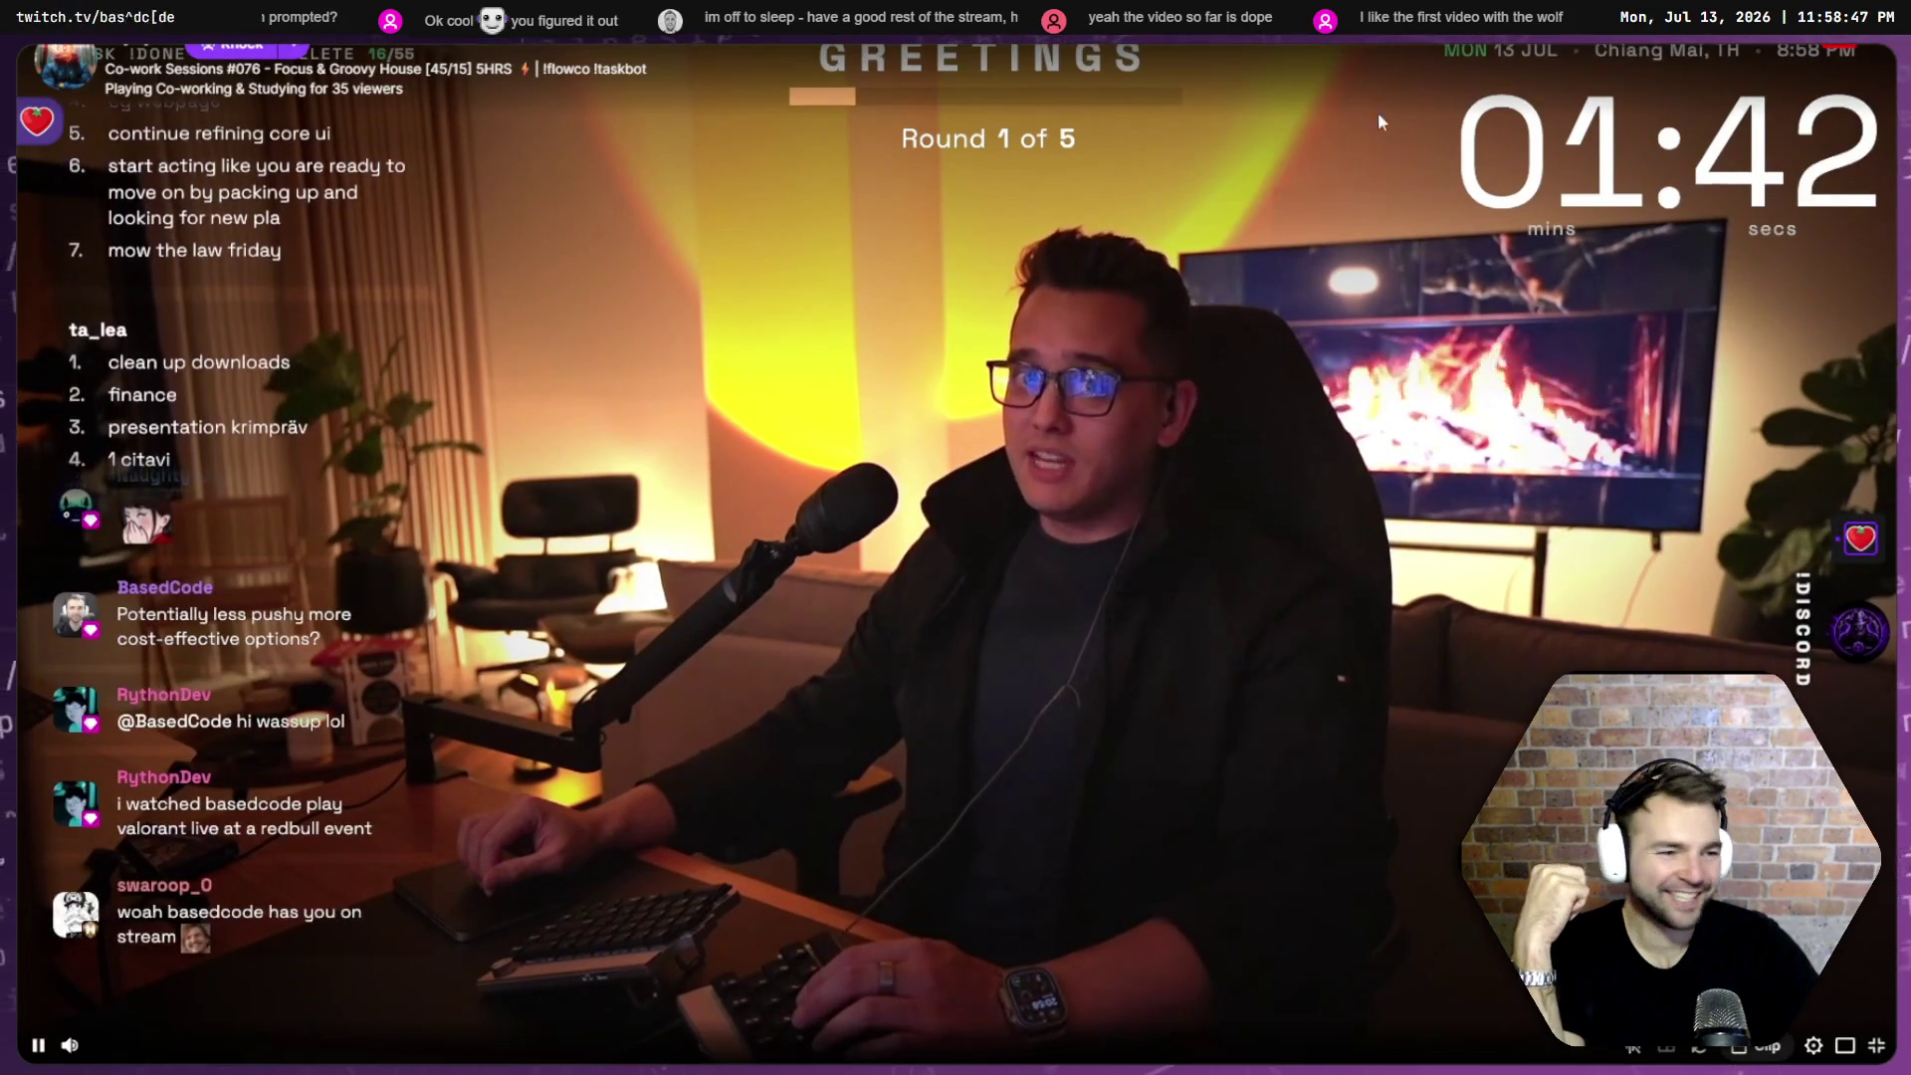
click(1864, 62)
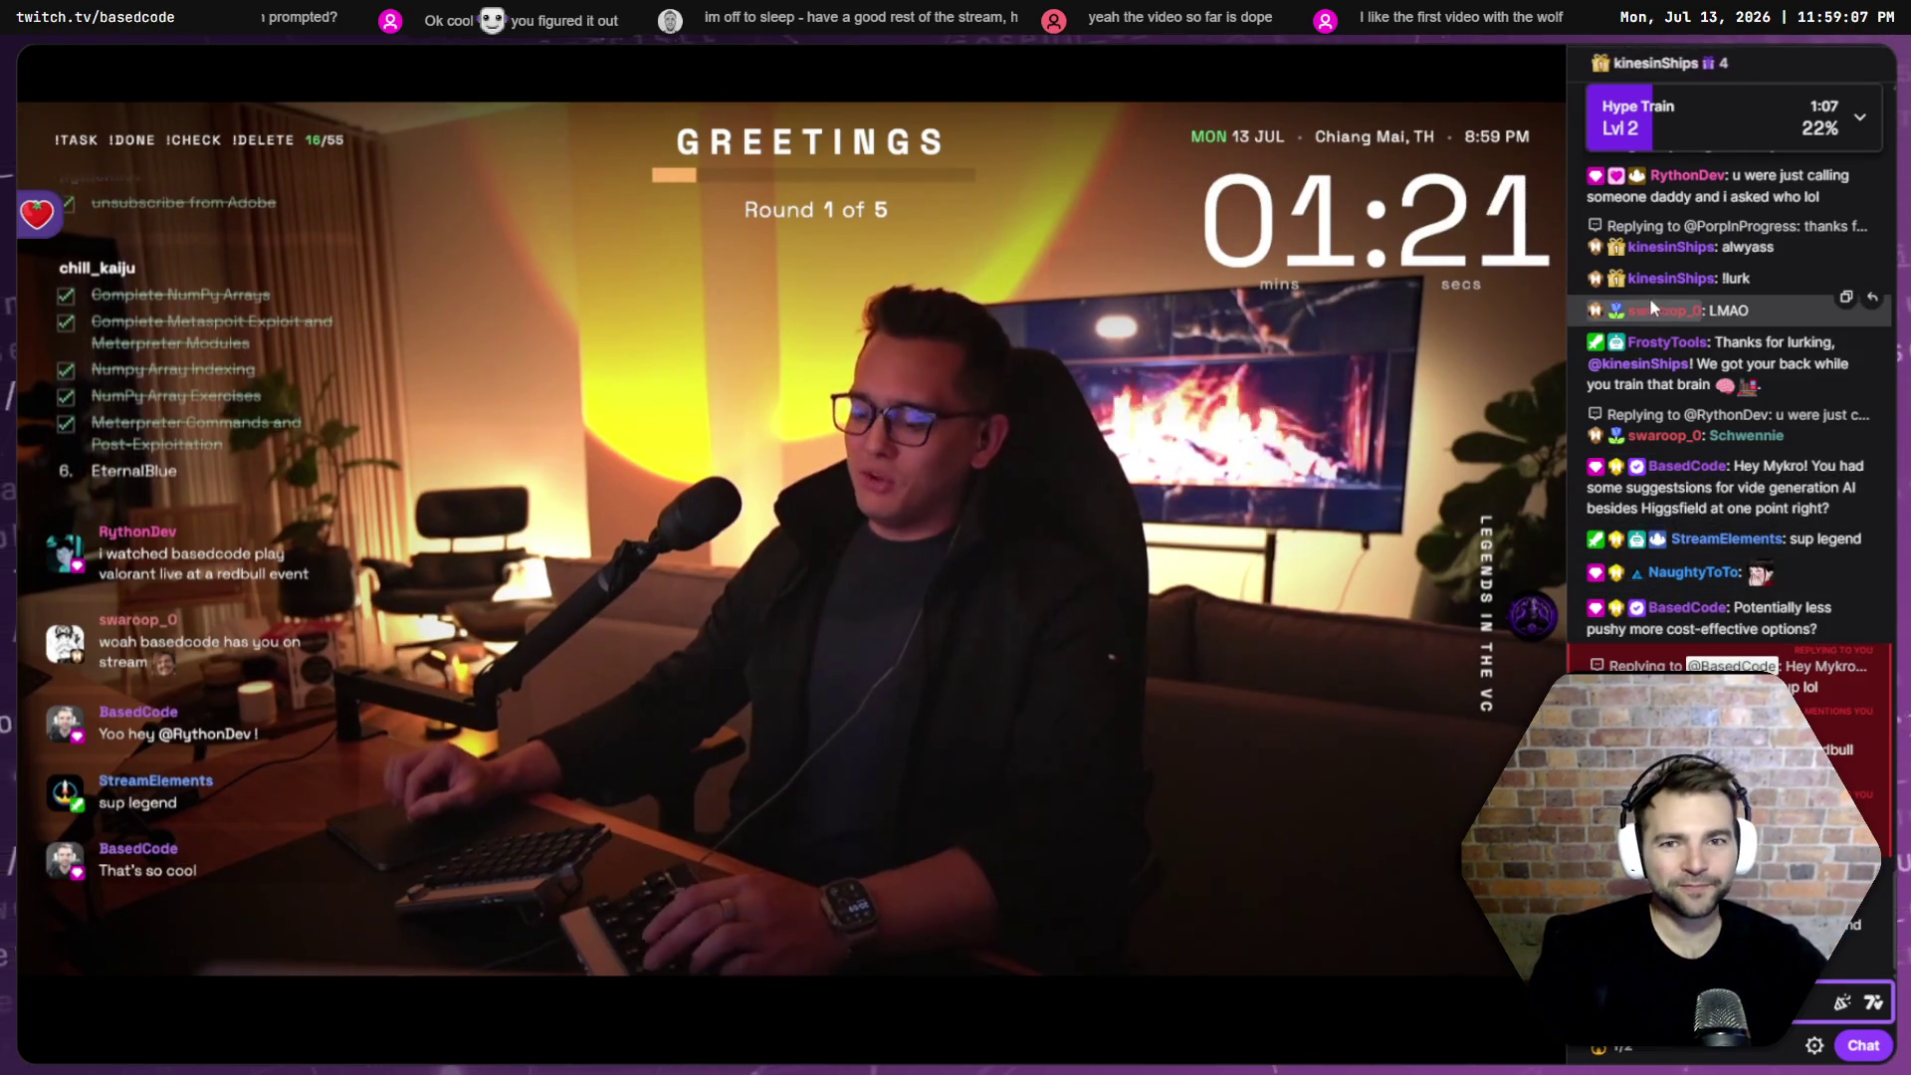
Exit the stream's full-screen view and switch to the Higgsfield All assets tab
mouse_move(1501, 398)
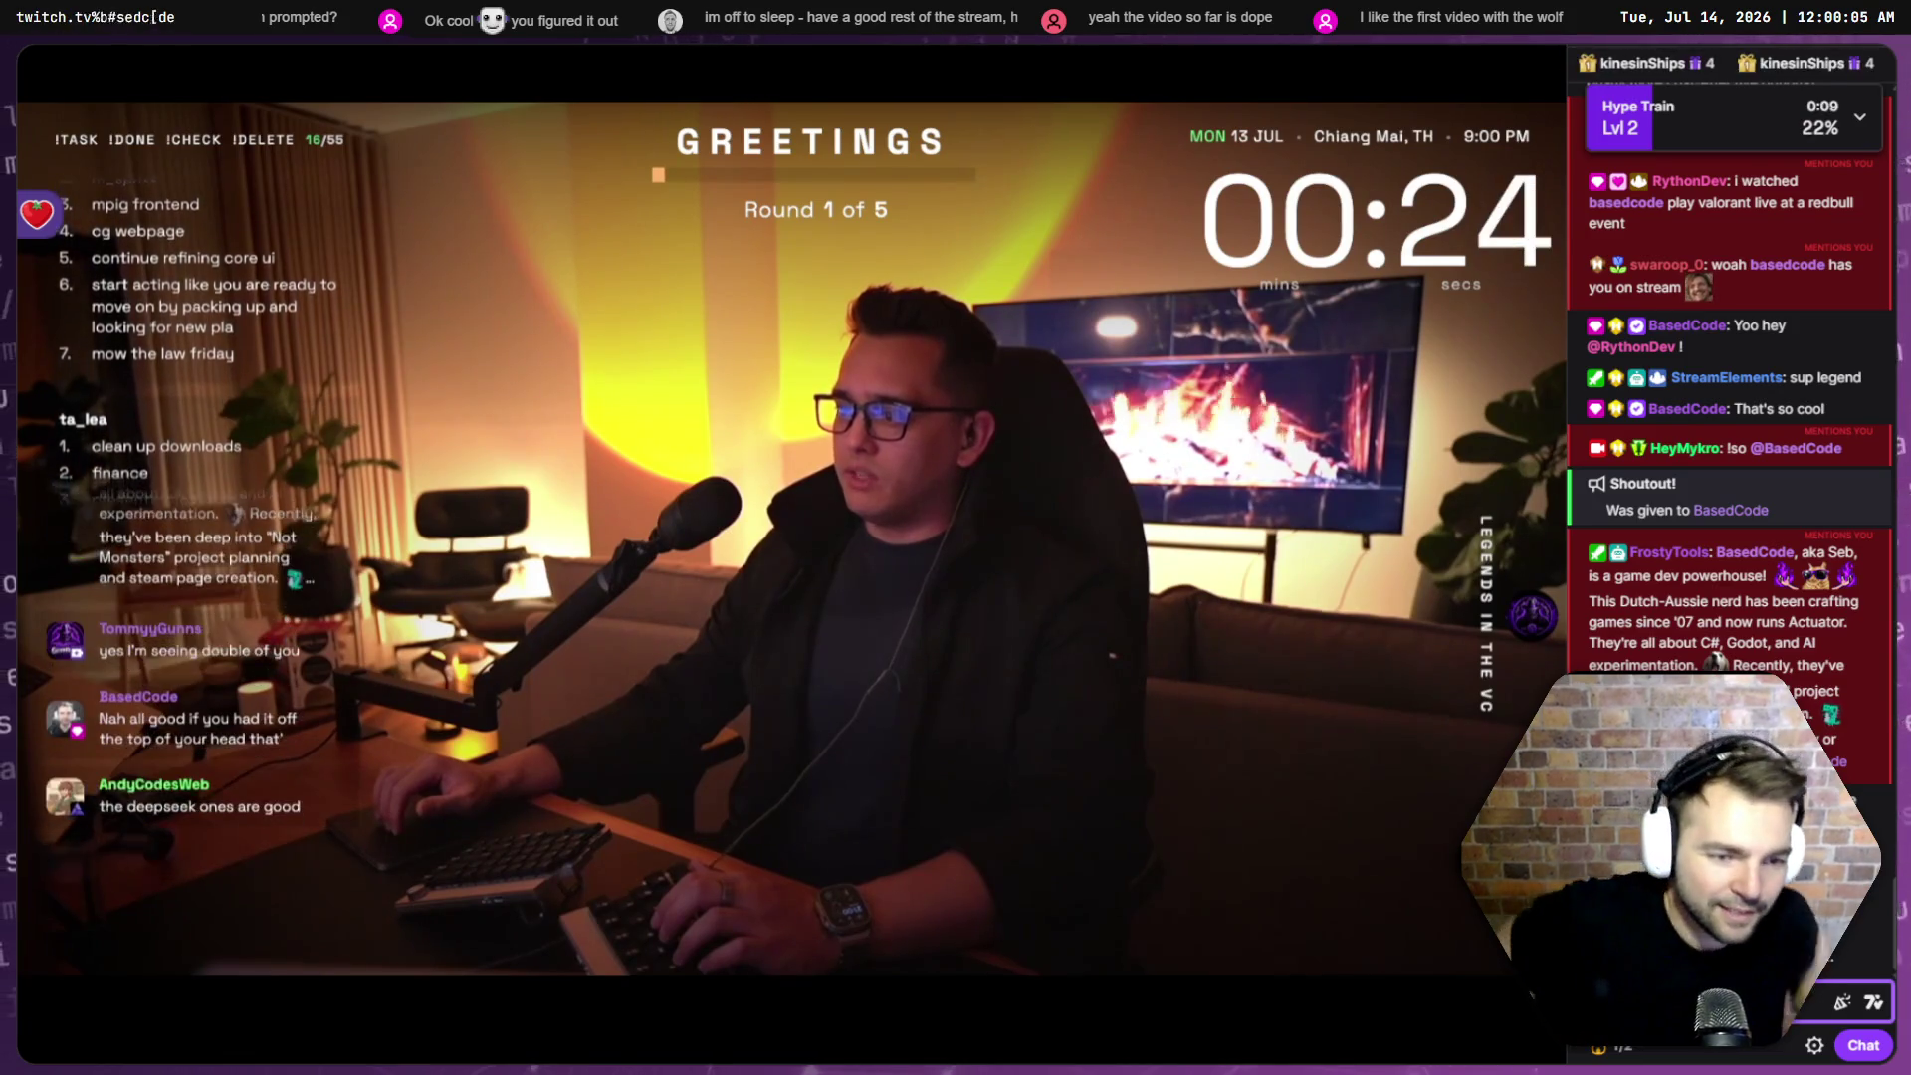
mouse_move(1353, 714)
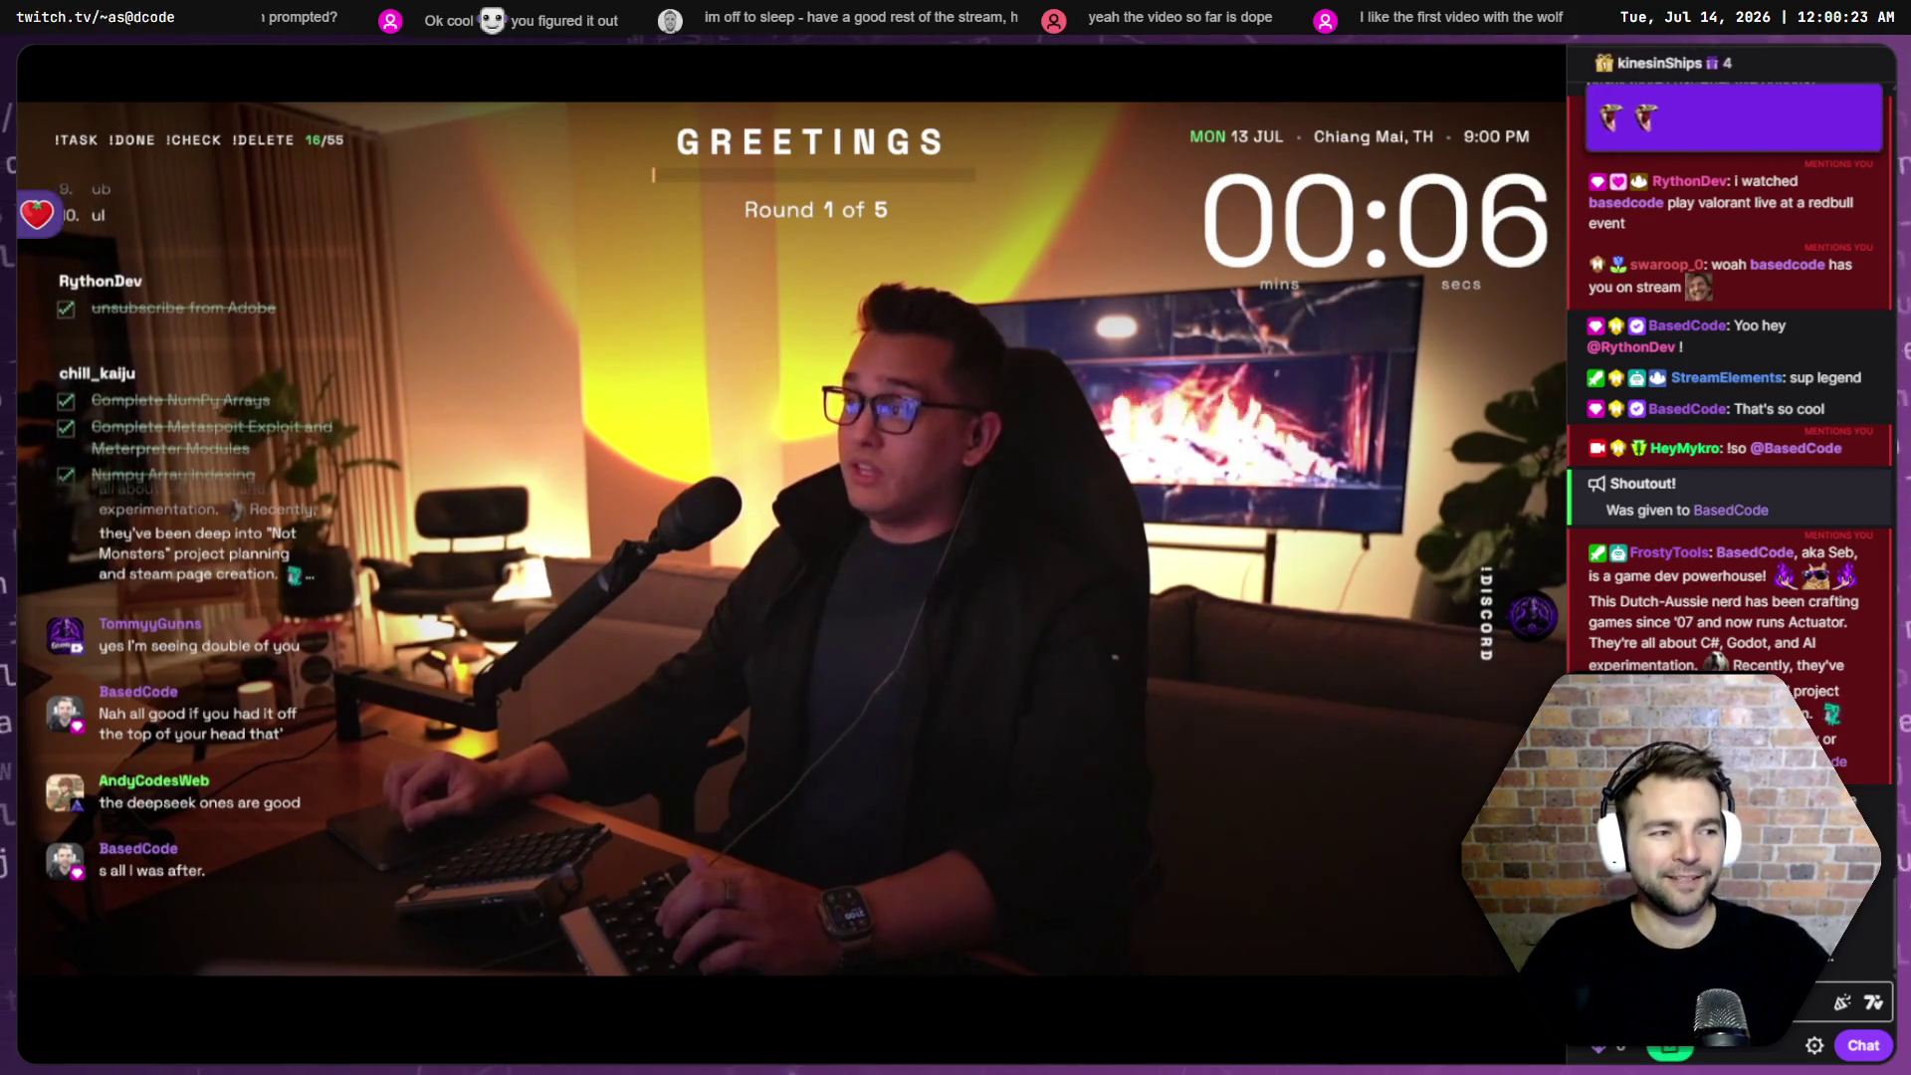
mouse_move(1548, 1054)
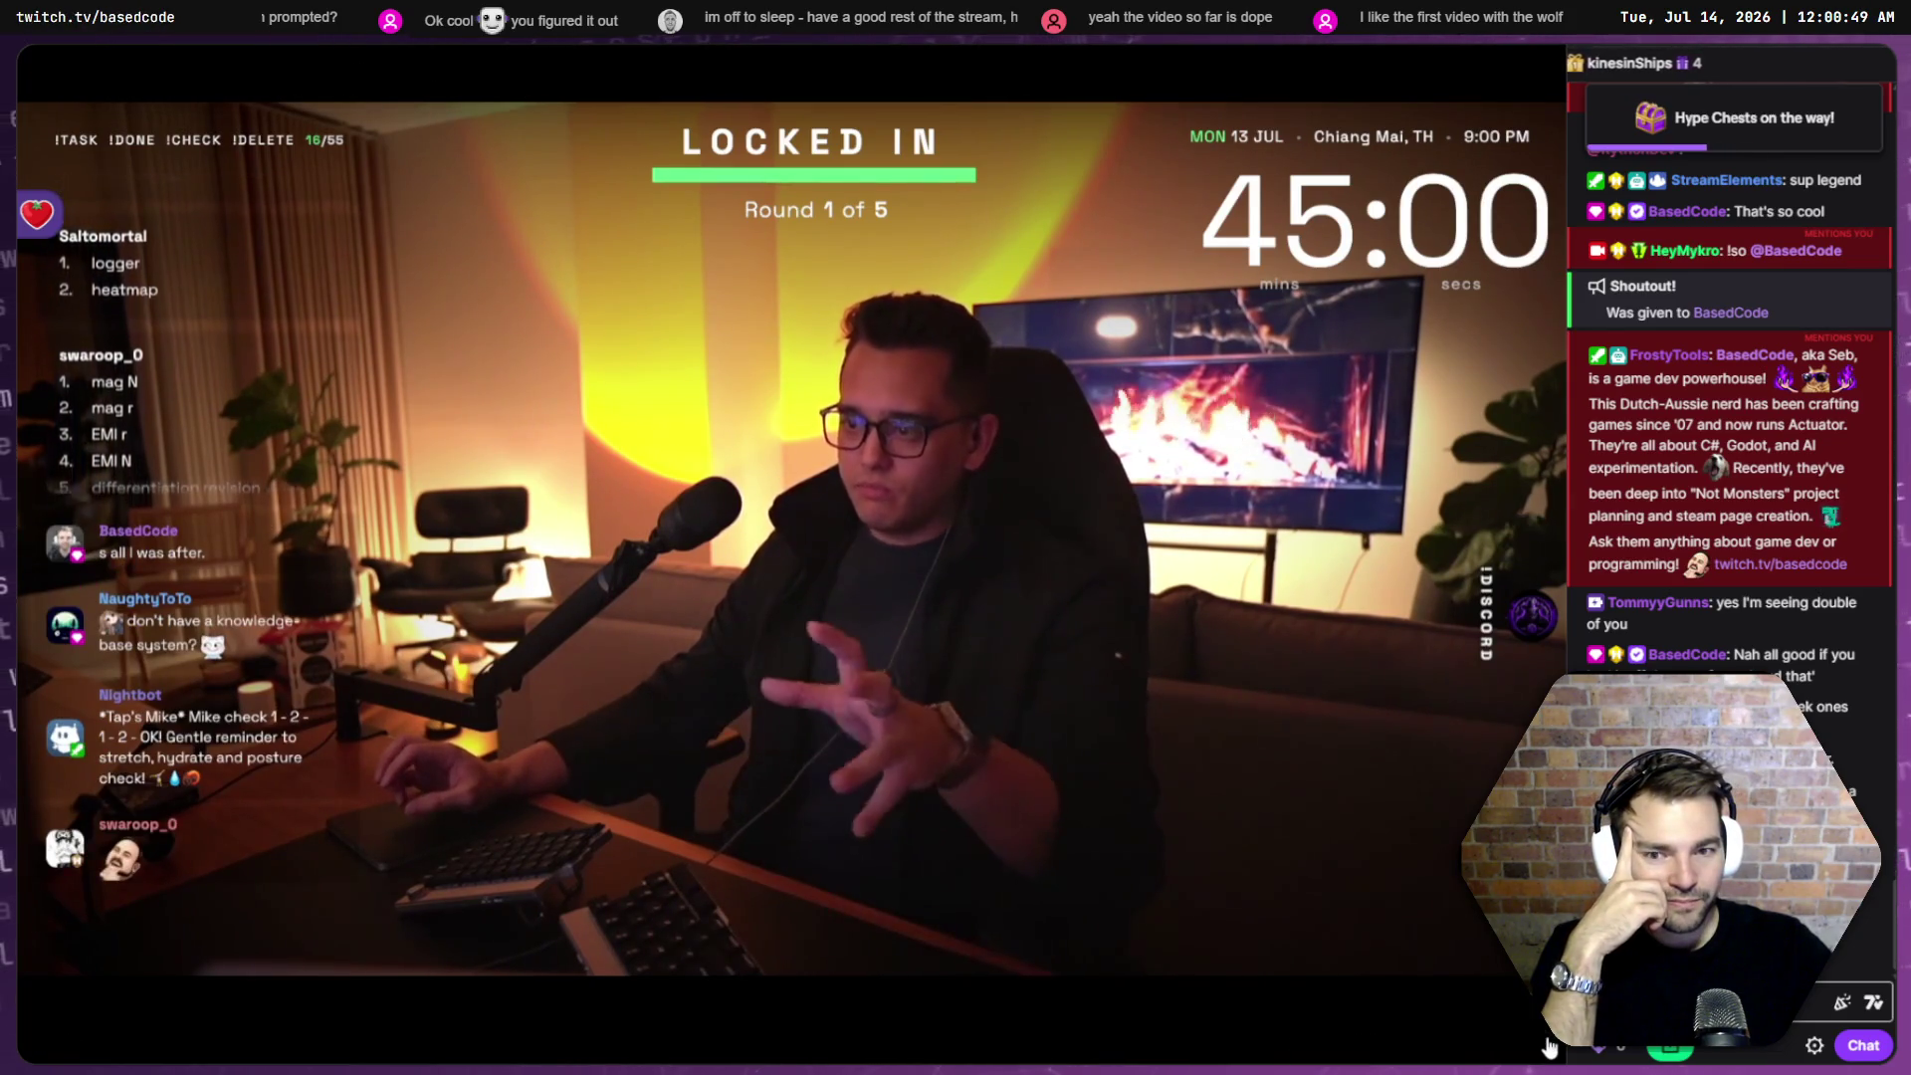
click(1546, 1045)
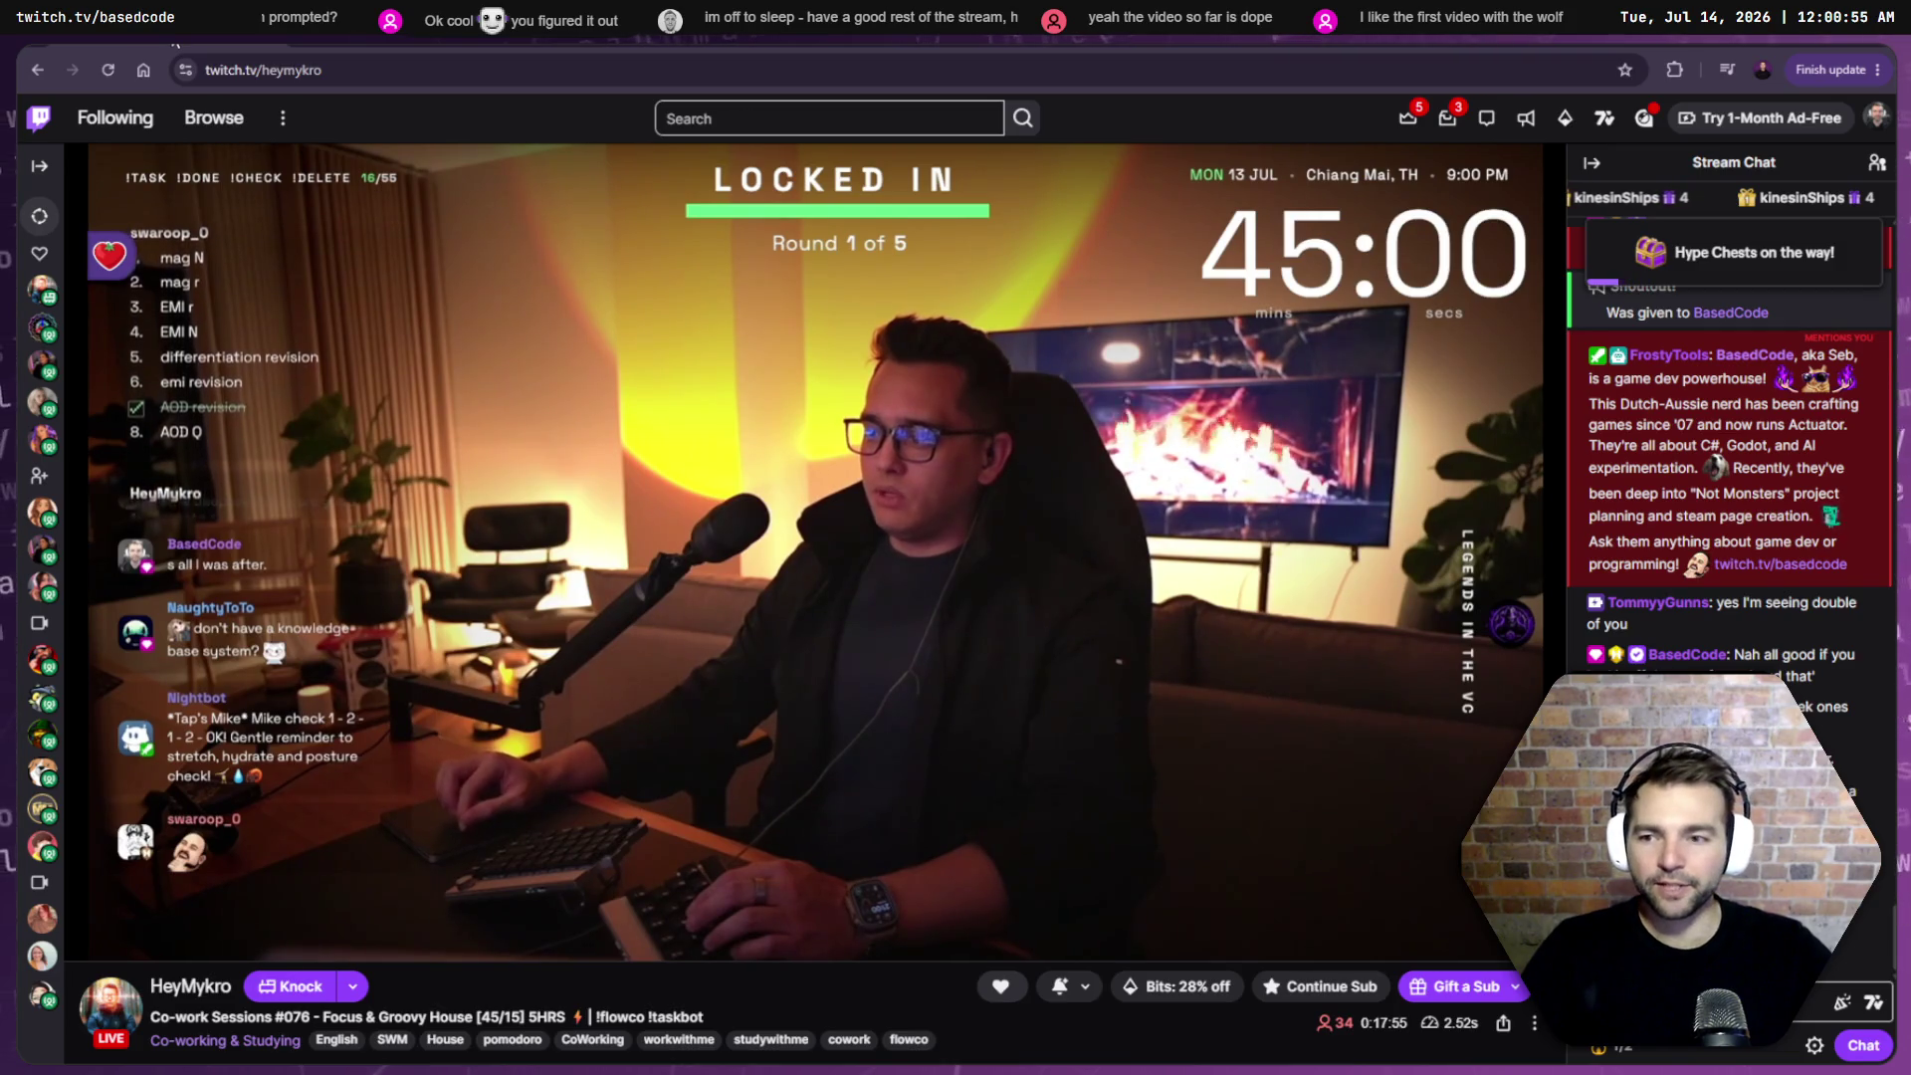
key(ctrl+Tab)
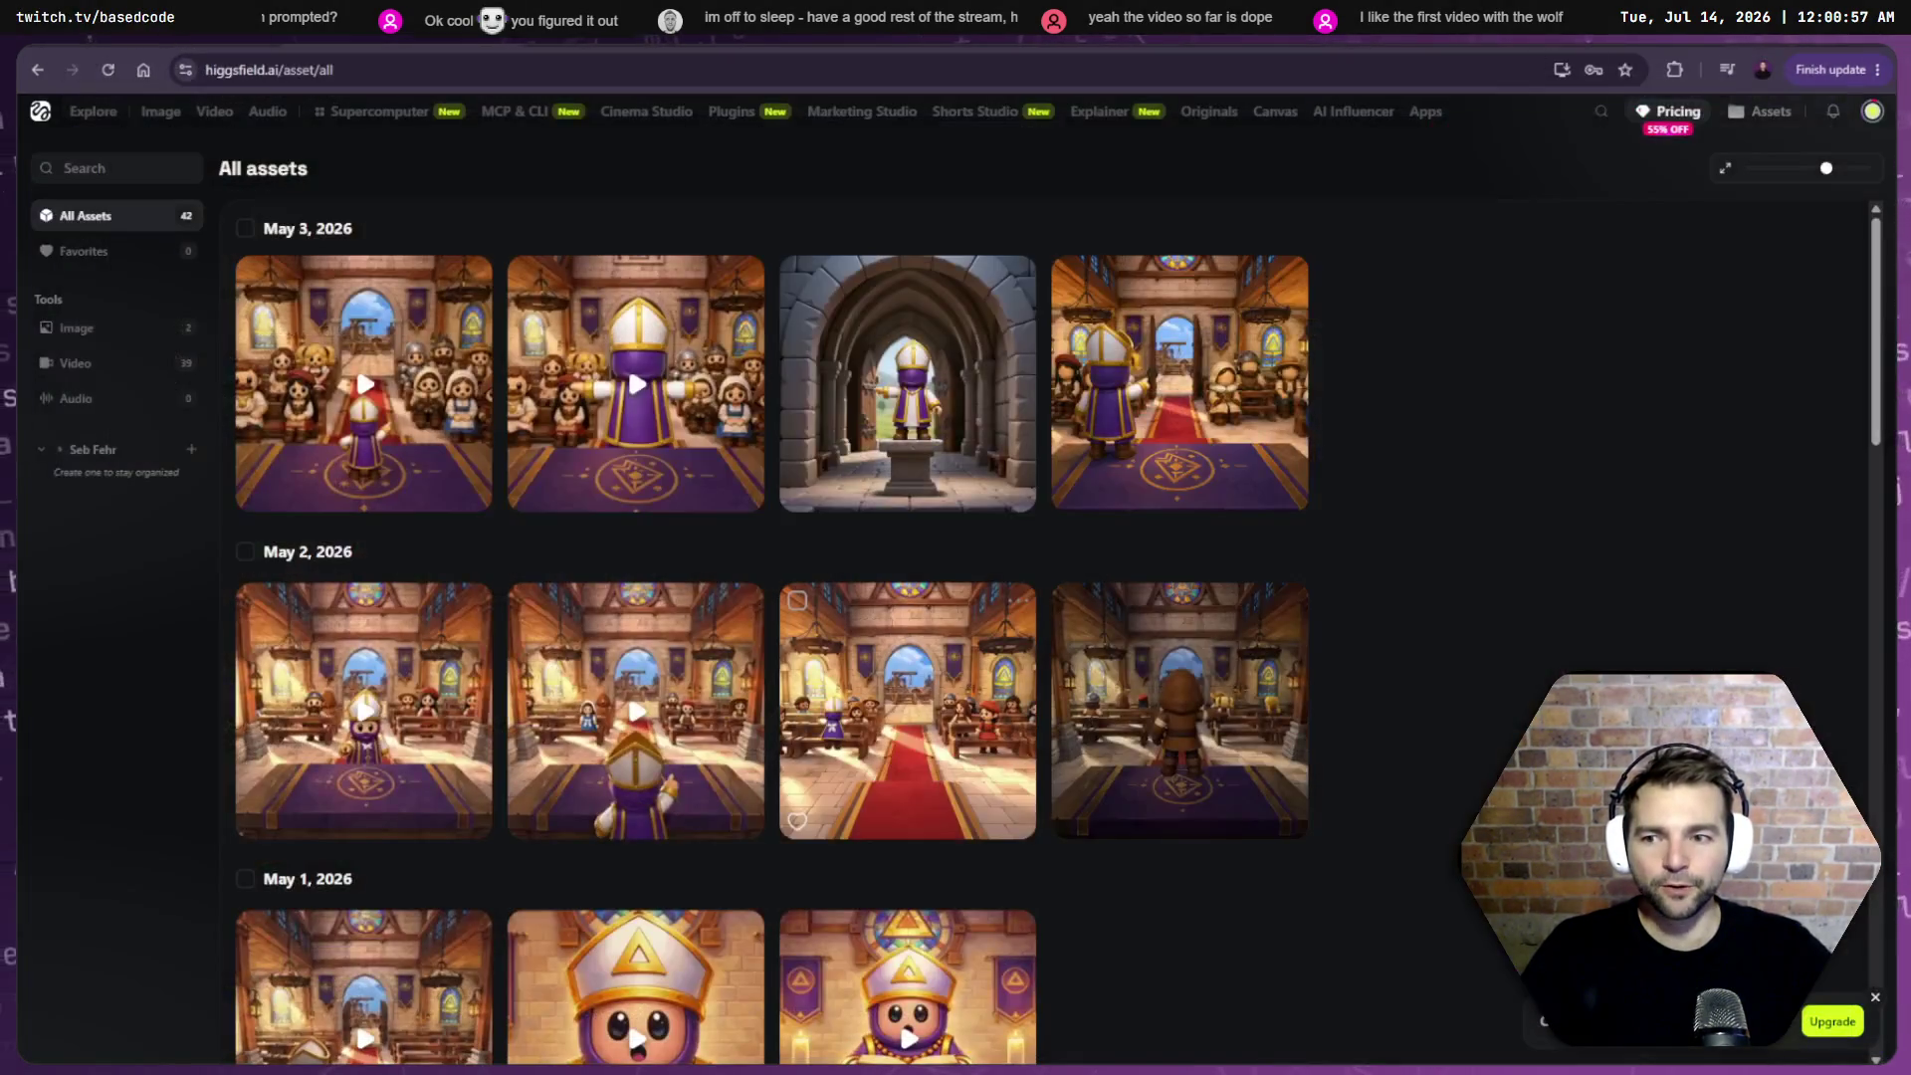
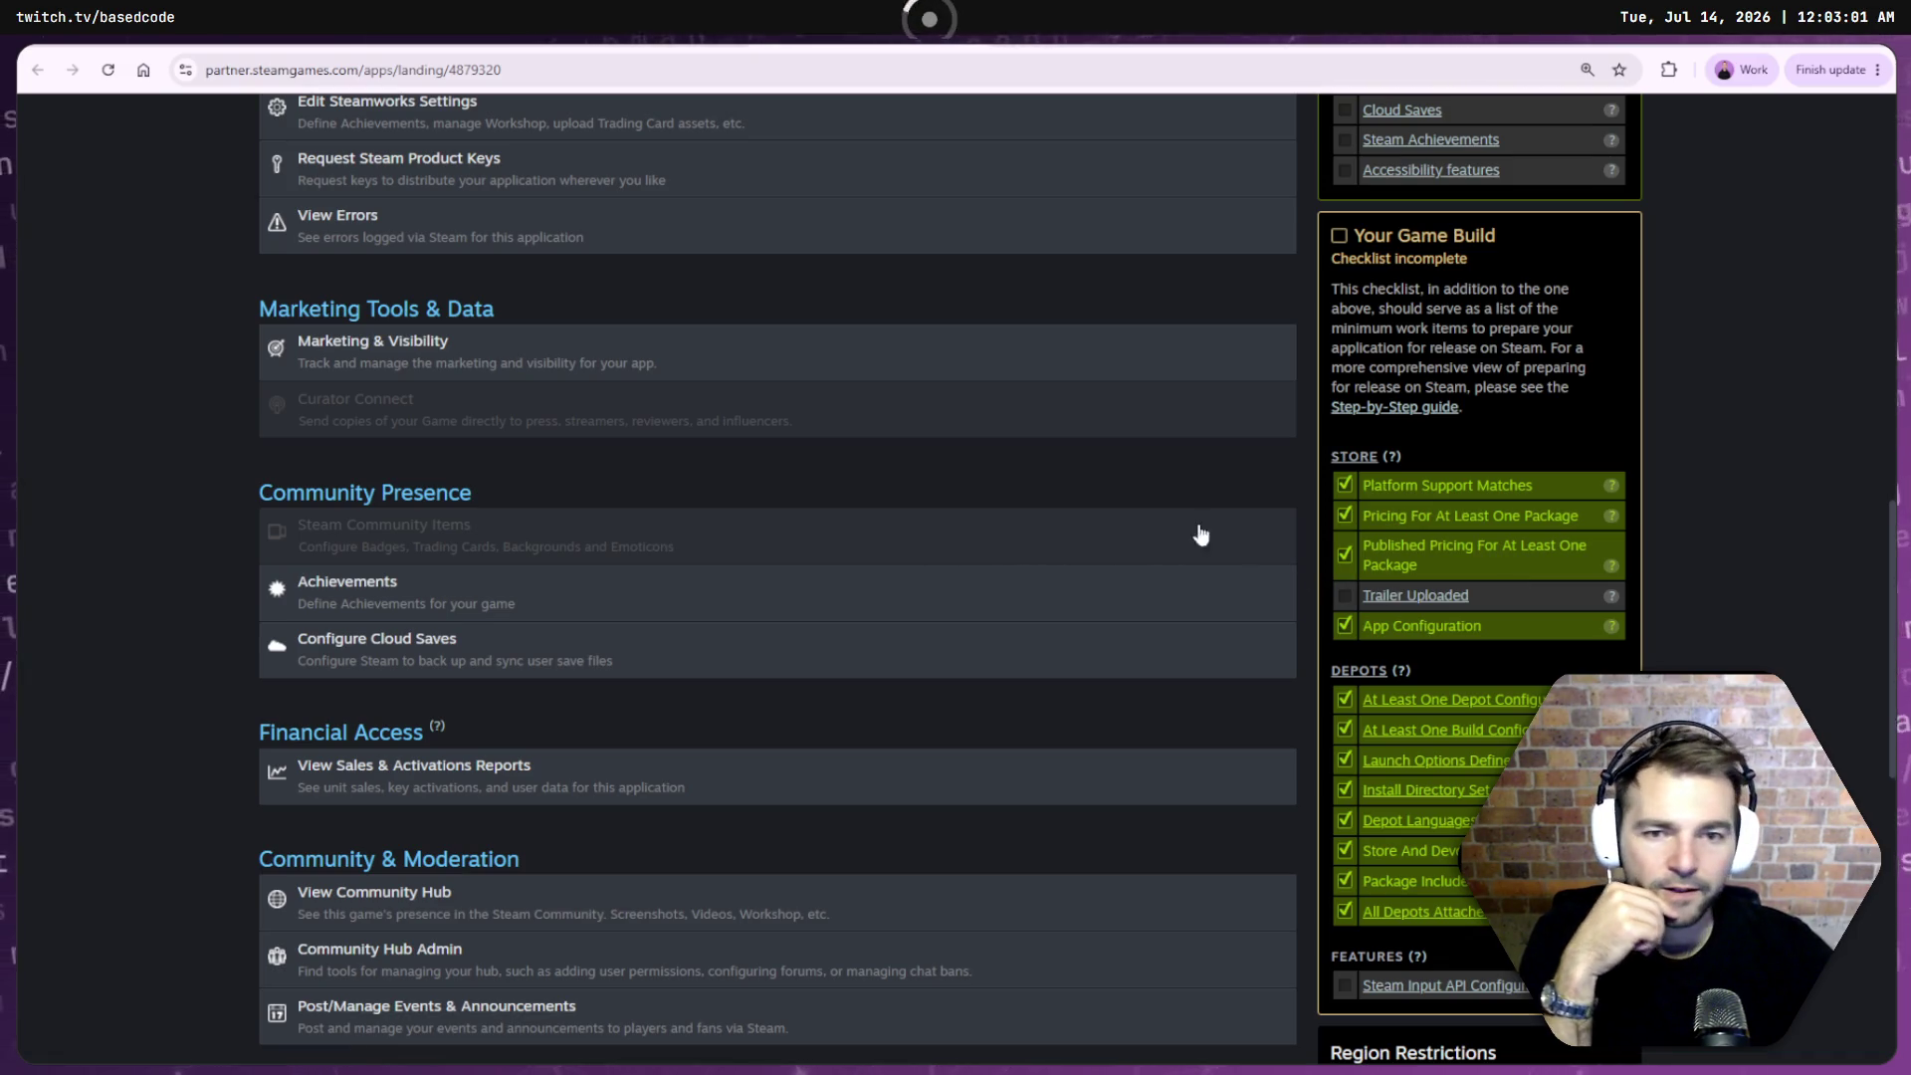
On the Social Deduction Fest opt-in page, choose Not Monsters [4879320] for the eligibility appeal
click(669, 47)
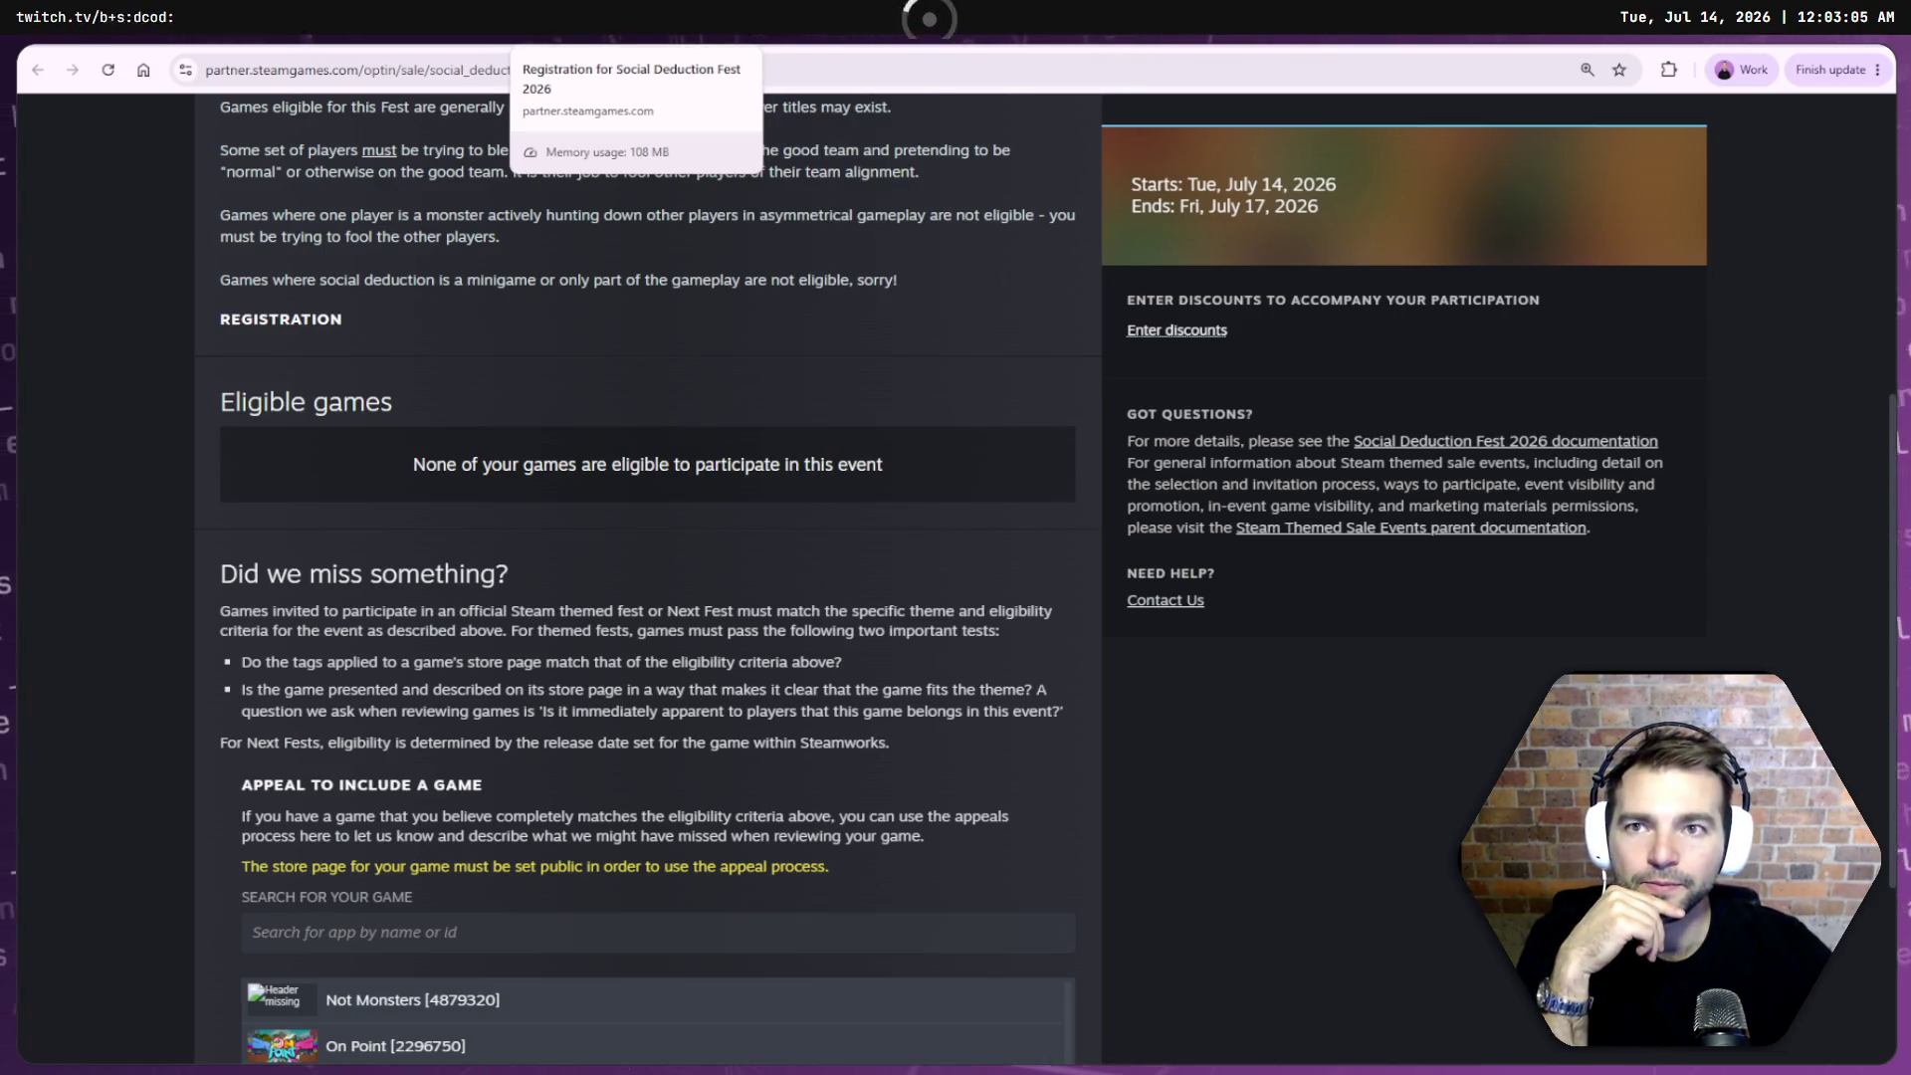
click(426, 1014)
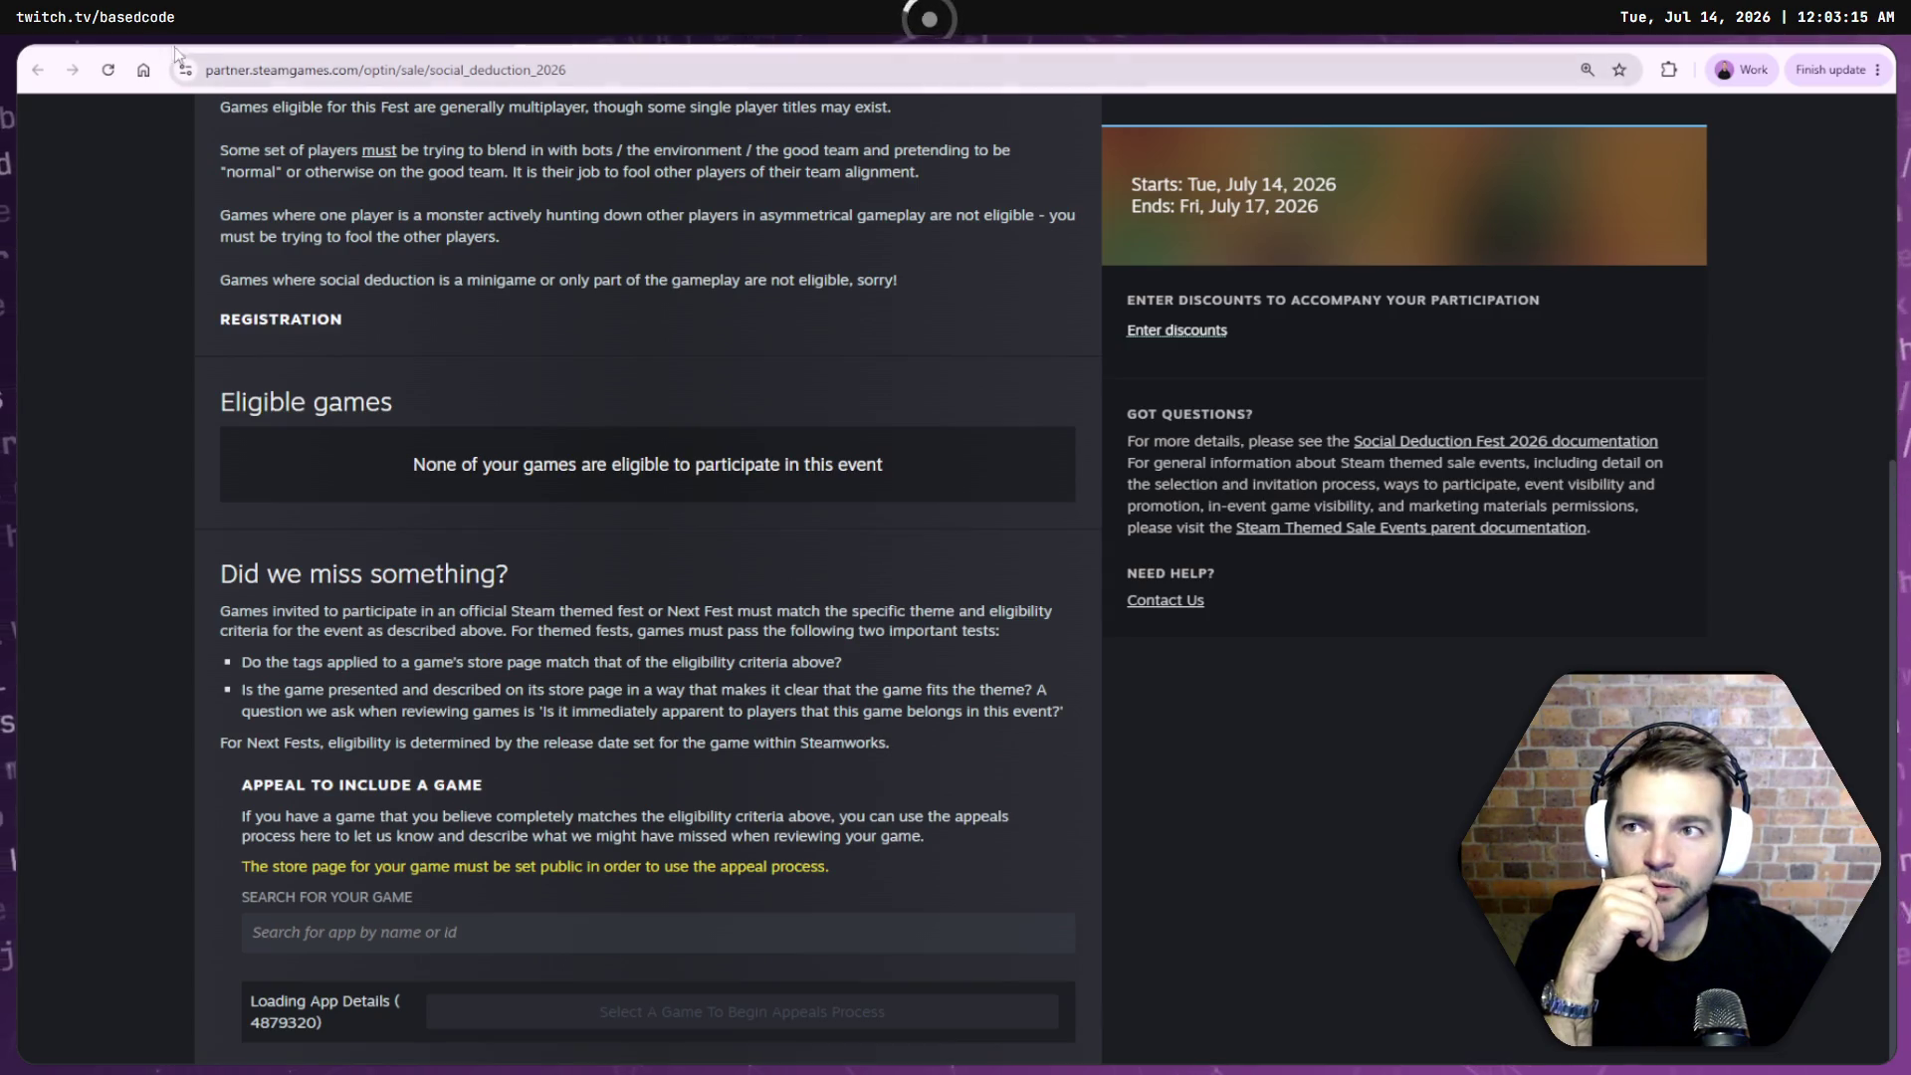
key(alt+Tab)
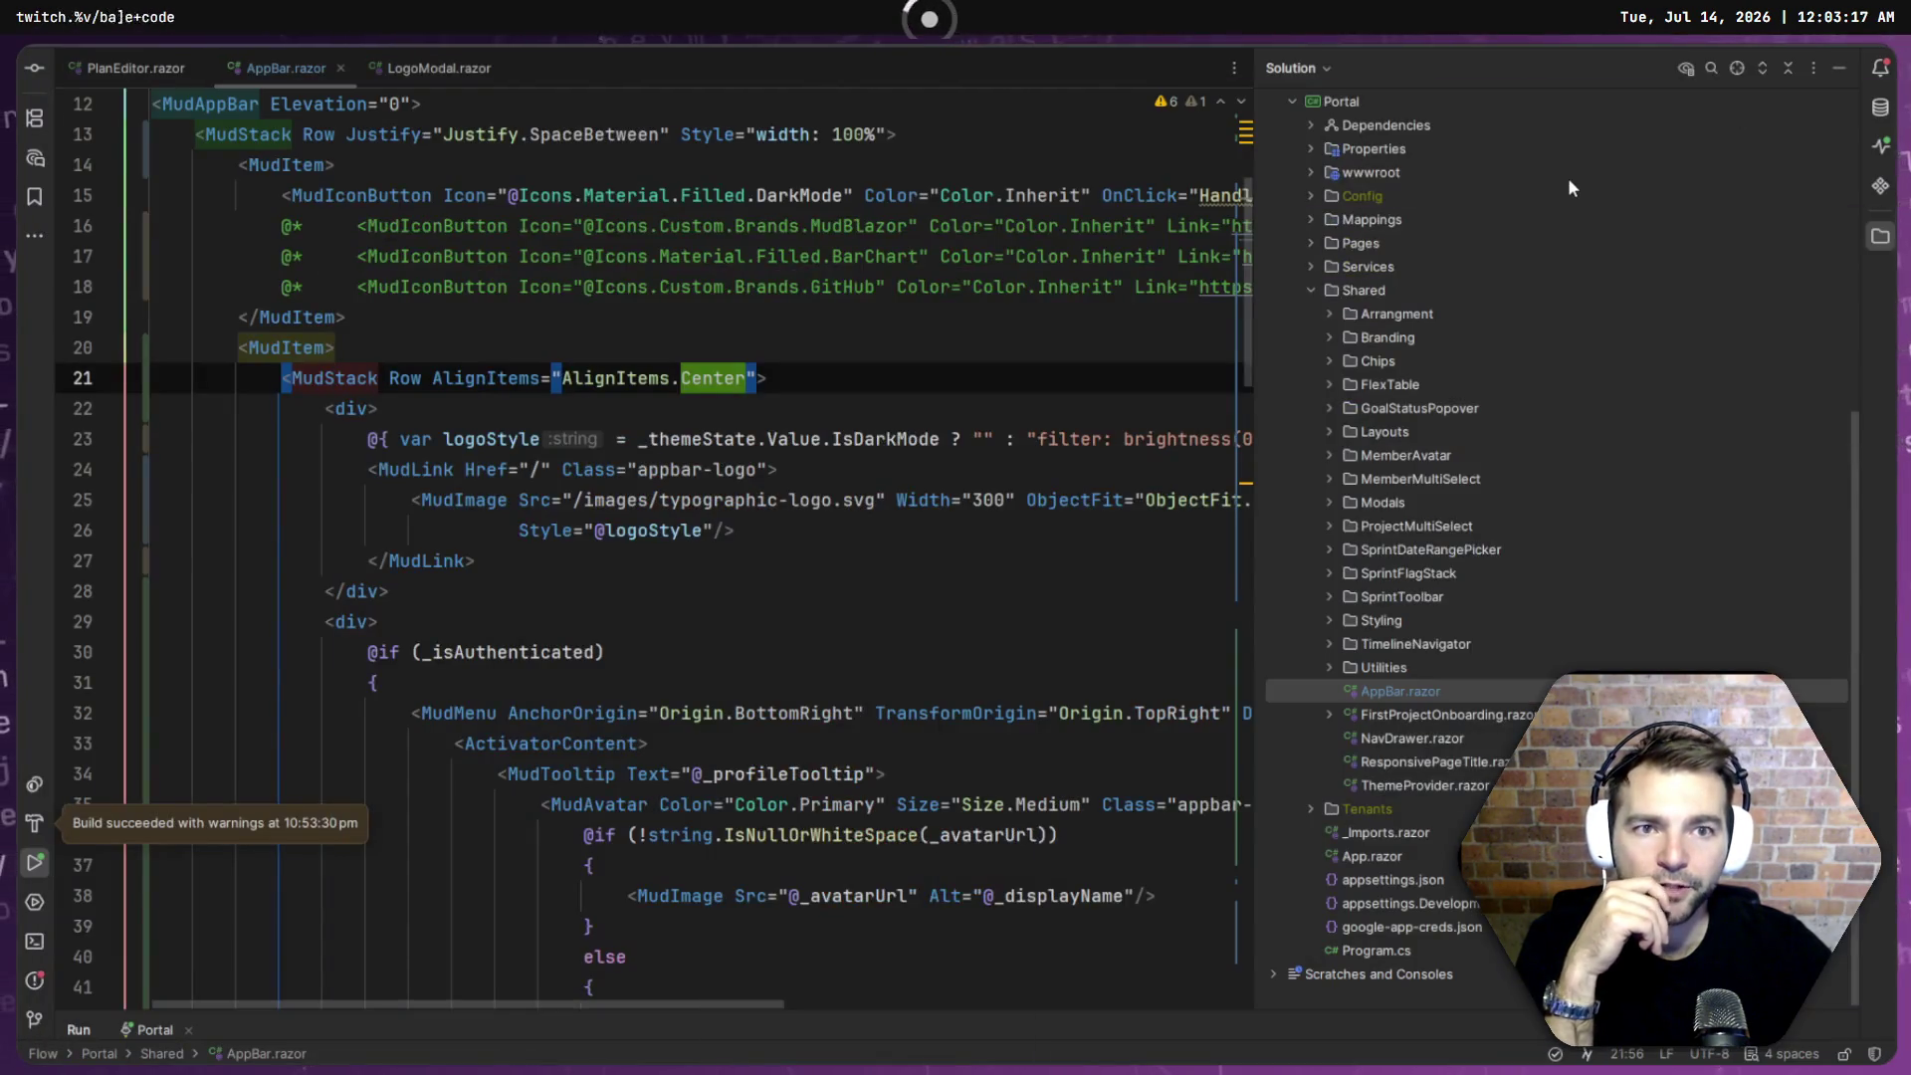
Close the stray Actuator.Flow Explorer window behind Rider, then return to the Google Flow gallery
click(986, 349)
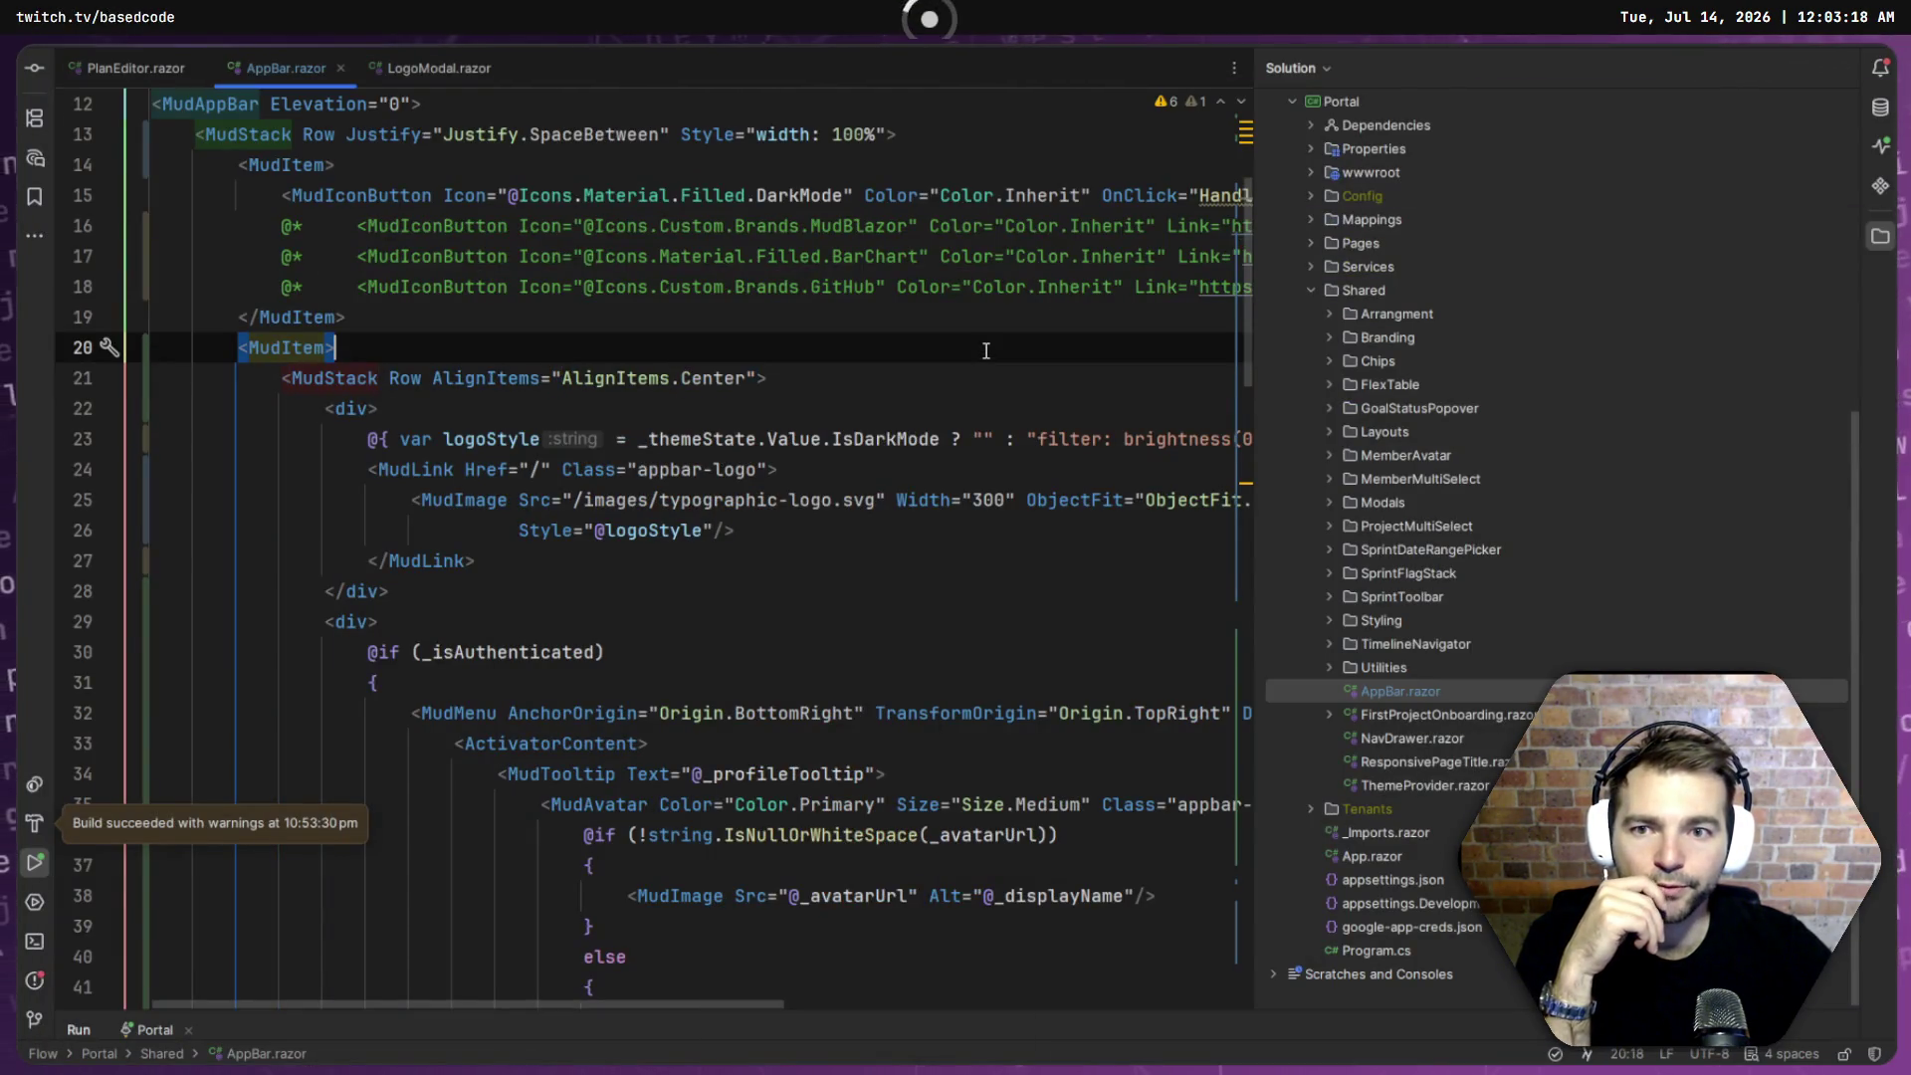
click(1787, 43)
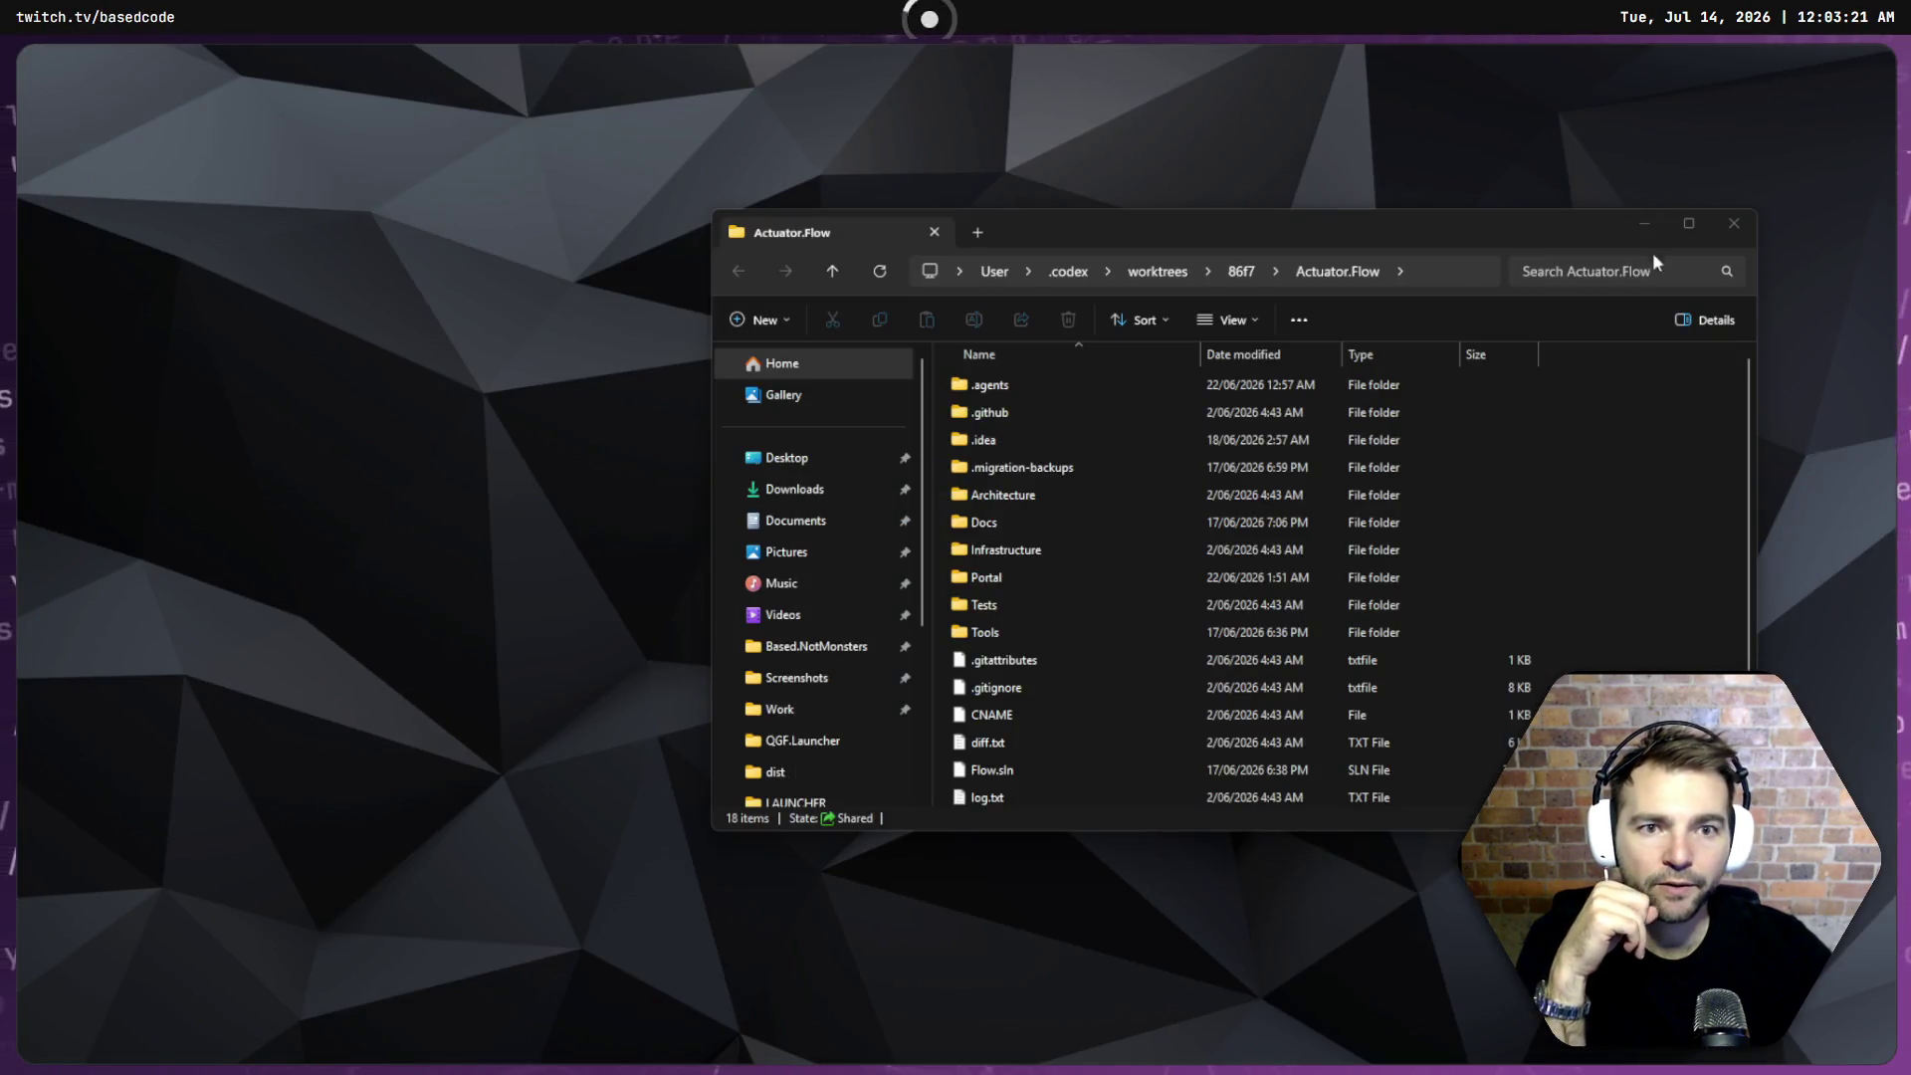
click(1737, 227)
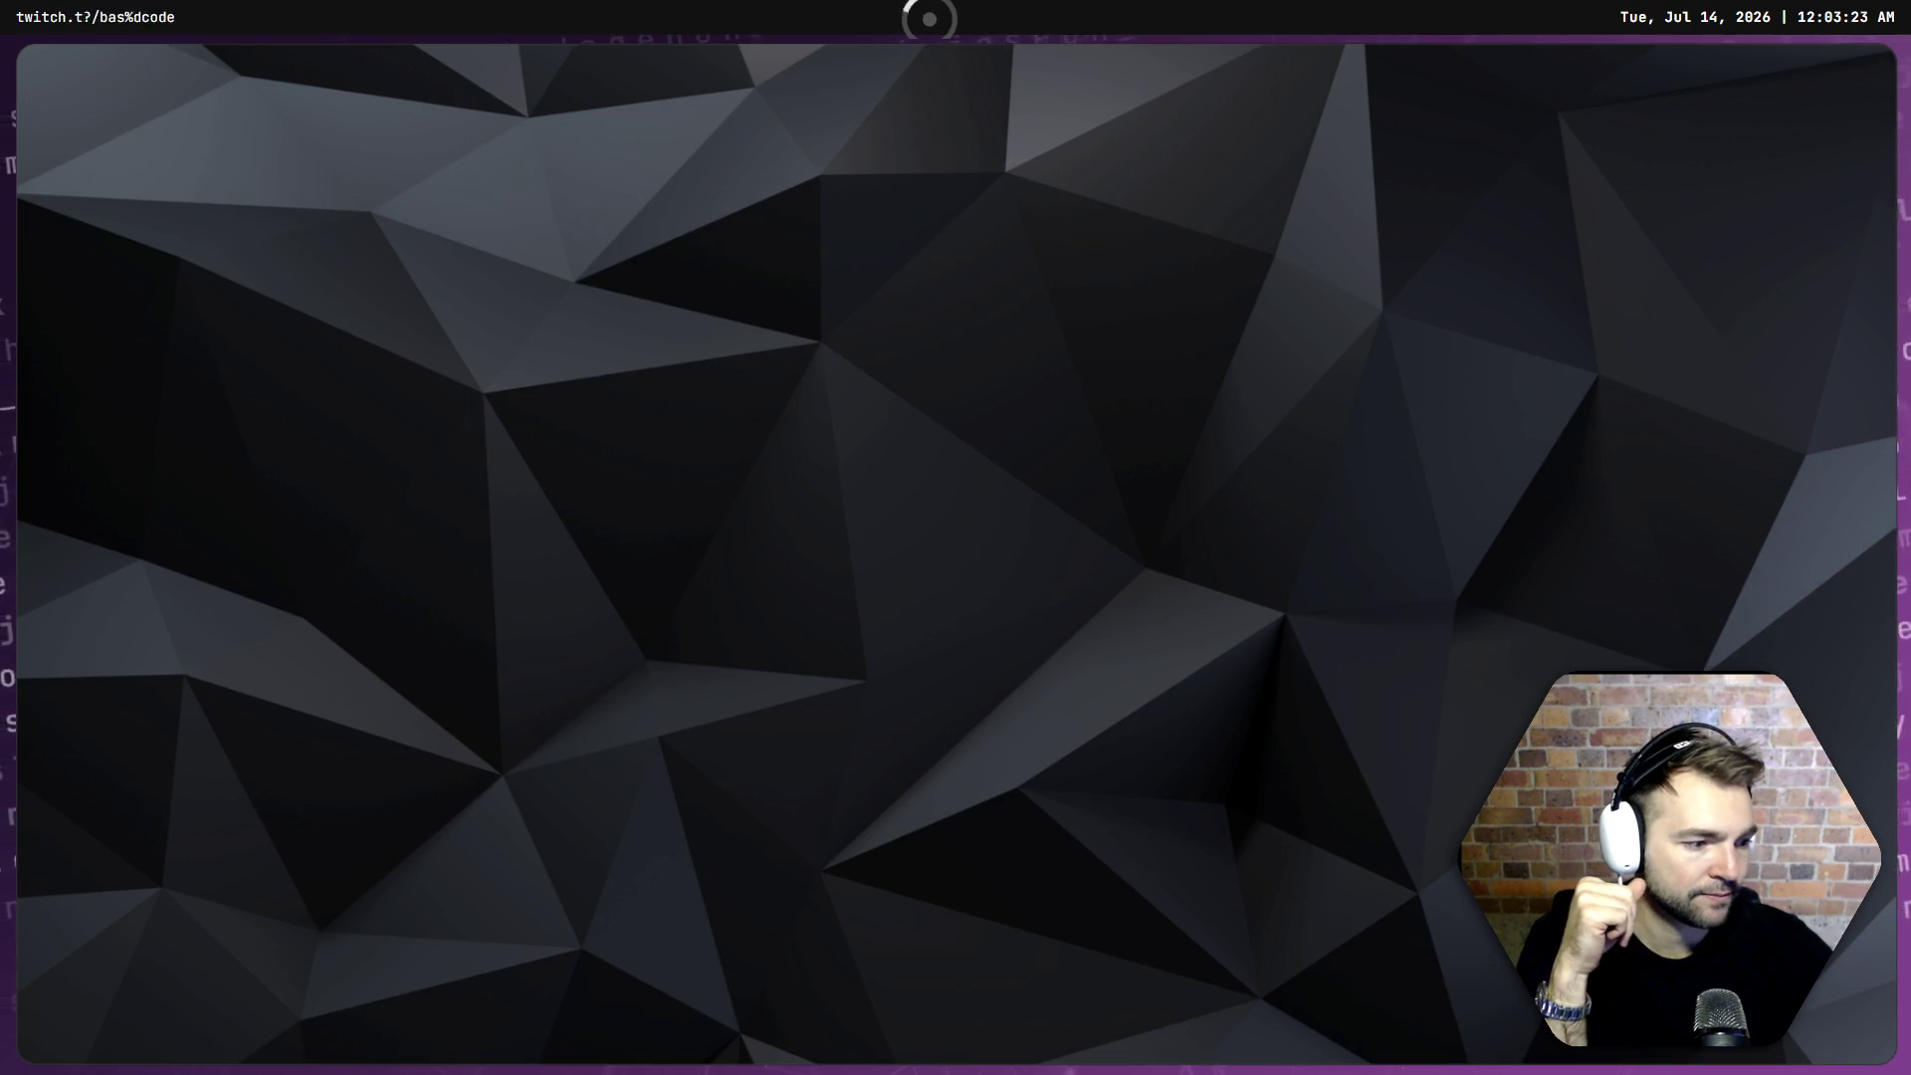
key(alt+Tab)
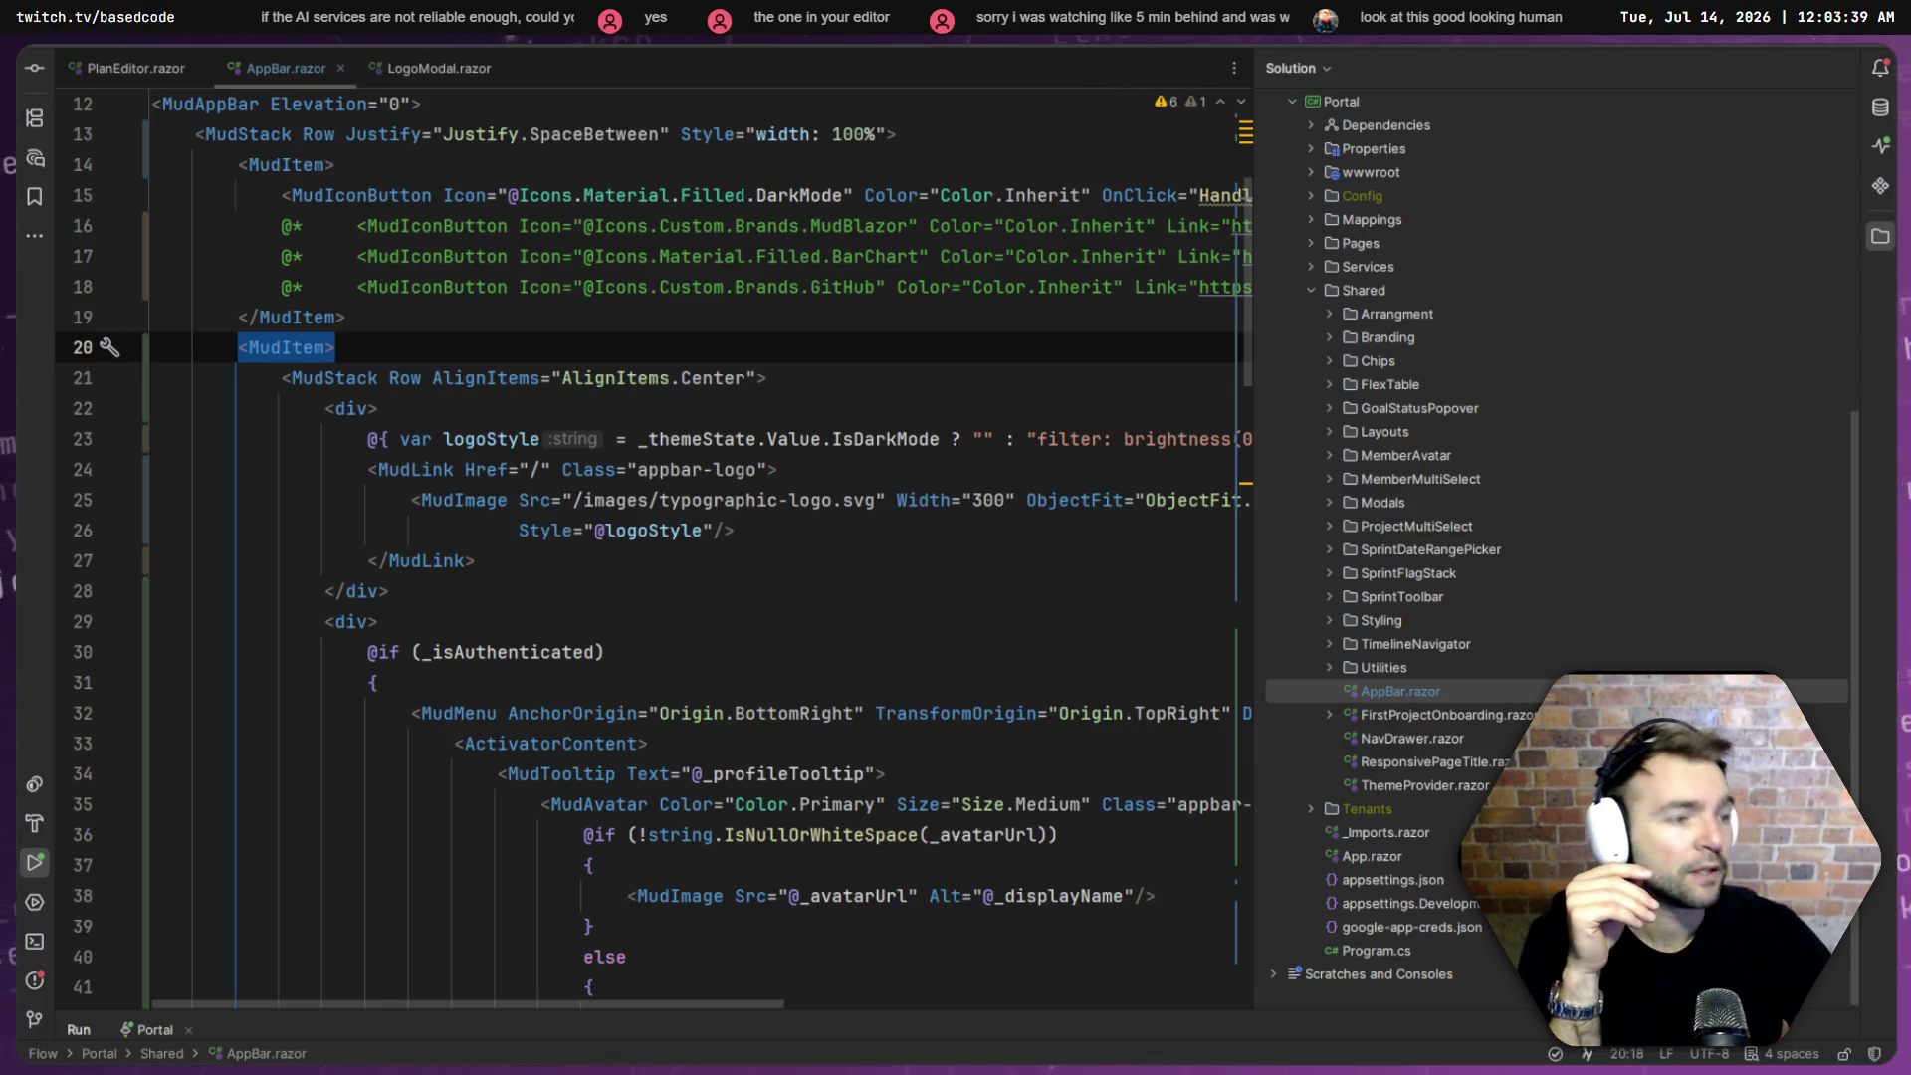
key(alt+Tab)
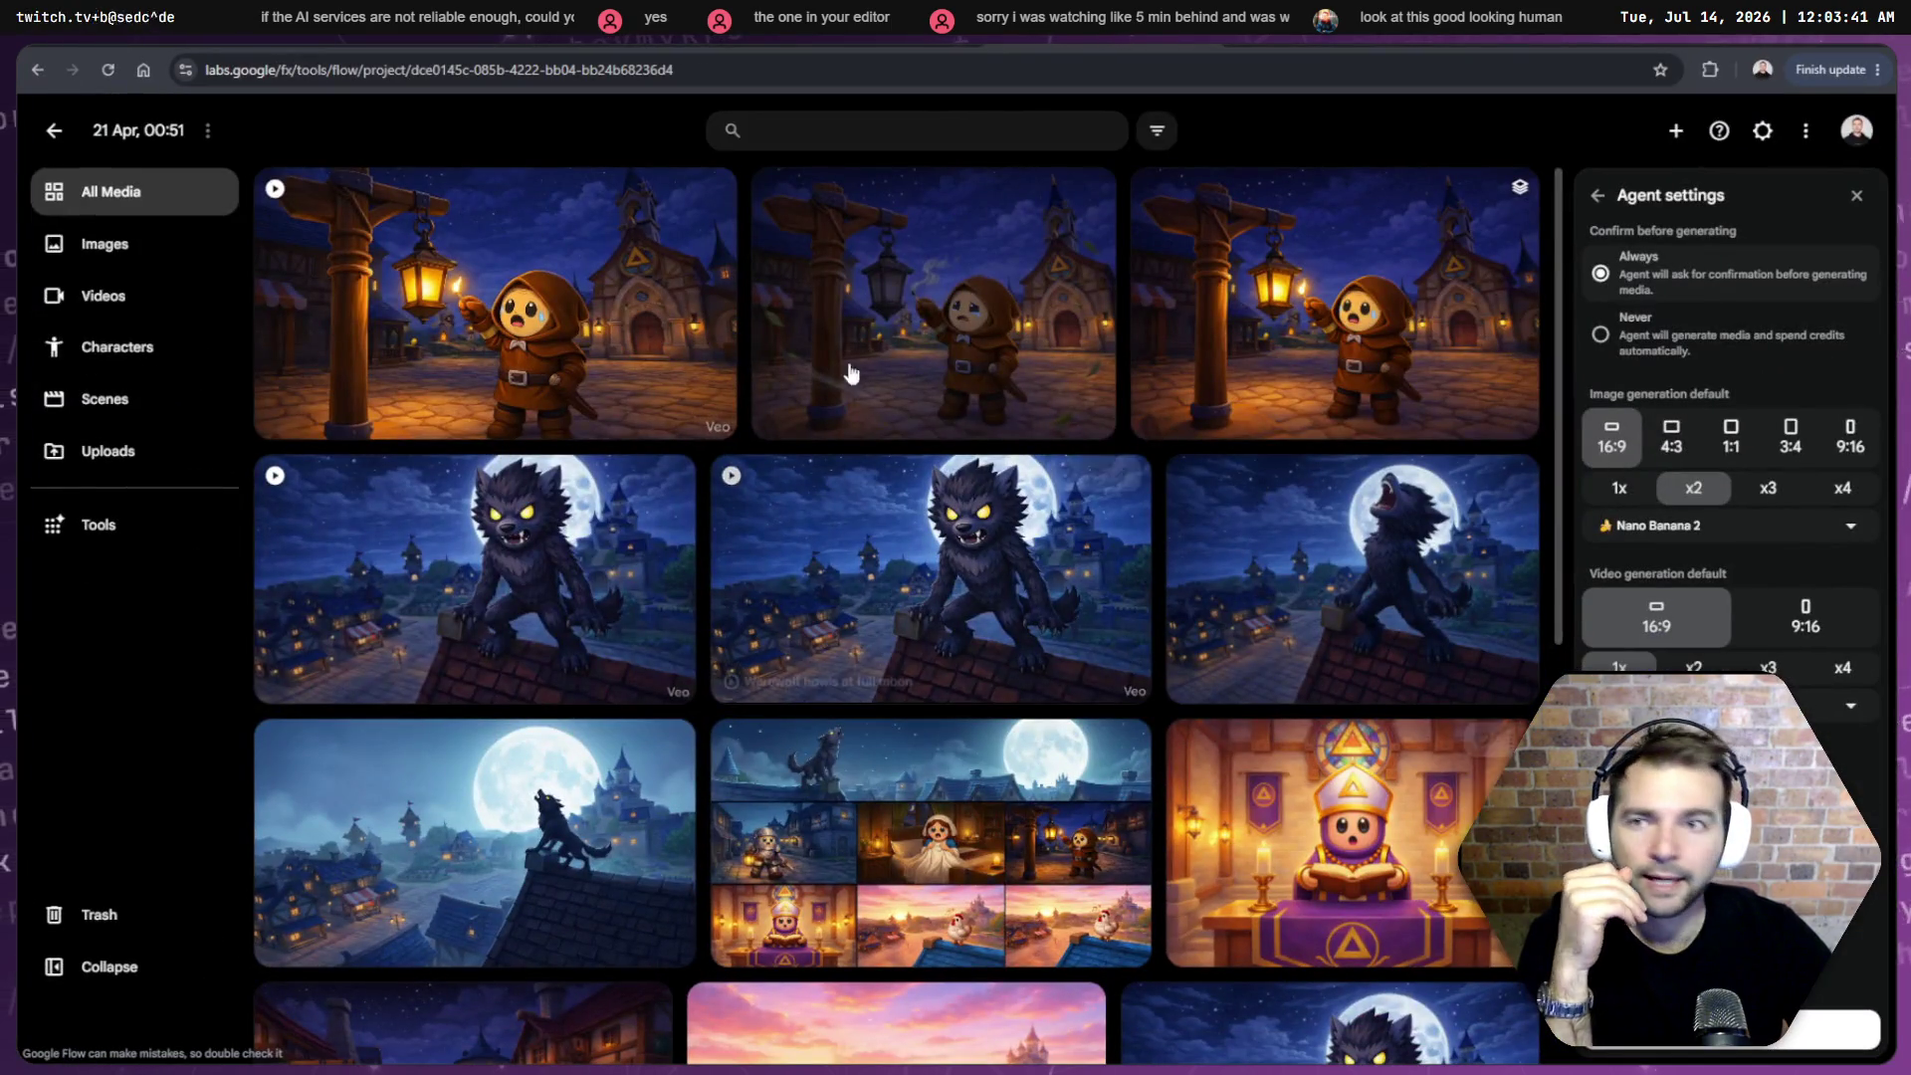
Go to the ChatGPT conversation and scroll through its video-tool recommendations
key(ctrl+Tab)
key(ctrl+Tab)
key(ctrl+Tab)
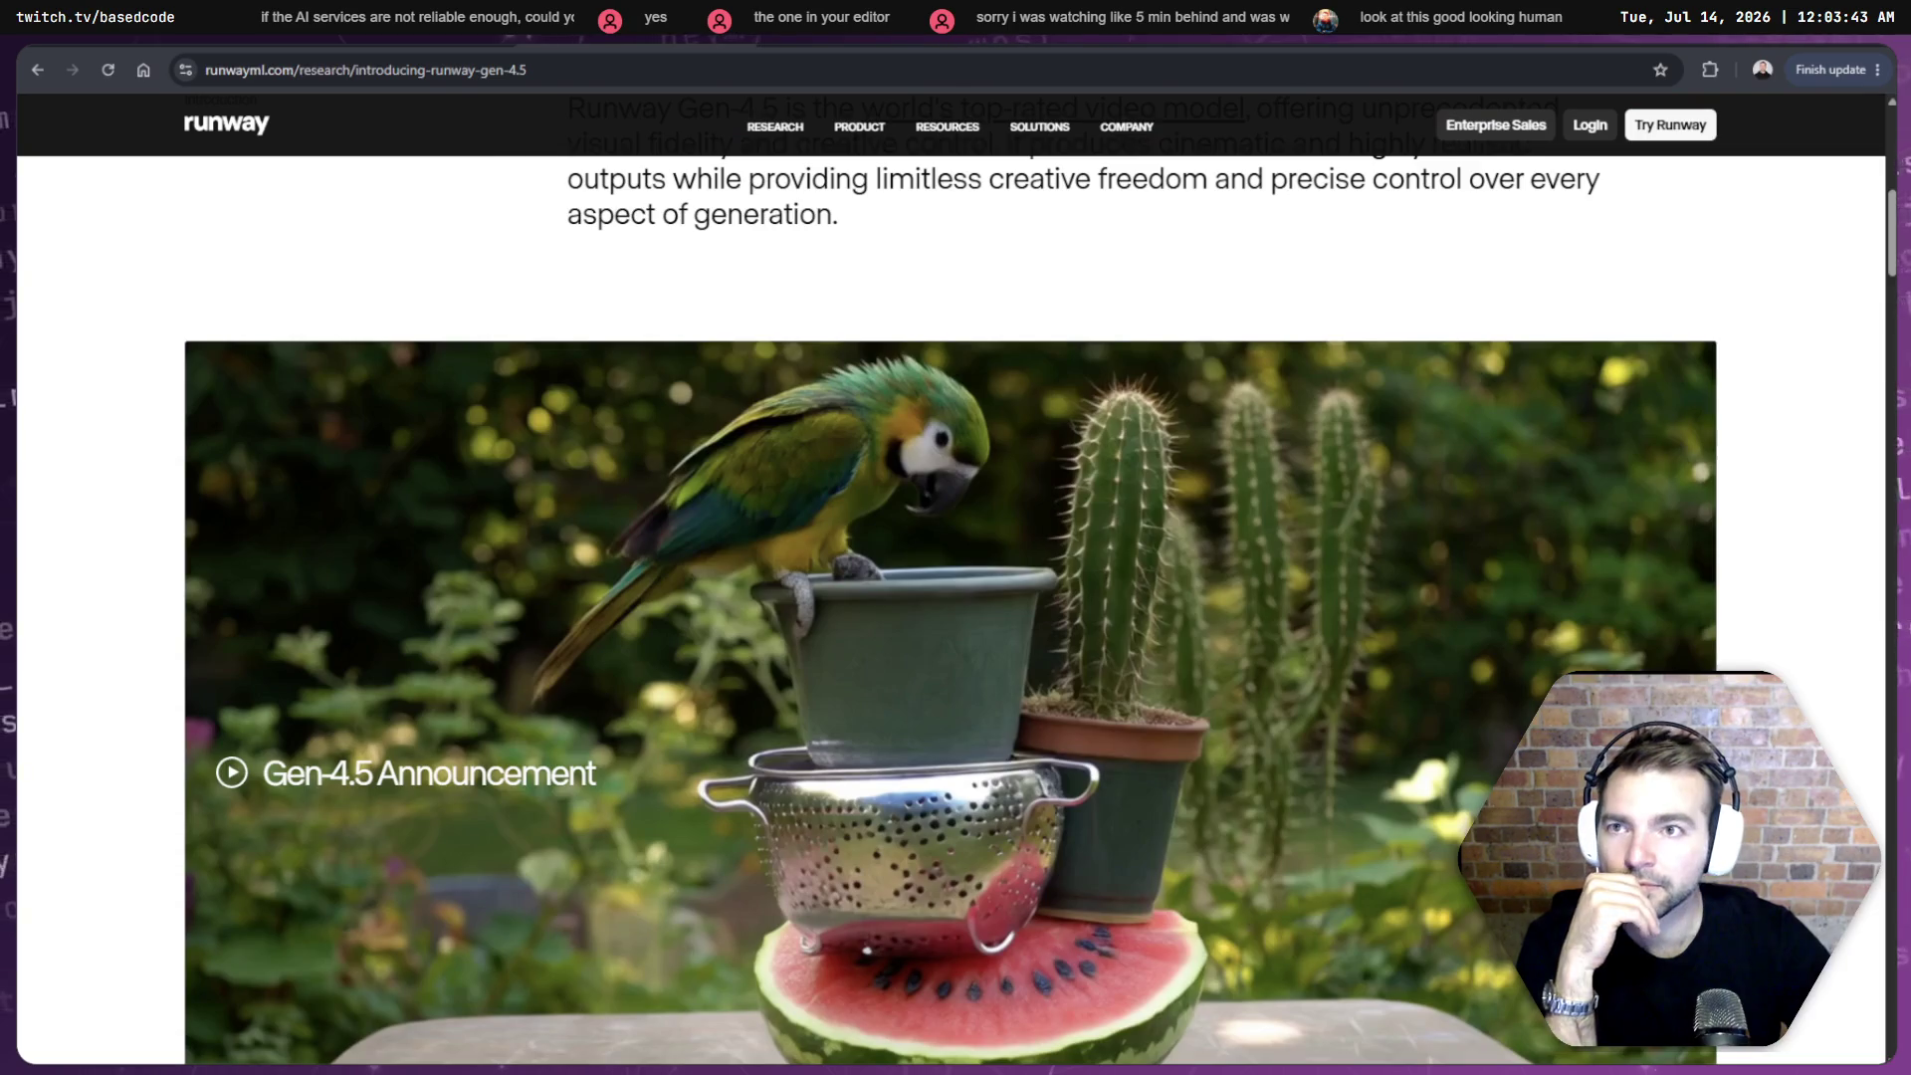
key(ctrl+shift+Tab)
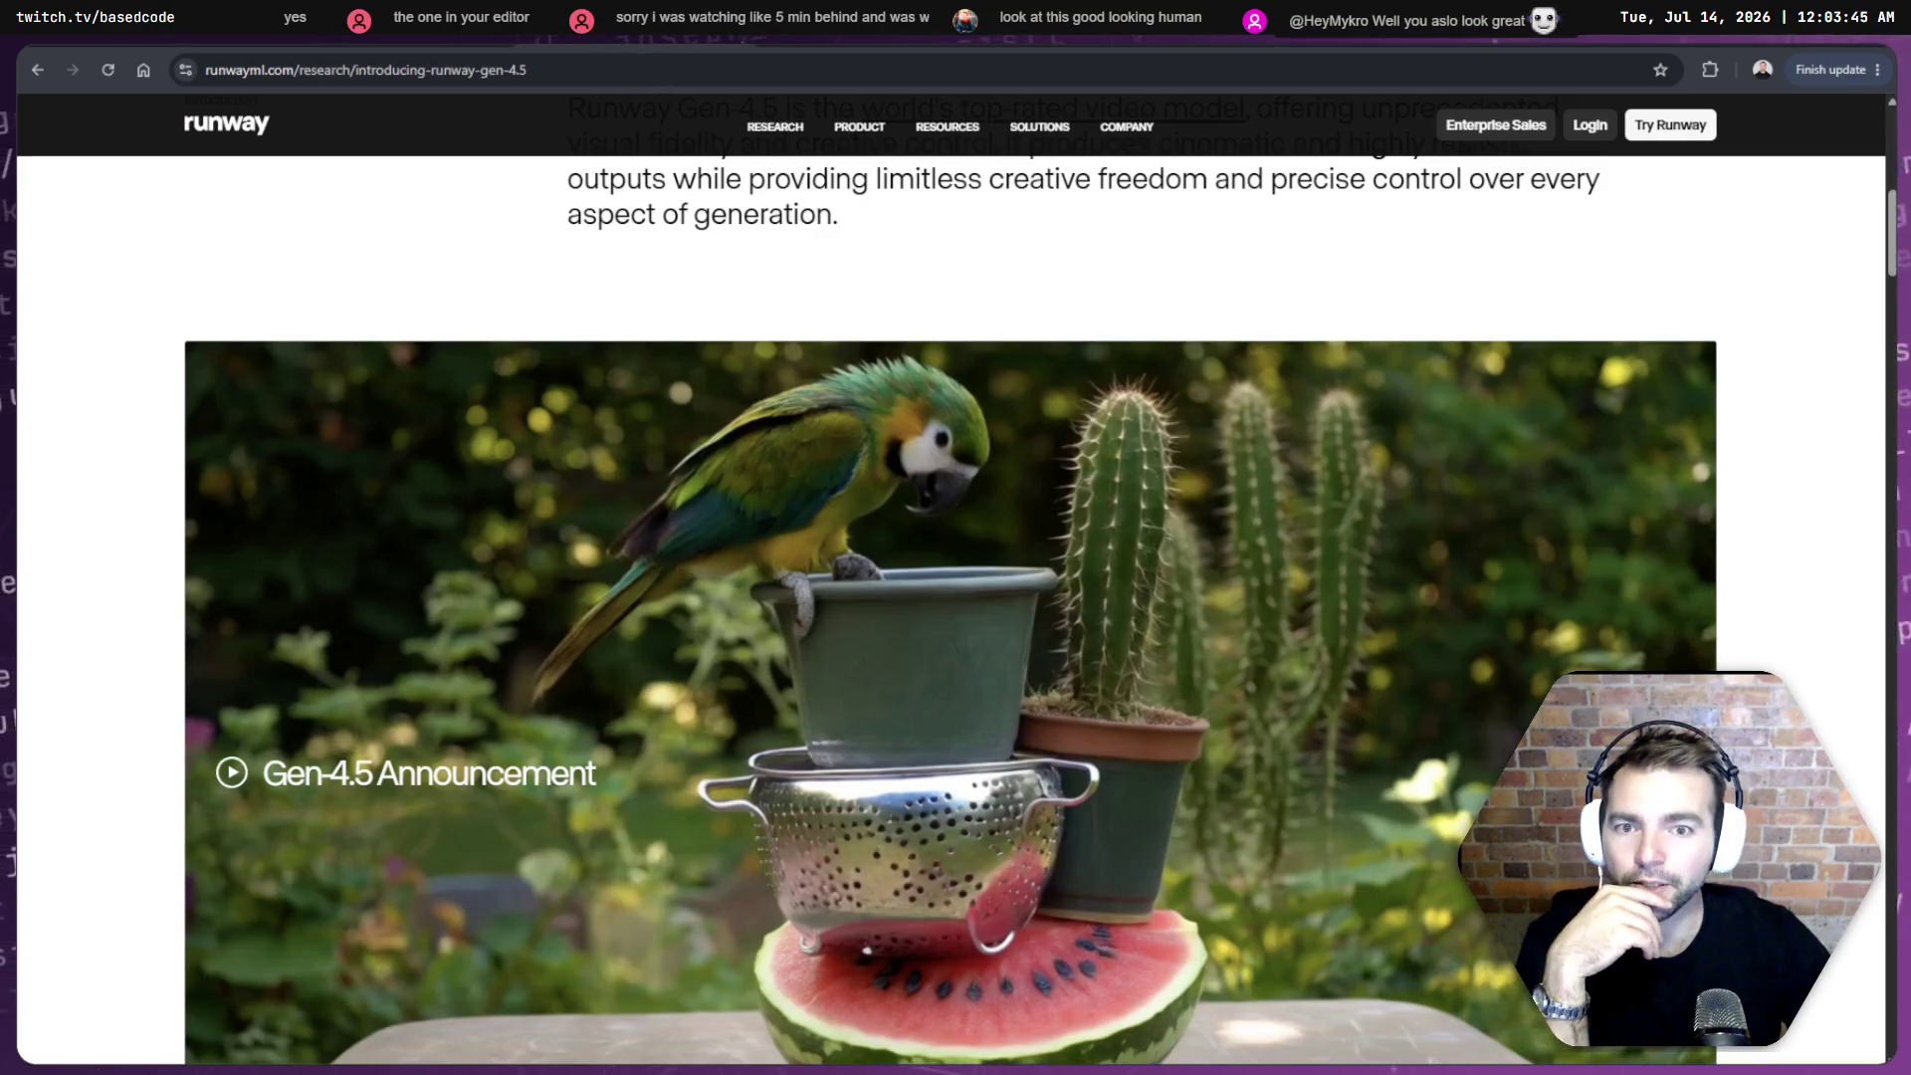
key(ctrl+Tab)
scroll(758, 436, up, 3)
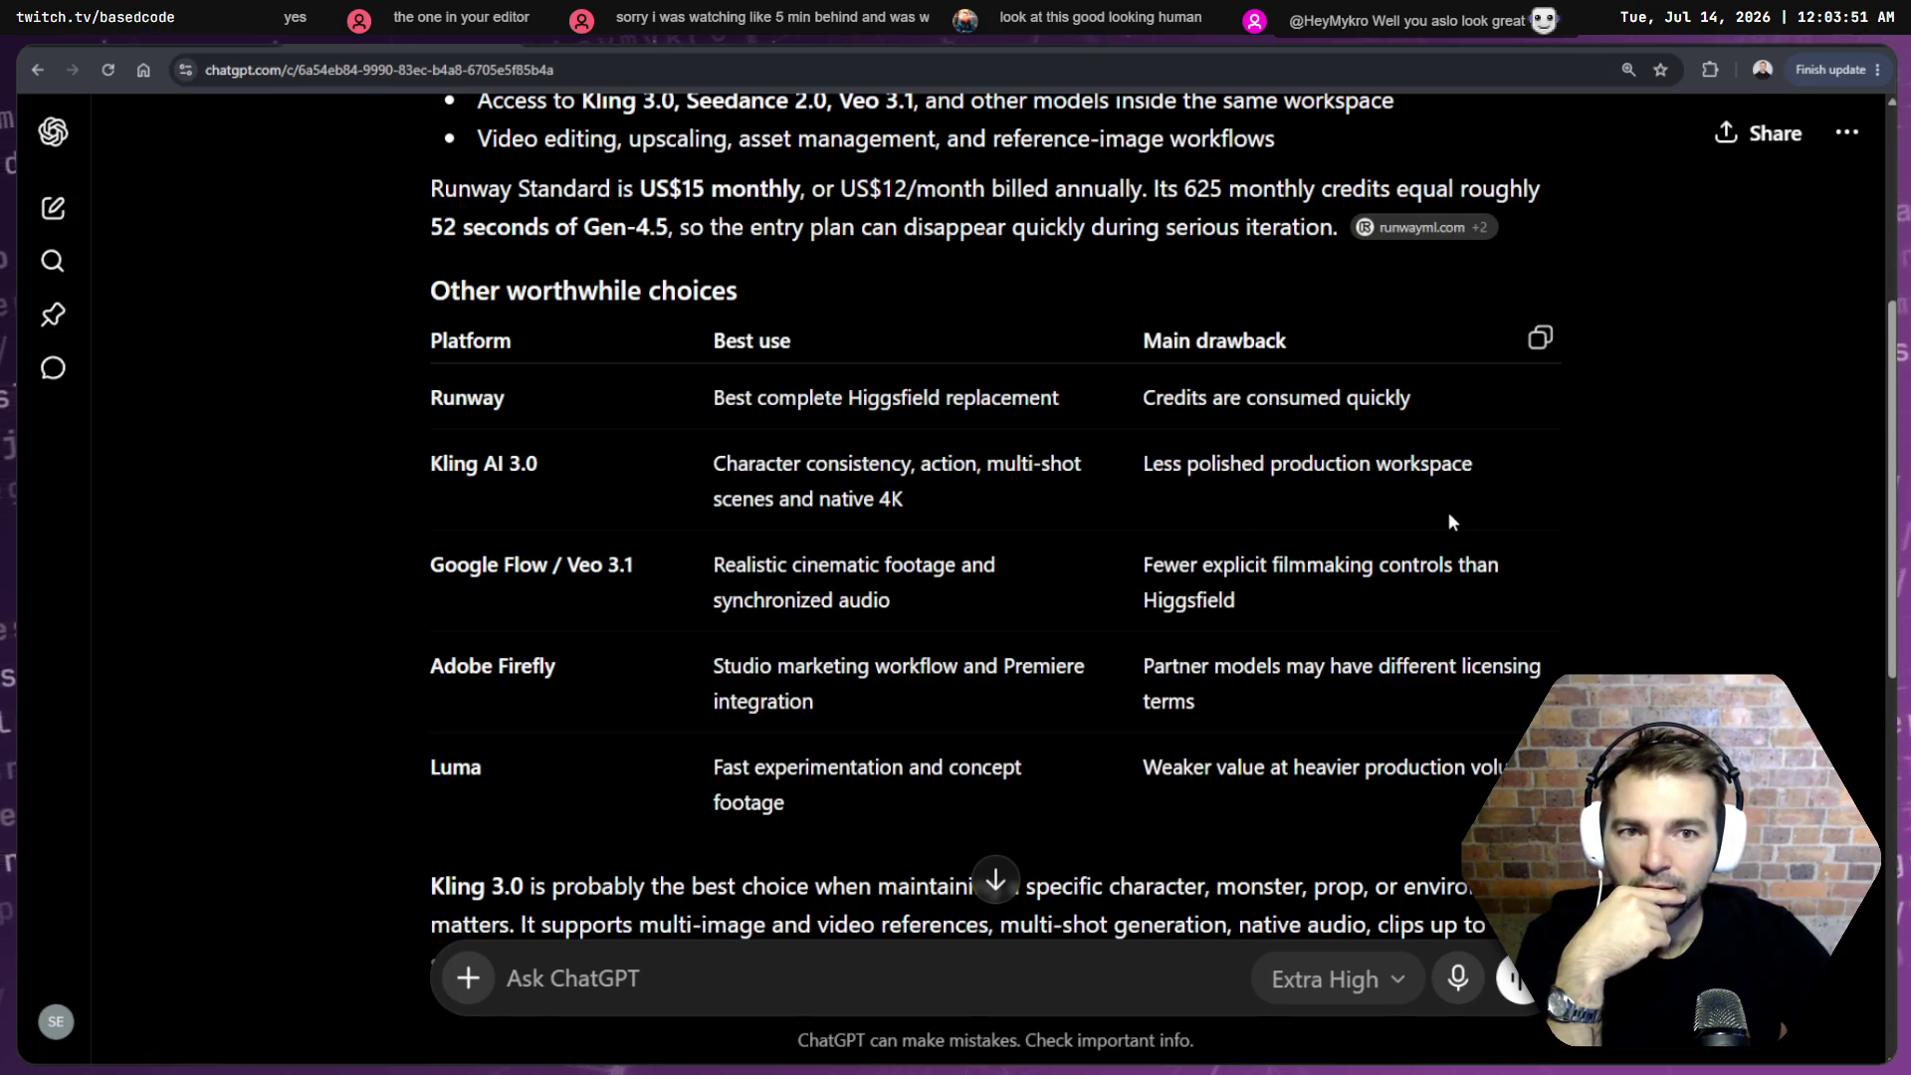
scroll(1443, 511, down, 4)
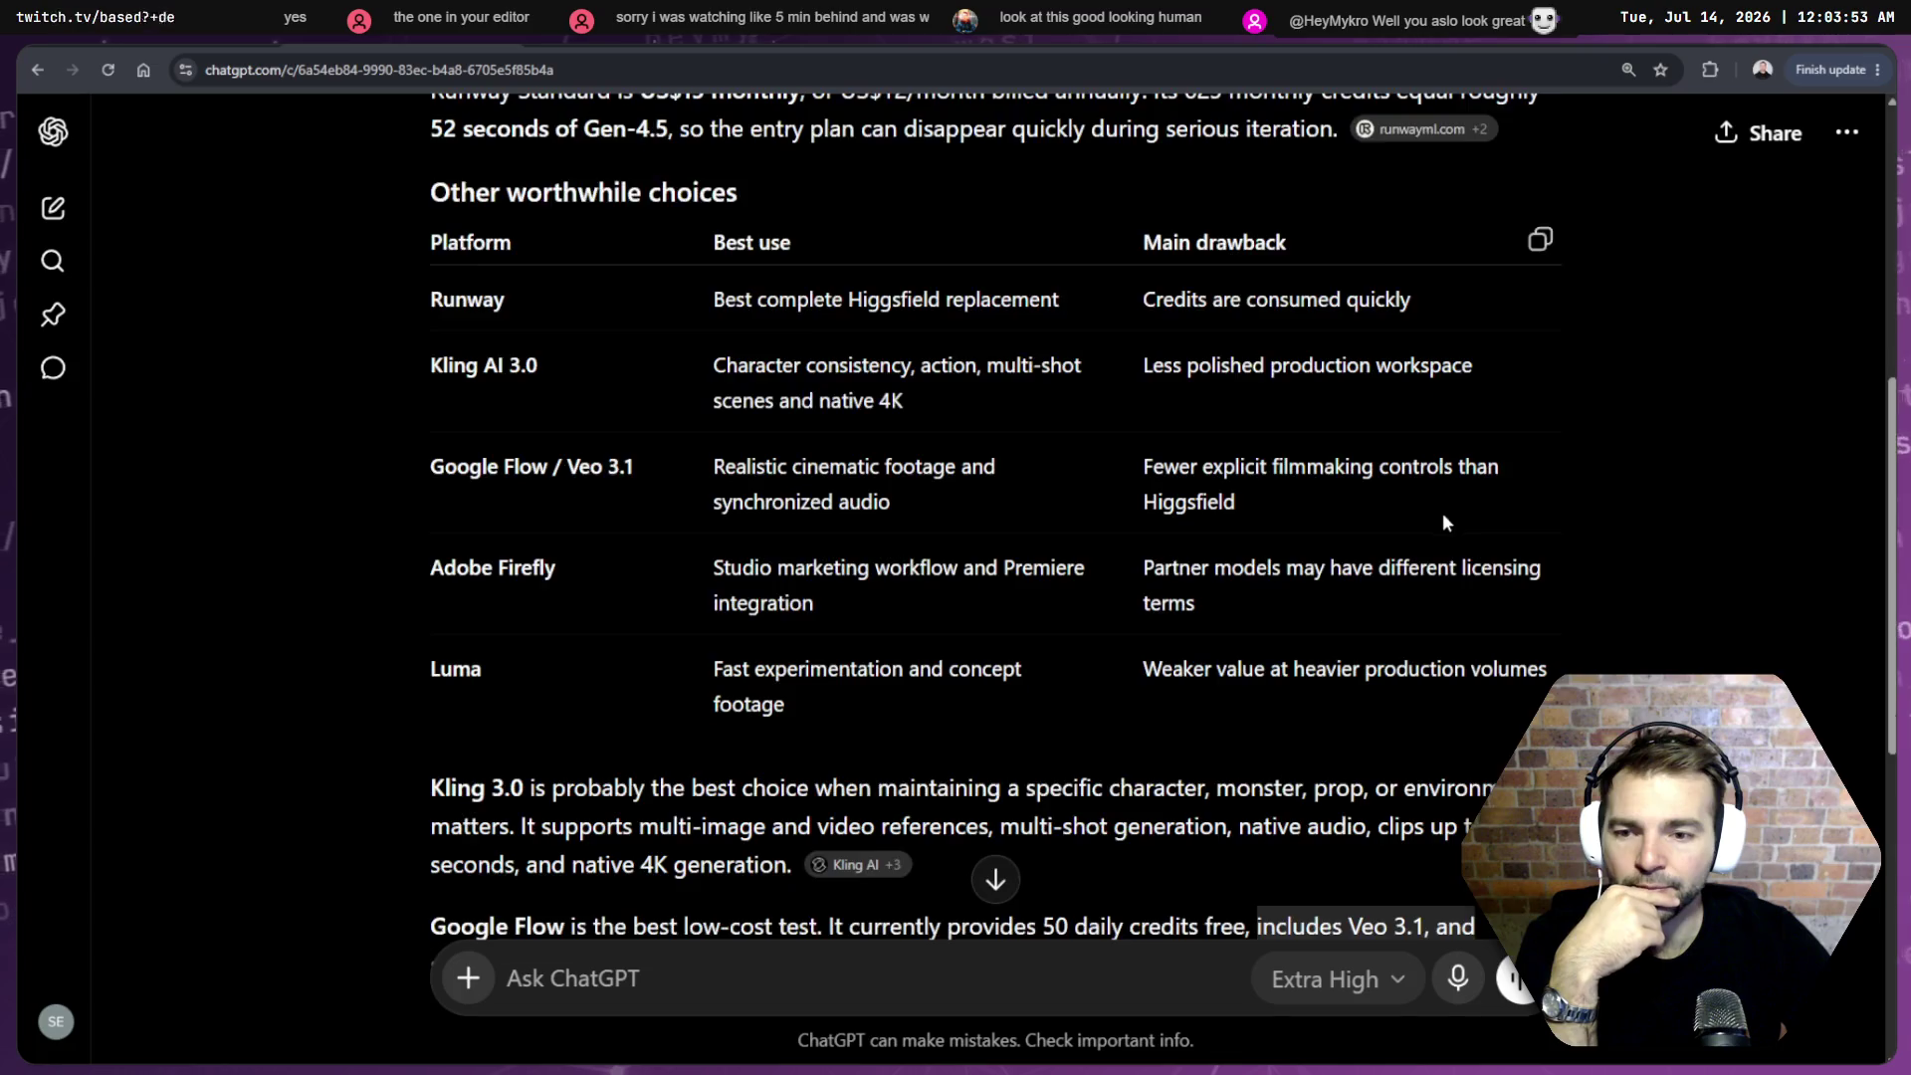
Highlight the Kling 3.0 and Google Flow lines (low-cost test, Veo 3.1) in the answer
drag(509, 507, 438, 509)
click(447, 517)
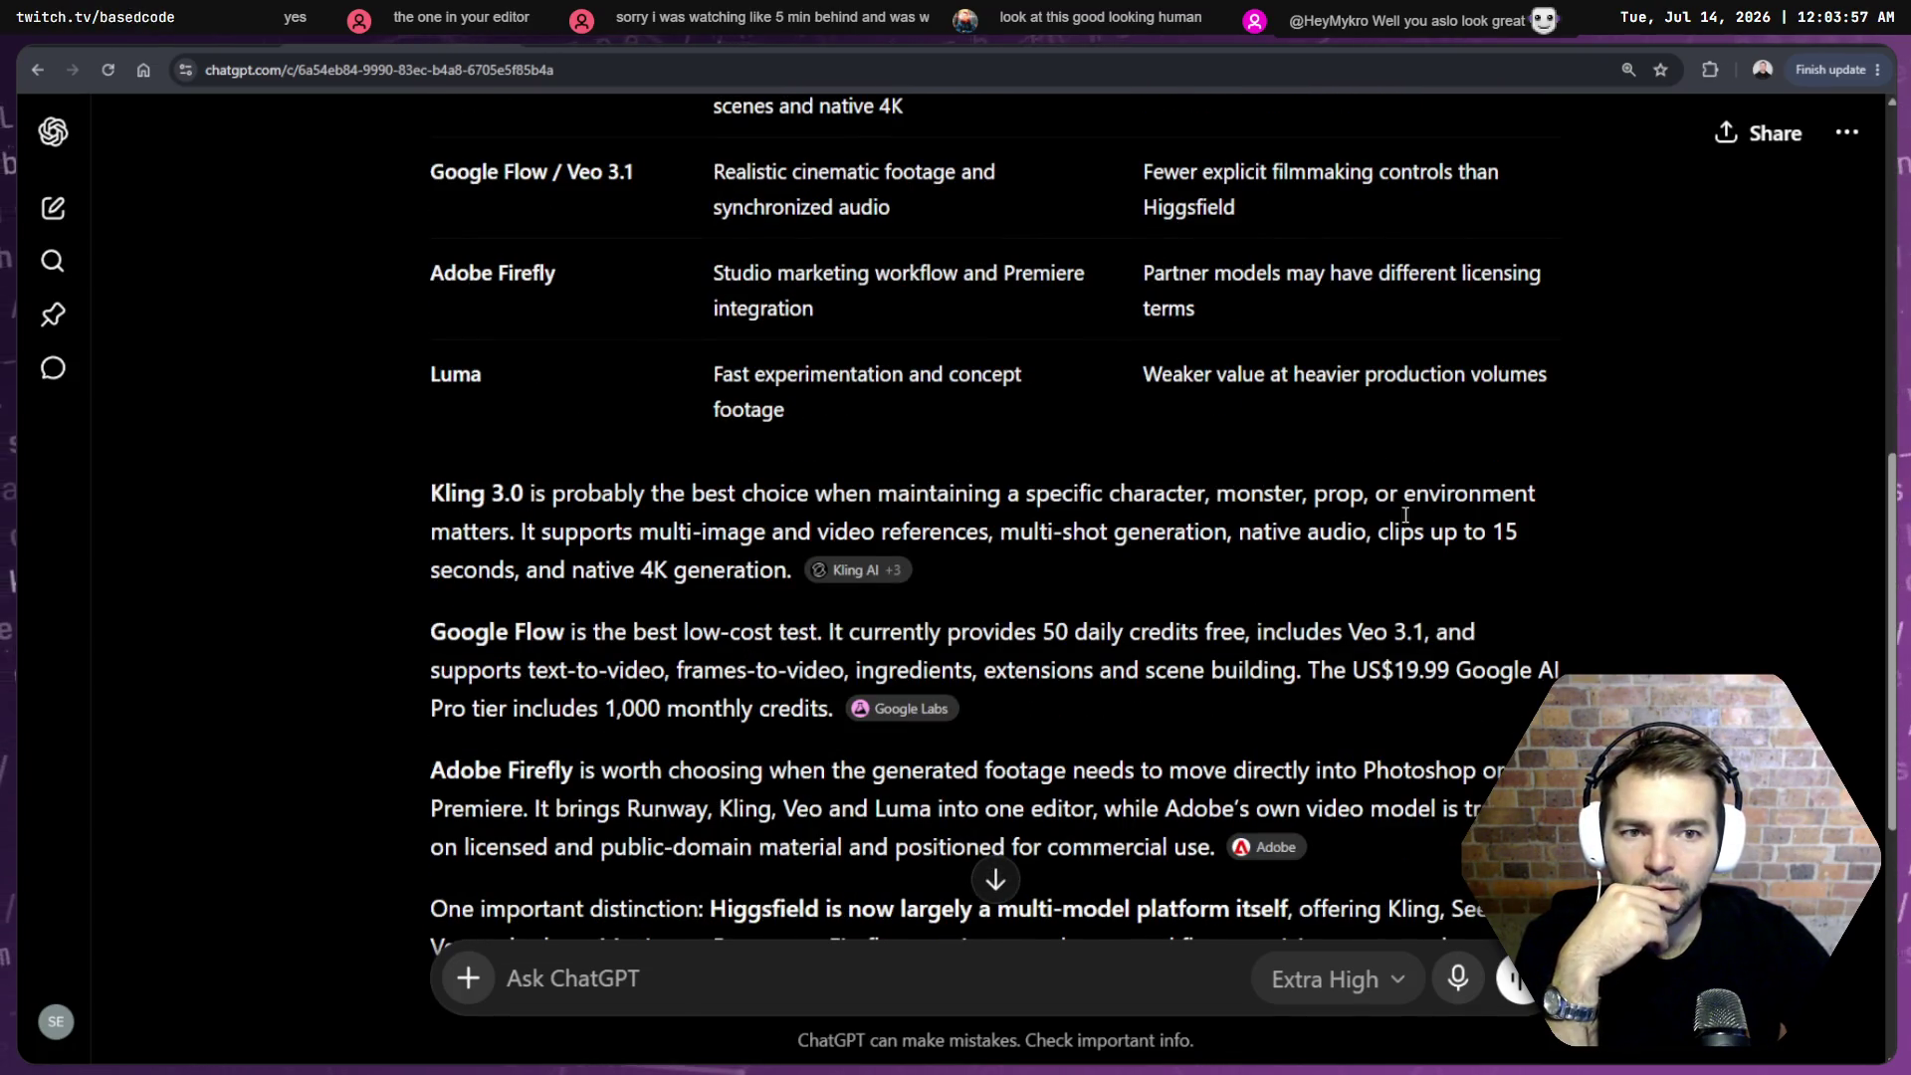
scroll(1231, 337, down, 2)
drag(516, 329, 1517, 339)
click(793, 468)
drag(545, 443, 991, 441)
click(806, 445)
drag(814, 435, 430, 438)
click(1248, 445)
mouse_move(1475, 435)
mouse_down()
mouse_move(430, 438)
mouse_move(702, 482)
mouse_move(1185, 478)
mouse_up()
click(541, 475)
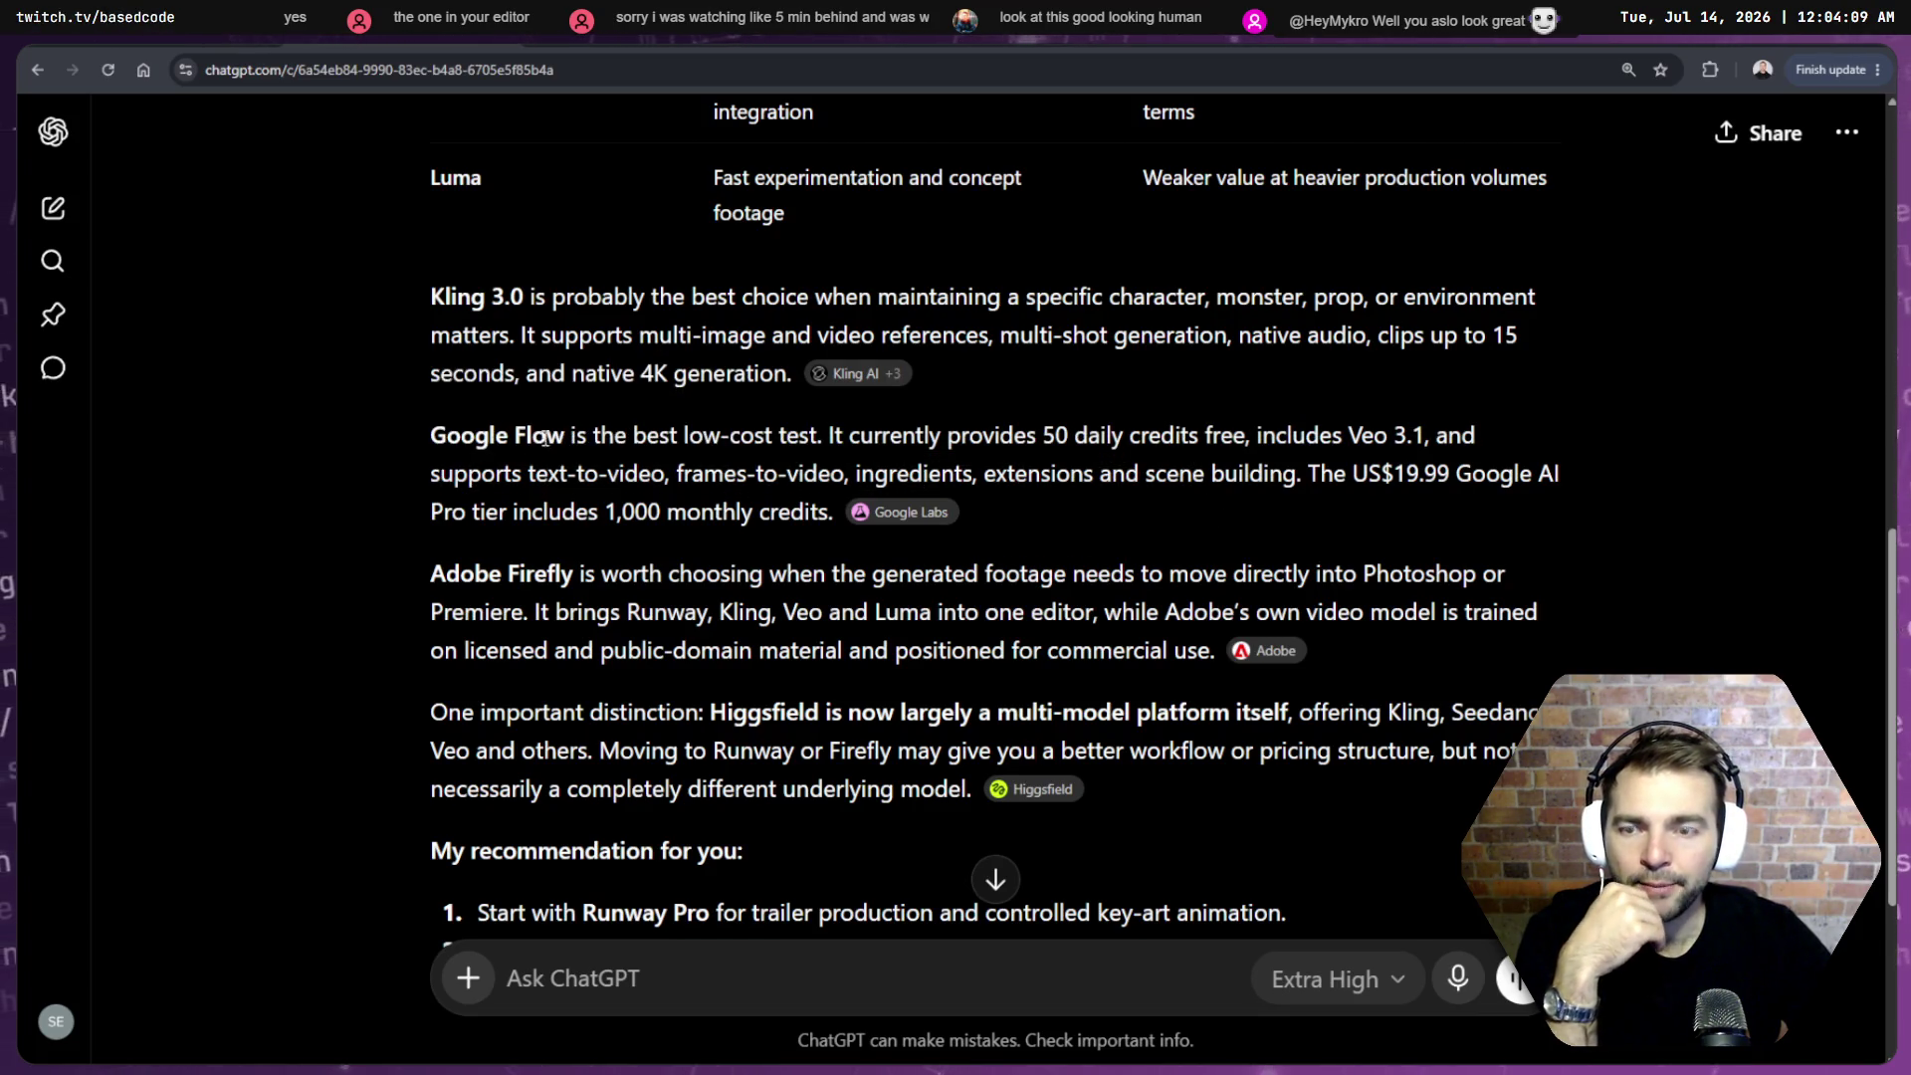
drag(556, 426, 824, 476)
scroll(750, 780, down, 3)
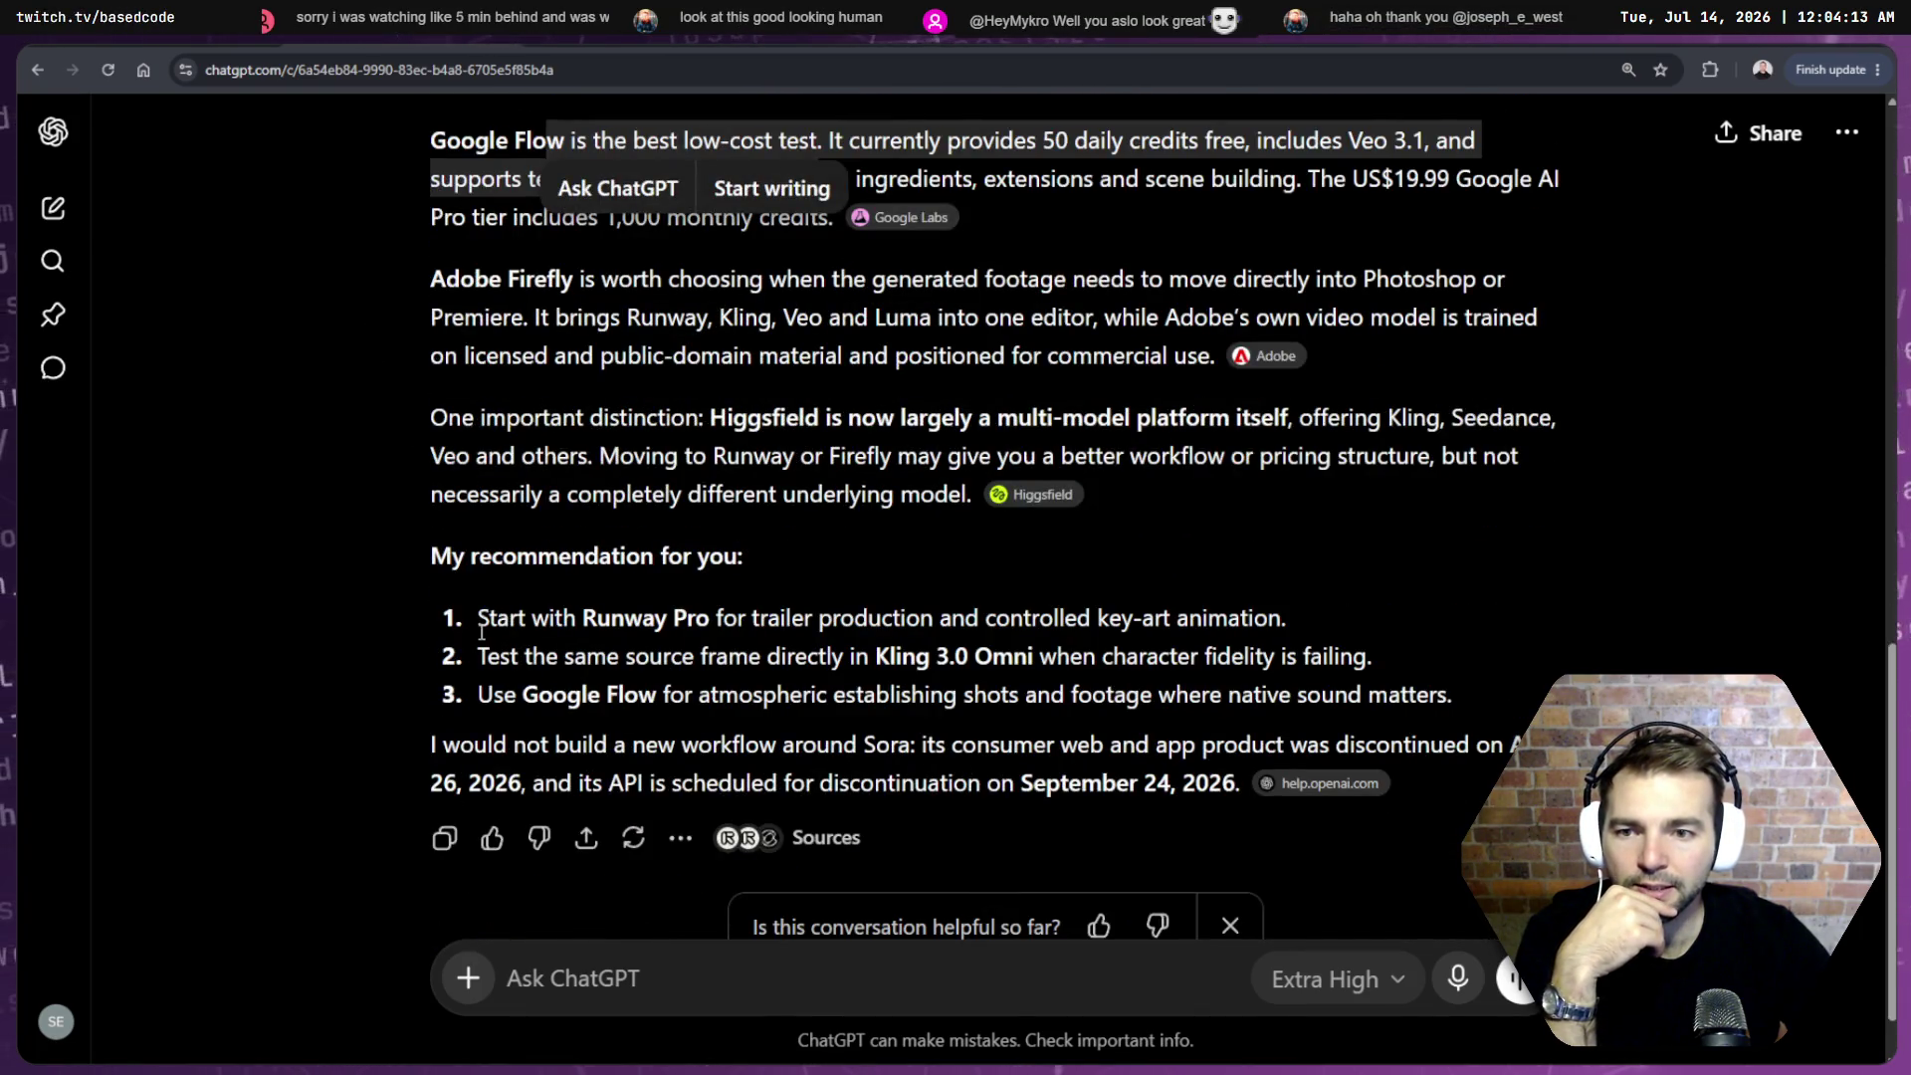
Select the whole Google Flow recommendation and quote it into a new reply with Ask ChatGPT
drag(482, 633, 1090, 627)
mouse_move(1339, 645)
mouse_down()
mouse_move(409, 625)
mouse_move(1081, 629)
mouse_up()
scroll(582, 577, down, 1)
click(583, 577)
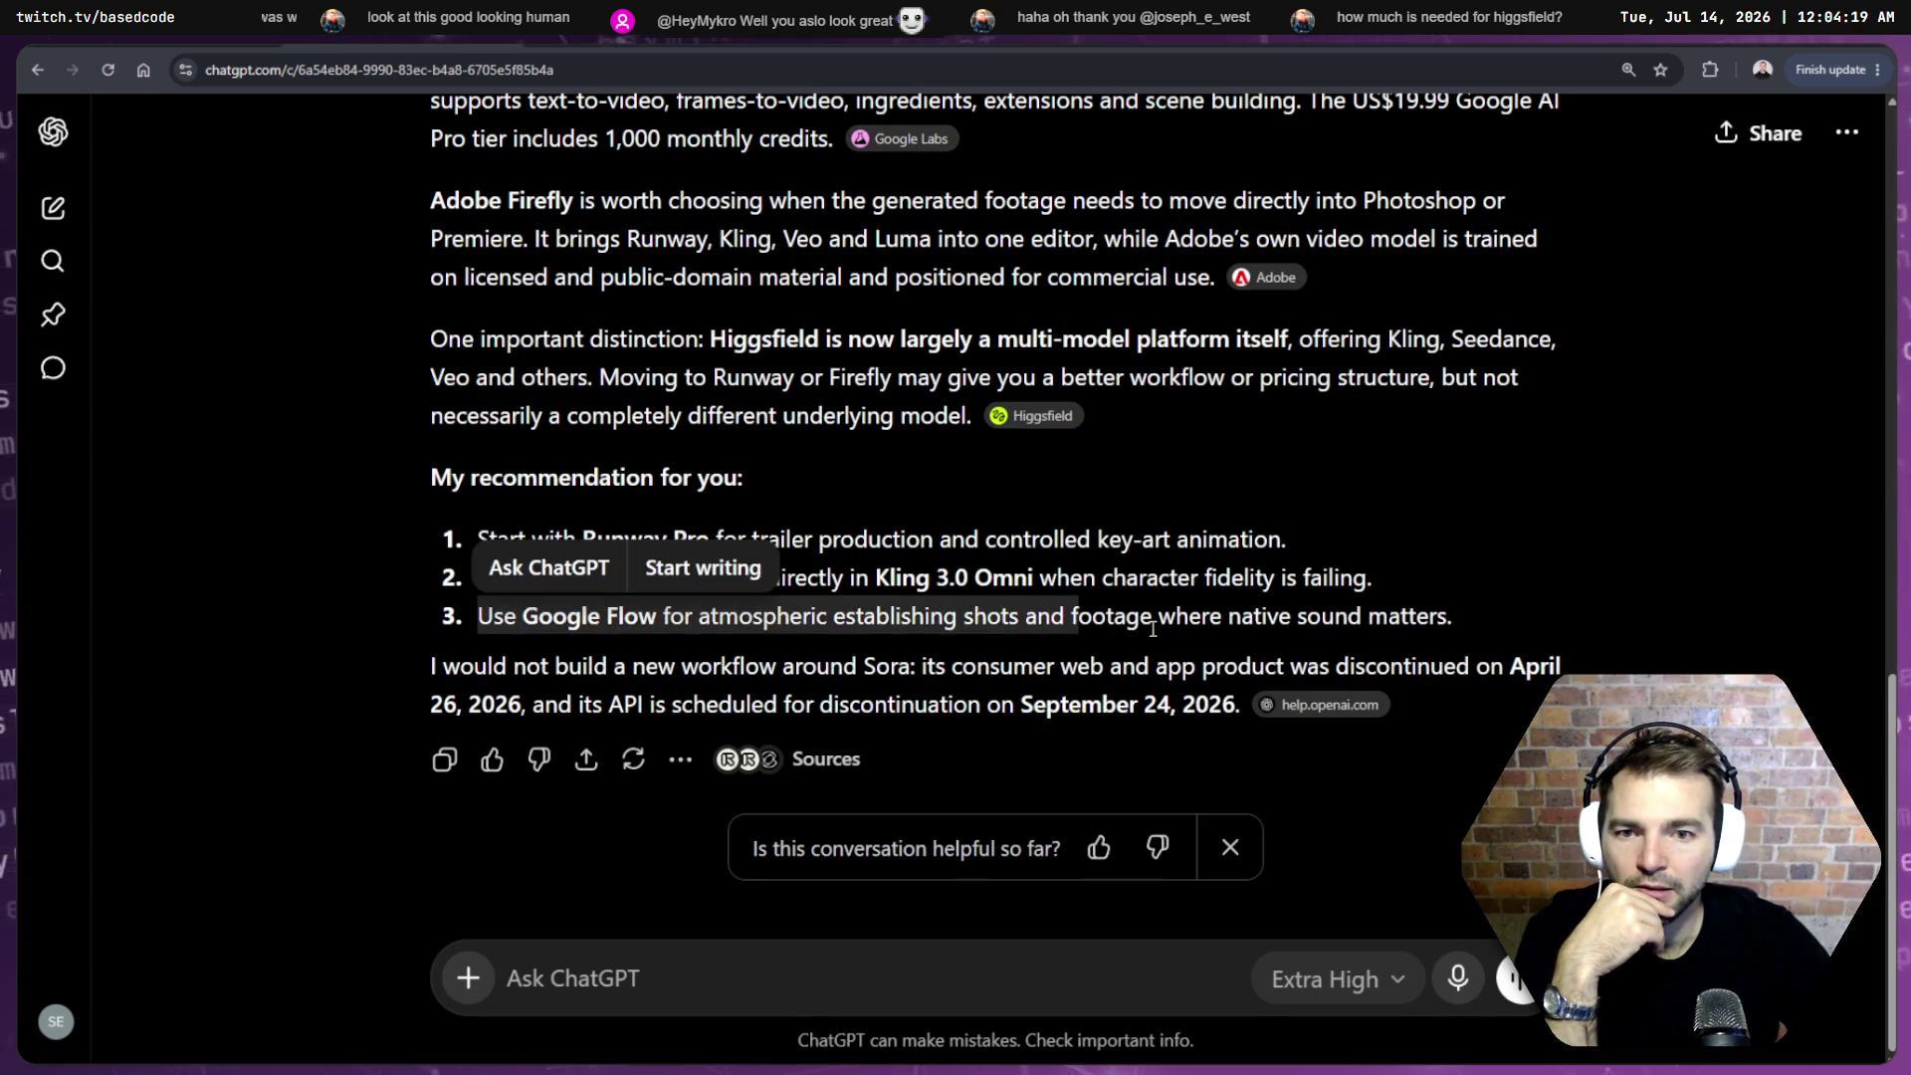
click(1010, 636)
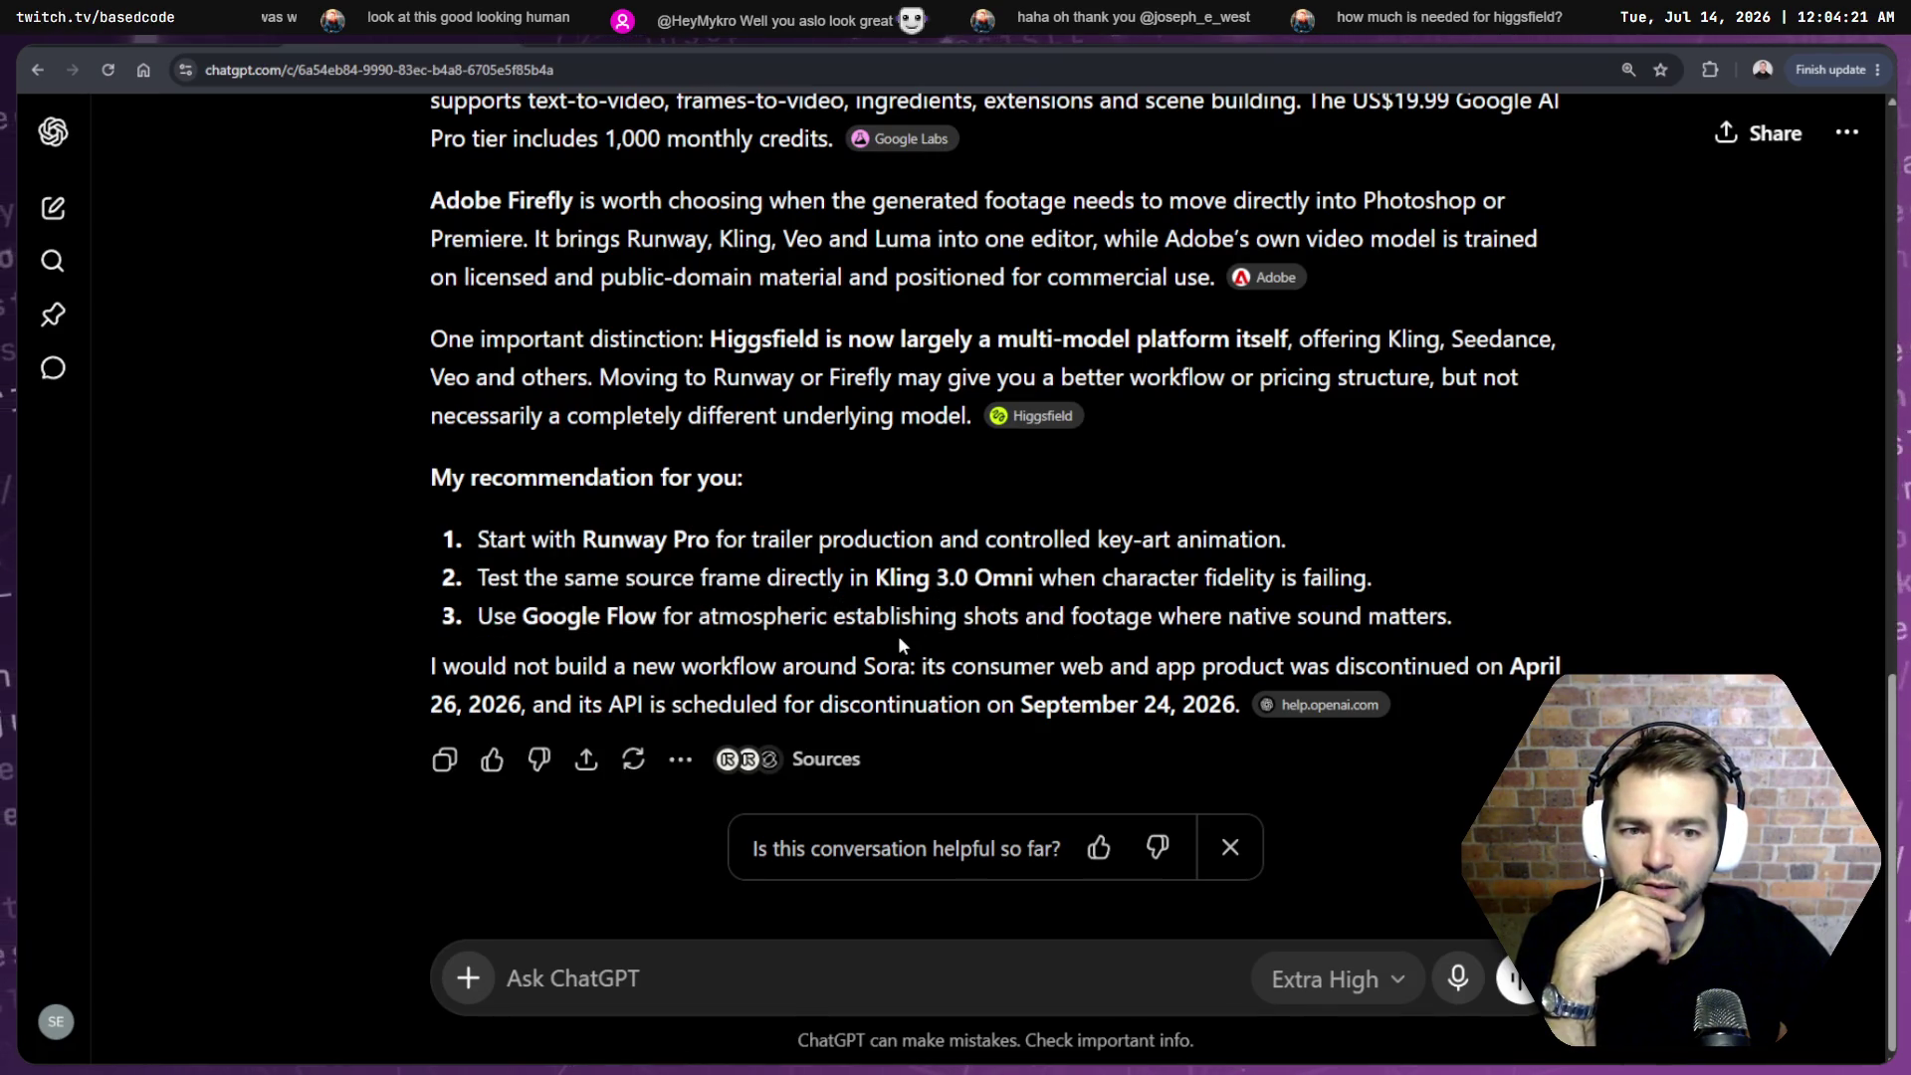
drag(1545, 621, 486, 607)
click(533, 570)
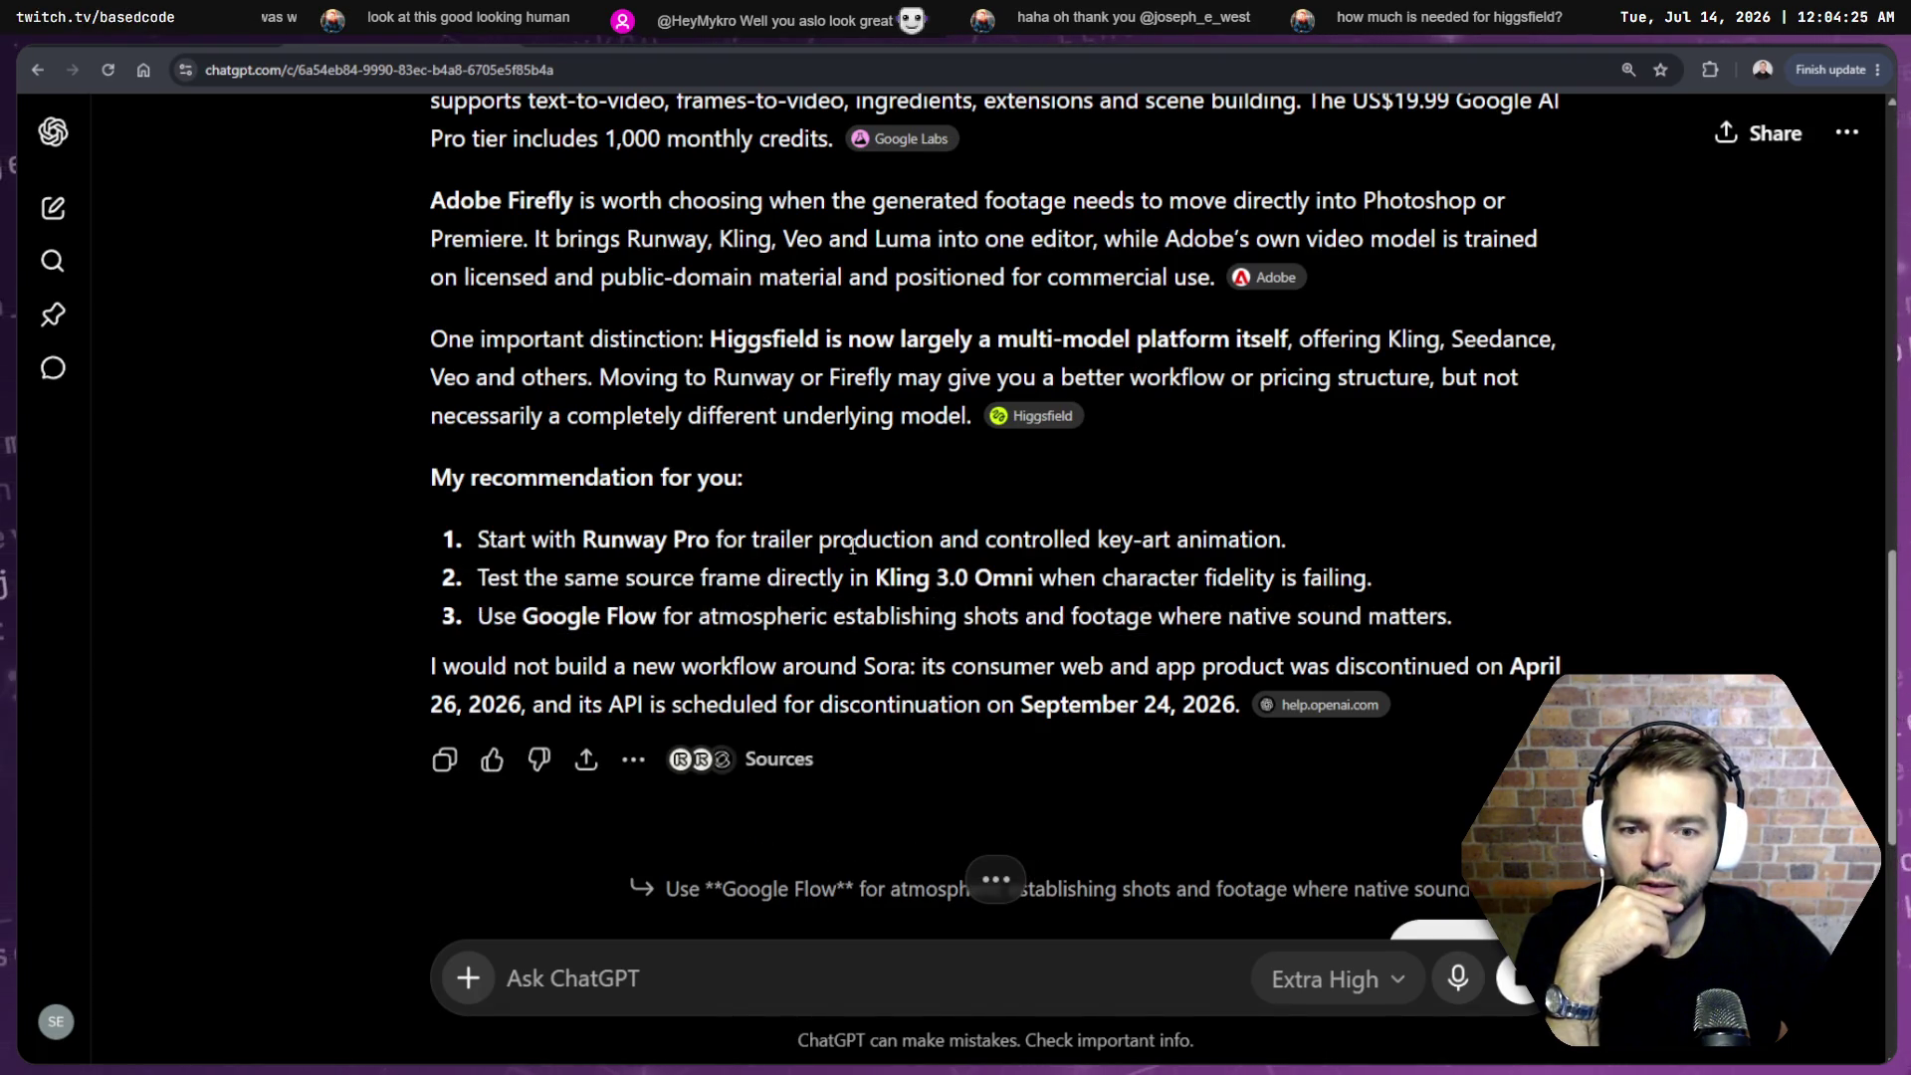
key(ctrl+Tab)
key(ctrl+Tab)
key(ctrl+Tab)
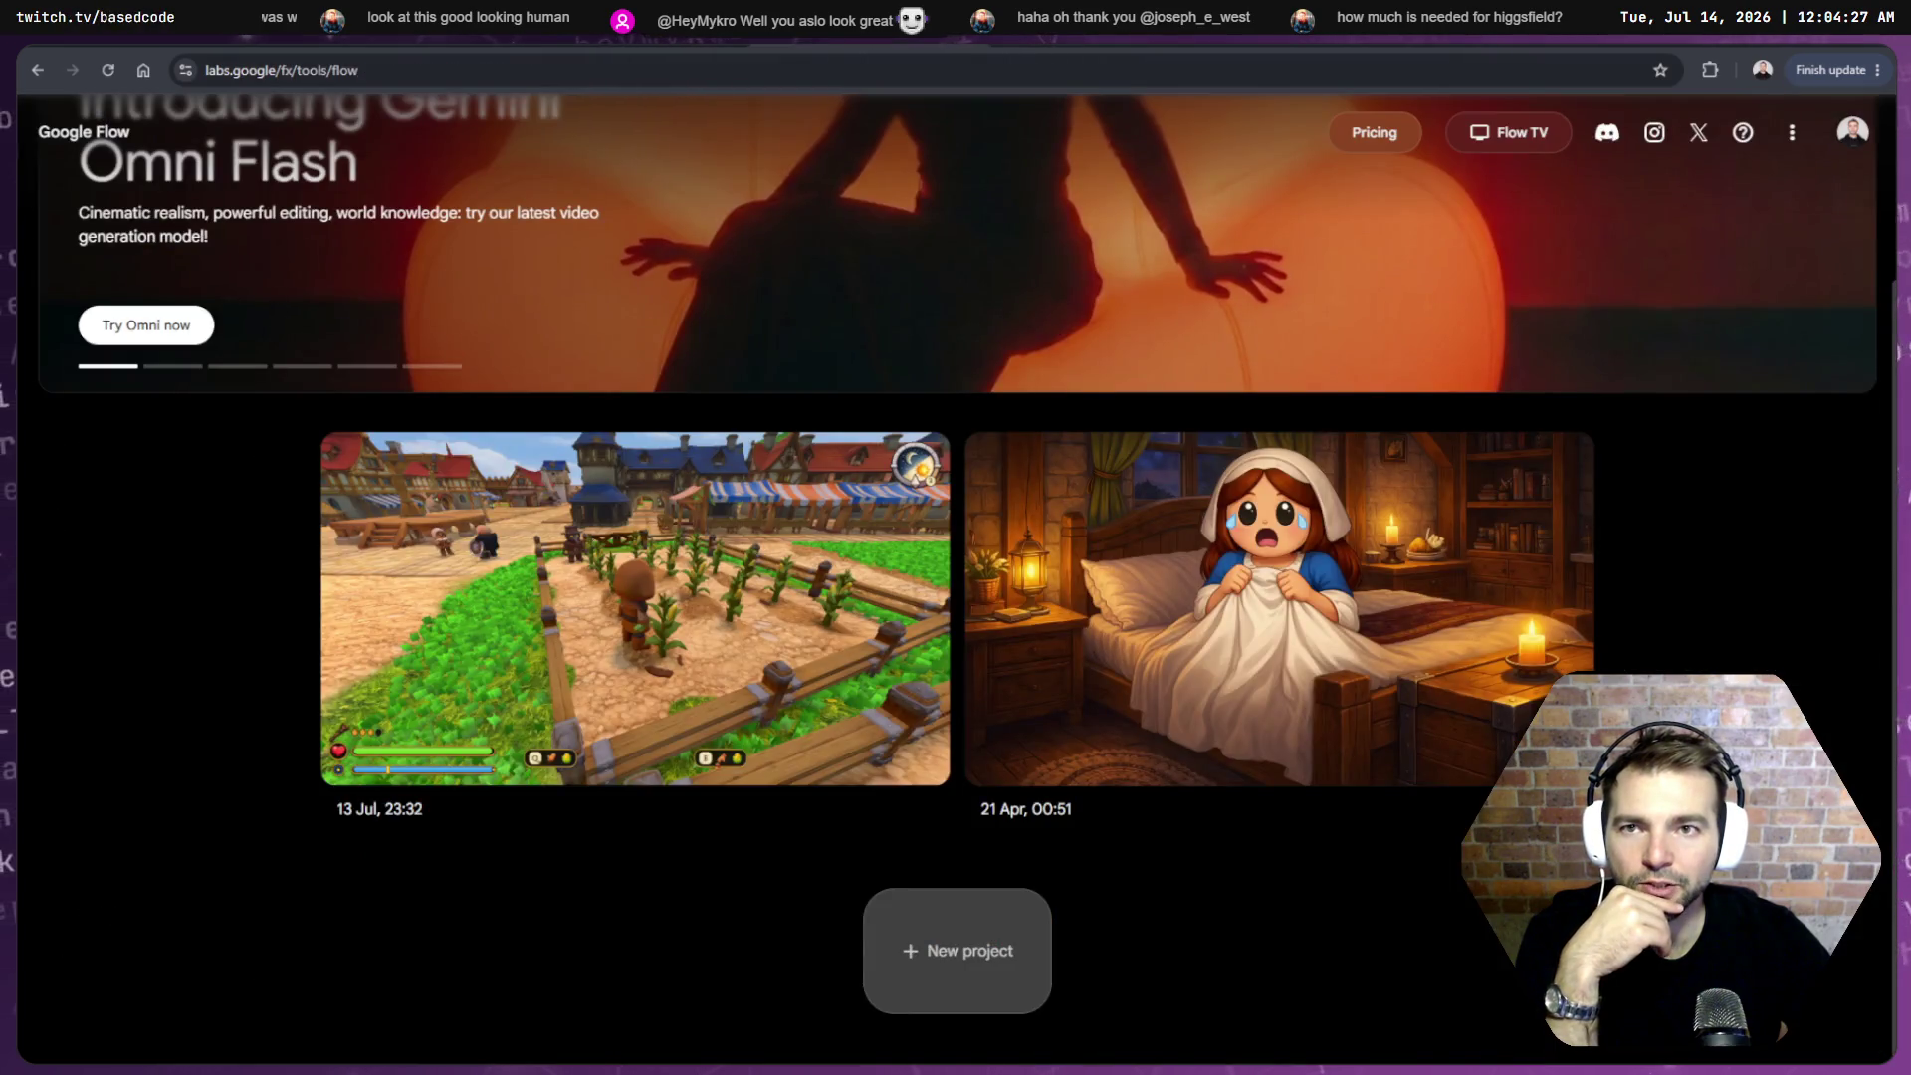
Compare the Flow project gallery and Flow home with the Runway Gen-4.5 article
scroll(1334, 478, up, 9)
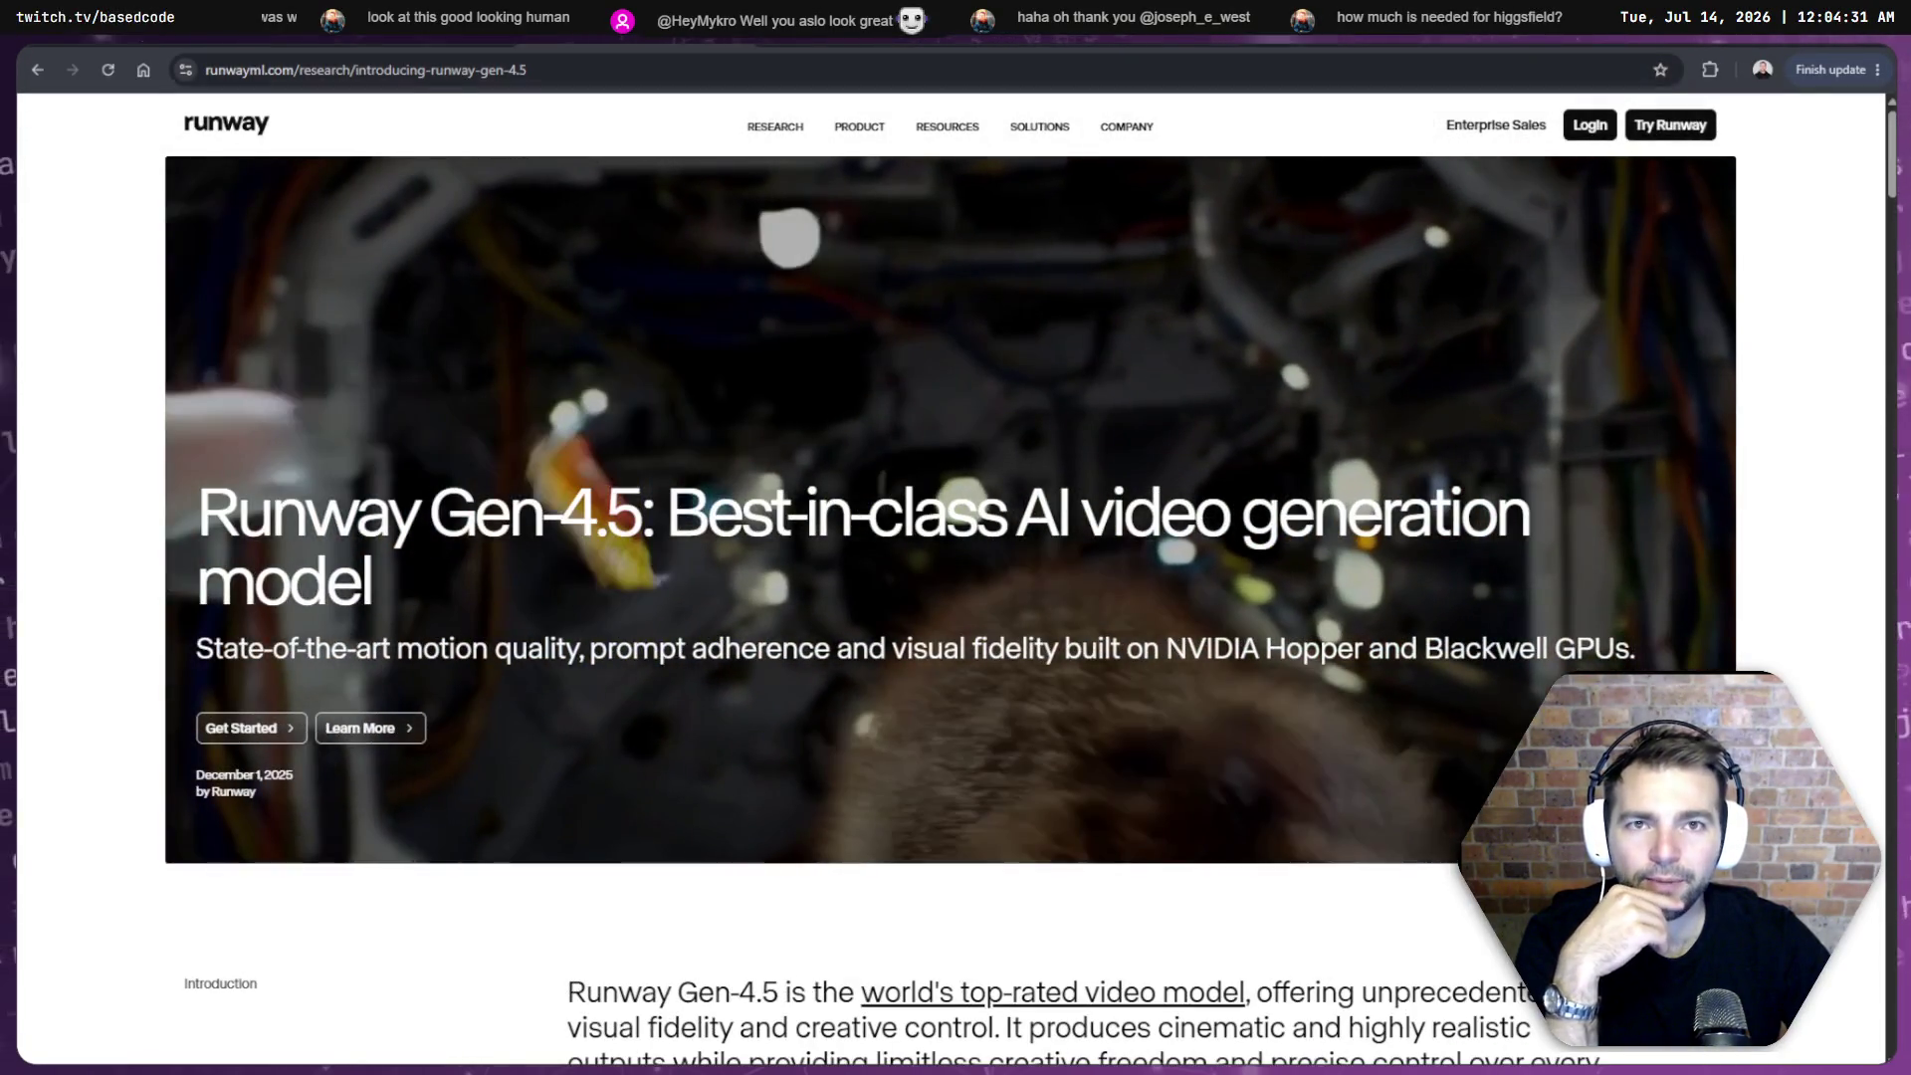
key(ctrl+Tab)
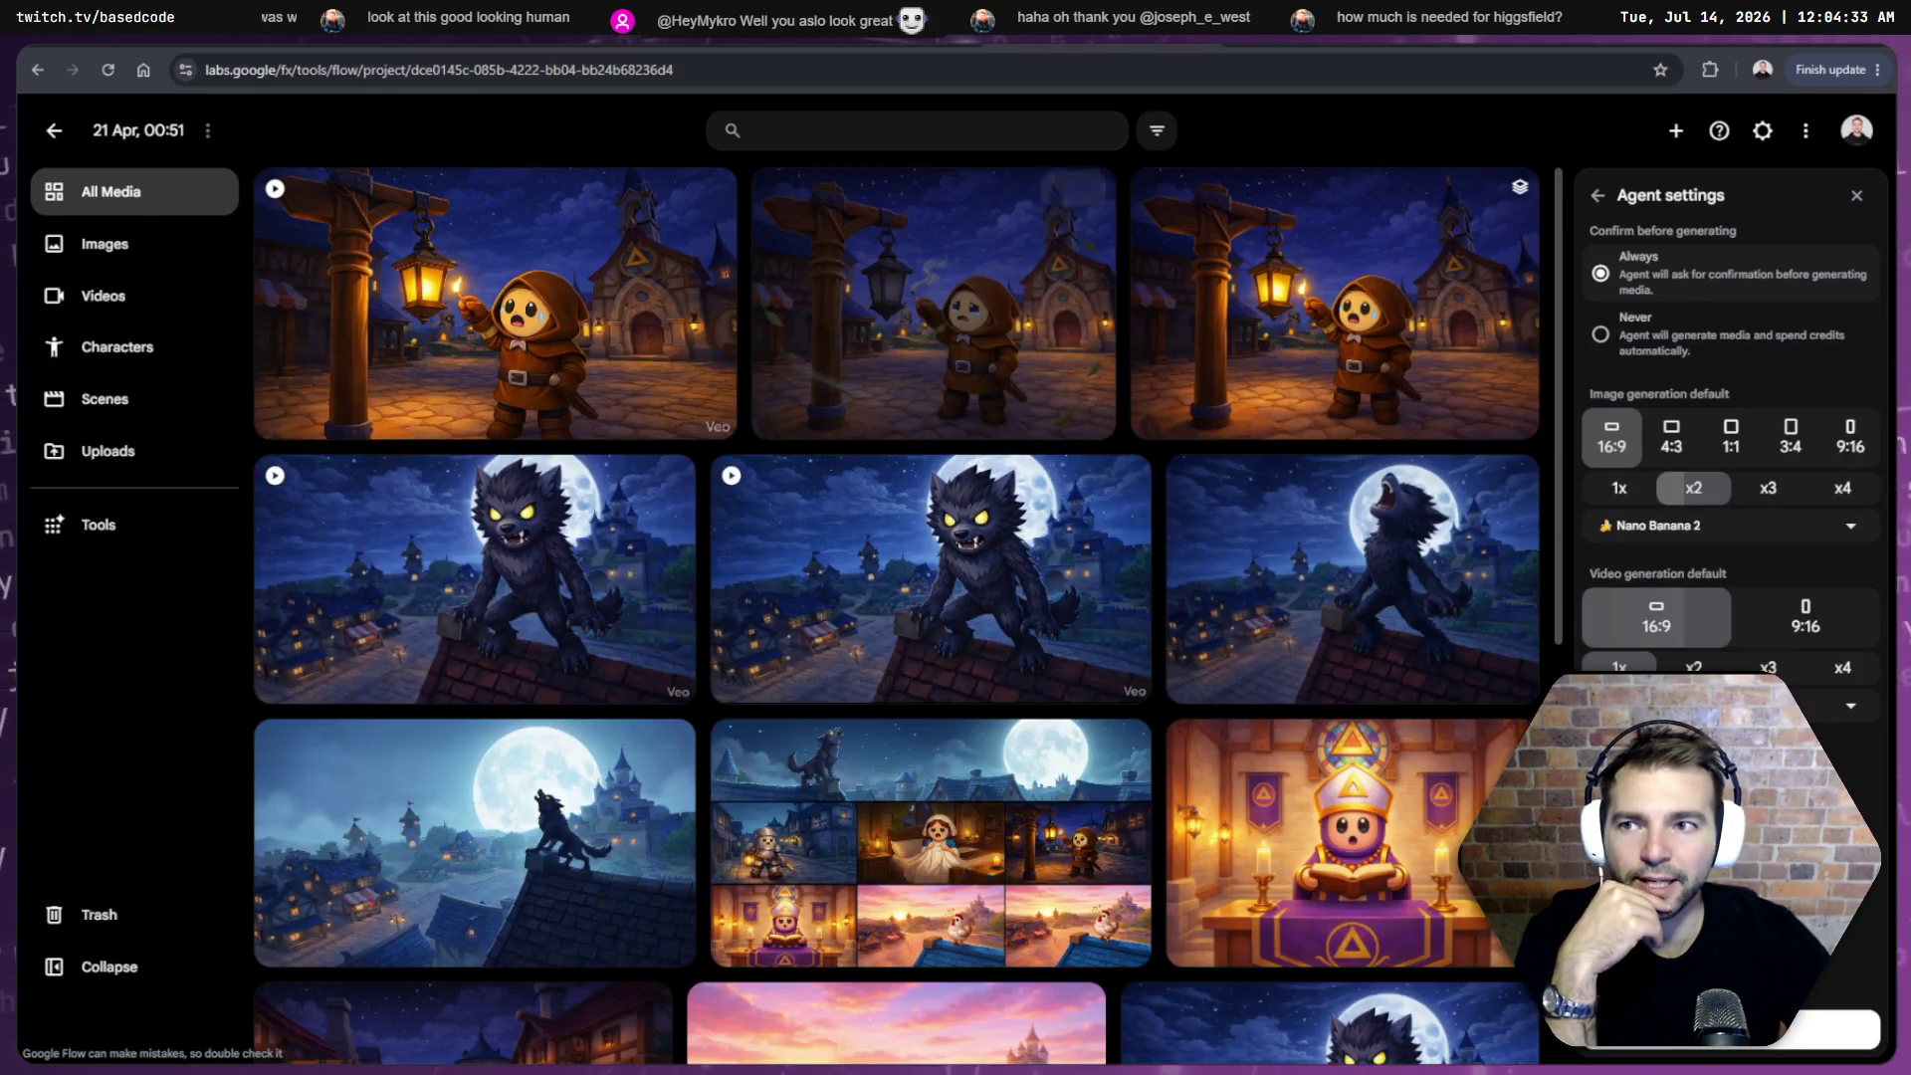
key(ctrl+Tab)
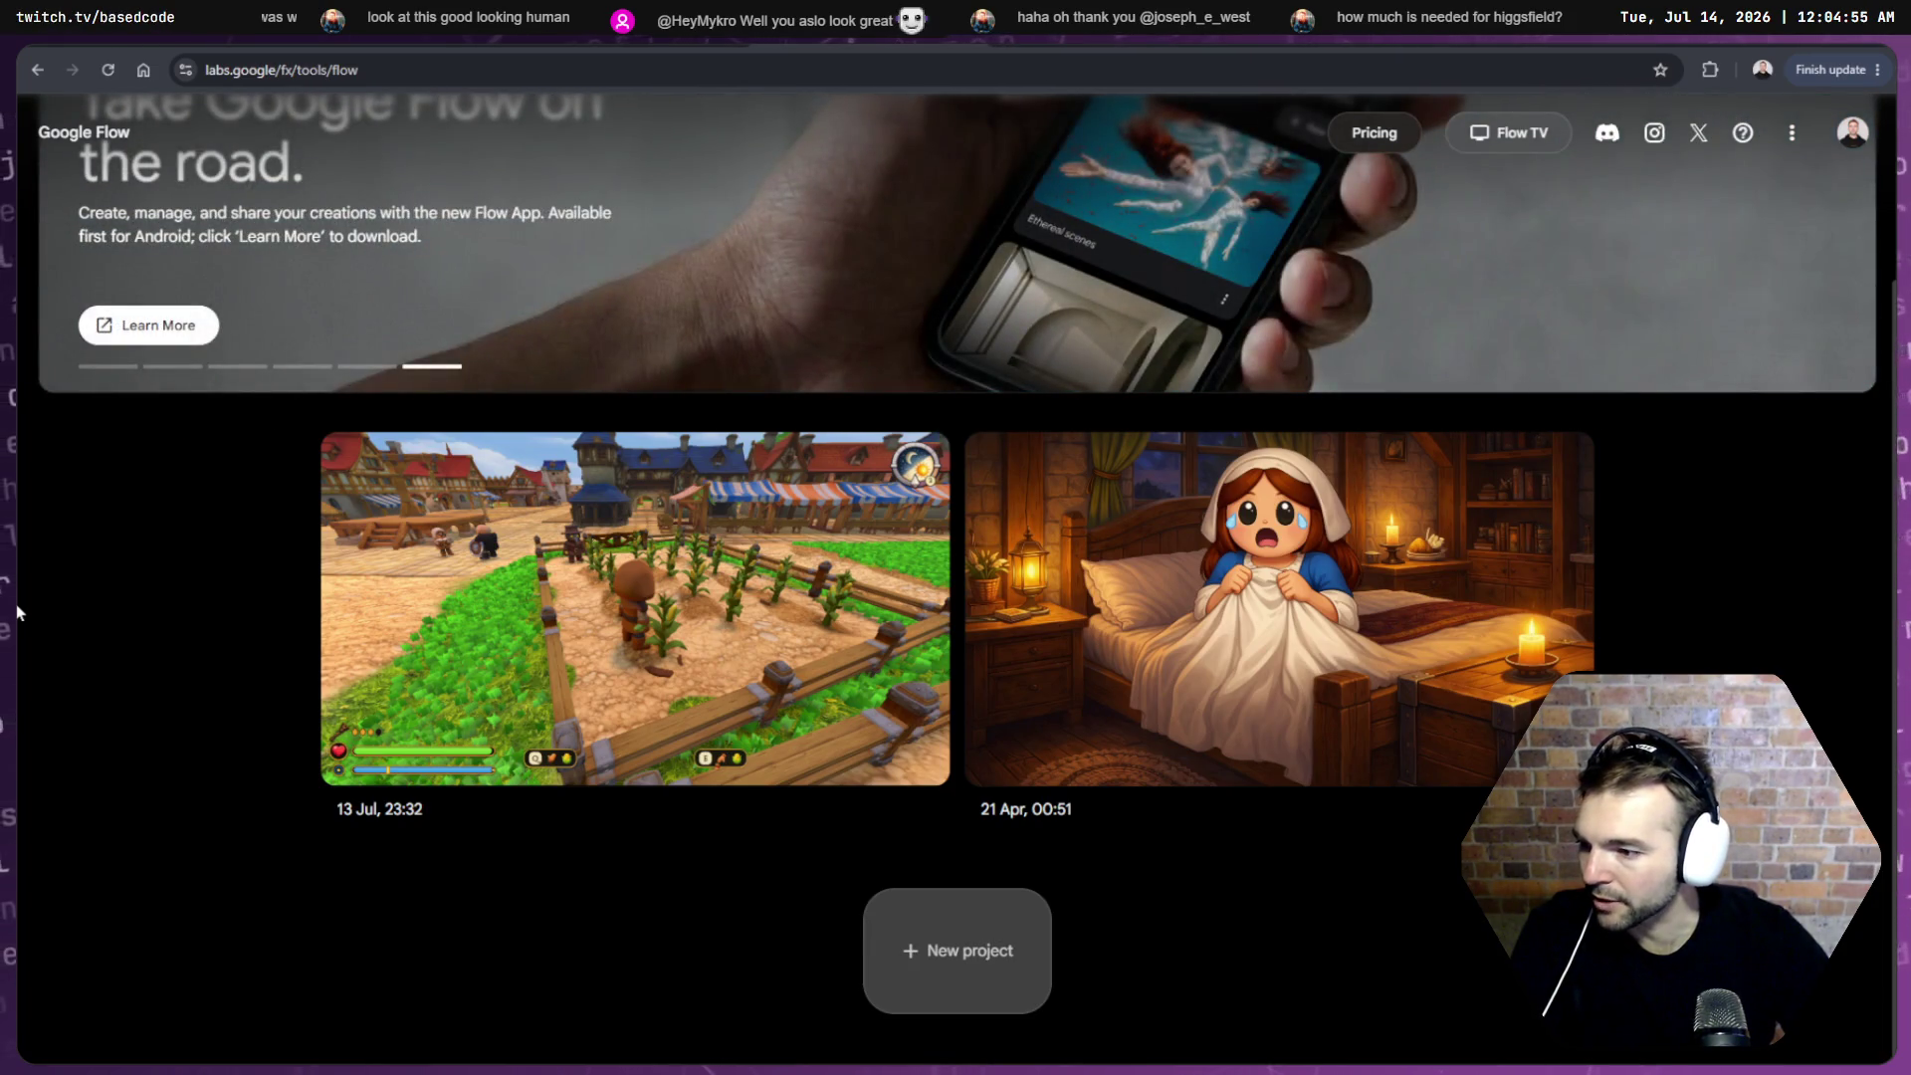
scroll(721, 247, up, 3)
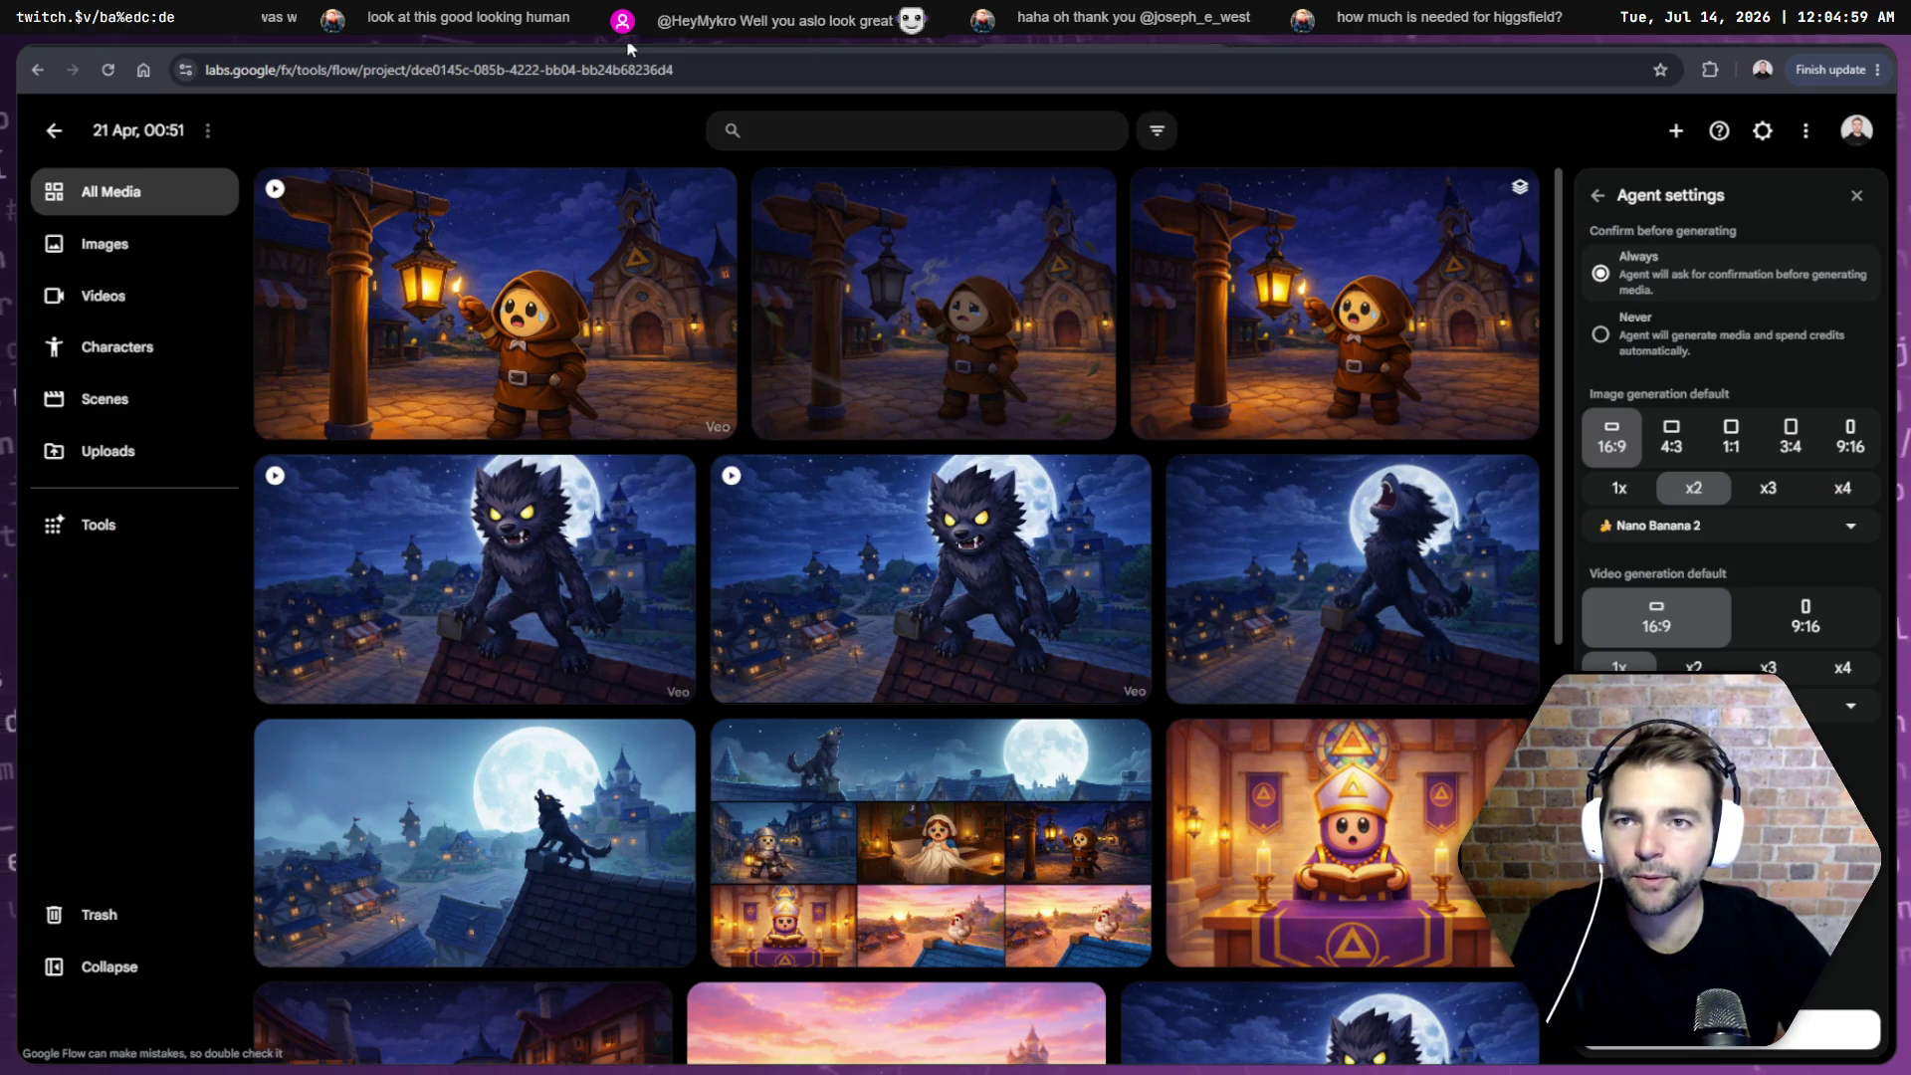
click(626, 38)
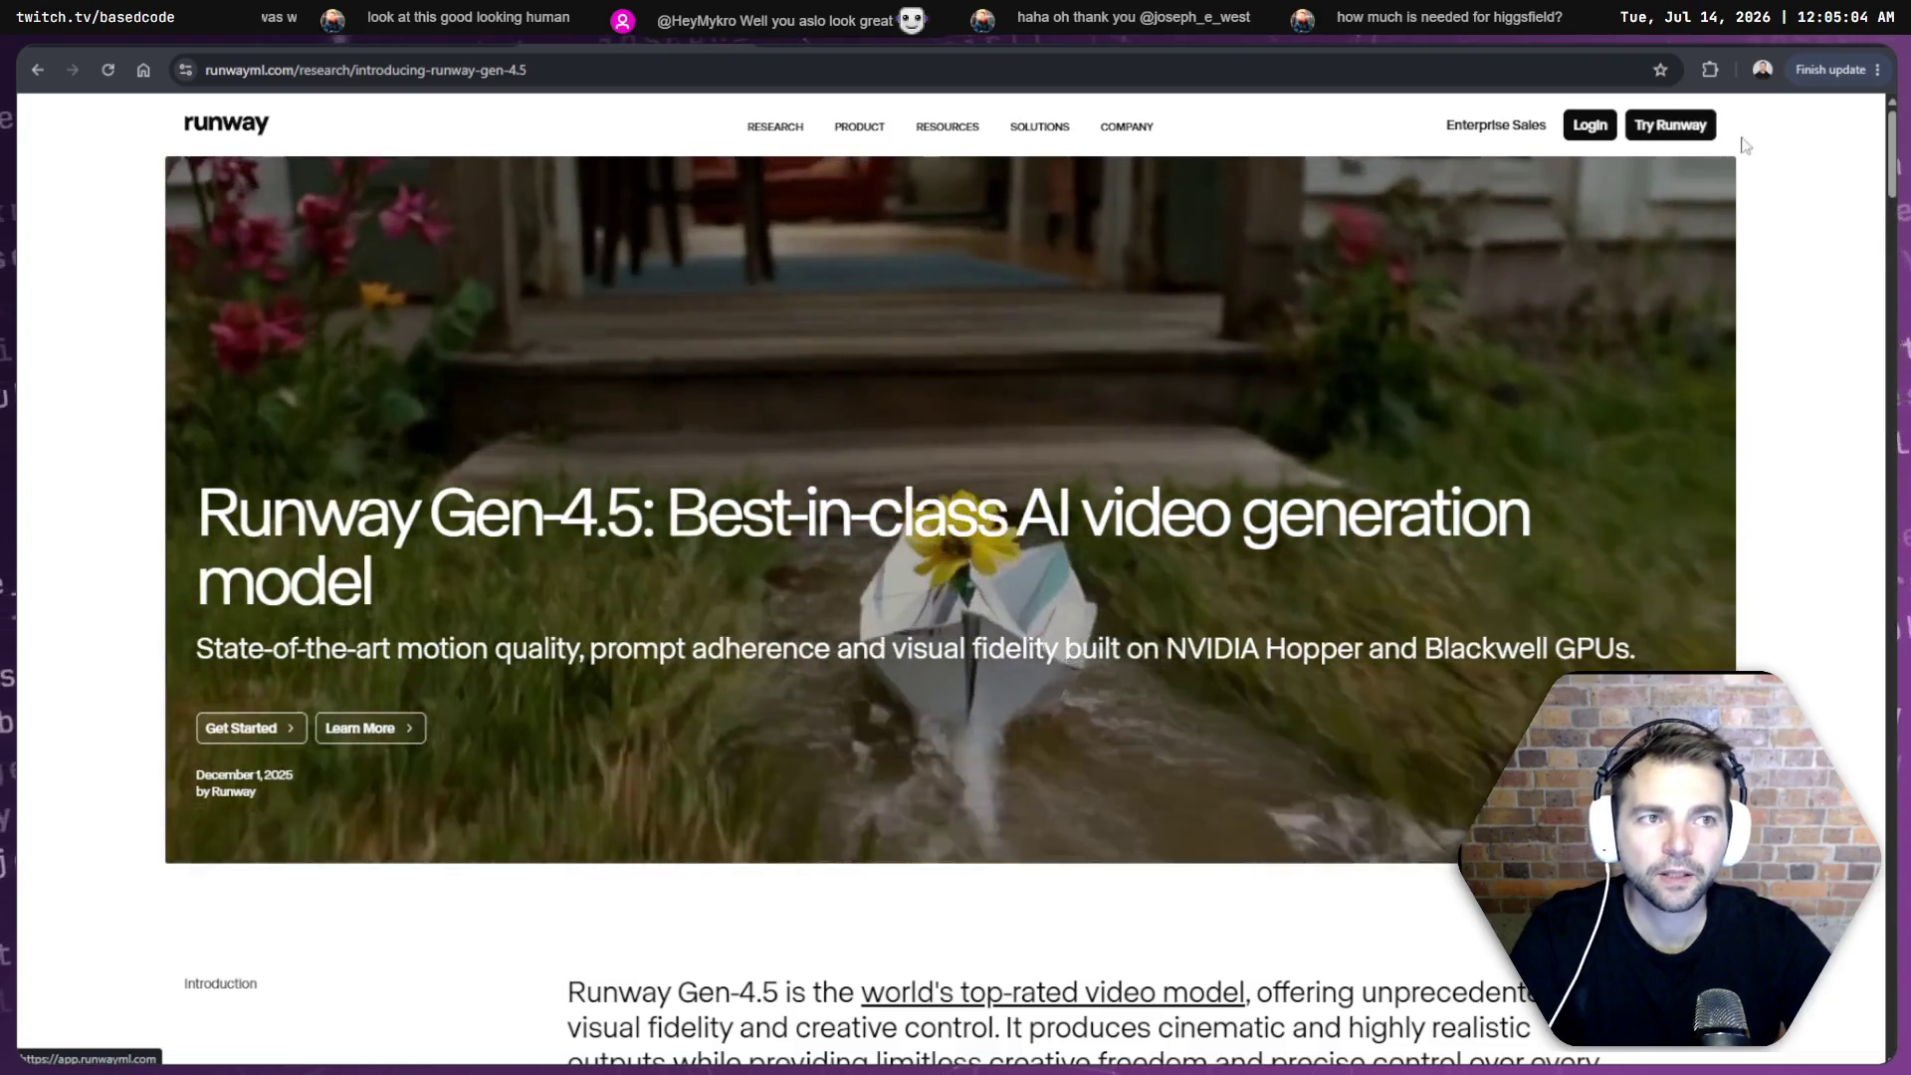
click(1442, 78)
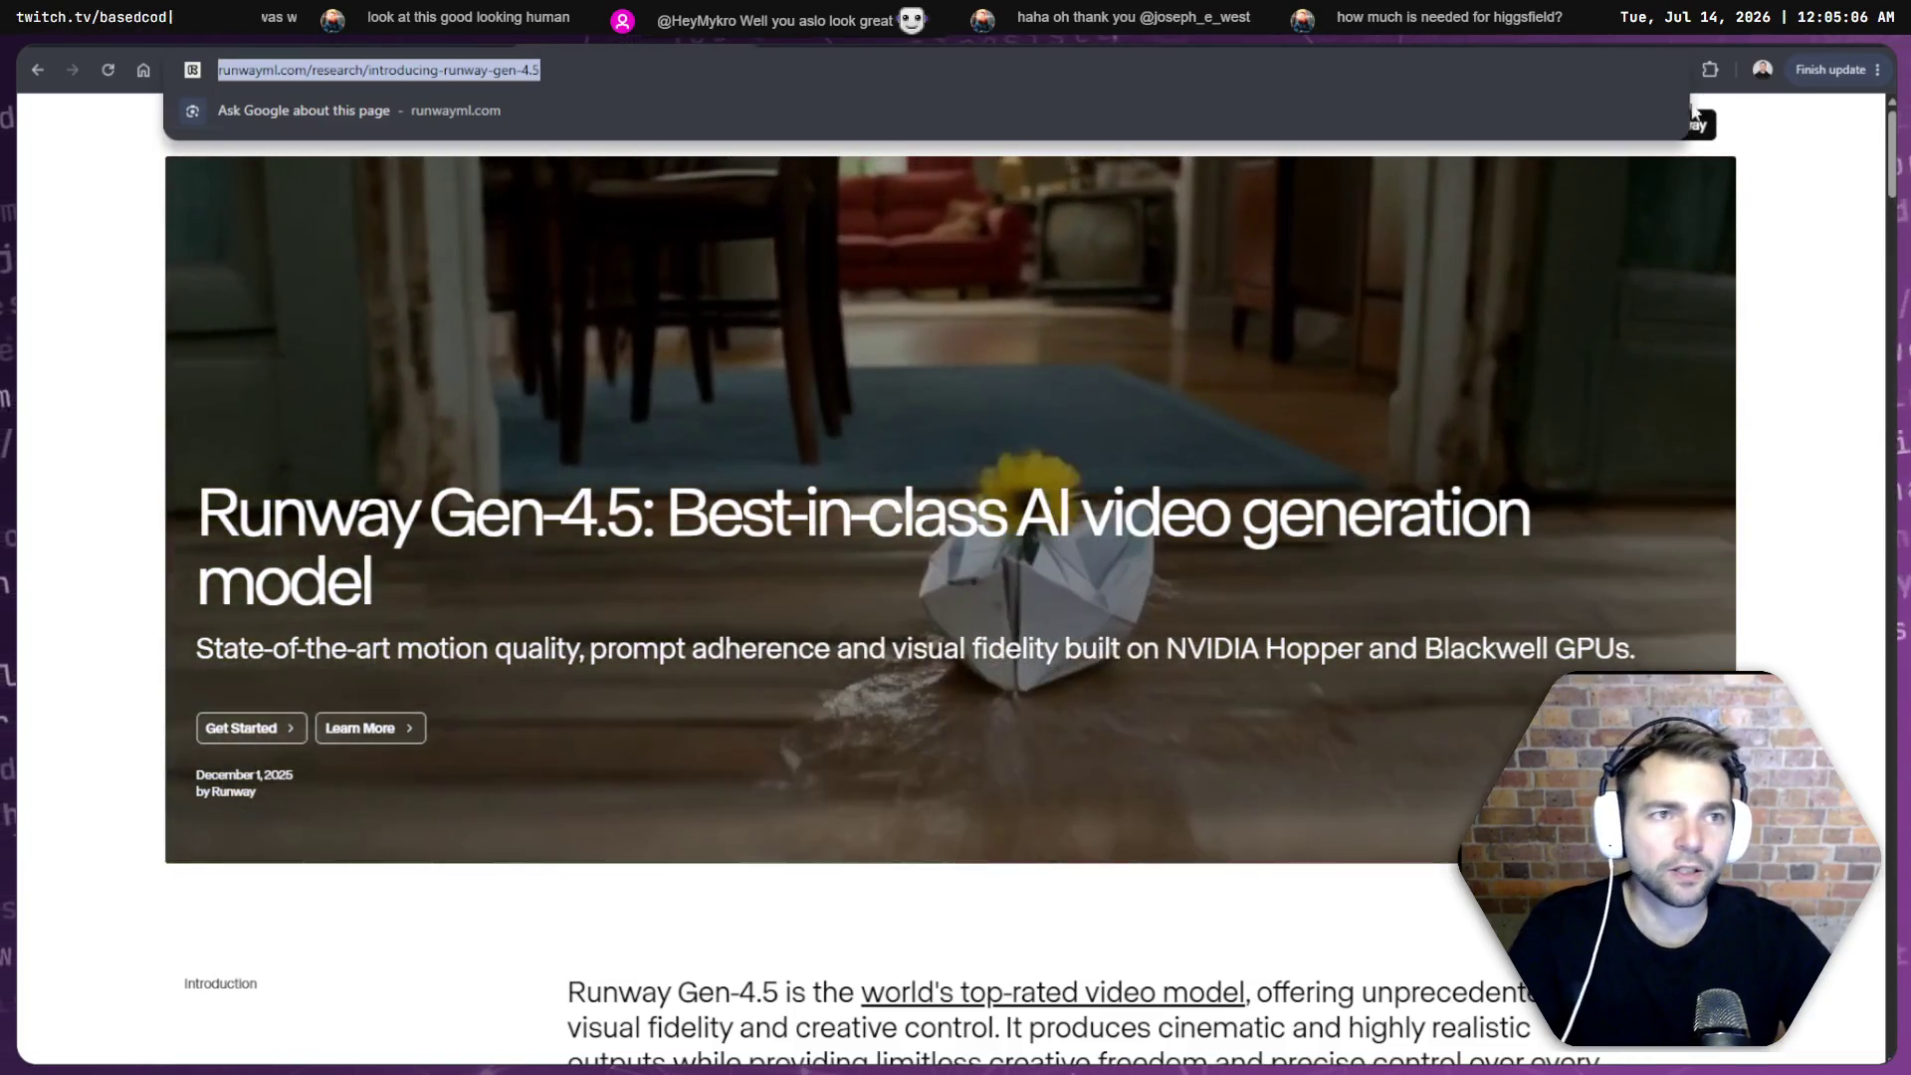
Open a maximized Chrome window in the Based (Stream) profile and load runwayml.com
key(ctrl+Tab)
click(1760, 70)
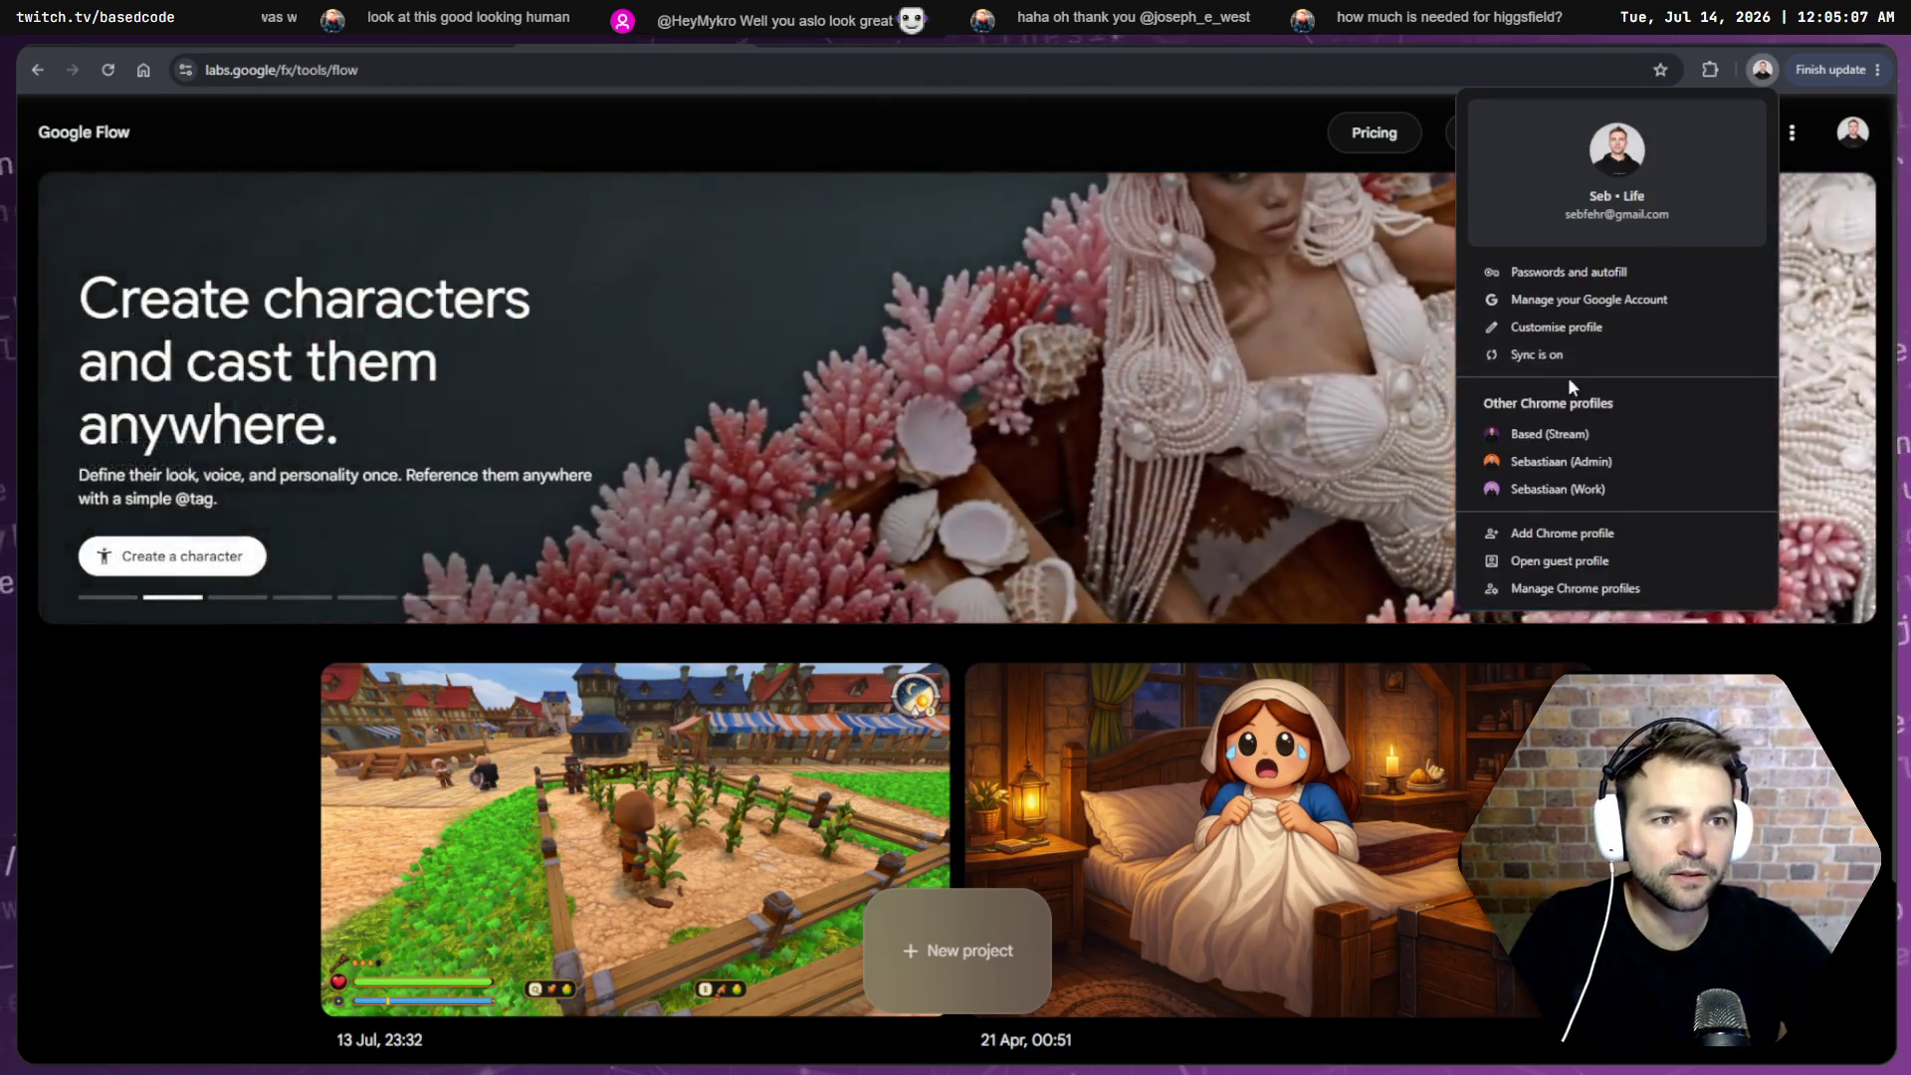
click(1547, 434)
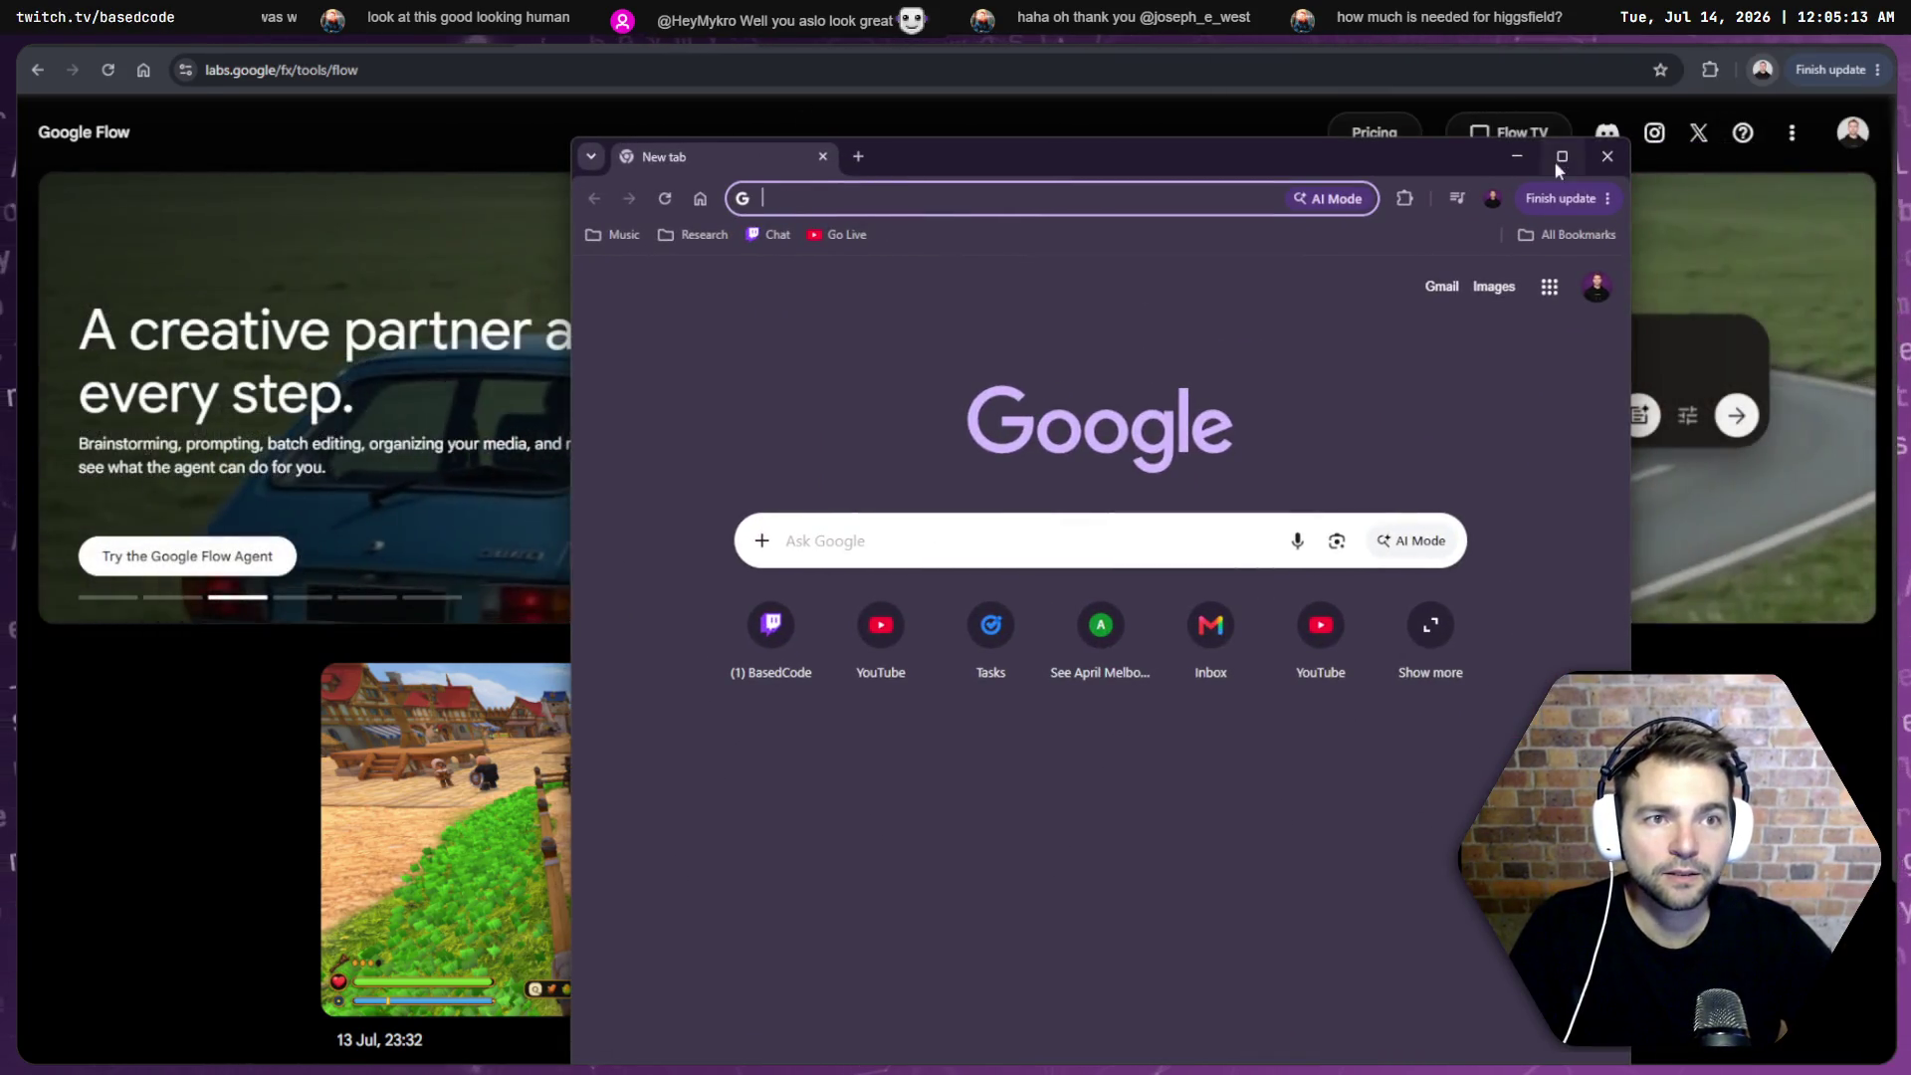
click(1562, 156)
text(https://runwayml.com/research/introducing-runway-gen-4.5)
key(Return)
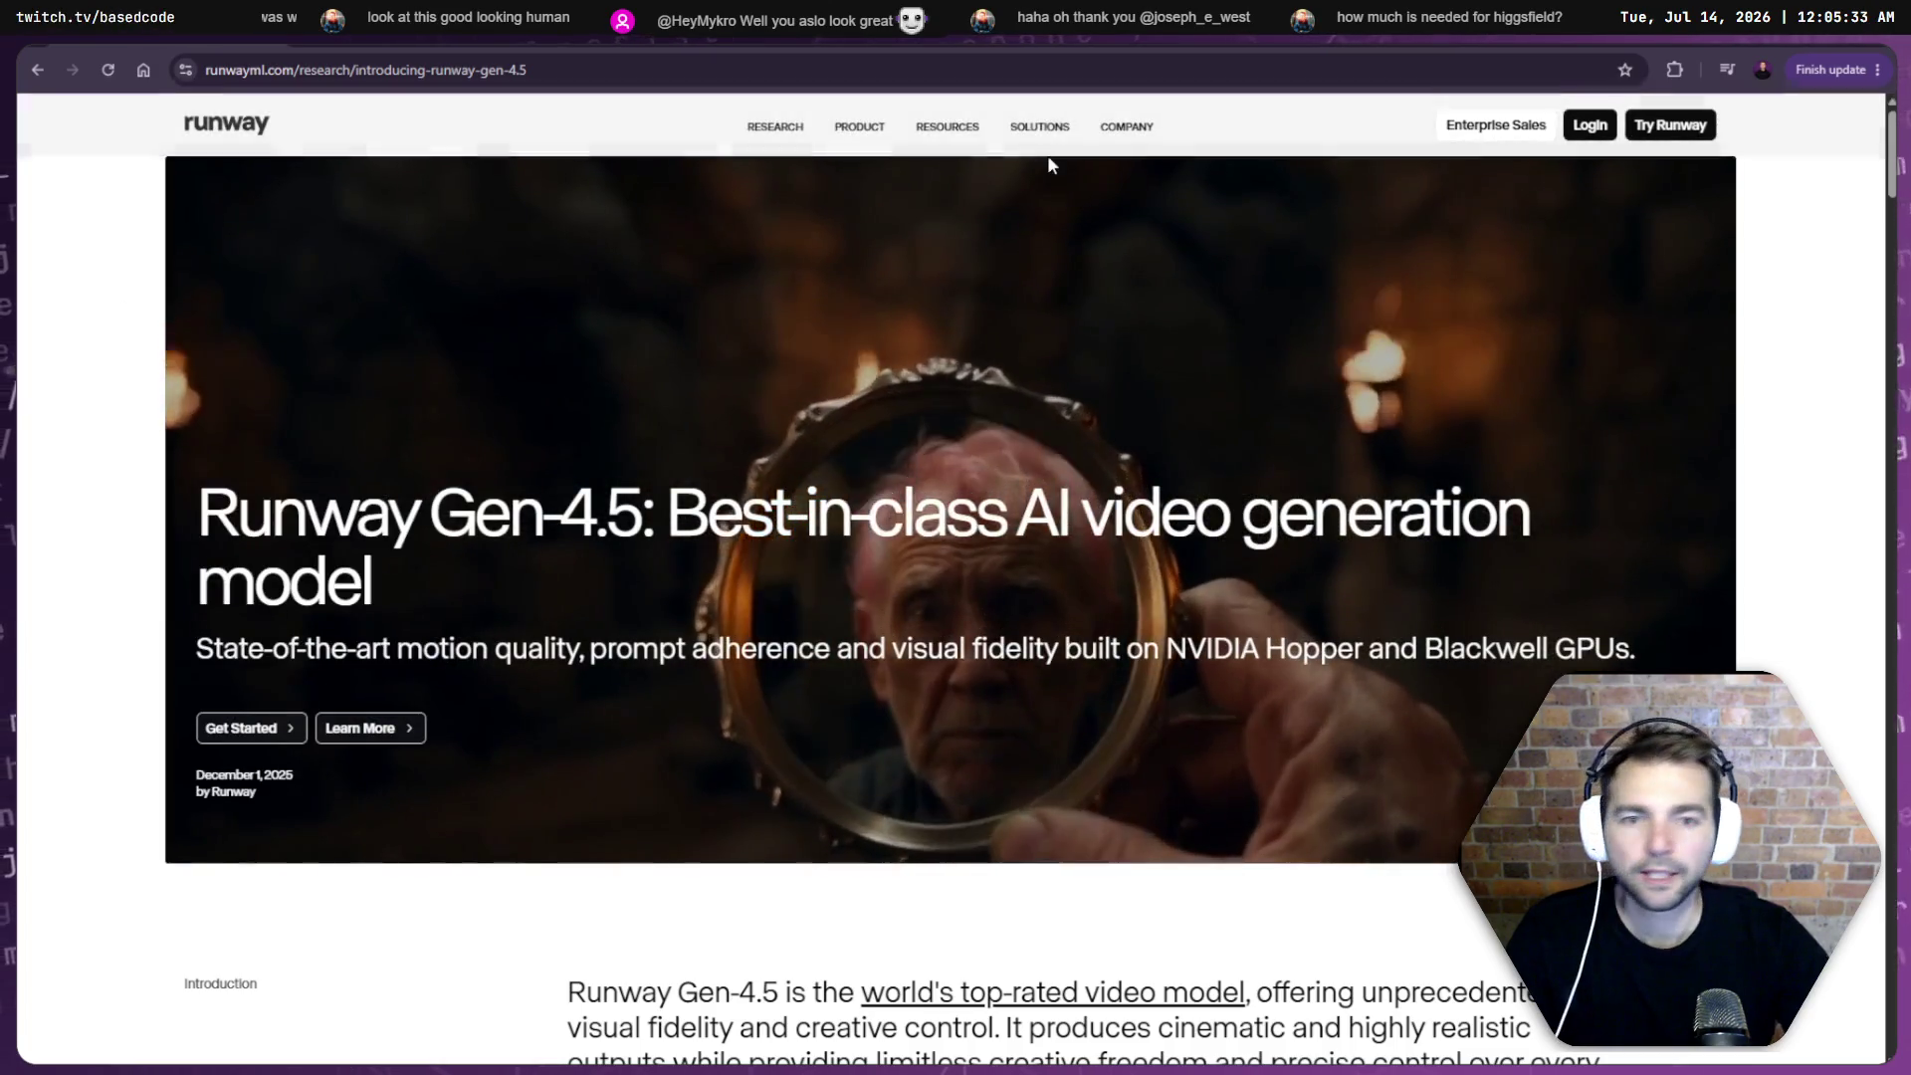
Open the Runway app's Film or shorts starter tools, then start a new tab
click(1667, 127)
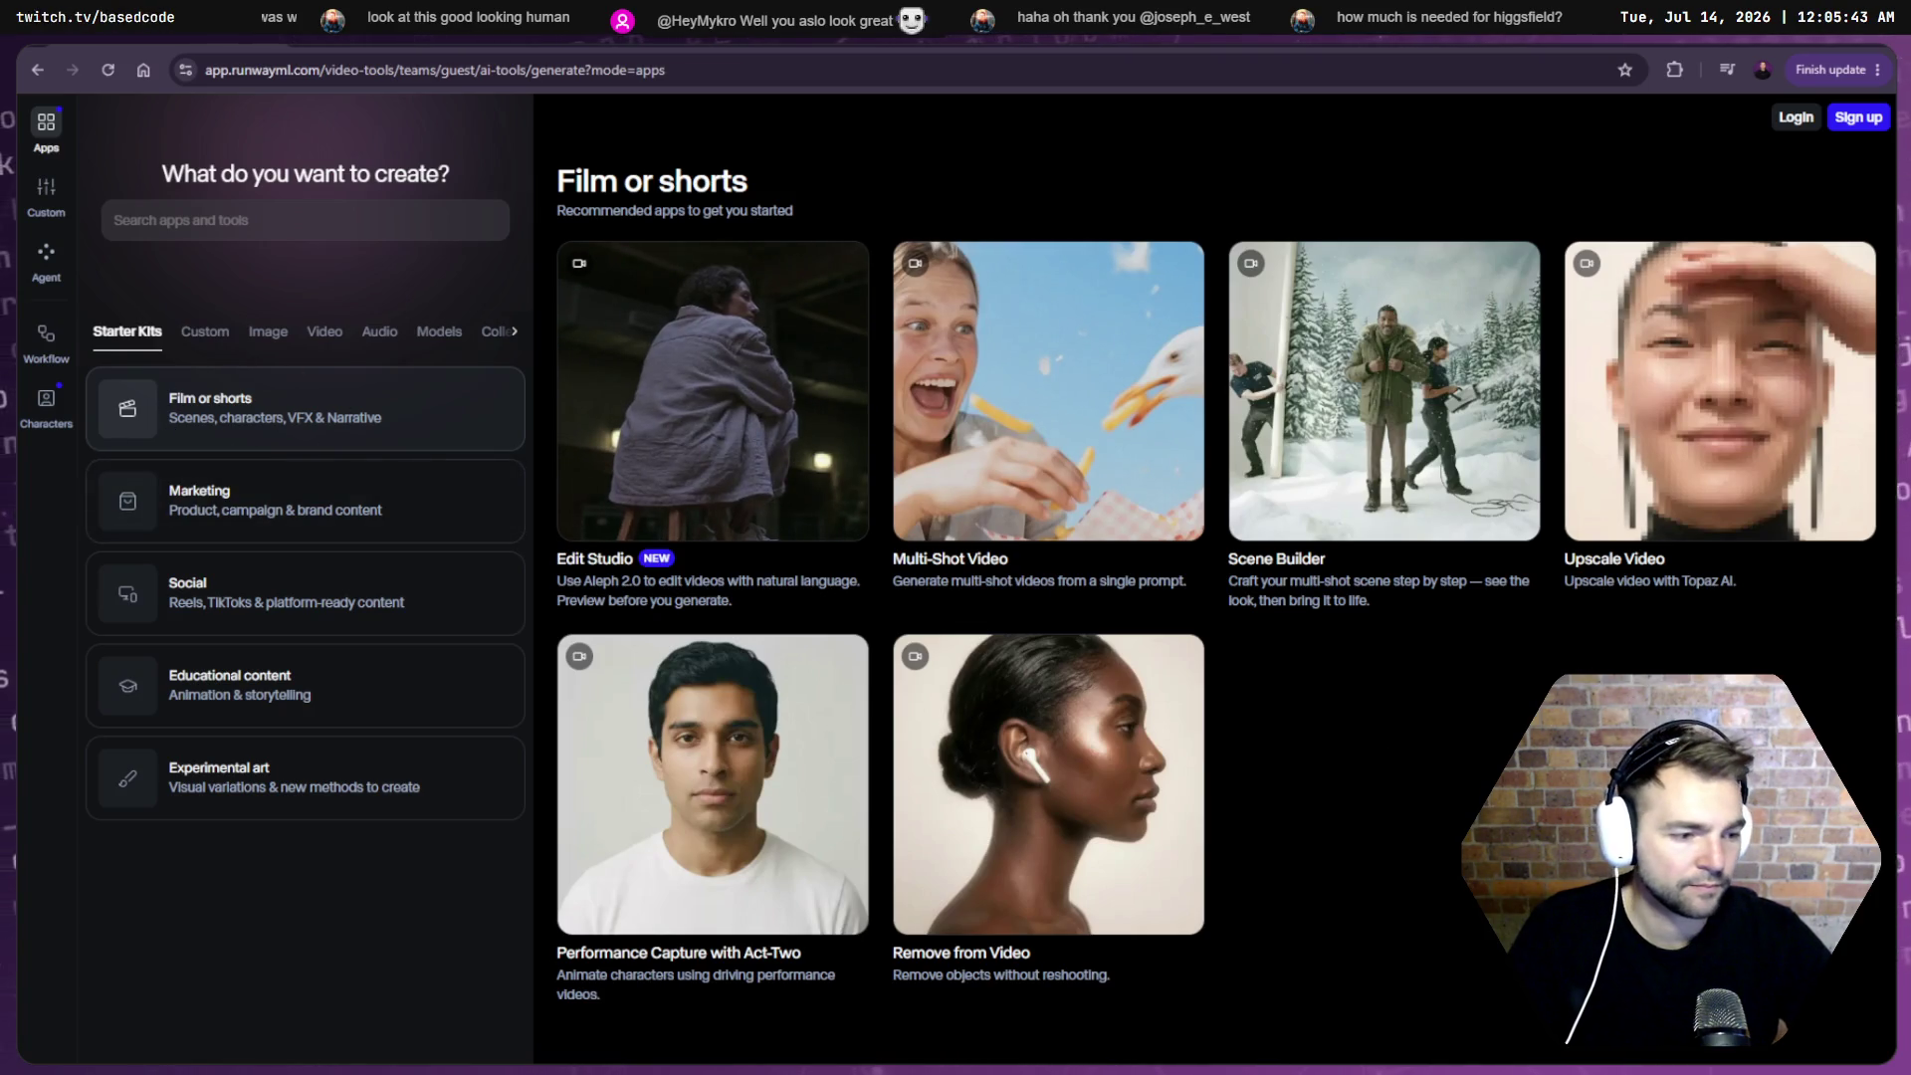
key(ctrl+Tab)
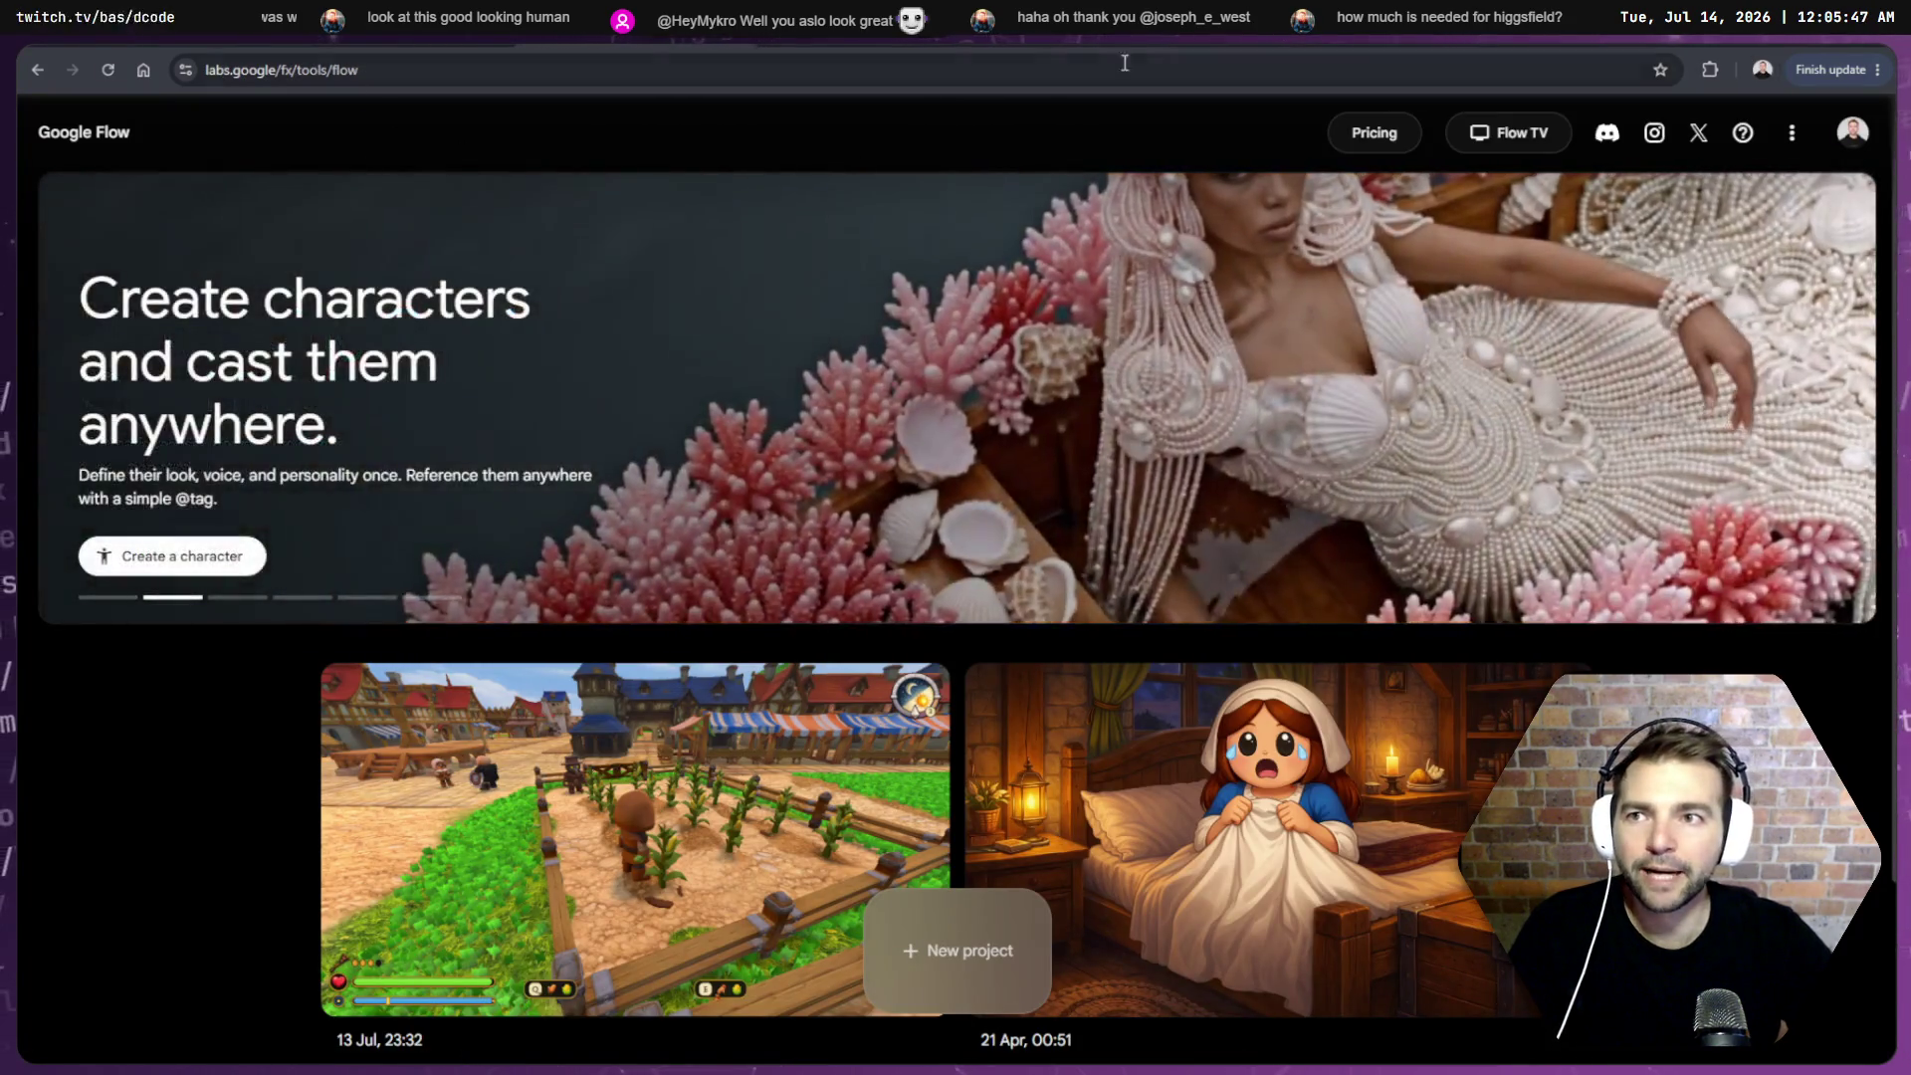
key(ctrl+shift+Tab)
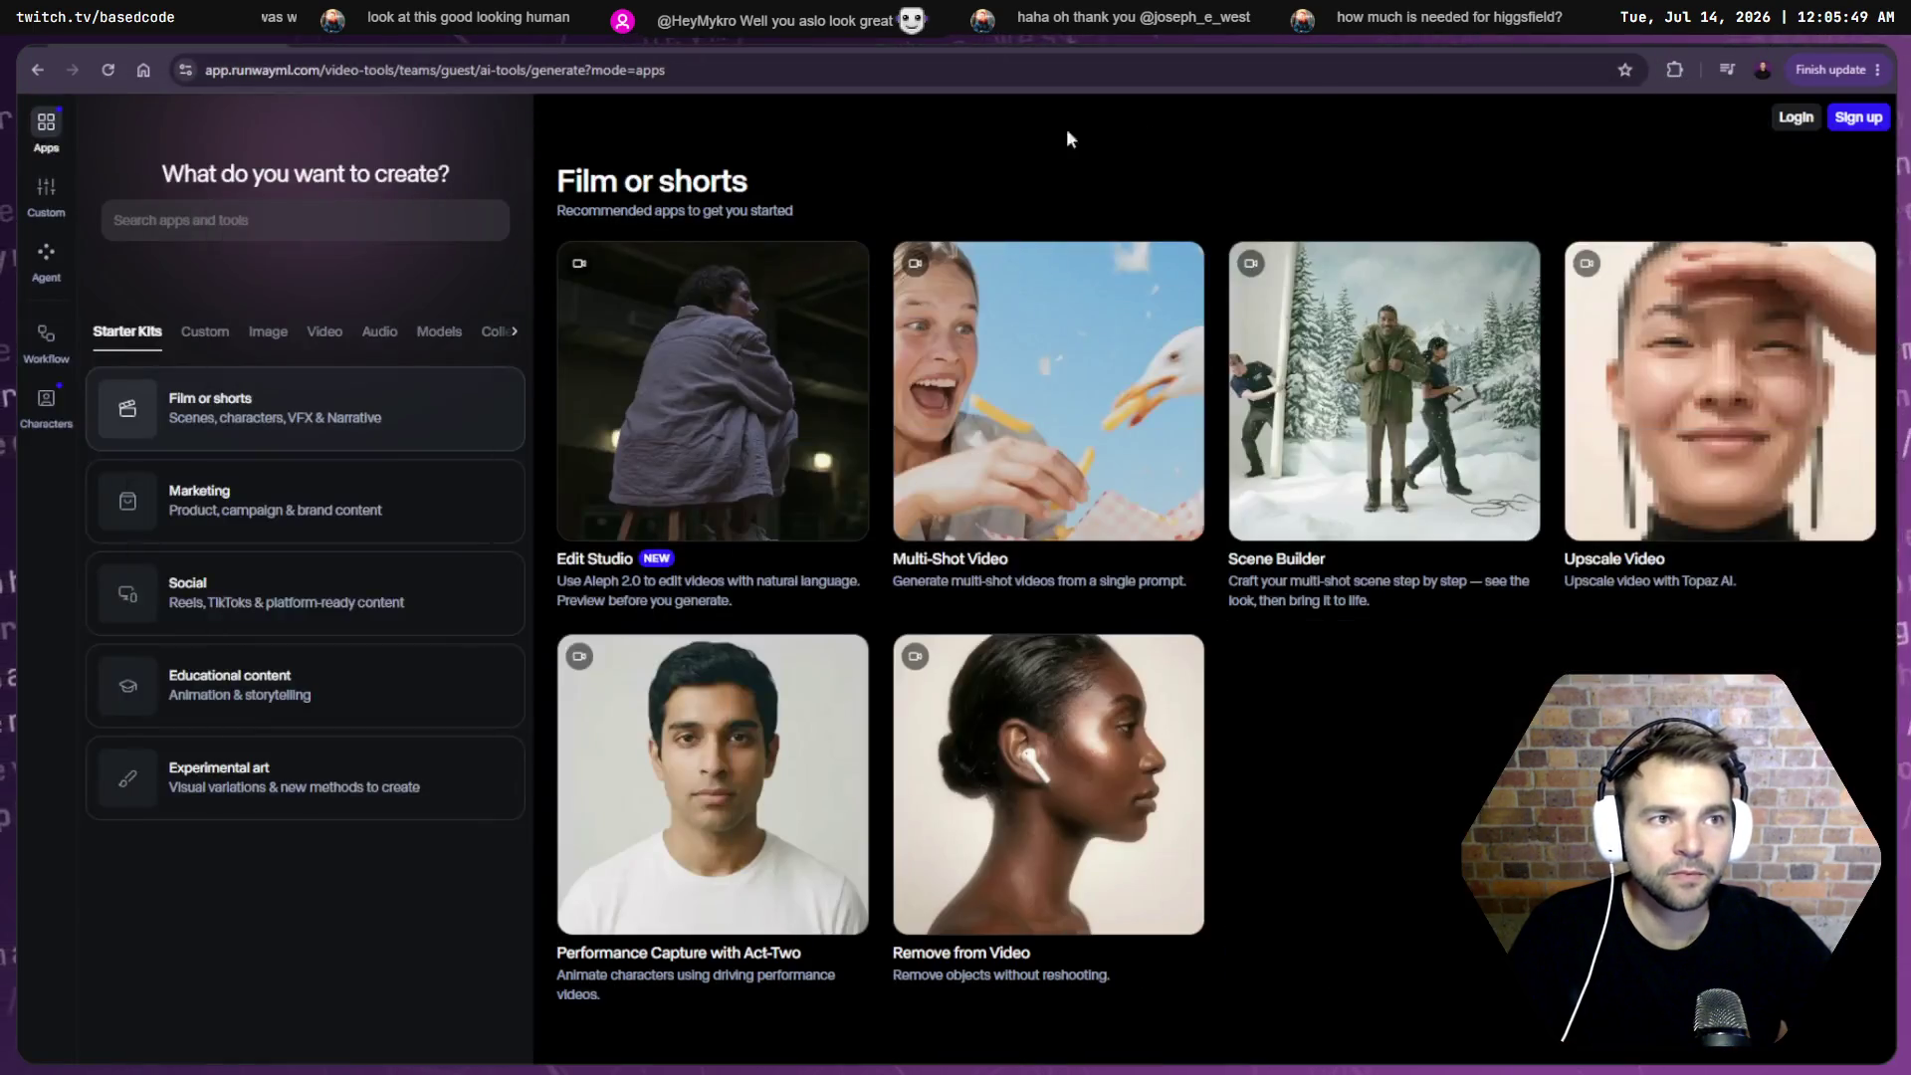
key(ctrl+t)
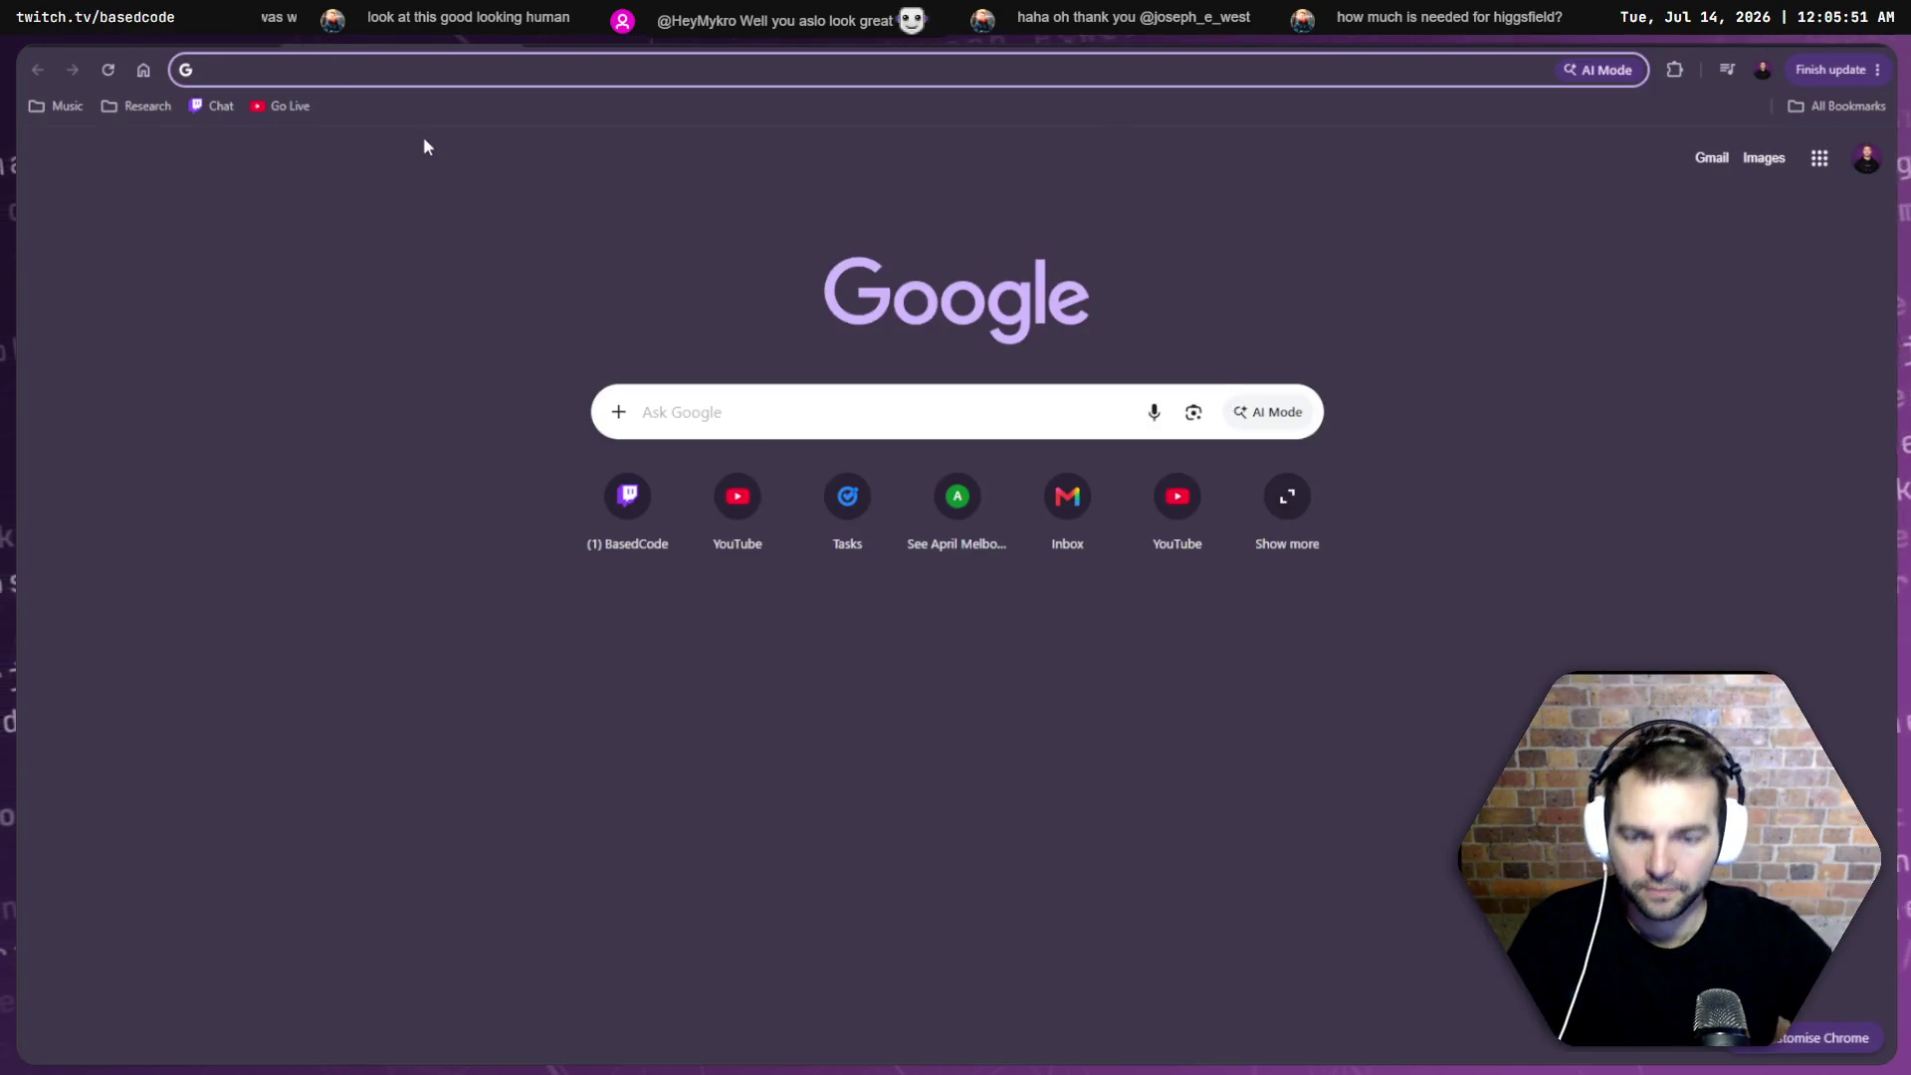
Load higgsfield.ai and check the account's remaining credits
text(higgsfield.ai)
key(Return)
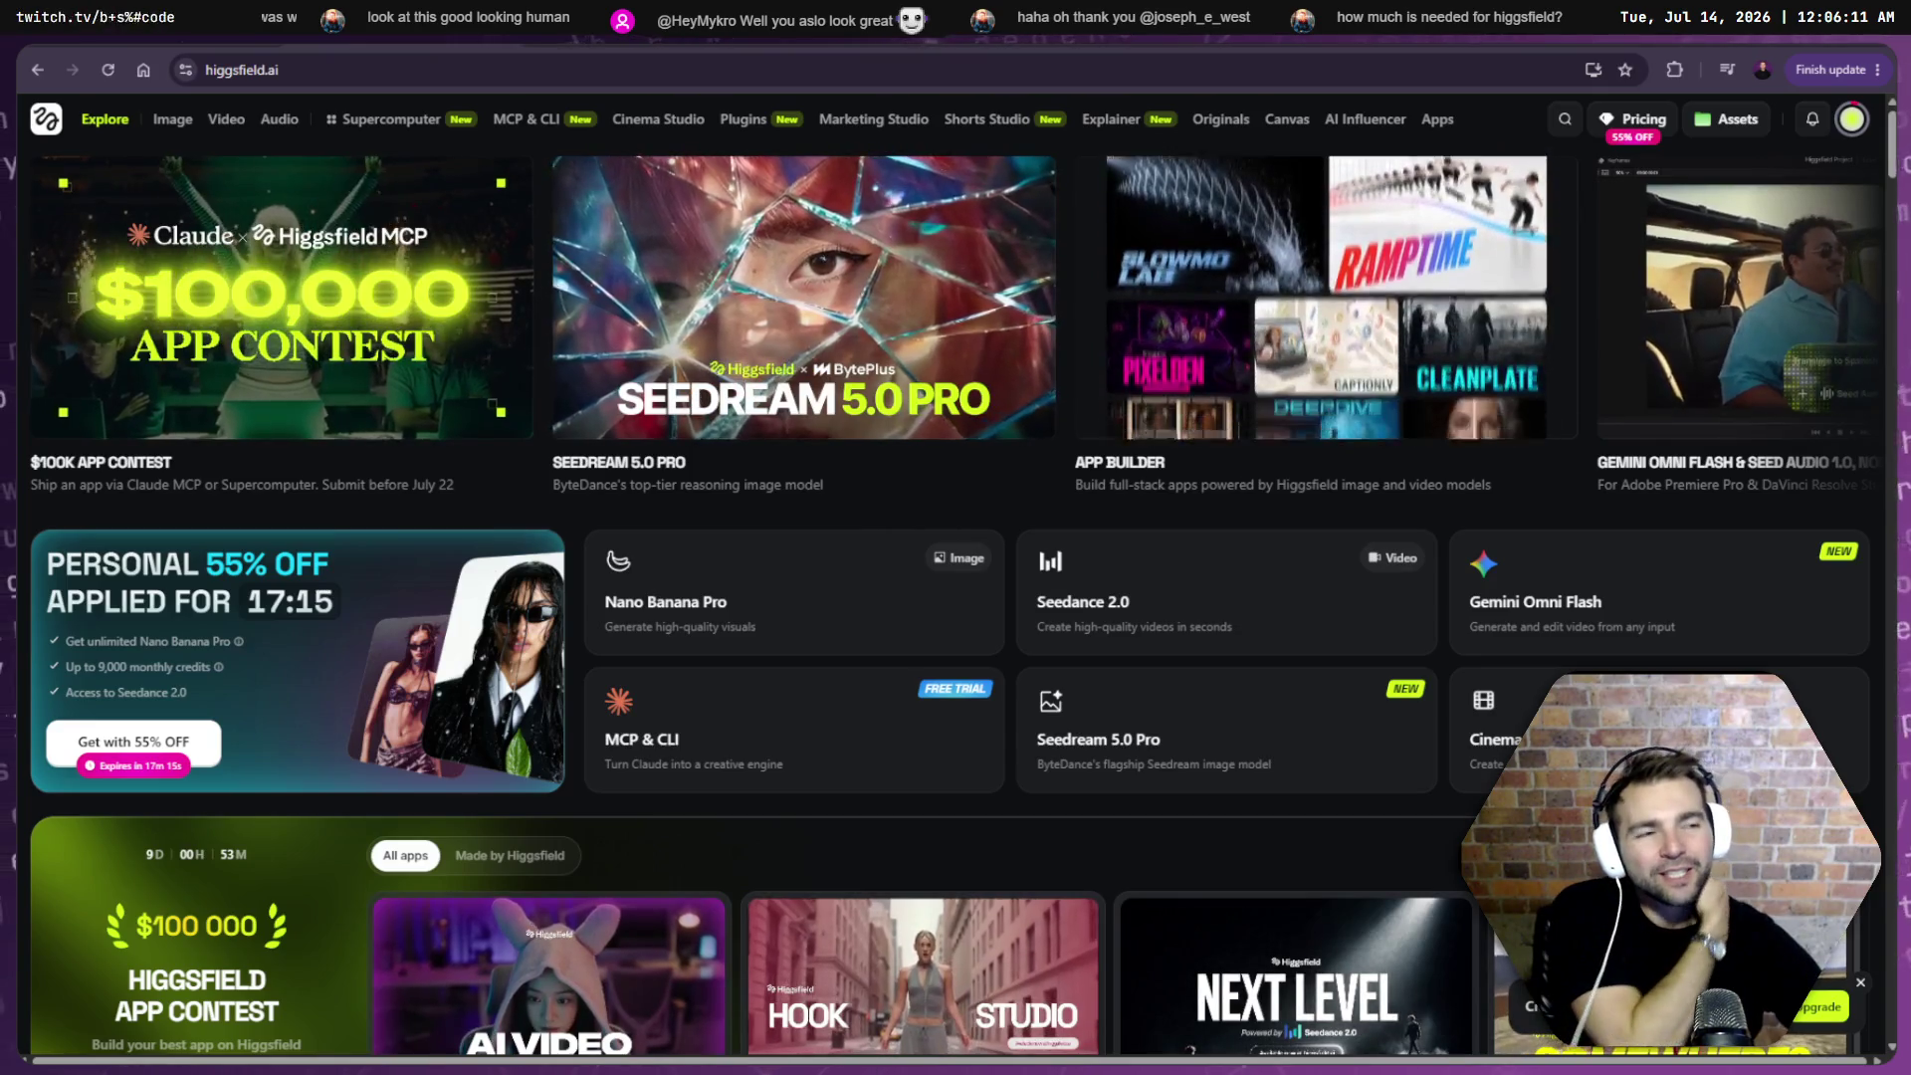
click(1850, 124)
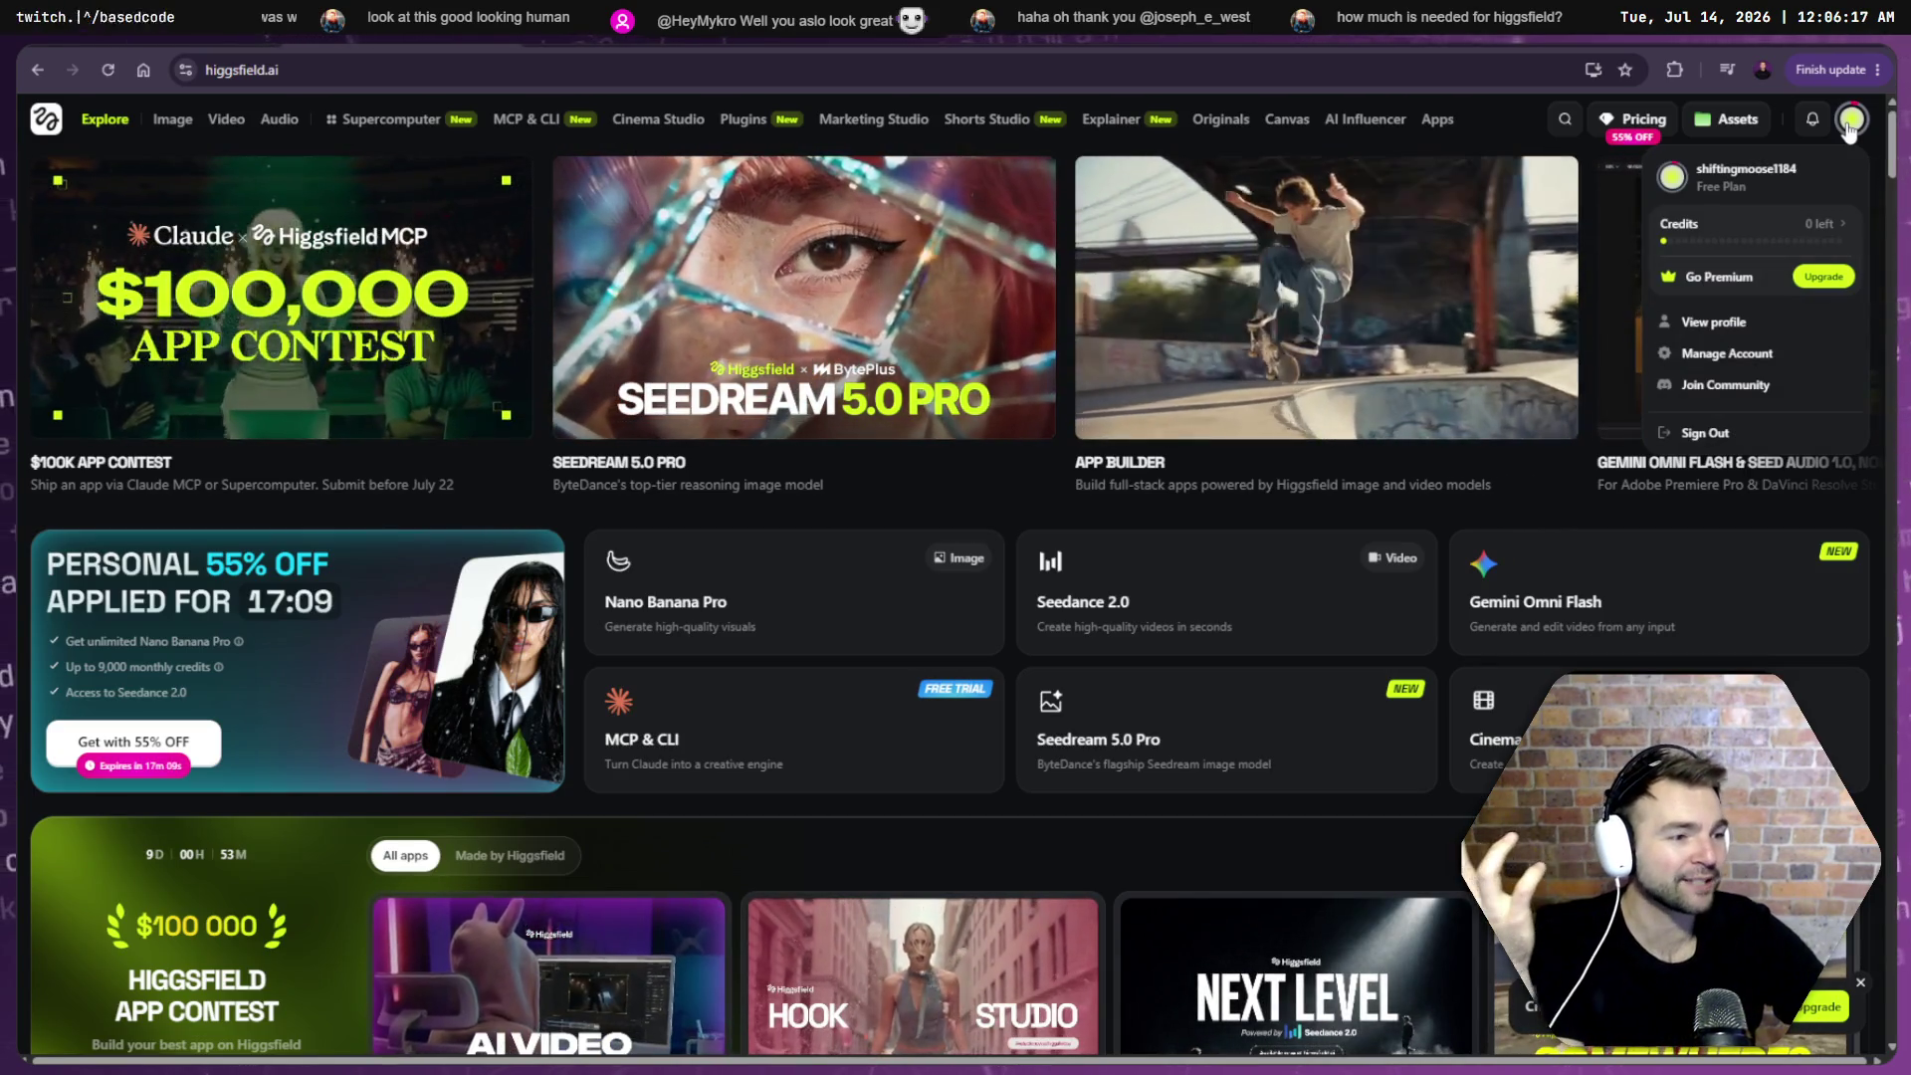
click(1571, 528)
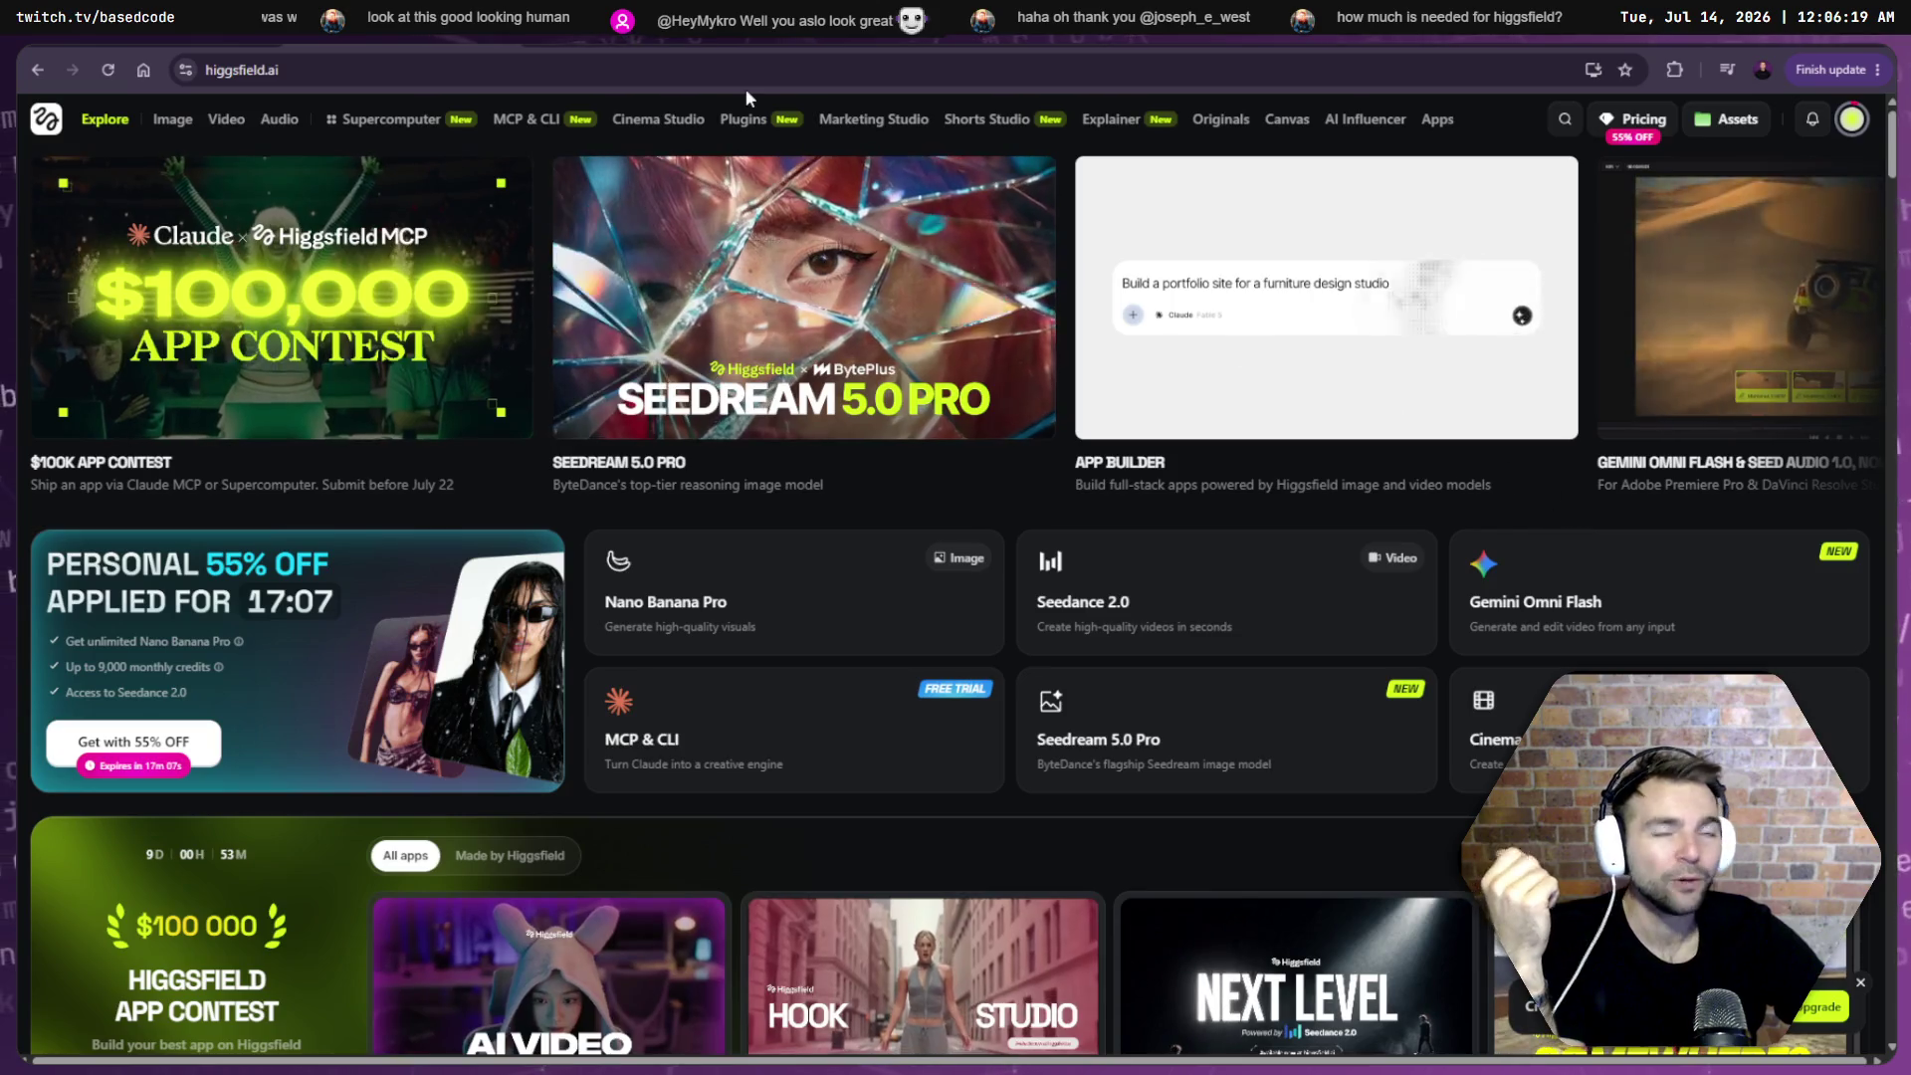
key(ctrl+Tab)
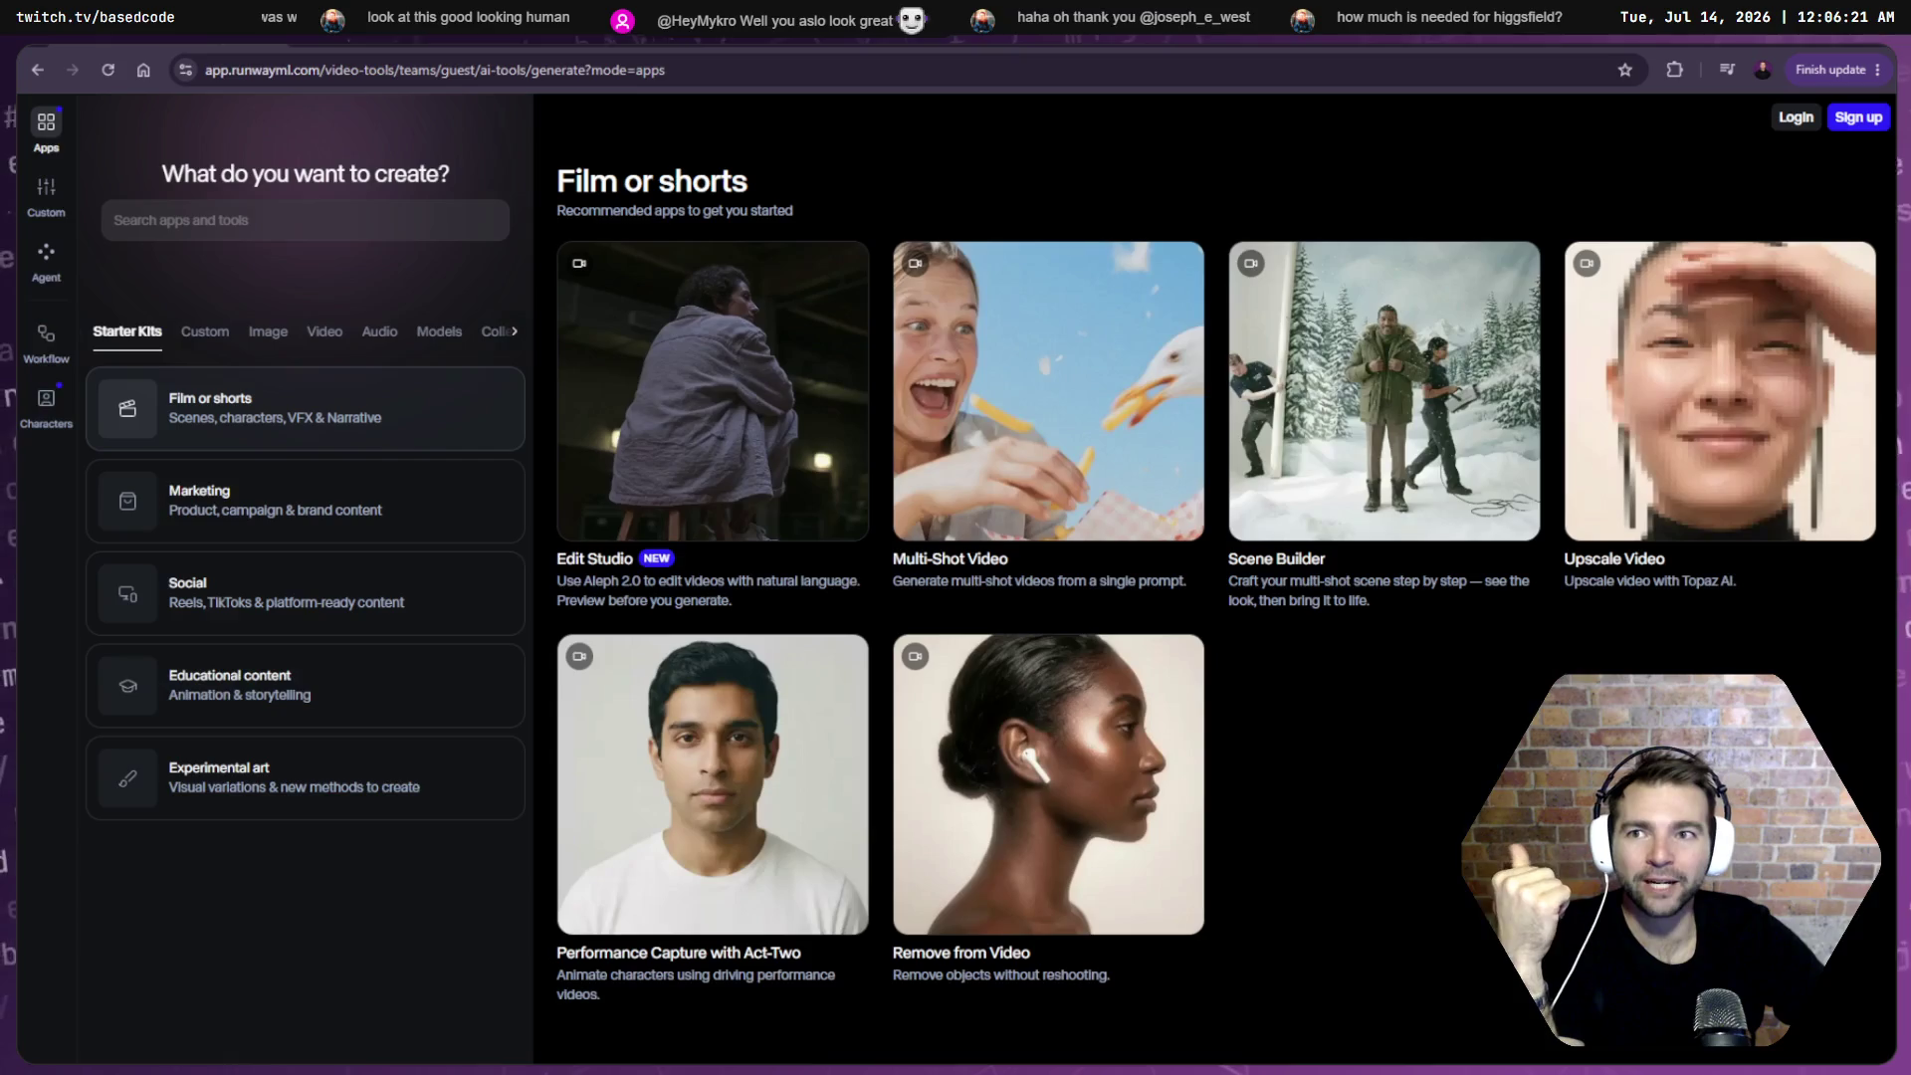
key(ctrl+shift+Tab)
In a new tab, pick the fellow streamer's Twitch channel from the address suggestions
key(ctrl+t)
text(h)
text(eyge)
key(BackSpace)
key(BackSpace)
key(BackSpace)
text(he)
key(Down)
key(Down)
key(Down)
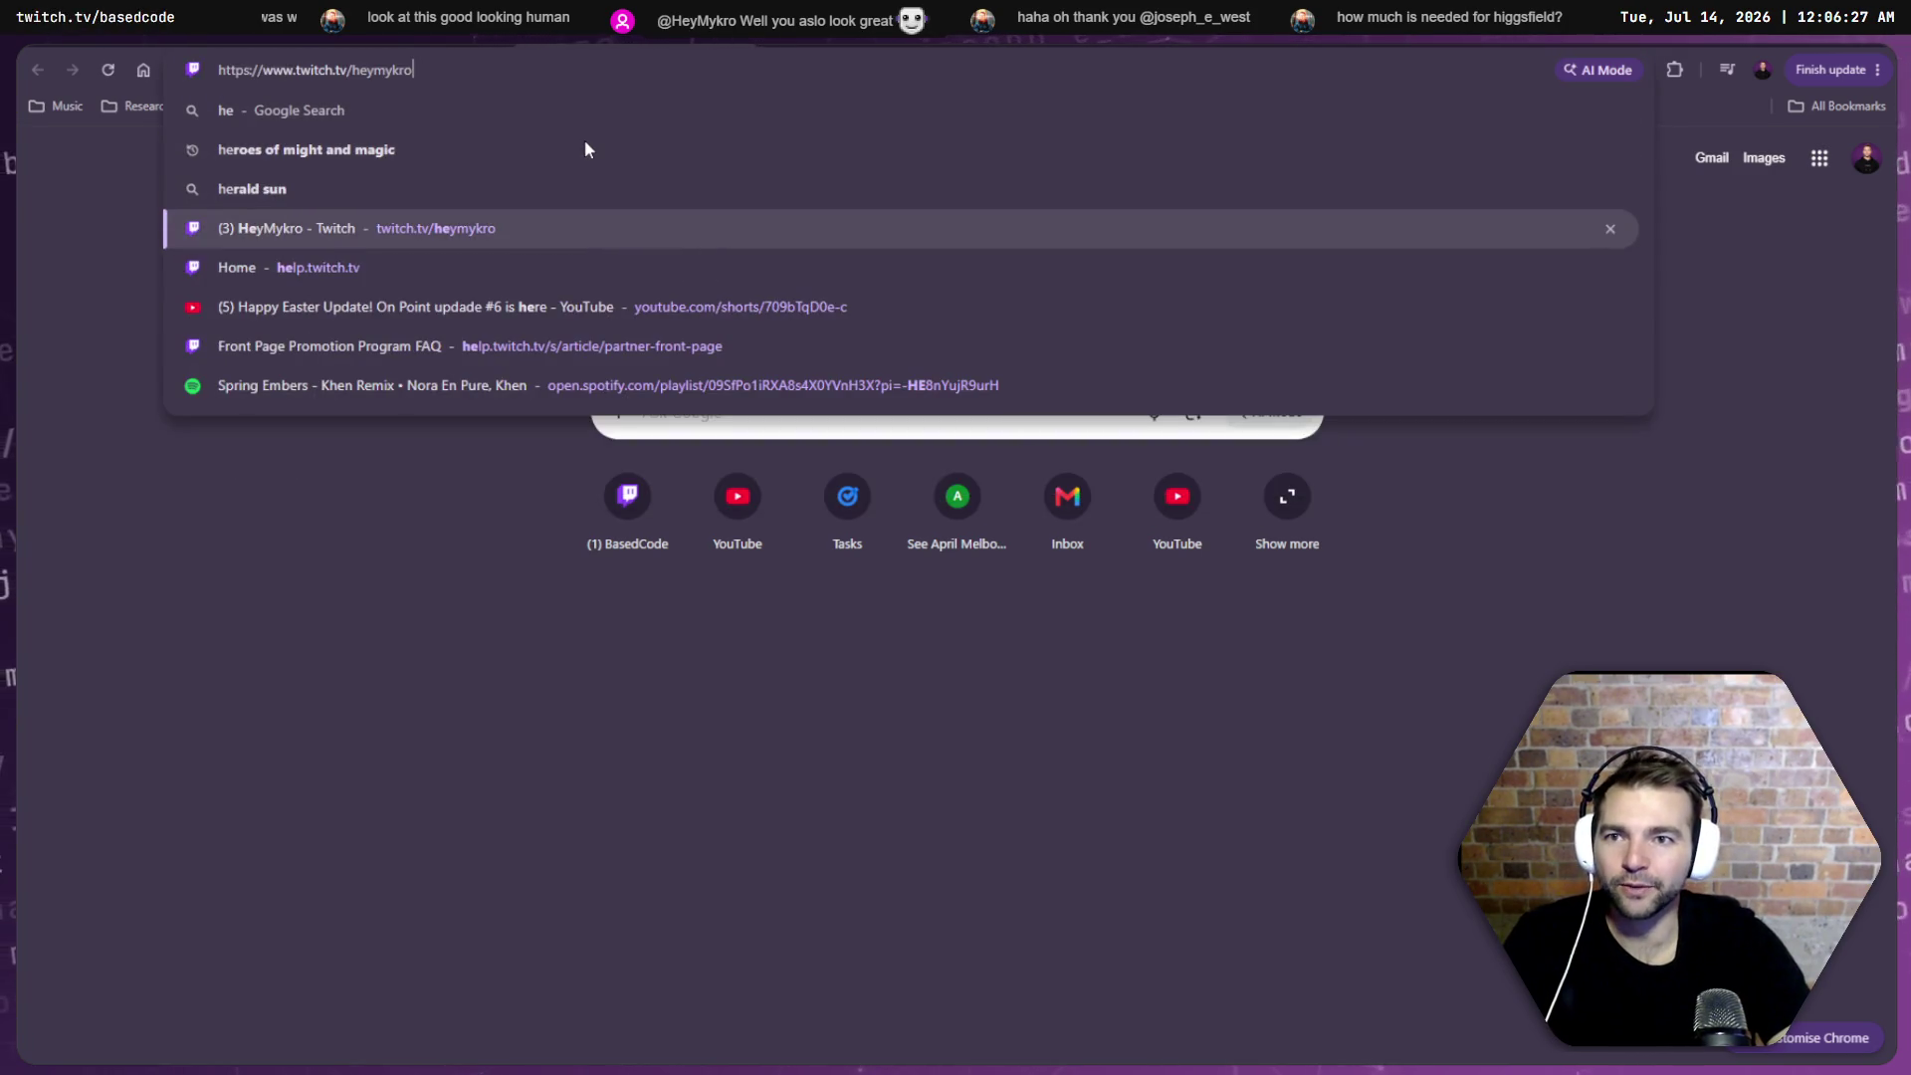
Load the streamer's live co-working Twitch channel, then return to the Higgsfield tab
key(Return)
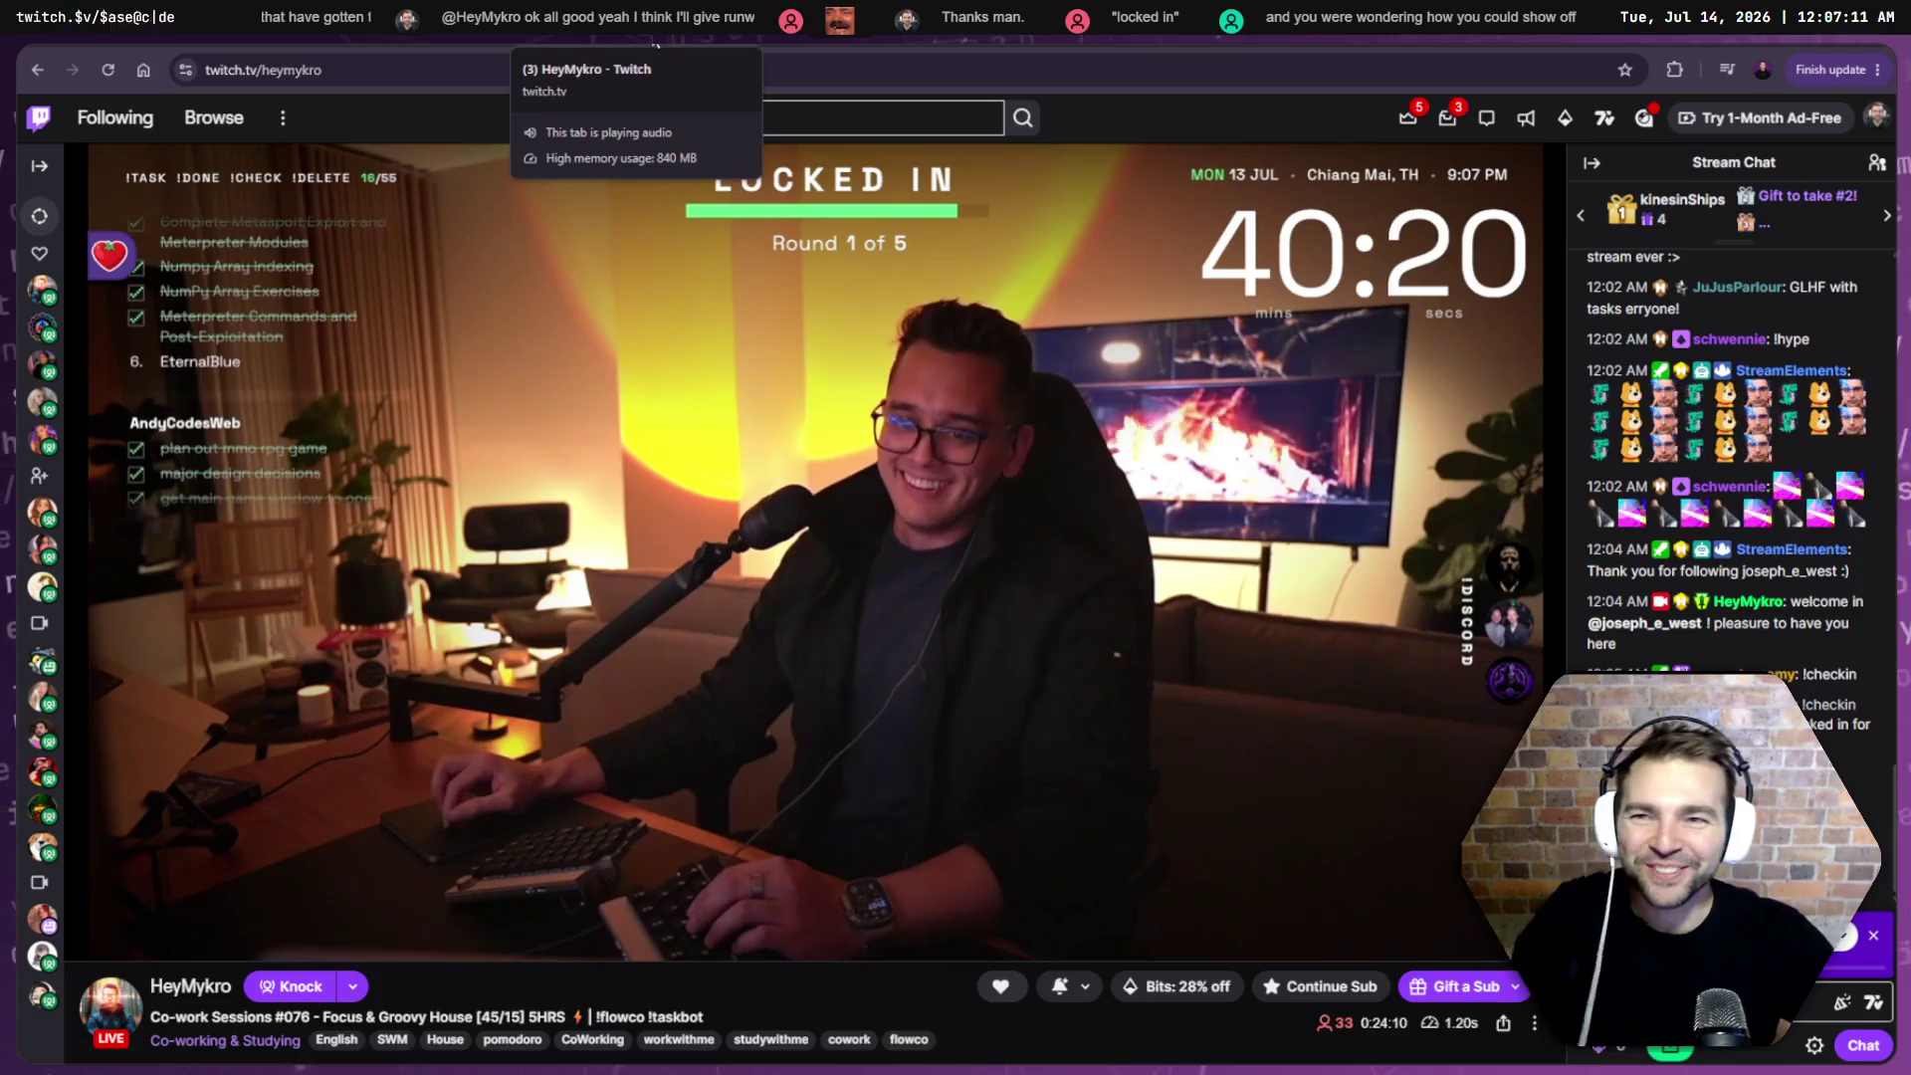
key(ctrl+Tab)
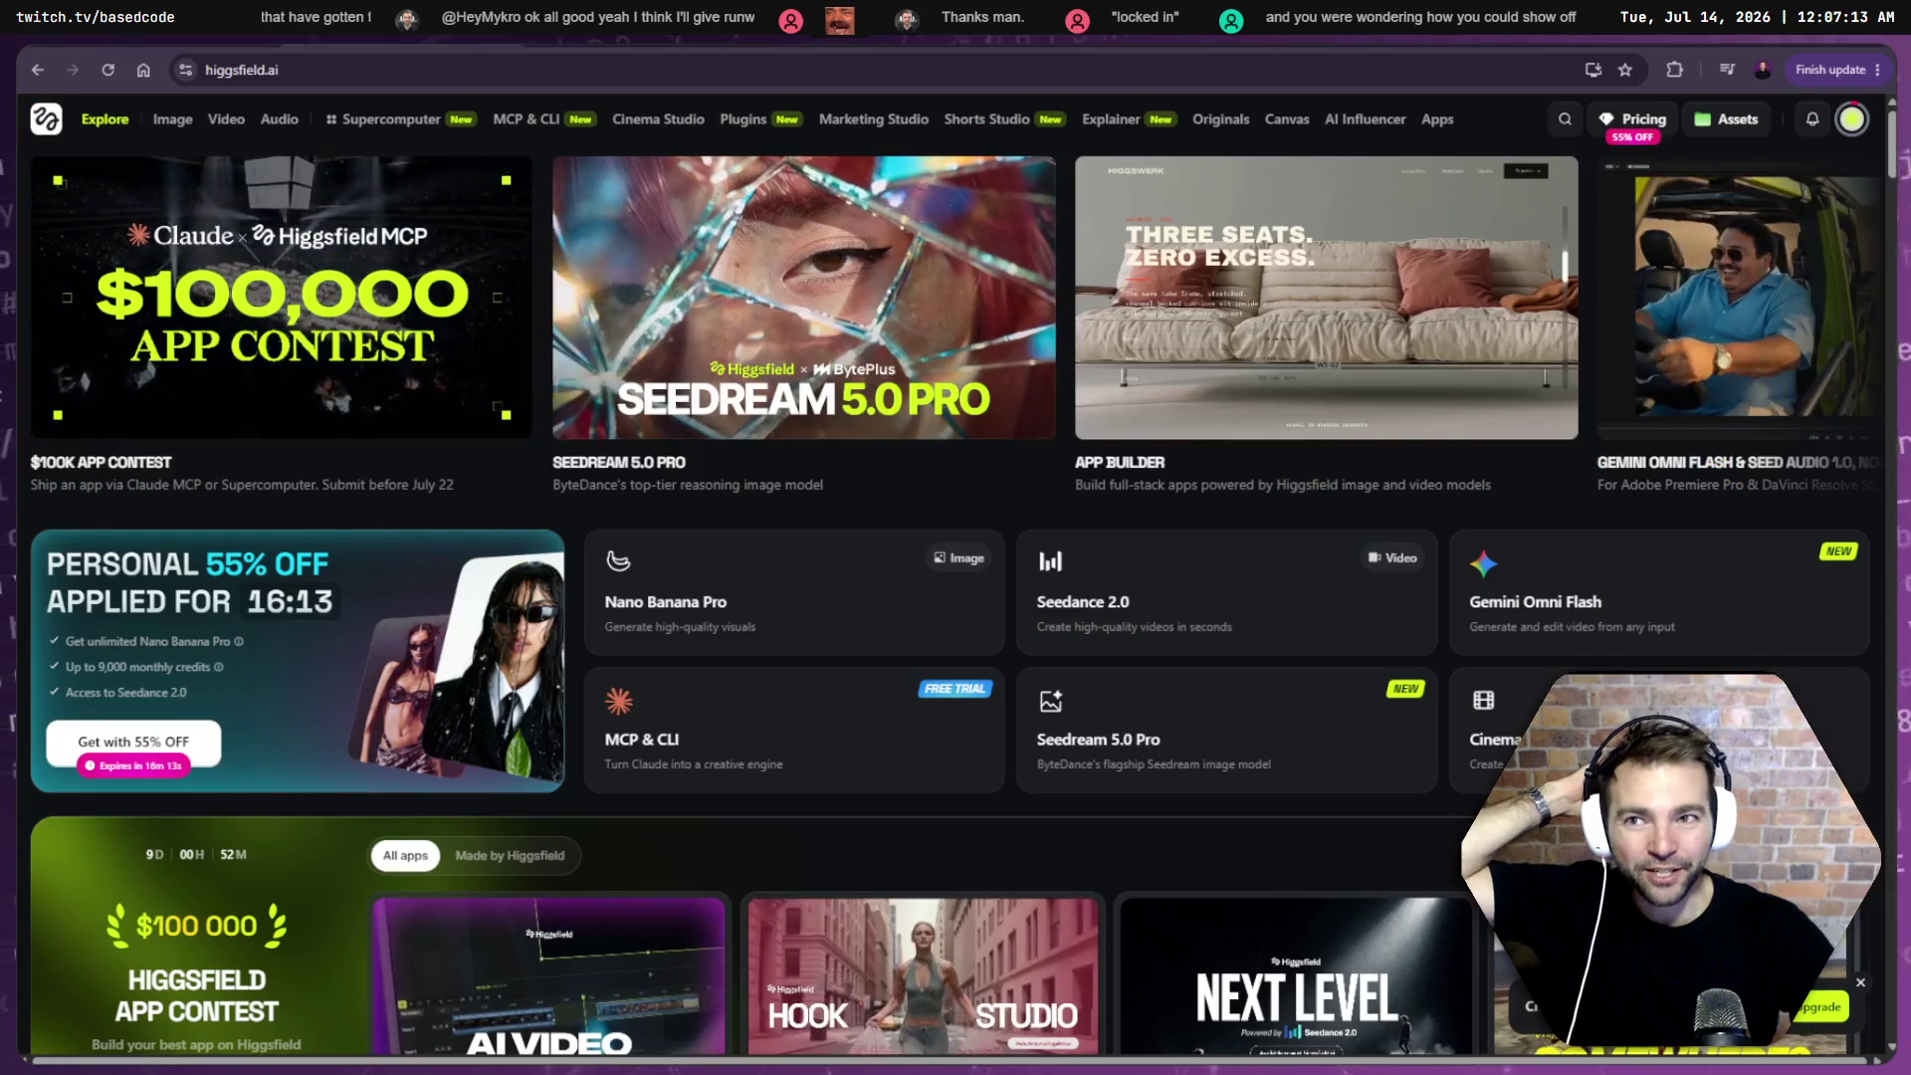
Open Higgsfield's All assets library and scroll back to the April 17 werewolf shots
click(1729, 118)
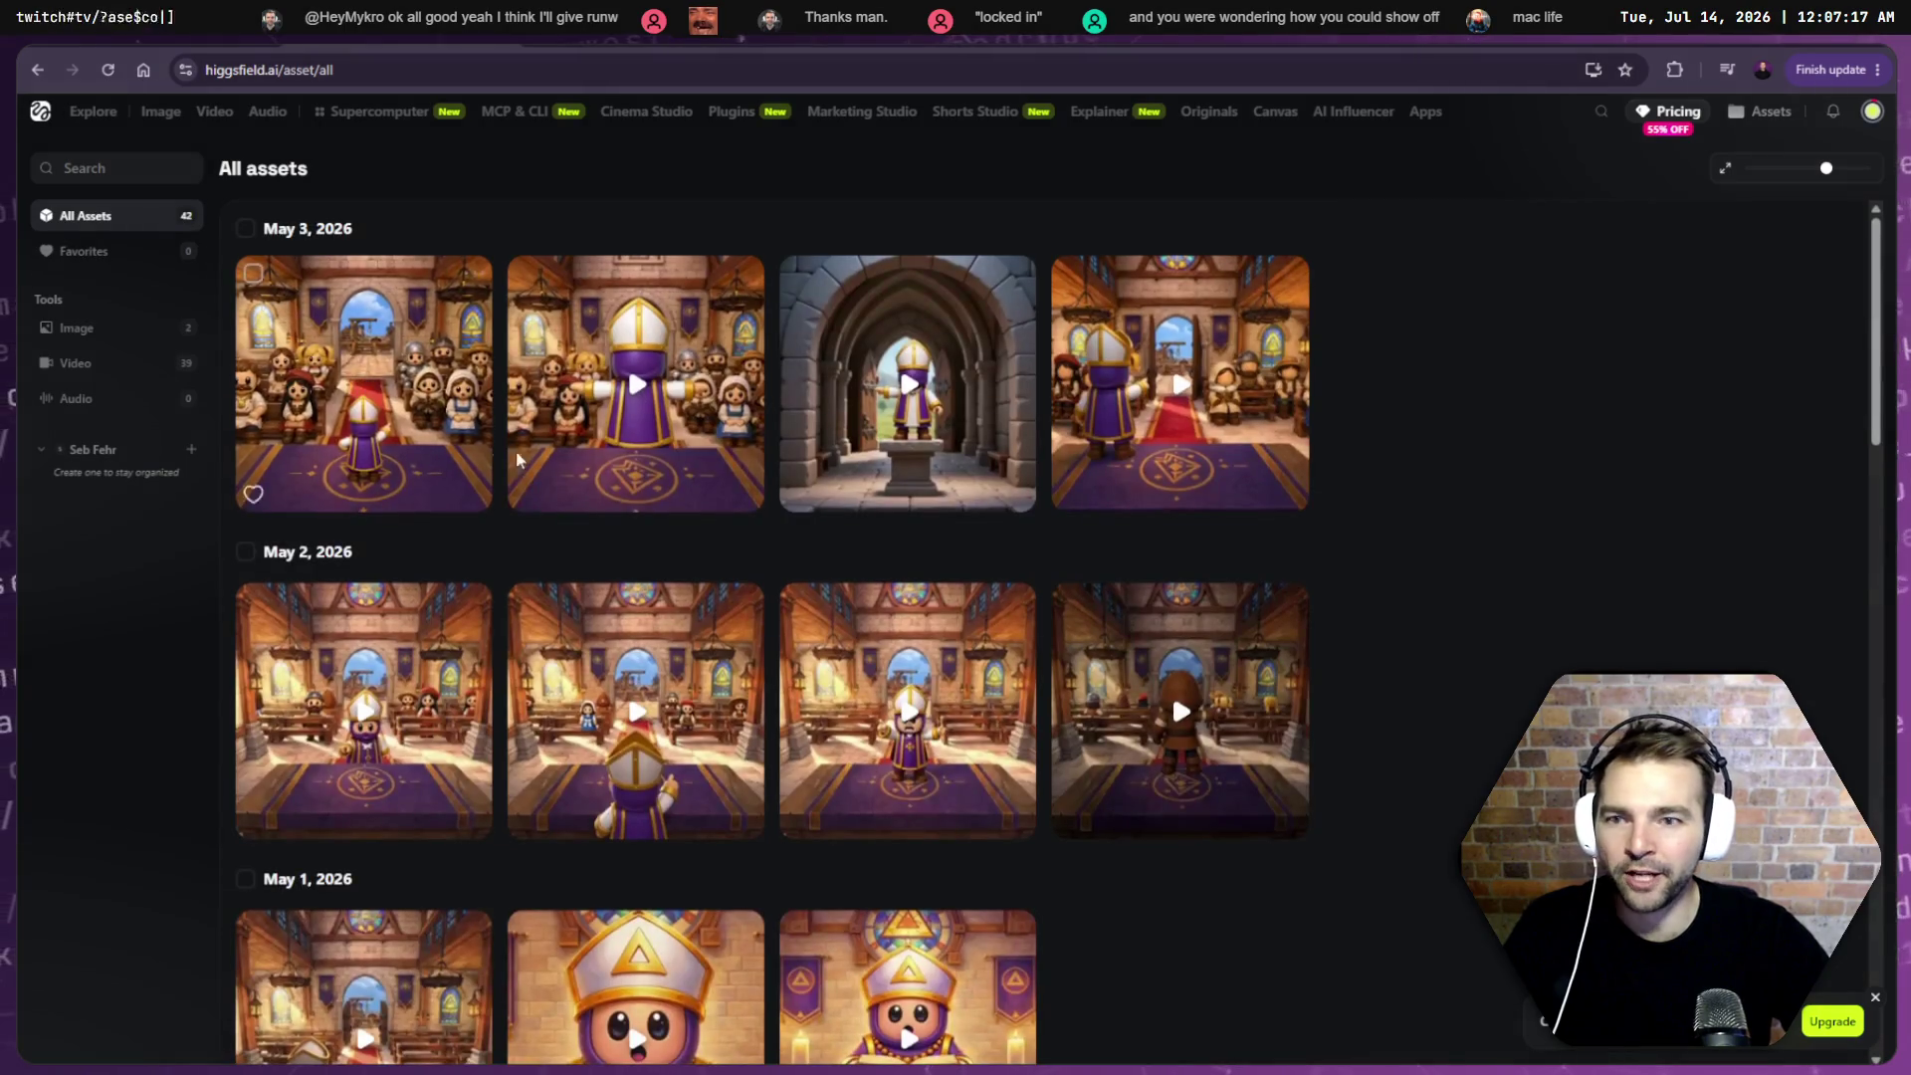
scroll(522, 583, down, 15)
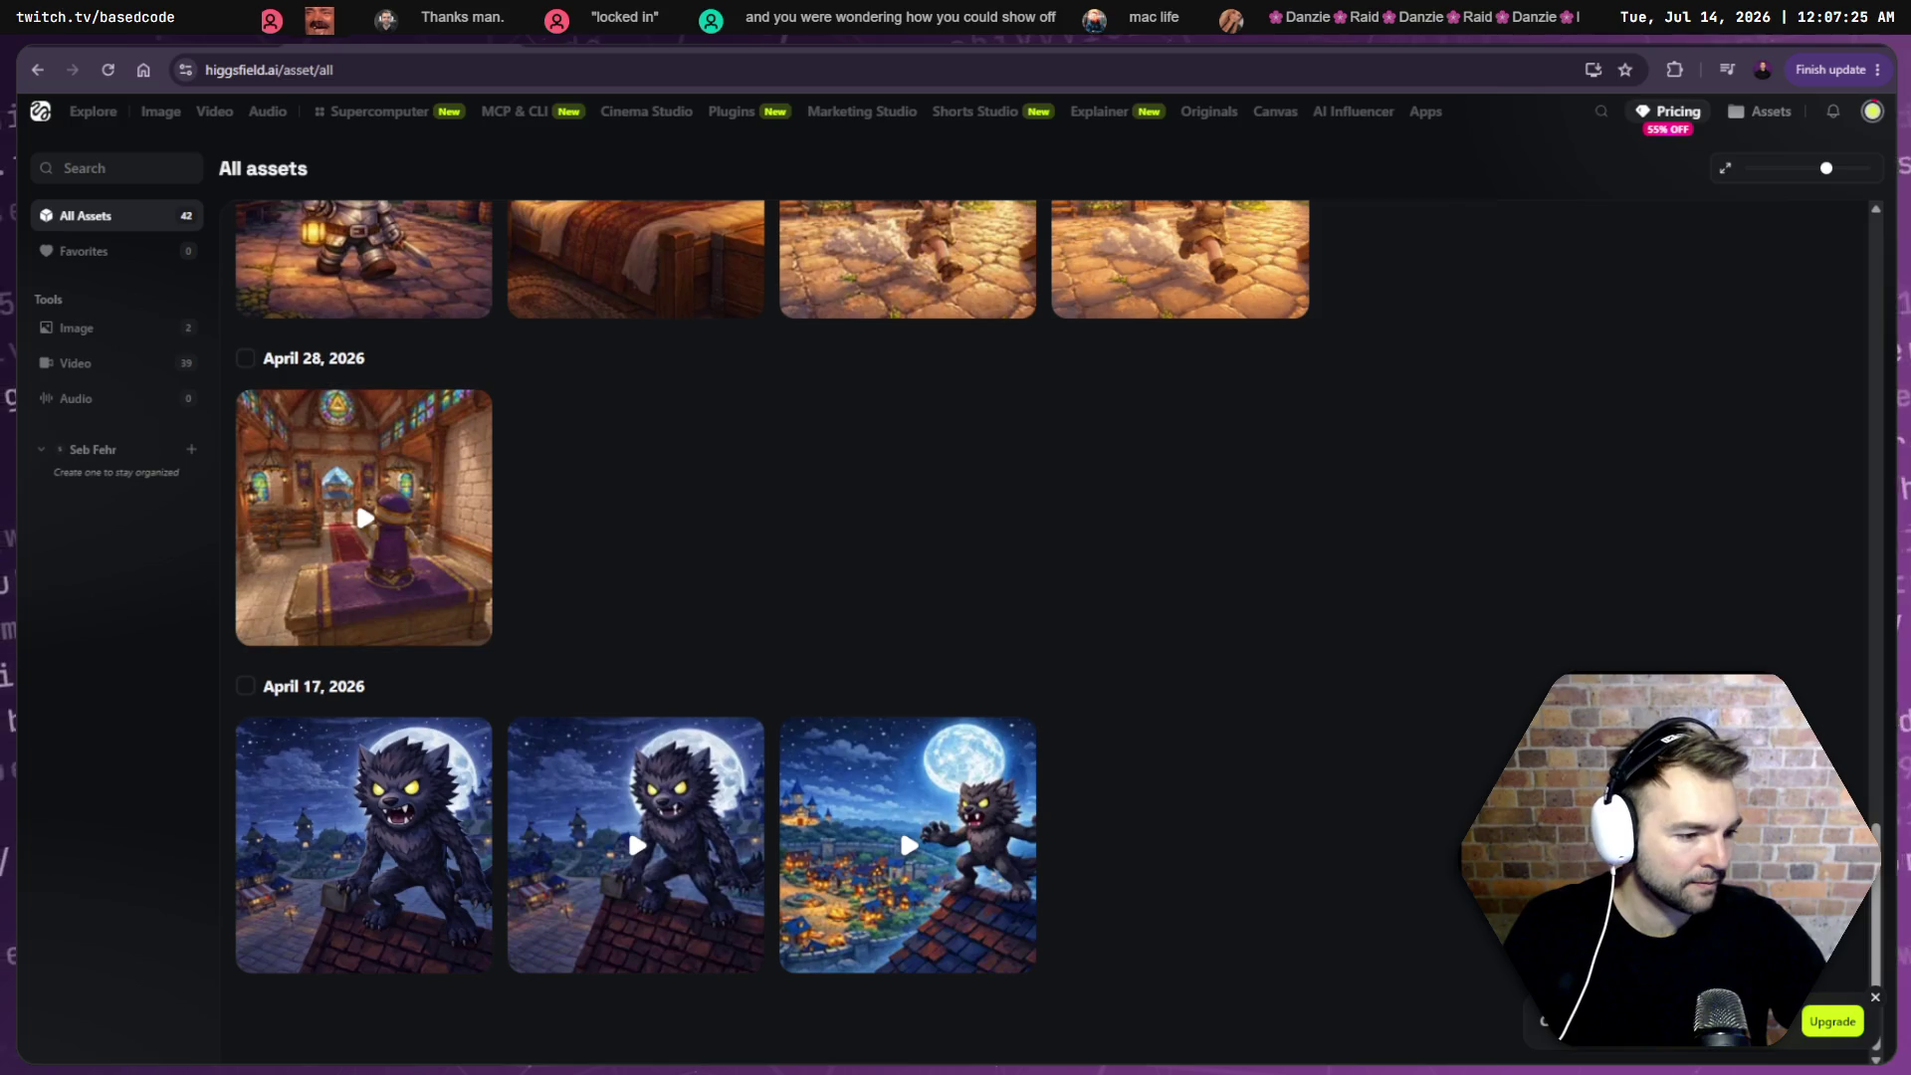
key(alt+Tab)
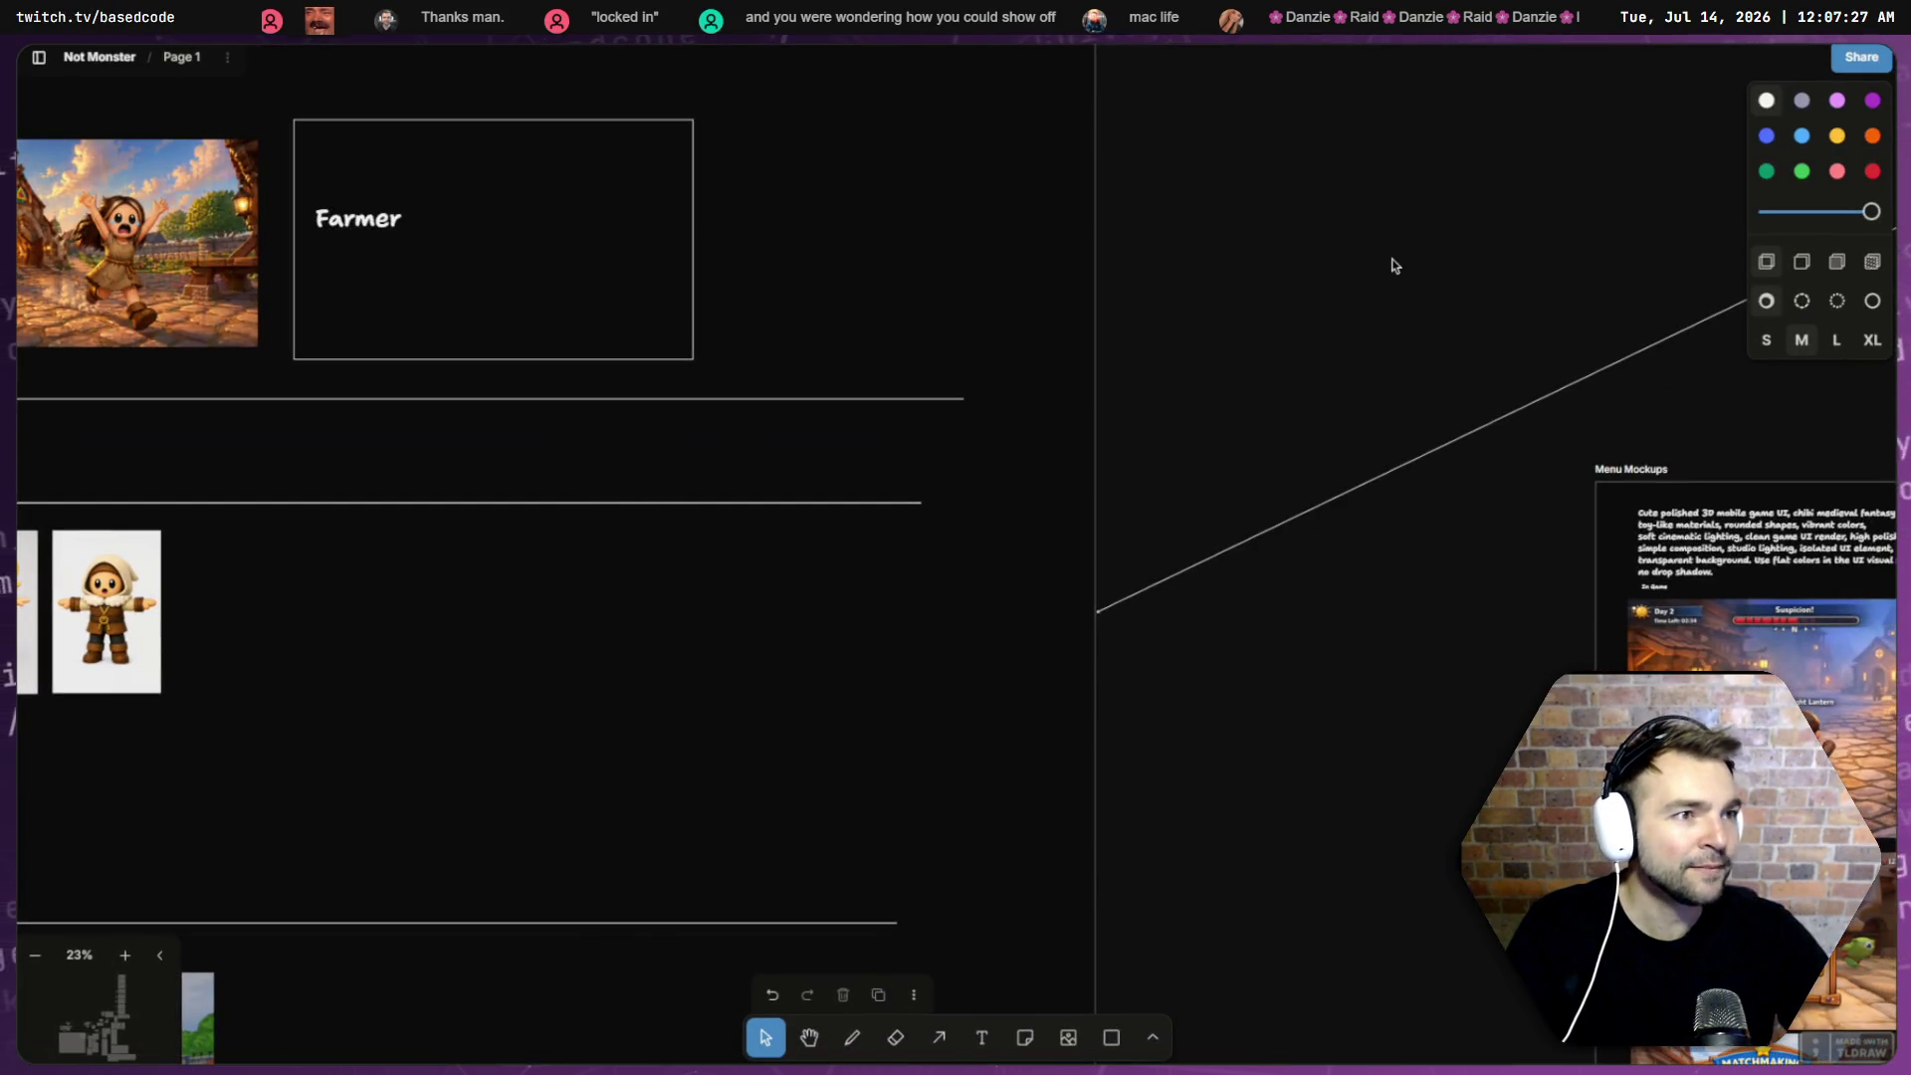
Scroll the tldraw canvas across the Shot3–Shot10 storyboard frames and T-pose character references
scroll(942, 405, left, 15)
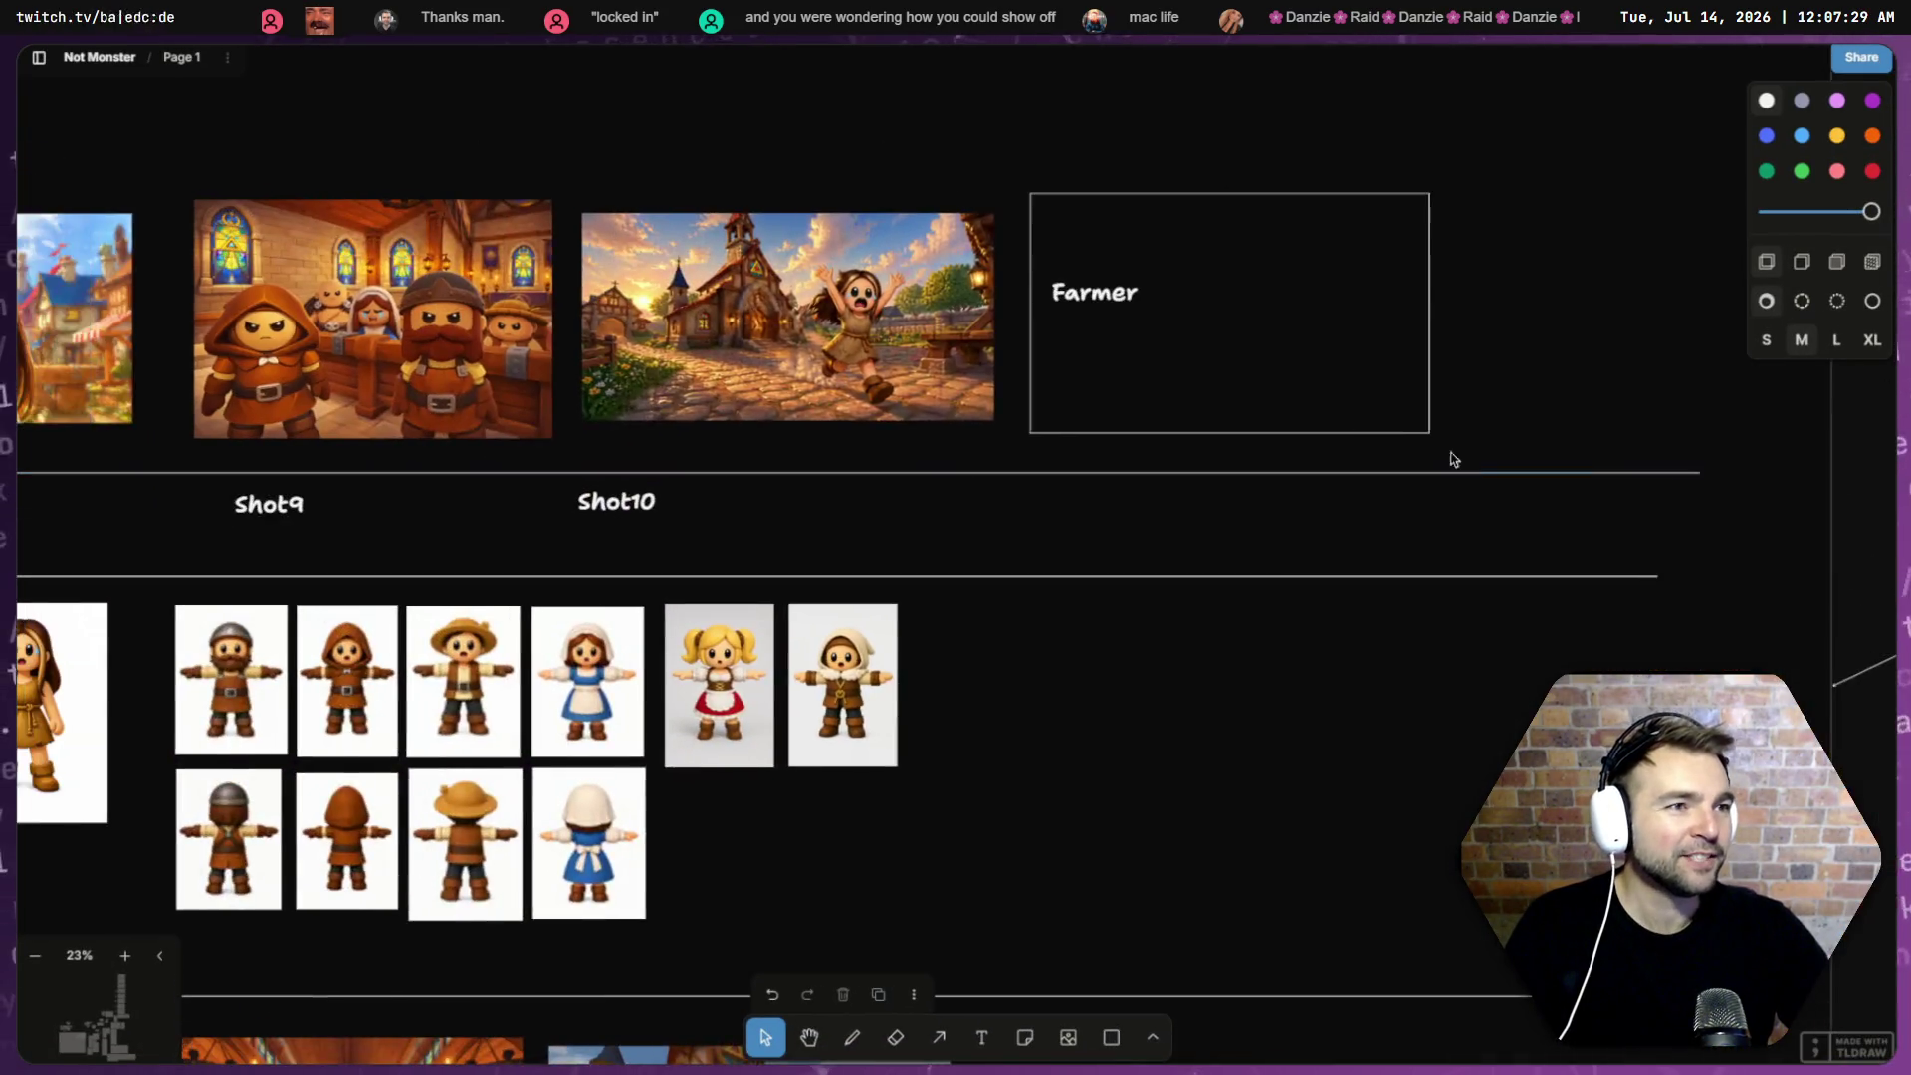
scroll(959, 420, left, 14)
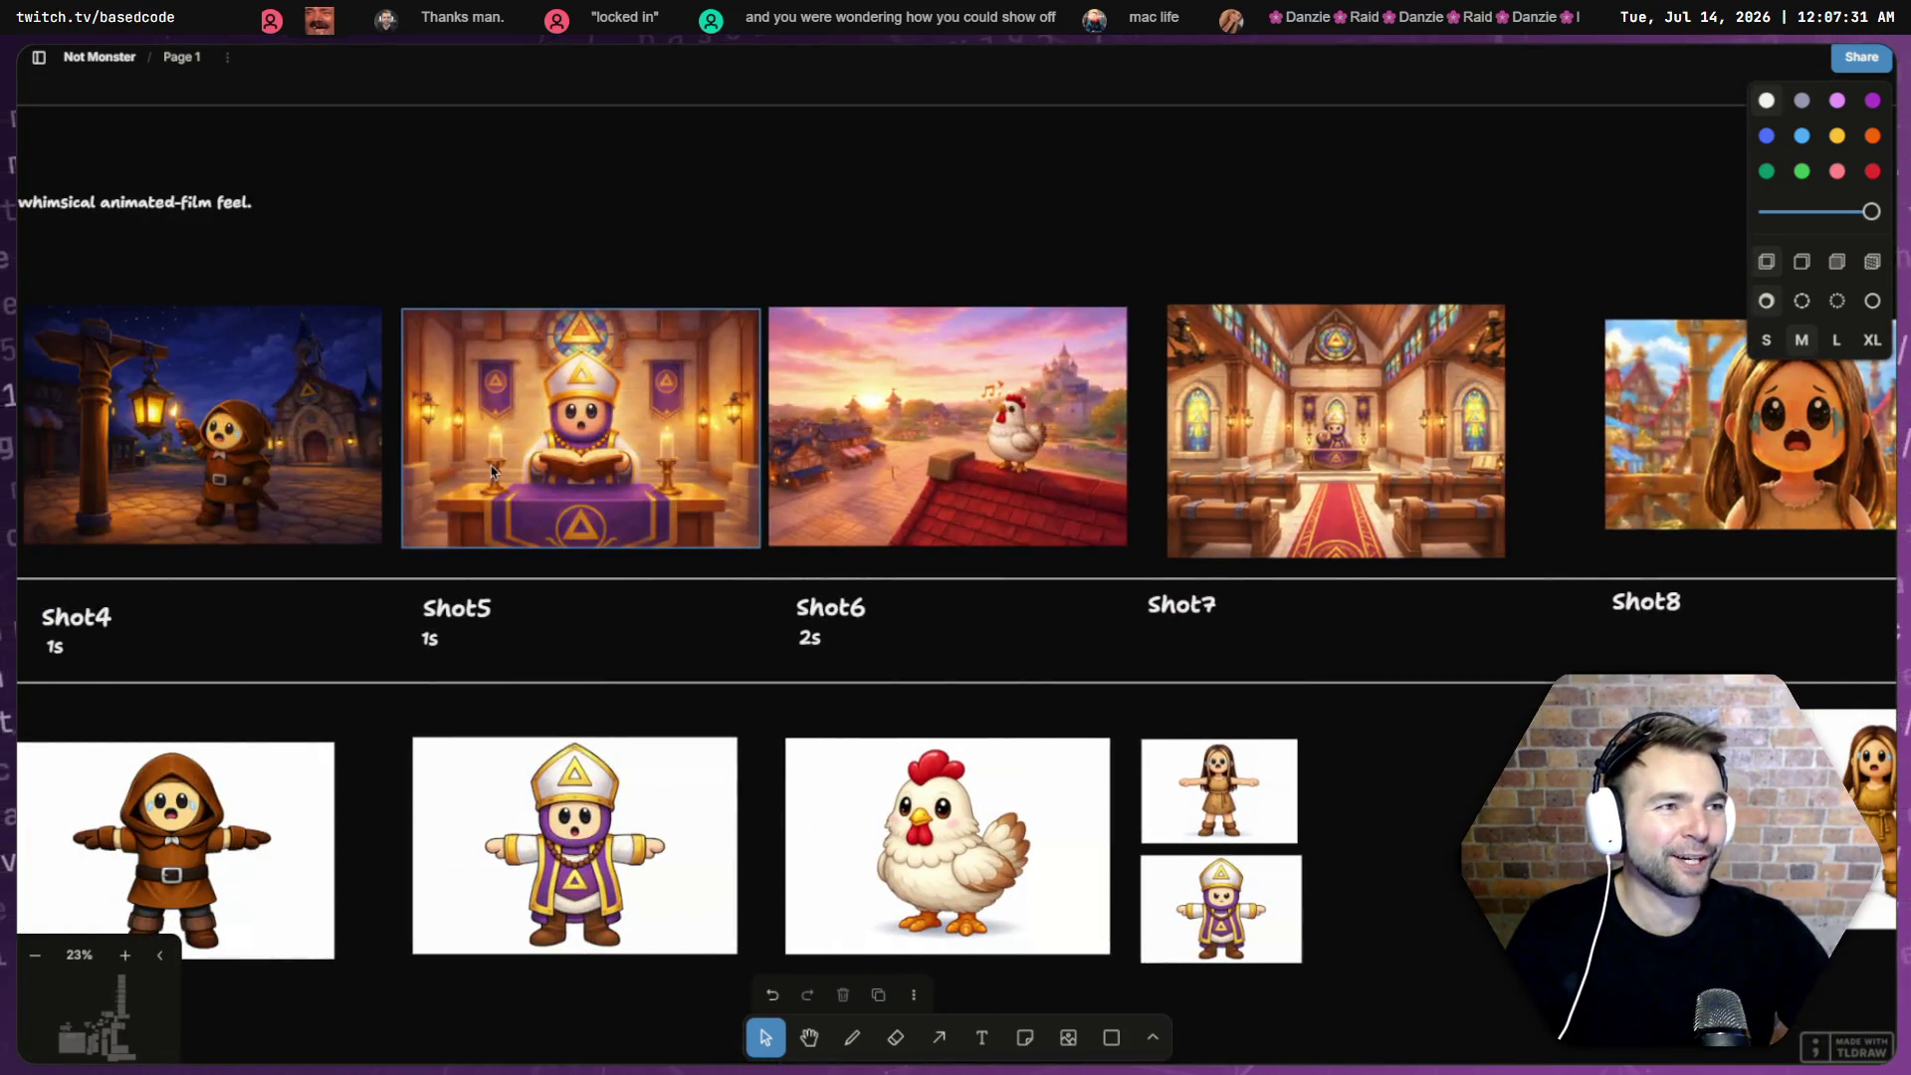
scroll(976, 626, left, 7)
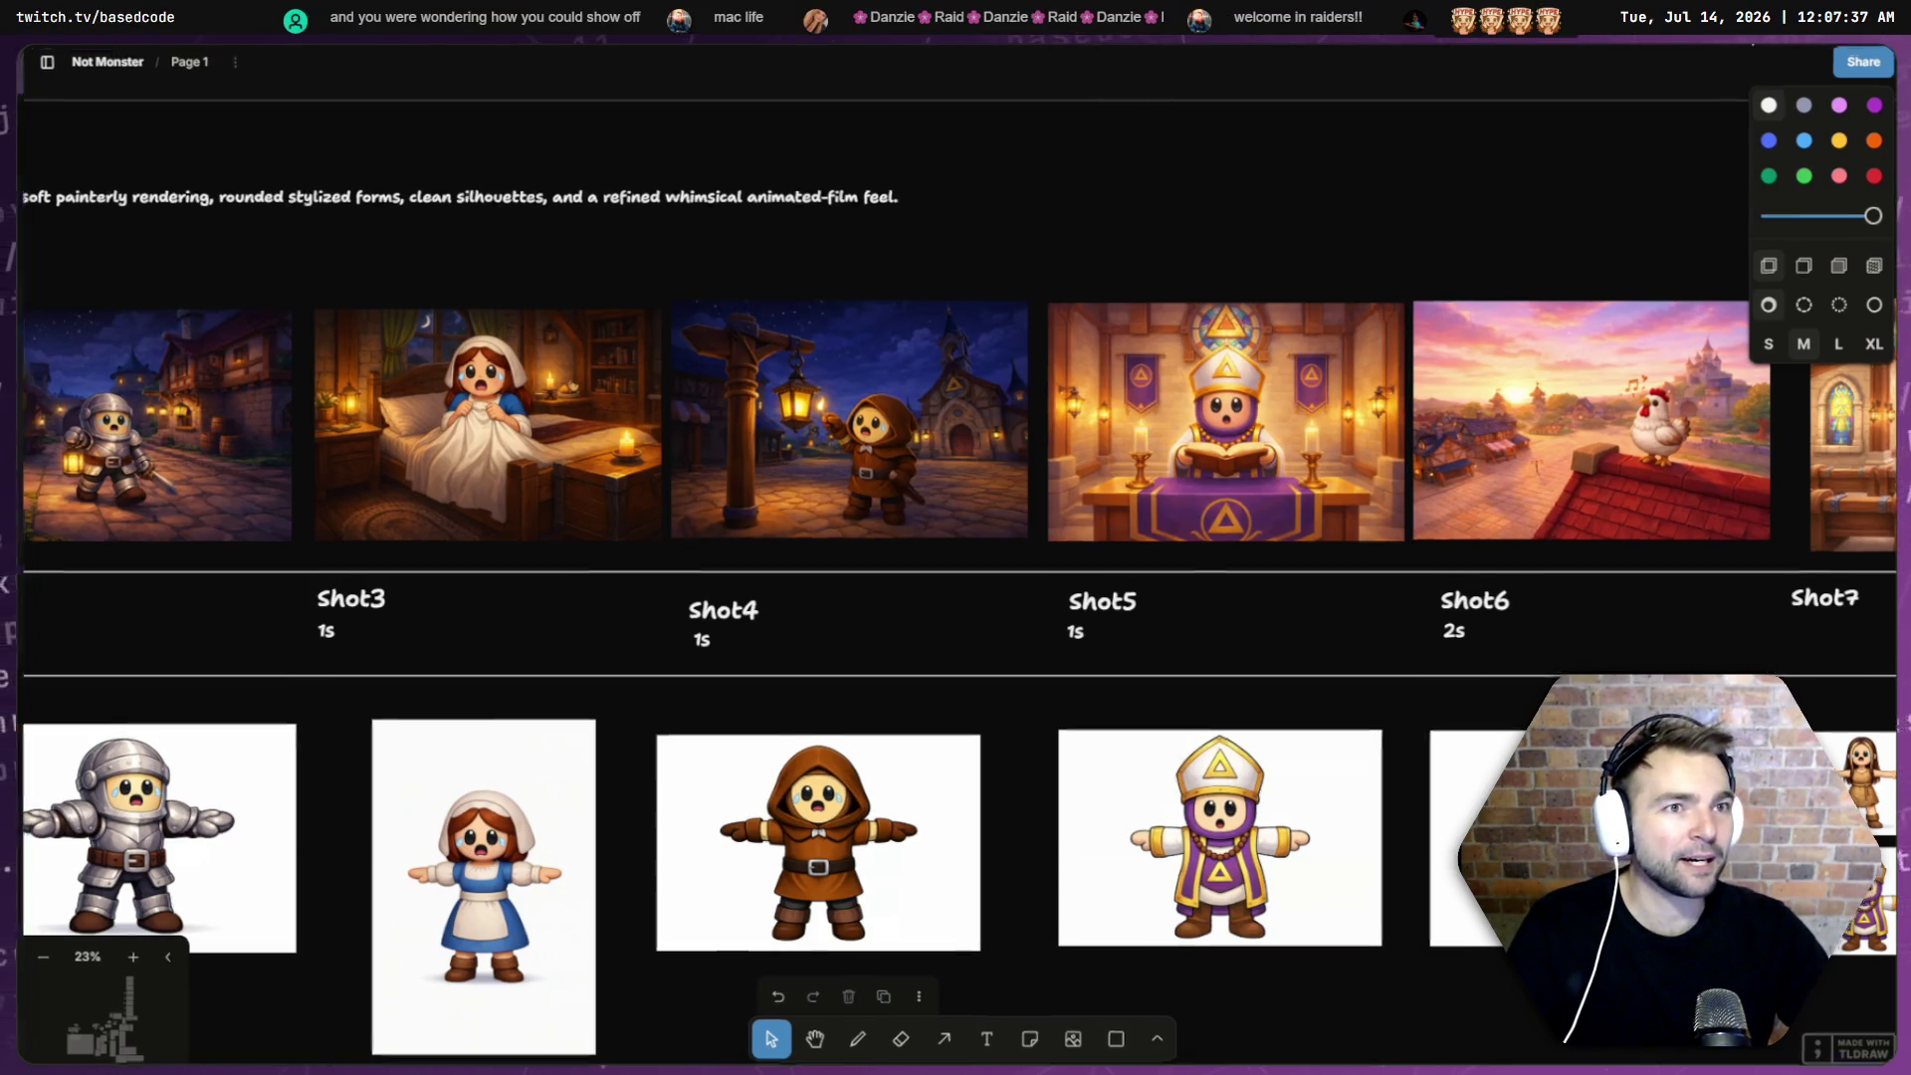
key(super+Tab)
key(super+Tab)
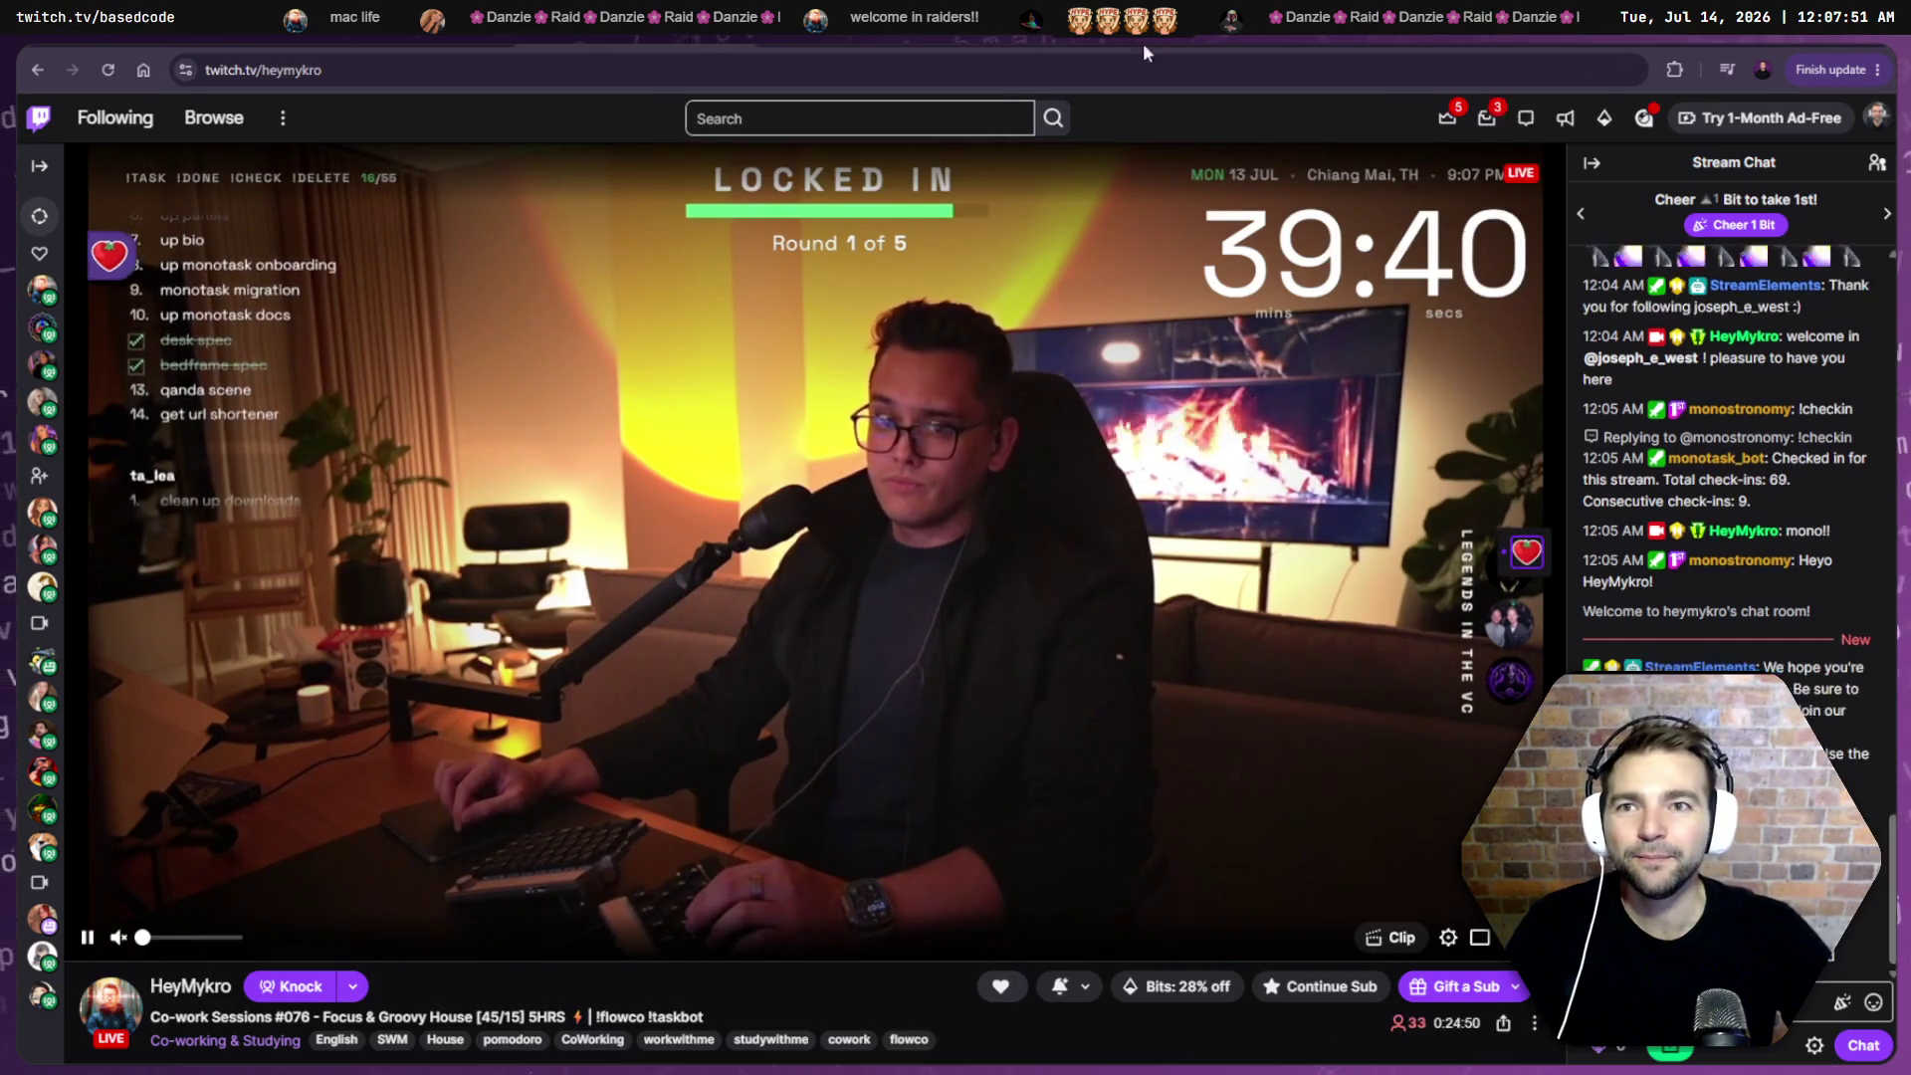
Bring the Steamworks App Admin page for Not Monsters in front of Twitch
click(1827, 45)
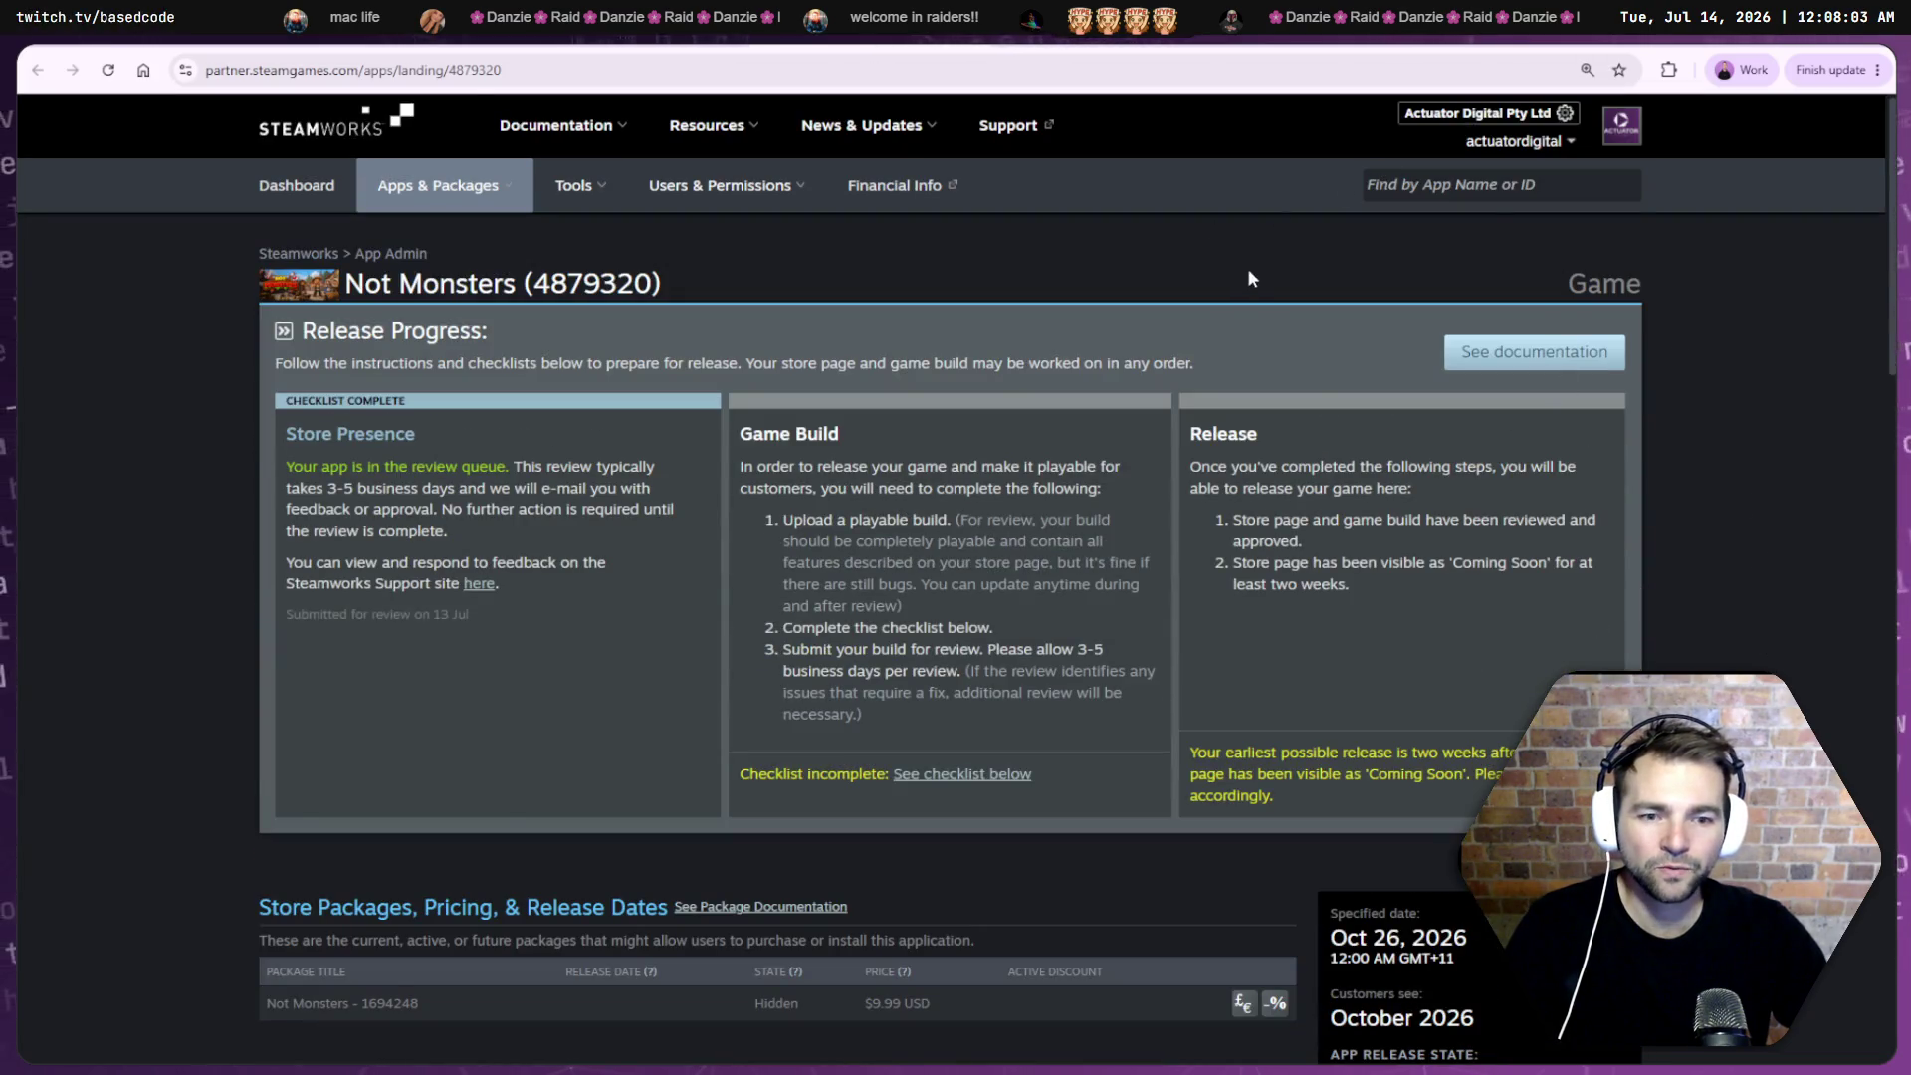
Preview the Not Monsters unpublished changes on the beta Steam store page
scroll(1251, 279, down, 9)
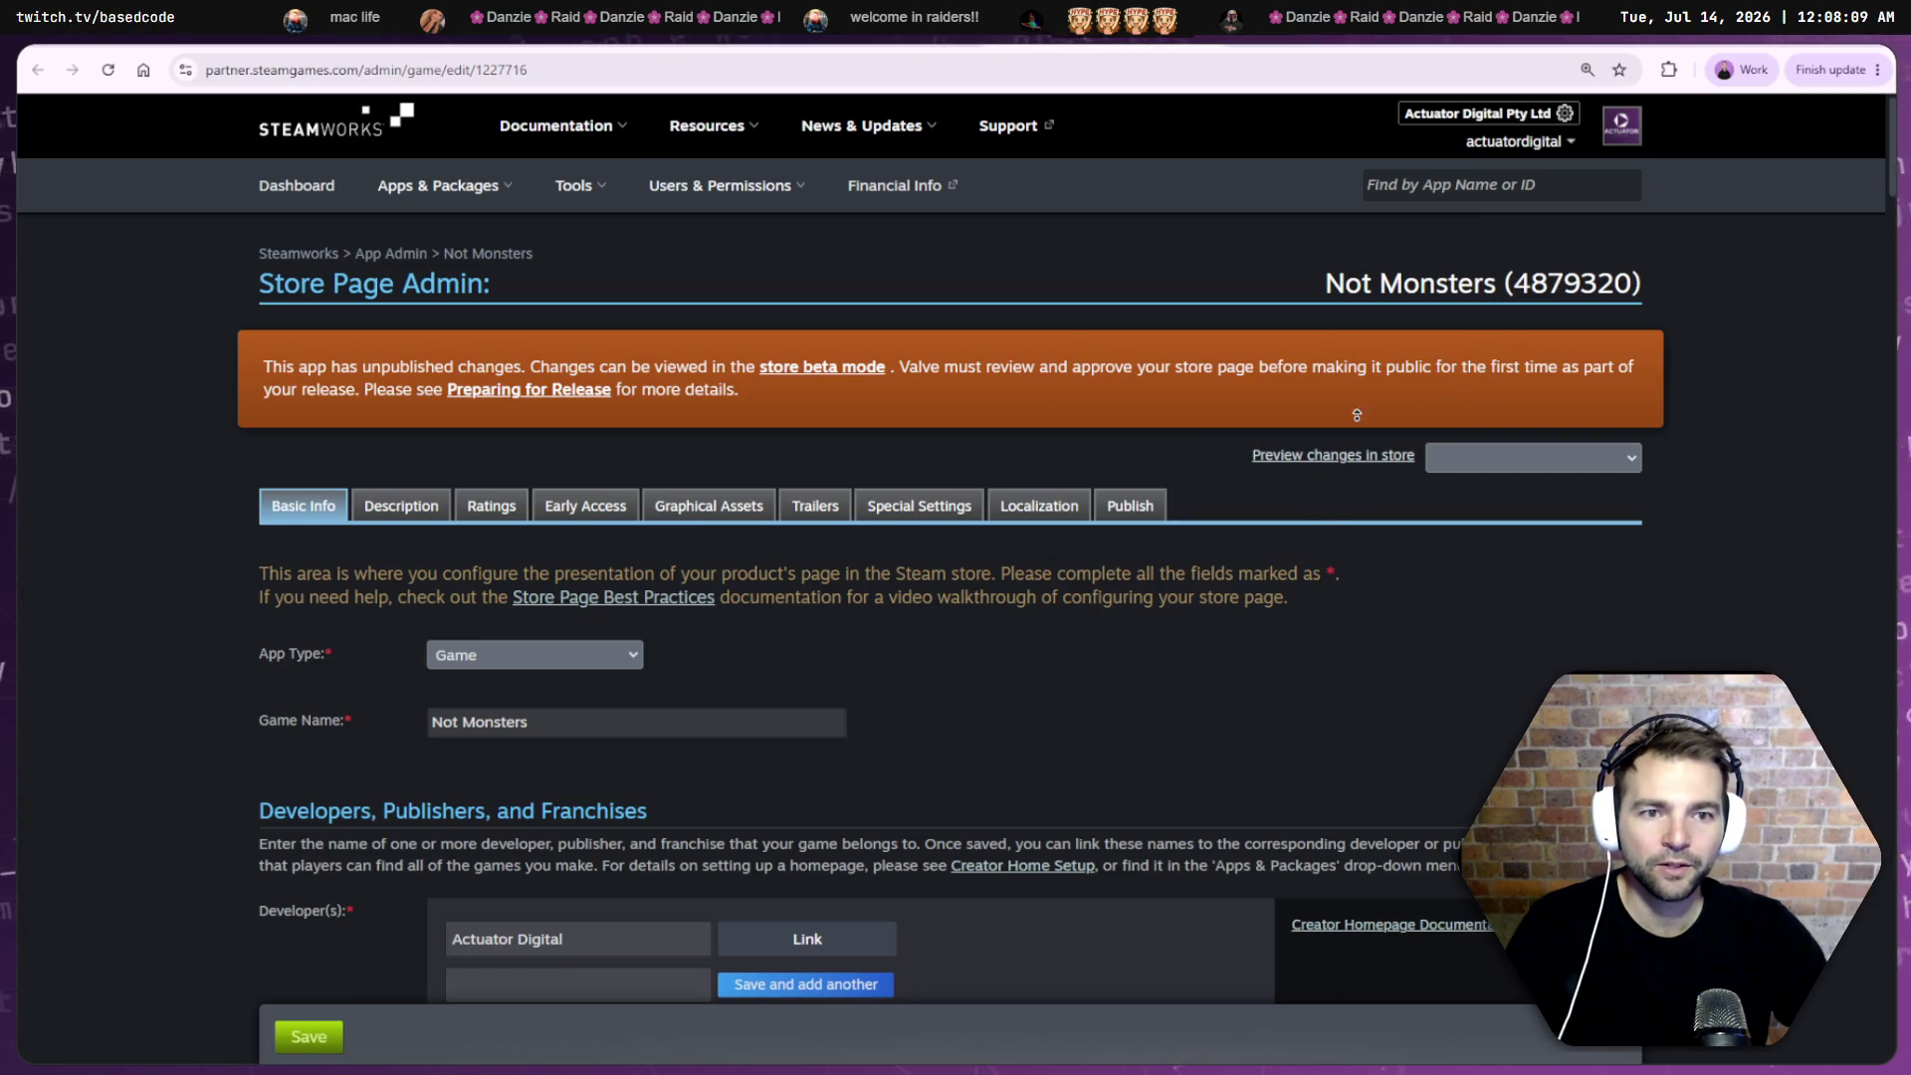
click(1328, 458)
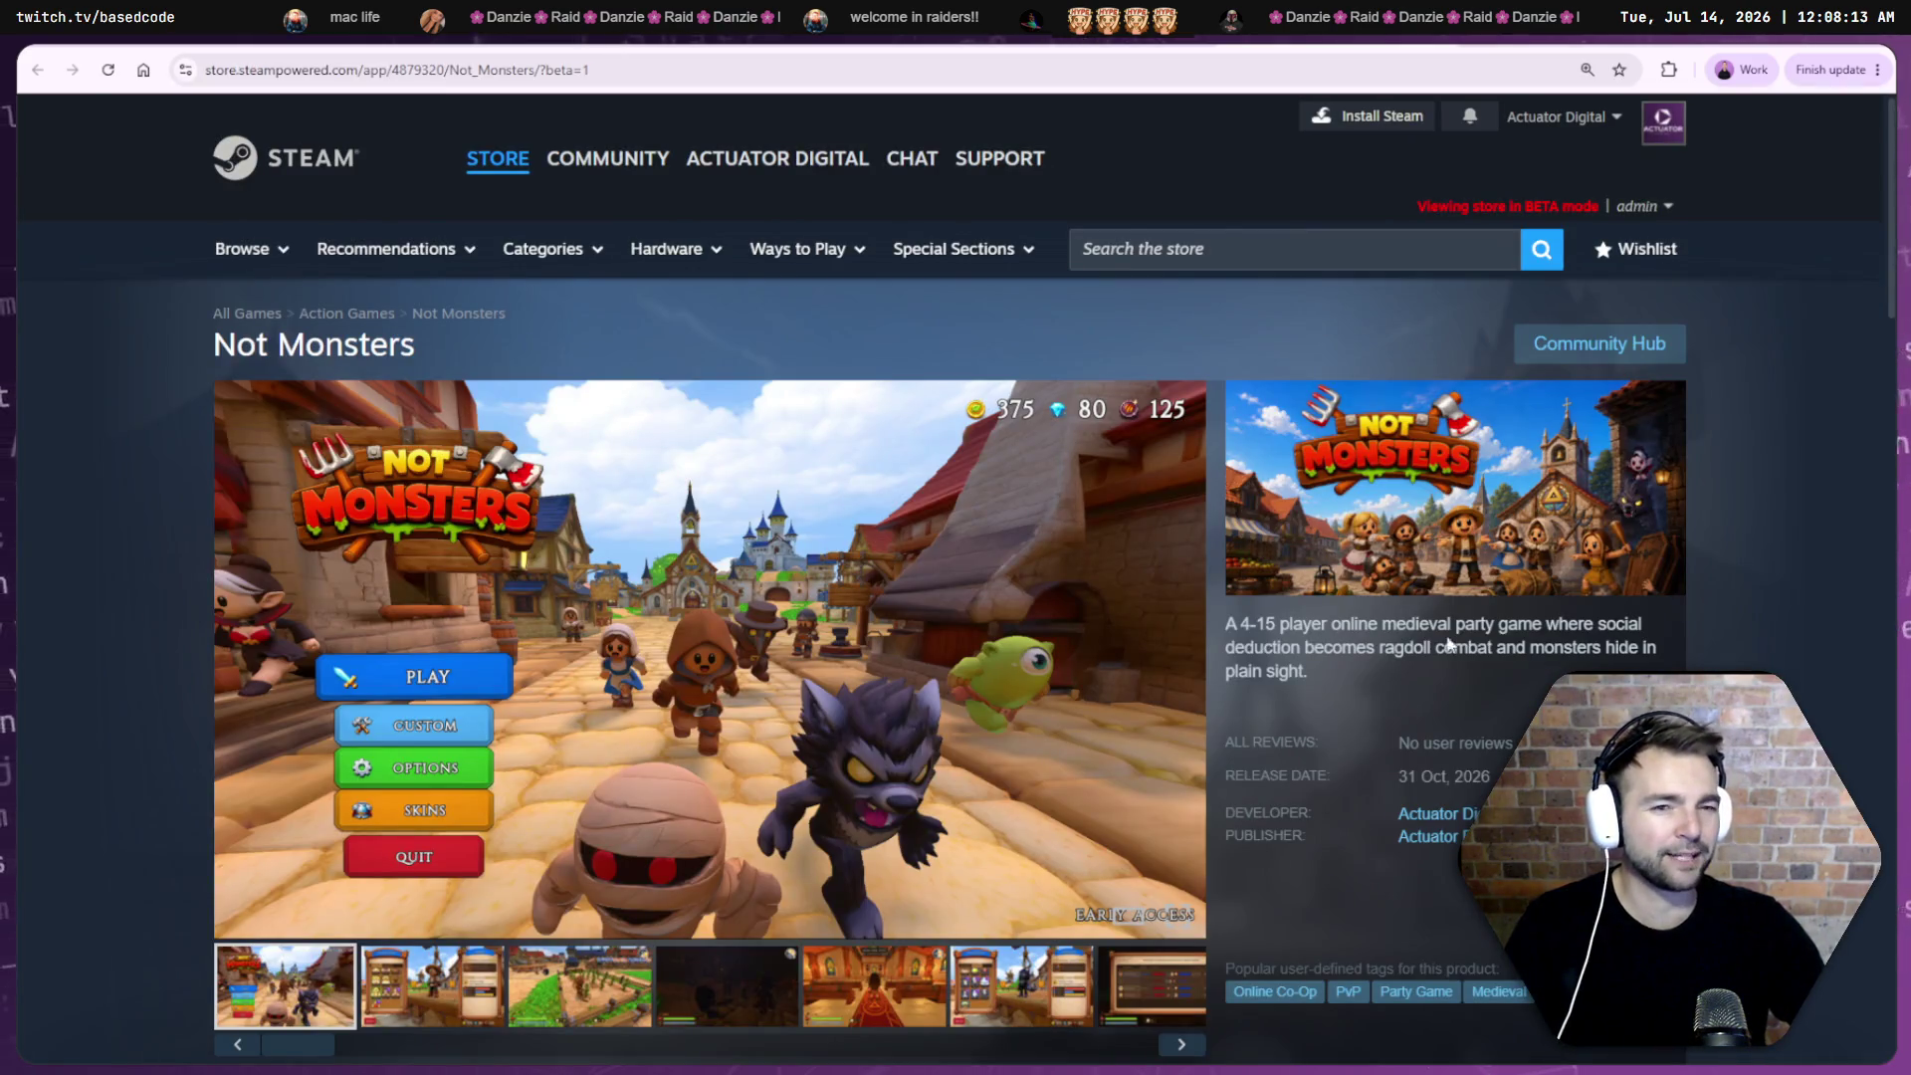
Jump to the reviews section and browse up and down the Not Monsters store page
click(1424, 742)
scroll(956, 597, up, 10)
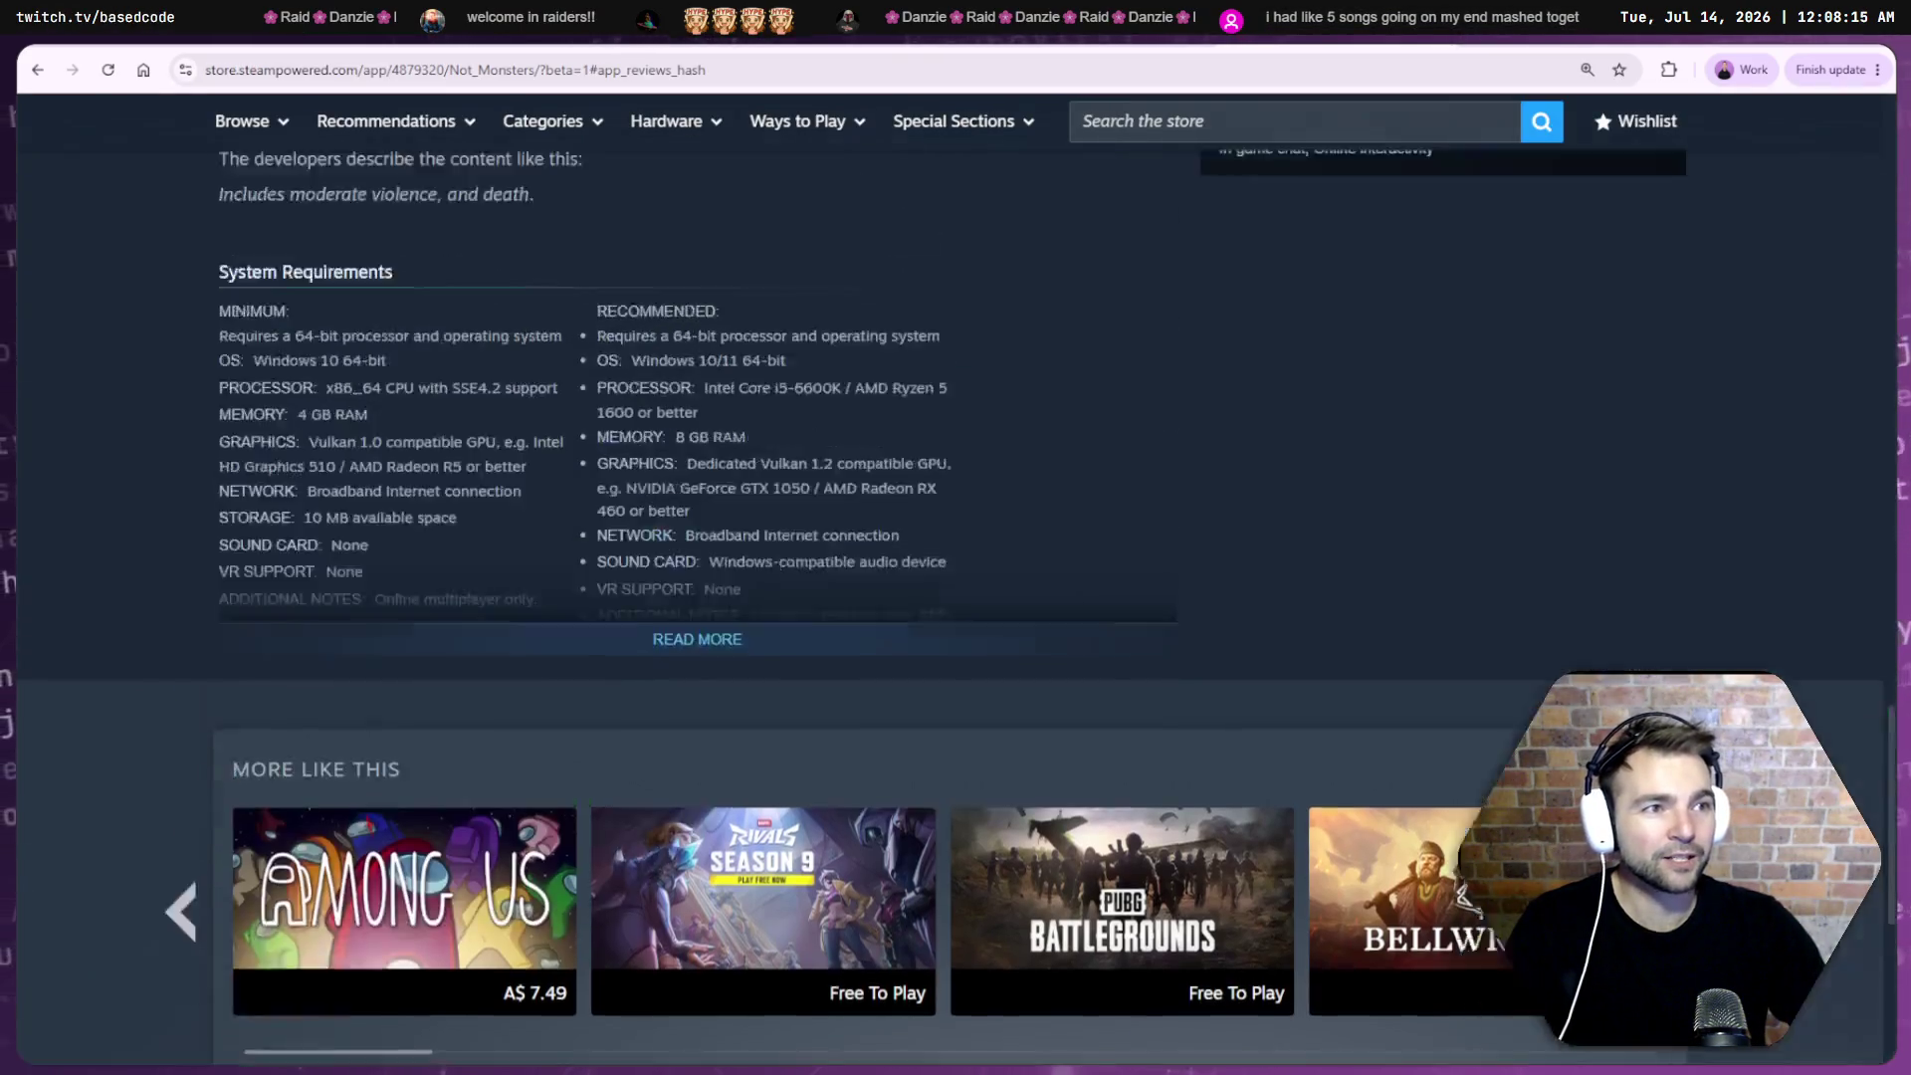
scroll(1564, 600, up, 15)
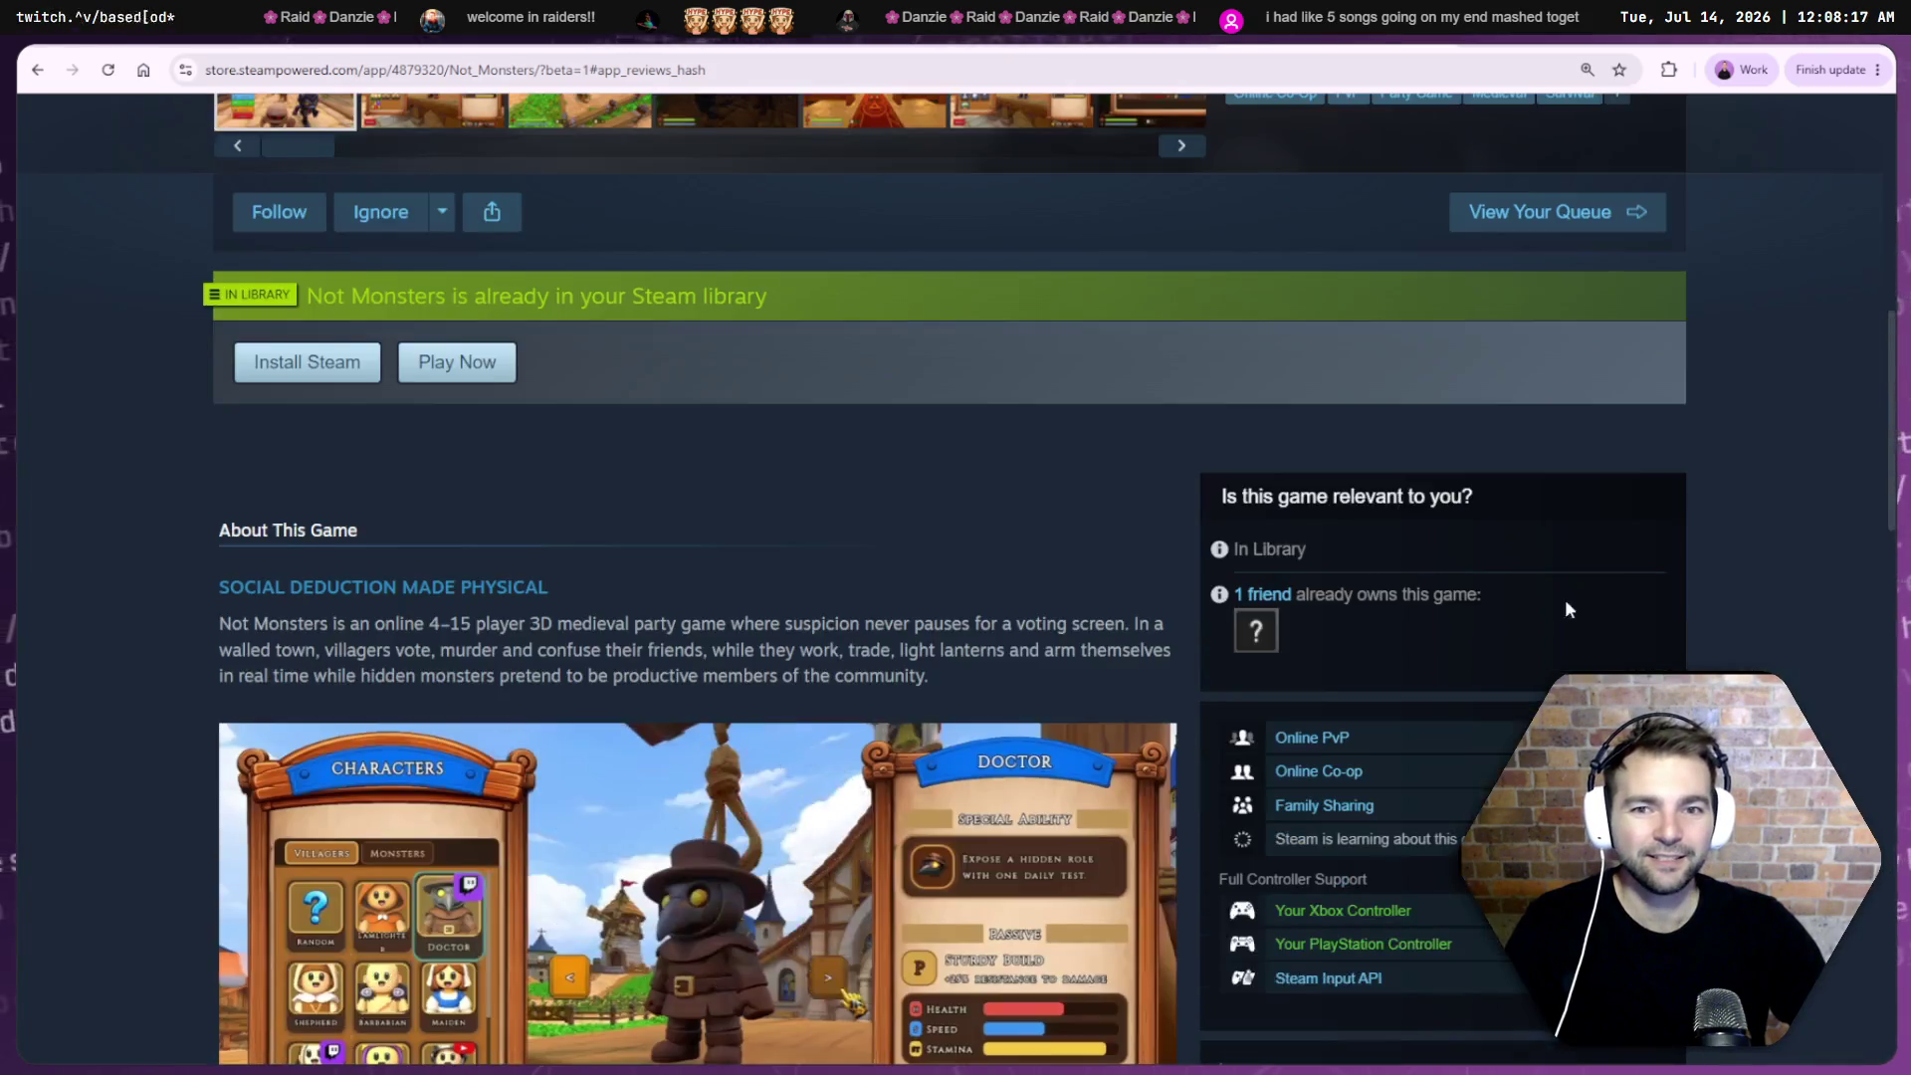
scroll(956, 597, down, 3)
scroll(956, 597, up, 2)
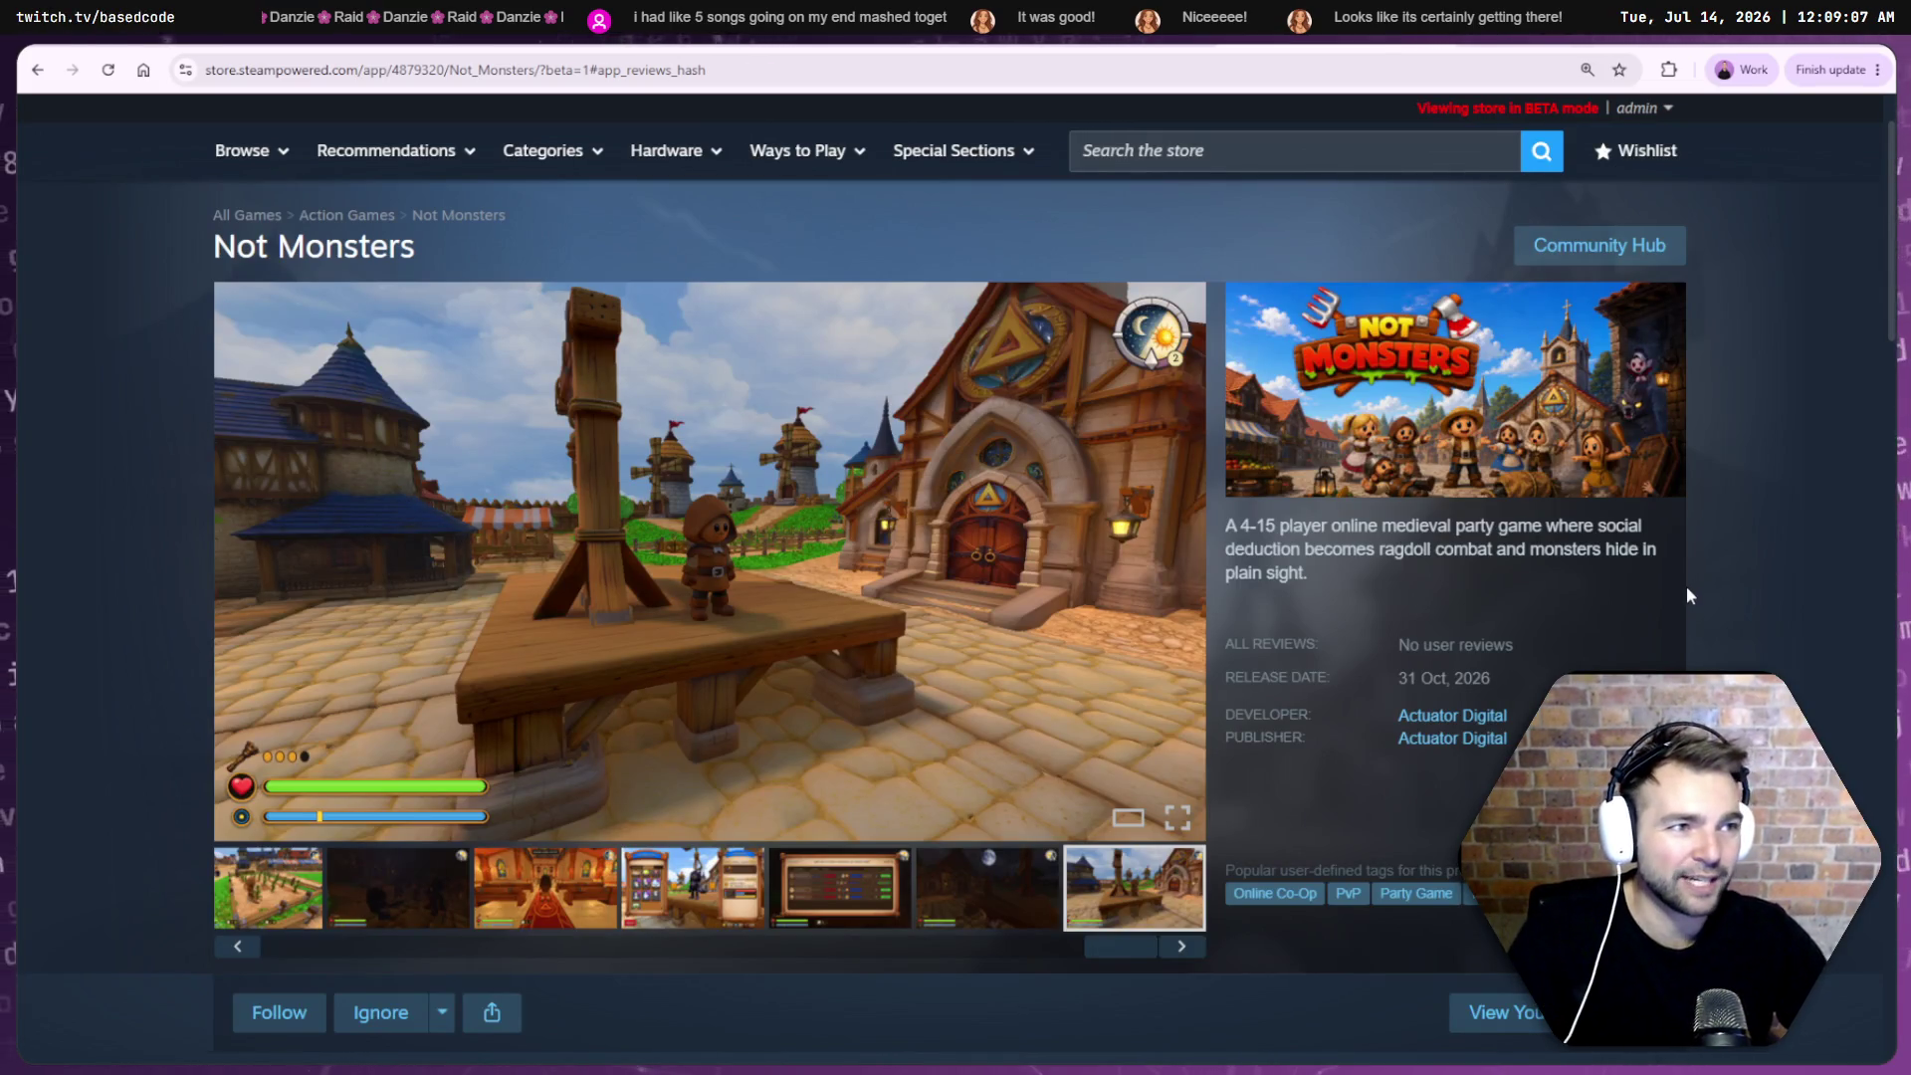
scroll(1561, 631, down, 2)
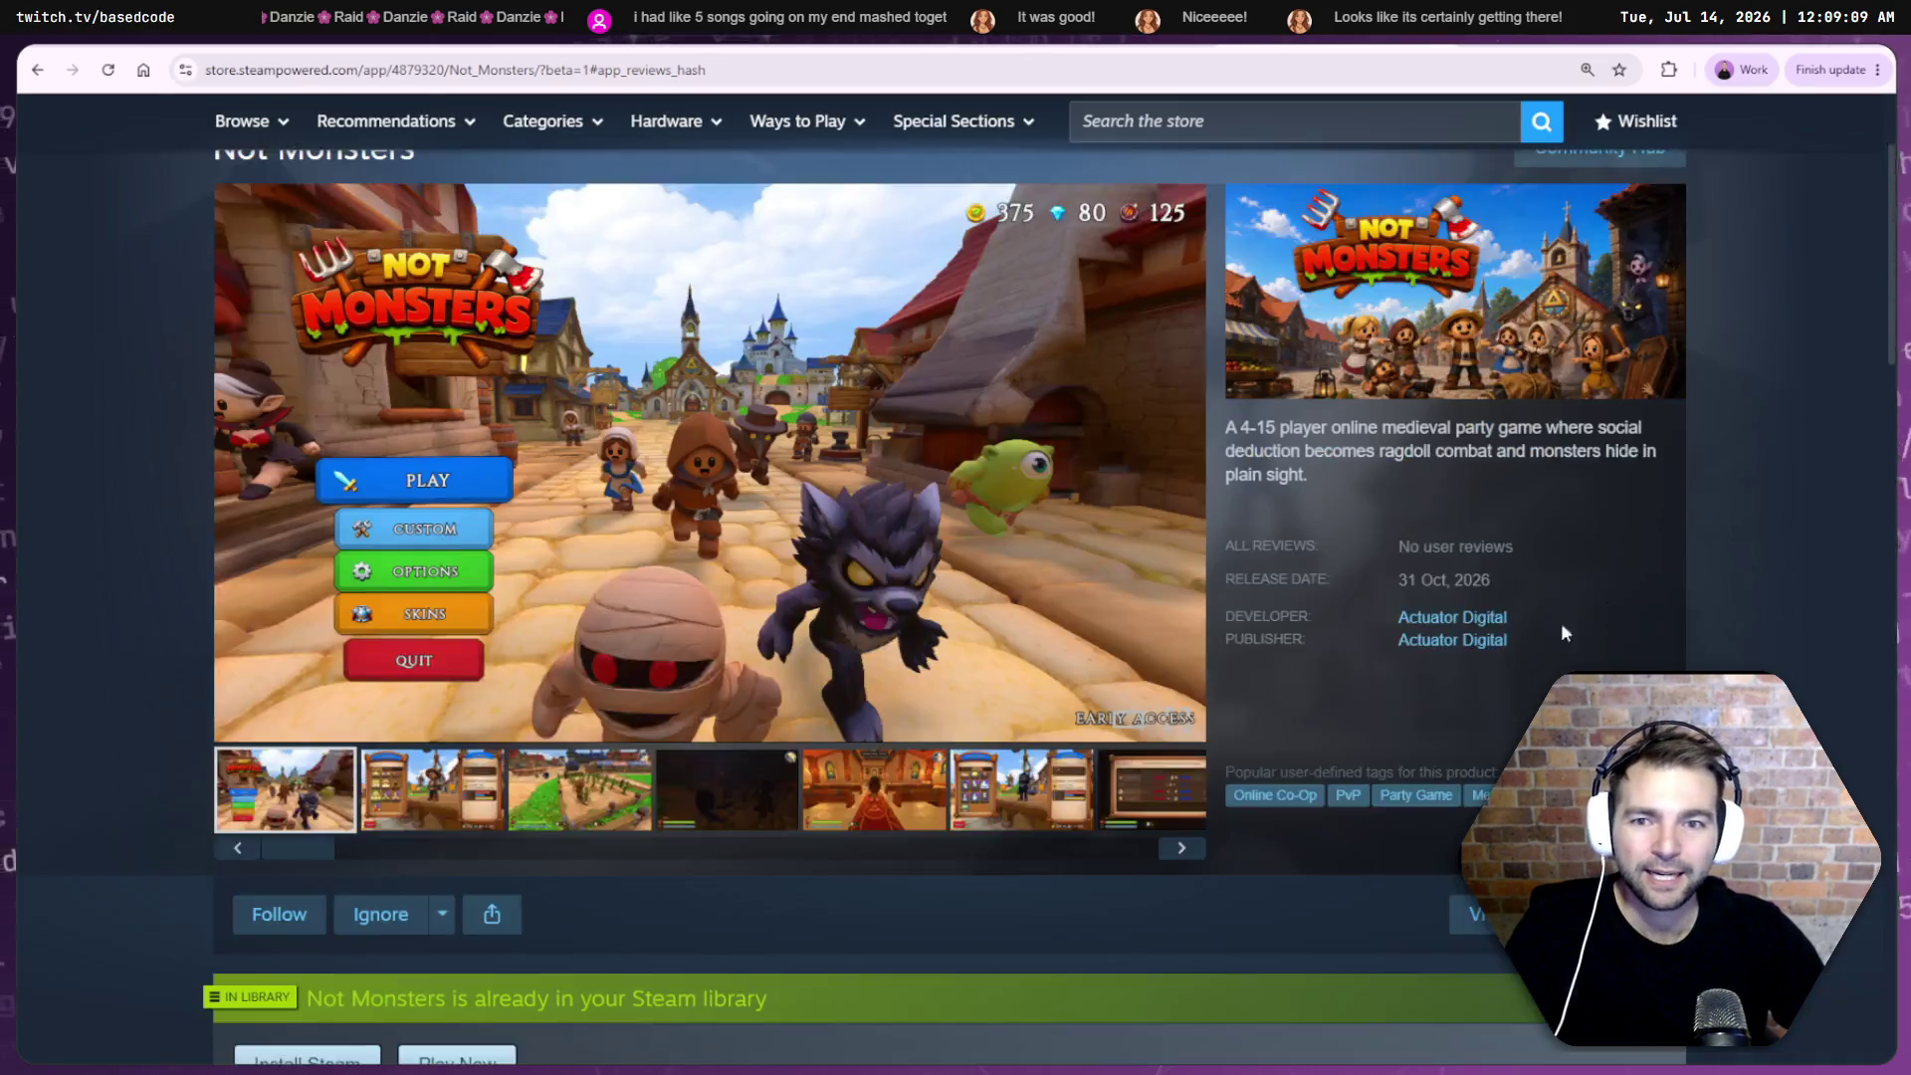
scroll(896, 846, up, 3)
scroll(928, 848, down, 10)
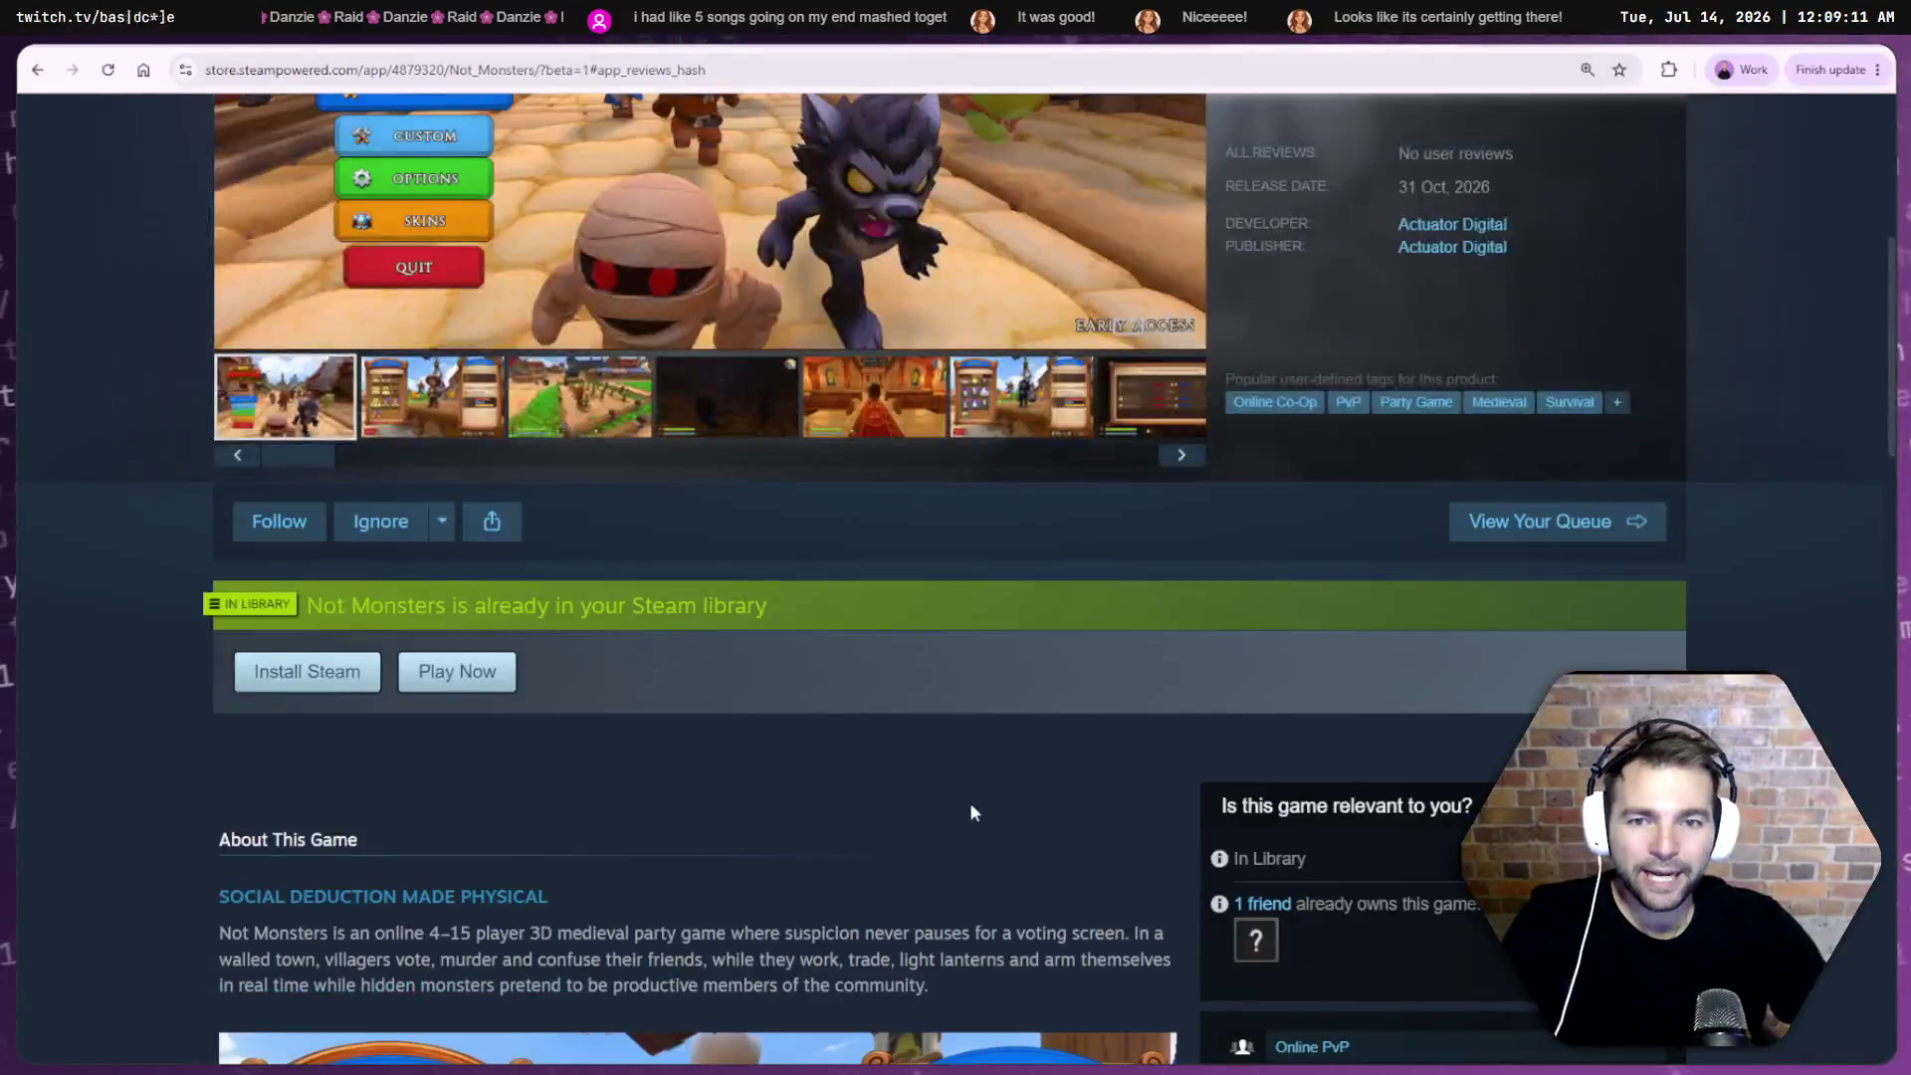
scroll(884, 824, down, 4)
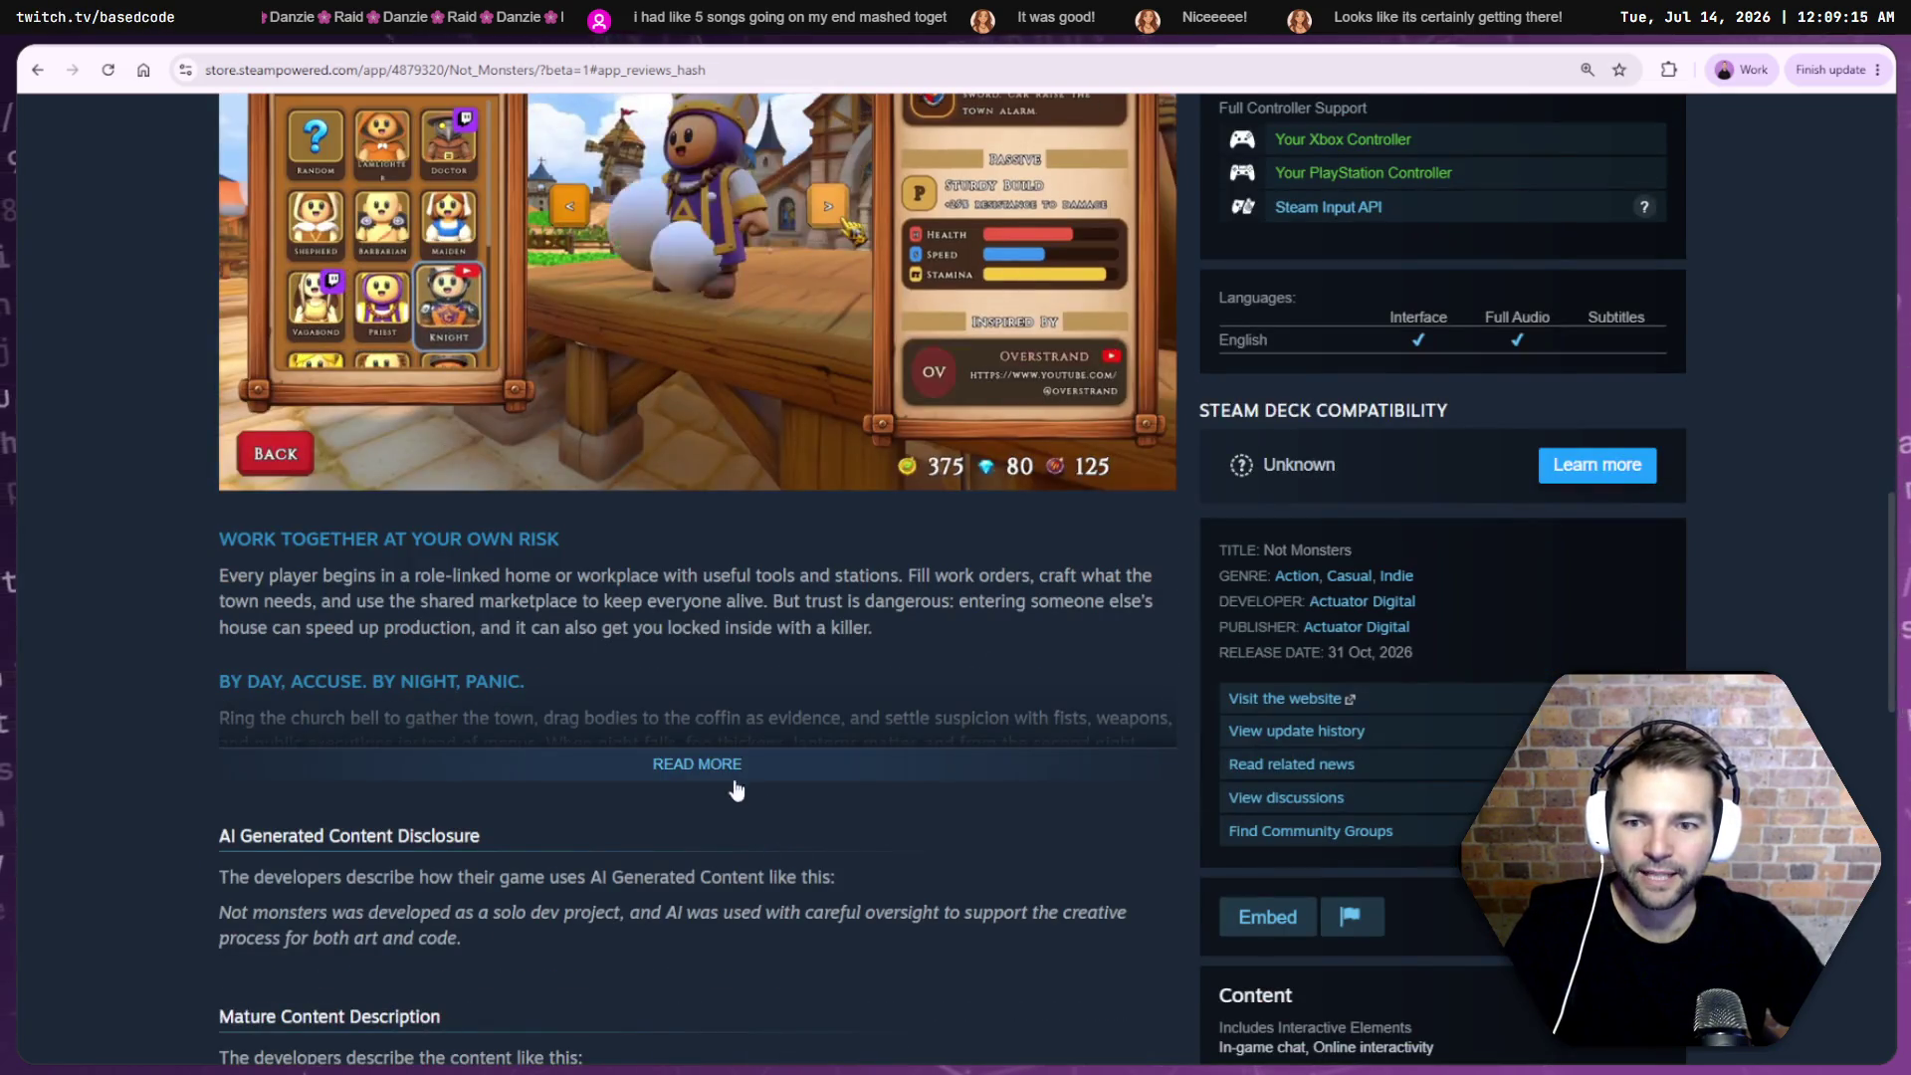
Expand the full game description, read it, then close the preview to return to Store Page Admin
click(733, 775)
scroll(755, 776, down, 7)
scroll(824, 773, down, 6)
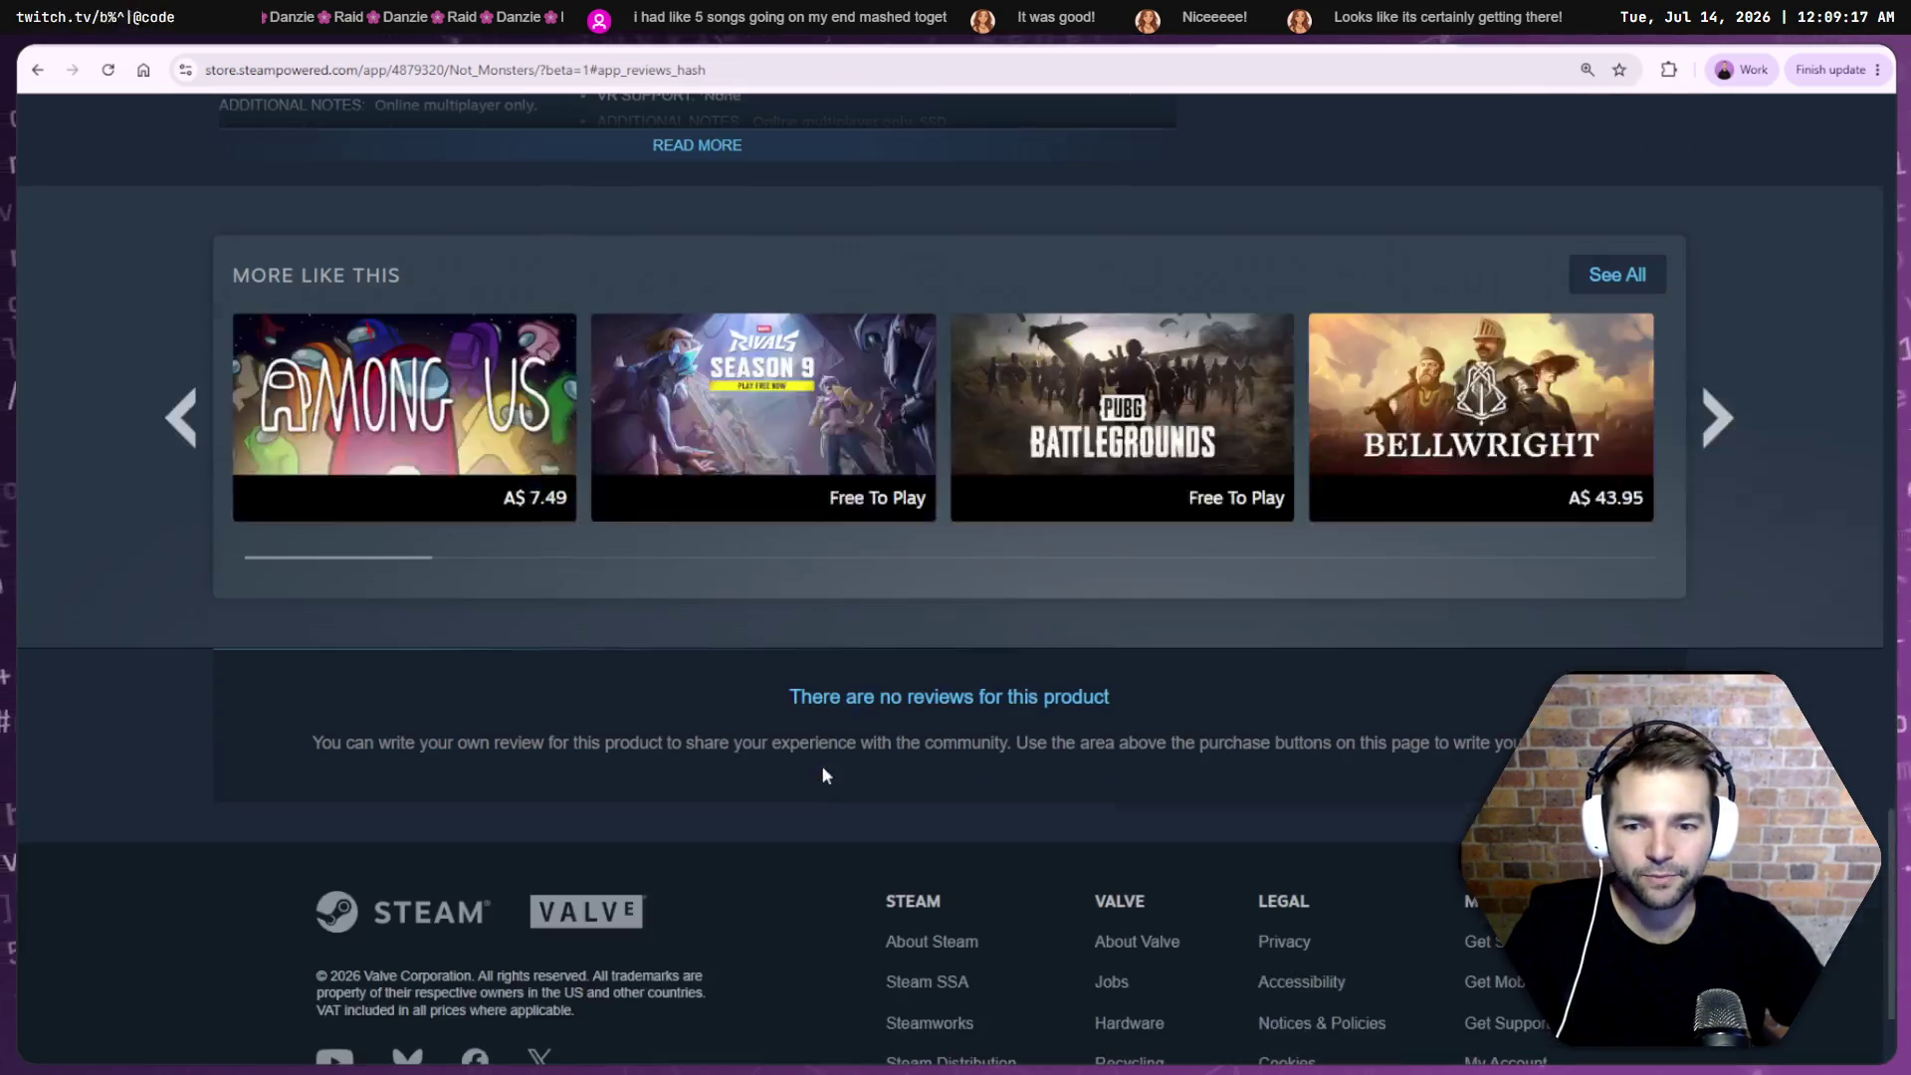
scroll(952, 786, up, 20)
scroll(1129, 793, up, 5)
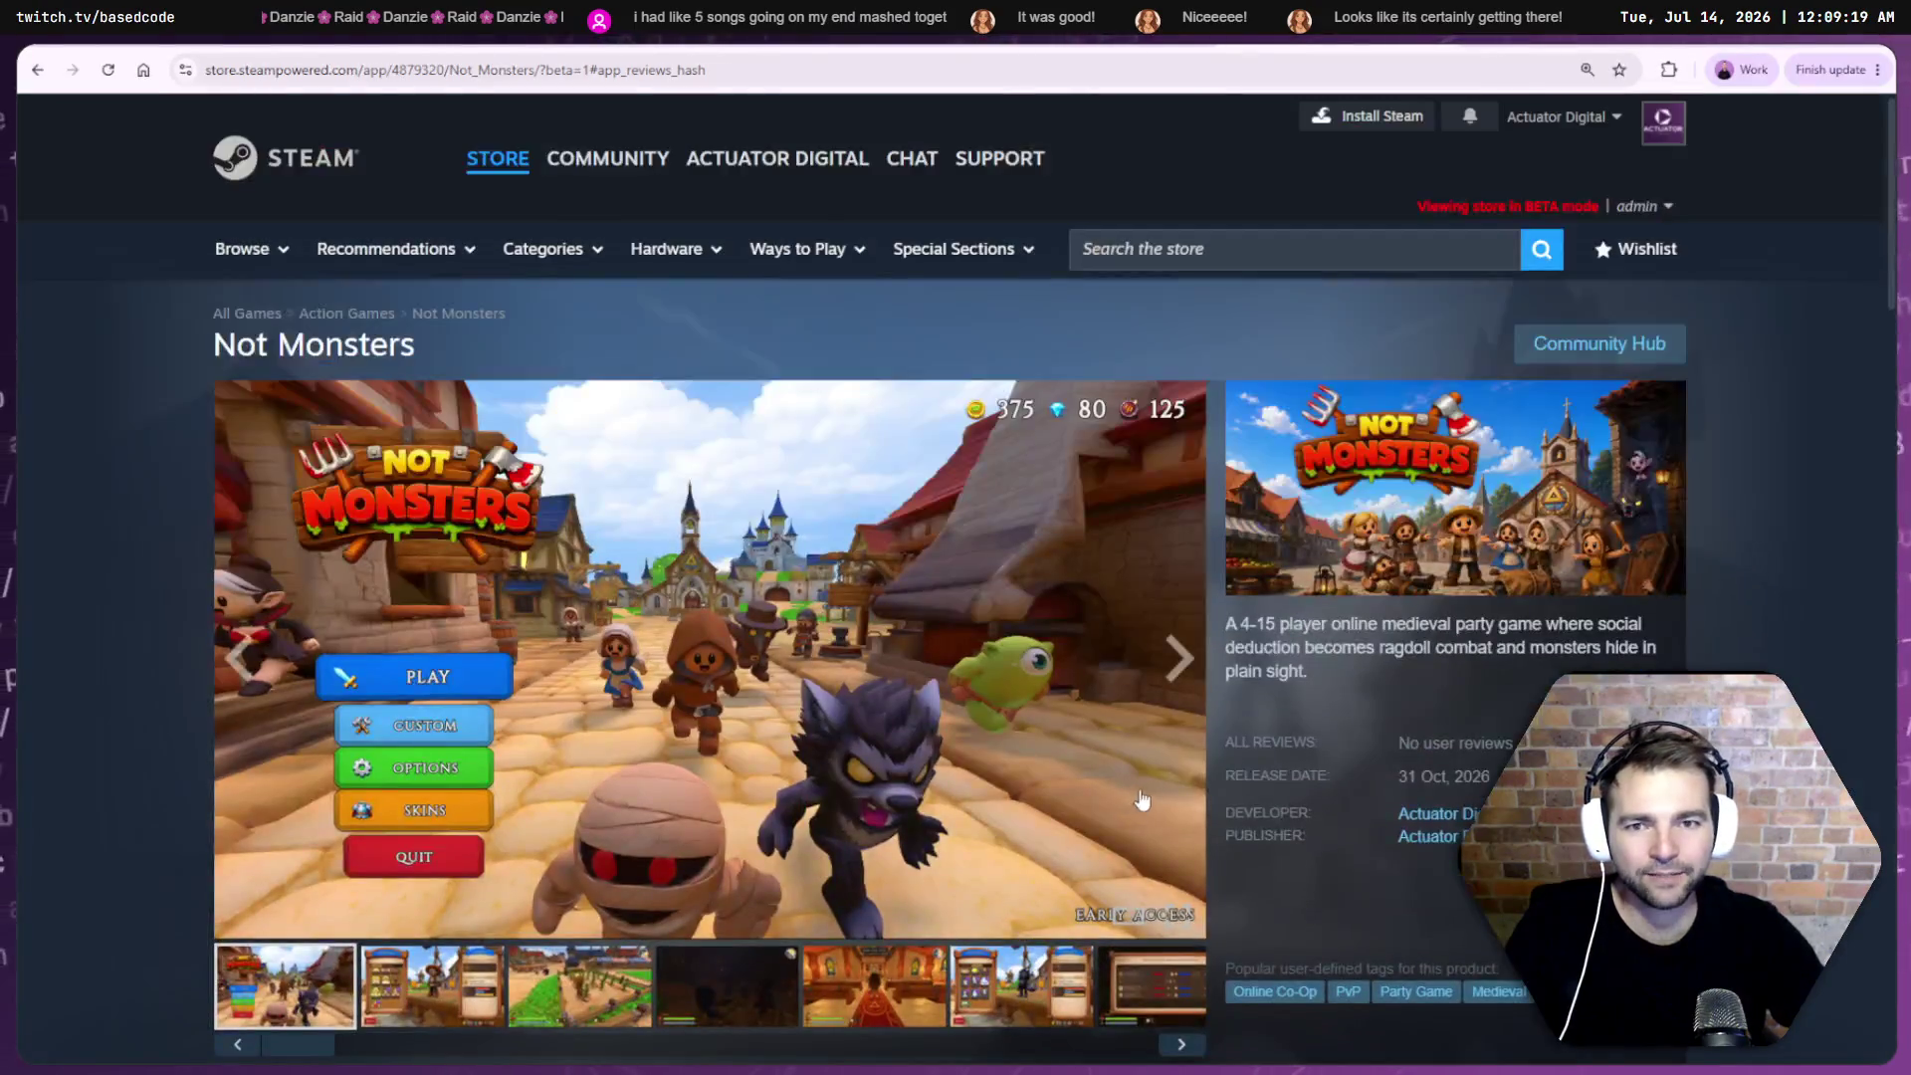
key(ctrl+w)
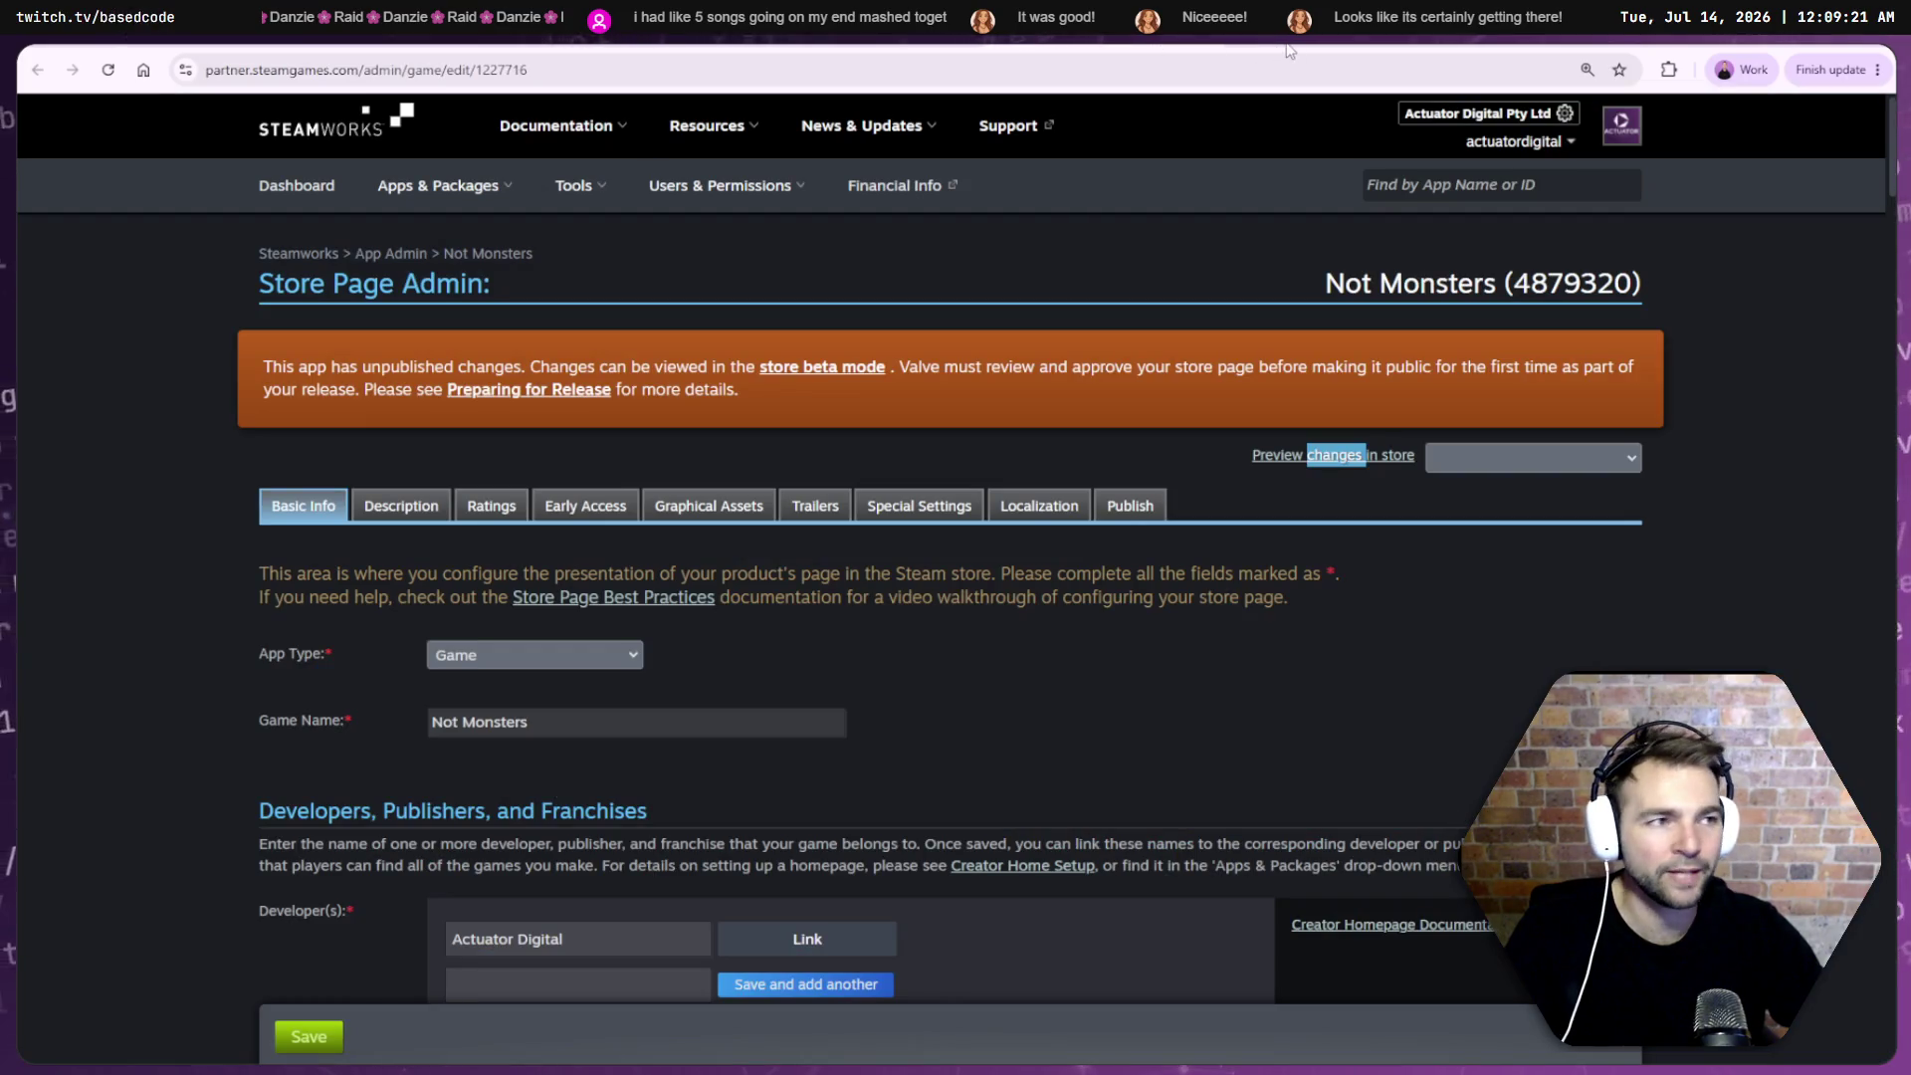
Switch between tabs to reach the Not Monsters Package Pricing page
key(ctrl+Tab)
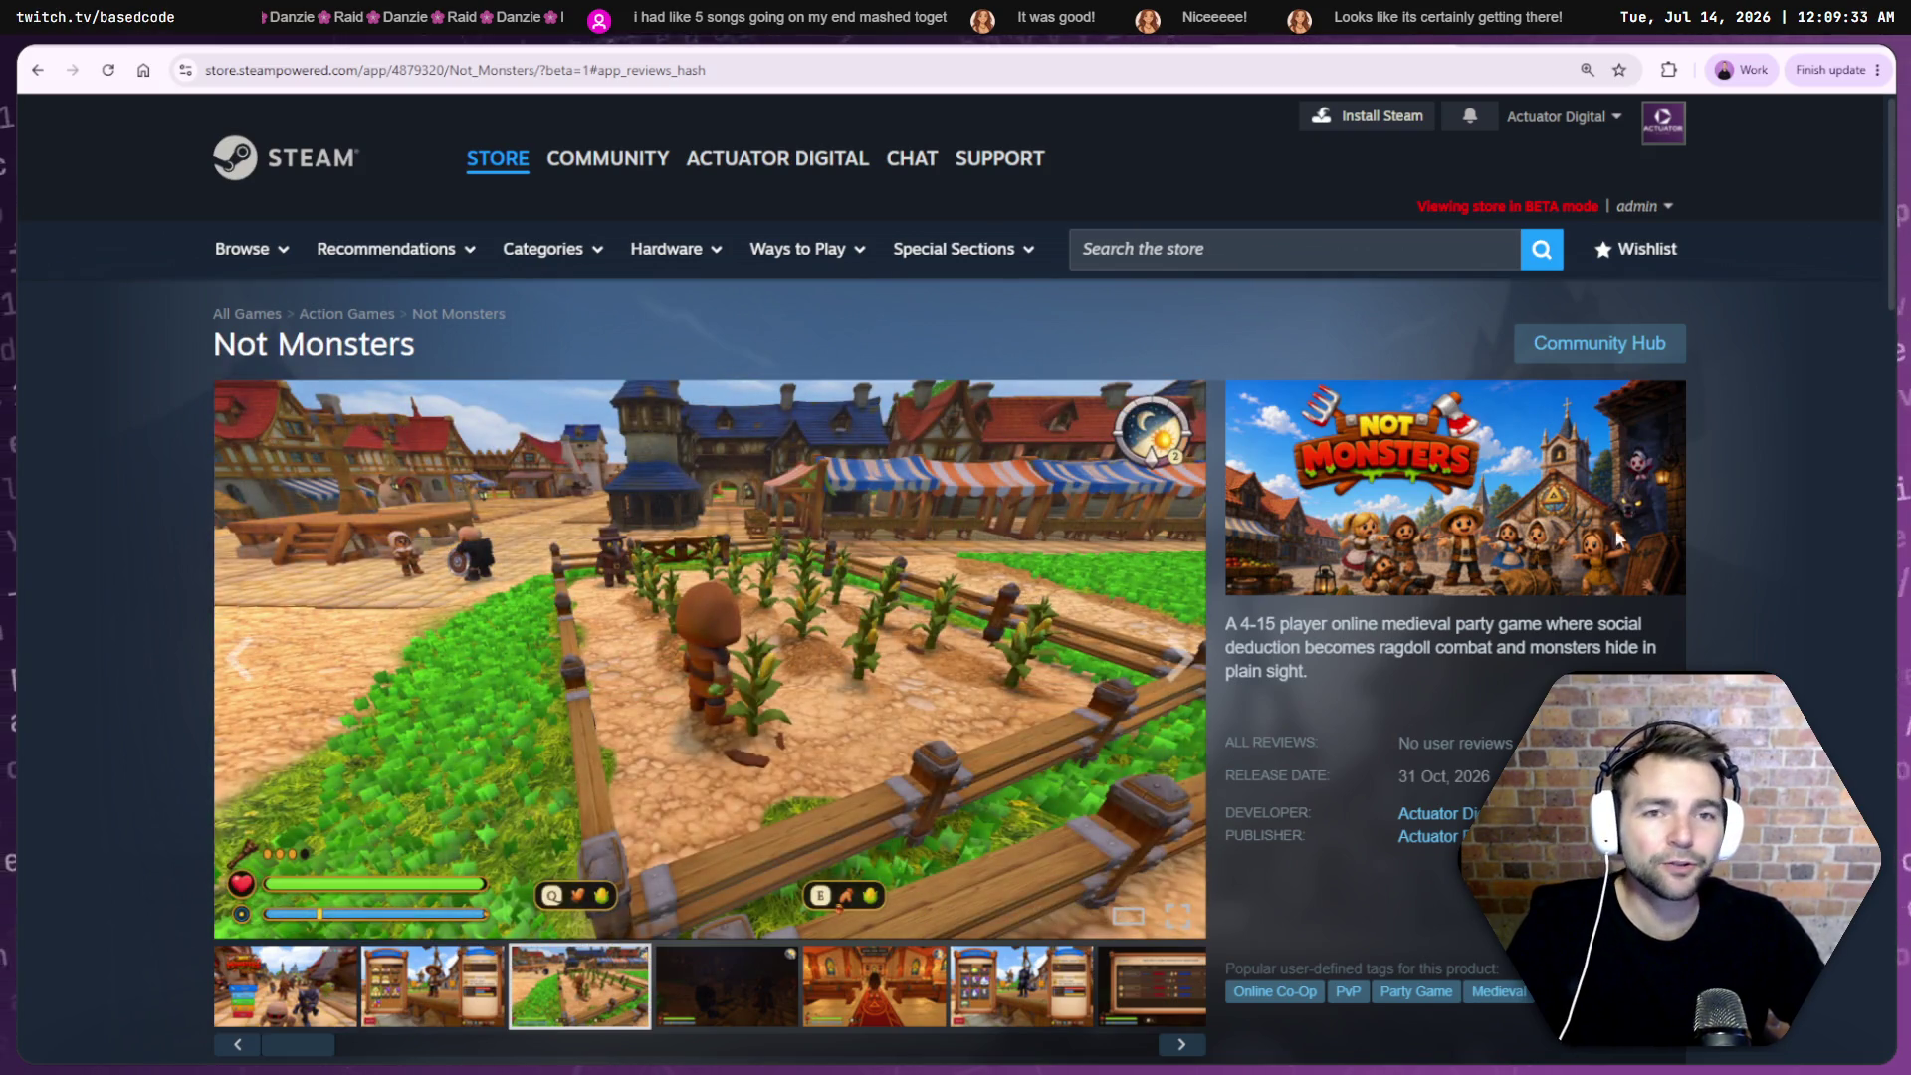
key(ctrl+Tab)
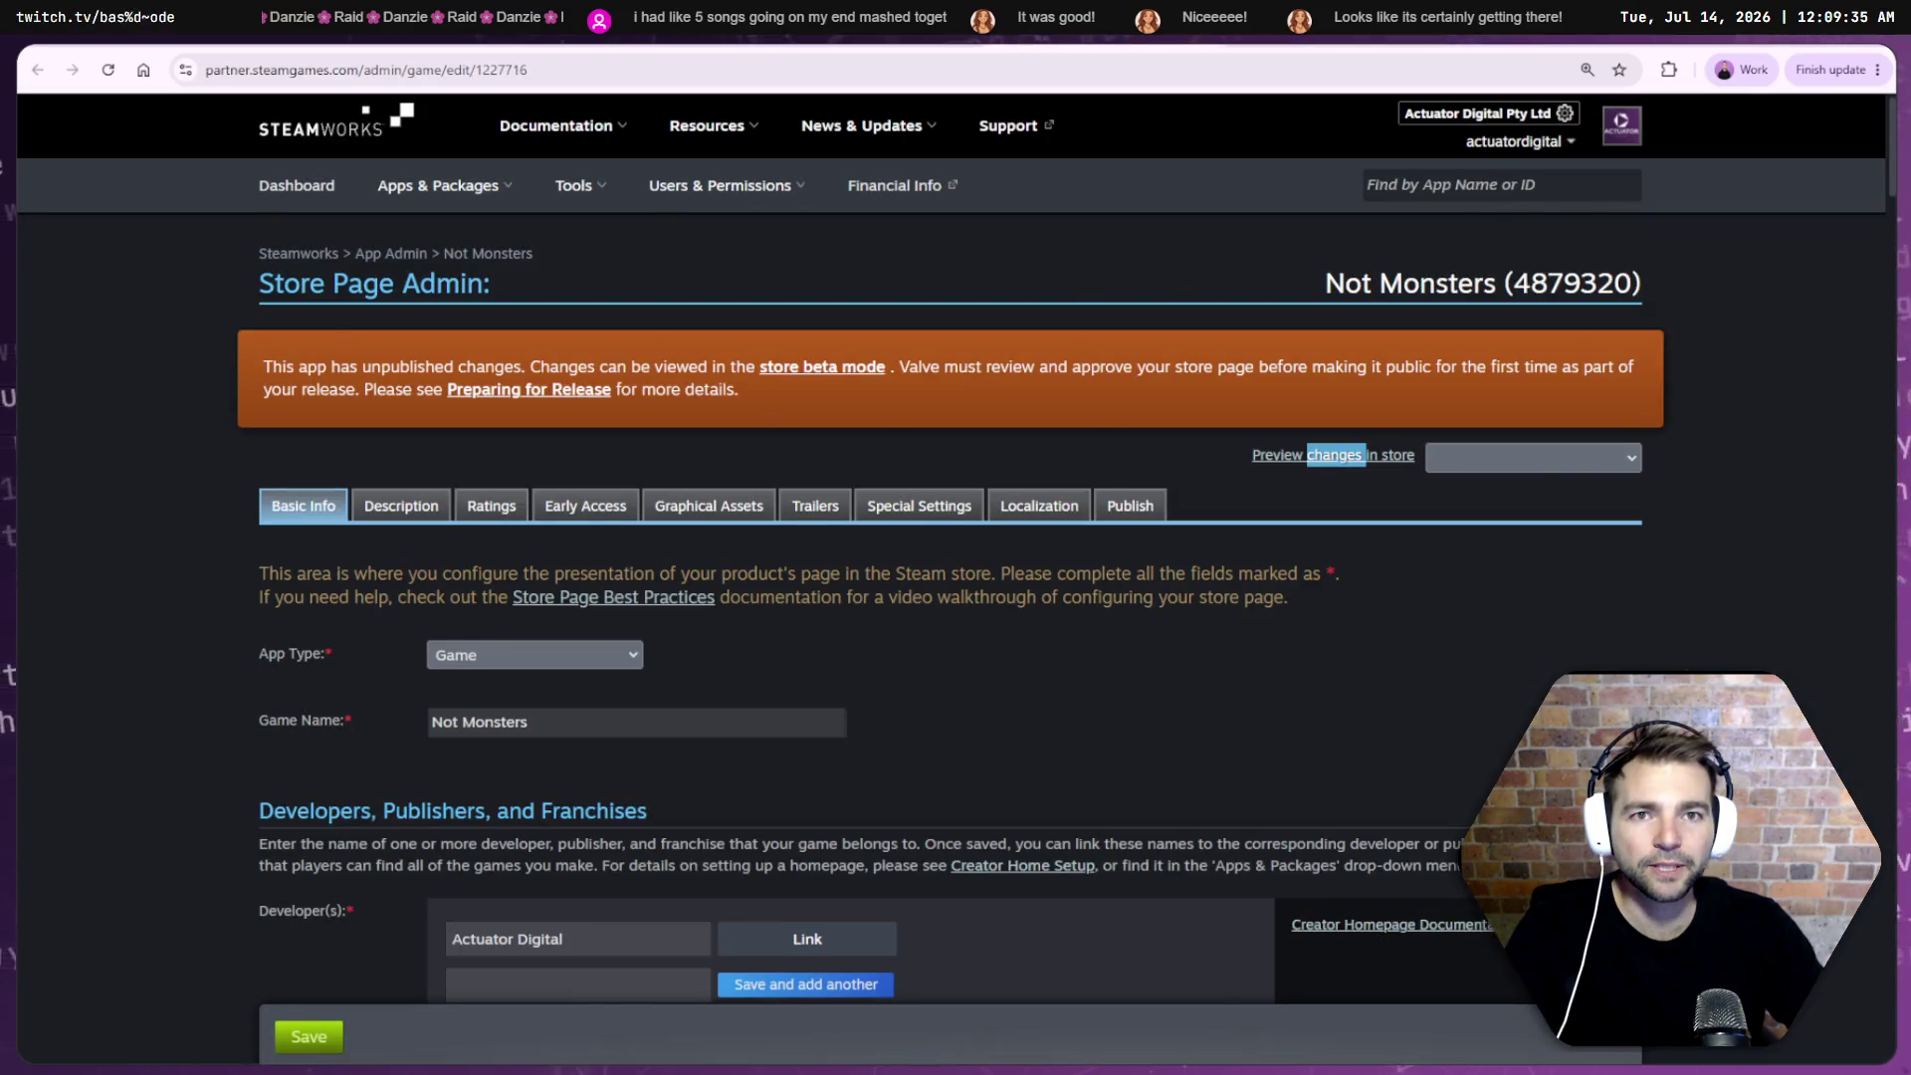
key(ctrl+shift+Tab)
key(ctrl+Tab)
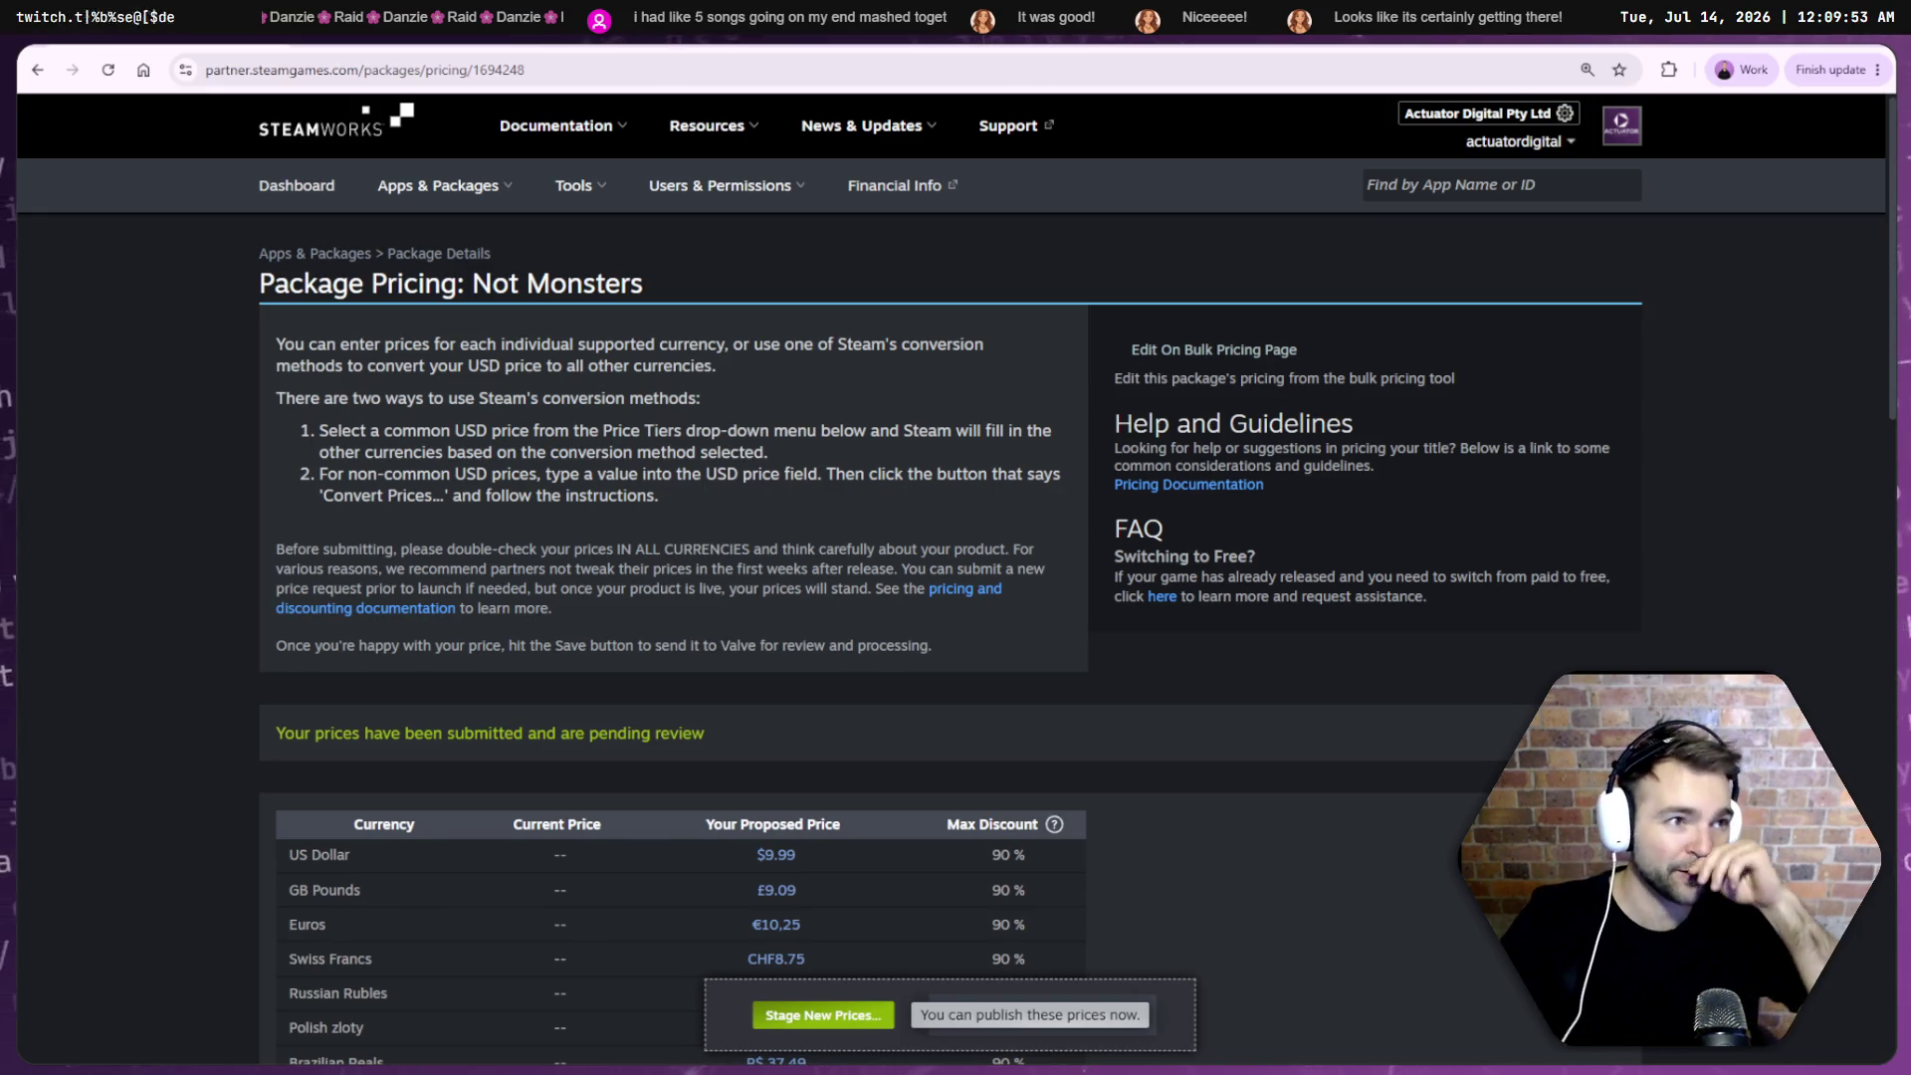
Scroll through the currency table of $9.99 prices awaiting review, then go back to the store page
scroll(868, 426, down, 5)
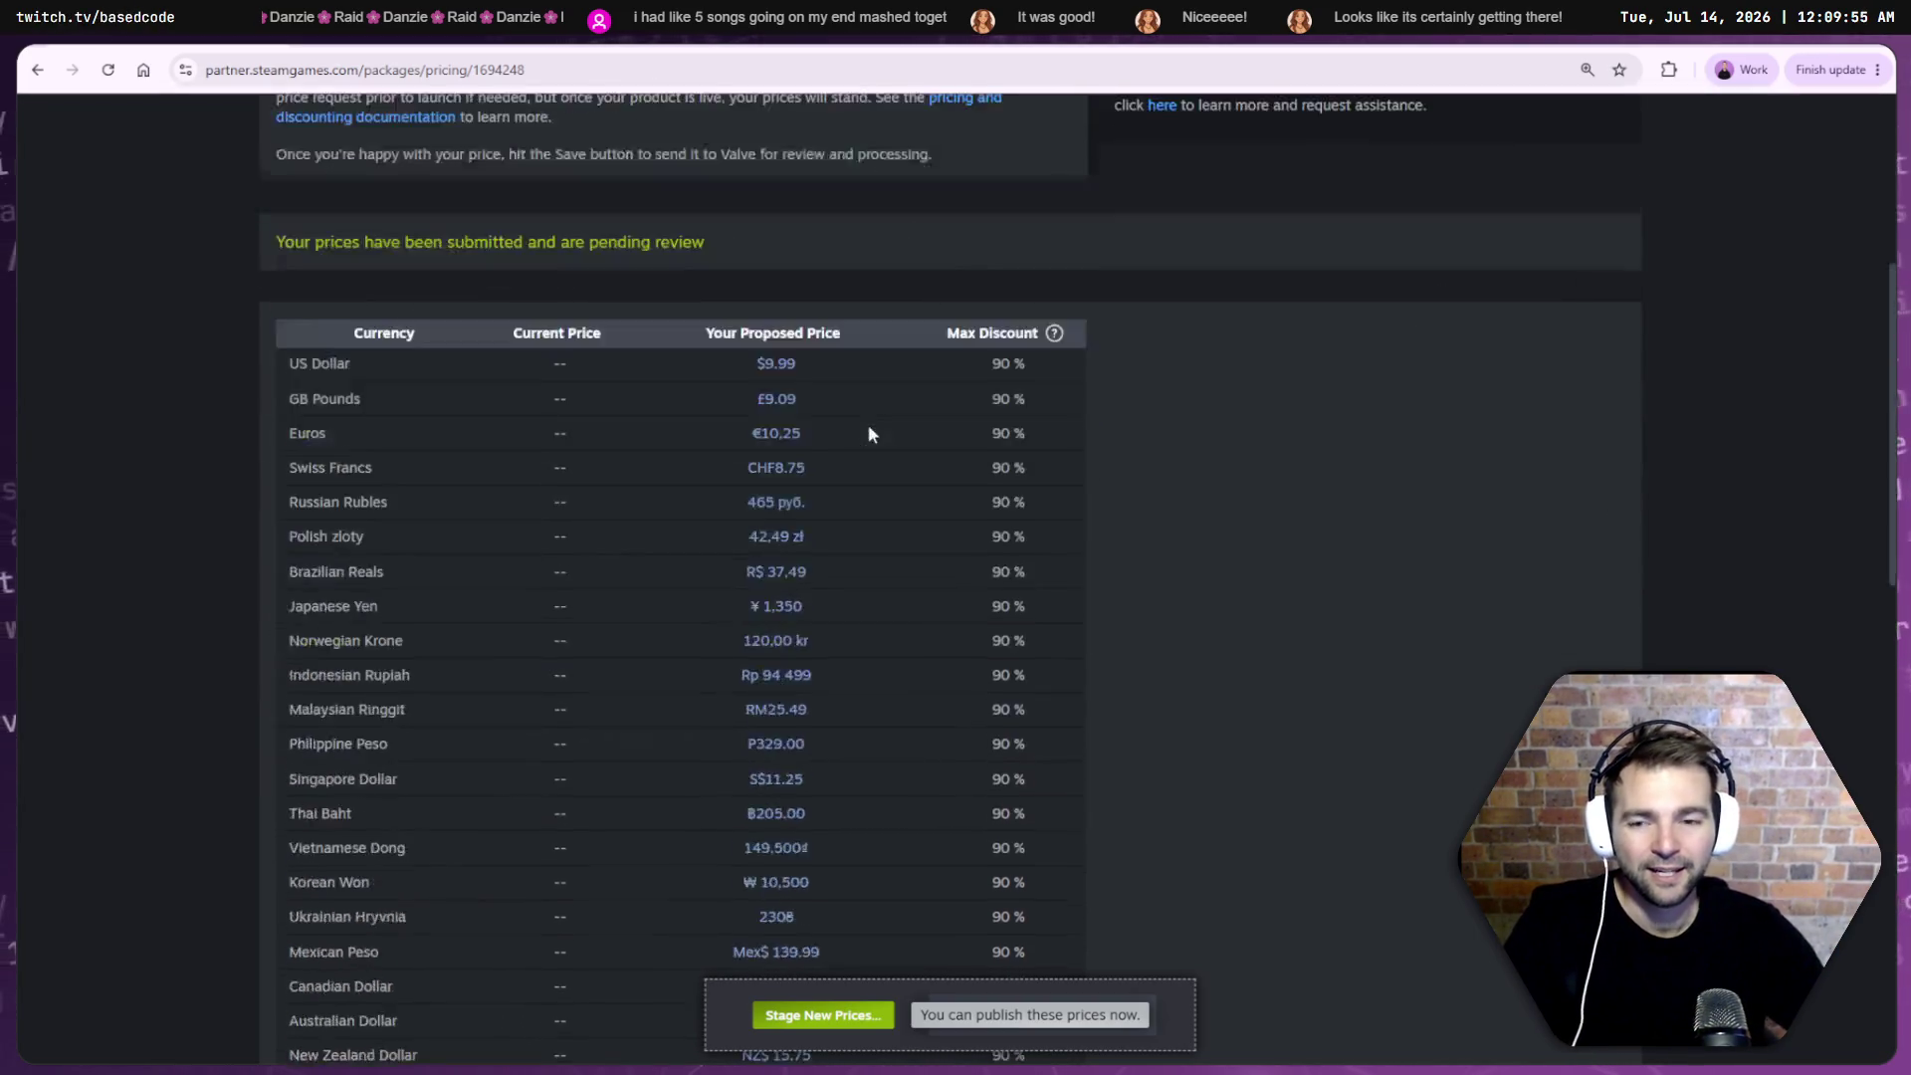
scroll(1007, 554, down, 20)
scroll(1374, 594, up, 20)
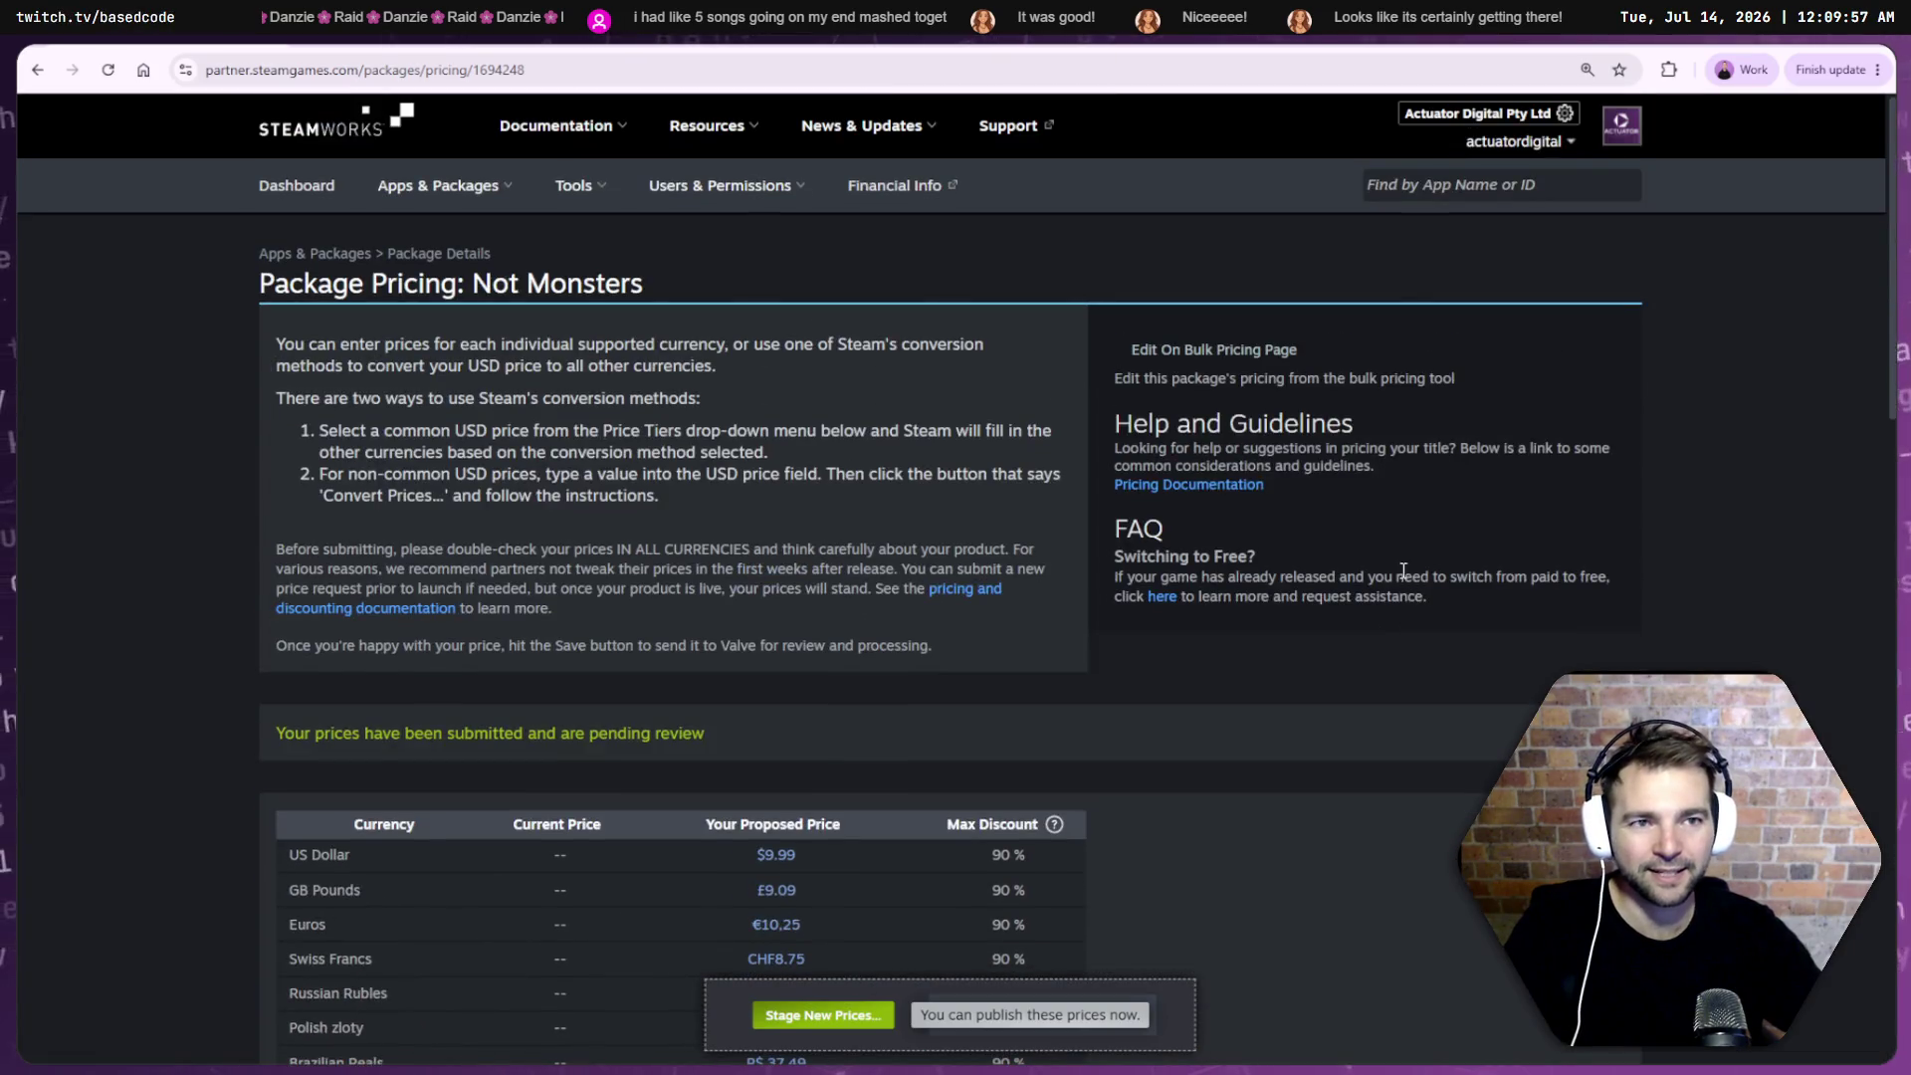
key(alt+Left)
key(alt+Left)
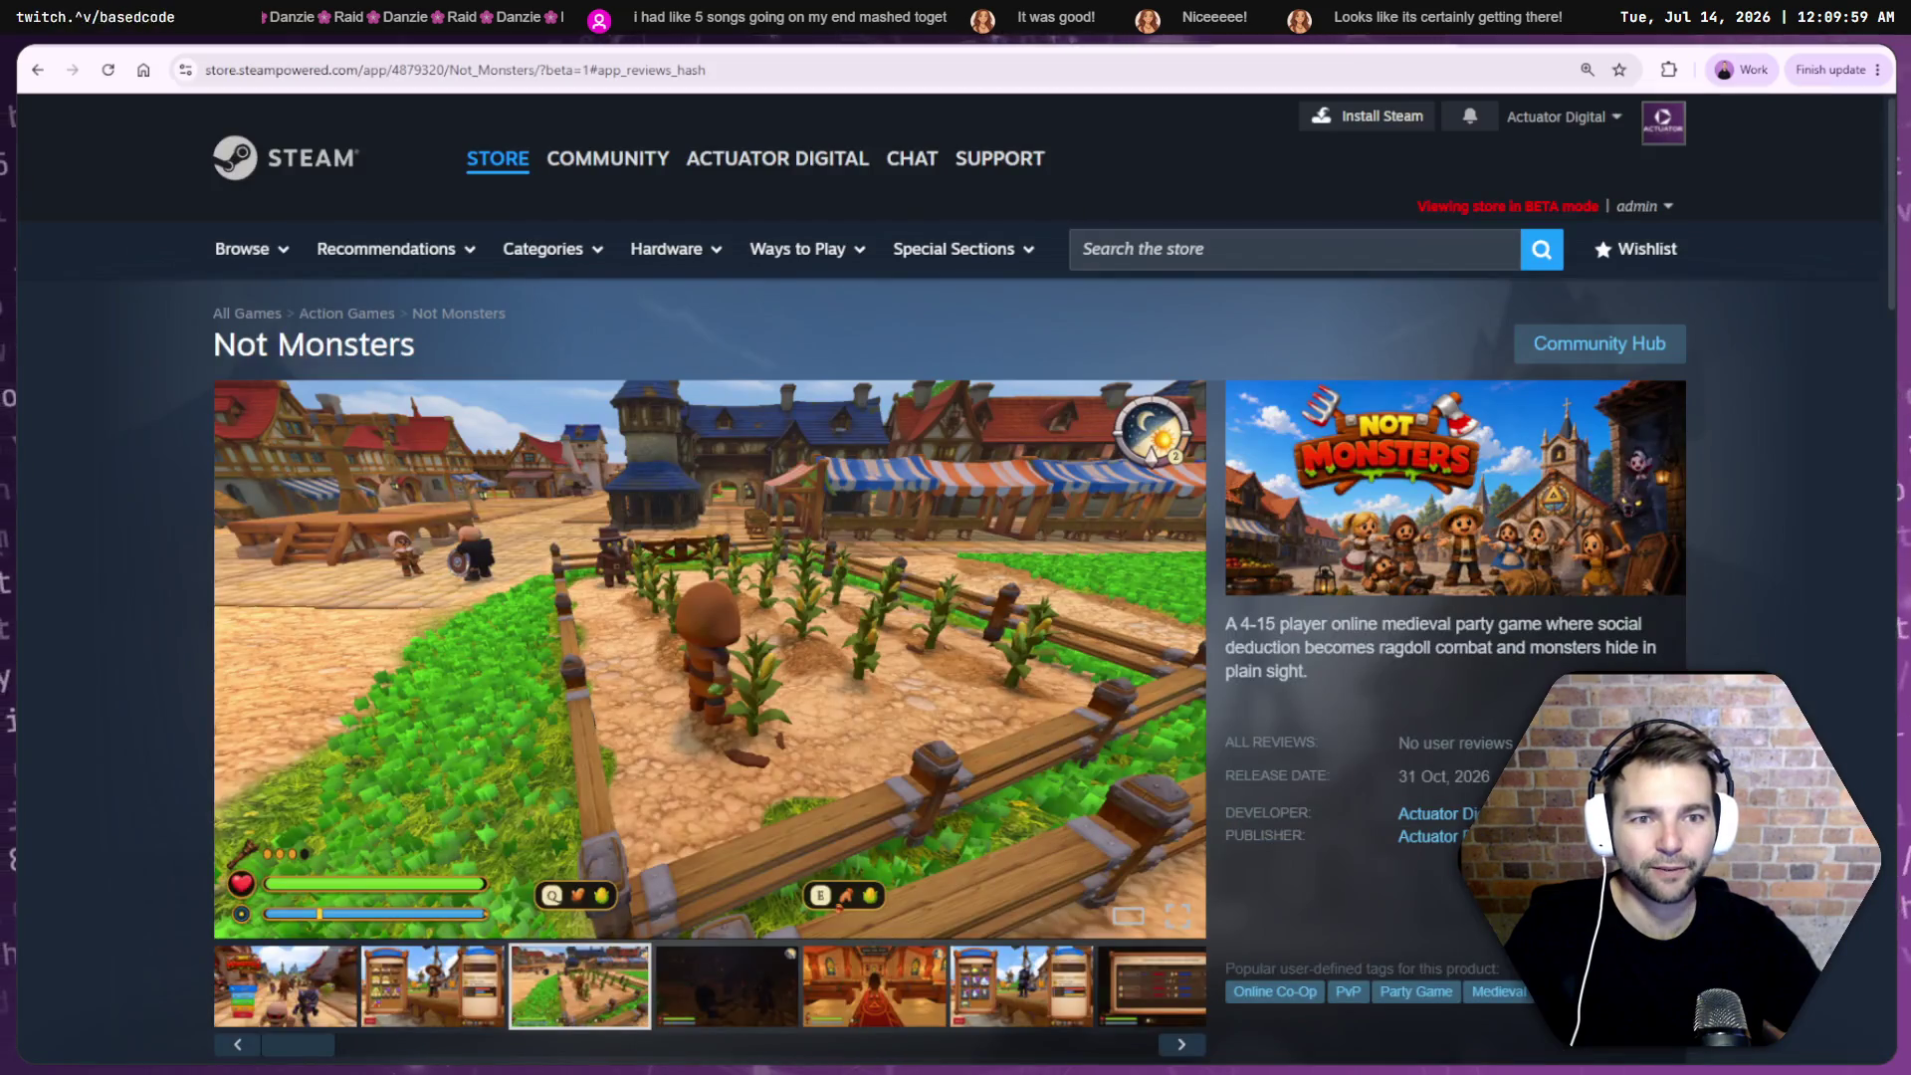
Advance the main screenshot three times to the werewolf character image, then hide the browser
scroll(1133, 485, down, 8)
scroll(1132, 486, up, 8)
click(1180, 661)
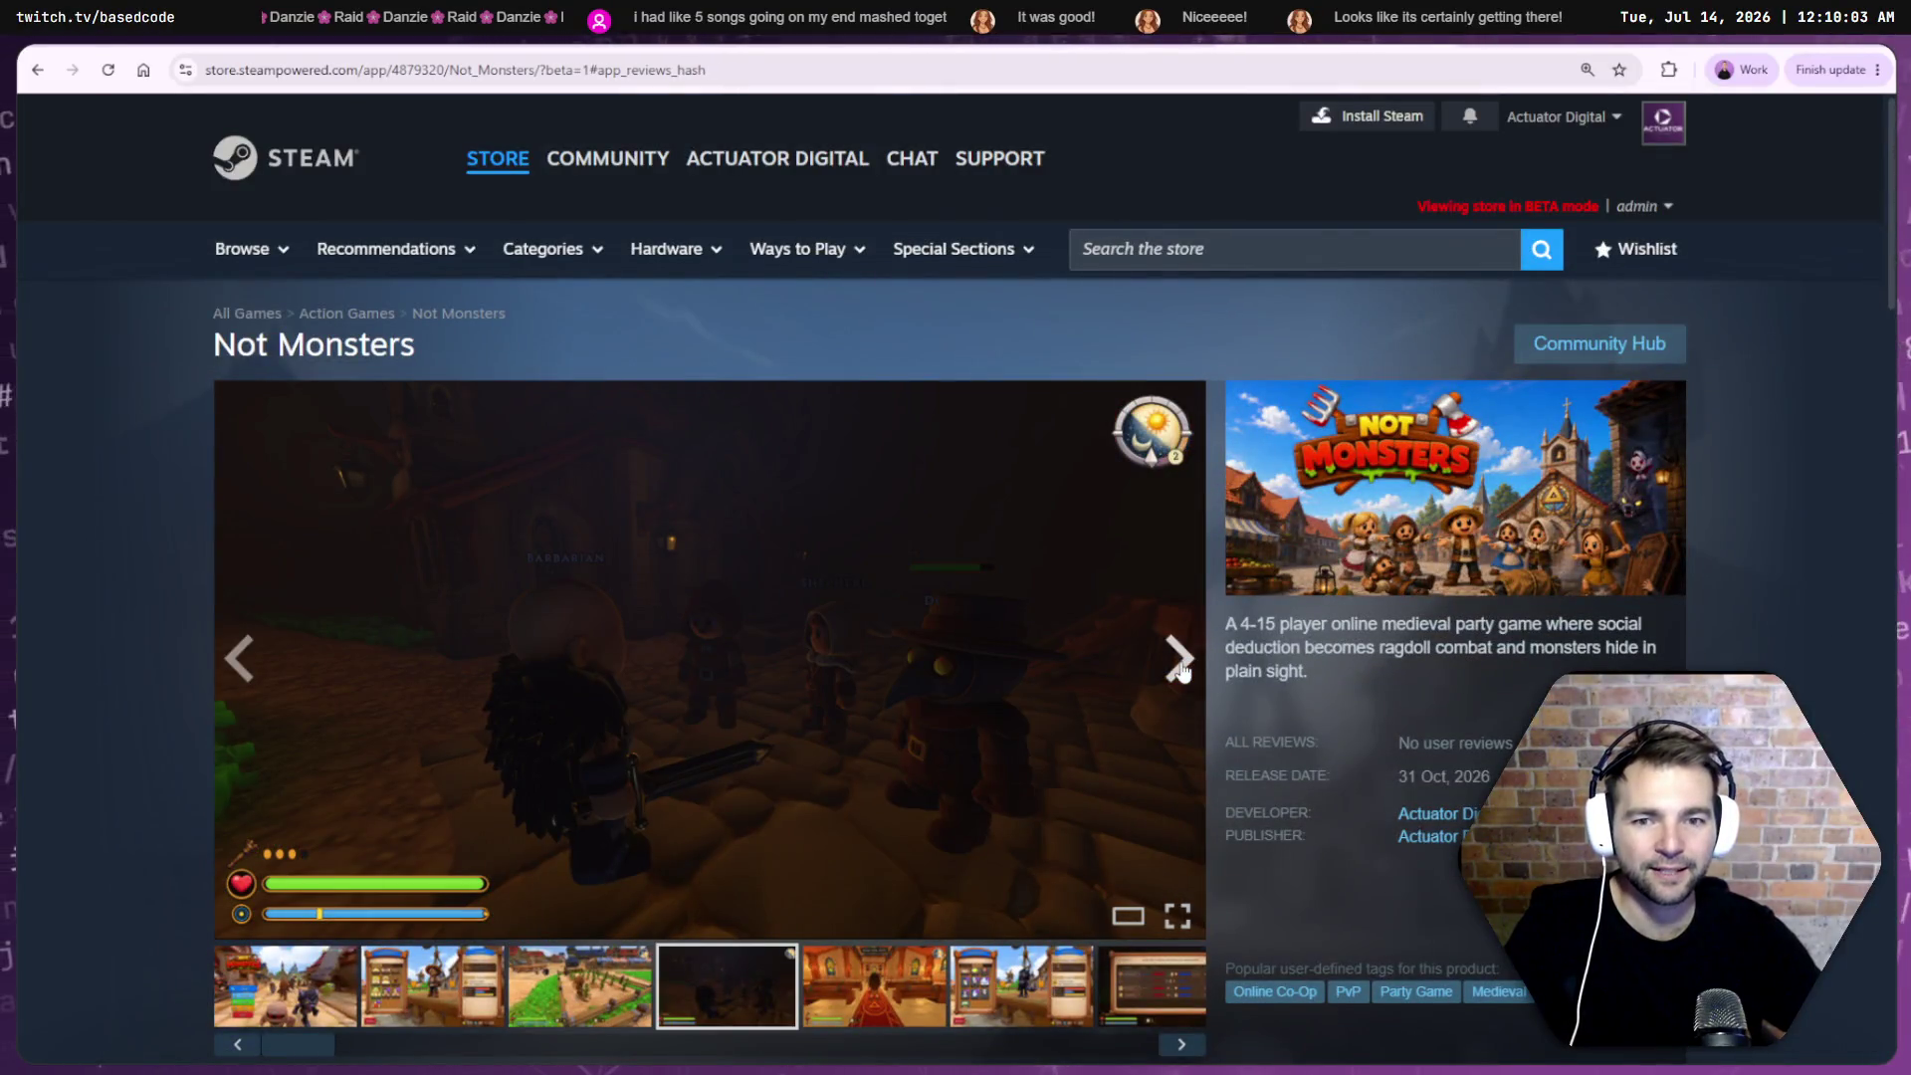
click(1179, 662)
click(1179, 662)
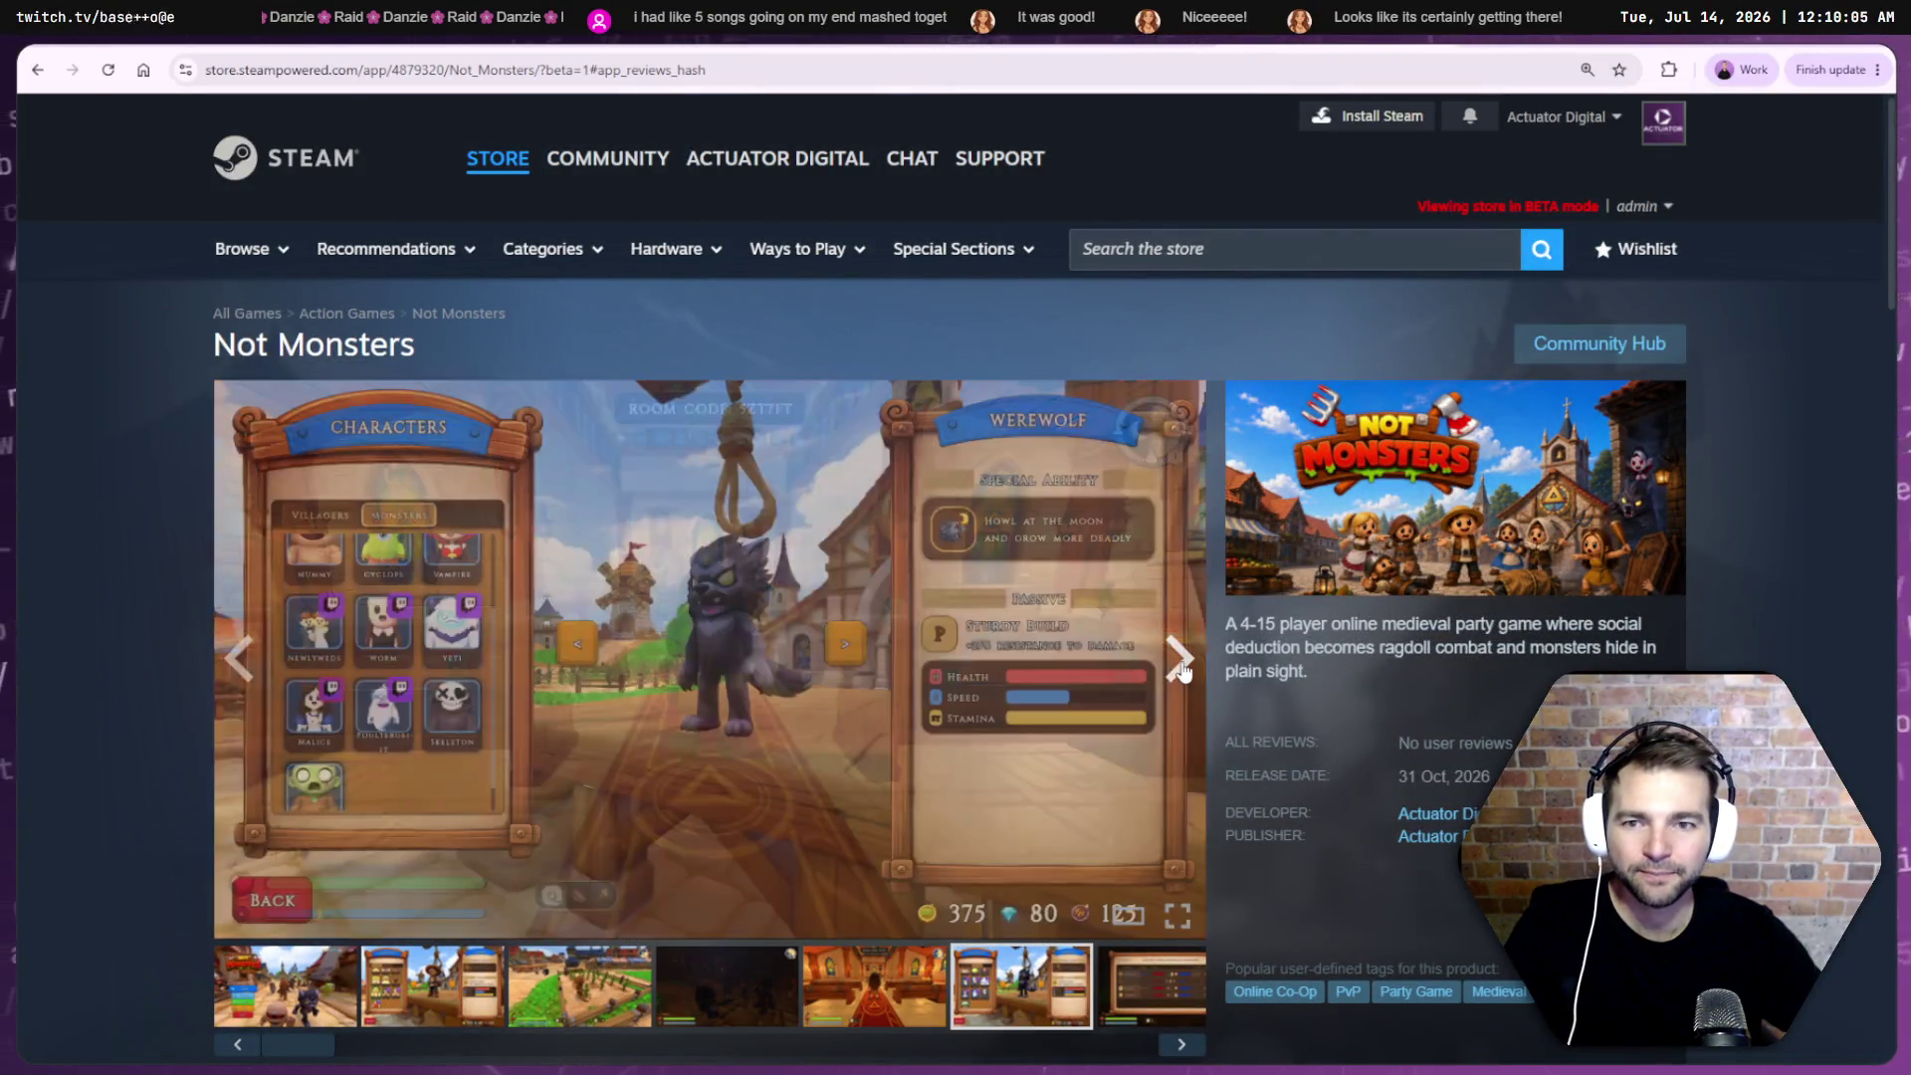
scroll(1181, 670, down, 2)
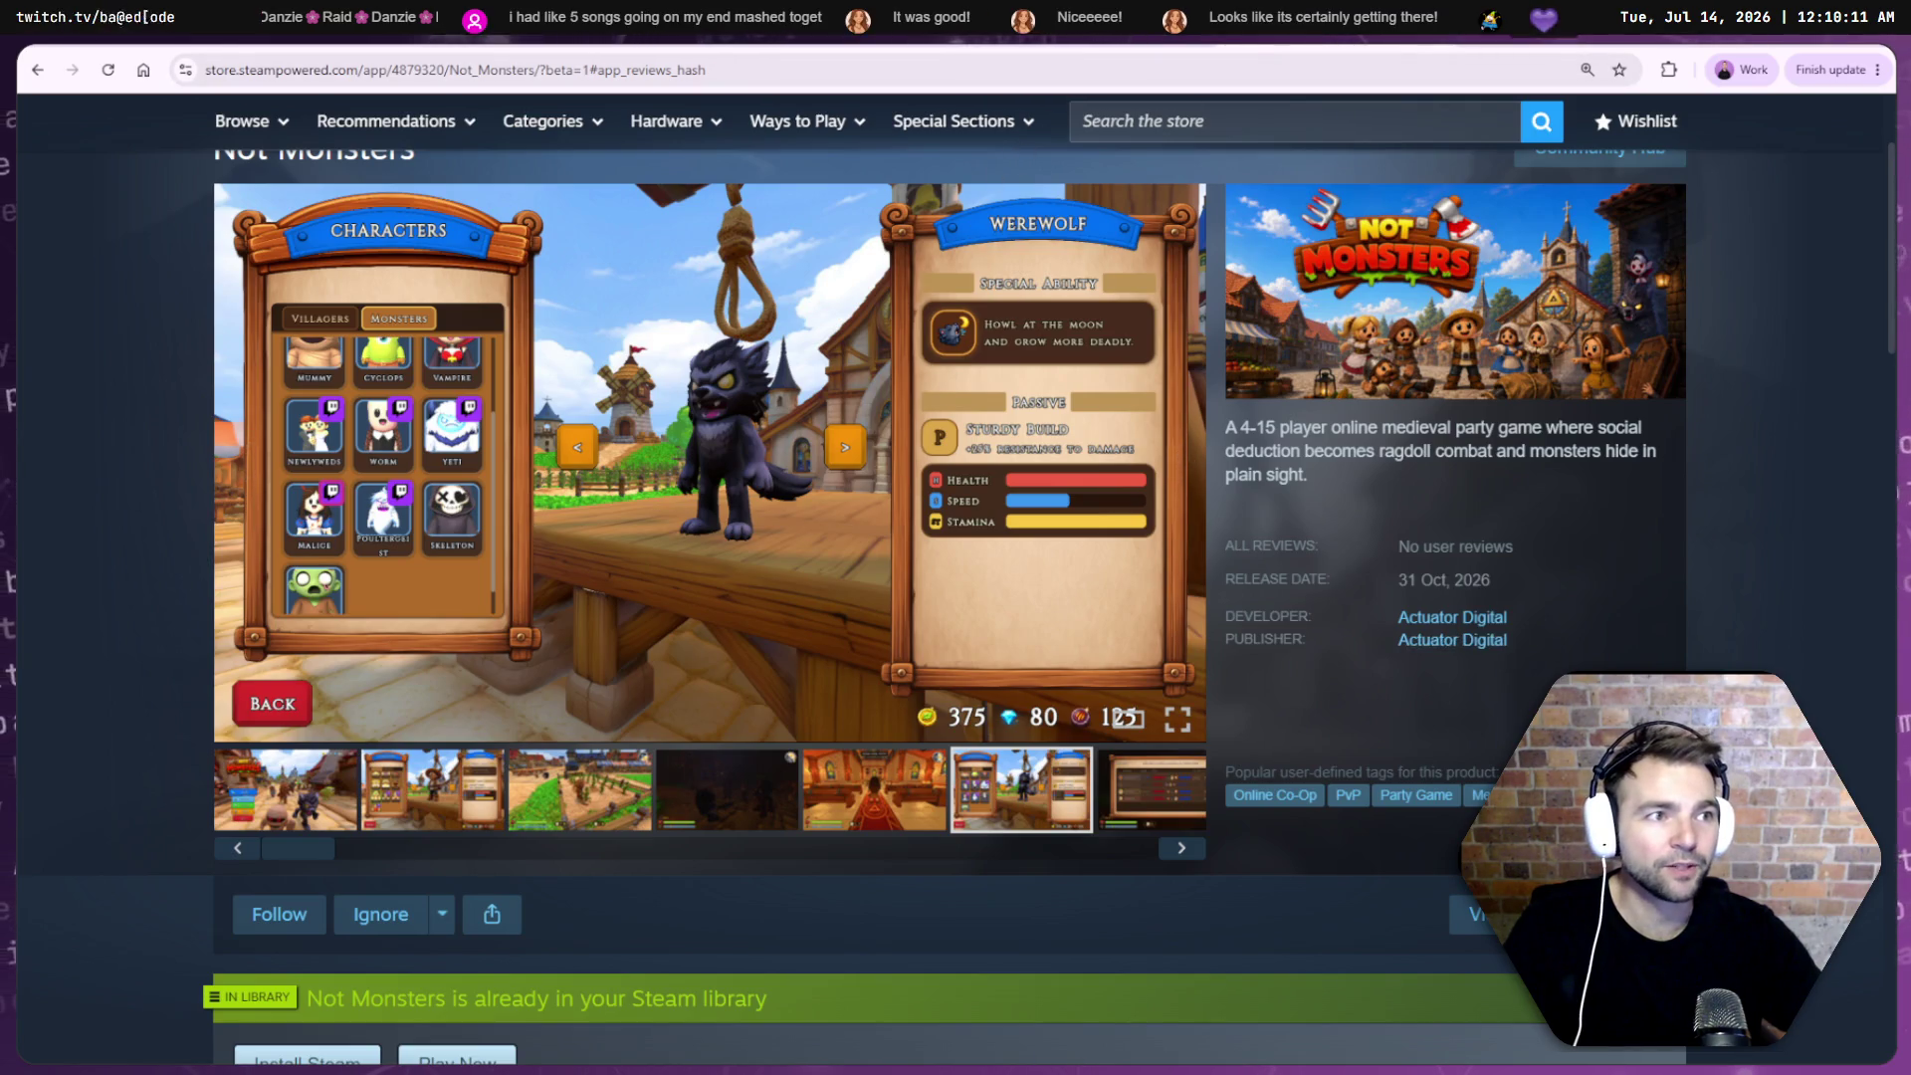
key(ctrl+w)
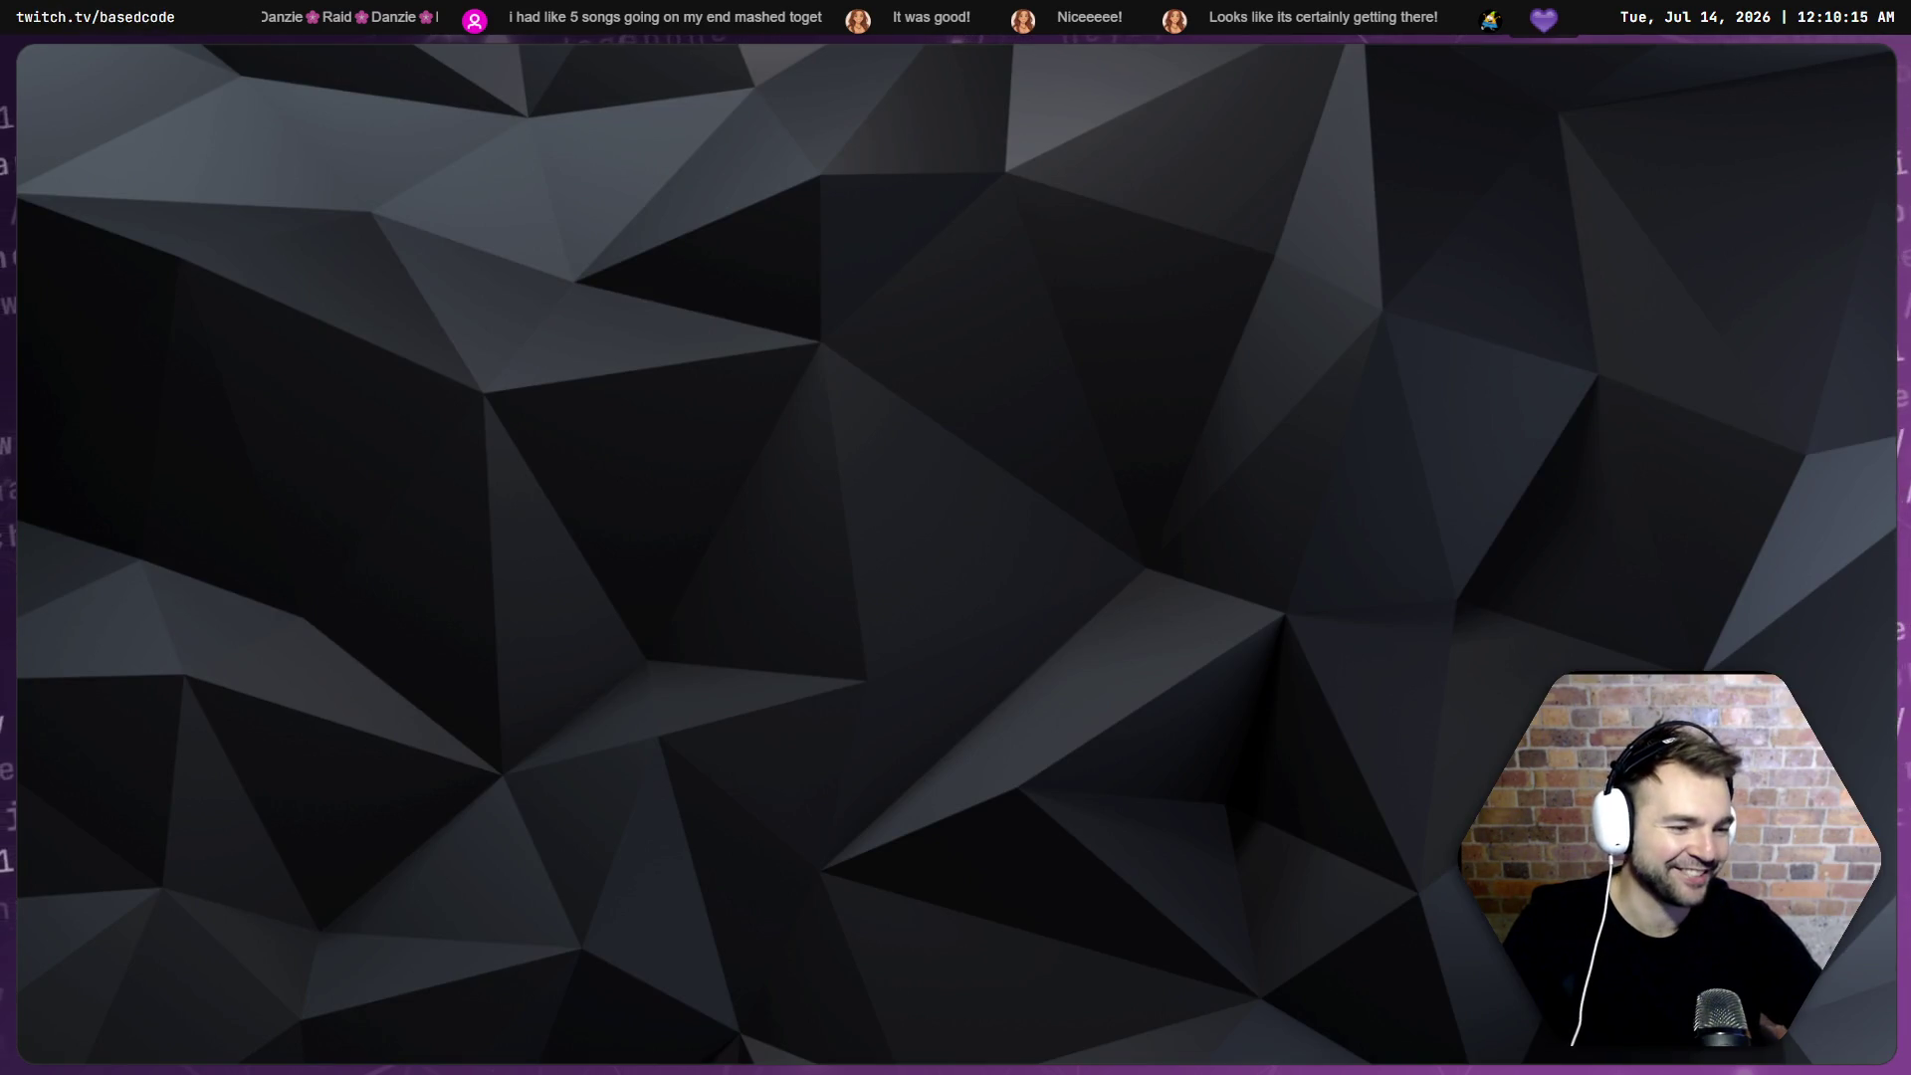
Switch to DaVinci Resolve and scrub the CinematicTrailer through the werewolf, knight and bedroom shots
key(alt+Tab)
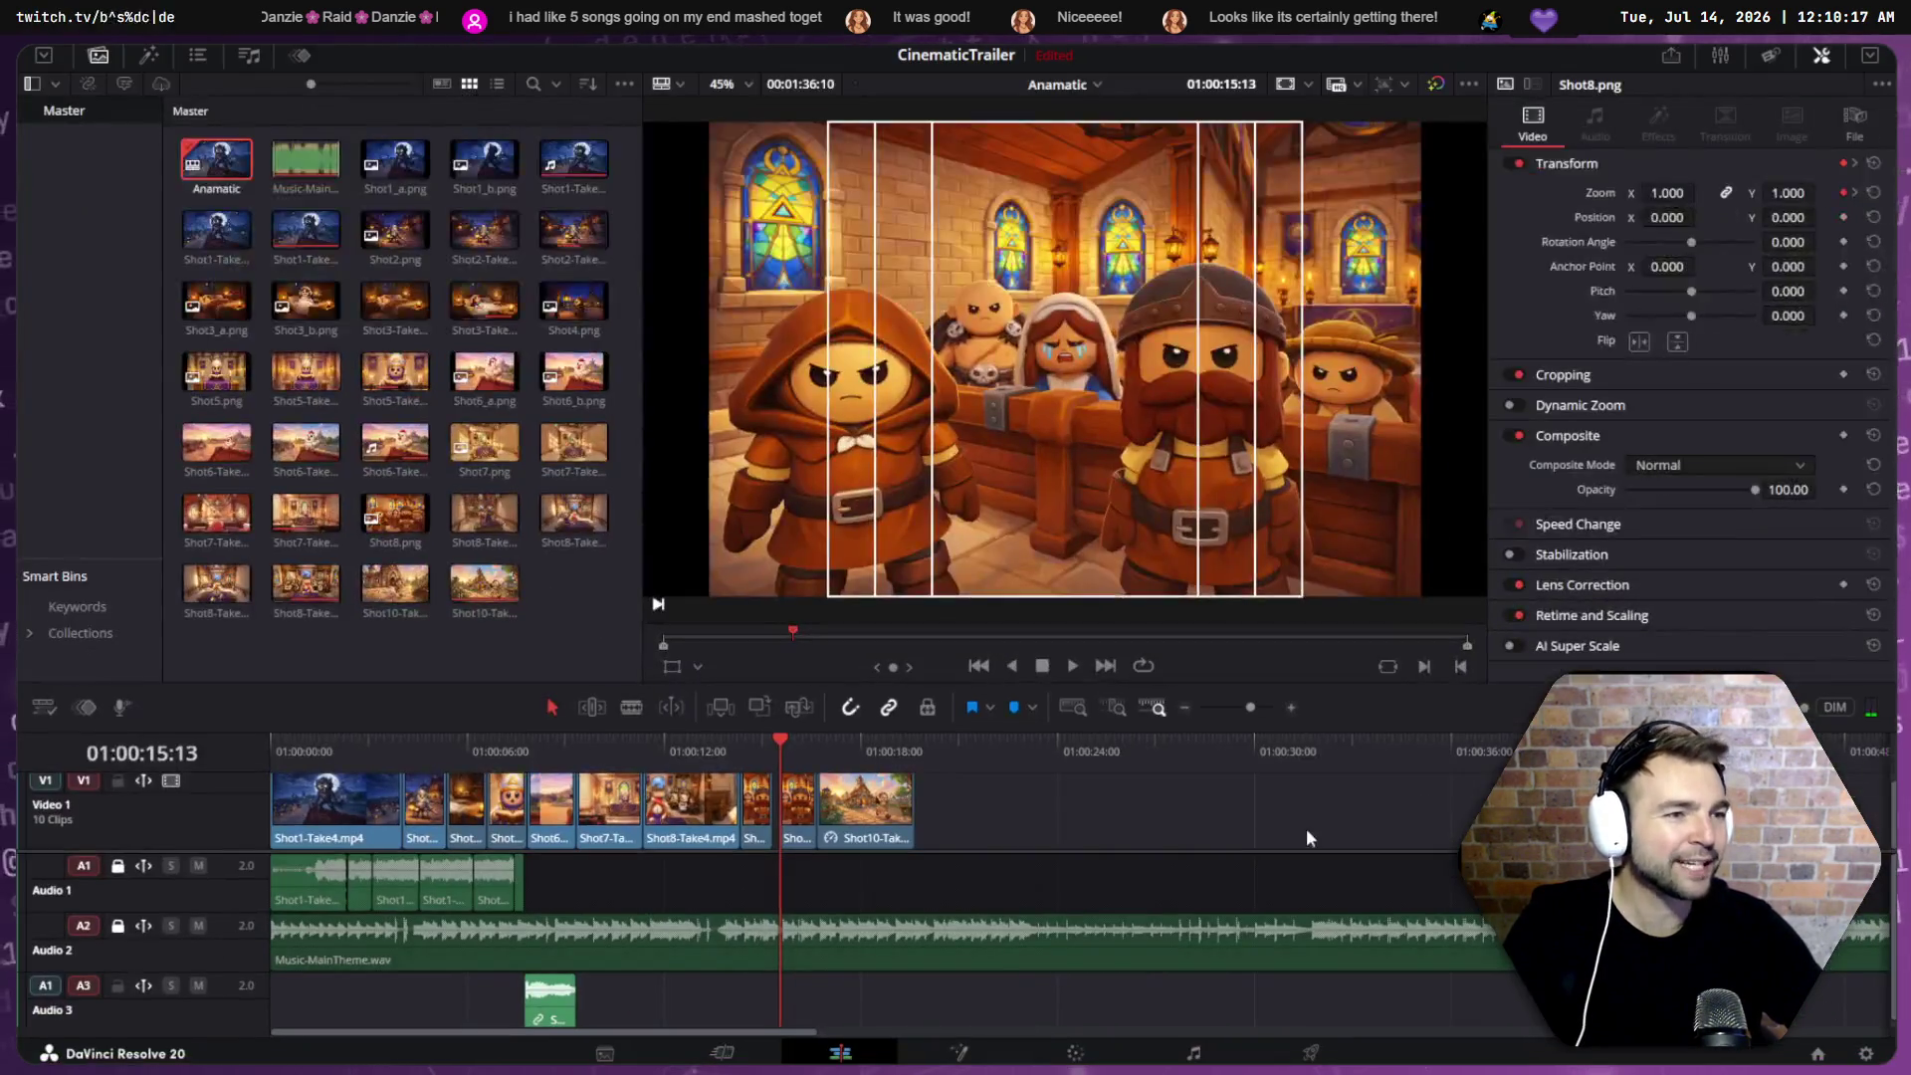
drag(407, 752, 156, 768)
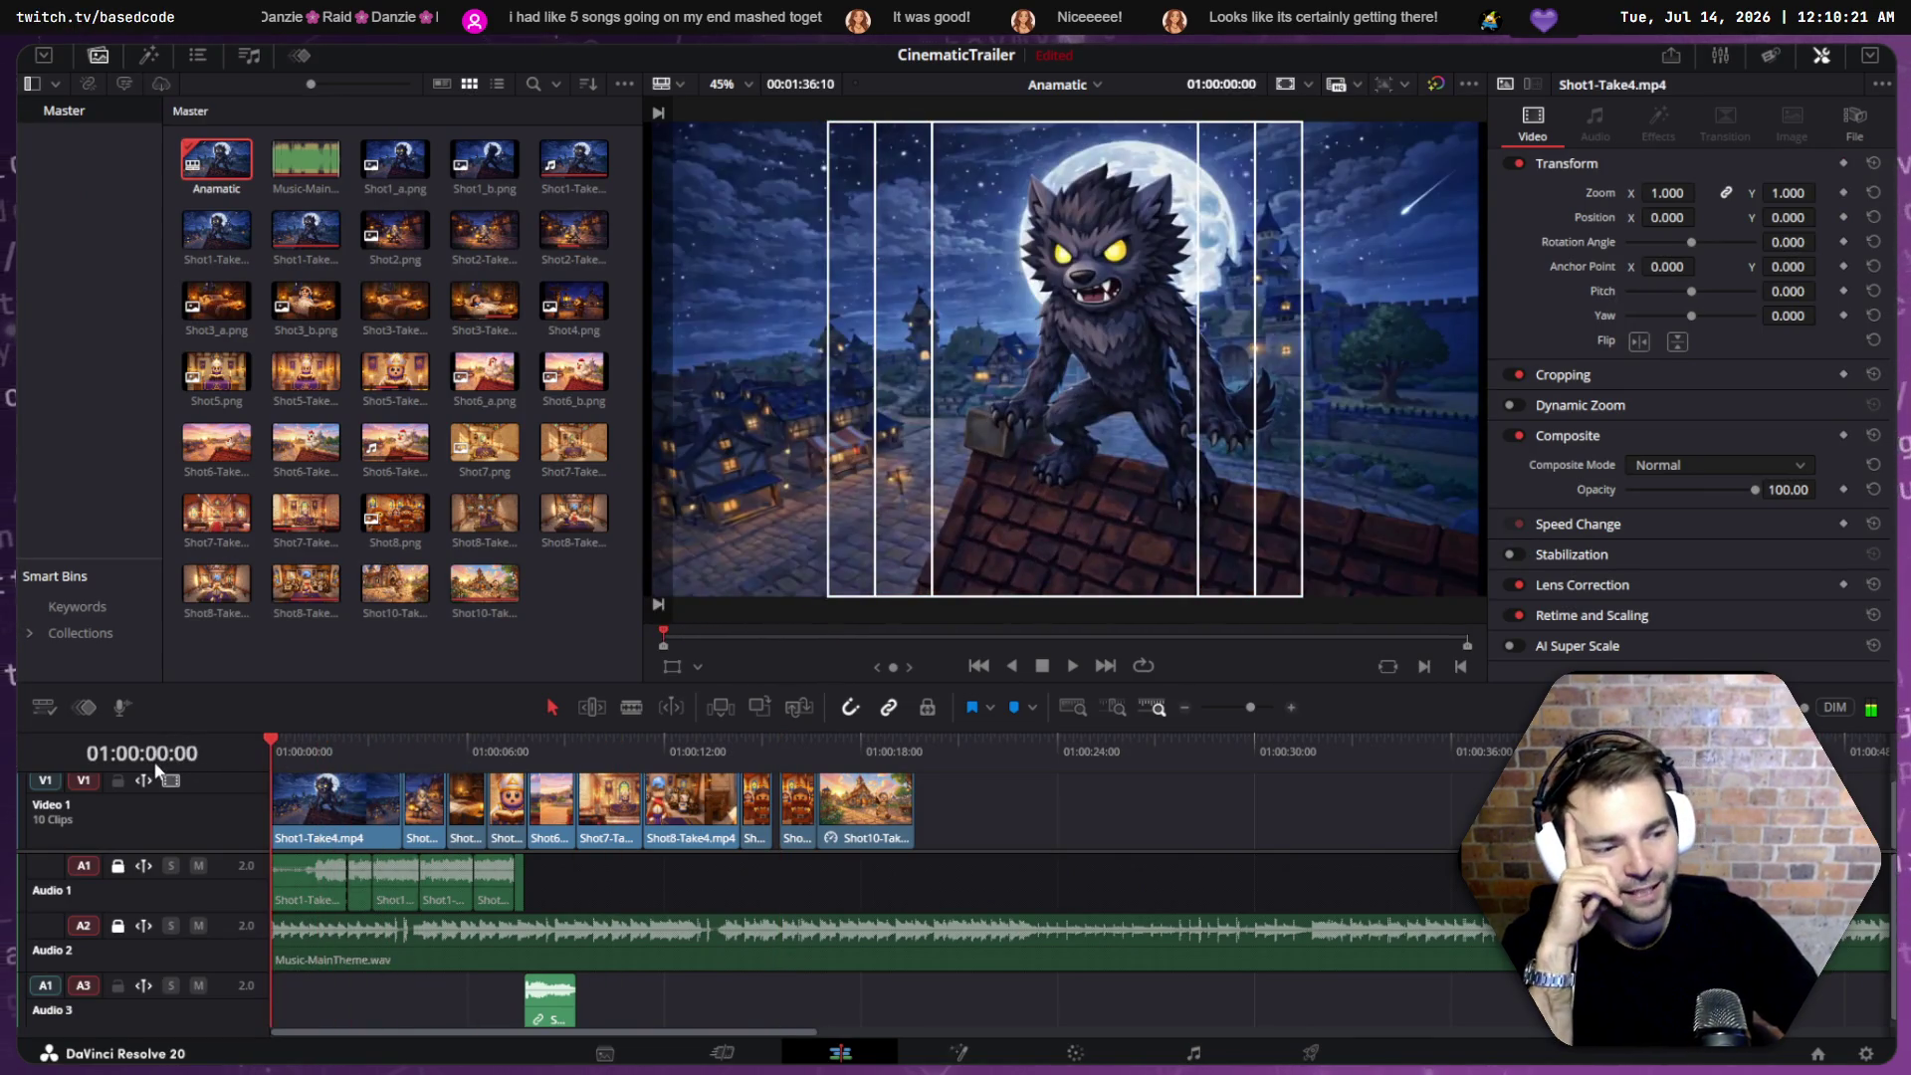
drag(336, 755, 297, 749)
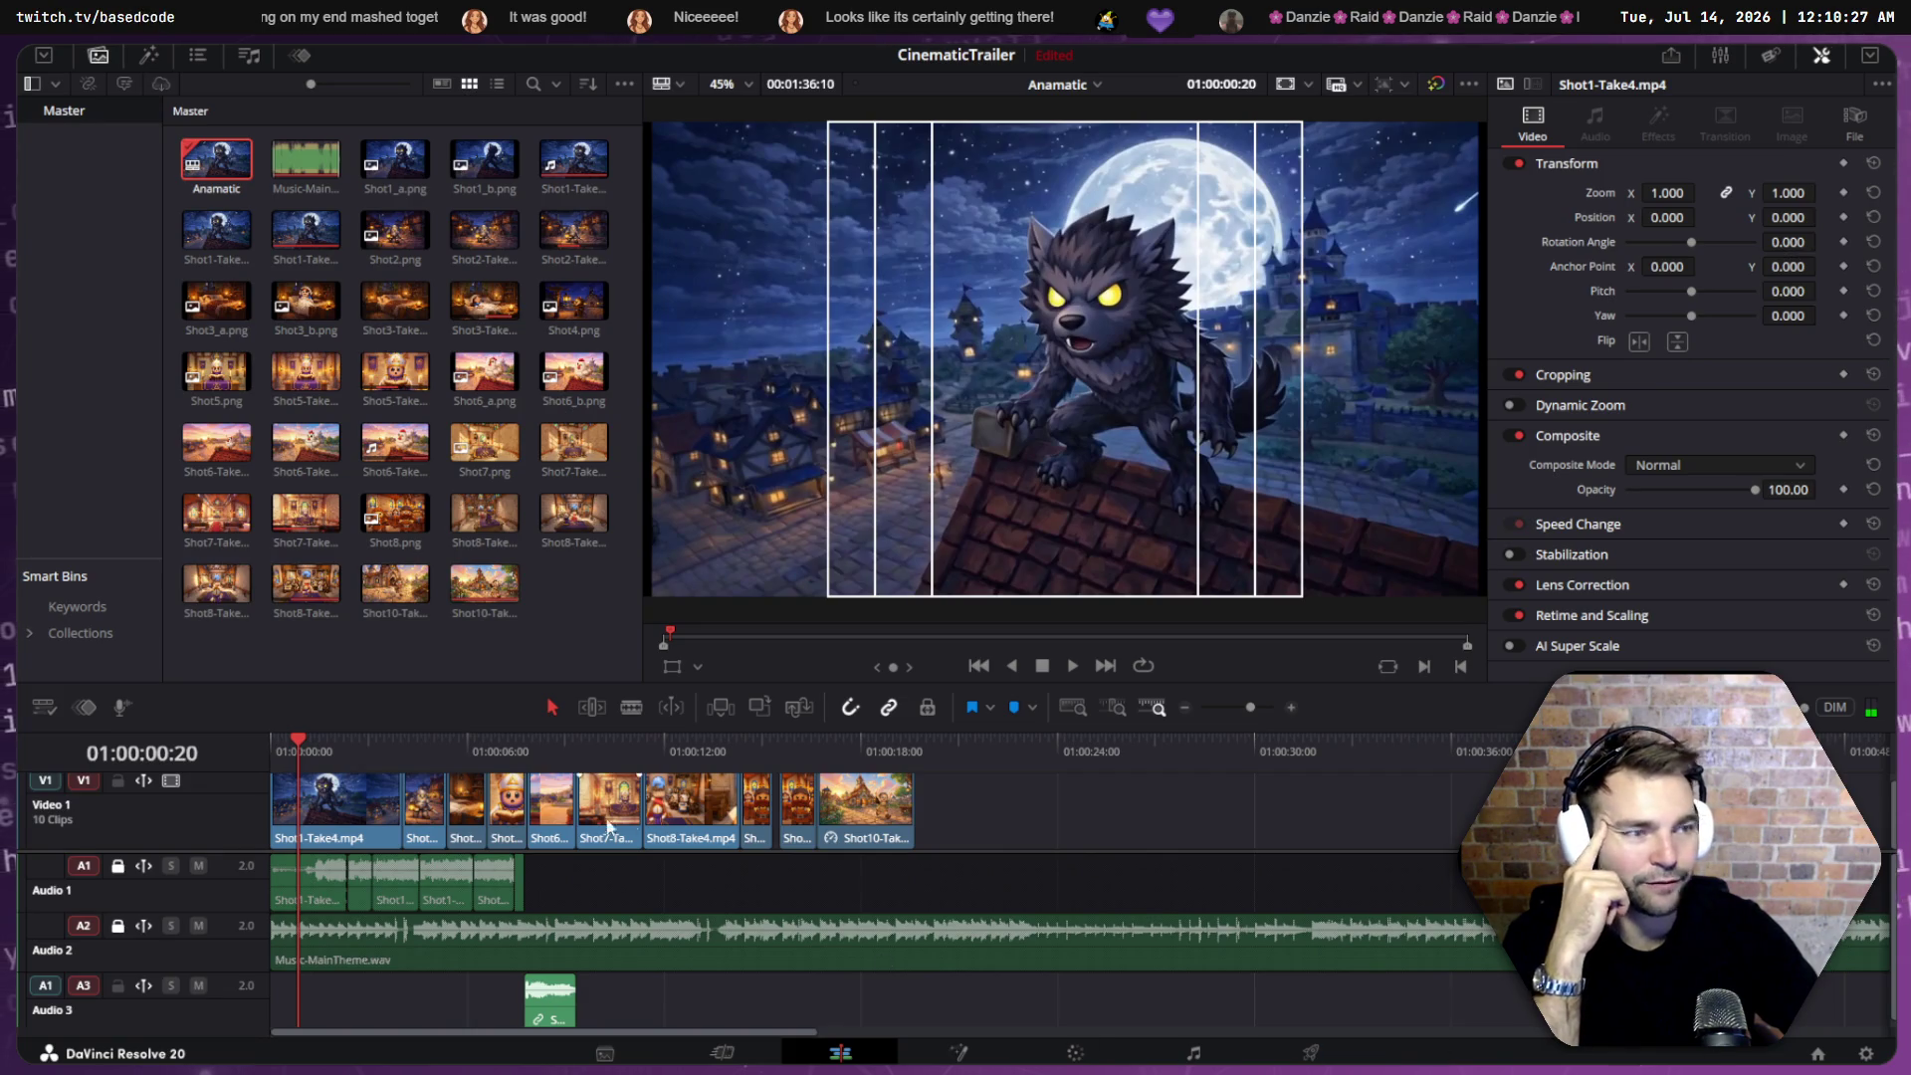
click(421, 751)
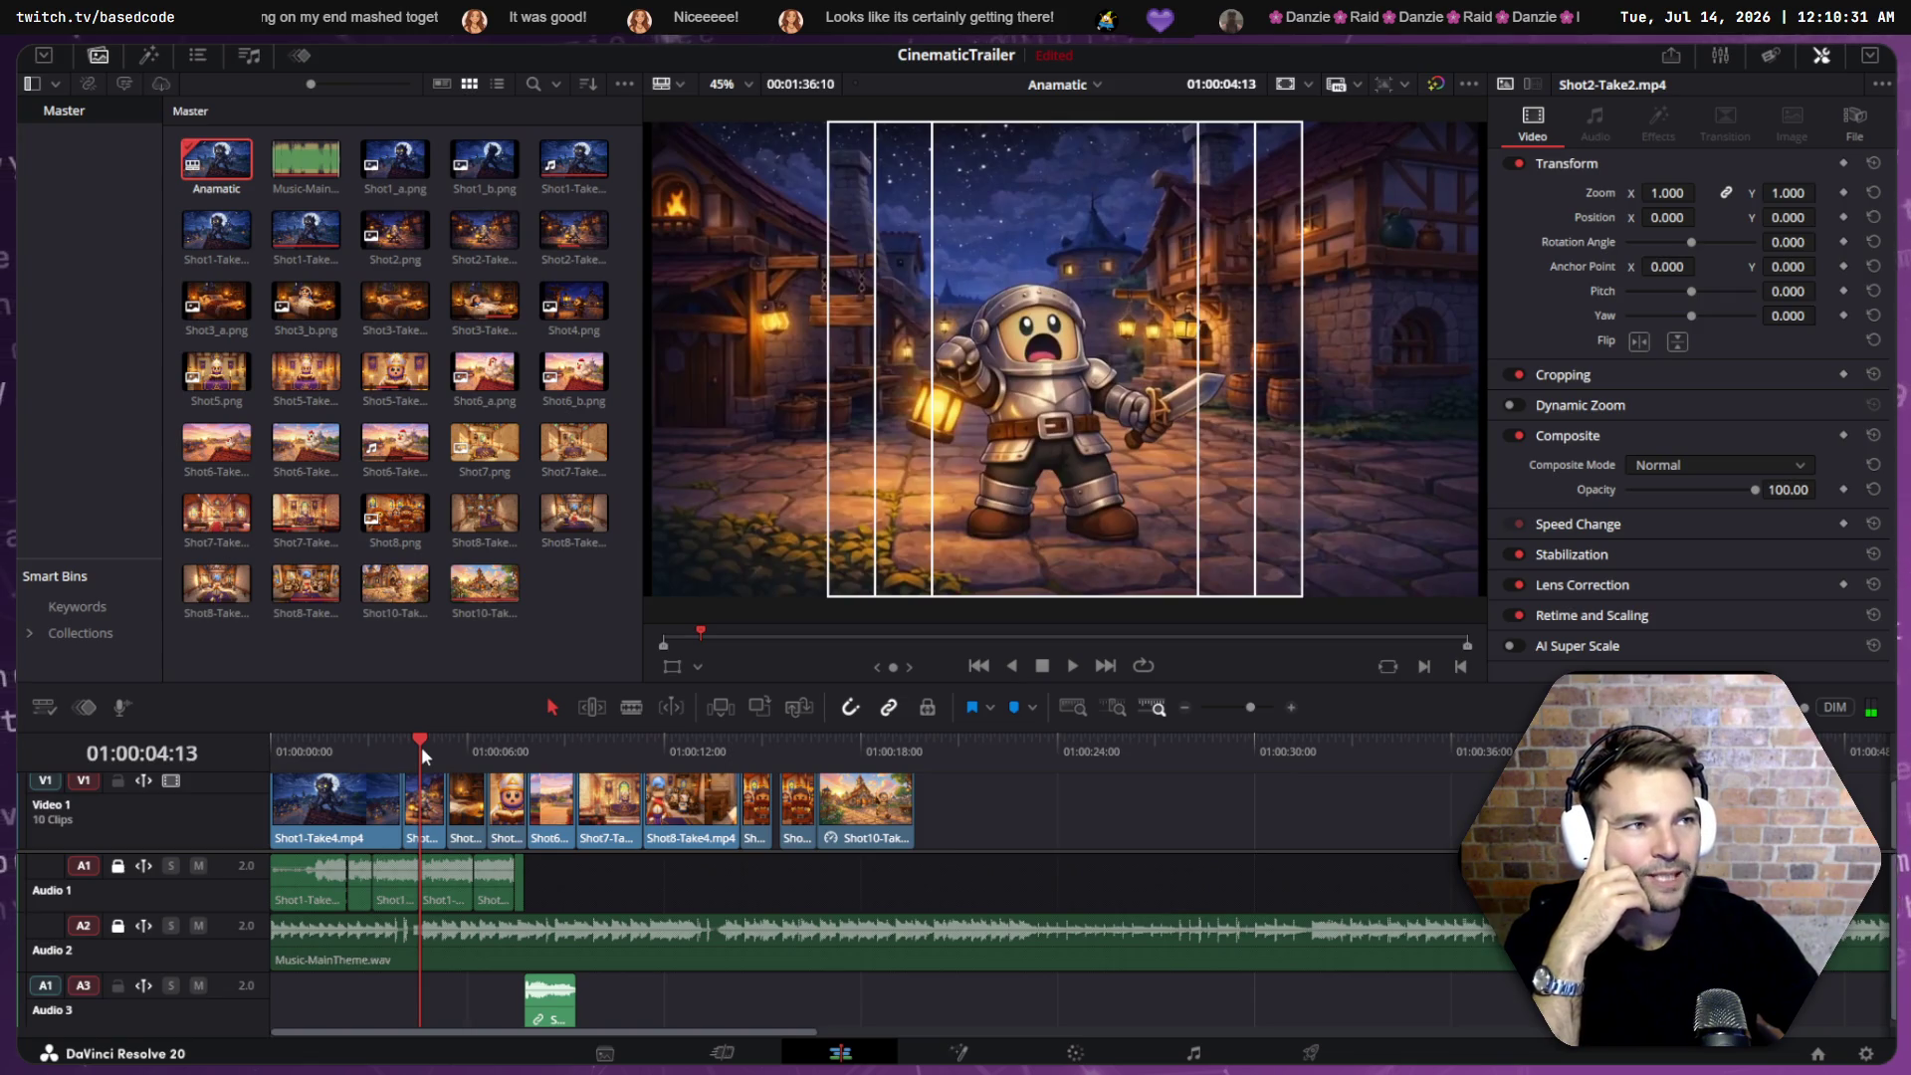
mouse_move(448, 744)
mouse_down()
mouse_move(864, 749)
mouse_move(288, 763)
mouse_up()
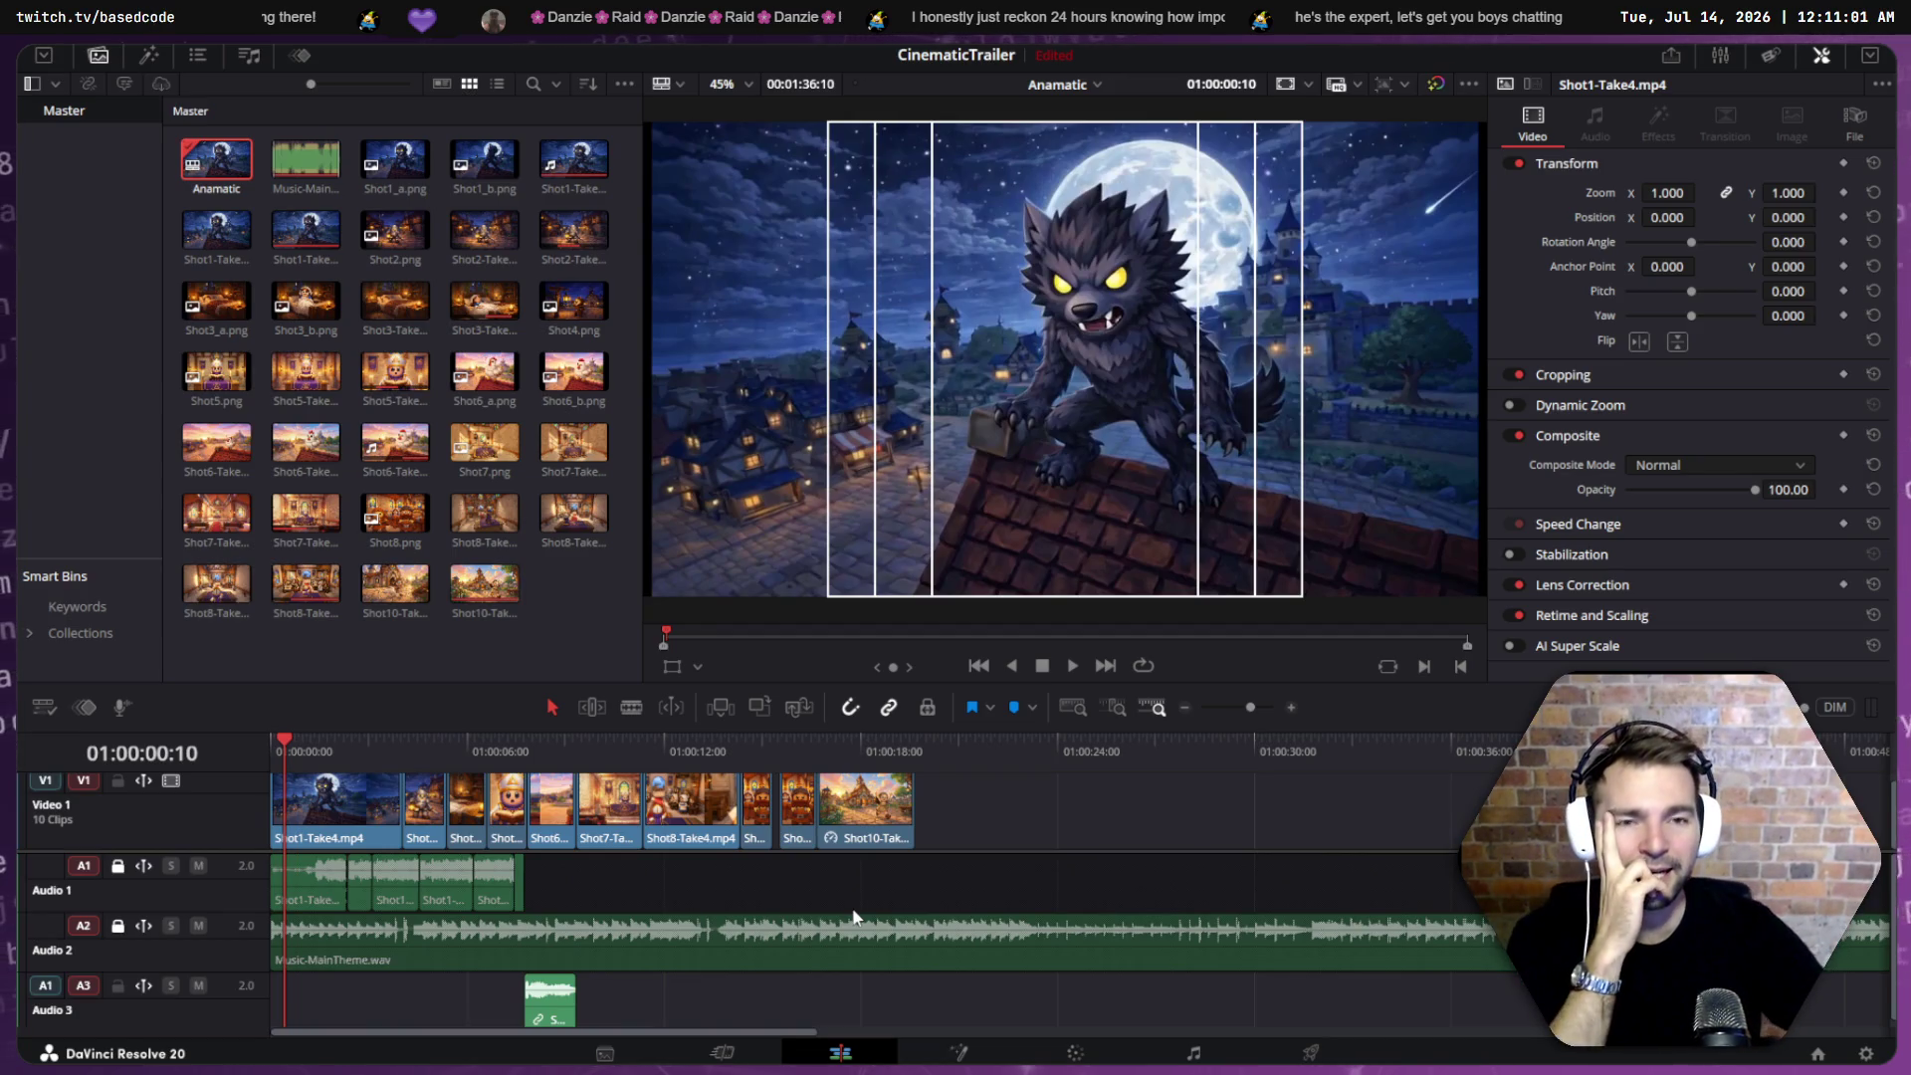
mouse_move(346, 763)
mouse_down()
mouse_move(276, 766)
mouse_move(438, 744)
mouse_move(416, 749)
mouse_move(759, 750)
mouse_move(298, 756)
mouse_move(578, 743)
mouse_move(753, 771)
mouse_move(350, 752)
mouse_move(527, 754)
mouse_move(498, 765)
mouse_up()
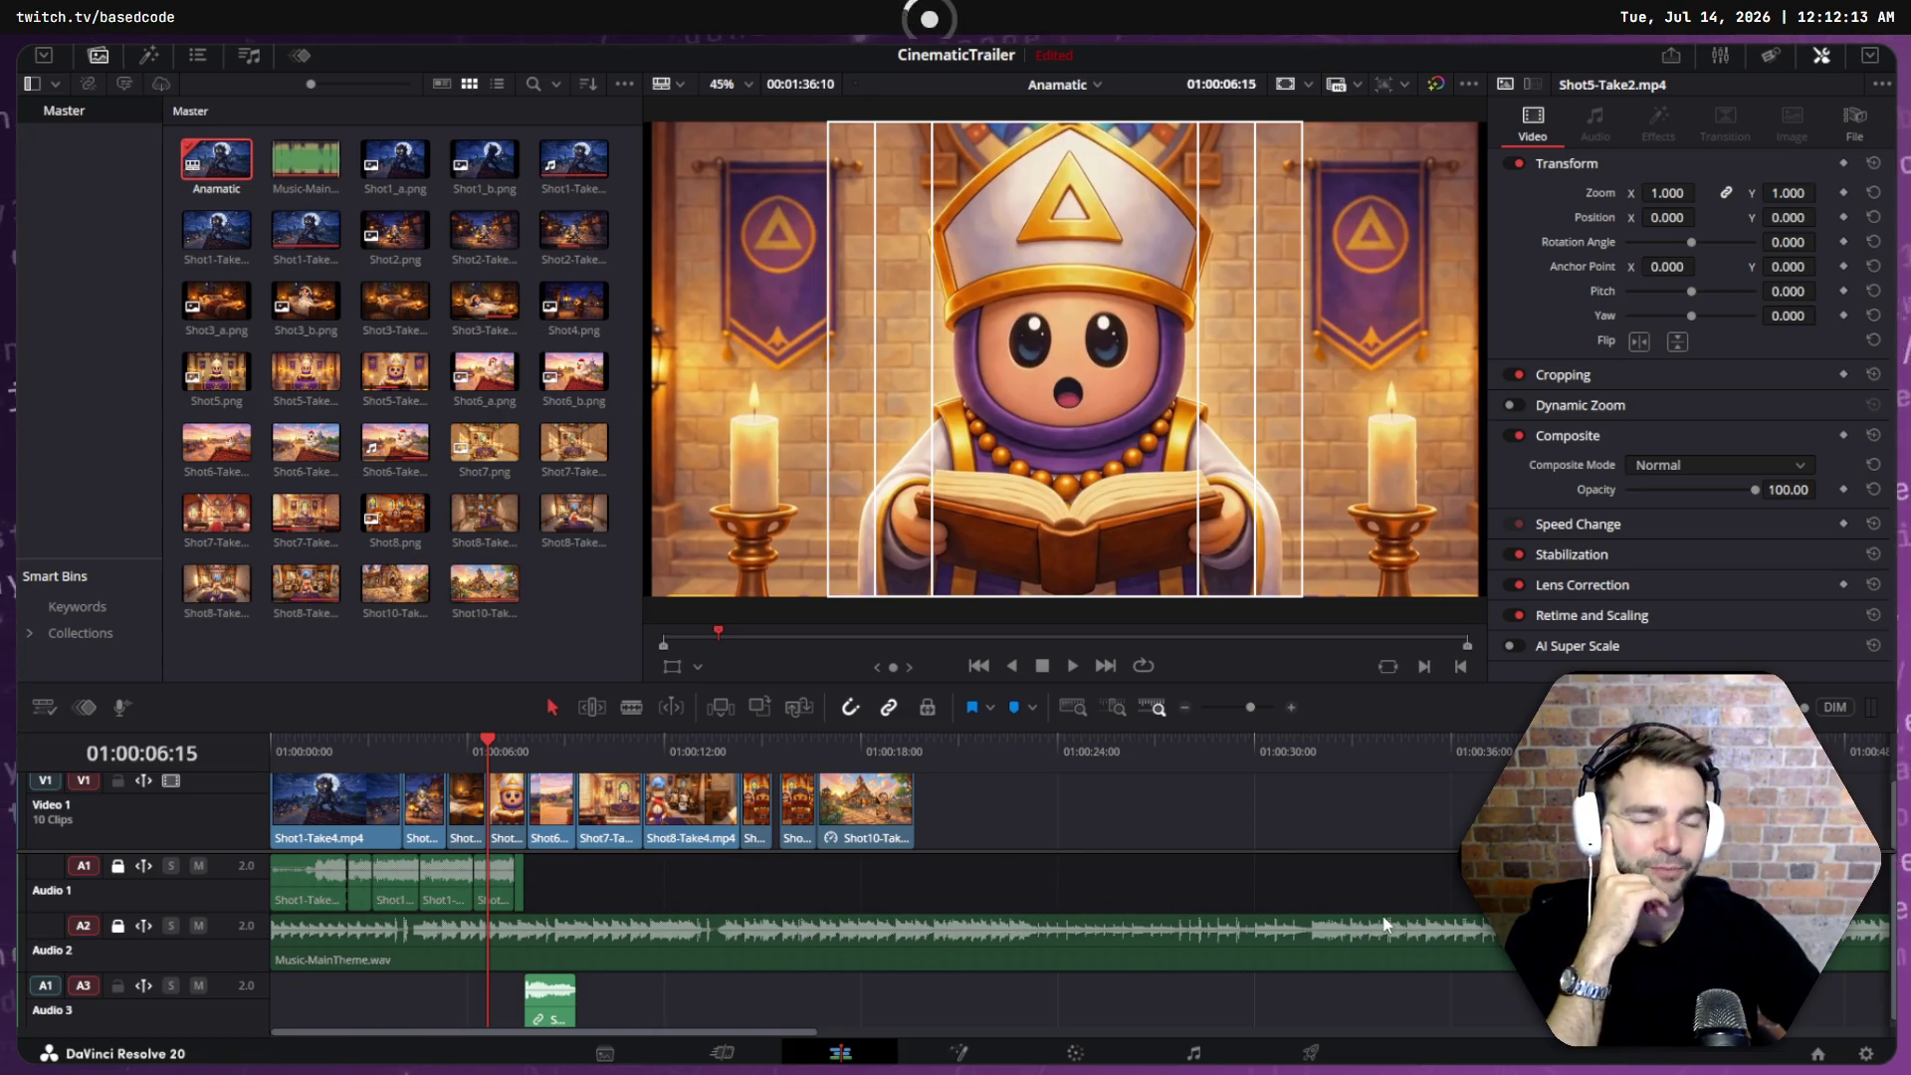
Scrub forward through the chicken and church crowd shots, then return the playhead to the start
drag(514, 755, 556, 749)
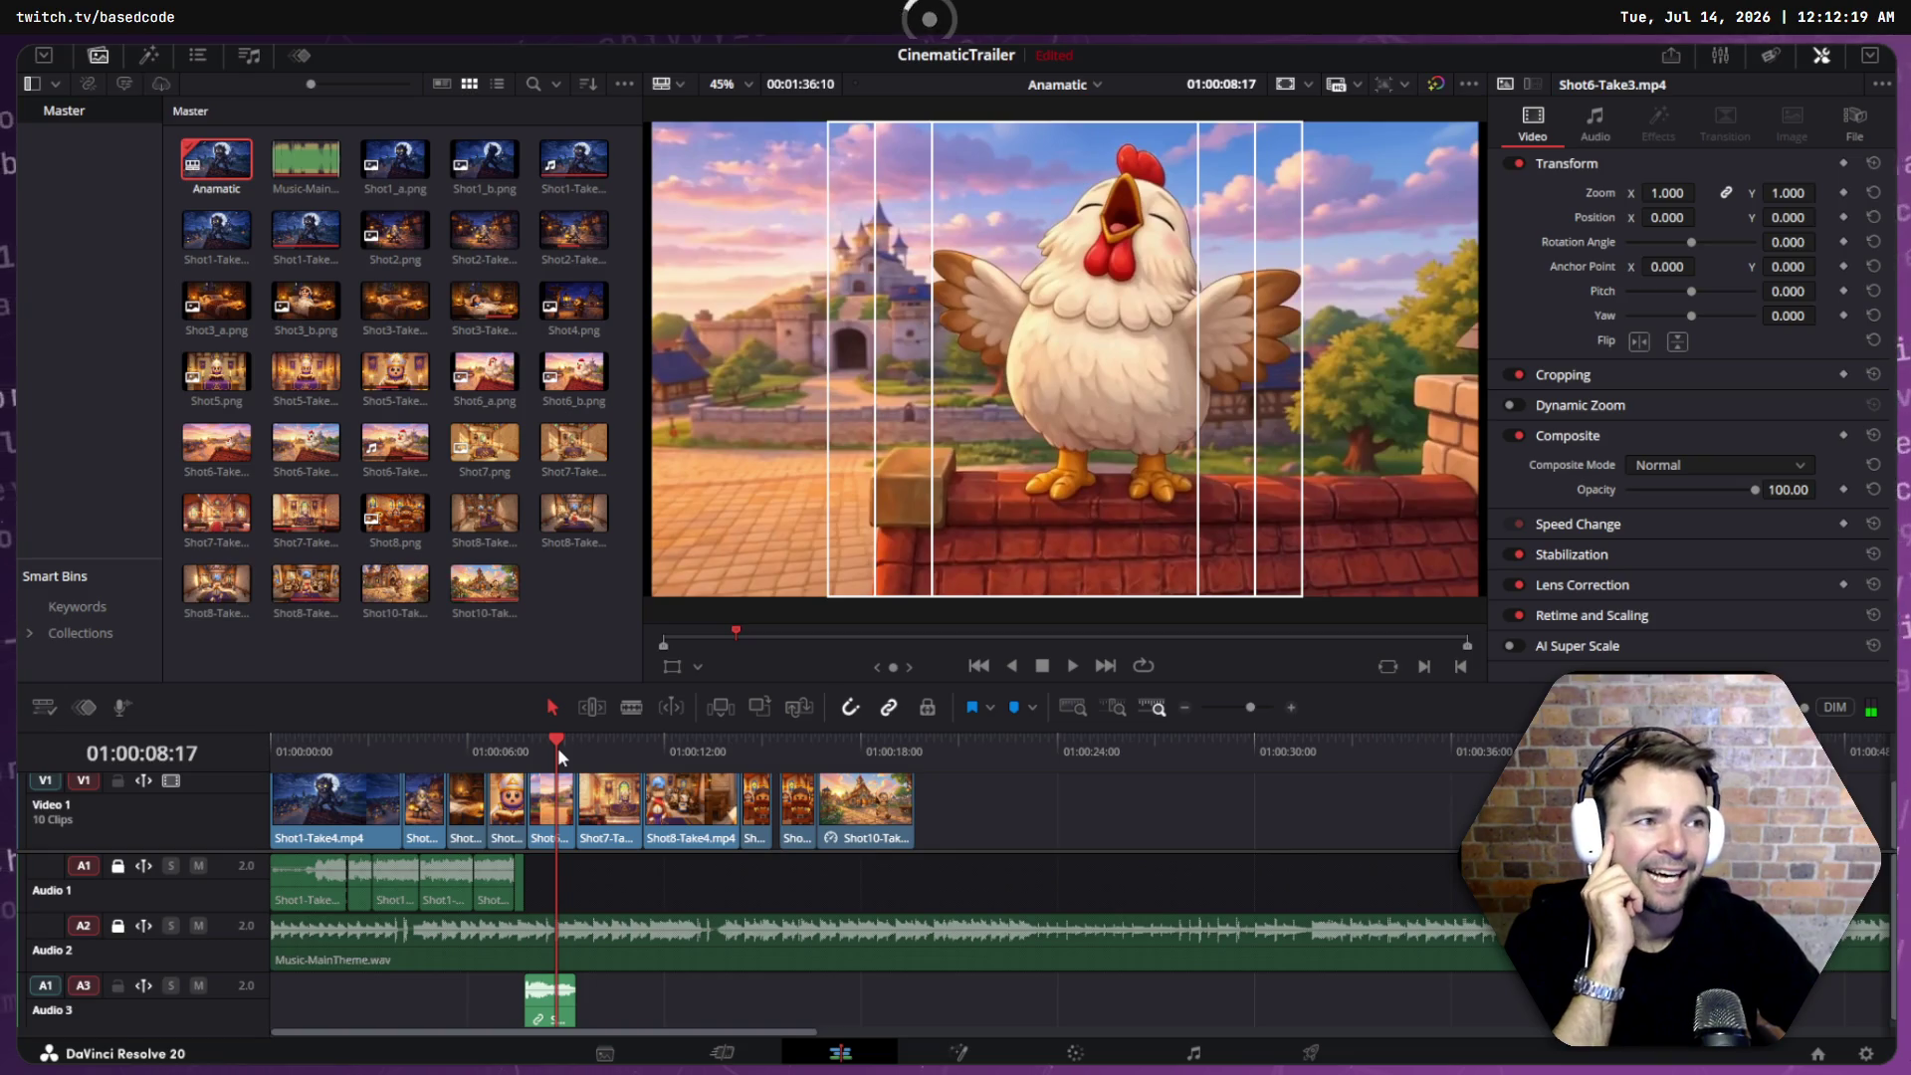
drag(604, 748, 811, 747)
mouse_move(864, 741)
mouse_down()
mouse_move(355, 756)
mouse_move(939, 727)
mouse_up()
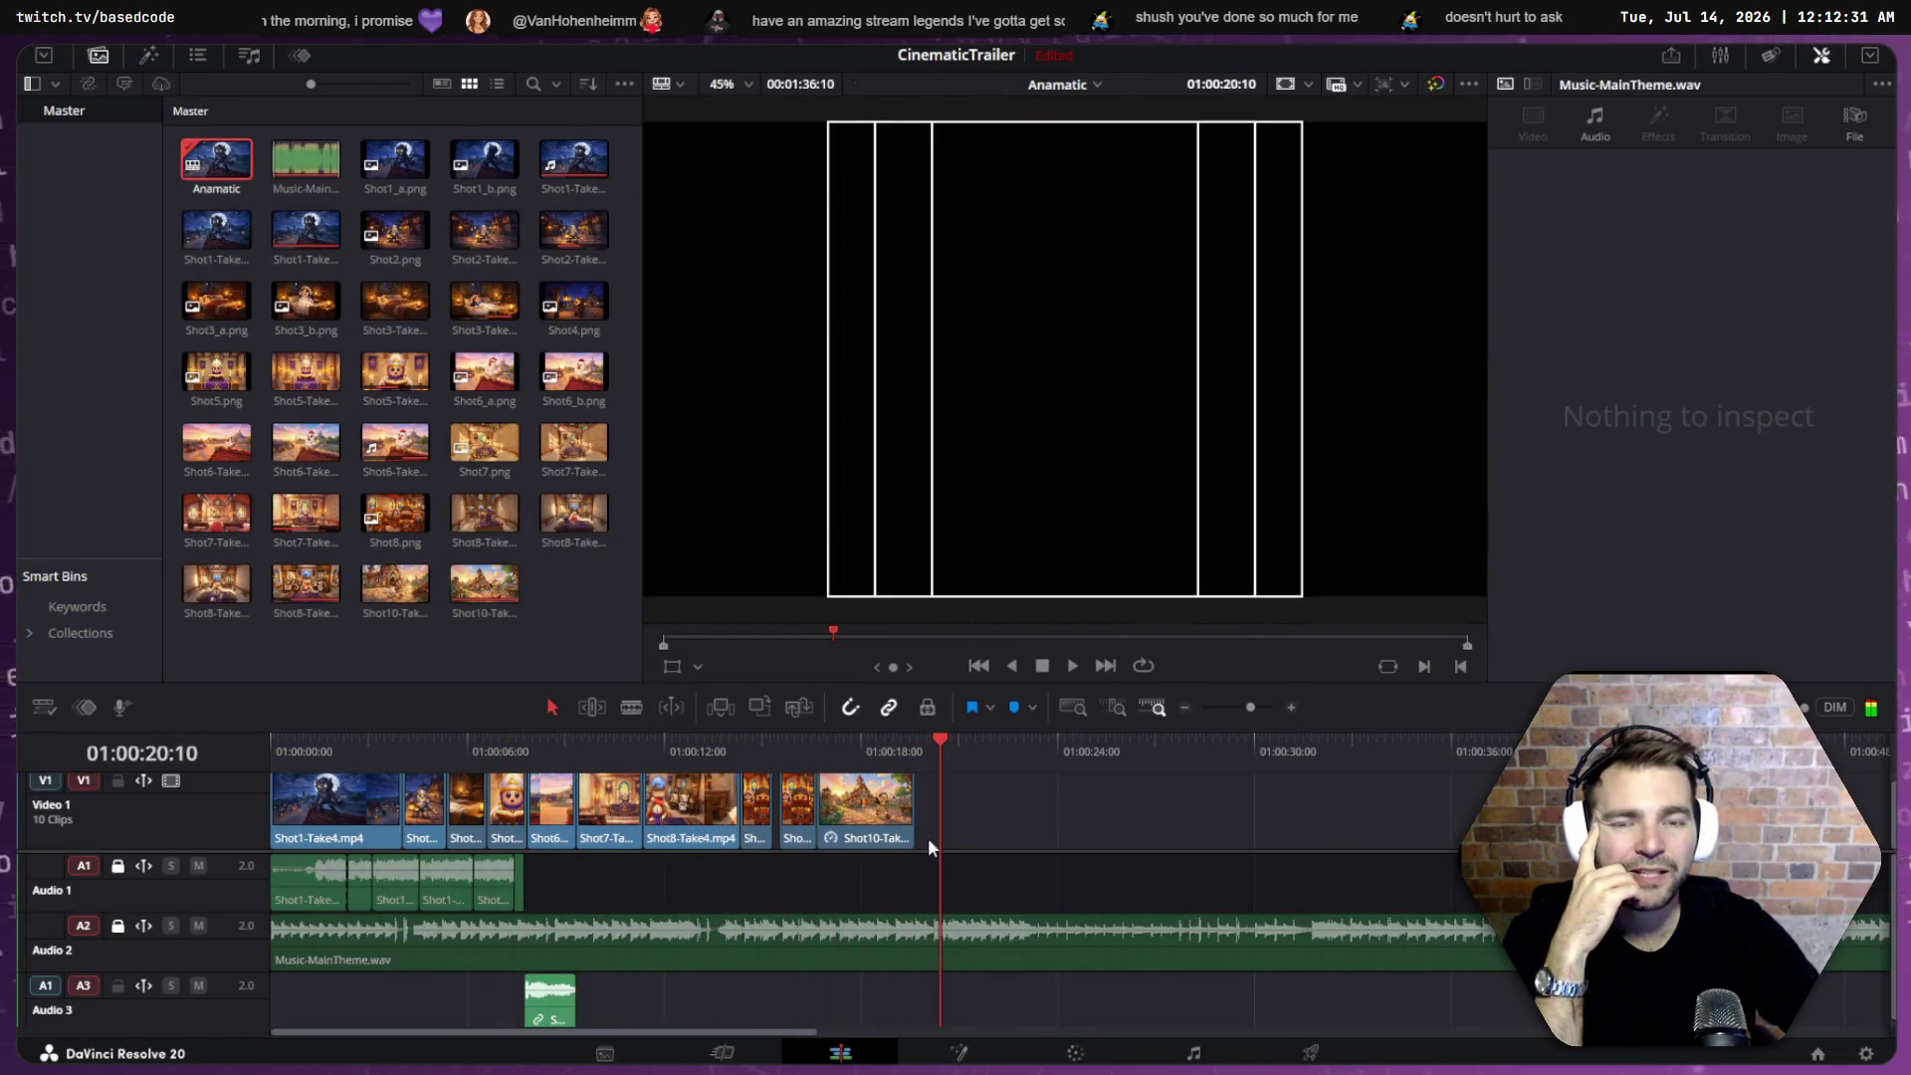
key(Home)
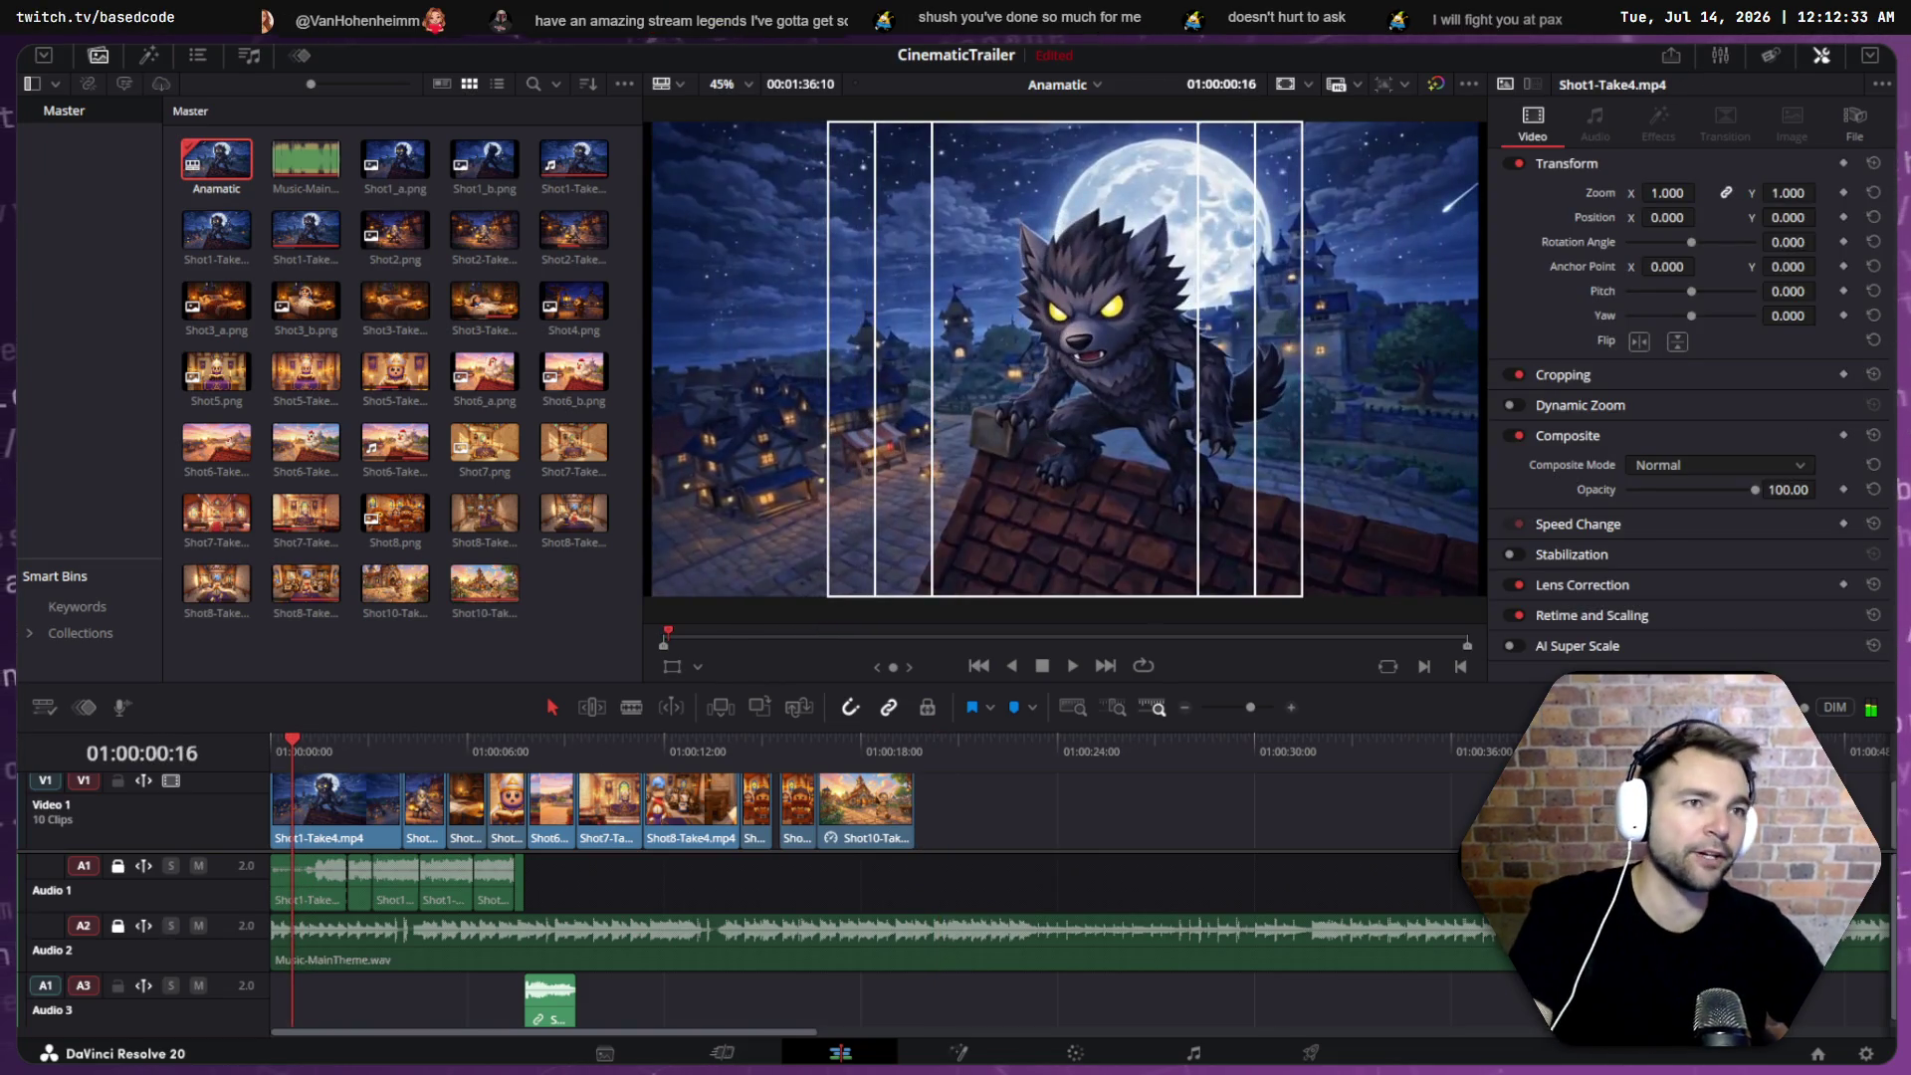